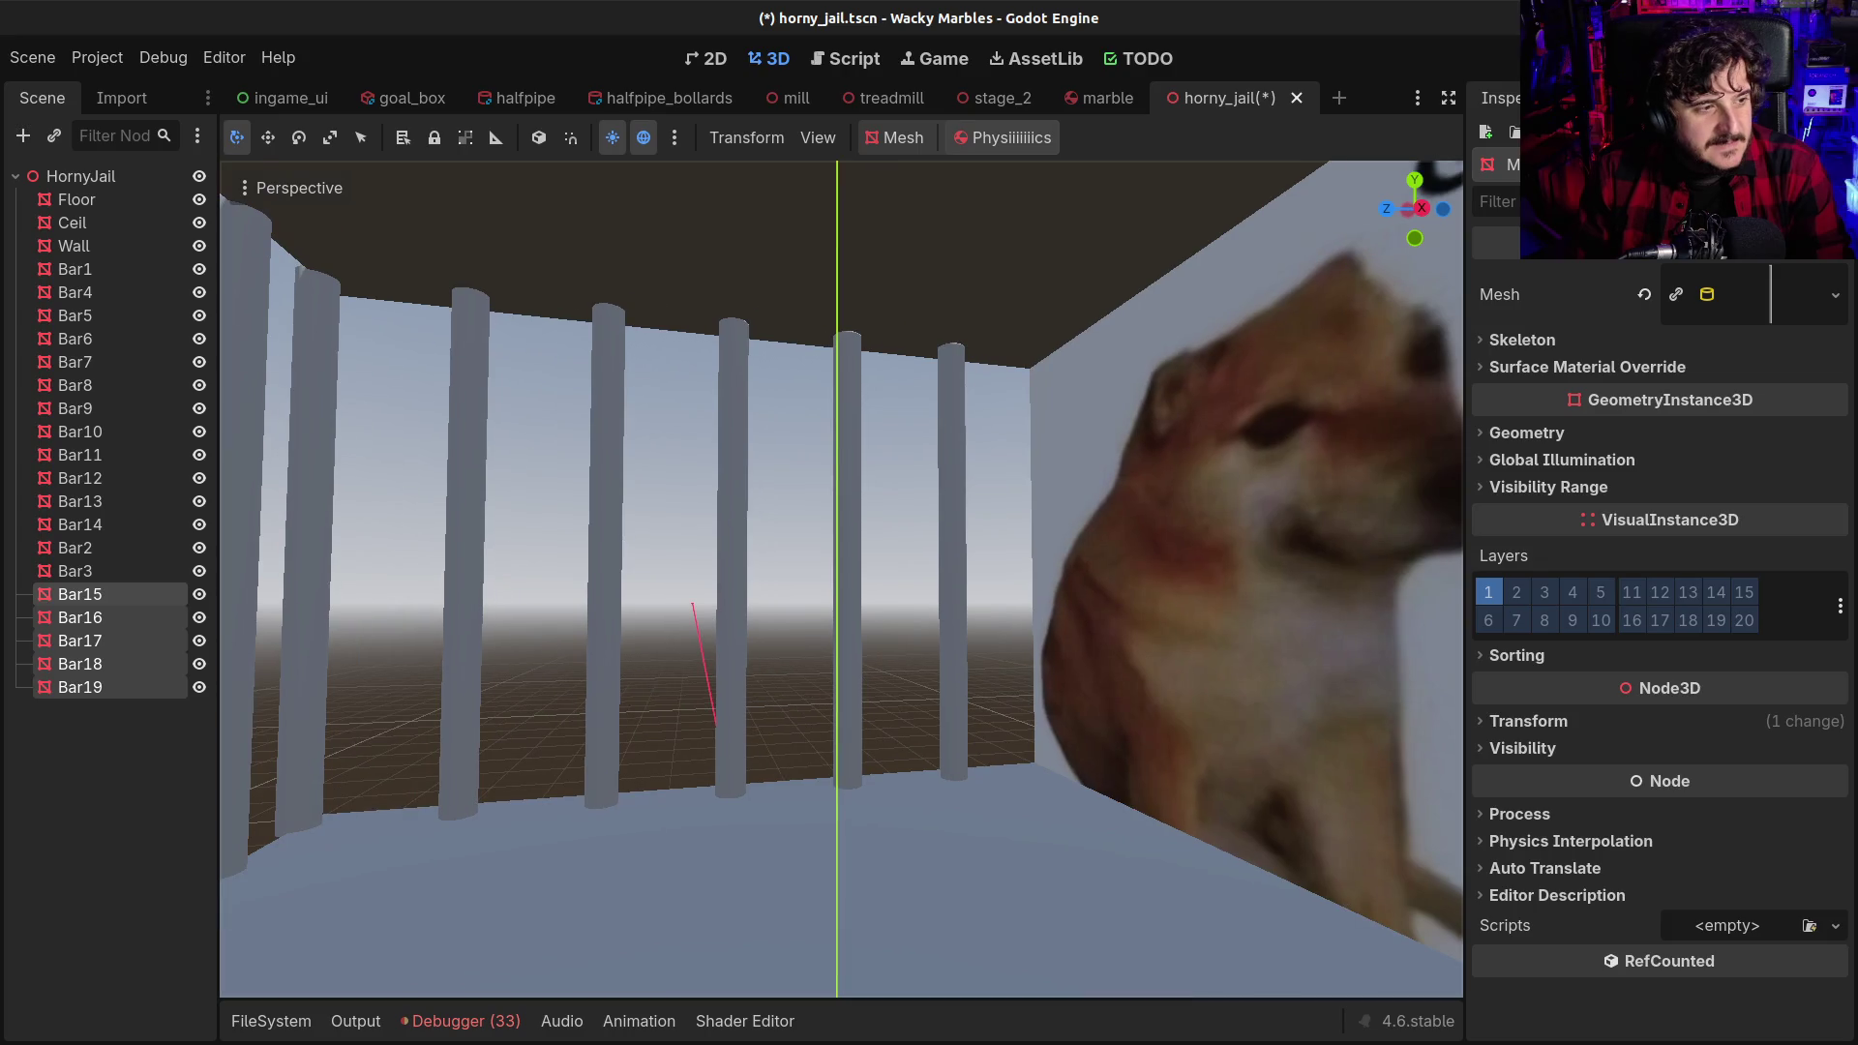
# Save horny_jail.tscn with Bar3 selected, then search 'static' in Add Child Node and dismiss it
pyautogui.click(953, 446)
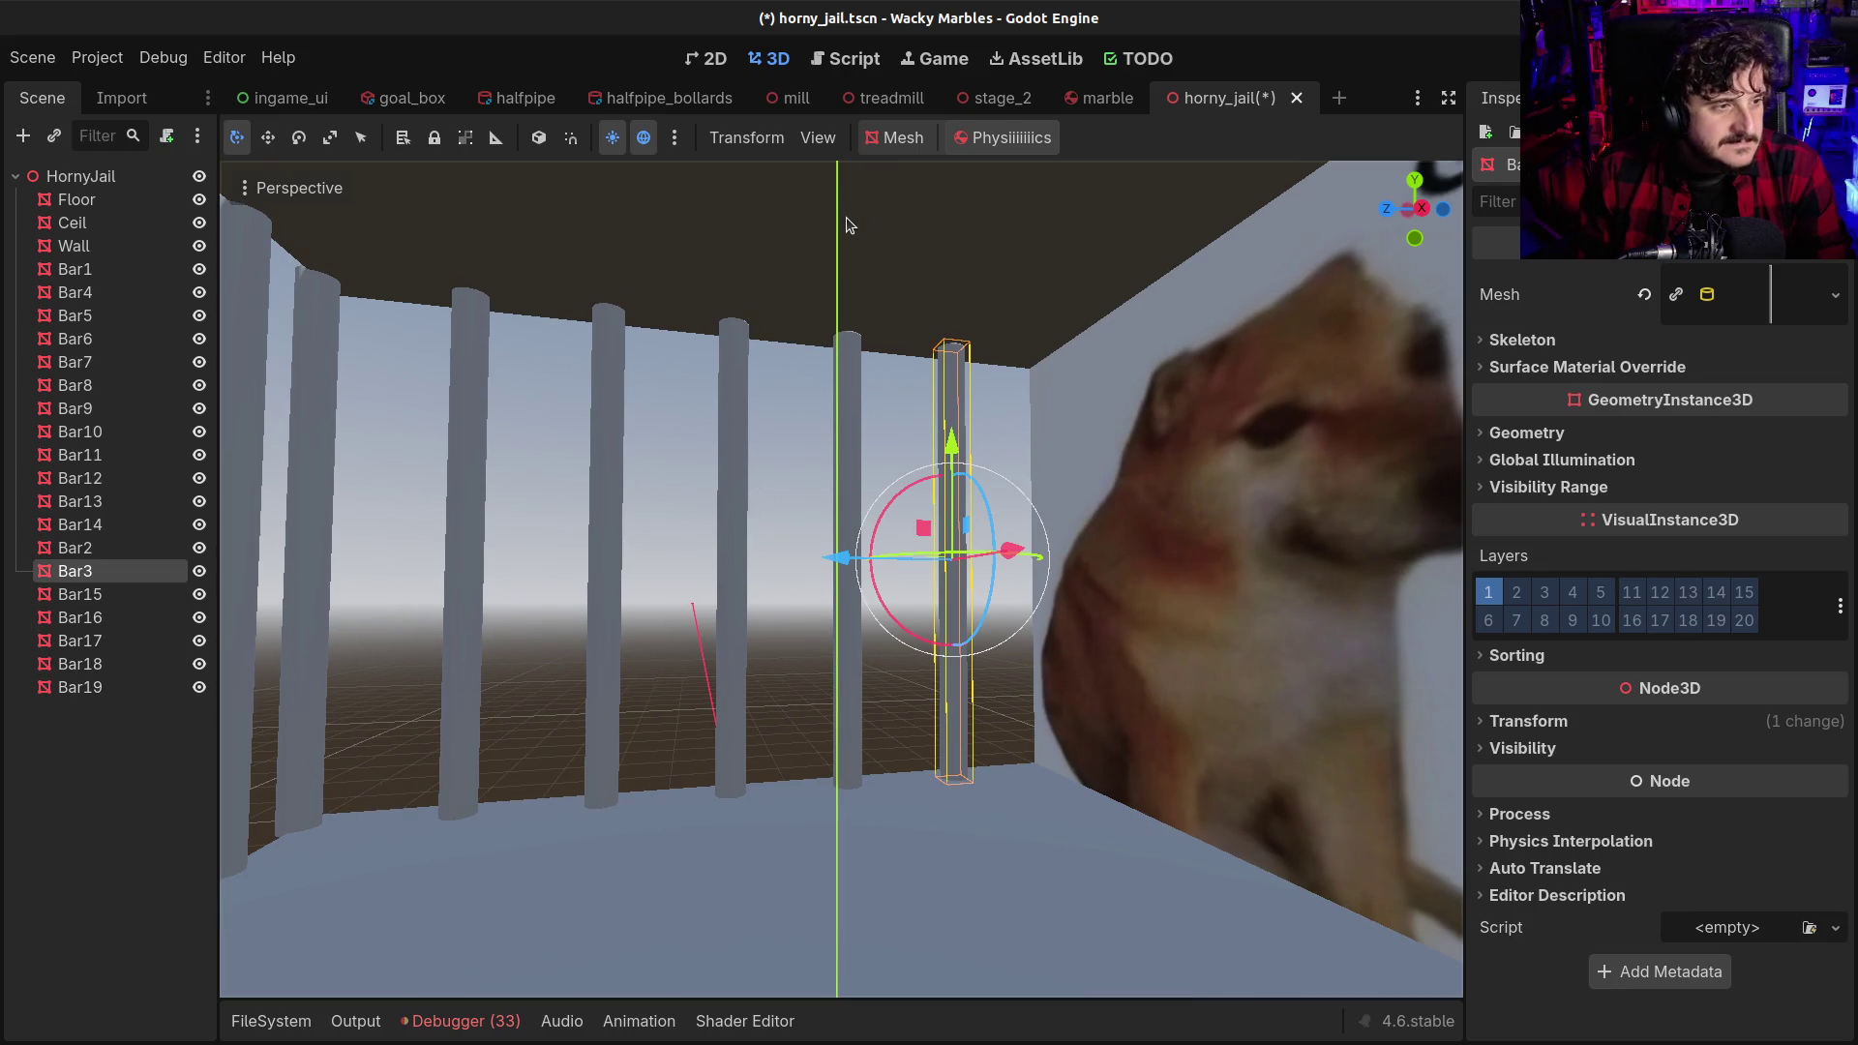
pyautogui.hotkey('ctrl', 's')
pyautogui.hotkey('ctrl', 'a')
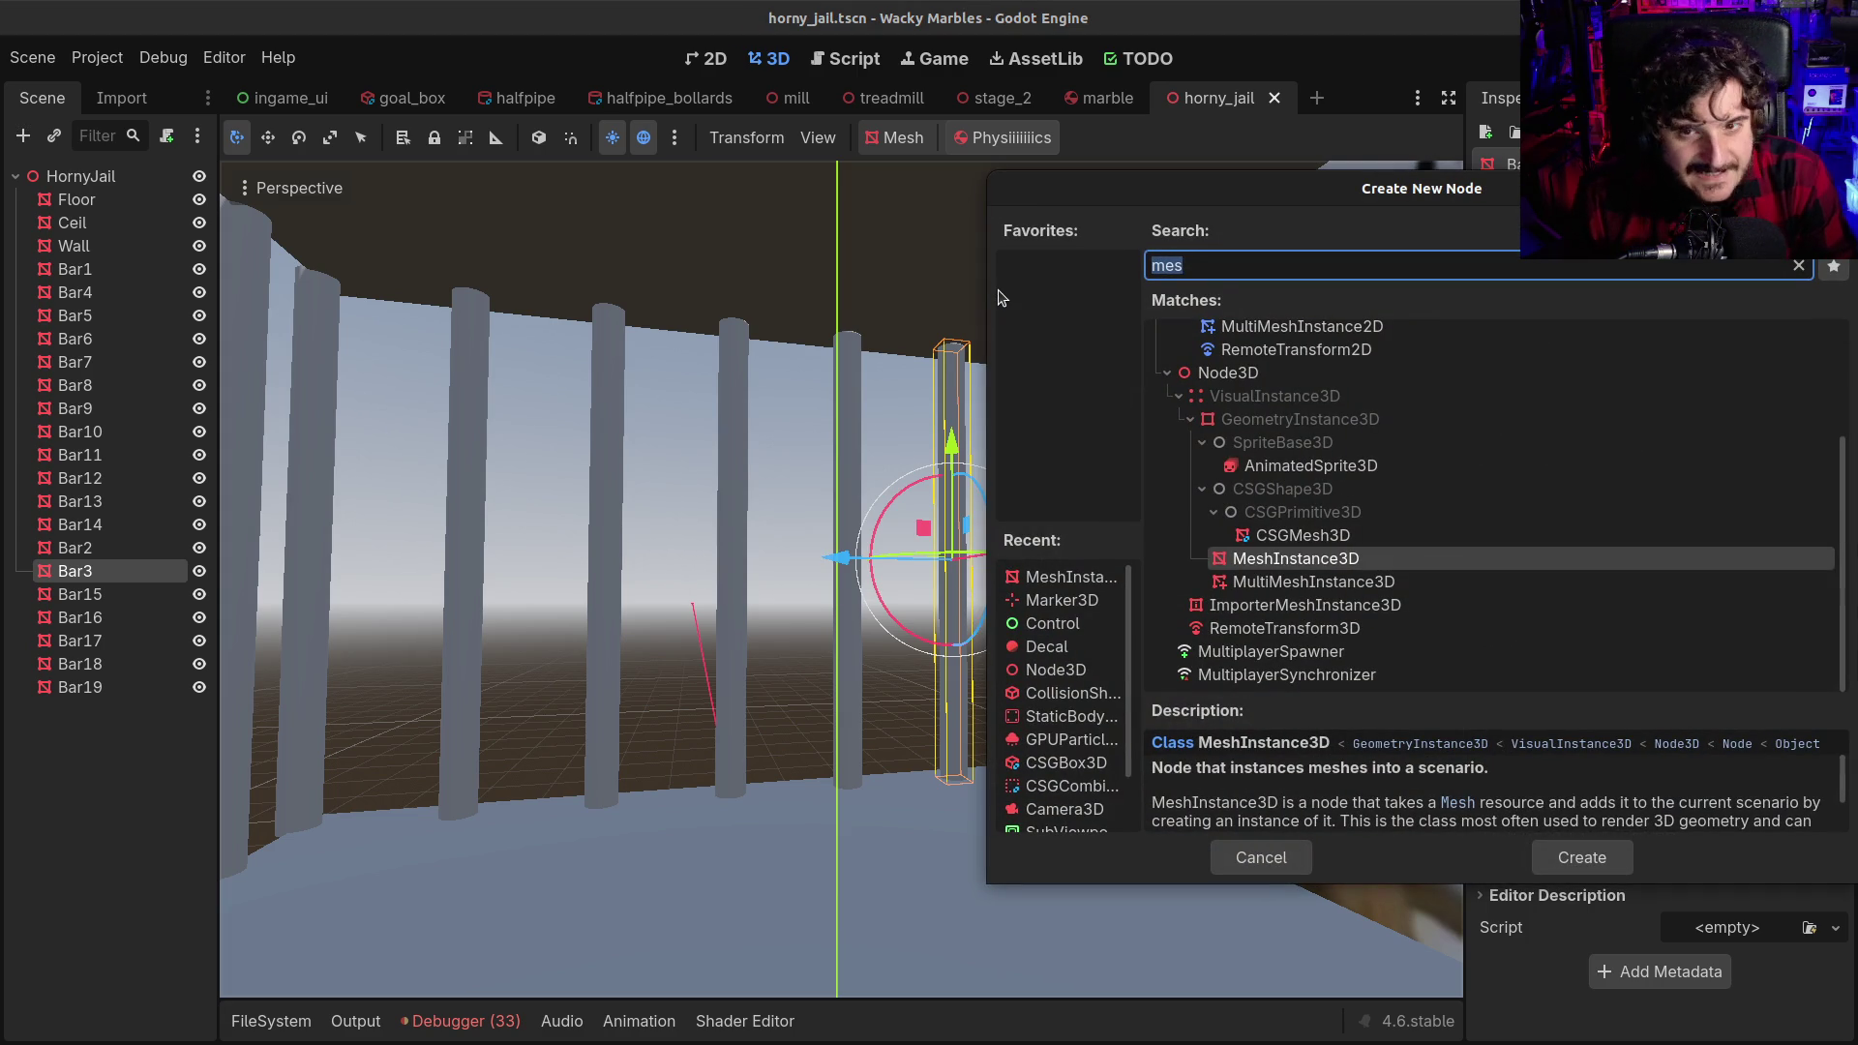
pyautogui.write('C')
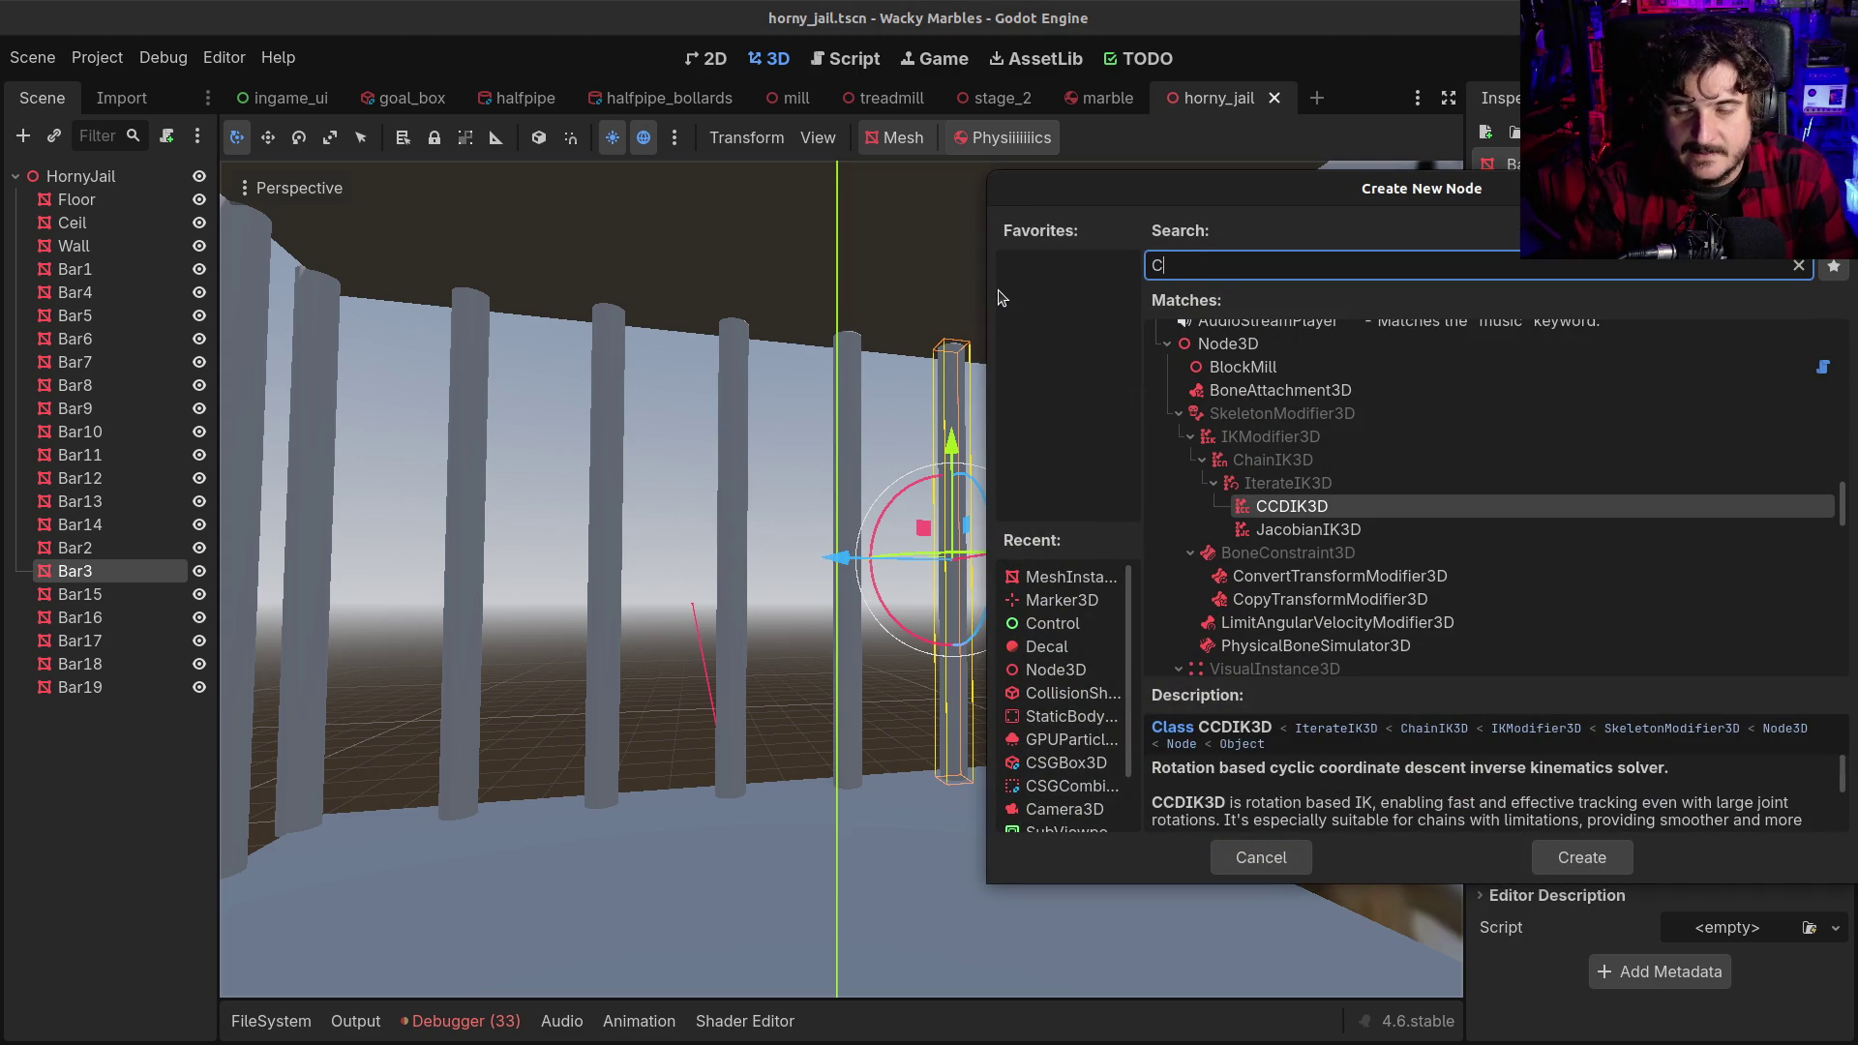
pyautogui.press('BackSpace')
pyautogui.write('static')
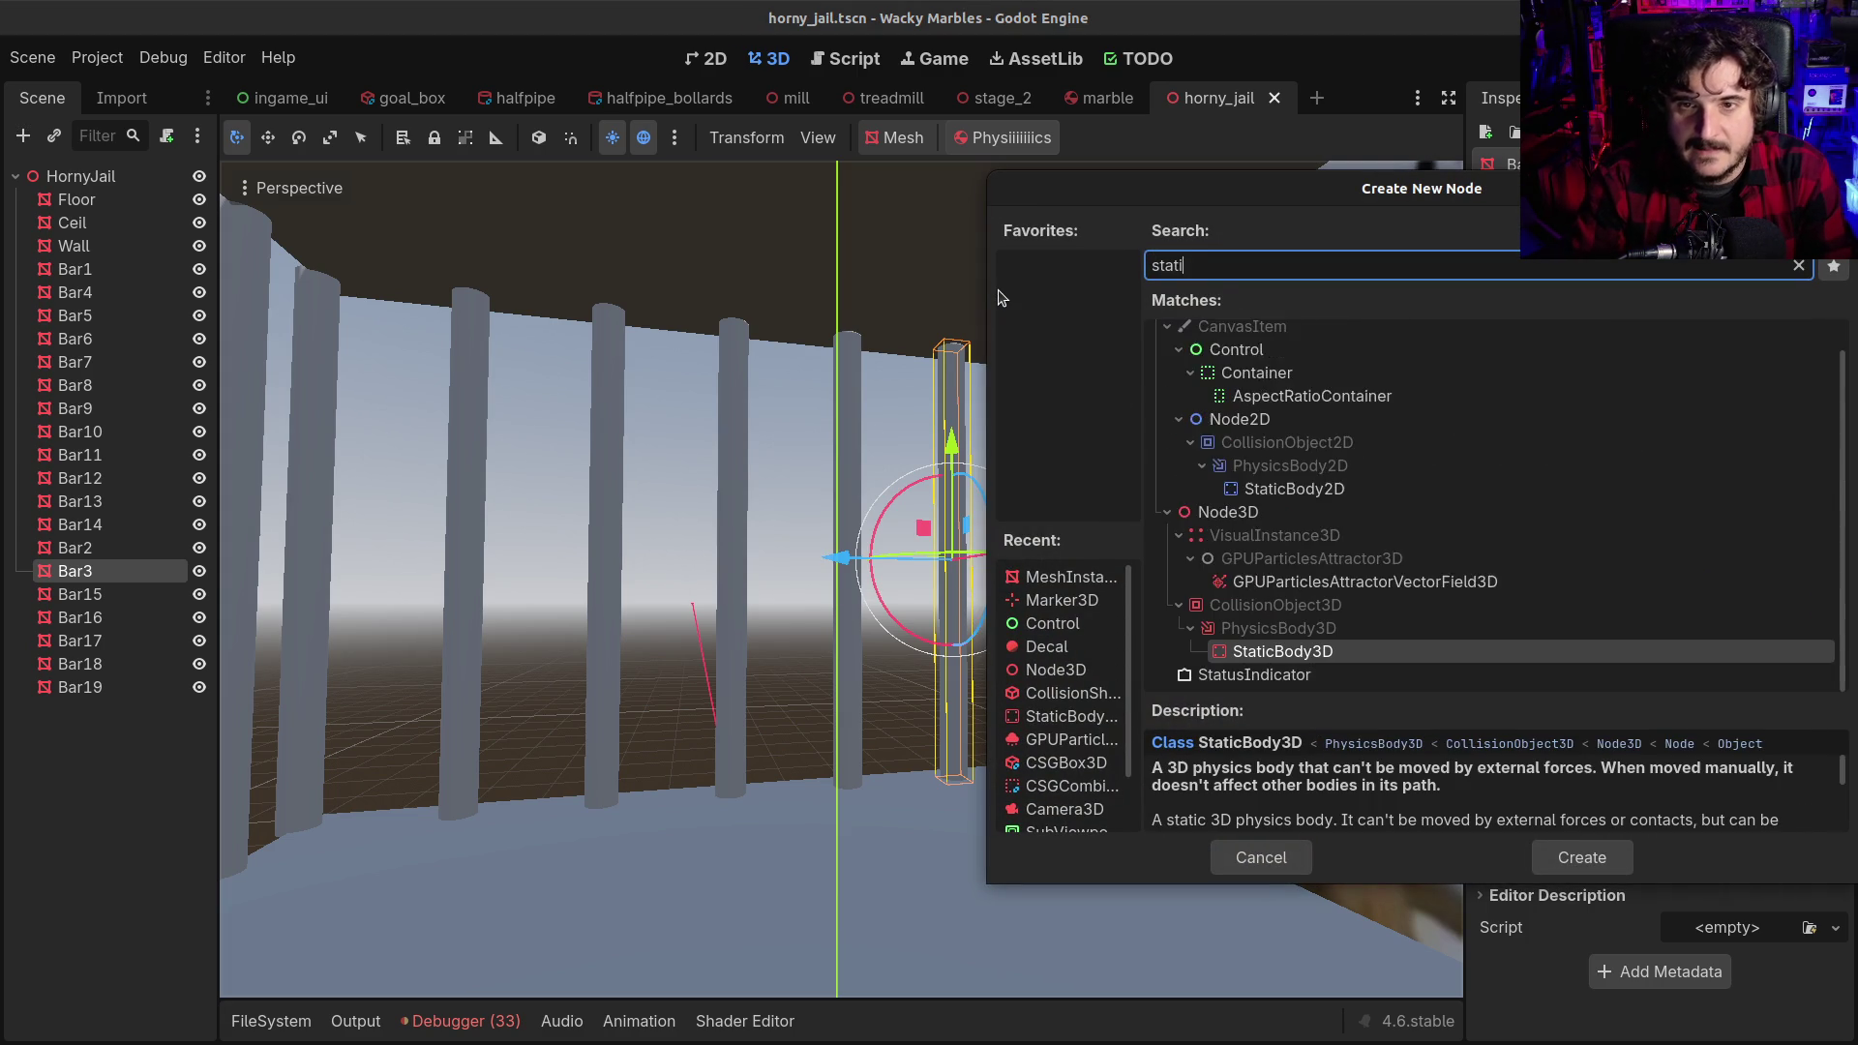
pyautogui.press('Return')
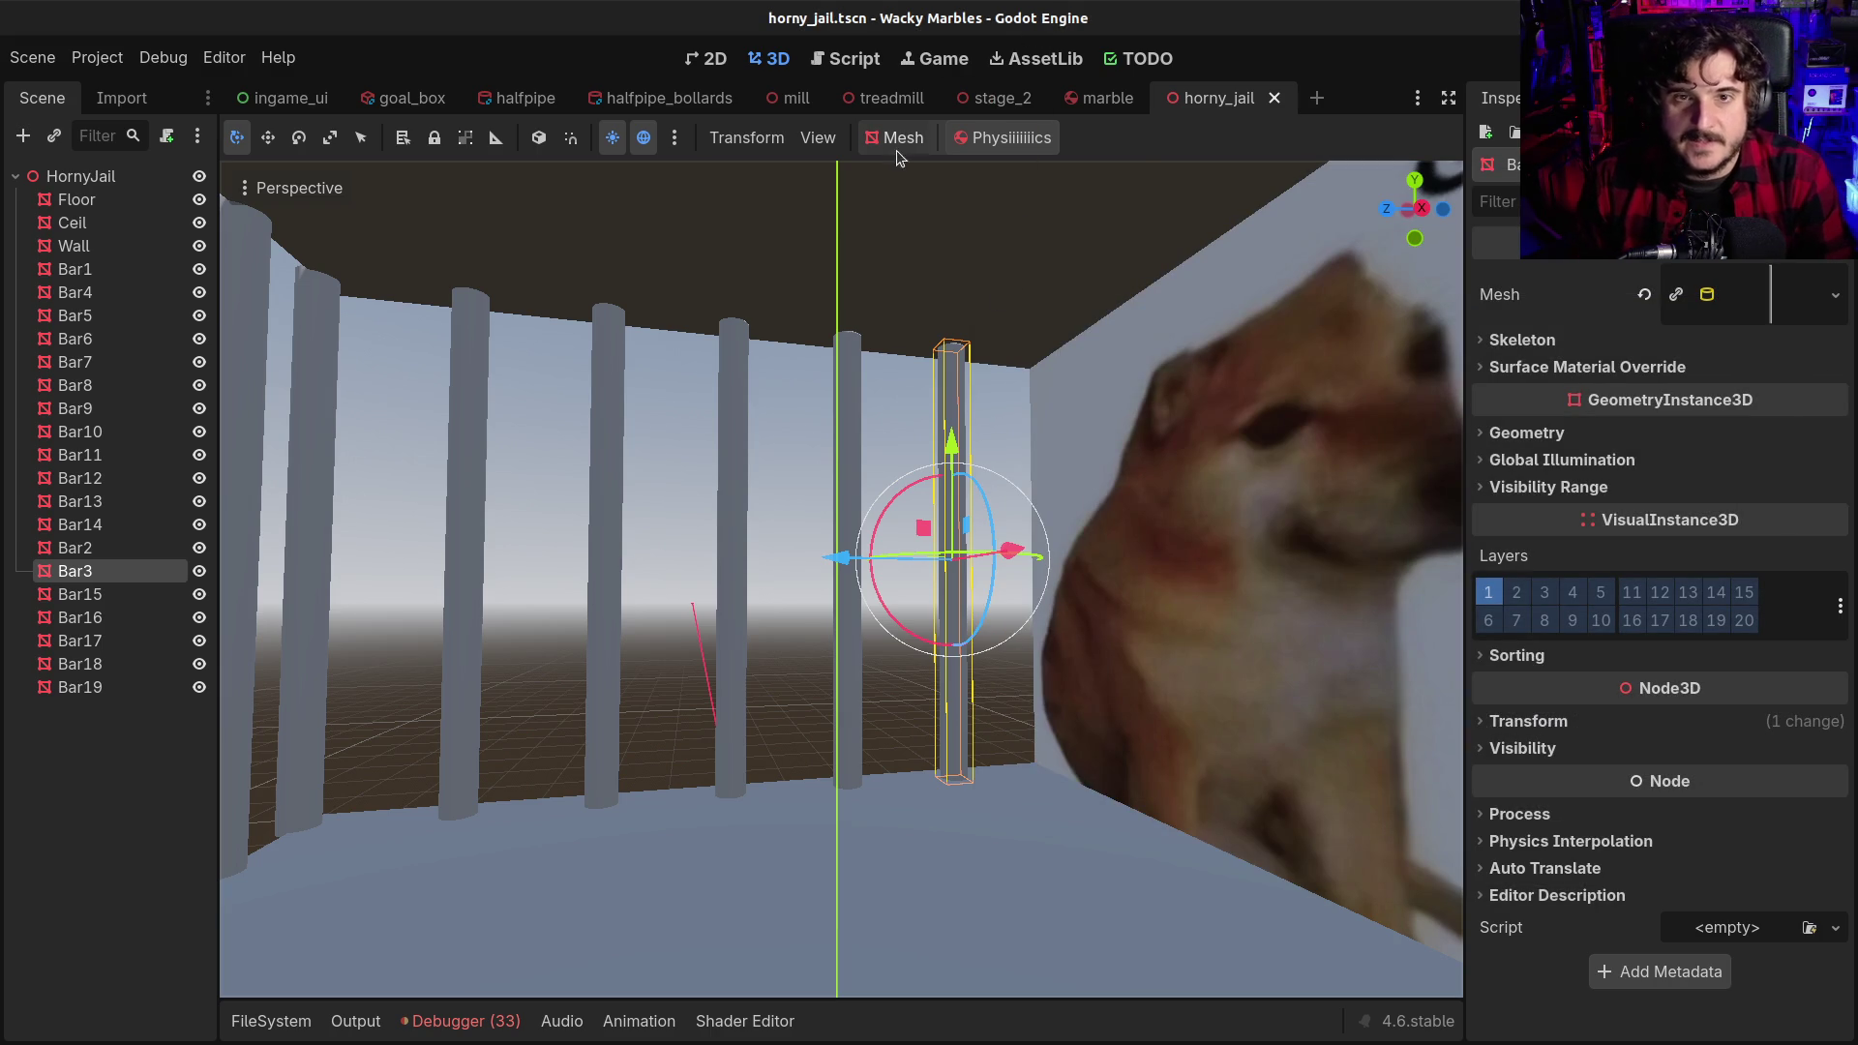
pyautogui.click(898, 139)
# Preview the collision-shape placement options for Bar3, then cancel without creating anything
pyautogui.click(921, 179)
pyautogui.click(977, 446)
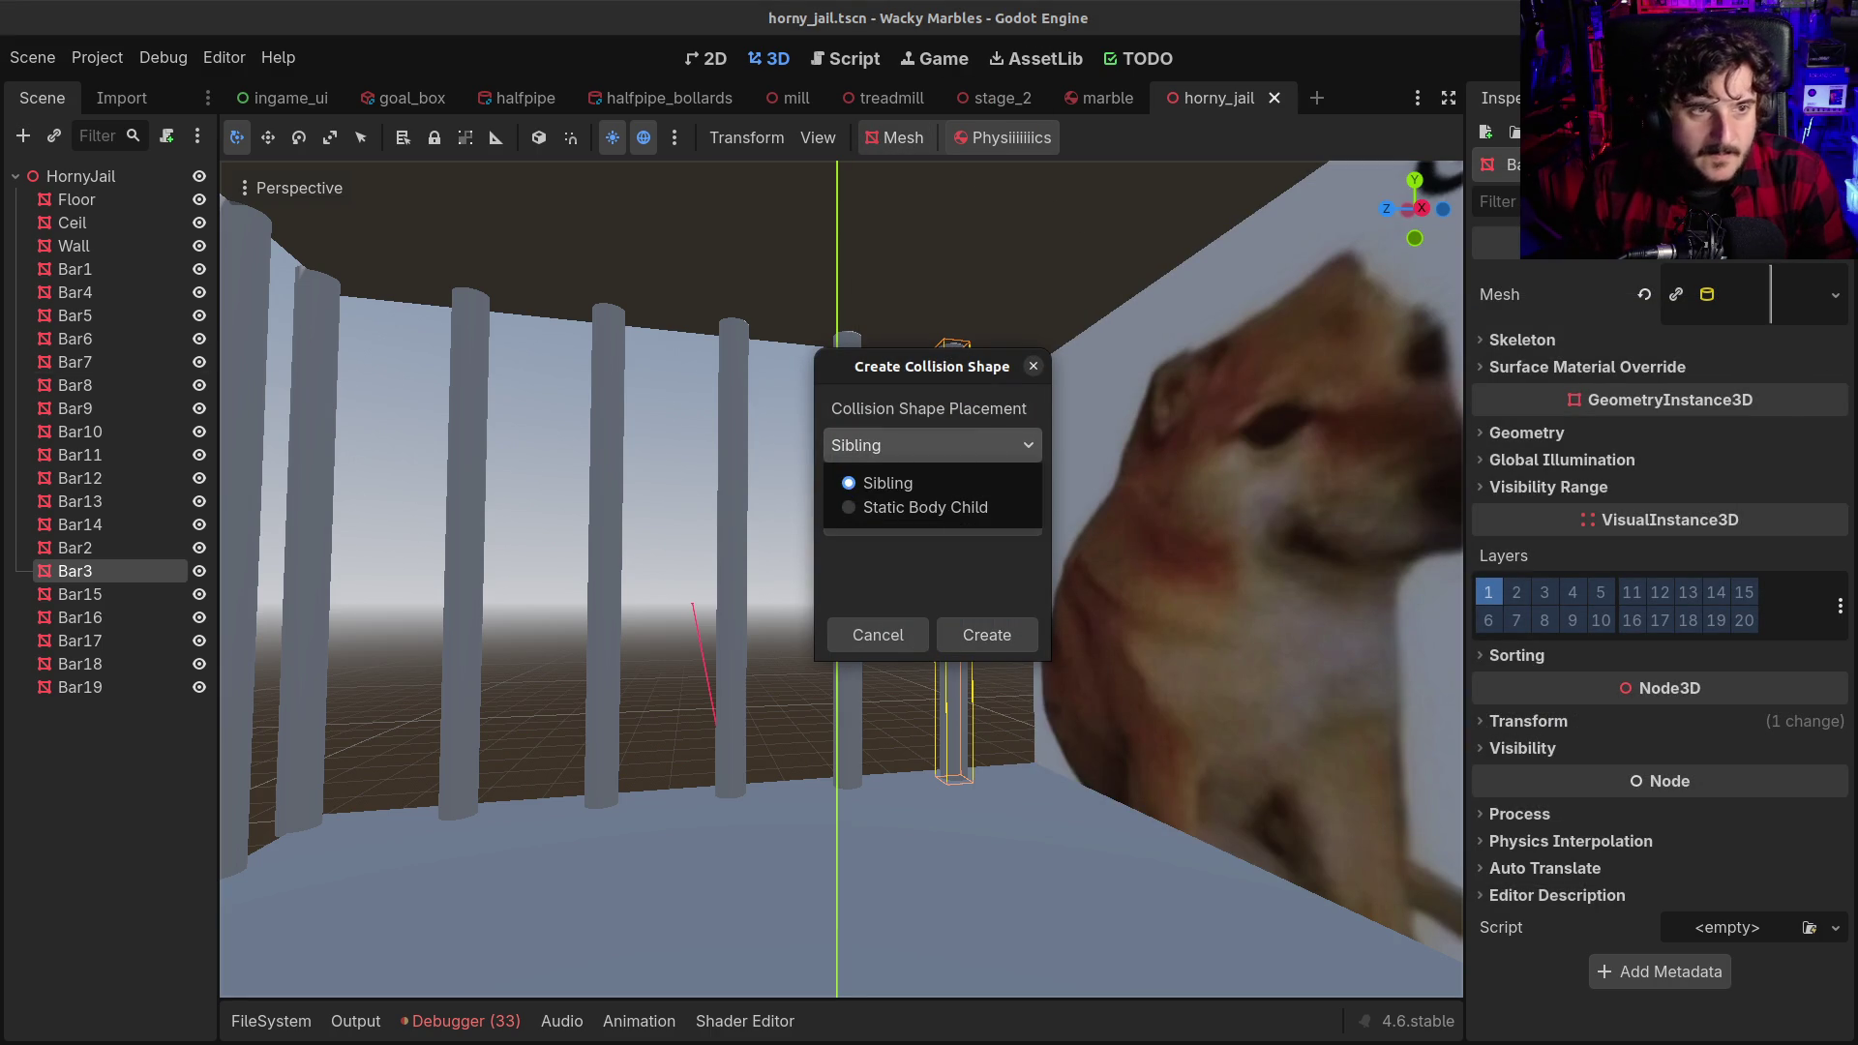
pyautogui.click(74, 362)
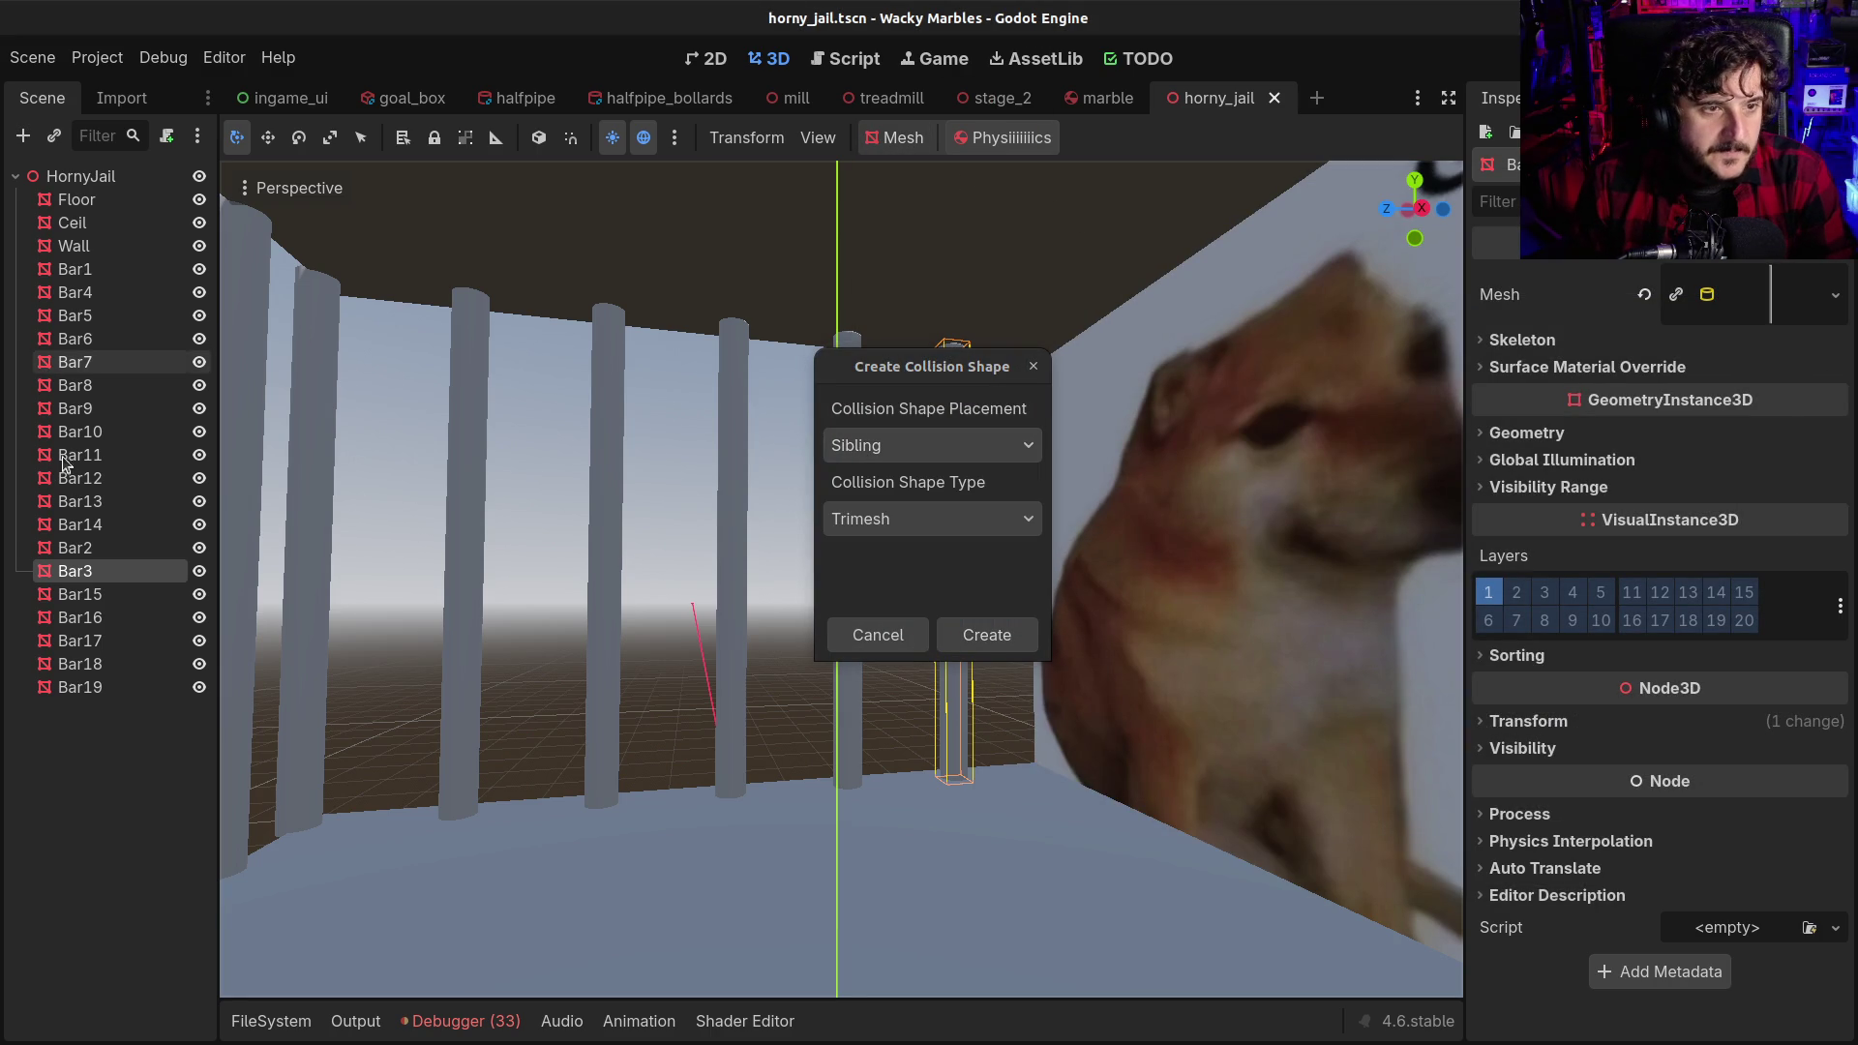
pyautogui.click(889, 638)
# Select Bar1–Bar19 and give each a Static Body Child with a Cylinder collision shape
pyautogui.click(75, 269)
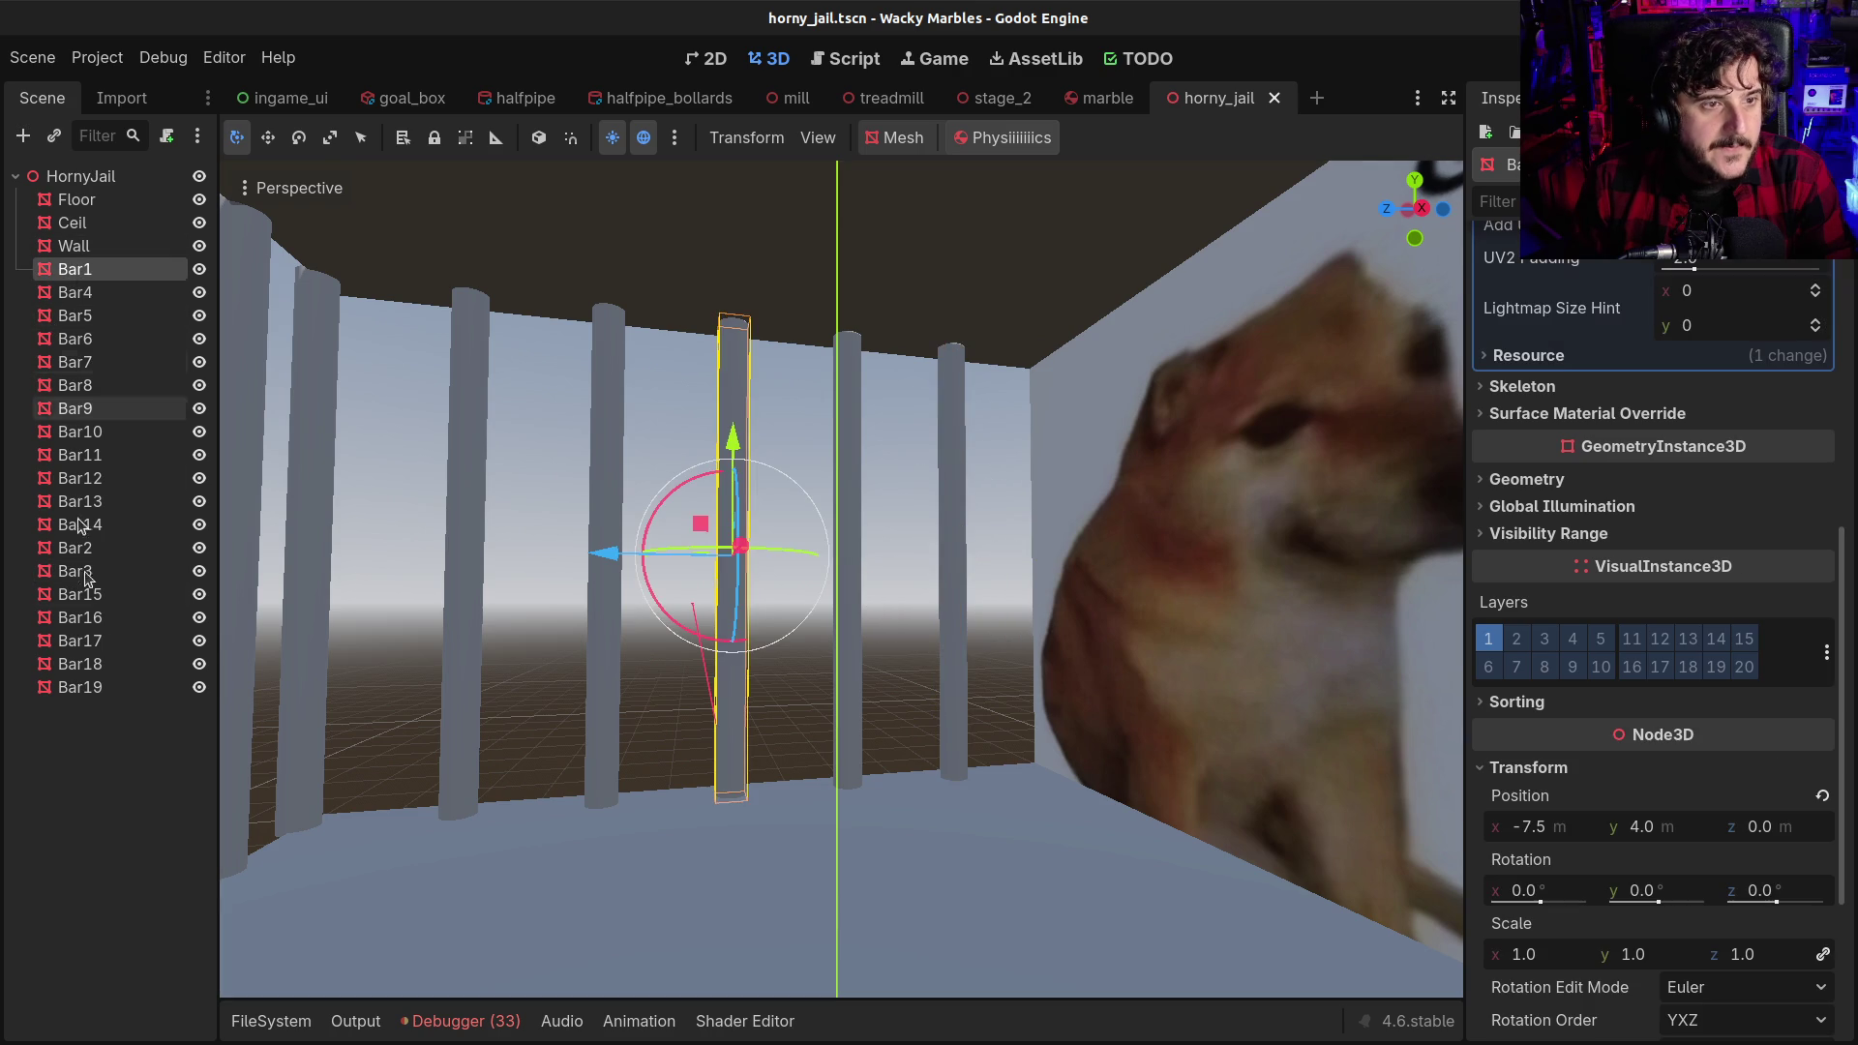
pyautogui.keyDown('shift'); pyautogui.click(78, 687); pyautogui.keyUp('shift')
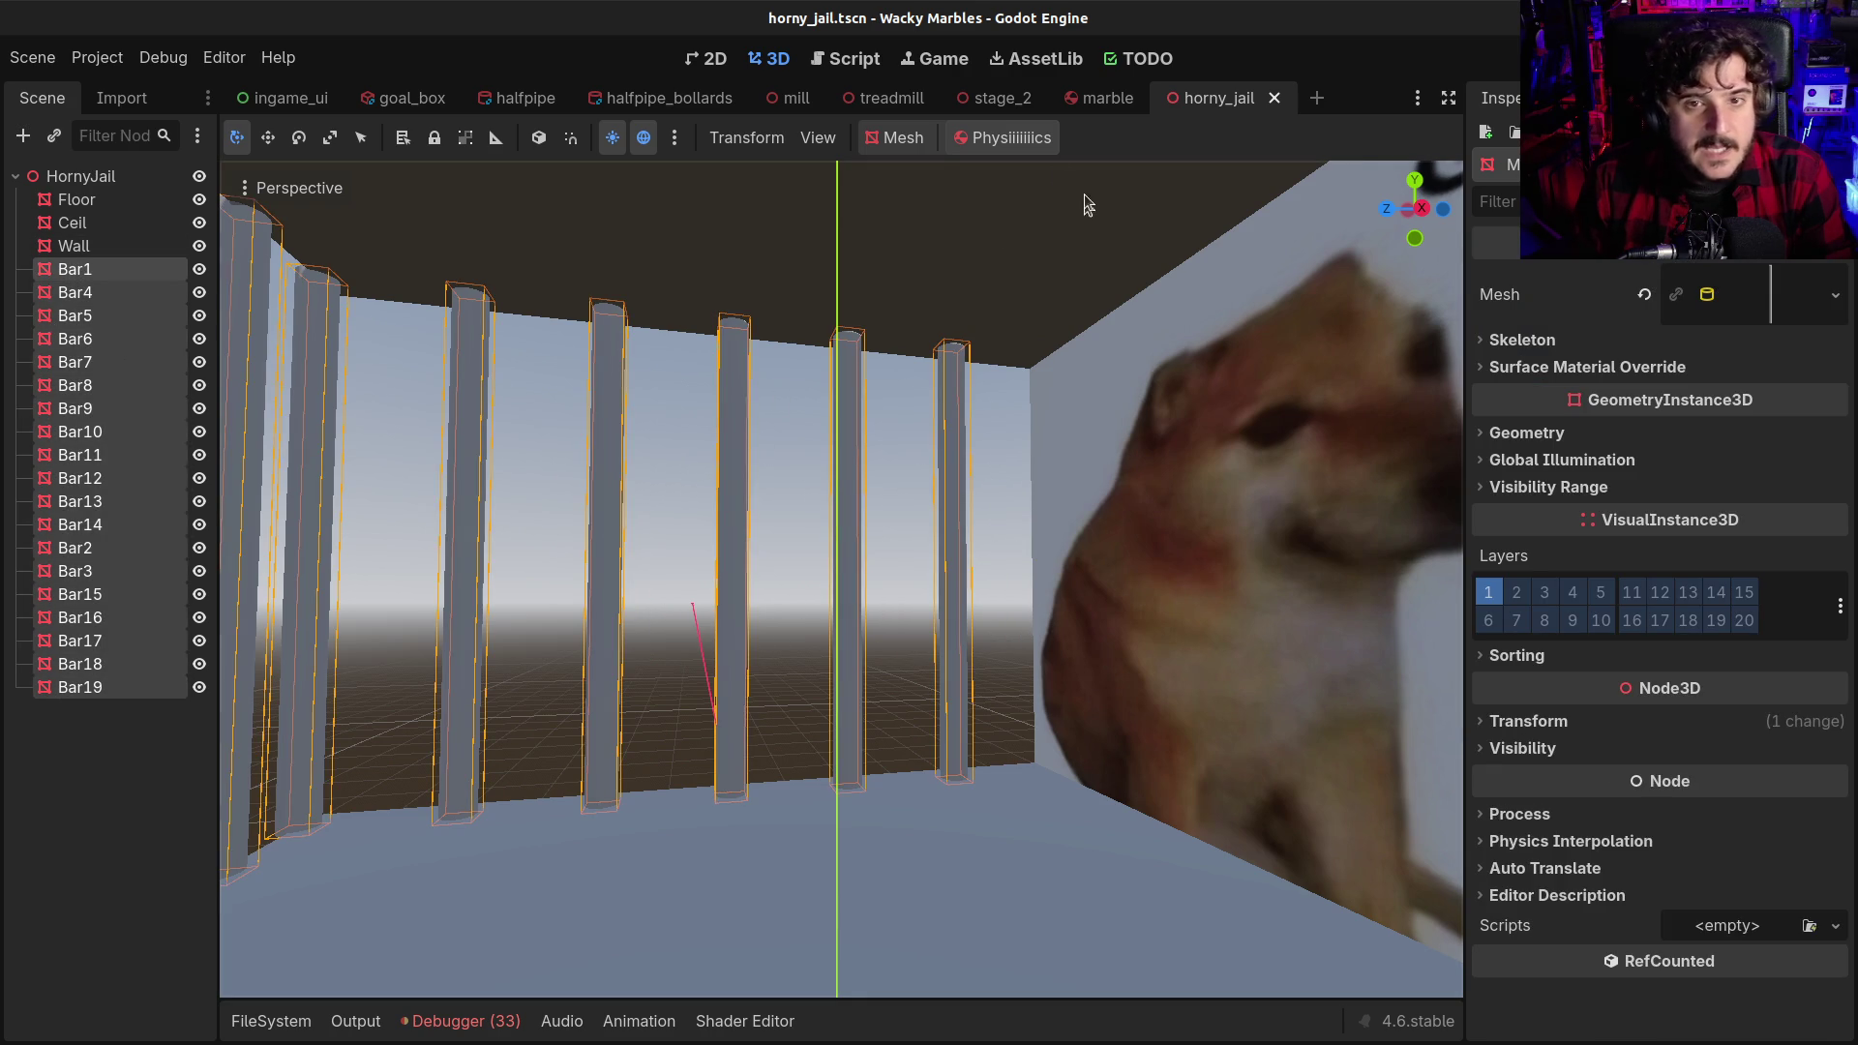
pyautogui.click(909, 140)
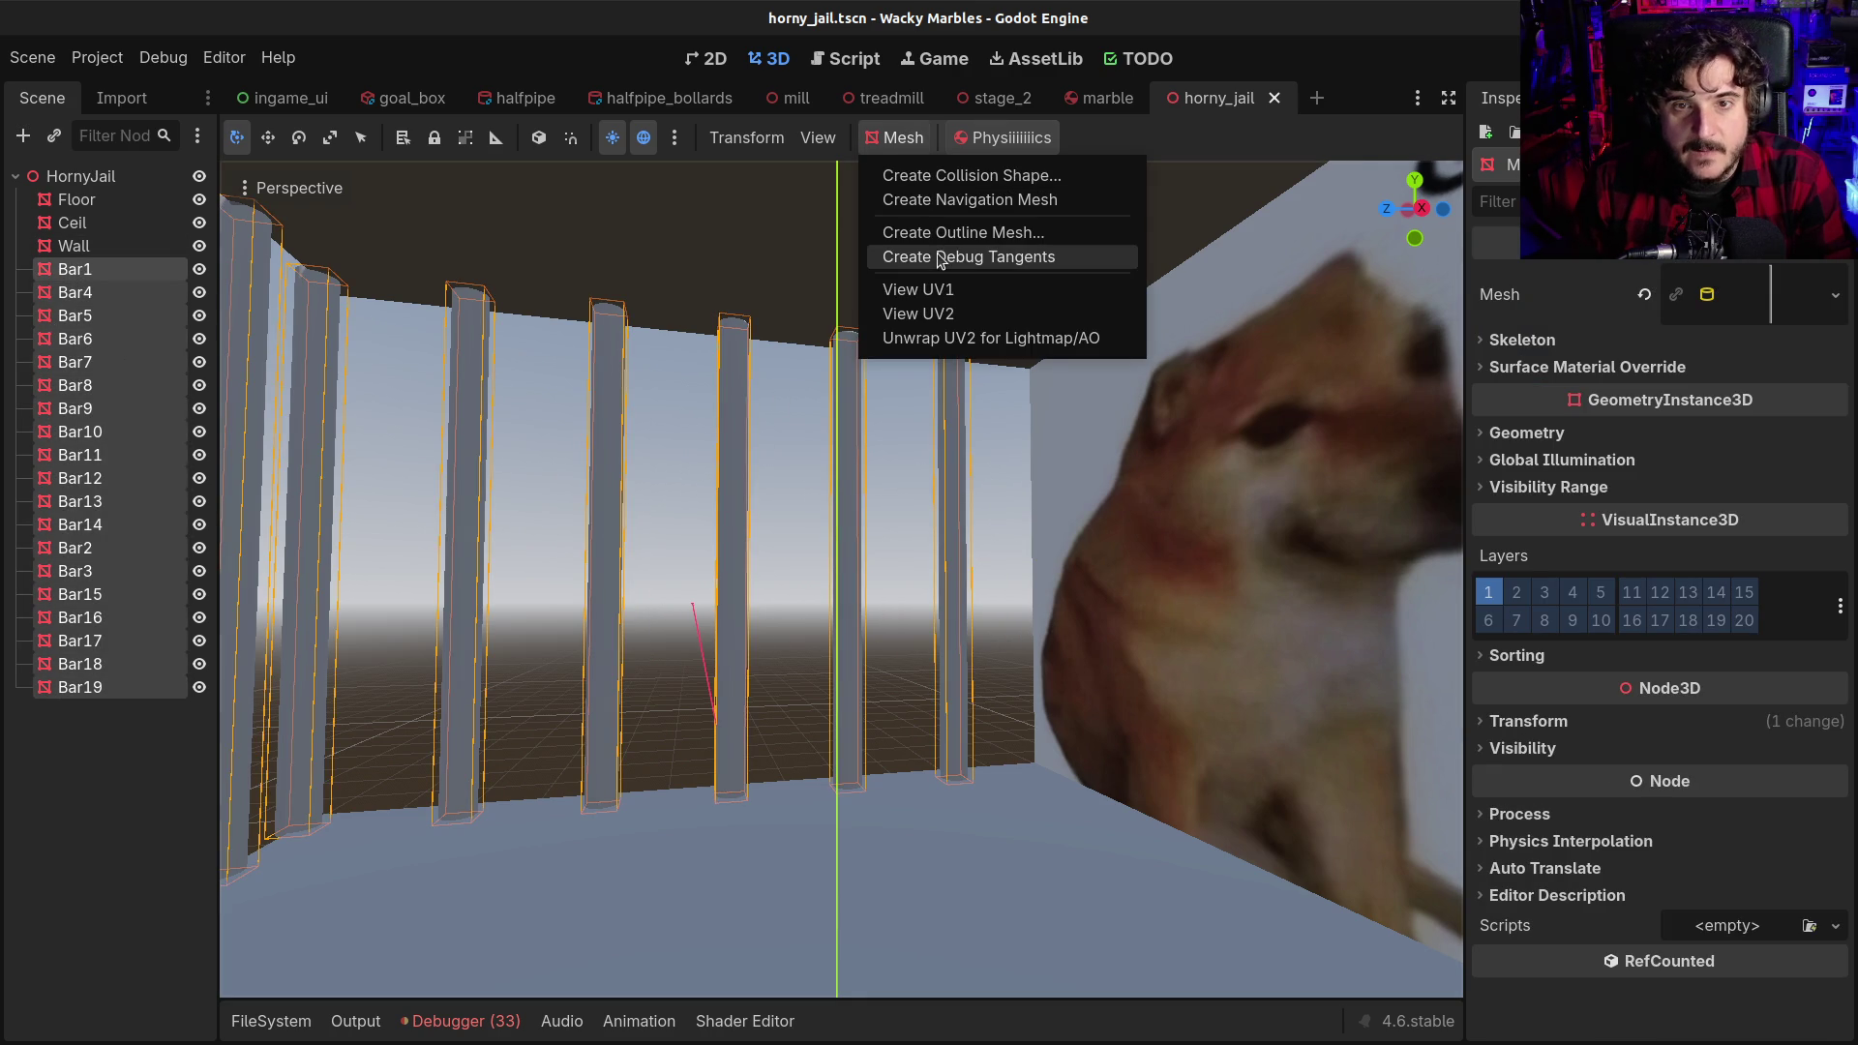
pyautogui.click(967, 175)
pyautogui.click(892, 447)
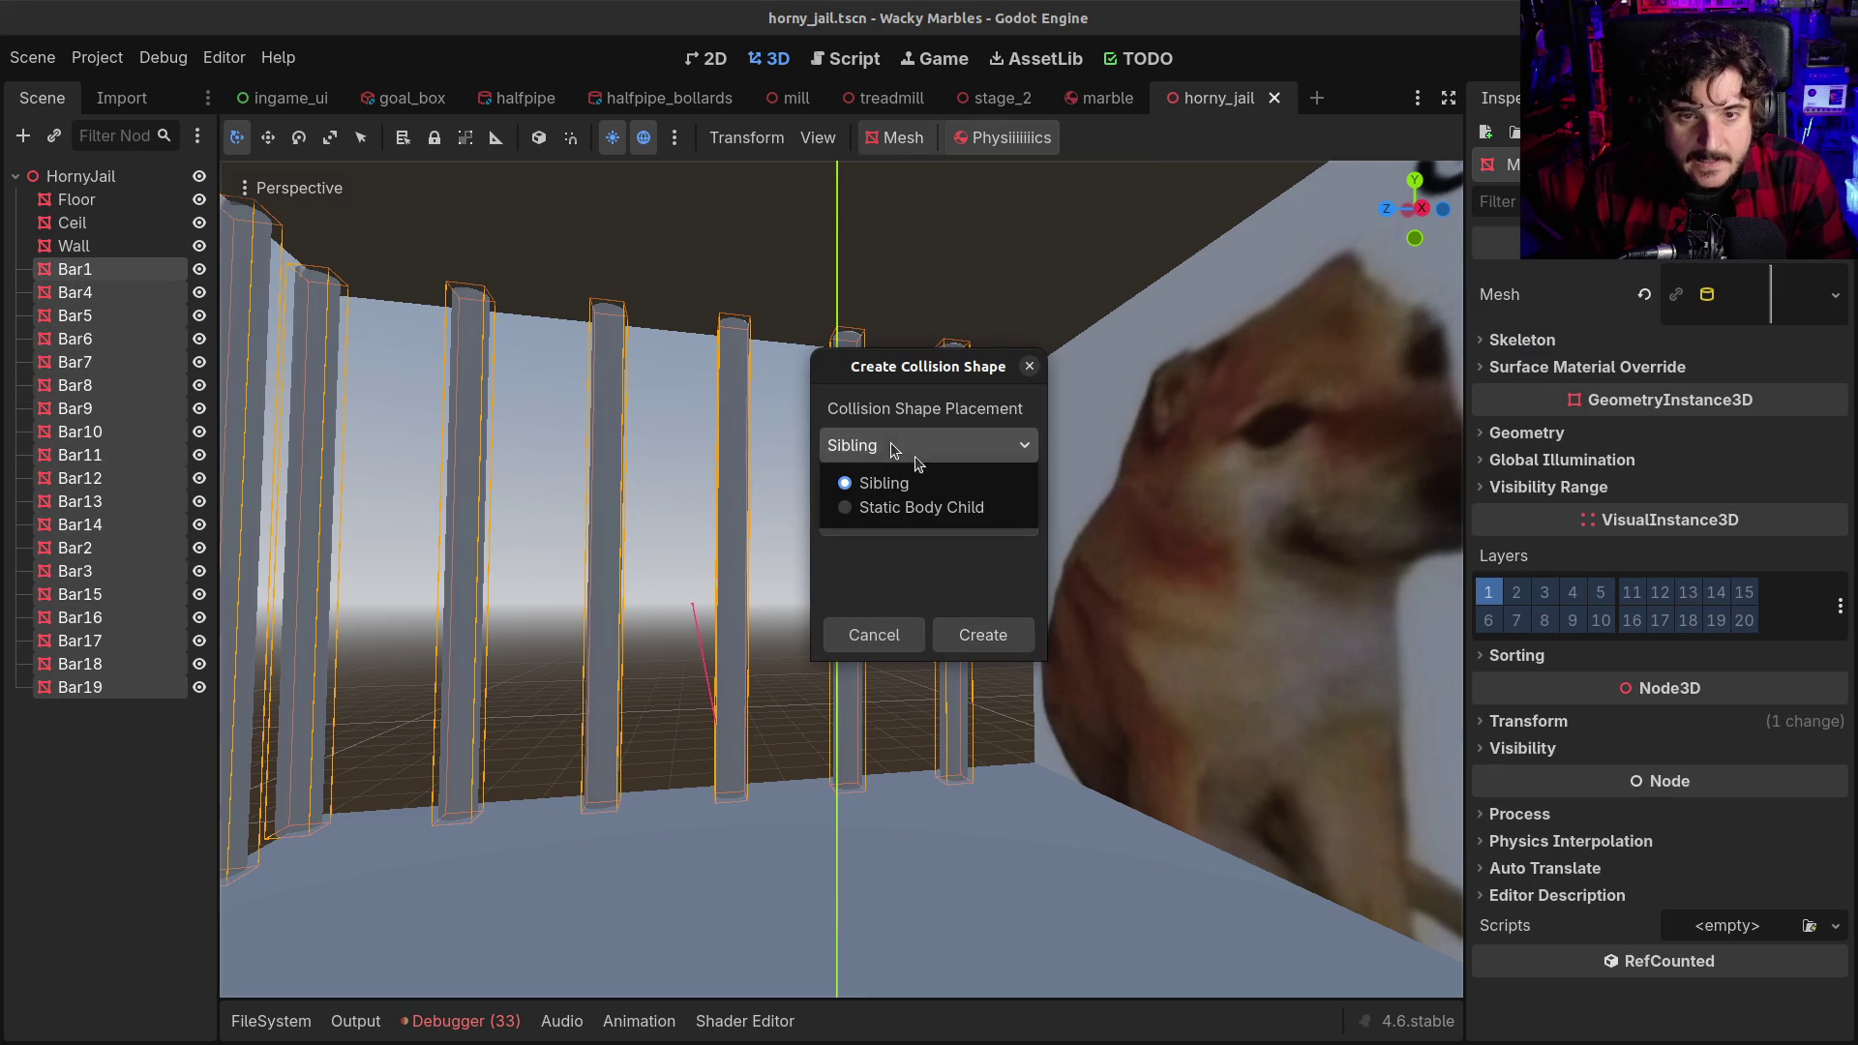
pyautogui.click(919, 508)
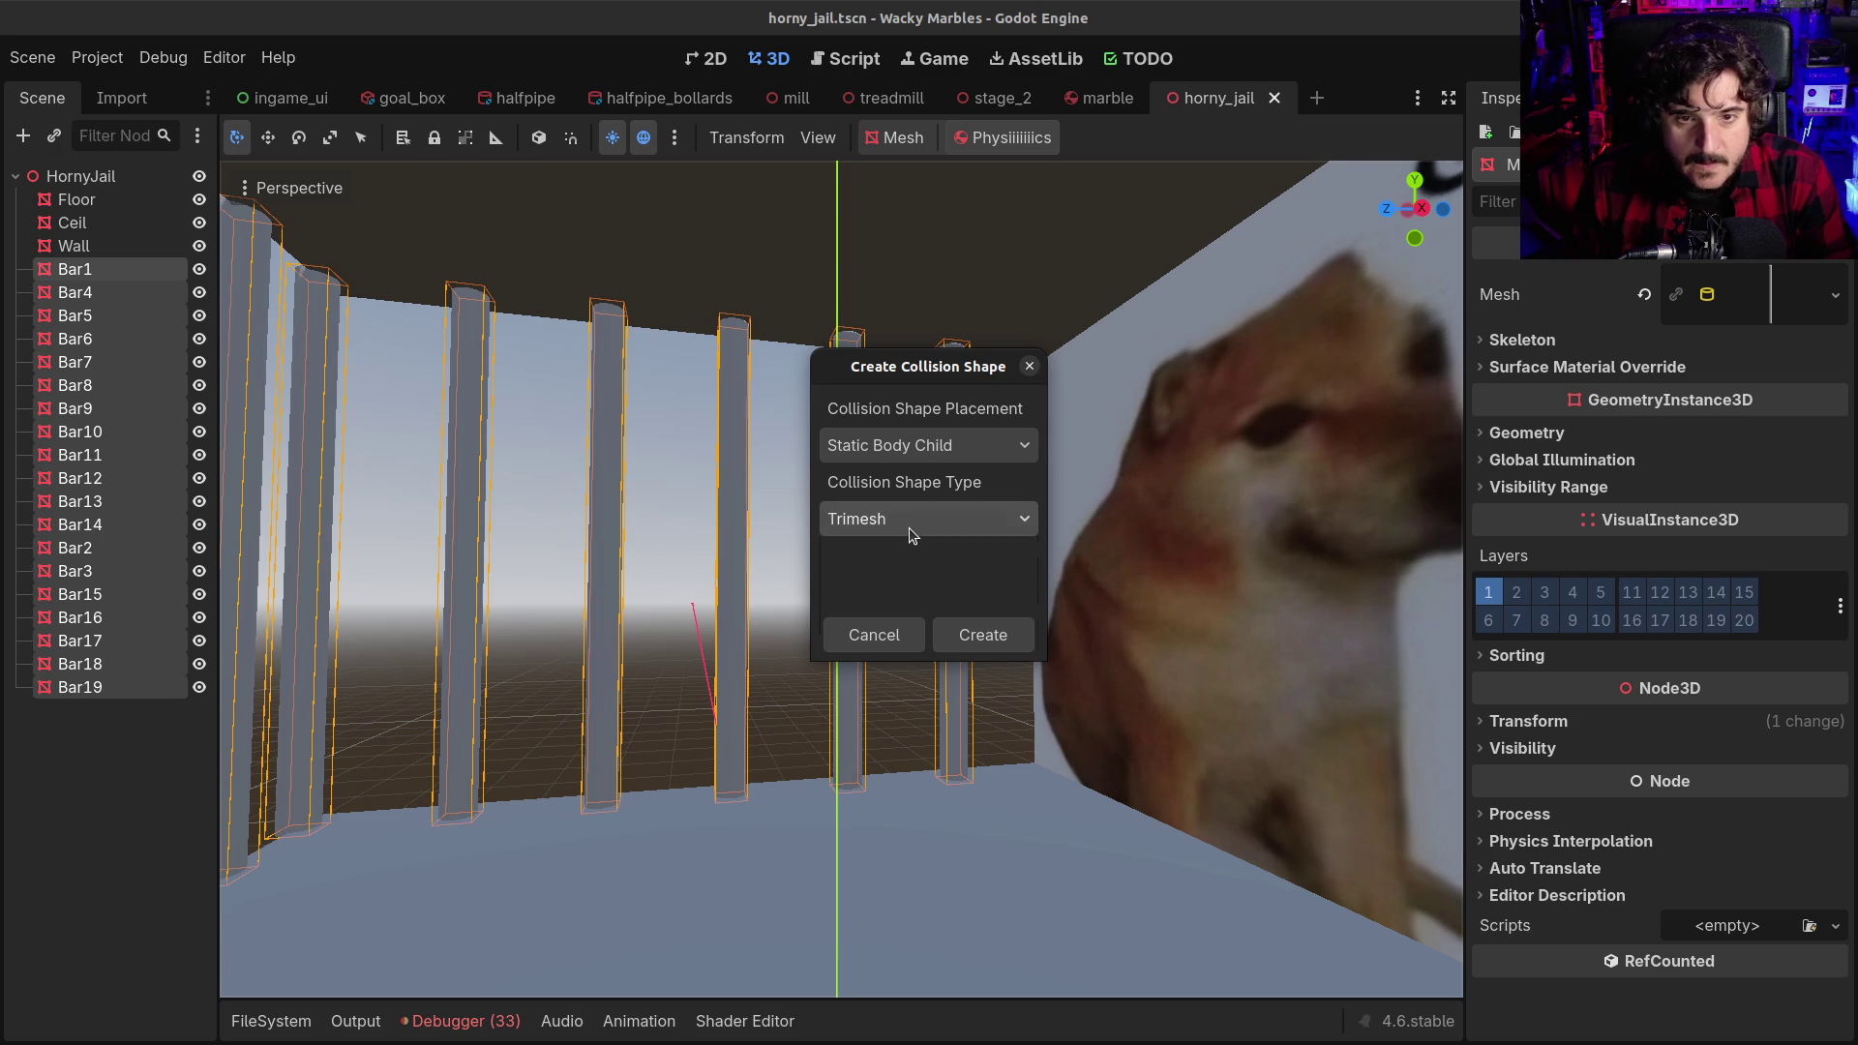
pyautogui.click(910, 535)
pyautogui.click(908, 710)
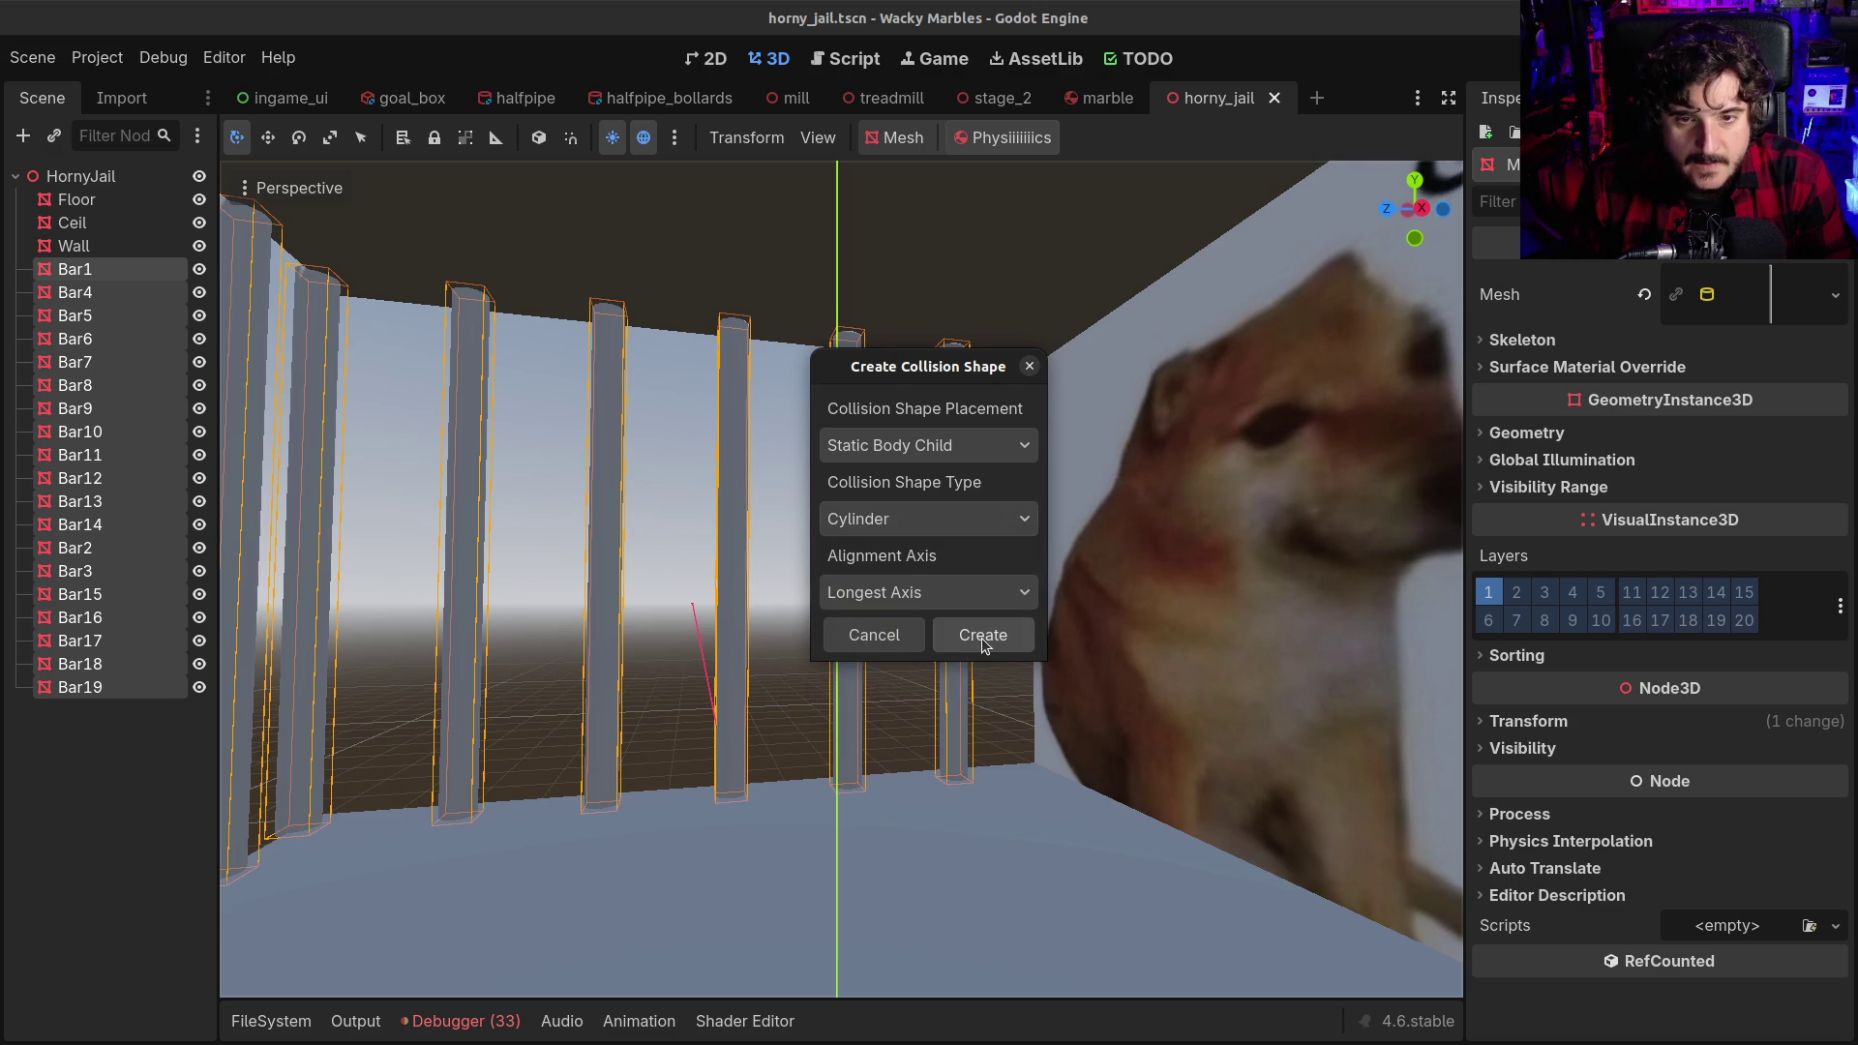
pyautogui.click(983, 638)
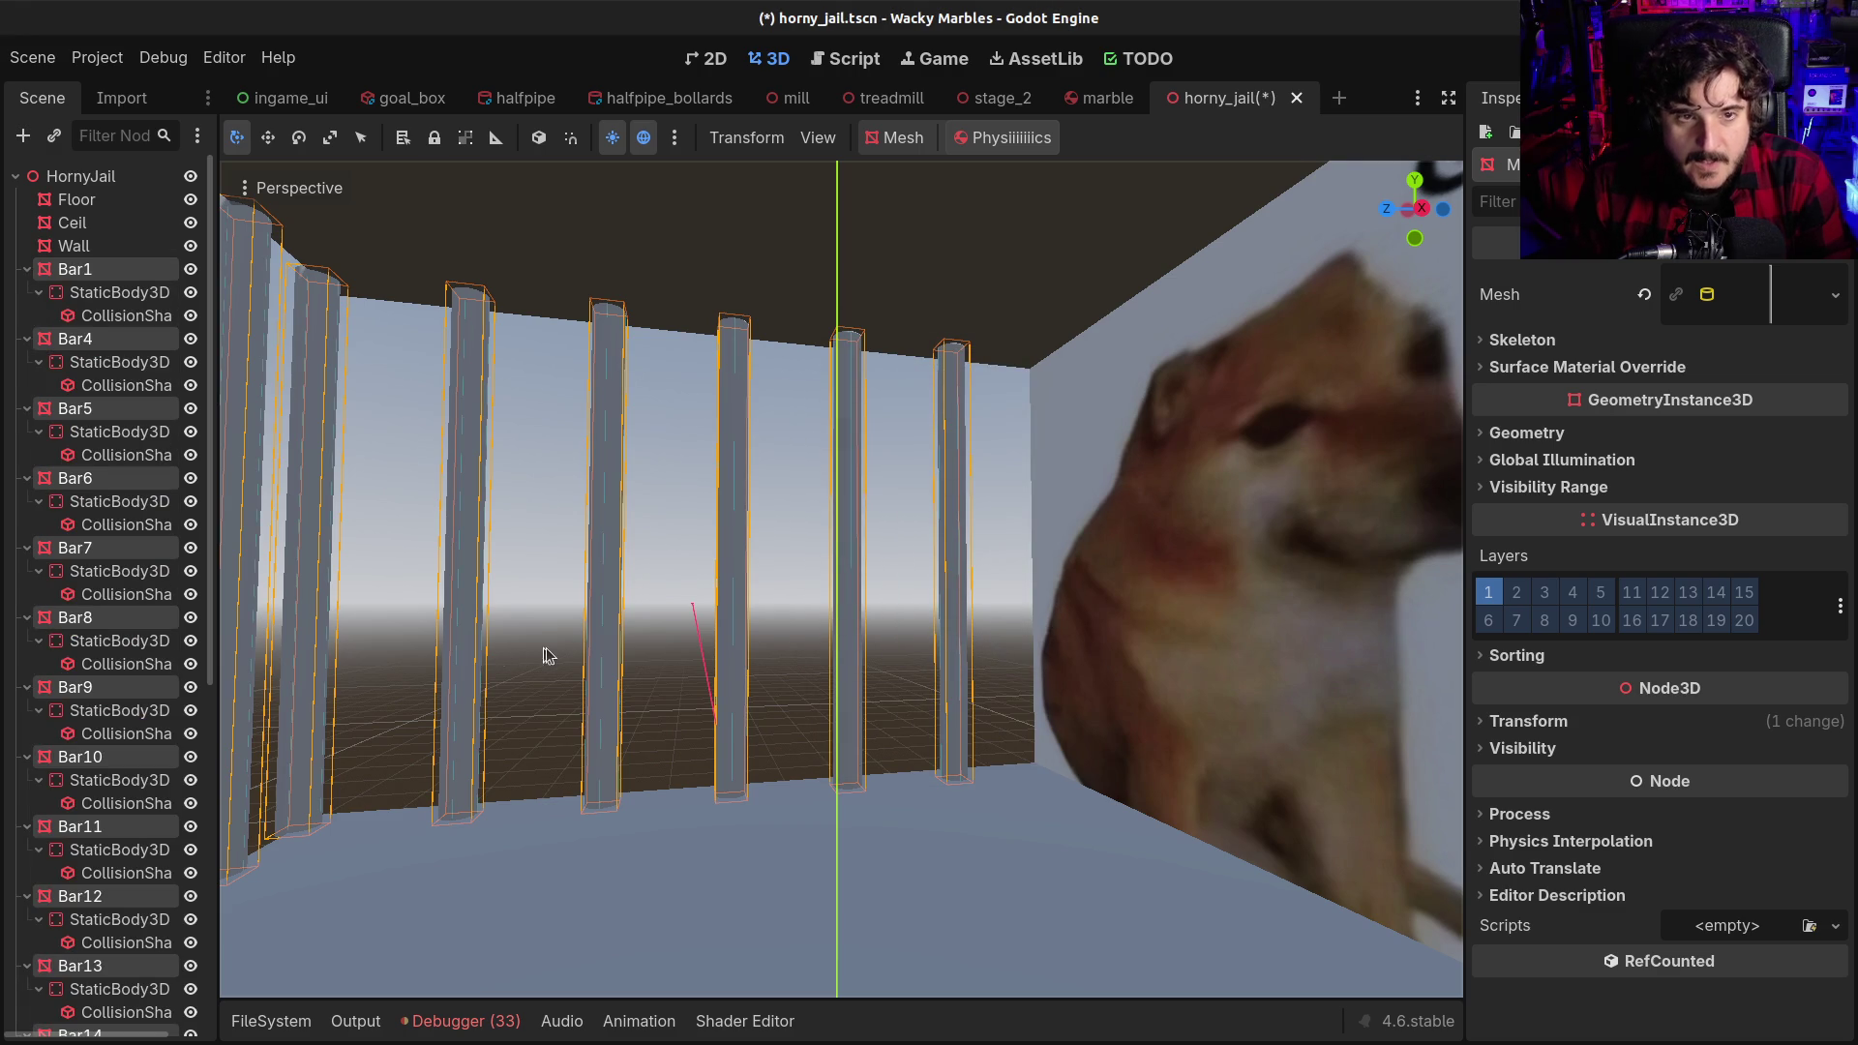
# Frame the jail and select Floor, Ceil and Wall together
pyautogui.press('f')
pyautogui.scroll(-5, 824, 726)
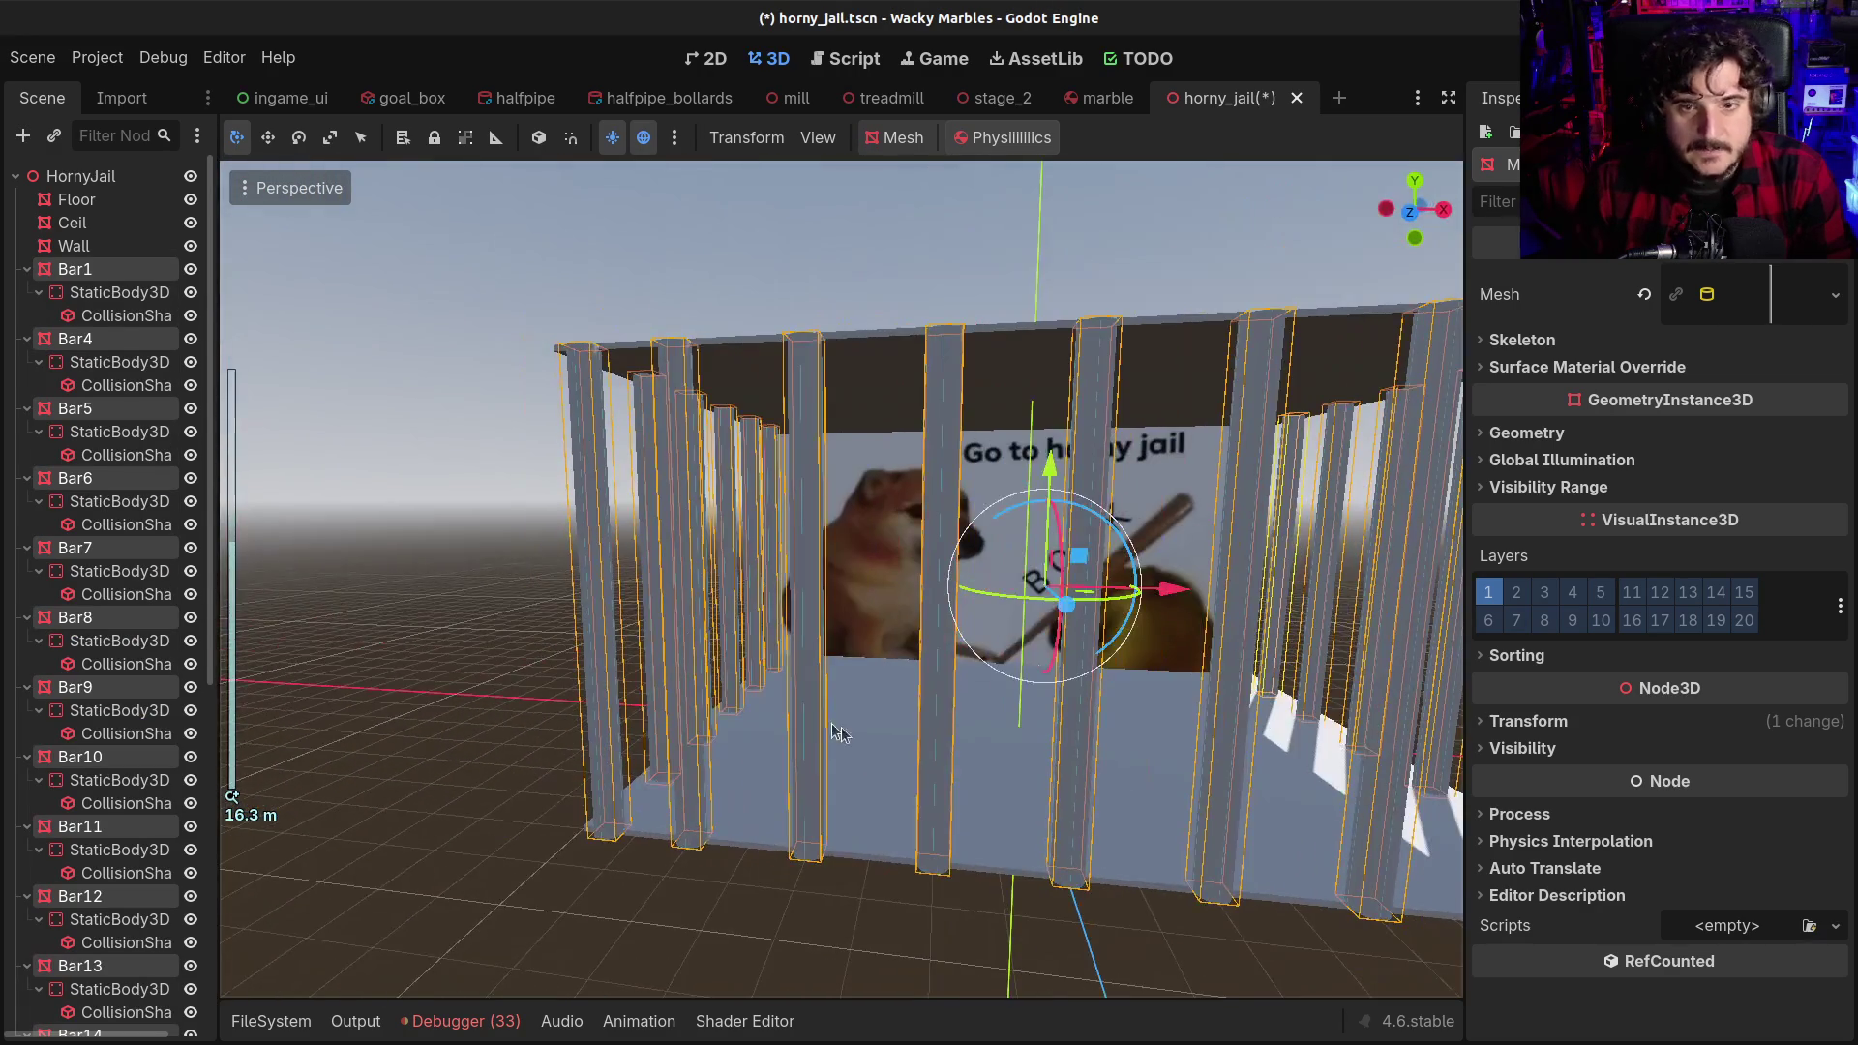
pyautogui.scroll(-5, 832, 723)
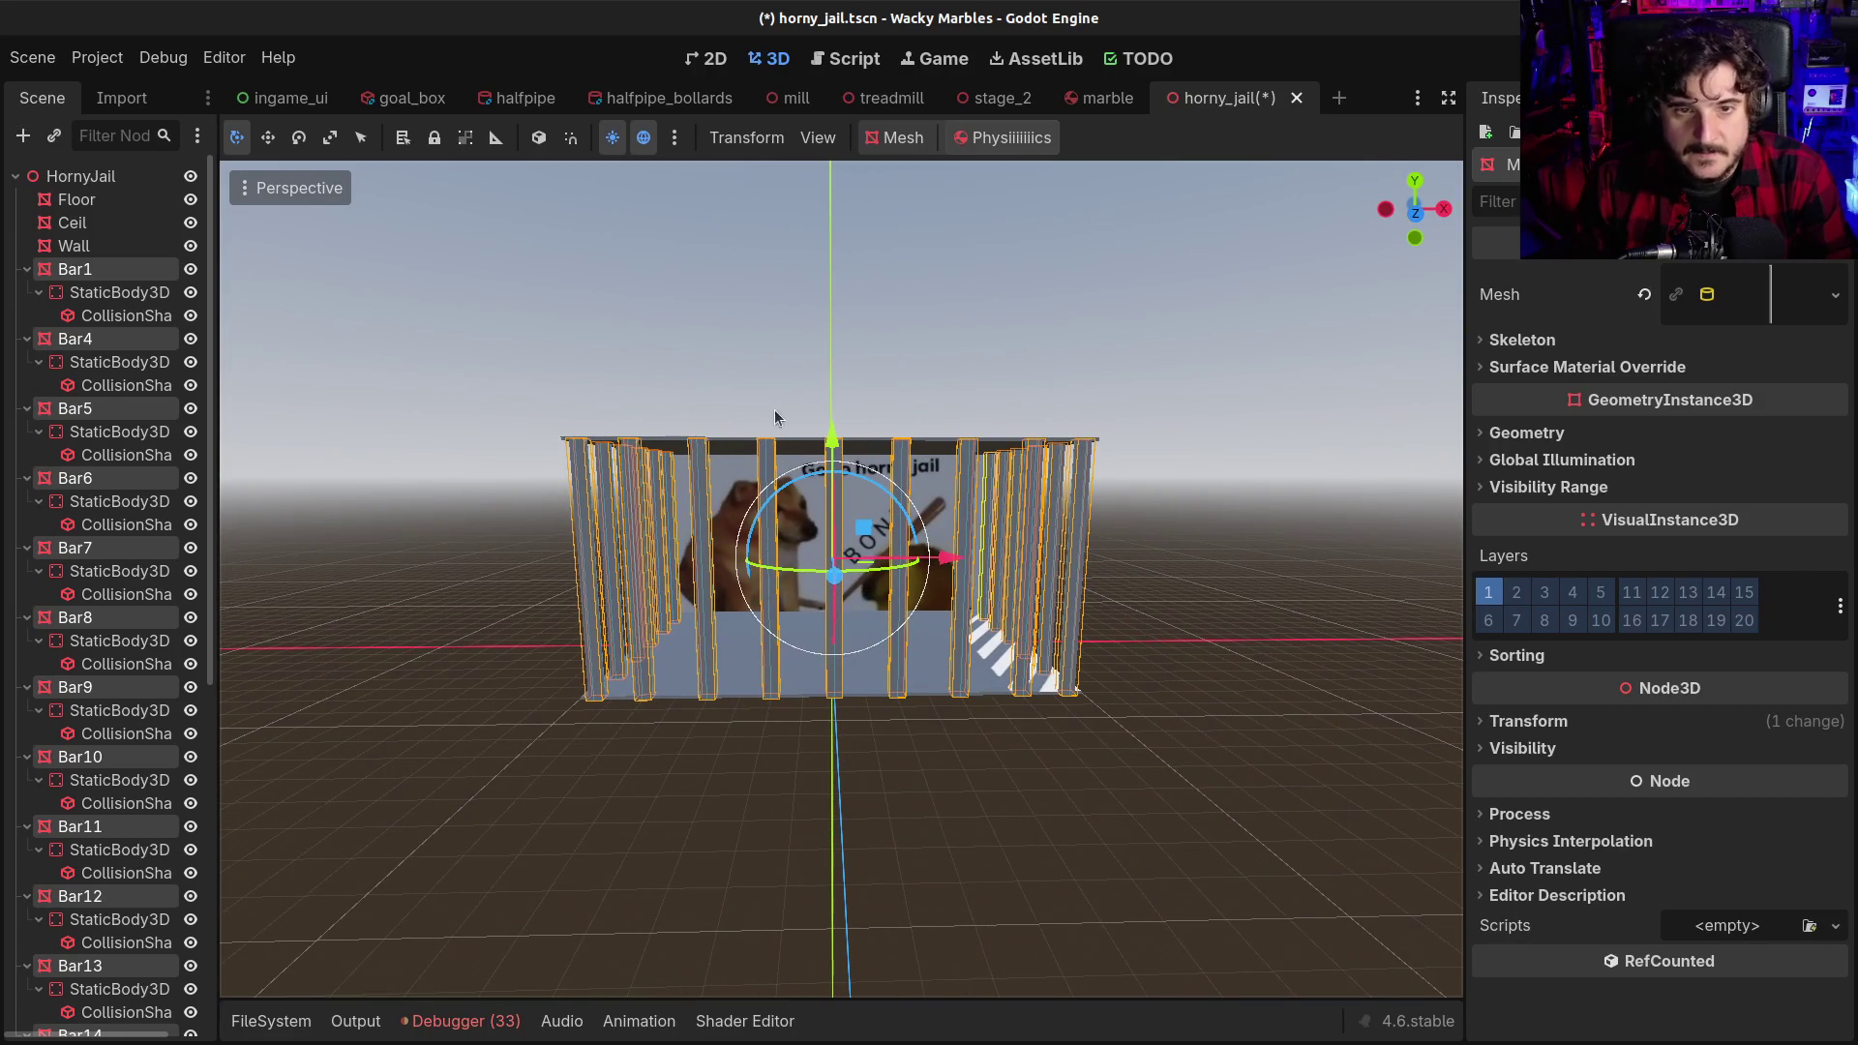
pyautogui.click(793, 670)
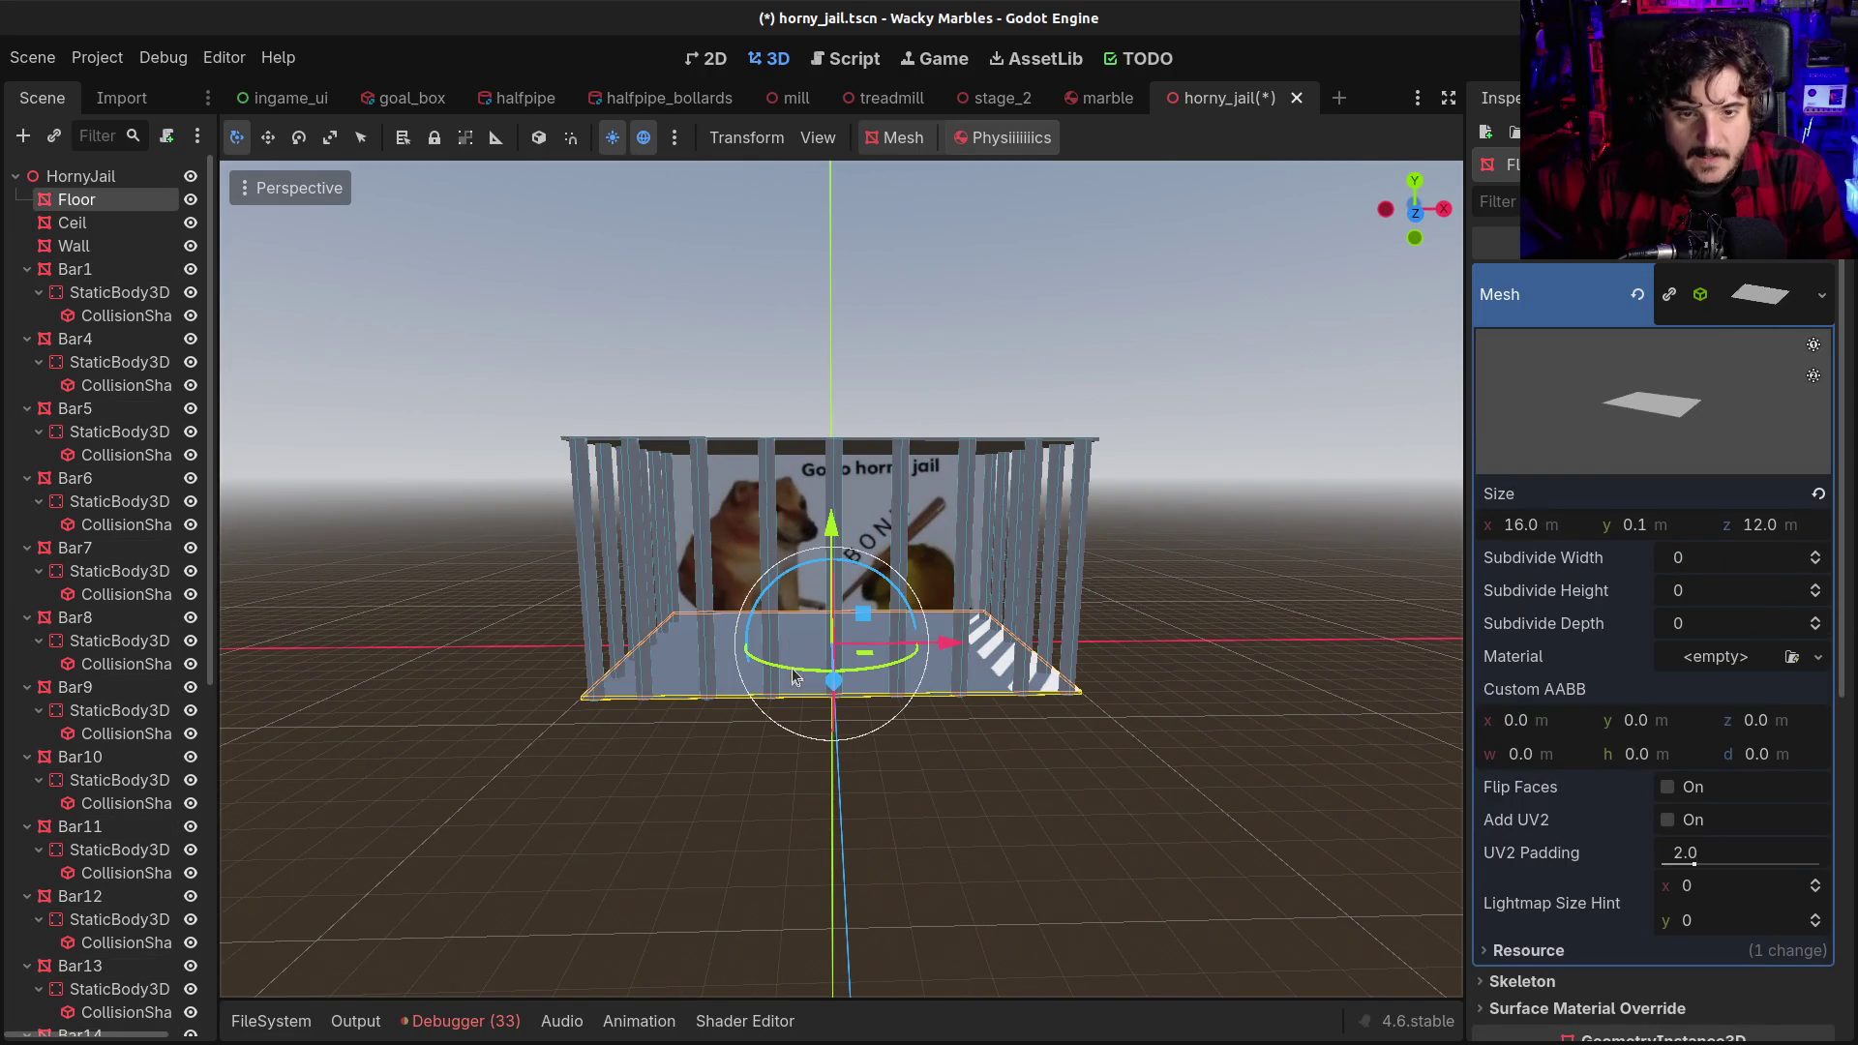
pyautogui.keyDown('shift'); pyautogui.click(784, 447); pyautogui.keyUp('shift')
pyautogui.keyDown('shift'); pyautogui.click(796, 502); pyautogui.keyUp('shift')
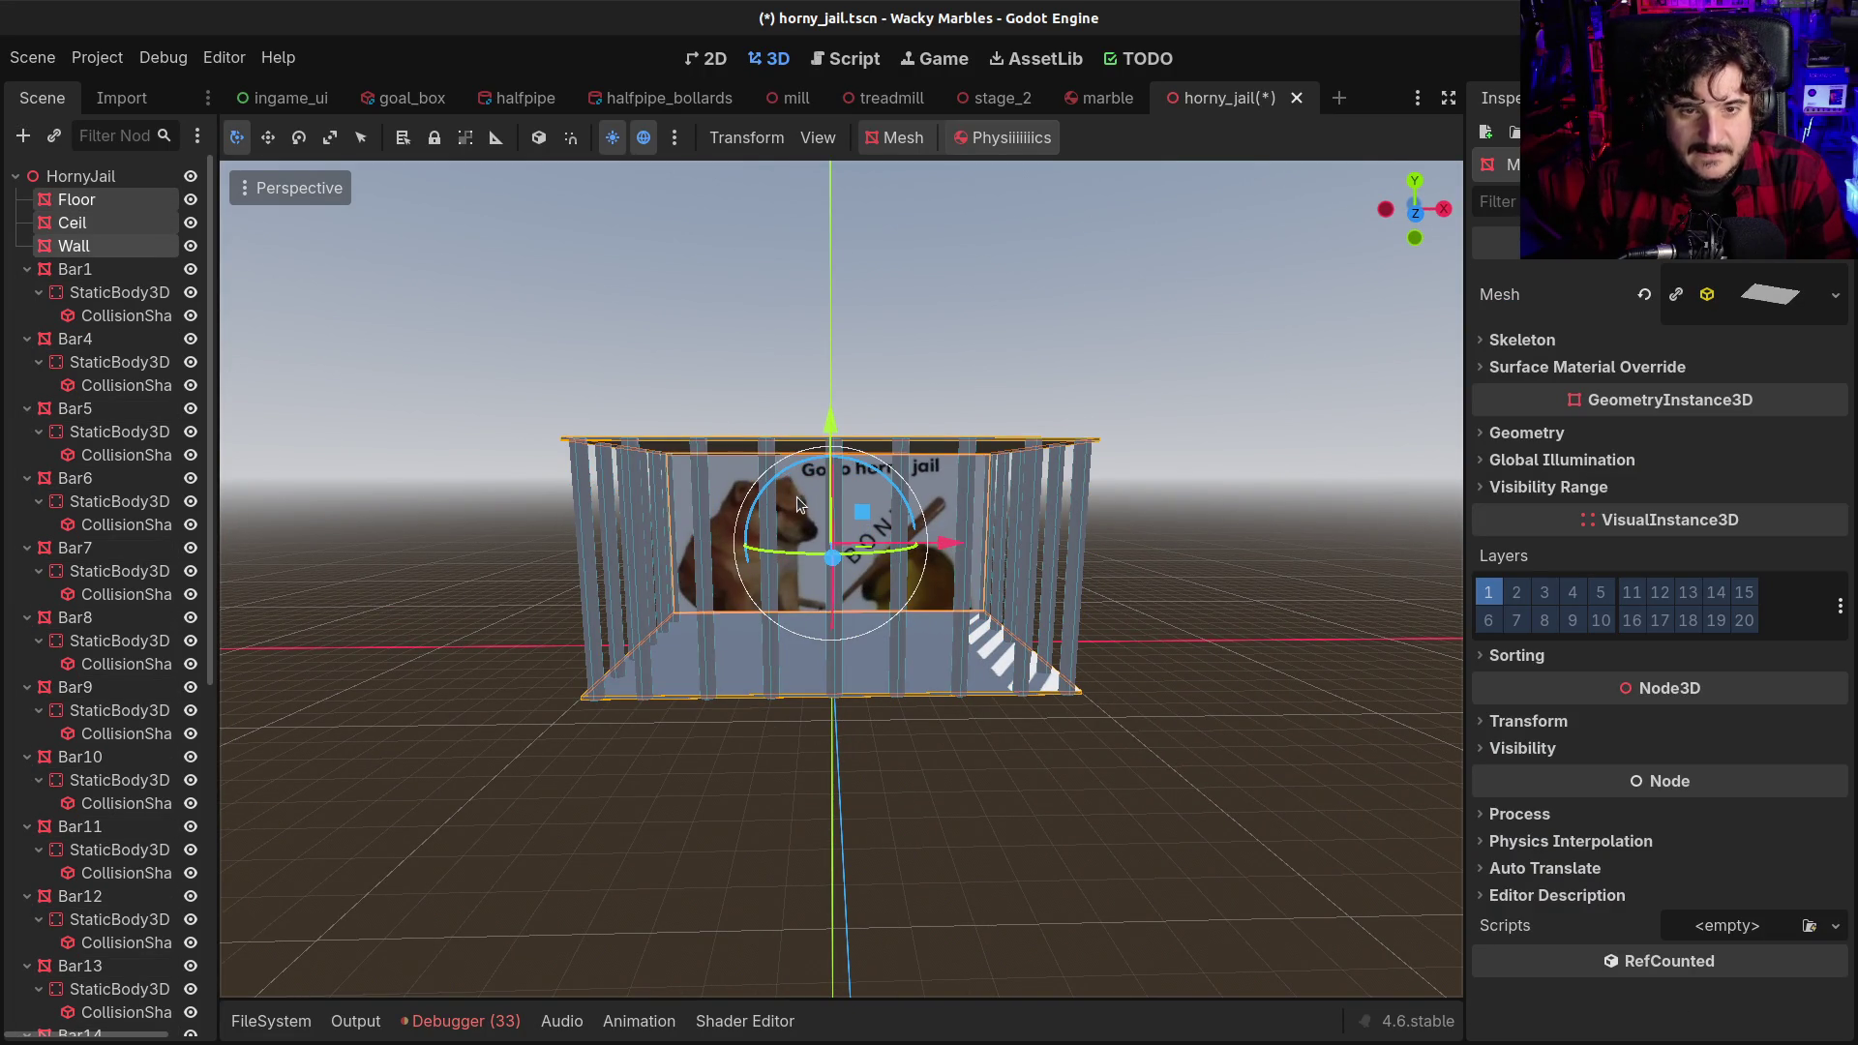
# Create Static Body Child collision shapes of type Bounding Box for Floor, Ceil and Wall
pyautogui.click(895, 137)
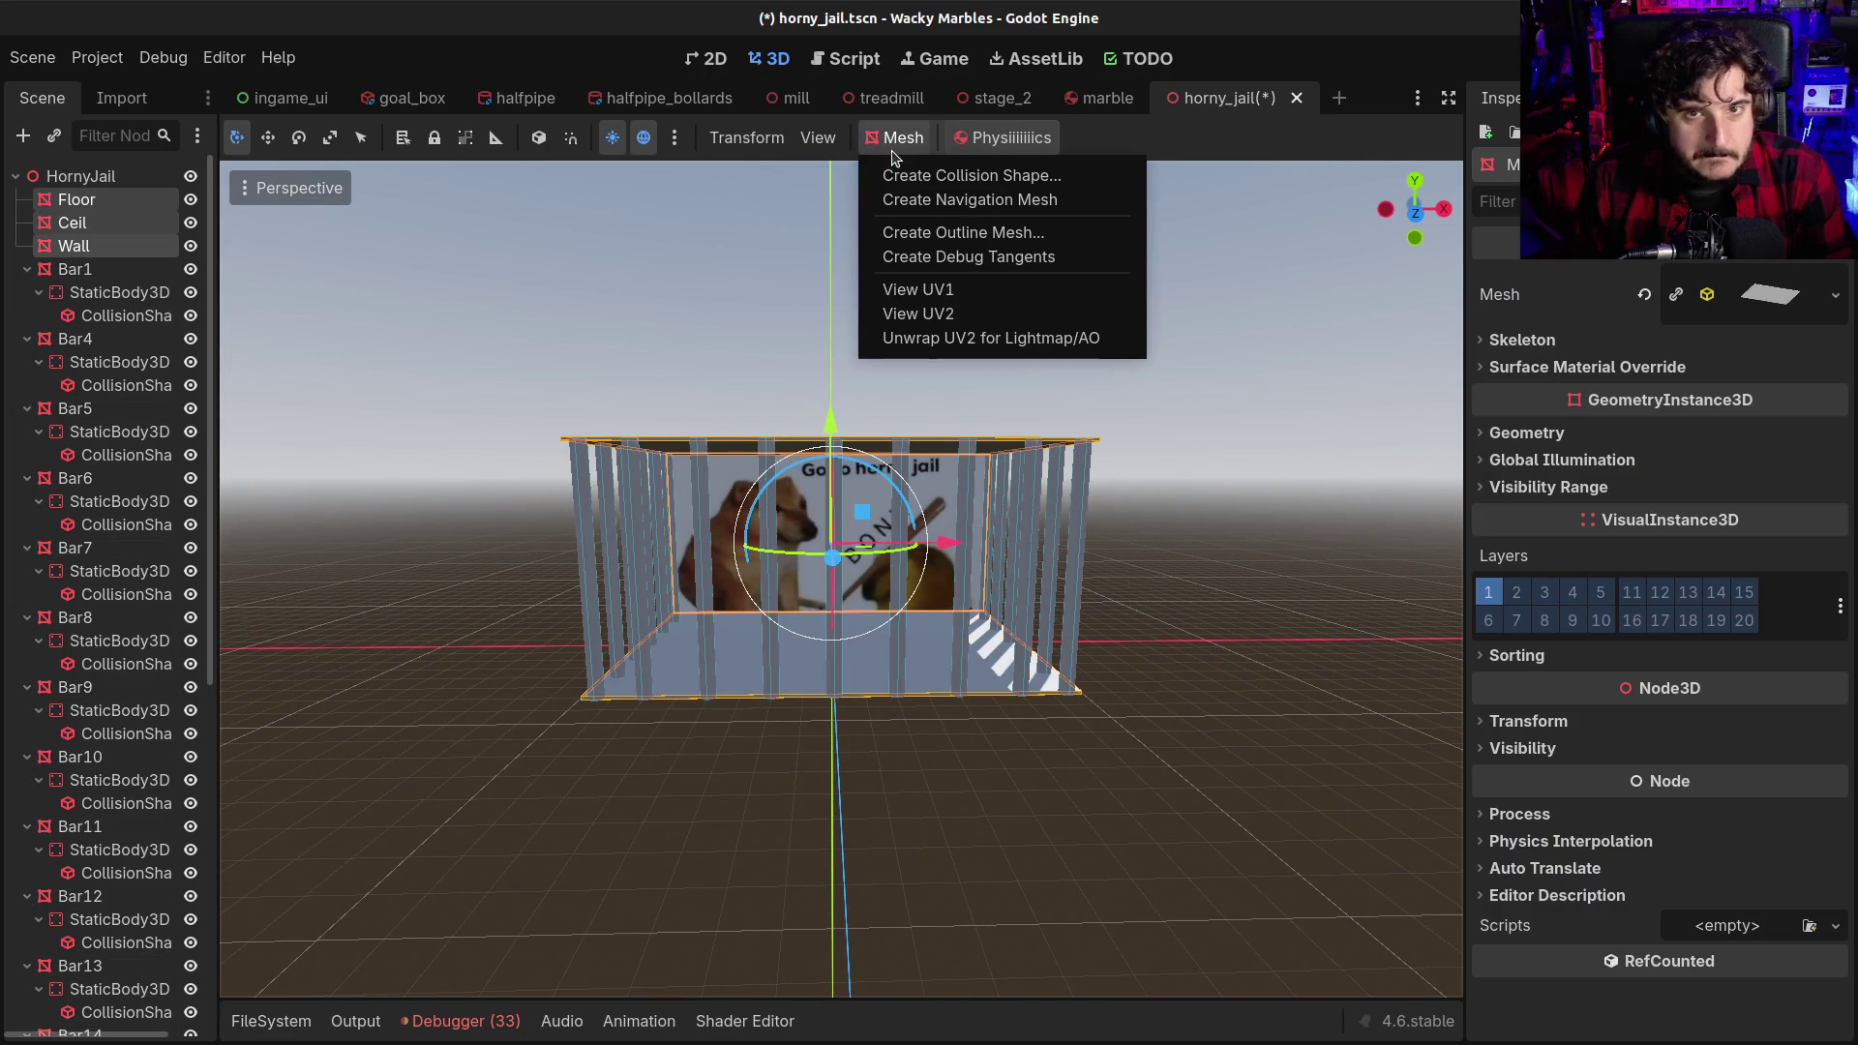
pyautogui.click(934, 174)
pyautogui.click(907, 450)
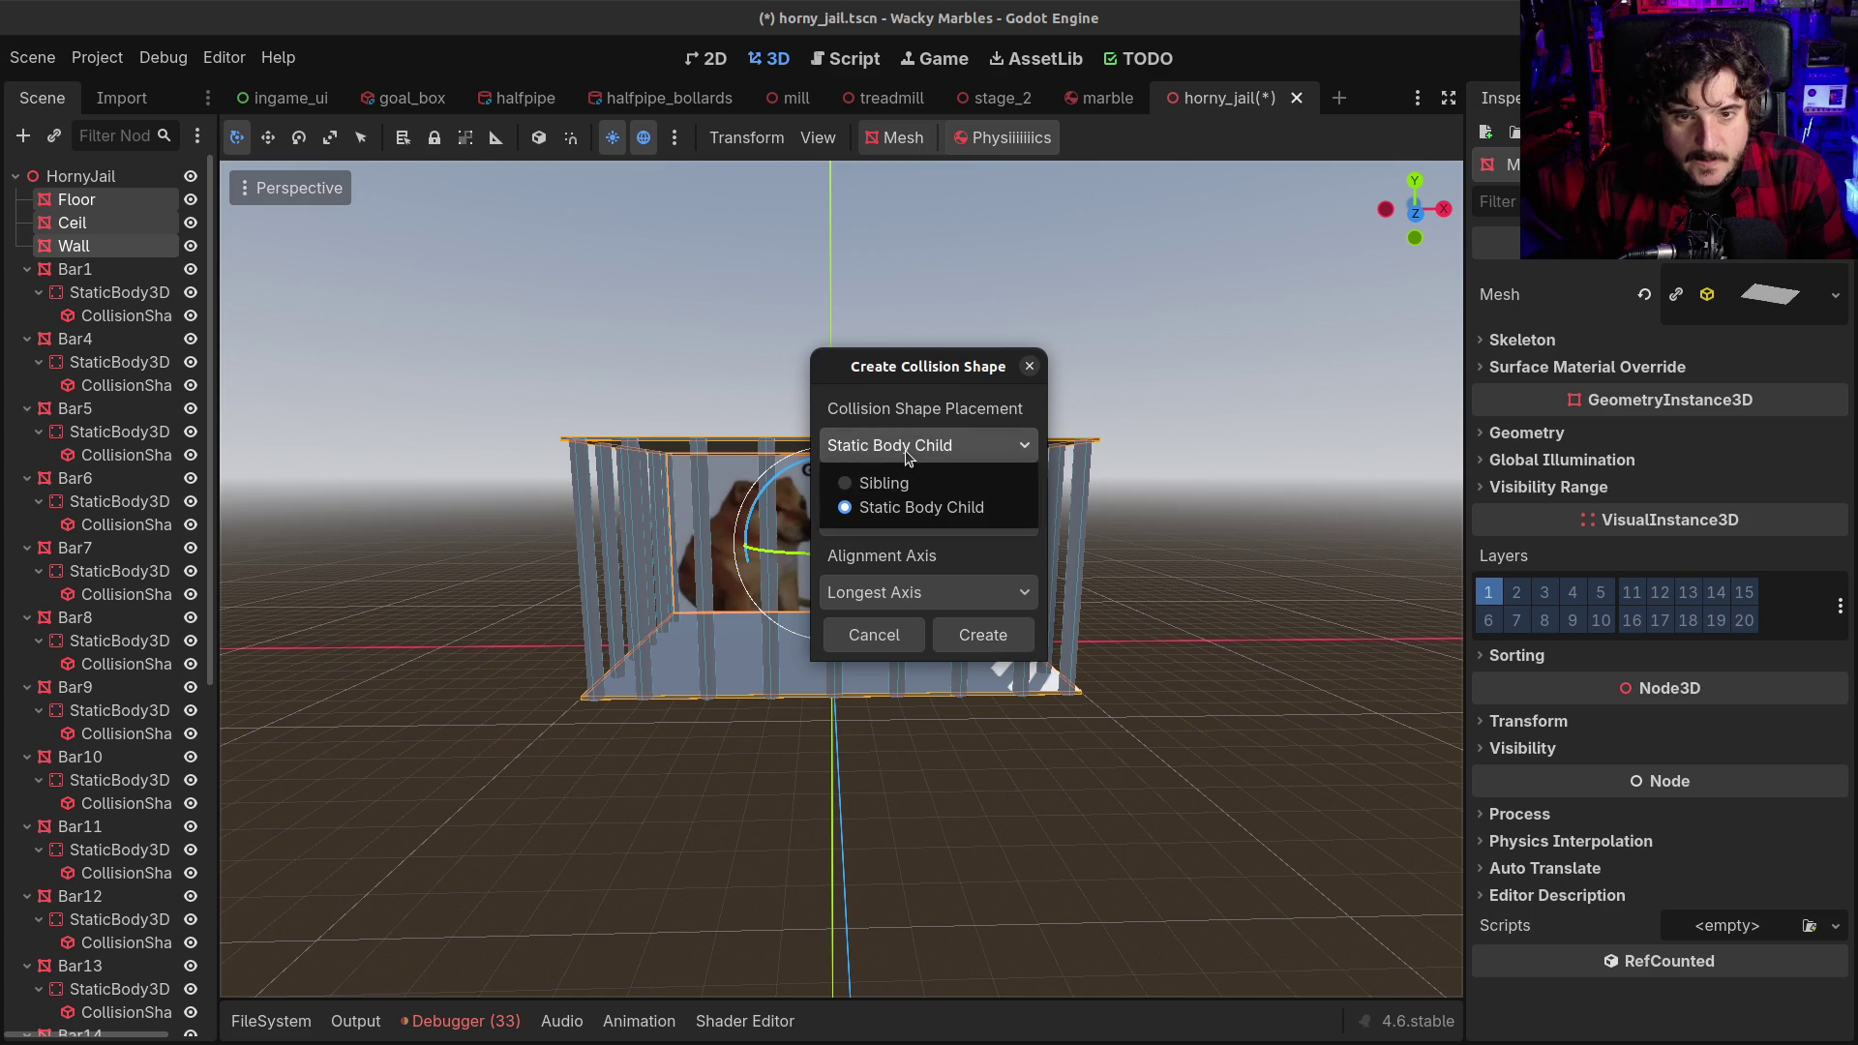
pyautogui.click(914, 502)
pyautogui.click(921, 527)
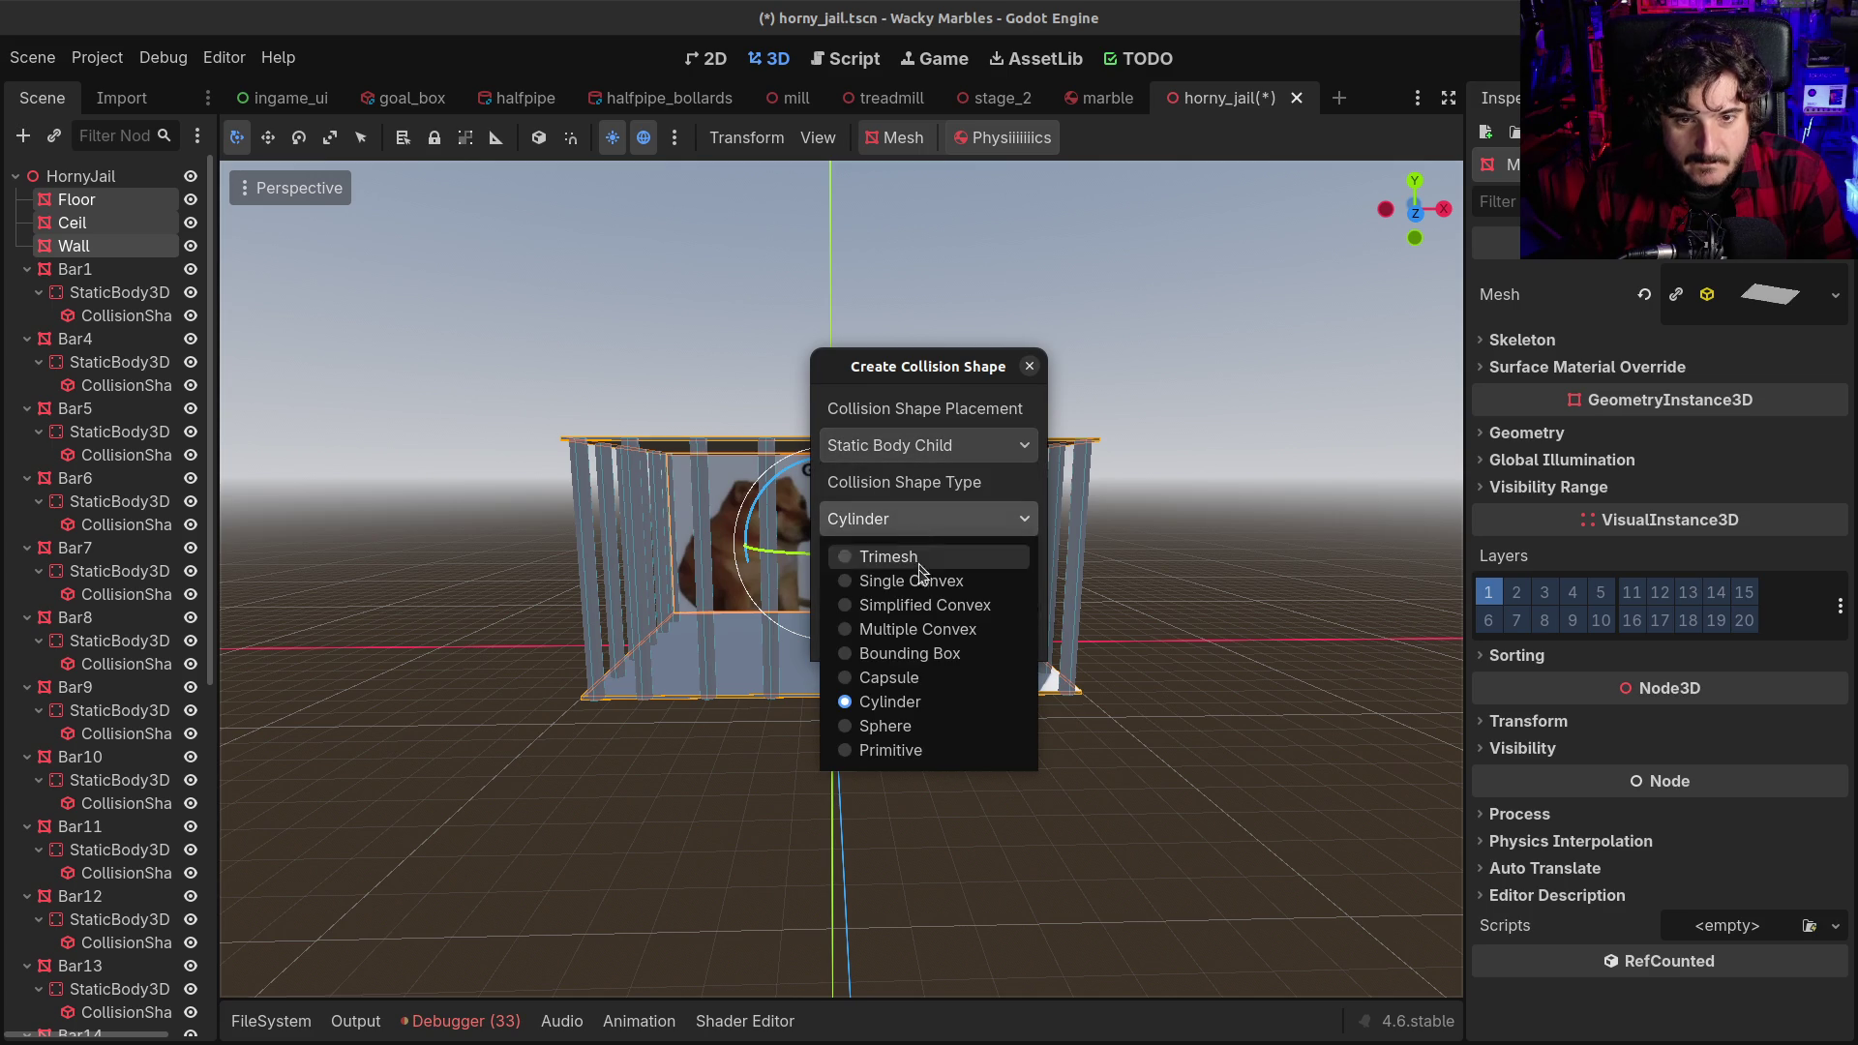
pyautogui.click(896, 652)
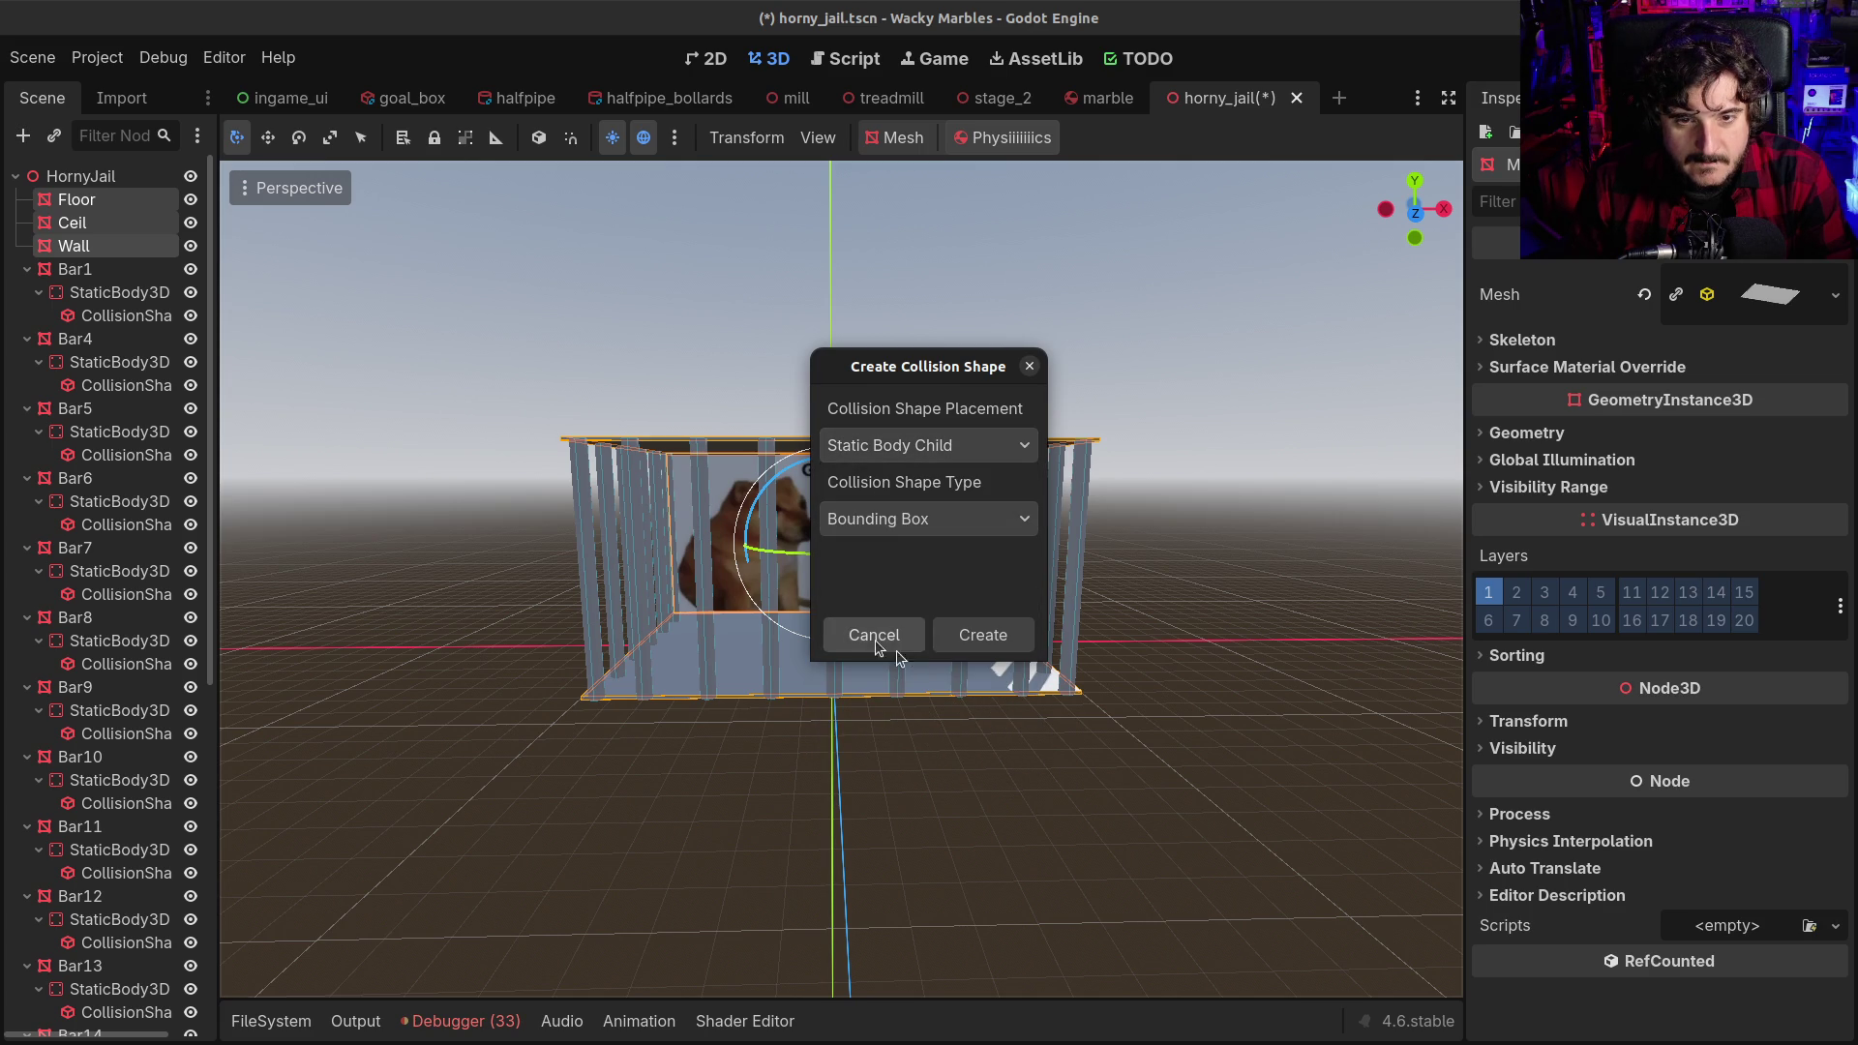
pyautogui.click(983, 635)
pyautogui.moveTo(983, 635)
pyautogui.mouseDown()
pyautogui.moveTo(919, 616)
pyautogui.moveTo(735, 620)
pyautogui.moveTo(1019, 674)
pyautogui.moveTo(1035, 659)
pyautogui.mouseUp()
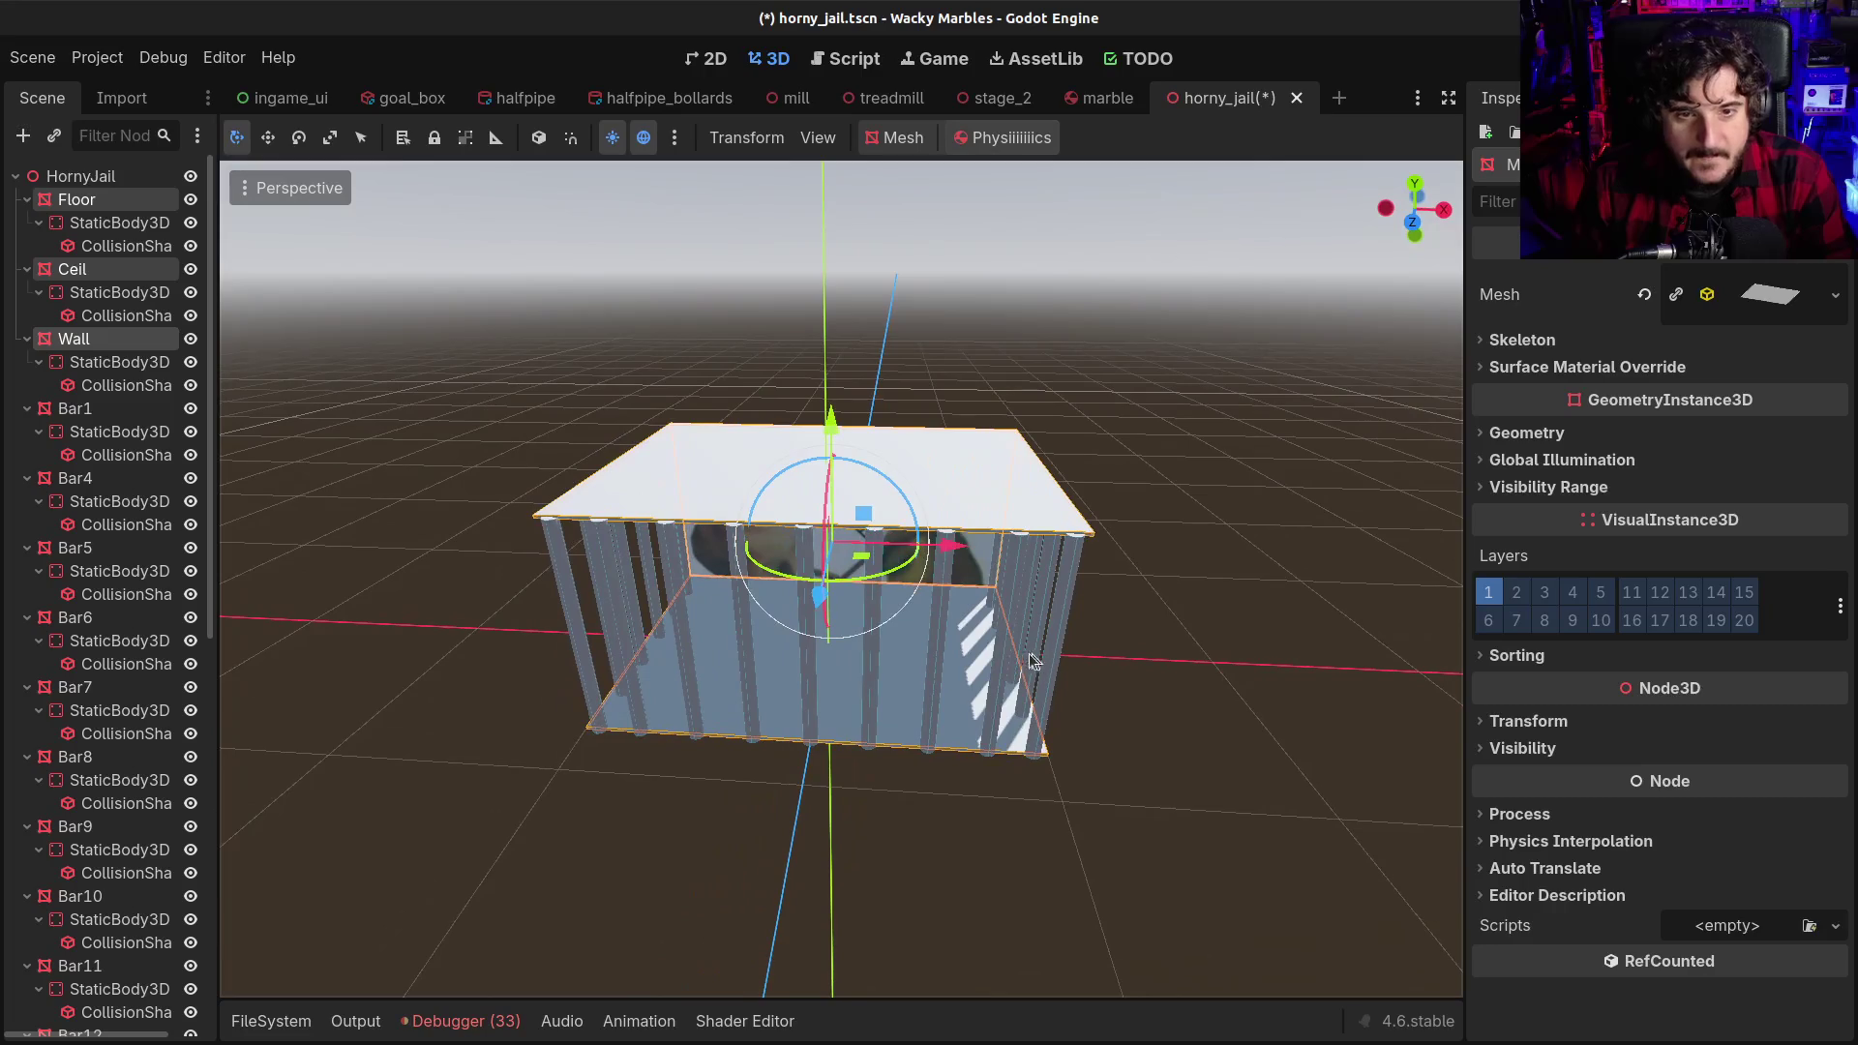
# Save the scene and fly the view inside the cage toward the shiba picture
pyautogui.hotkey('ctrl', 's')
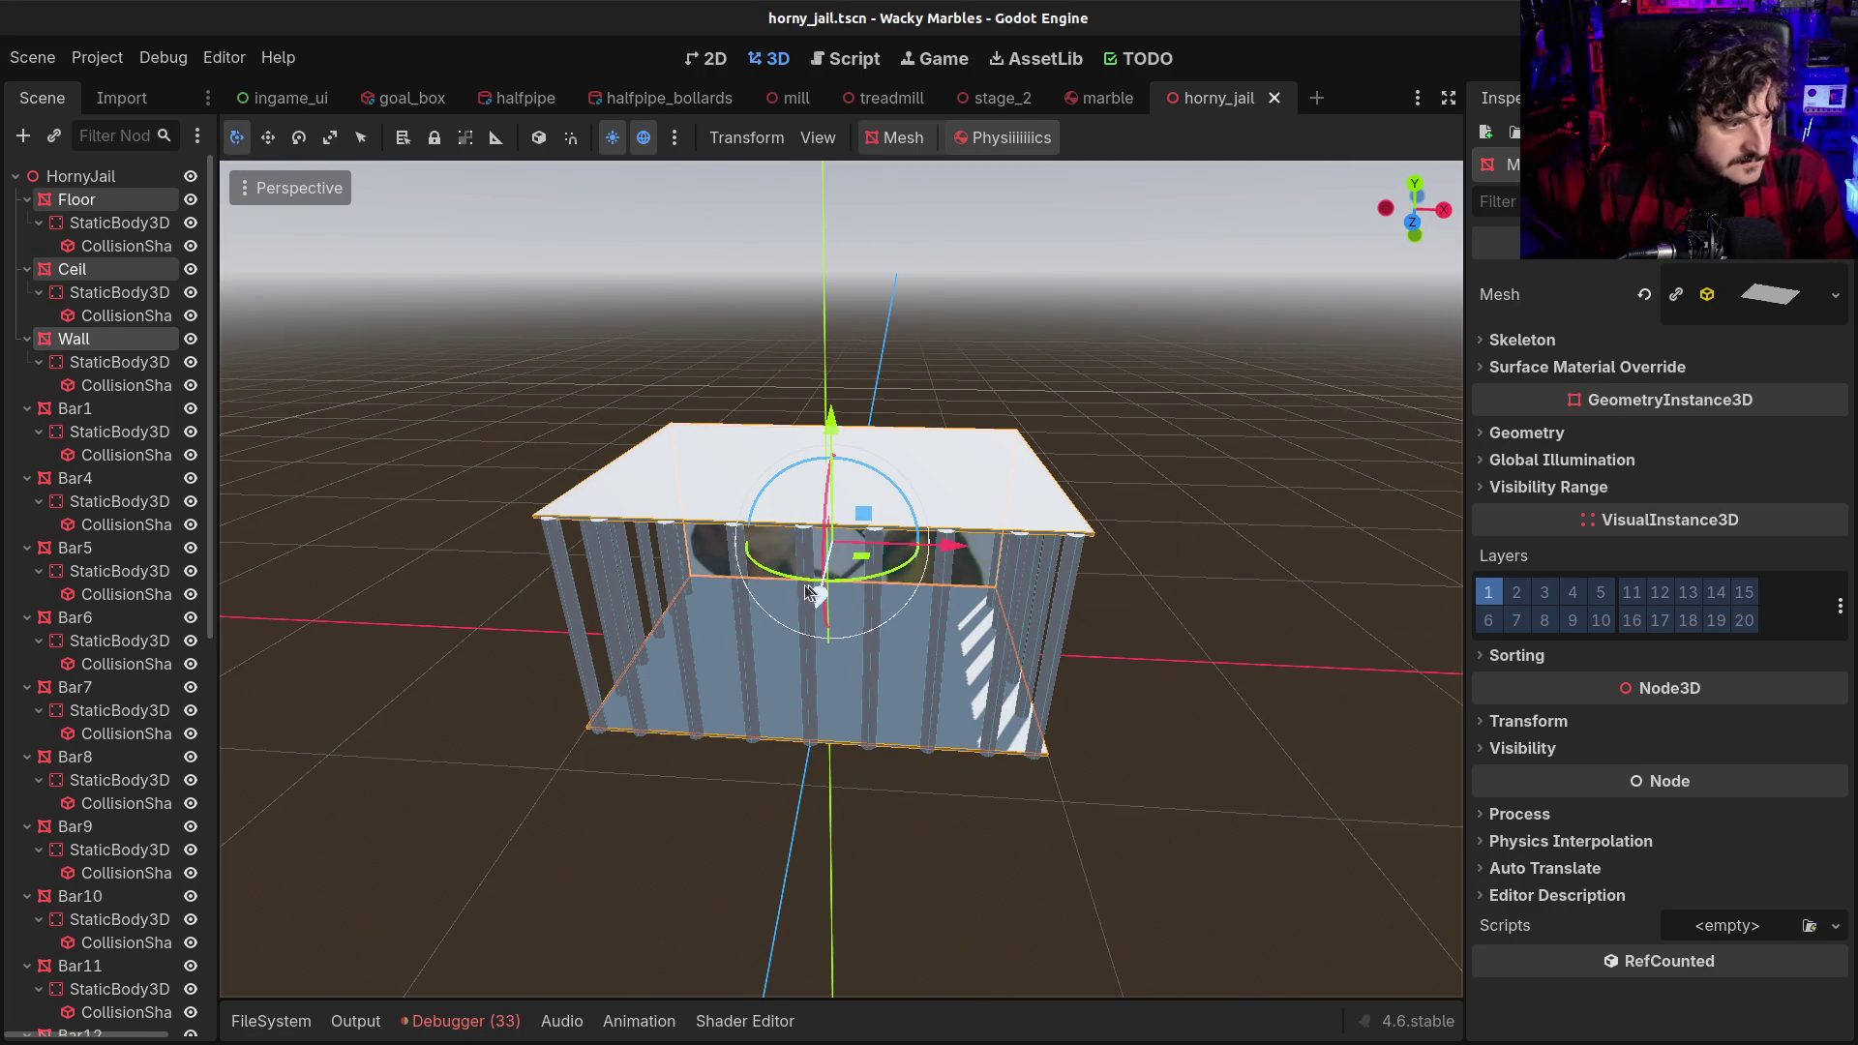
pyautogui.scroll(-2, 753, 601)
pyautogui.scroll(6, 753, 601)
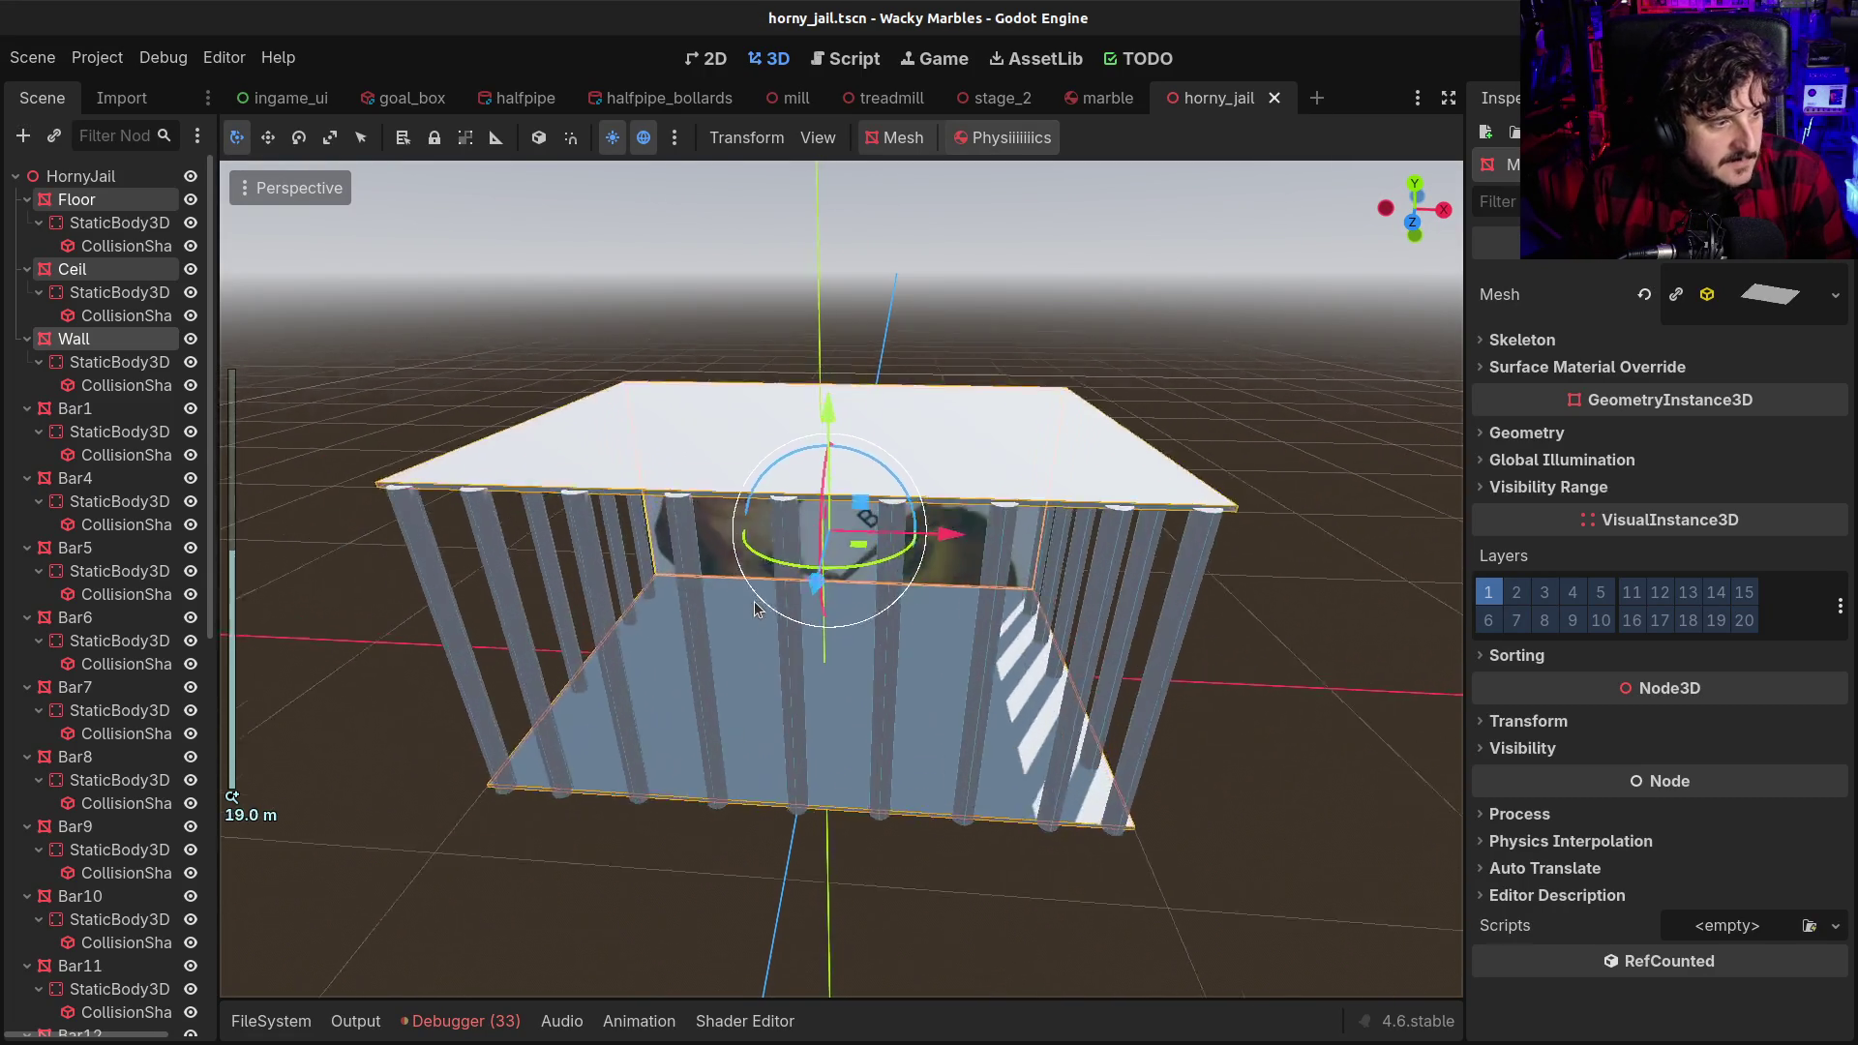
pyautogui.press('w')
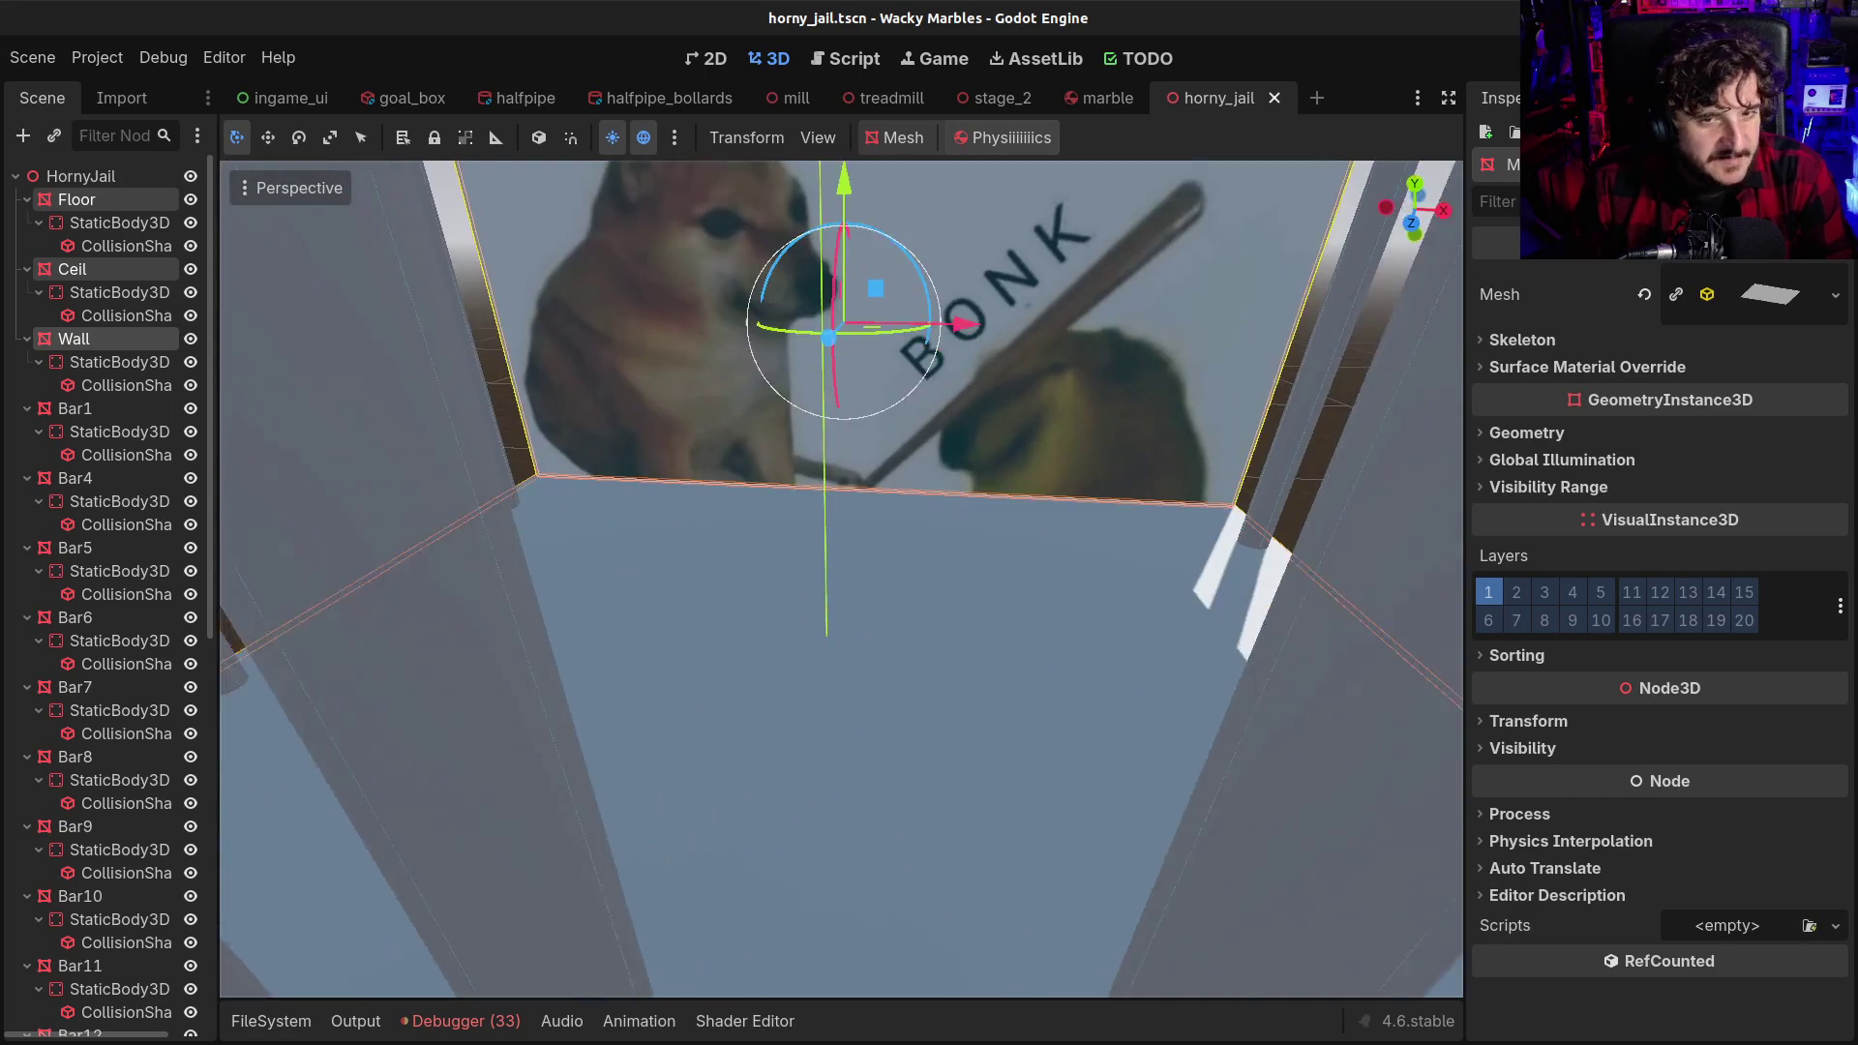
pyautogui.press('w')
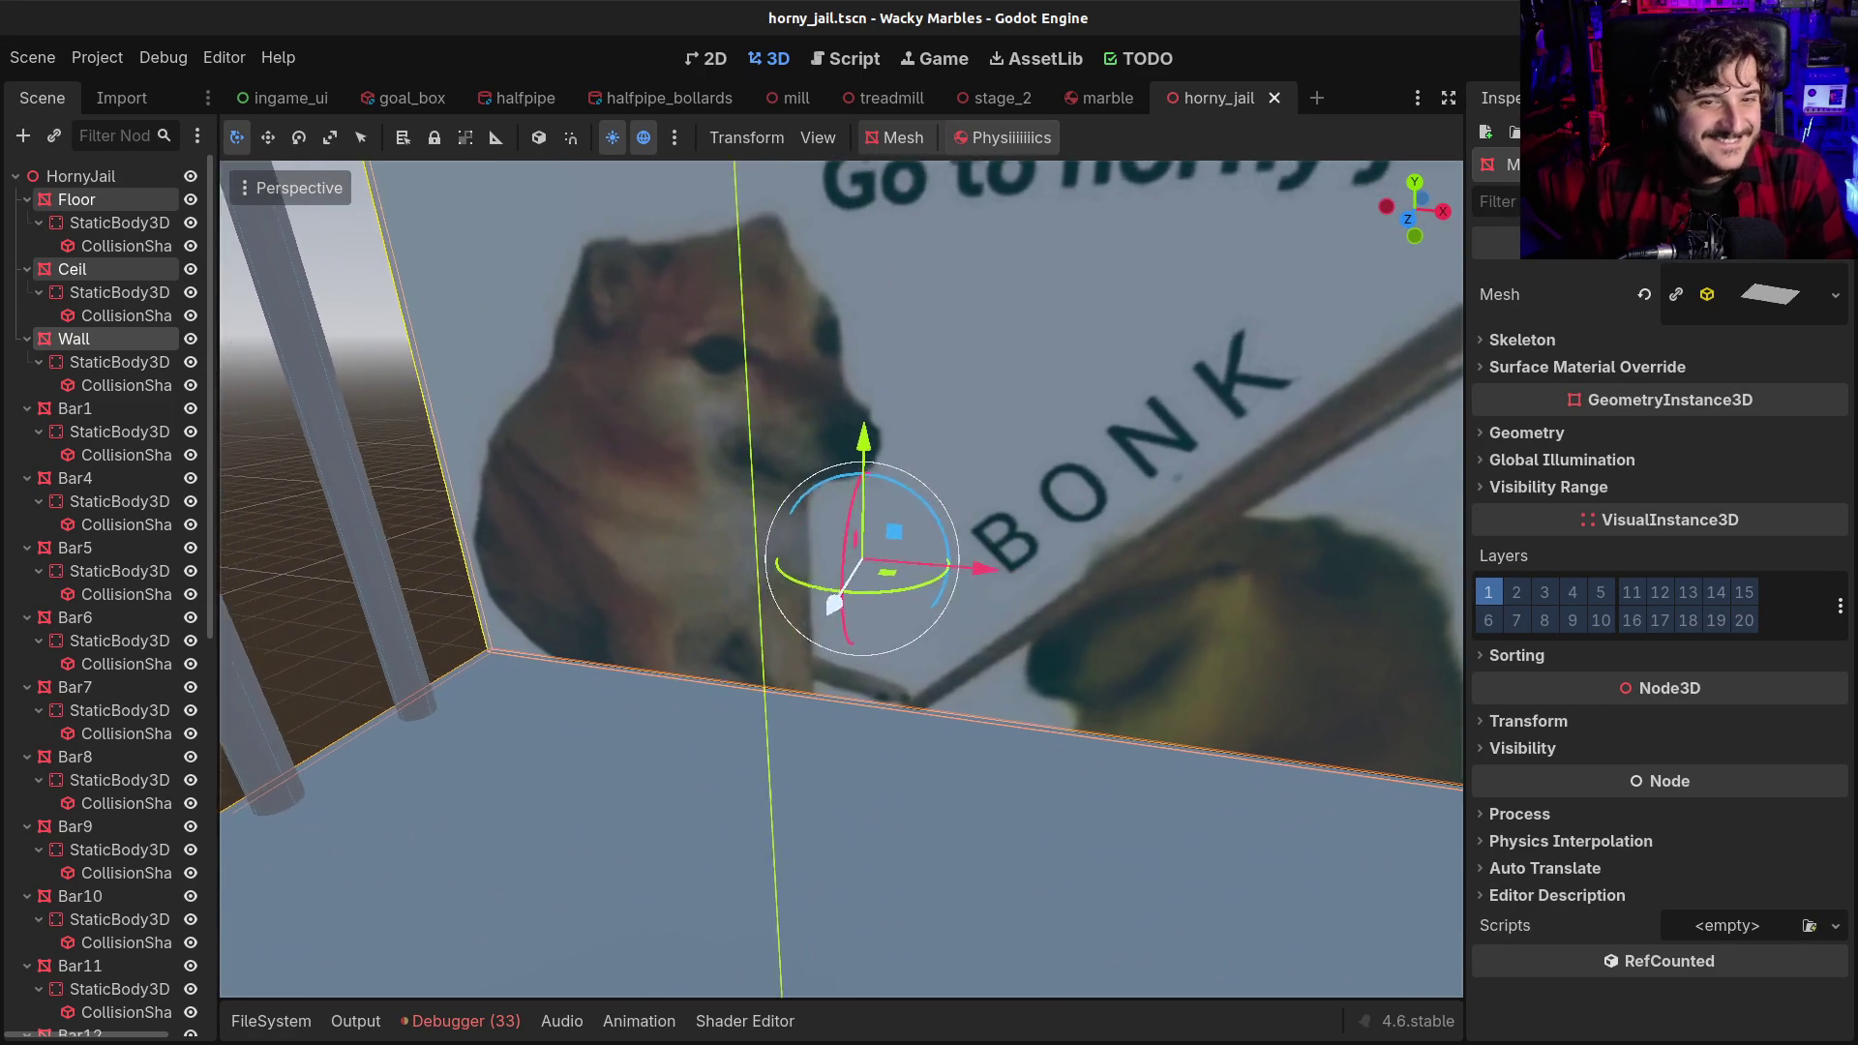
pyautogui.press('w')
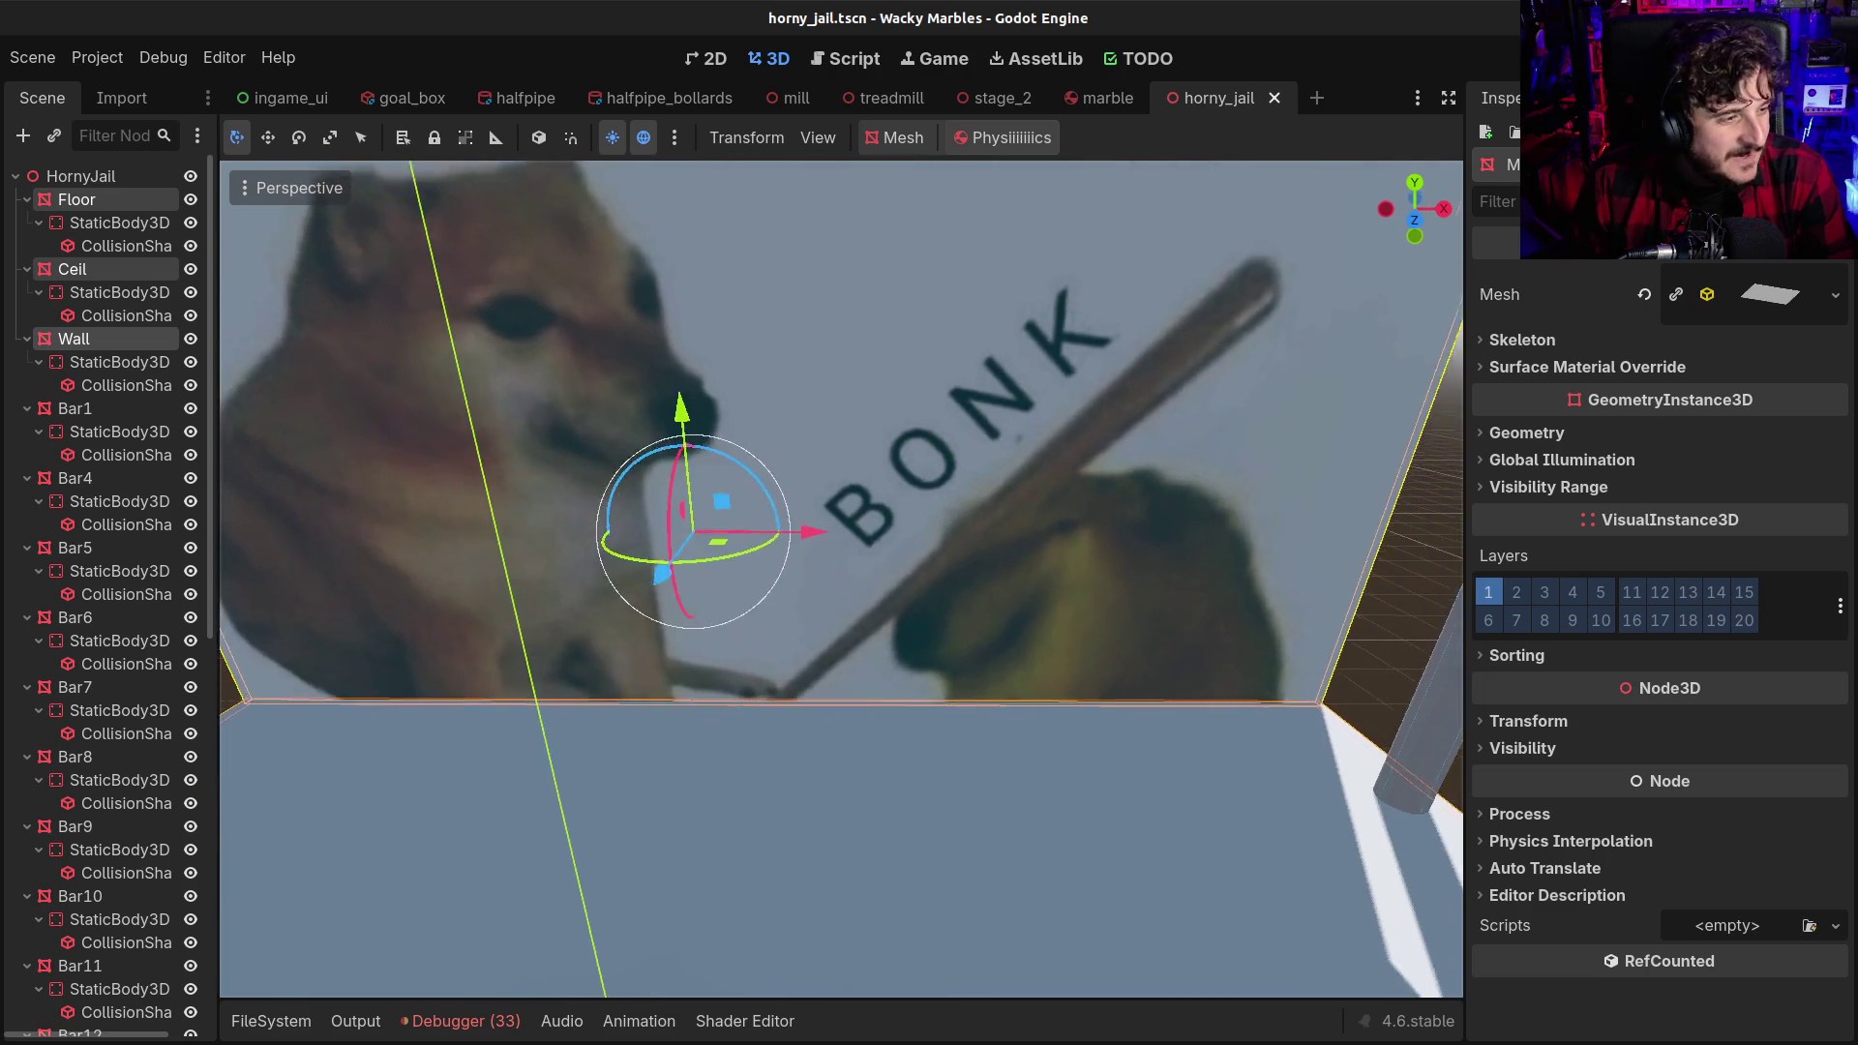
pyautogui.press('w')
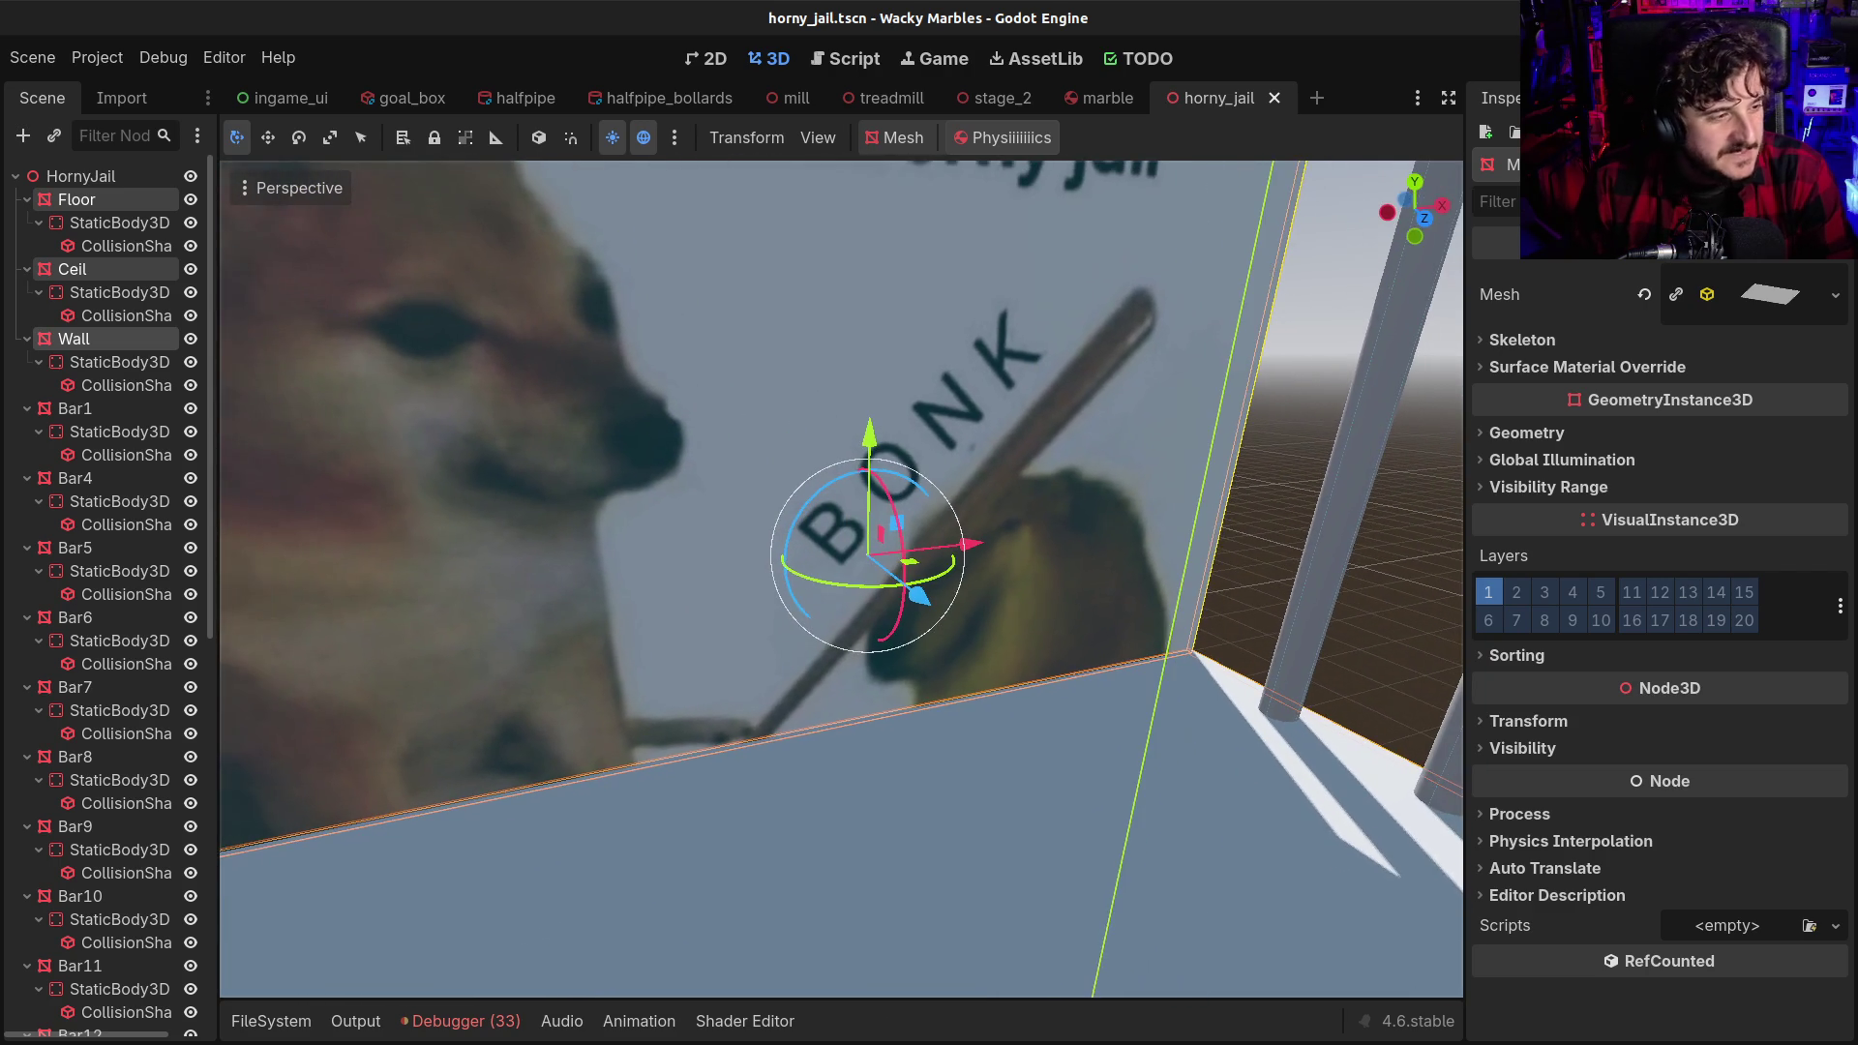
pyautogui.press('w')
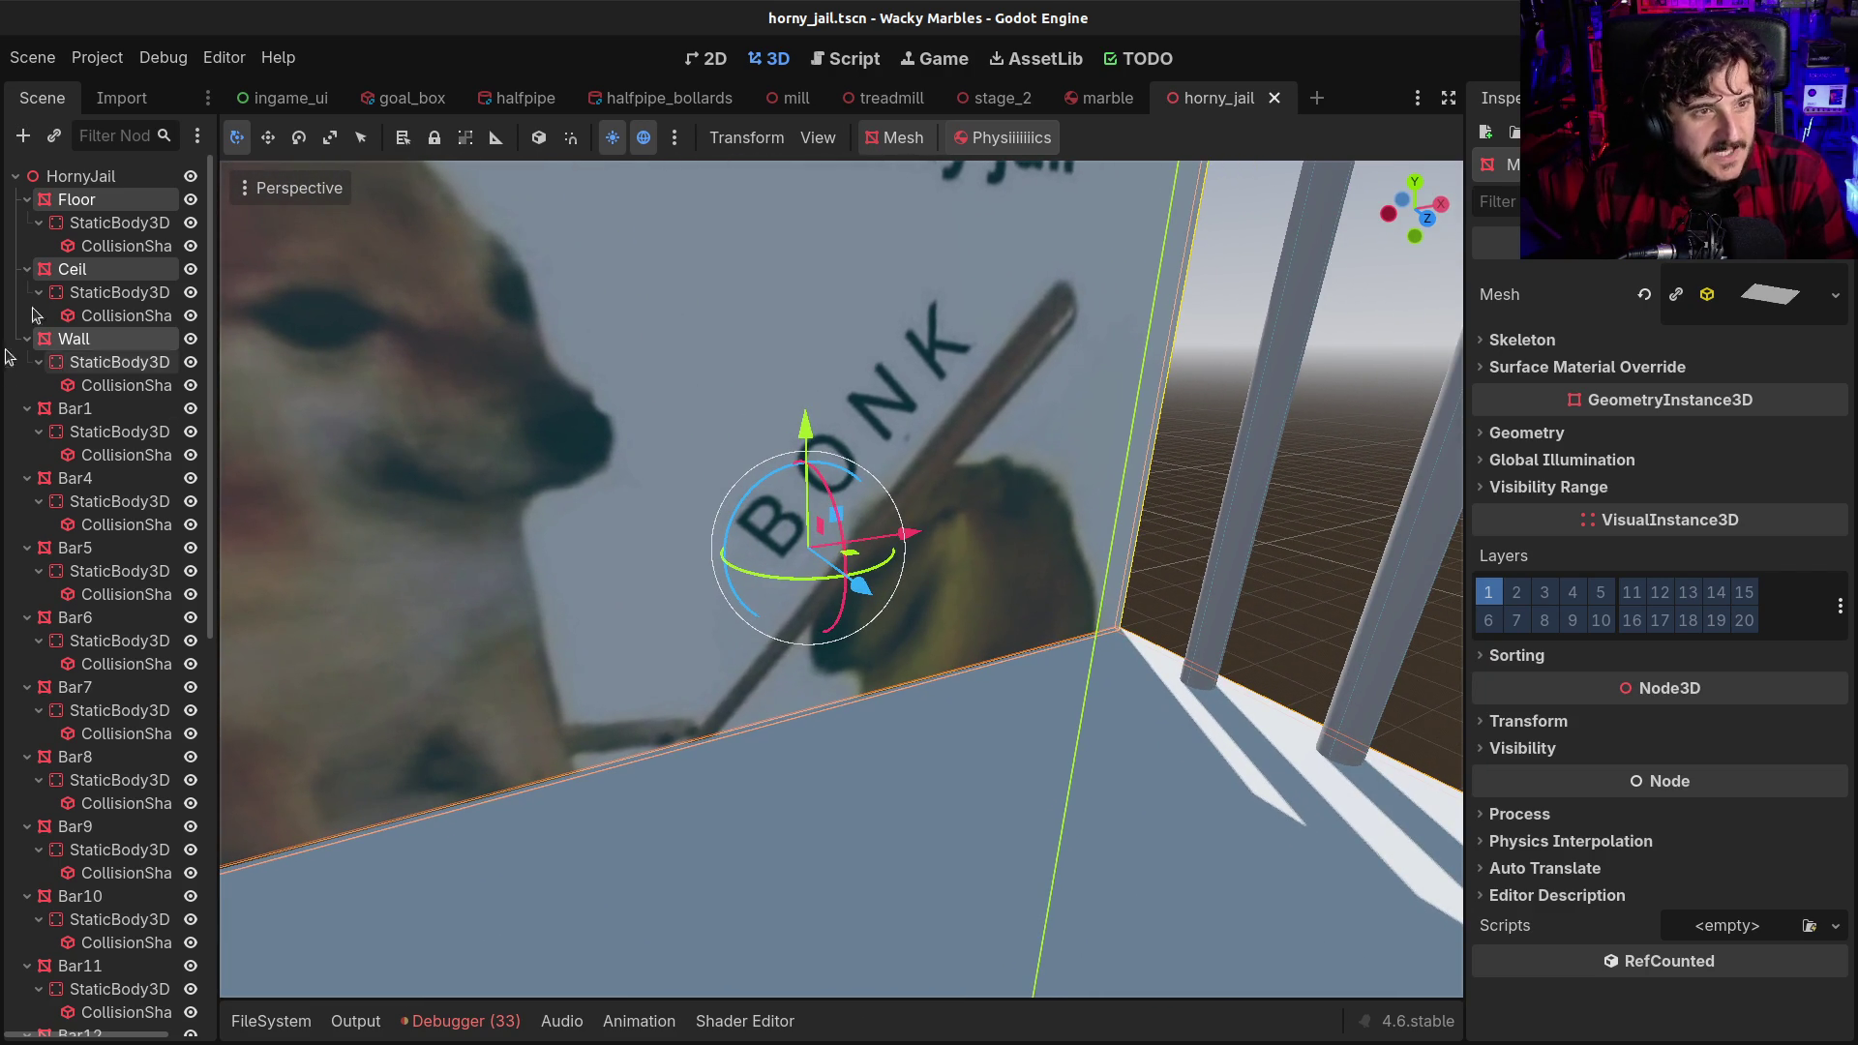
# Collapse the Floor, Ceil and Wall entries in the scene tree
pyautogui.click(27, 199)
pyautogui.click(27, 223)
pyautogui.click(27, 245)
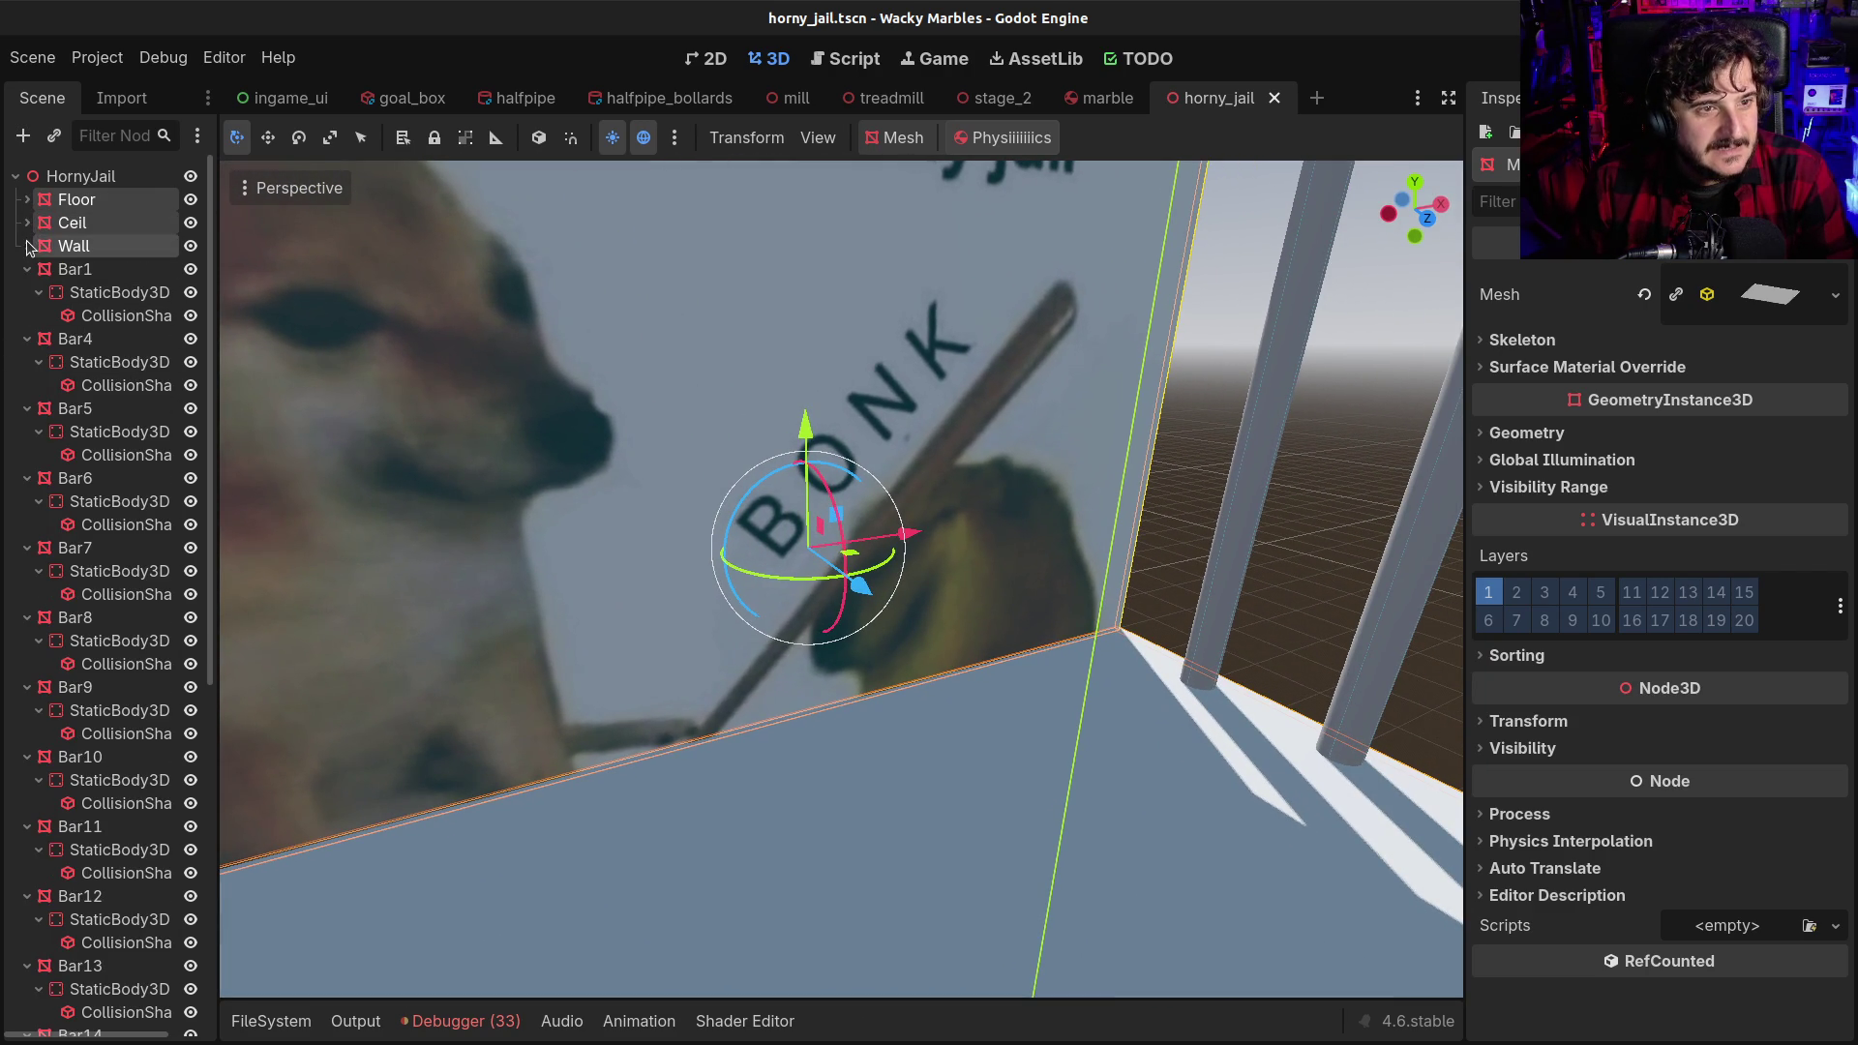
pyautogui.rightClick(48, 203)
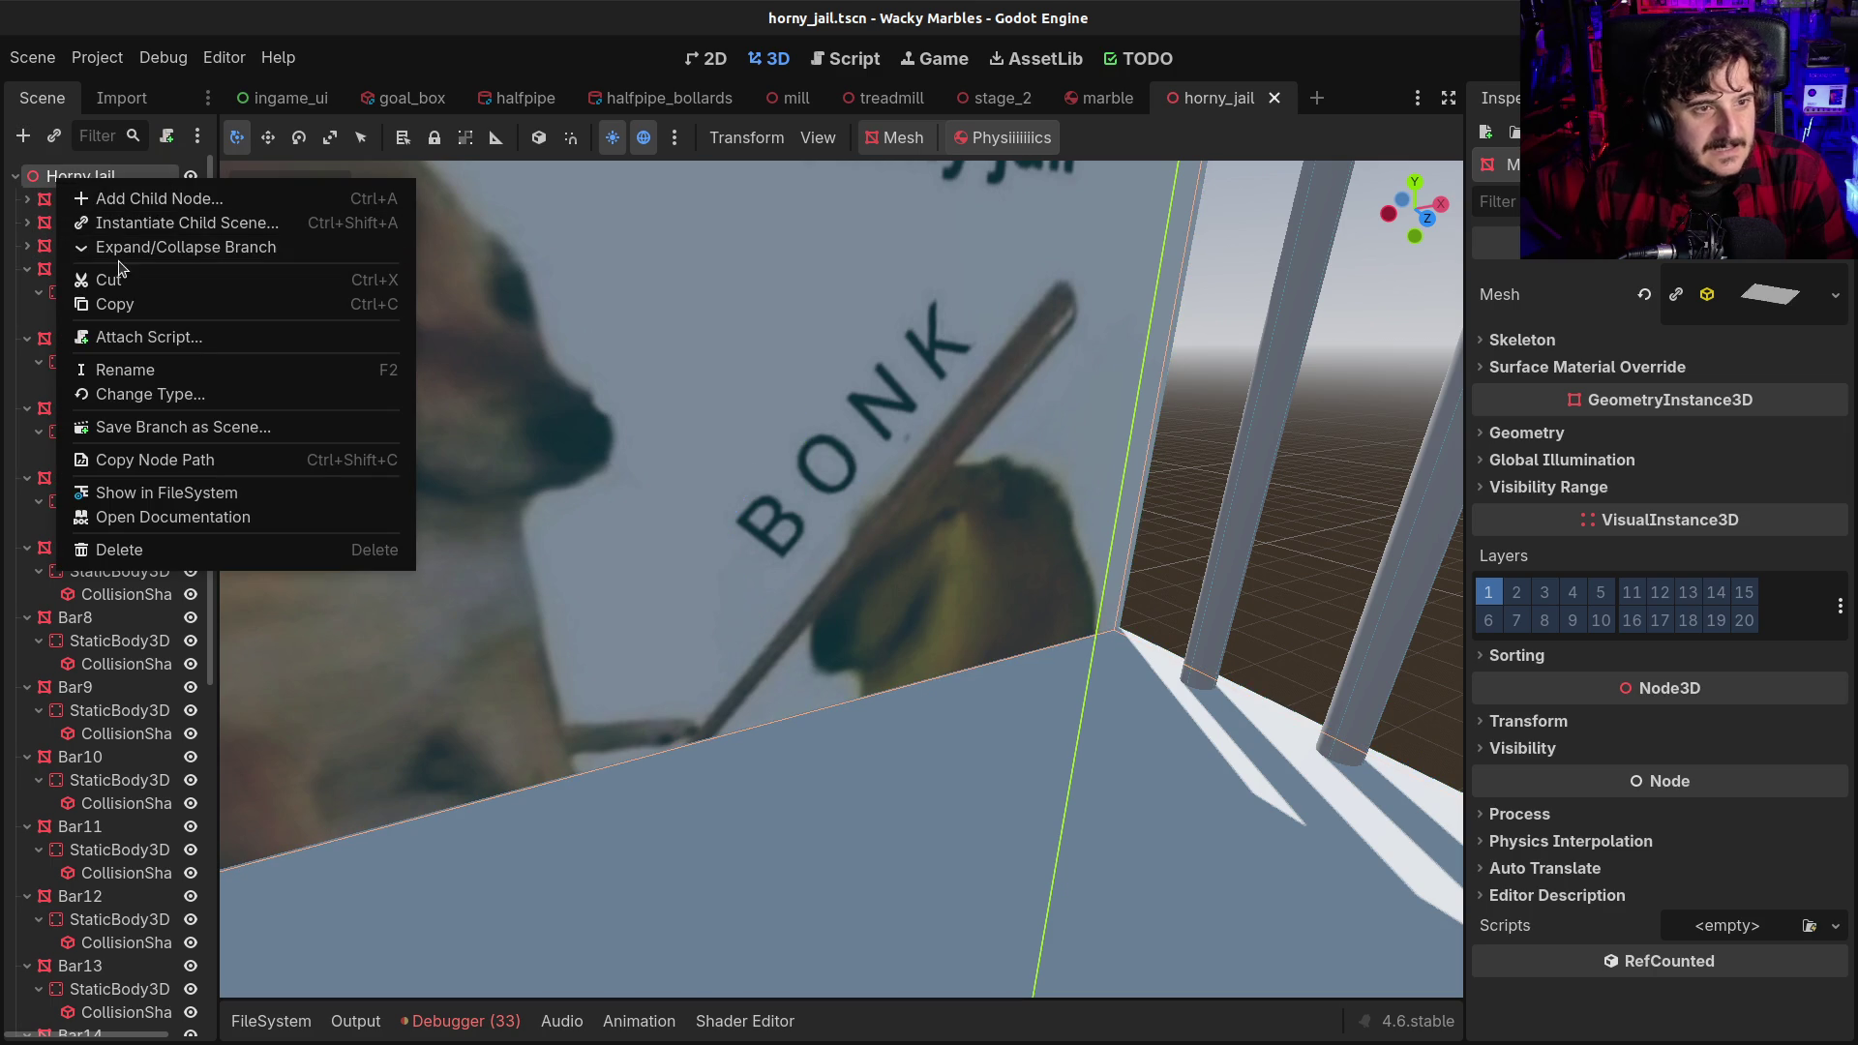
# Collapse the scene tree to the root and select HornyJail
pyautogui.click(120, 250)
pyautogui.rightClick(77, 184)
pyautogui.click(121, 249)
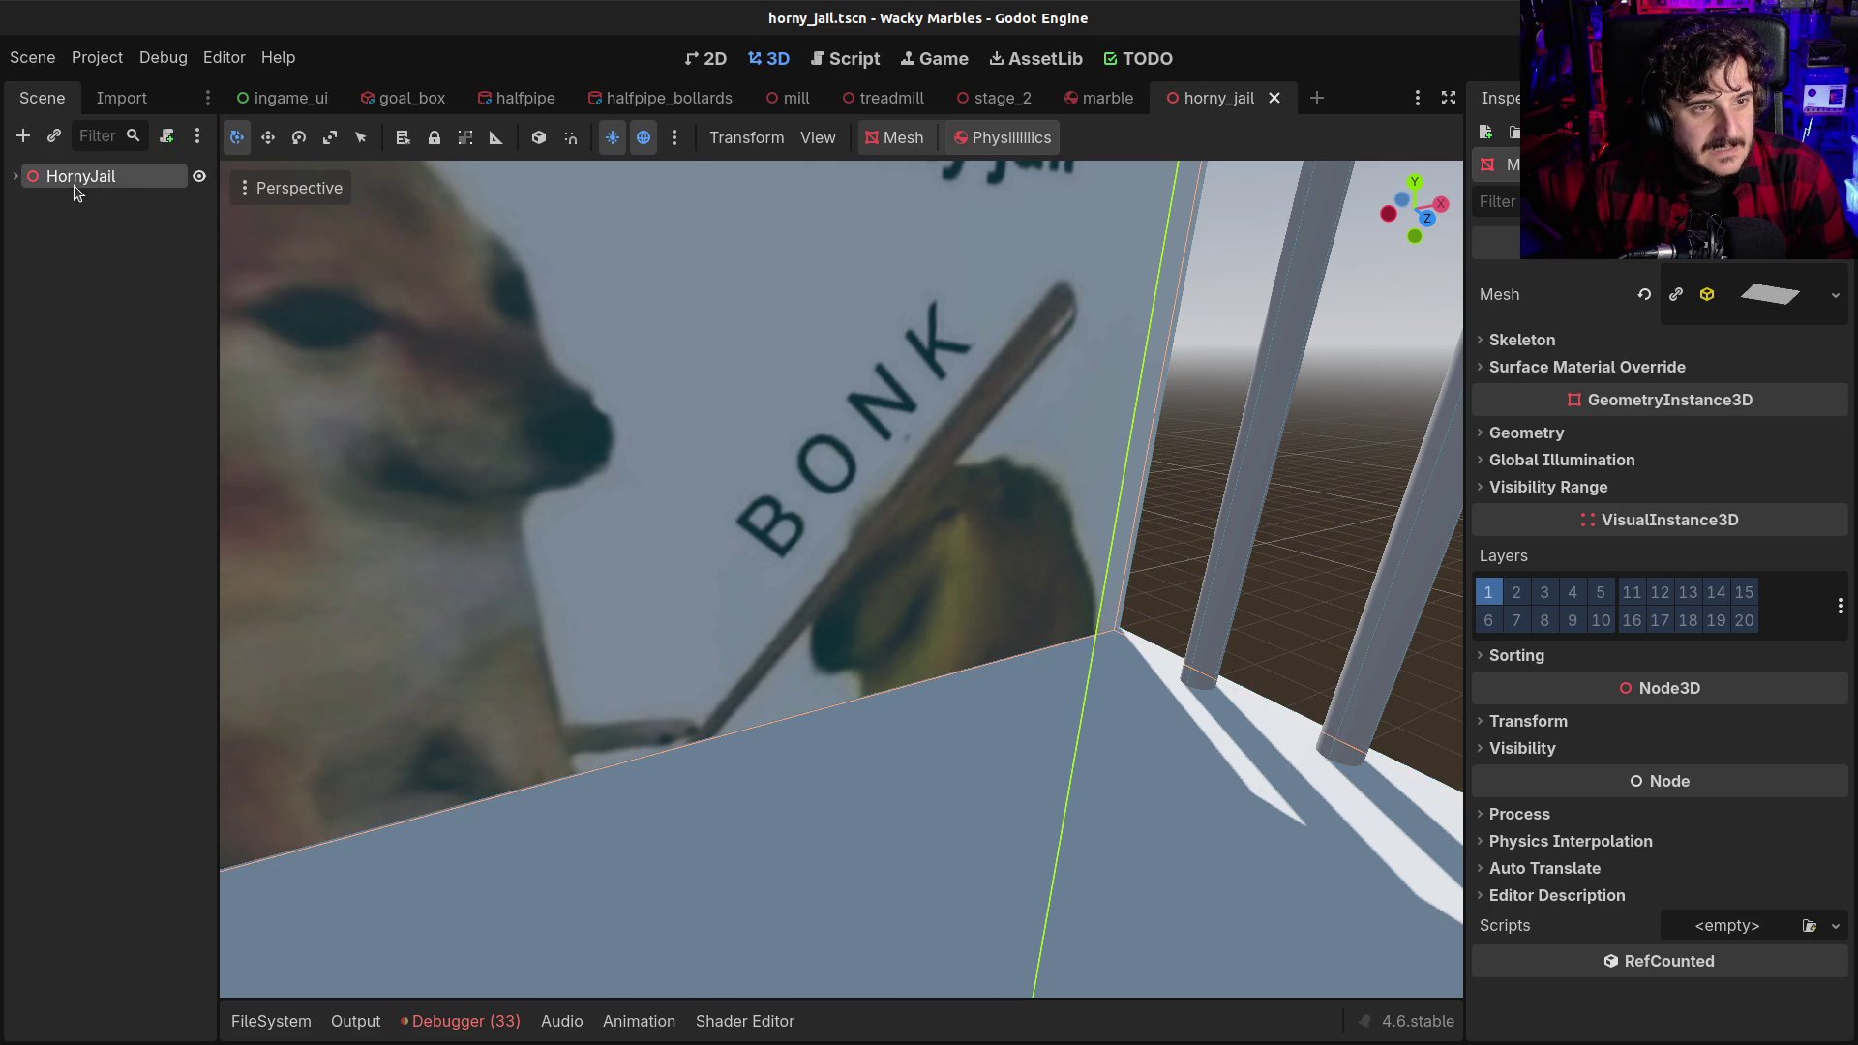
pyautogui.click(27, 181)
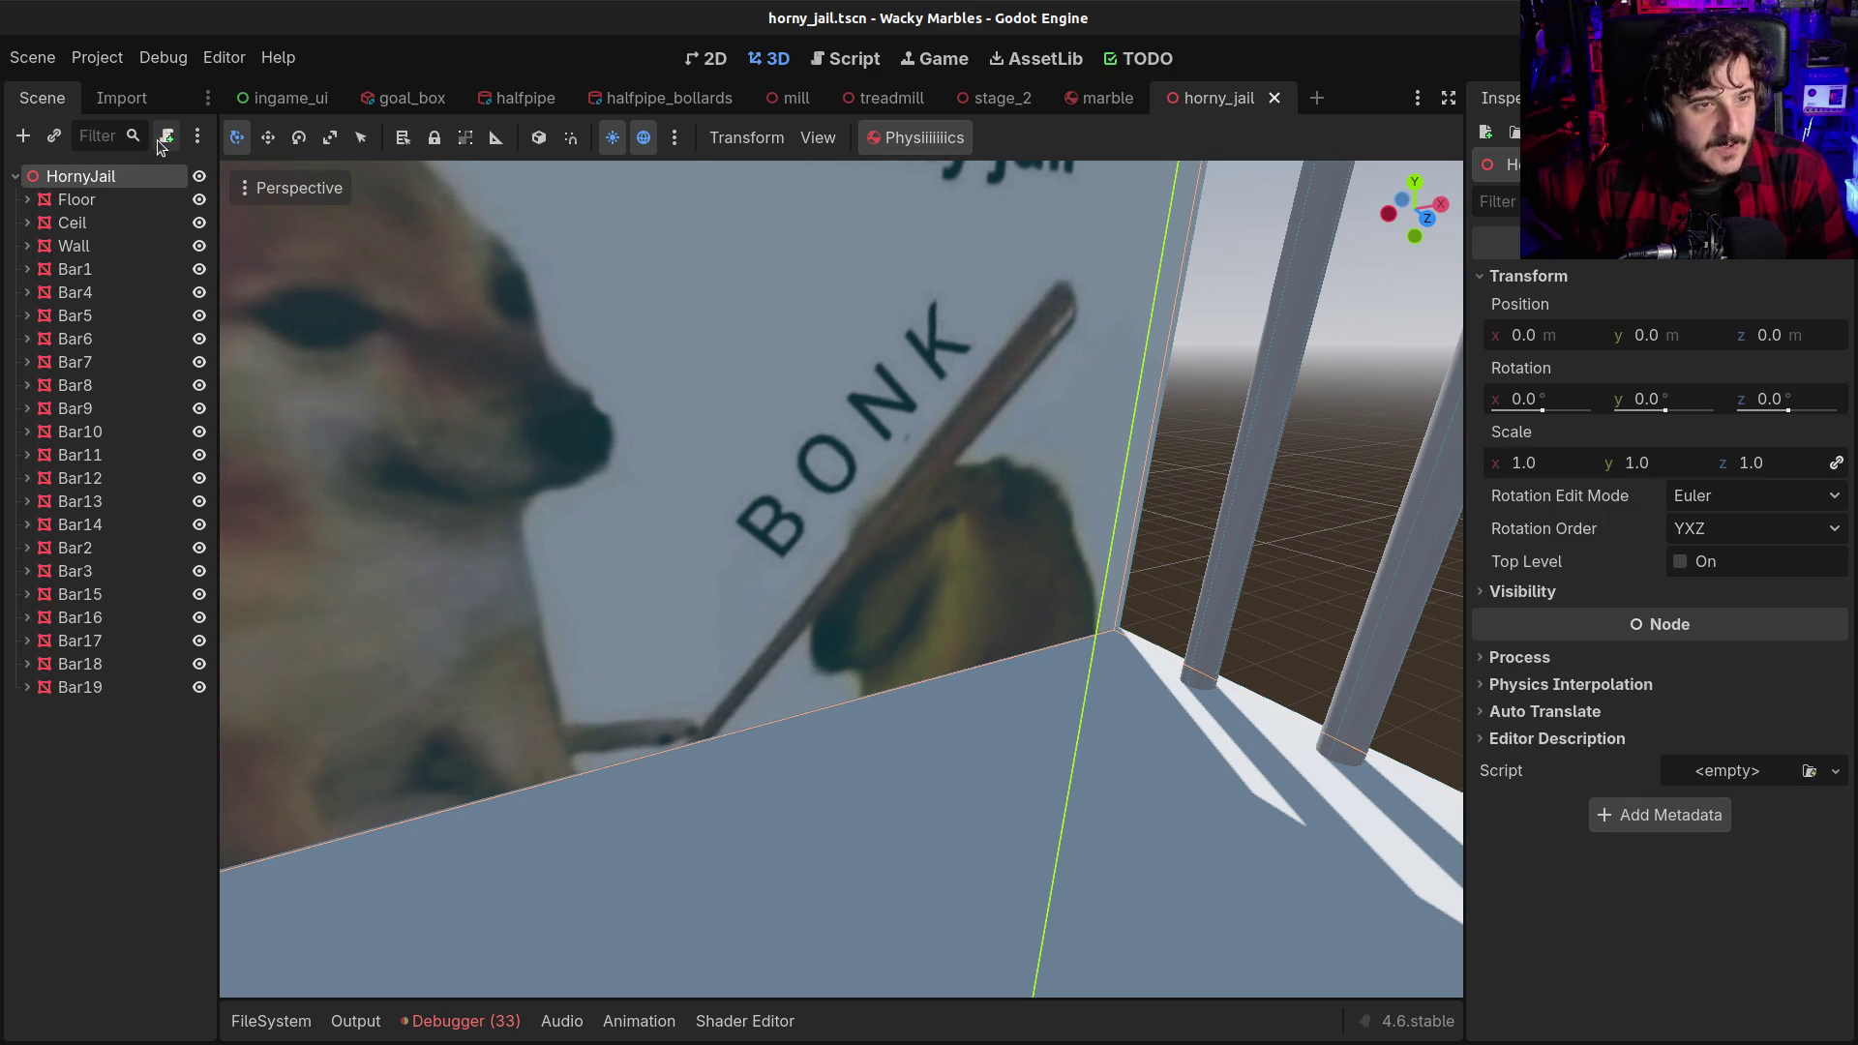
# Attach a new horny_jail.gd script to HornyJail, glance at its template, then return to 3D
pyautogui.click(166, 135)
pyautogui.click(1023, 785)
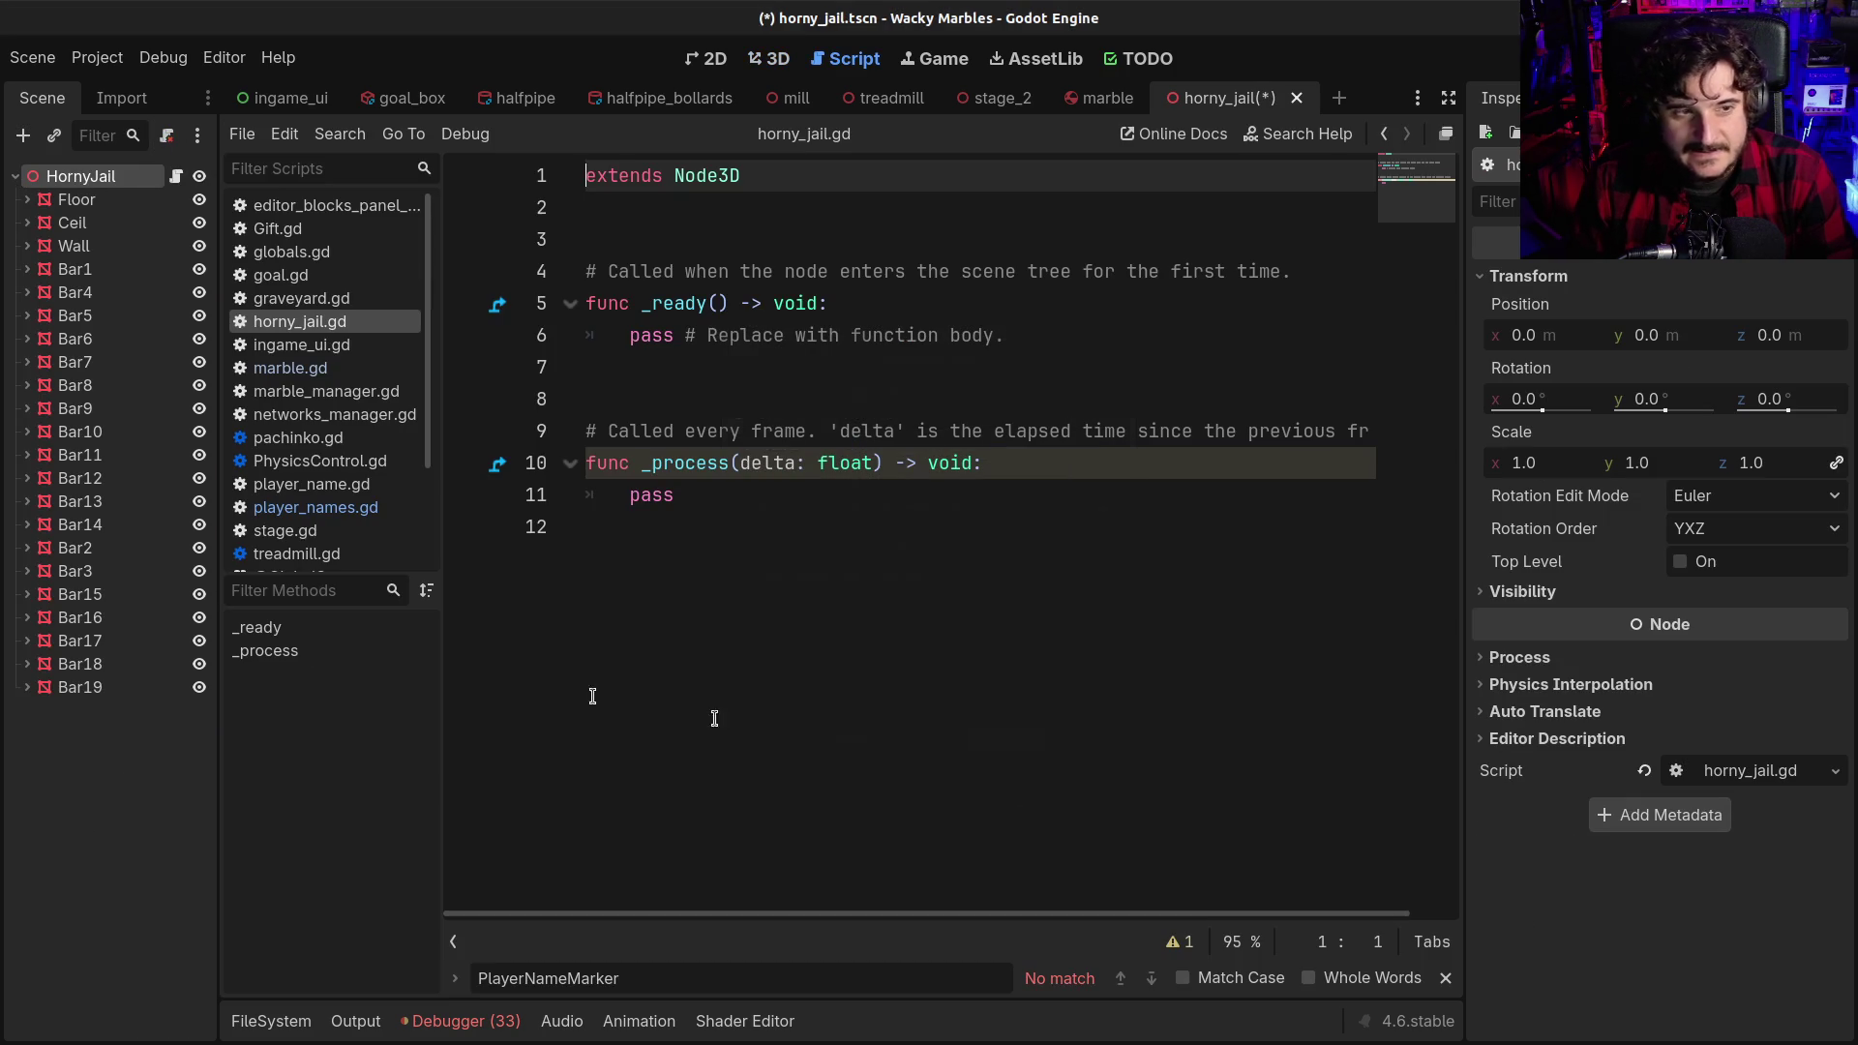
pyautogui.click(699, 498)
pyautogui.keyDown('shift'); pyautogui.click(586, 271); pyautogui.keyUp('shift')
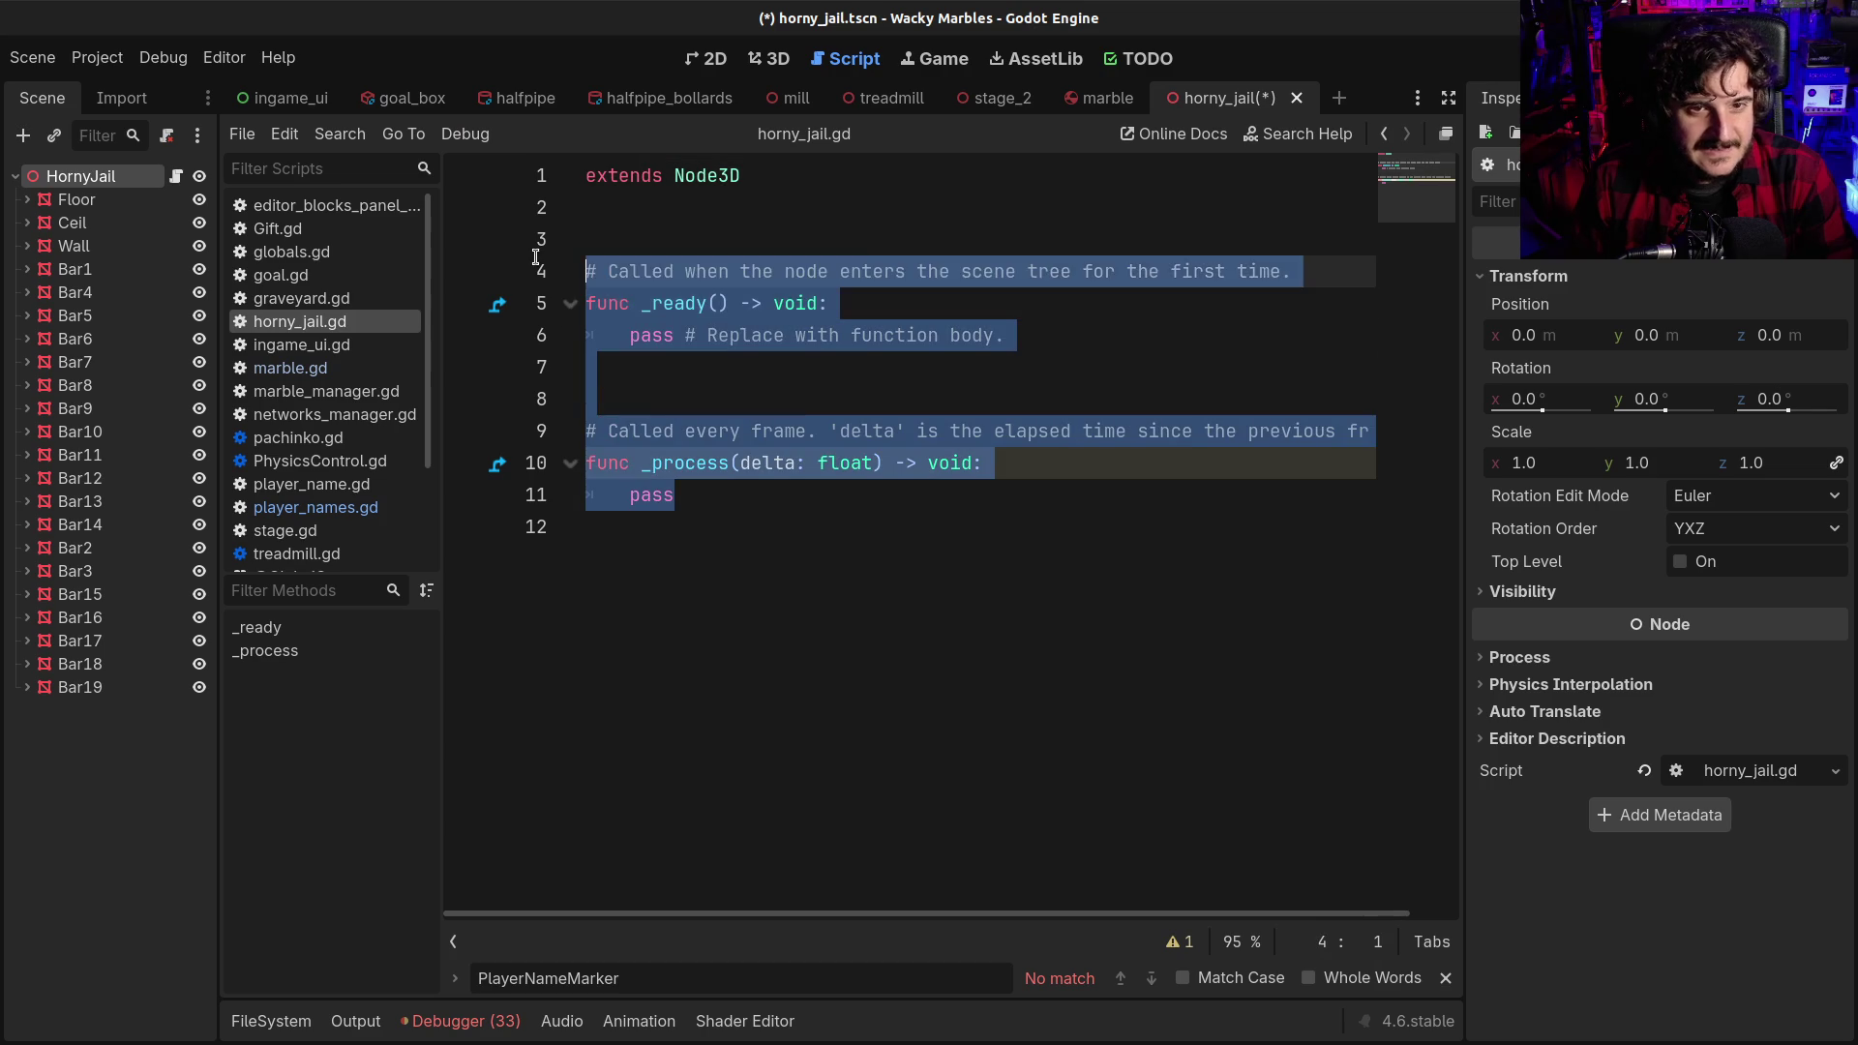
pyautogui.click(978, 551)
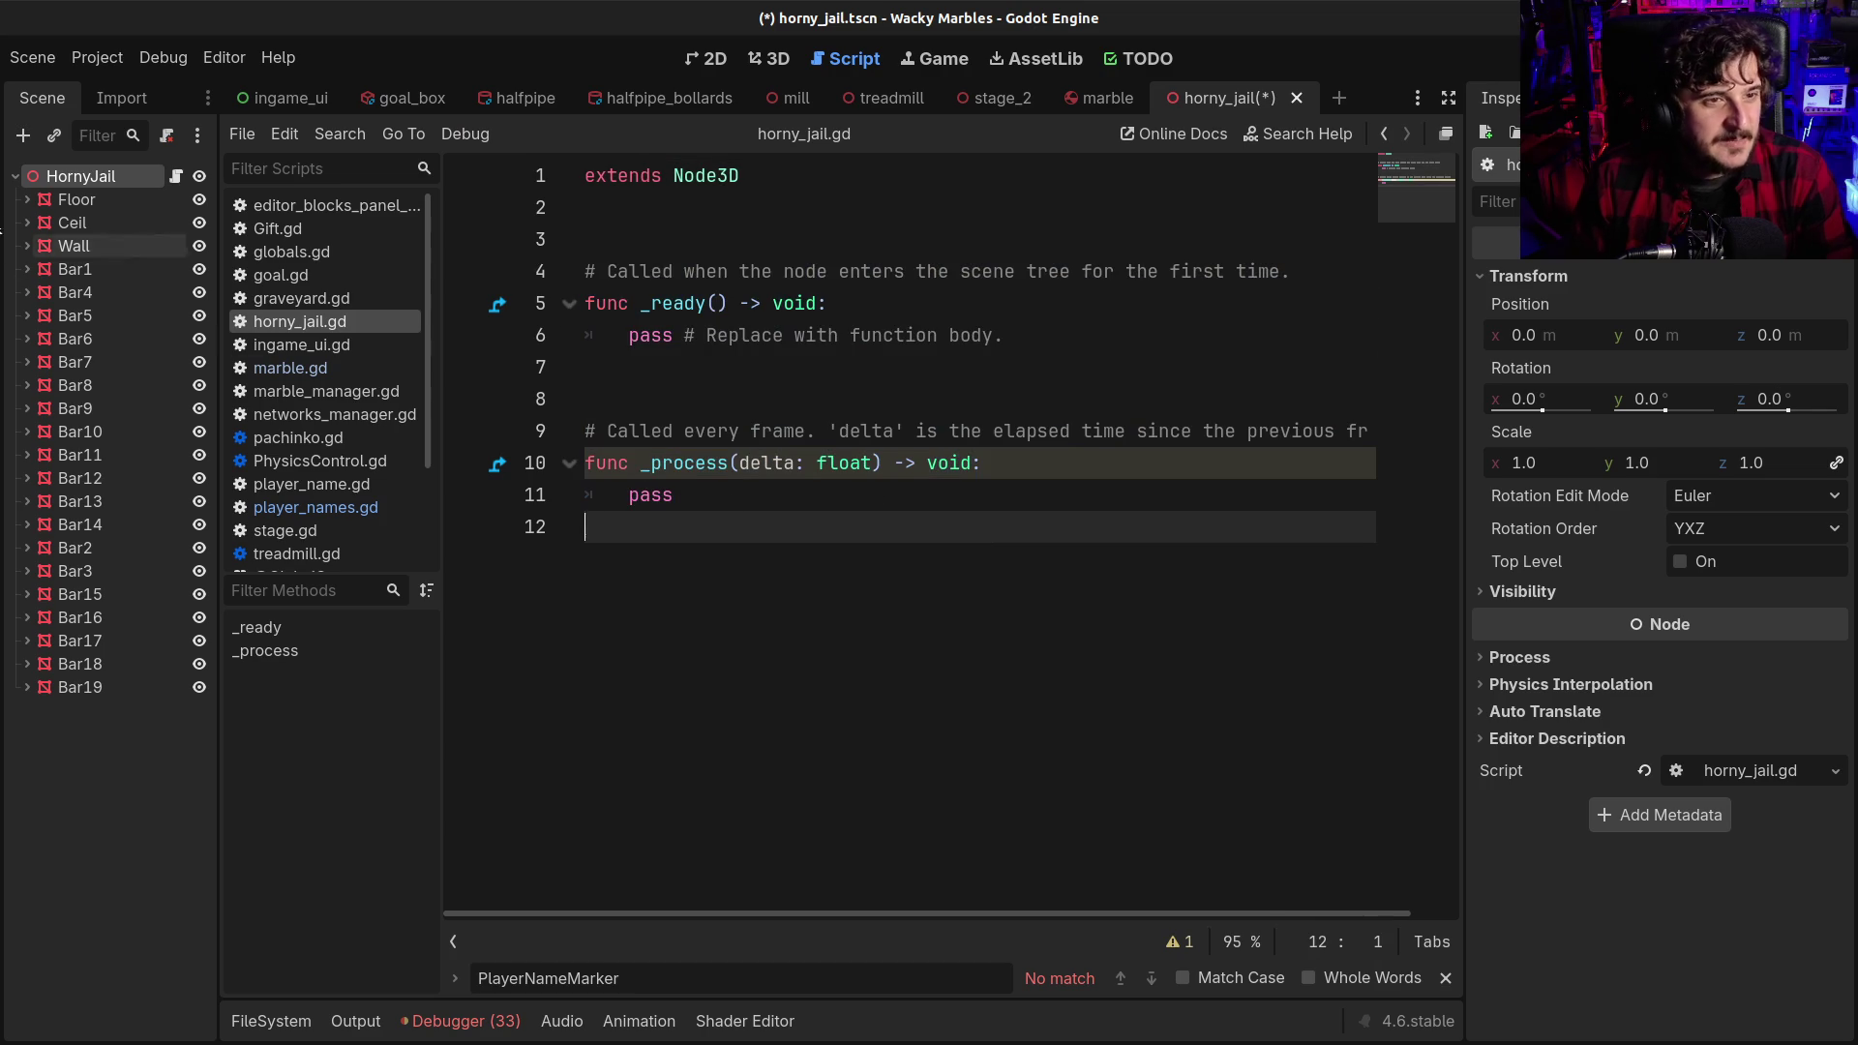
pyautogui.click(765, 60)
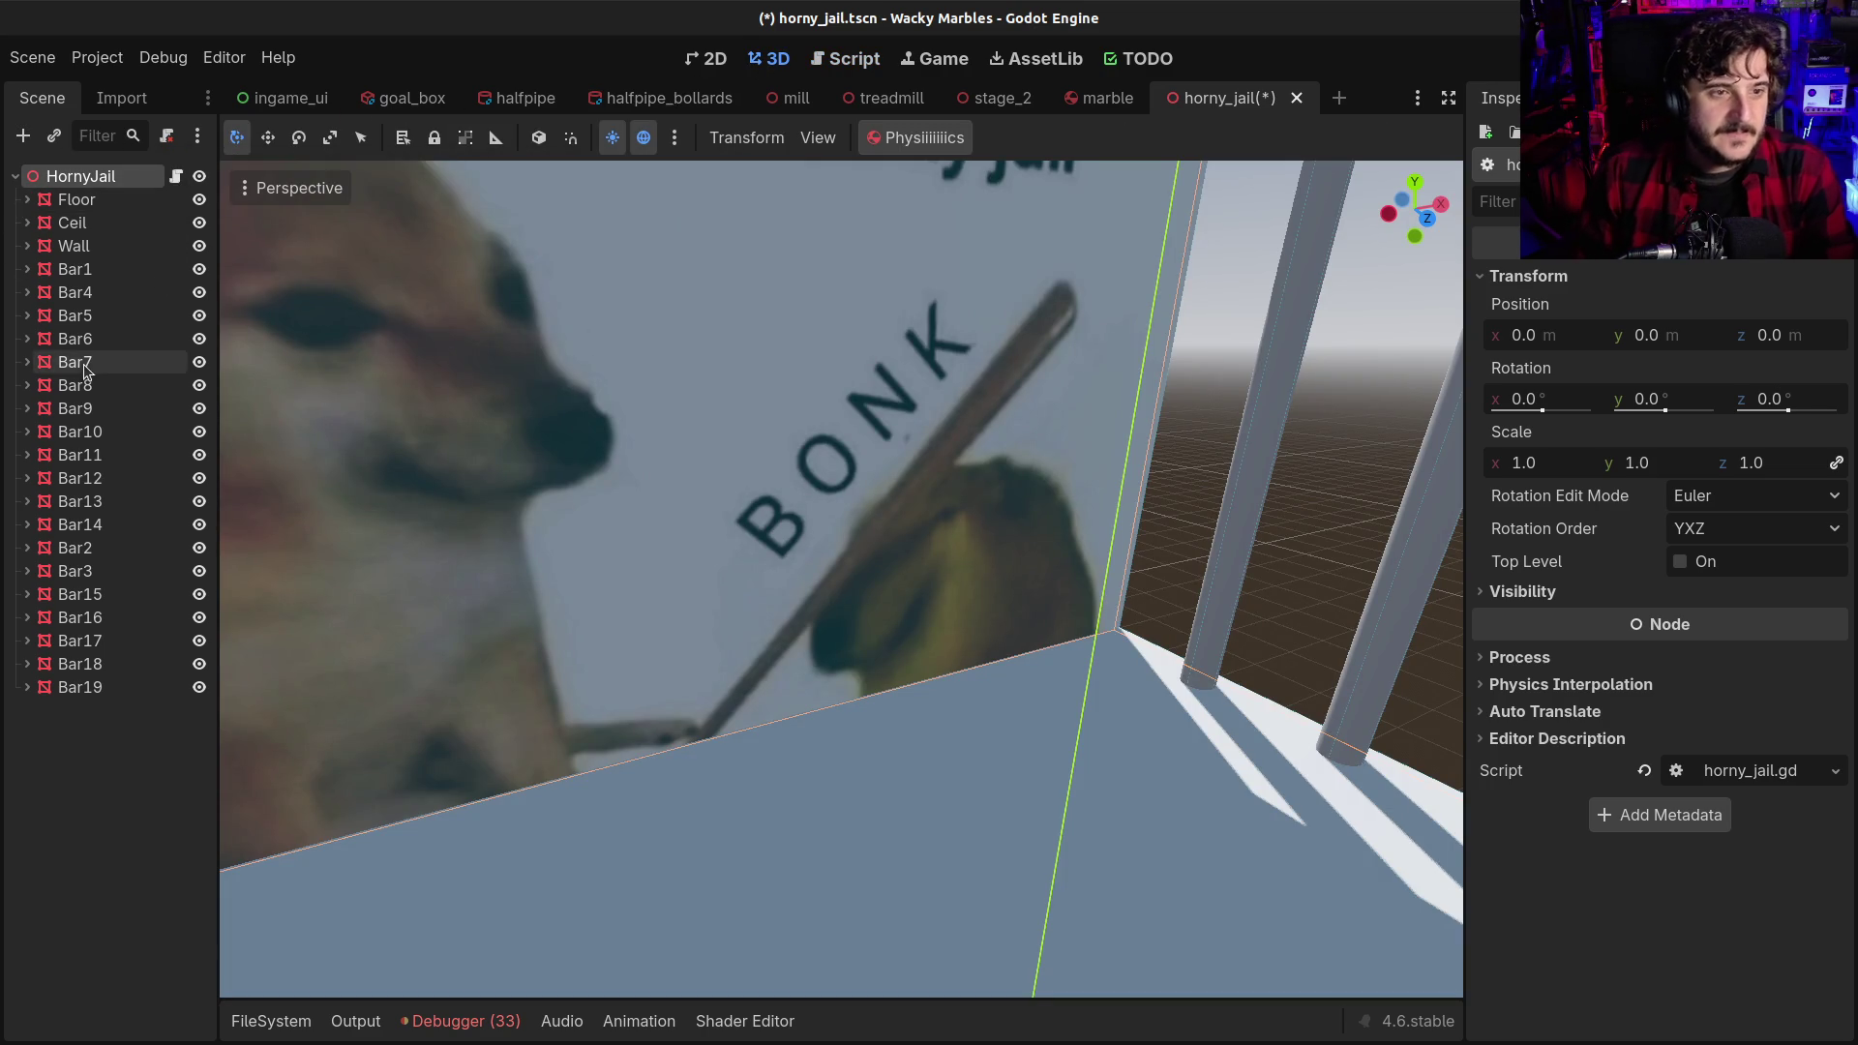
# Reparent Bar1–Bar19 under a new Node3D parent
pyautogui.click(73, 271)
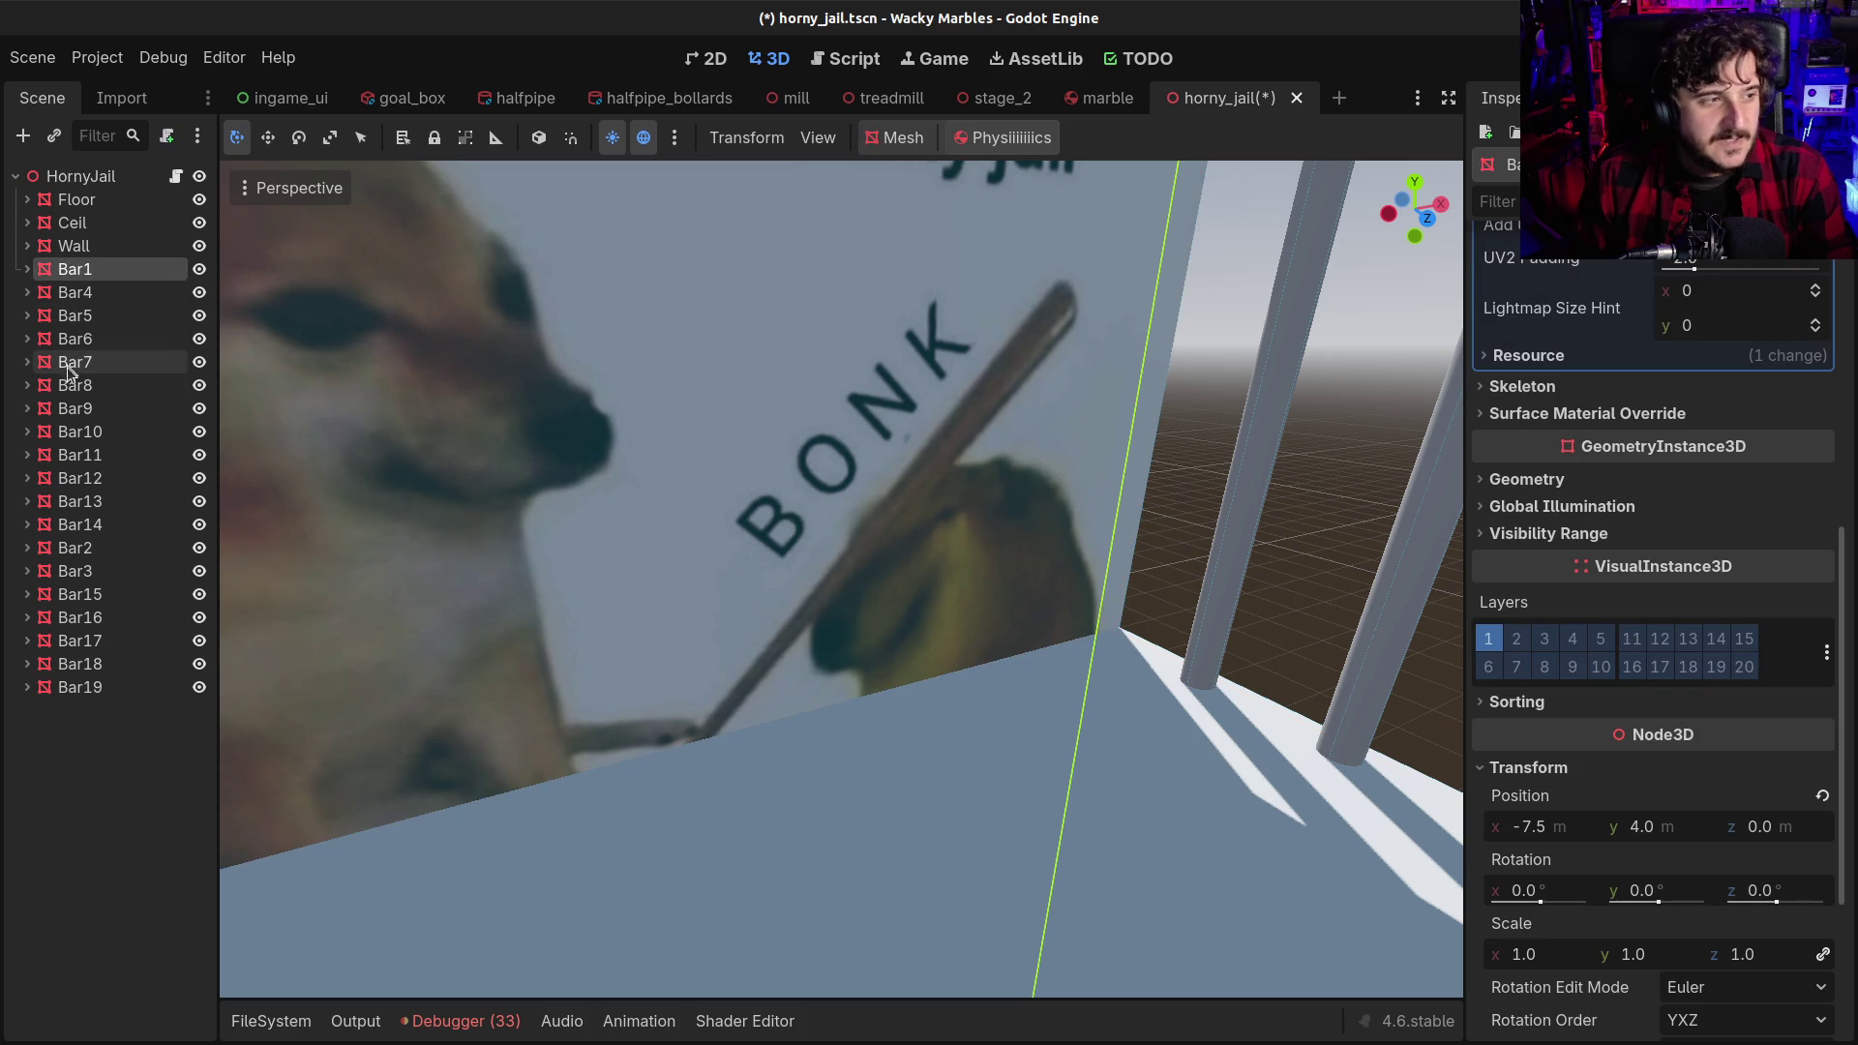
pyautogui.keyDown('shift'); pyautogui.click(79, 687); pyautogui.keyUp('shift')
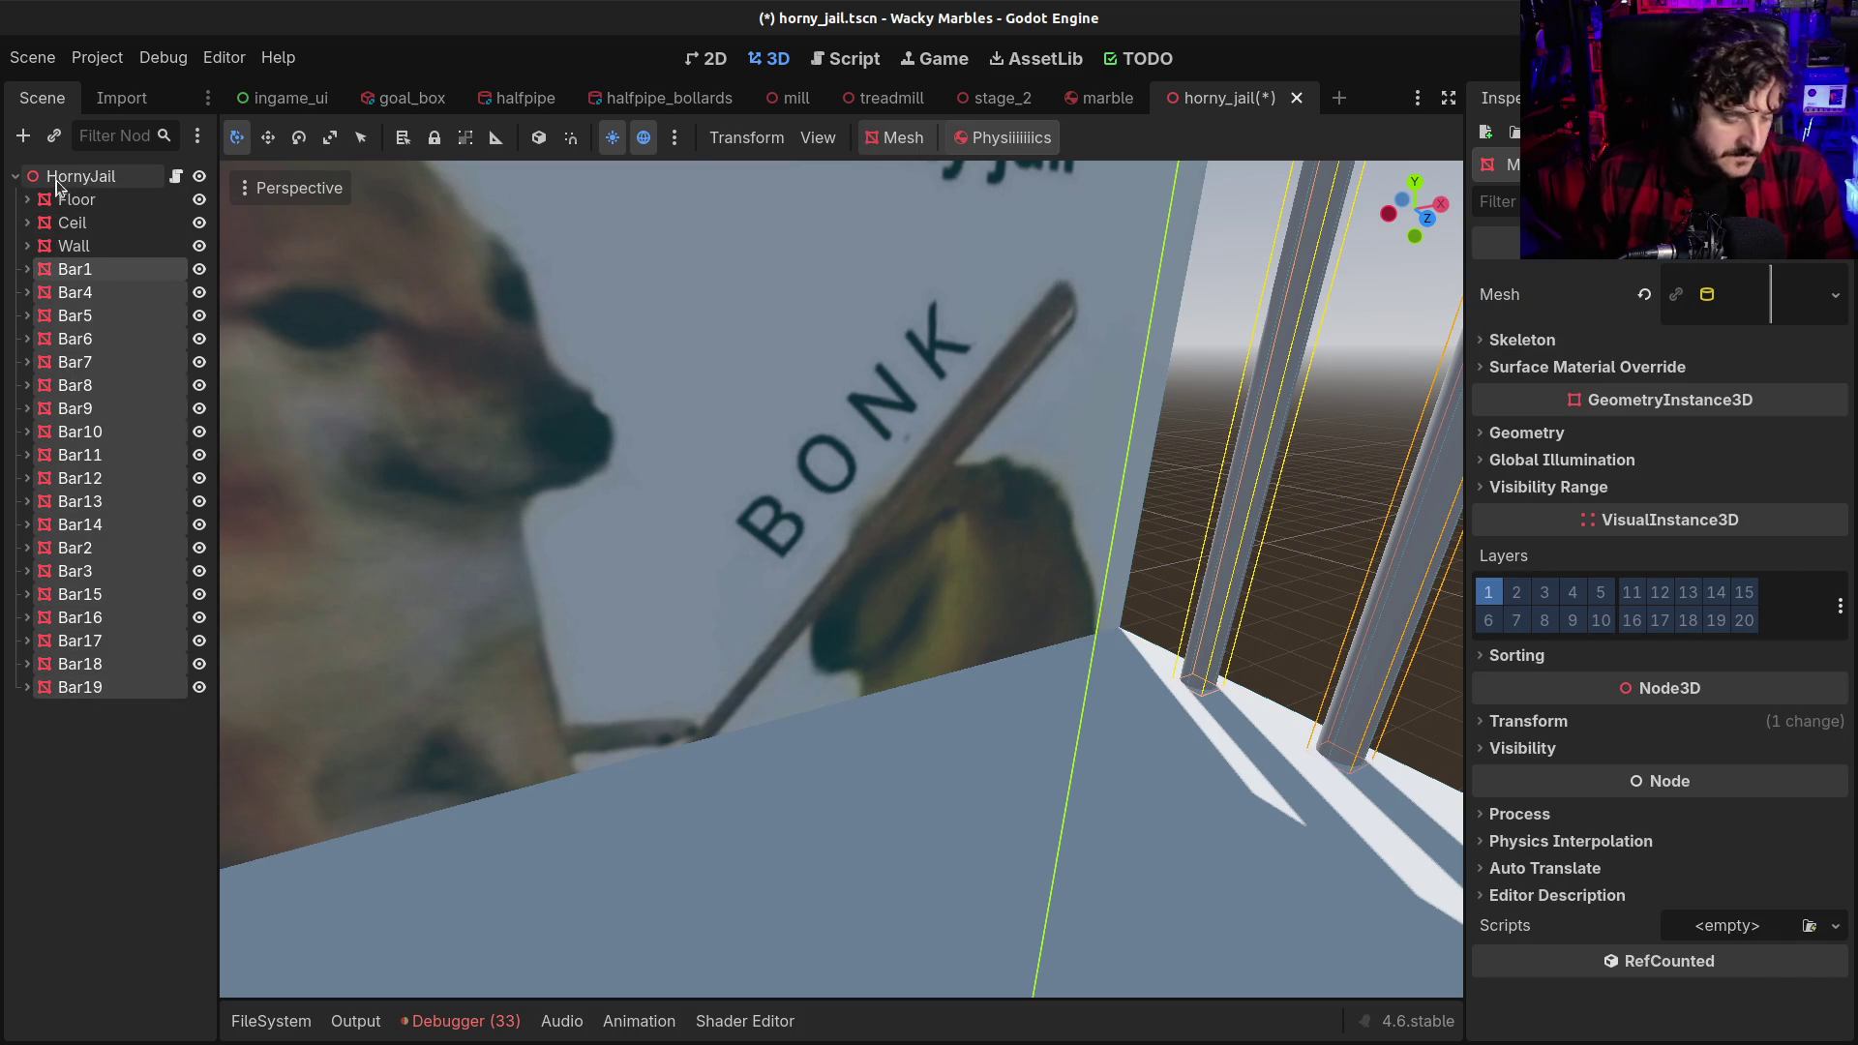
pyautogui.press('Delete')
pyautogui.click(78, 177)
pyautogui.hotkey('ctrl', 'a')
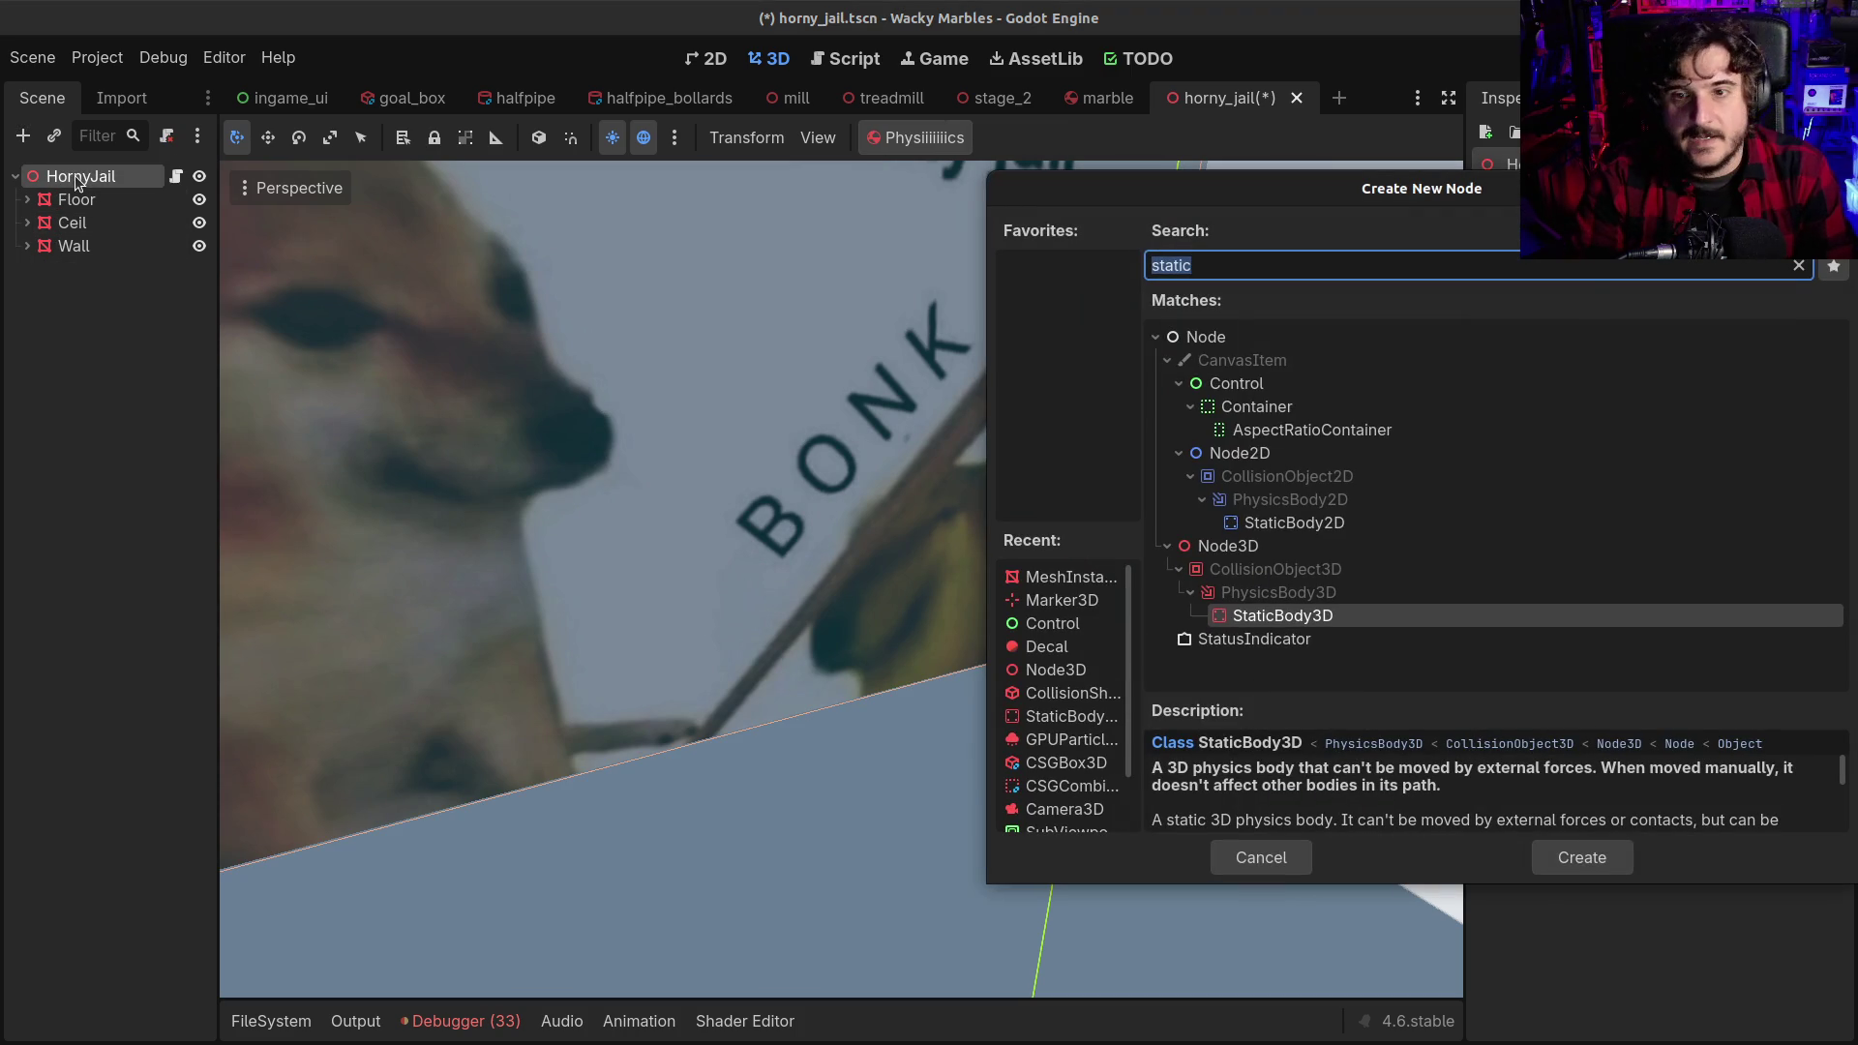
pyautogui.write('node3')
pyautogui.press('Return')
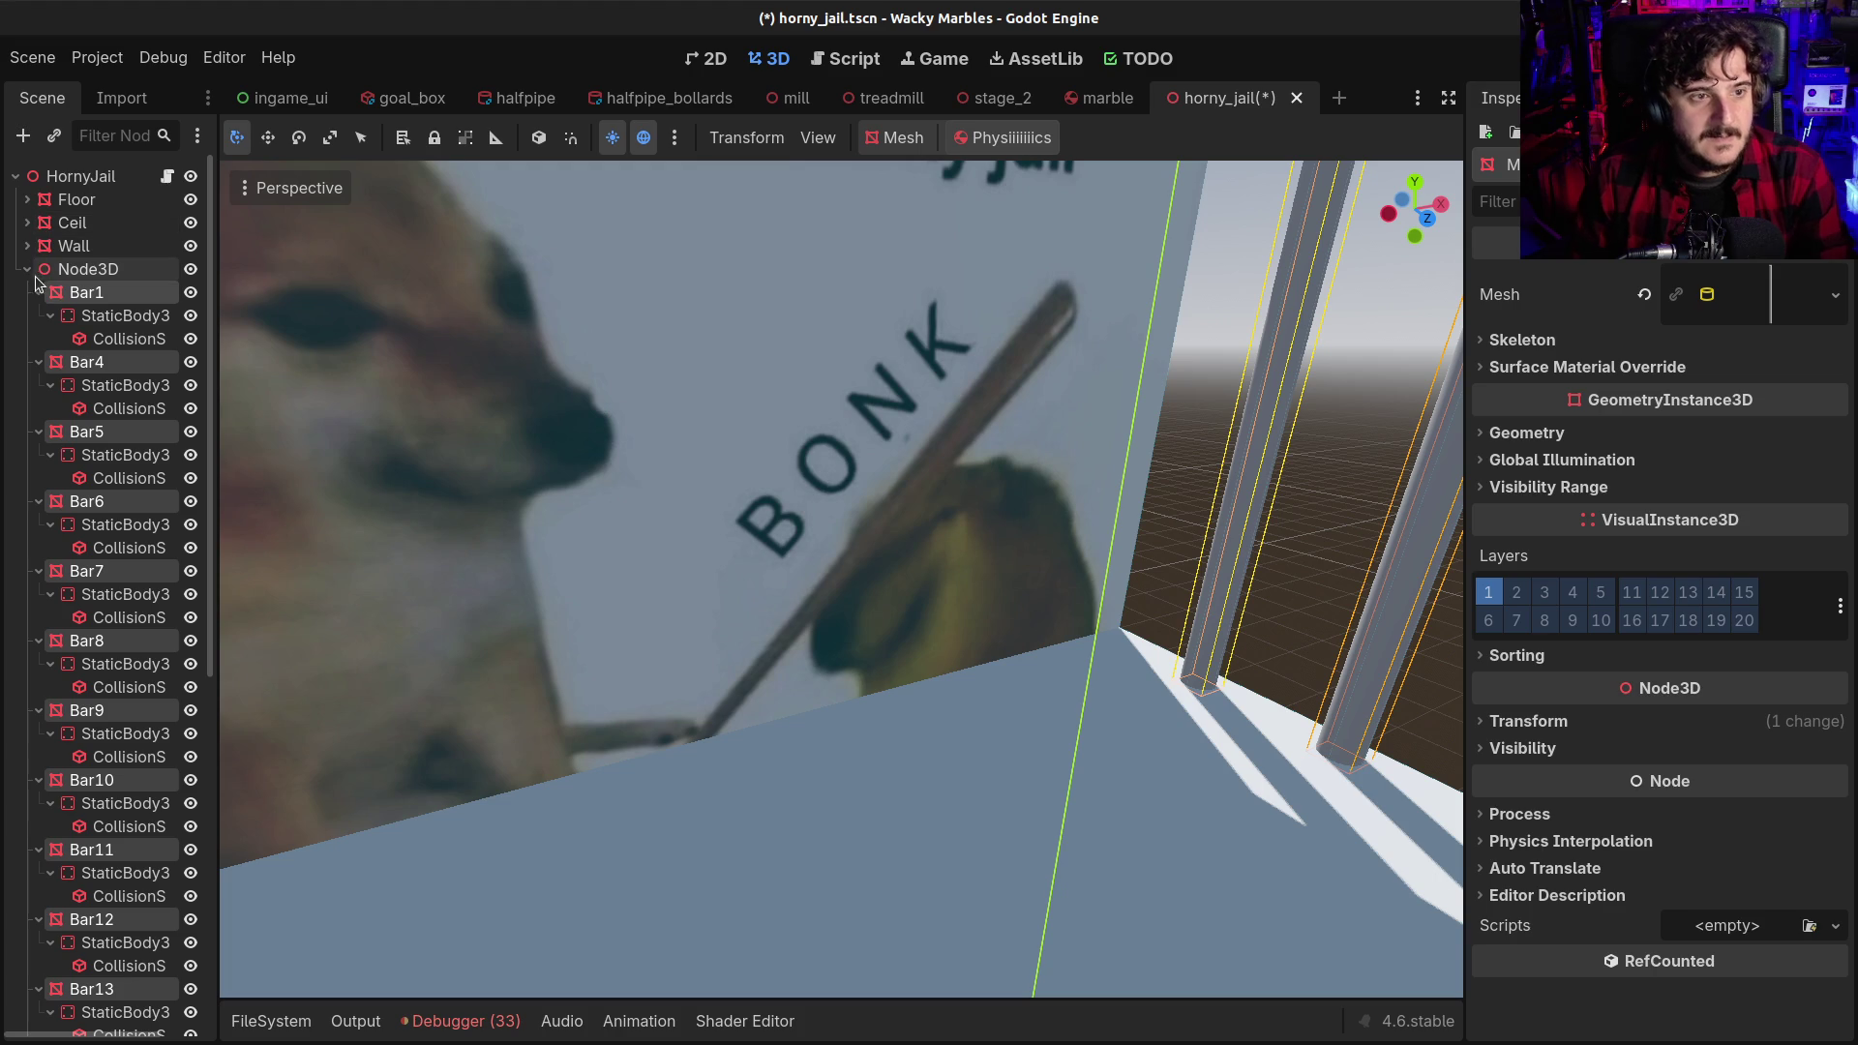
# Rename the new parent node to Bars and save the scene
pyautogui.click(28, 269)
pyautogui.doubleClick(101, 271)
pyautogui.write('Bars')
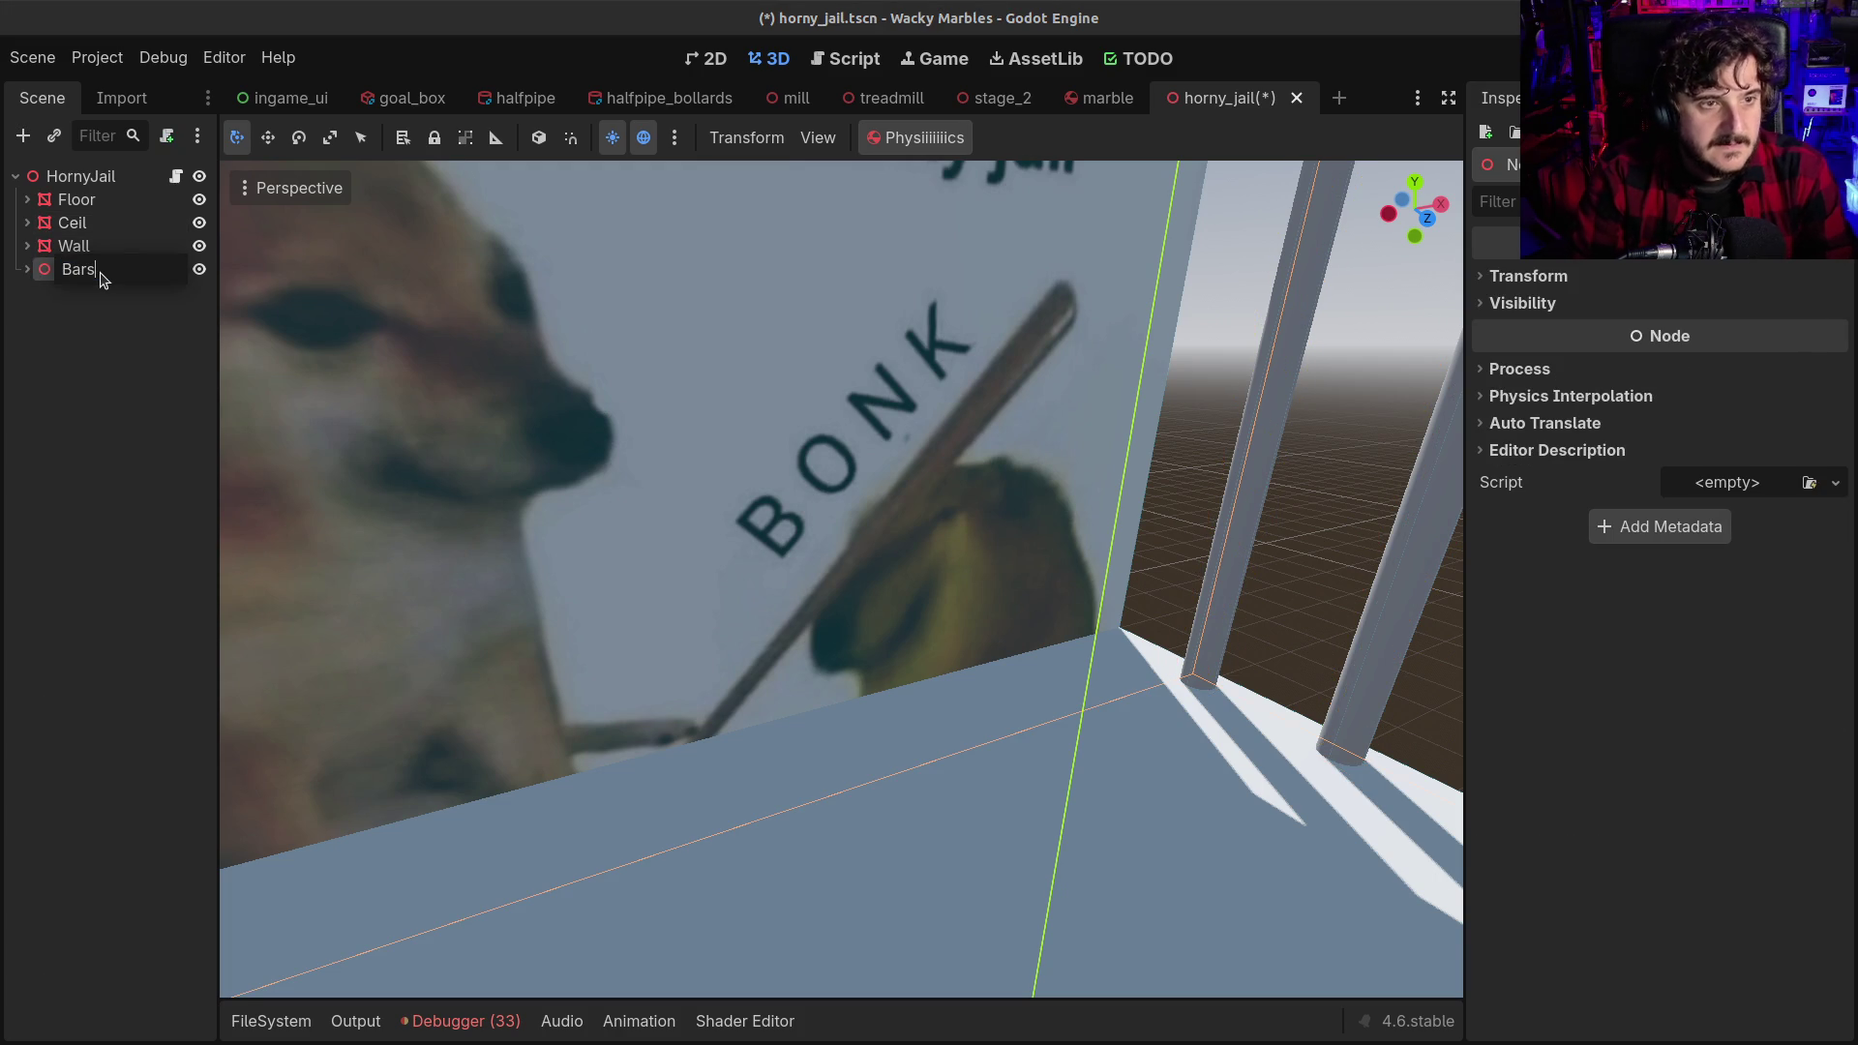
pyautogui.press('Return')
pyautogui.hotkey('ctrl', 's')
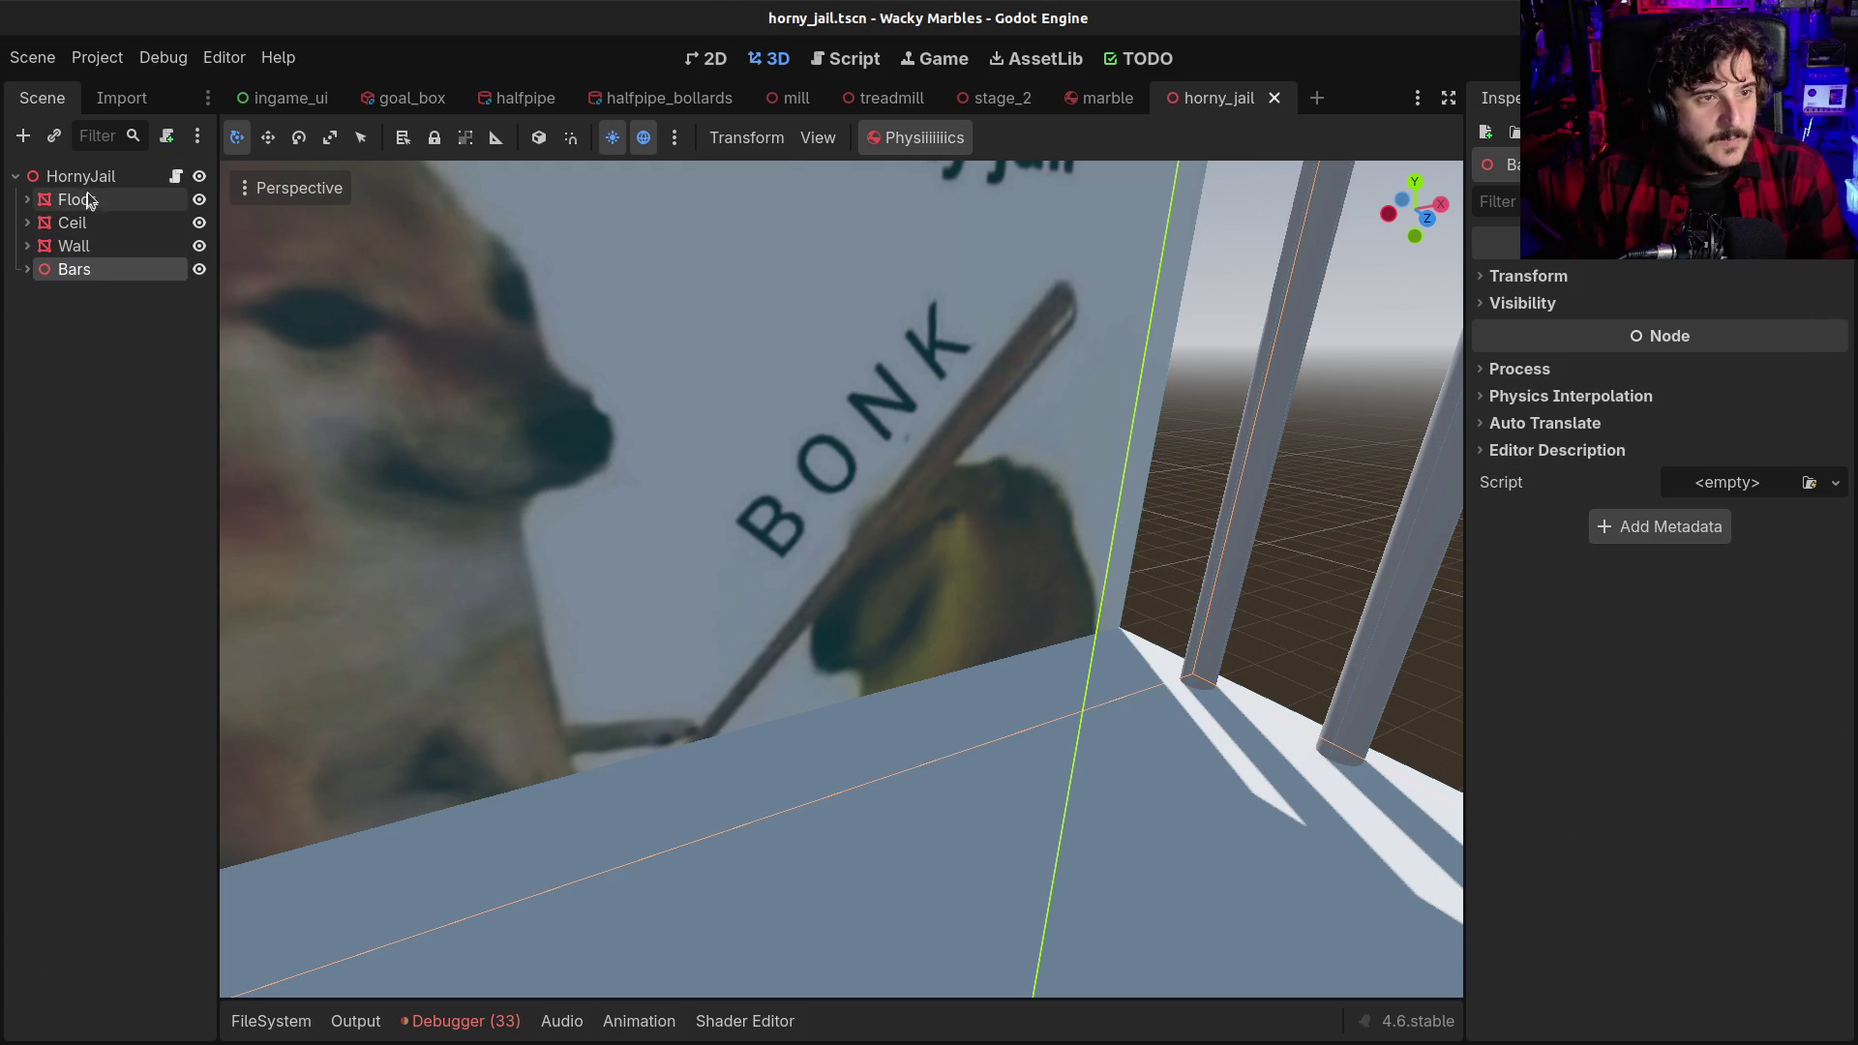
# Add a Marker3D child to the HornyJail root node
pyautogui.click(89, 184)
pyautogui.hotkey('ctrl', 'a')
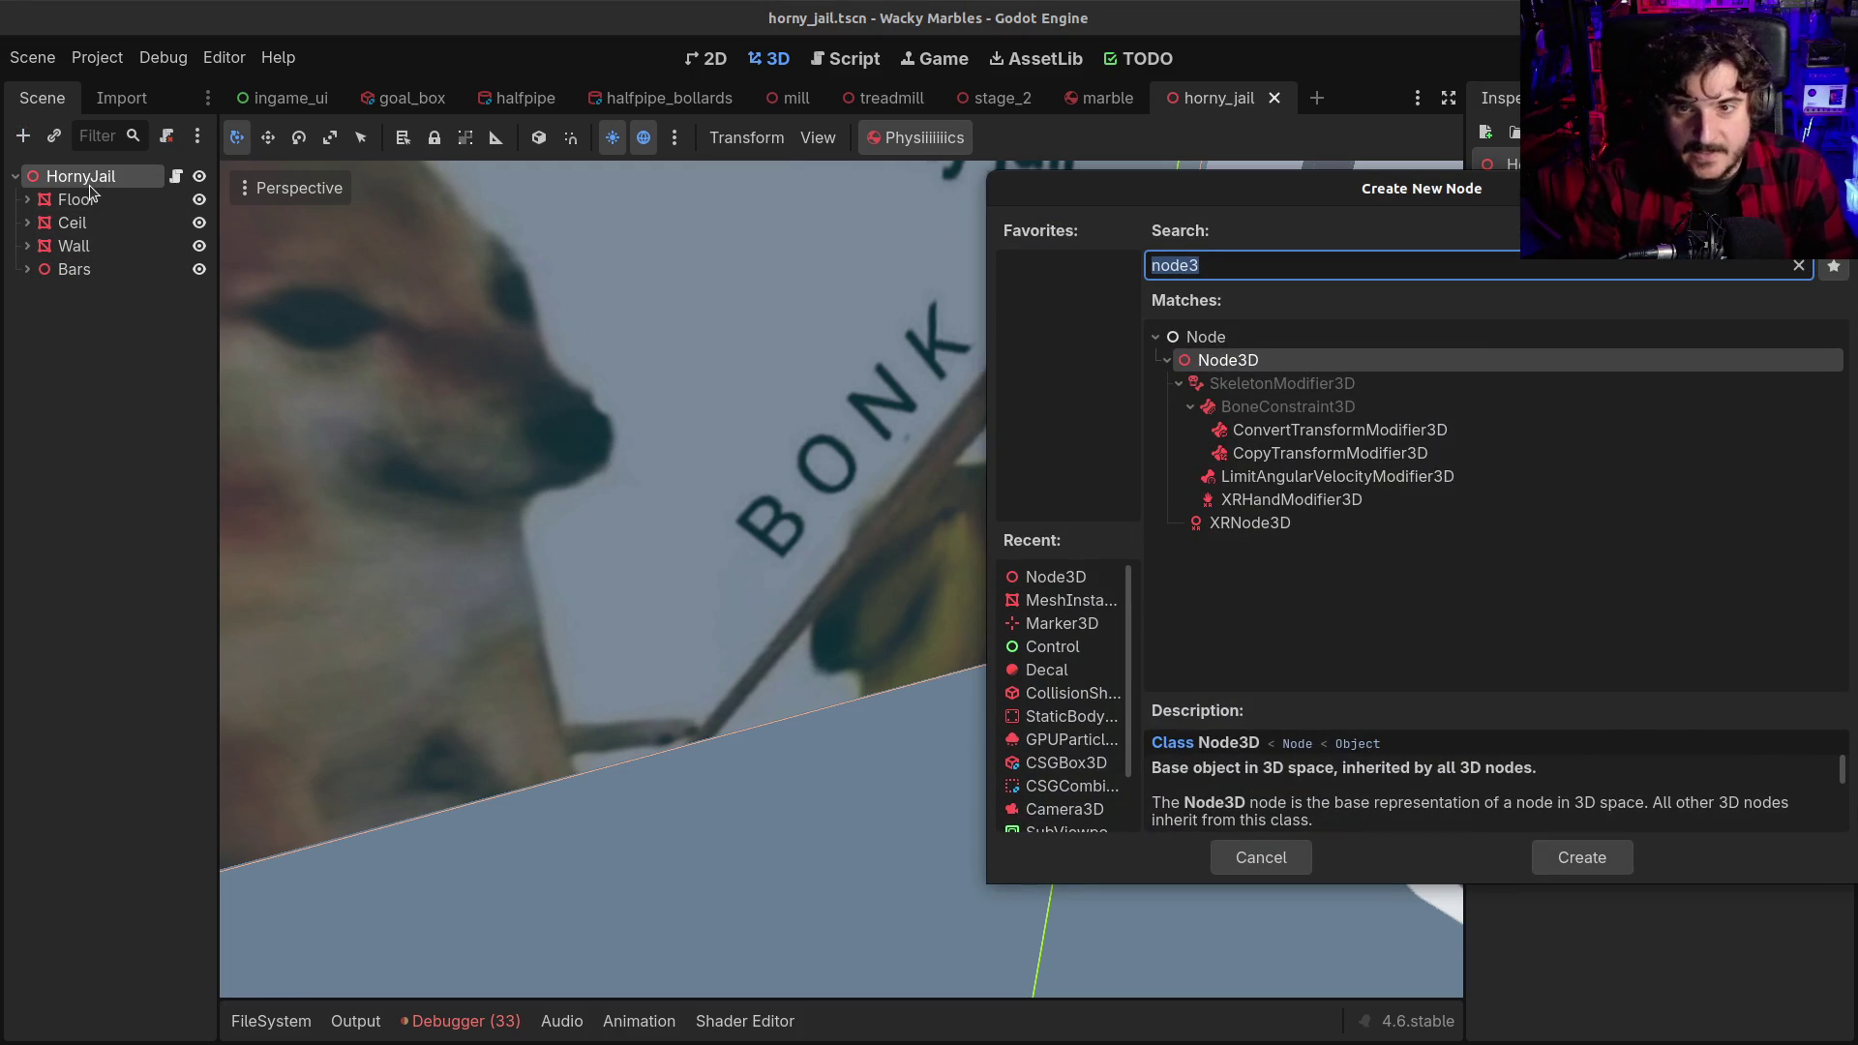
pyautogui.write('mark')
pyautogui.press('Return')
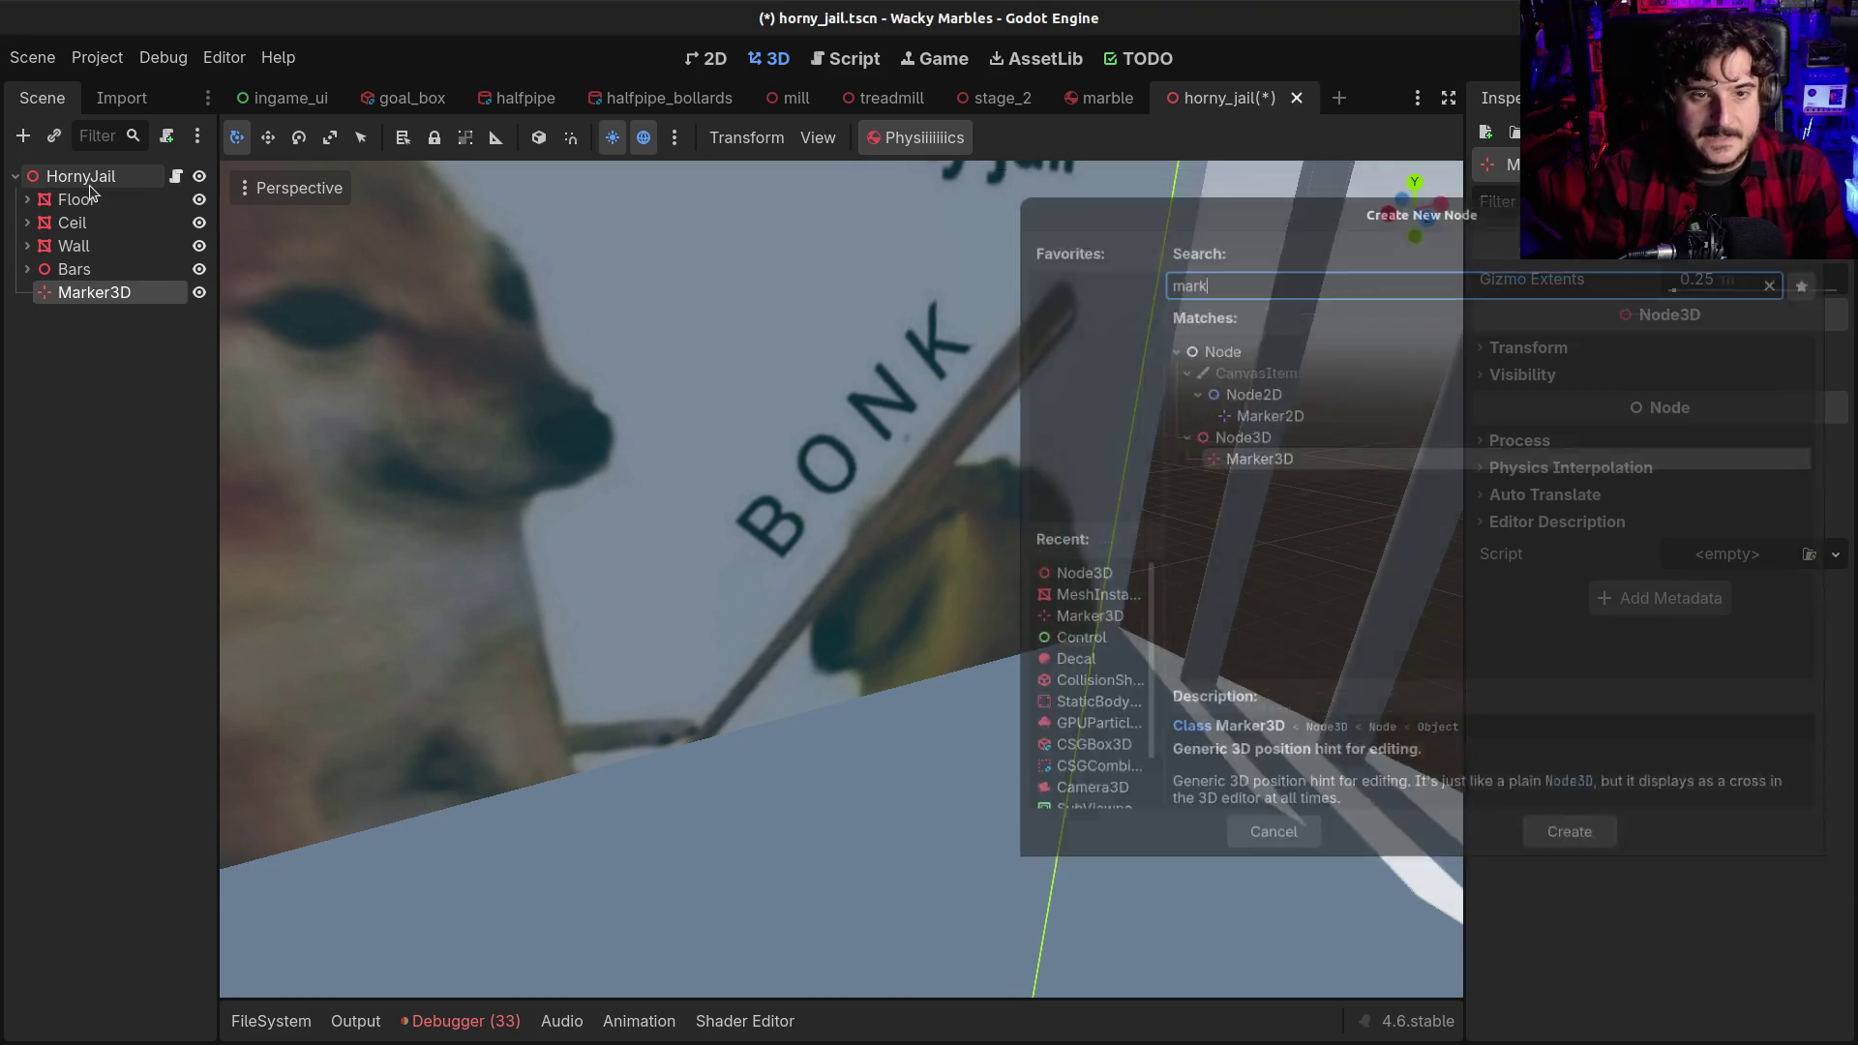
pyautogui.scroll(-5, 432, 315)
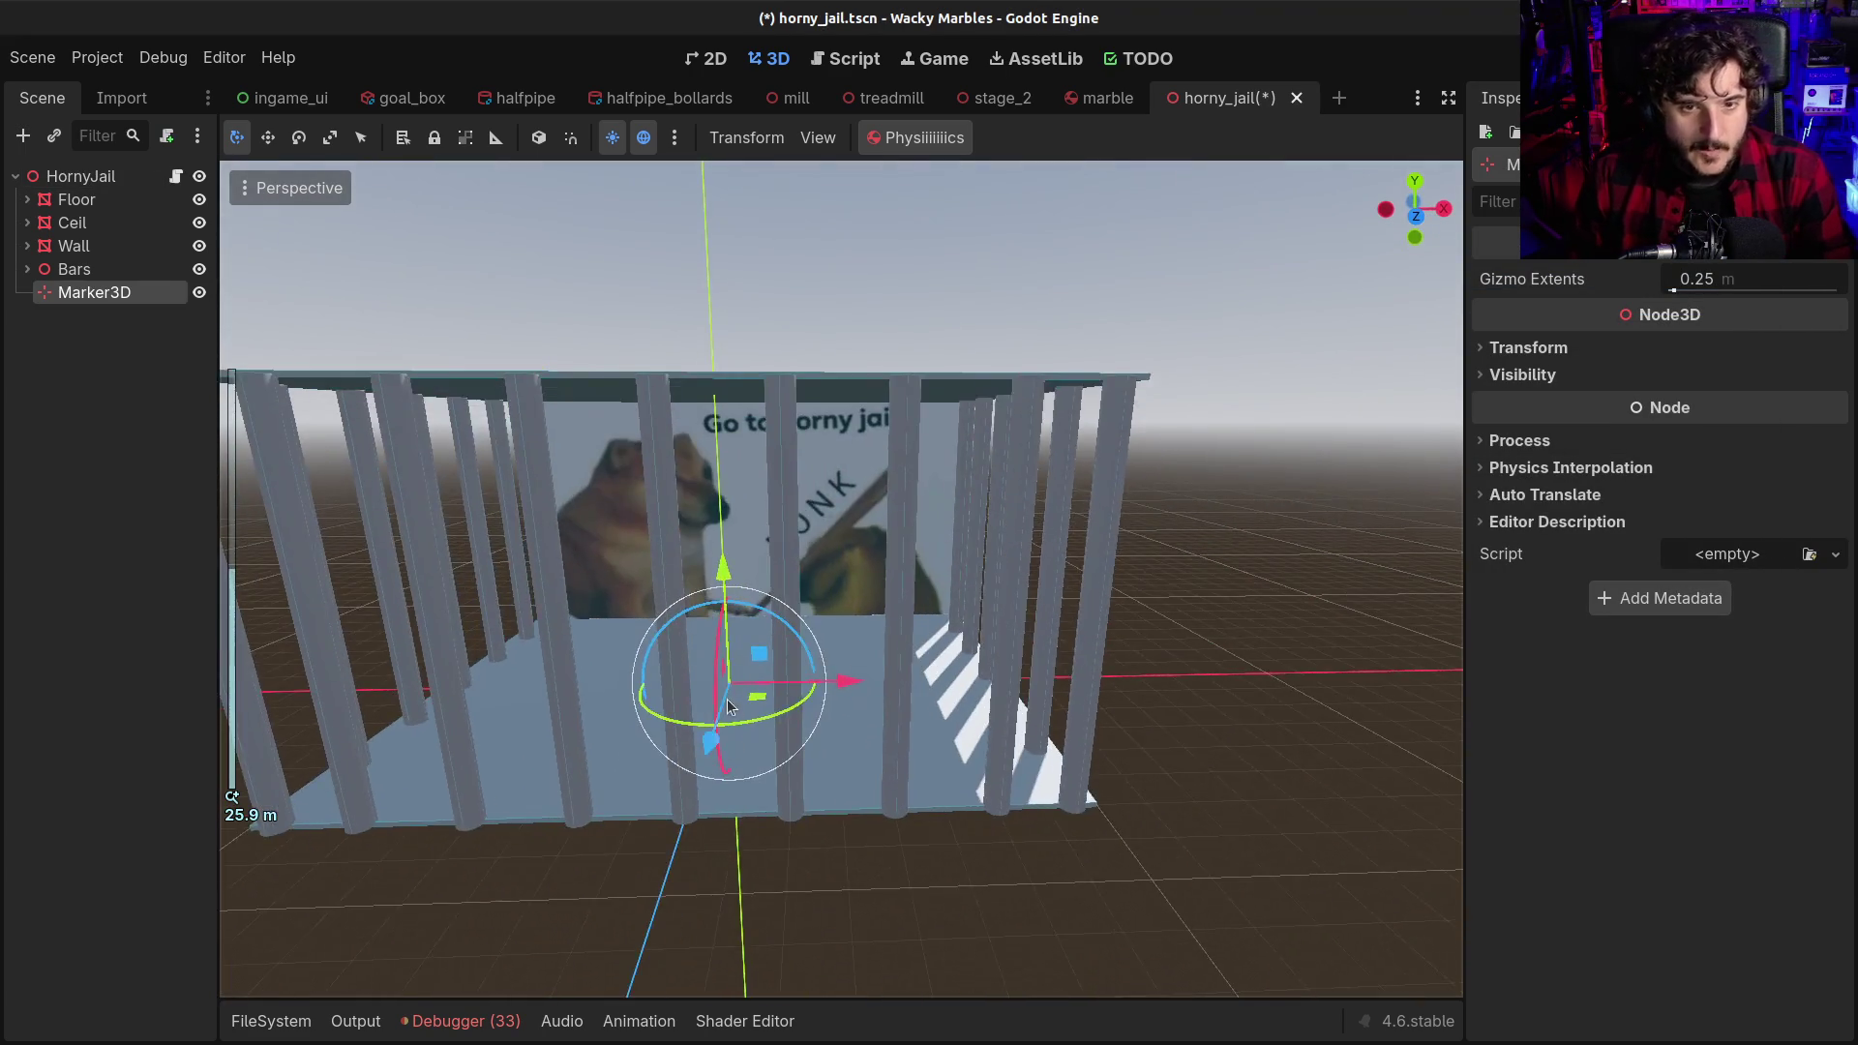
pyautogui.scroll(-4, 745, 629)
# Raise the marker on Y inside the cage and orbit toward the back-wall poster
pyautogui.moveTo(765, 532); pyautogui.dragTo(764, 344)
pyautogui.scroll(-2, 777, 532)
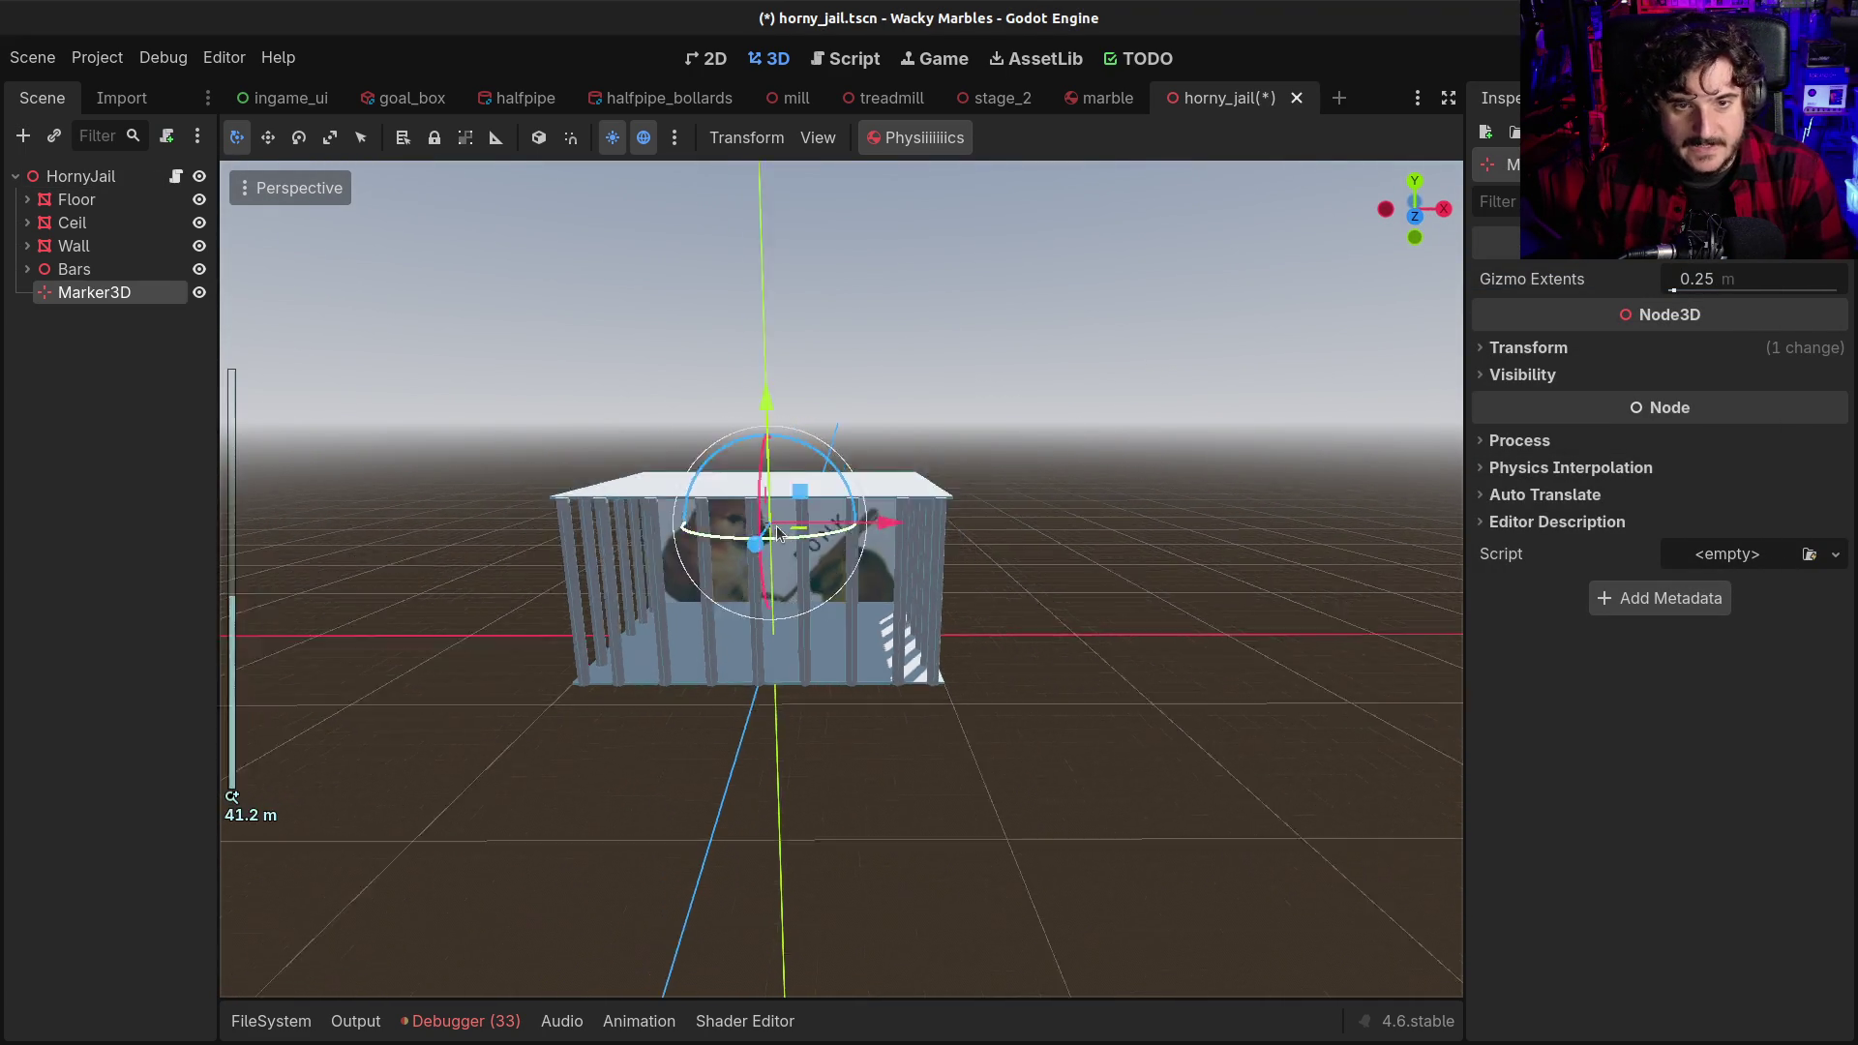
pyautogui.scroll(10, 777, 532)
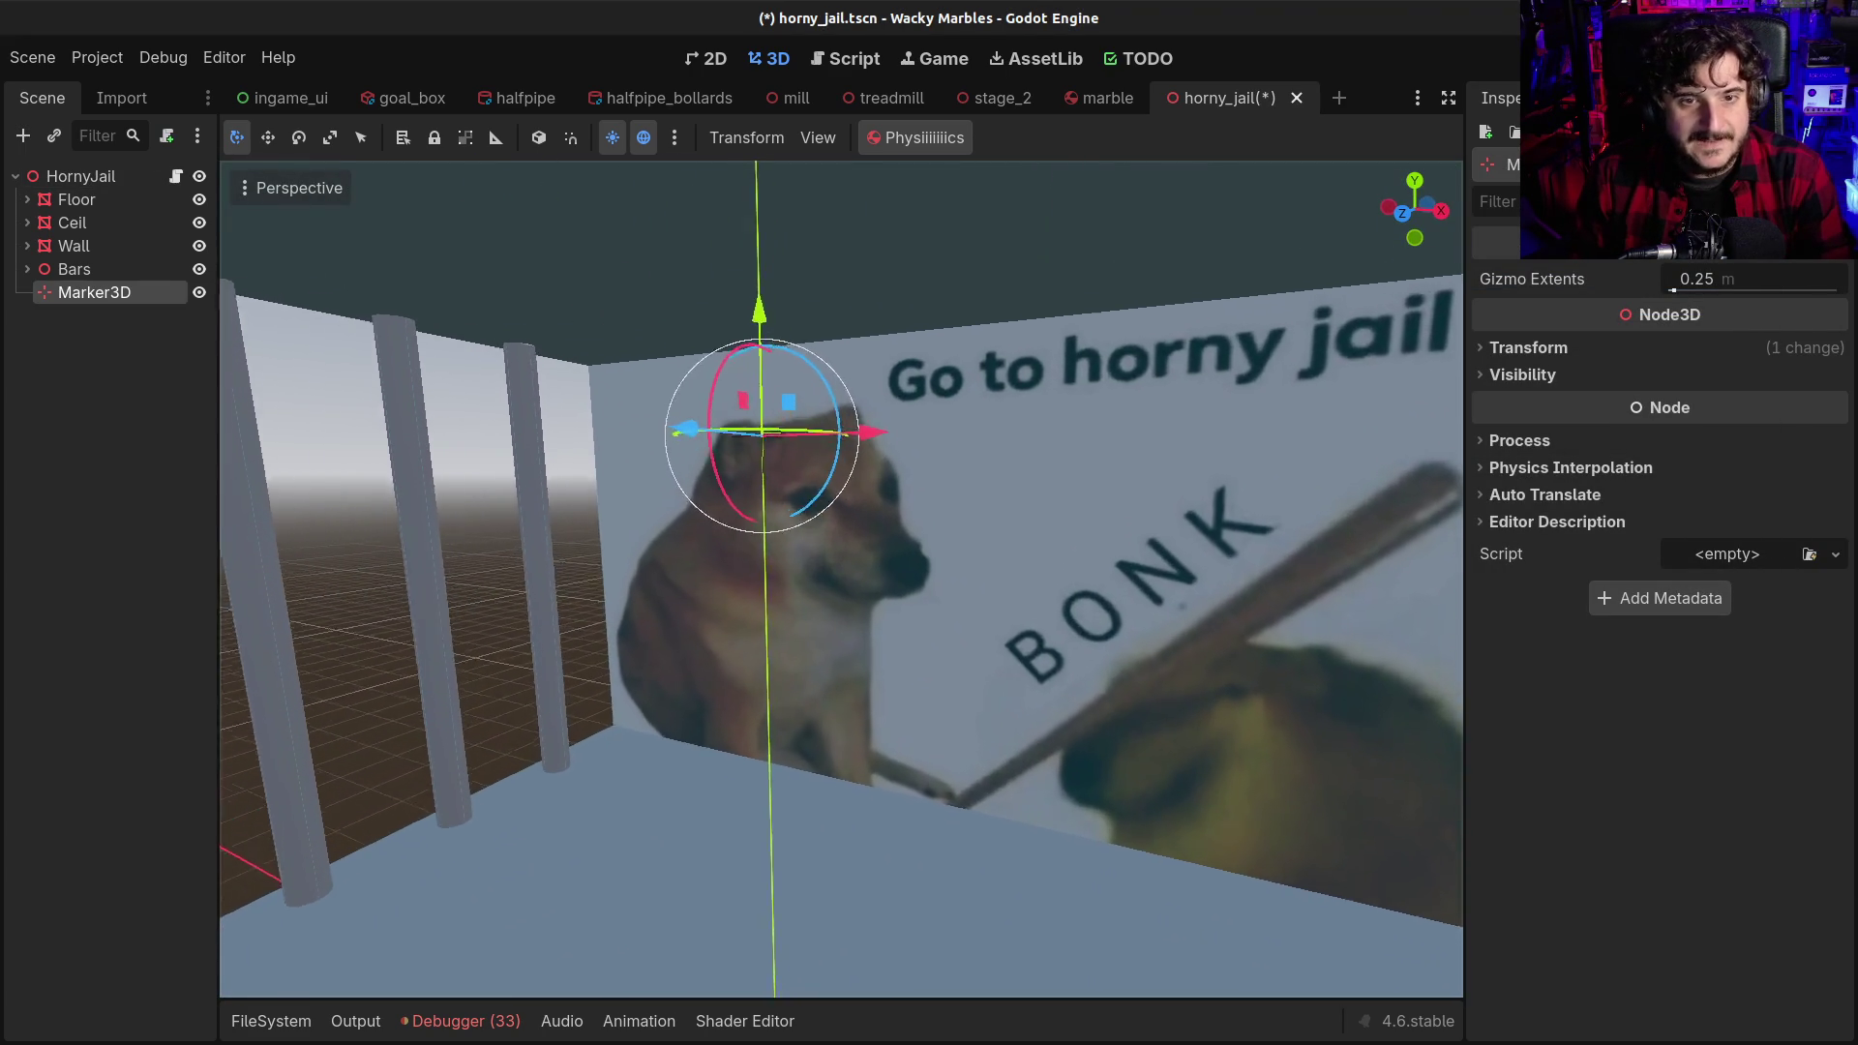
pyautogui.moveTo(735, 479)
pyautogui.mouseDown()
pyautogui.moveTo(600, 484)
pyautogui.moveTo(682, 419)
pyautogui.mouseUp()
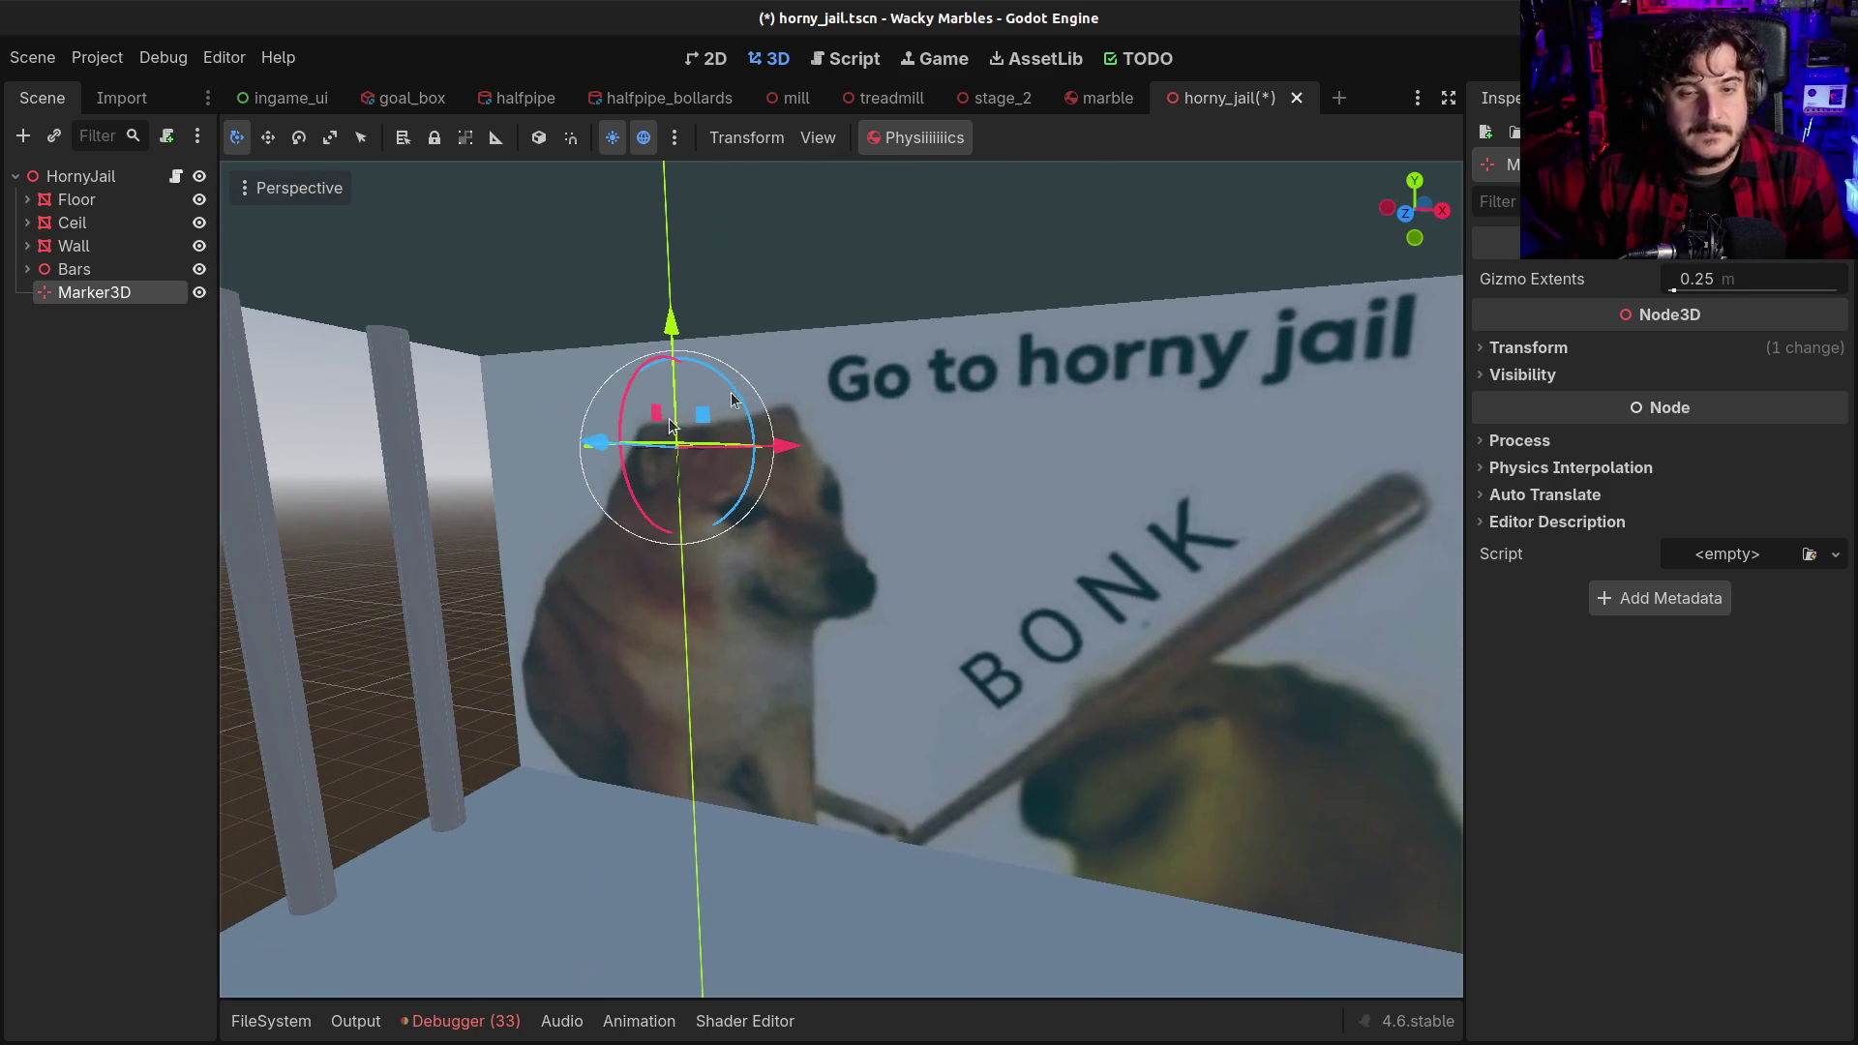
pyautogui.scroll(3, 671, 320)
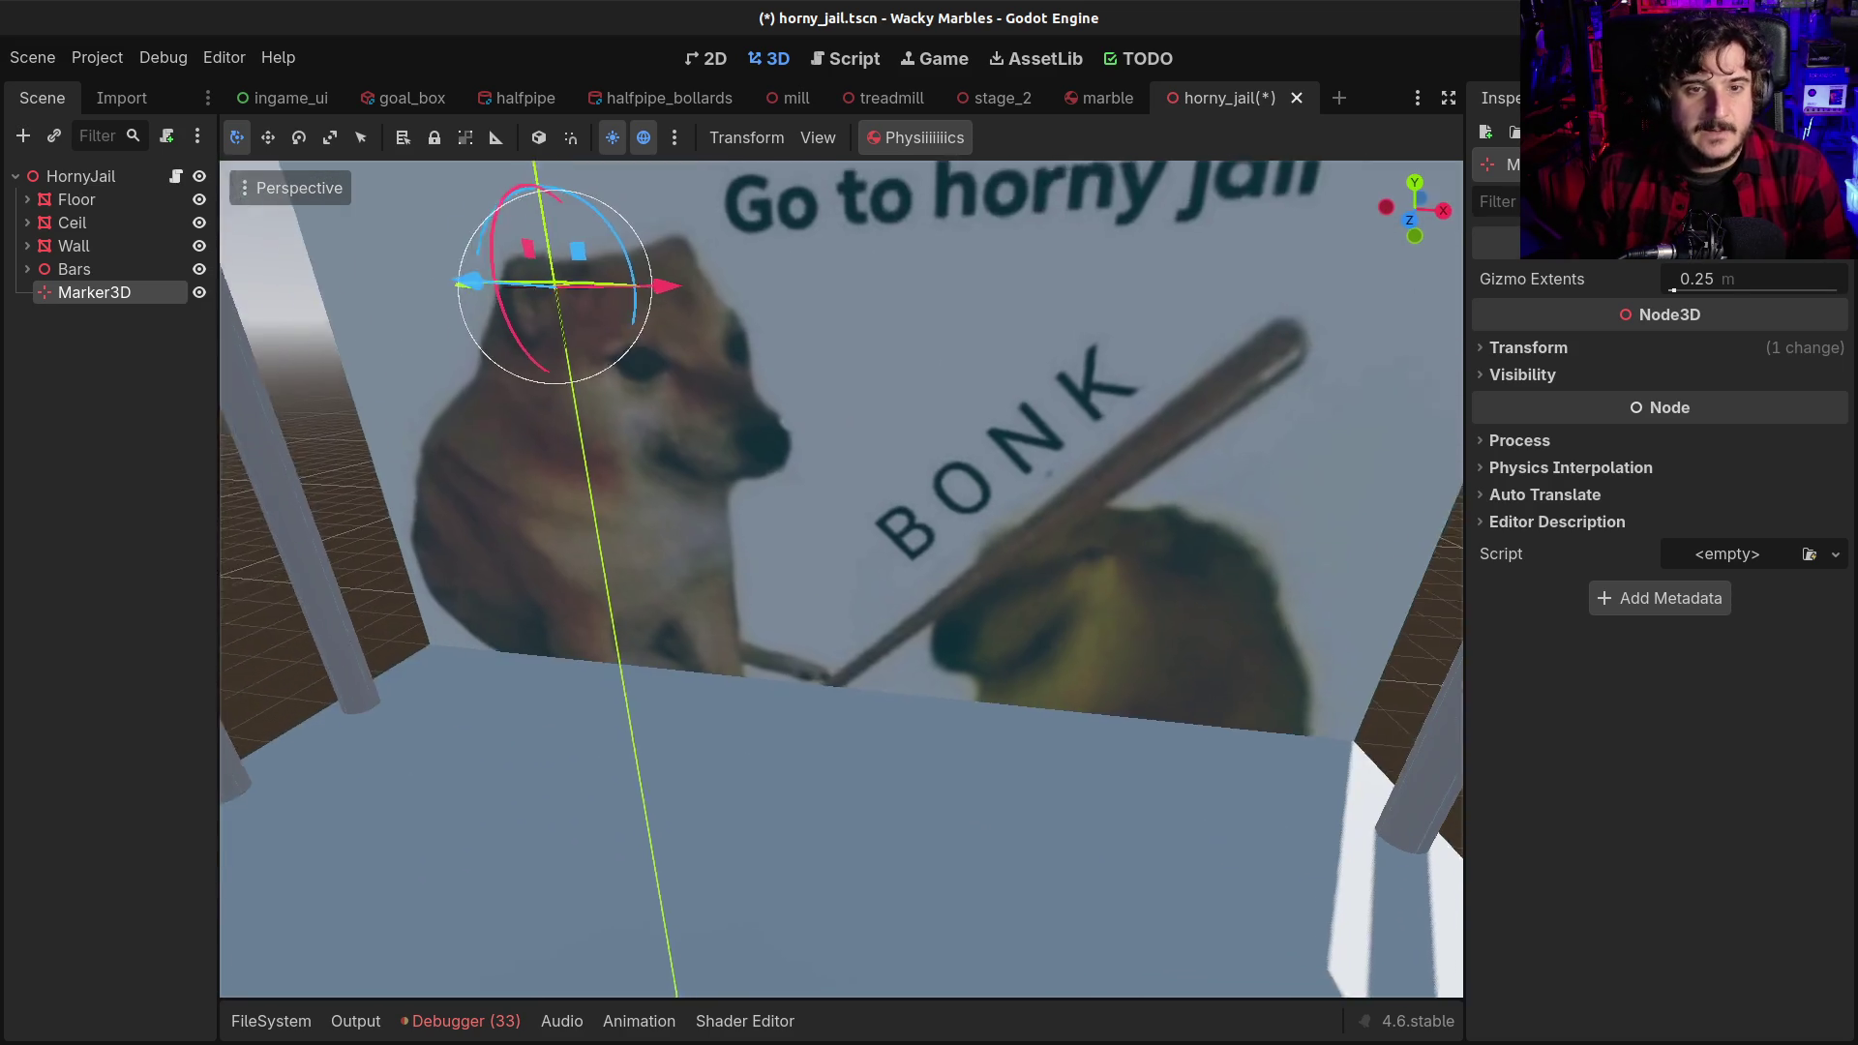
pyautogui.scroll(-3, 840, 578)
pyautogui.scroll(2, 840, 578)
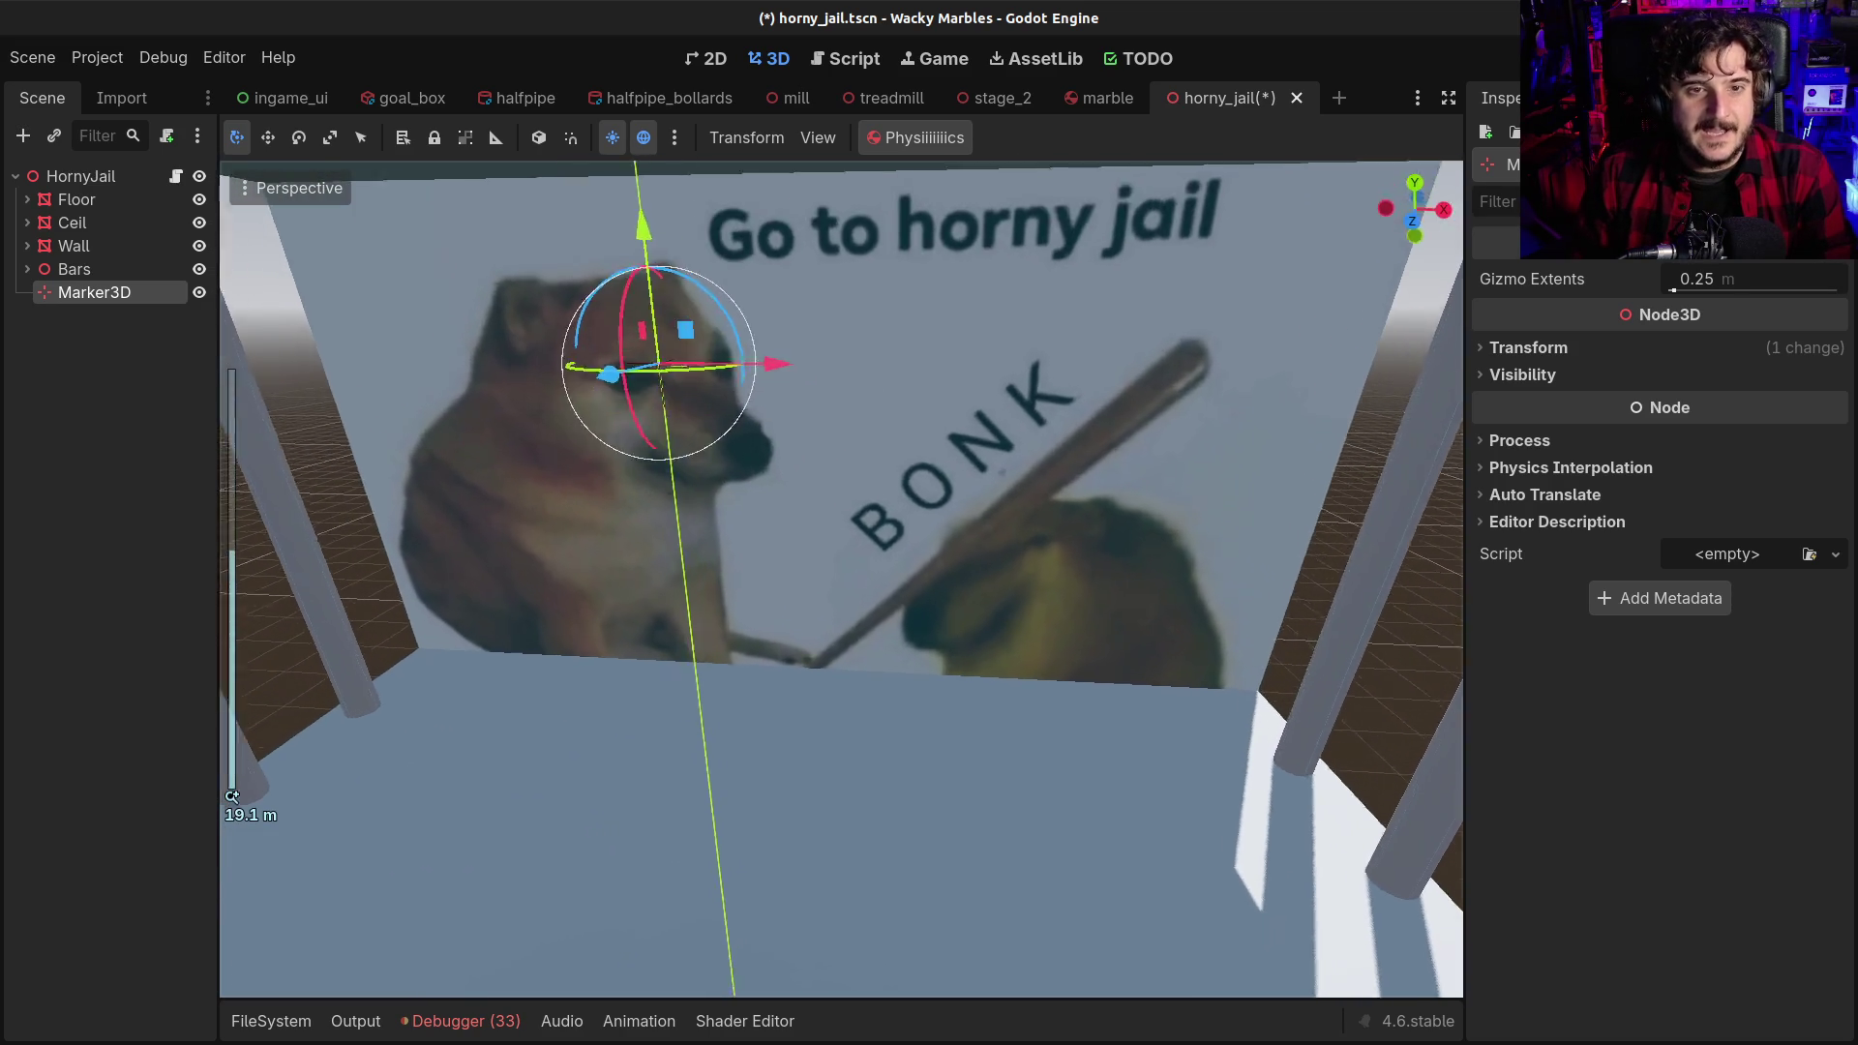
pyautogui.moveTo(600, 407); pyautogui.dragTo(537, 356)
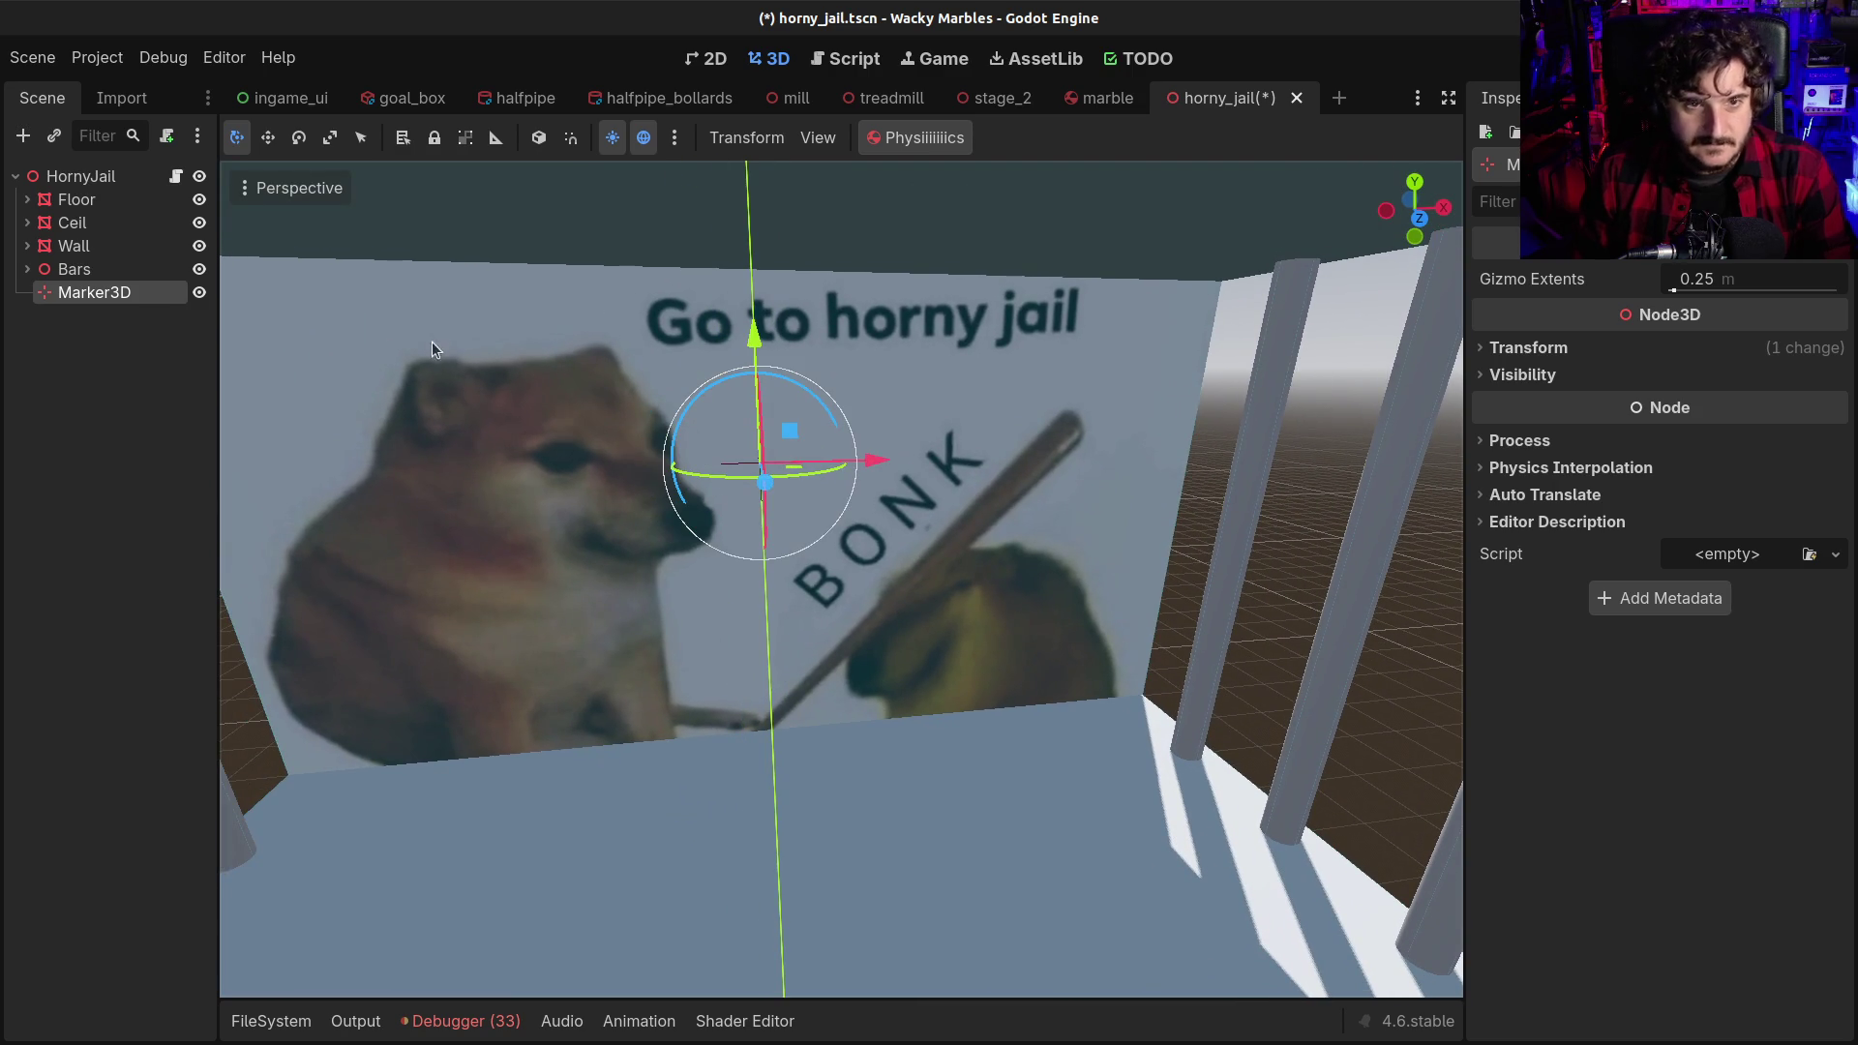
# In Front view, duplicate the marker to the left and rename the original Marker3D1
pyautogui.click(1426, 224)
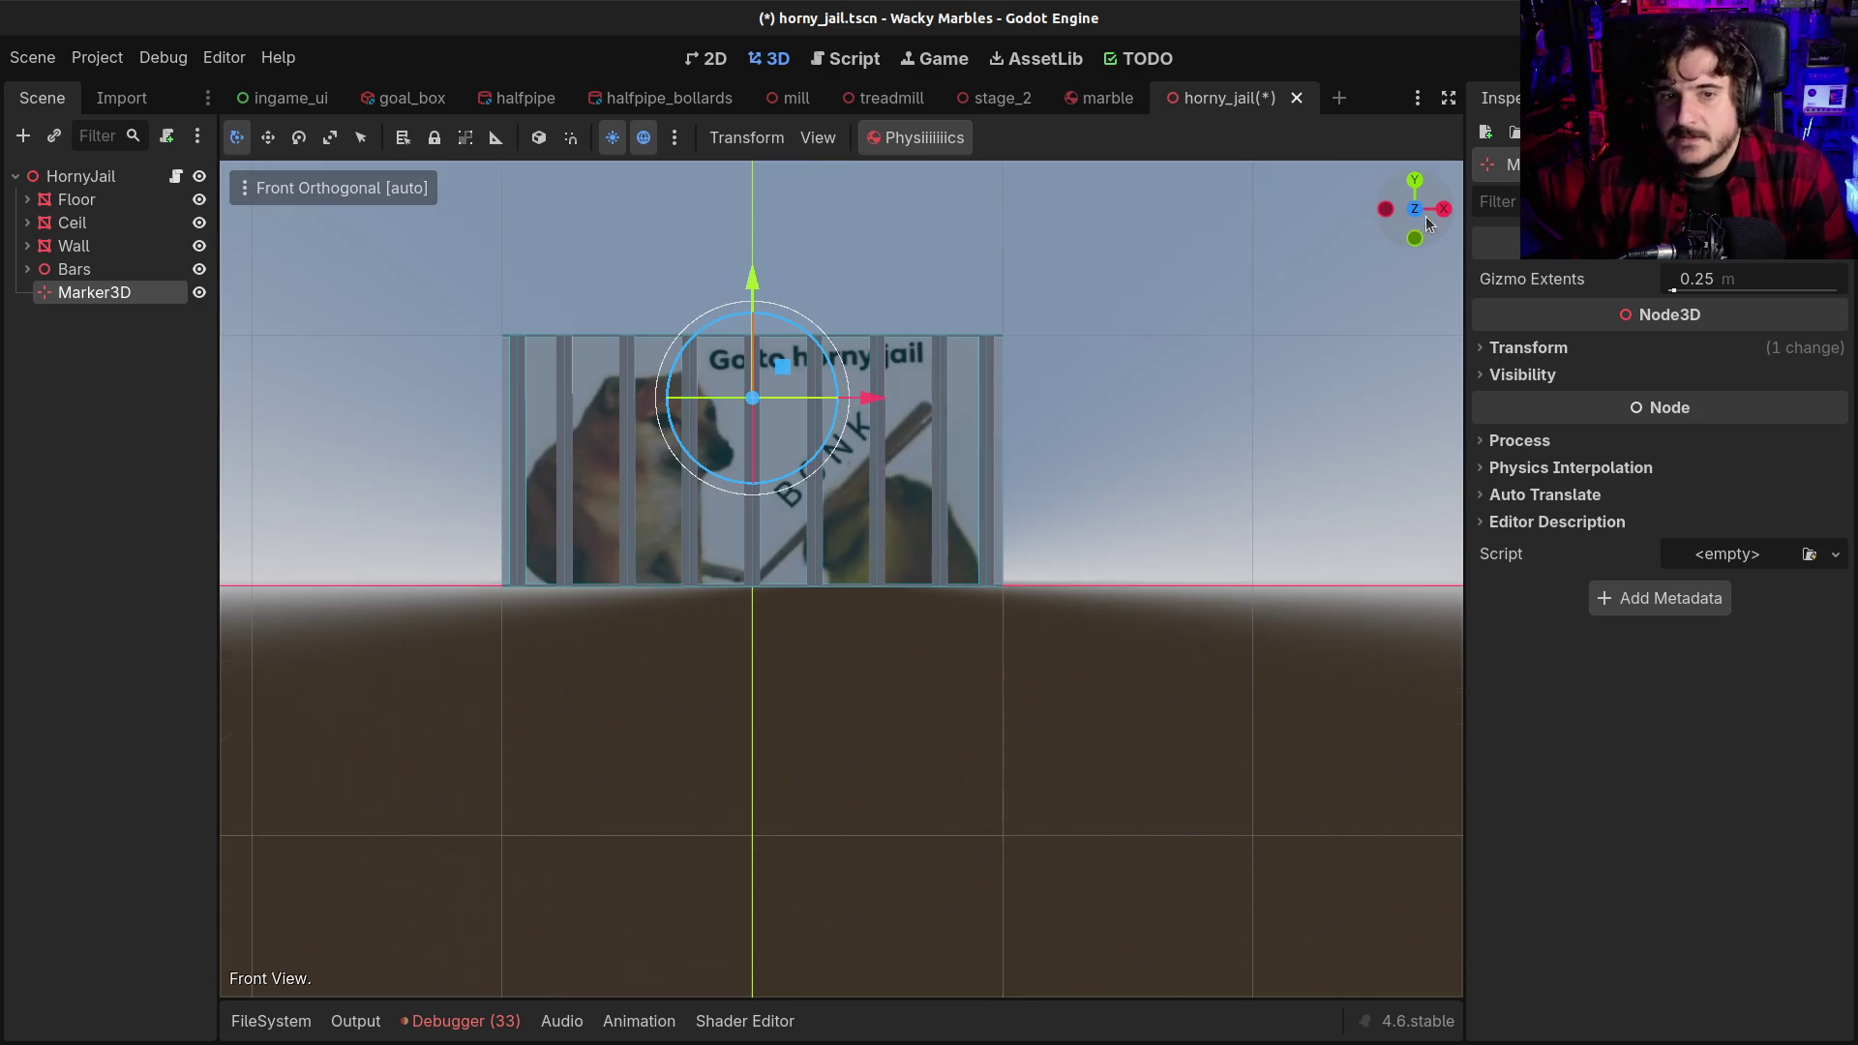
pyautogui.hotkey('ctrl', 'd')
pyautogui.moveTo(870, 390); pyautogui.dragTo(765, 401)
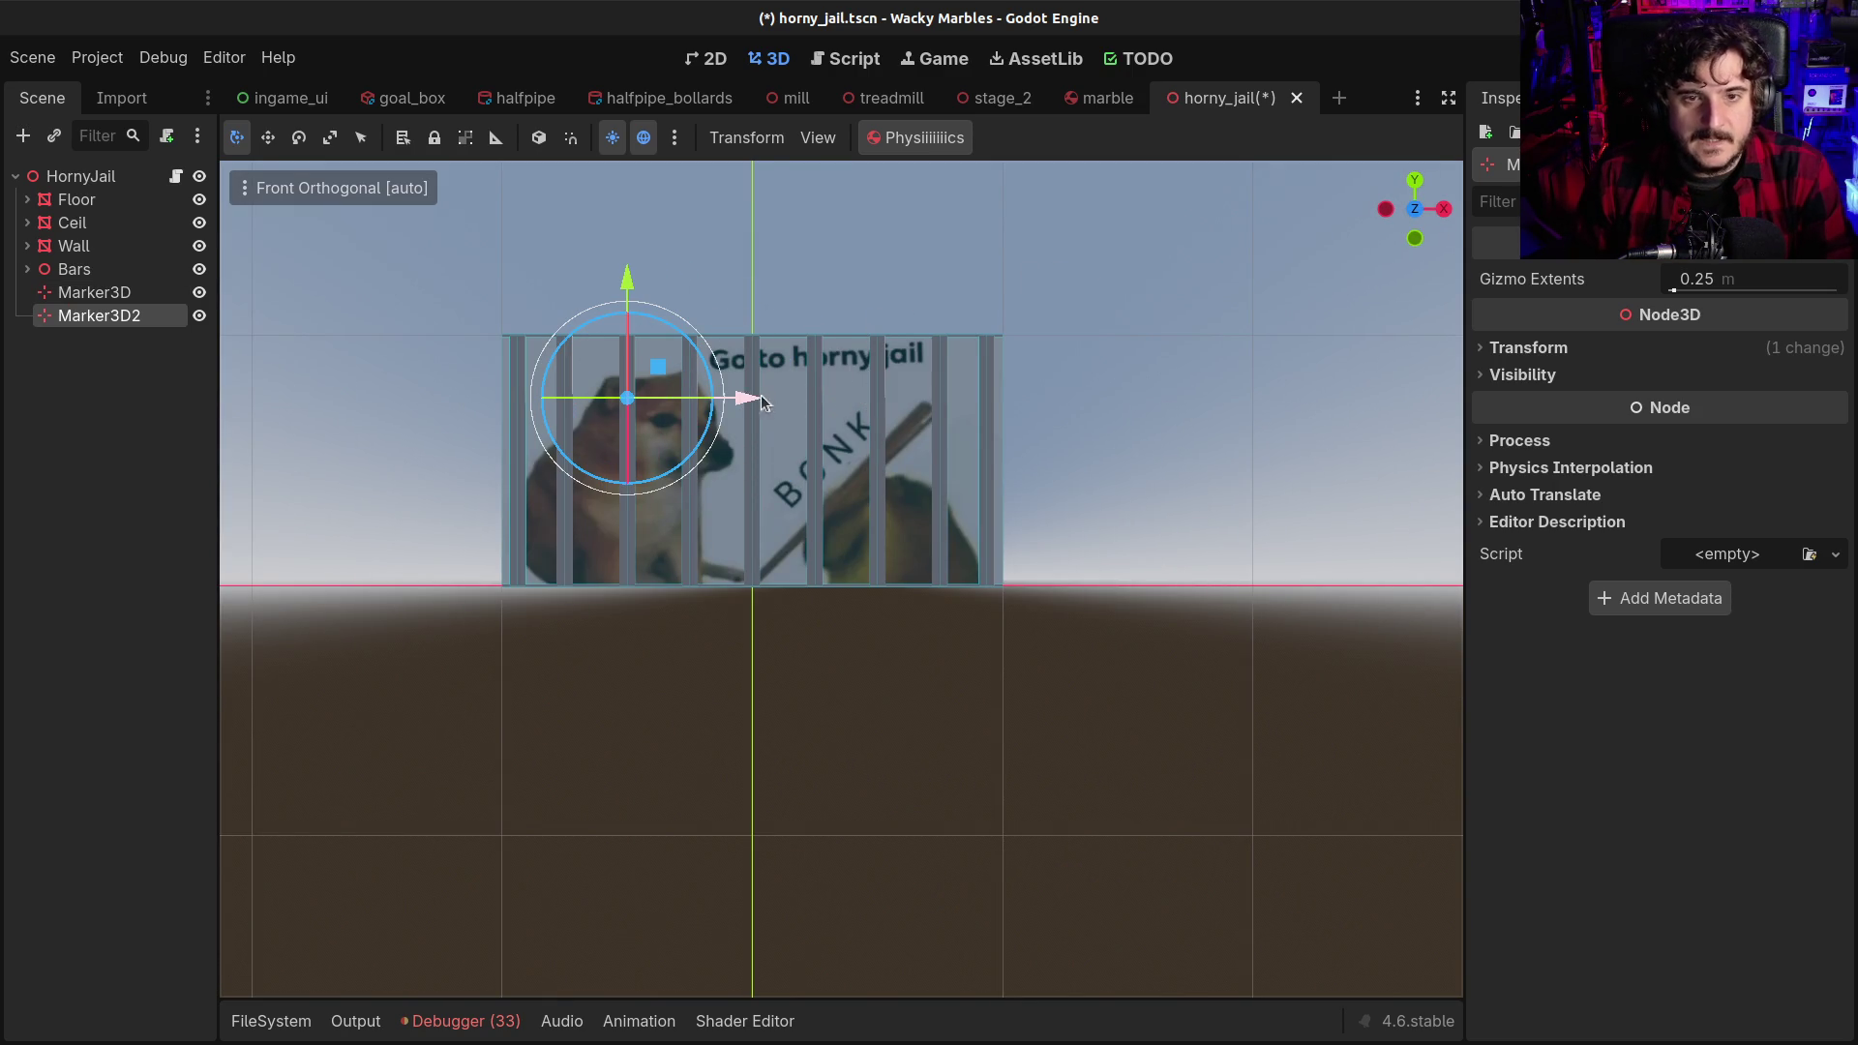
pyautogui.click(92, 295)
pyautogui.click(140, 303)
pyautogui.click(162, 292)
pyautogui.write('1')
pyautogui.press('Return')
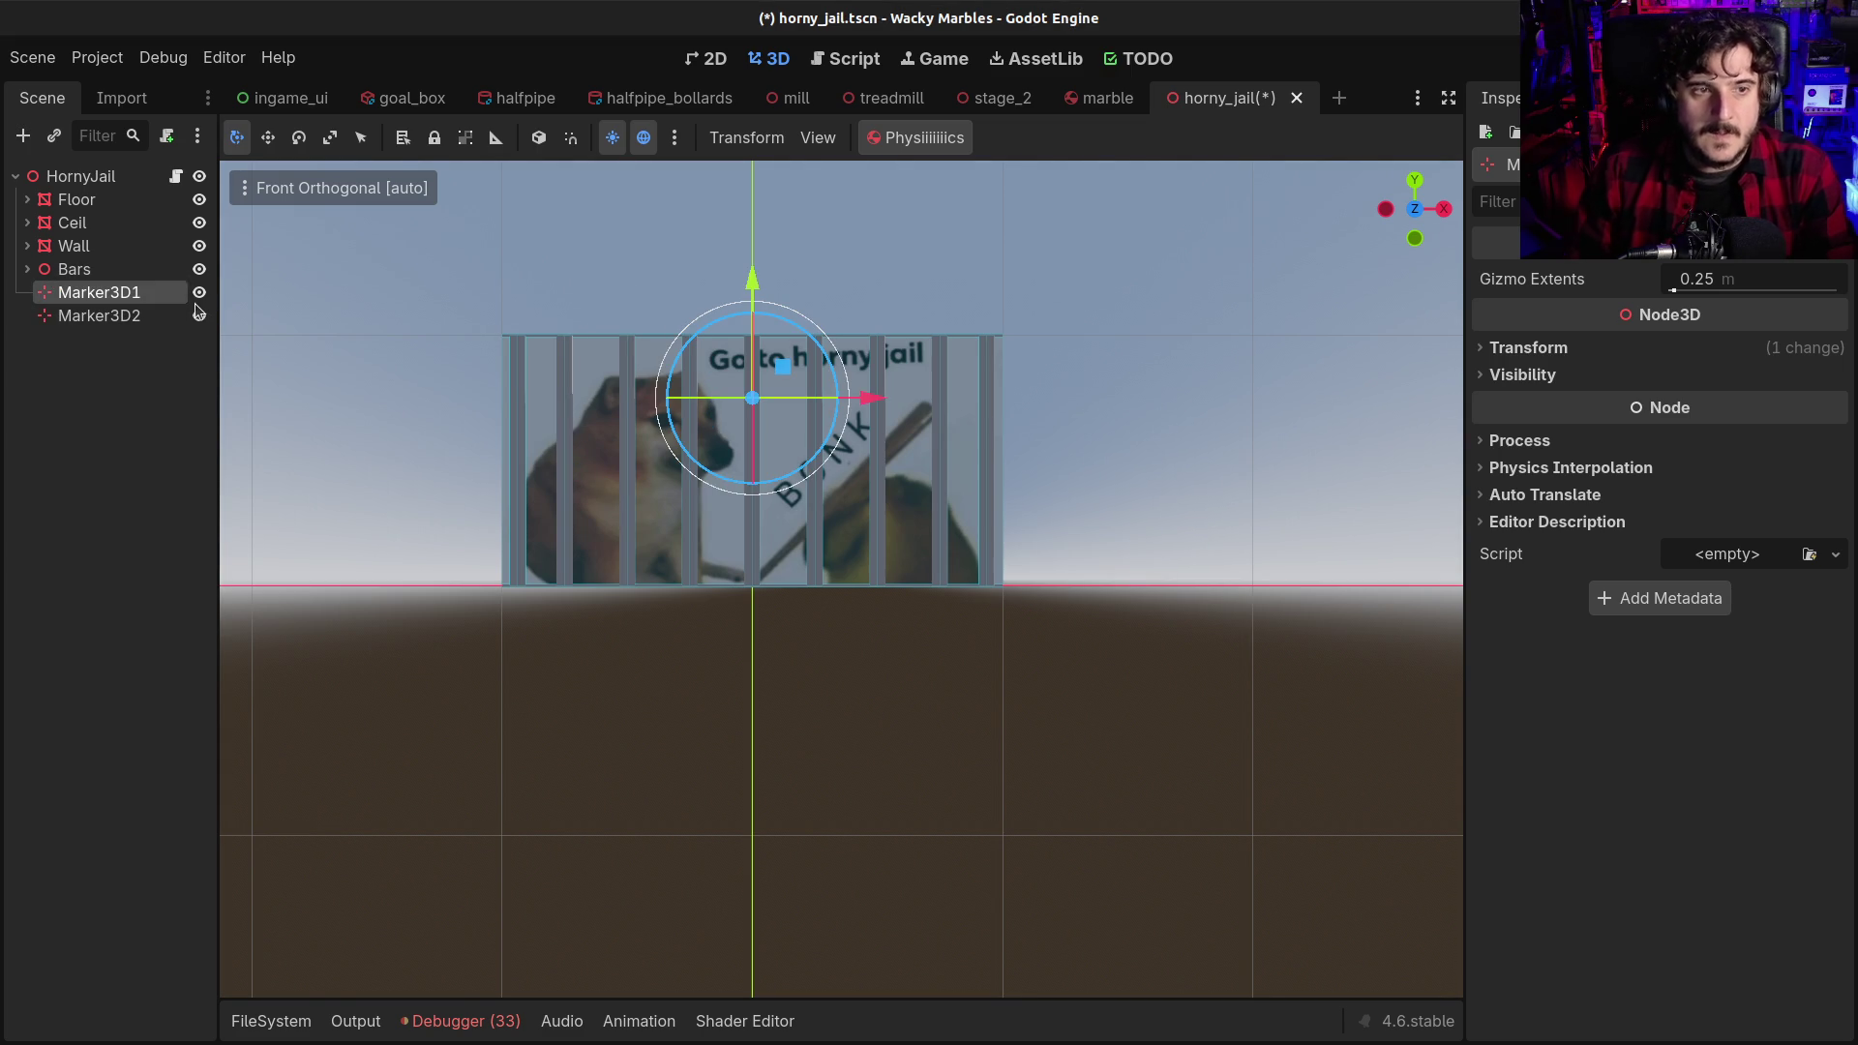
# Duplicate Marker3D1 into Marker3D3 moved to the right, and save the scene
pyautogui.click(97, 316)
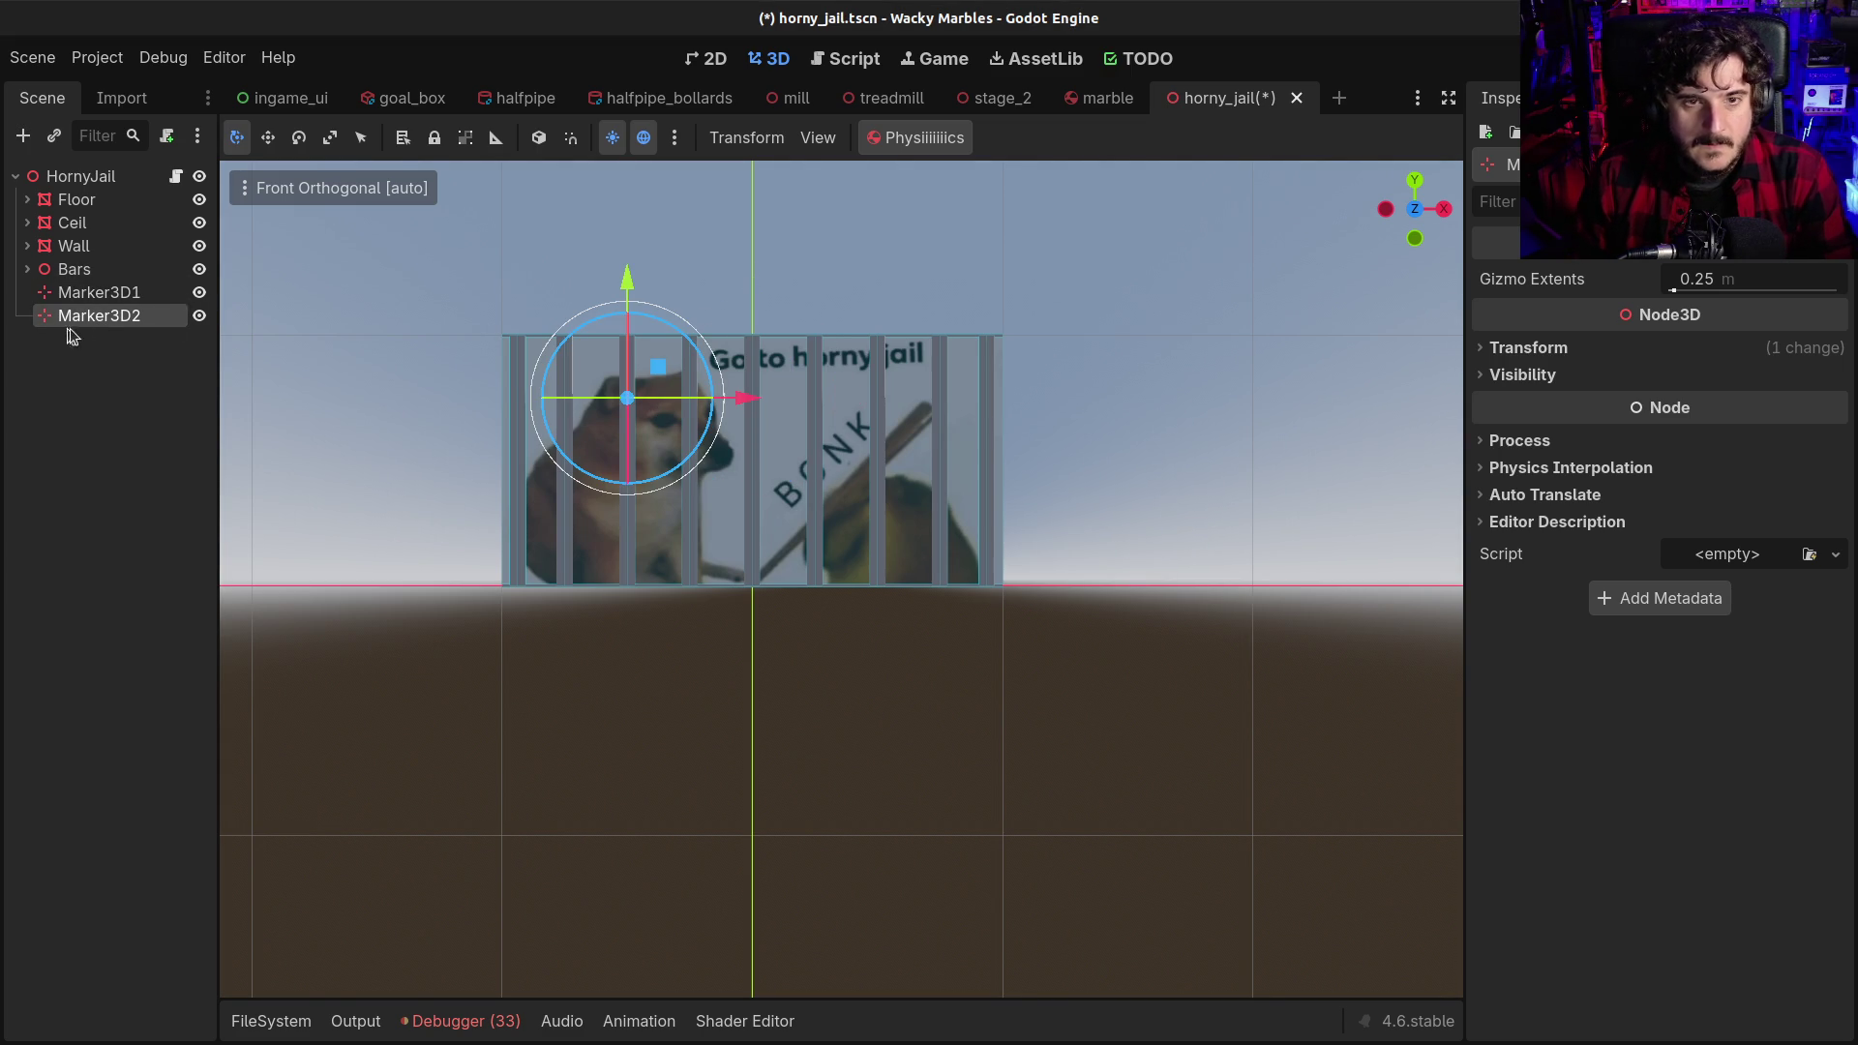
pyautogui.click(92, 292)
pyautogui.hotkey('ctrl', 'd')
pyautogui.moveTo(890, 398); pyautogui.dragTo(1001, 386)
pyautogui.hotkey('ctrl', 's')
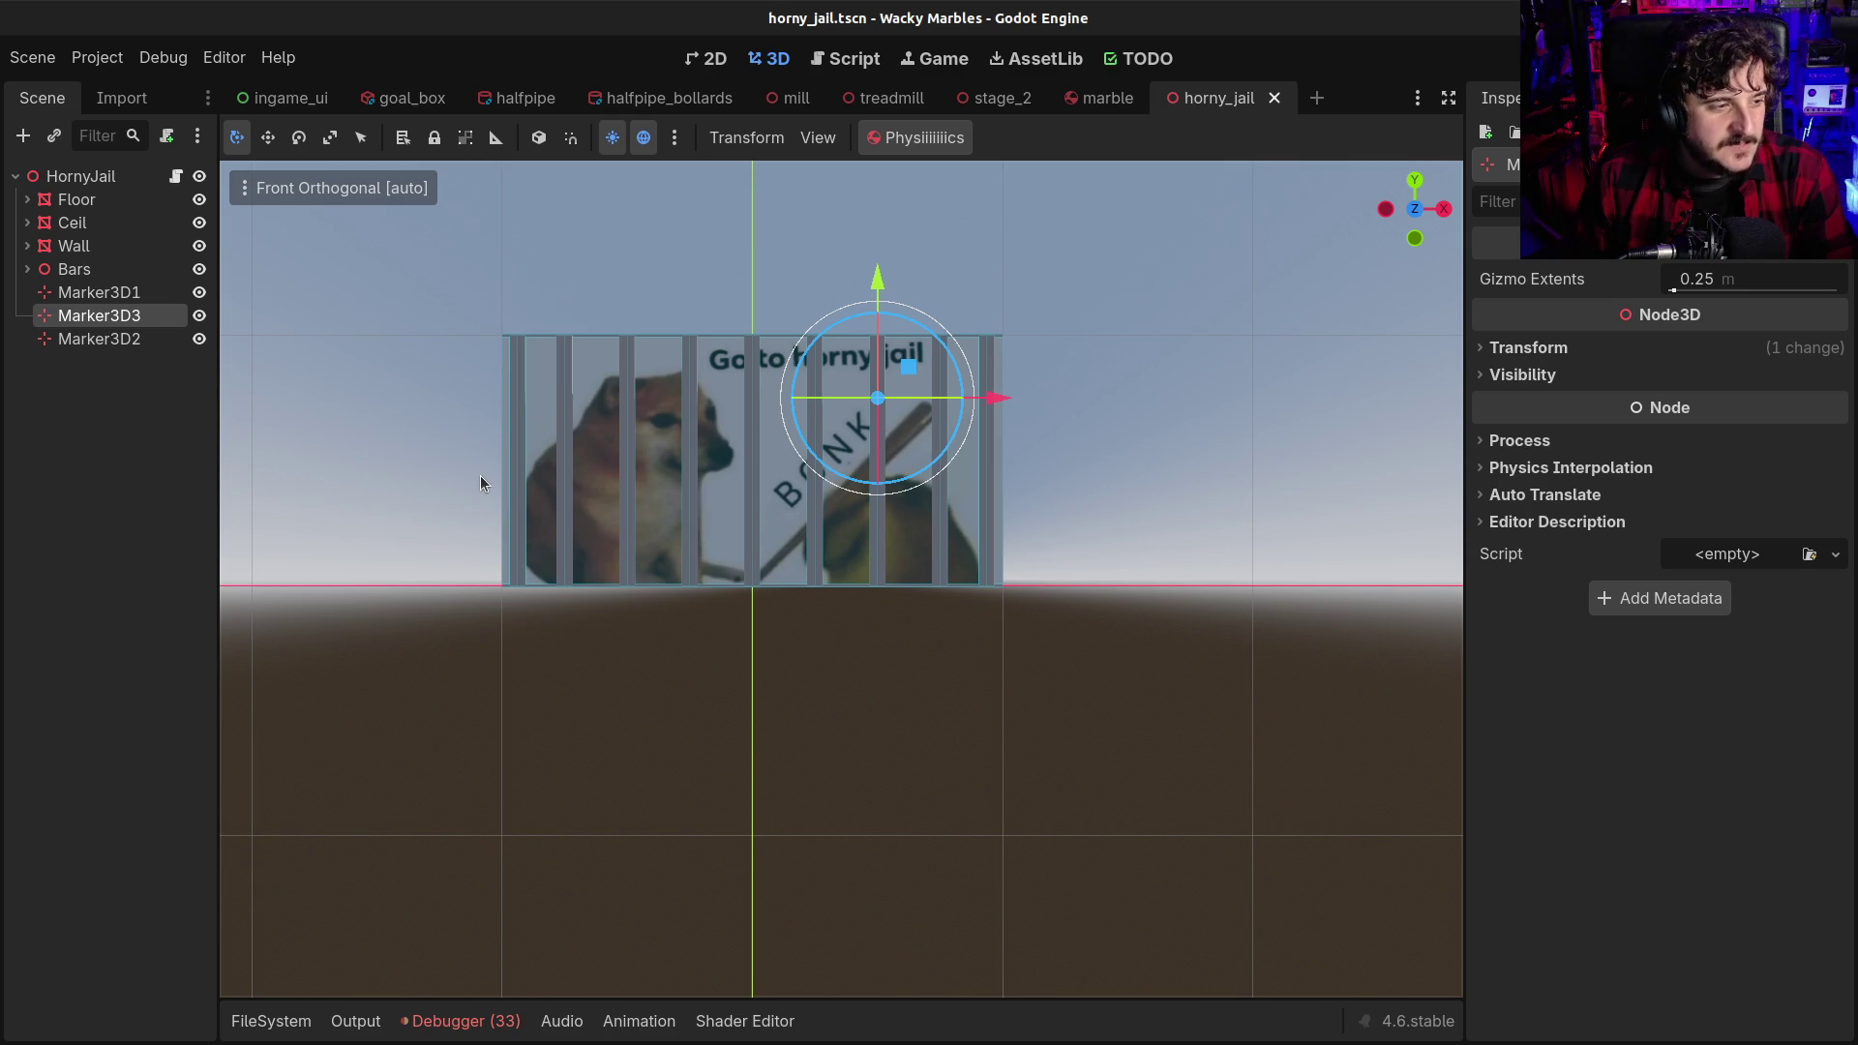
pyautogui.moveTo(676, 444)
pyautogui.mouseDown()
pyautogui.moveTo(695, 488)
pyautogui.moveTo(967, 561)
pyautogui.moveTo(907, 551)
pyautogui.mouseUp()
pyautogui.hotkey('ctrl', 's')
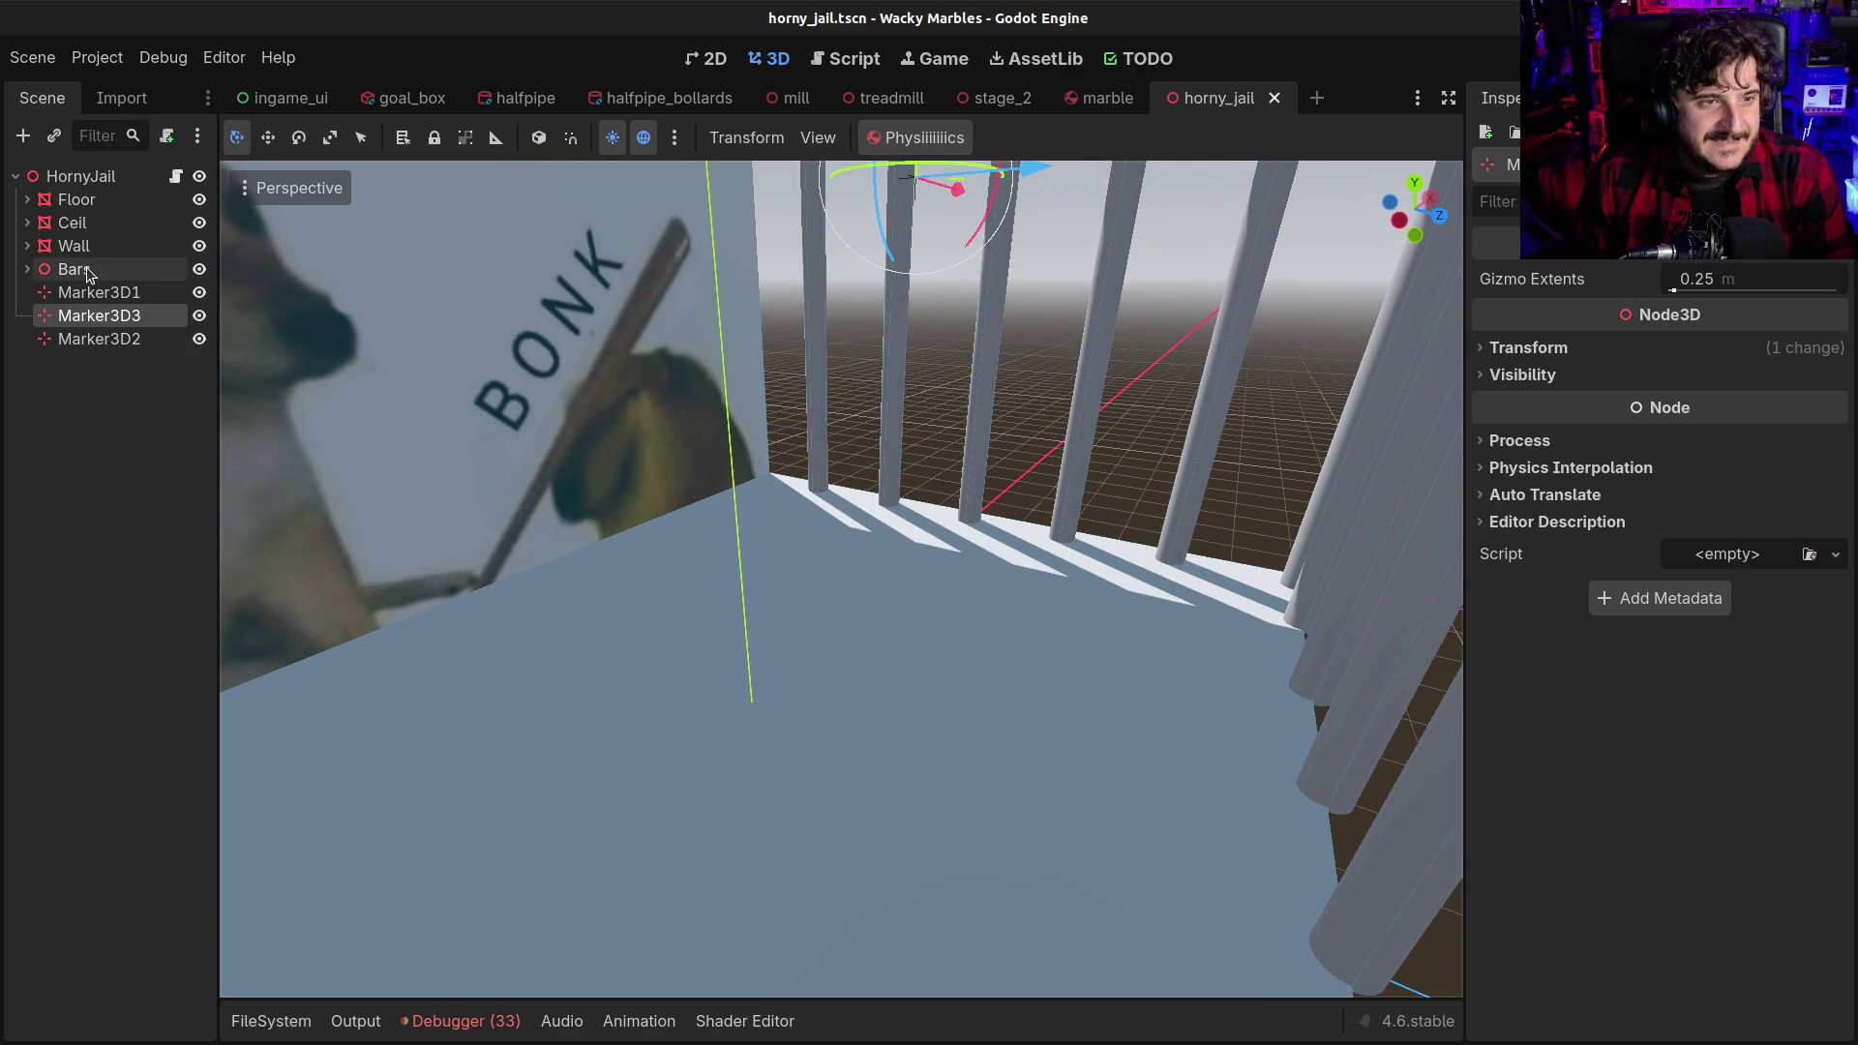
# Instance marble.tscn from res://scenes/ into the horny_jail scene
pyautogui.click(150, 177)
pyautogui.click(270, 1022)
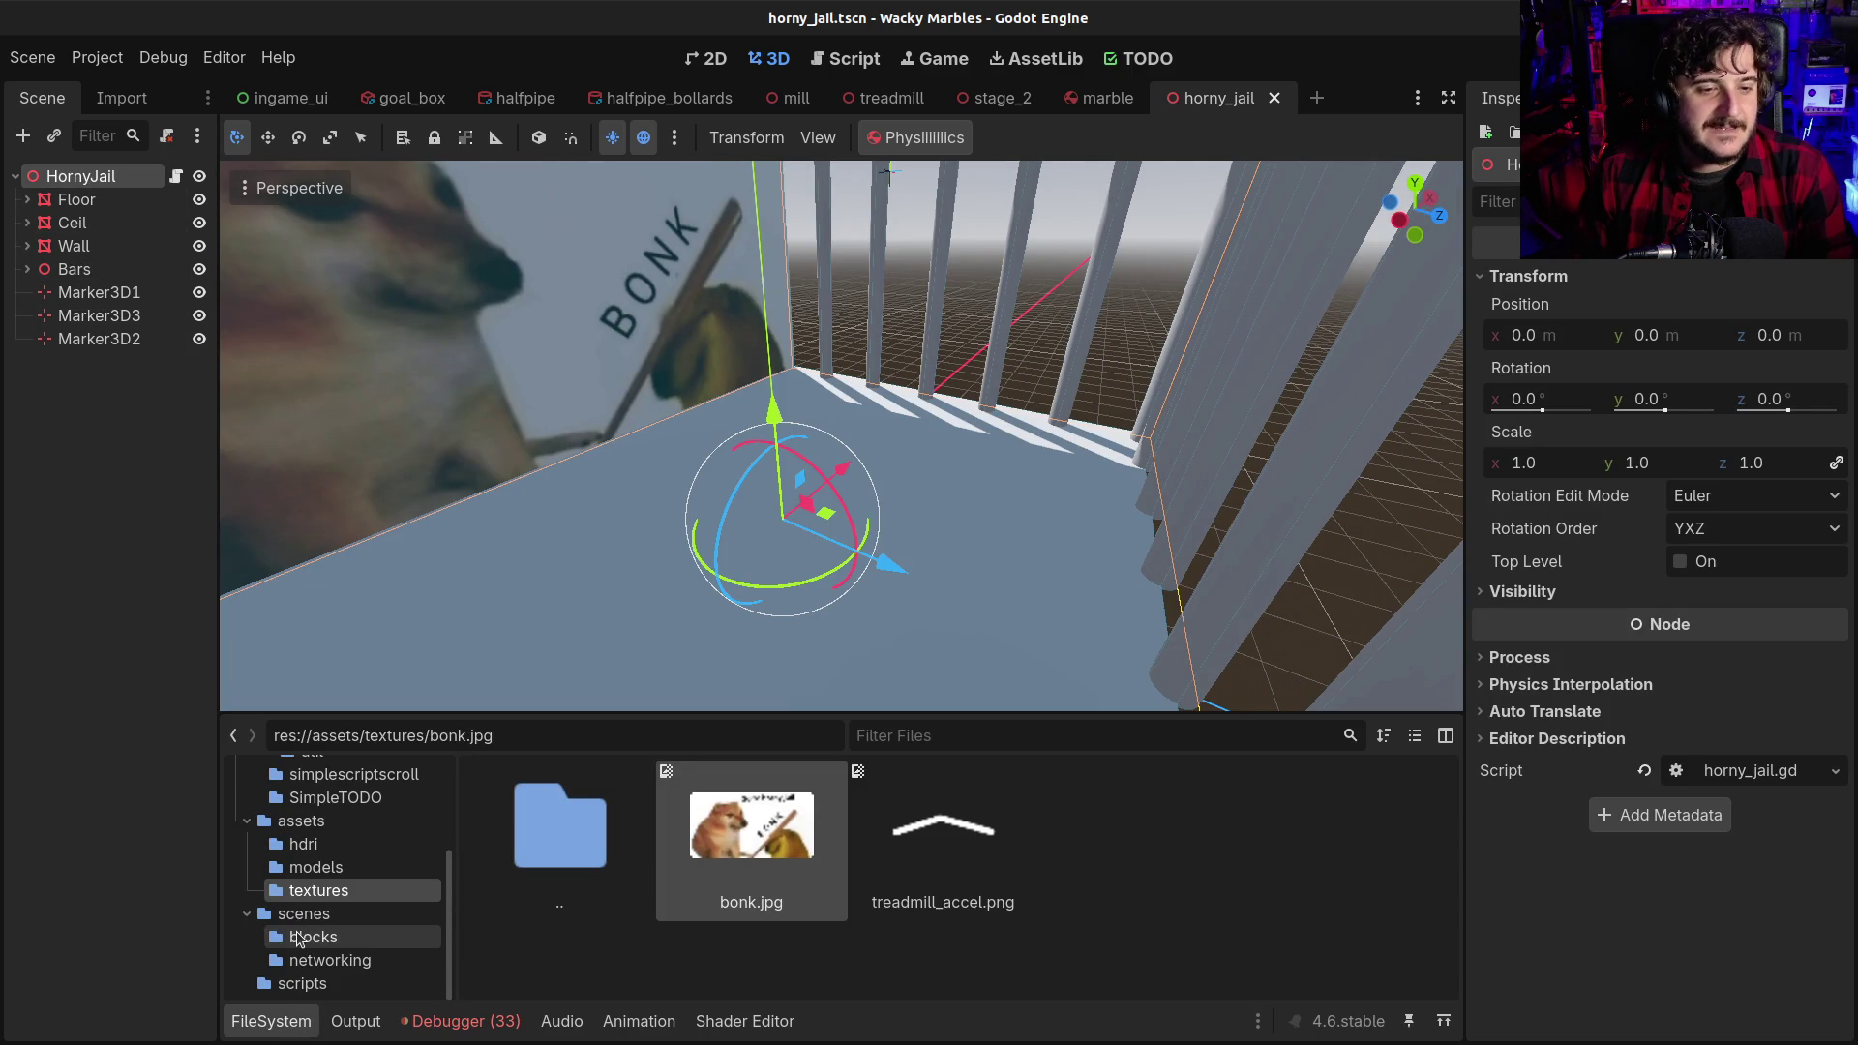
pyautogui.click(304, 914)
pyautogui.scroll(-5, 786, 937)
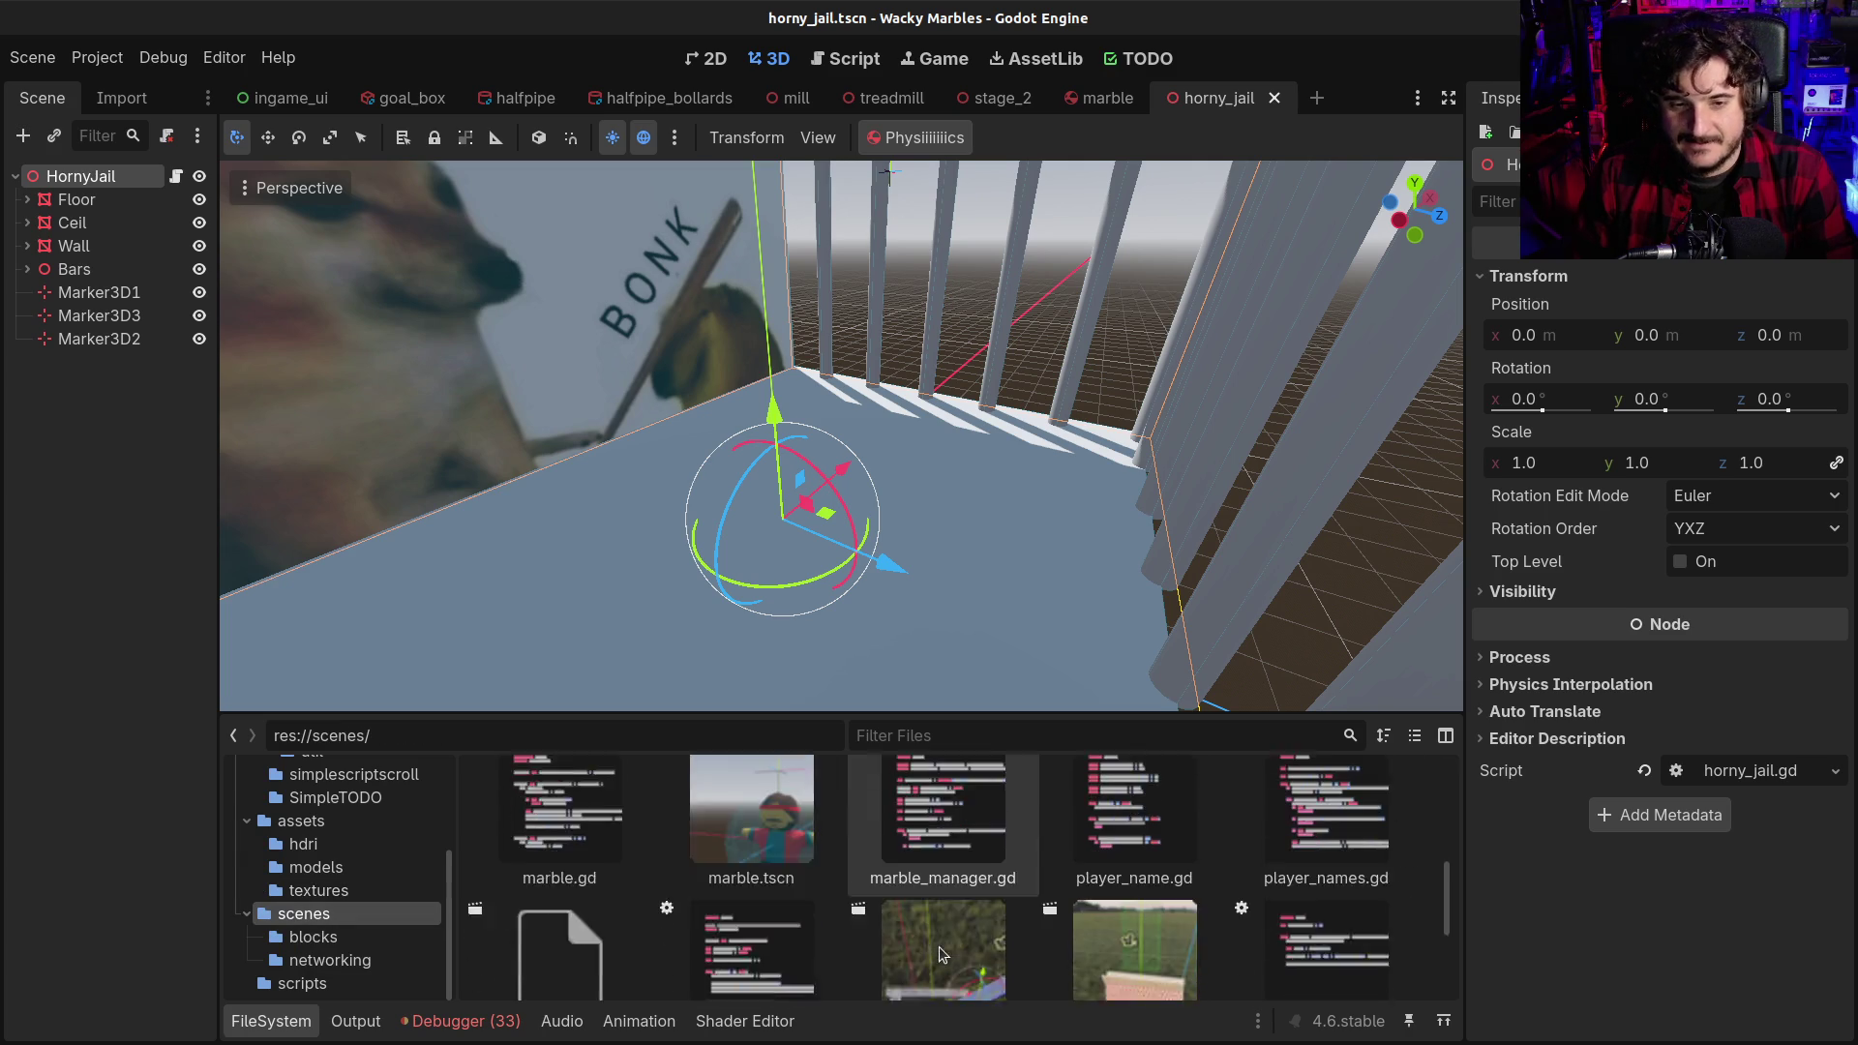
pyautogui.moveTo(751, 890)
pyautogui.mouseDown()
pyautogui.moveTo(100, 138)
pyautogui.moveTo(48, 177)
pyautogui.mouseUp()
# Move the Marble back in depth, then left along X in Front view
pyautogui.moveTo(895, 566)
pyautogui.mouseDown()
pyautogui.moveTo(927, 476)
pyautogui.moveTo(1336, 522)
pyautogui.moveTo(1142, 445)
pyautogui.moveTo(1355, 462)
pyautogui.mouseUp()
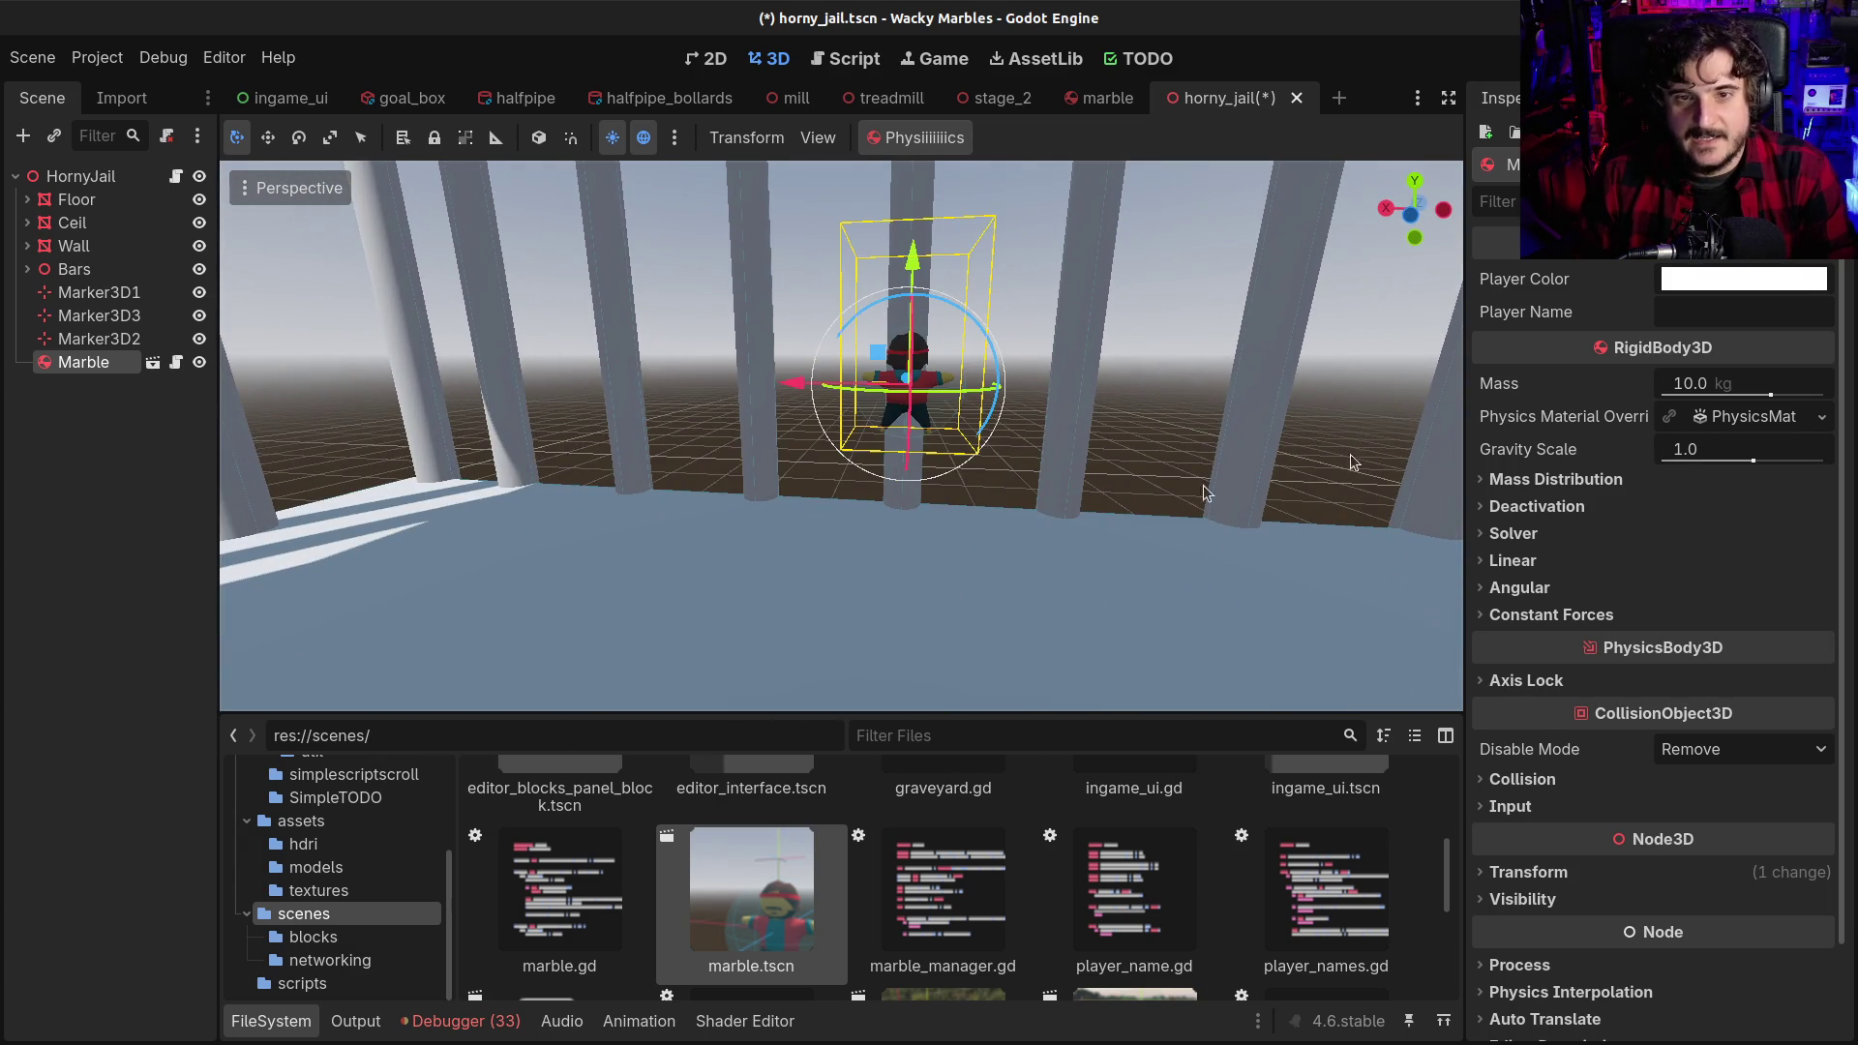
pyautogui.click(1420, 211)
pyautogui.scroll(4, 871, 296)
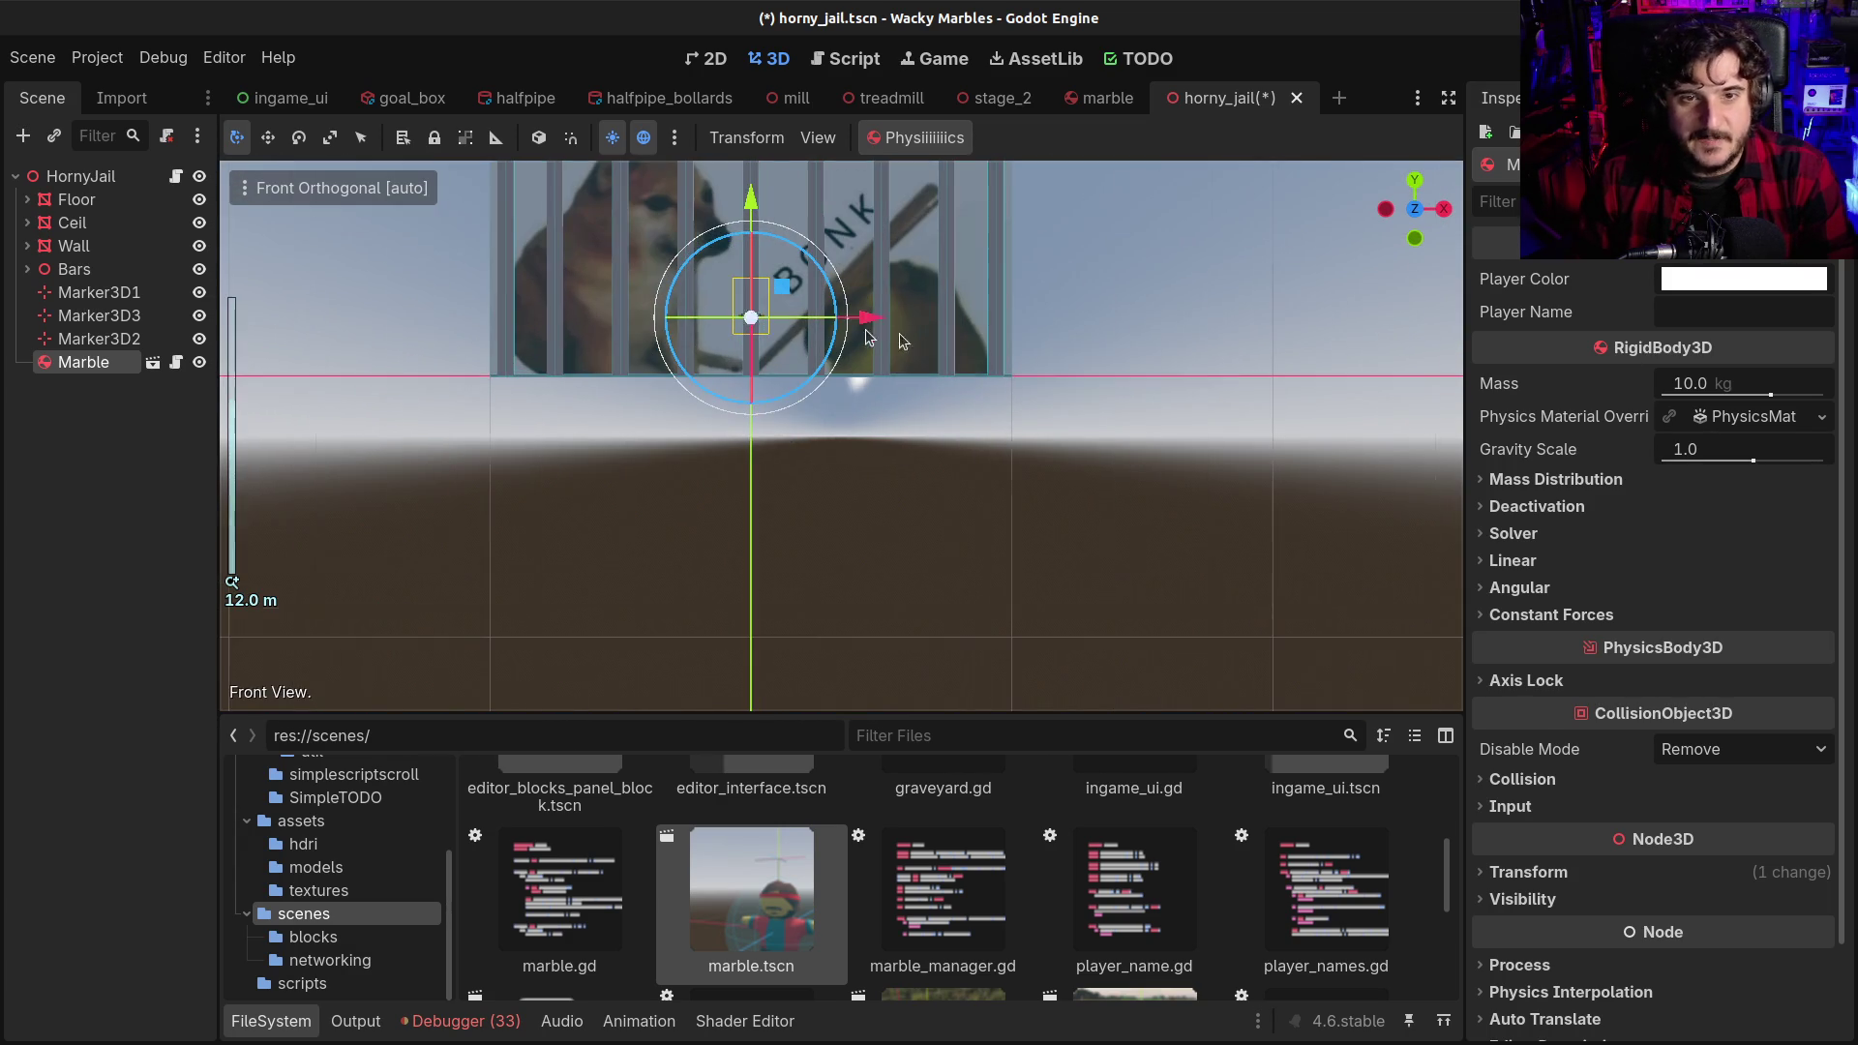
pyautogui.moveTo(871, 327); pyautogui.dragTo(839, 323)
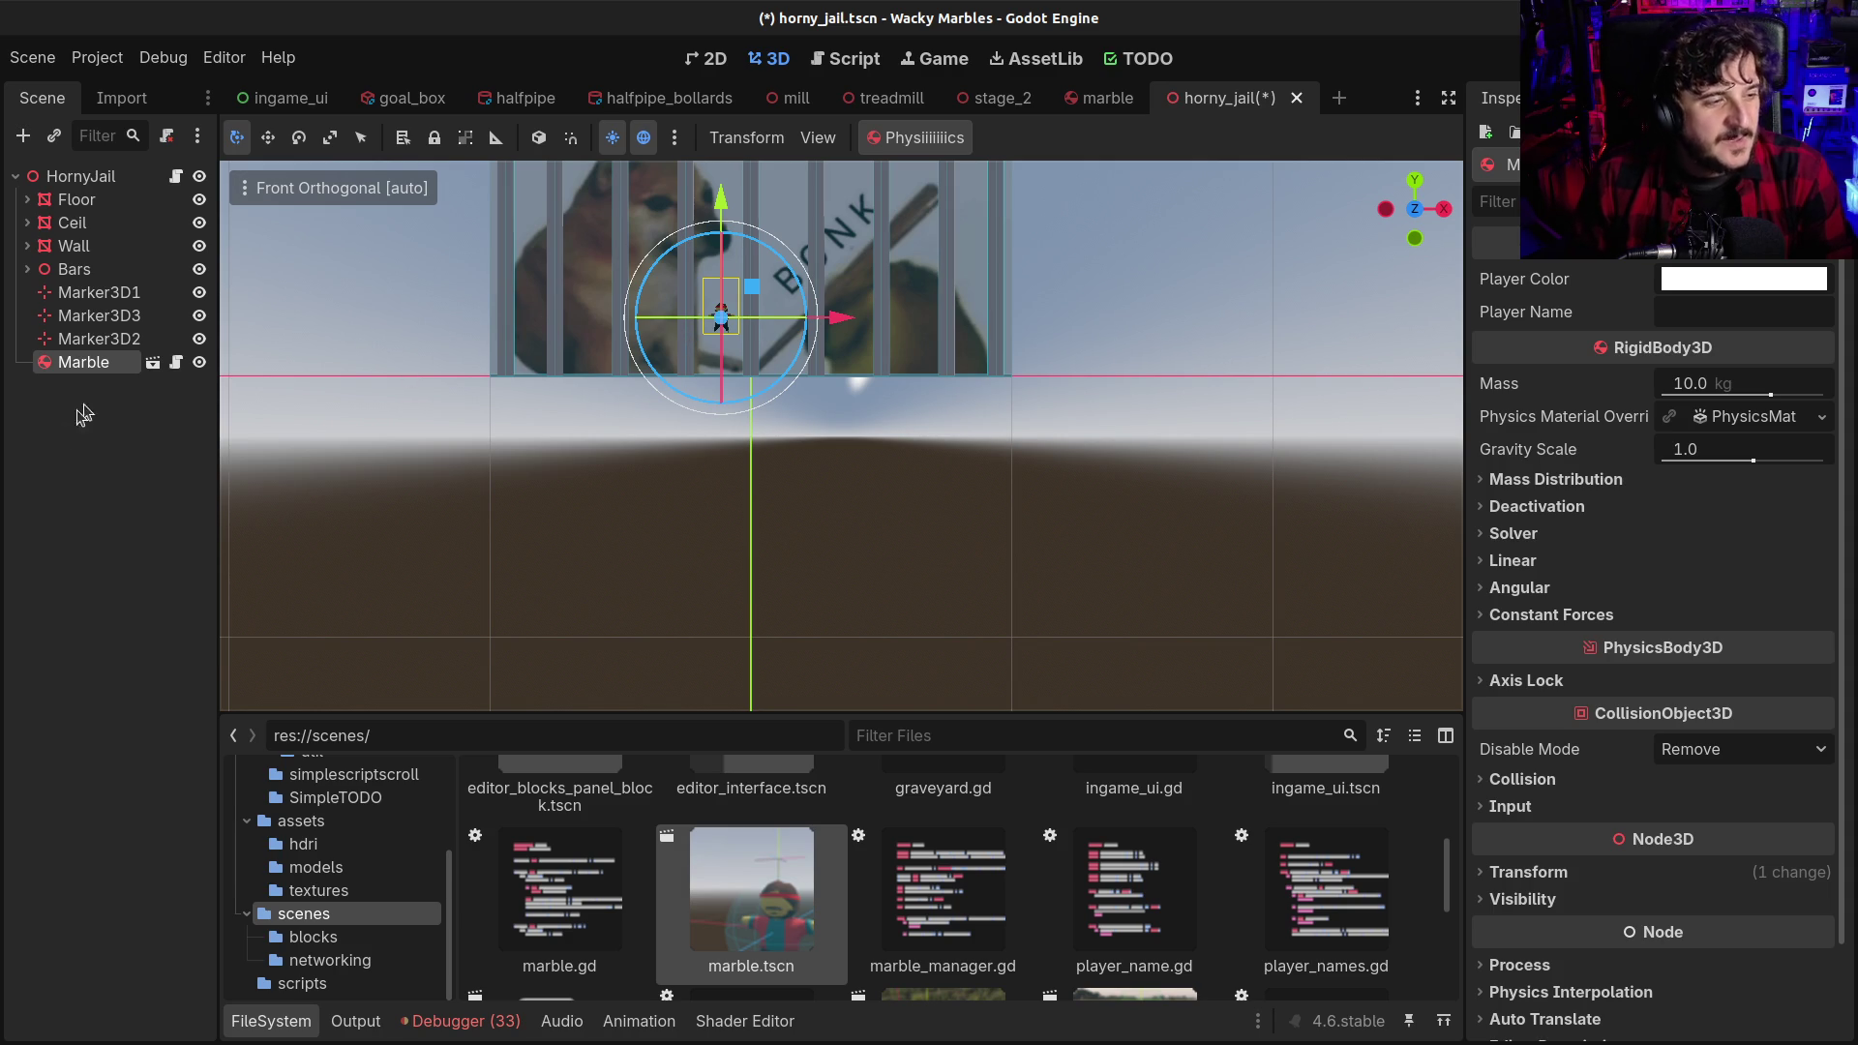
pyautogui.click(31, 447)
# Delete the Marble node and save the scene
pyautogui.click(50, 373)
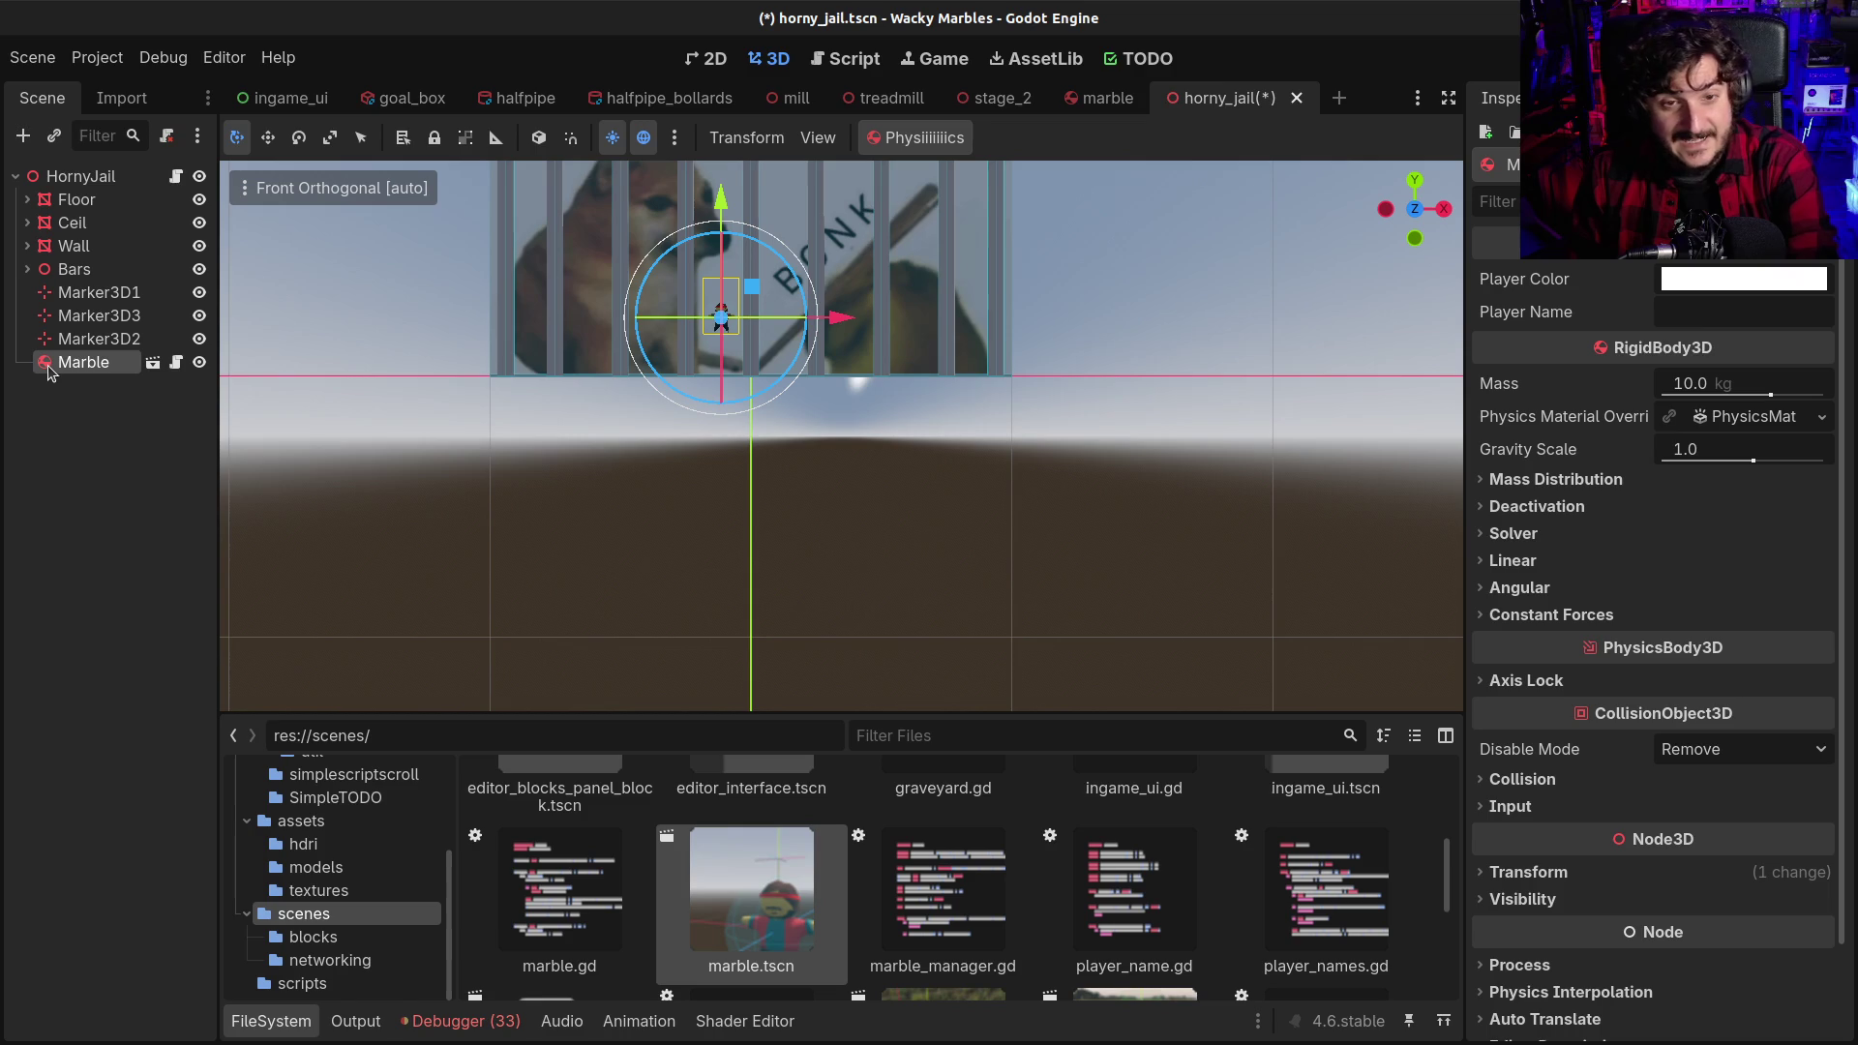
pyautogui.press('Delete')
pyautogui.press('Return')
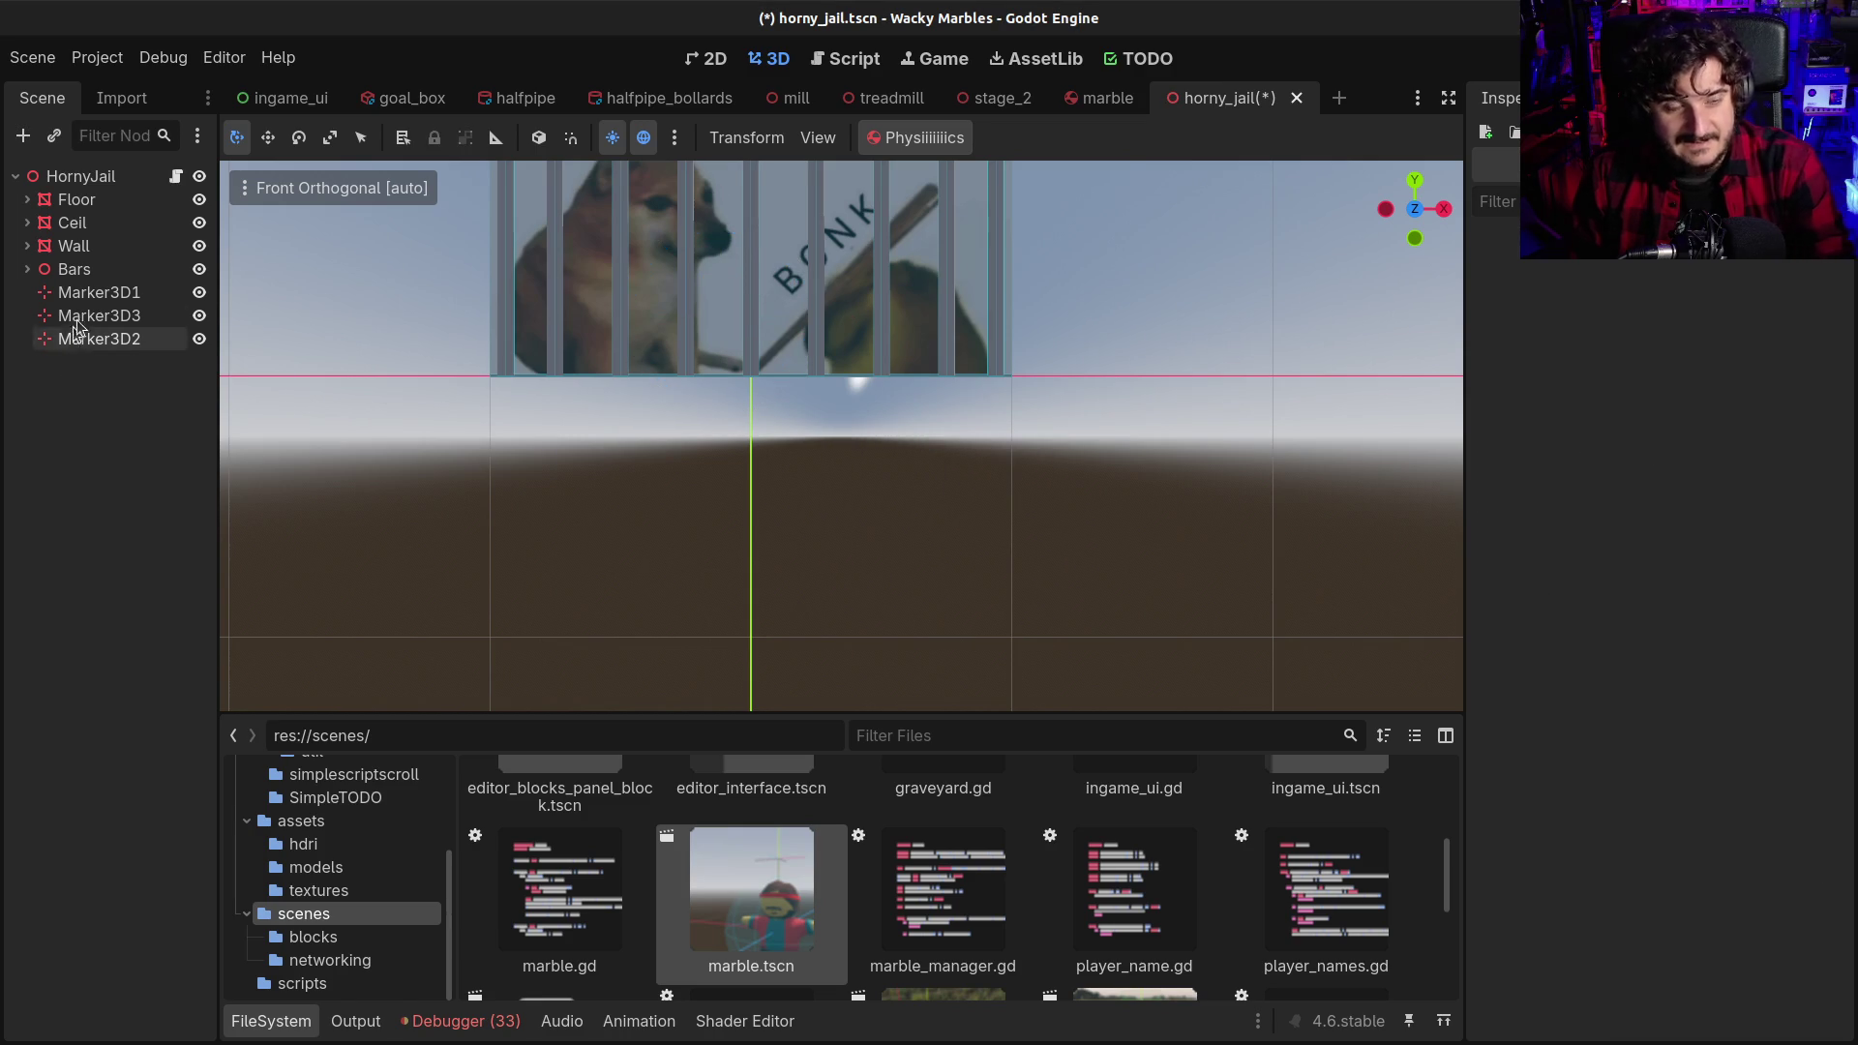
pyautogui.hotkey('ctrl', 's')
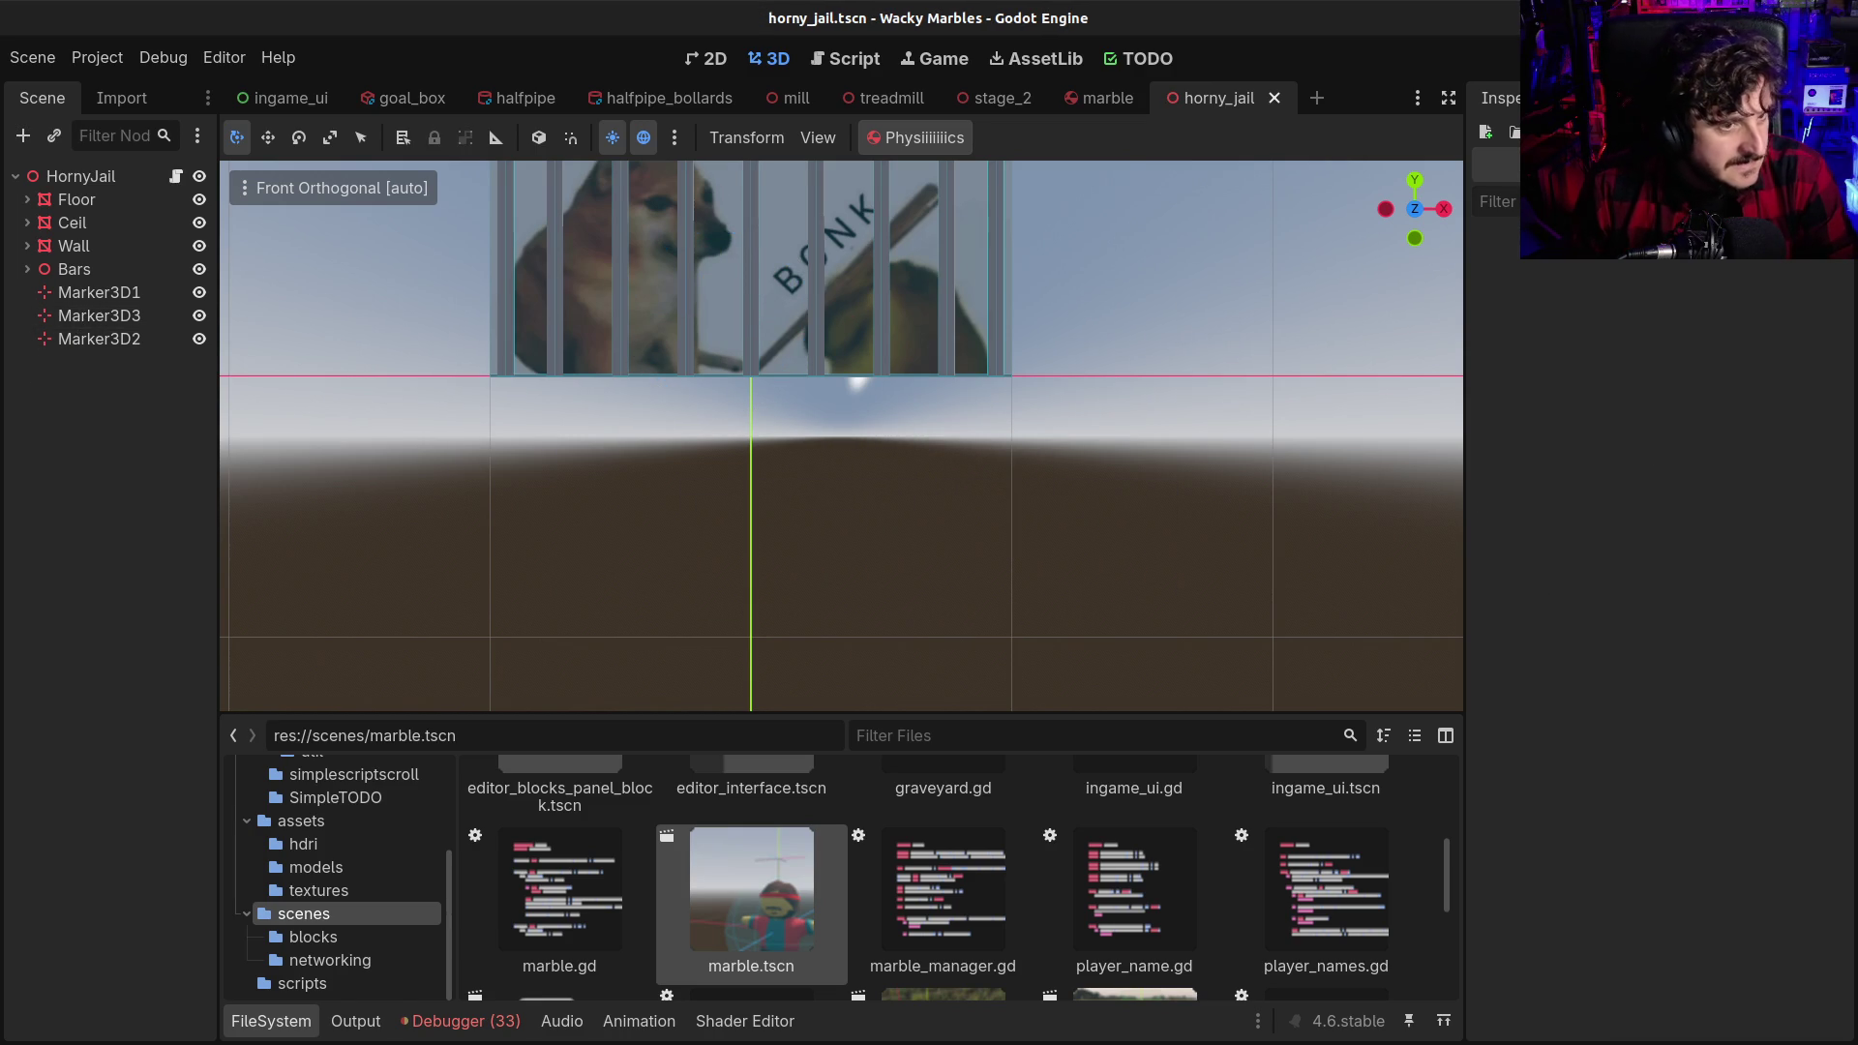
# Add a Node3D child to HornyJail named SpawnMarkers
pyautogui.click(110, 176)
pyautogui.hotkey('ctrl', 'a')
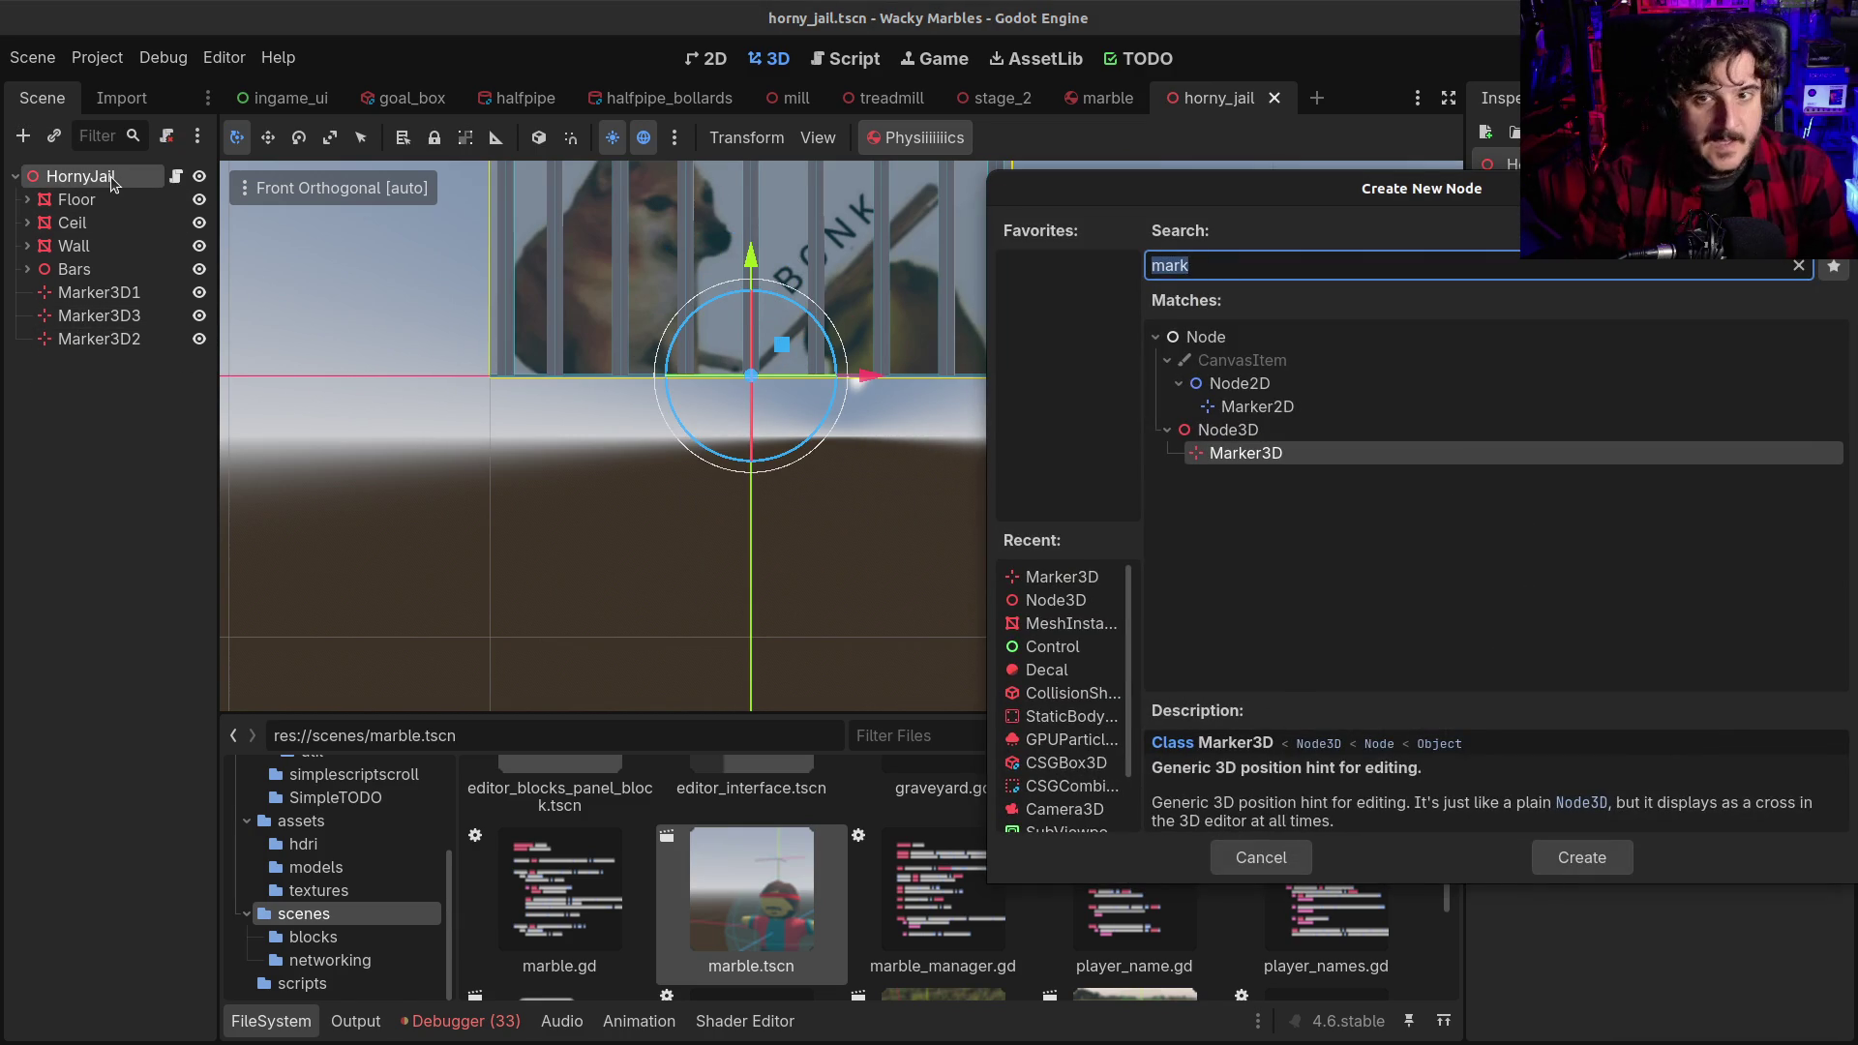
pyautogui.write('s')
pyautogui.press('BackSpace')
pyautogui.write('node3d')
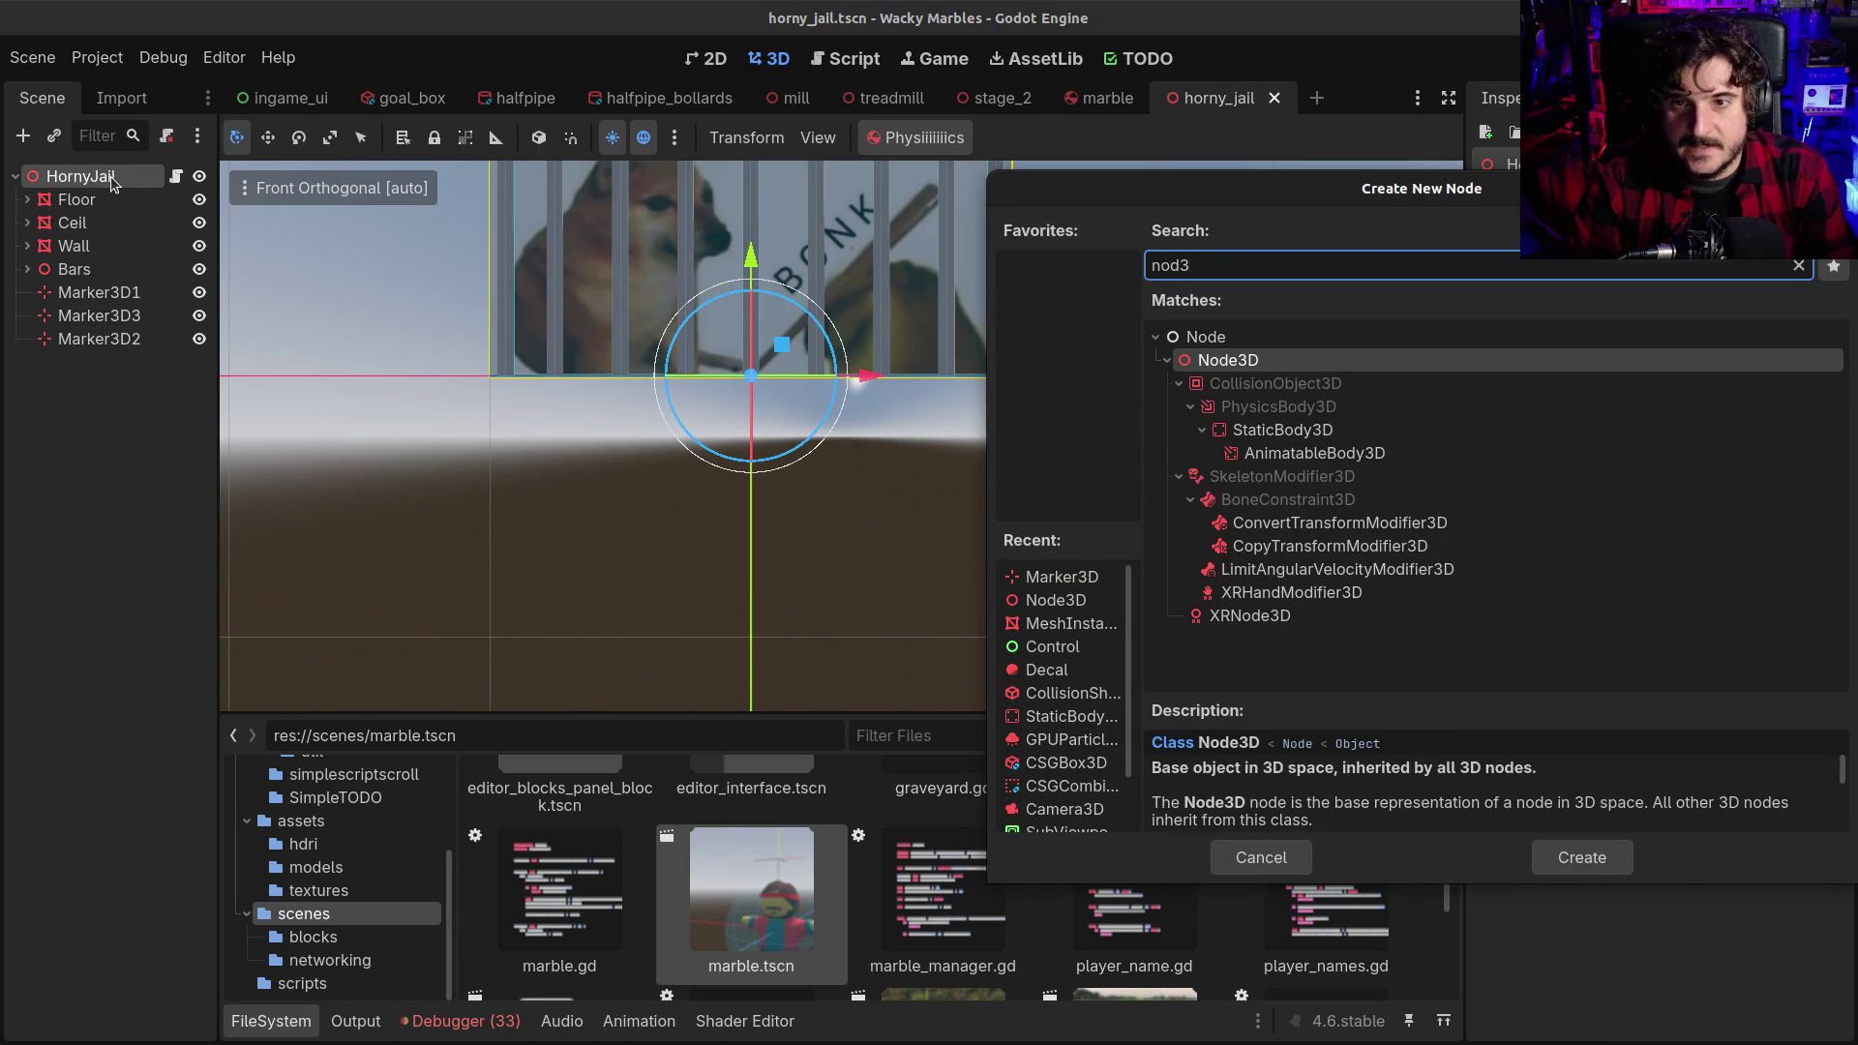
pyautogui.press('Return')
pyautogui.press('F2')
pyautogui.write('Spawn')
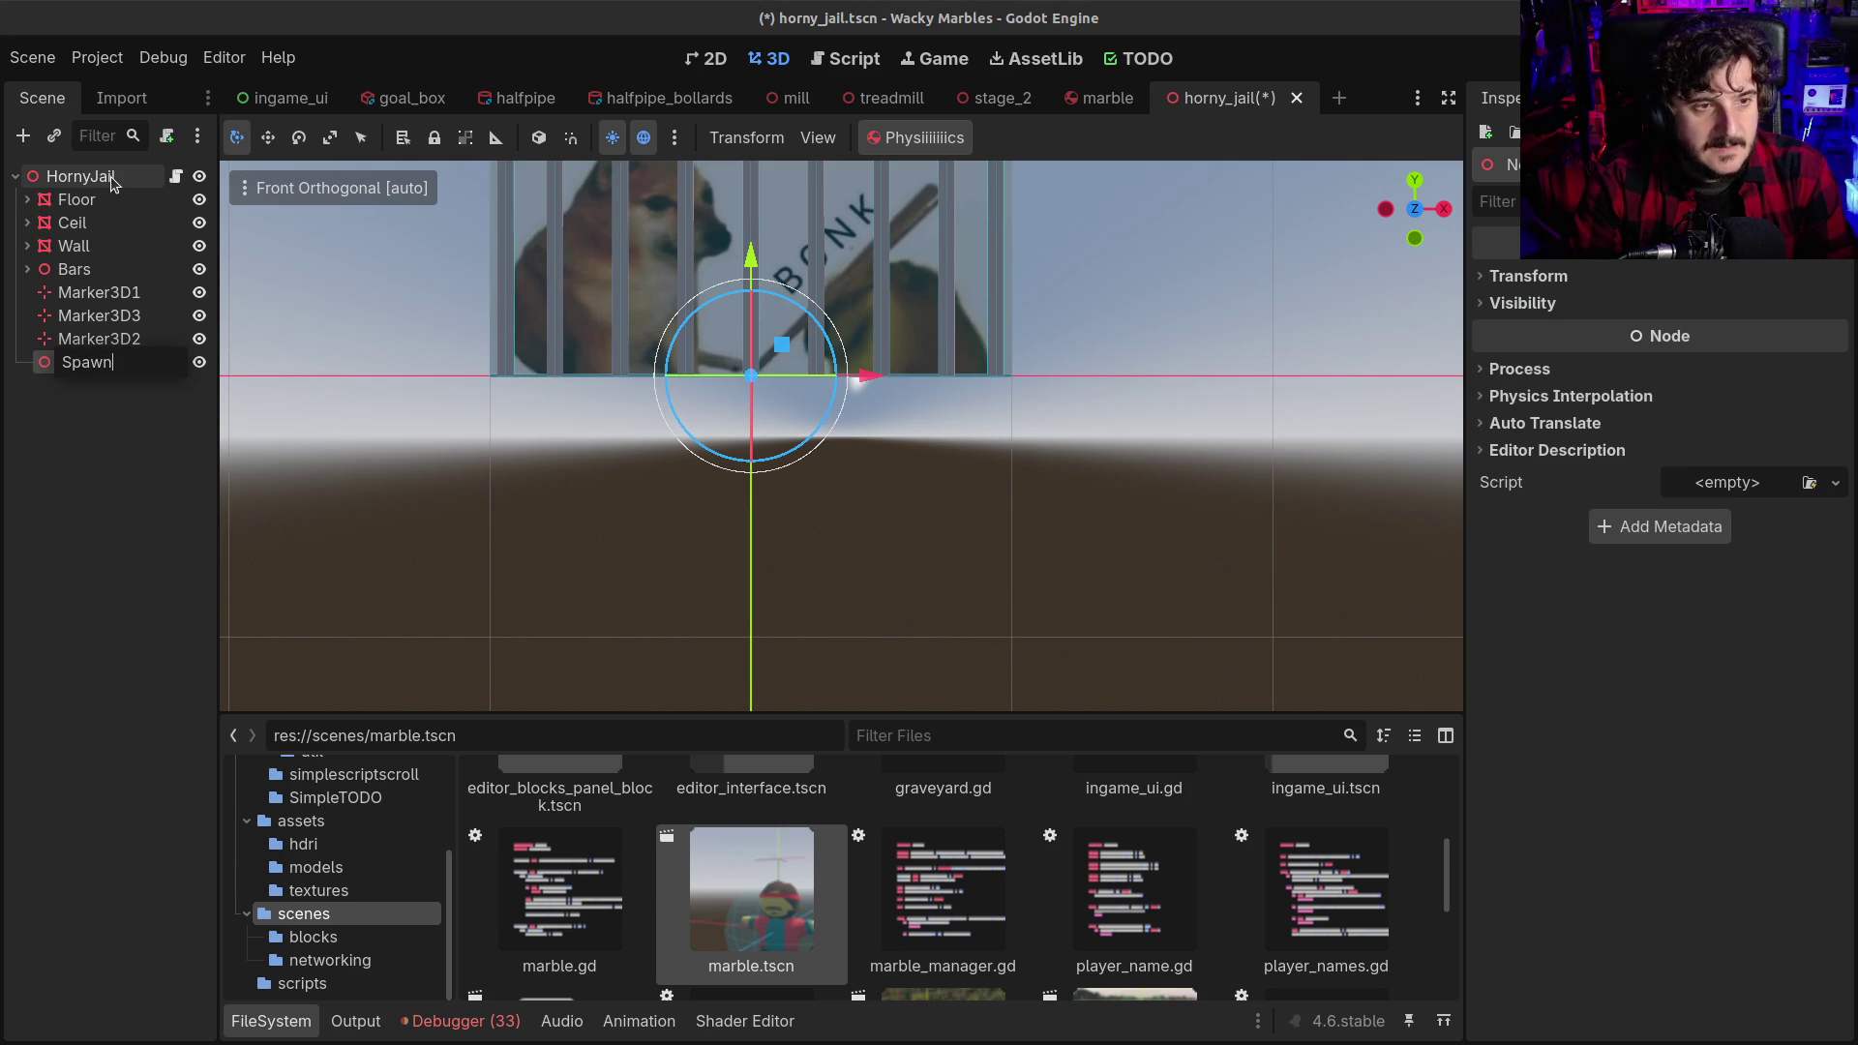
pyautogui.write('Markers')
pyautogui.press('Return')
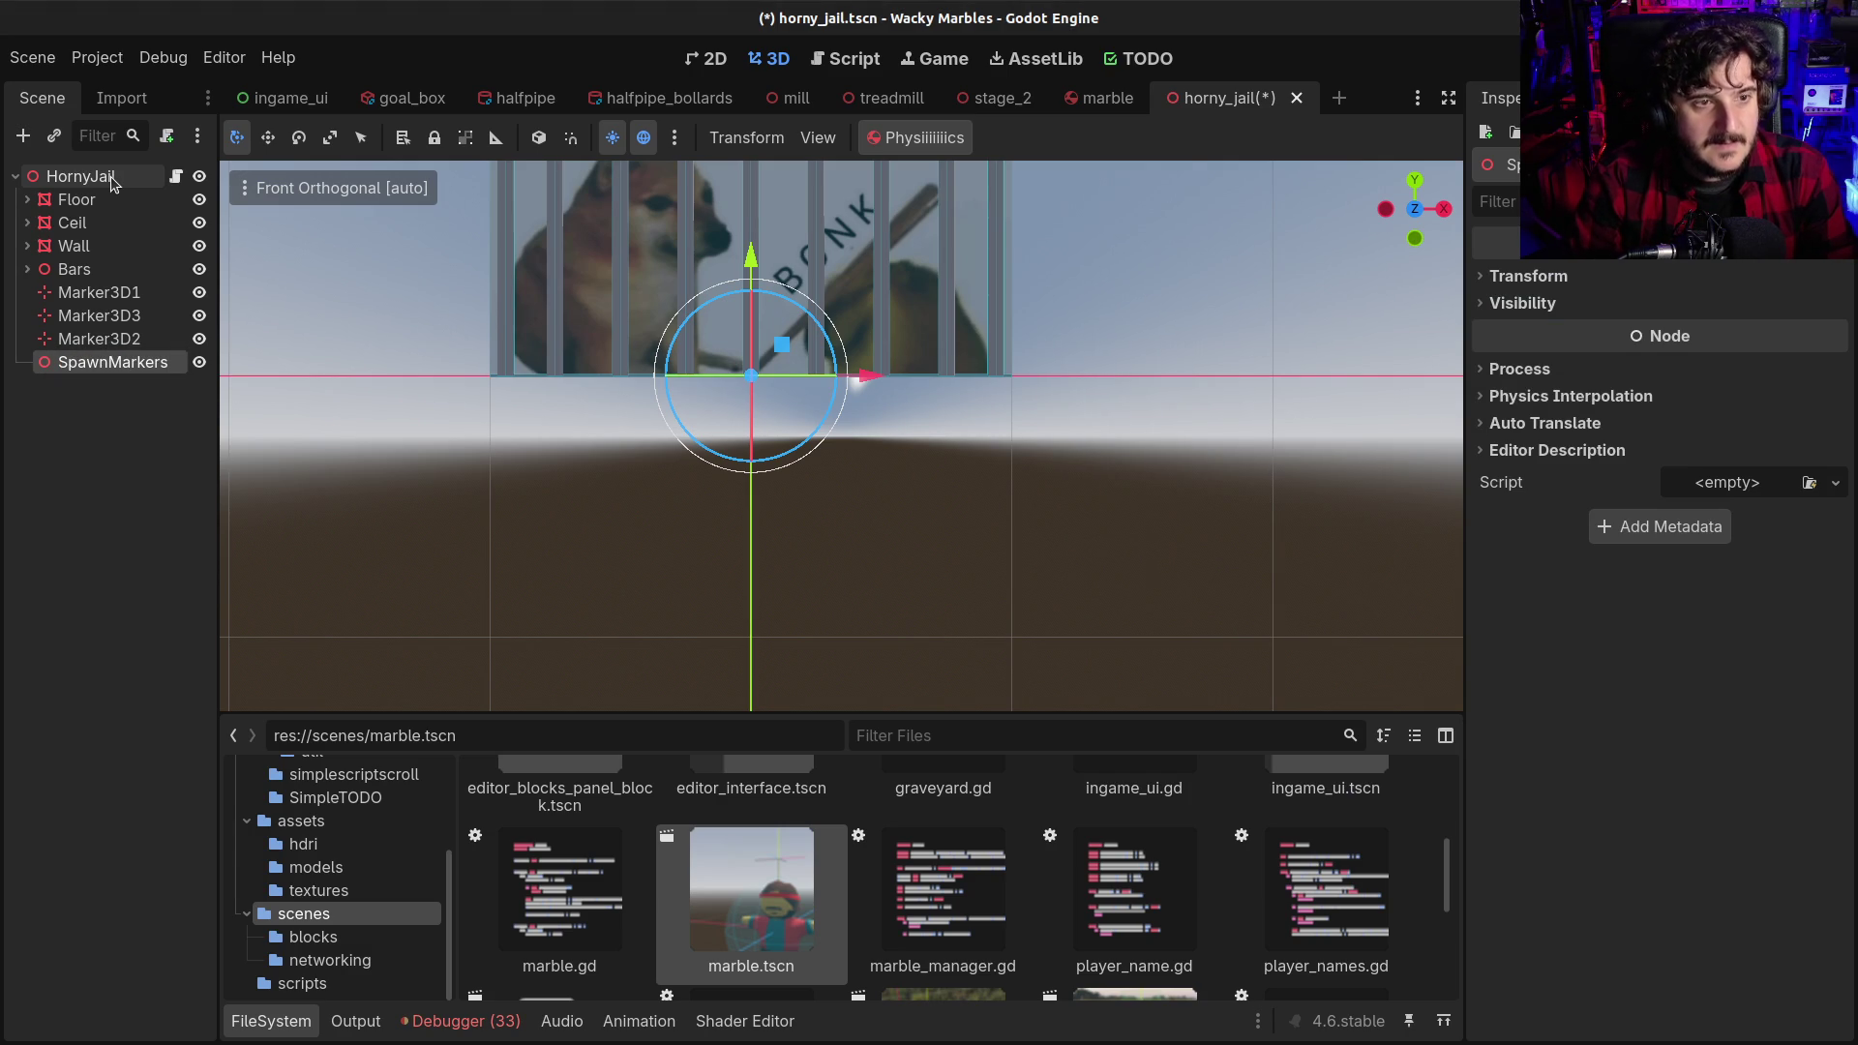
# Move Marker3D1, Marker3D2 and Marker3D3 under SpawnMarkers and save
pyautogui.click(97, 292)
pyautogui.keyDown('shift'); pyautogui.click(99, 339); pyautogui.keyUp('shift')
pyautogui.moveTo(100, 327); pyautogui.dragTo(102, 363)
pyautogui.click(68, 300)
pyautogui.hotkey('ctrl', 's')
# Check each marker's position, then select SpawnMarkers and the HornyJail root
pyautogui.scroll(-4, 798, 380)
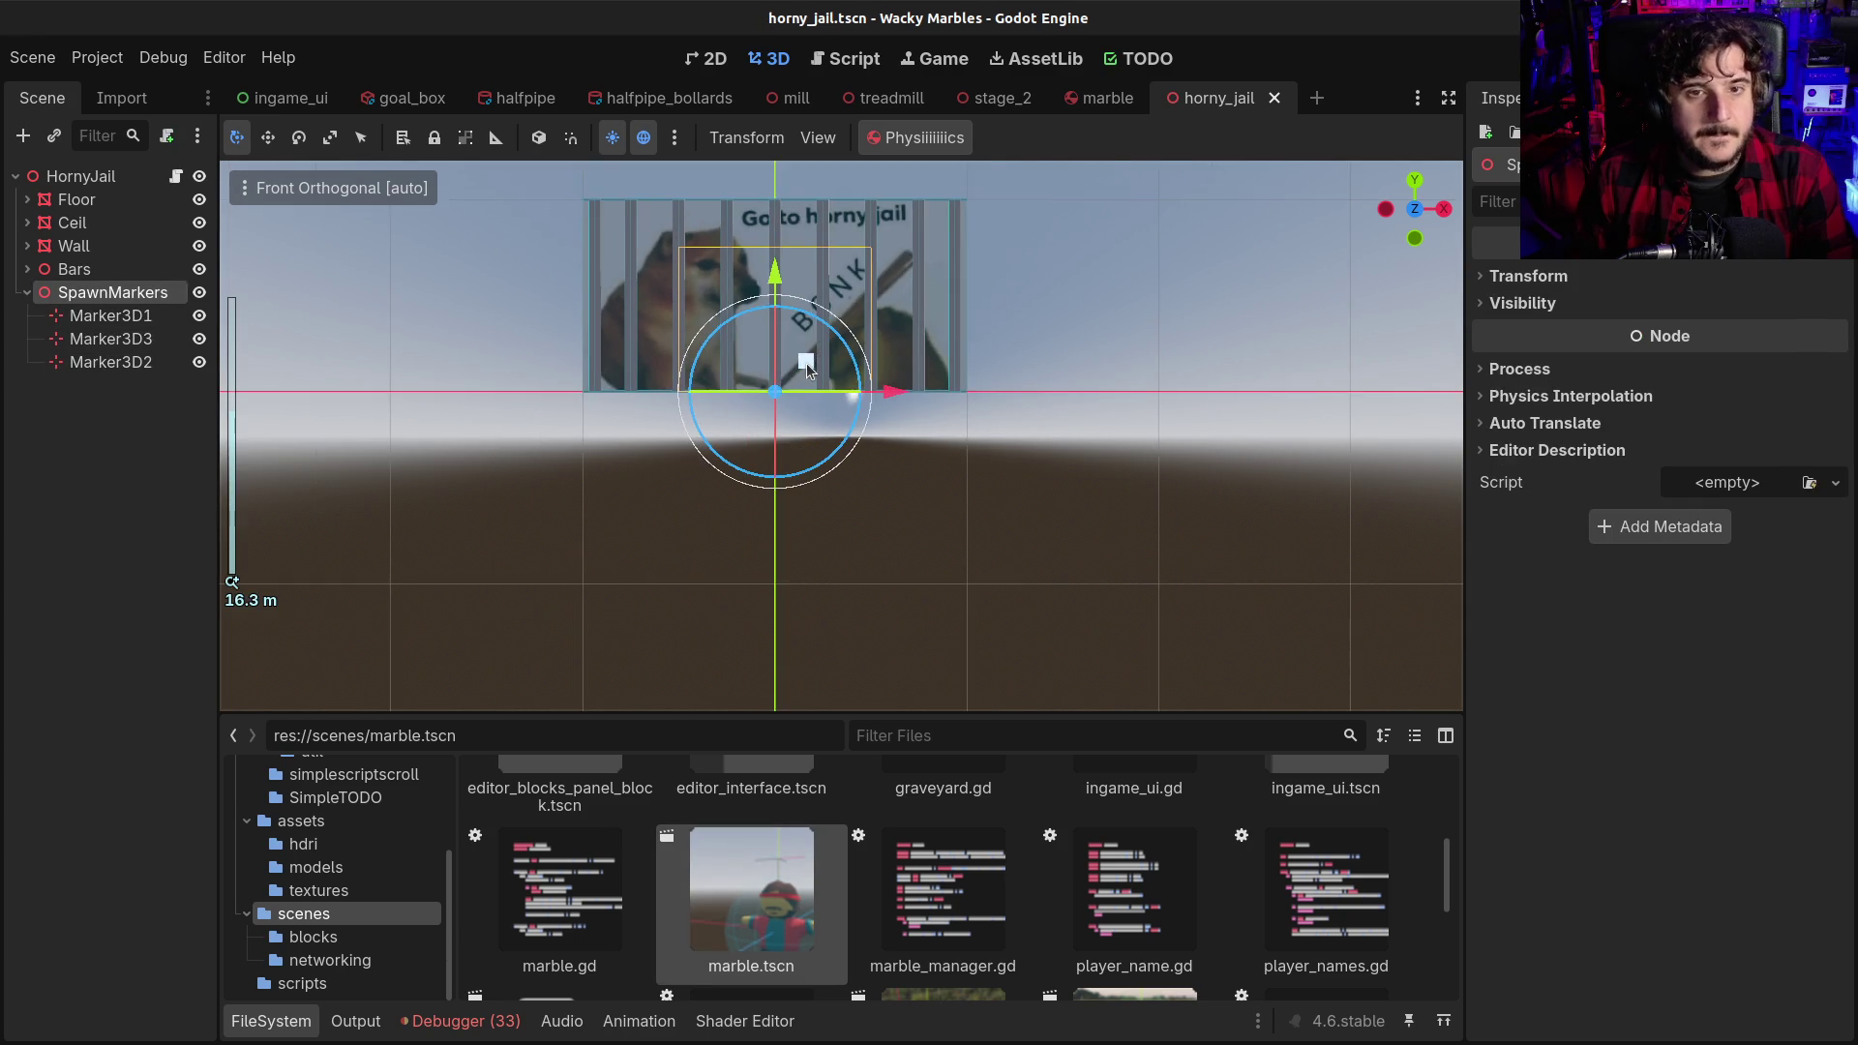
pyautogui.scroll(-1, 805, 363)
pyautogui.click(96, 316)
pyautogui.click(85, 343)
pyautogui.click(85, 362)
pyautogui.click(95, 415)
pyautogui.click(152, 290)
pyautogui.click(145, 178)
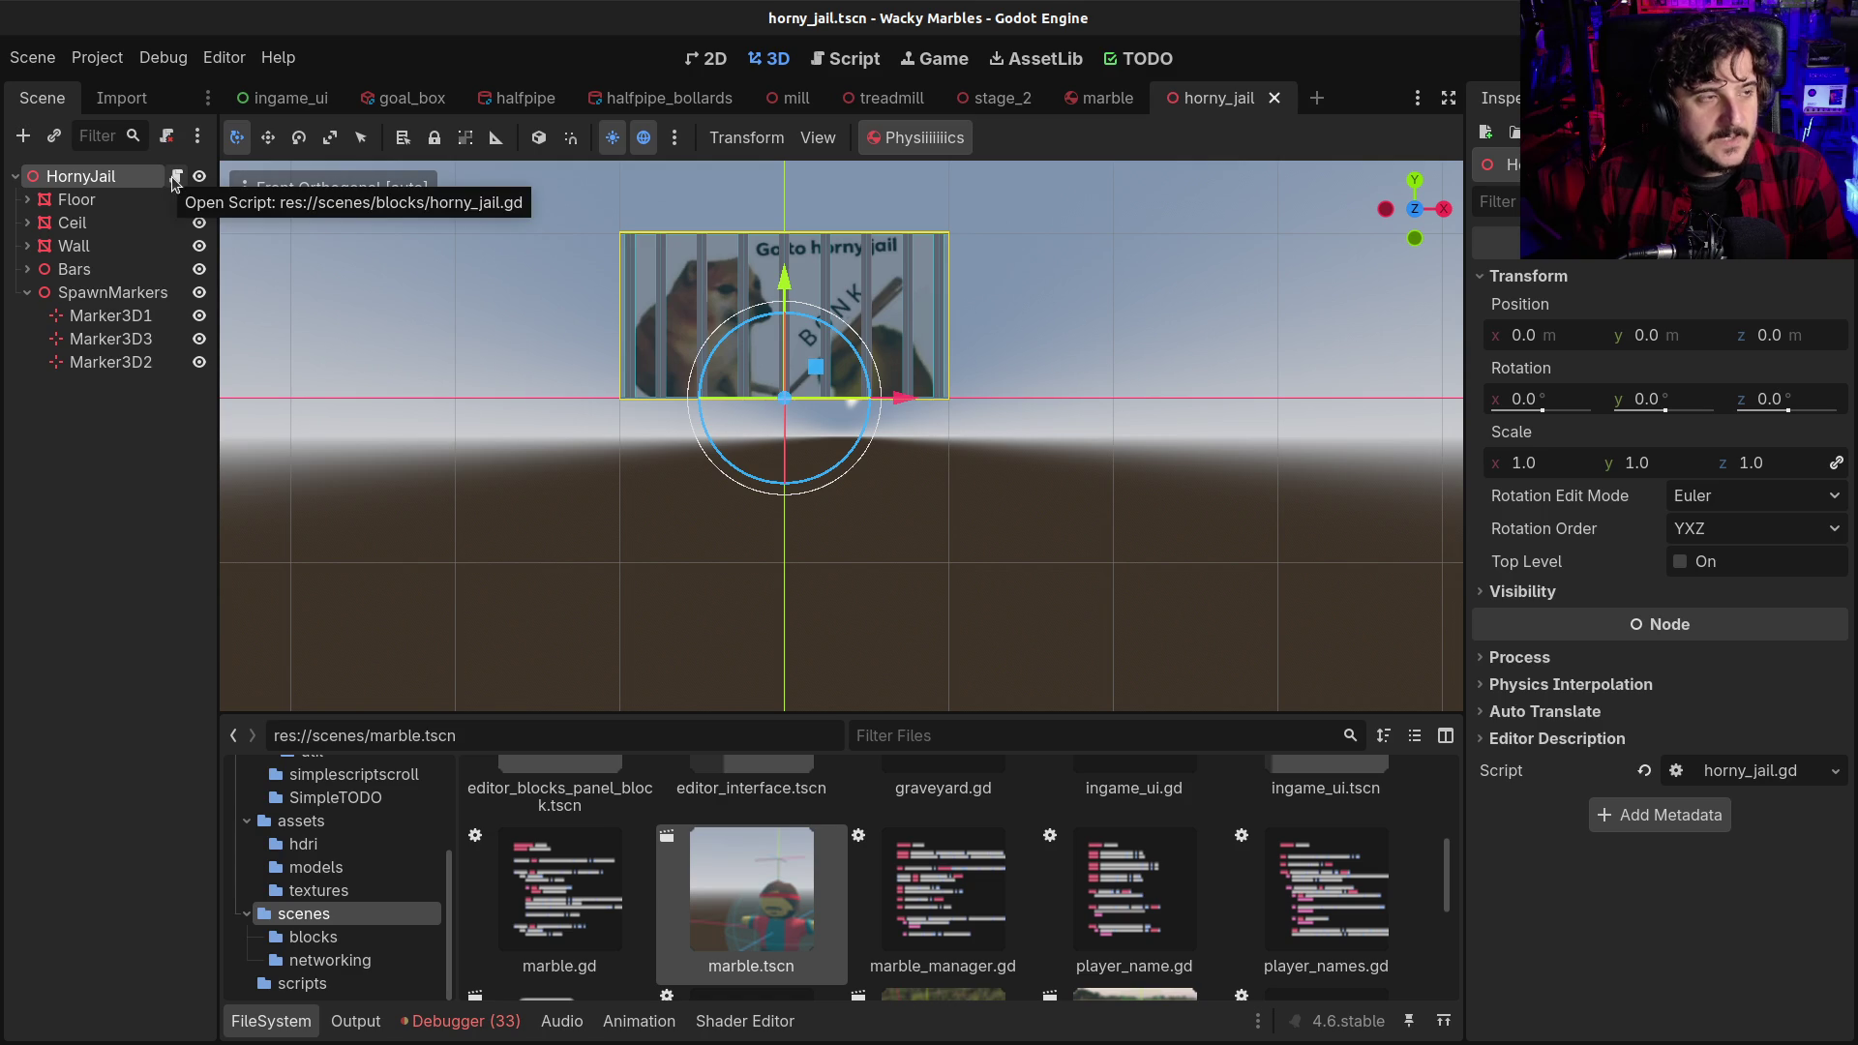
# Open HornyJail's horny_jail.gd script and undo an accidental overwrite of the template code
pyautogui.click(174, 180)
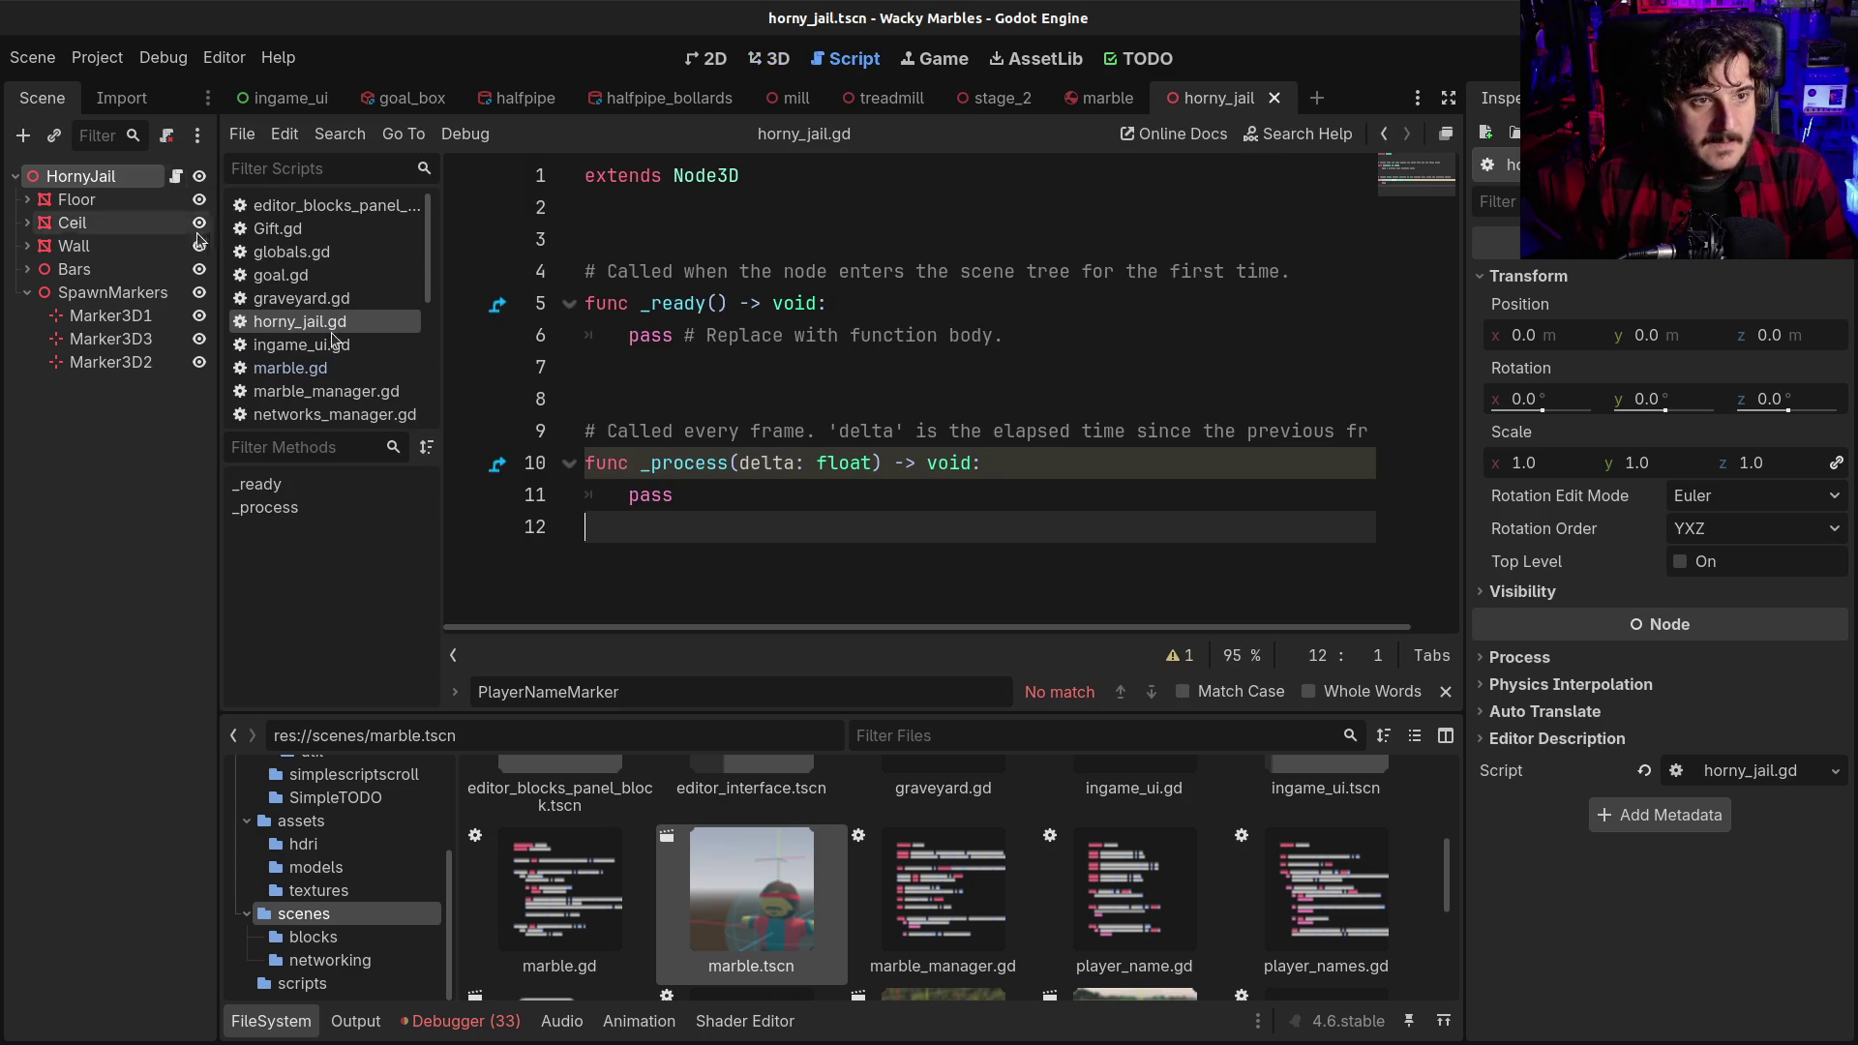
pyautogui.click(747, 377)
pyautogui.moveTo(735, 512); pyautogui.dragTo(529, 257)
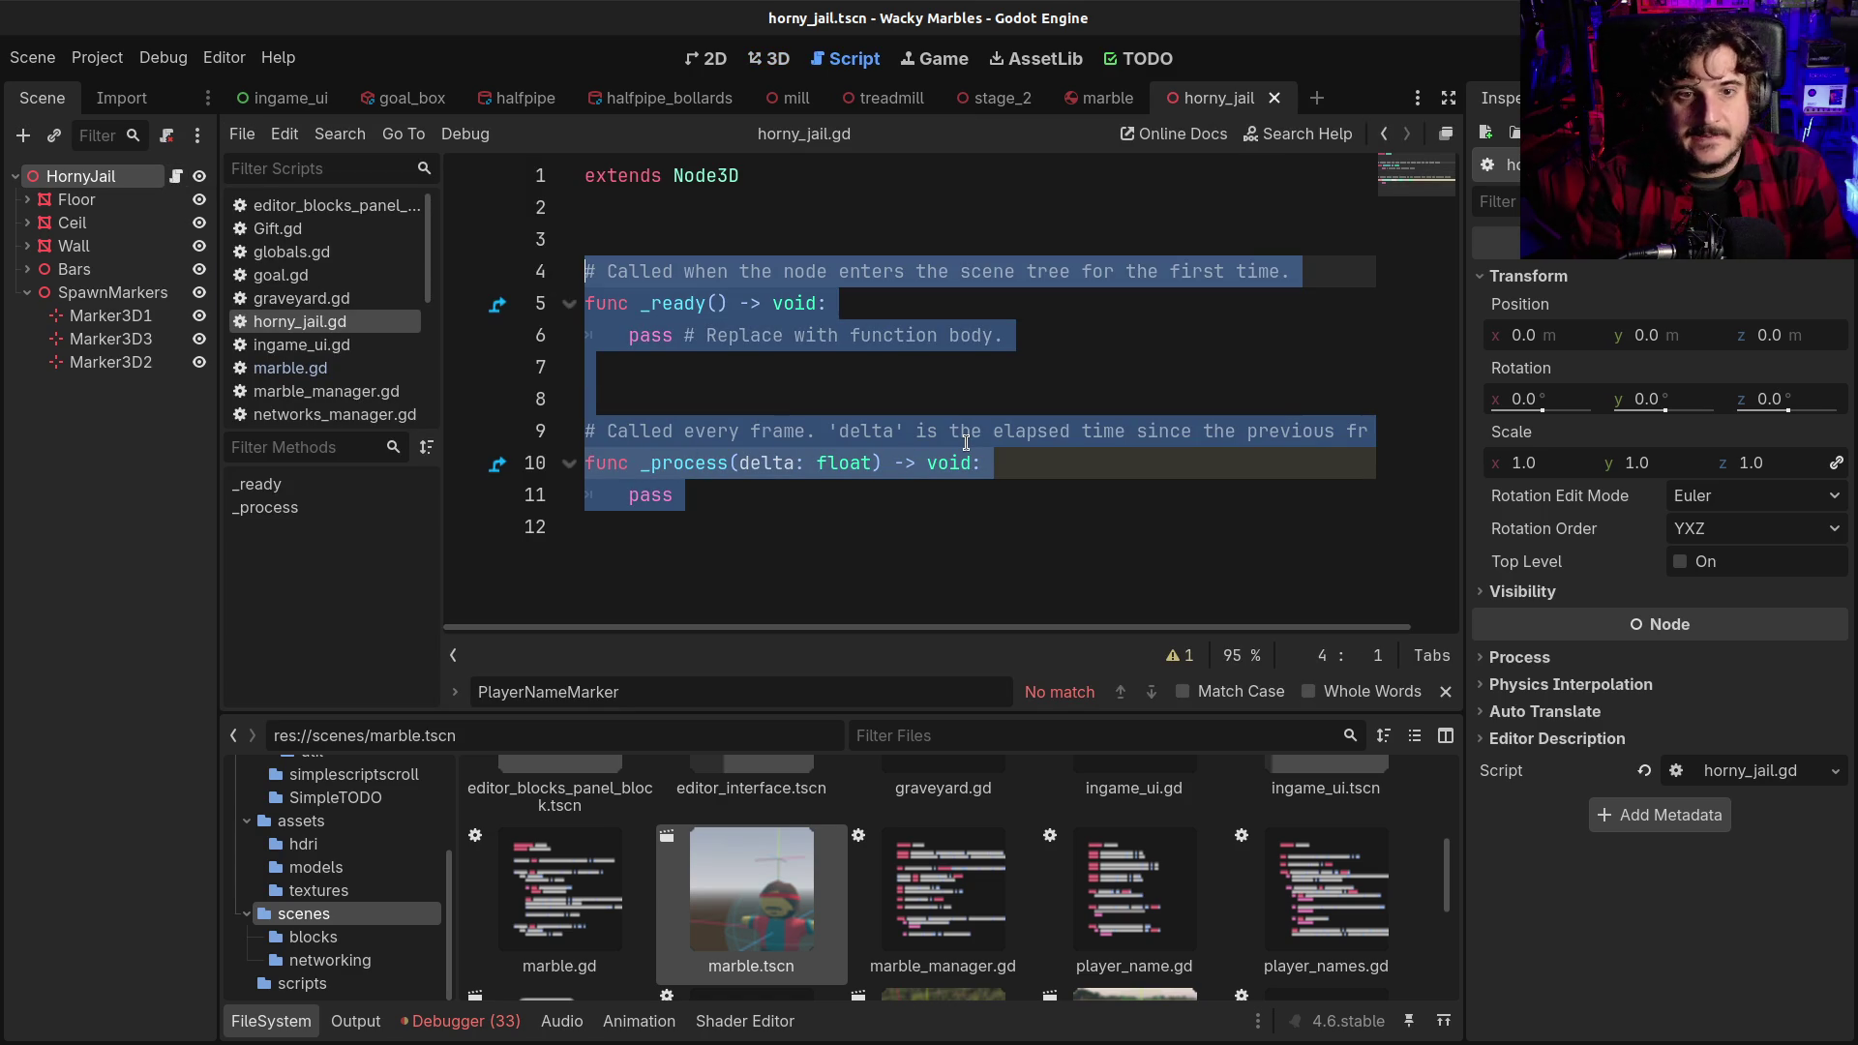
pyautogui.write('func add_marb')
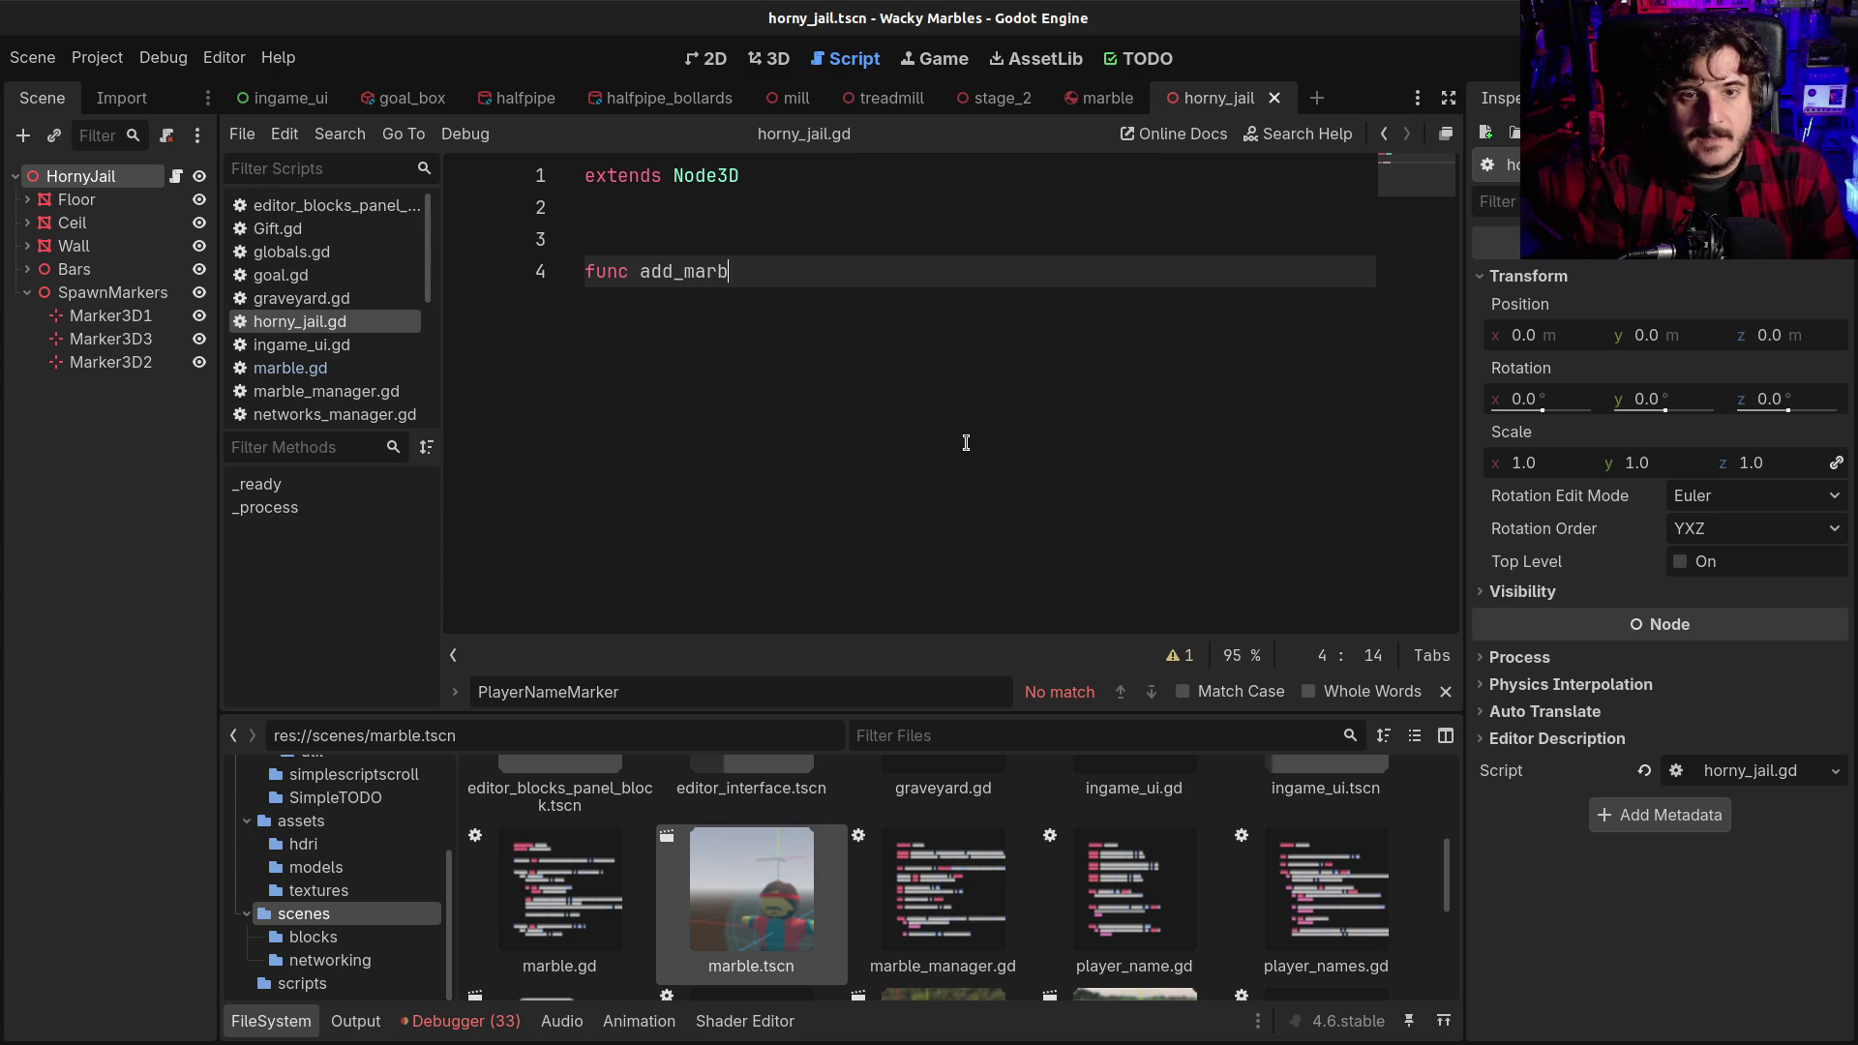
pyautogui.hotkey('ctrl', 'z')
# Insert a blank line above the _ready comment and declare 'var hornies' on line 3
pyautogui.press('Up')
pyautogui.press('Up')
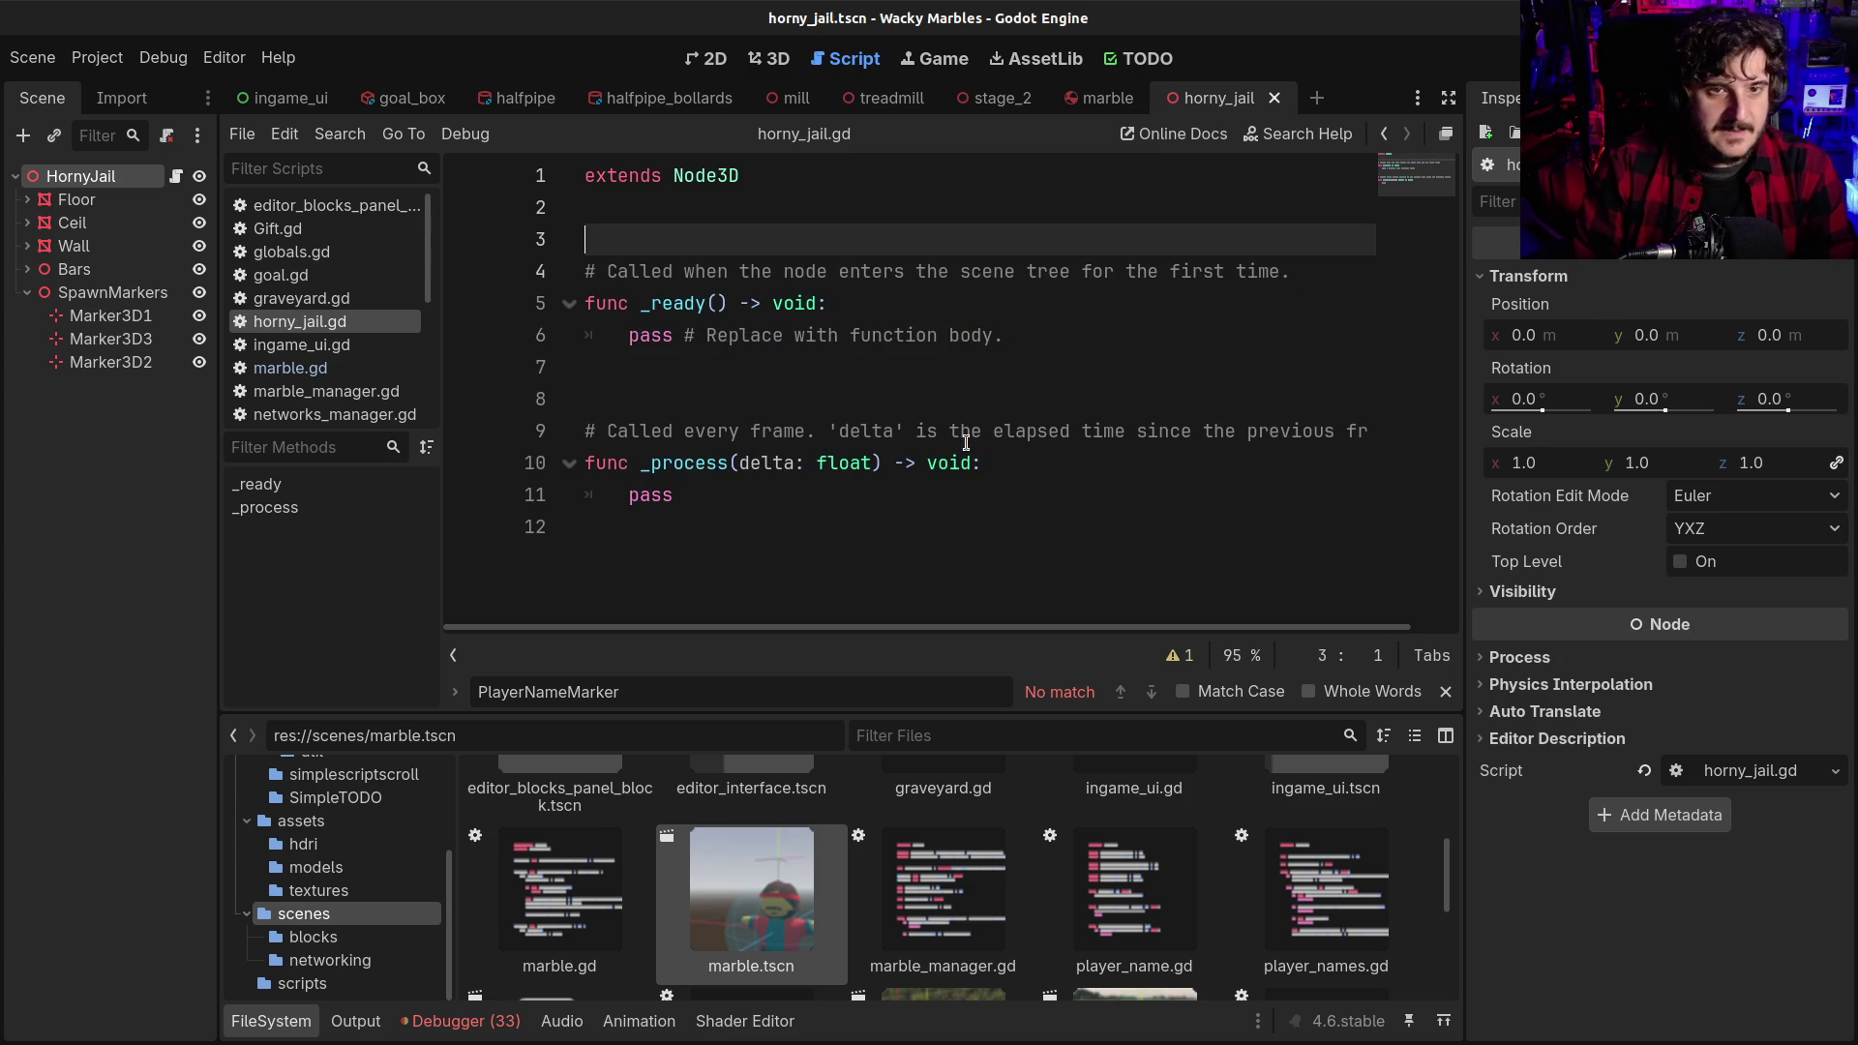
pyautogui.press('Return')
pyautogui.press('Return')
pyautogui.press('Up')
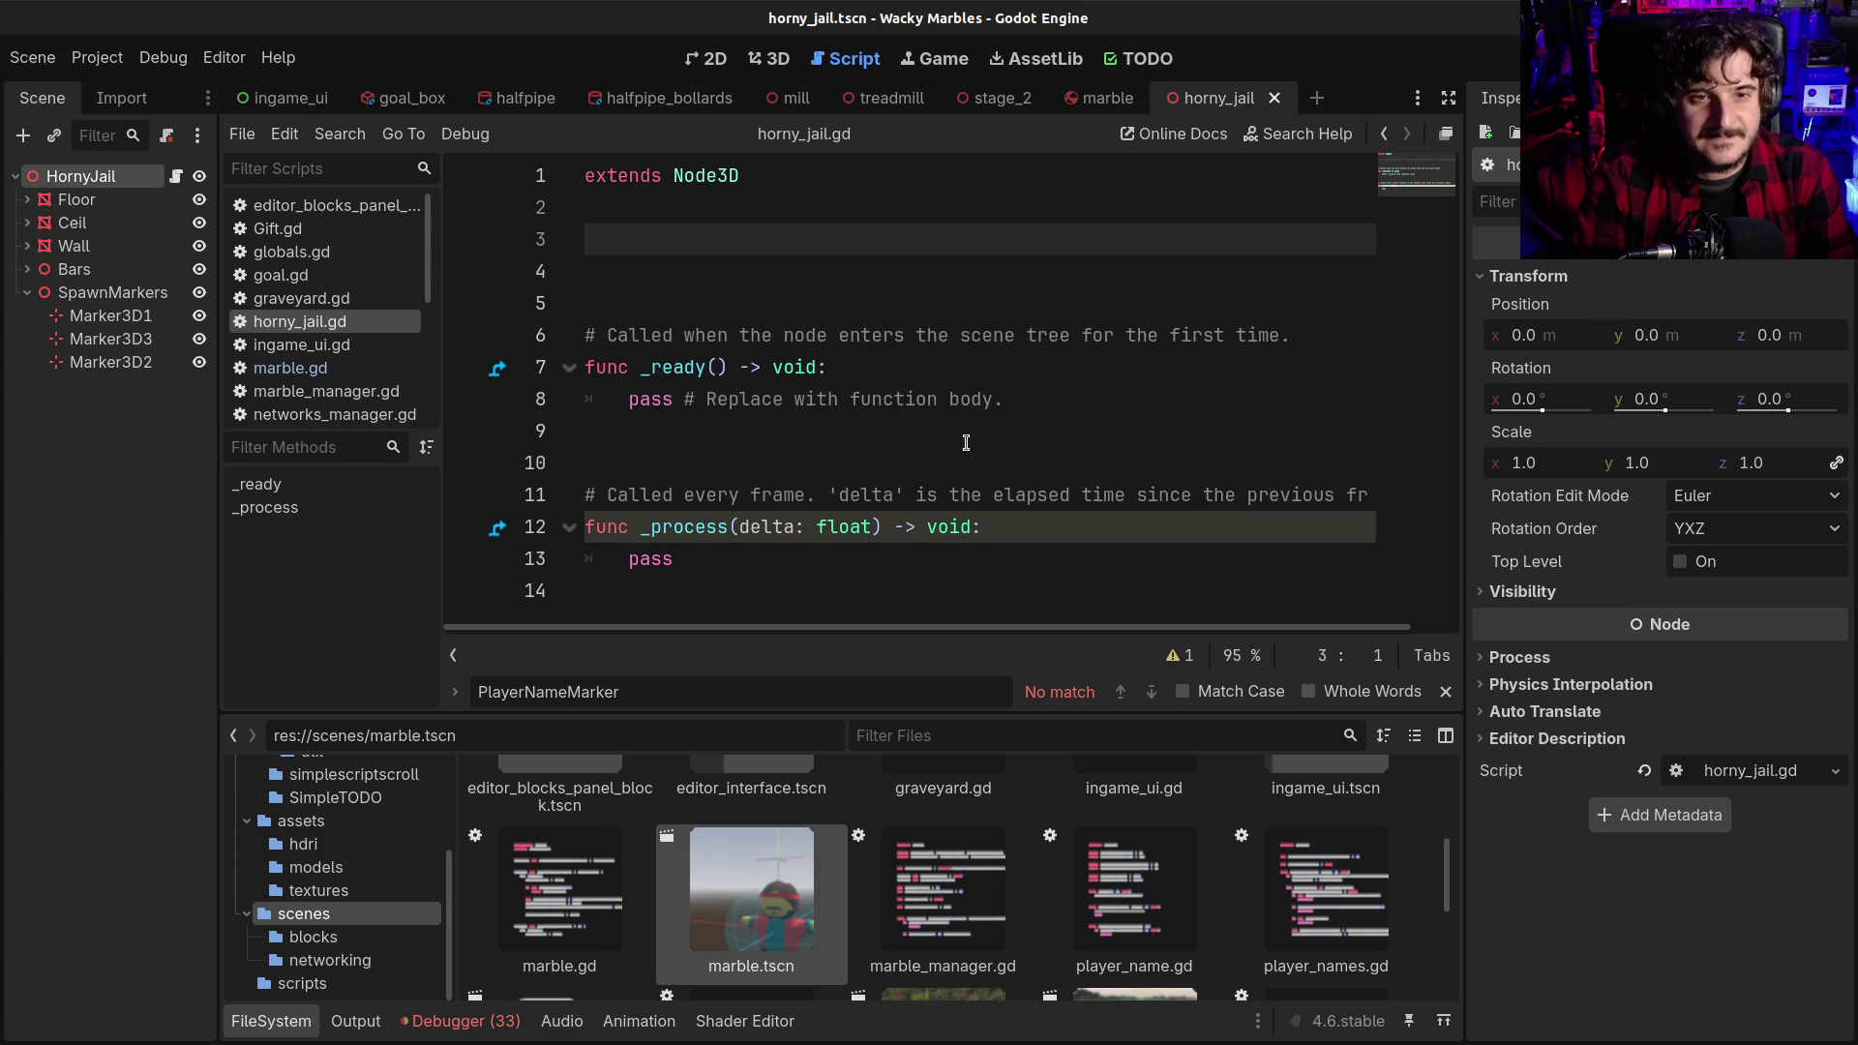
pyautogui.write('var ')
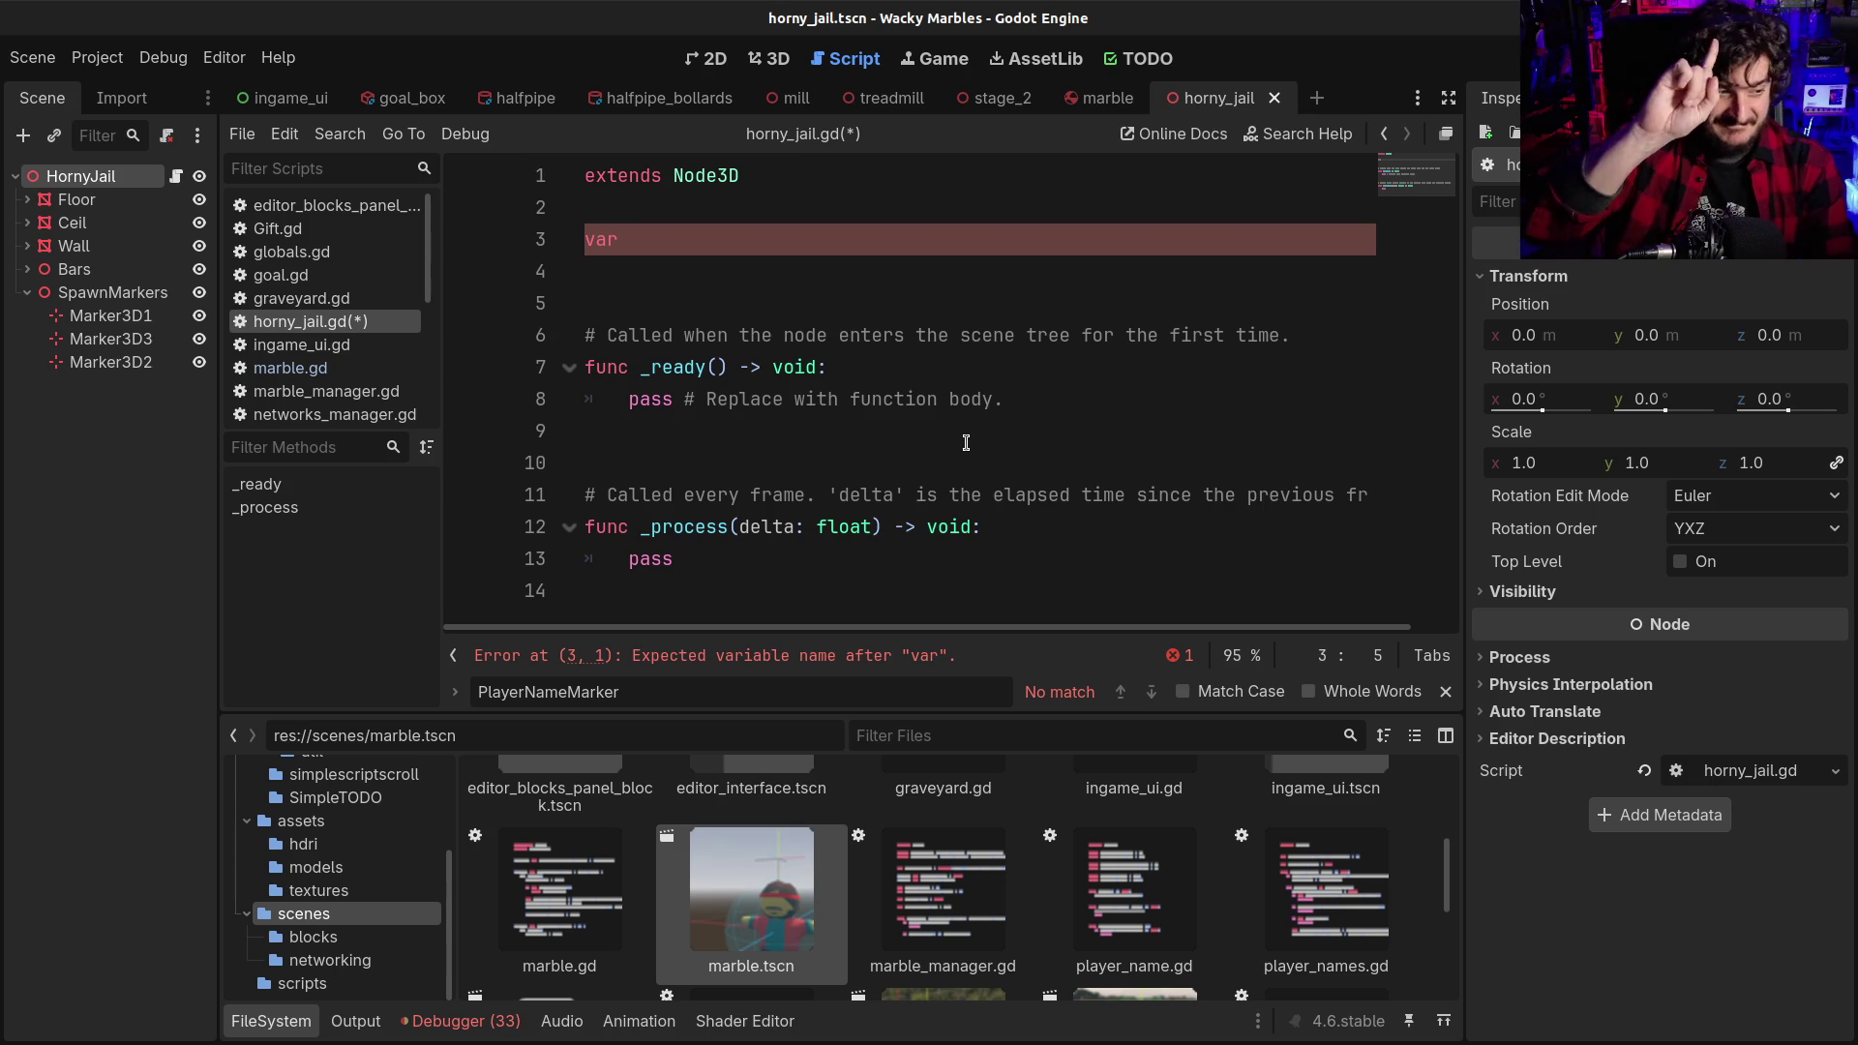
pyautogui.write('auto')
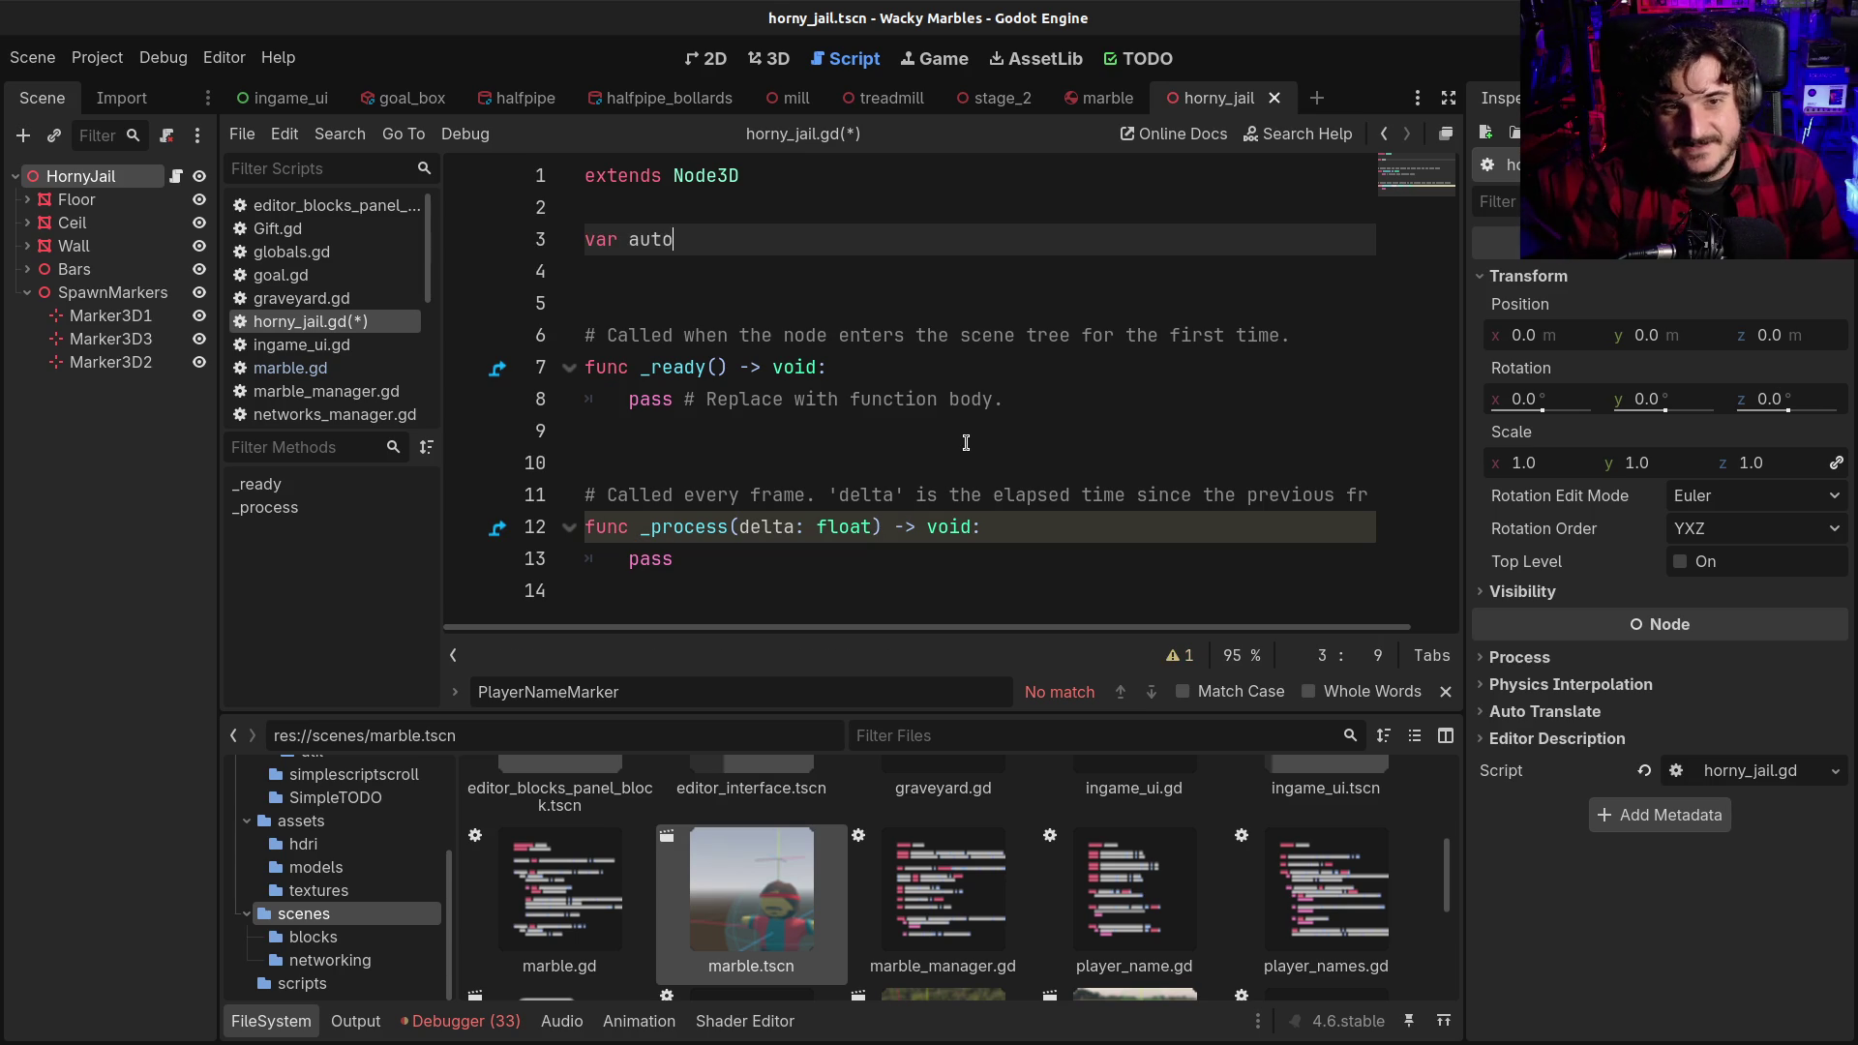
pyautogui.write('_')
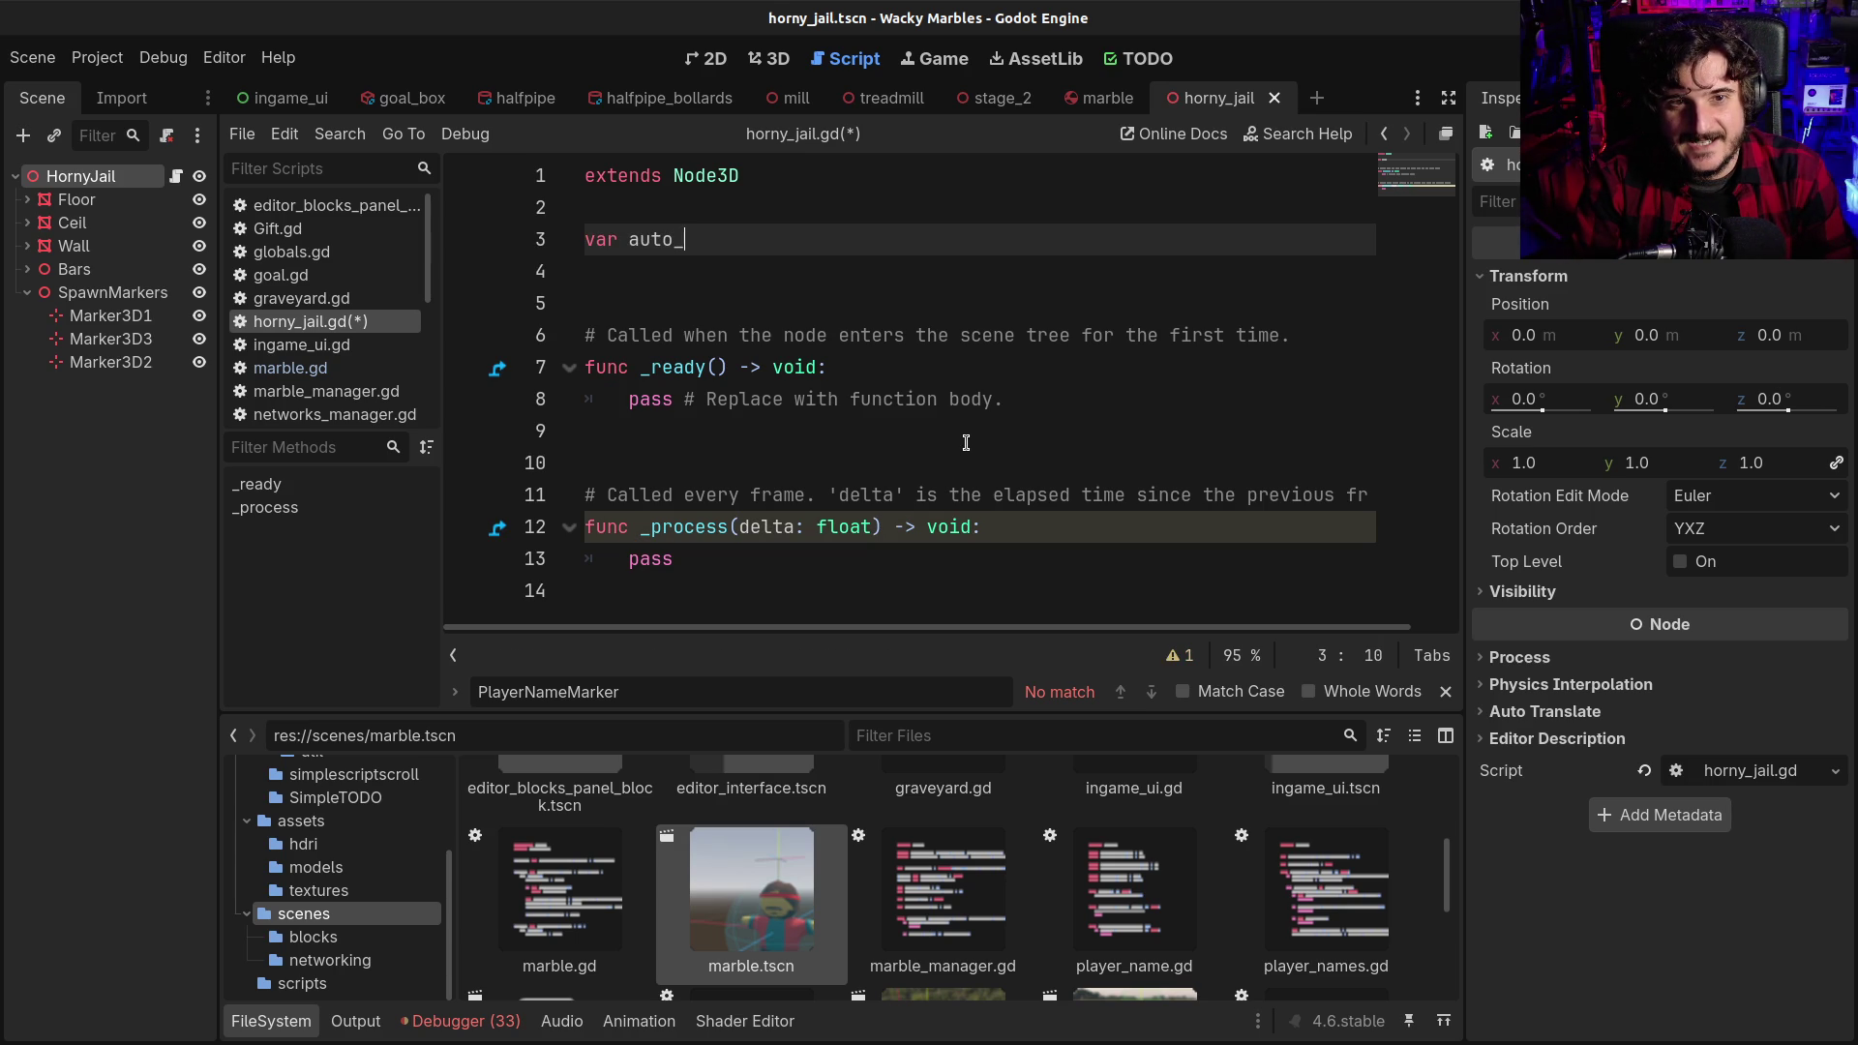
pyautogui.press('BackSpace')
pyautogui.press('BackSpace')
pyautogui.press('BackSpace')
pyautogui.write('self_horny')
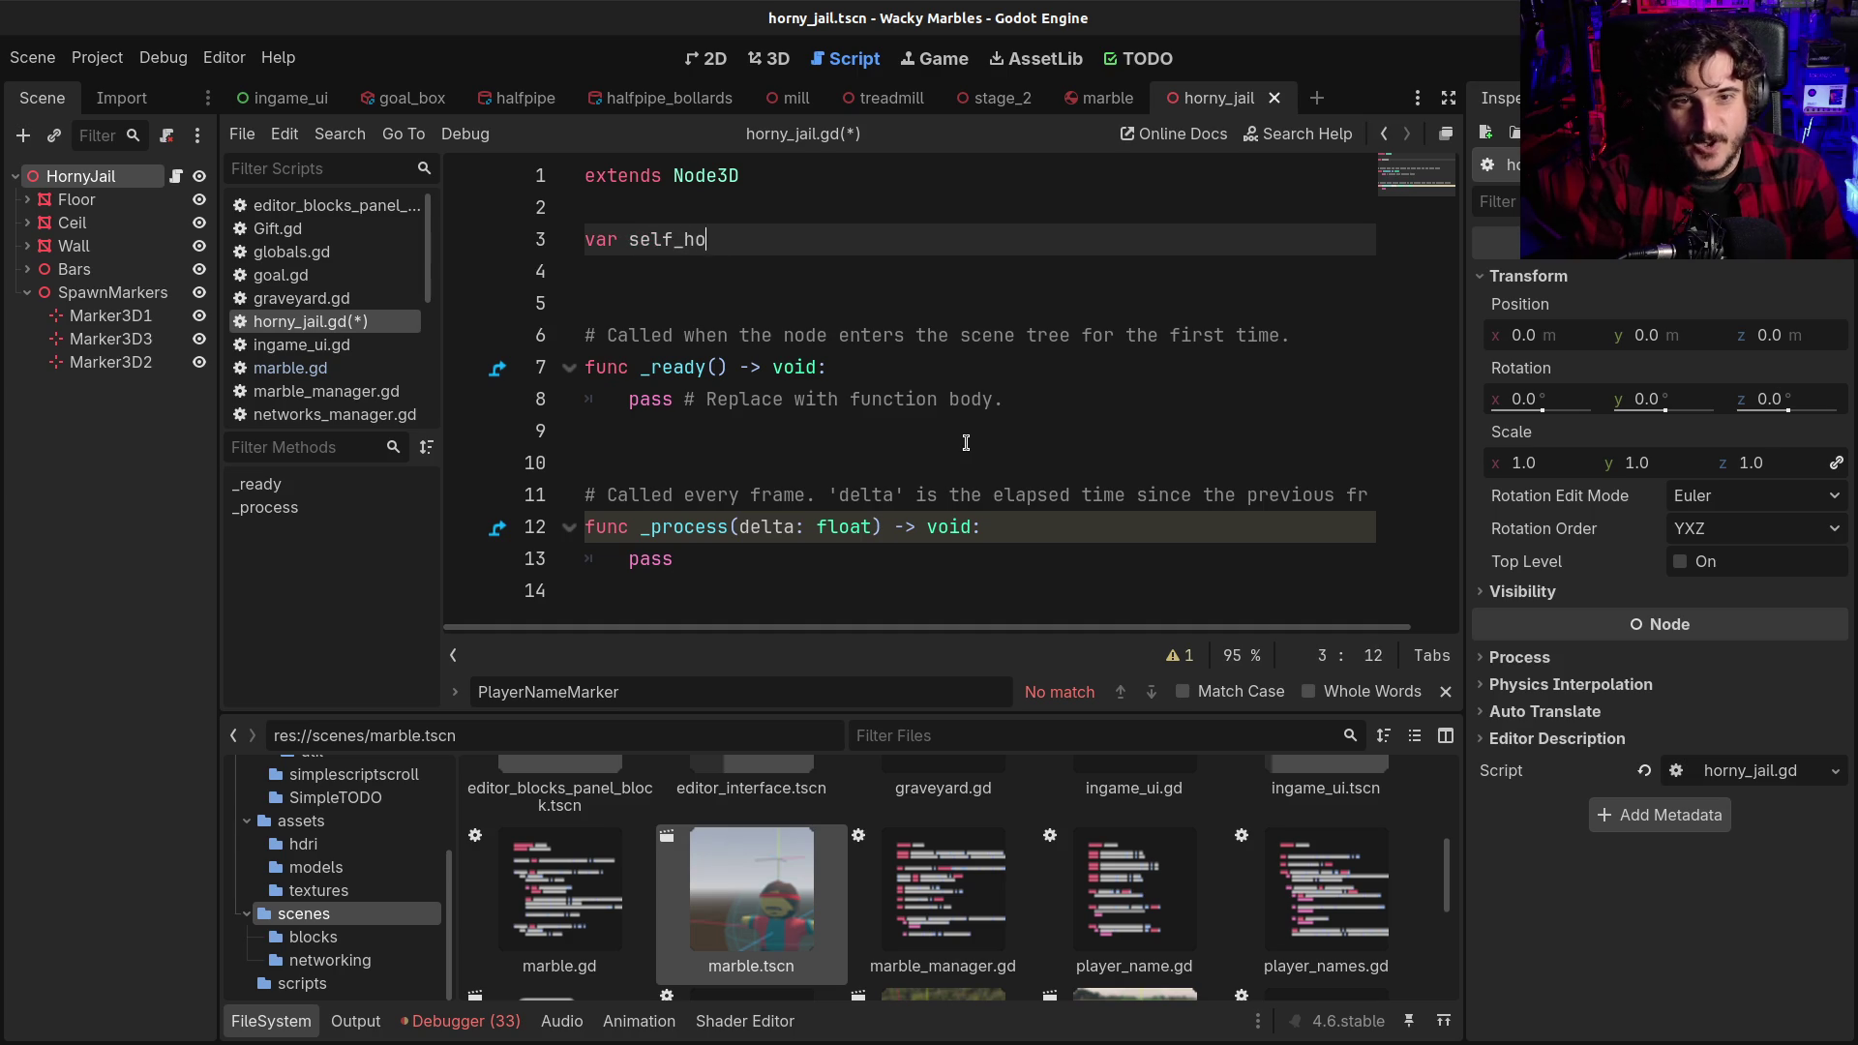
pyautogui.press('BackSpace')
pyautogui.press('BackSpace')
pyautogui.press('BackSpace')
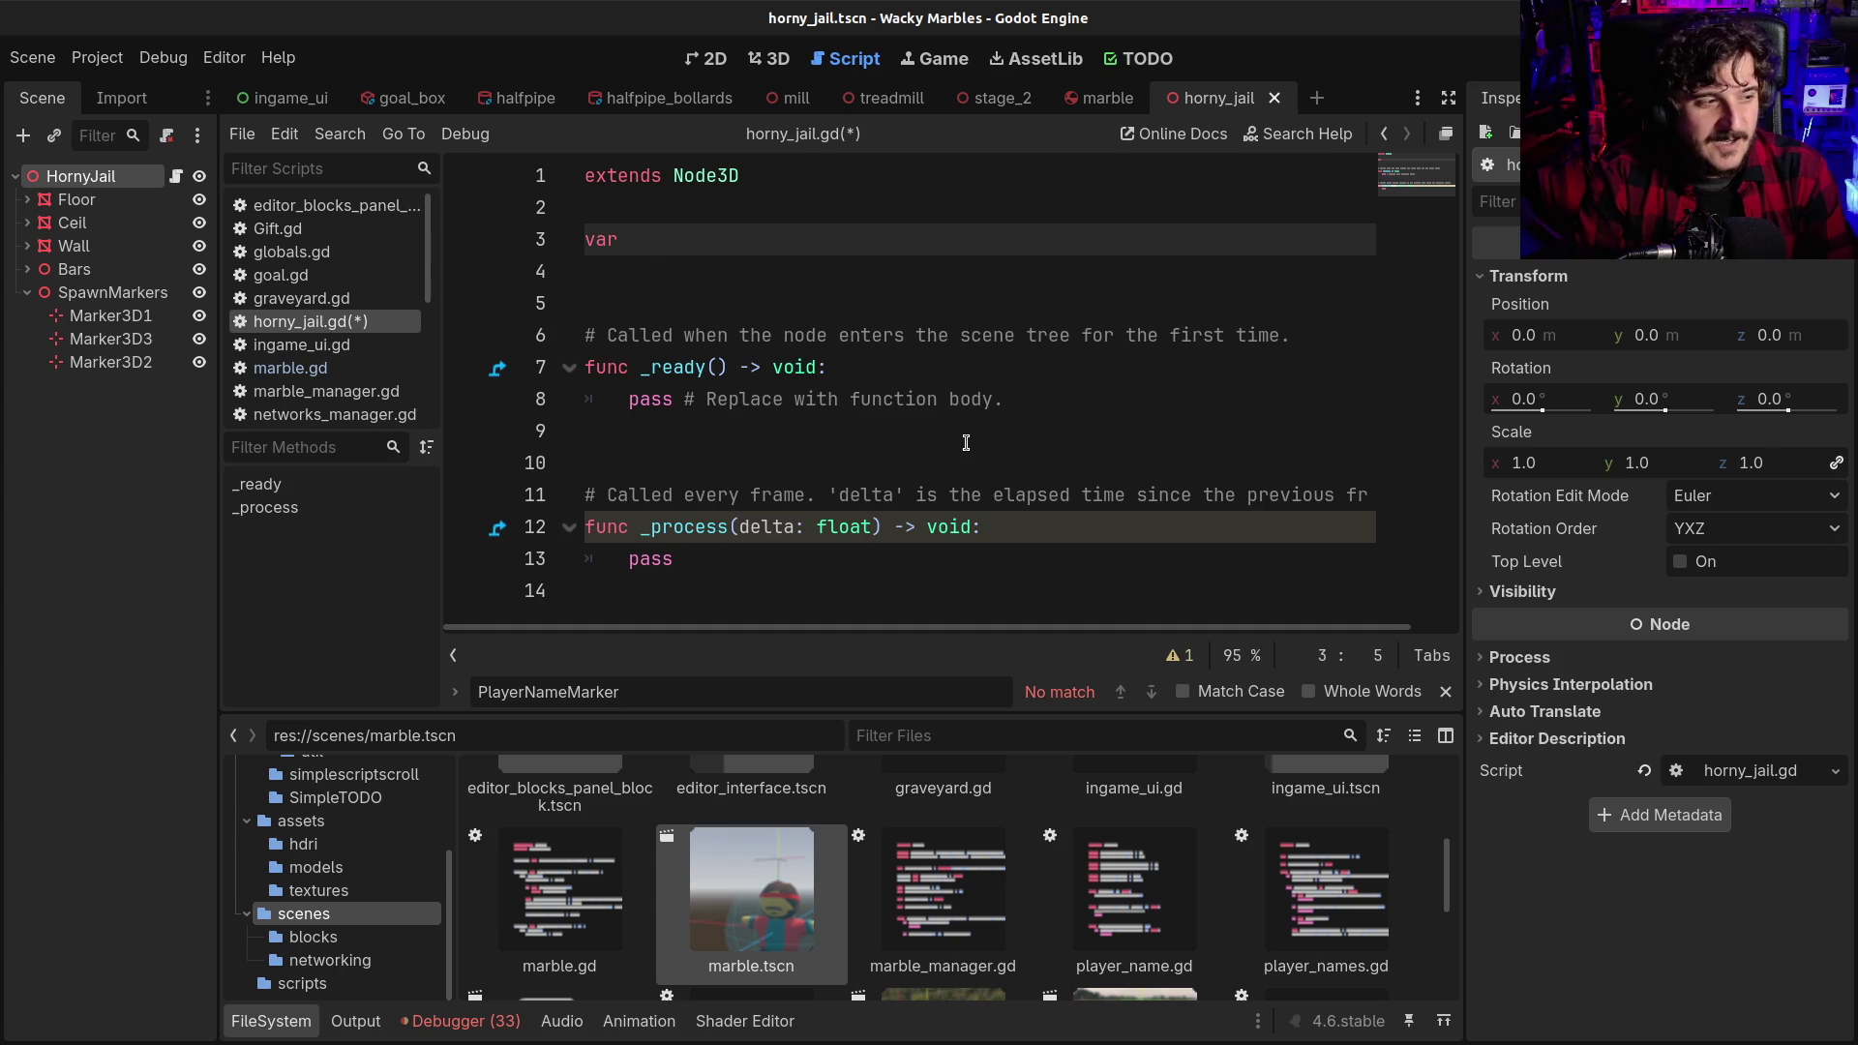
pyautogui.write('hornies:')
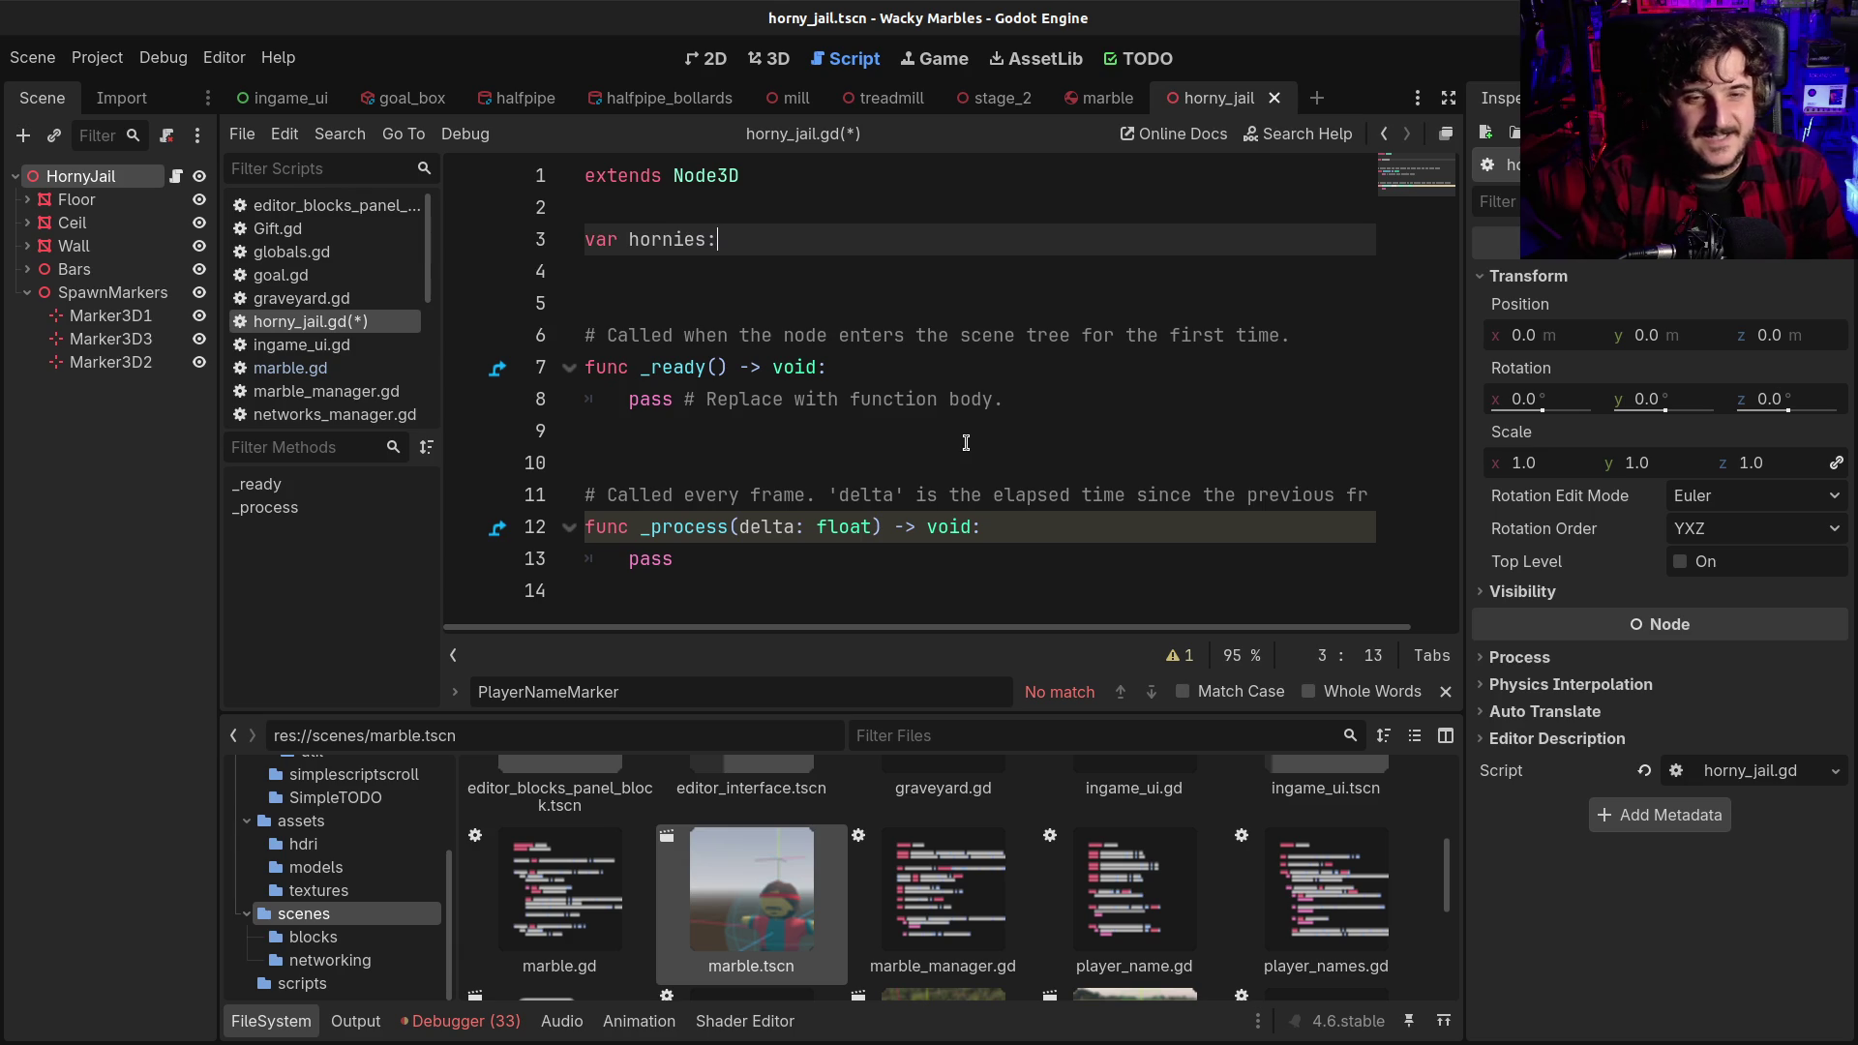
pyautogui.press('BackSpace')
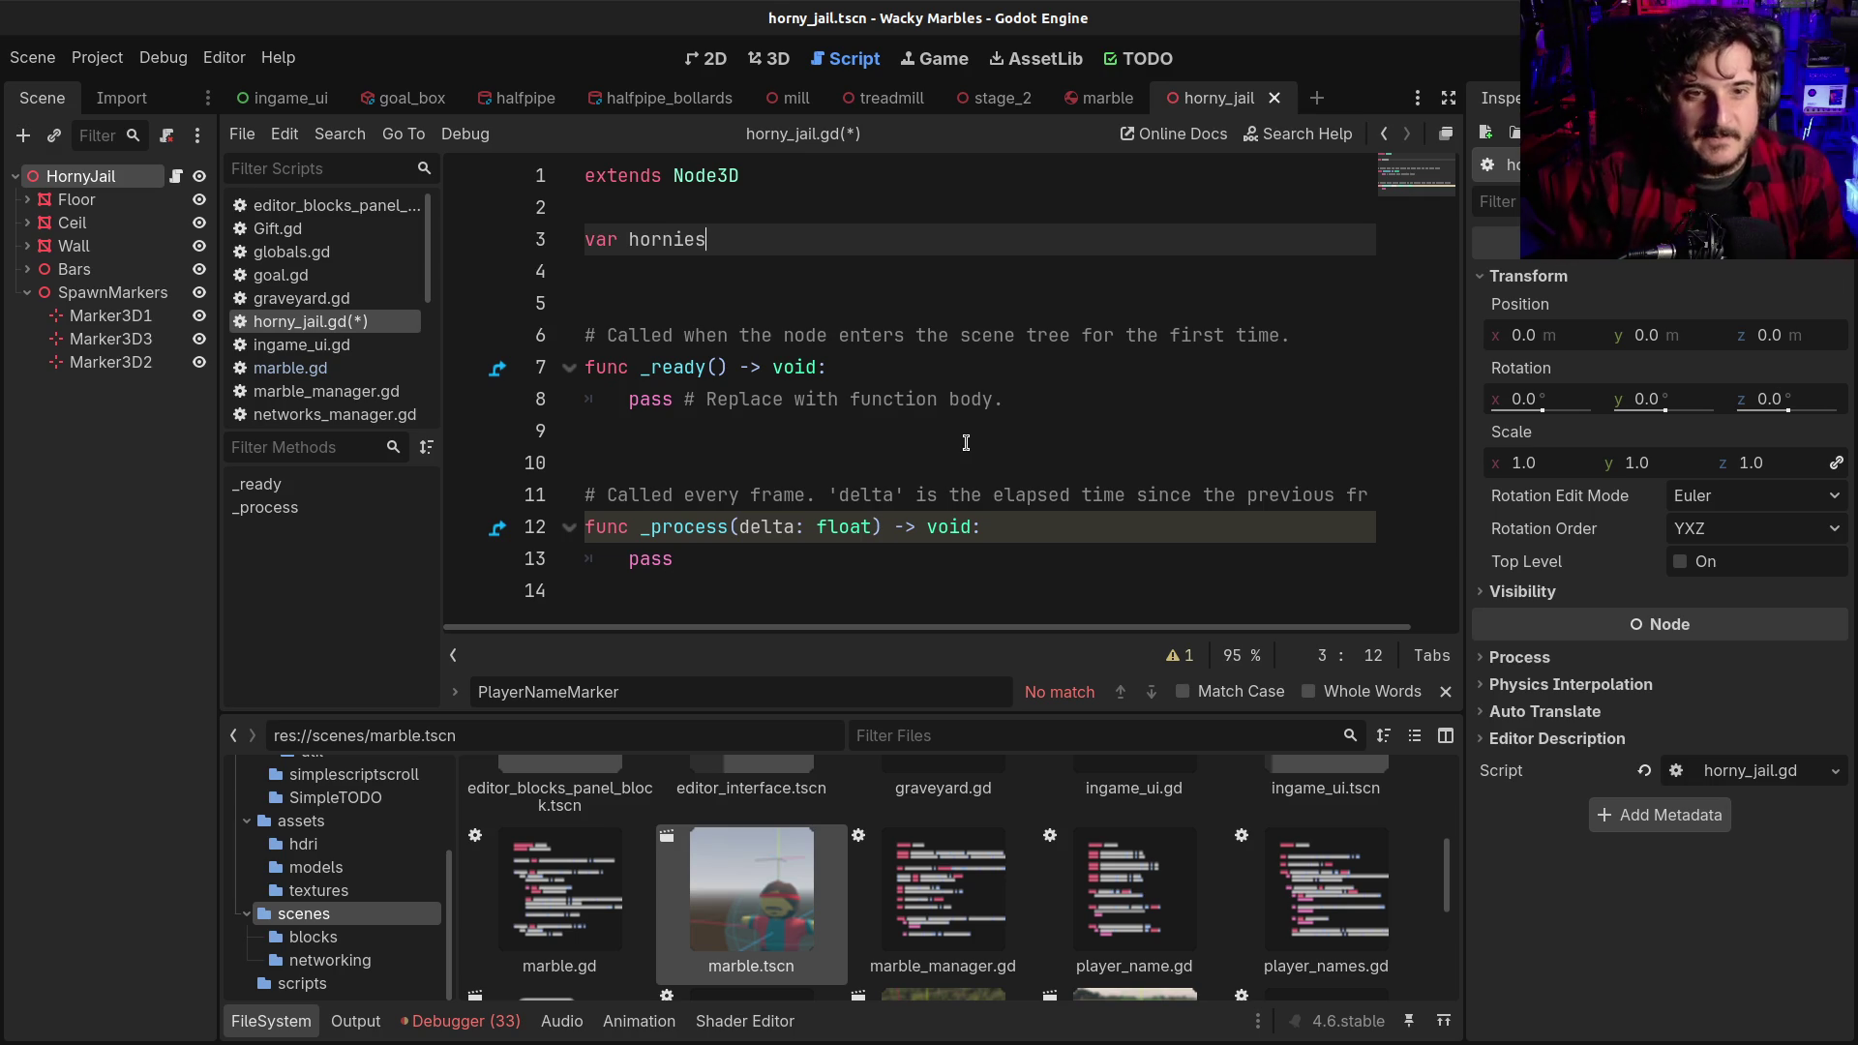
# Insert blank lines above the hornies declaration, pushing it down to line 5
pyautogui.press('Up')
pyautogui.press('Return')
pyautogui.press('Return')
# Make hornies an empty Array, add 'var permahornies:Array = []' below it, and save
pyautogui.press('Down')
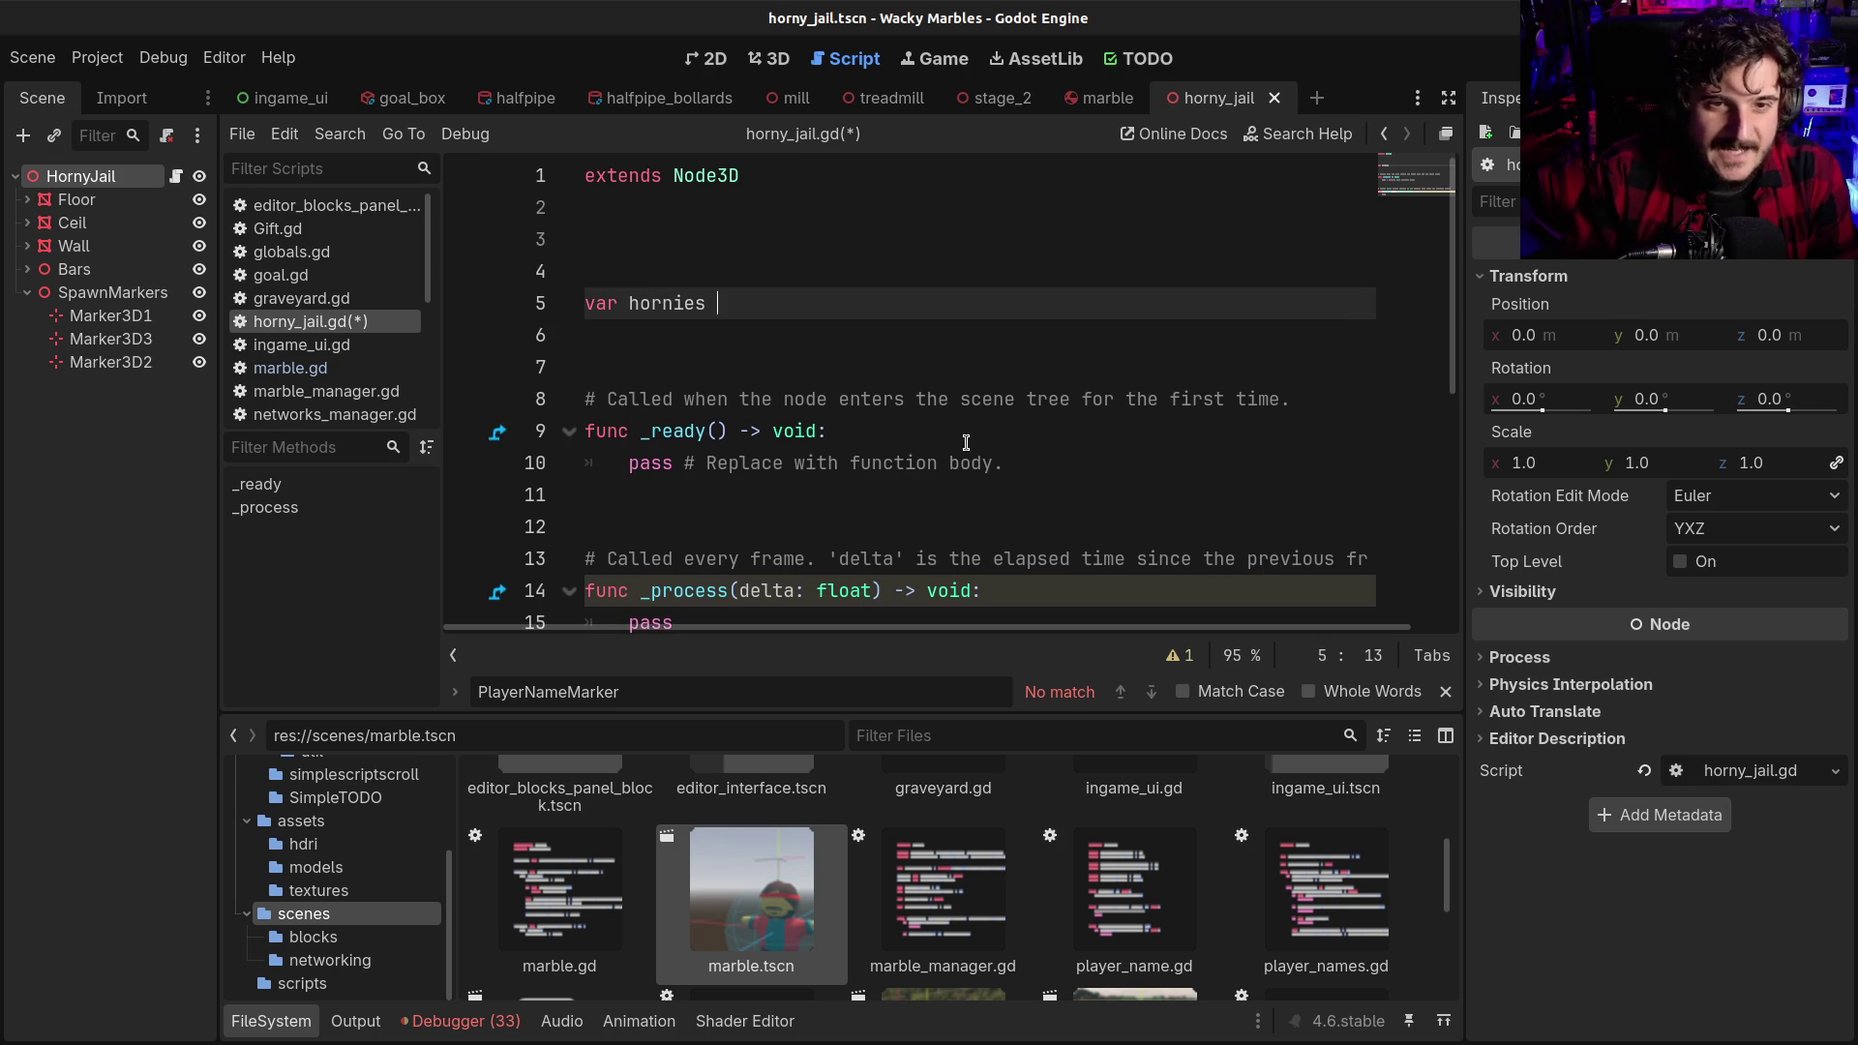
pyautogui.write(':Array')
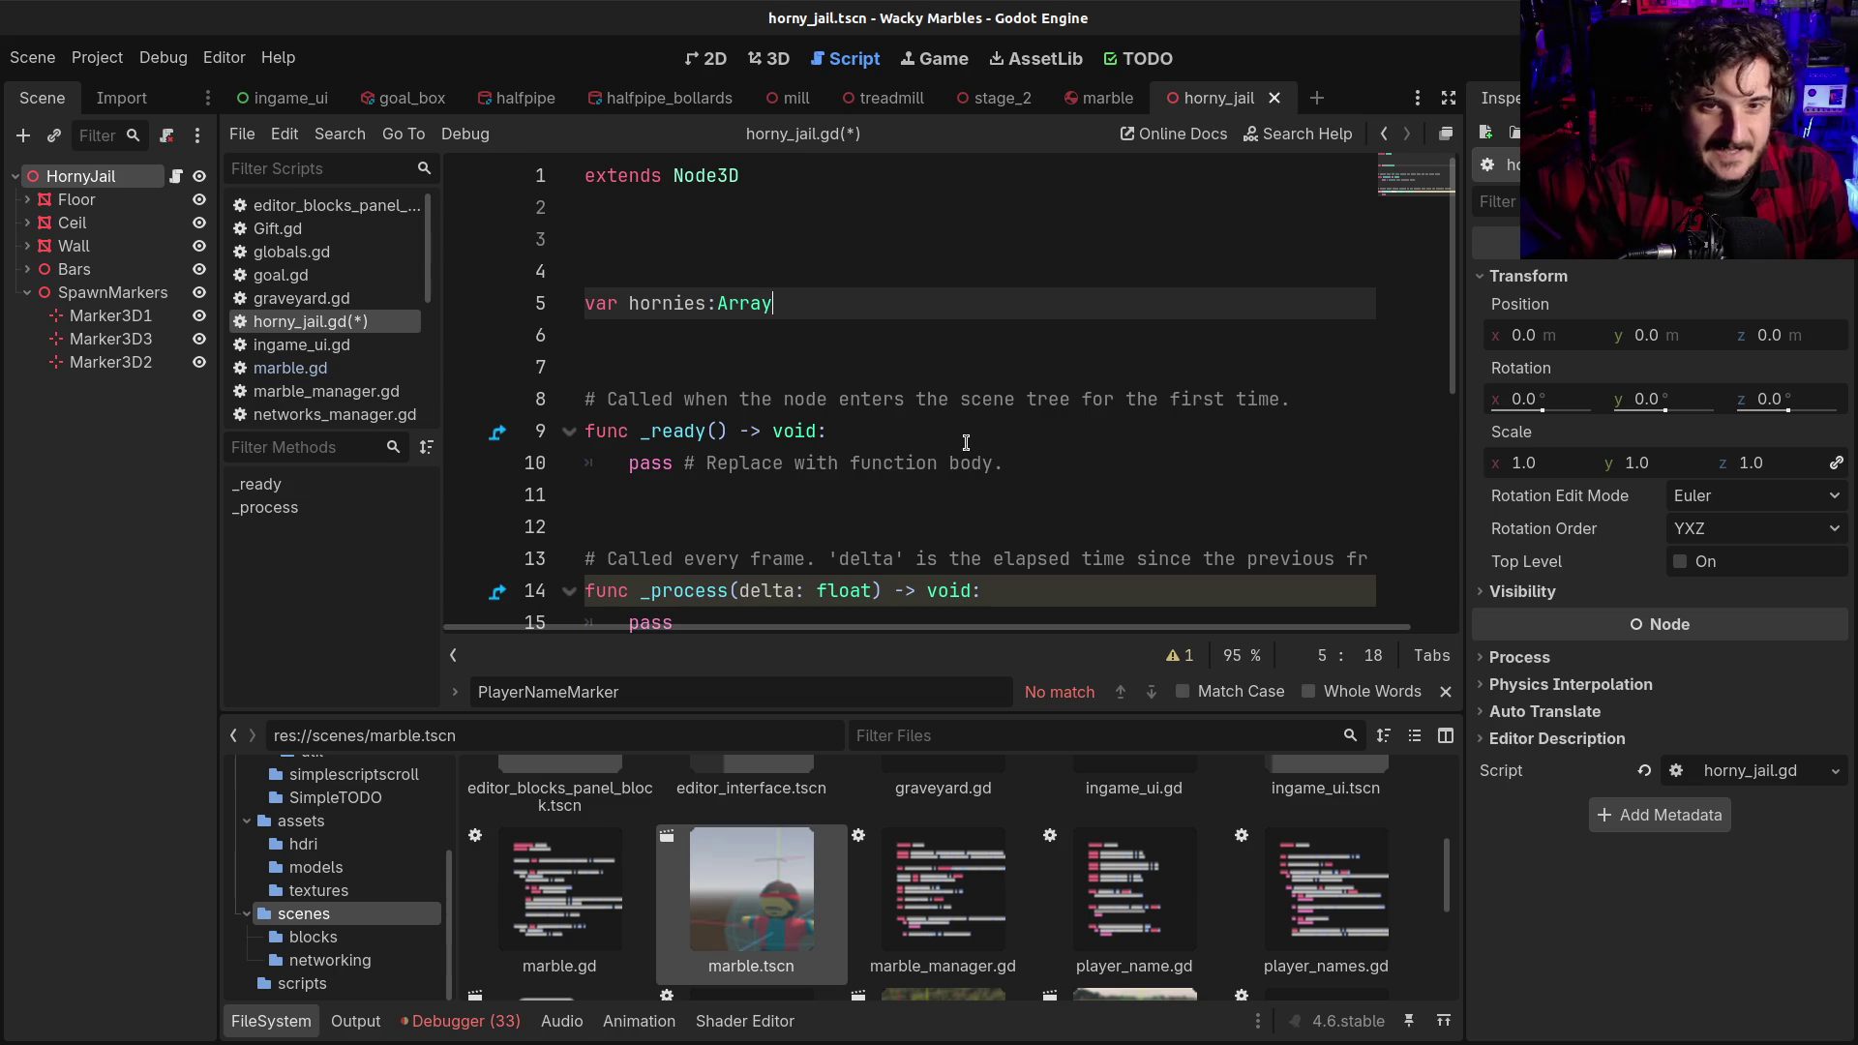
pyautogui.write(' = []')
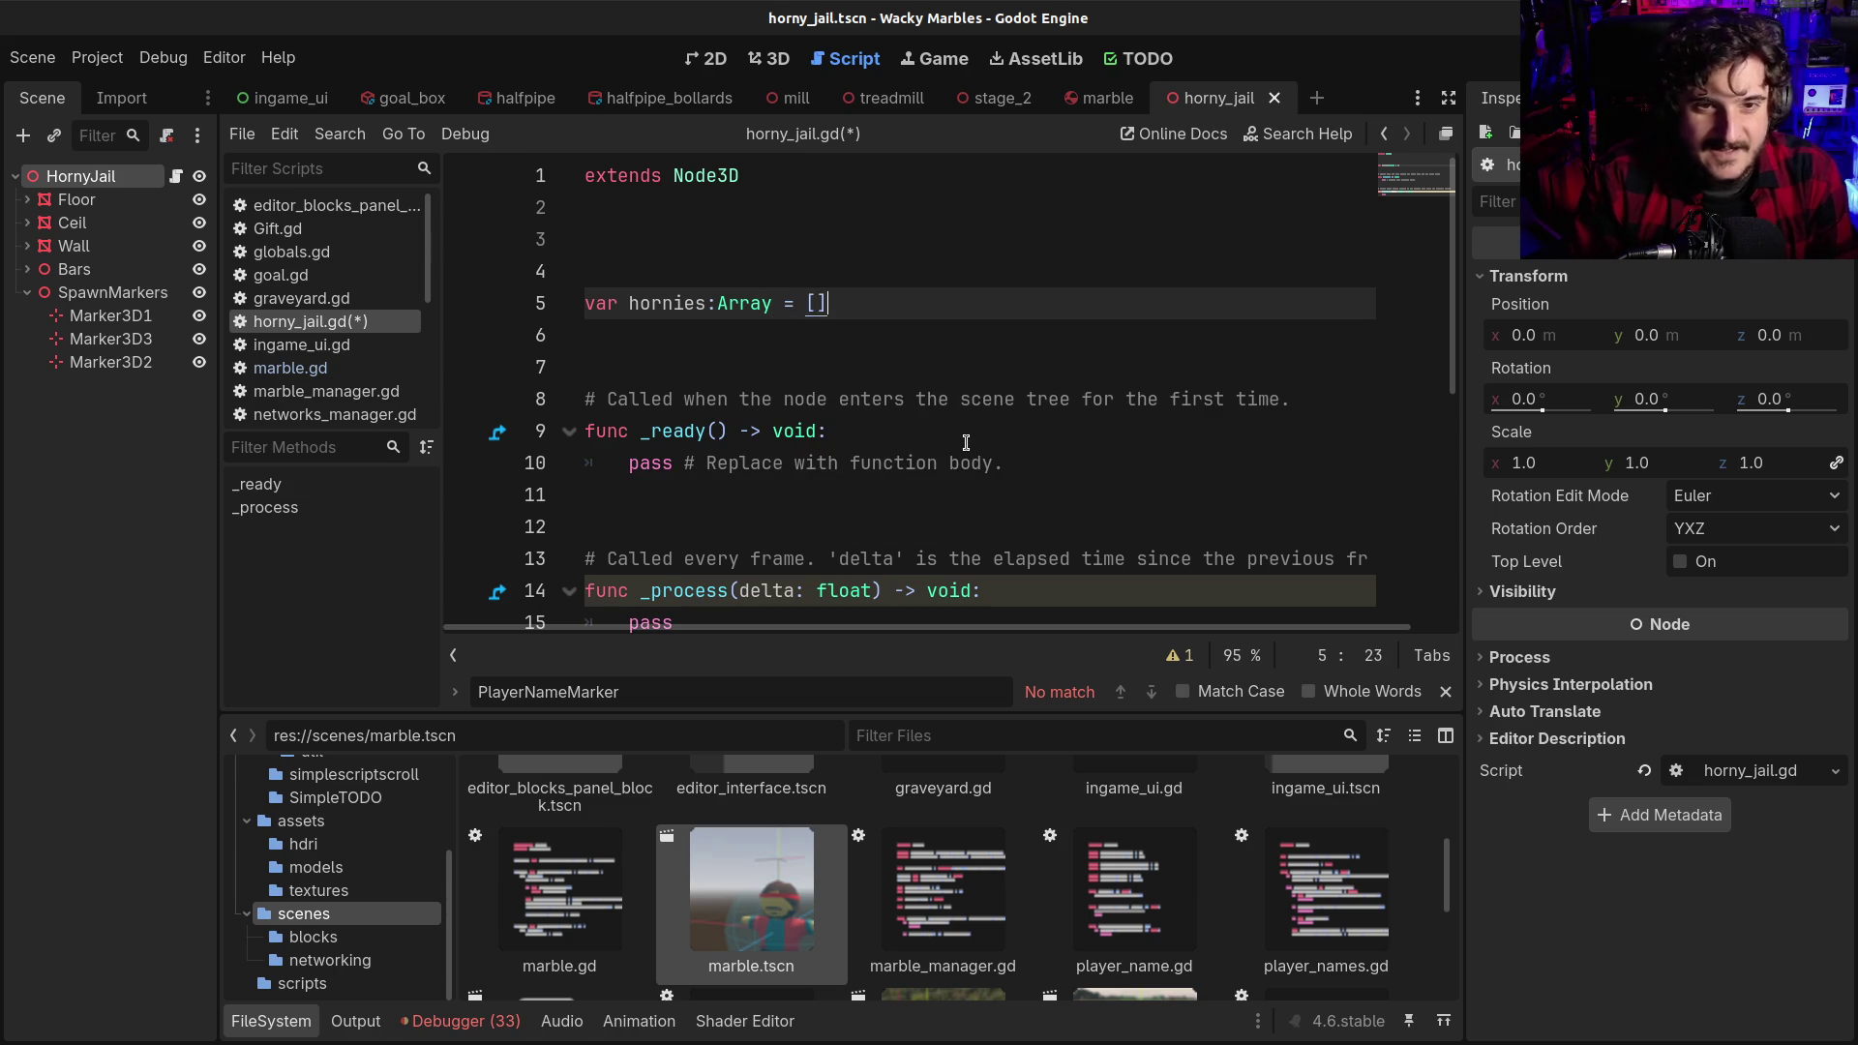
pyautogui.press('Up')
pyautogui.press('Down')
pyautogui.press('Down')
pyautogui.write('var permahorn')
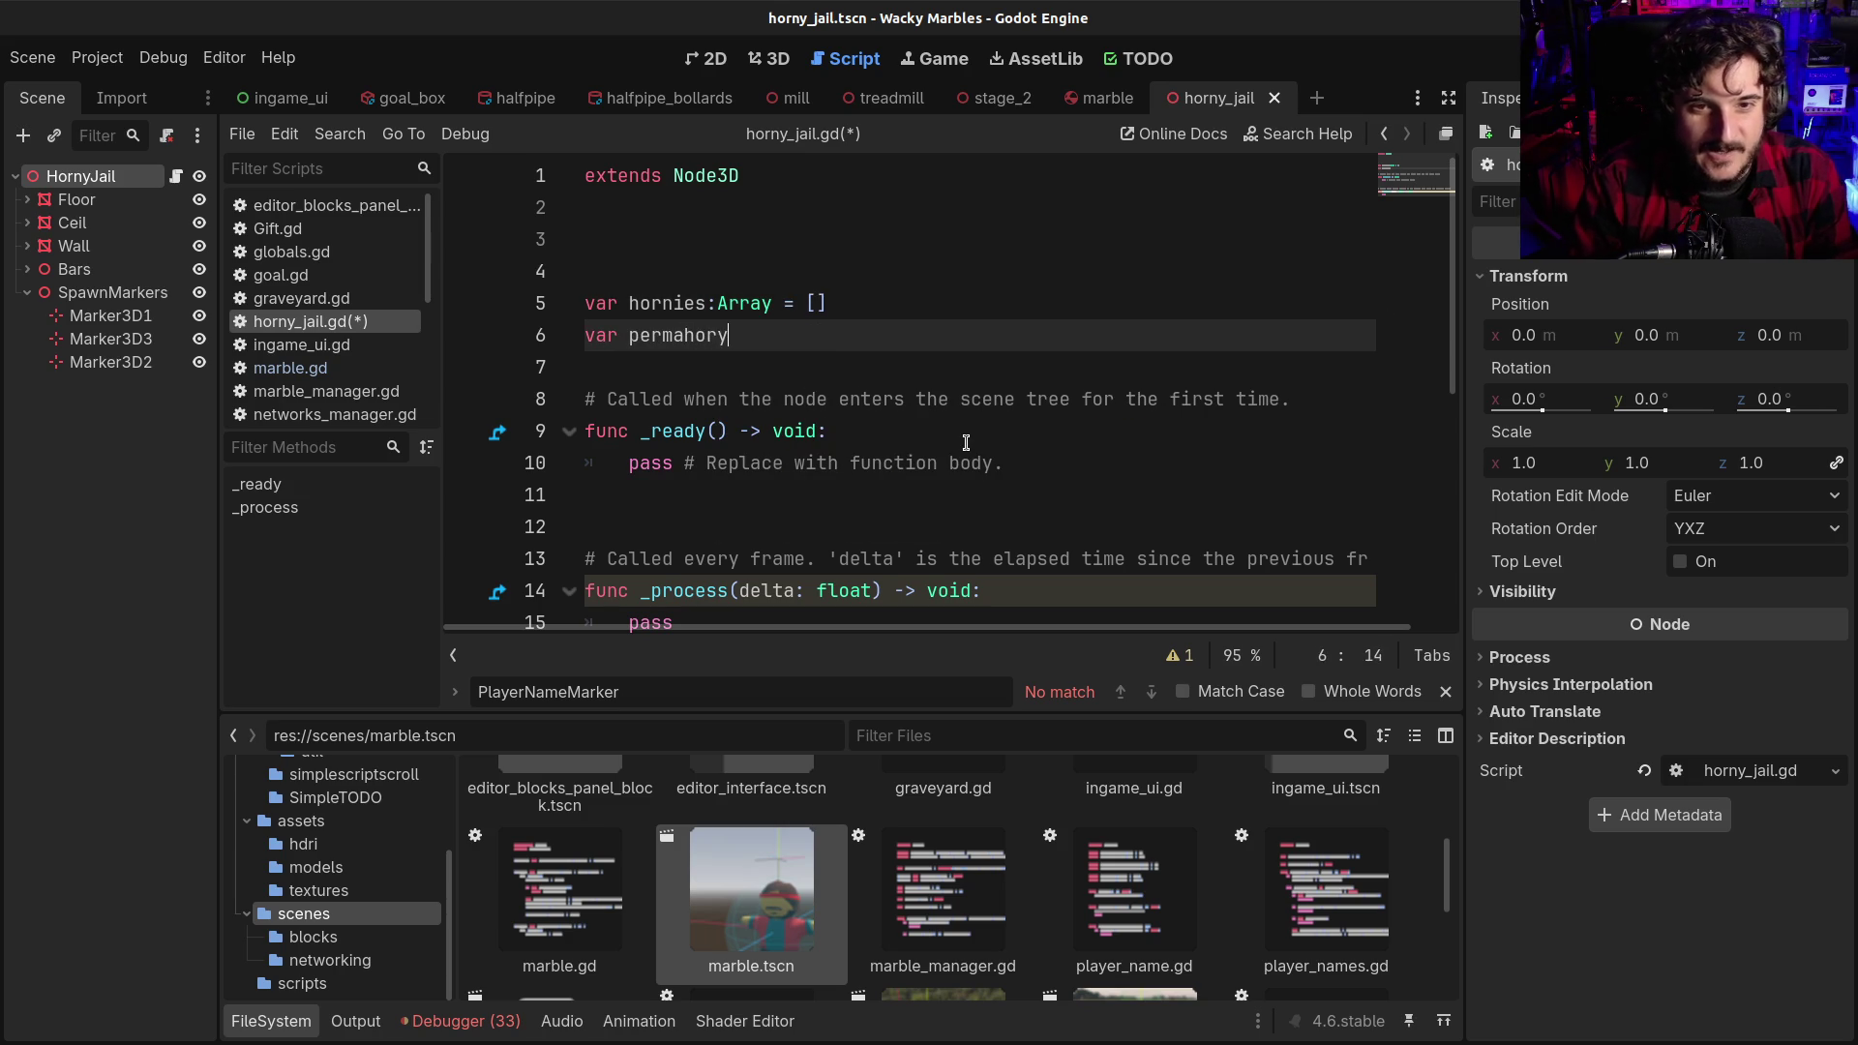
pyautogui.write('ies')
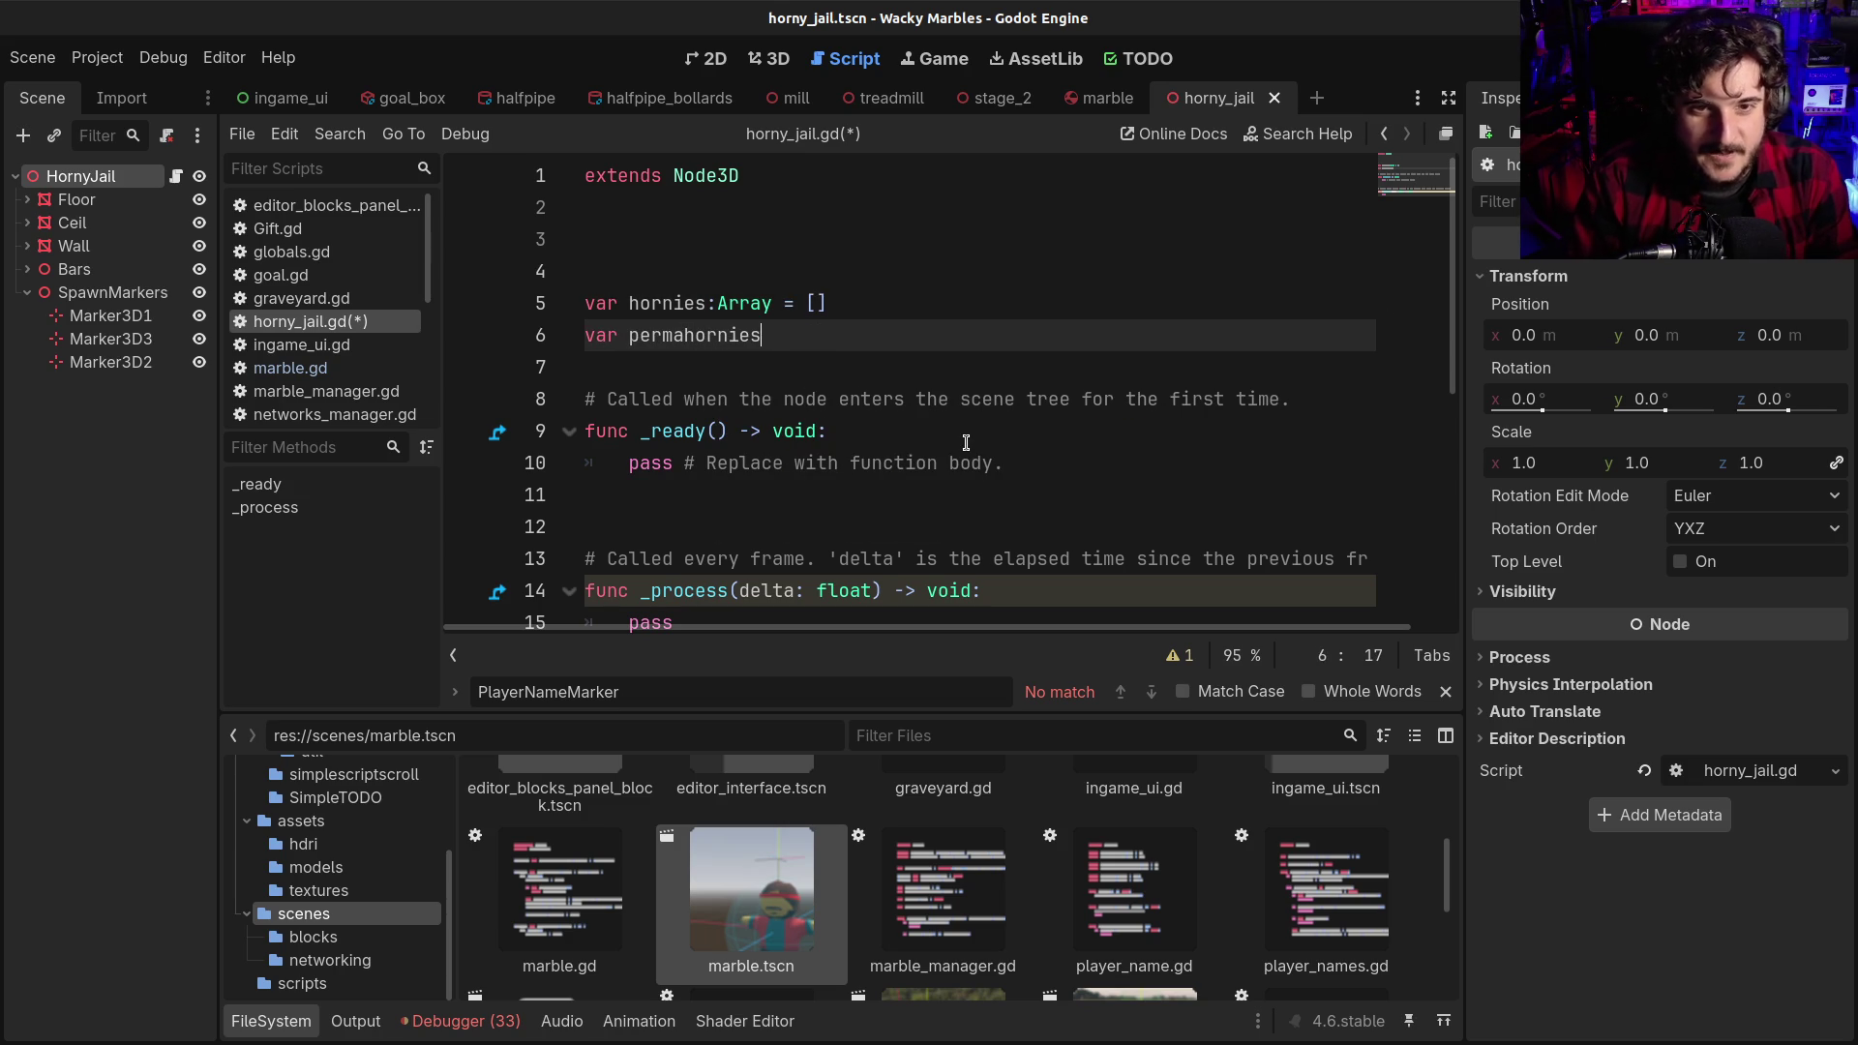
pyautogui.write(':Array ')
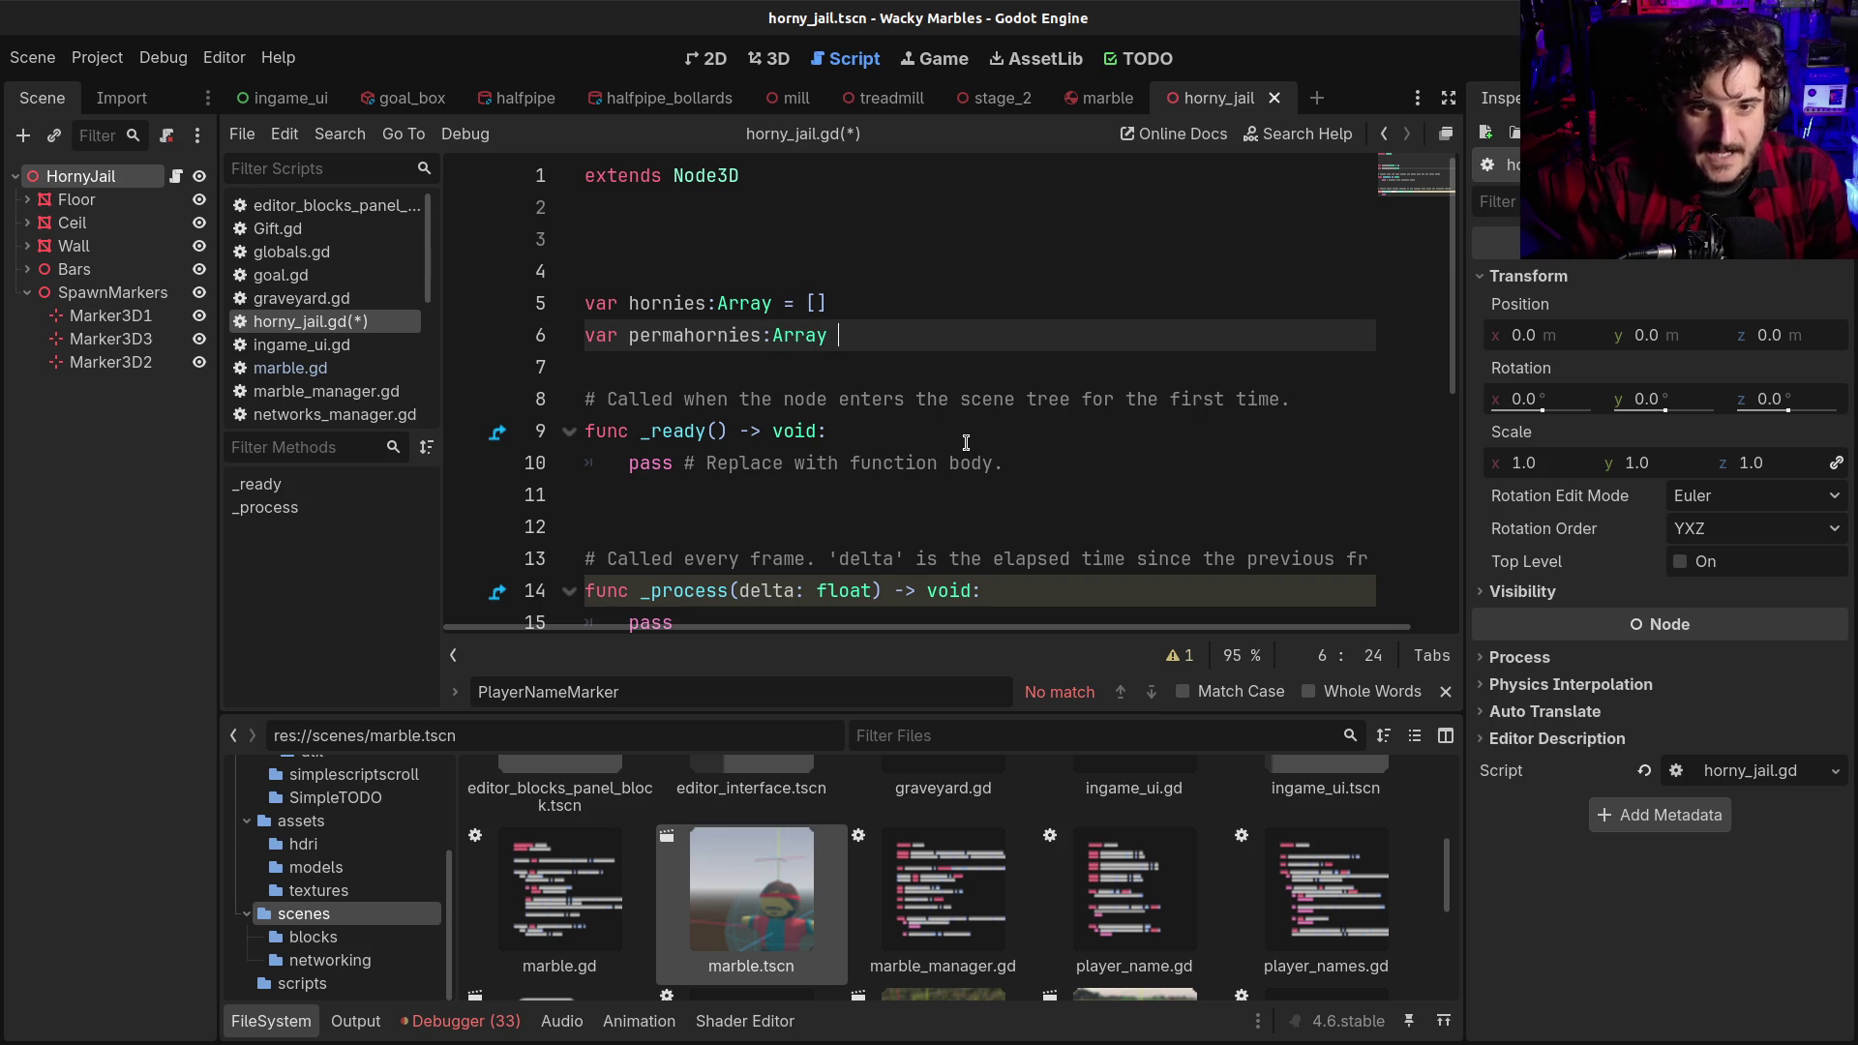
pyautogui.write('= []')
pyautogui.hotkey('ctrl', 's')
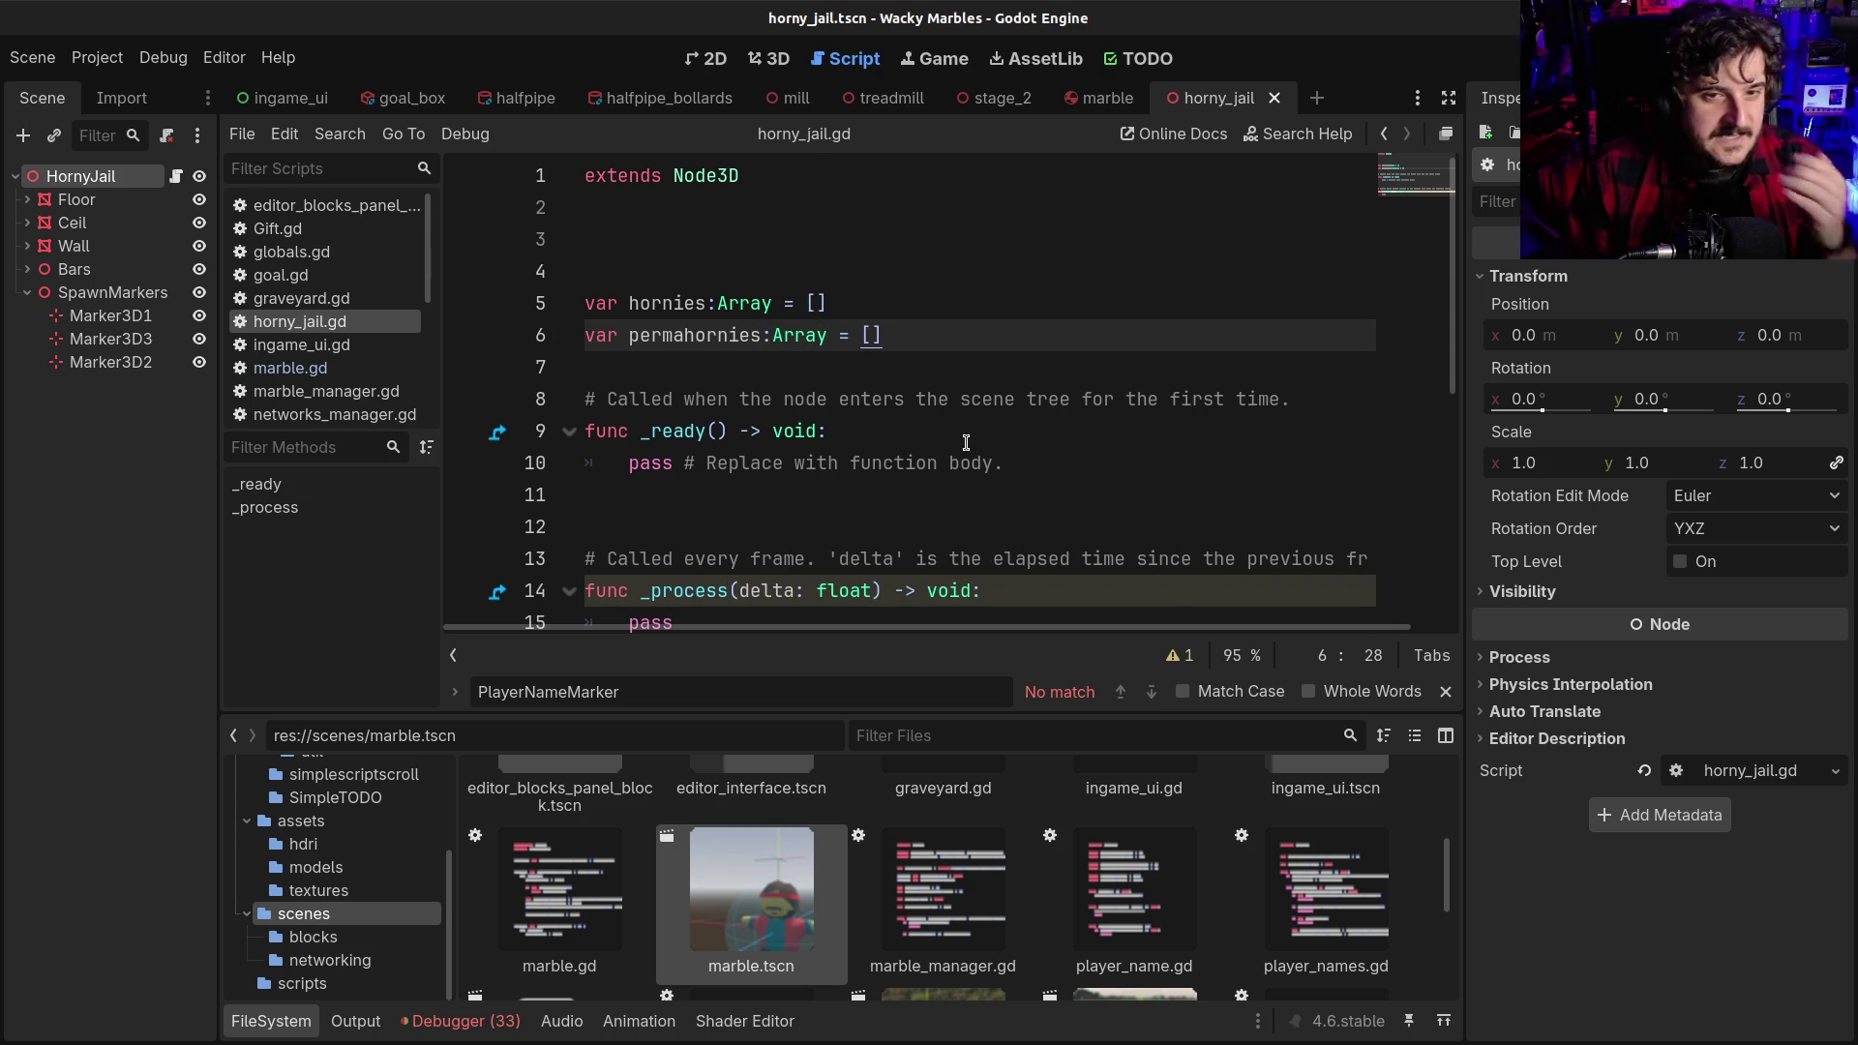
pyautogui.hotkey('alt', 'Up')
pyautogui.hotkey('alt', 'Up')
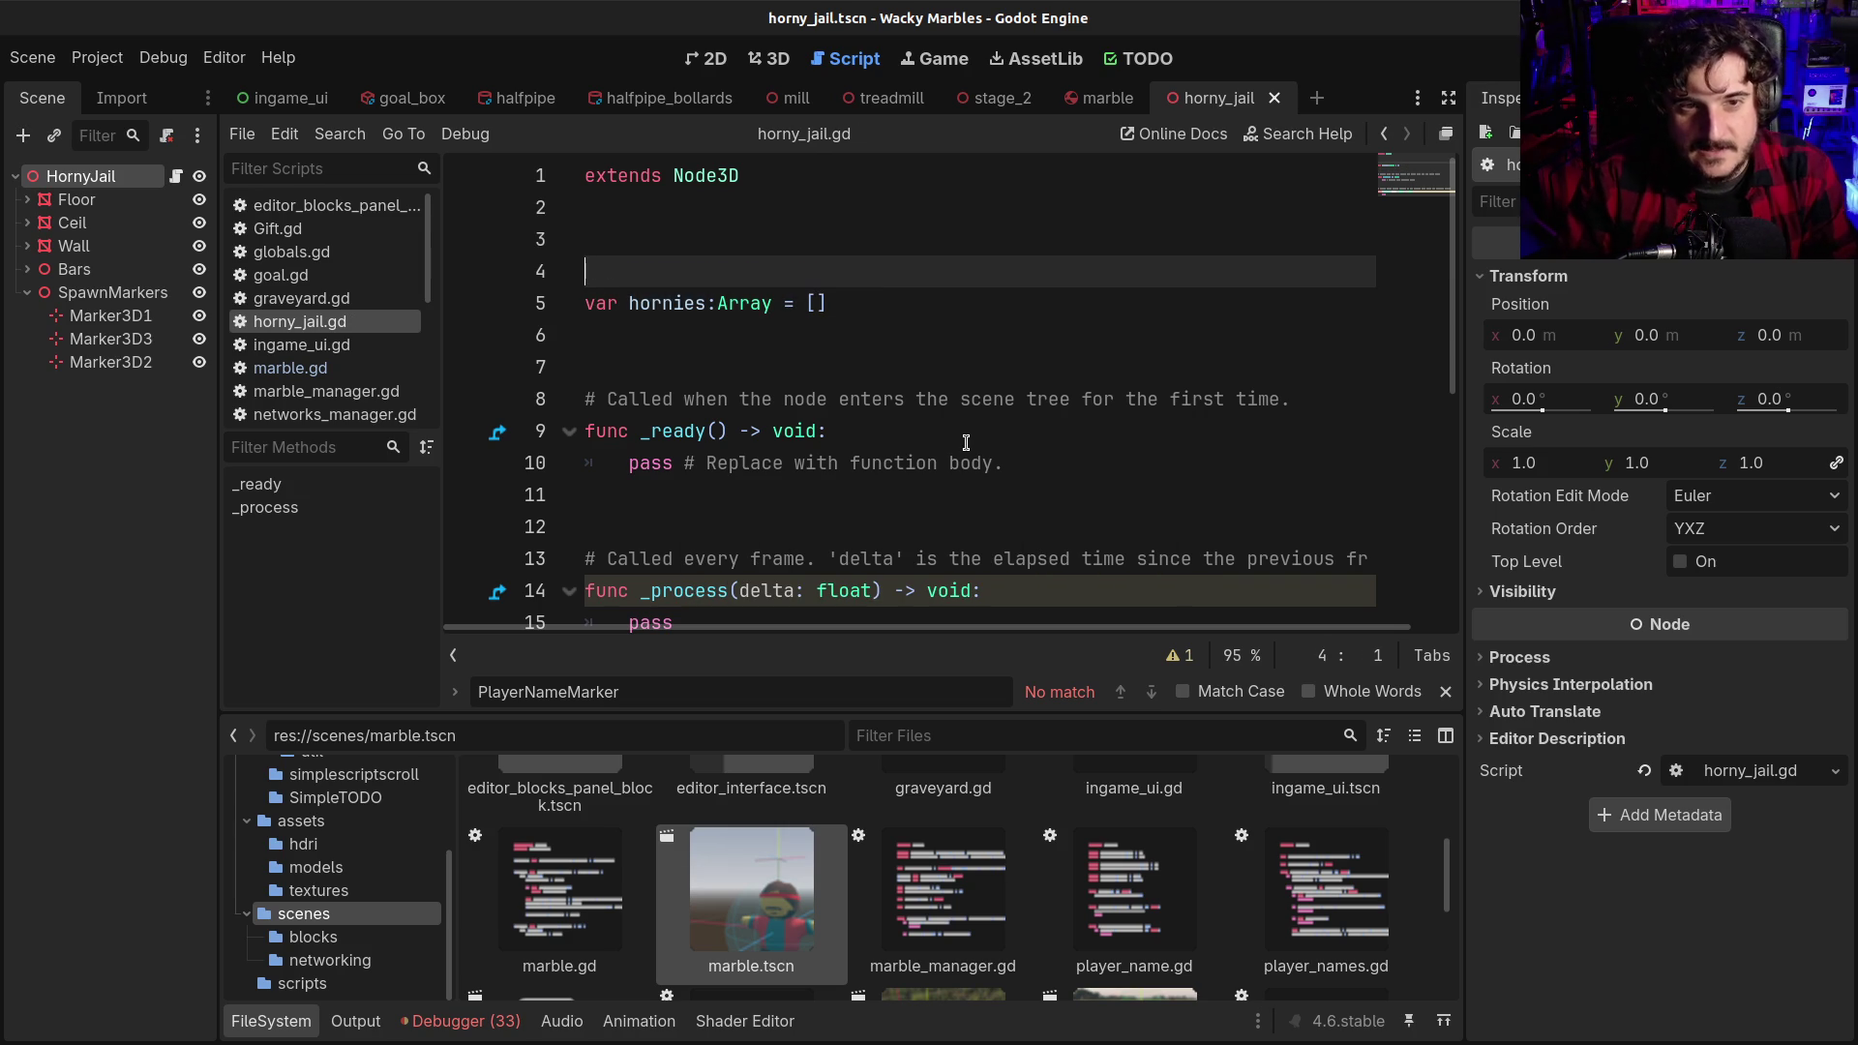
pyautogui.press('Home')
pyautogui.write('@export')
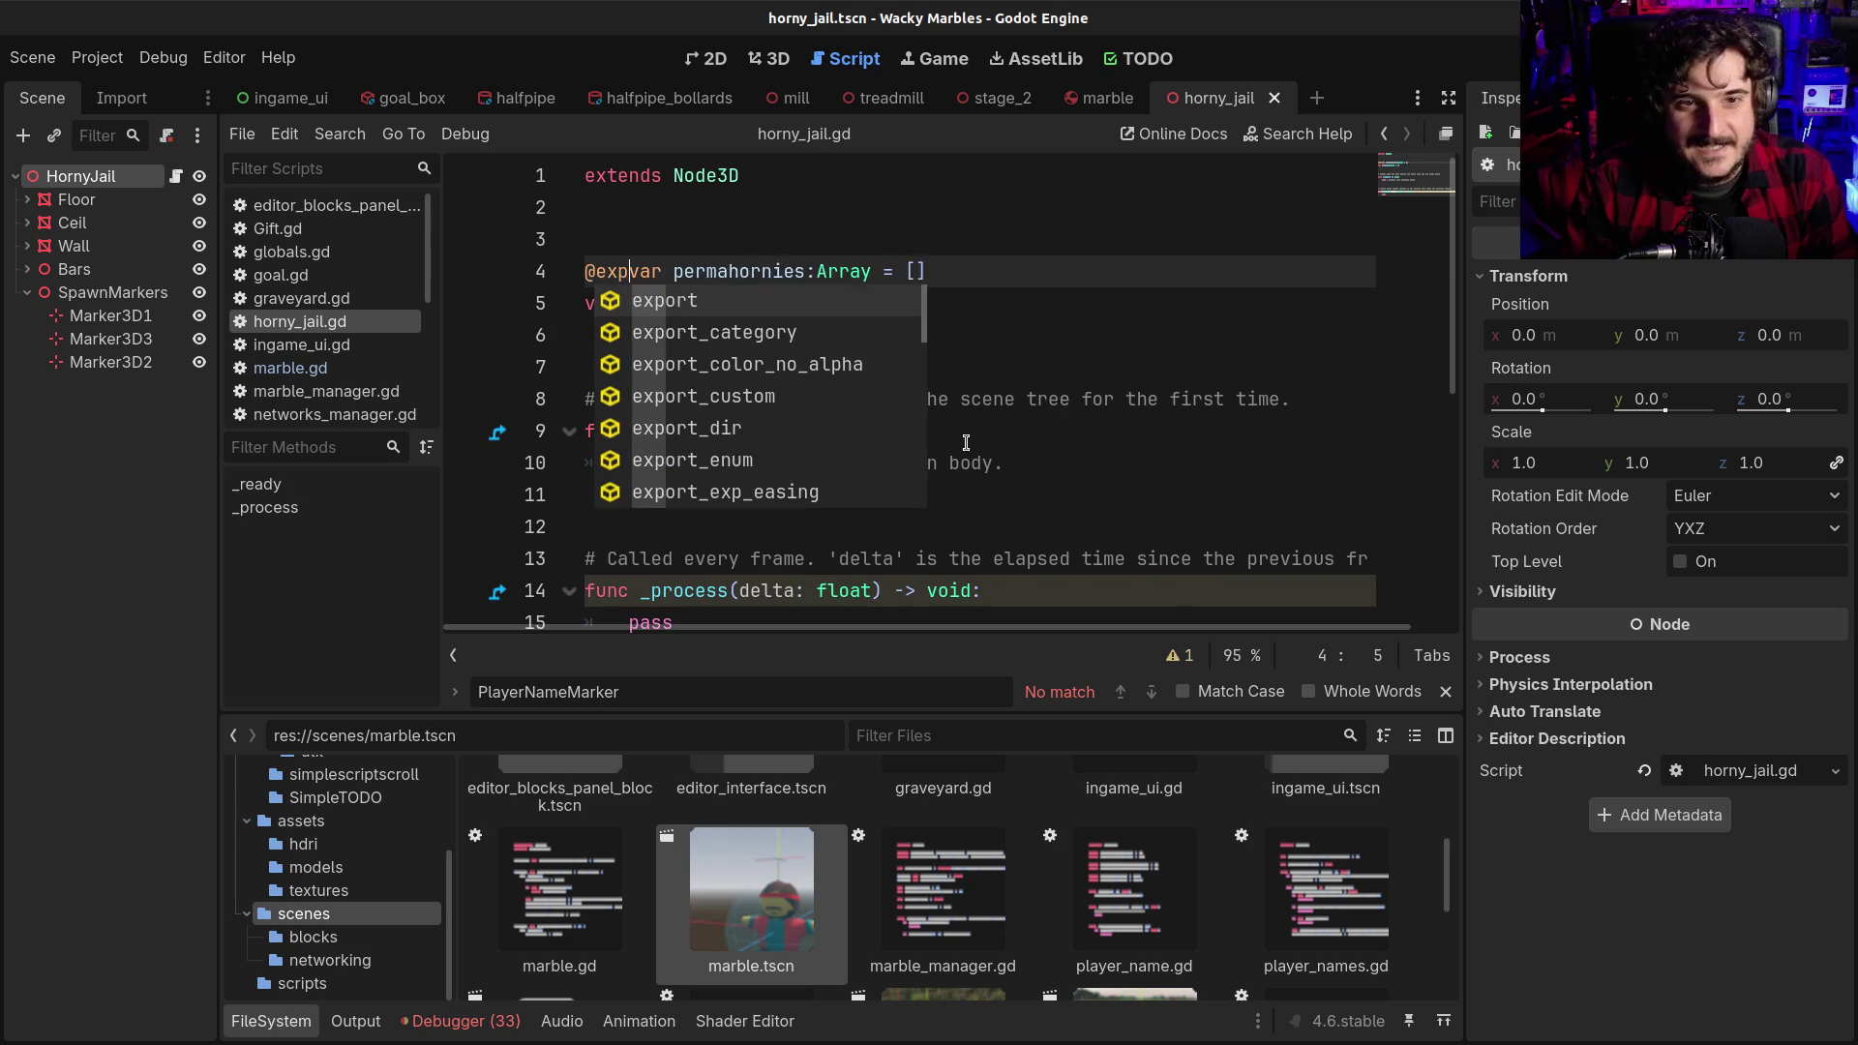
pyautogui.hotkey('ctrl', 's')
pyautogui.press('End')
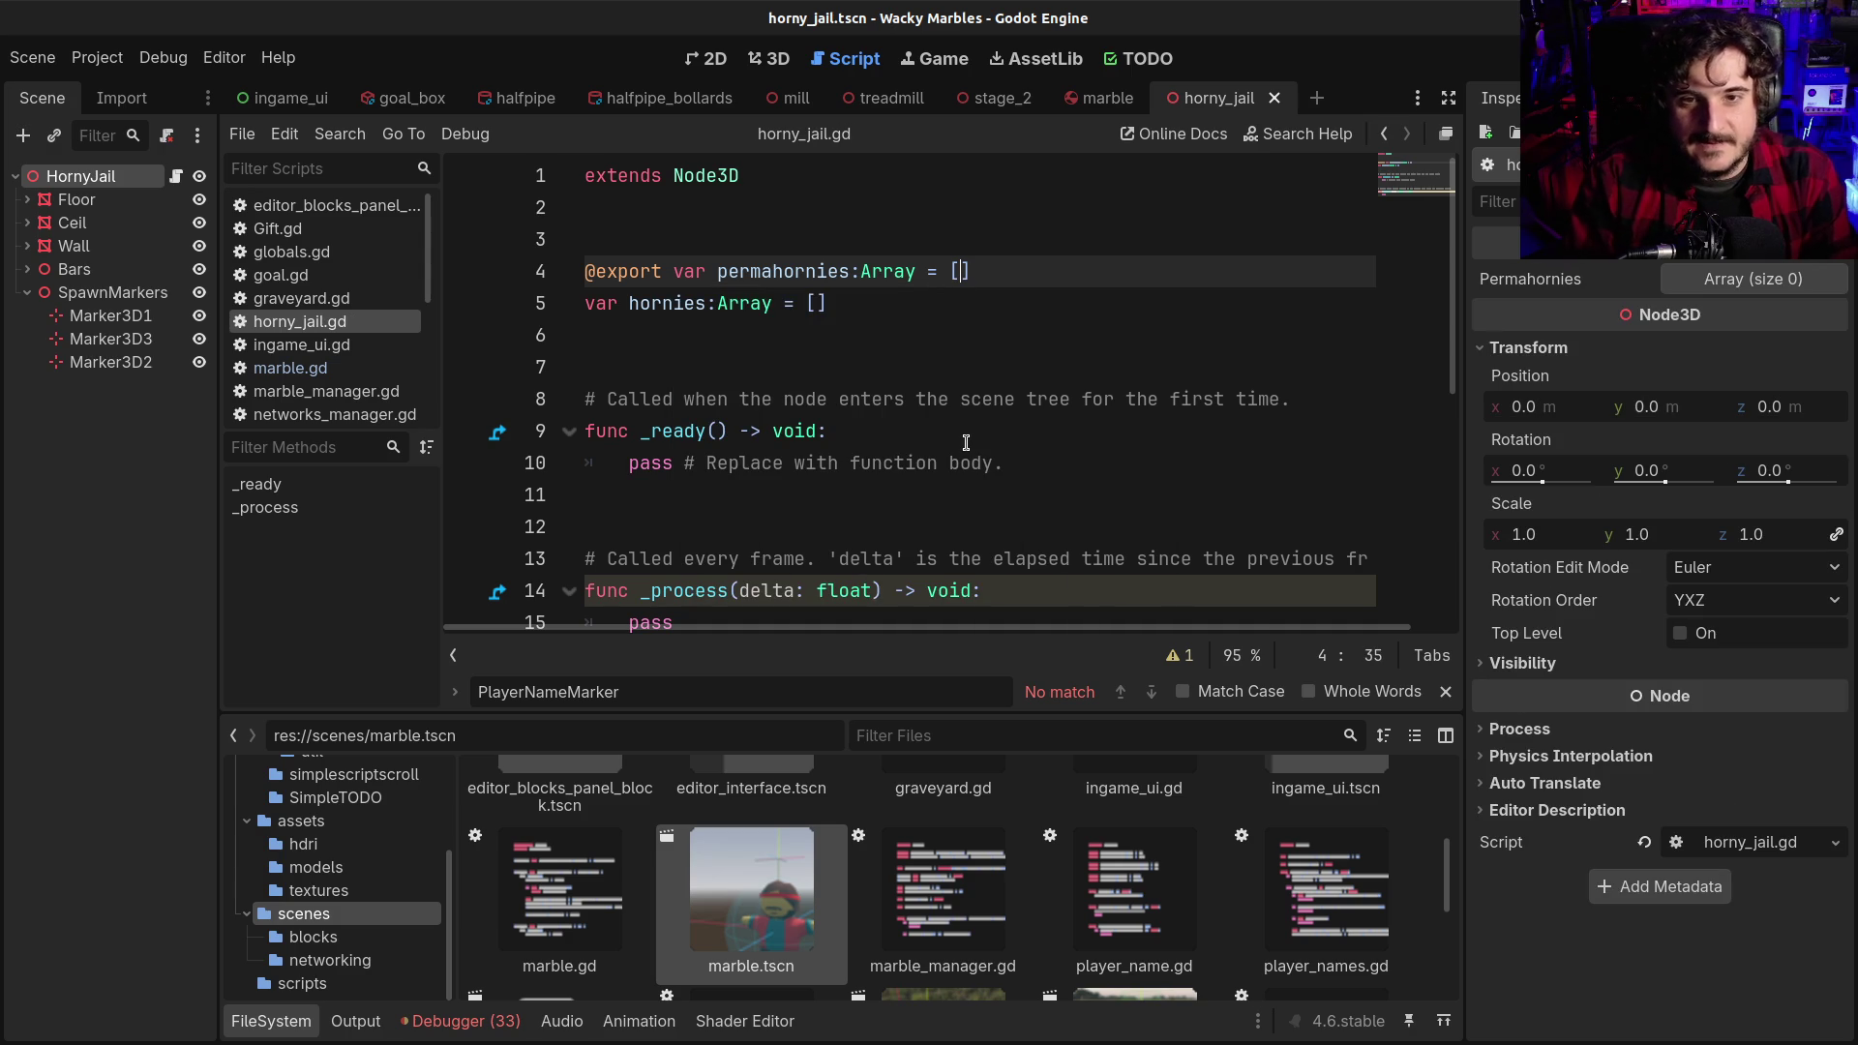
pyautogui.write('String')
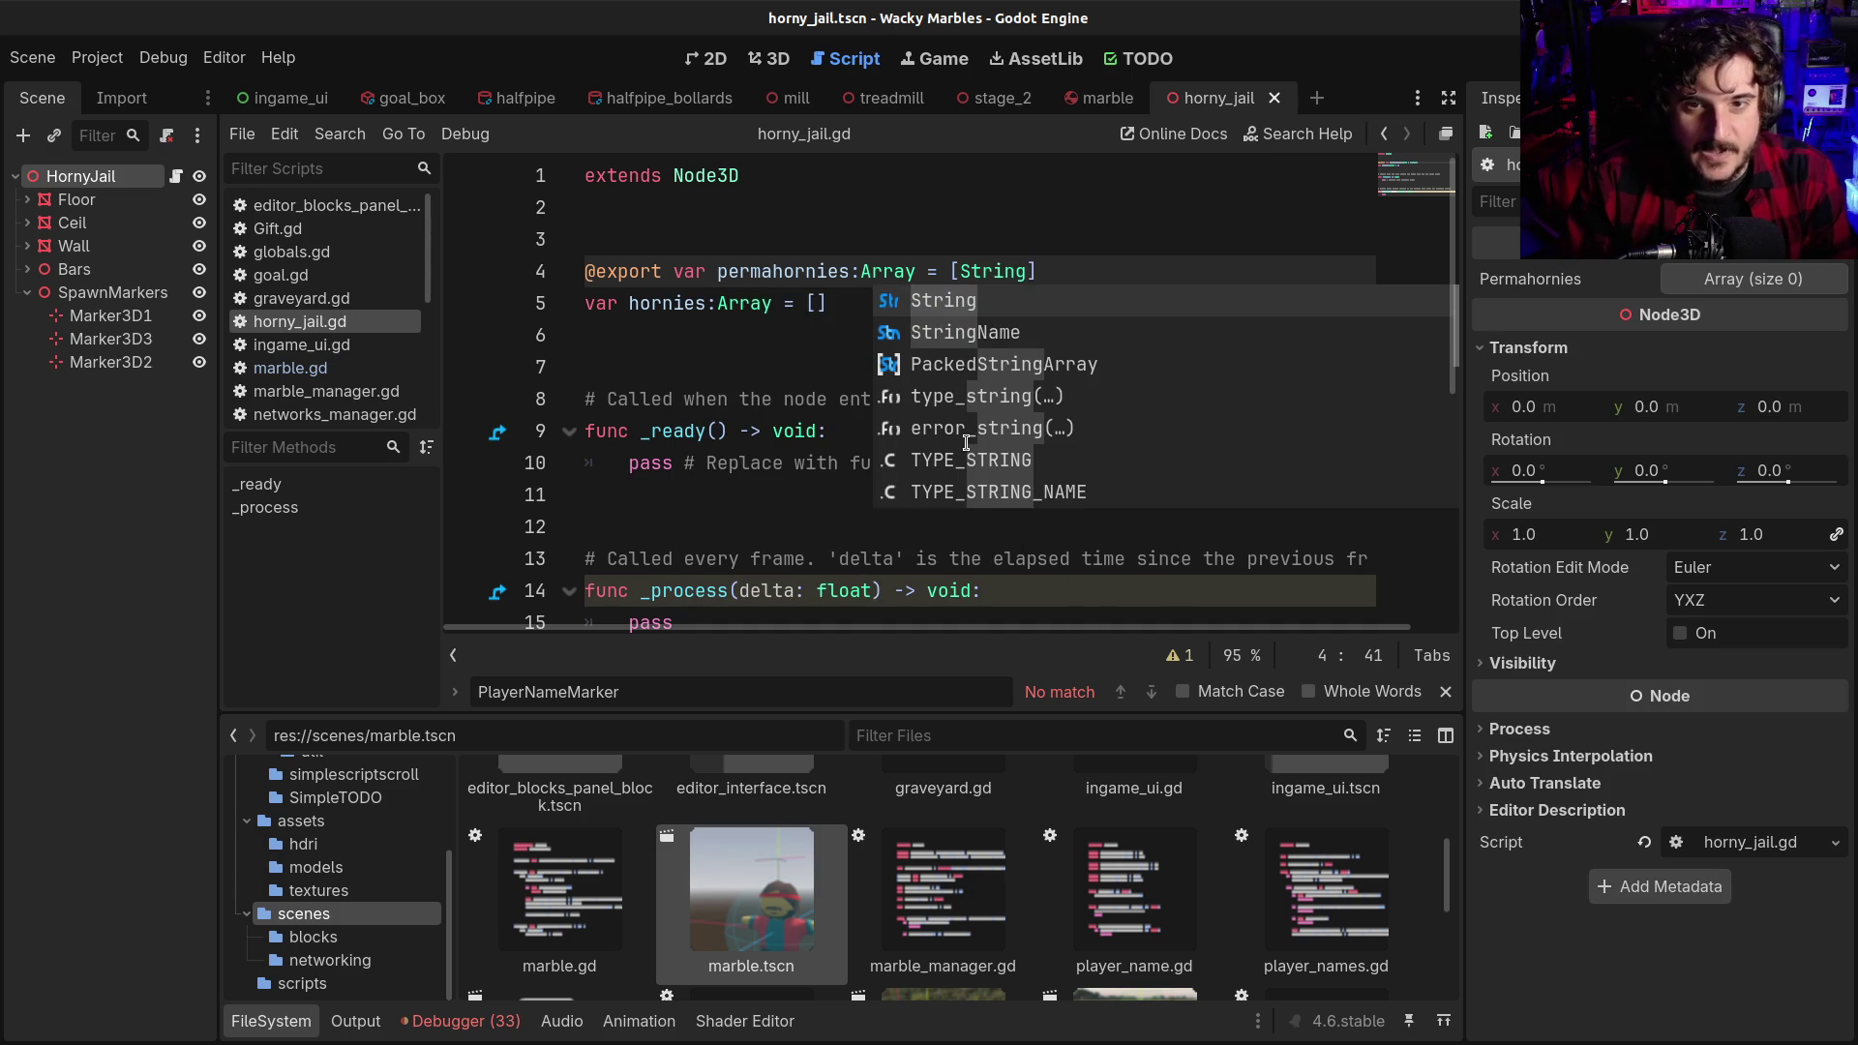
pyautogui.hotkey('shift', 'Left')
pyautogui.hotkey('shift', 'Left')
pyautogui.hotkey('shift', 'Left')
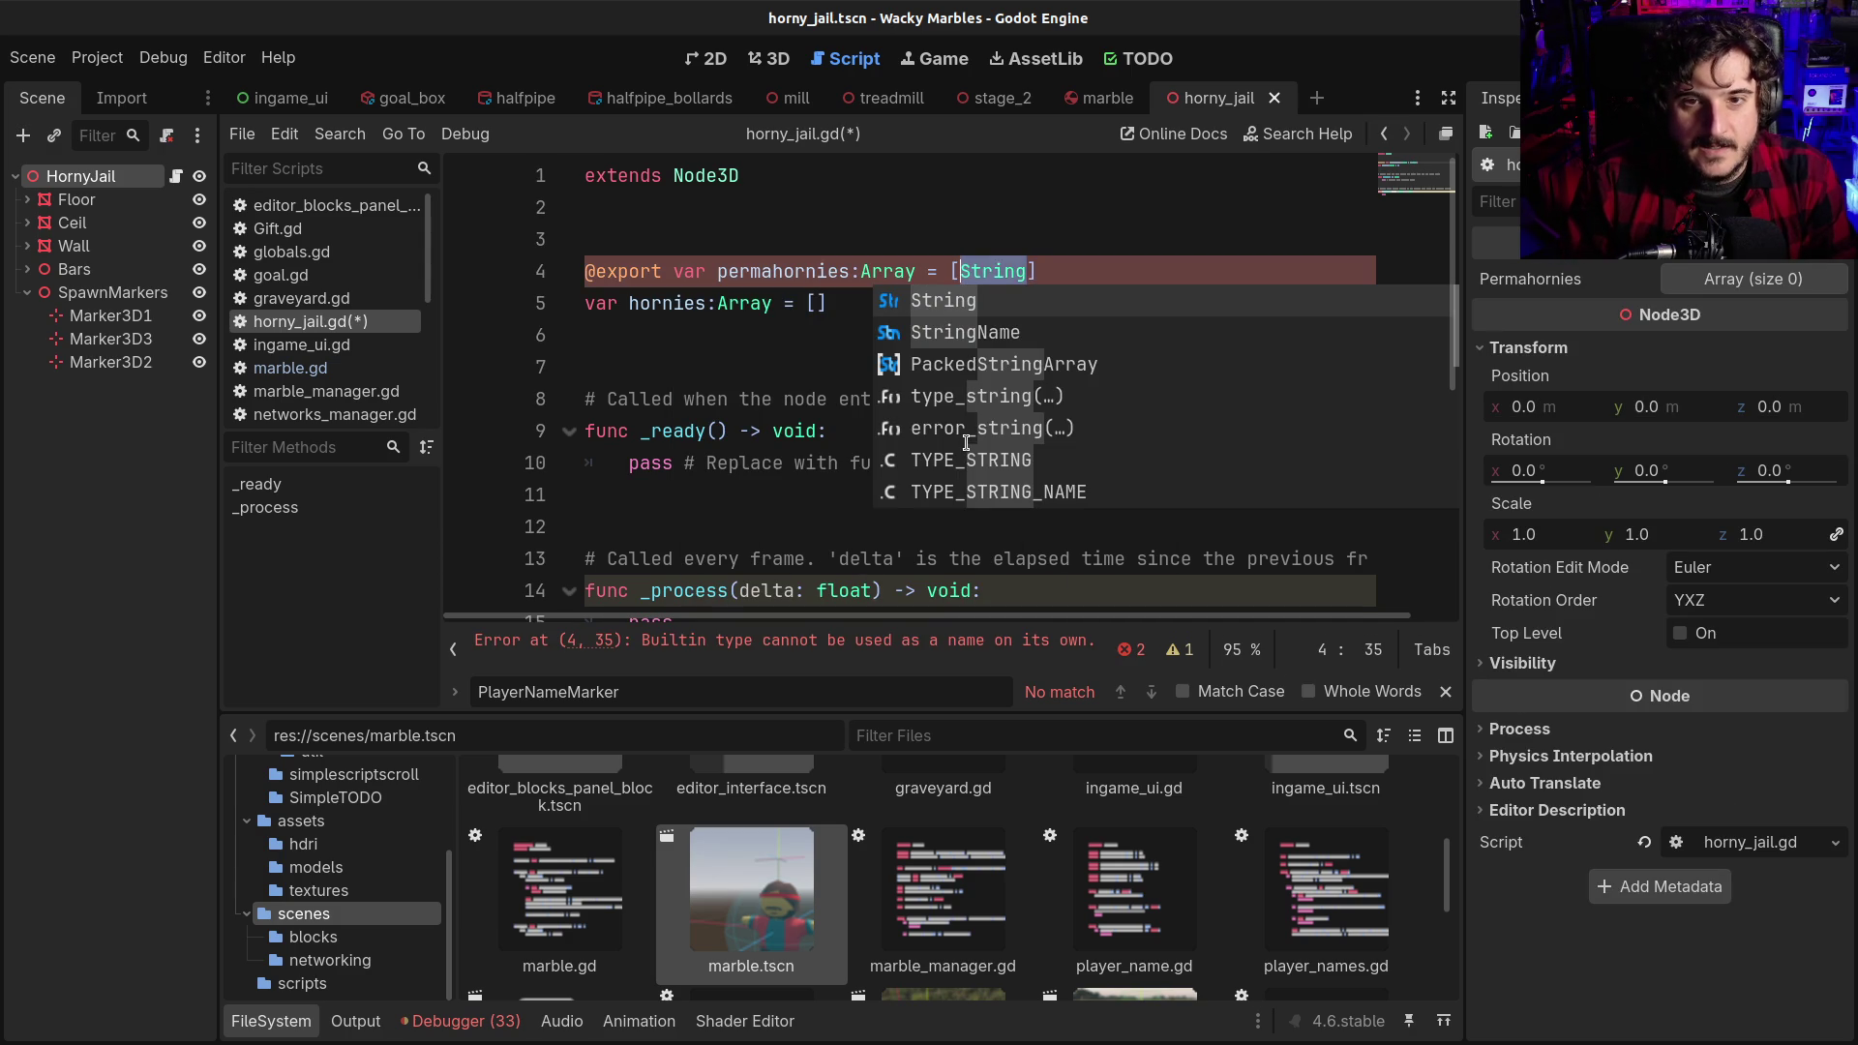
pyautogui.press('BackSpace')
pyautogui.press('Left')
pyautogui.press('Left')
pyautogui.press('Left')
pyautogui.press('Left')
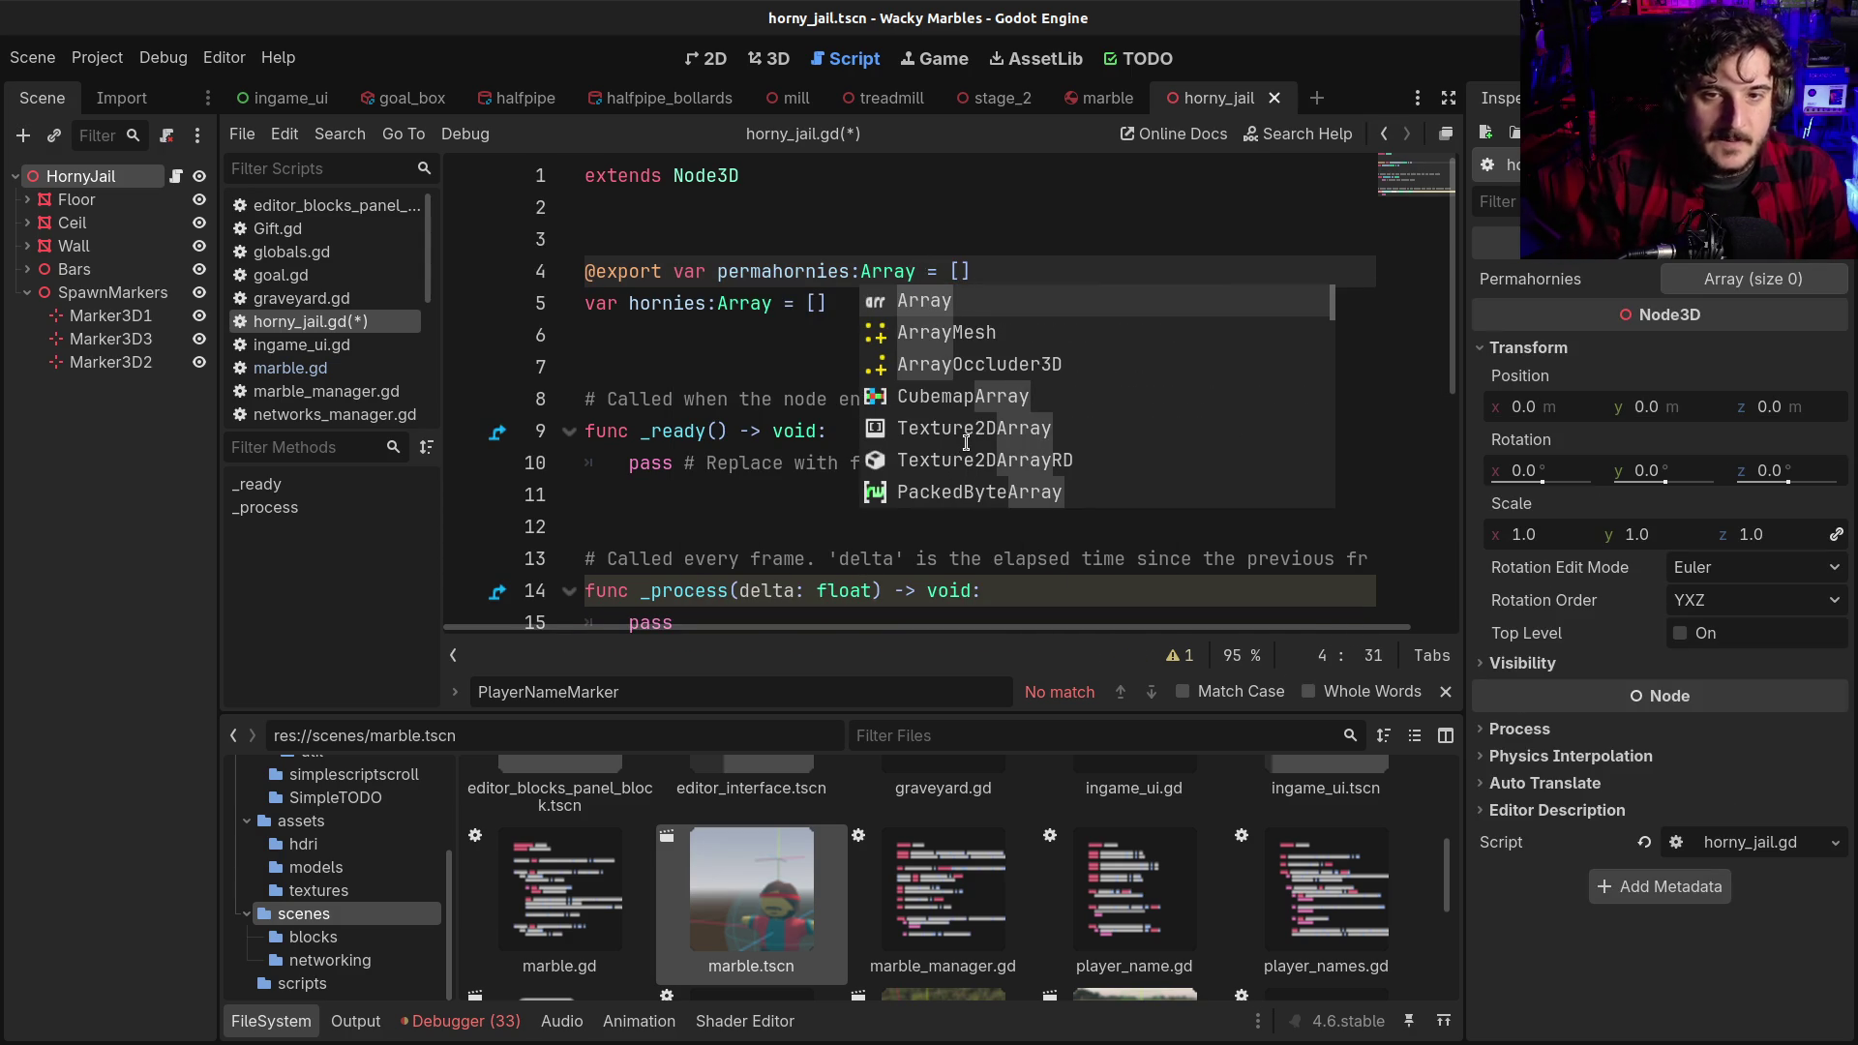
pyautogui.write('[String')
pyautogui.hotkey('ctrl', 's')
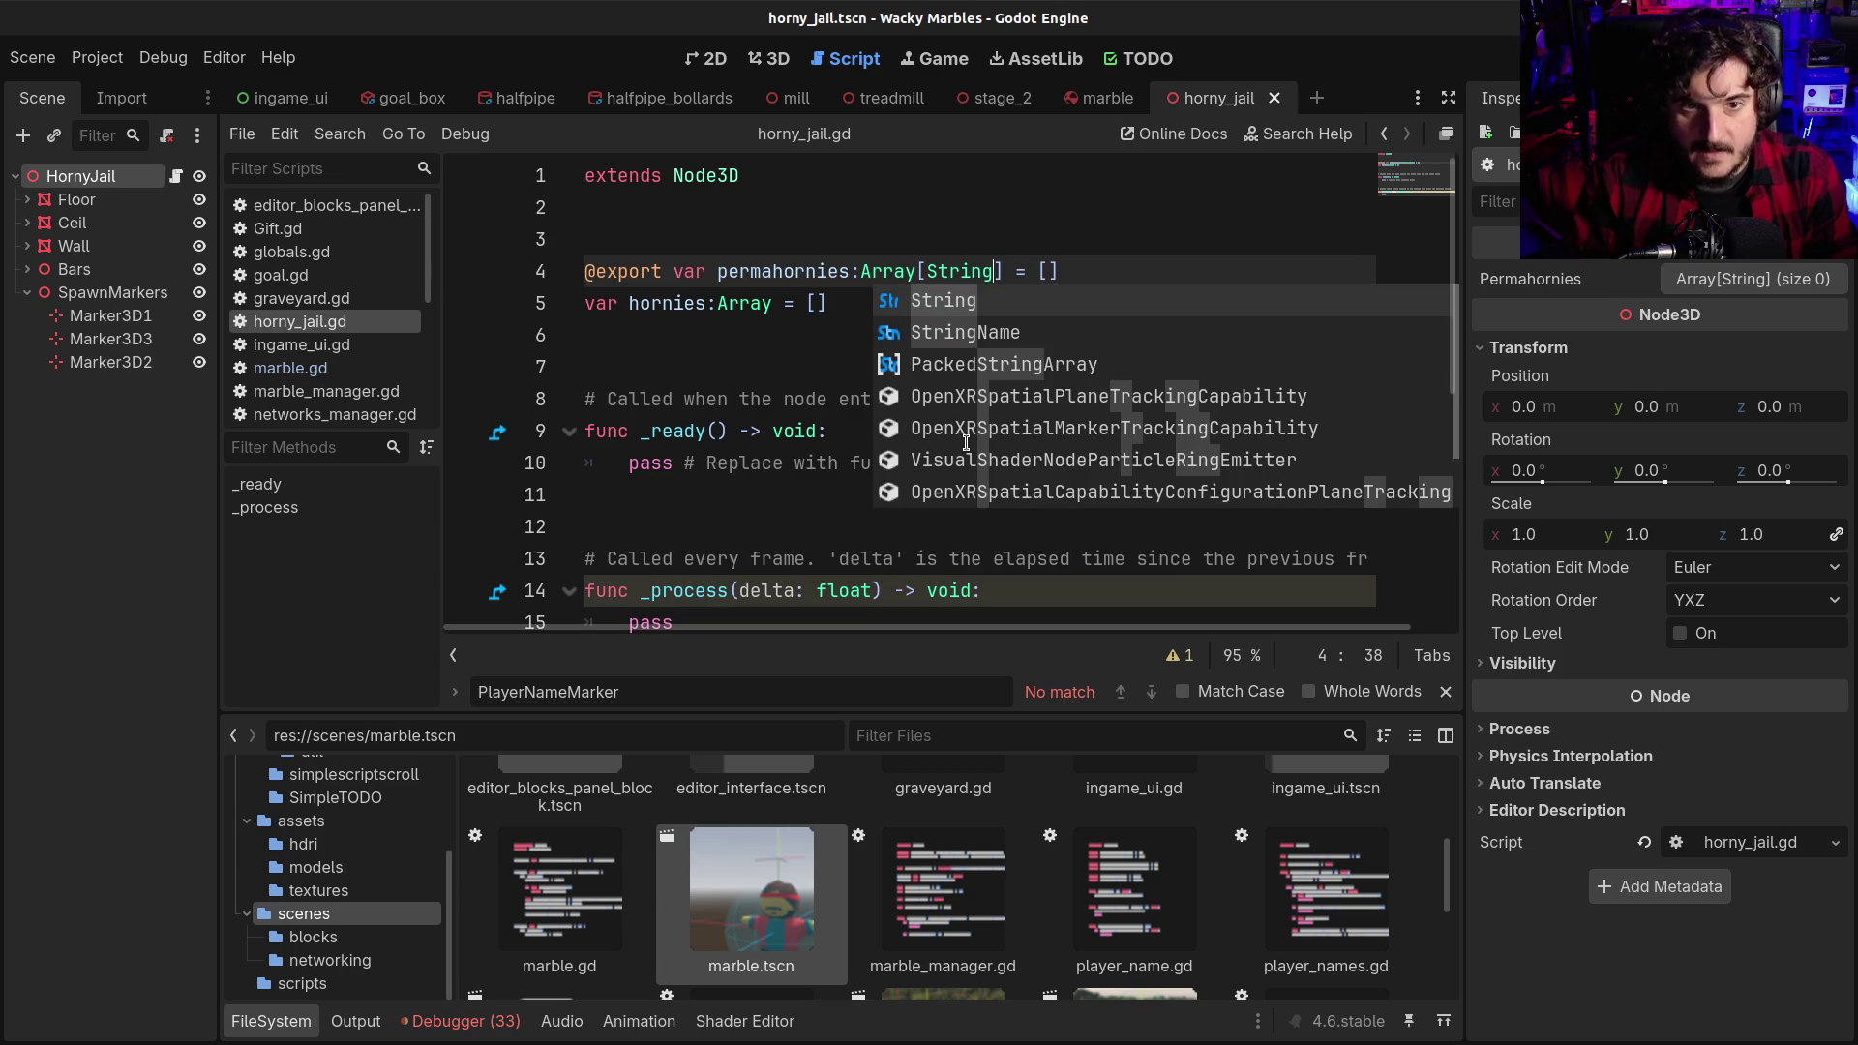
pyautogui.click(1689, 280)
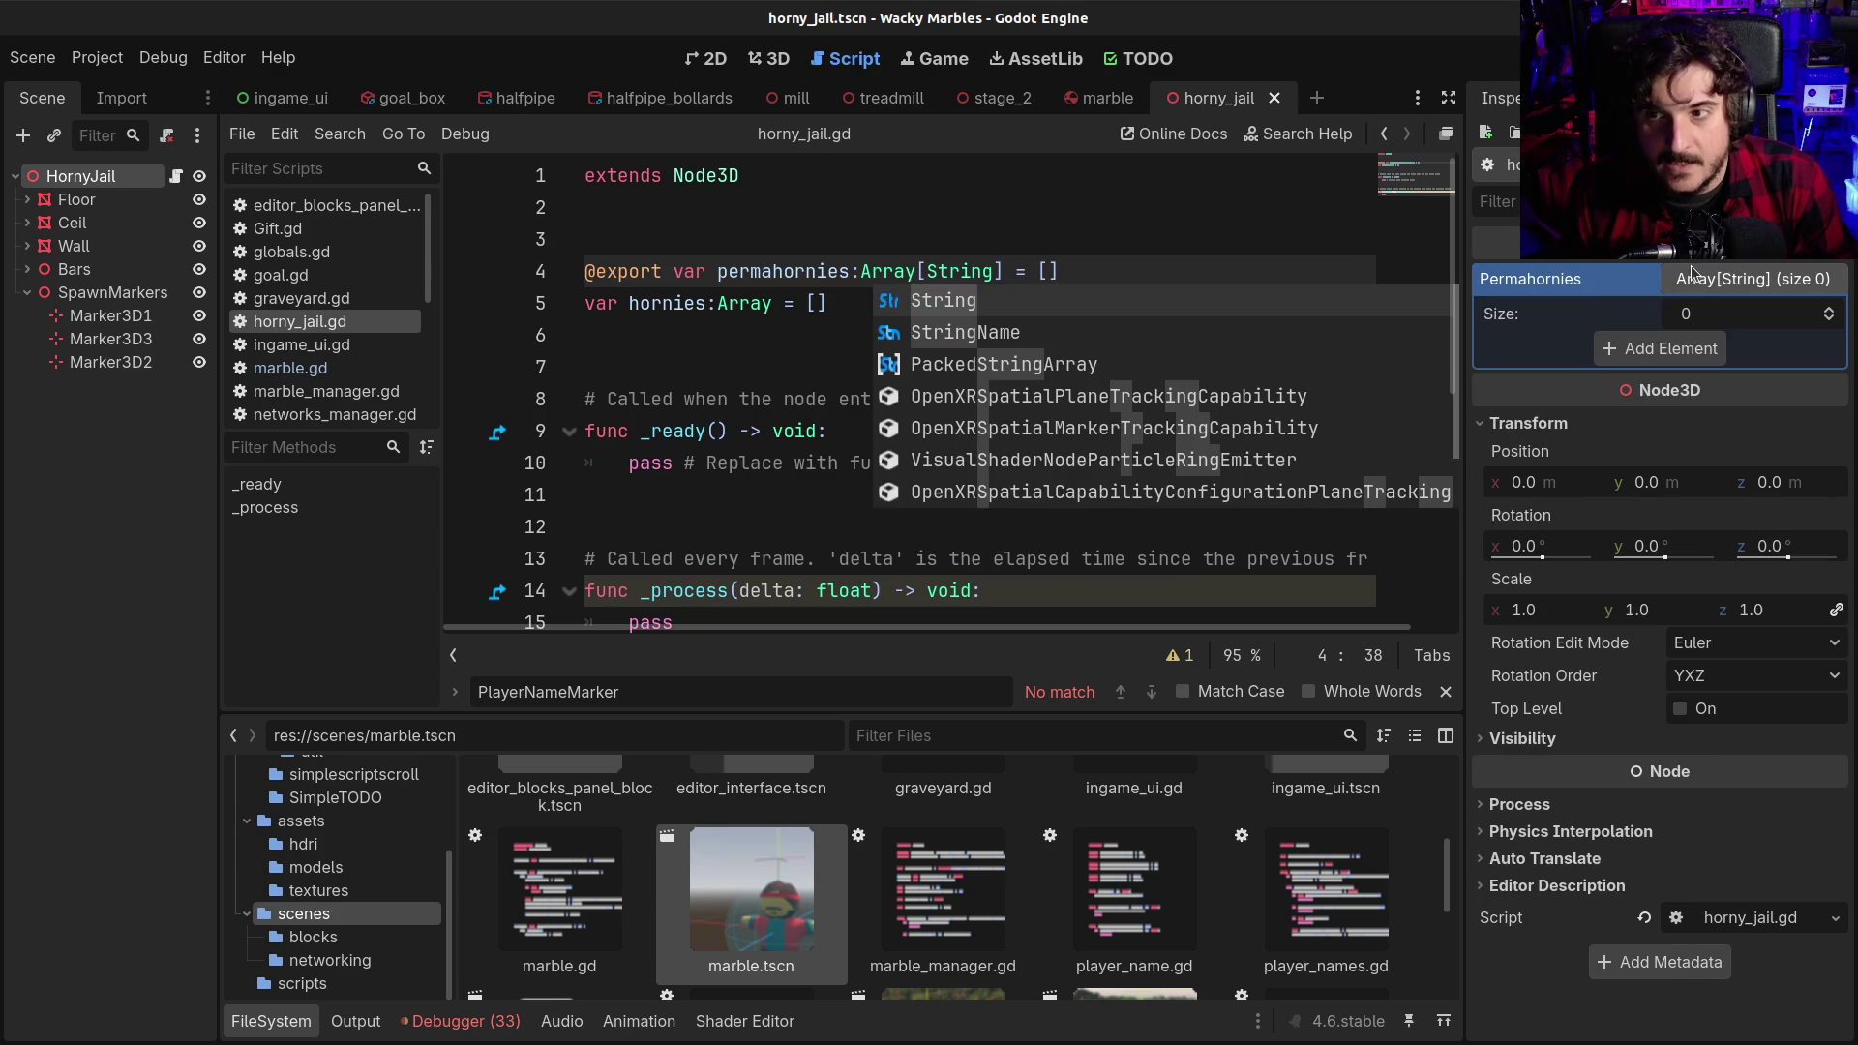
# Add one element to the Permahornies array and set it to a player's username
pyautogui.click(1622, 355)
pyautogui.click(1675, 354)
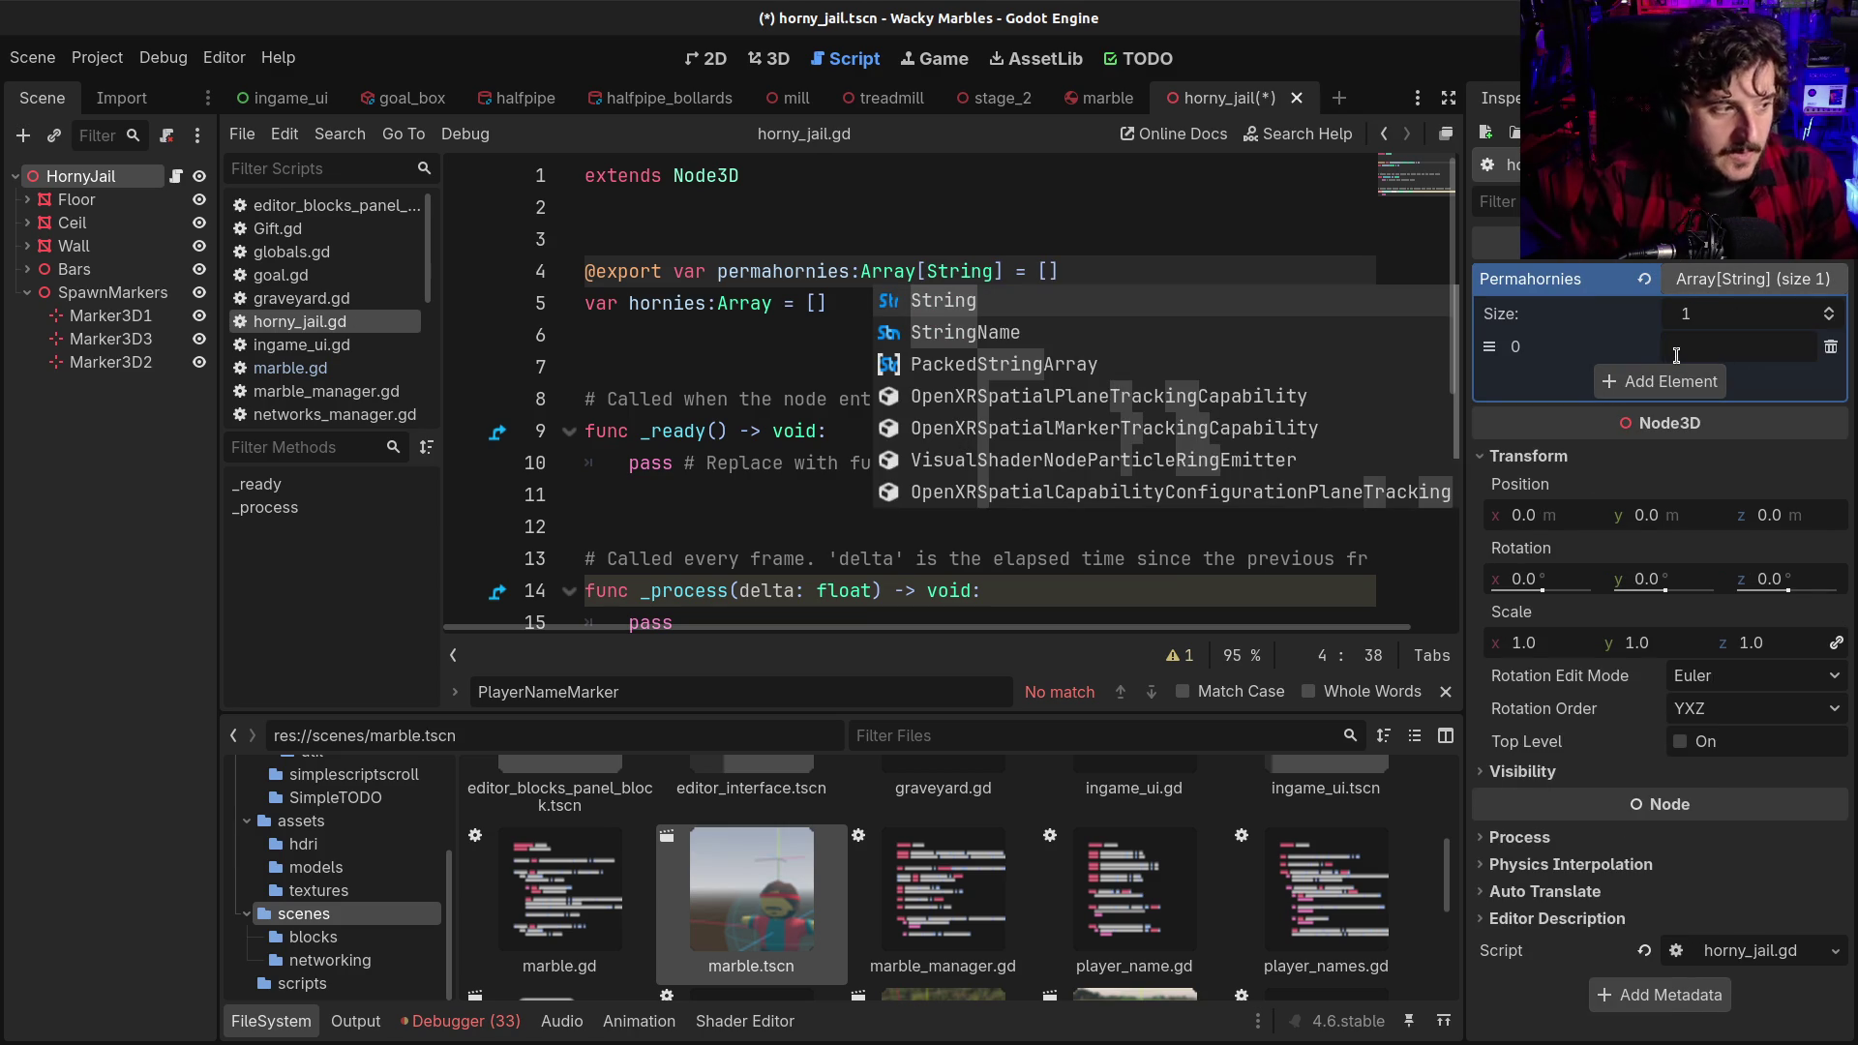
pyautogui.write('Maestra')
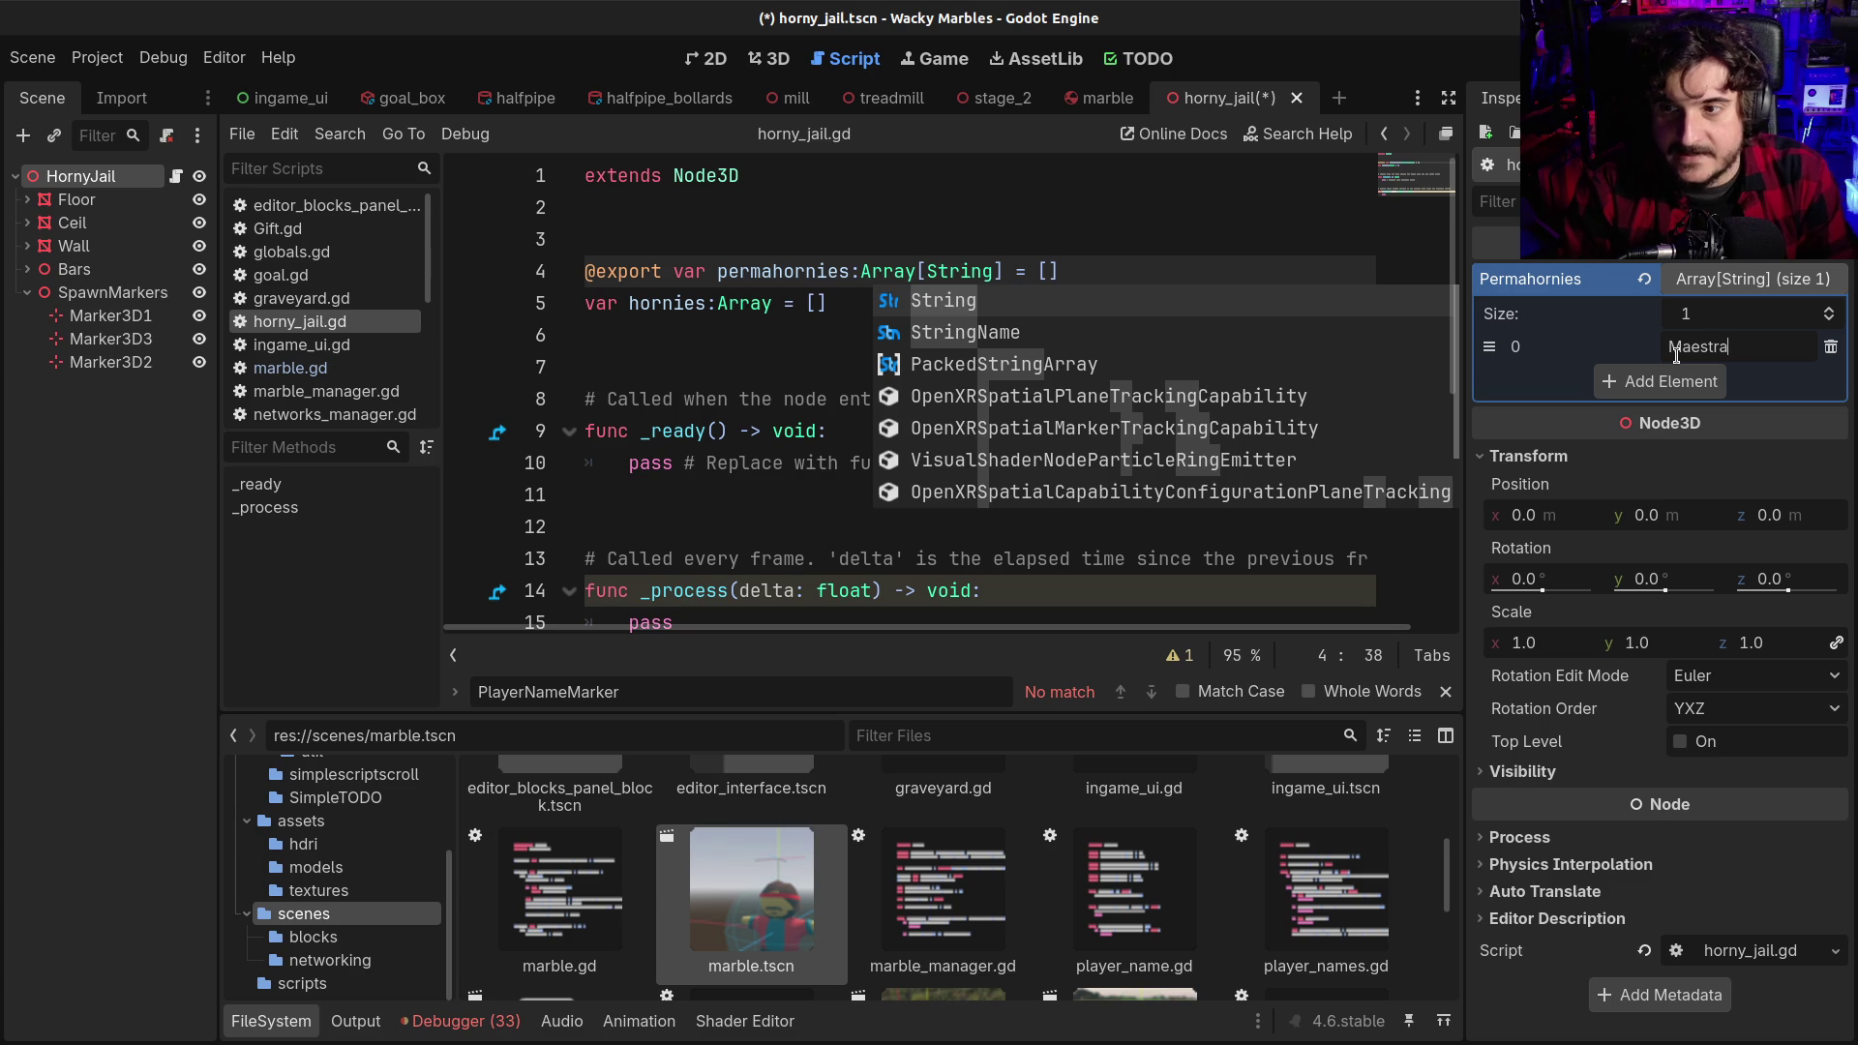
pyautogui.write('Paladin')
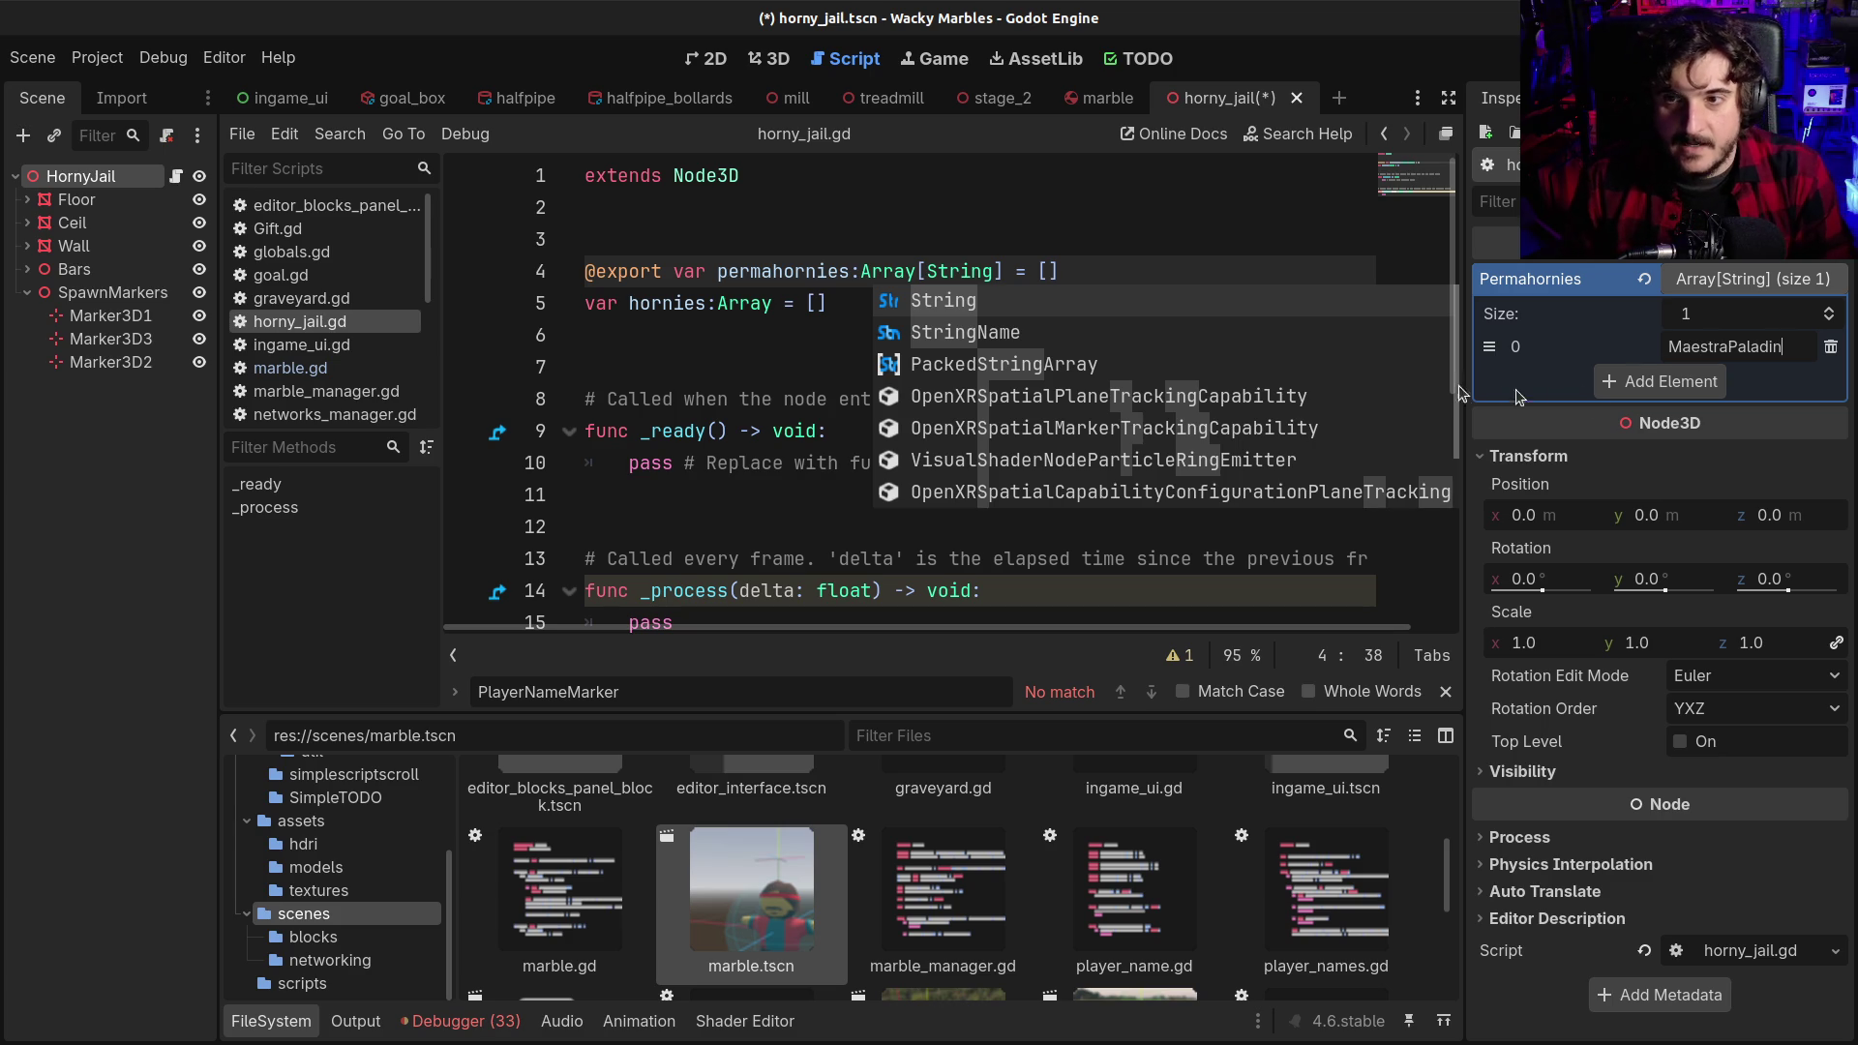
pyautogui.click(1172, 242)
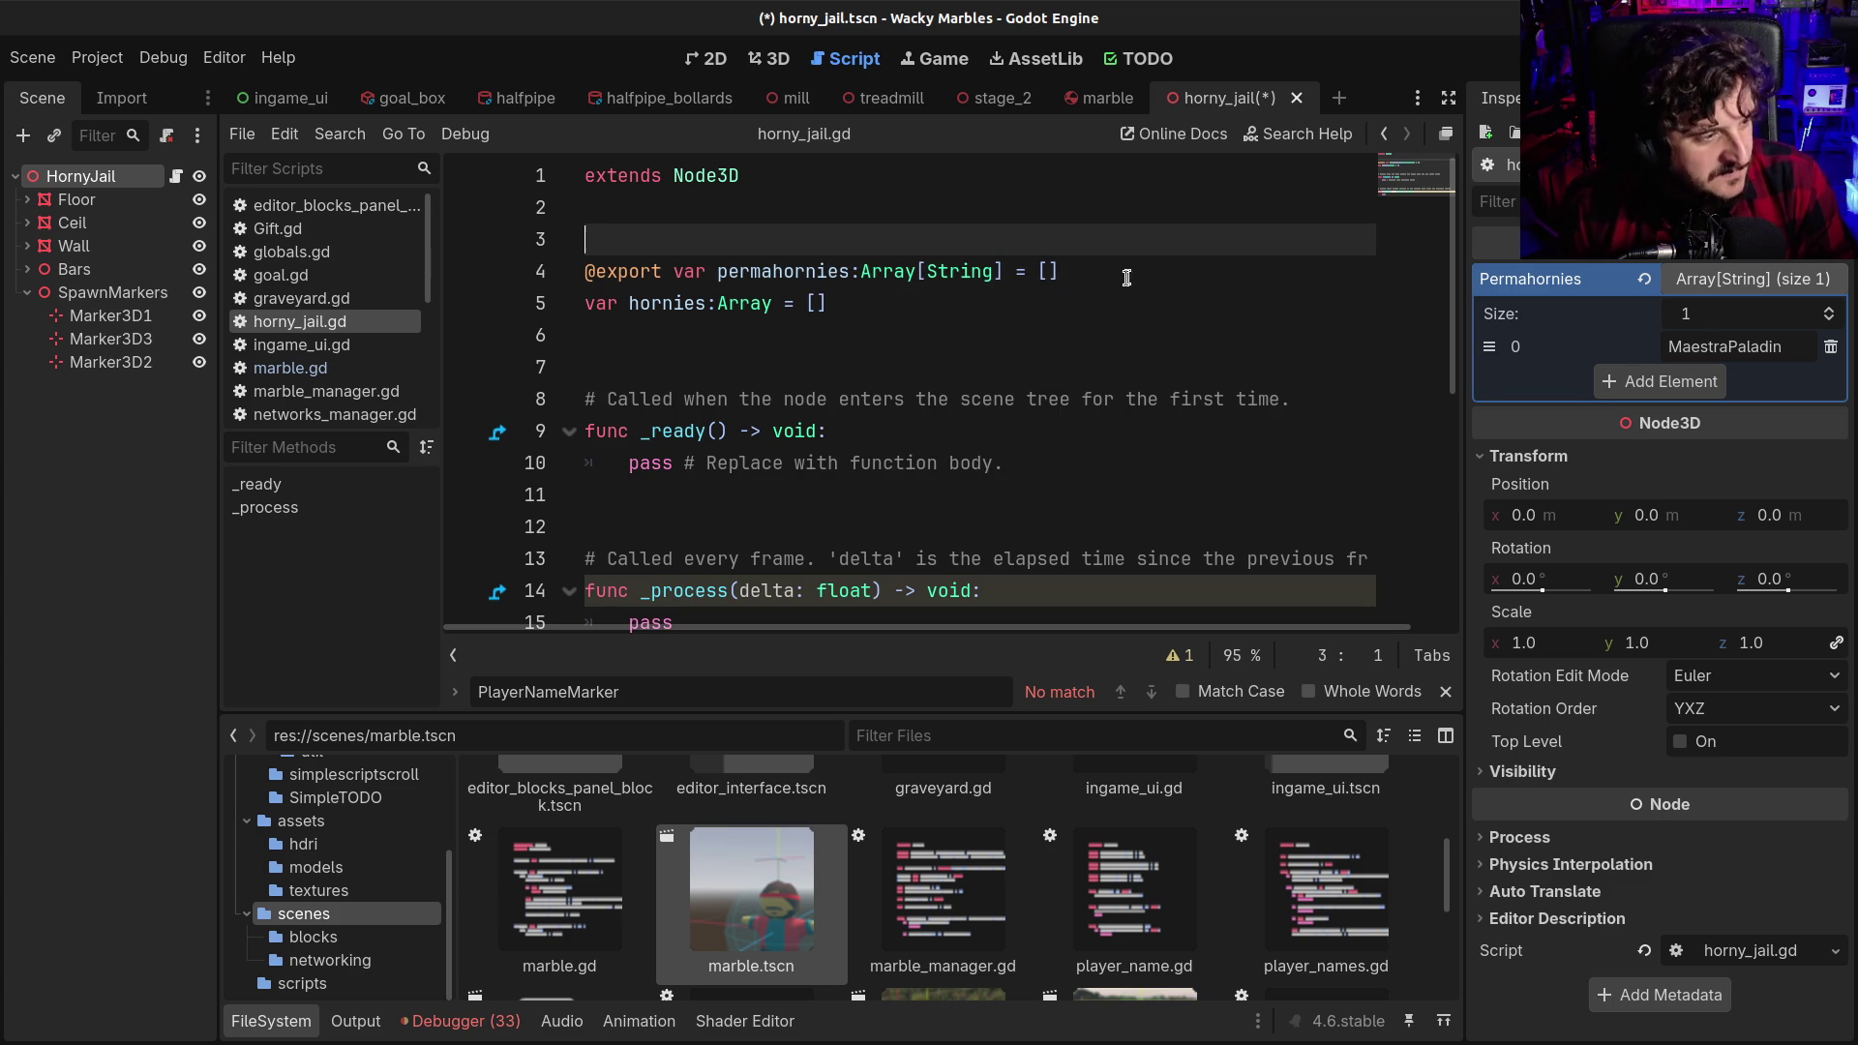
# Delete the template _ready comment and function from horny_jail.gd
pyautogui.doubleClick(808, 275)
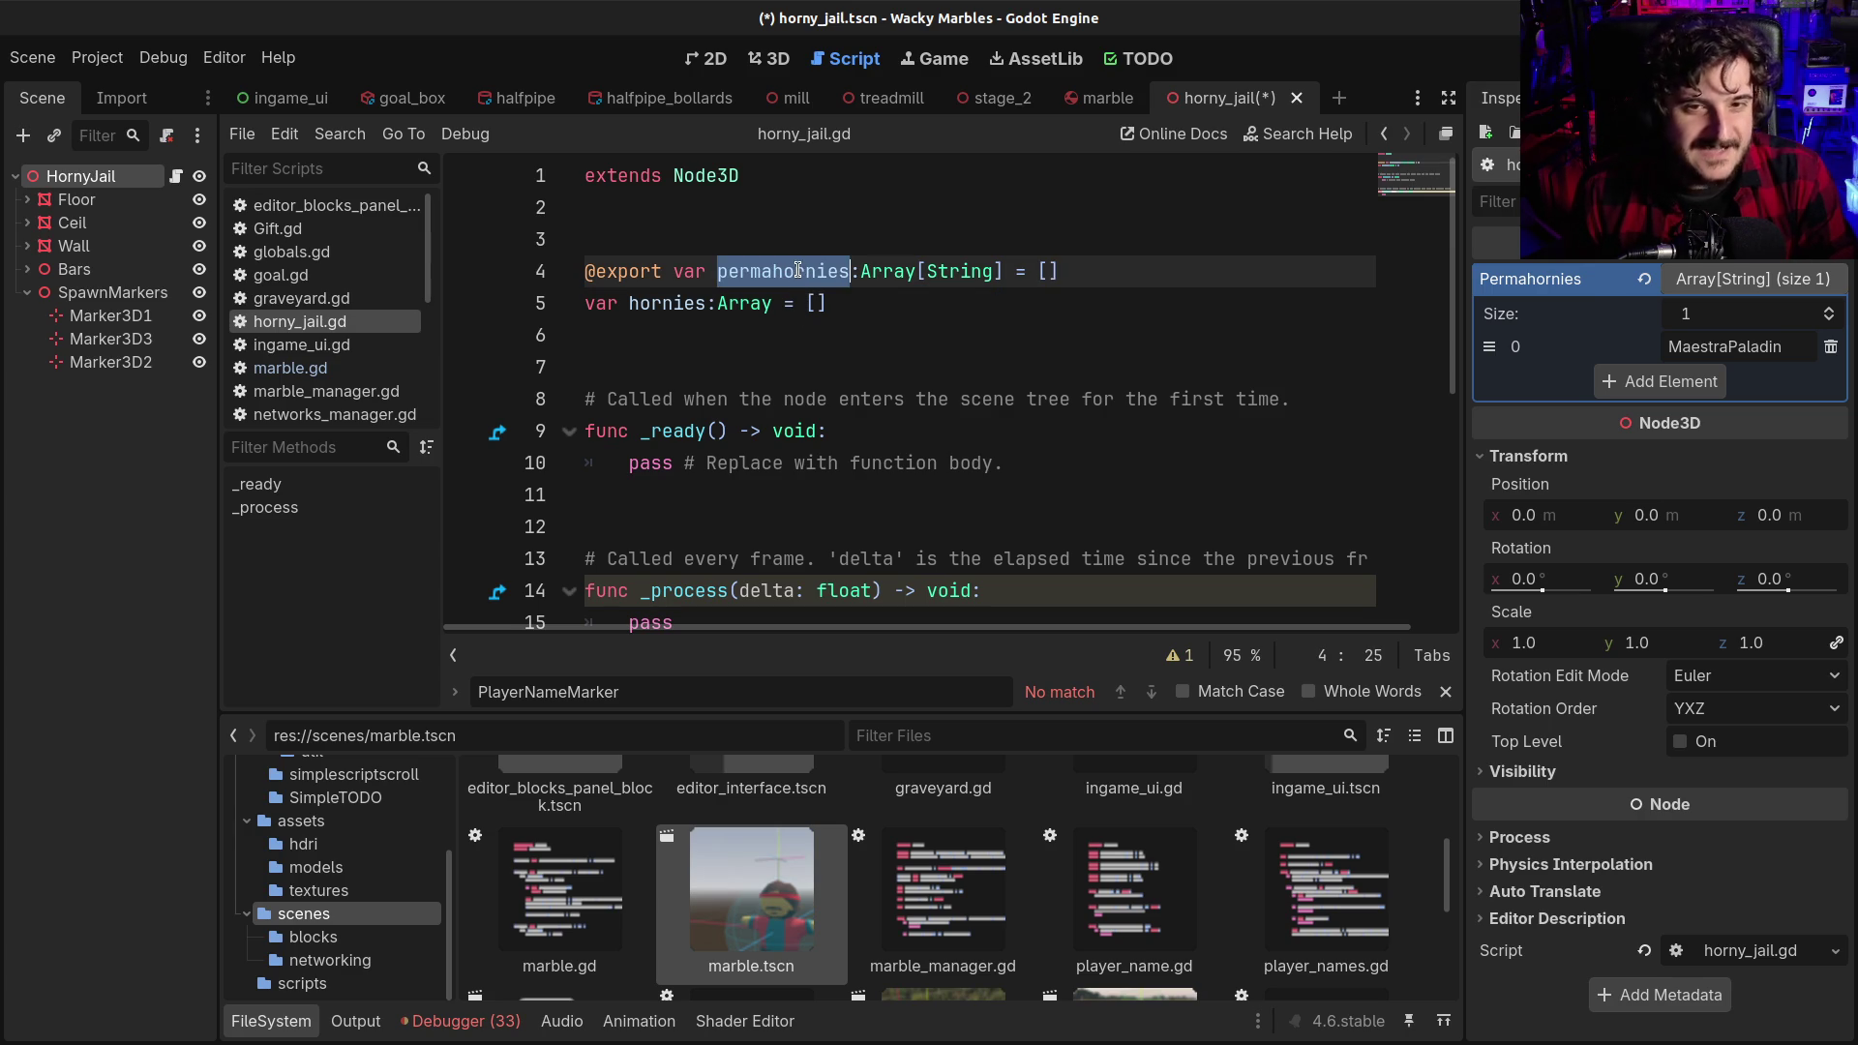
pyautogui.click(796, 270)
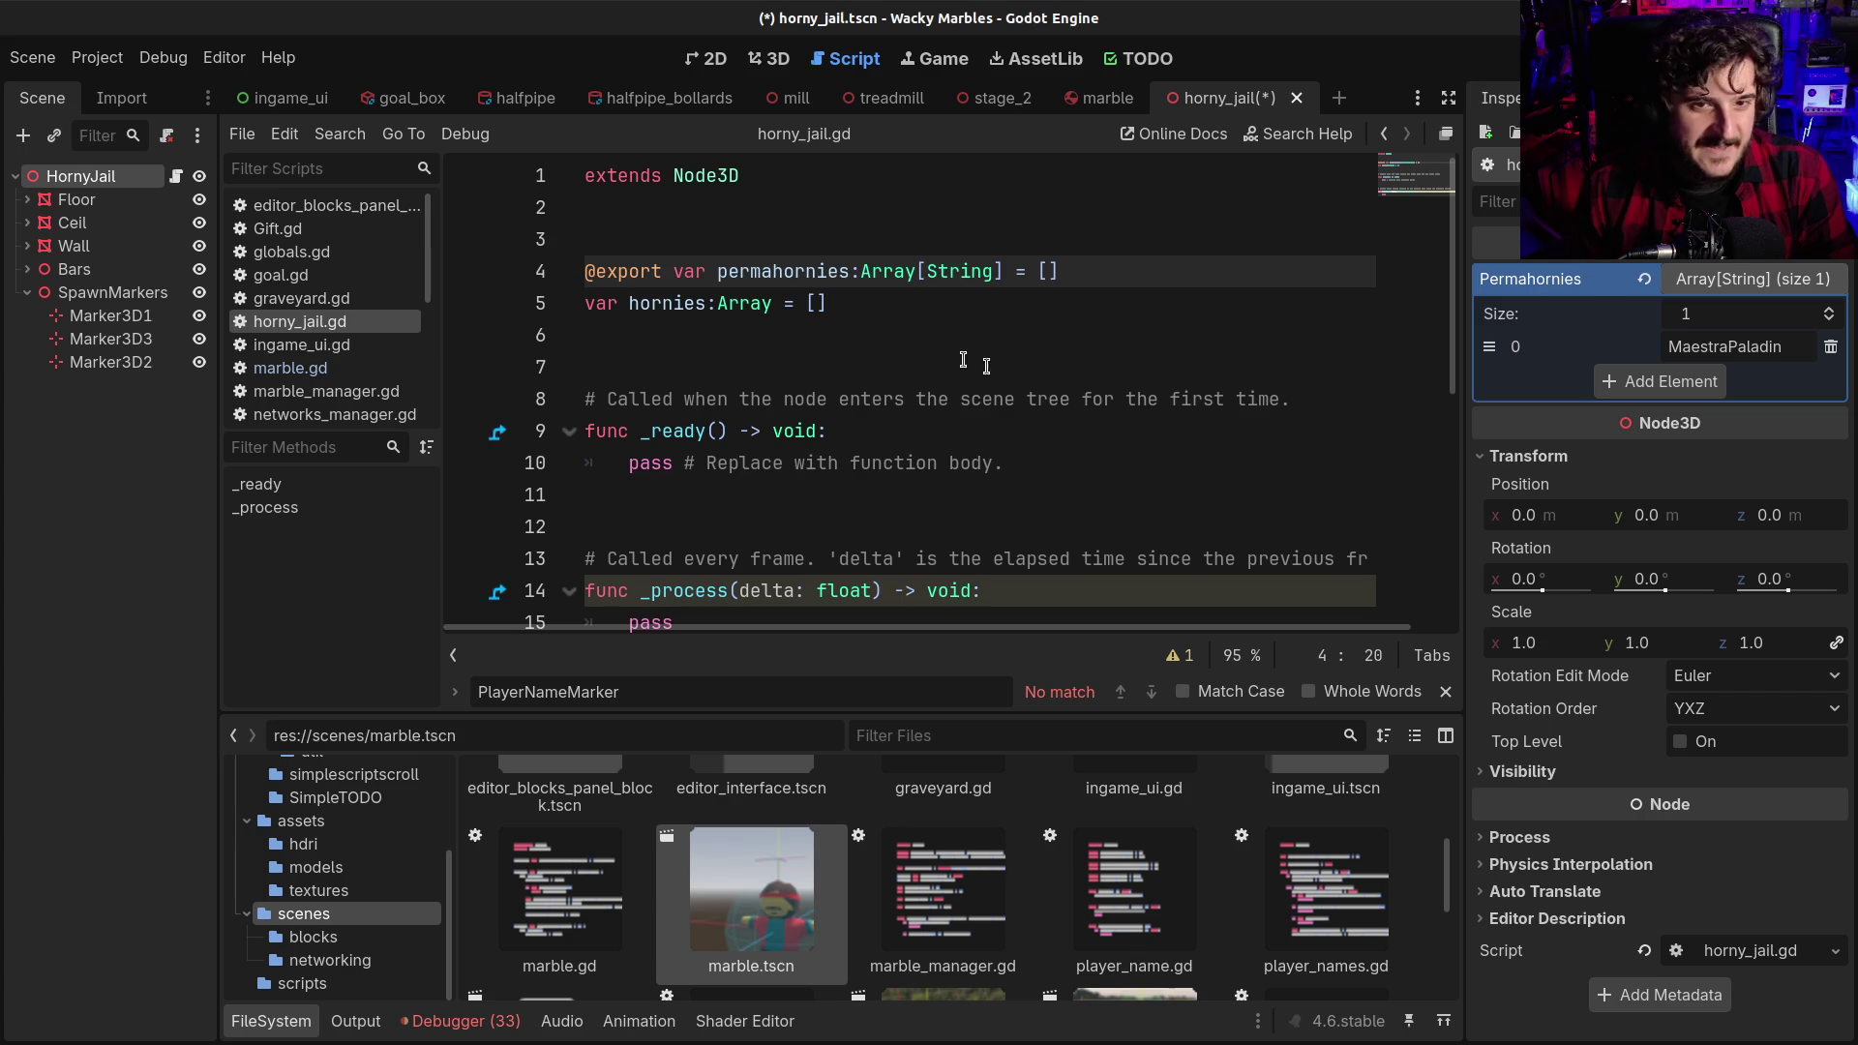
pyautogui.doubleClick(872, 398)
pyautogui.tripleClick(872, 399)
pyautogui.press('BackSpace')
pyautogui.press('BackSpace')
pyautogui.hotkey('shift', 'Down')
pyautogui.hotkey('shift', 'Down')
pyautogui.hotkey('shift', 'Down')
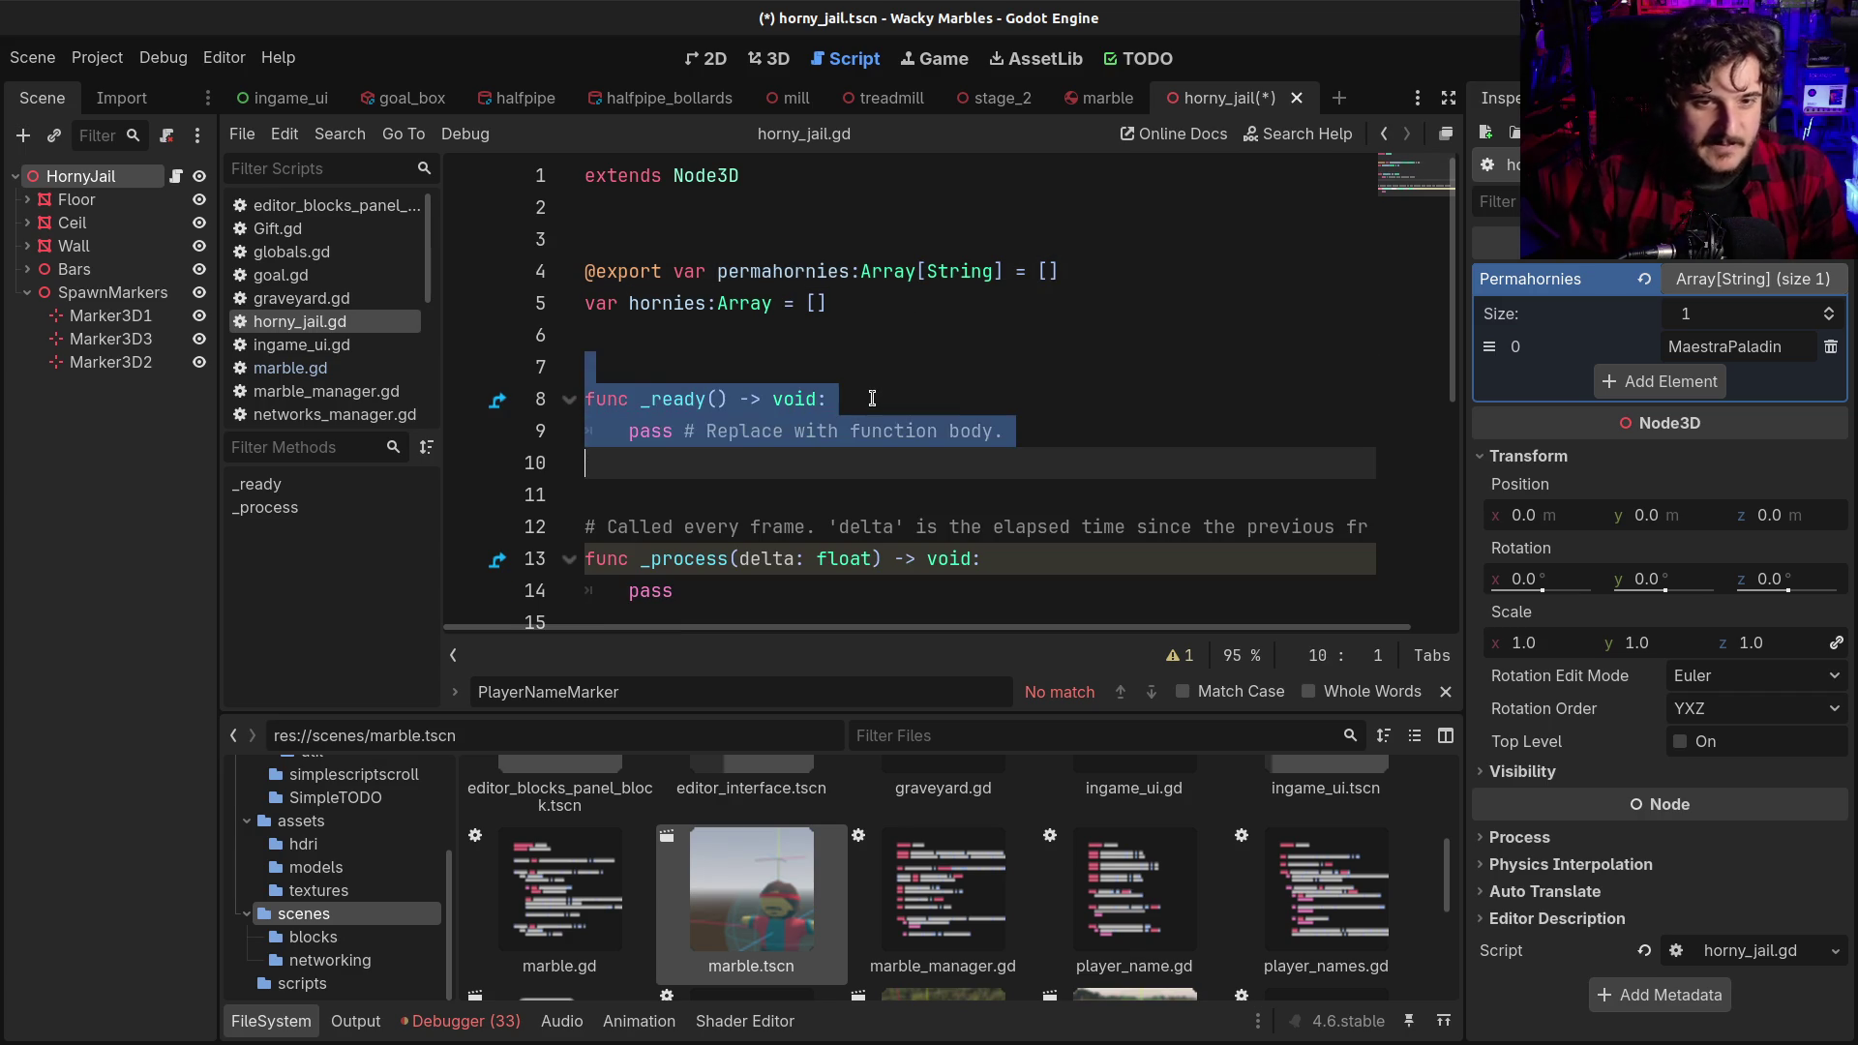
pyautogui.press('BackSpace')
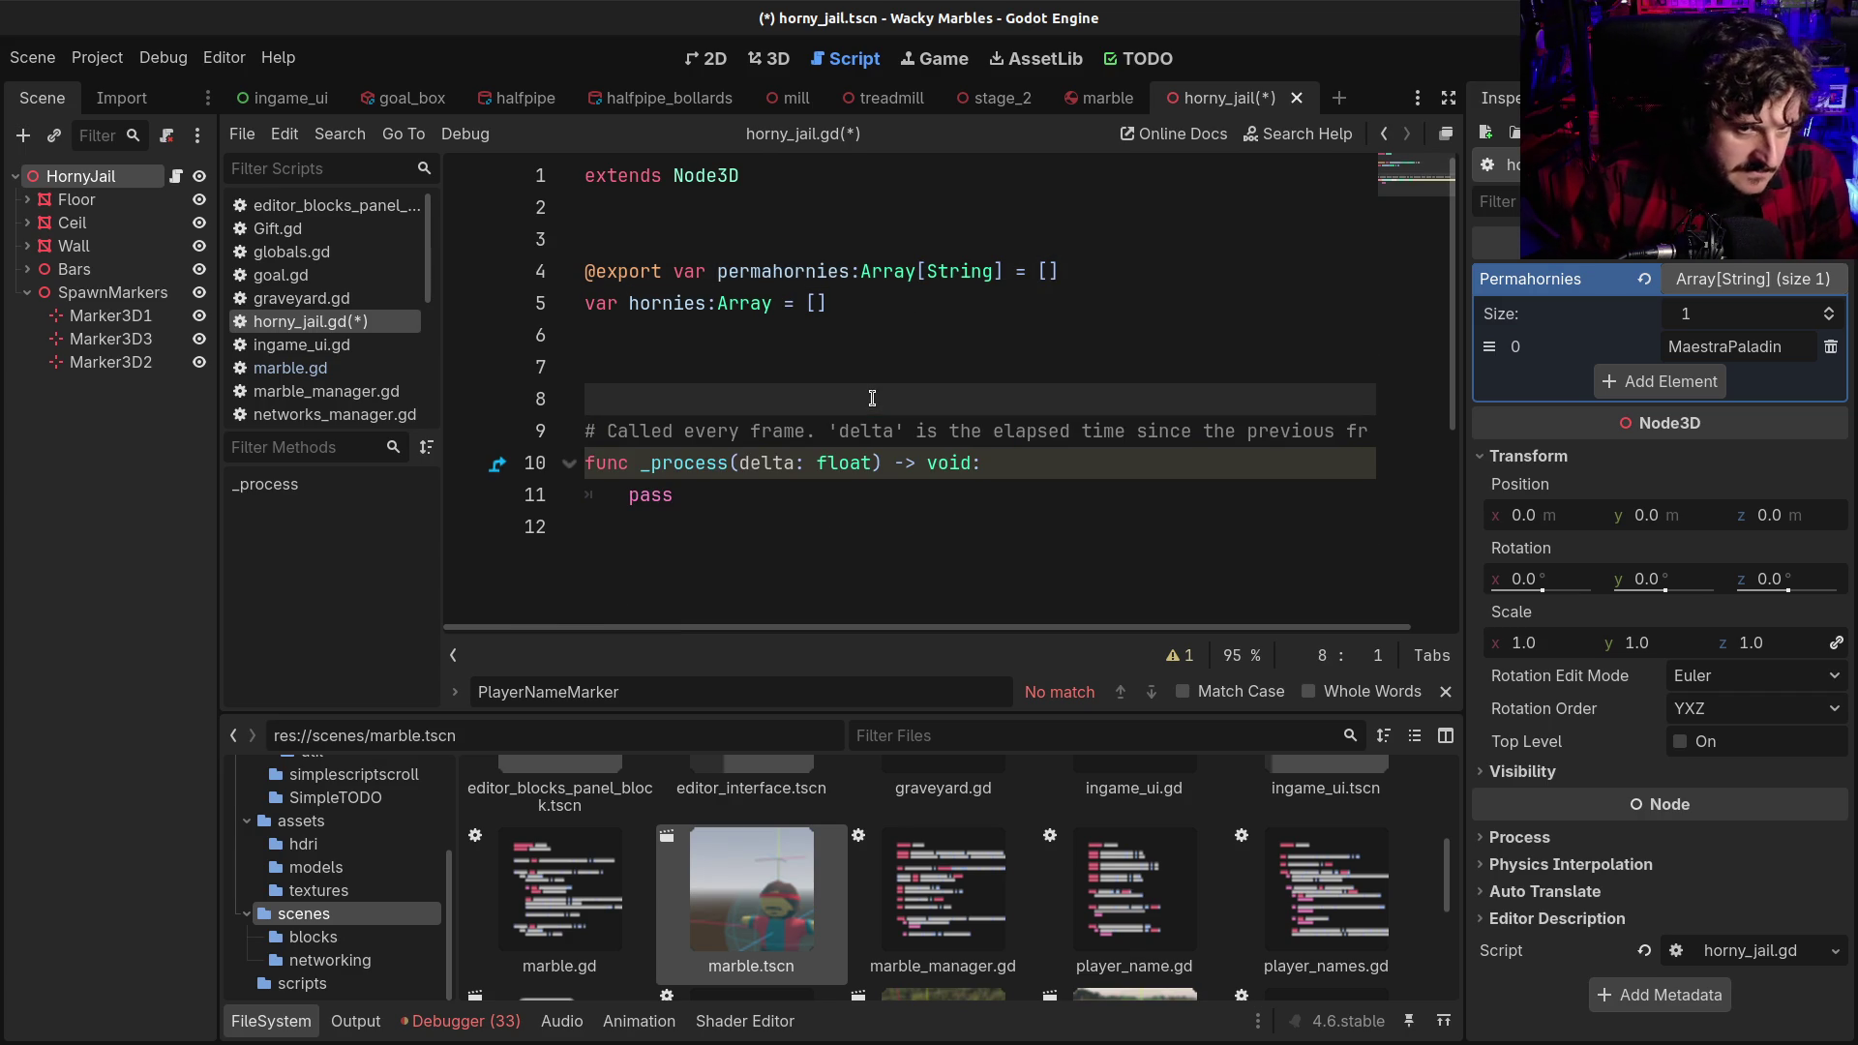
# Delete the _process comment and function, remove leftover blank lines, save, and view debugger errors
pyautogui.press('Down')
pyautogui.hotkey('ctrl', 'shift', 'End')
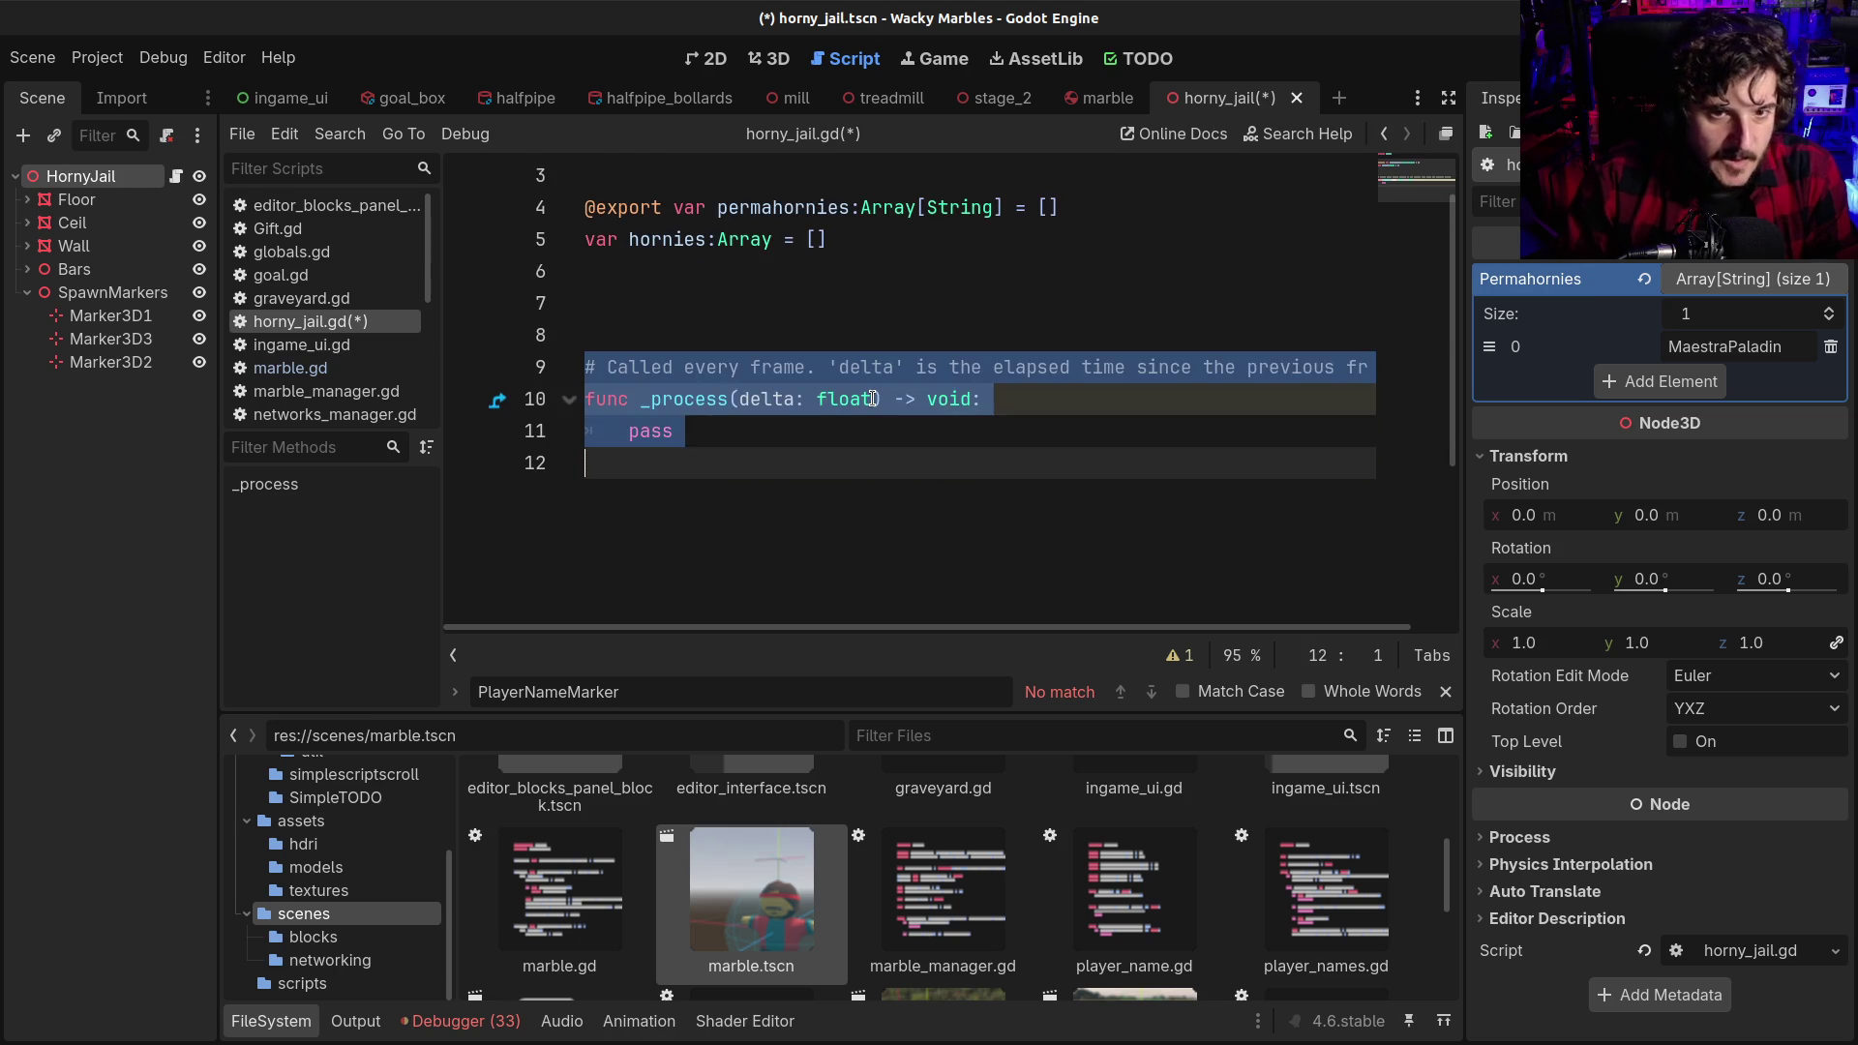
pyautogui.press('BackSpace')
pyautogui.press('BackSpace')
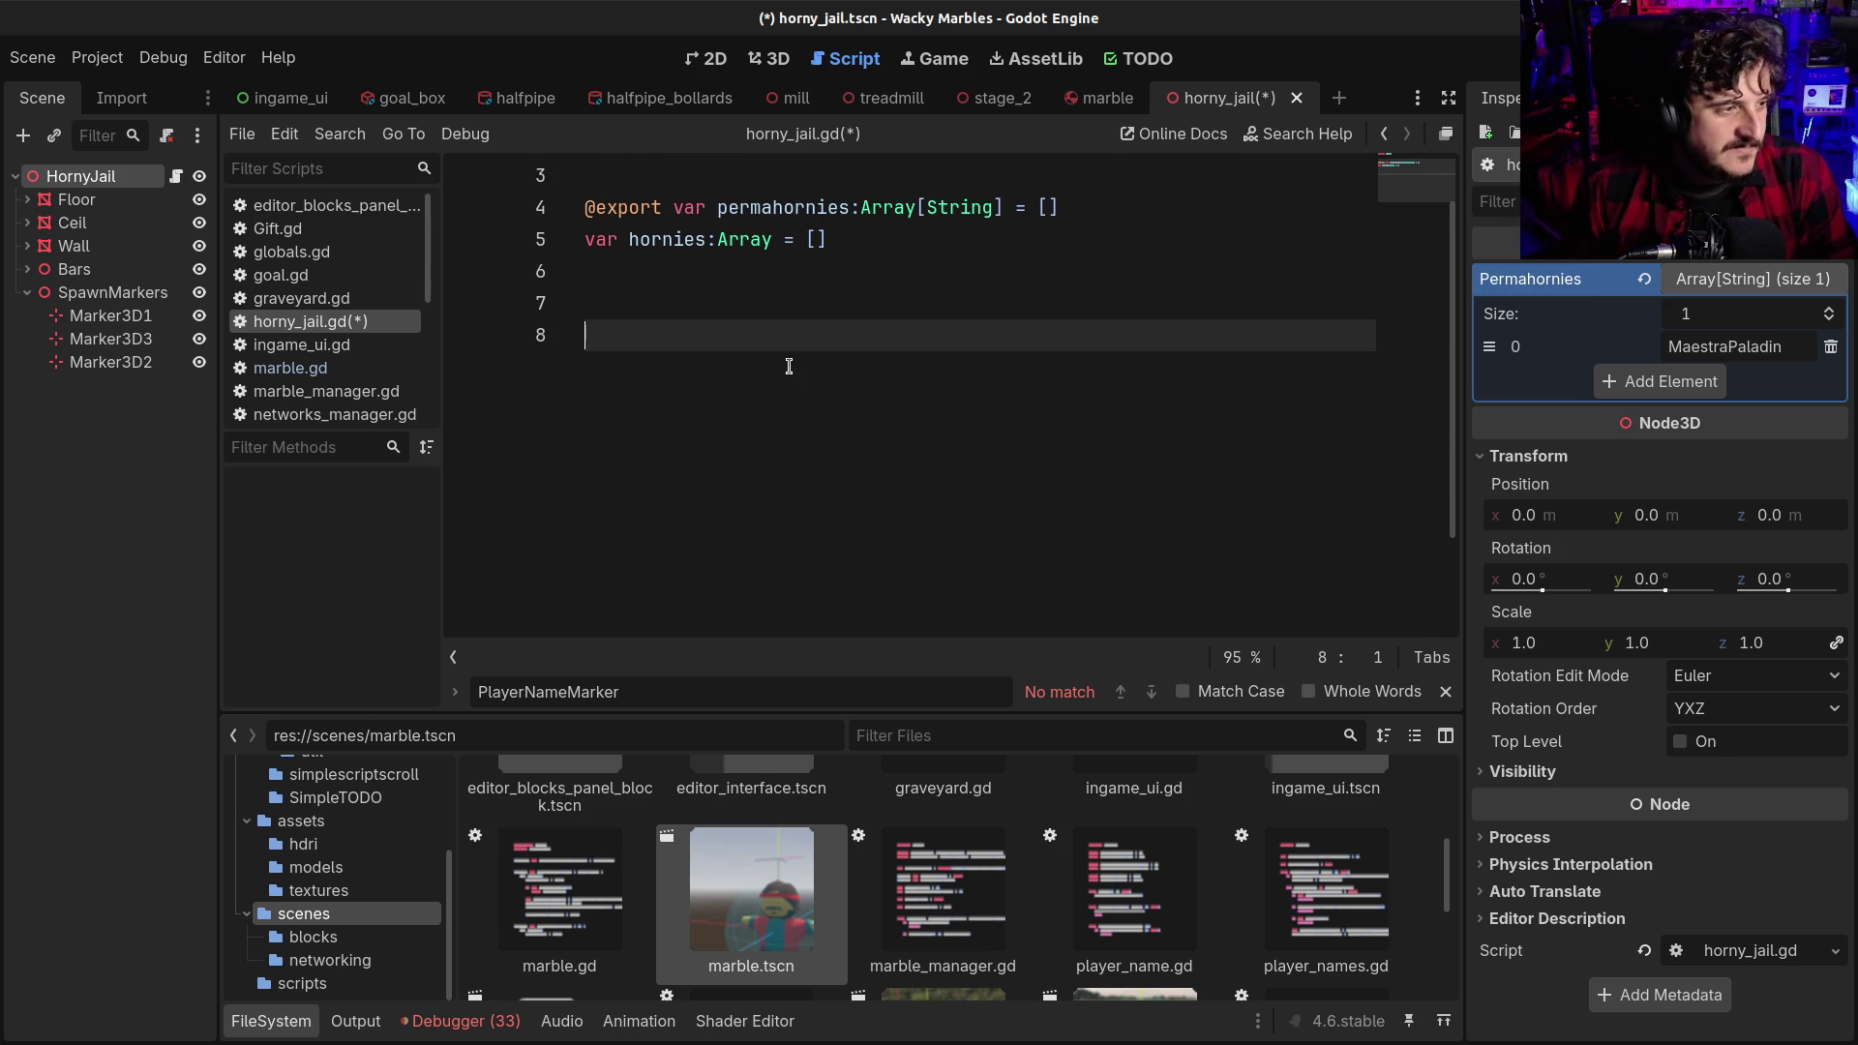
pyautogui.scroll(2, 789, 366)
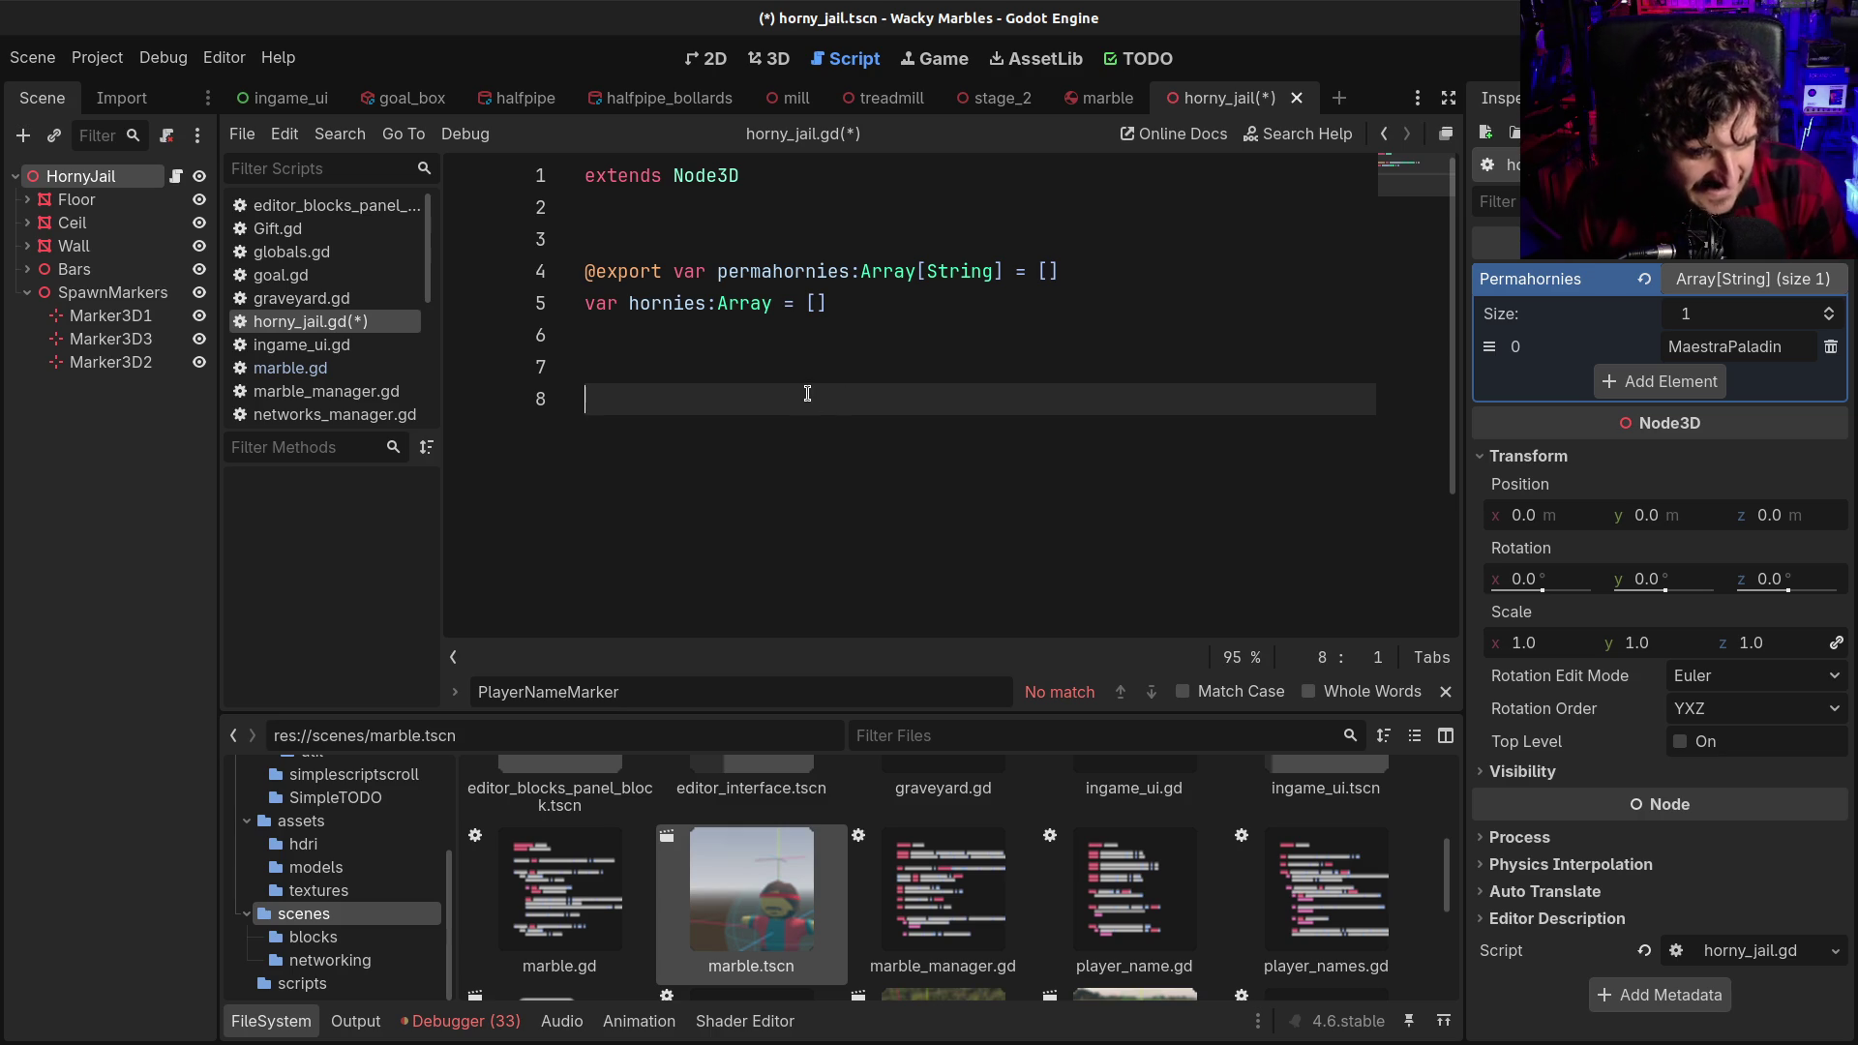
pyautogui.press('BackSpace')
pyautogui.press('BackSpace')
pyautogui.hotkey('ctrl', 's')
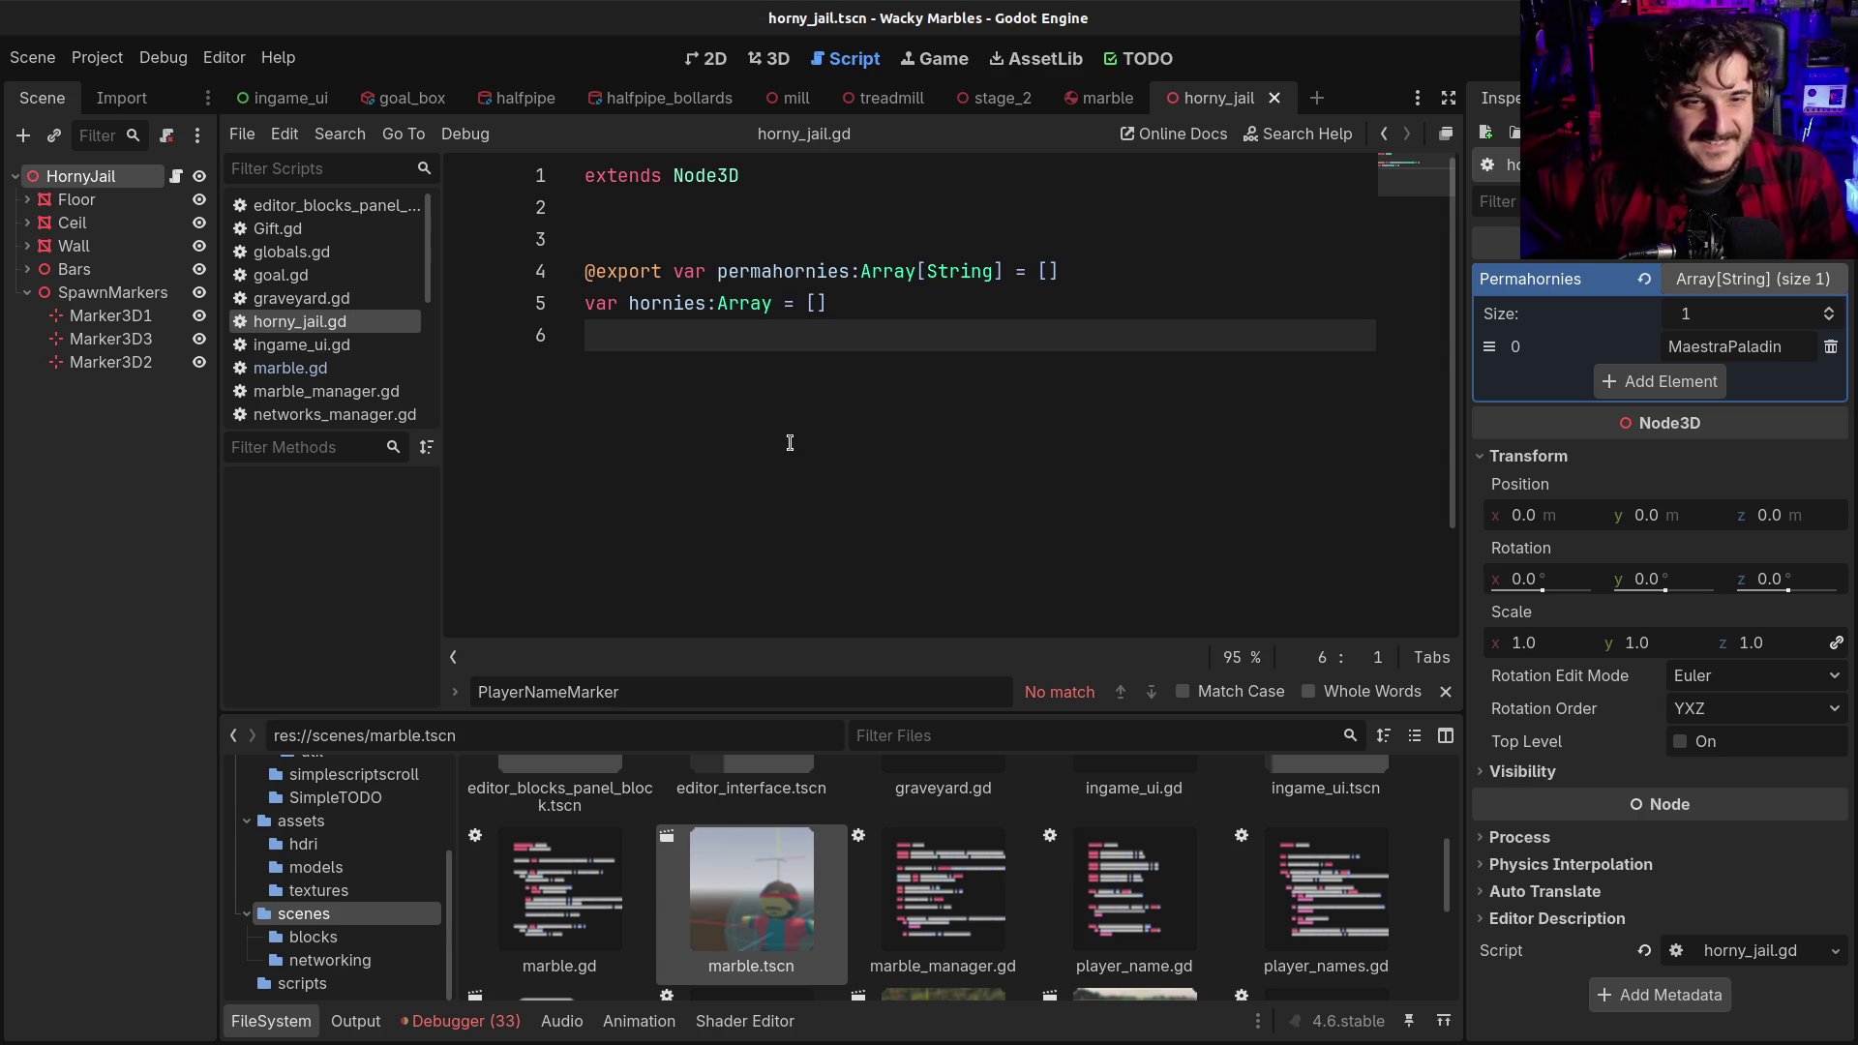
pyautogui.press('Return')
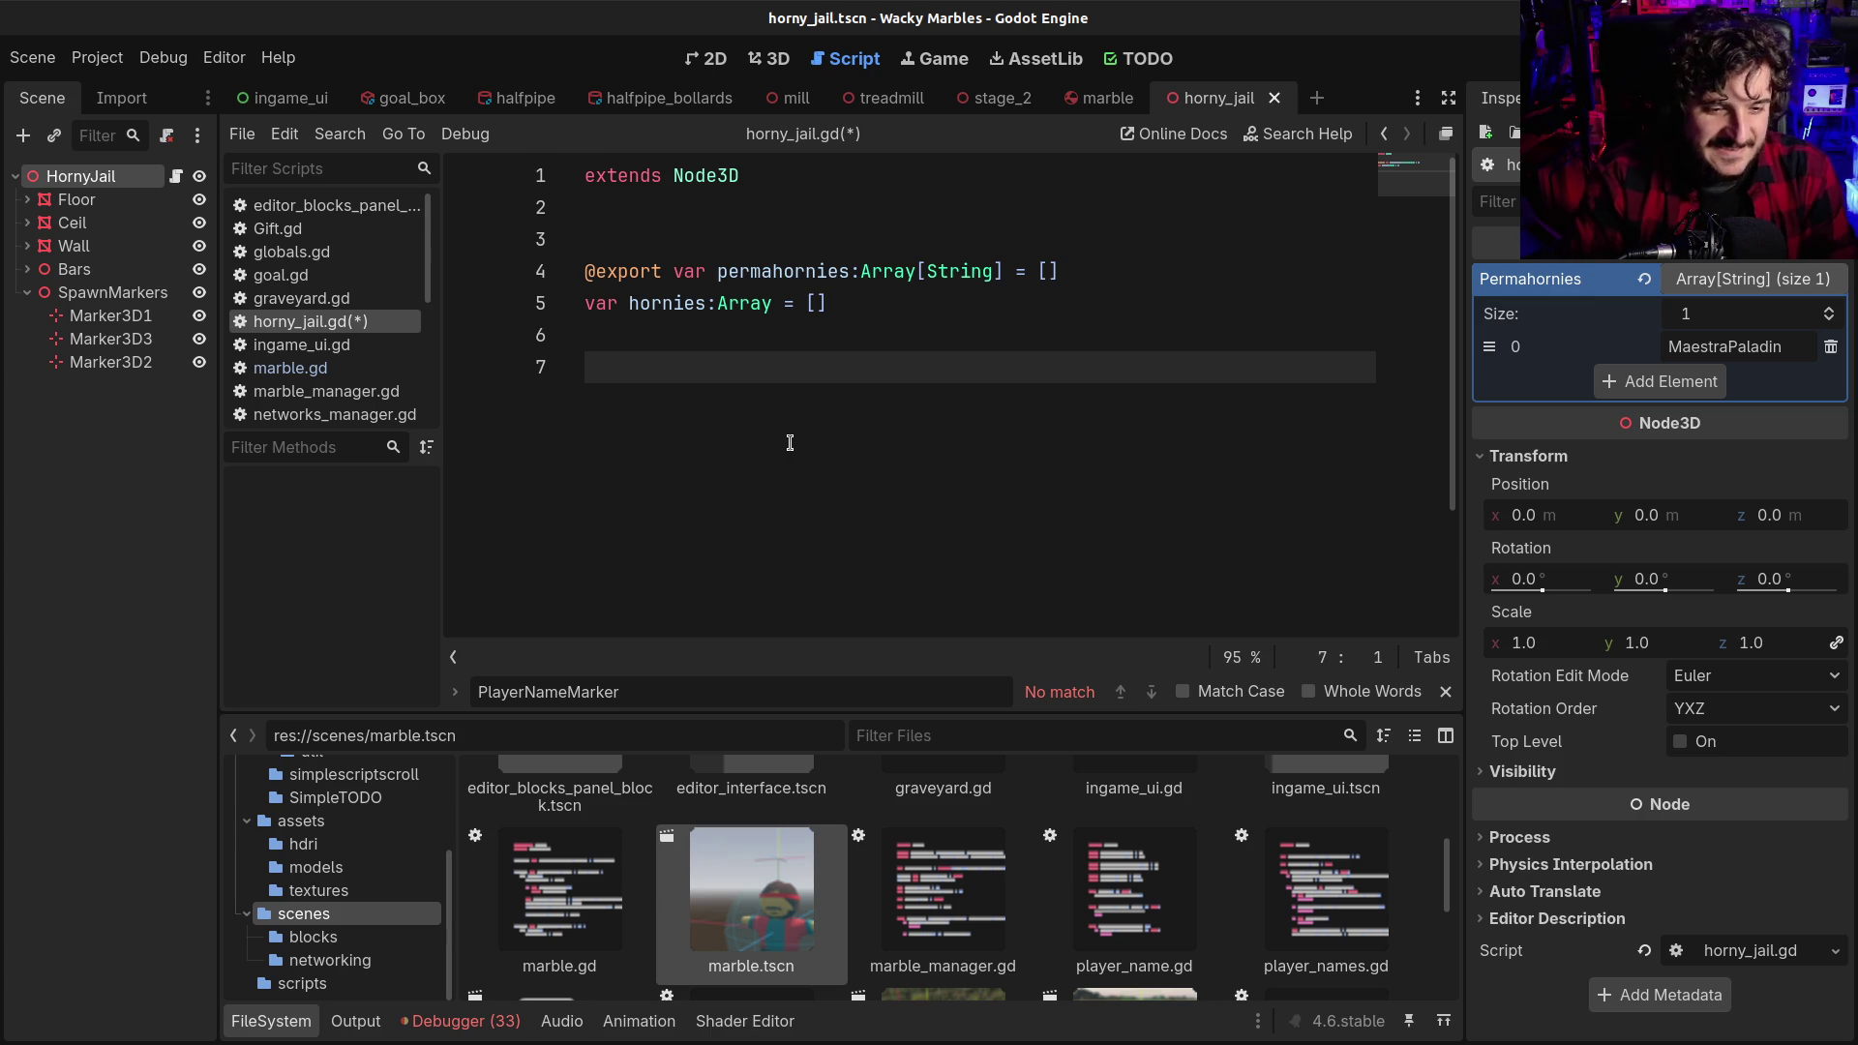
pyautogui.click(489, 1021)
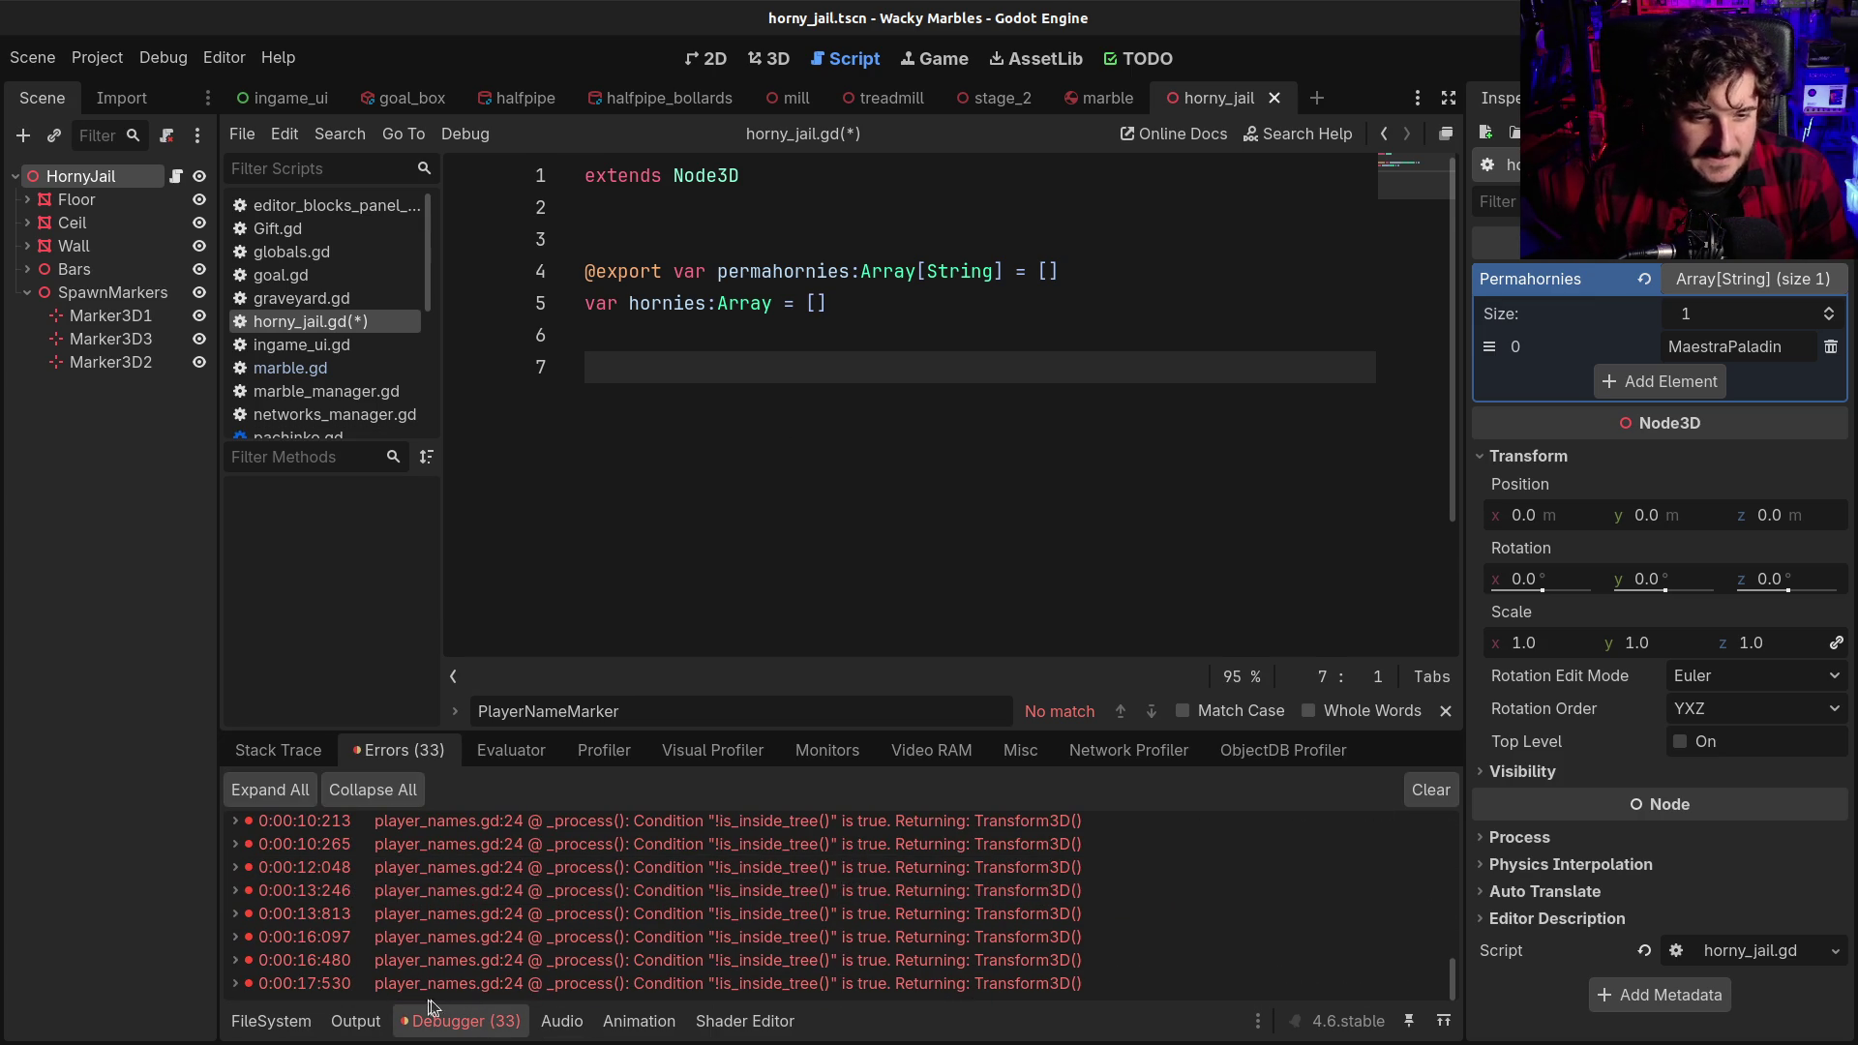
# Collapse the bottom Debugger panel so the script fills the height, and add a new line 8
pyautogui.click(455, 1021)
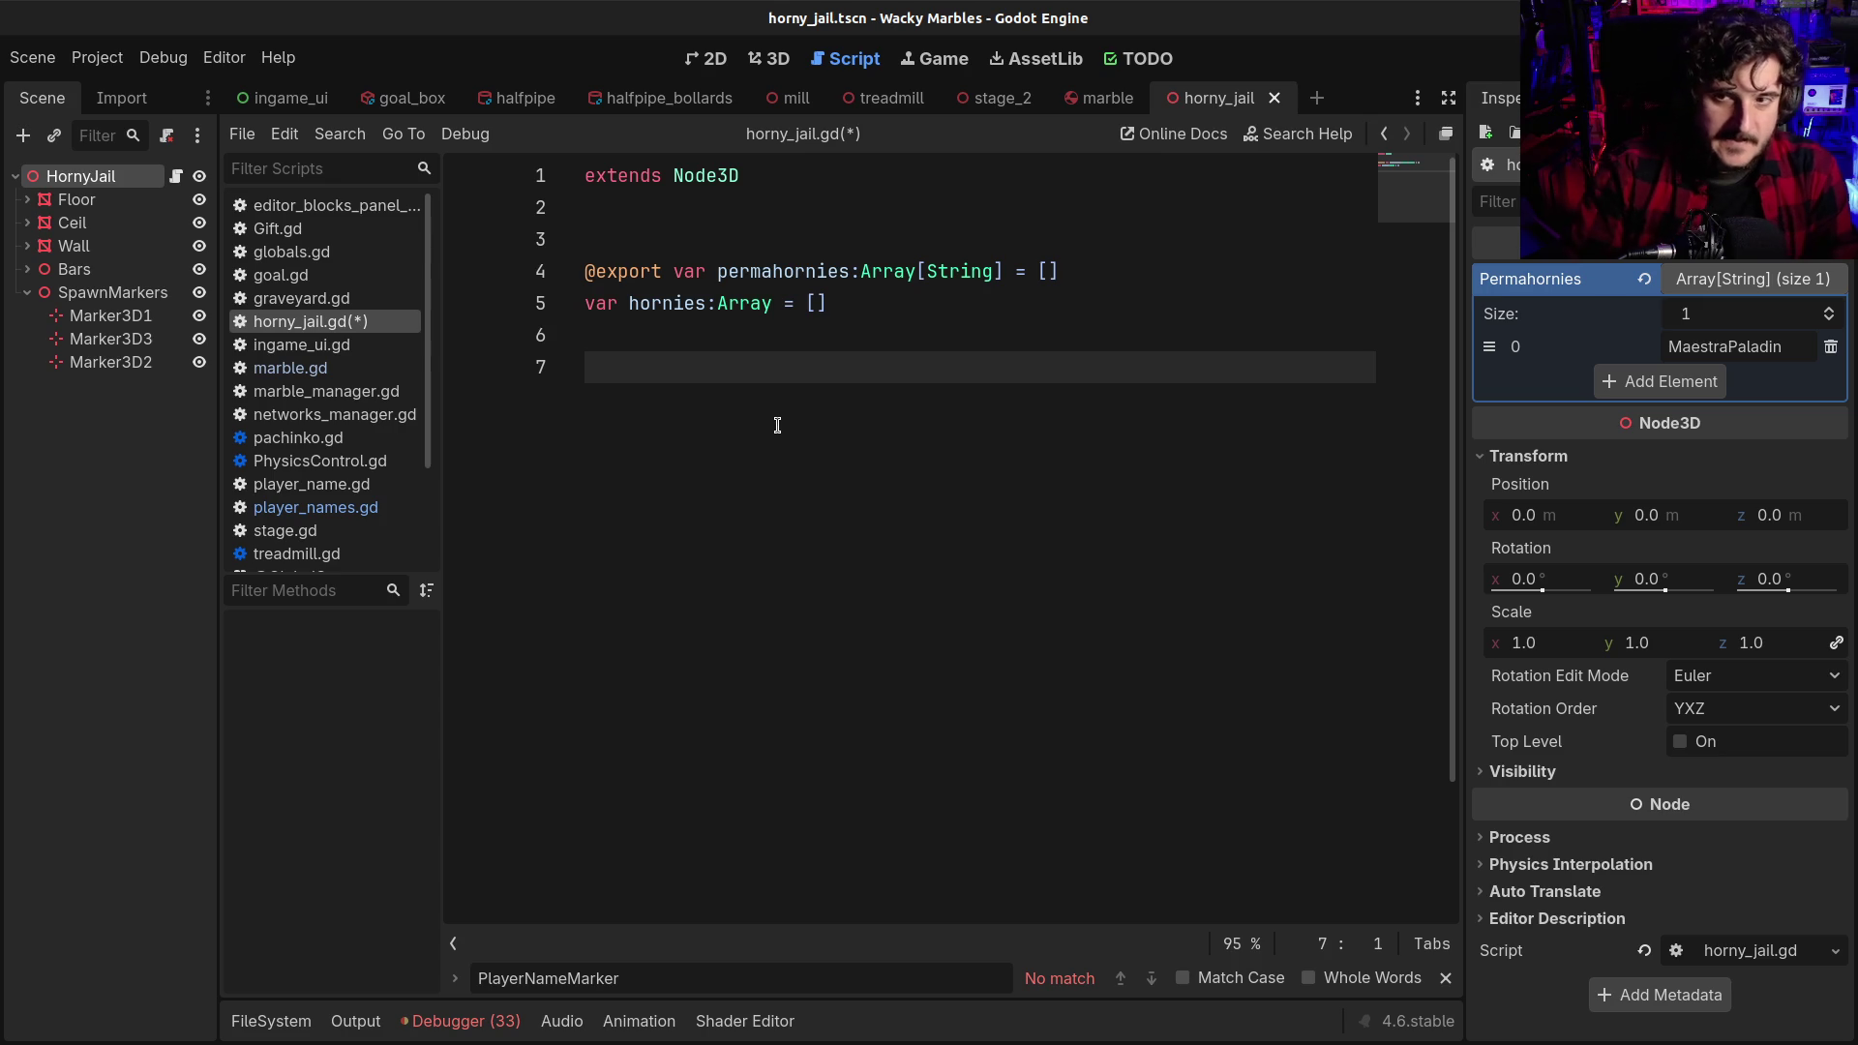
pyautogui.press('Return')
# Collapse and re-expand the Permahornies array in the Inspector
pyautogui.click(628, 271)
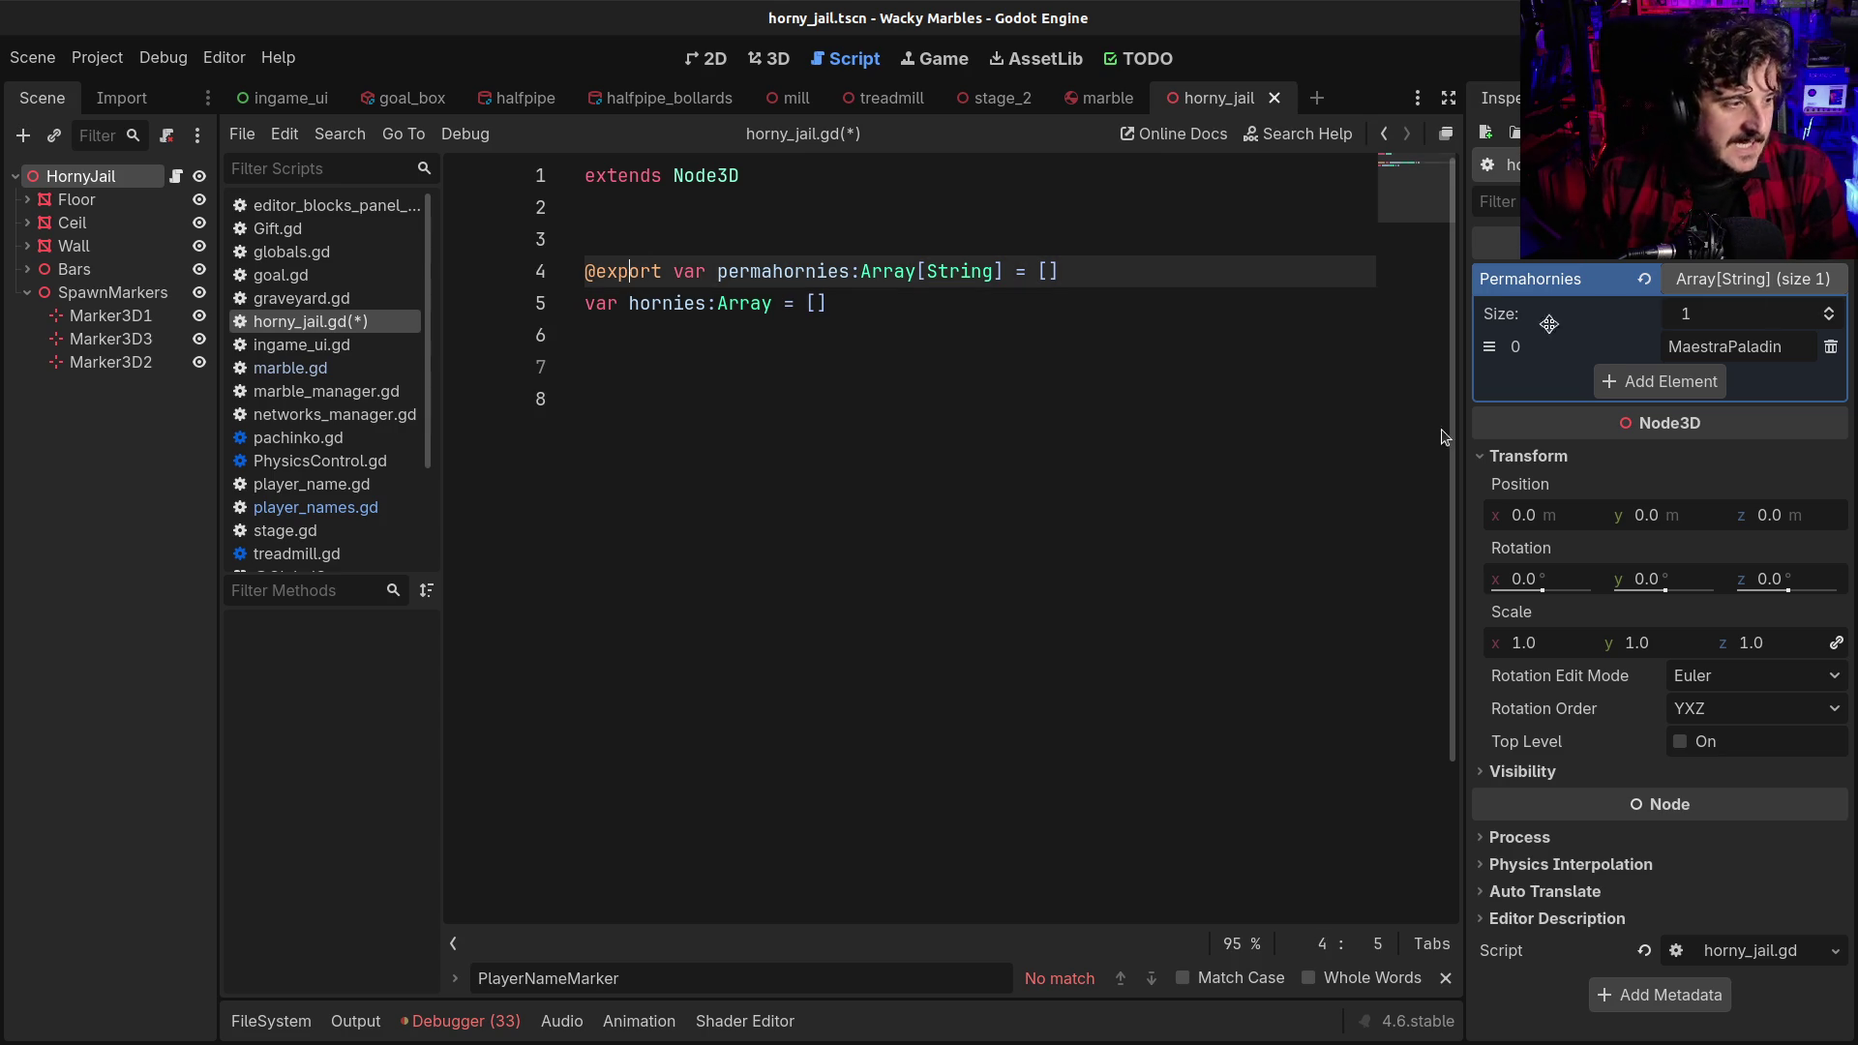
pyautogui.click(1610, 271)
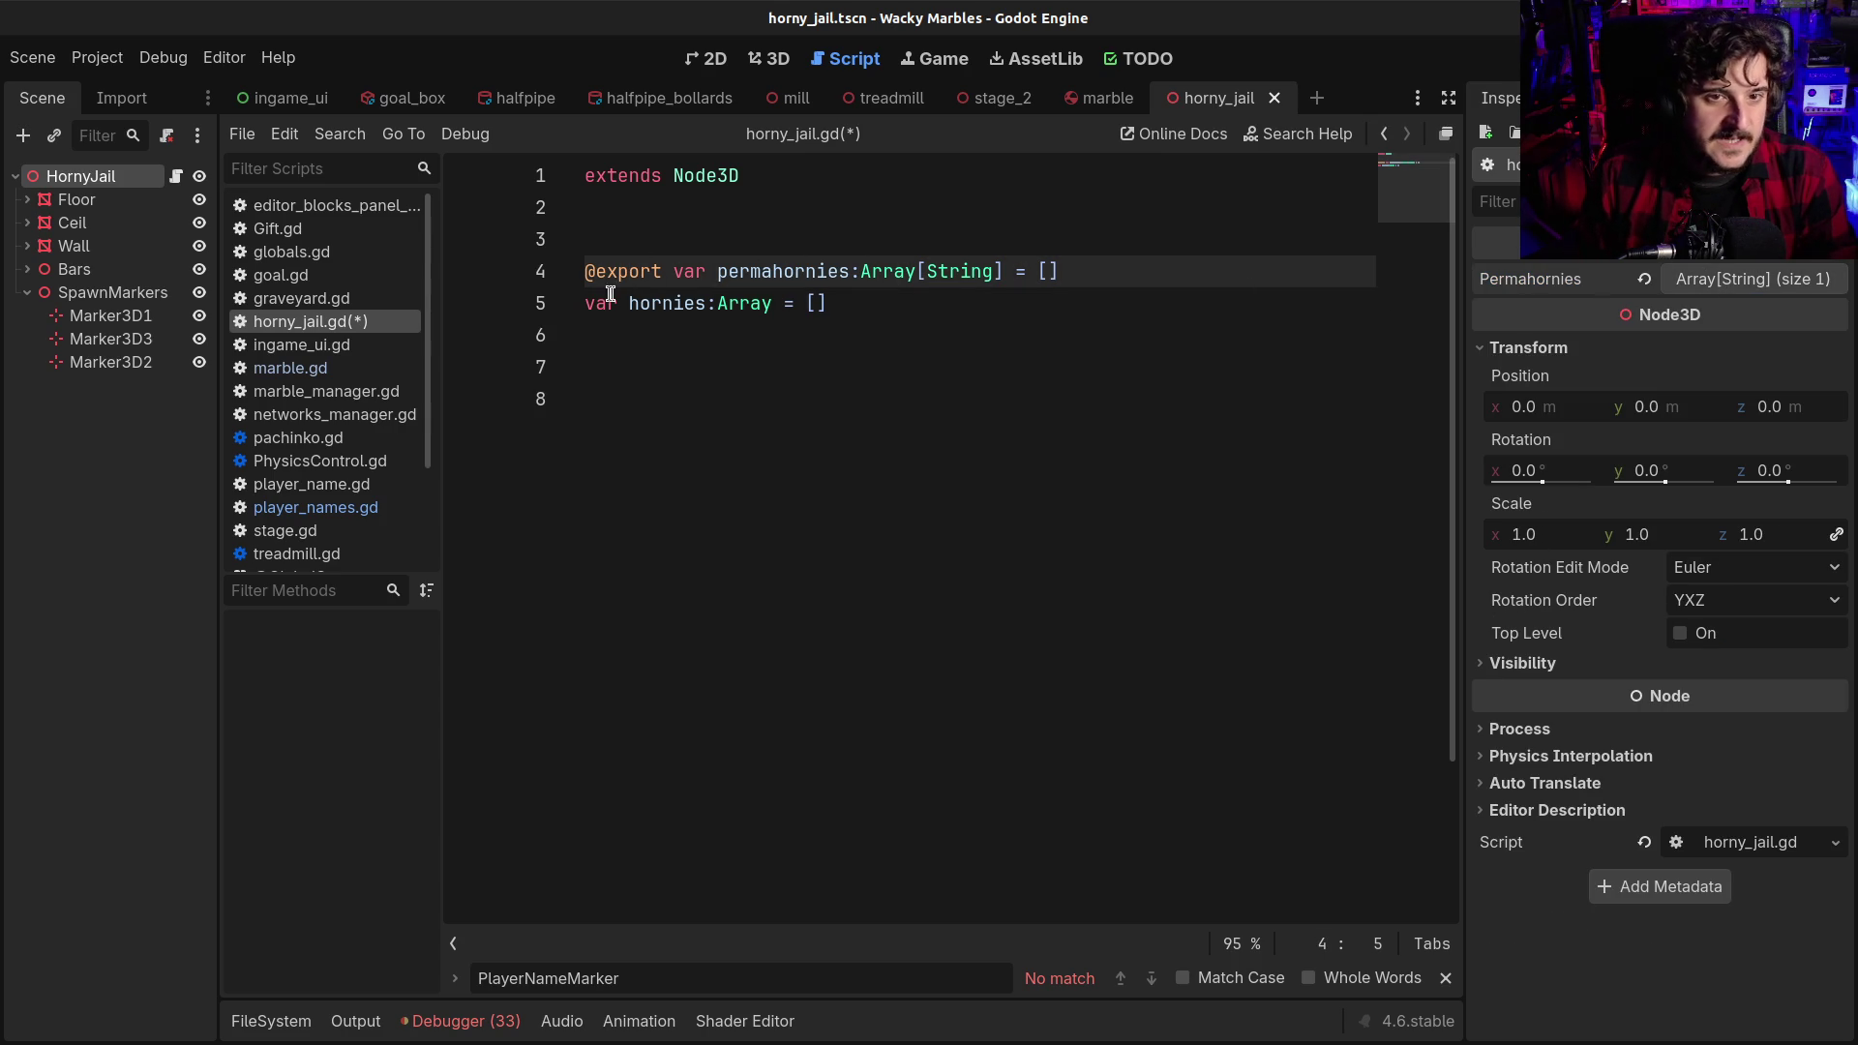
pyautogui.click(1786, 278)
# On line 8 write 'func add_marbles(marble:Node3D):' and start its indented body
pyautogui.click(674, 414)
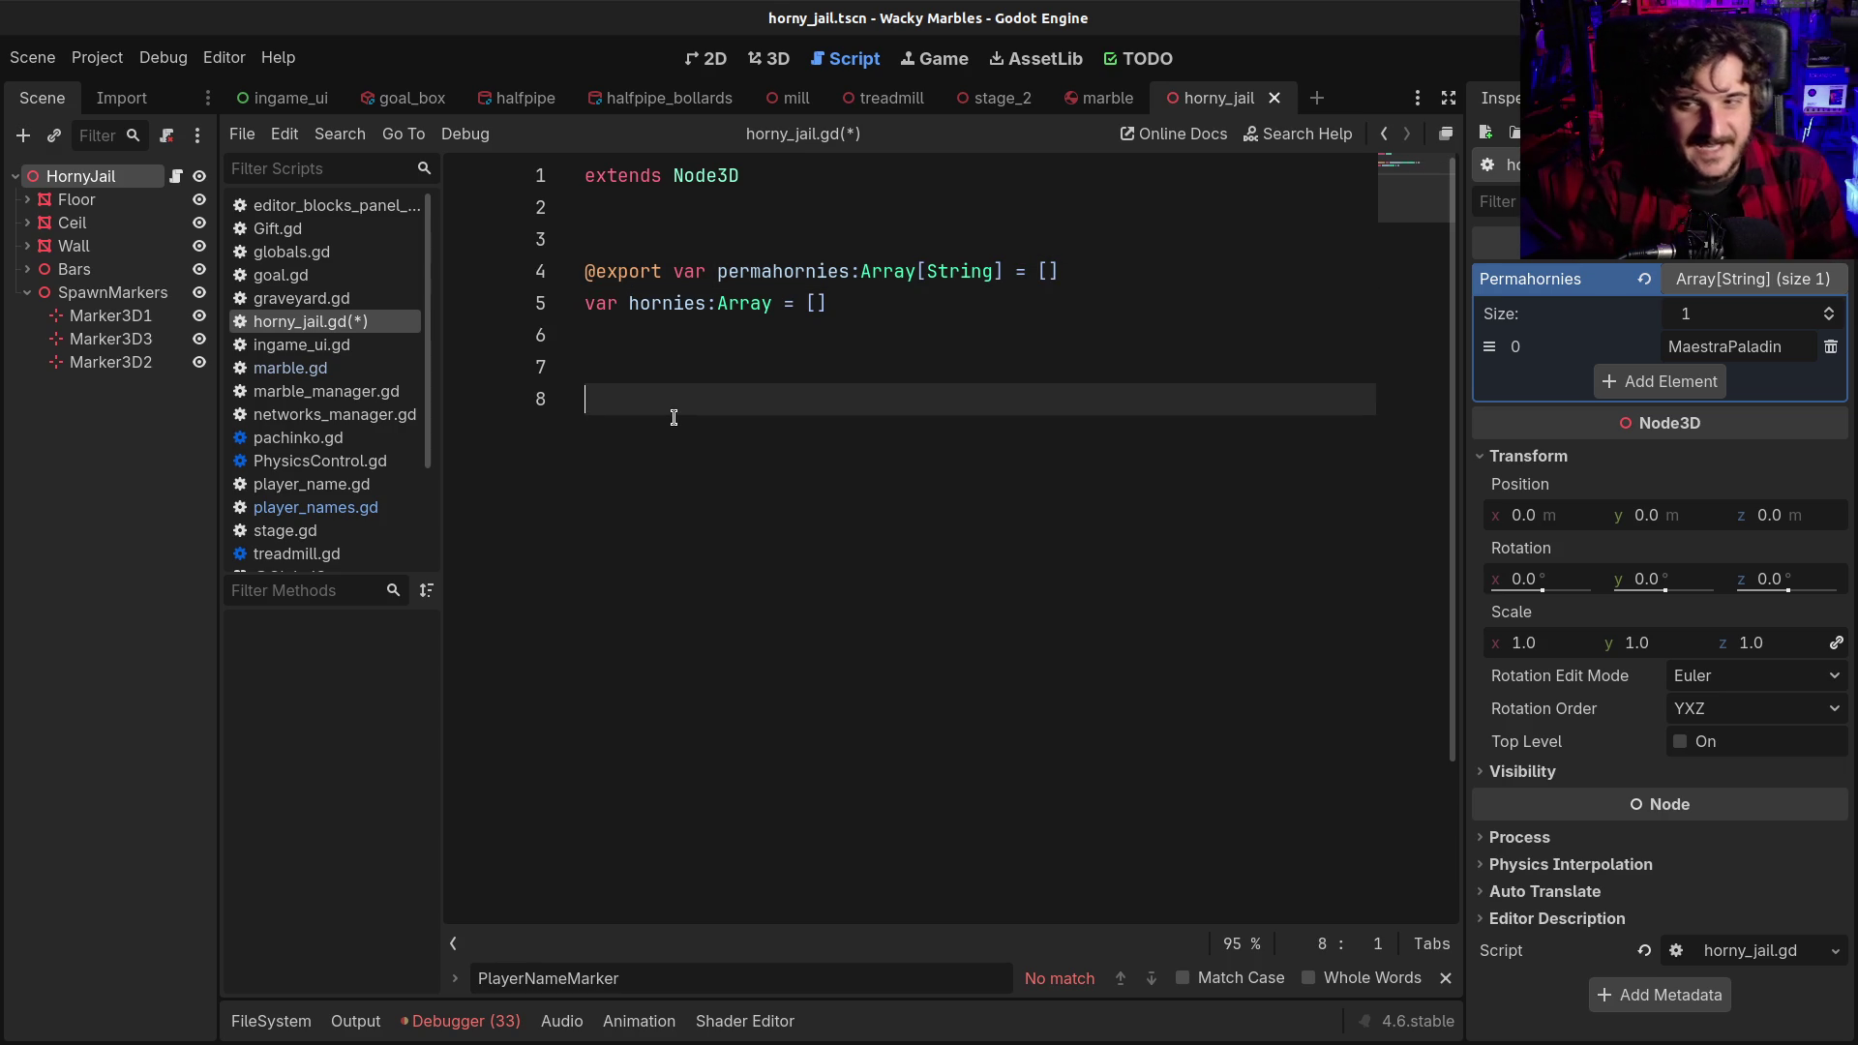
pyautogui.write('func co')
pyautogui.press('BackSpace')
pyautogui.press('BackSpace')
pyautogui.press('BackSpace')
pyautogui.write('add_marbles (marble')
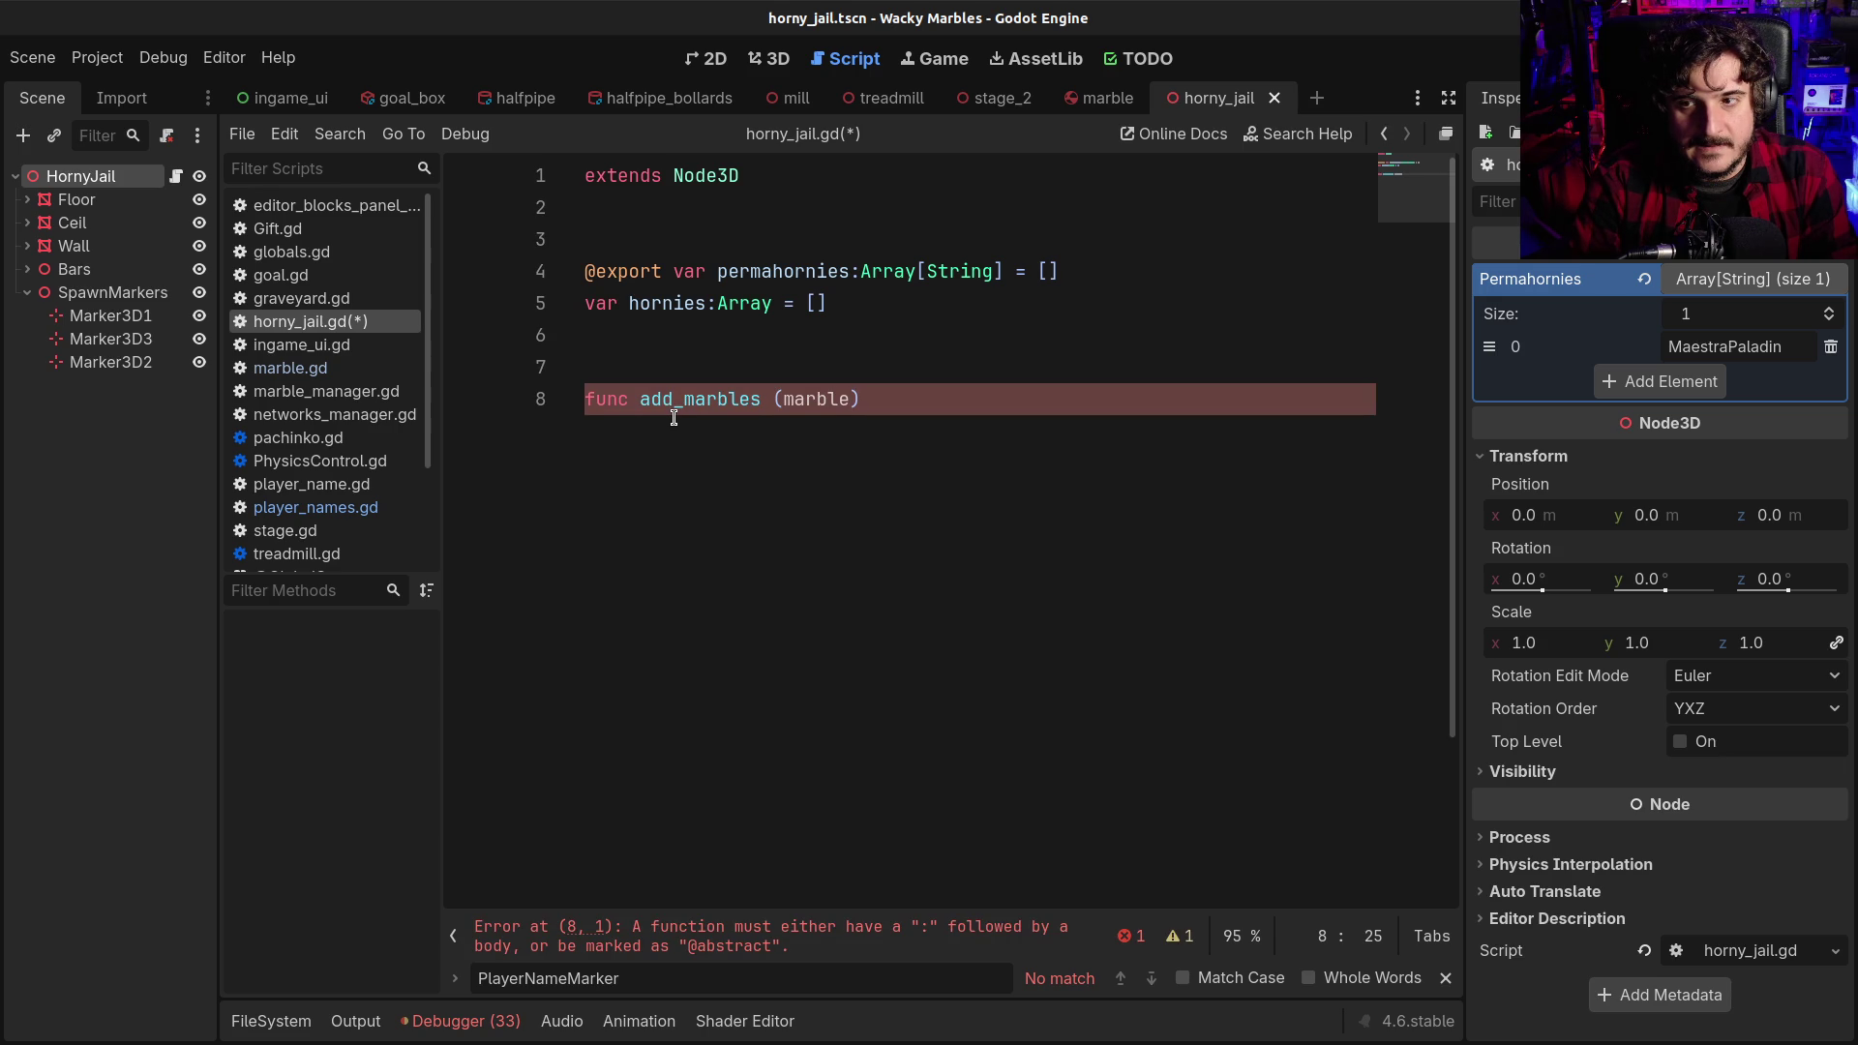
pyautogui.write(':M')
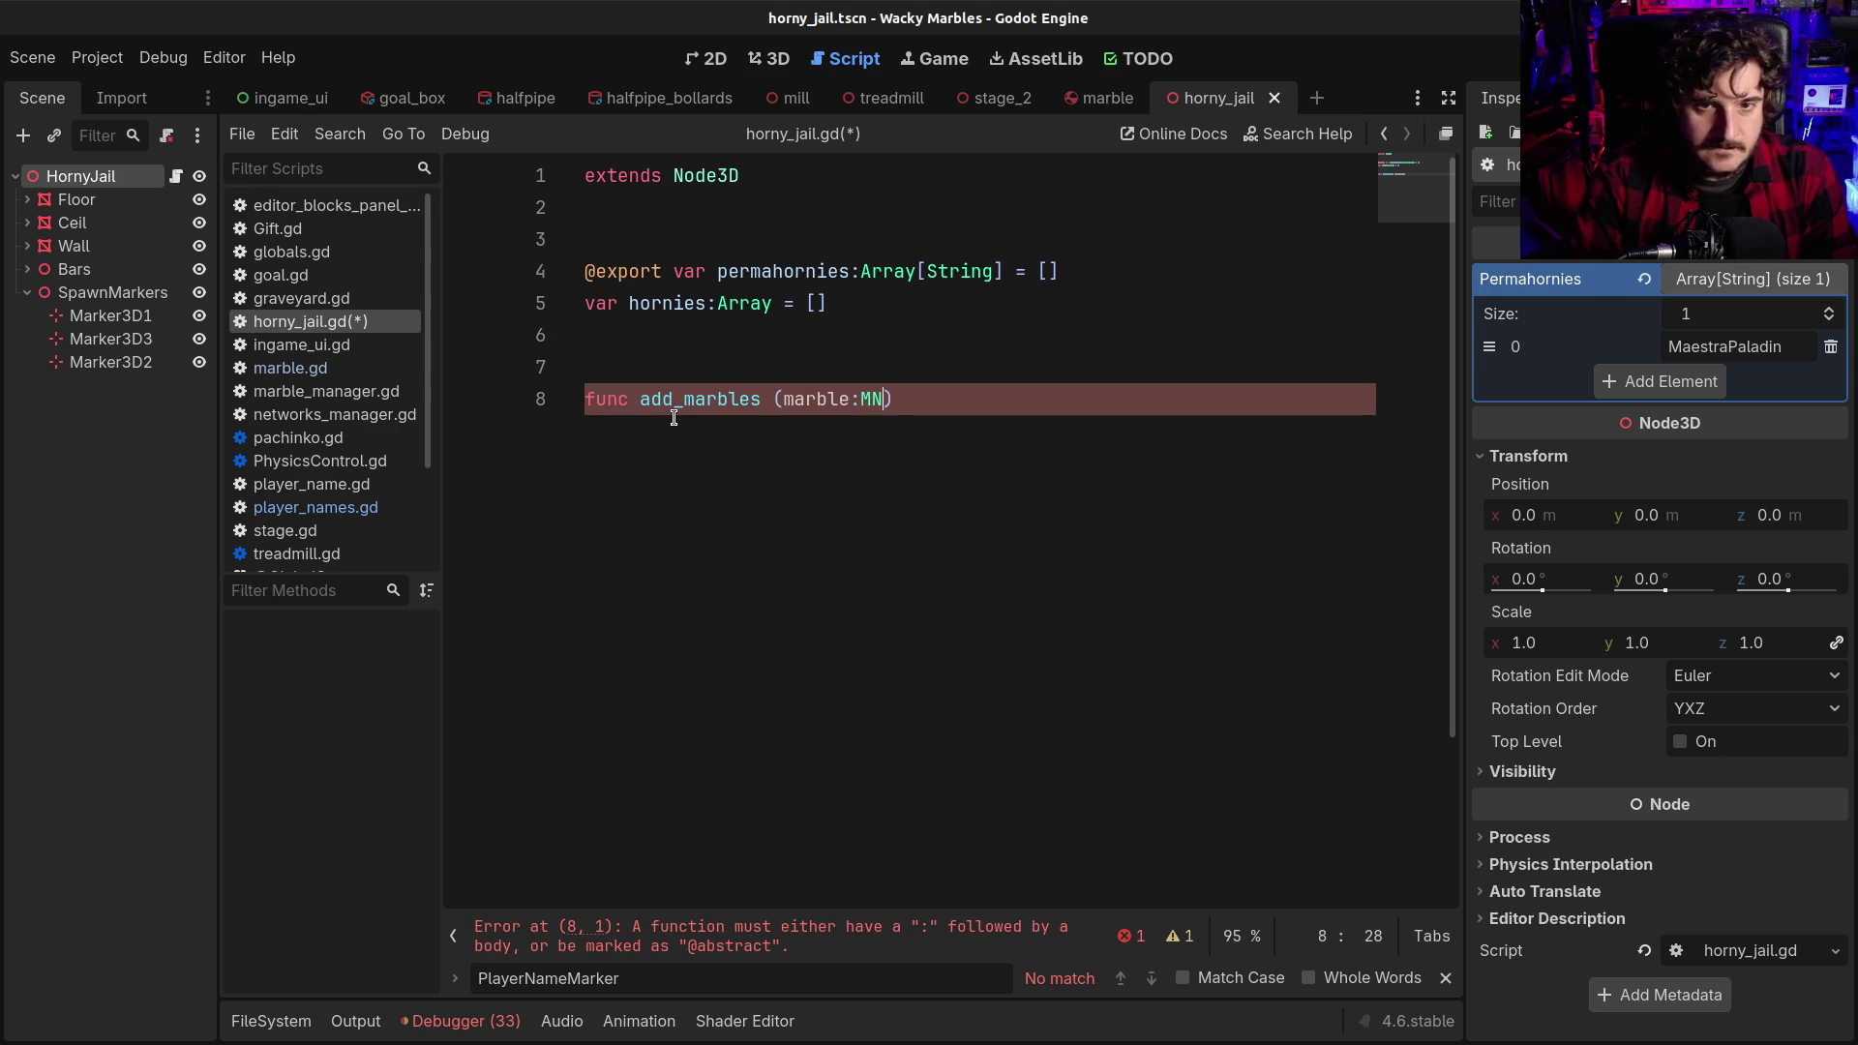
pyautogui.press('BackSpace')
pyautogui.write('Node3D')
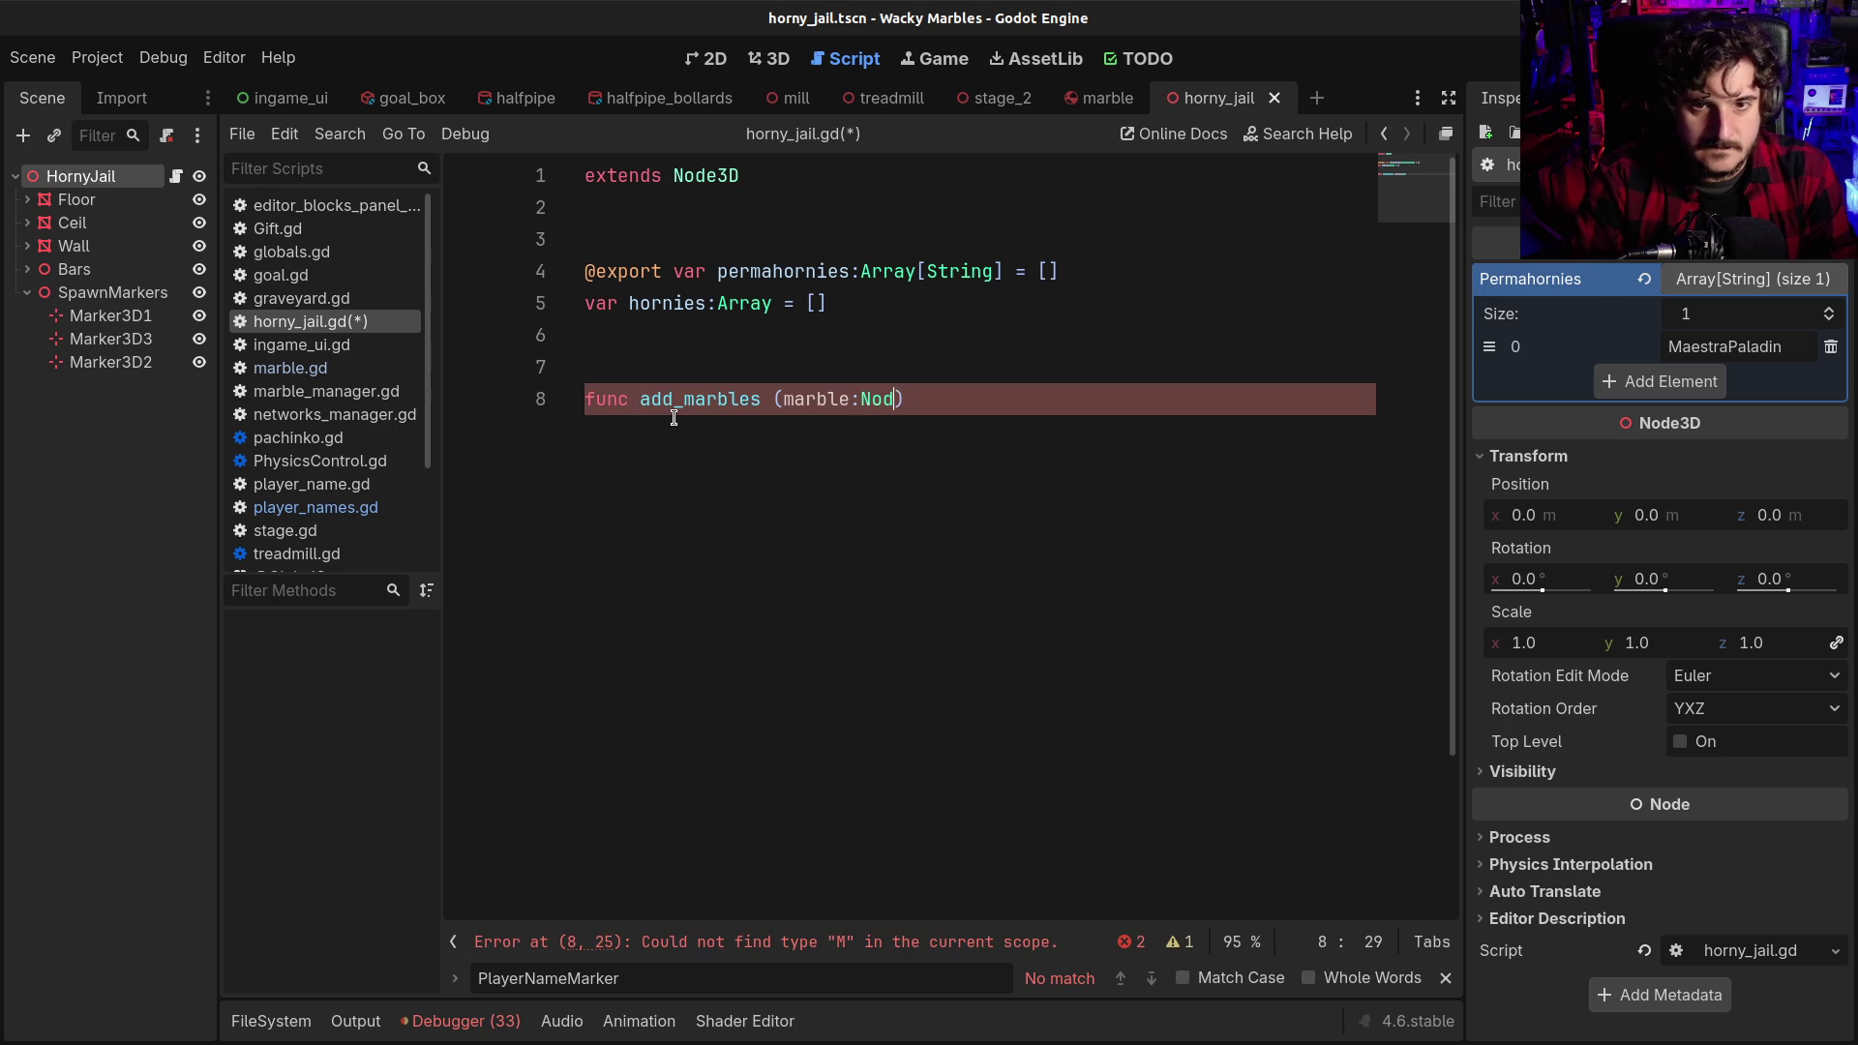
pyautogui.write('):')
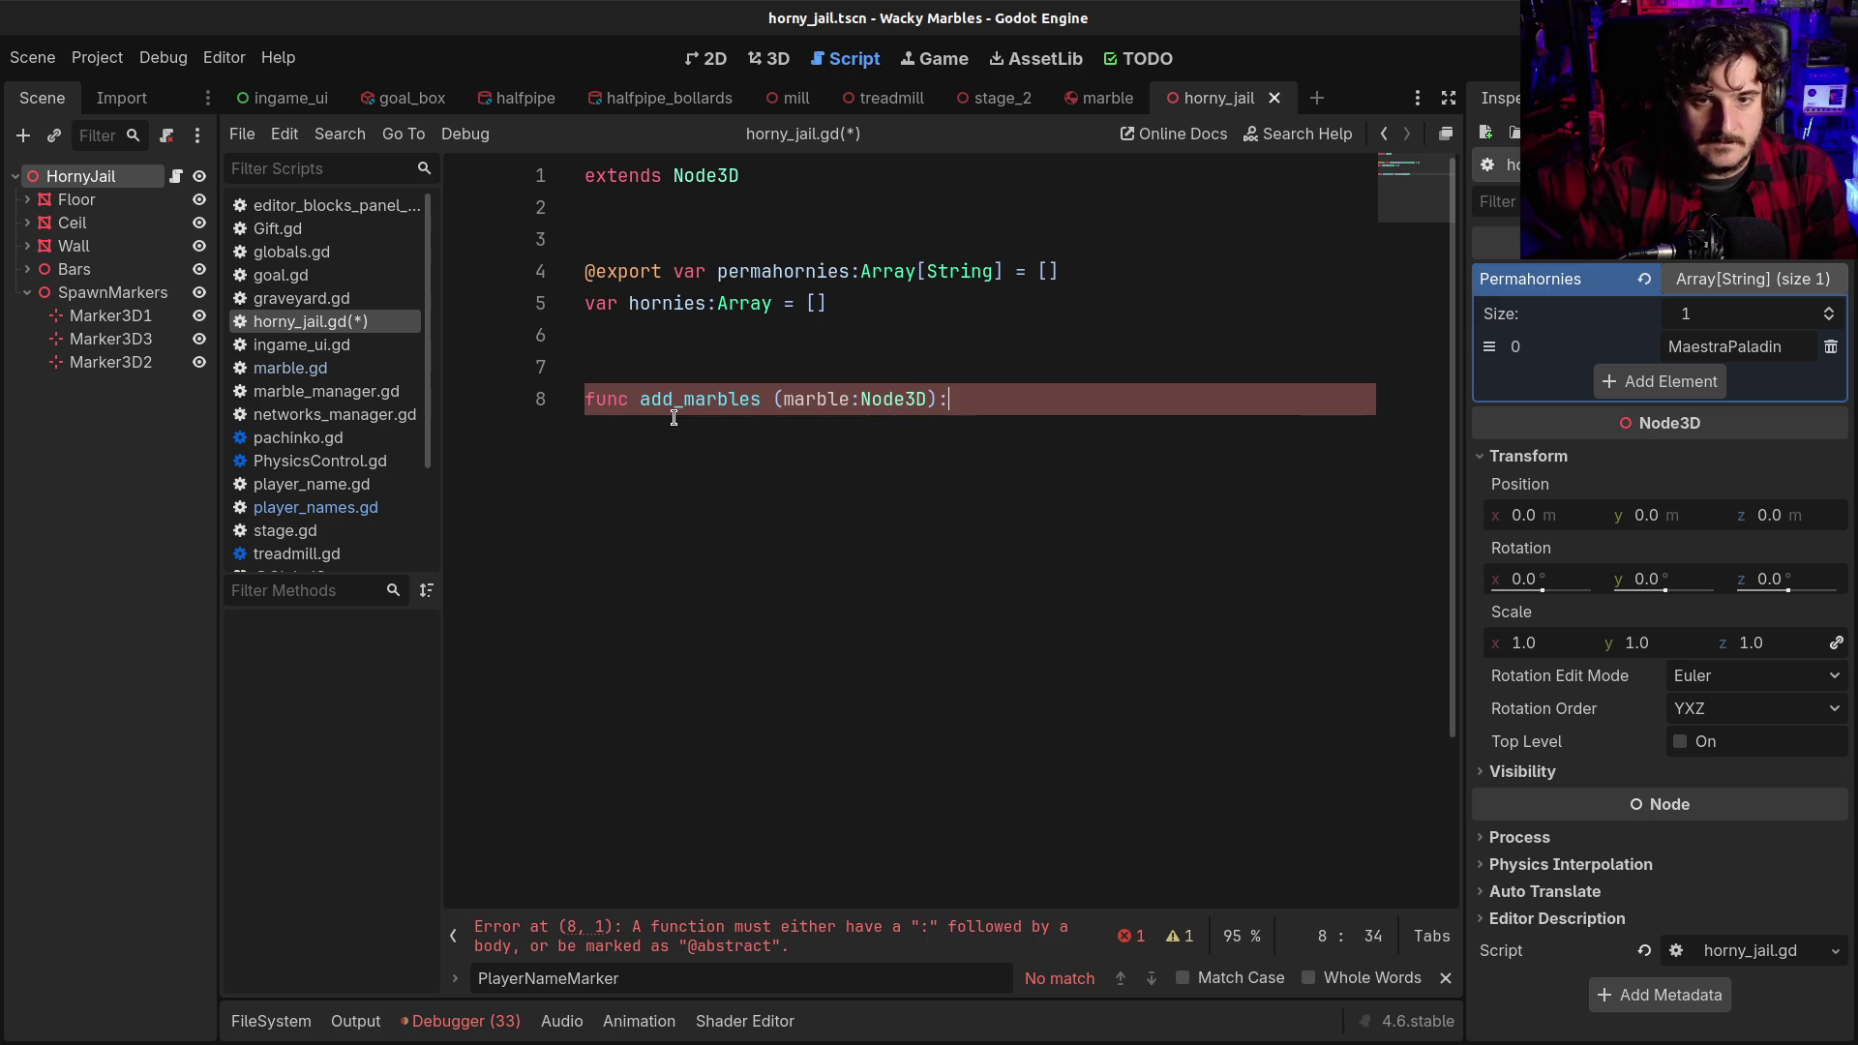
pyautogui.press('Return')
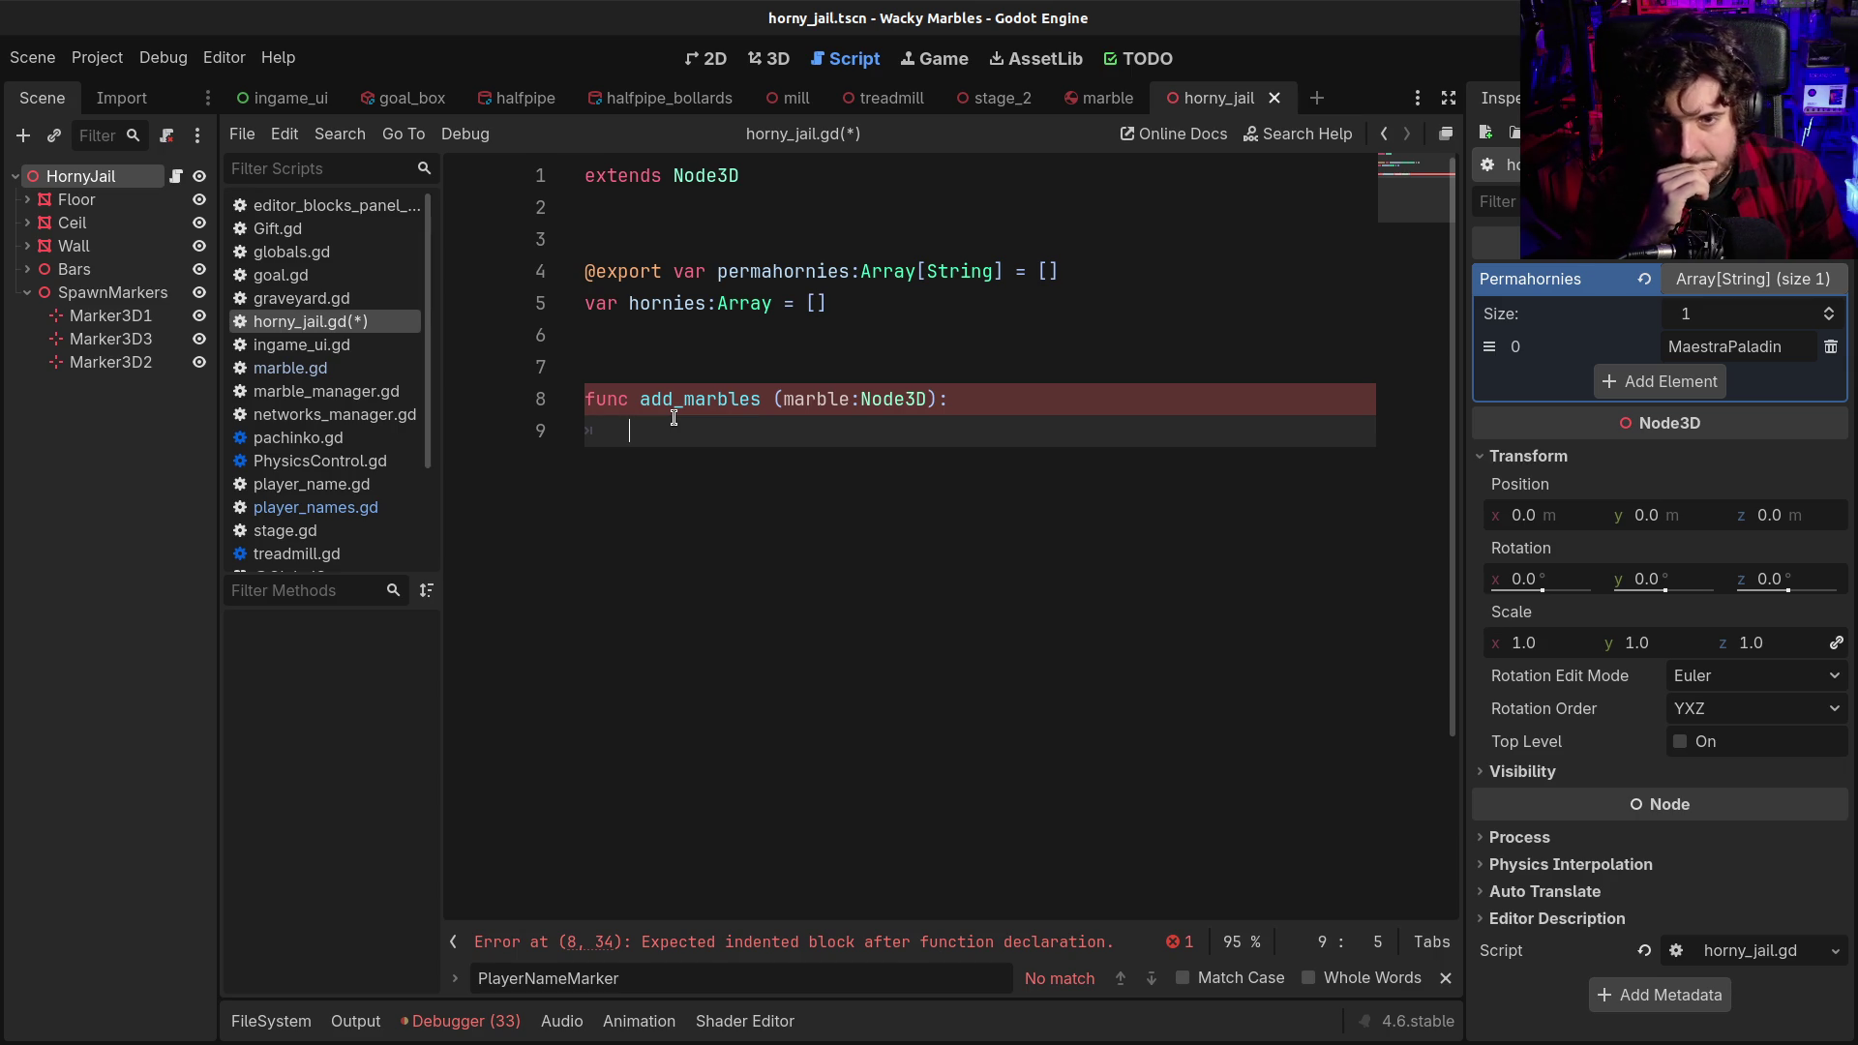
# Add player_name:String and player_color:Color parameters to add_marbles, give it a pass body, and save
pyautogui.press('Up')
pyautogui.press('End')
pyautogui.press('Left')
pyautogui.press('Left')
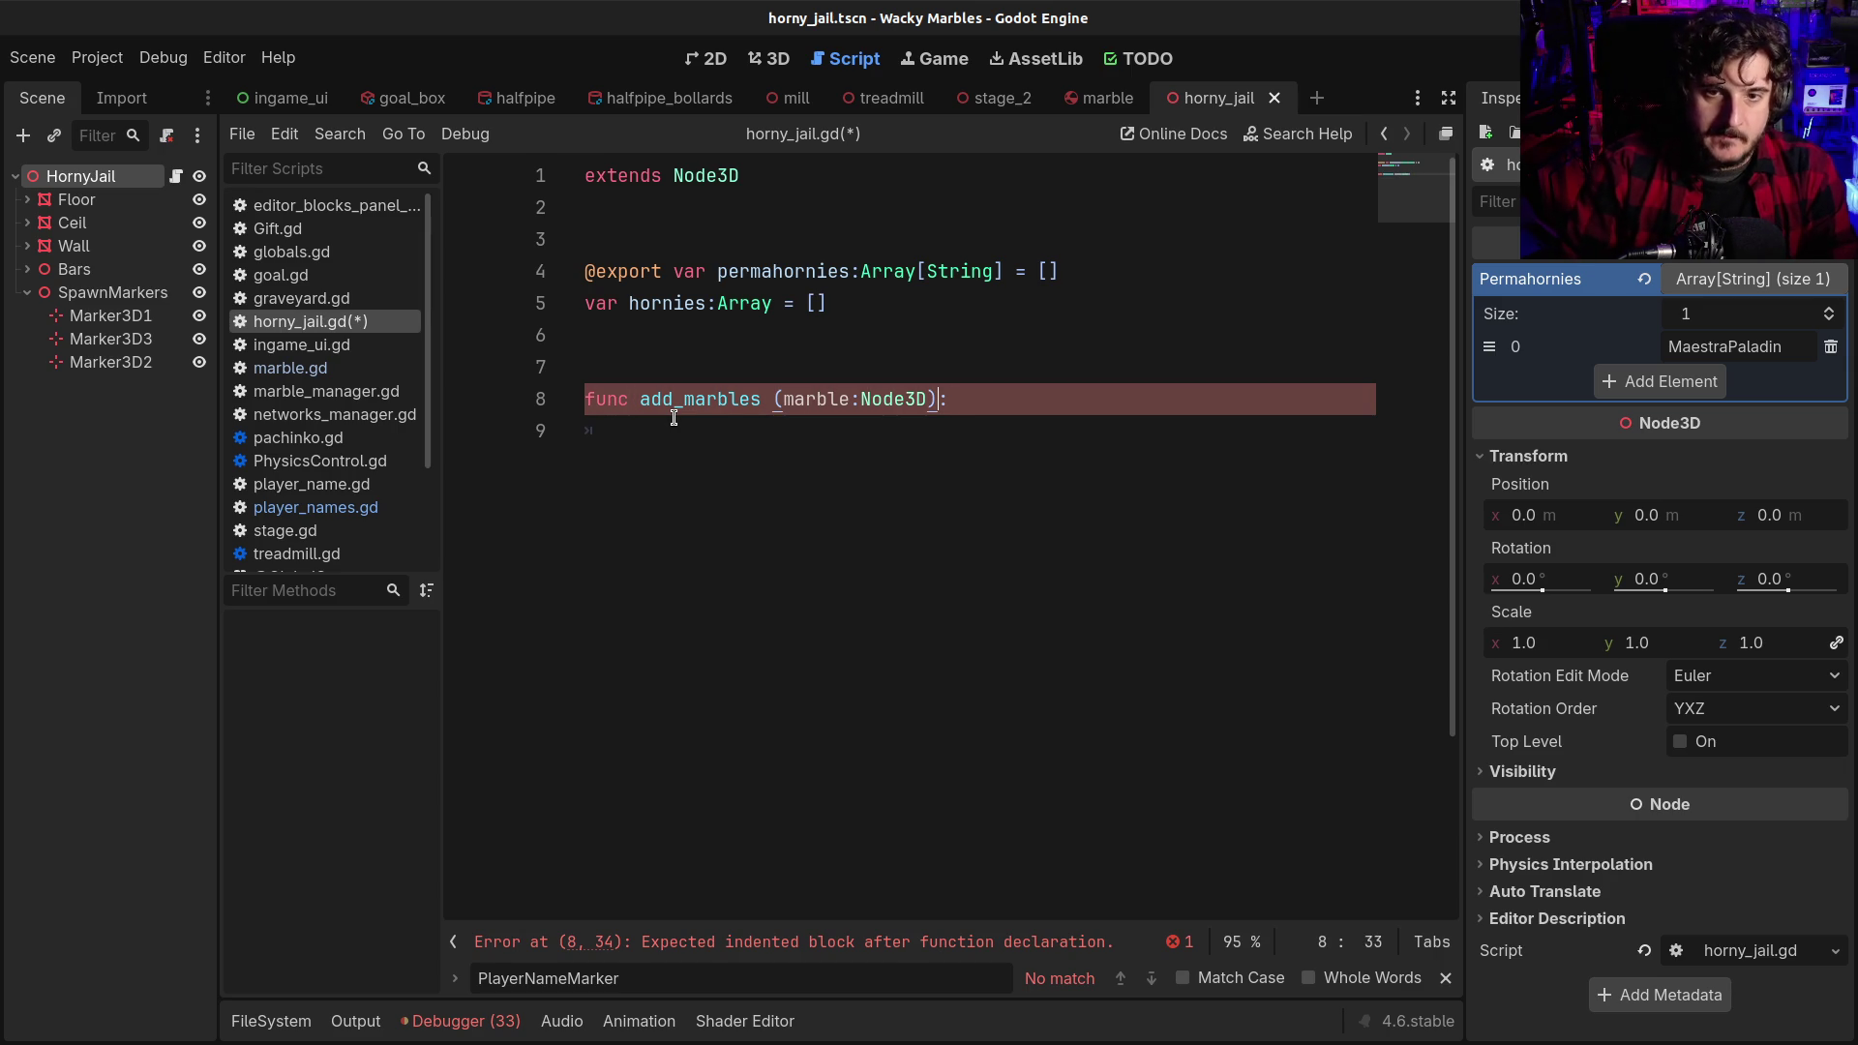
pyautogui.write(', ')
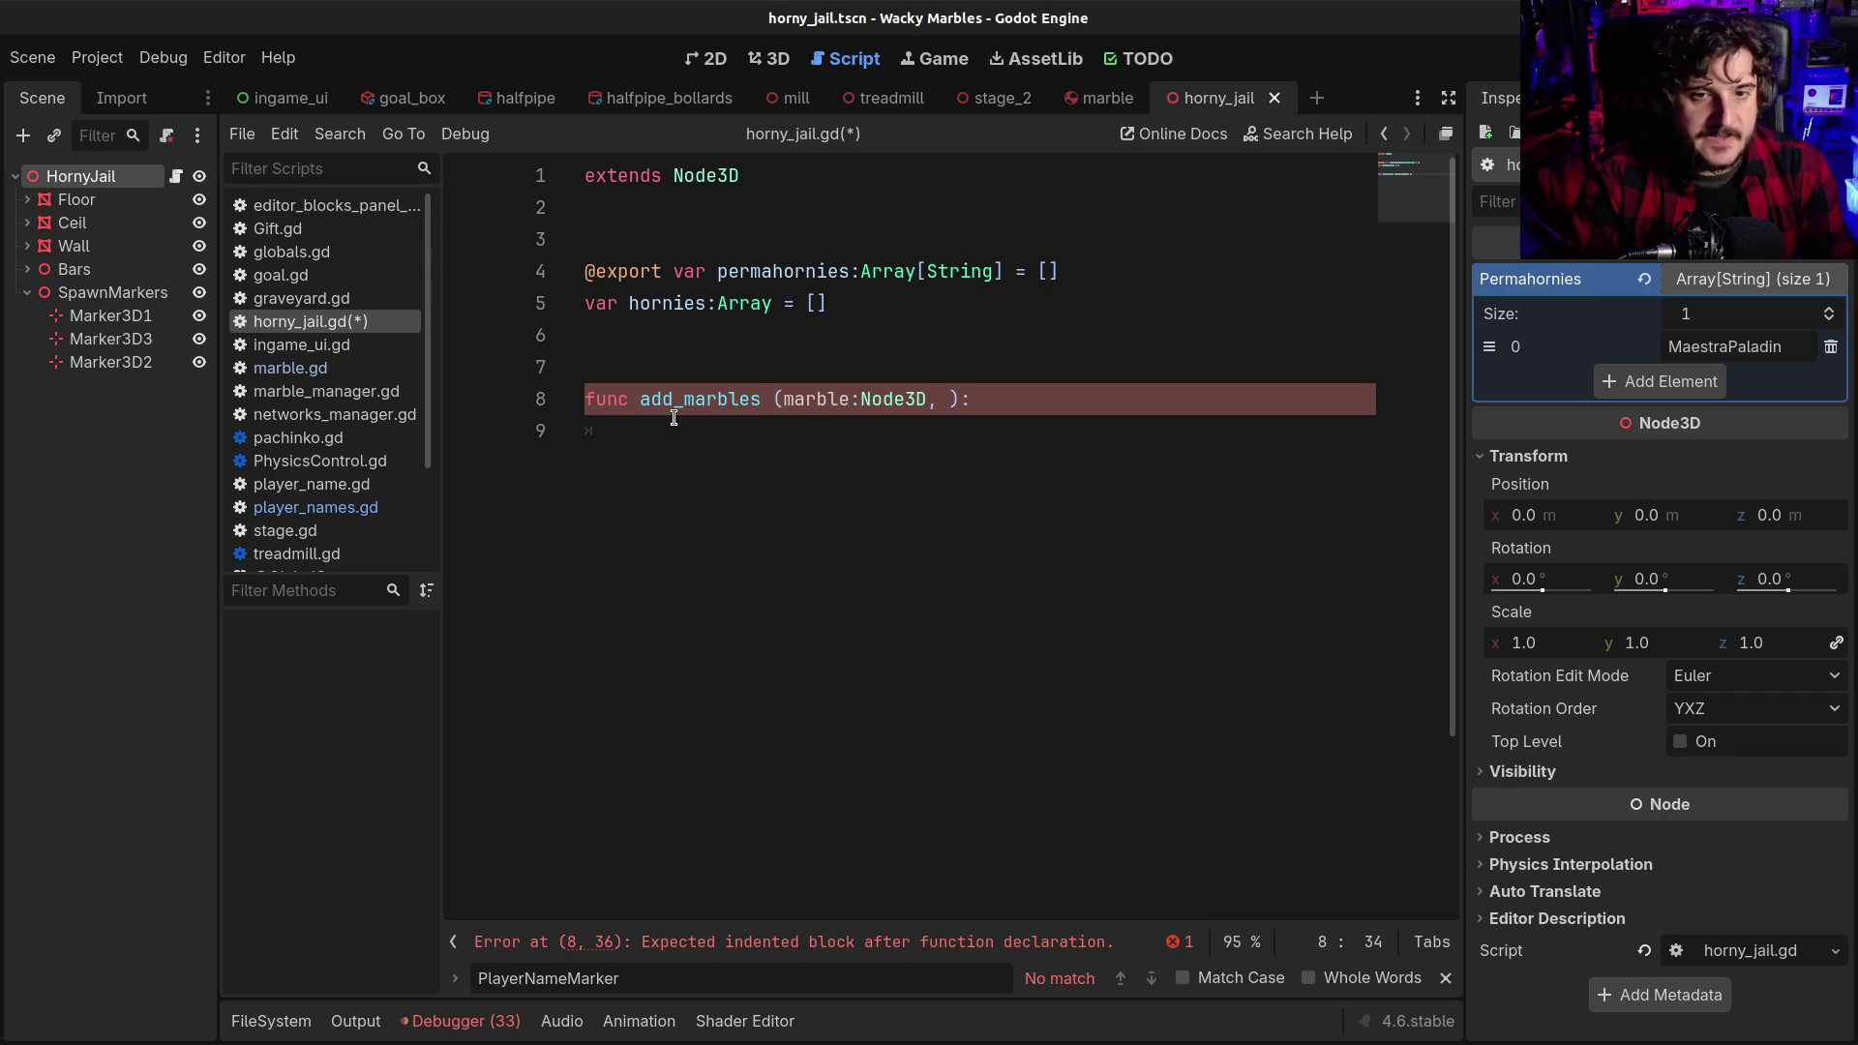
pyautogui.write('player_')
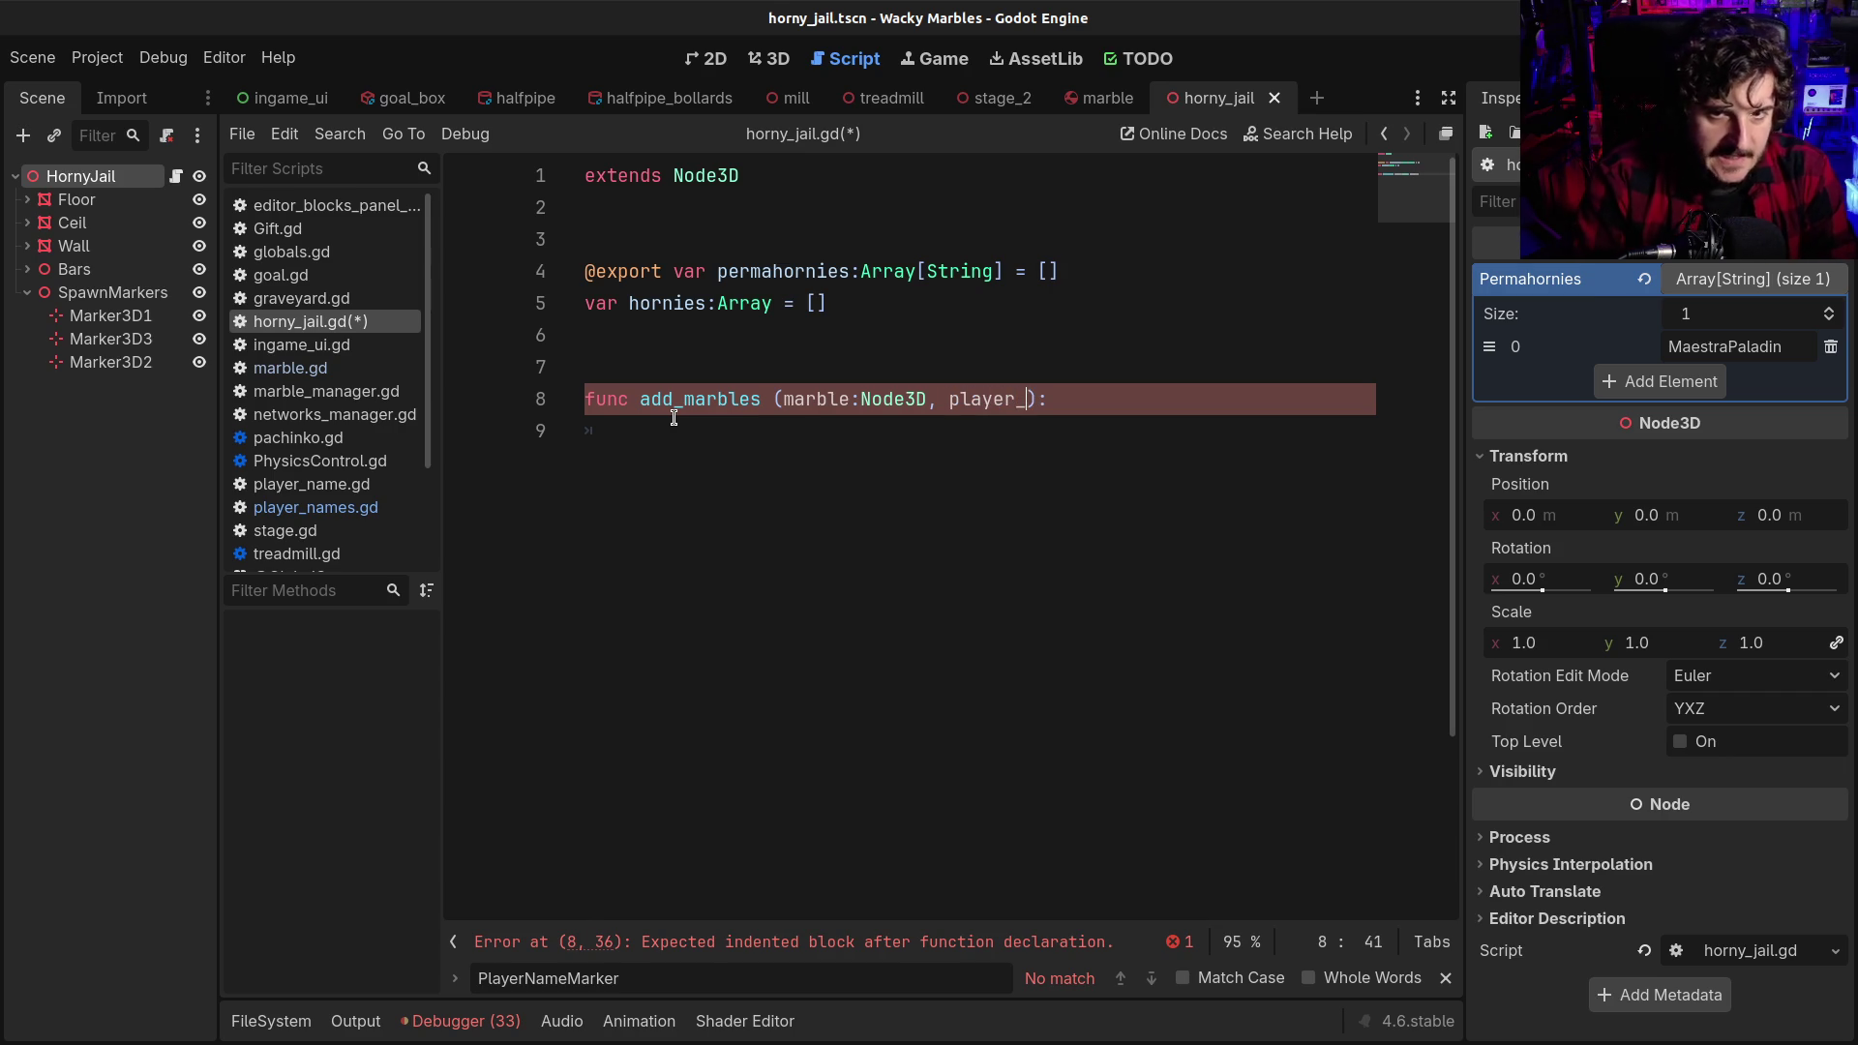
pyautogui.write('name:String, player_color:C')
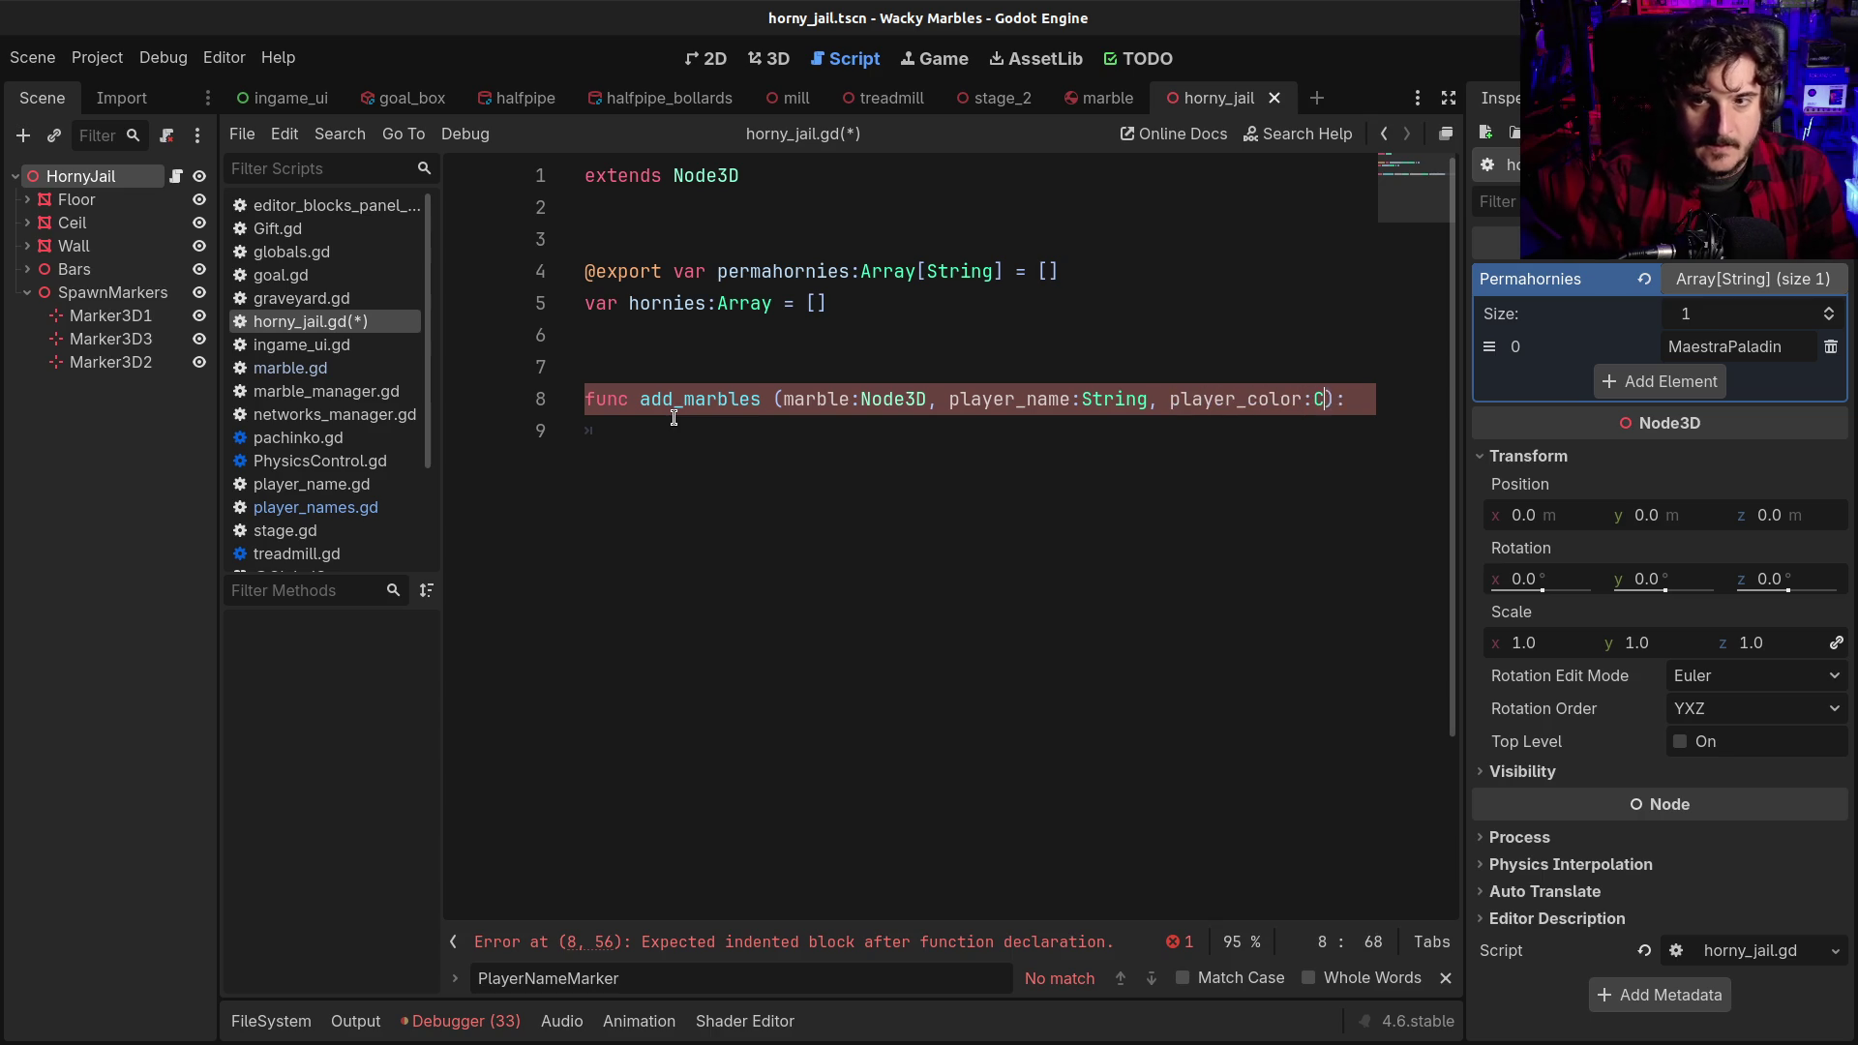
pyautogui.write('olor')
pyautogui.press('End')
pyautogui.press('Return')
pyautogui.write('pass')
pyautogui.hotkey('ctrl', 's')
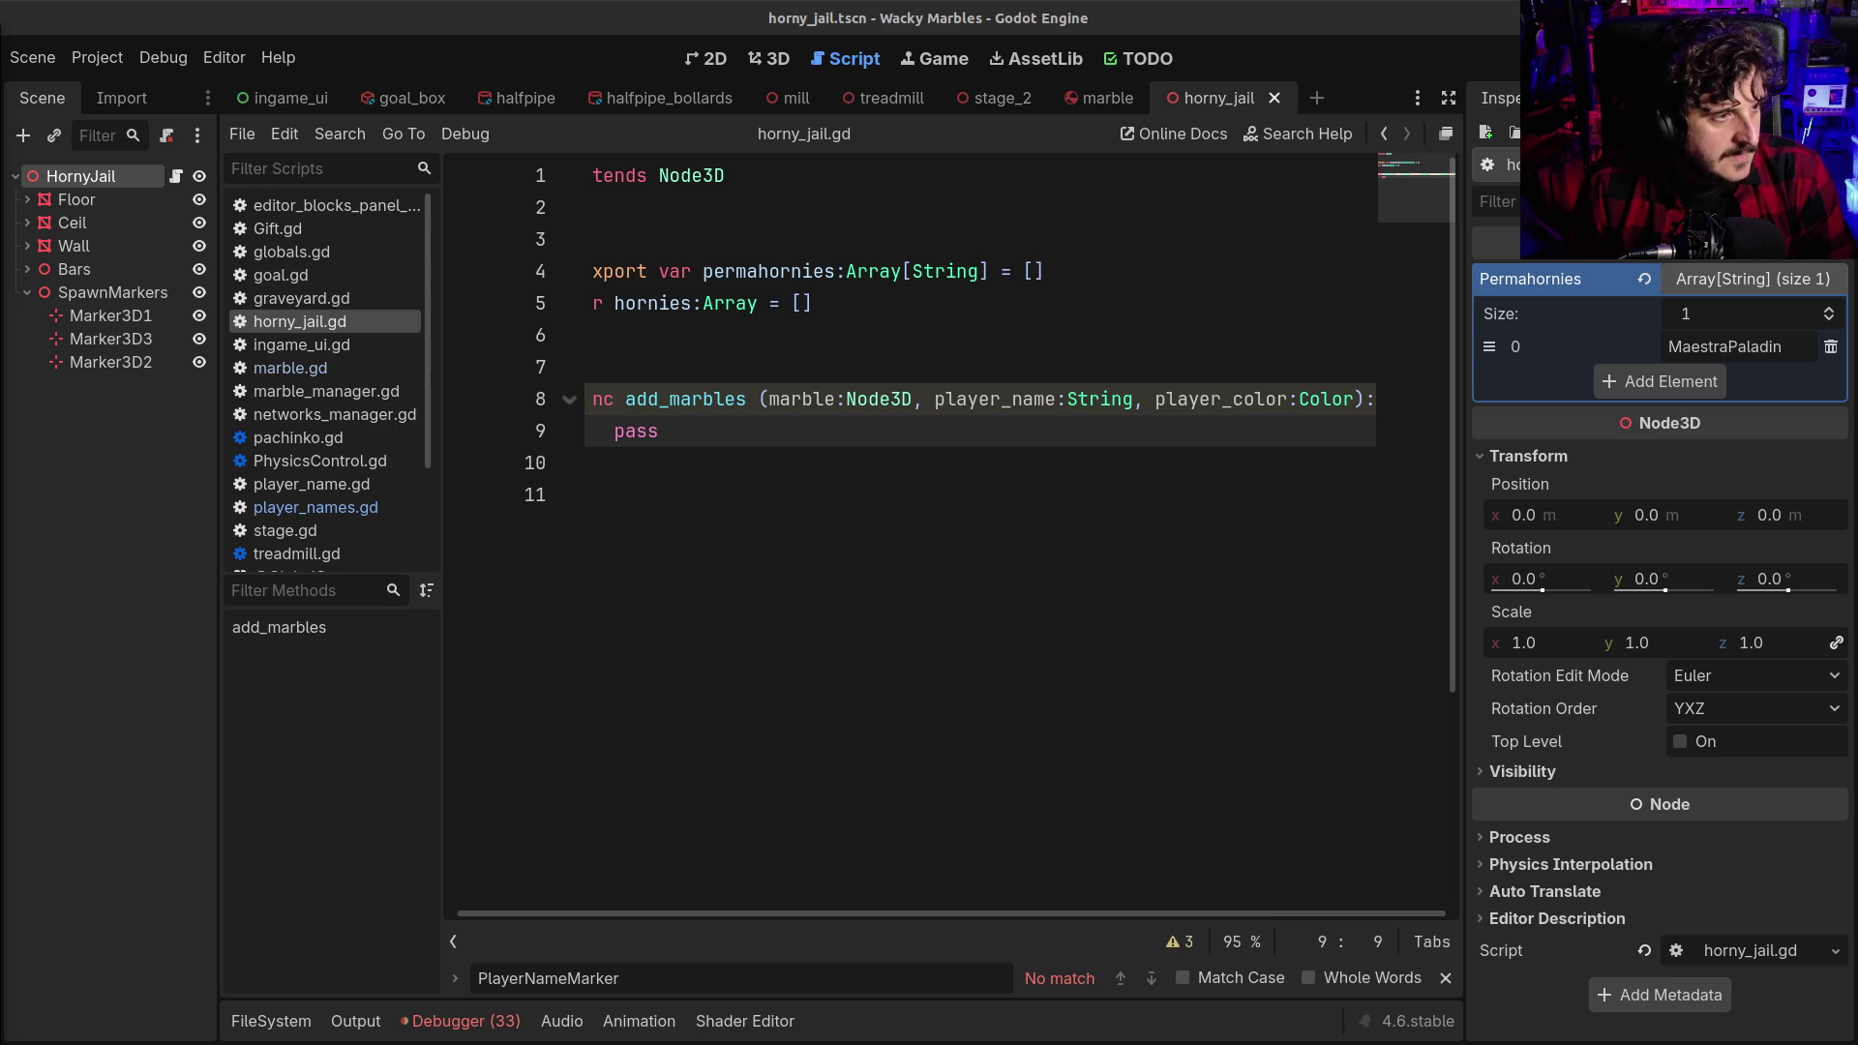
pyautogui.click(788, 525)
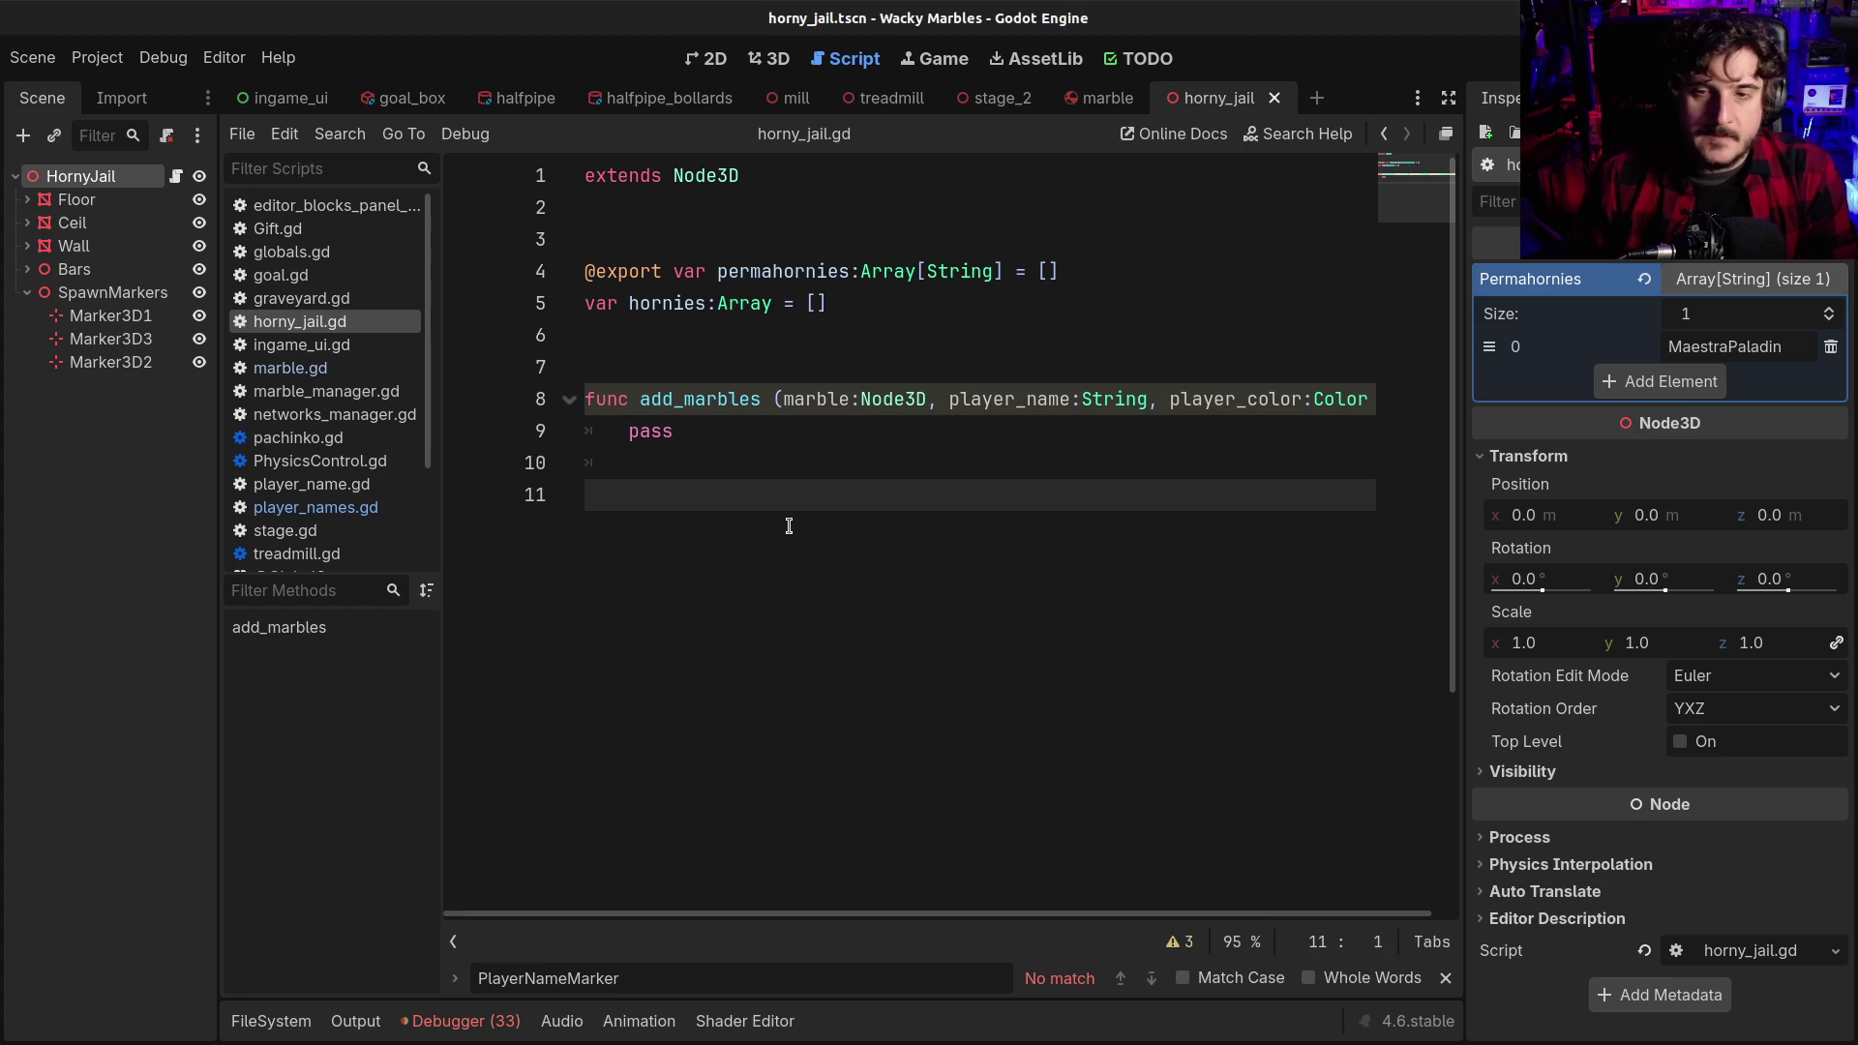
pyautogui.doubleClick(648, 431)
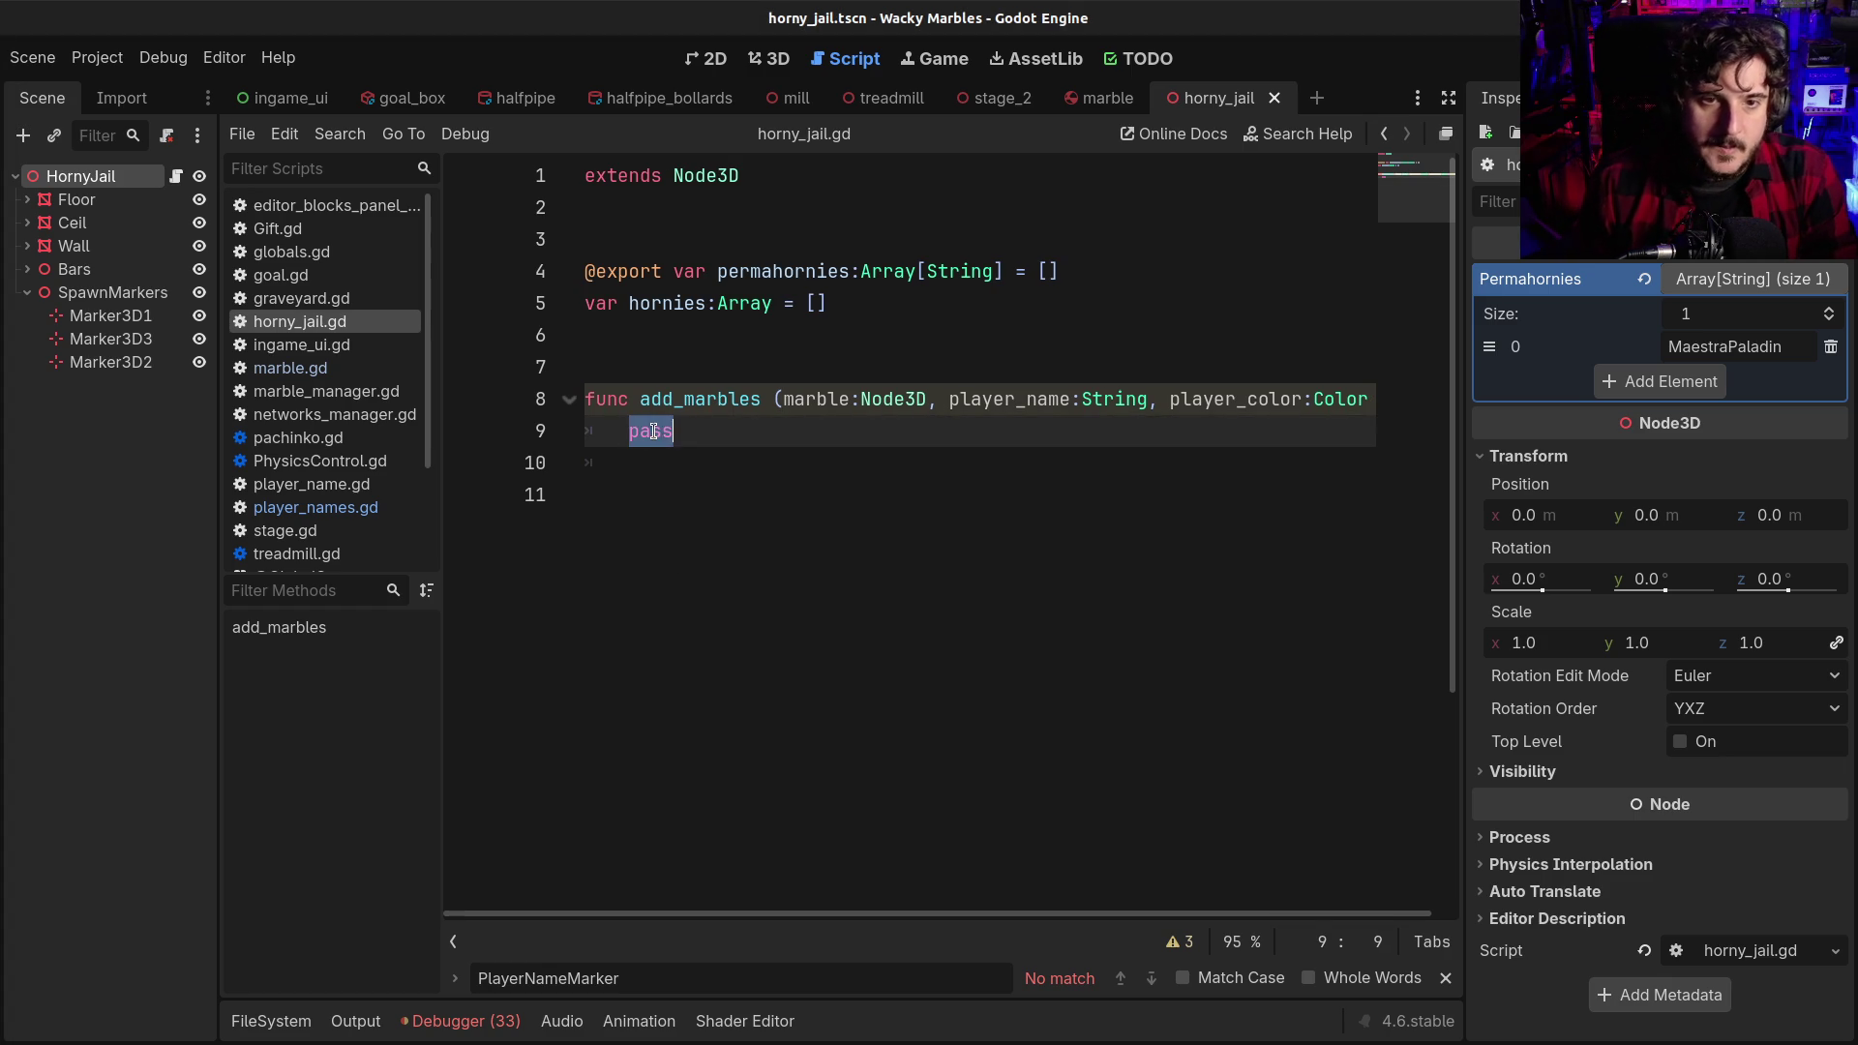
pyautogui.press('BackSpace')
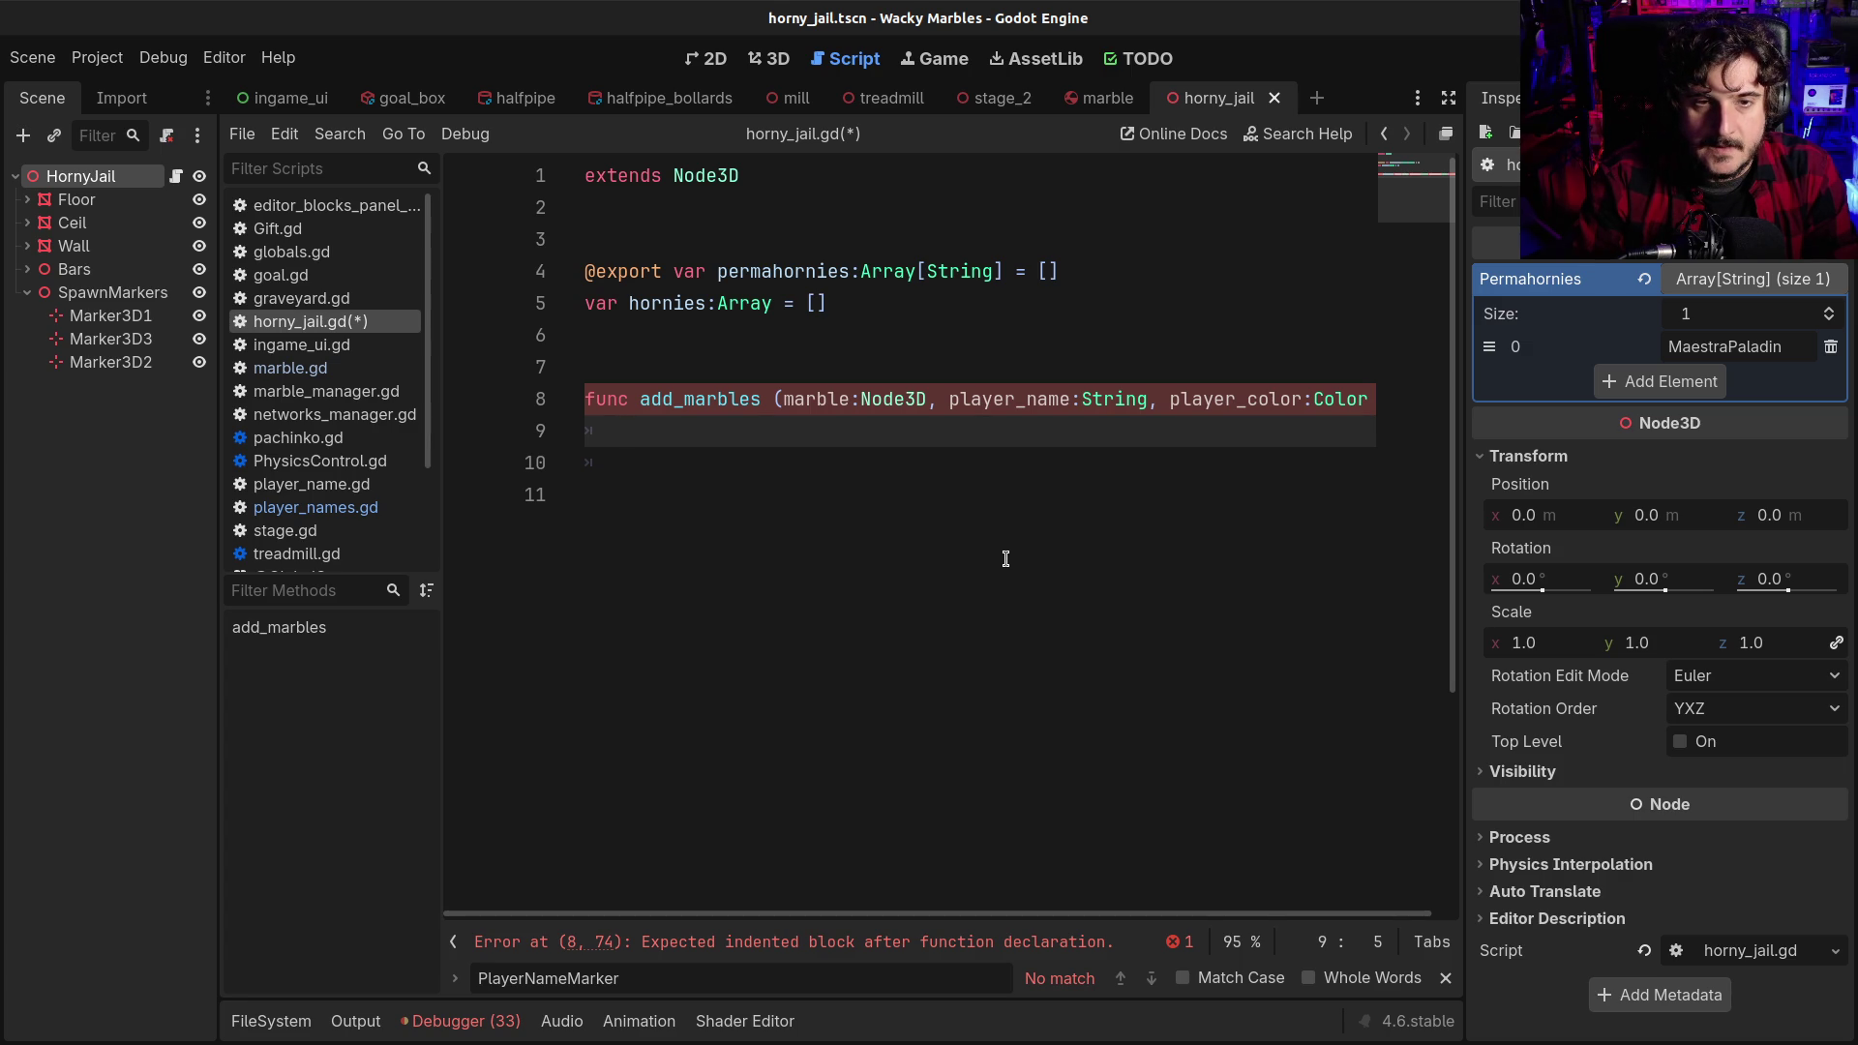
pyautogui.write('pass')
pyautogui.hotkey('ctrl', 's')
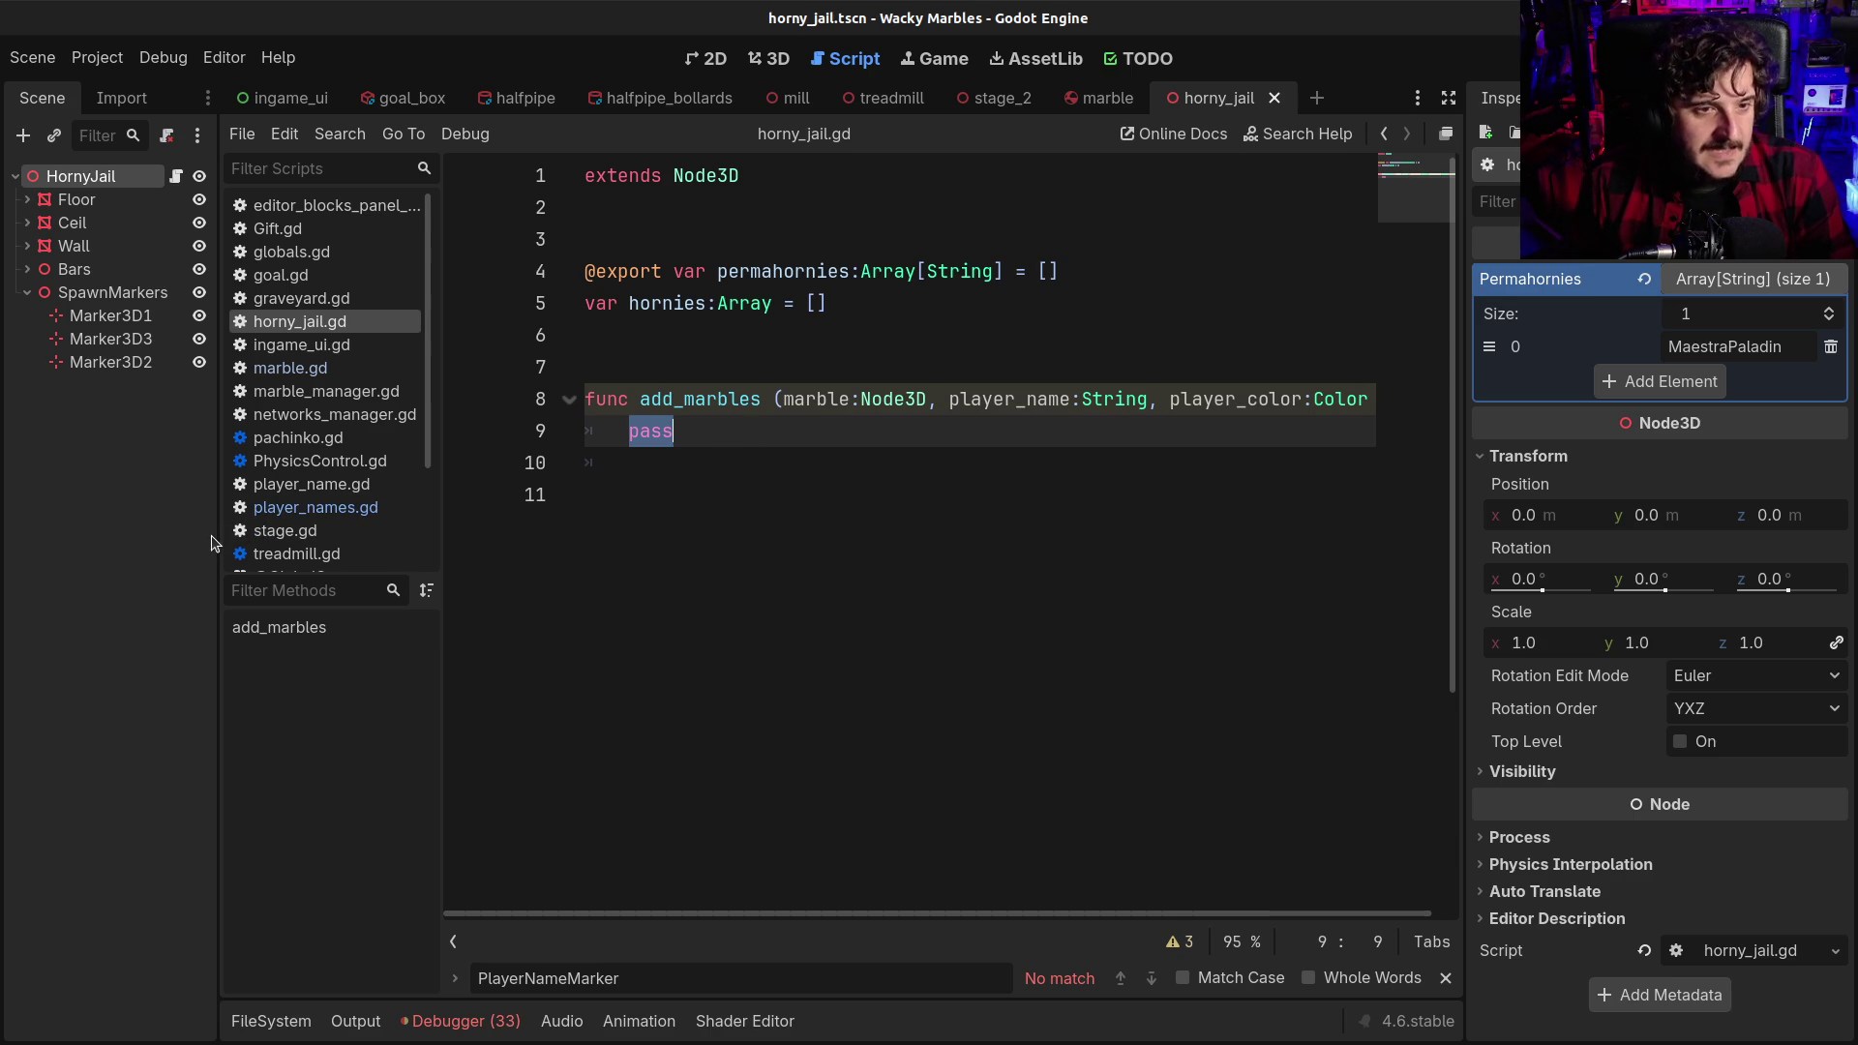
pyautogui.moveTo(214, 542); pyautogui.dragTo(167, 539)
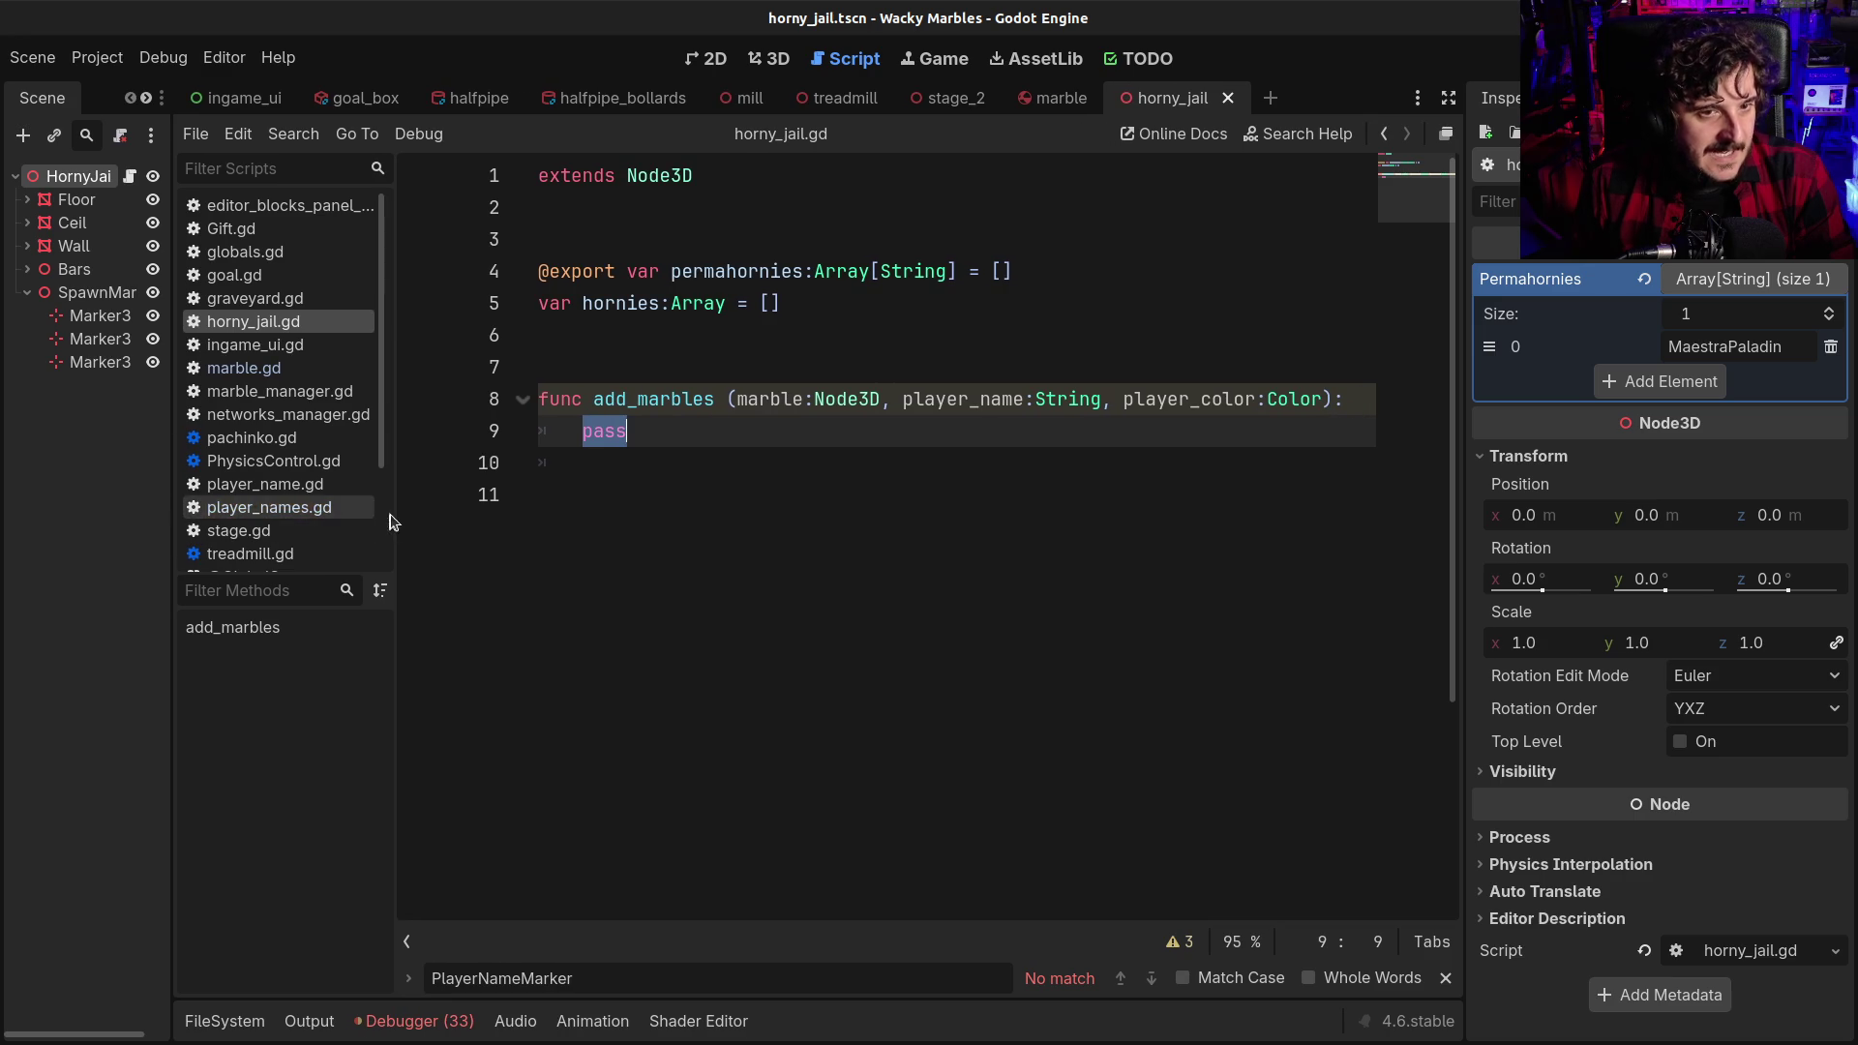
# Narrow the script list to widen the code editor, then select the word pass on line 9
pyautogui.moveTo(387, 519); pyautogui.dragTo(352, 513)
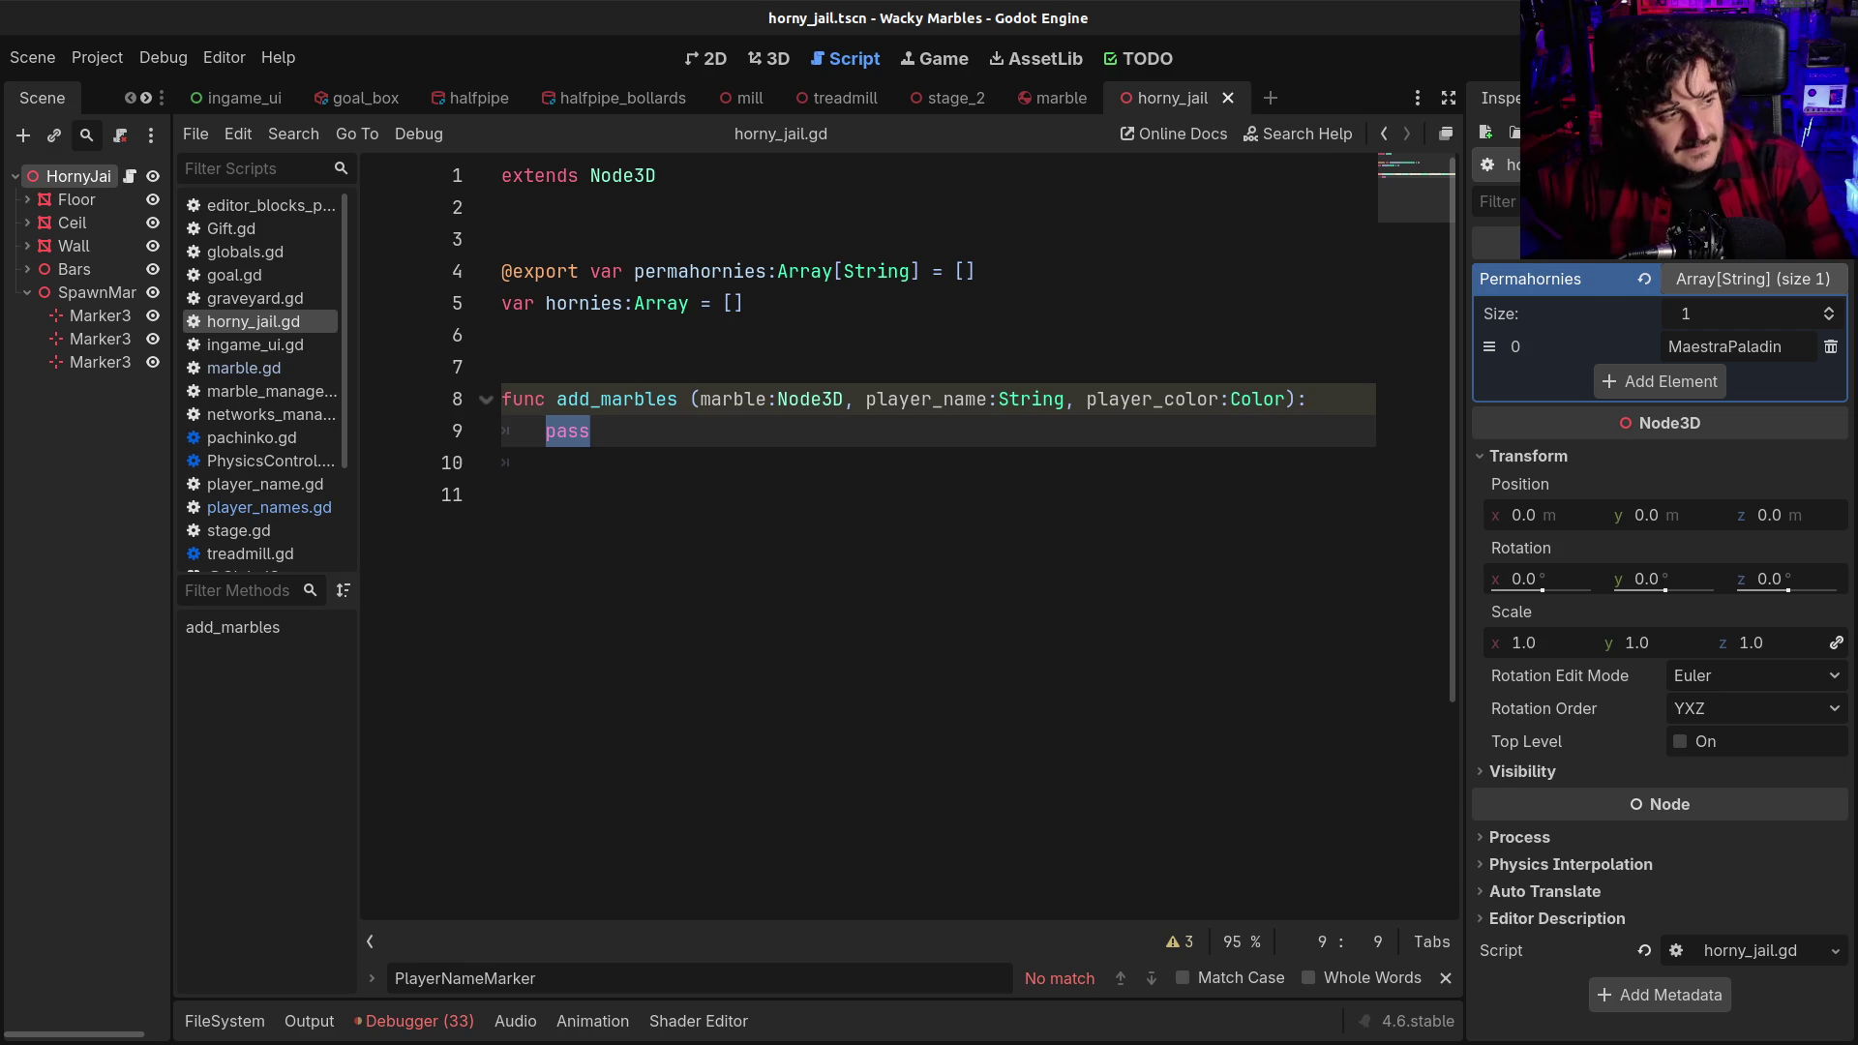
pyautogui.click(829, 498)
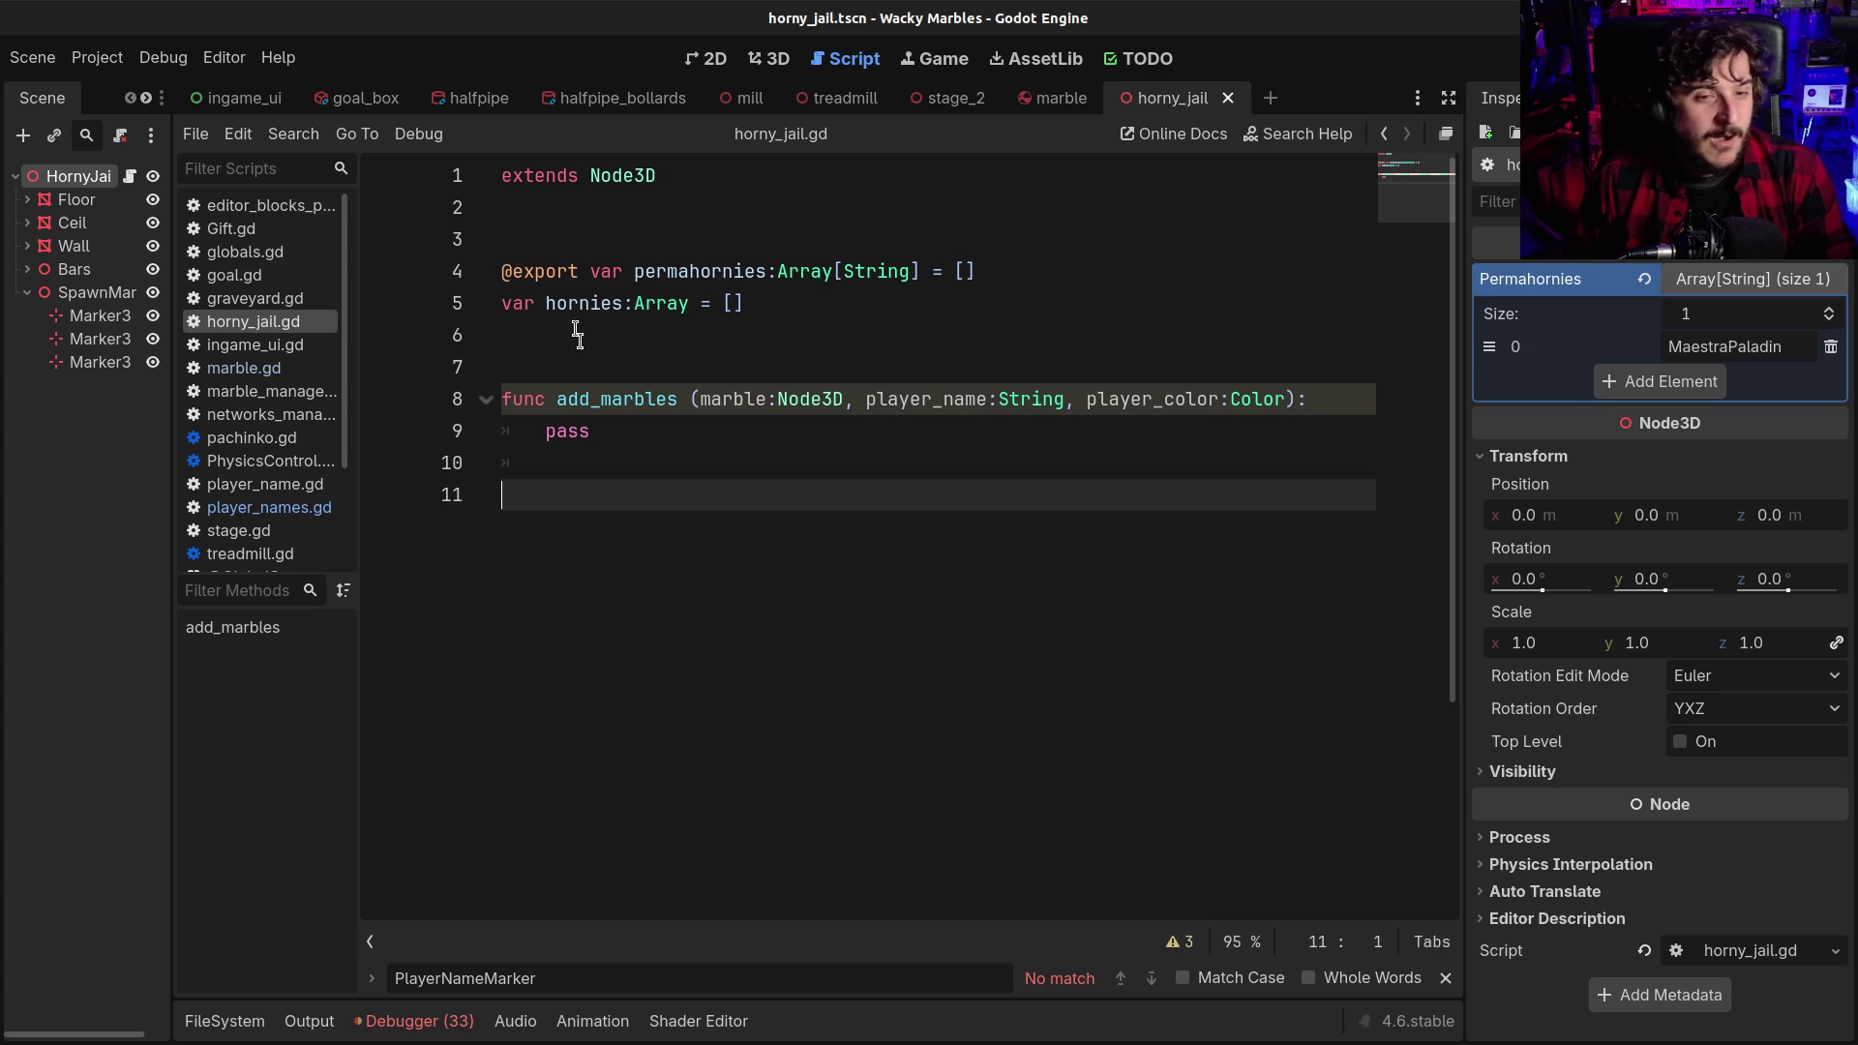
pyautogui.tripleClick(567, 426)
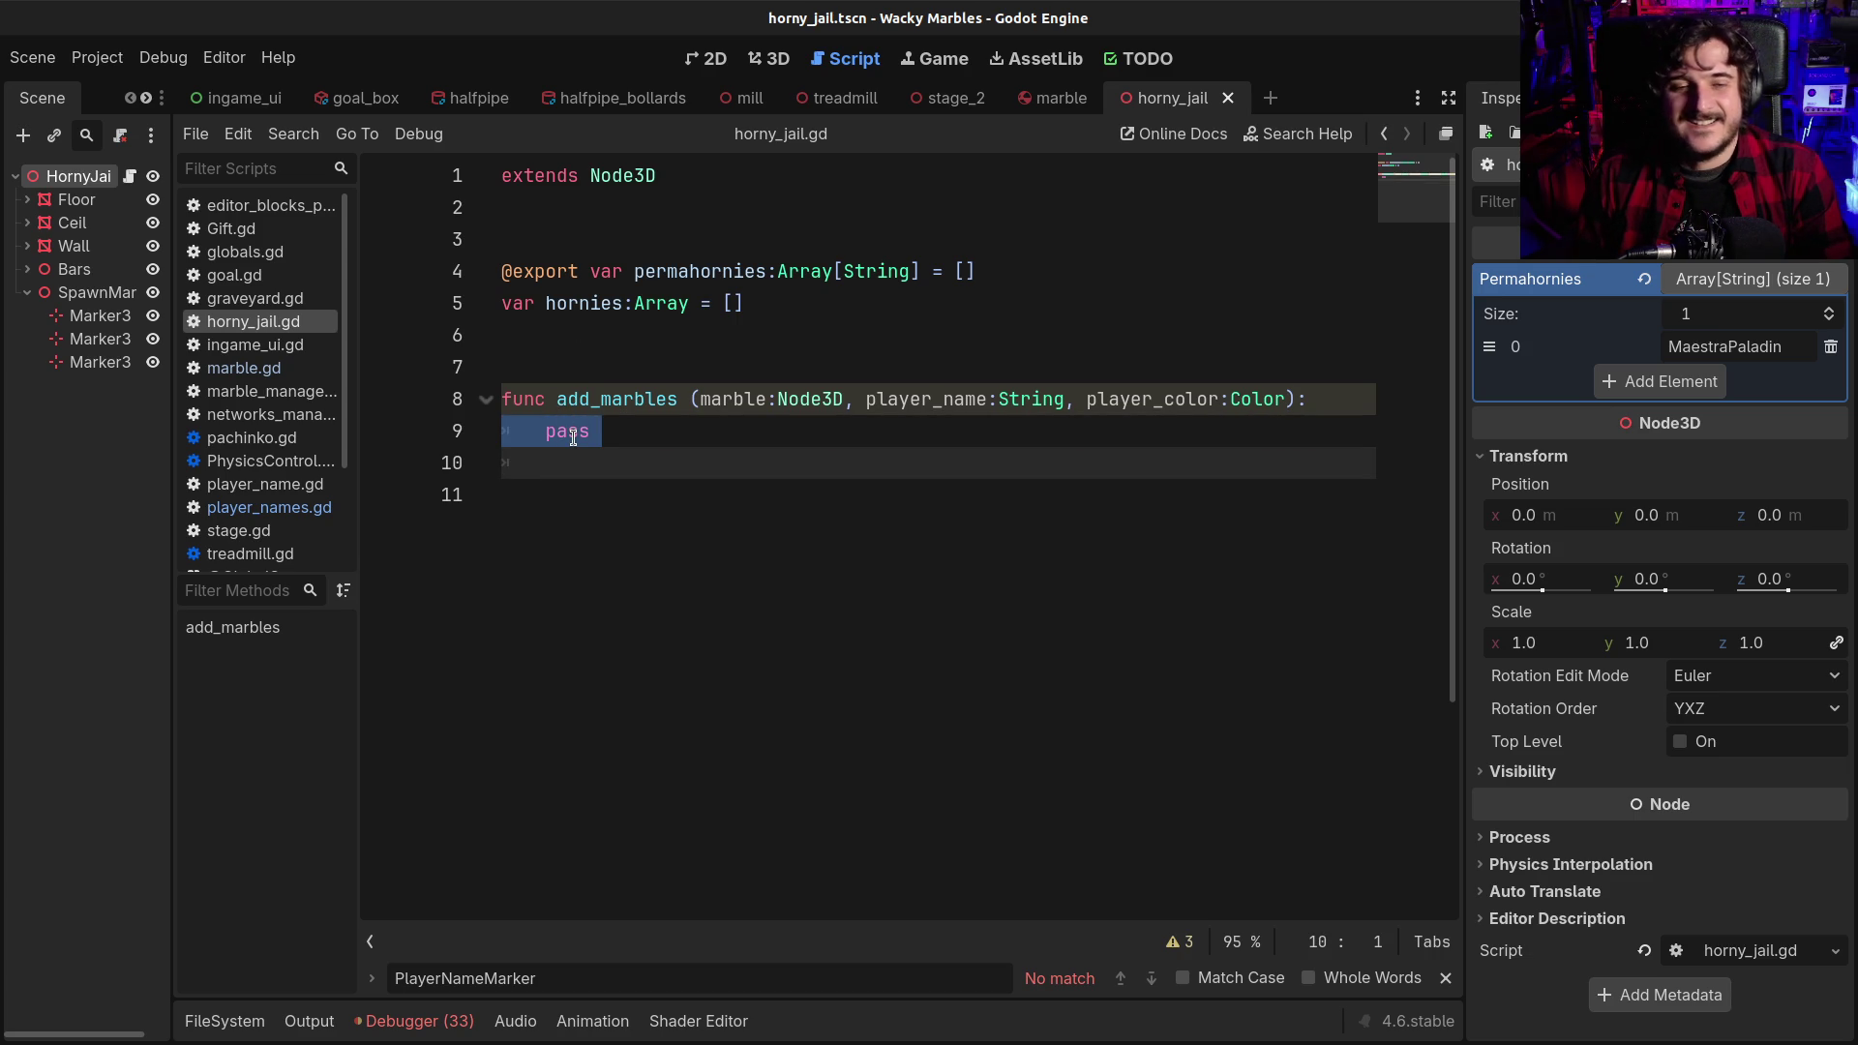
pyautogui.doubleClick(573, 437)
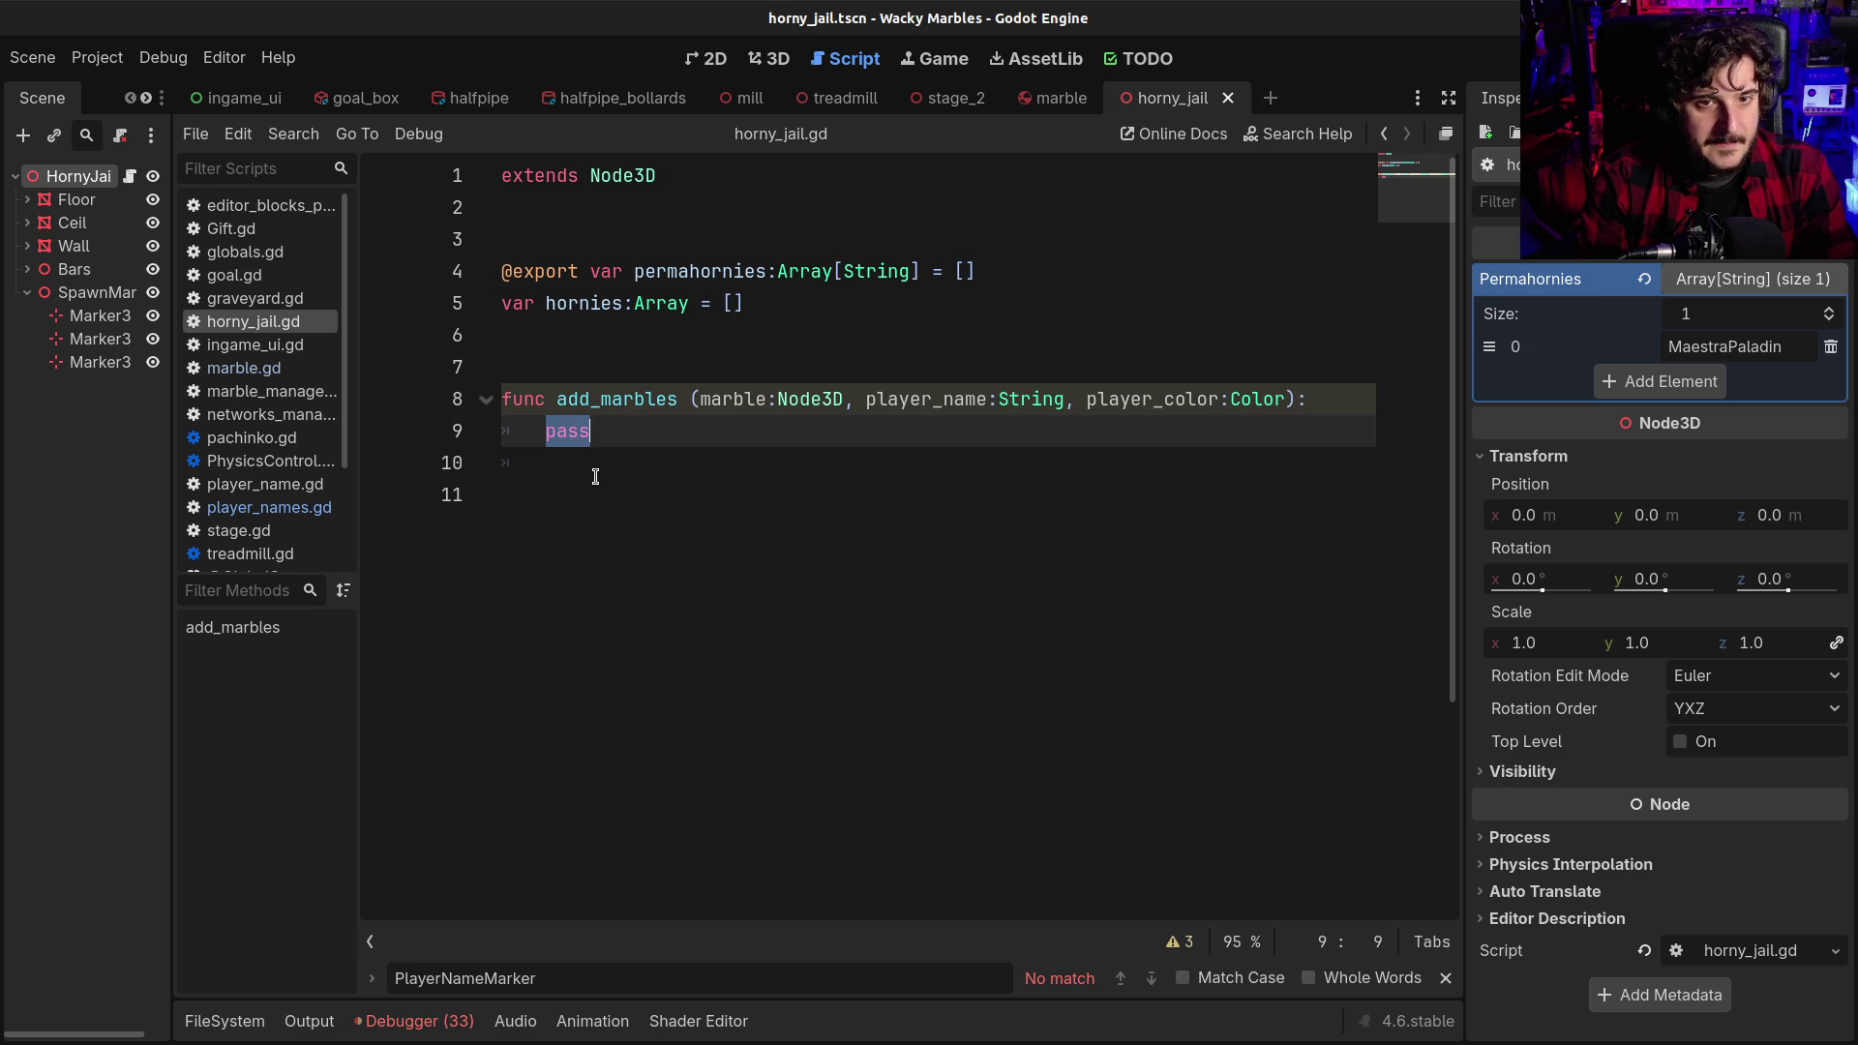
# Replace pass with hornies.push_back(player_name) and begin a 'var mar' statement below
pyautogui.write('hor')
pyautogui.press('Return')
pyautogui.write('.push_back(pl')
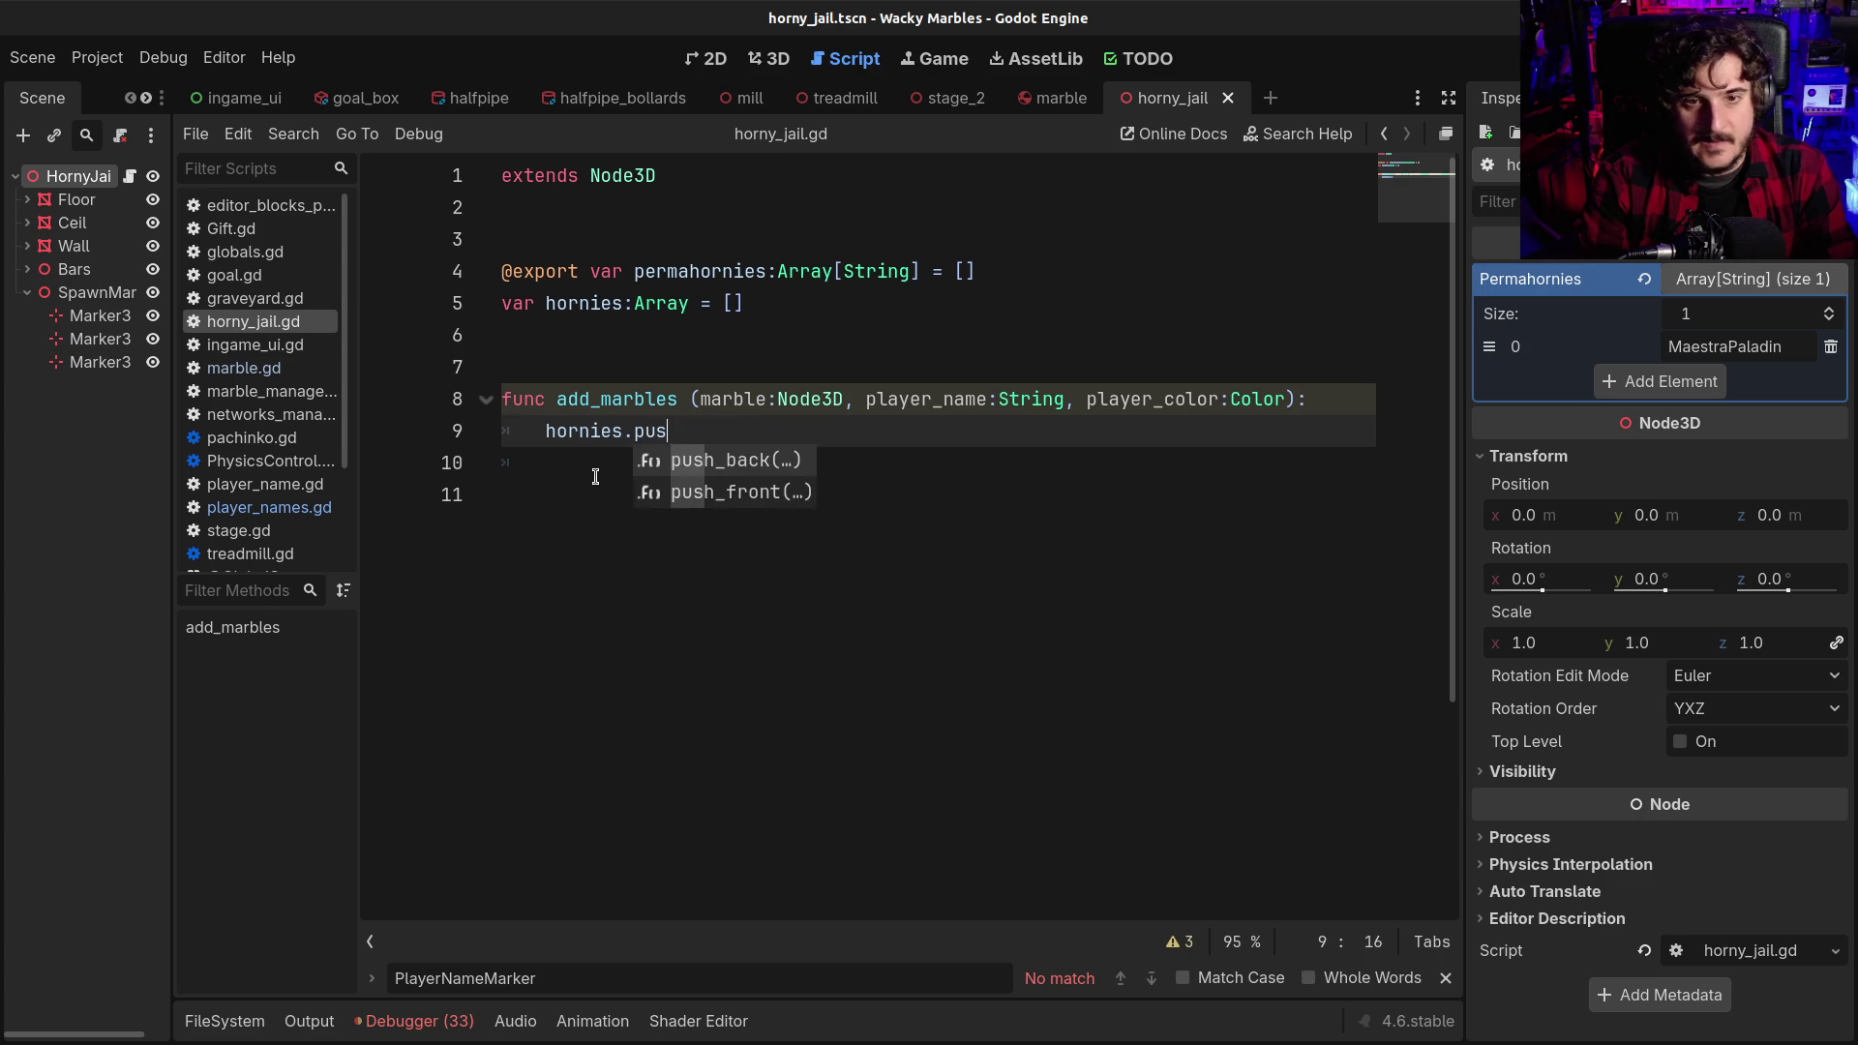
pyautogui.press('Return')
pyautogui.write('pl')
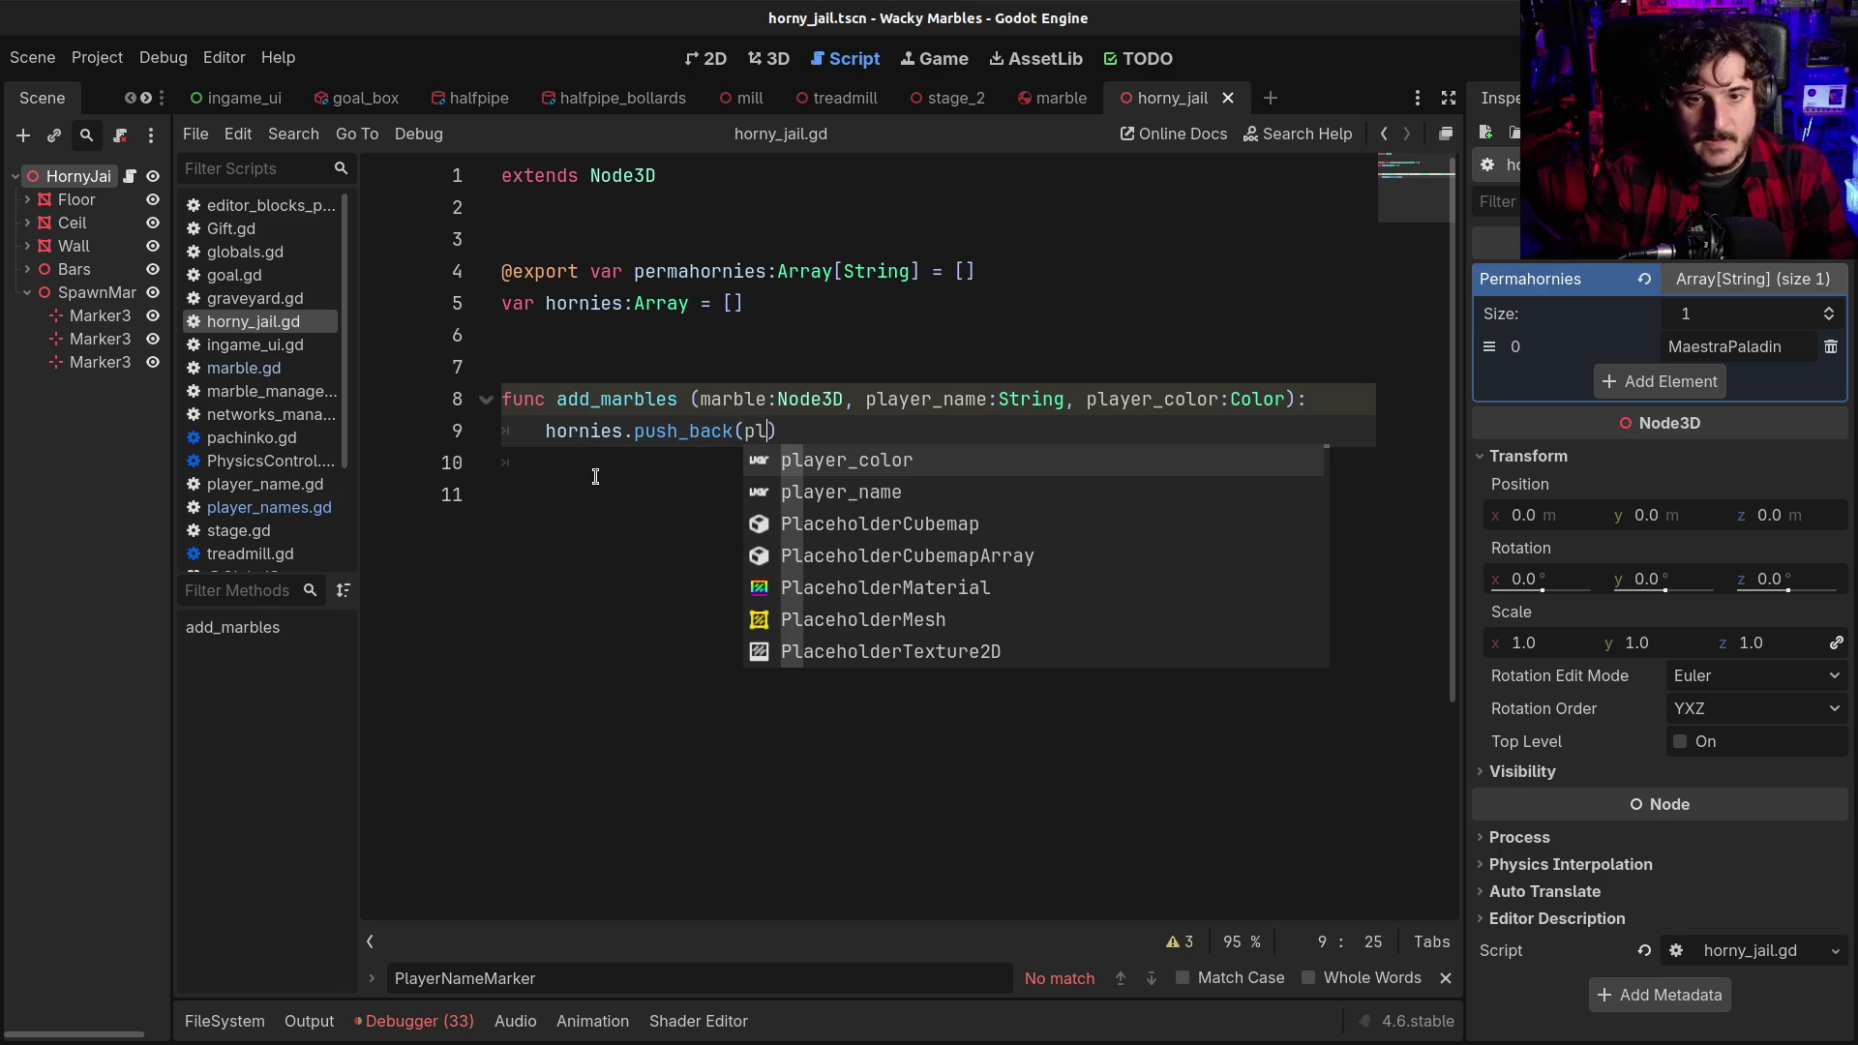
pyautogui.press('Down')
pyautogui.press('Return')
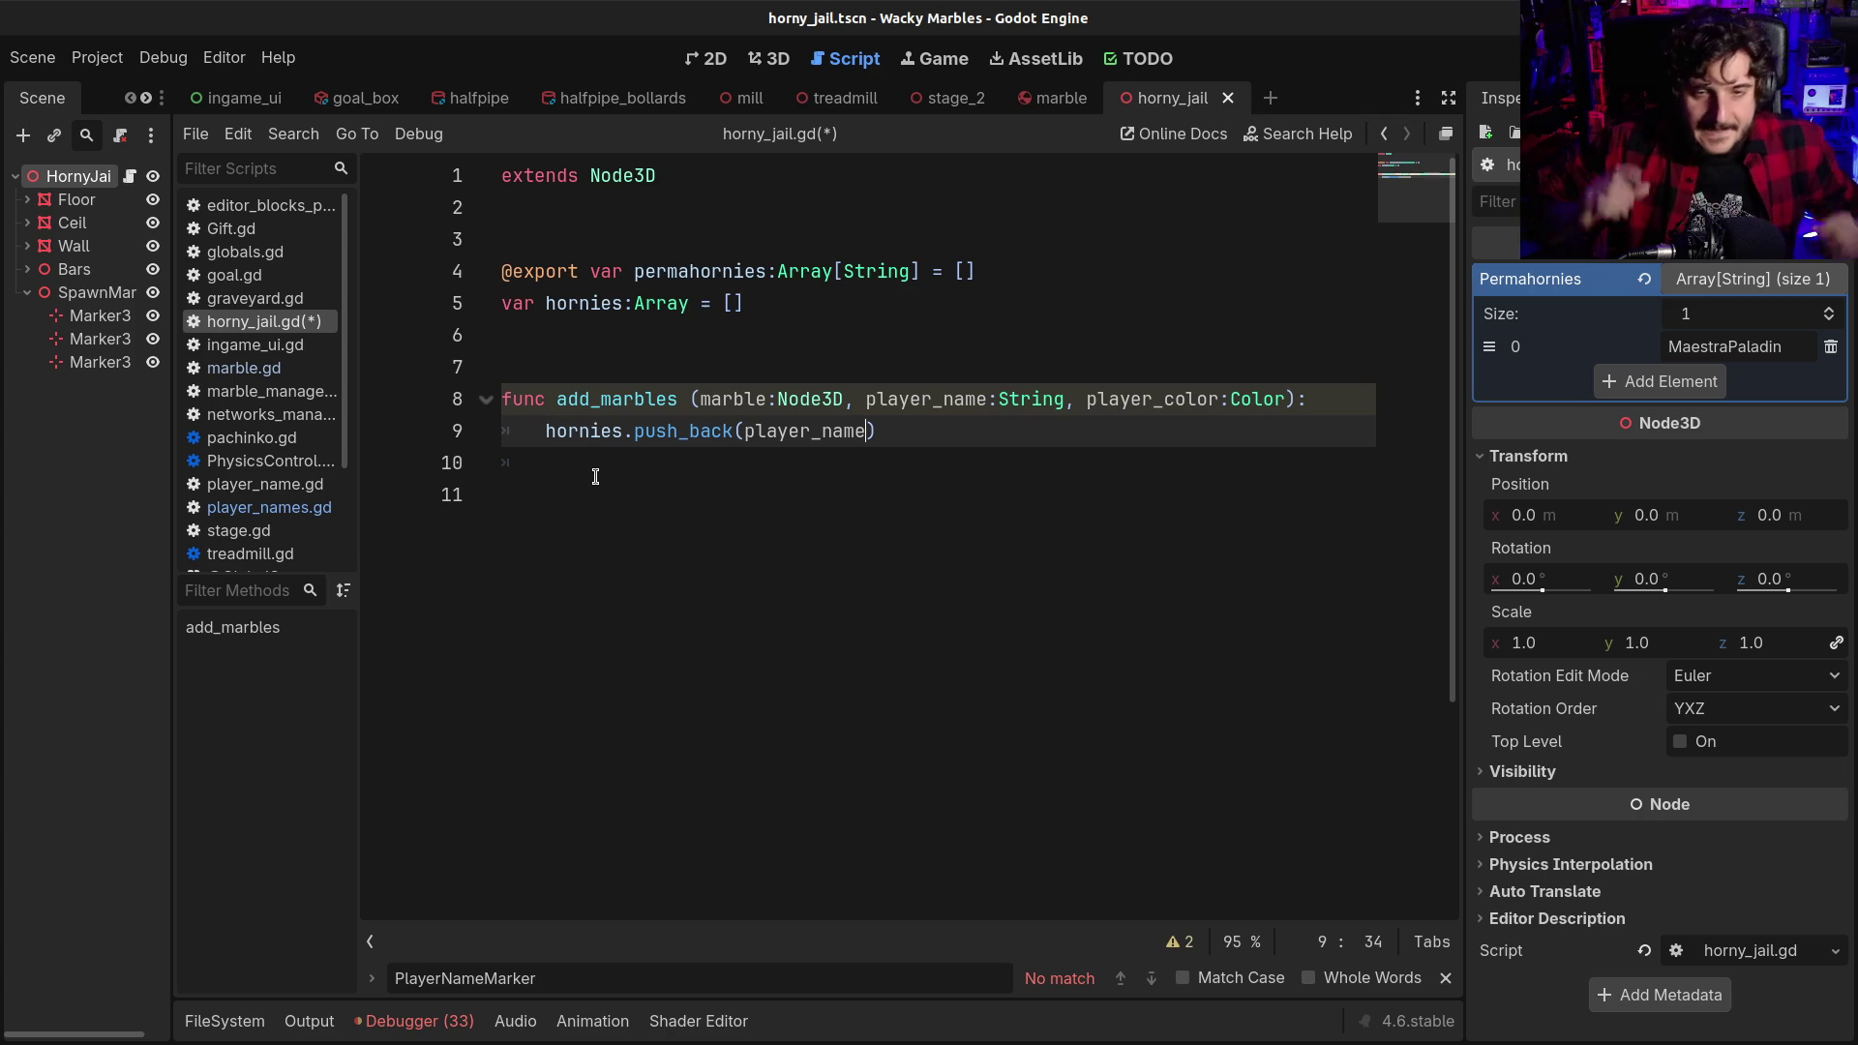
pyautogui.press('Right')
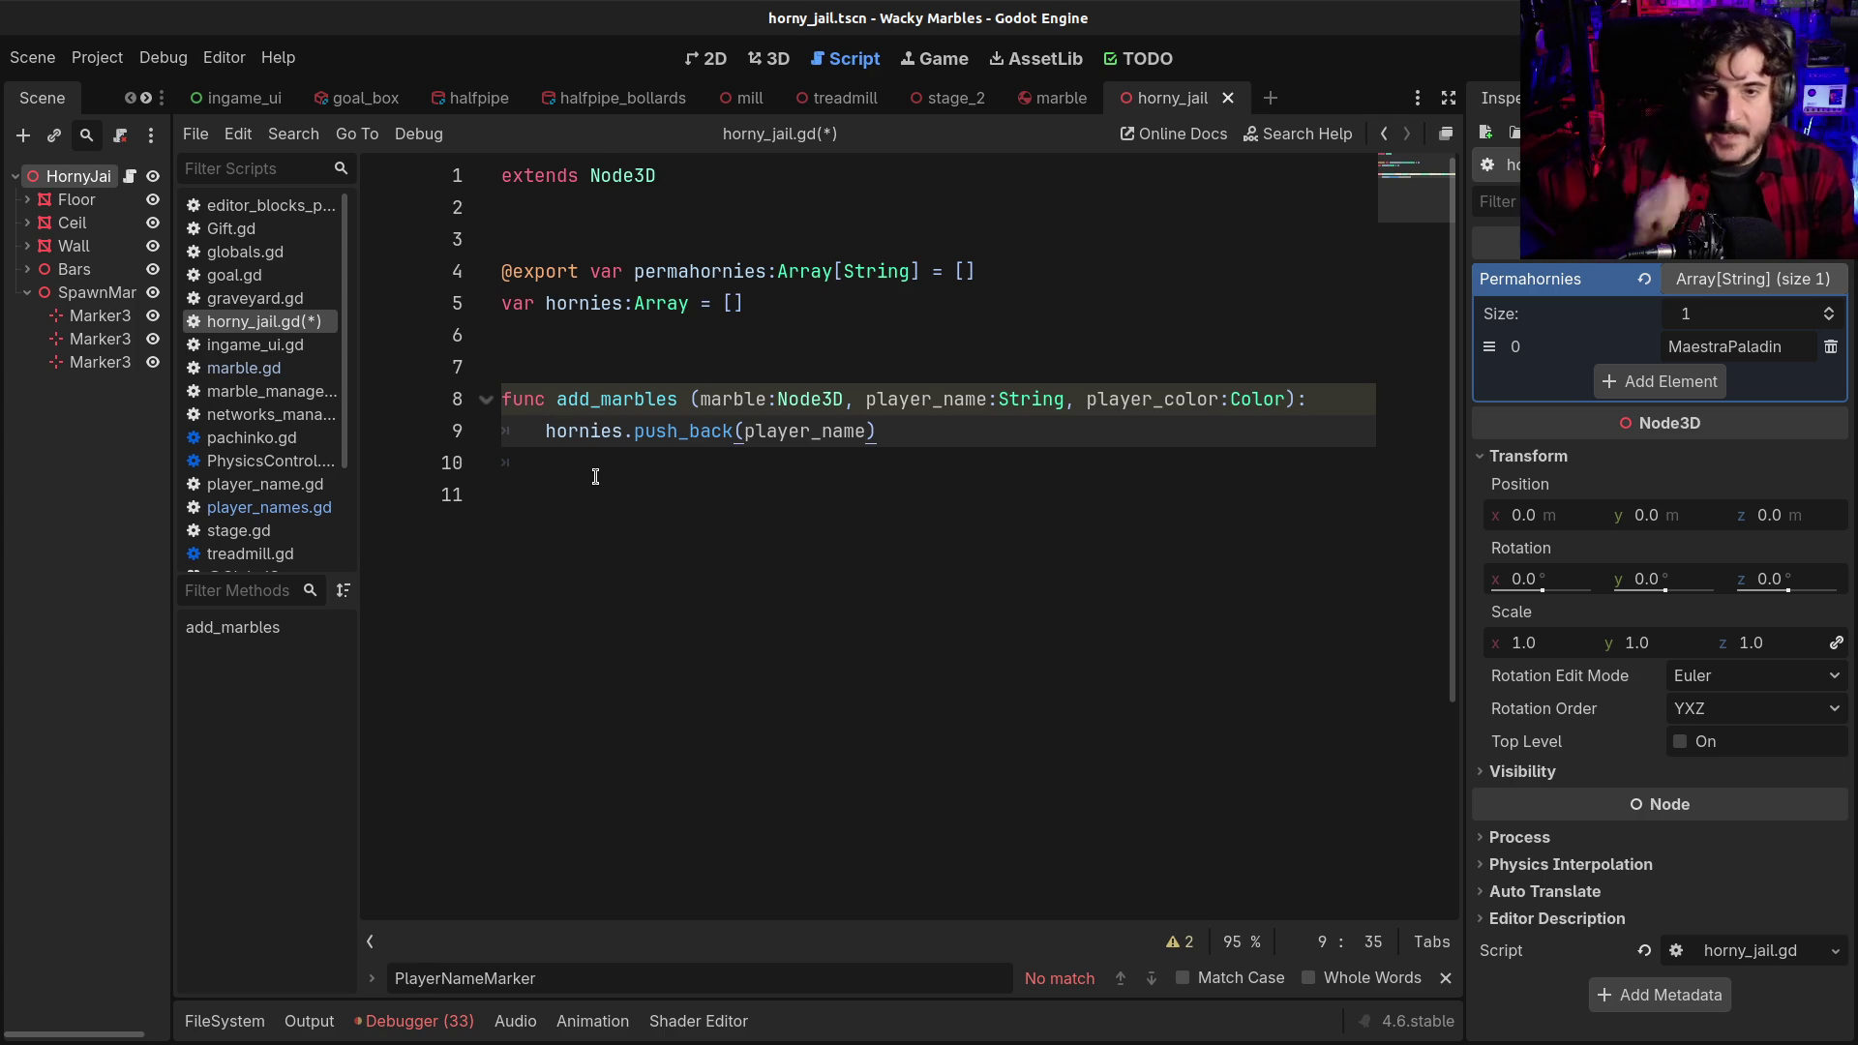
pyautogui.press('Return')
pyautogui.press('Return')
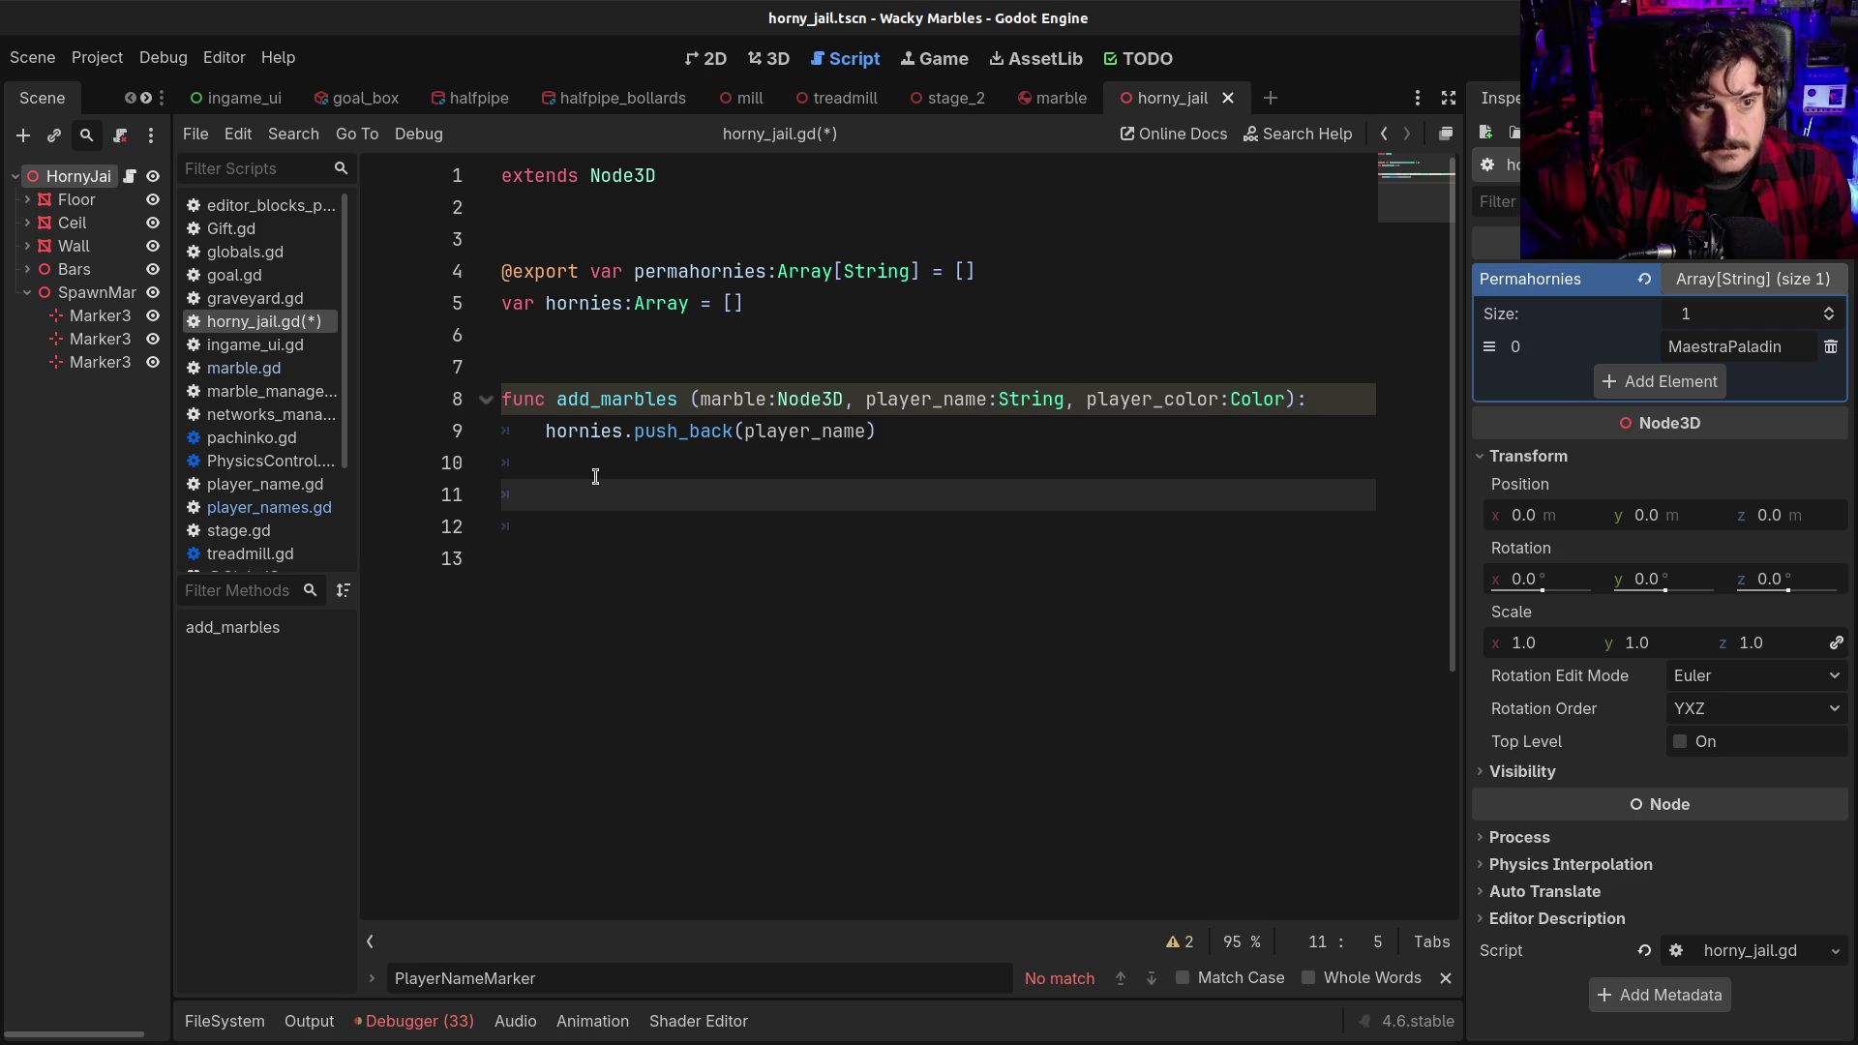
pyautogui.write('var ')
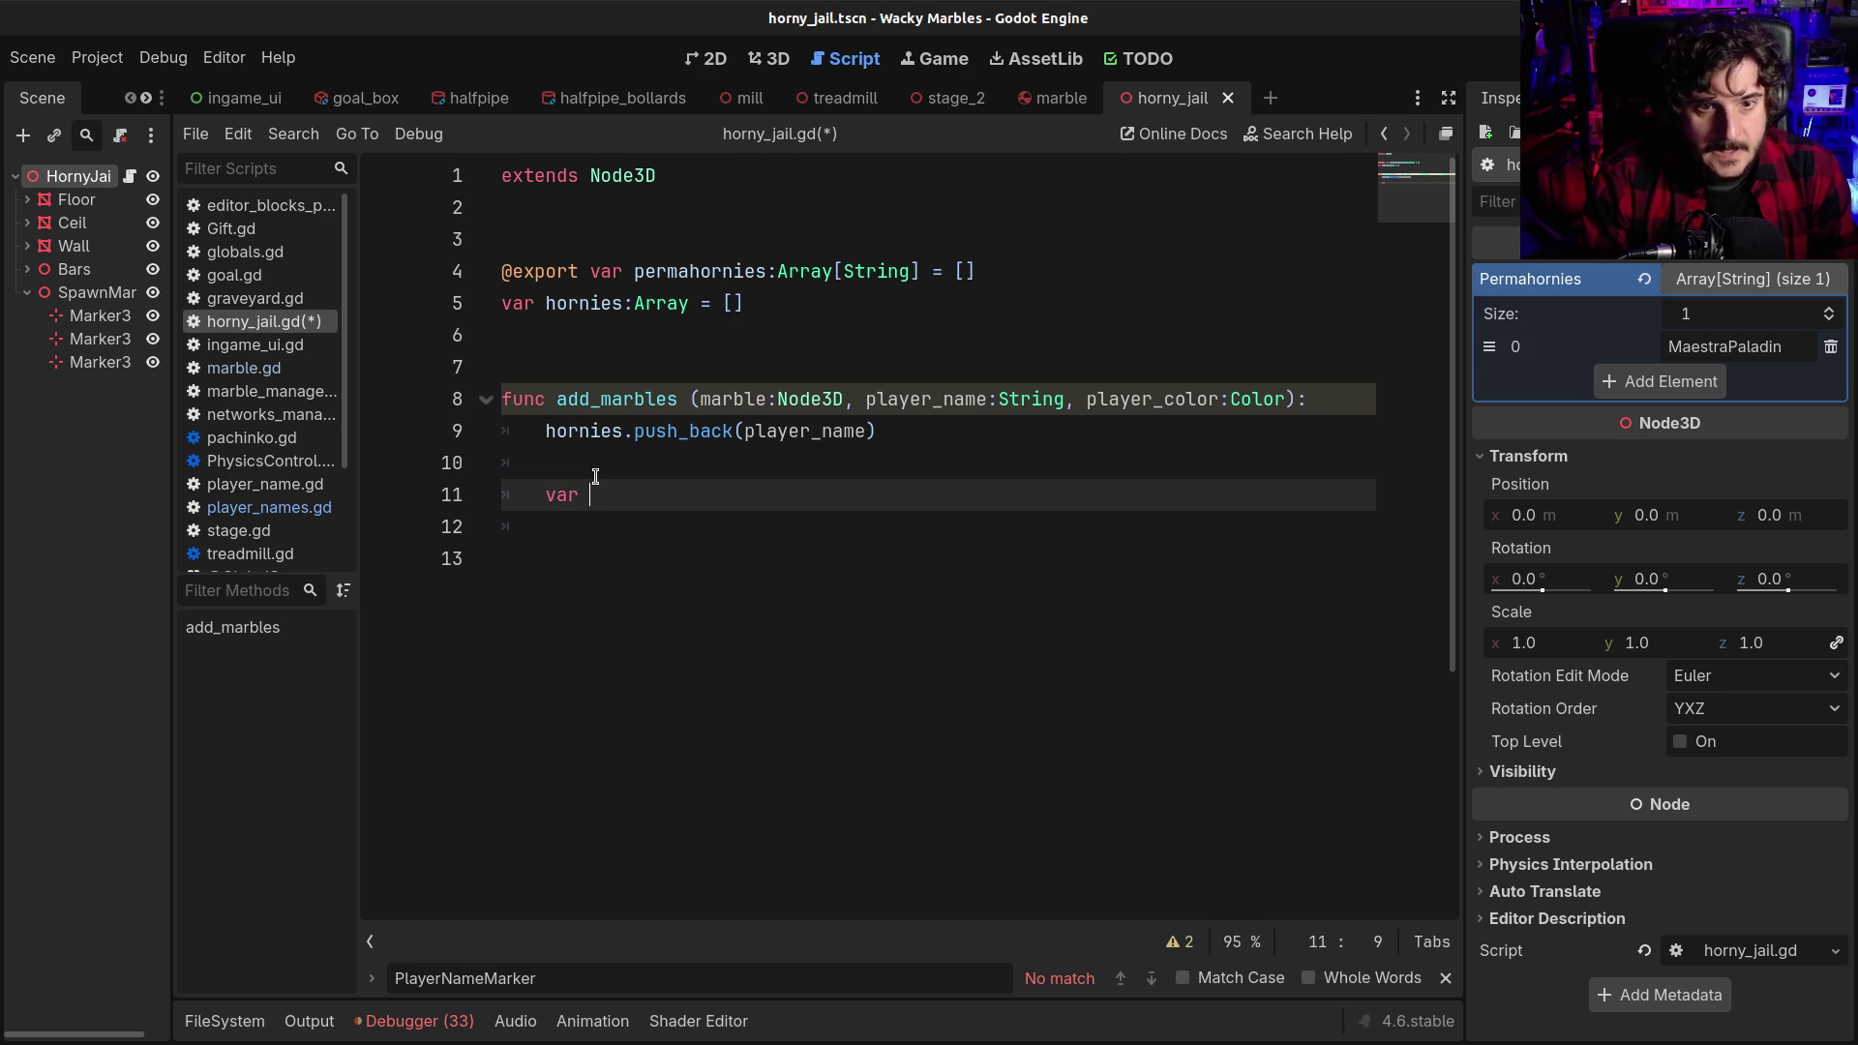
pyautogui.write('mar')
# Declare a new variable pos_new typed as Vector3 on line 11 of add_marbles
pyautogui.press('BackSpace')
pyautogui.press('BackSpace')
pyautogui.press('BackSpace')
pyautogui.write('marker Mar')
pyautogui.press('BackSpace')
pyautogui.press('BackSpace')
pyautogui.press('BackSpace')
pyautogui.press('BackSpace')
pyautogui.press('BackSpace')
pyautogui.press('BackSpace')
pyautogui.write('poos')
pyautogui.press('BackSpace')
pyautogui.press('BackSpace')
pyautogui.write('s_new:Vect')
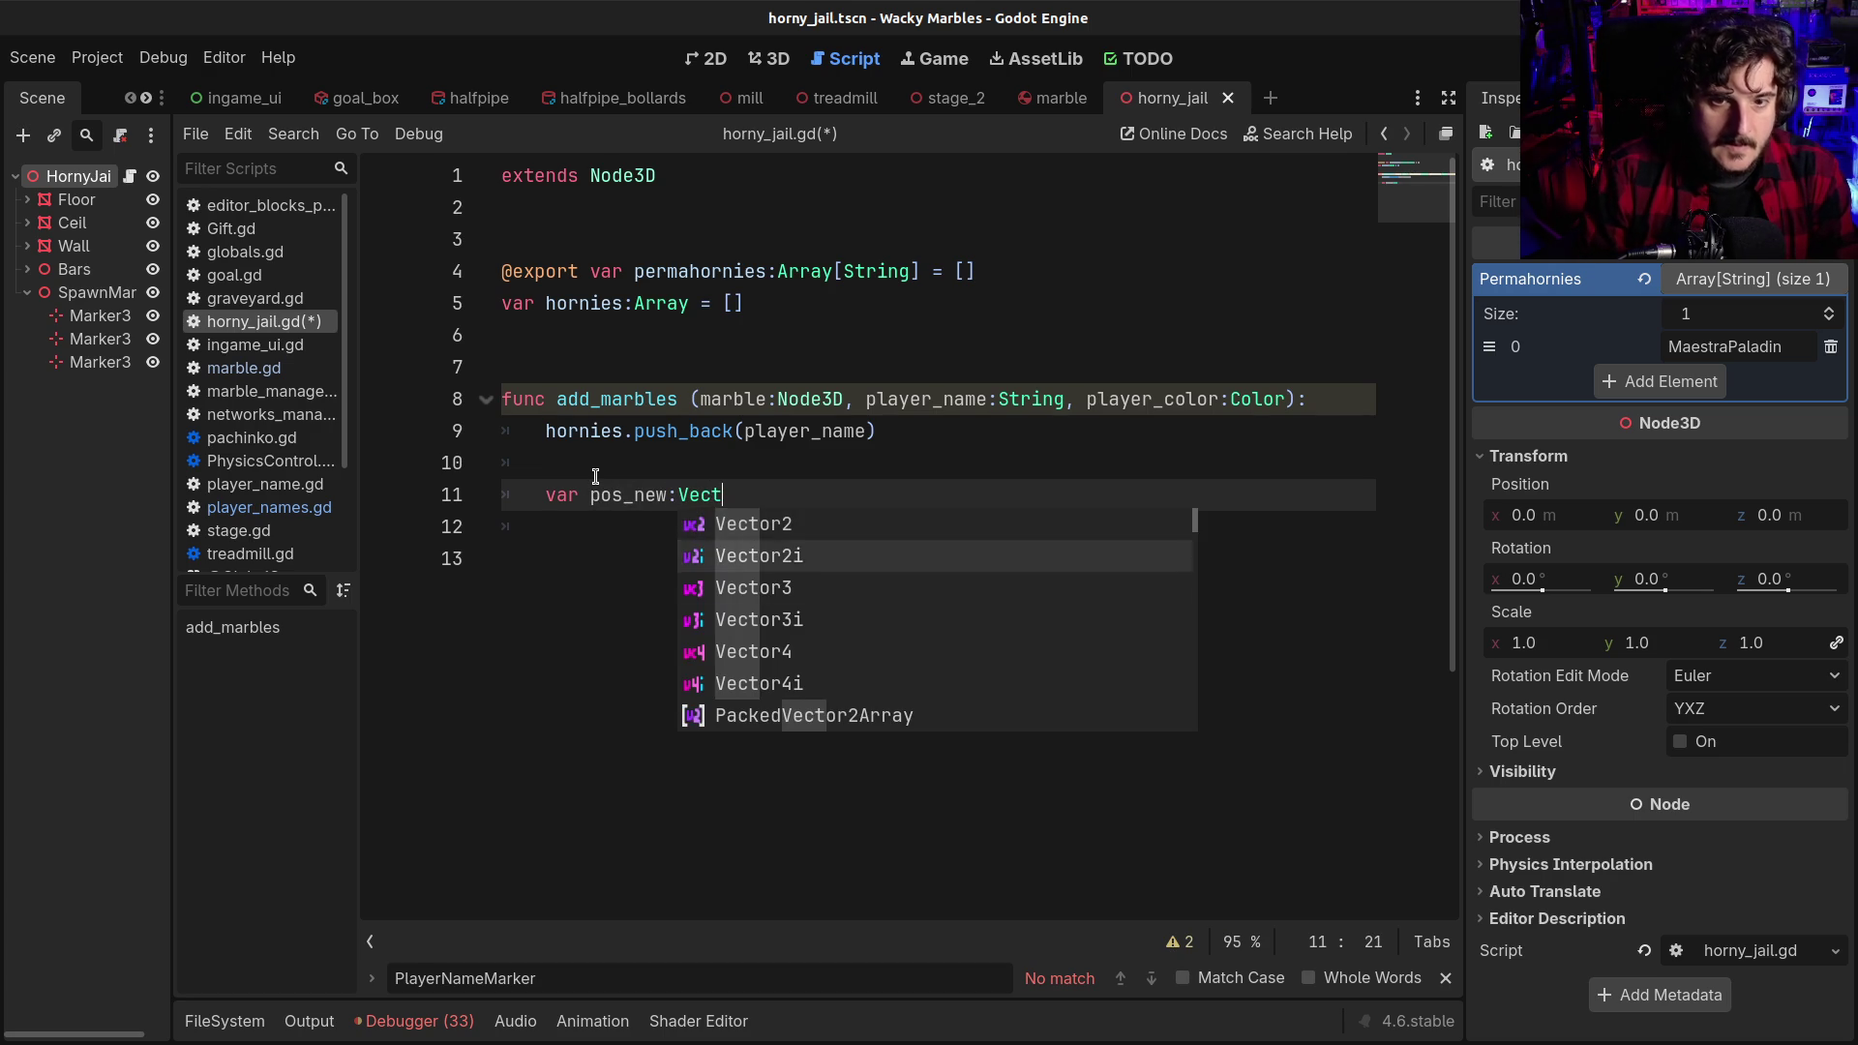
pyautogui.press('Down')
pyautogui.press('Return')
# Assign pos_new = $SpawnMarkers.get_children().pick_random().global_position, then move to empty line 12
pyautogui.write('= ')
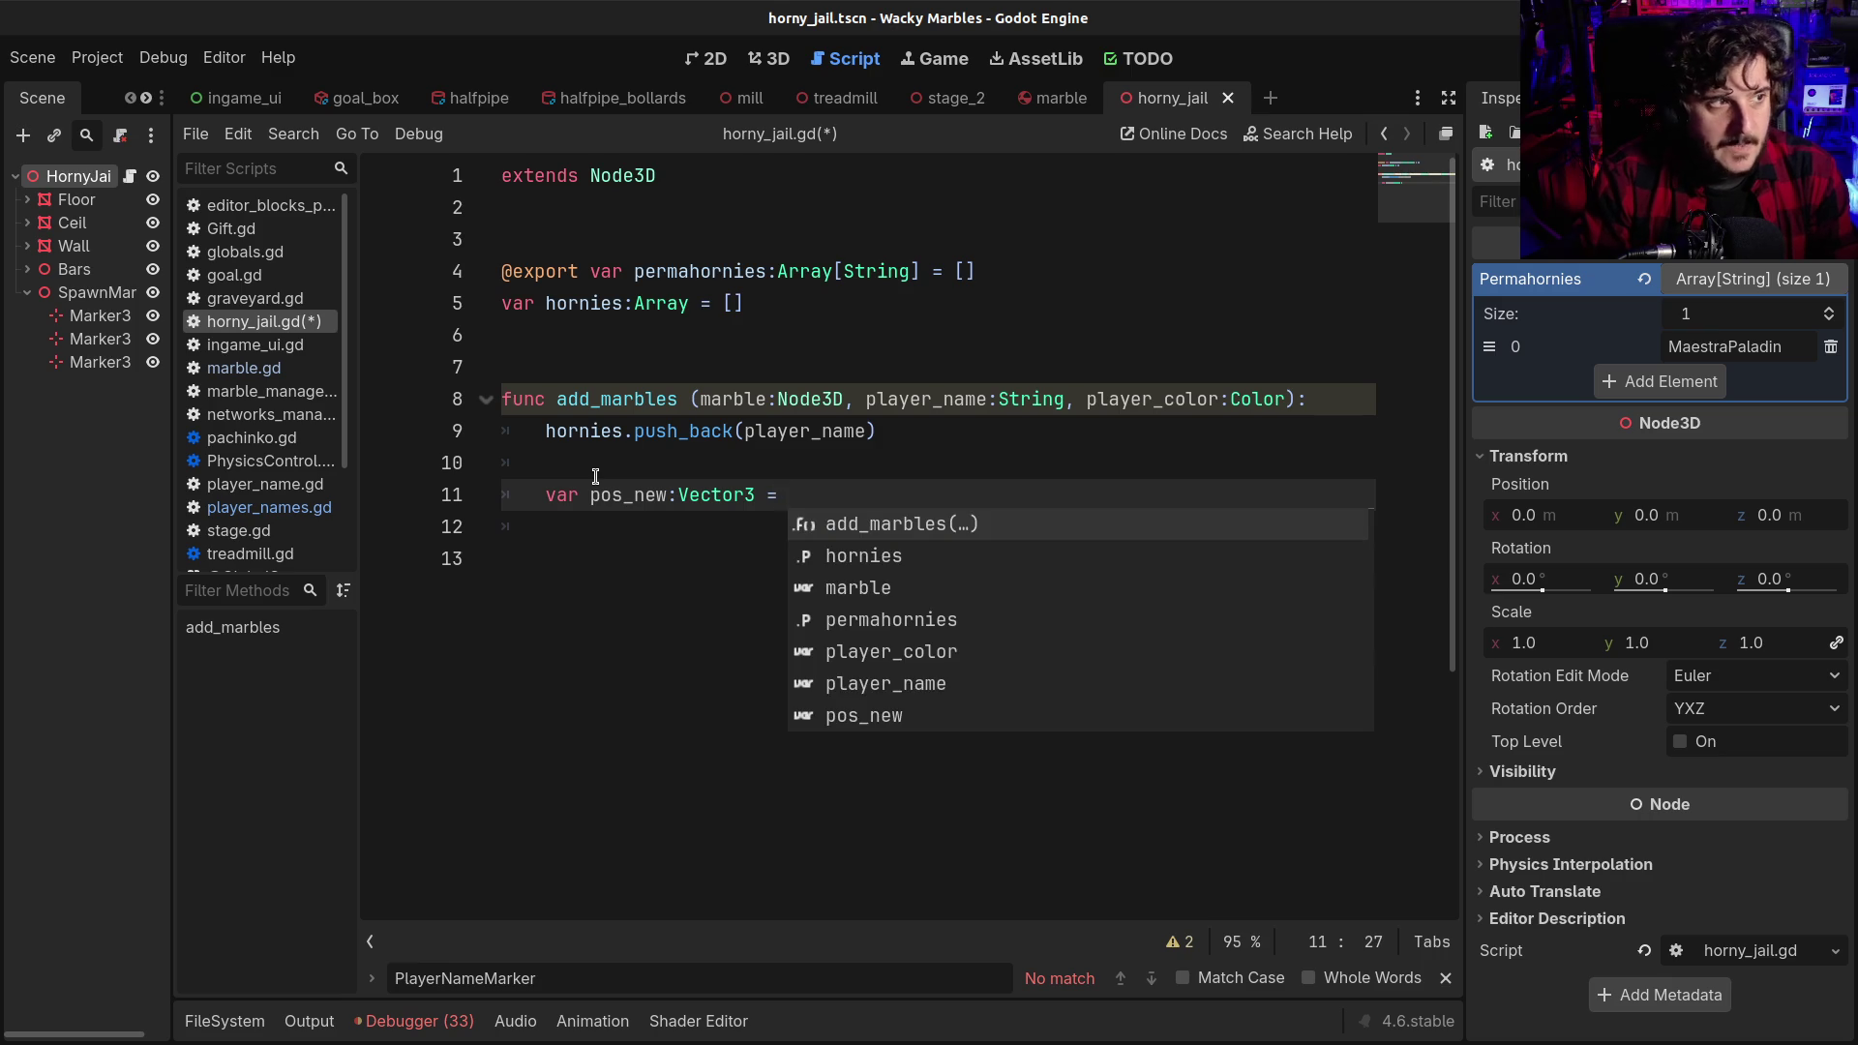
pyautogui.write('$')
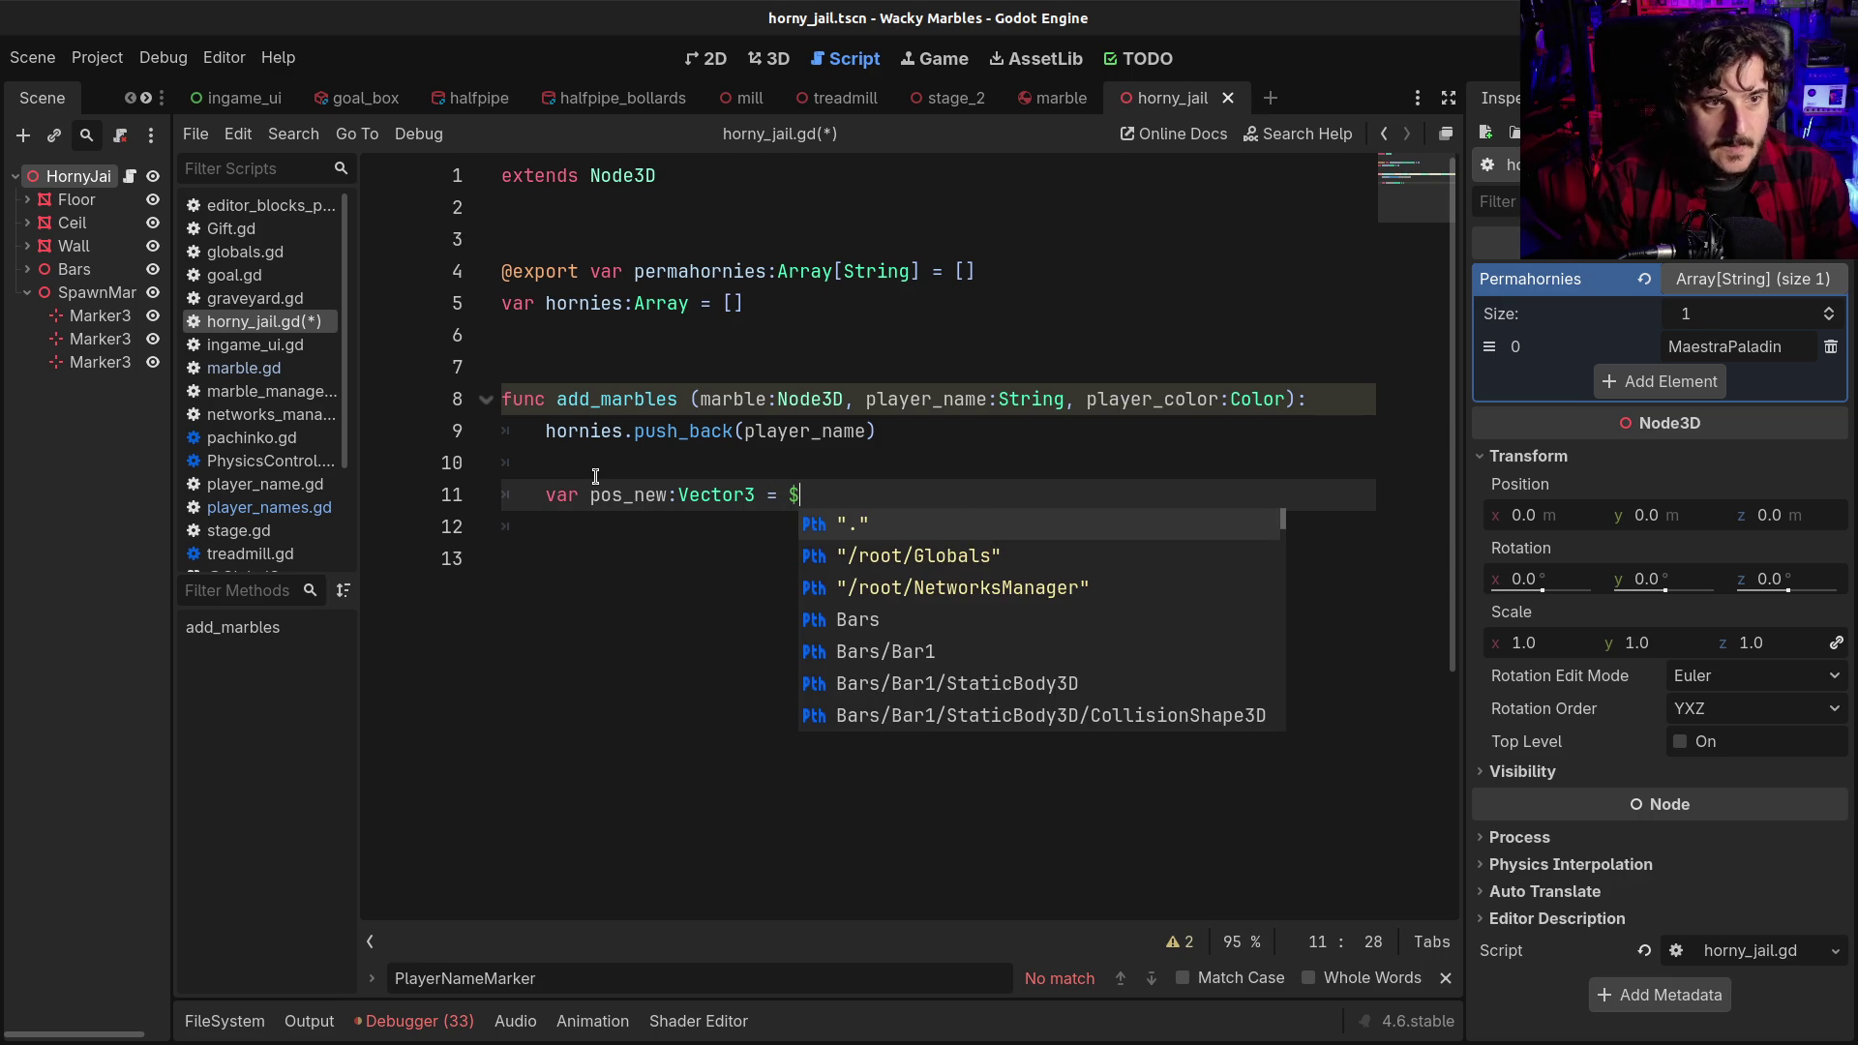
pyautogui.write('Sp')
pyautogui.press('Return')
pyautogui.write('.')
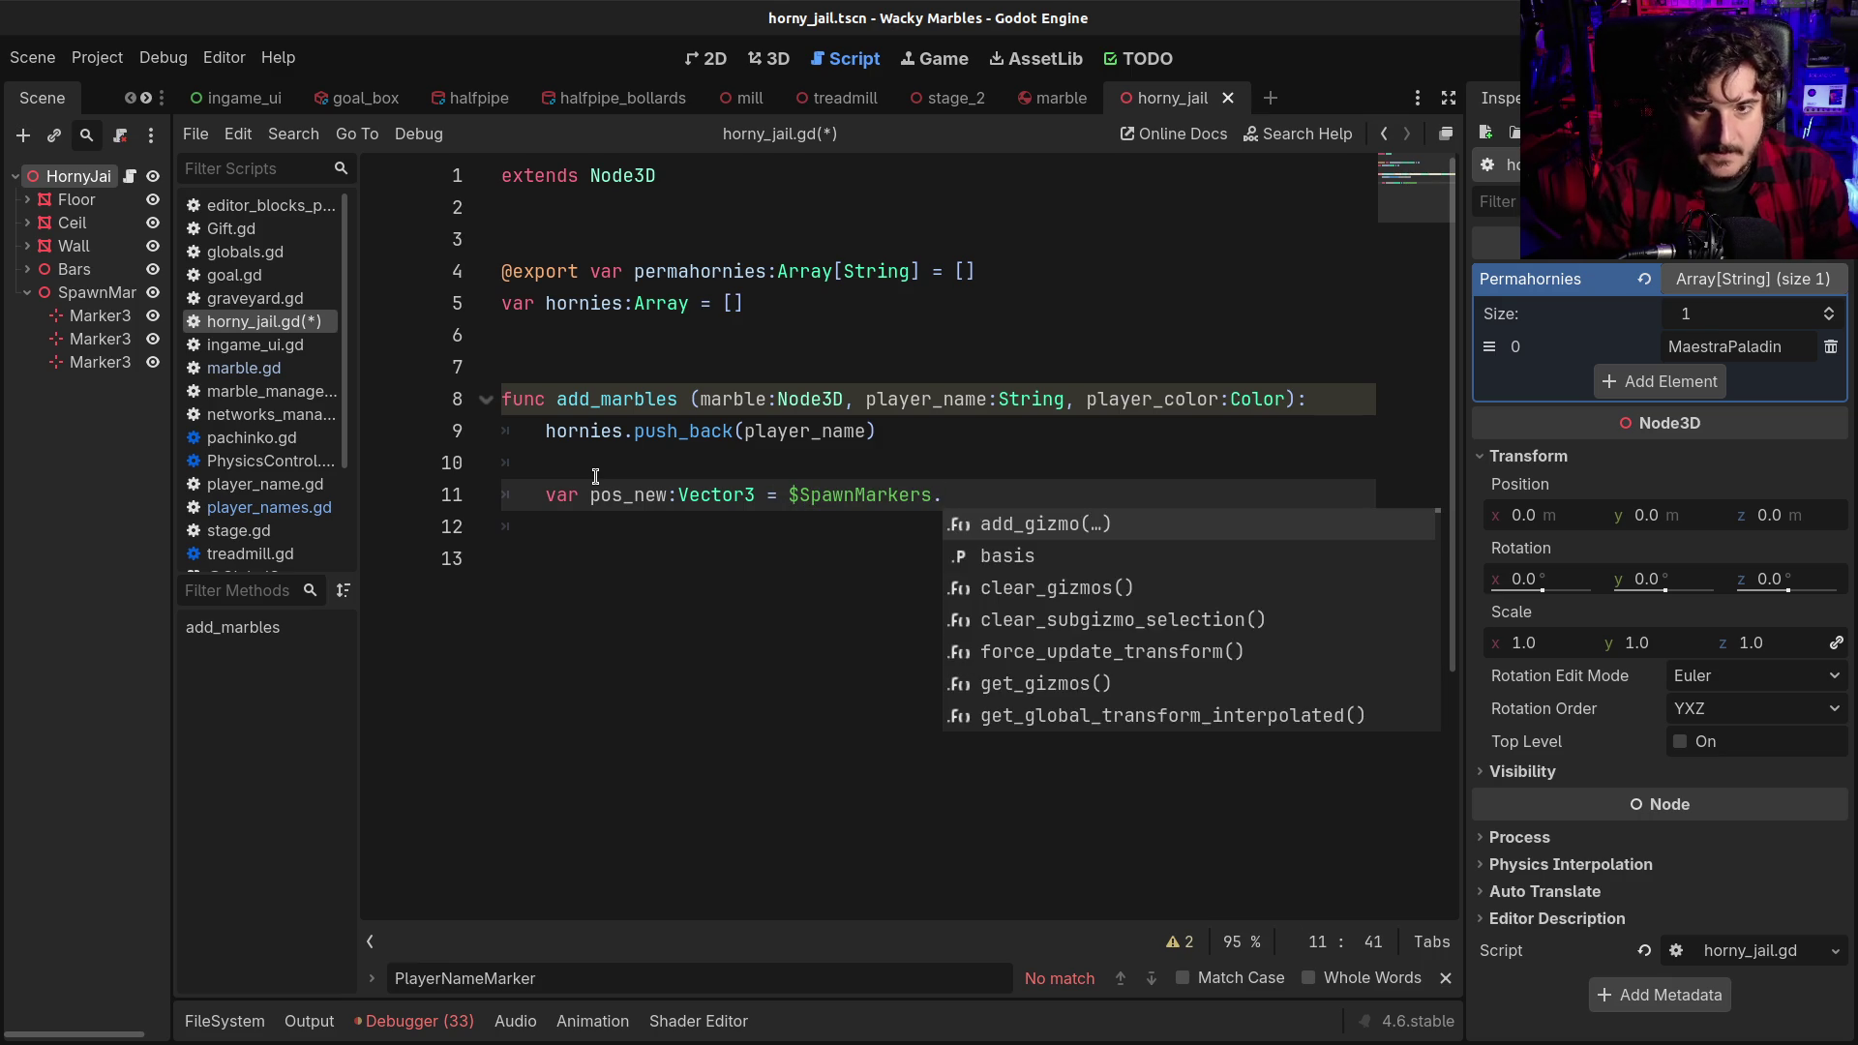
pyautogui.write('get')
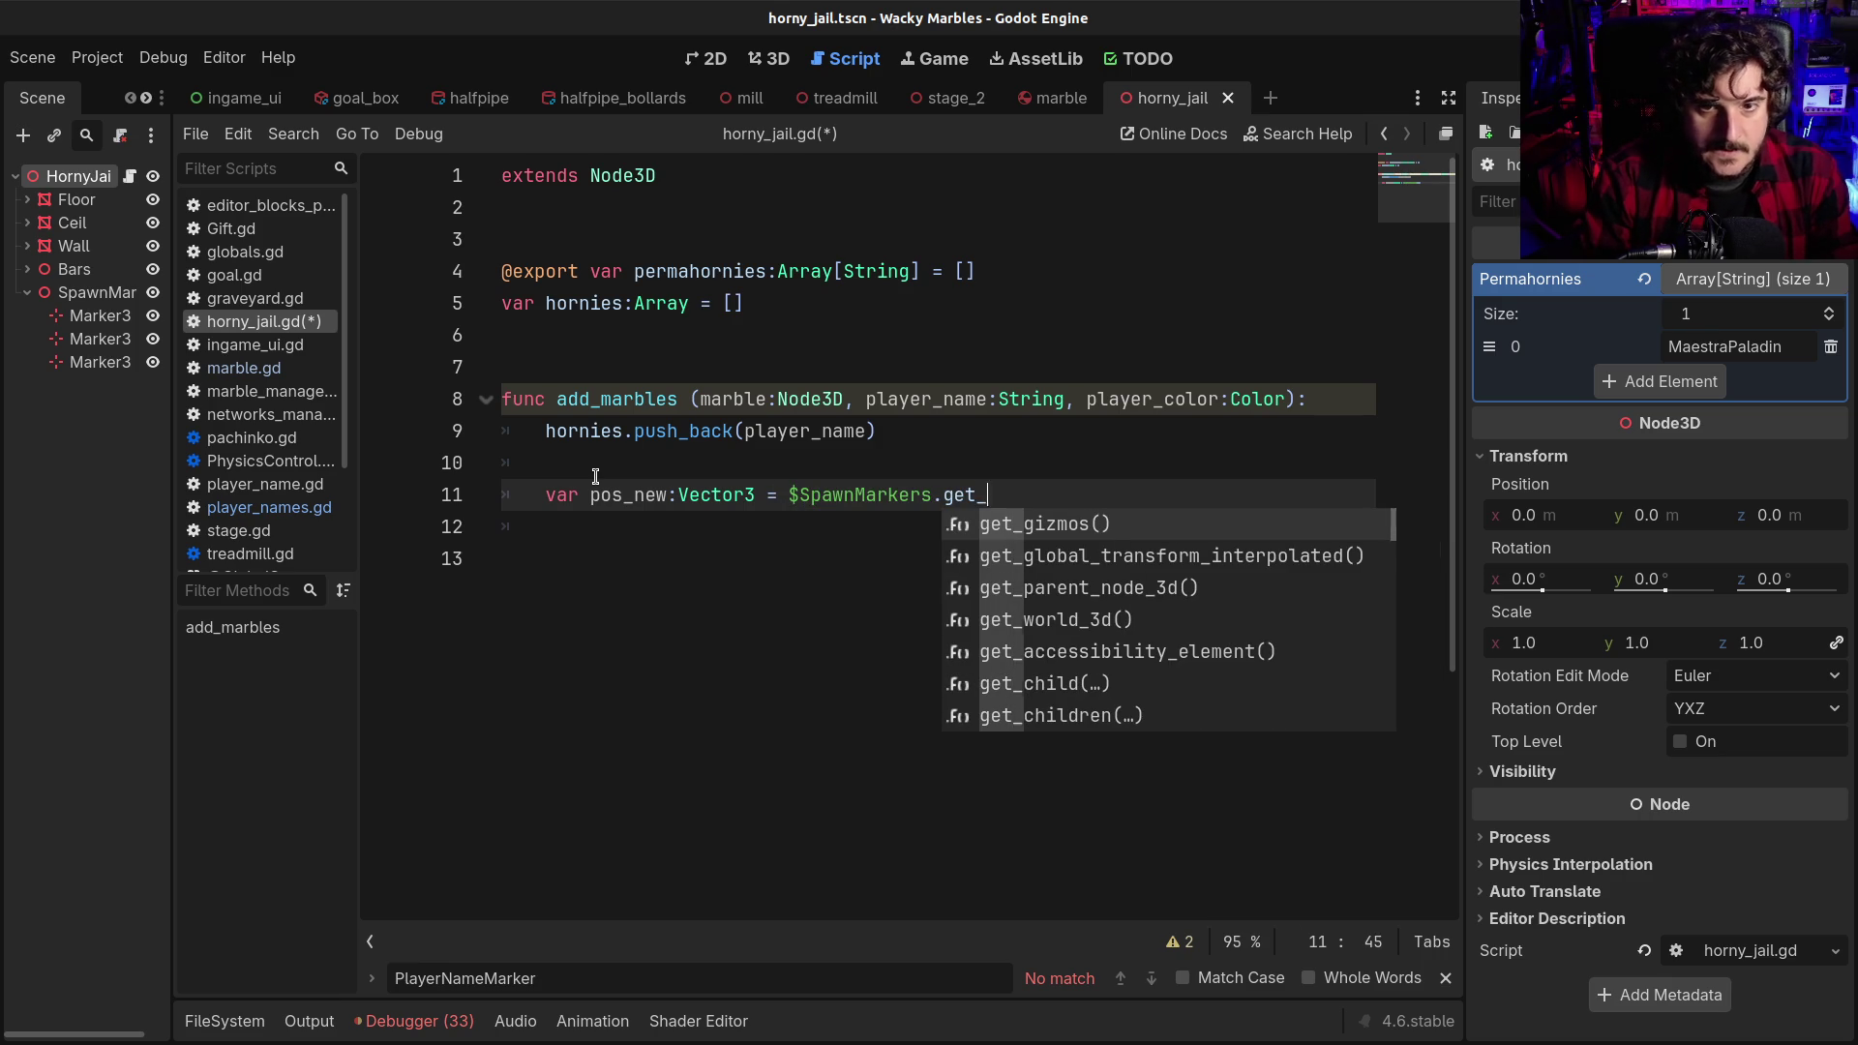
pyautogui.write('_childre')
pyautogui.press('Return')
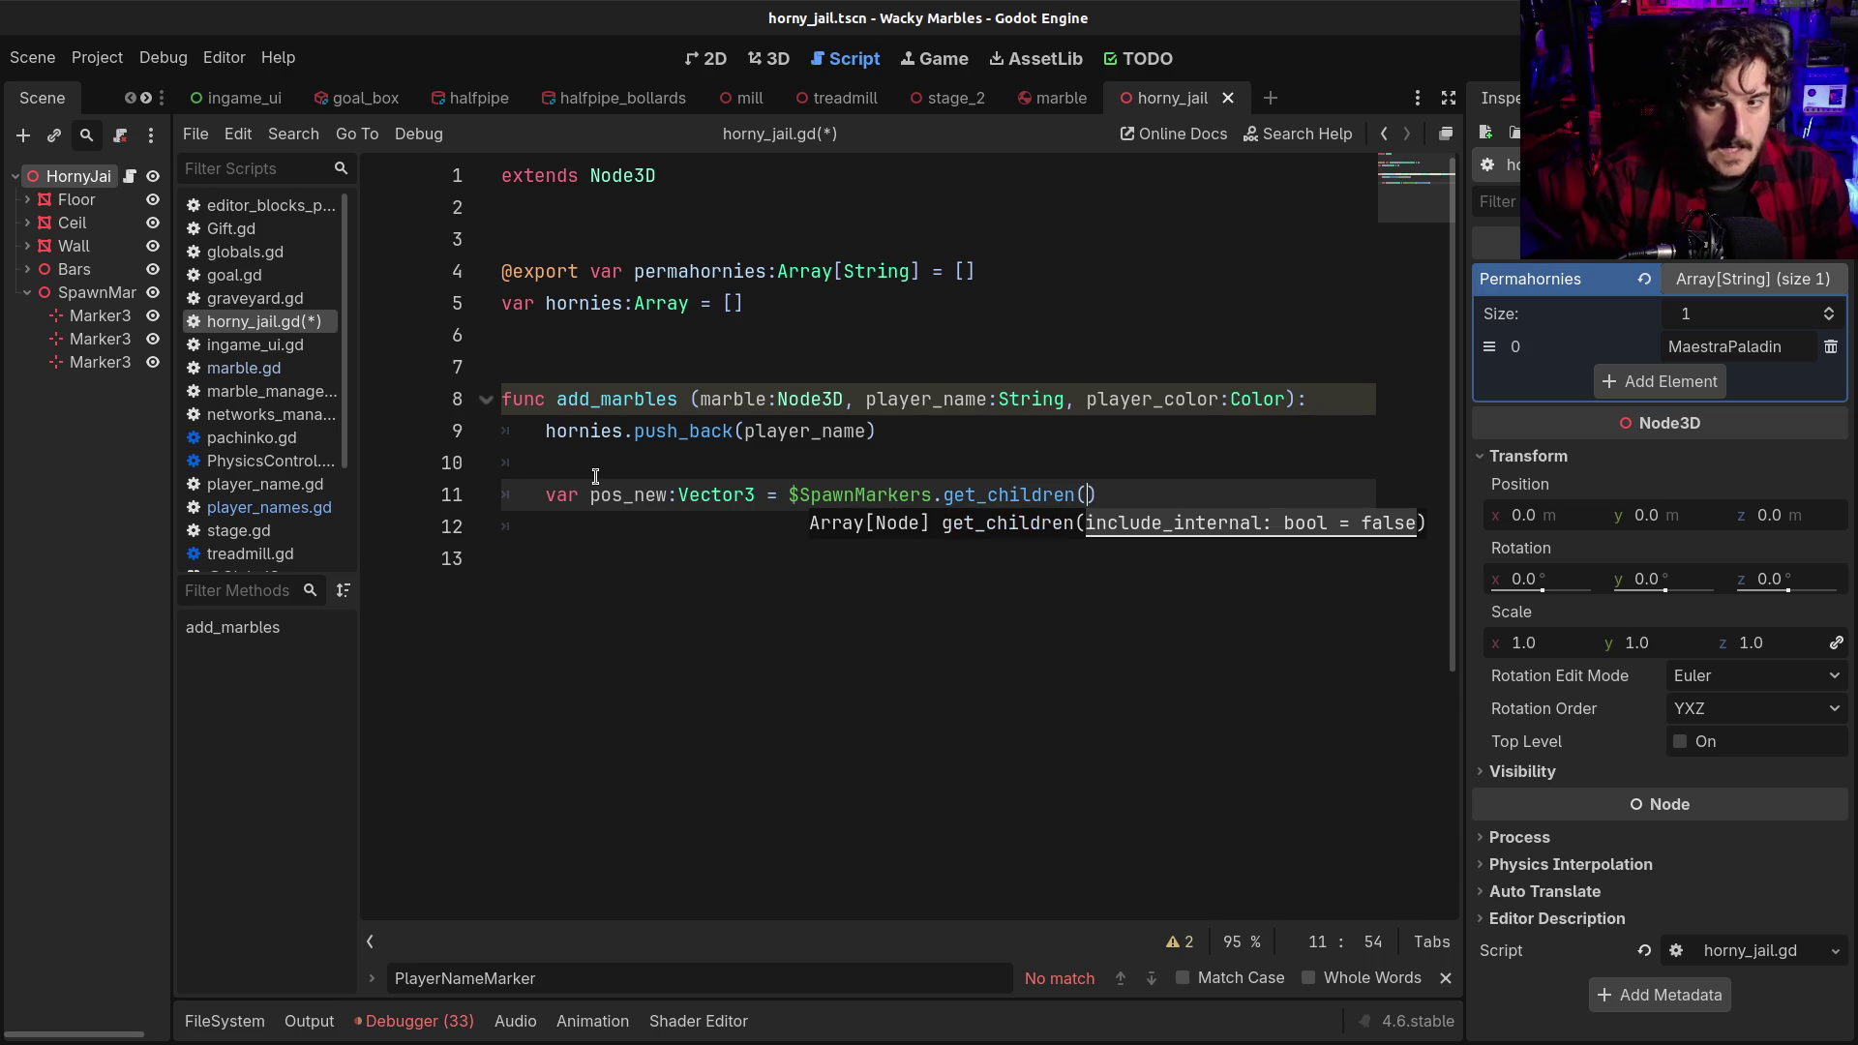
pyautogui.press('Right')
pyautogui.write('.')
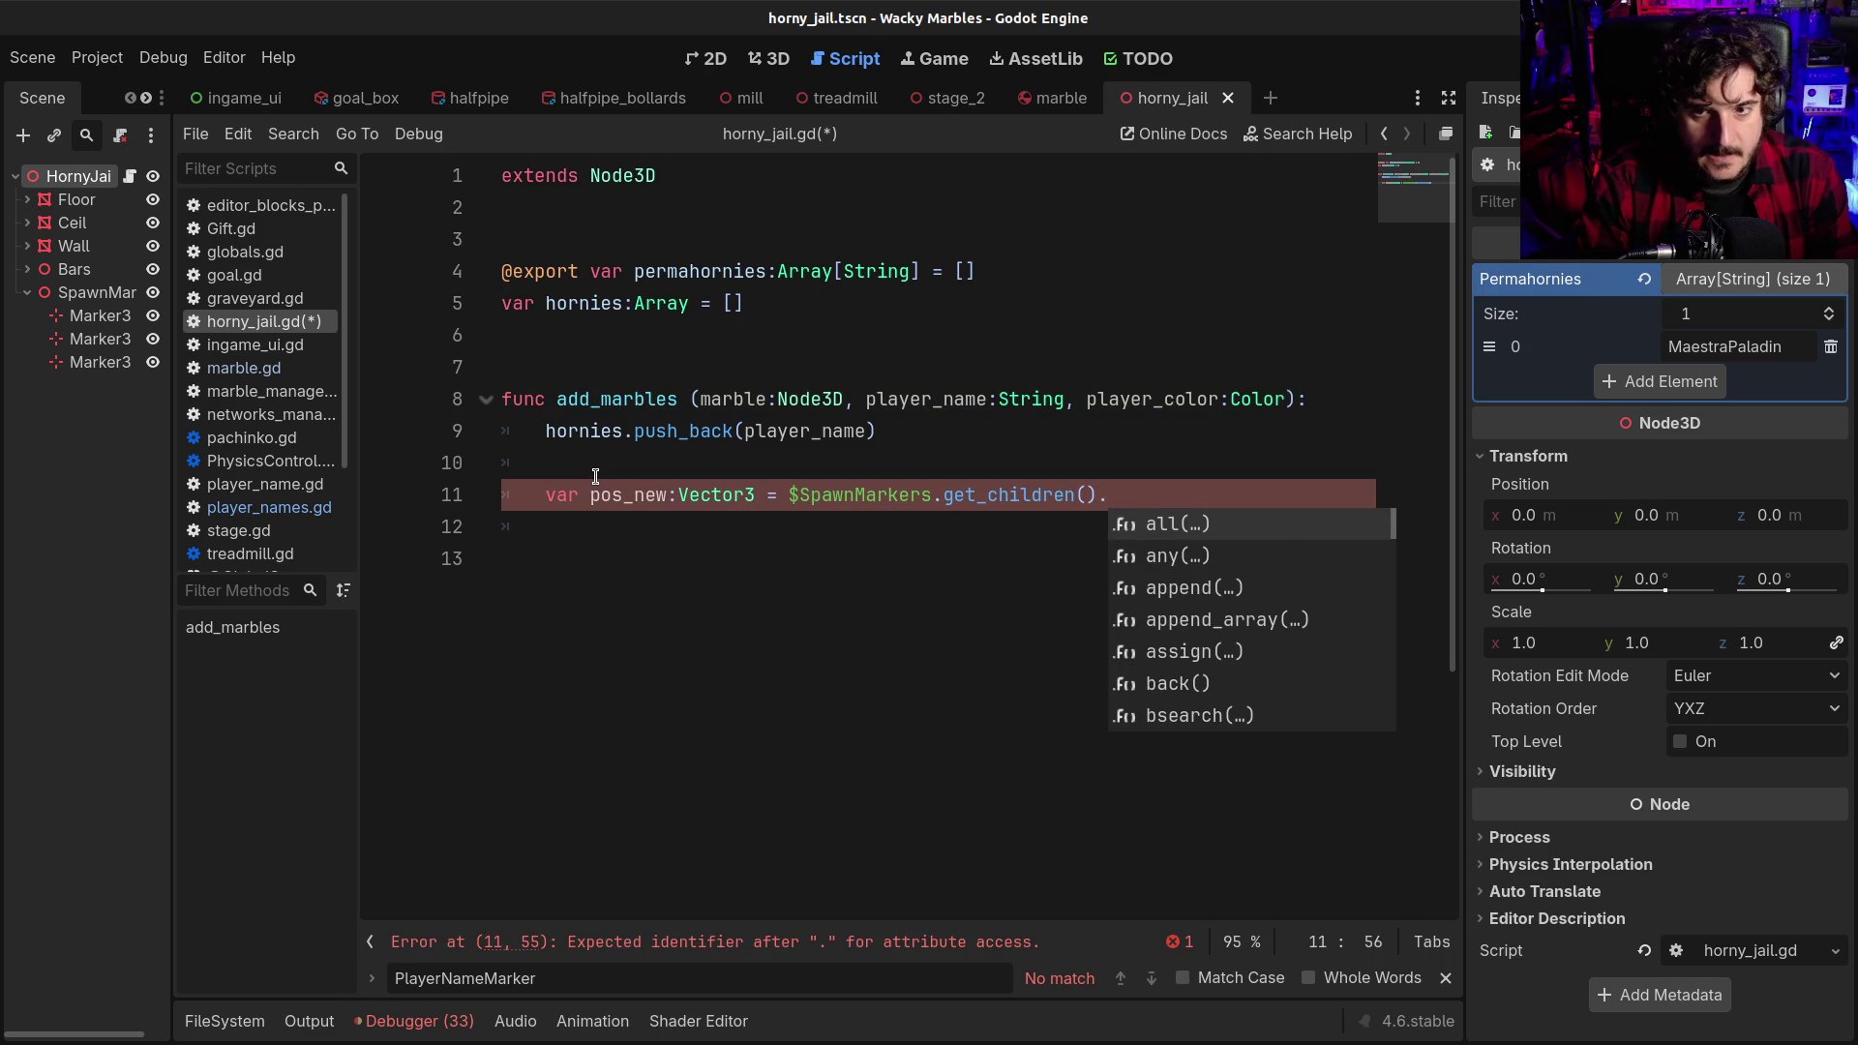
pyautogui.write('pi')
pyautogui.press('Return')
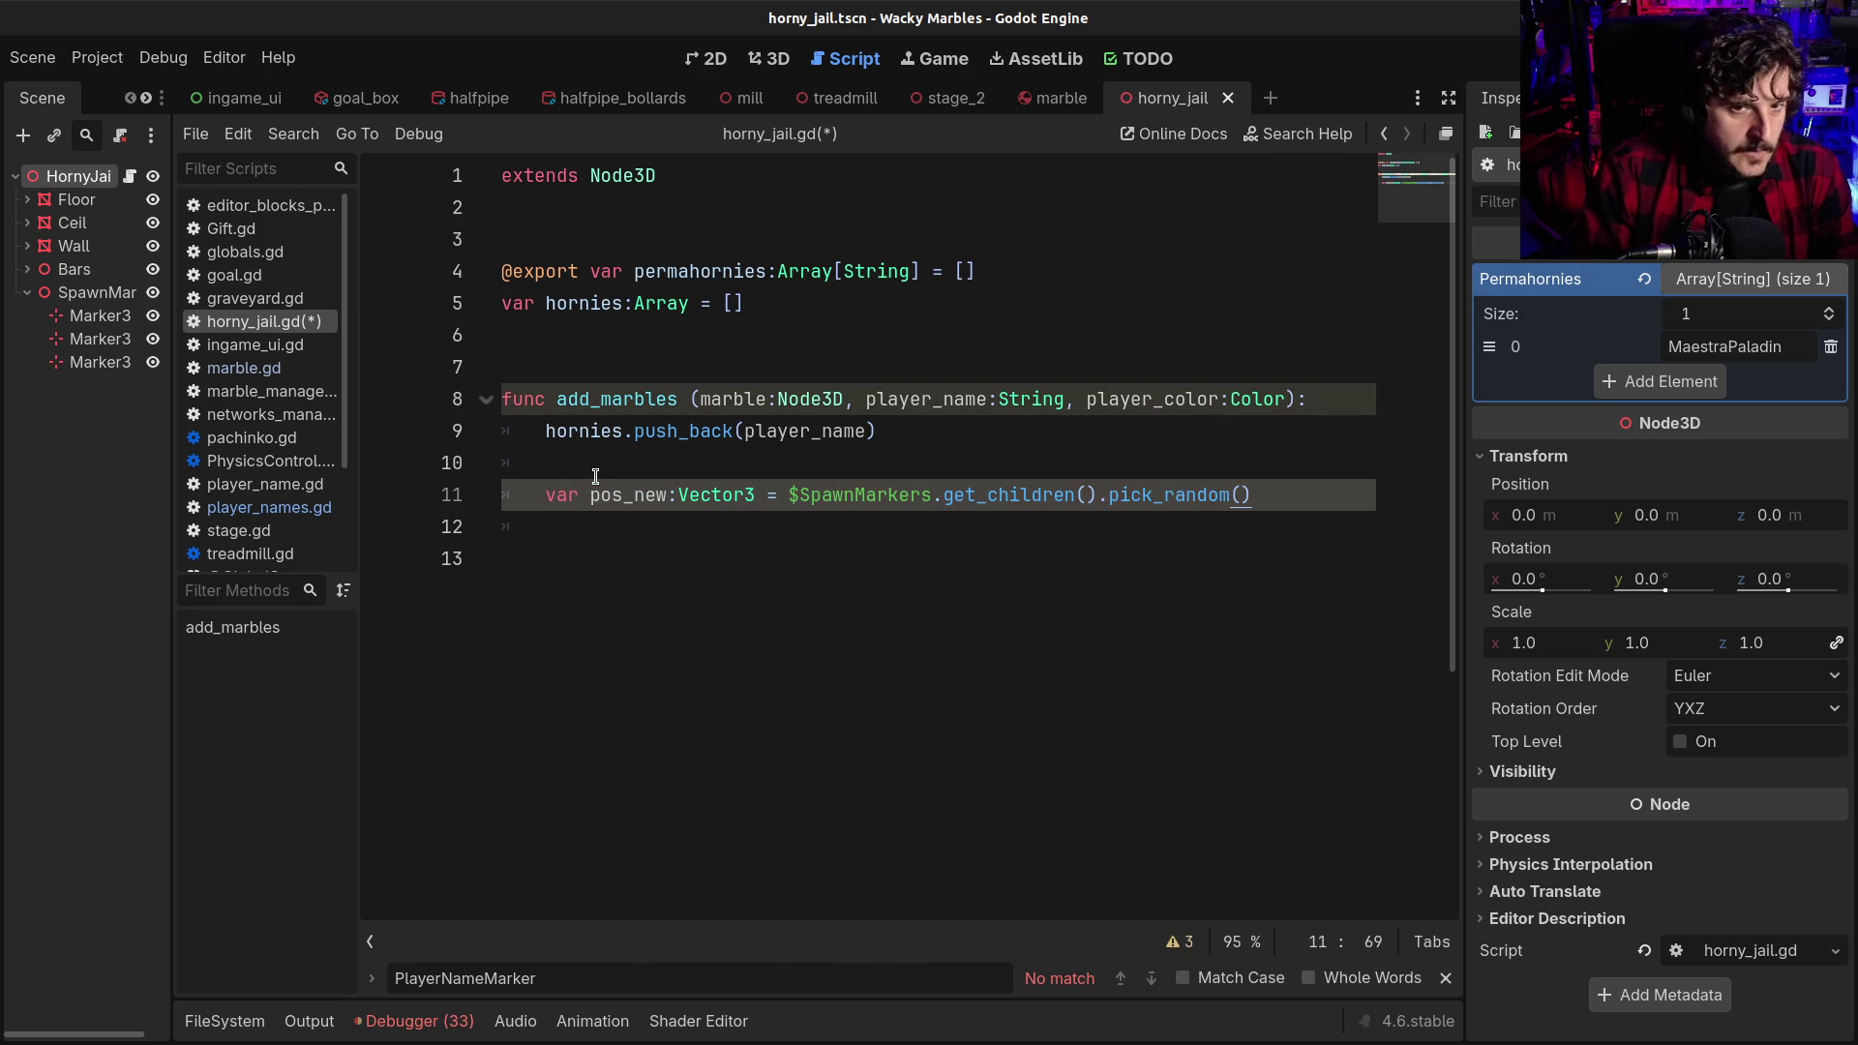
pyautogui.write('.po')
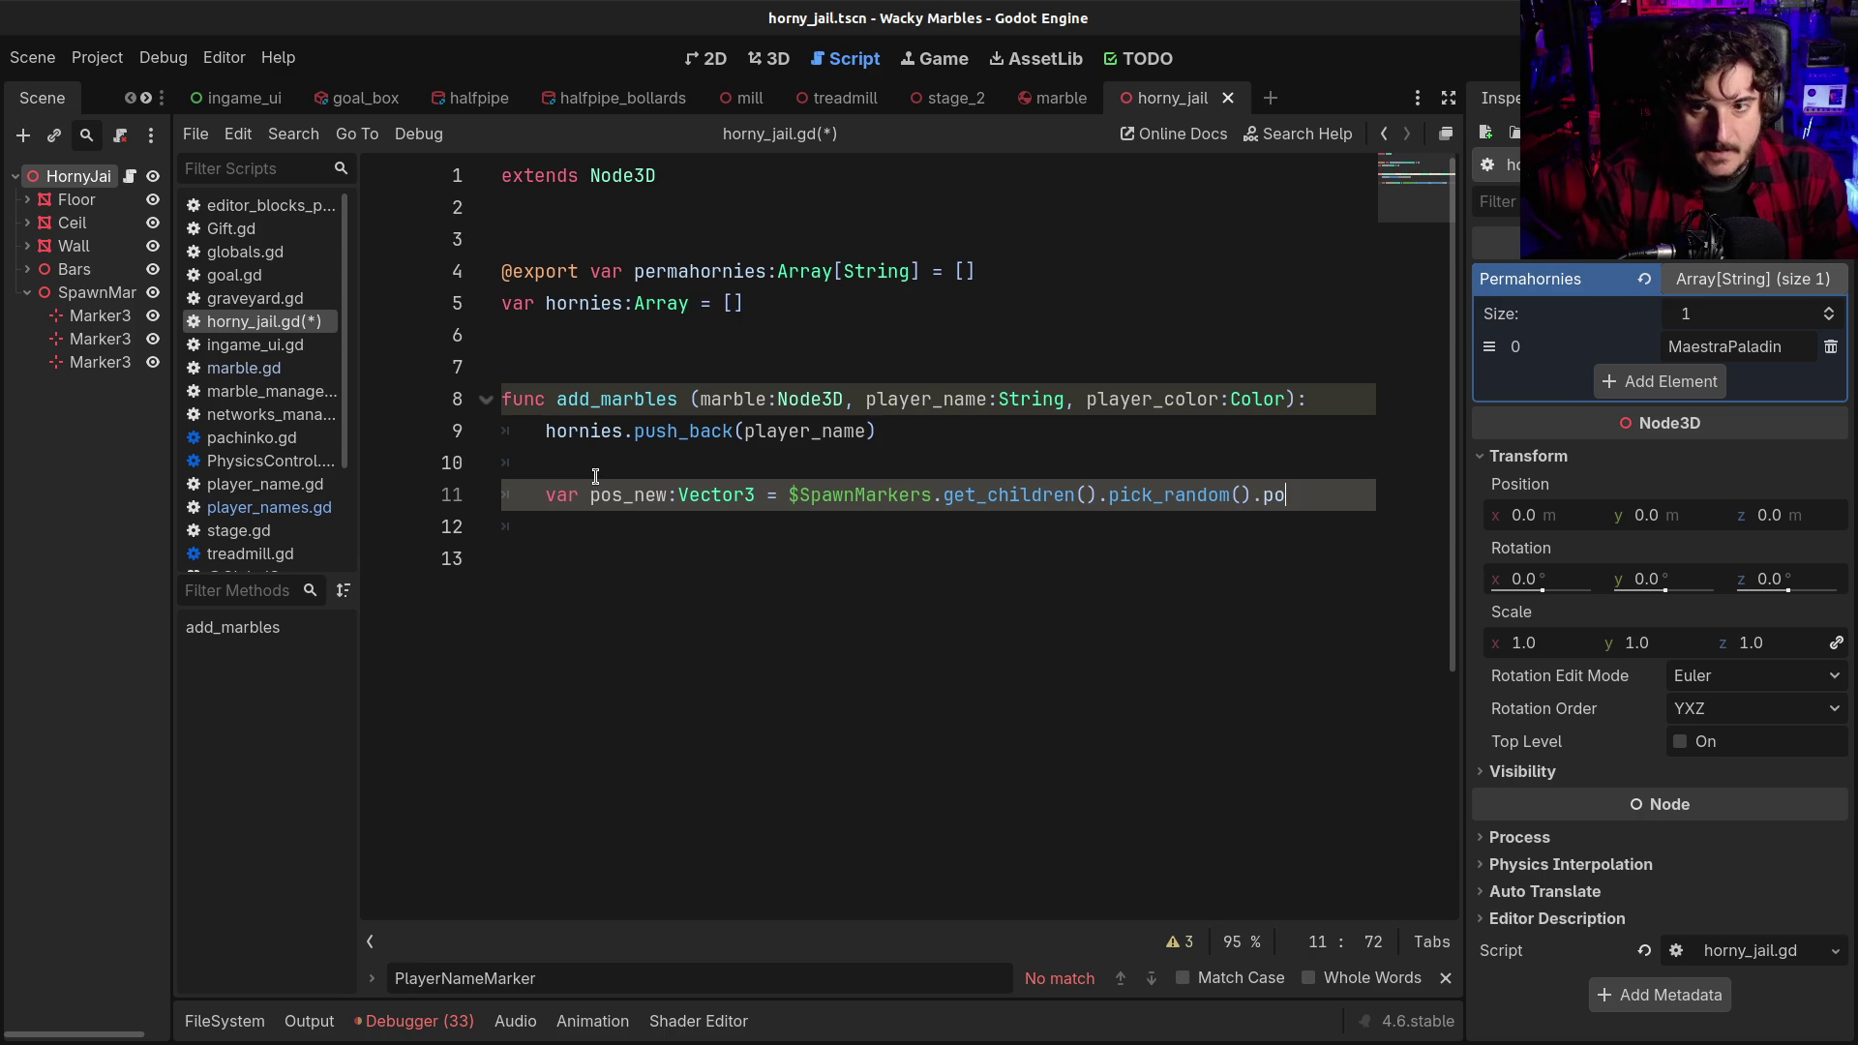
pyautogui.press('BackSpace')
pyautogui.press('BackSpace')
pyautogui.write('glob')
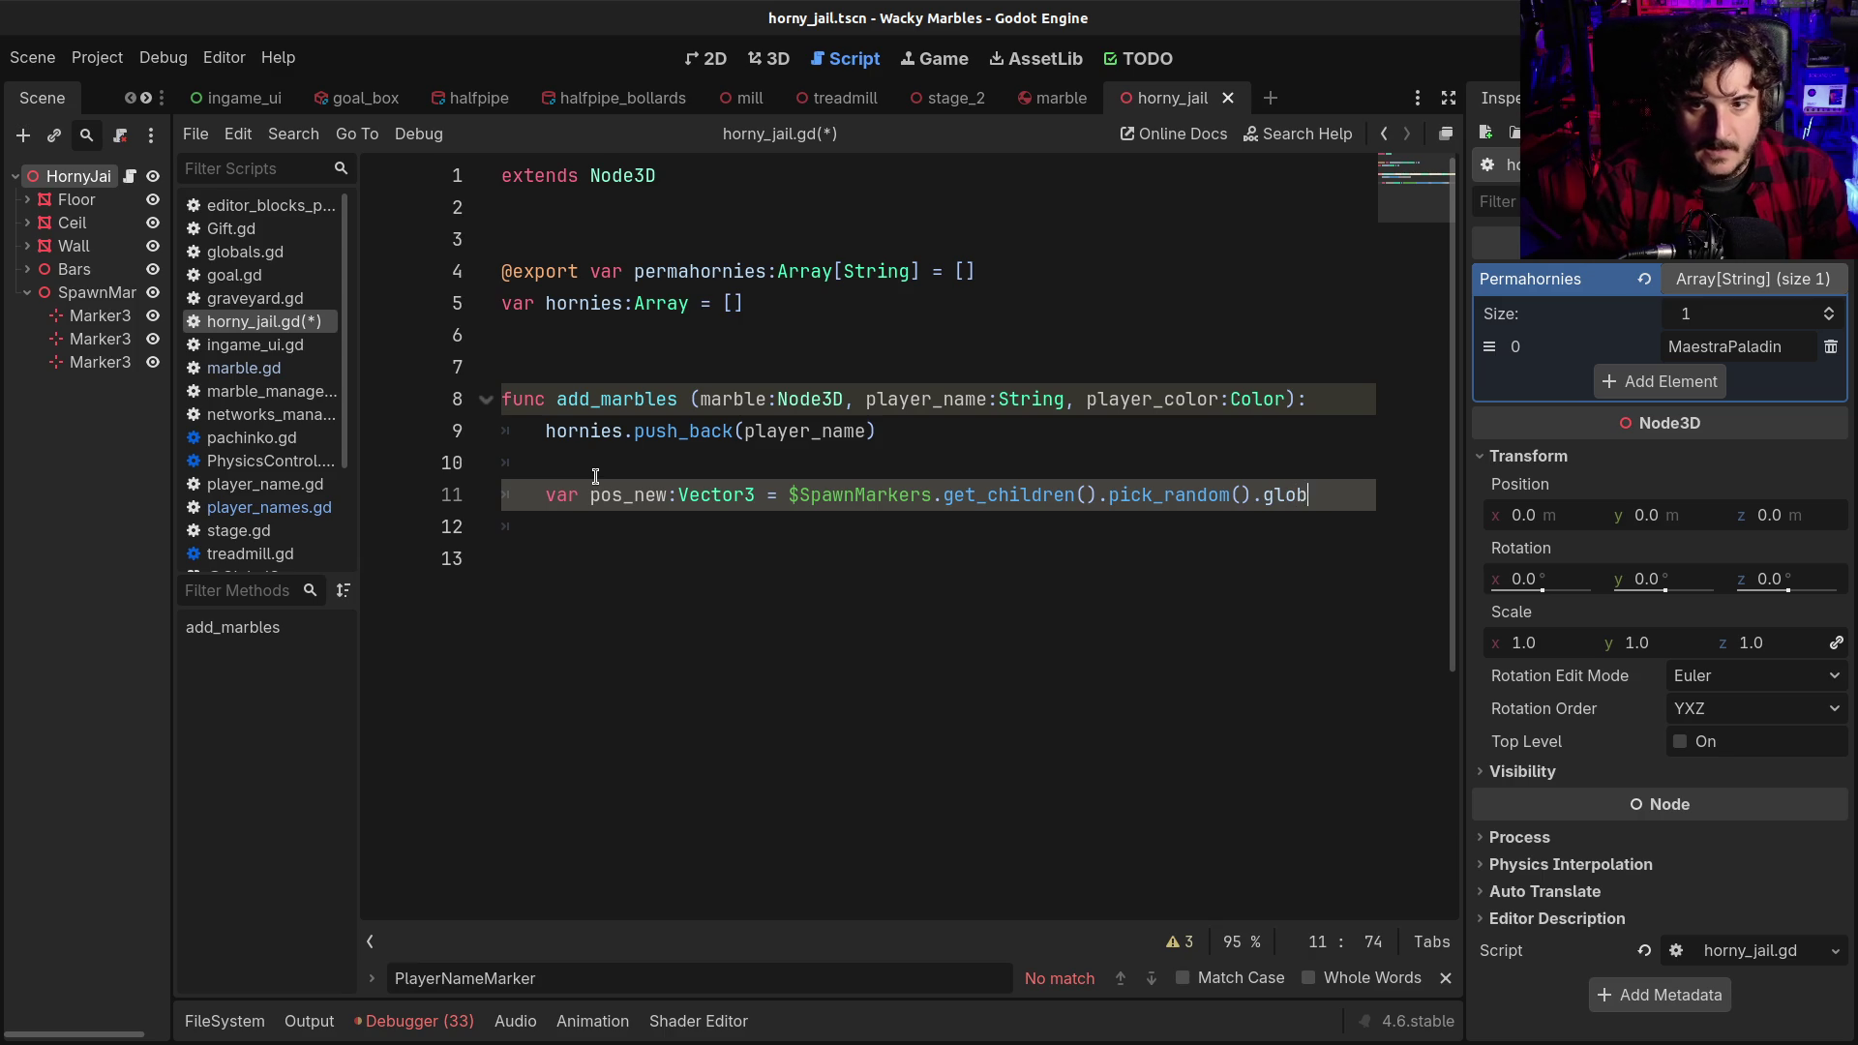
pyautogui.write('al_position')
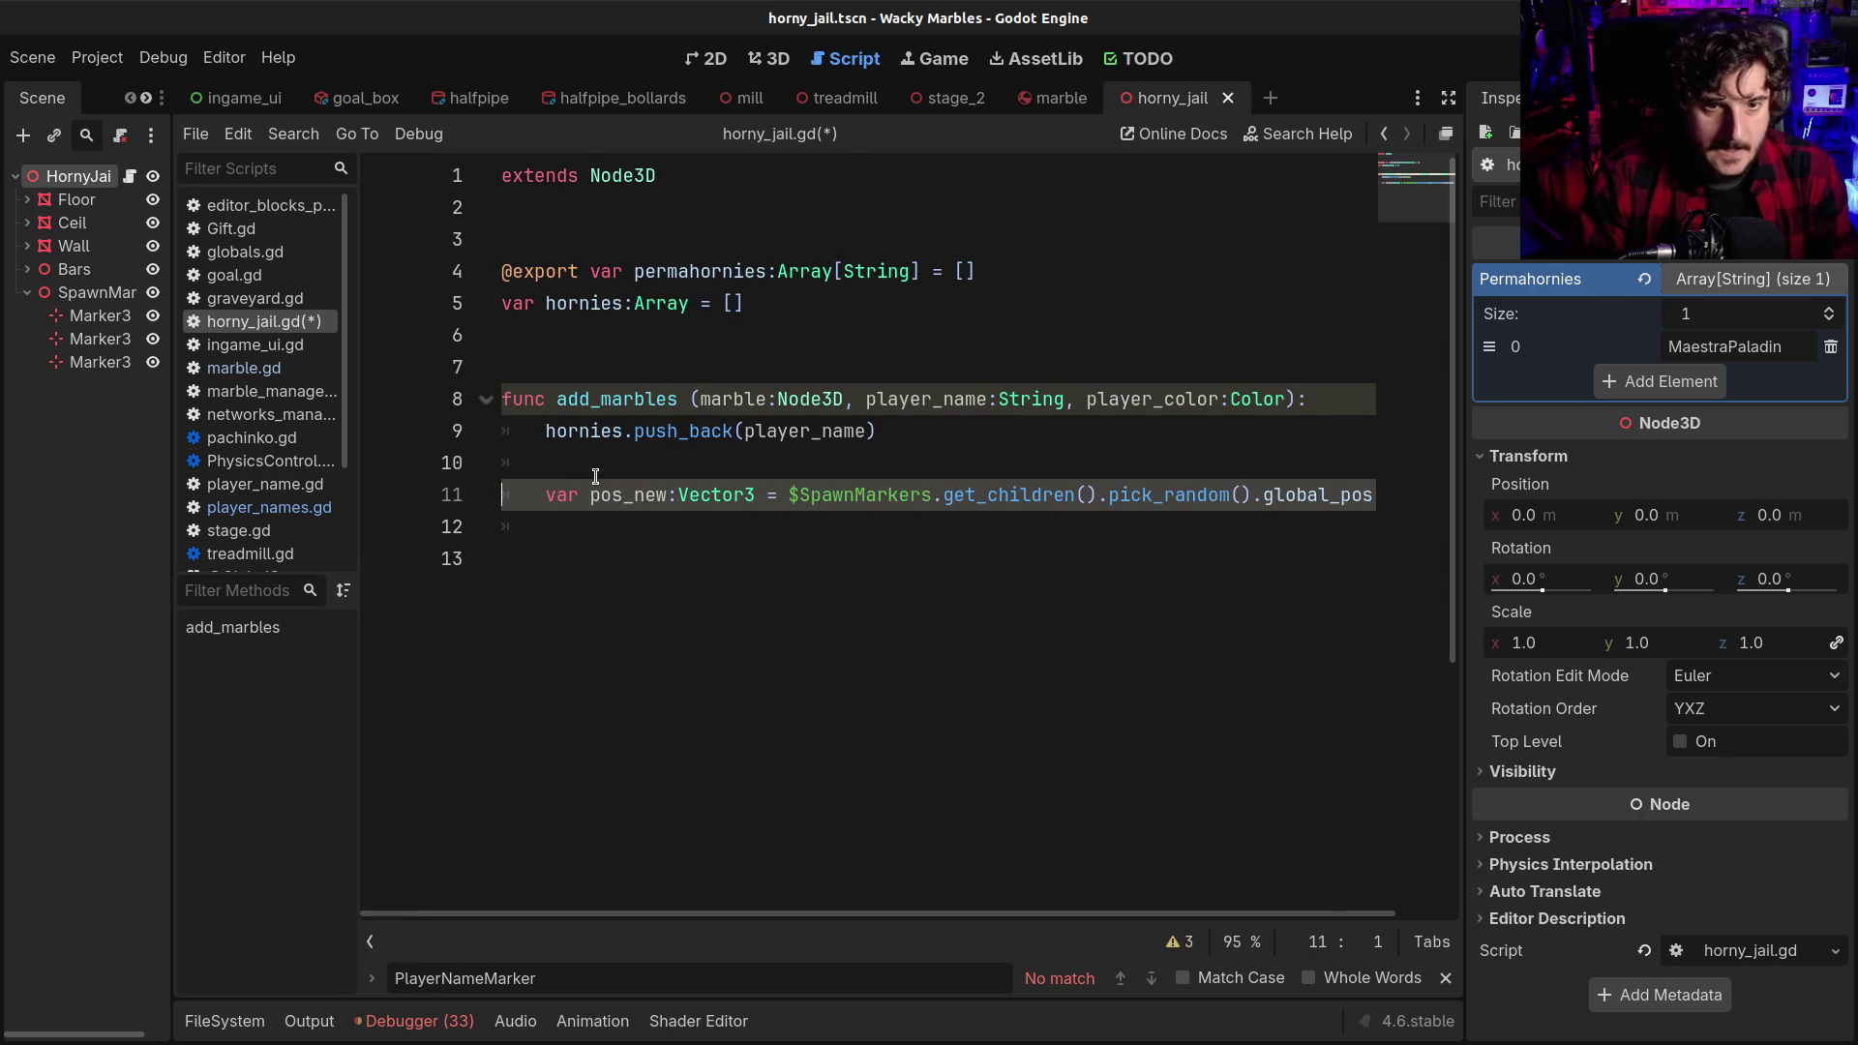
pyautogui.press('Down')
pyautogui.doubleClick(624, 495)
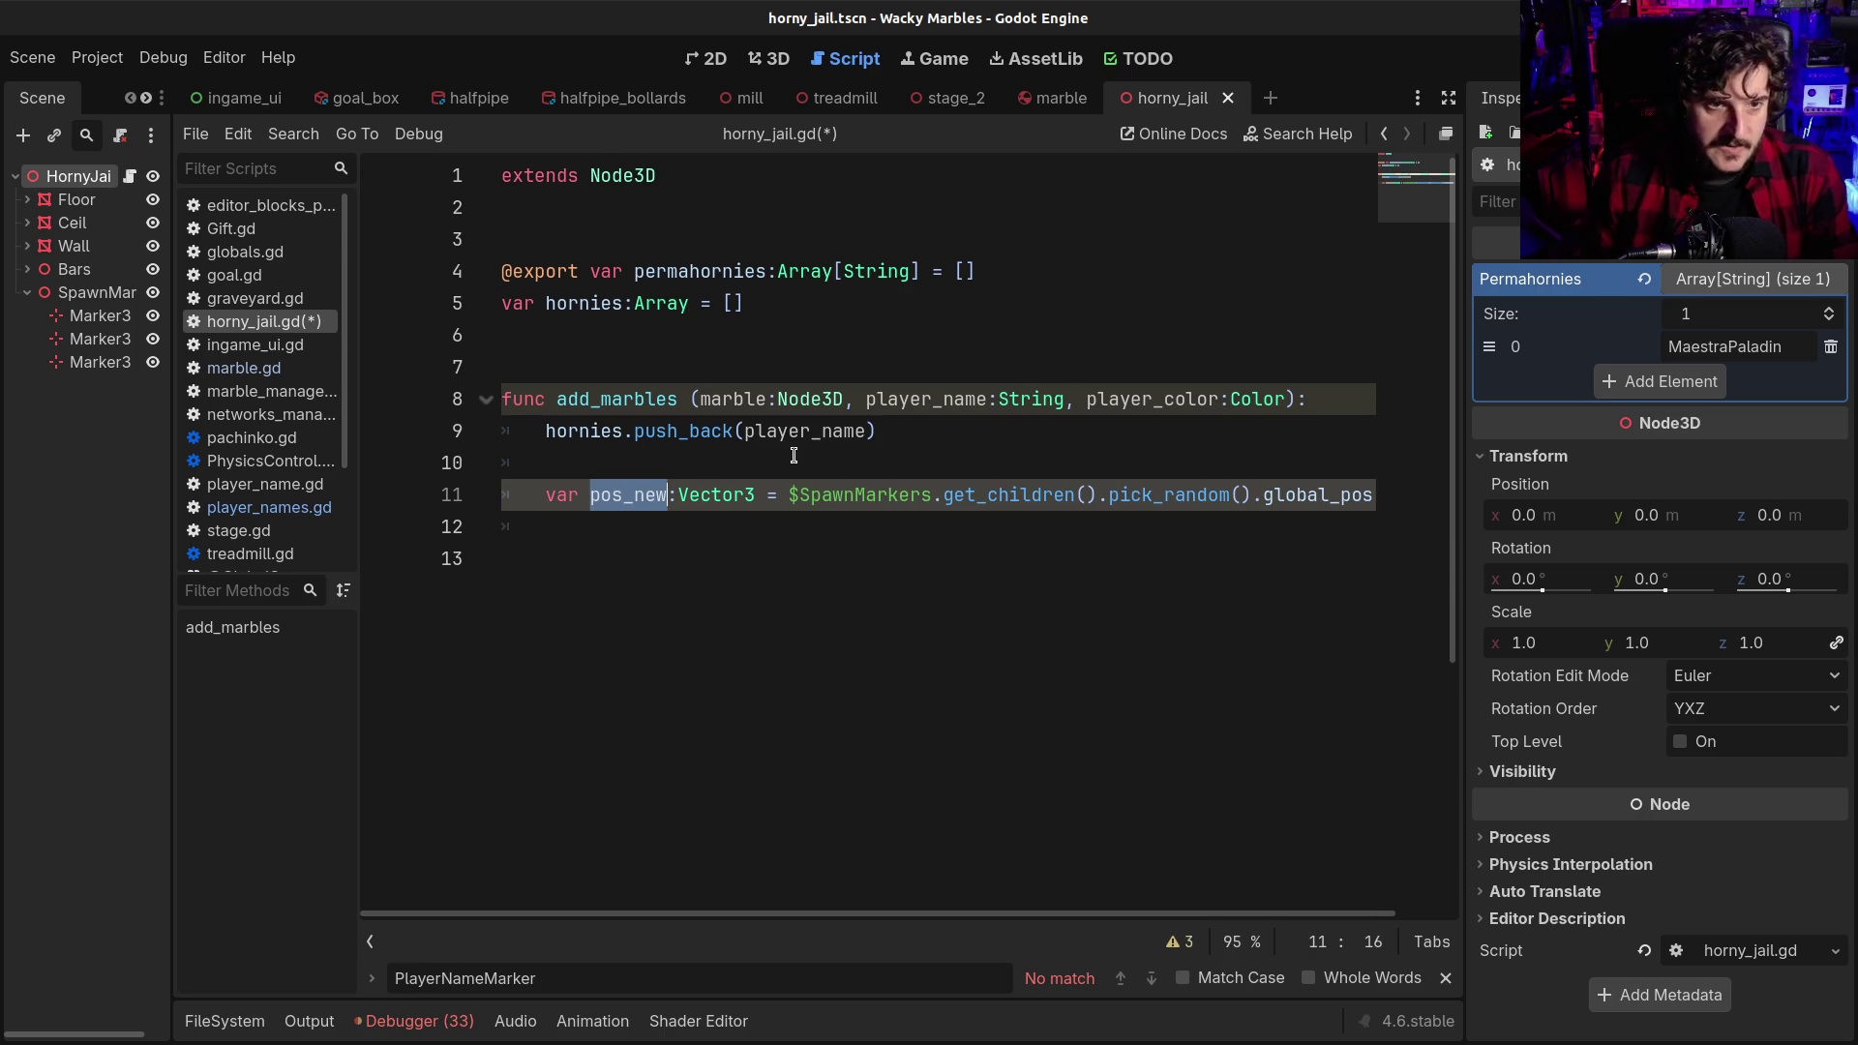
pyautogui.click(587, 532)
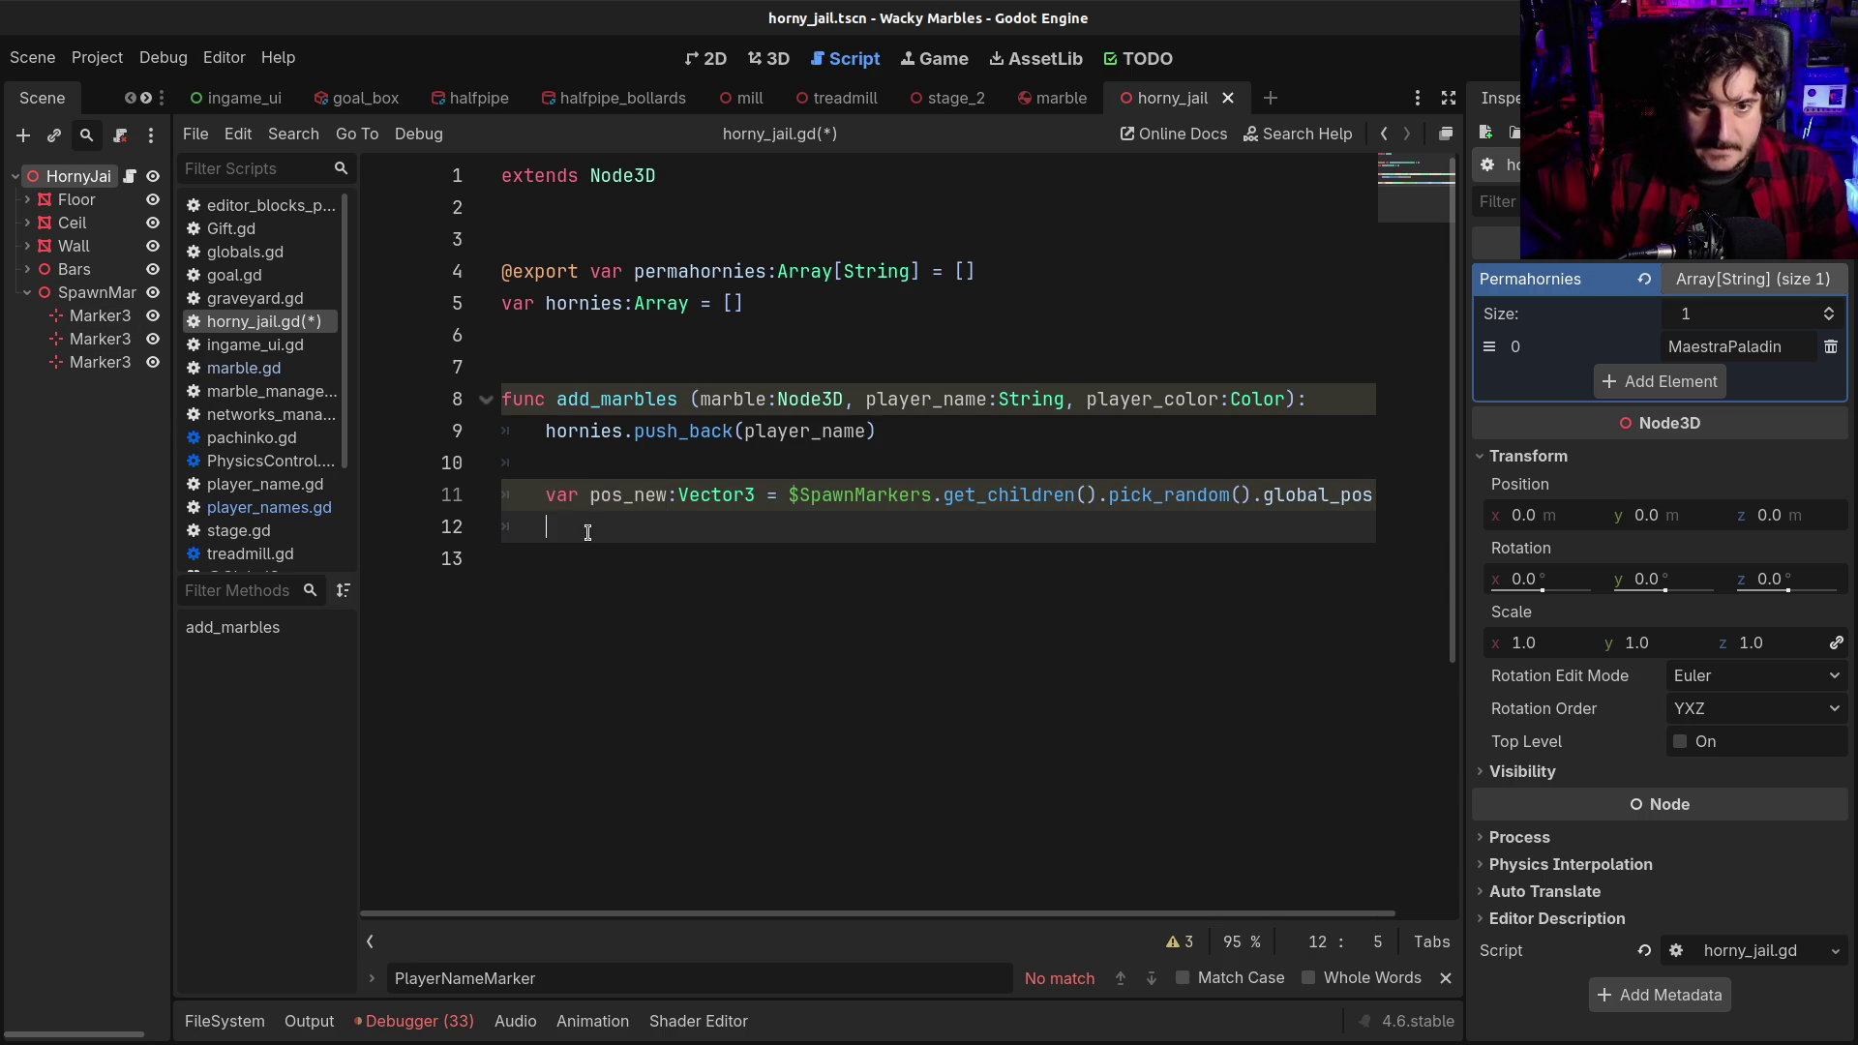
# Add line 13 setting marble.global_position = pos_new
pyautogui.press('Return')
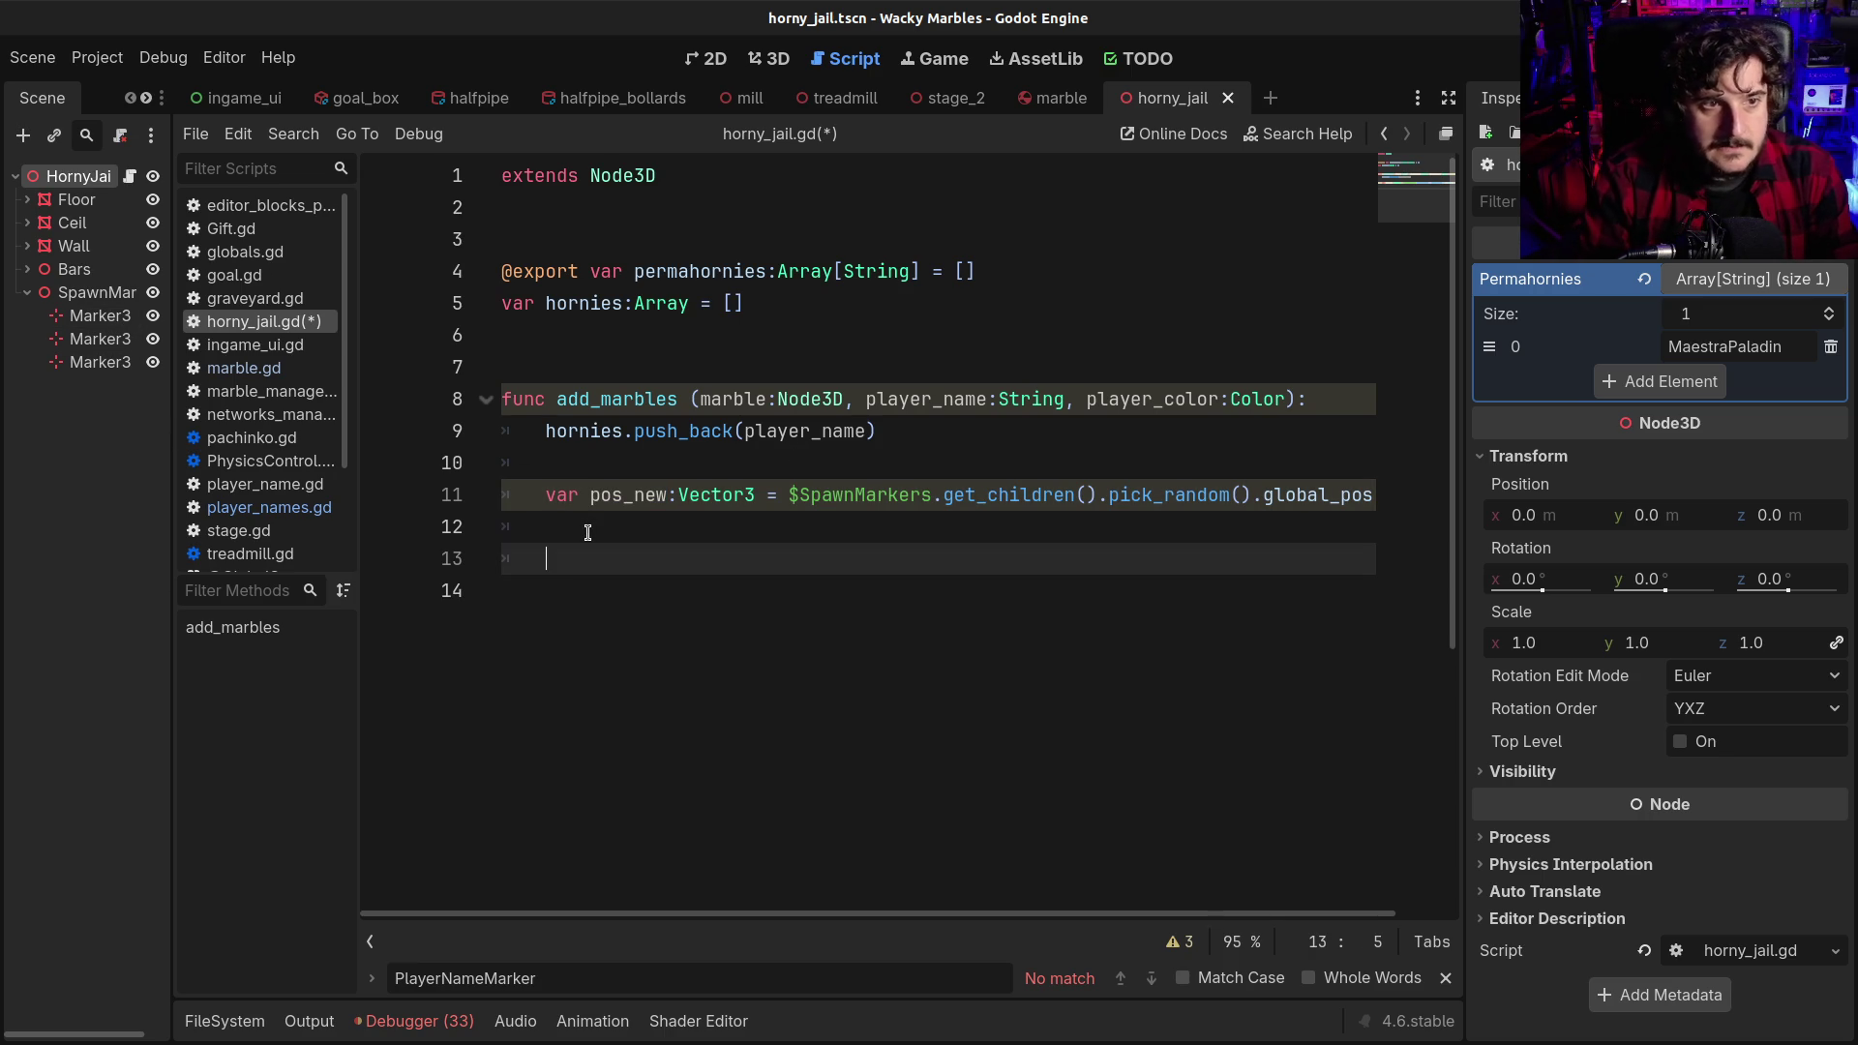
pyautogui.write('marble')
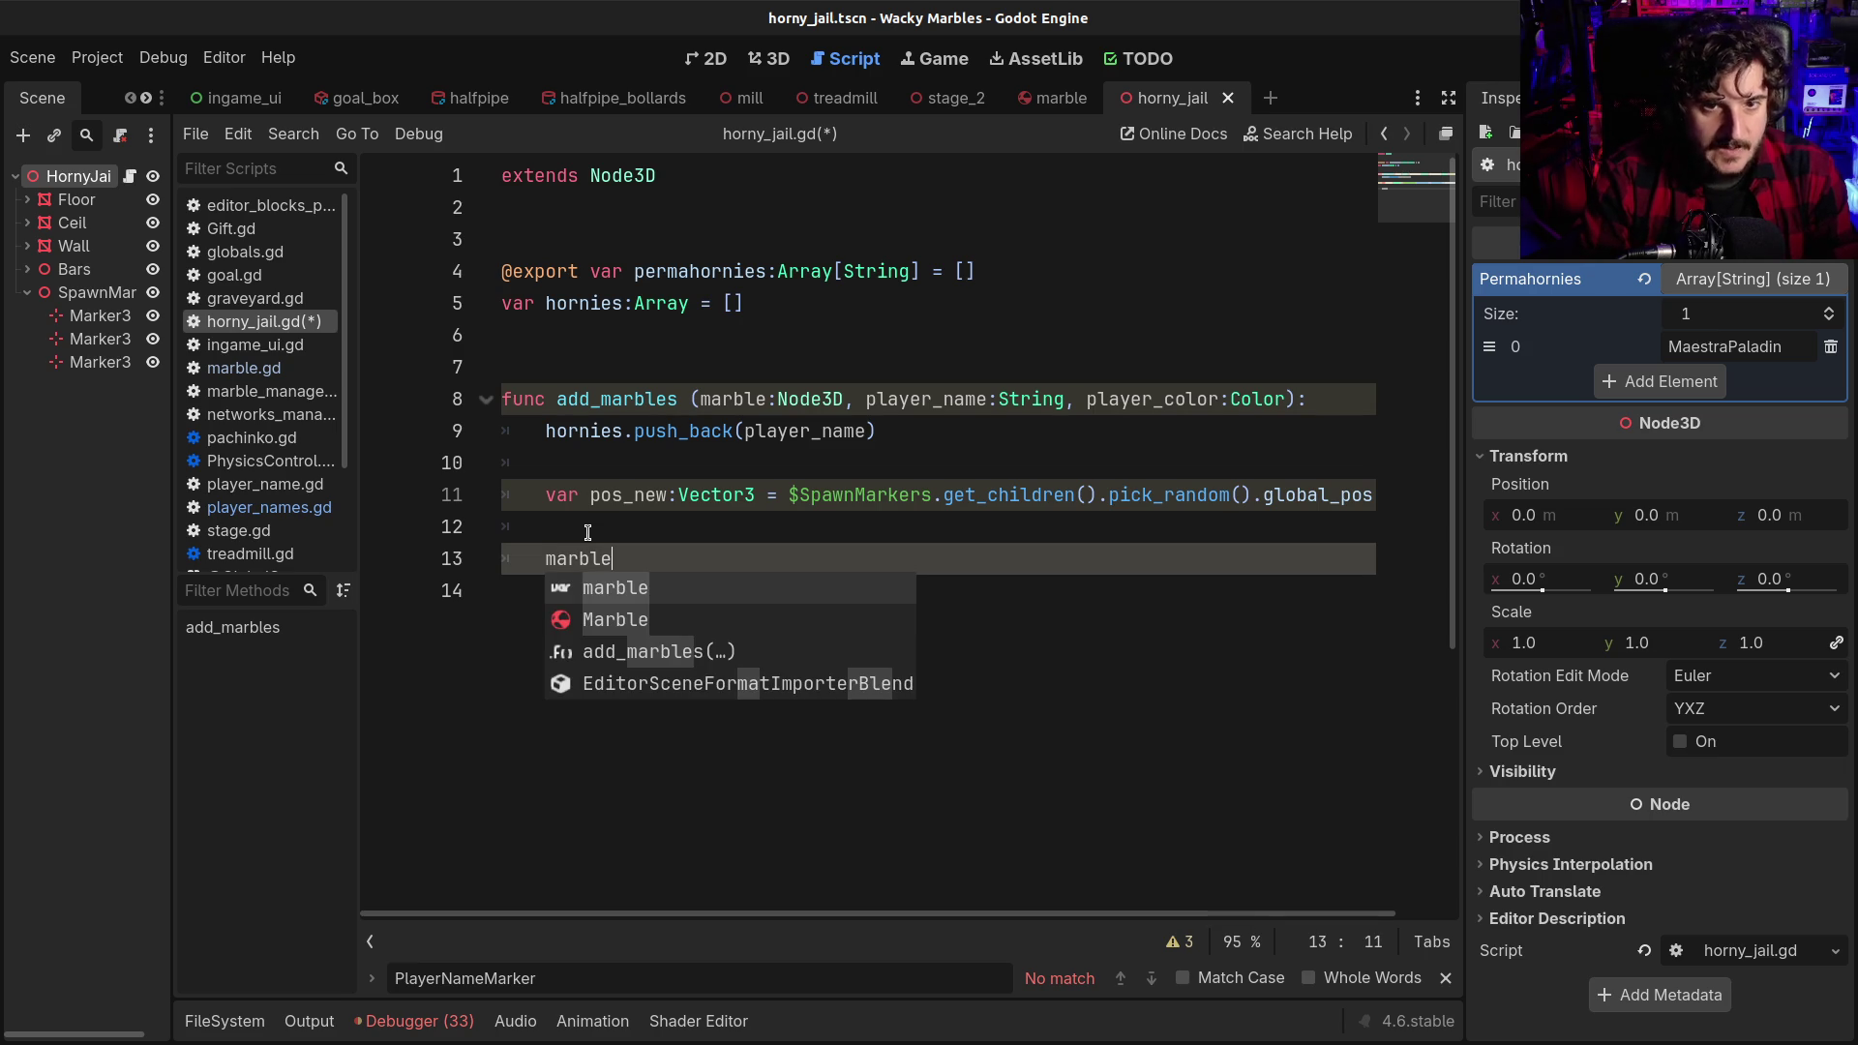
pyautogui.write('.')
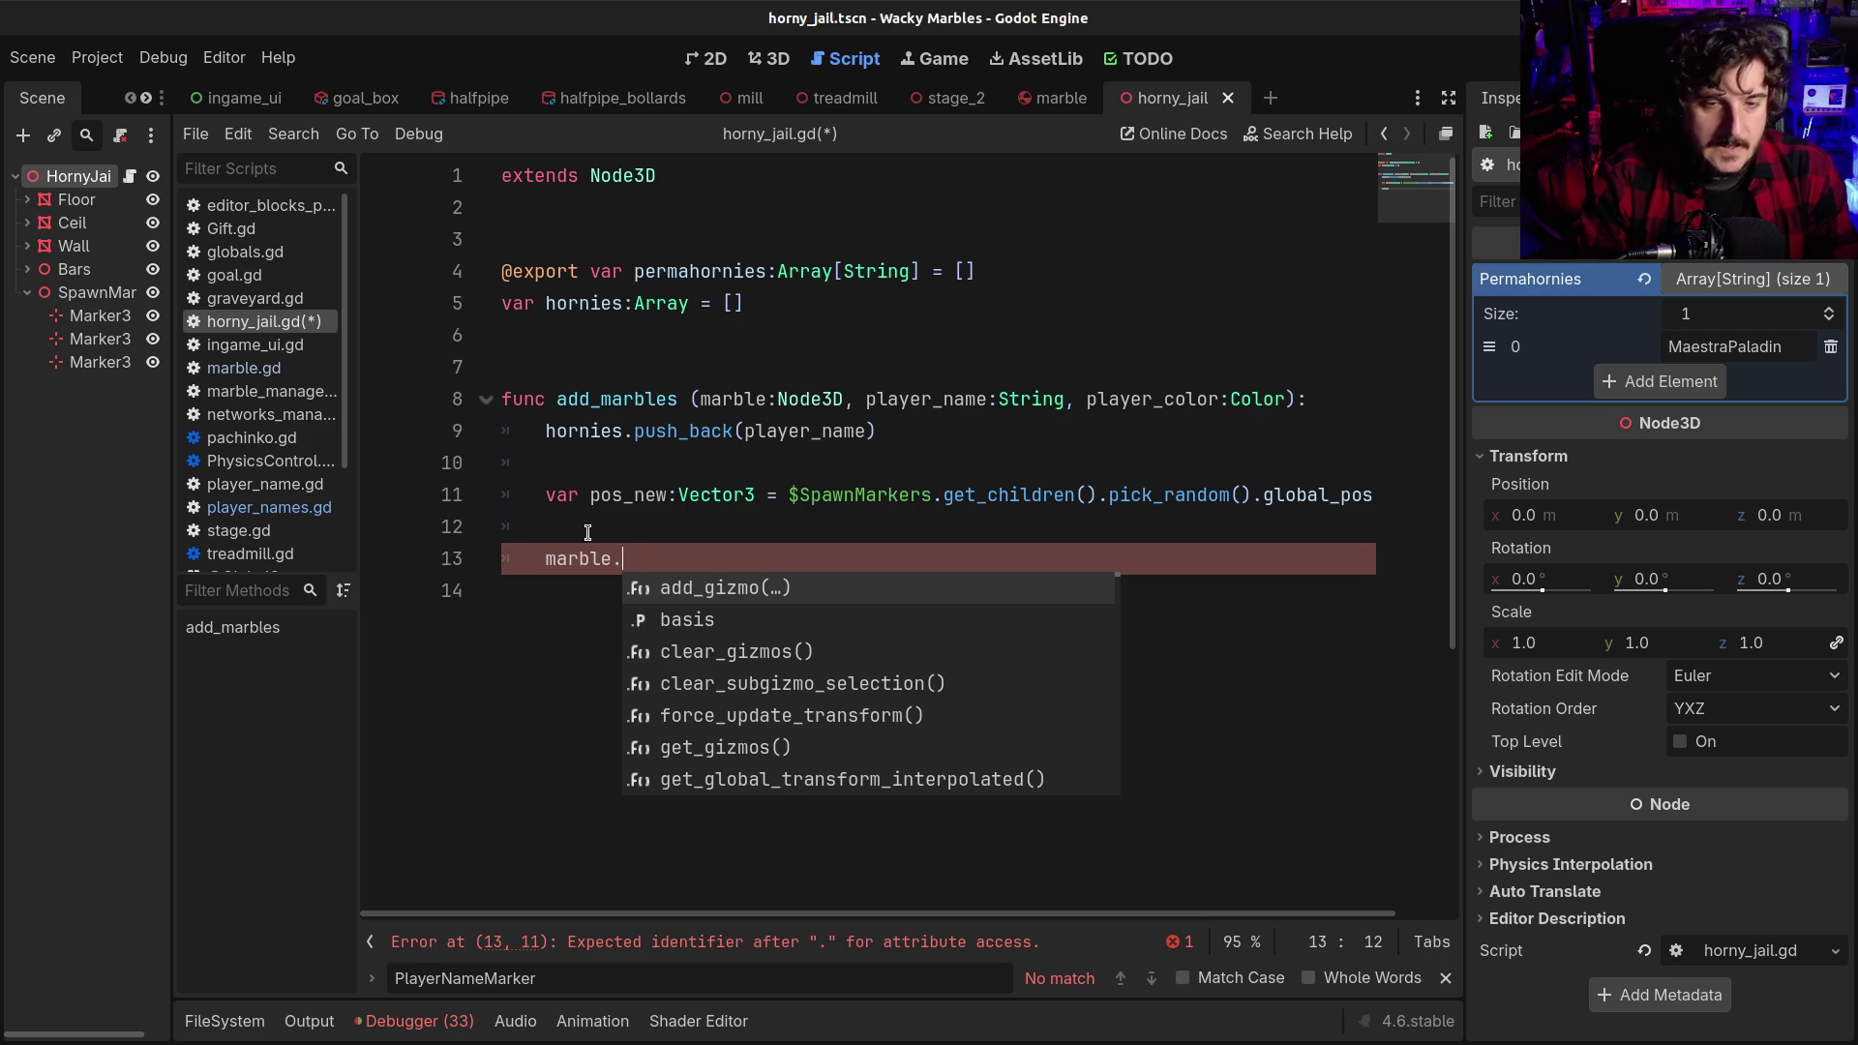
pyautogui.write('glo')
pyautogui.press('Down')
pyautogui.press('Return')
pyautogui.write('= pos_new')
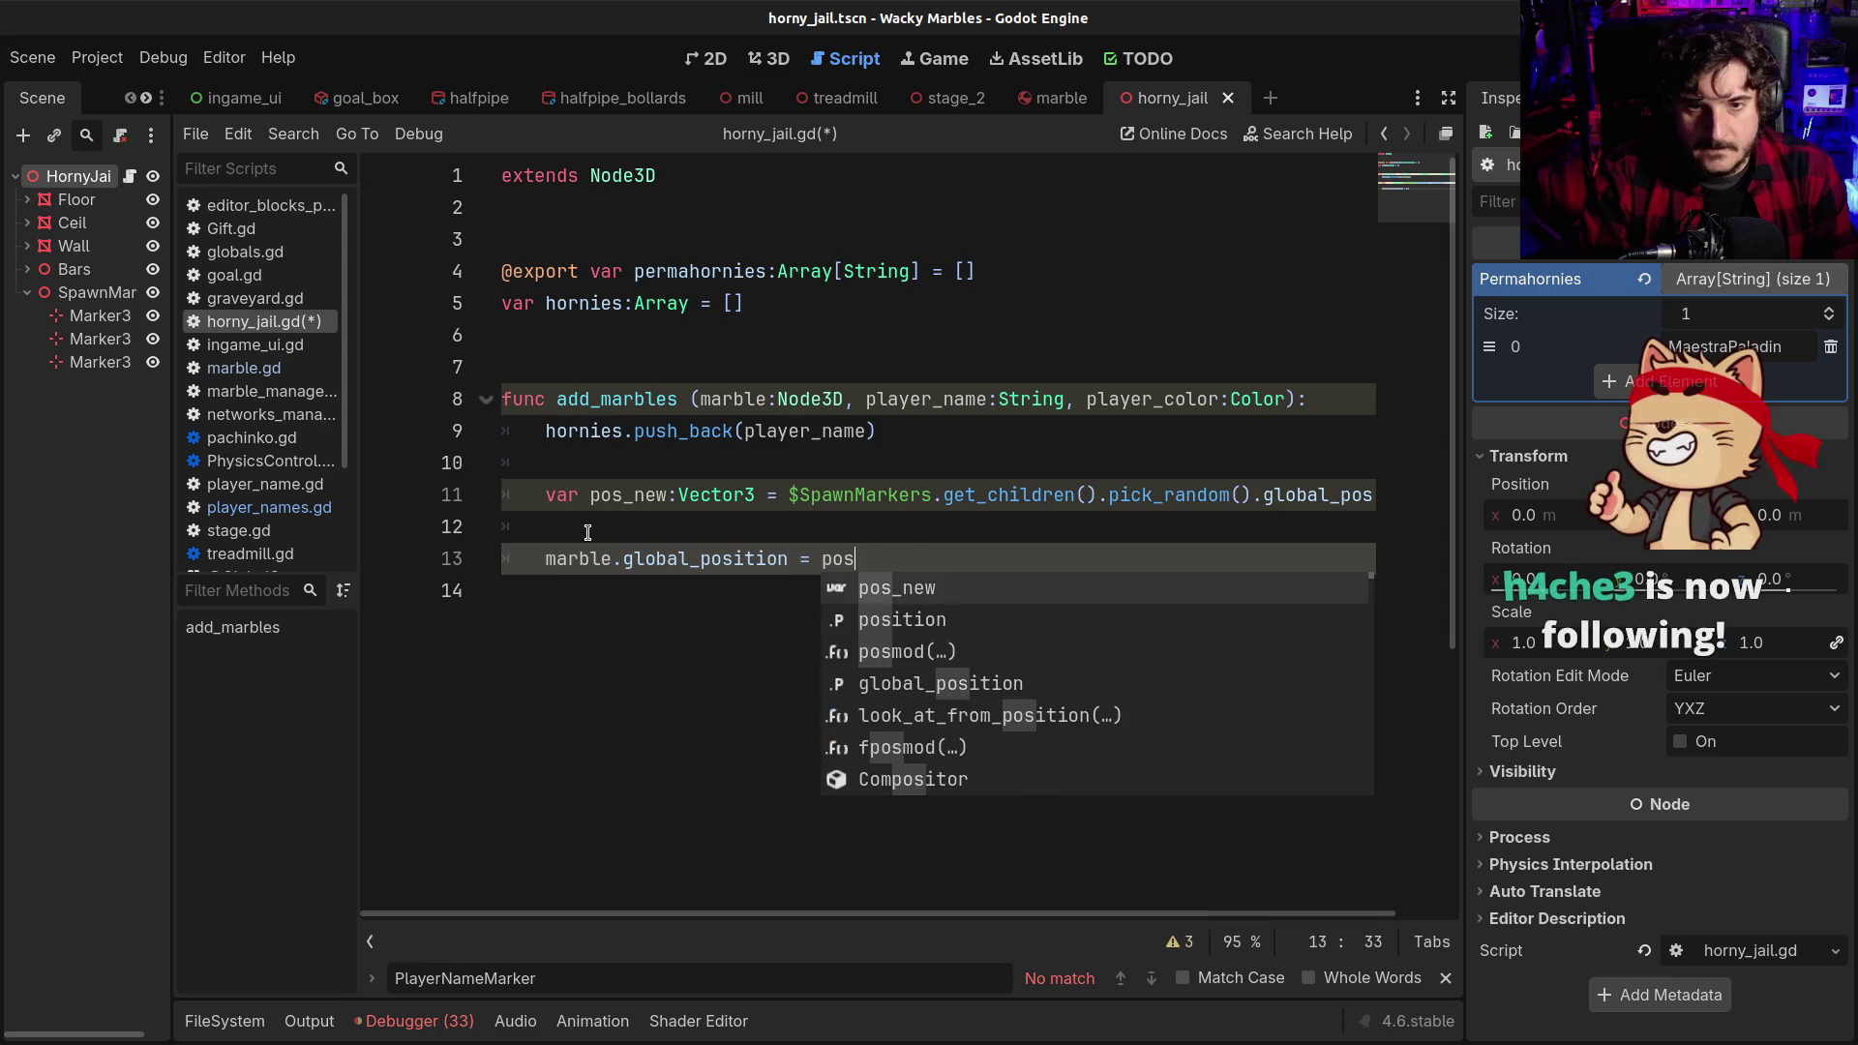
pyautogui.press('Return')
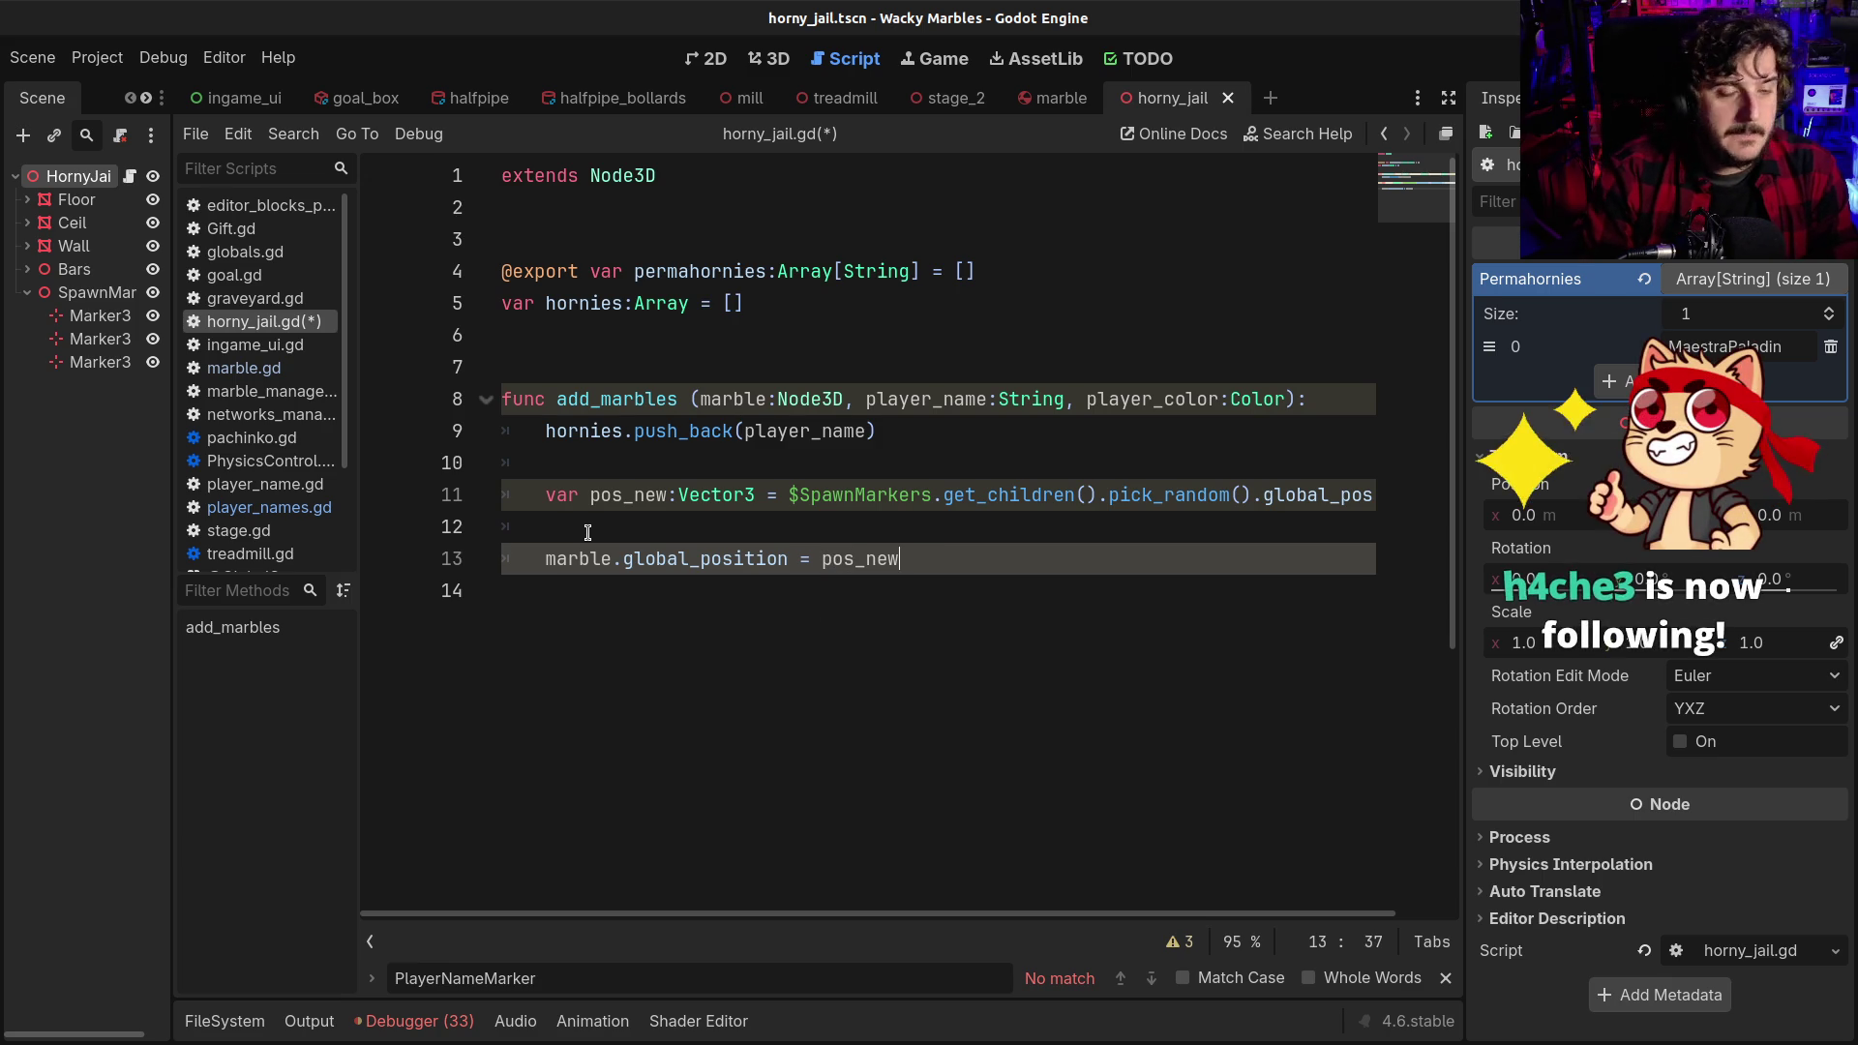
# Save horny_jail.gd and place the caret on the empty line after add_marbles
pyautogui.hotkey('ctrl', 's')
pyautogui.click(587, 530)
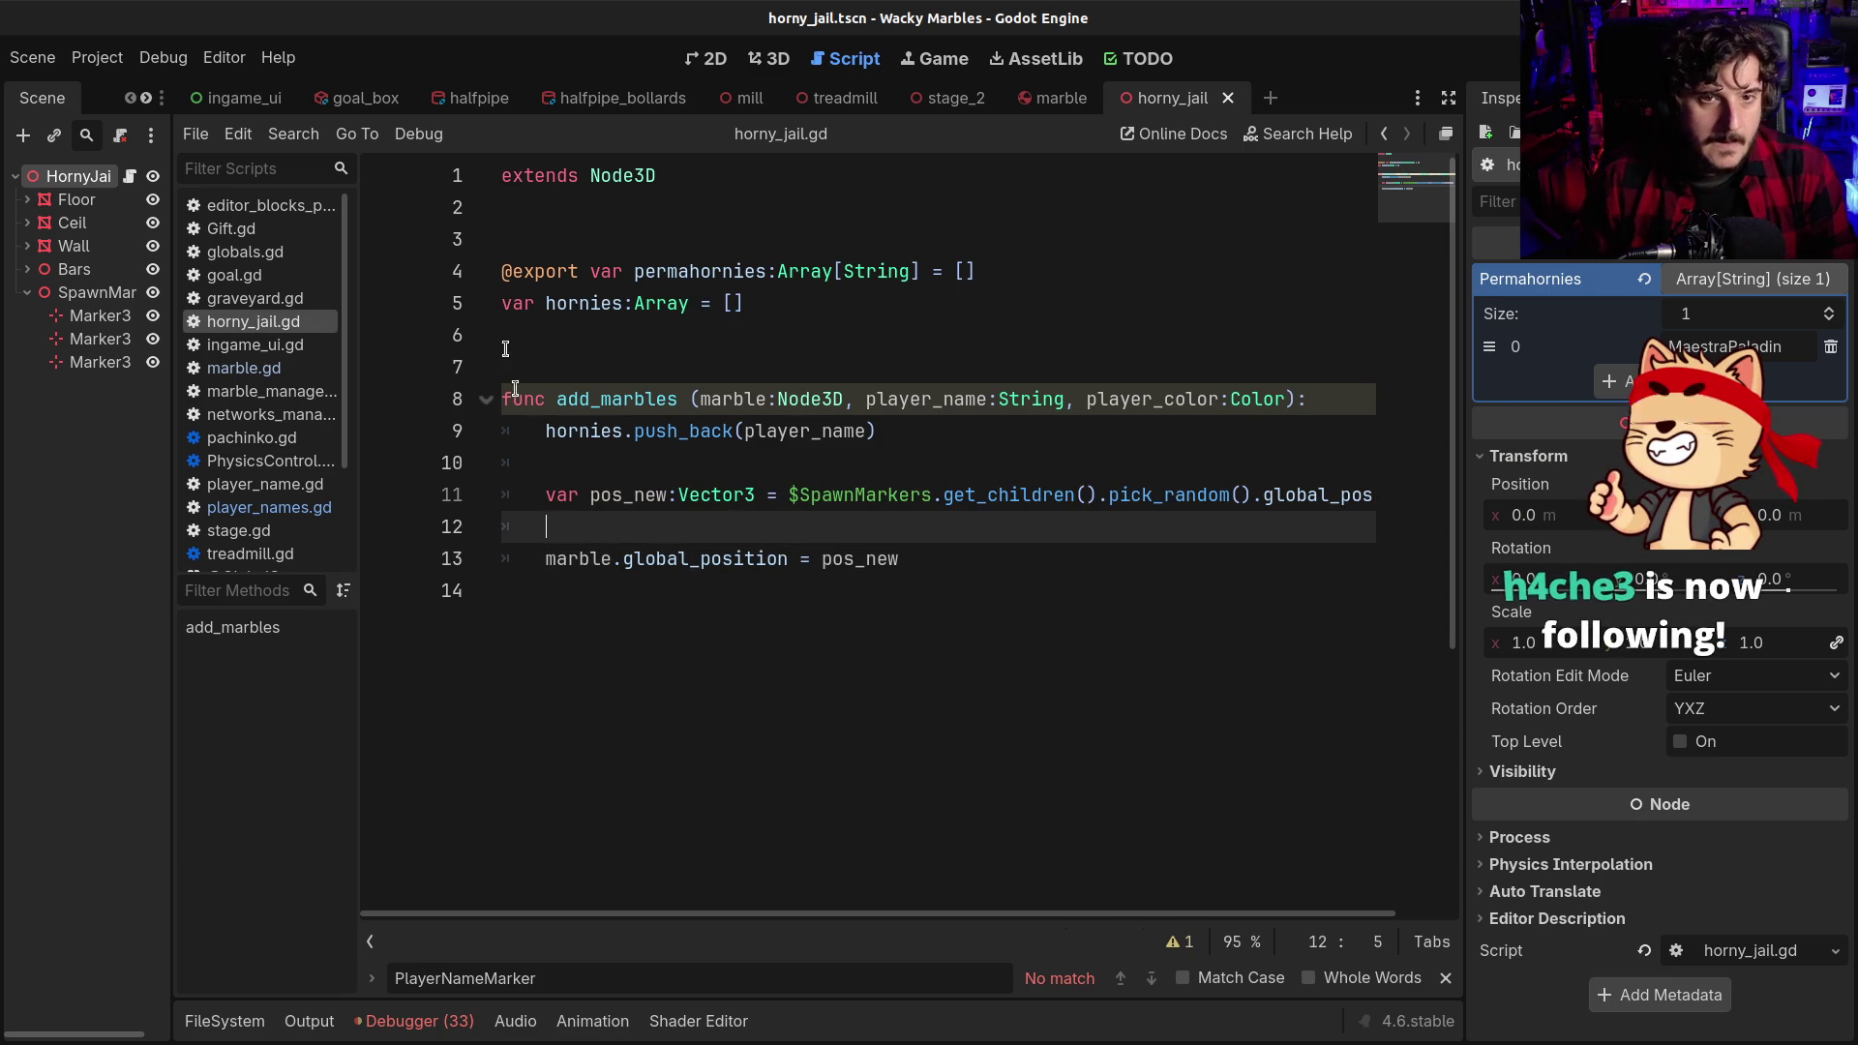
pyautogui.click(539, 434)
pyautogui.click(621, 399)
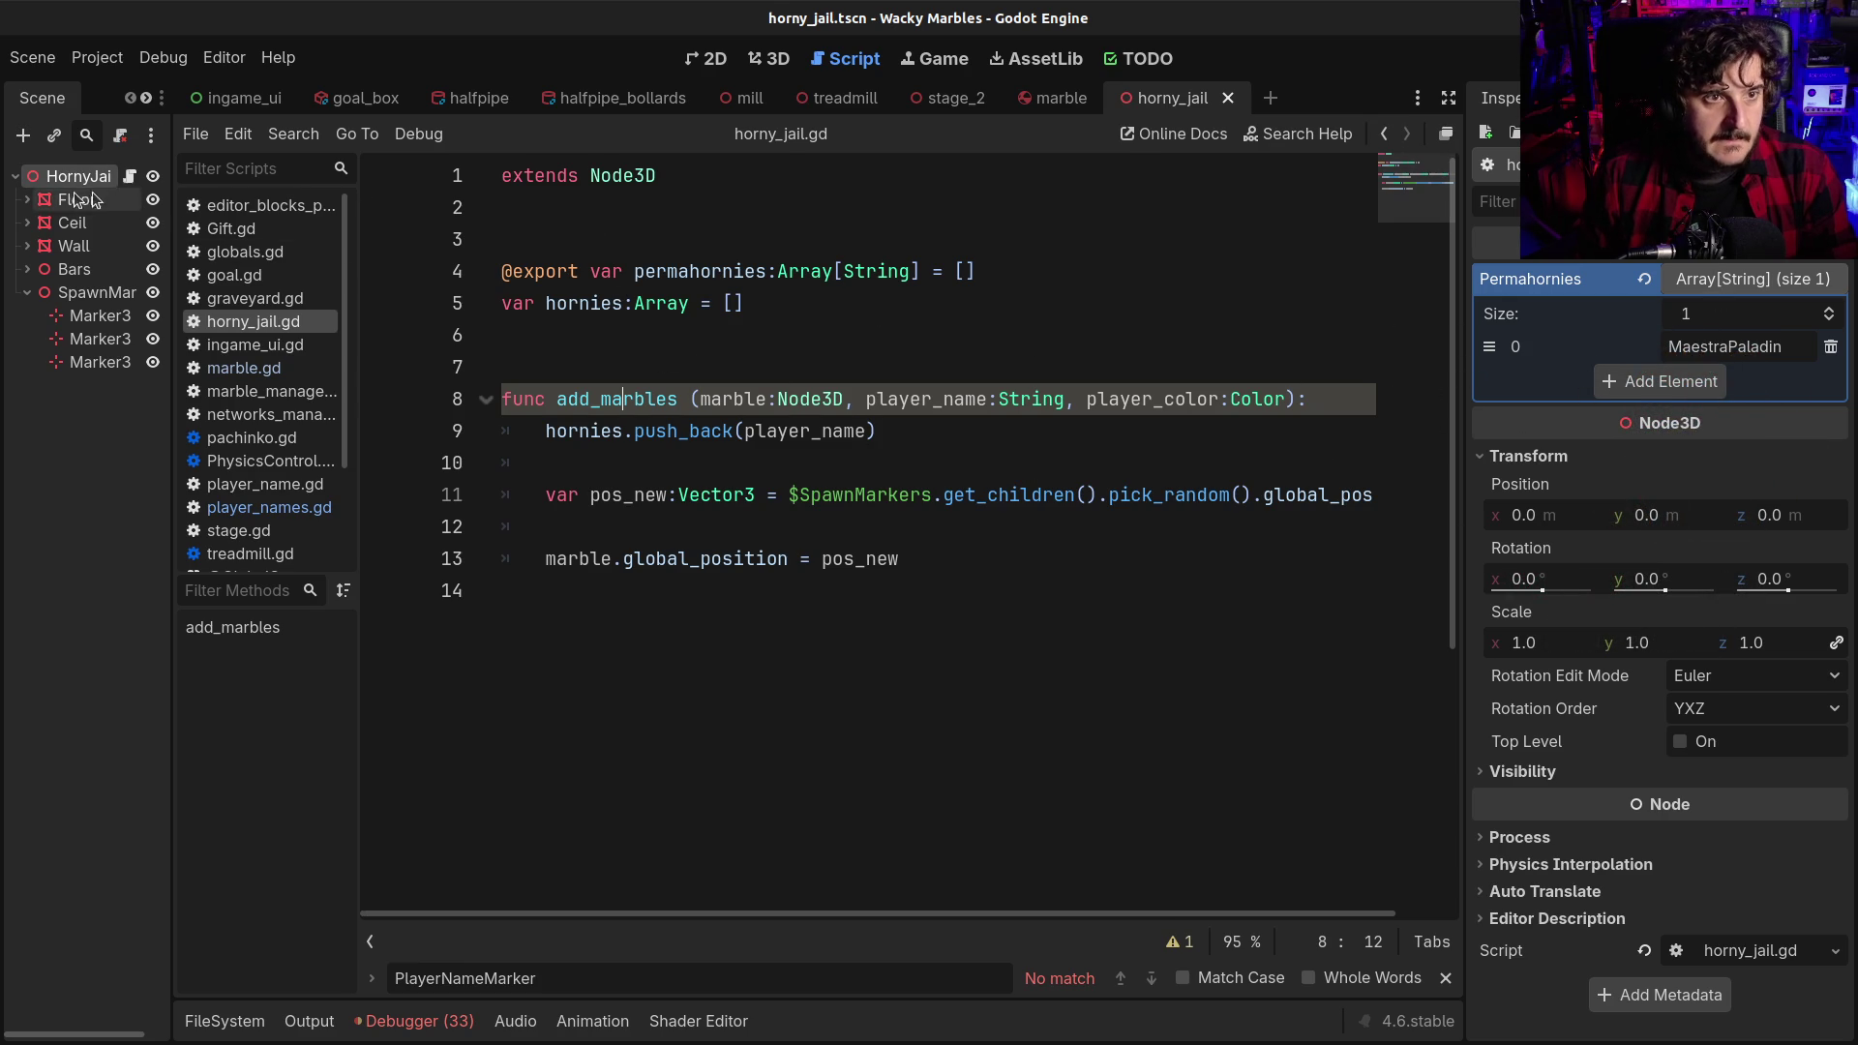
pyautogui.click(692, 628)
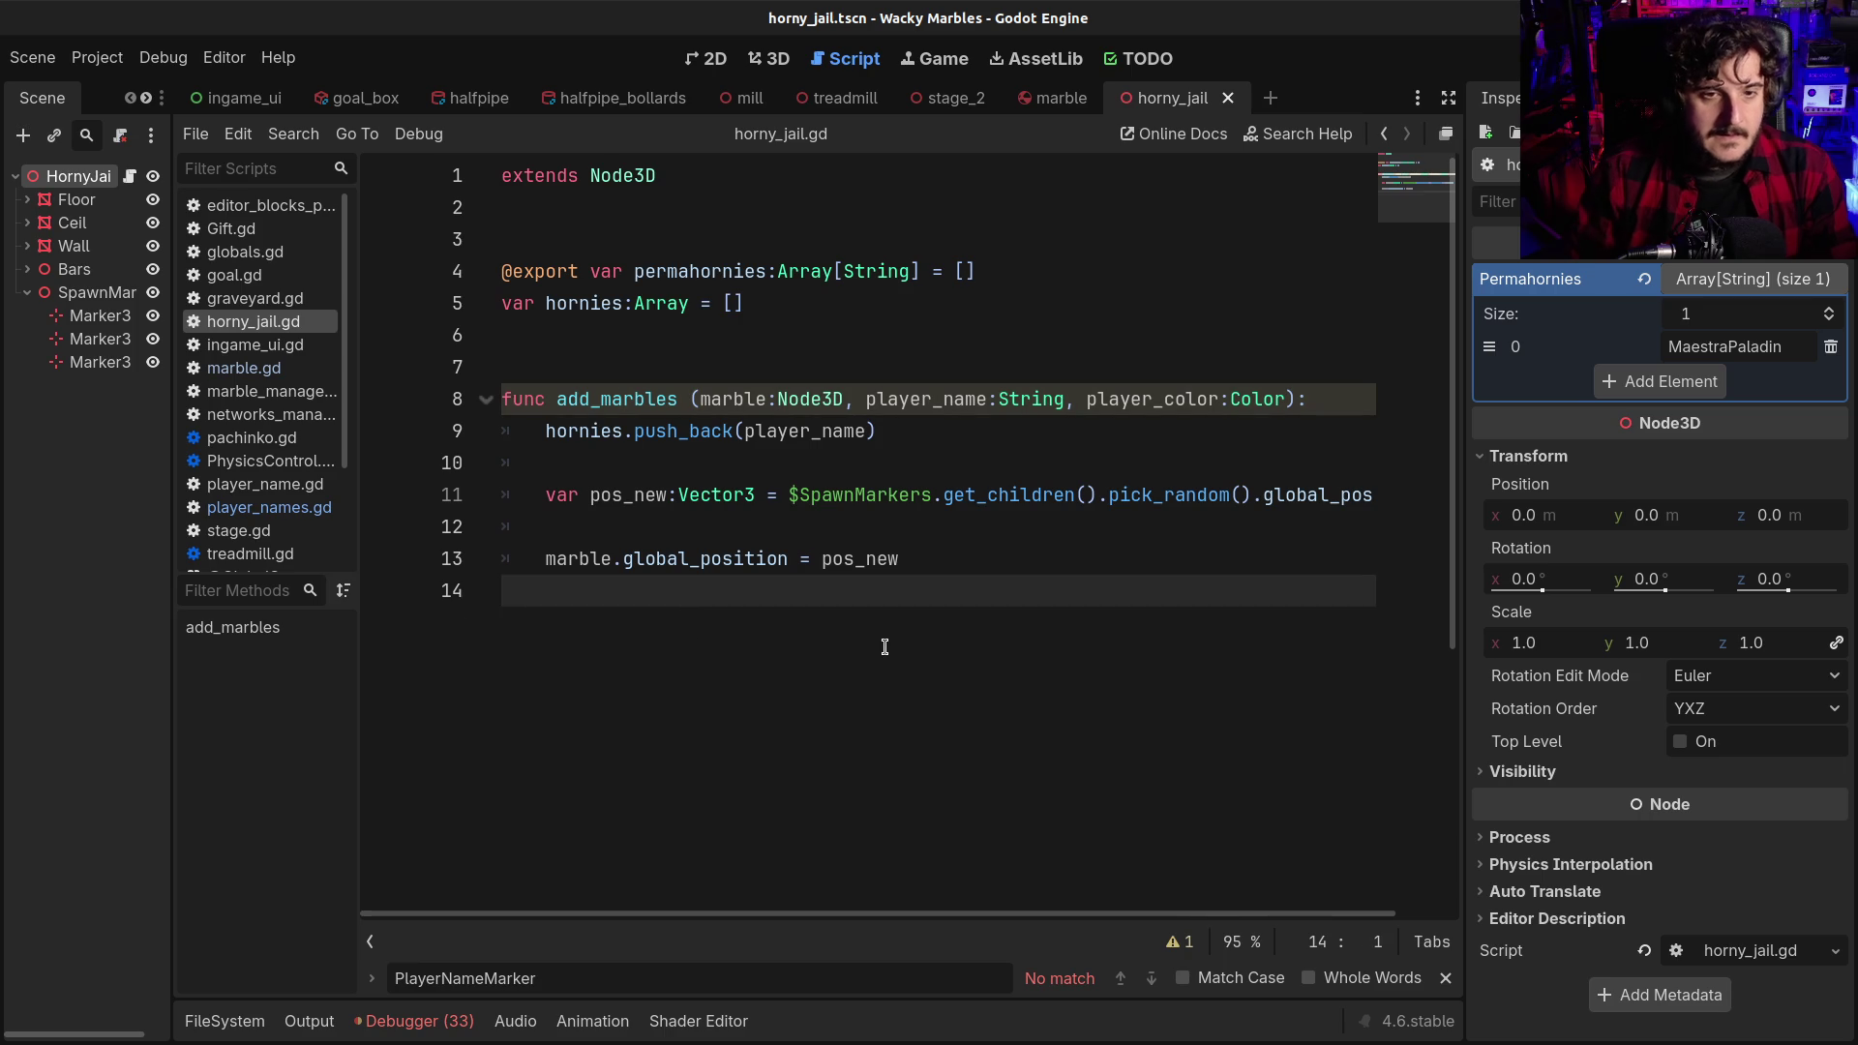
# Declare func list_to_hornyjail(marbles:Array): below add_marbles
pyautogui.press('Return')
pyautogui.press('Return')
pyautogui.write('func')
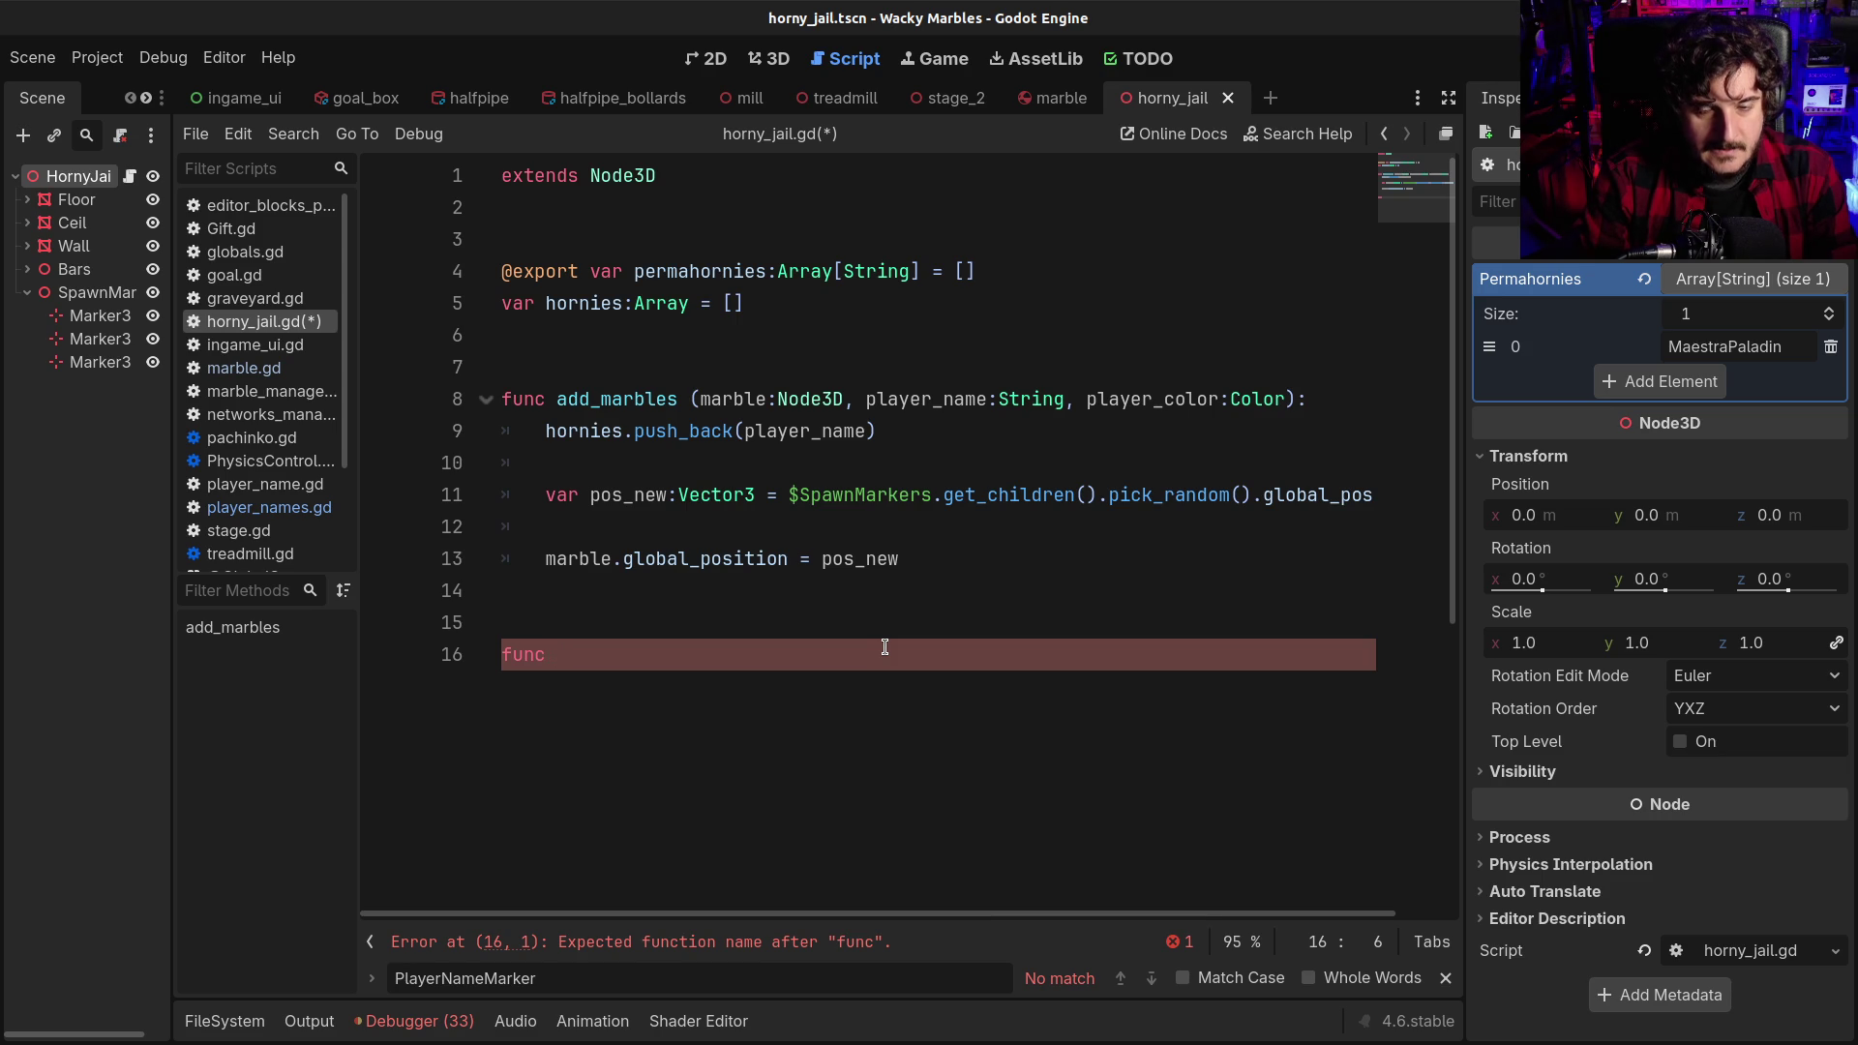
pyautogui.write('list_t')
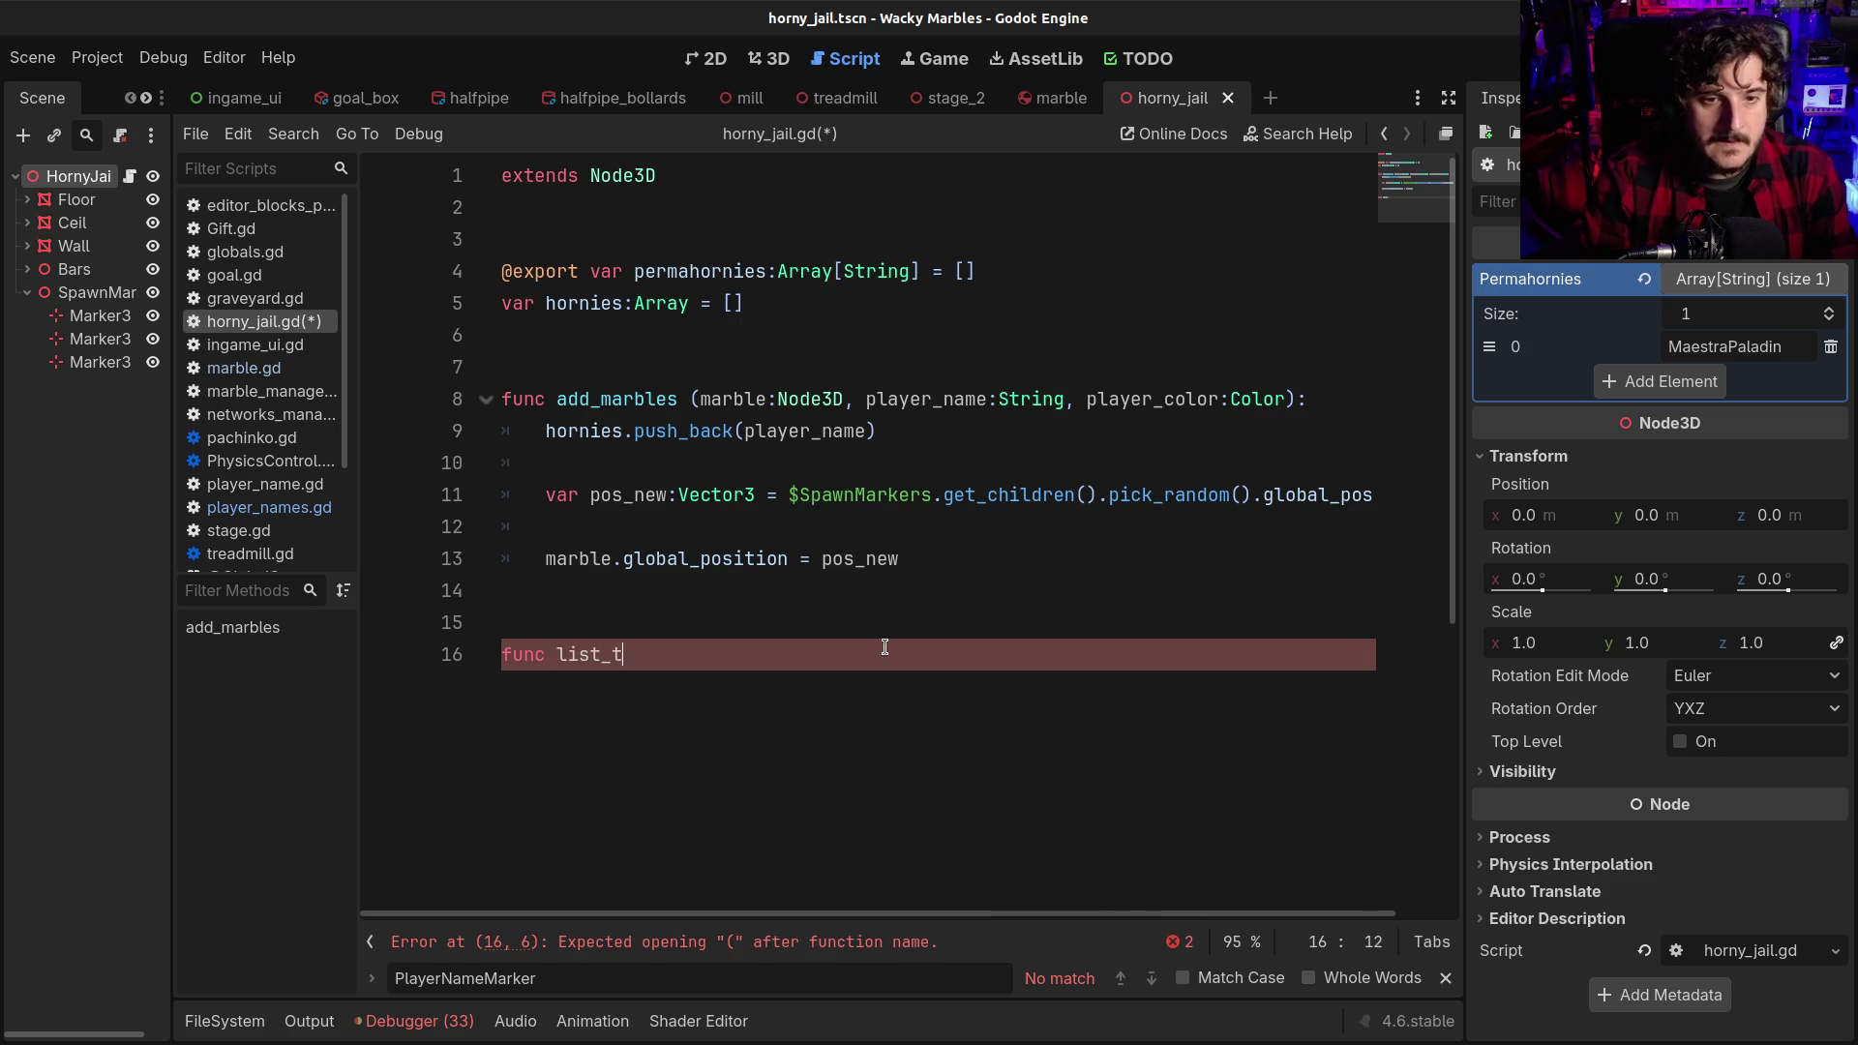
pyautogui.write('o_horny')
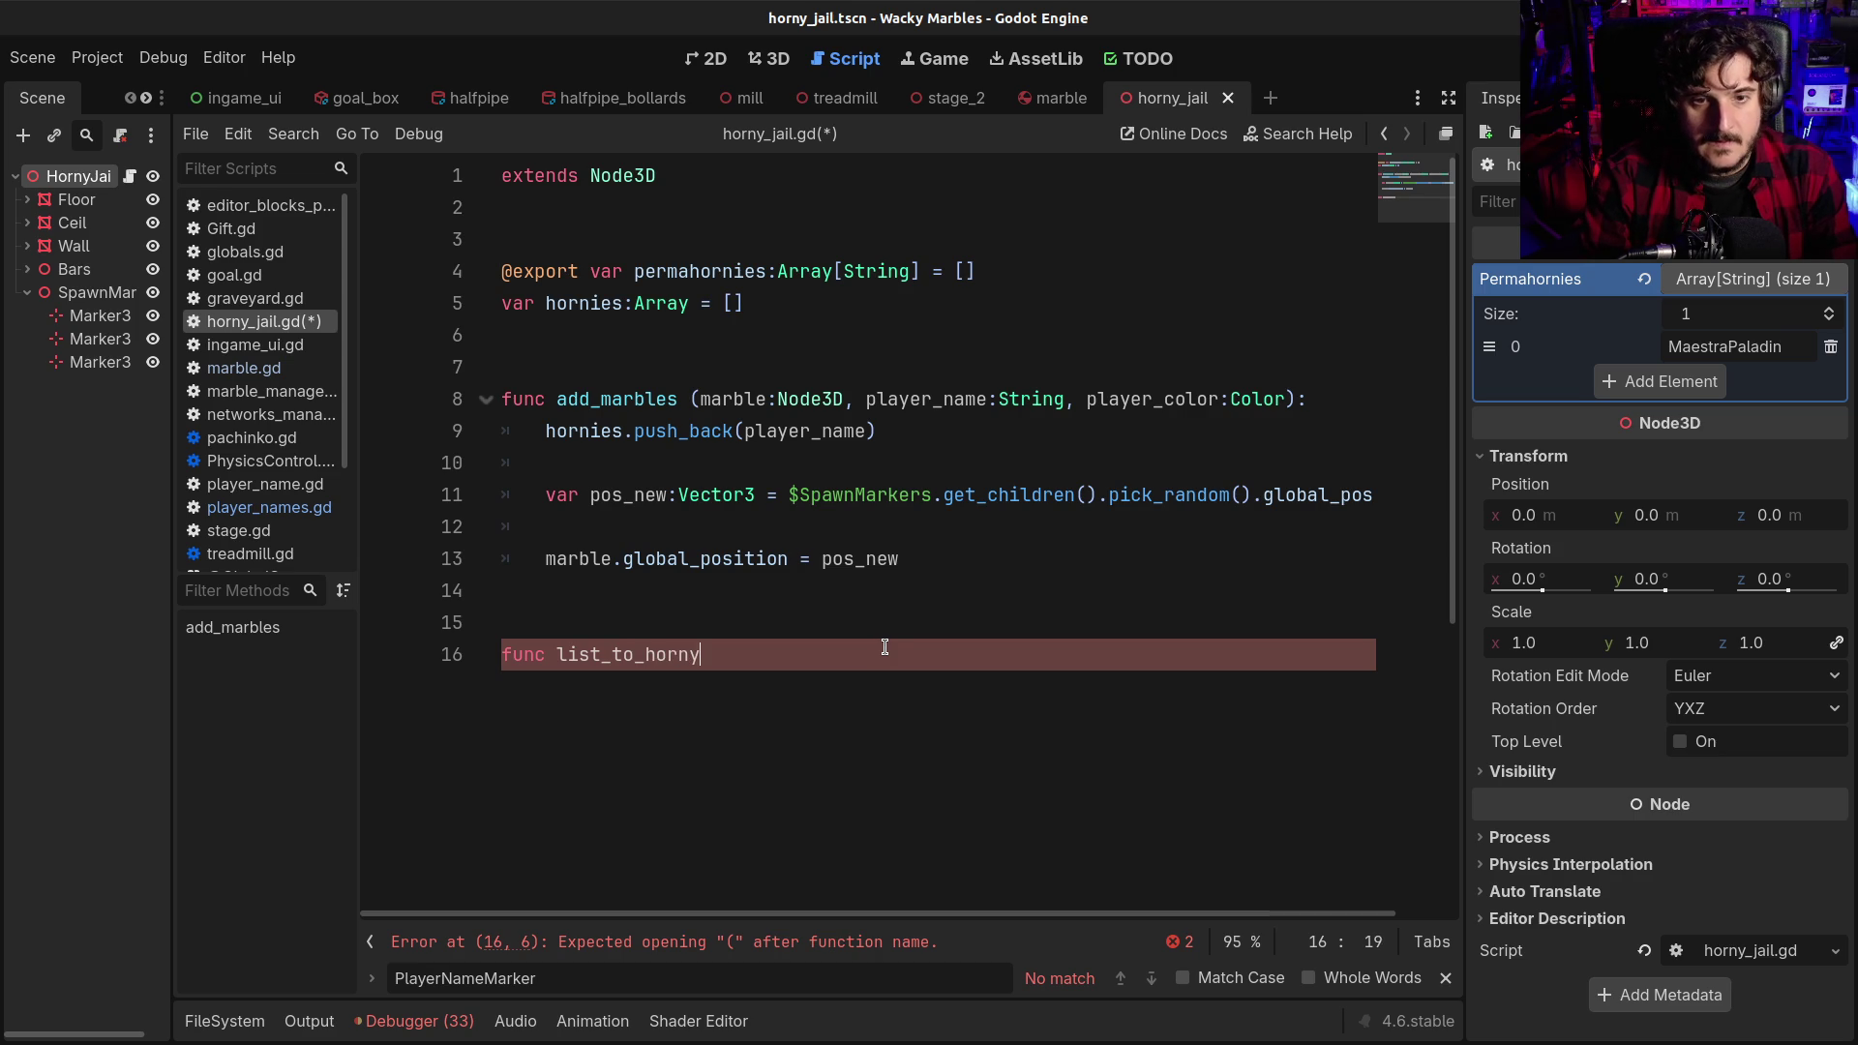
pyautogui.write('ja')
pyautogui.write('il (')
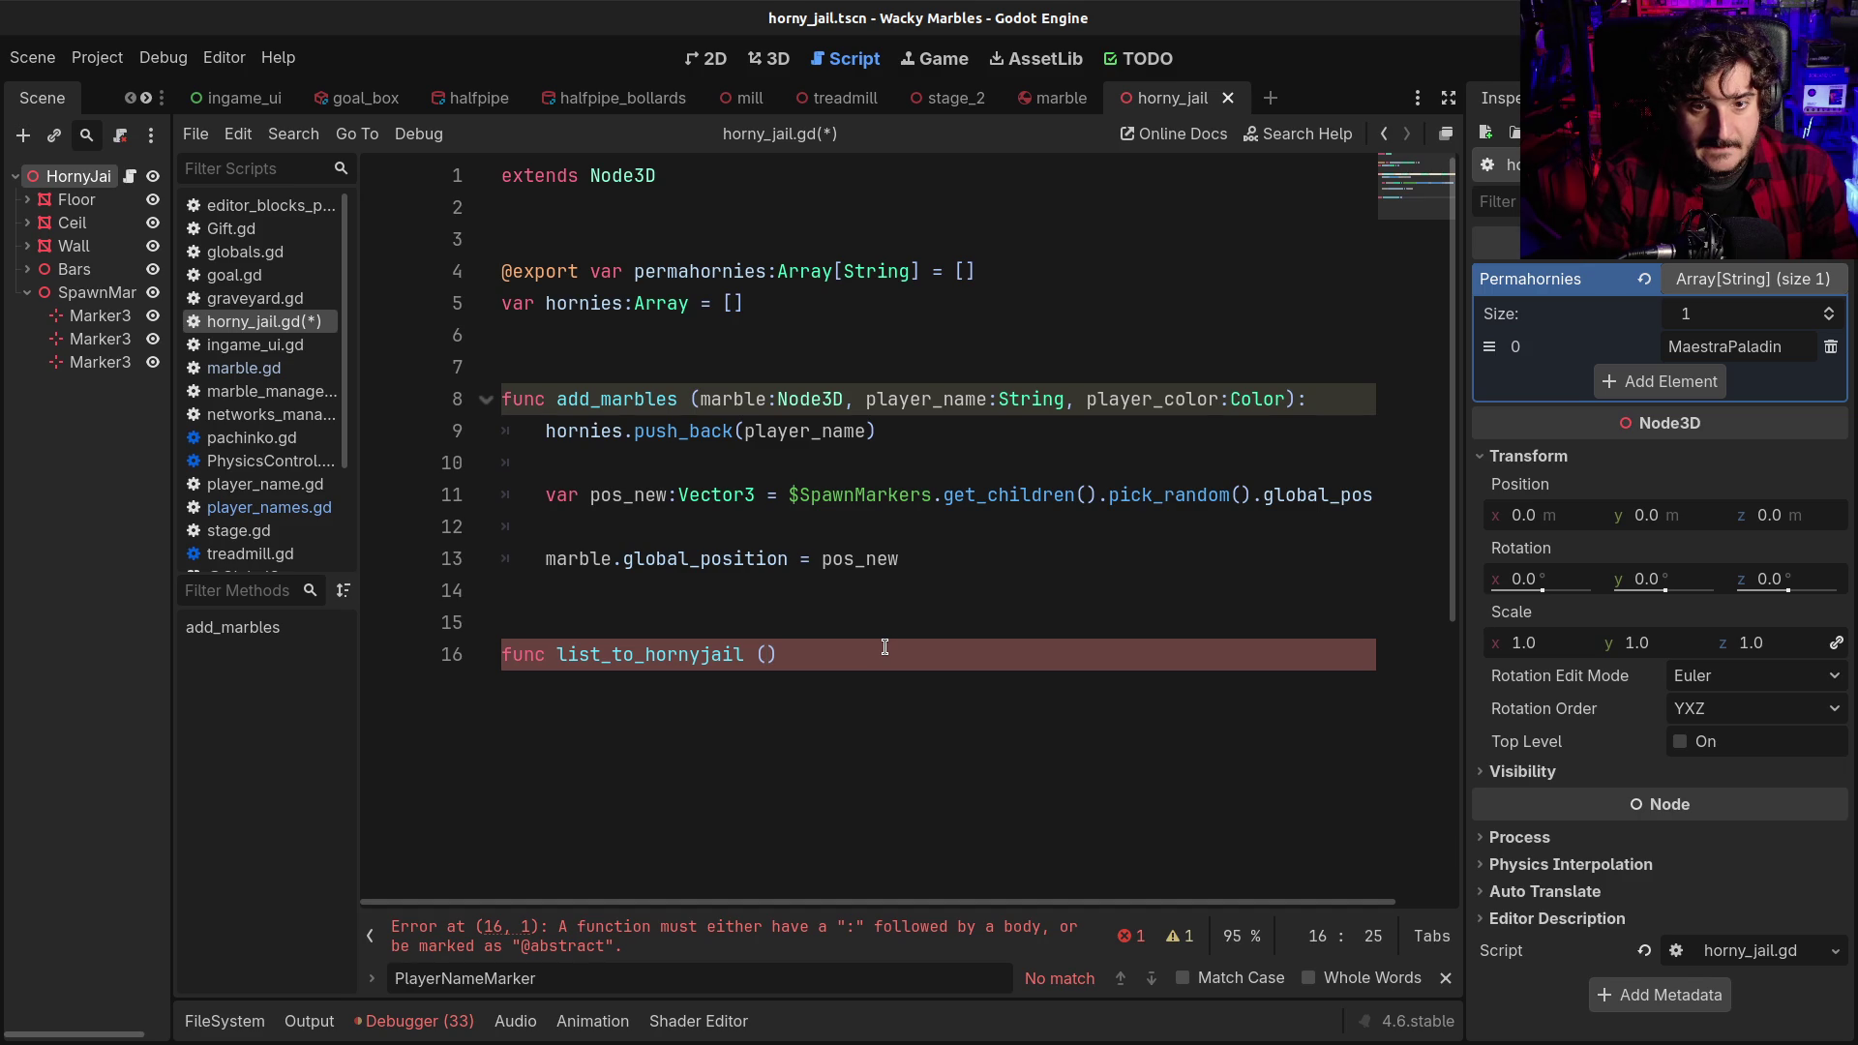
pyautogui.write('marbles:')
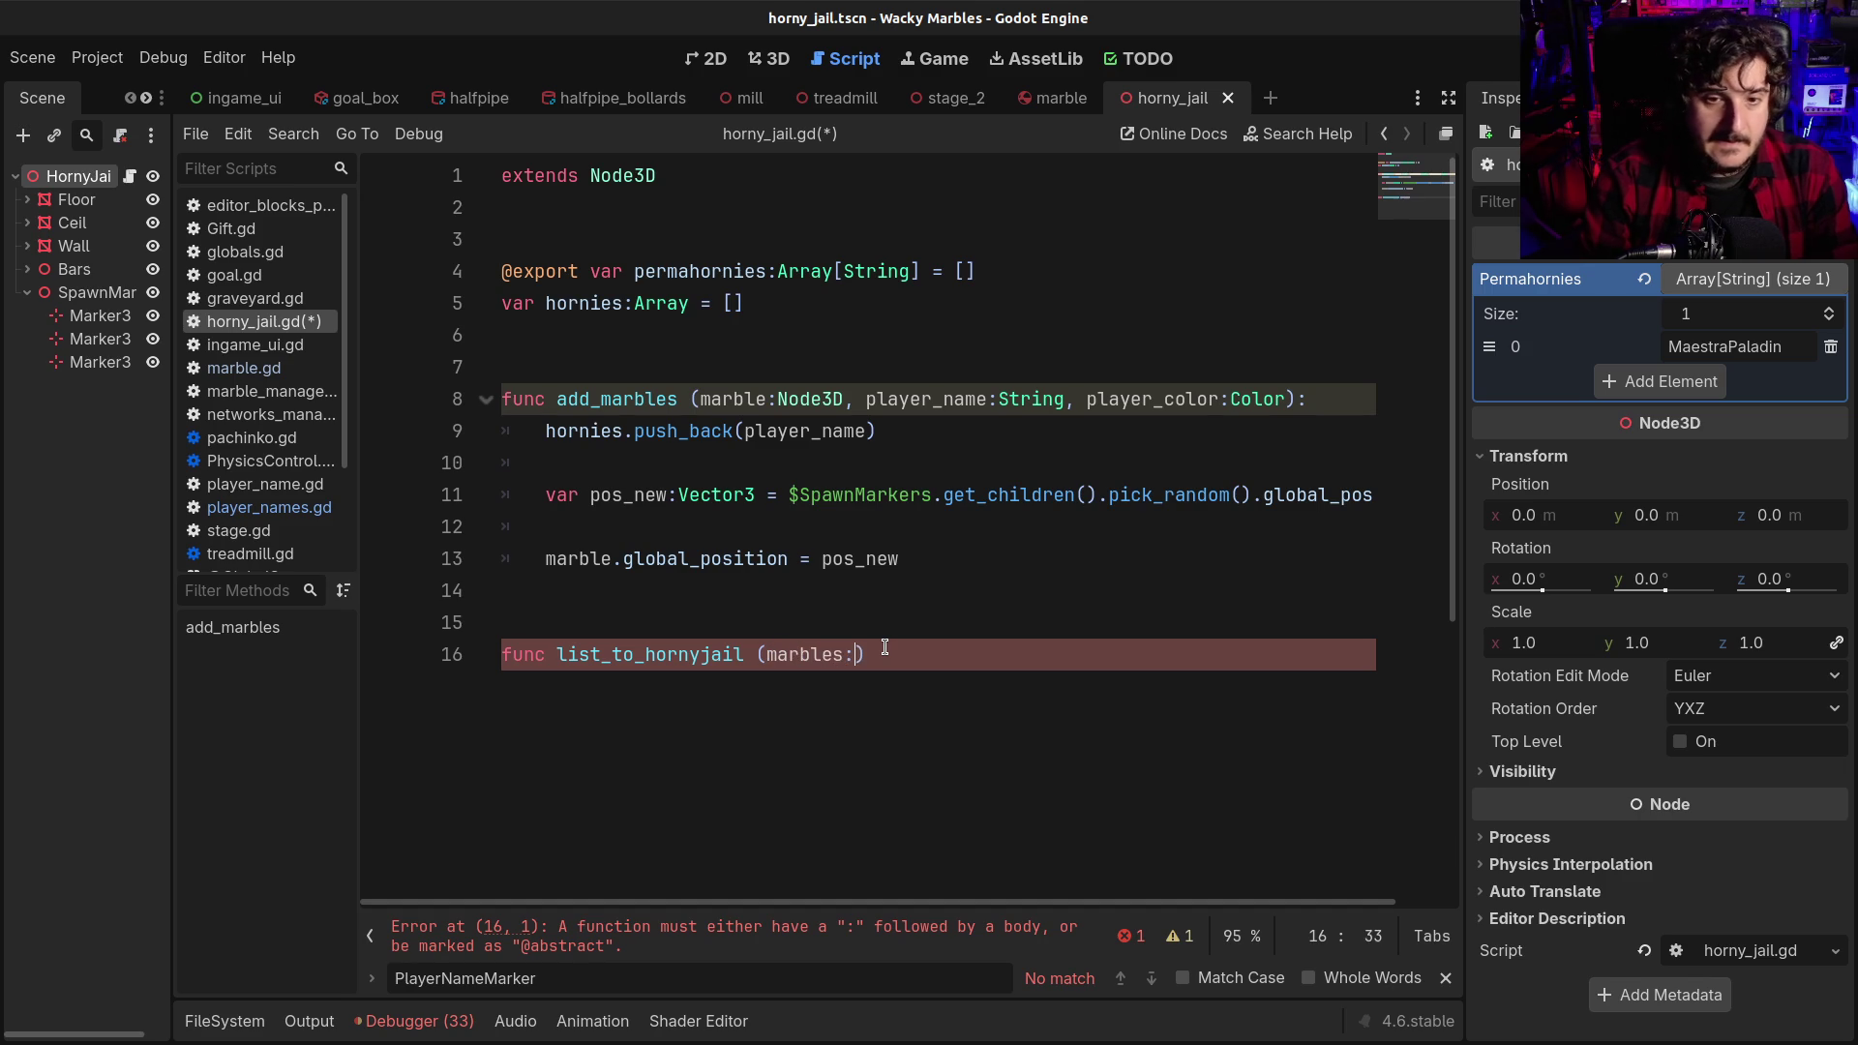
pyautogui.write('Array')
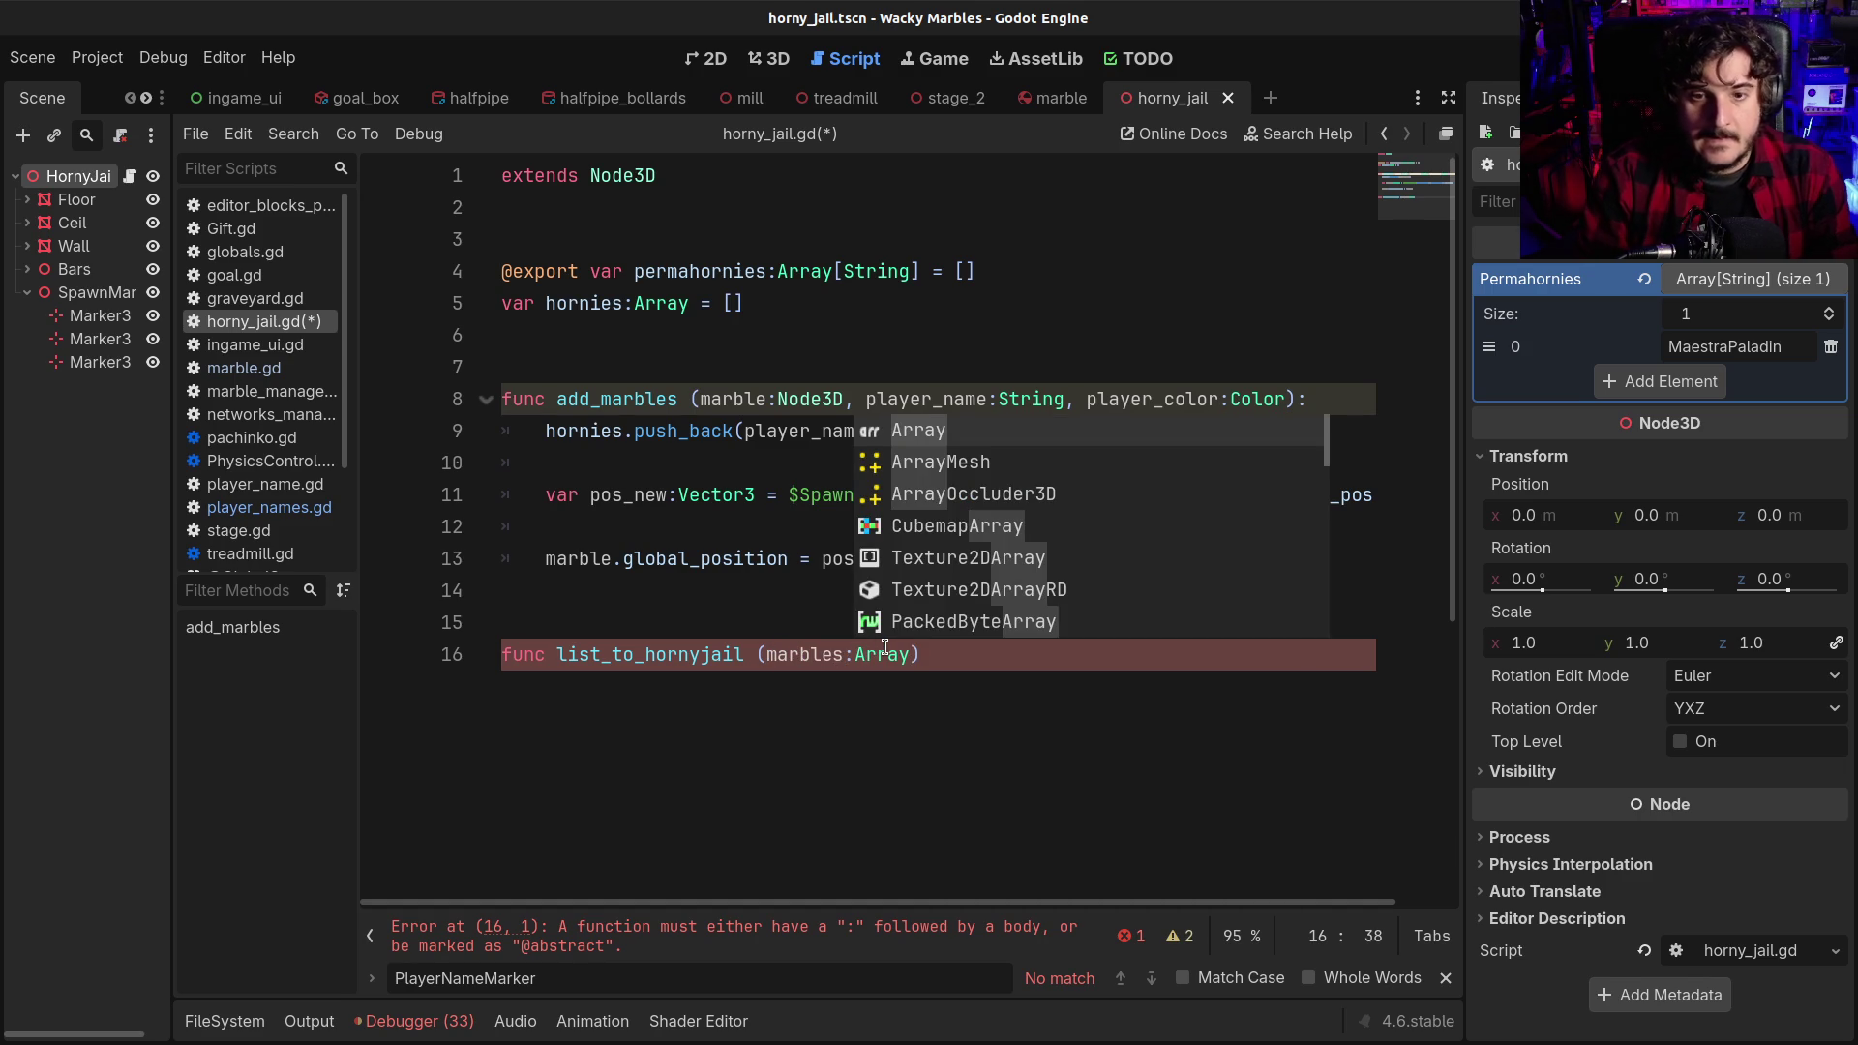
pyautogui.press('Right')
pyautogui.write(':')
# Begin the function body with the loop 'for marble in barbles'
pyautogui.press('Return')
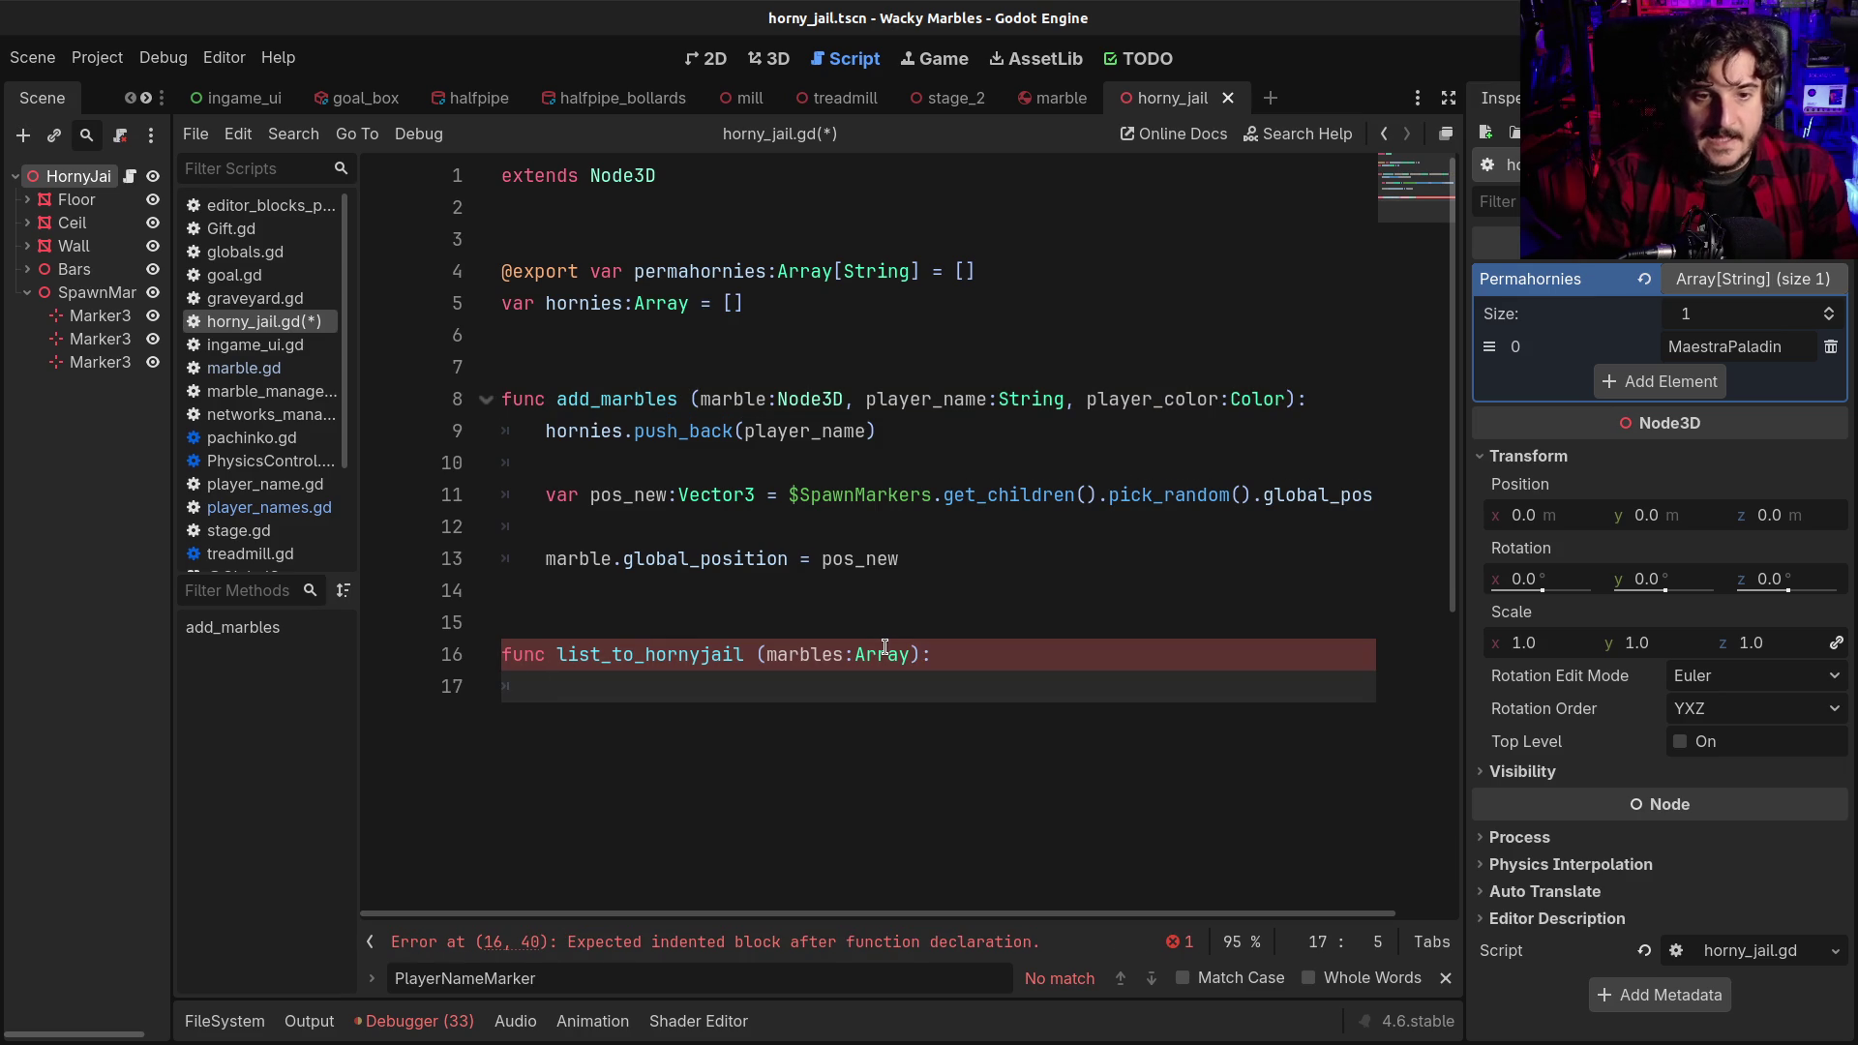
pyautogui.write('if')
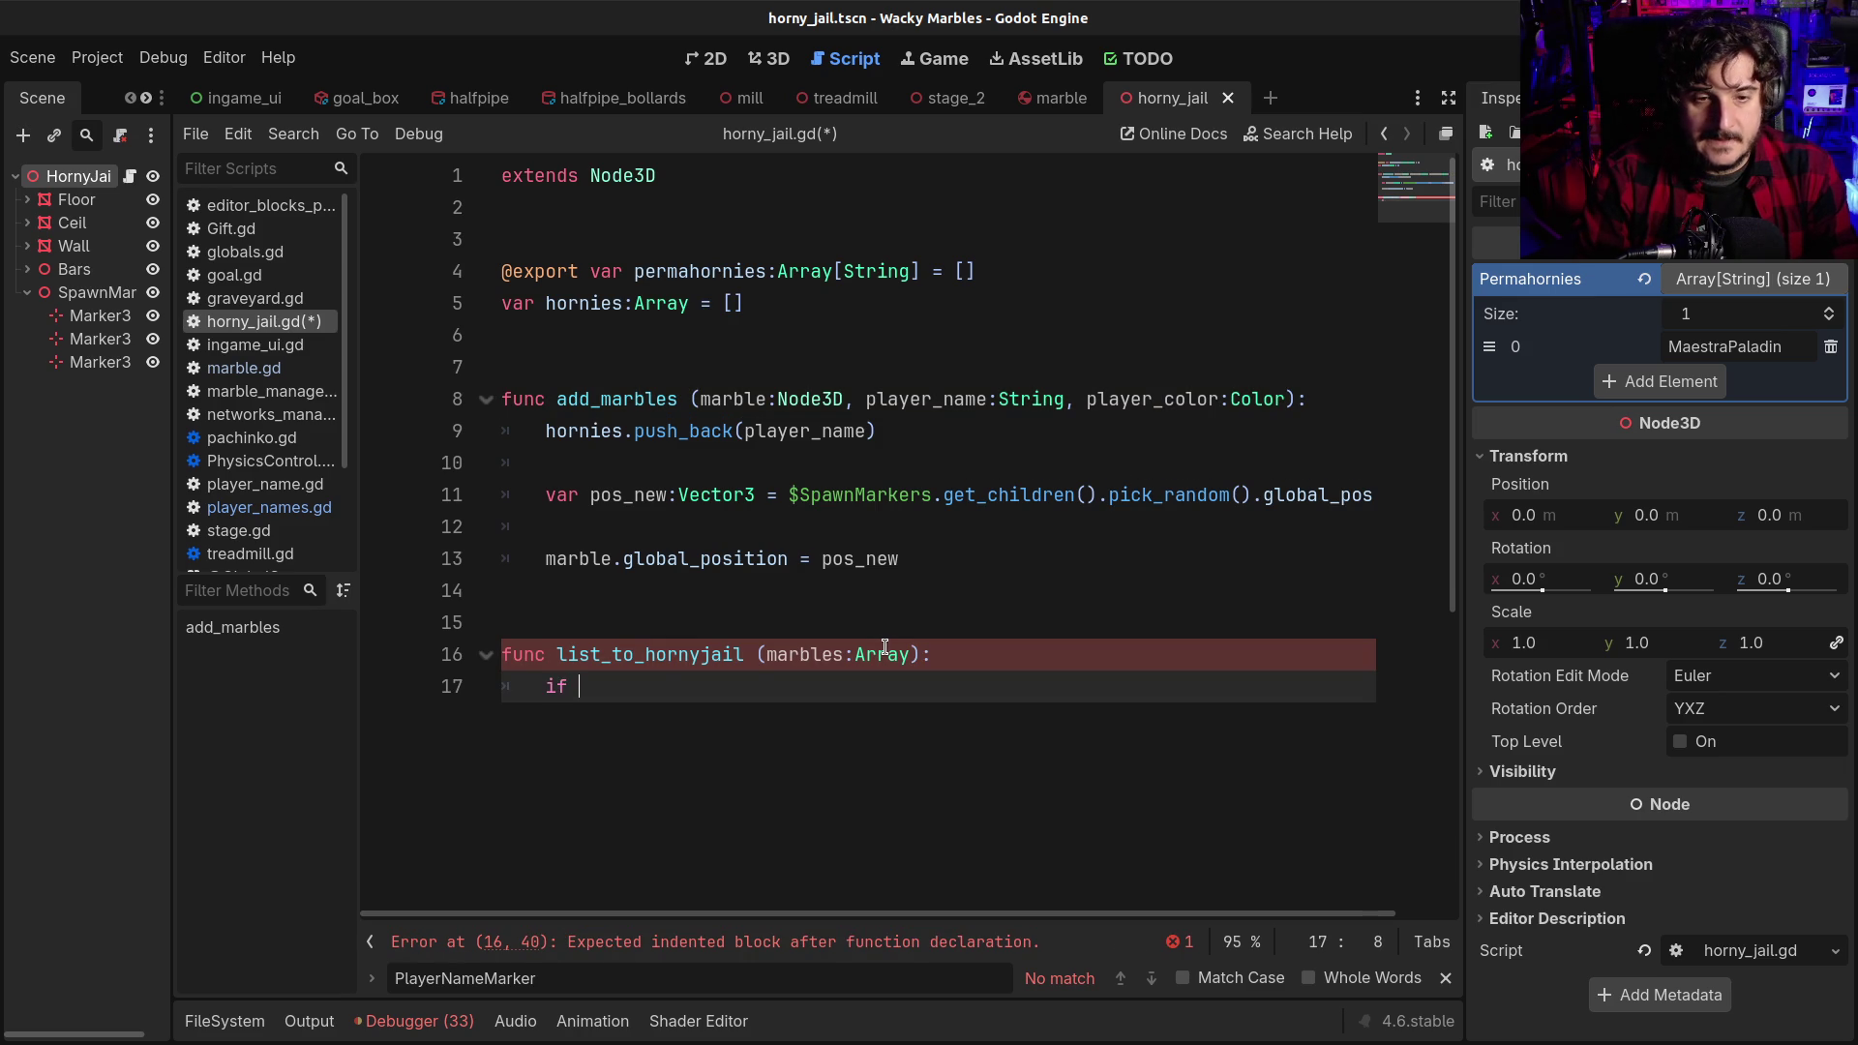
pyautogui.press('BackSpace')
pyautogui.press('BackSpace')
pyautogui.press('BackSpace')
pyautogui.write('for')
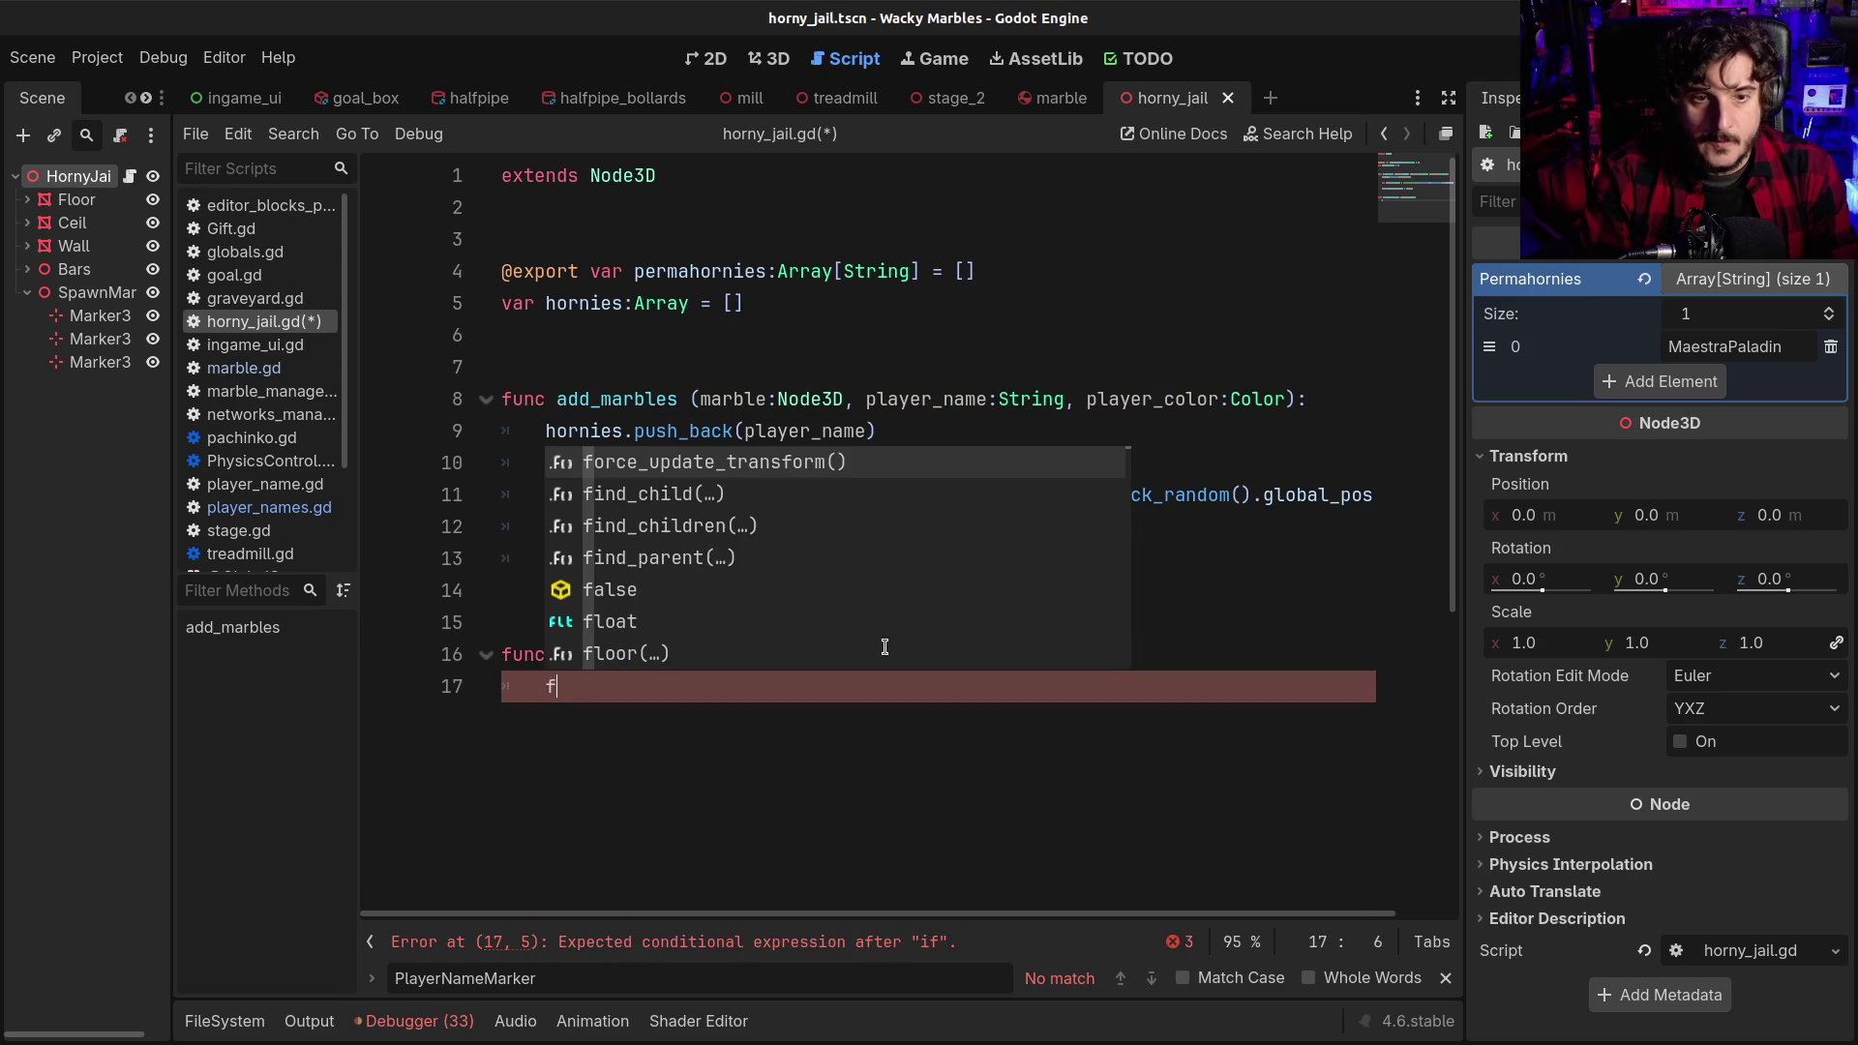
pyautogui.write(' marble')
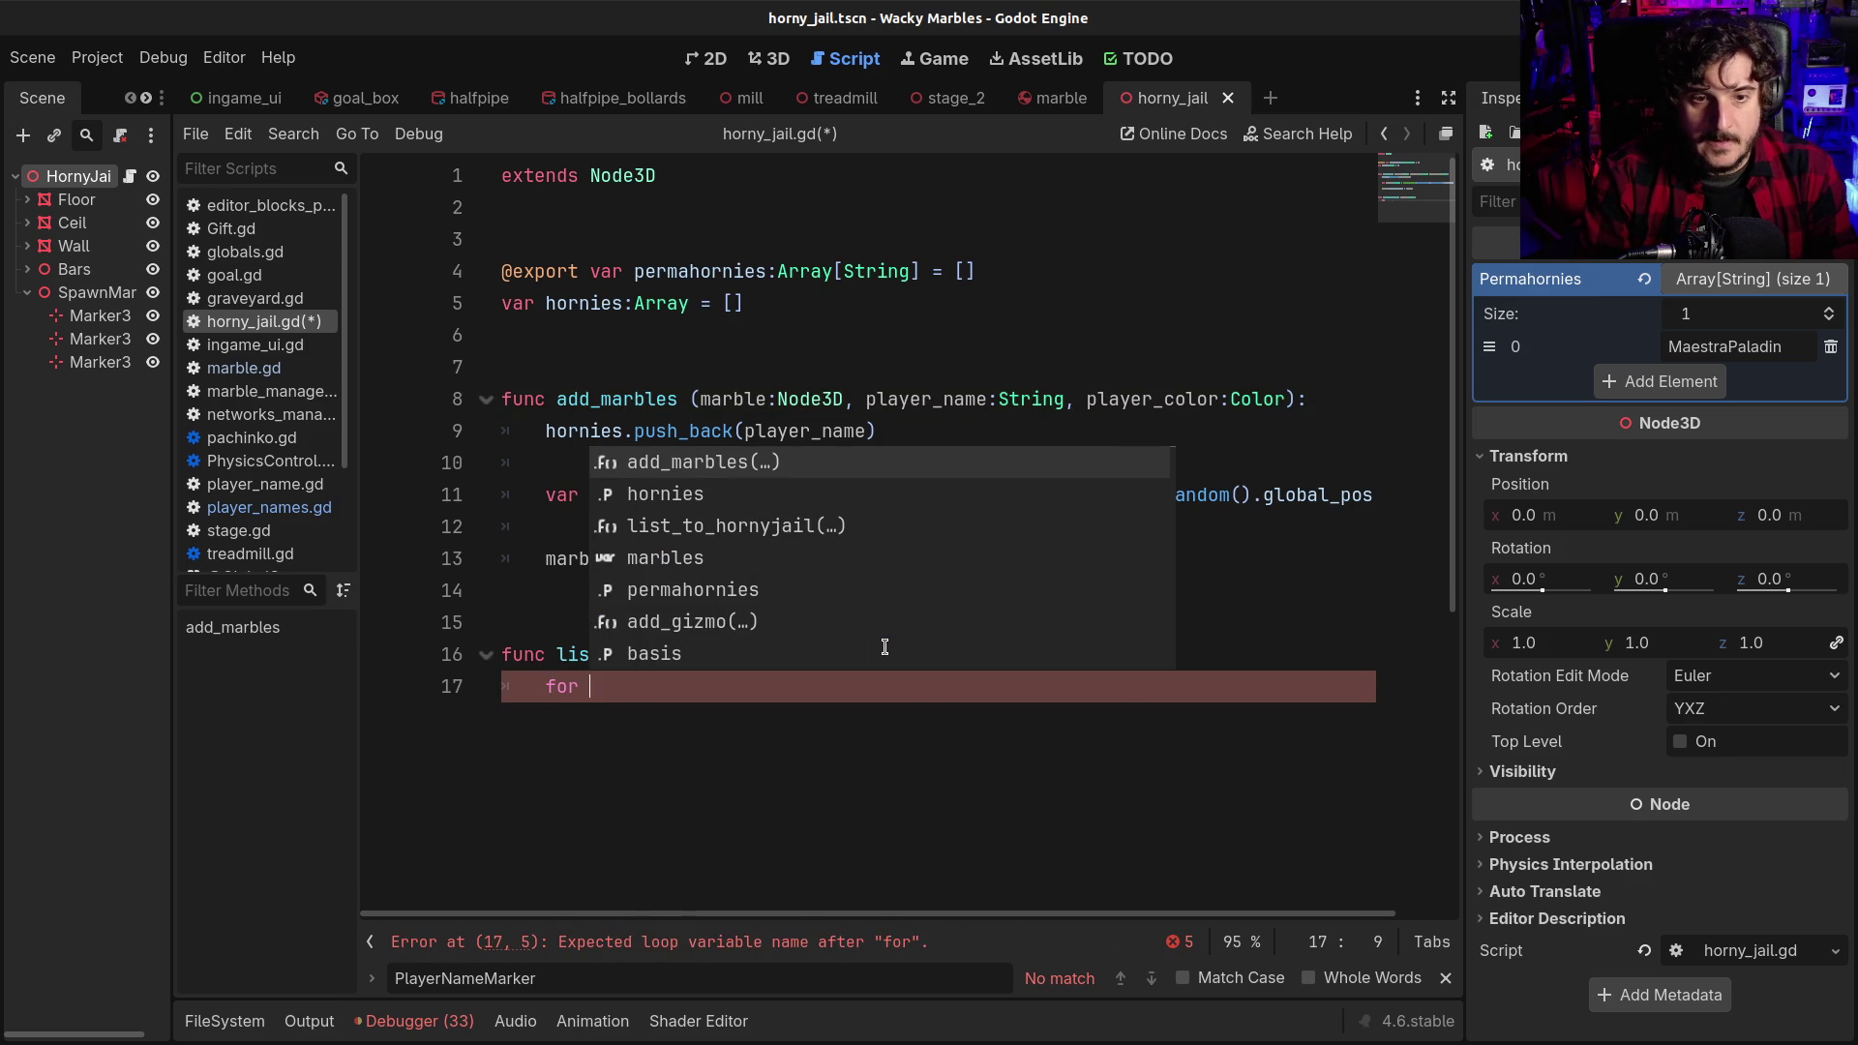
pyautogui.write(' in')
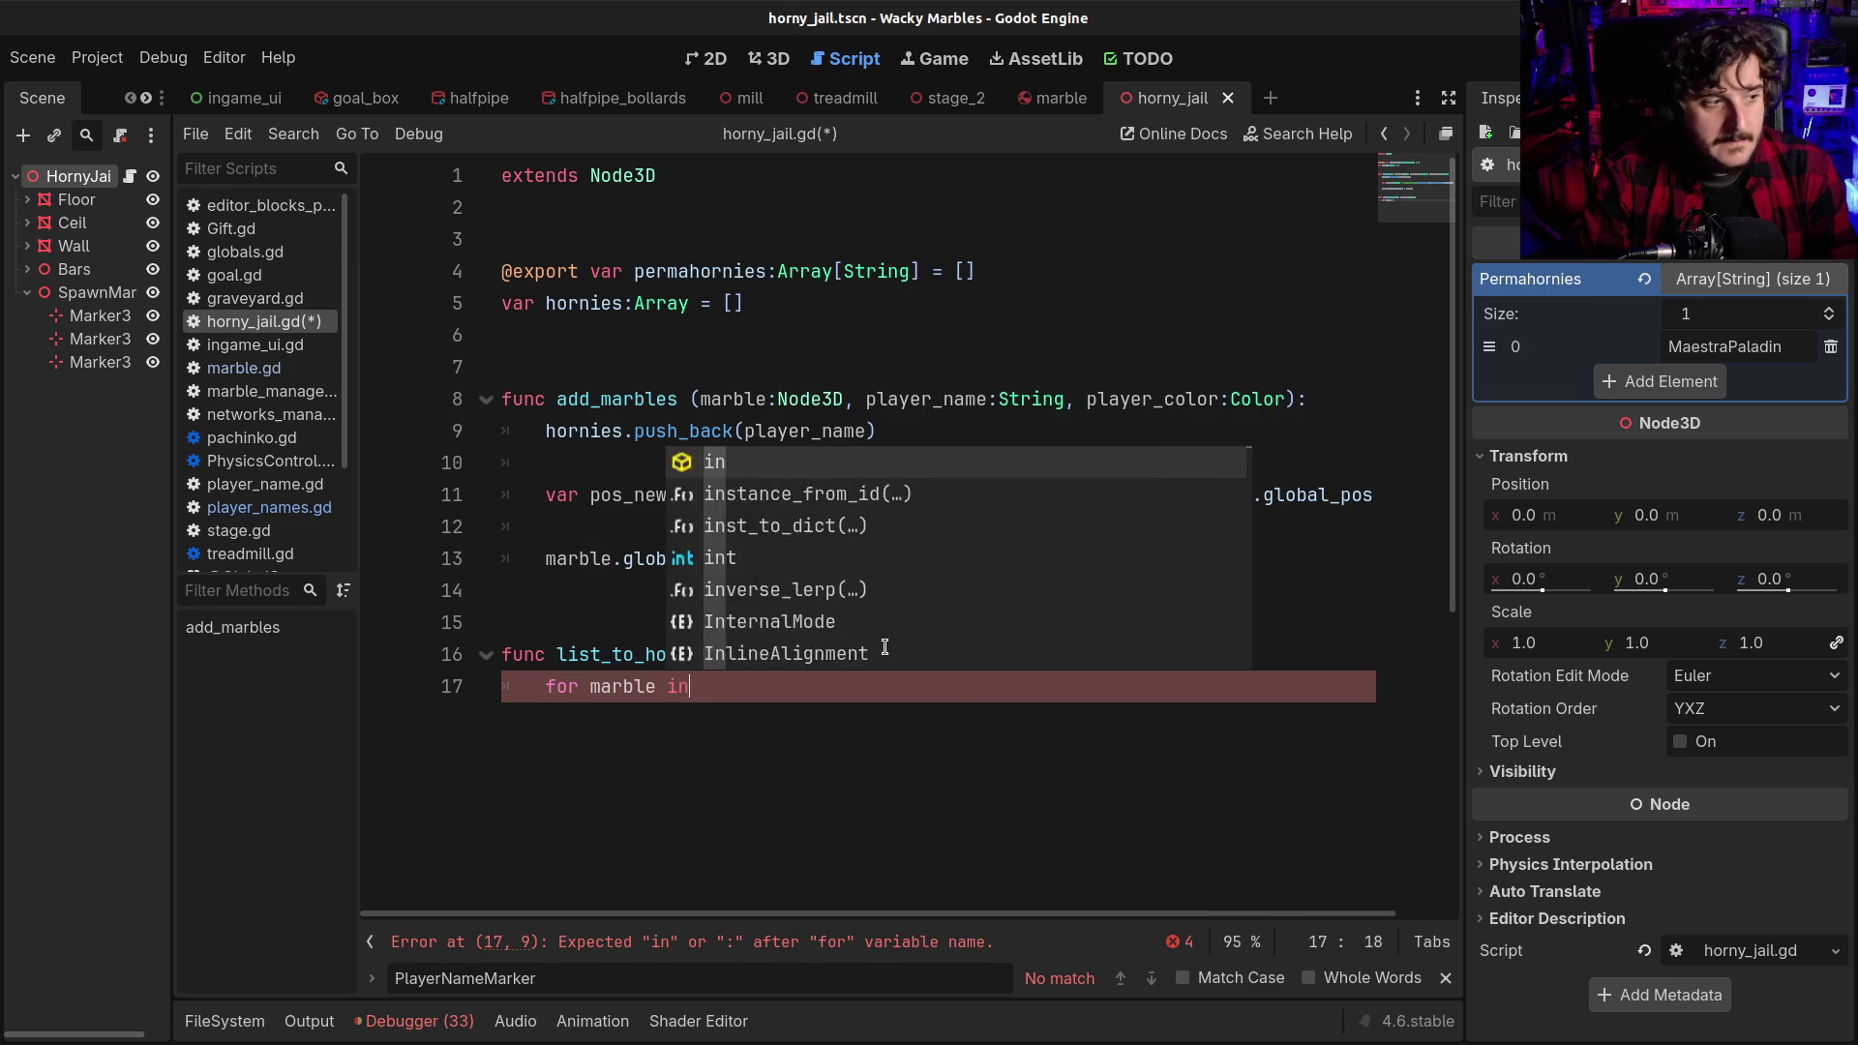
pyautogui.write(' barbles')
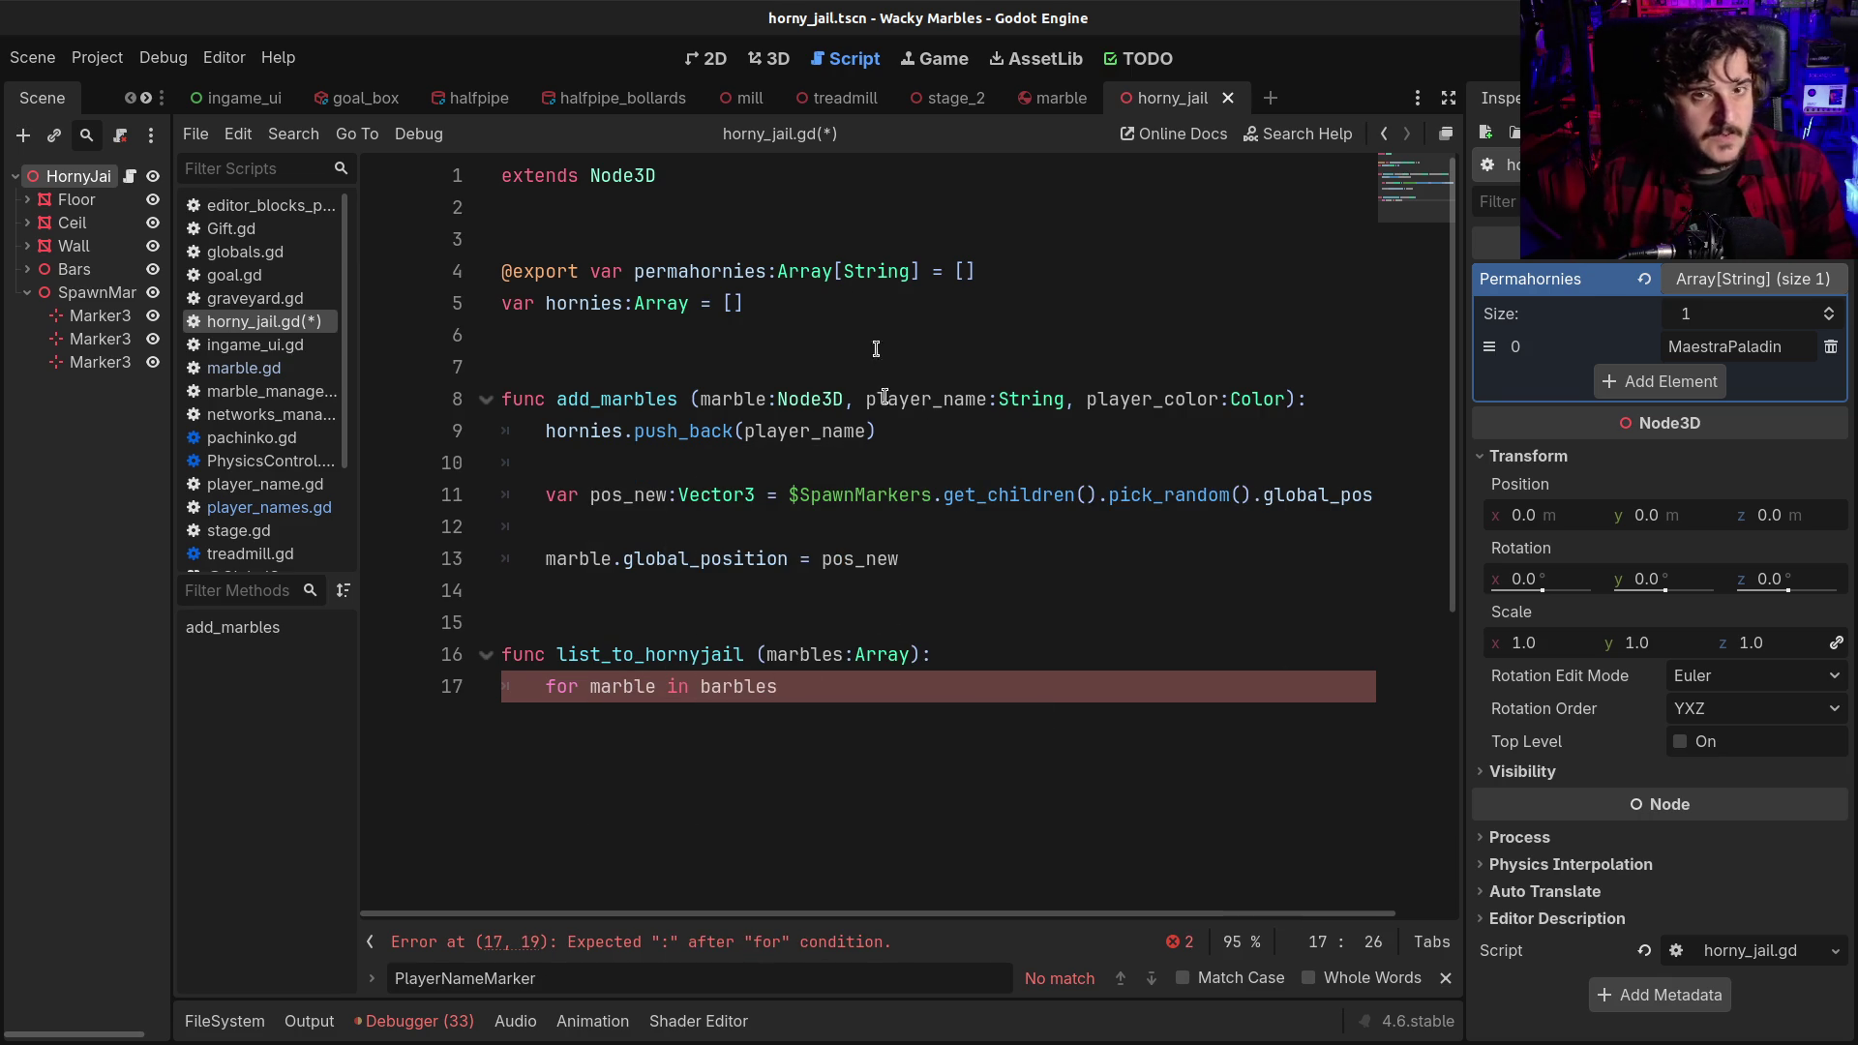
# Open the TODO list and scroll through its 22 Blocks, from Loop down to Comecocos
pyautogui.click(1125, 64)
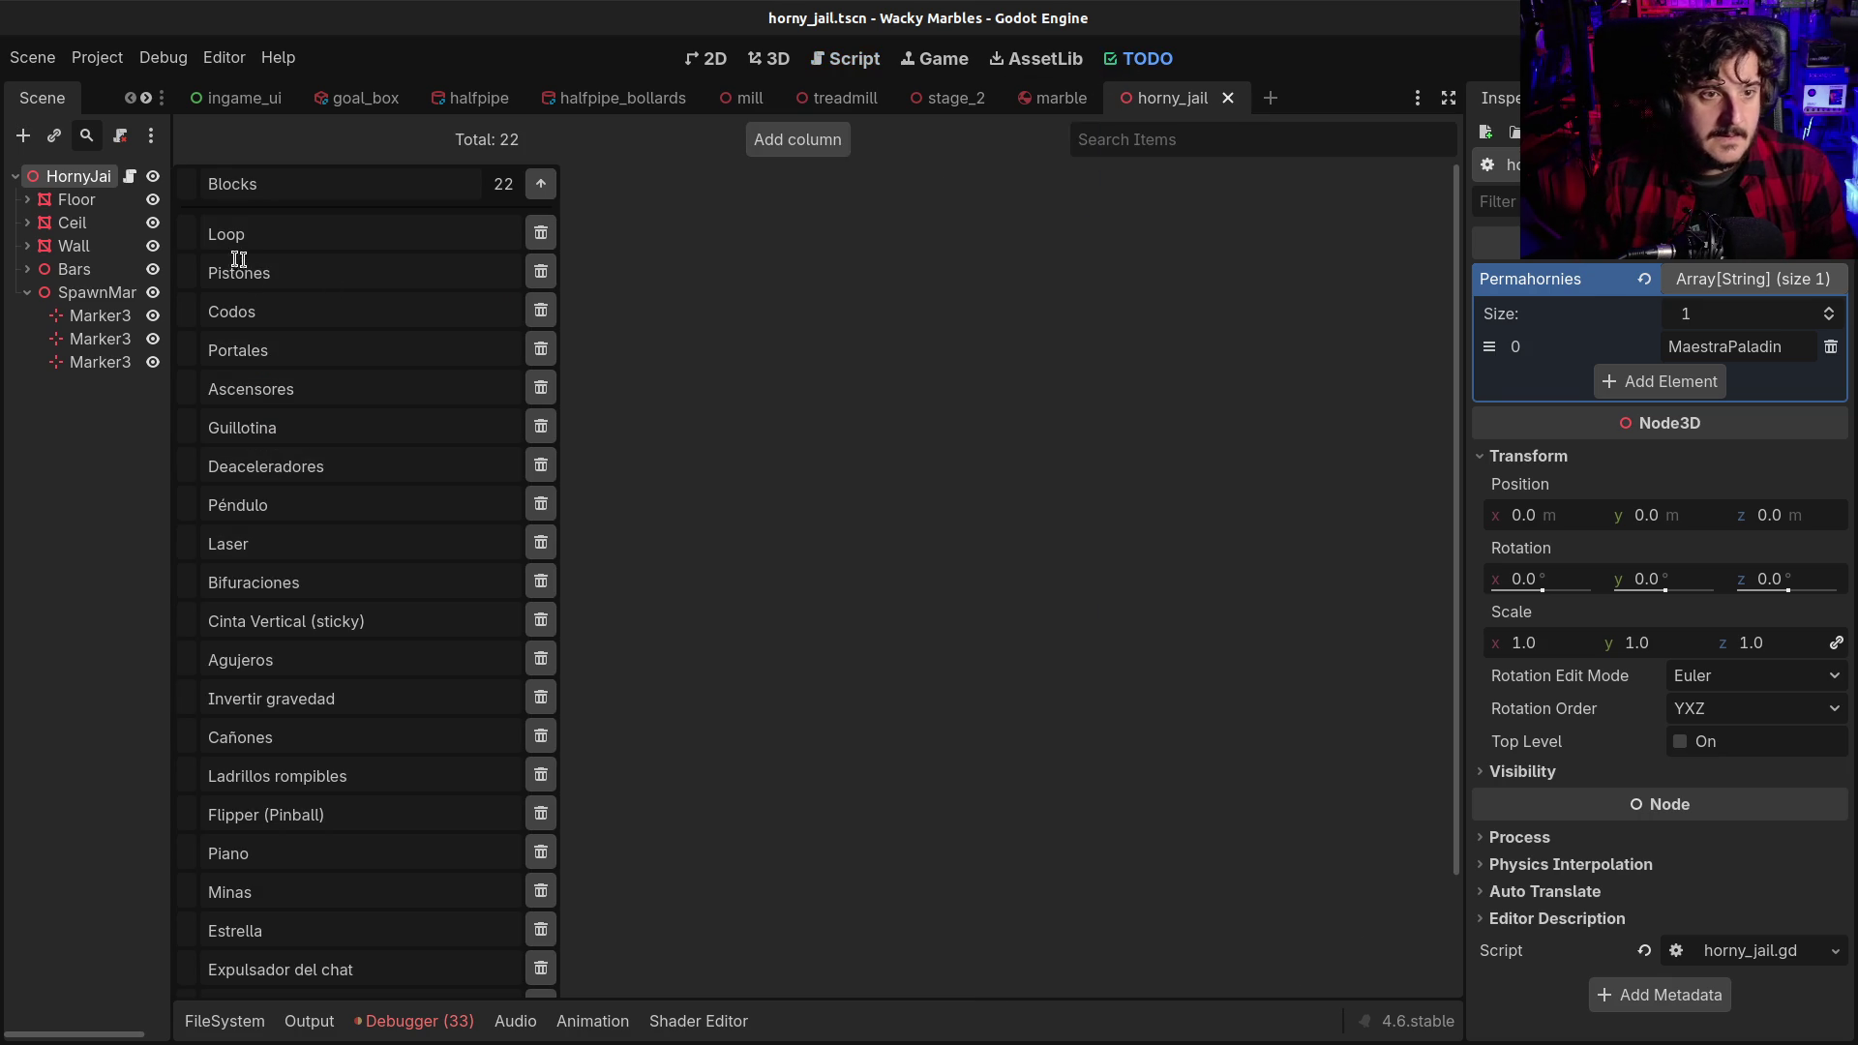
pyautogui.scroll(-4, 270, 406)
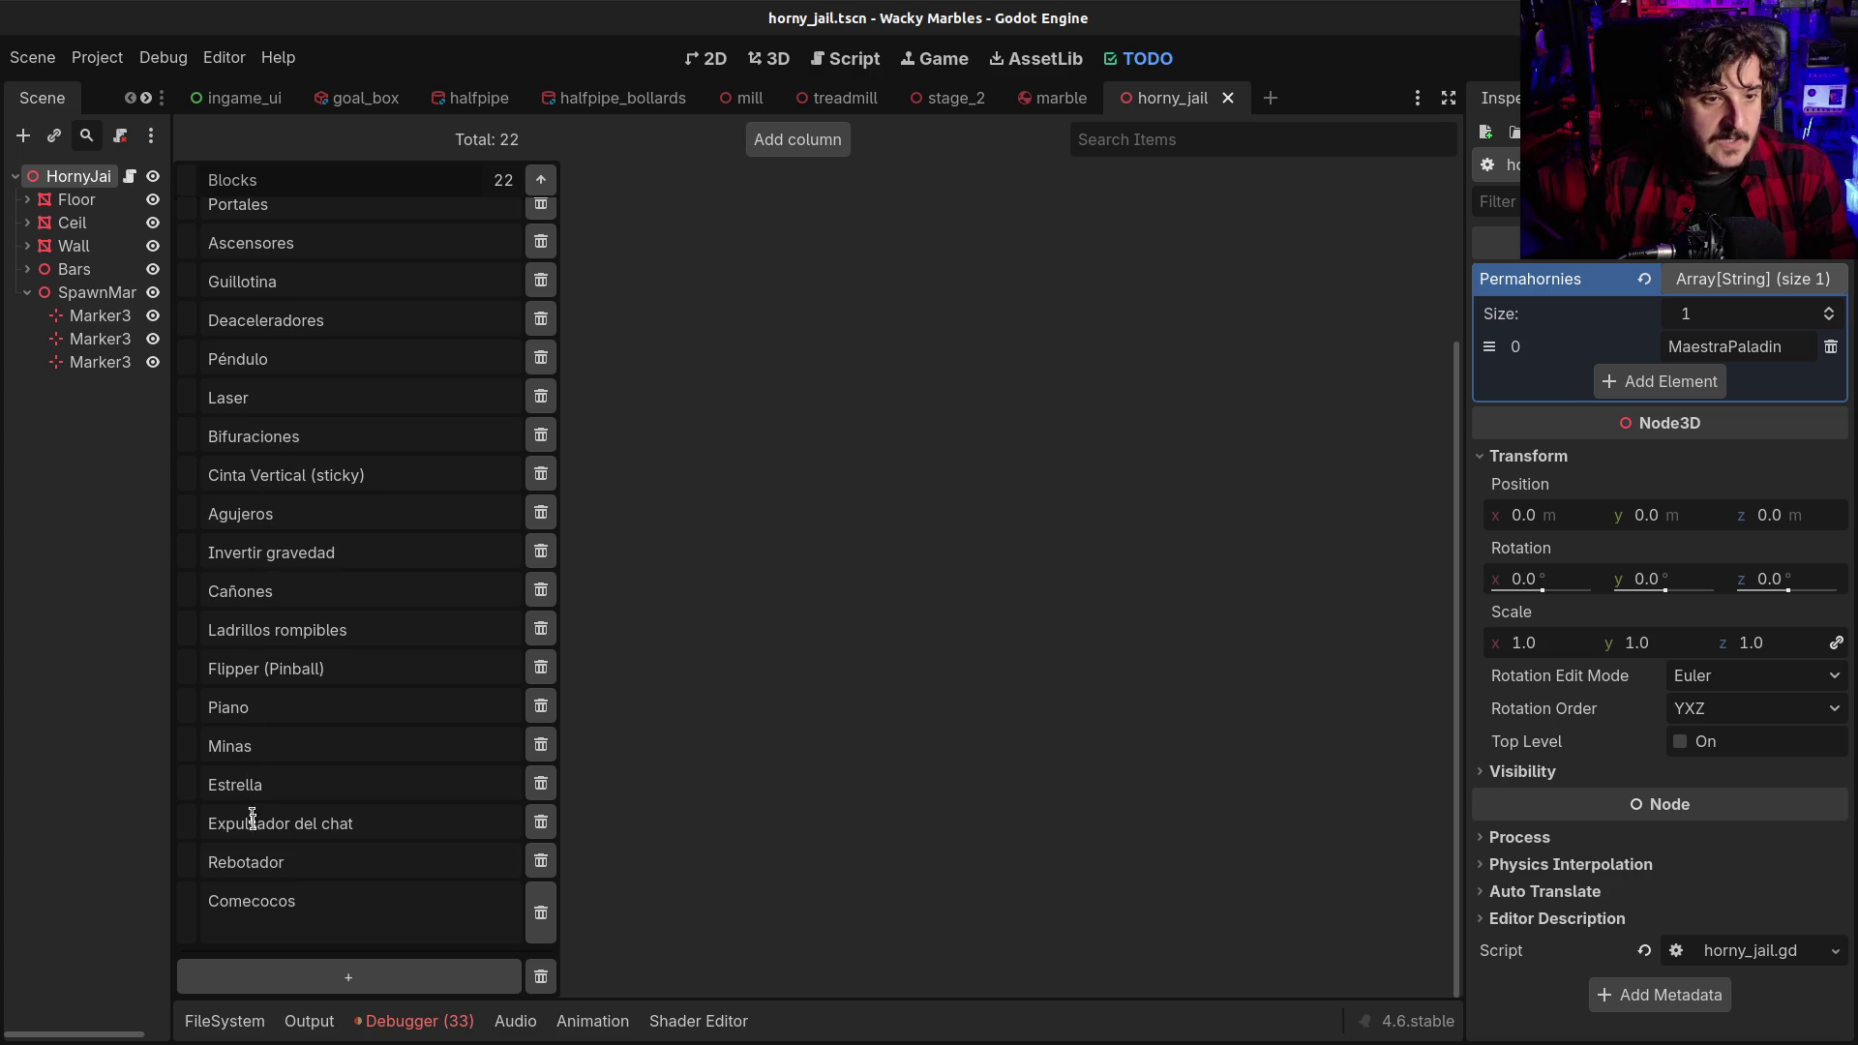
pyautogui.scroll(3, 261, 842)
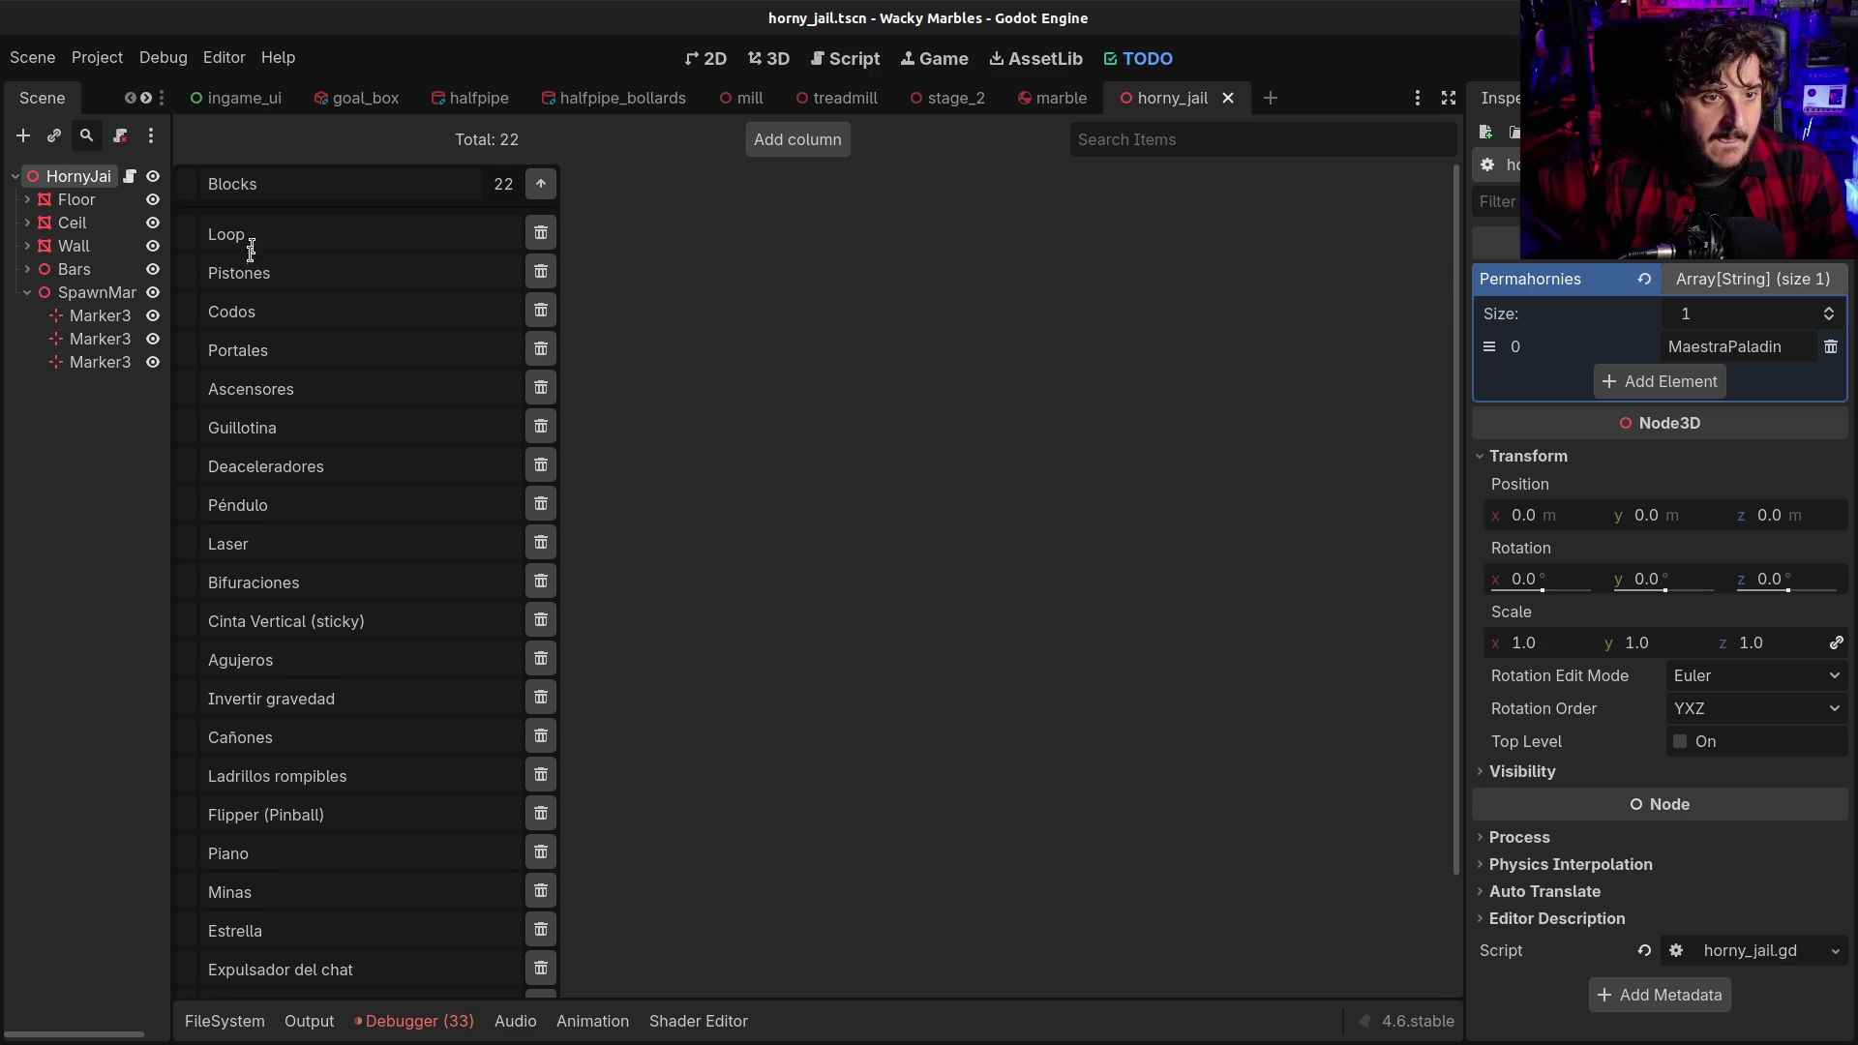
pyautogui.scroll(-4, 242, 367)
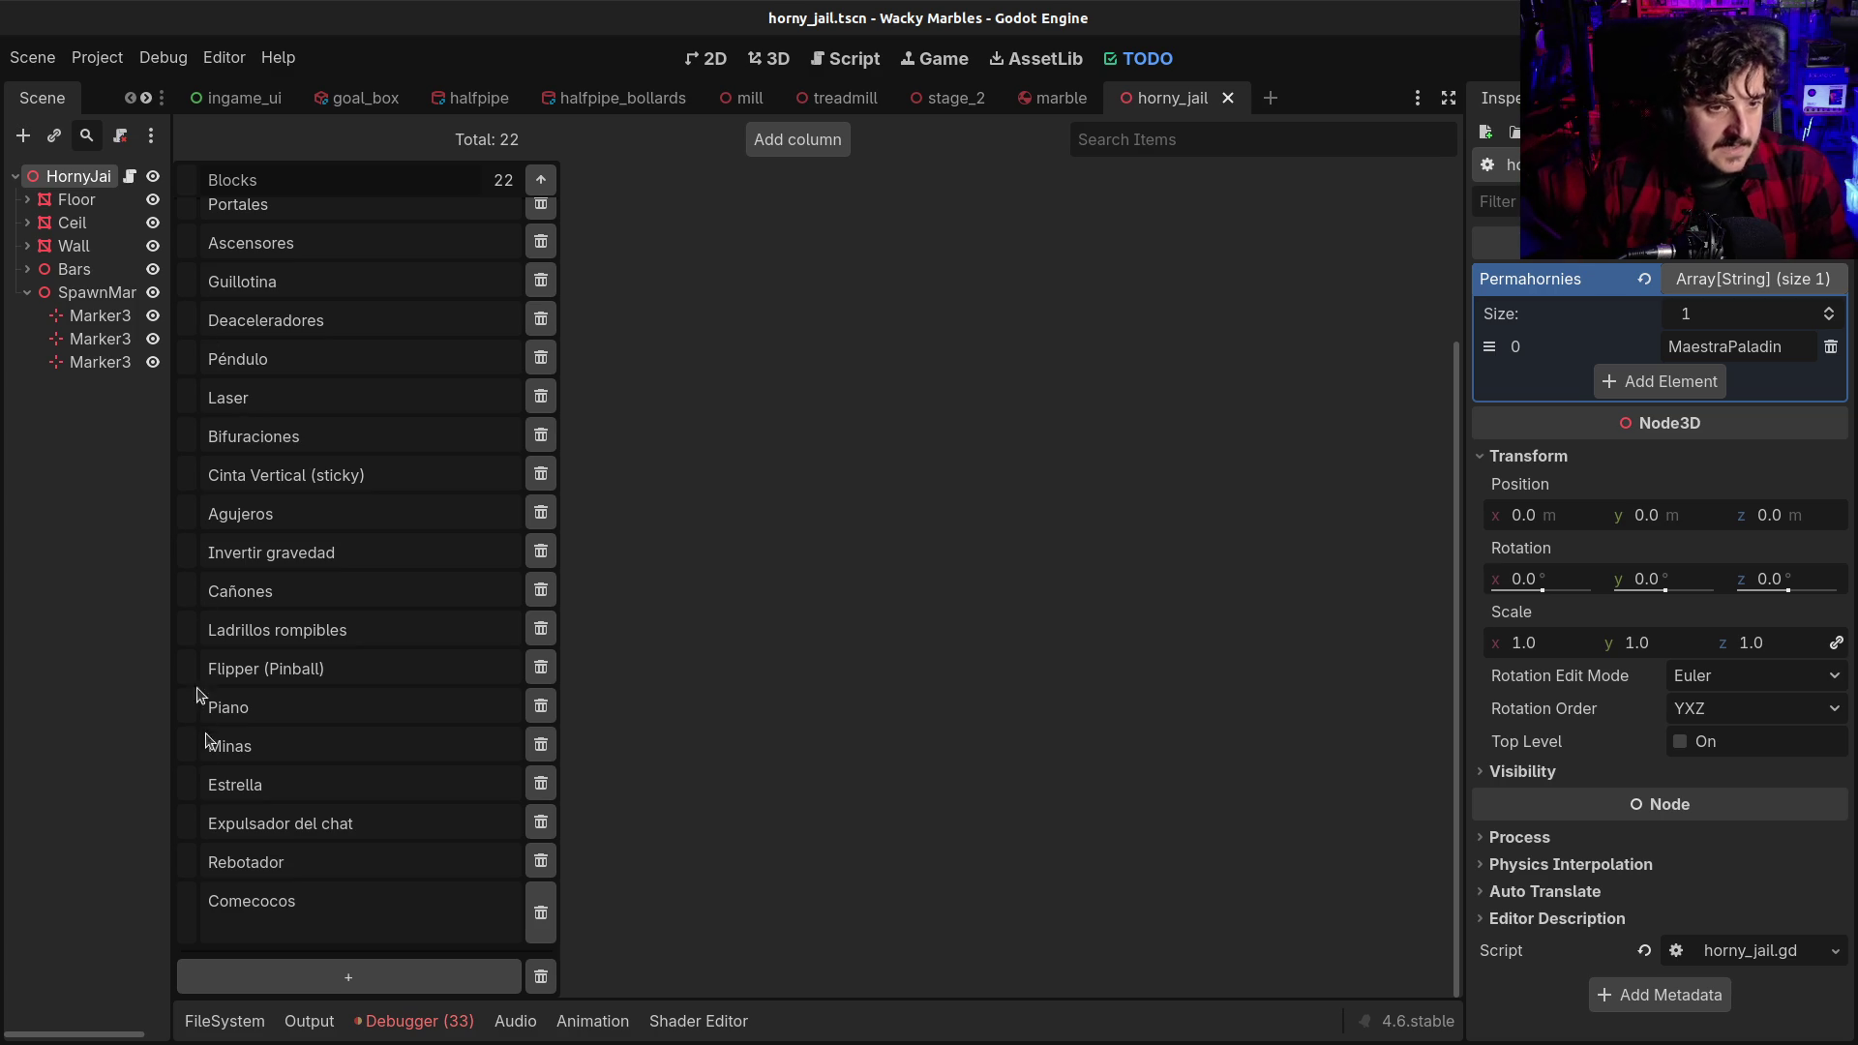
pyautogui.scroll(3, 261, 851)
pyautogui.scroll(-3, 283, 810)
pyautogui.click(290, 930)
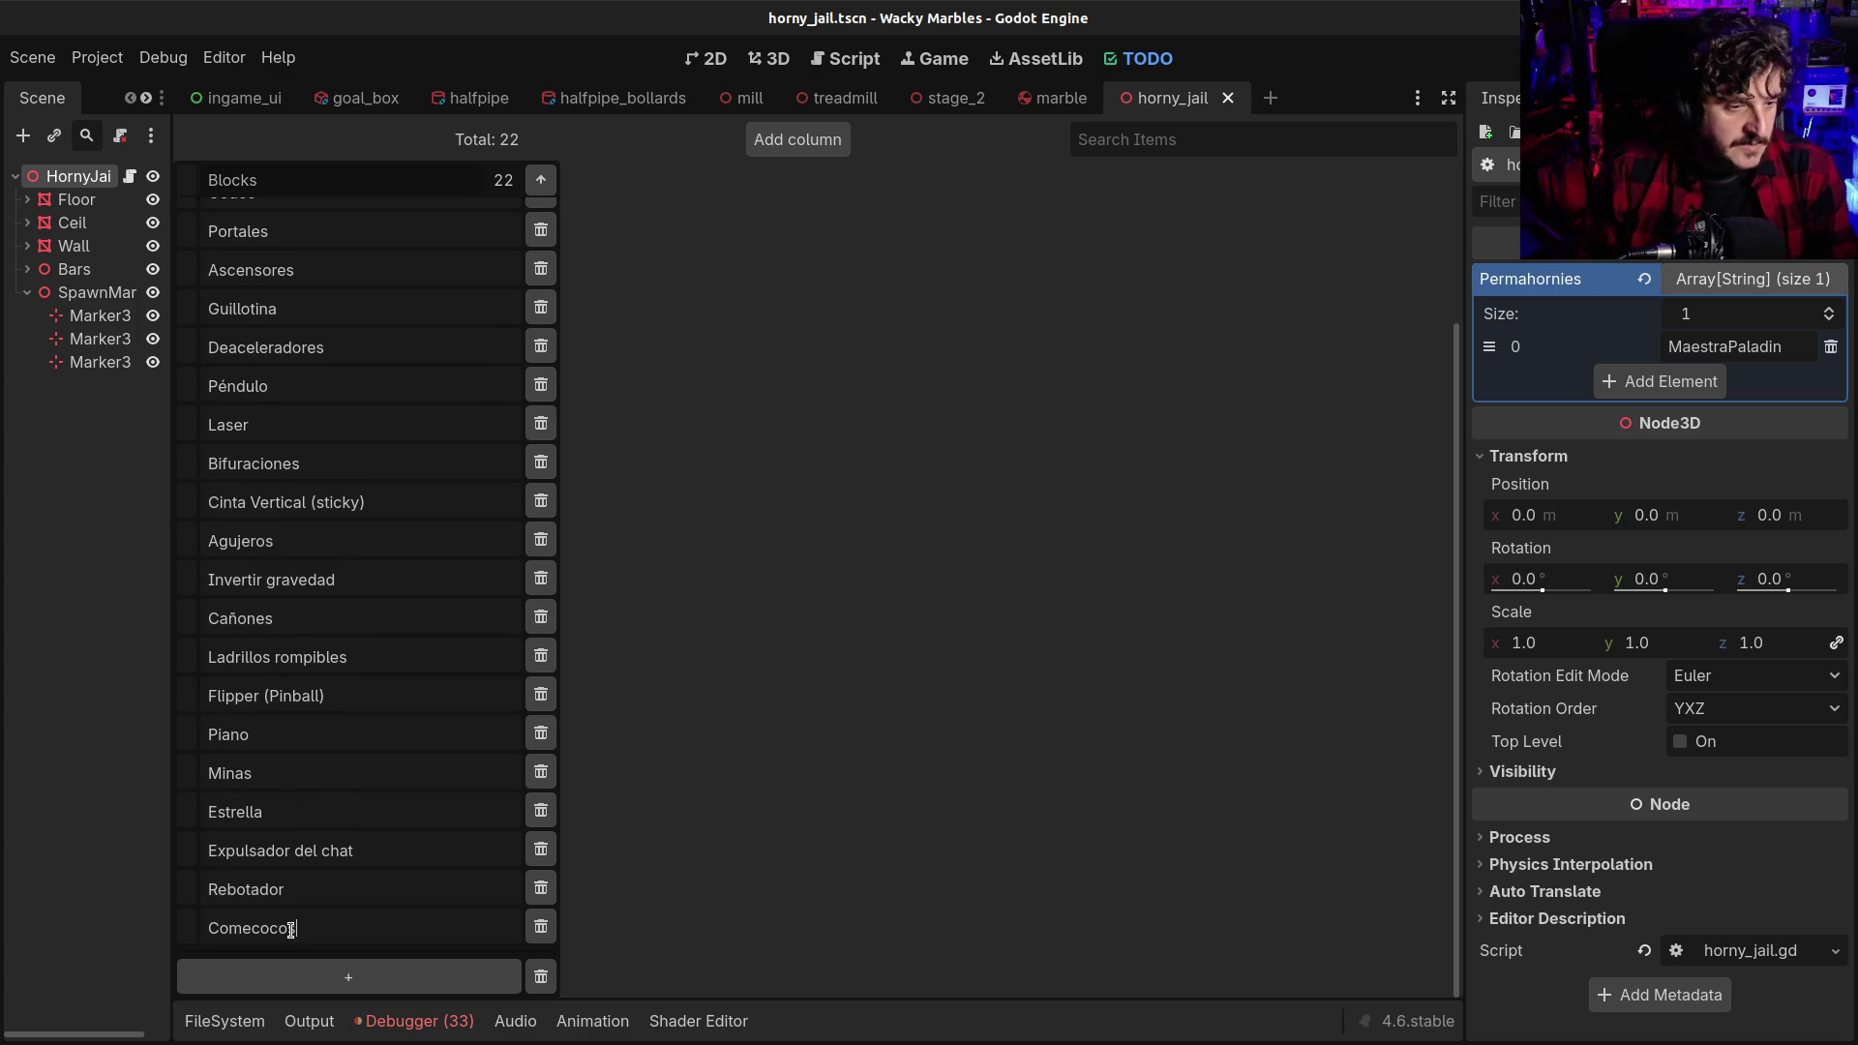
pyautogui.scroll(3, 303, 851)
pyautogui.scroll(-3, 410, 484)
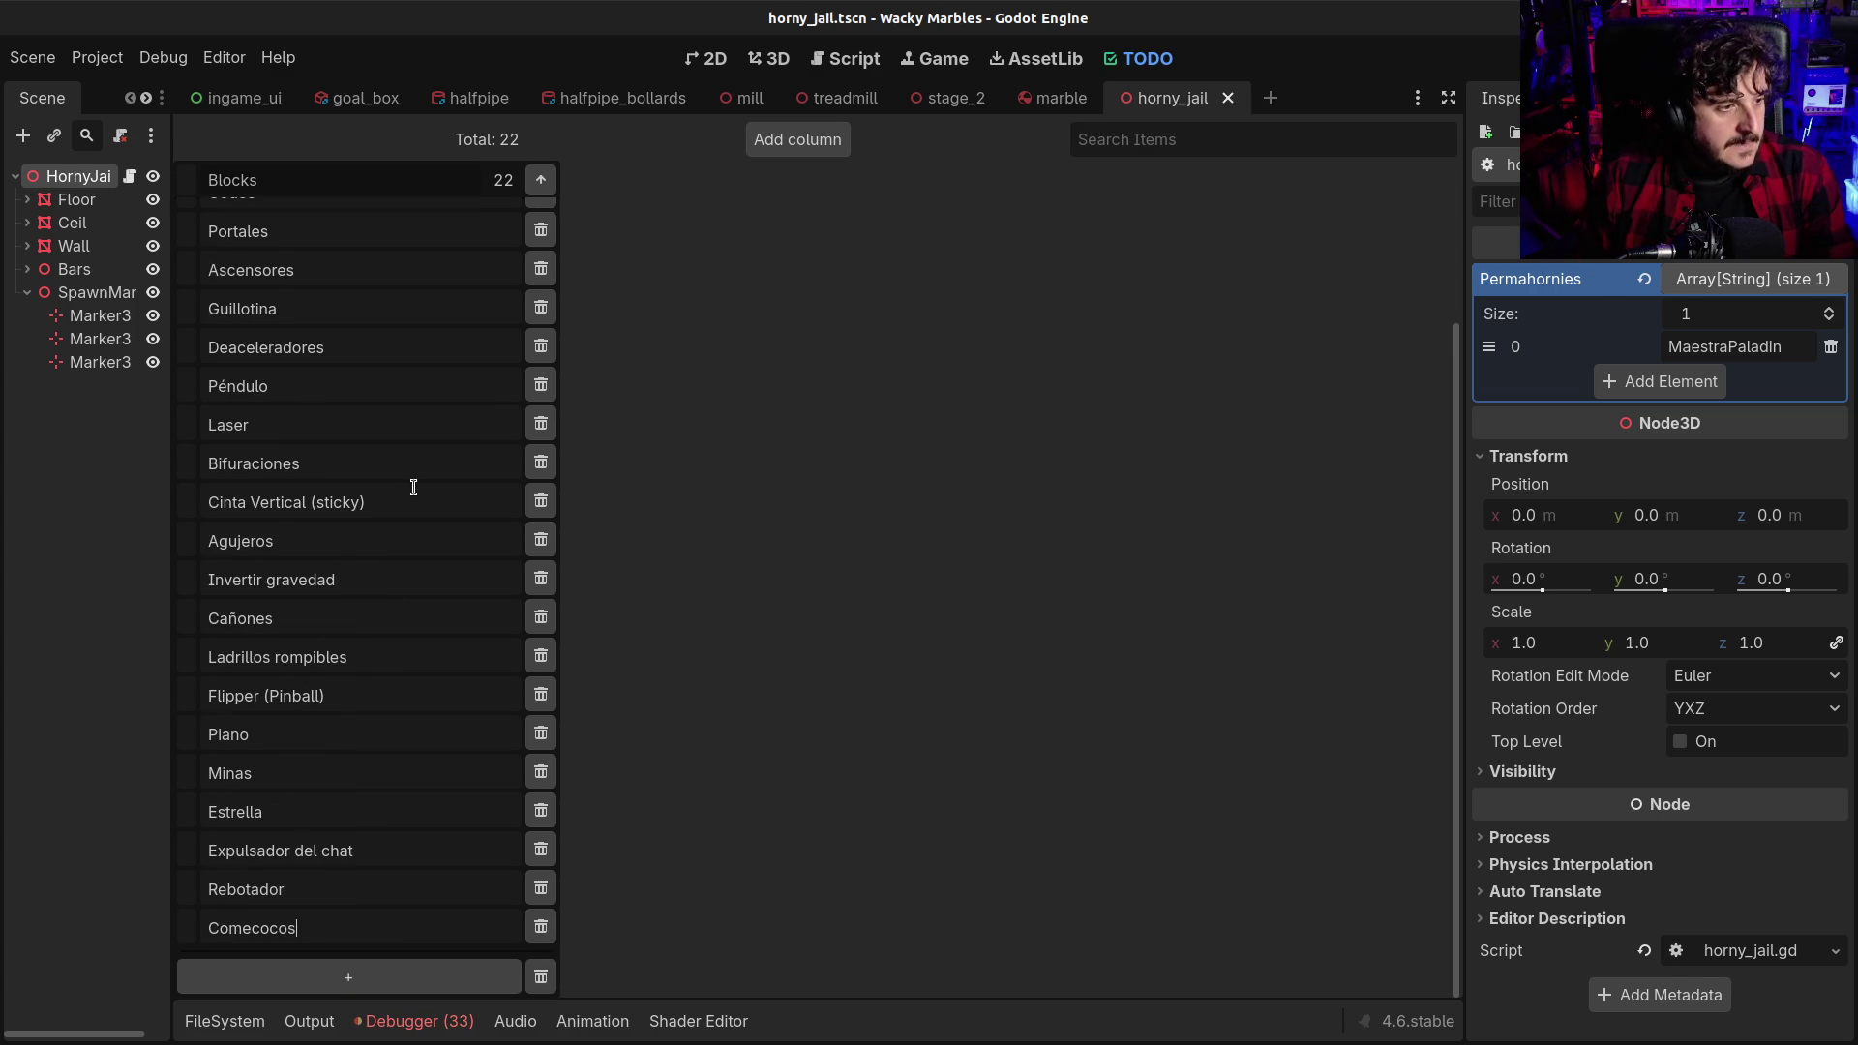
pyautogui.scroll(3, 402, 631)
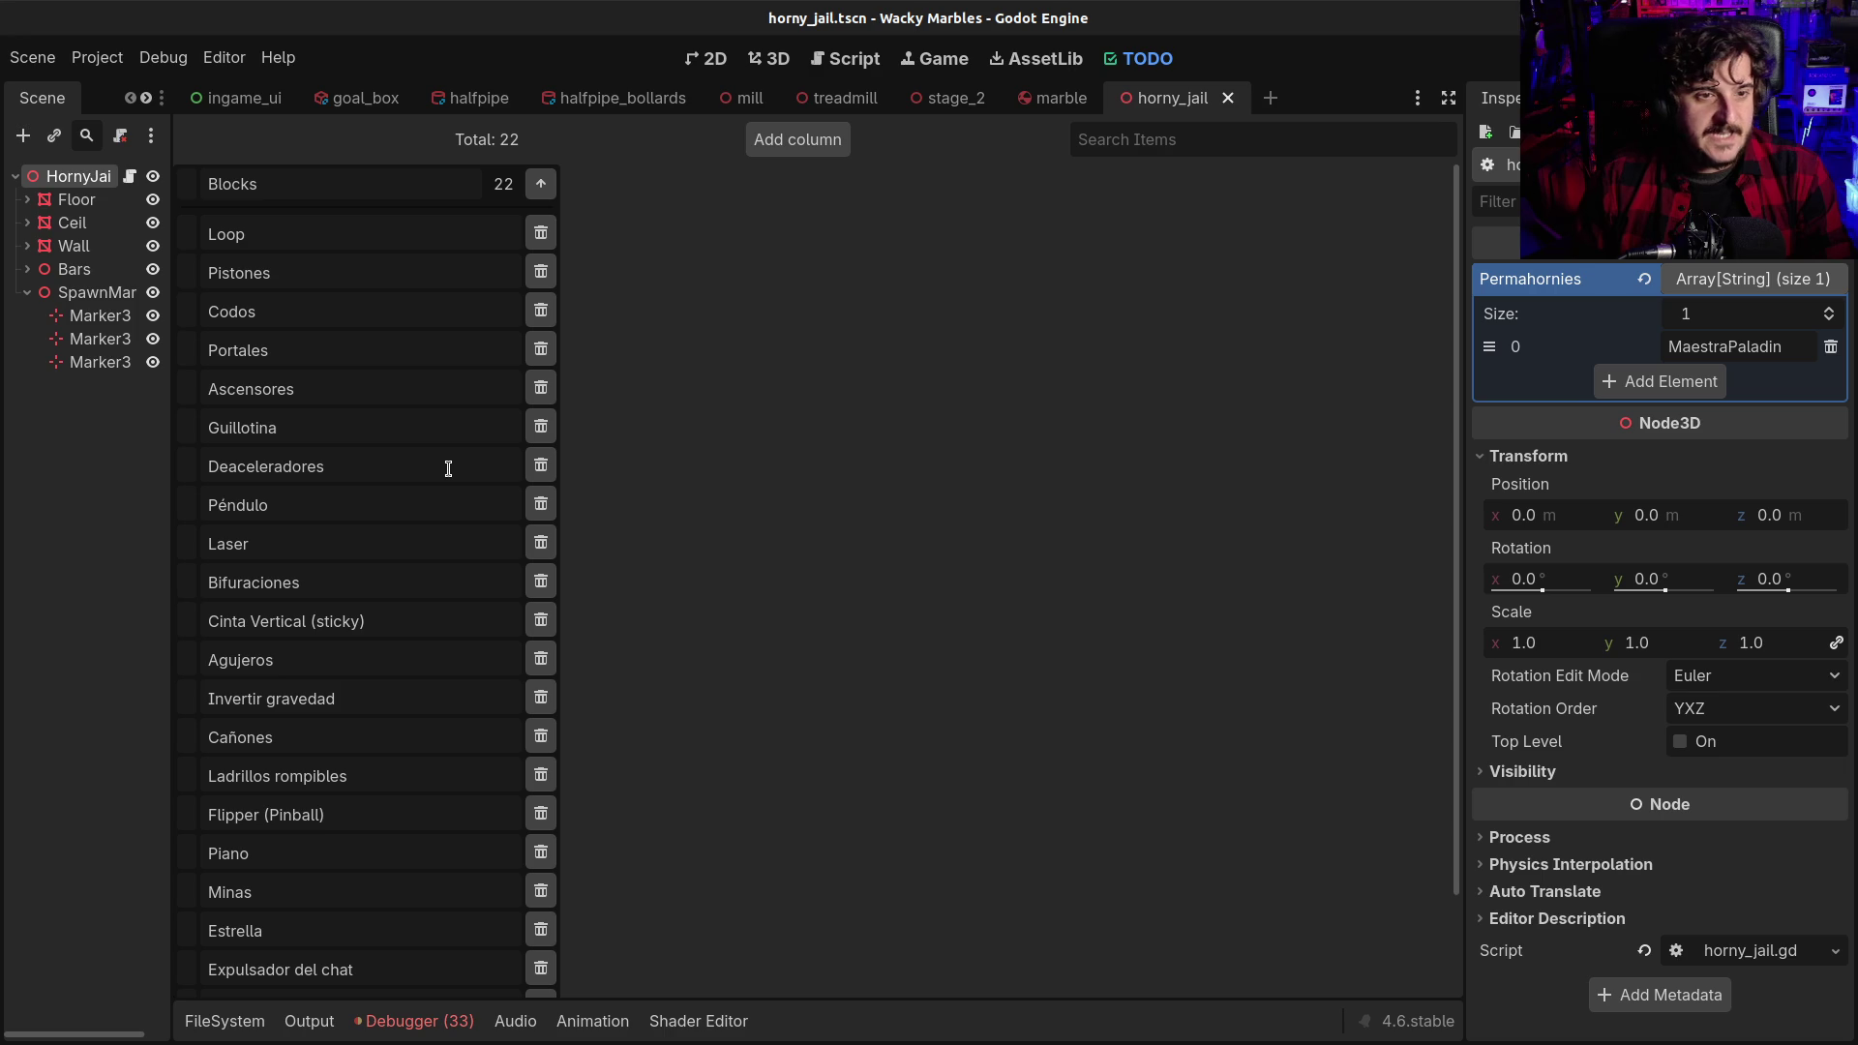
# Return to horny_jail.gd and finish the for loop header with a colon
pyautogui.click(786, 64)
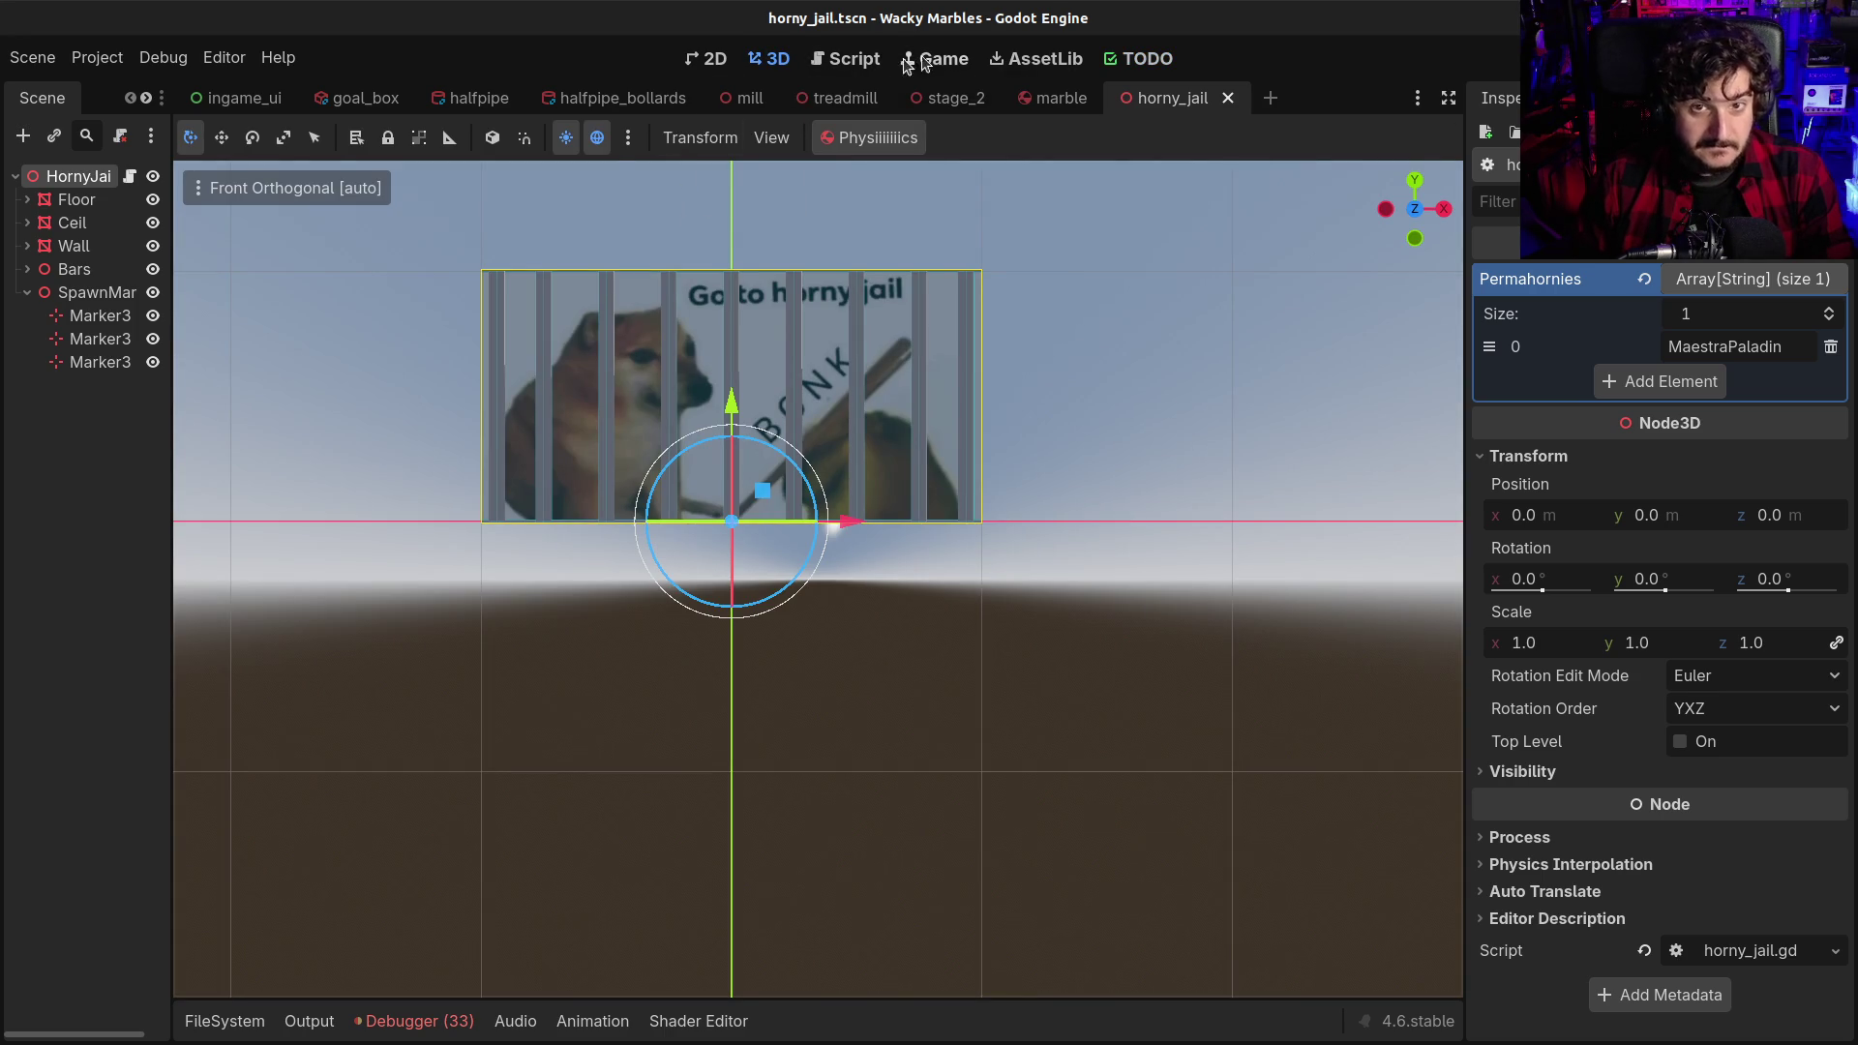
pyautogui.click(868, 63)
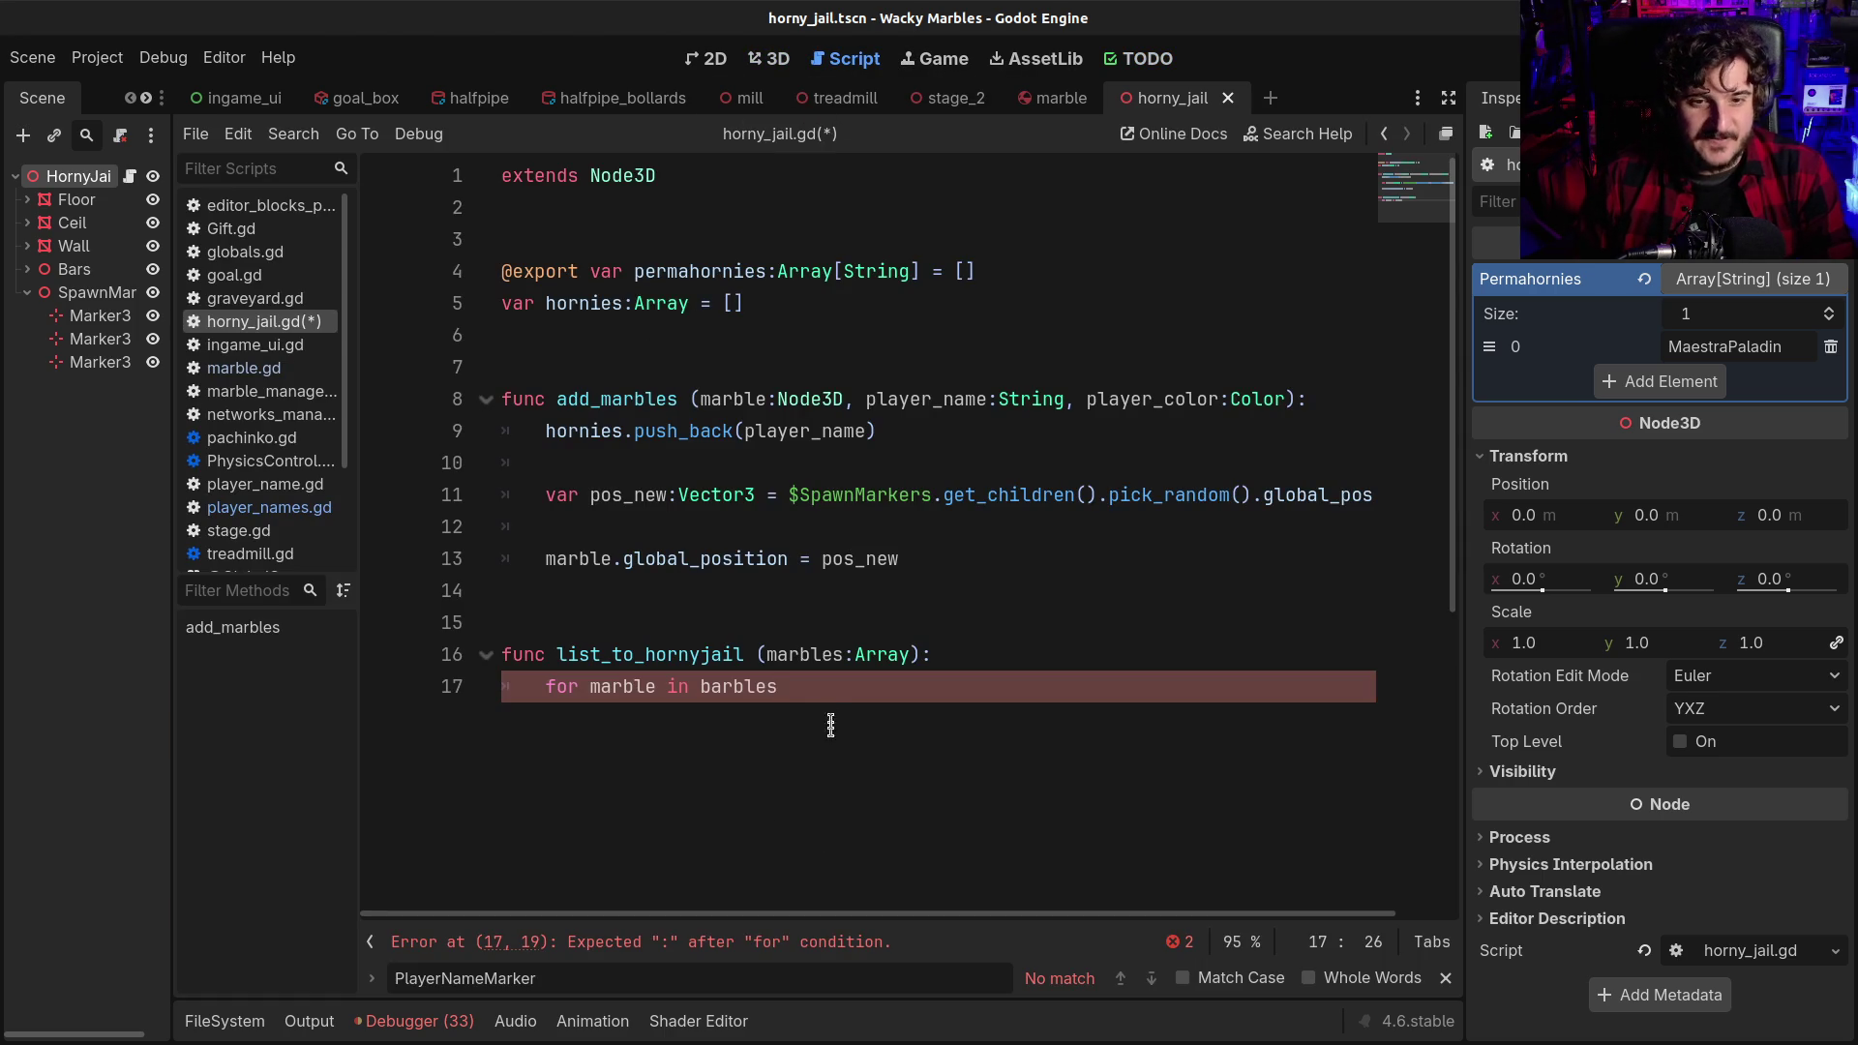
pyautogui.write(':')
pyautogui.press('Return')
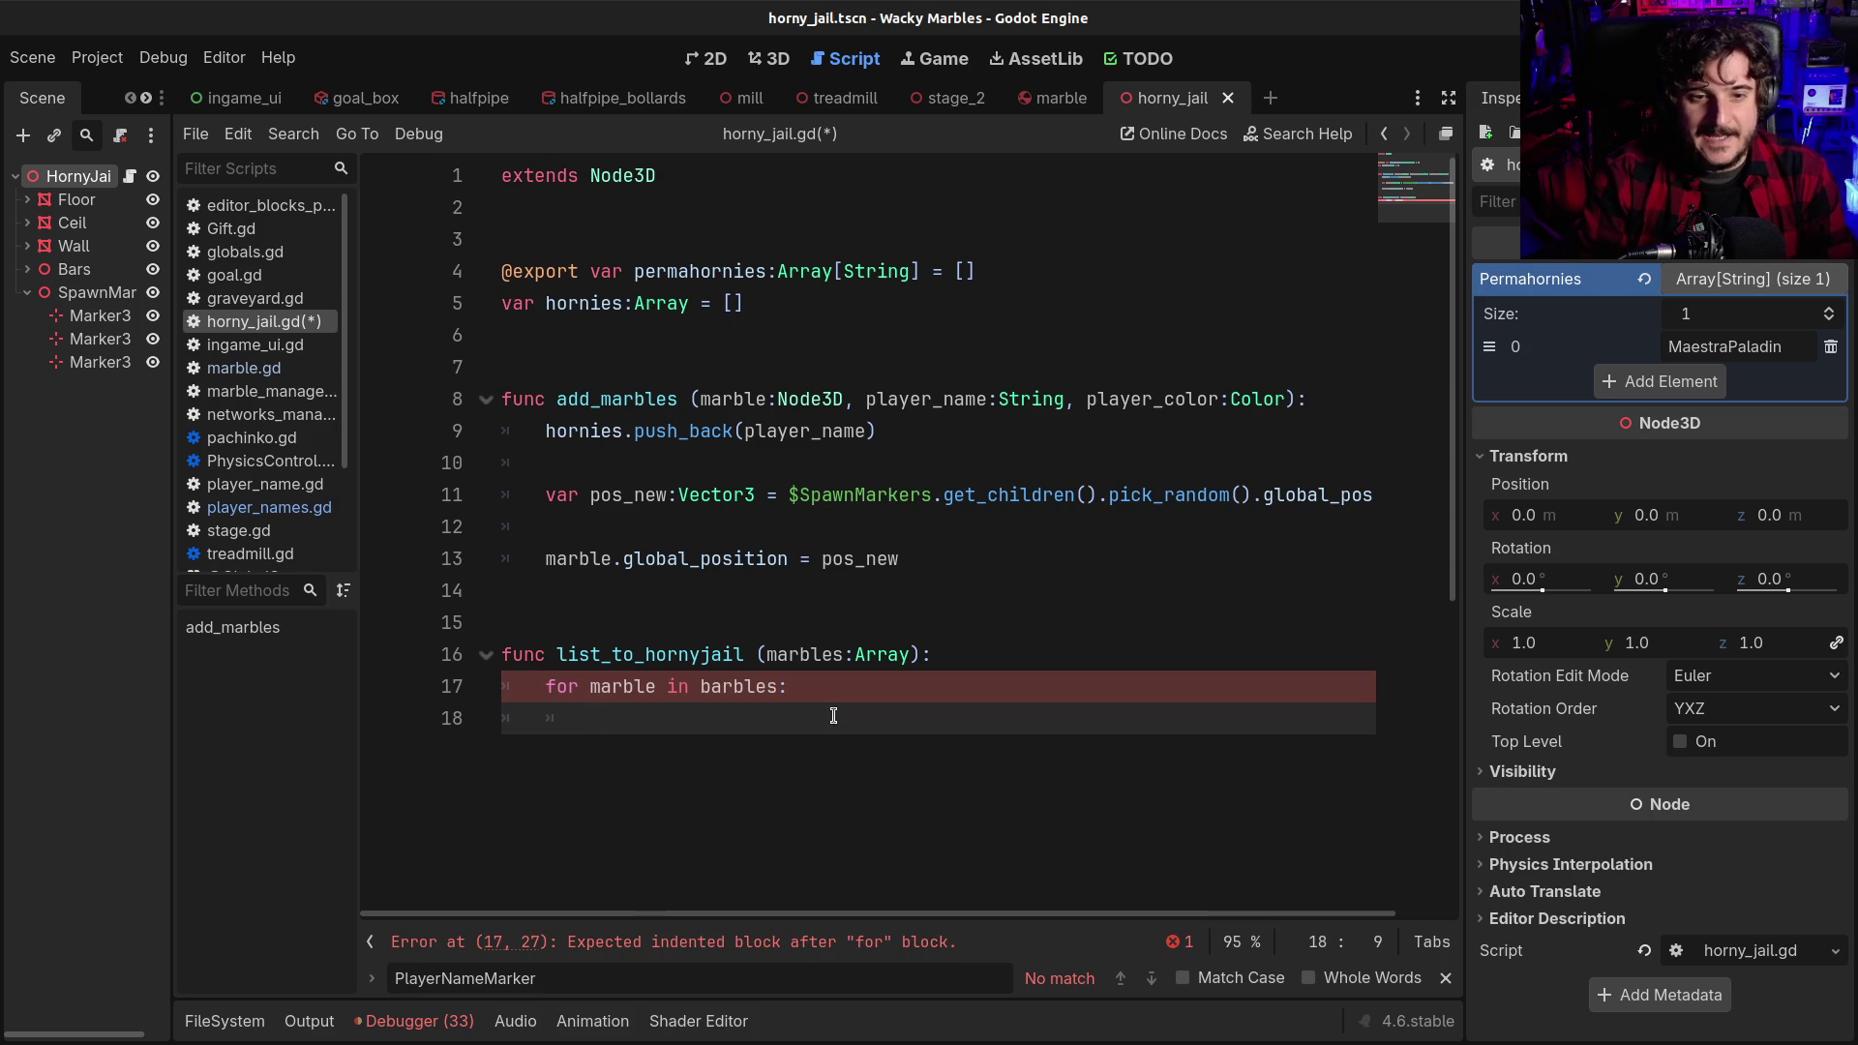
# Add an if check of permahornies.find(marble.player_name) against 0 inside the loop
pyautogui.write('if ')
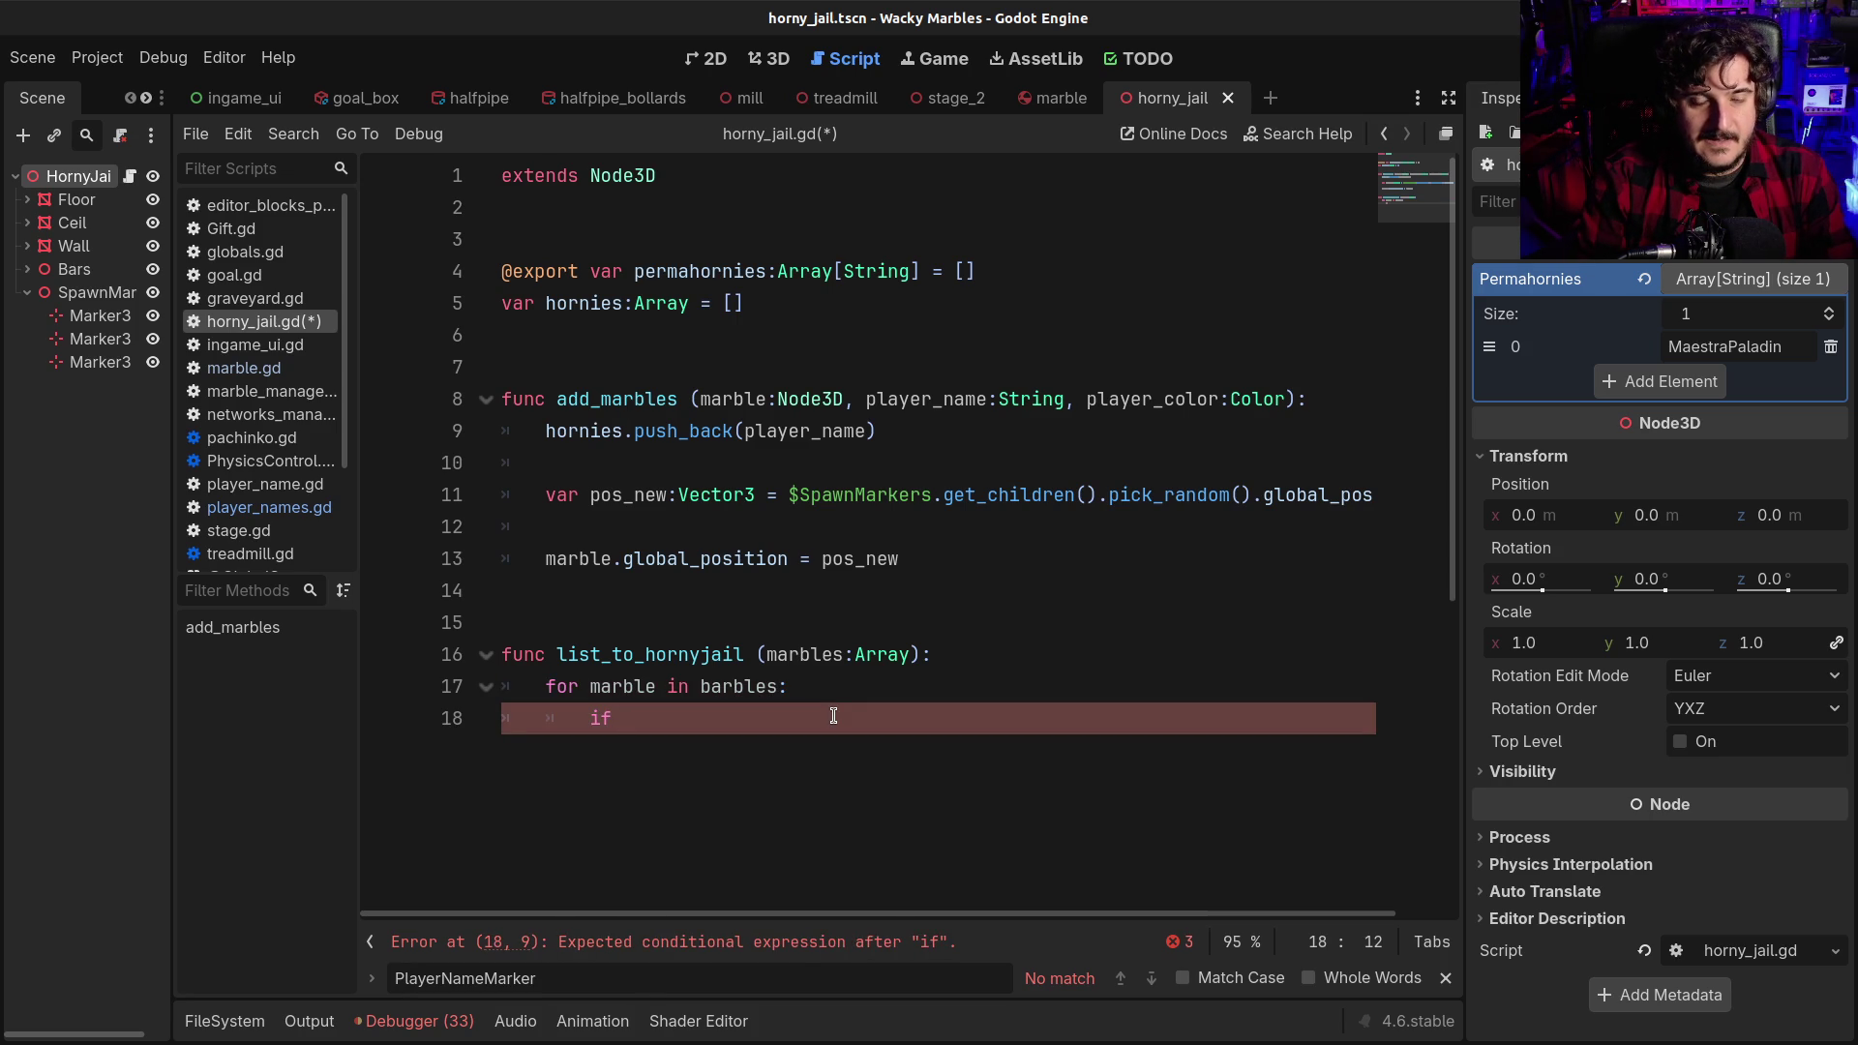
pyautogui.write('per')
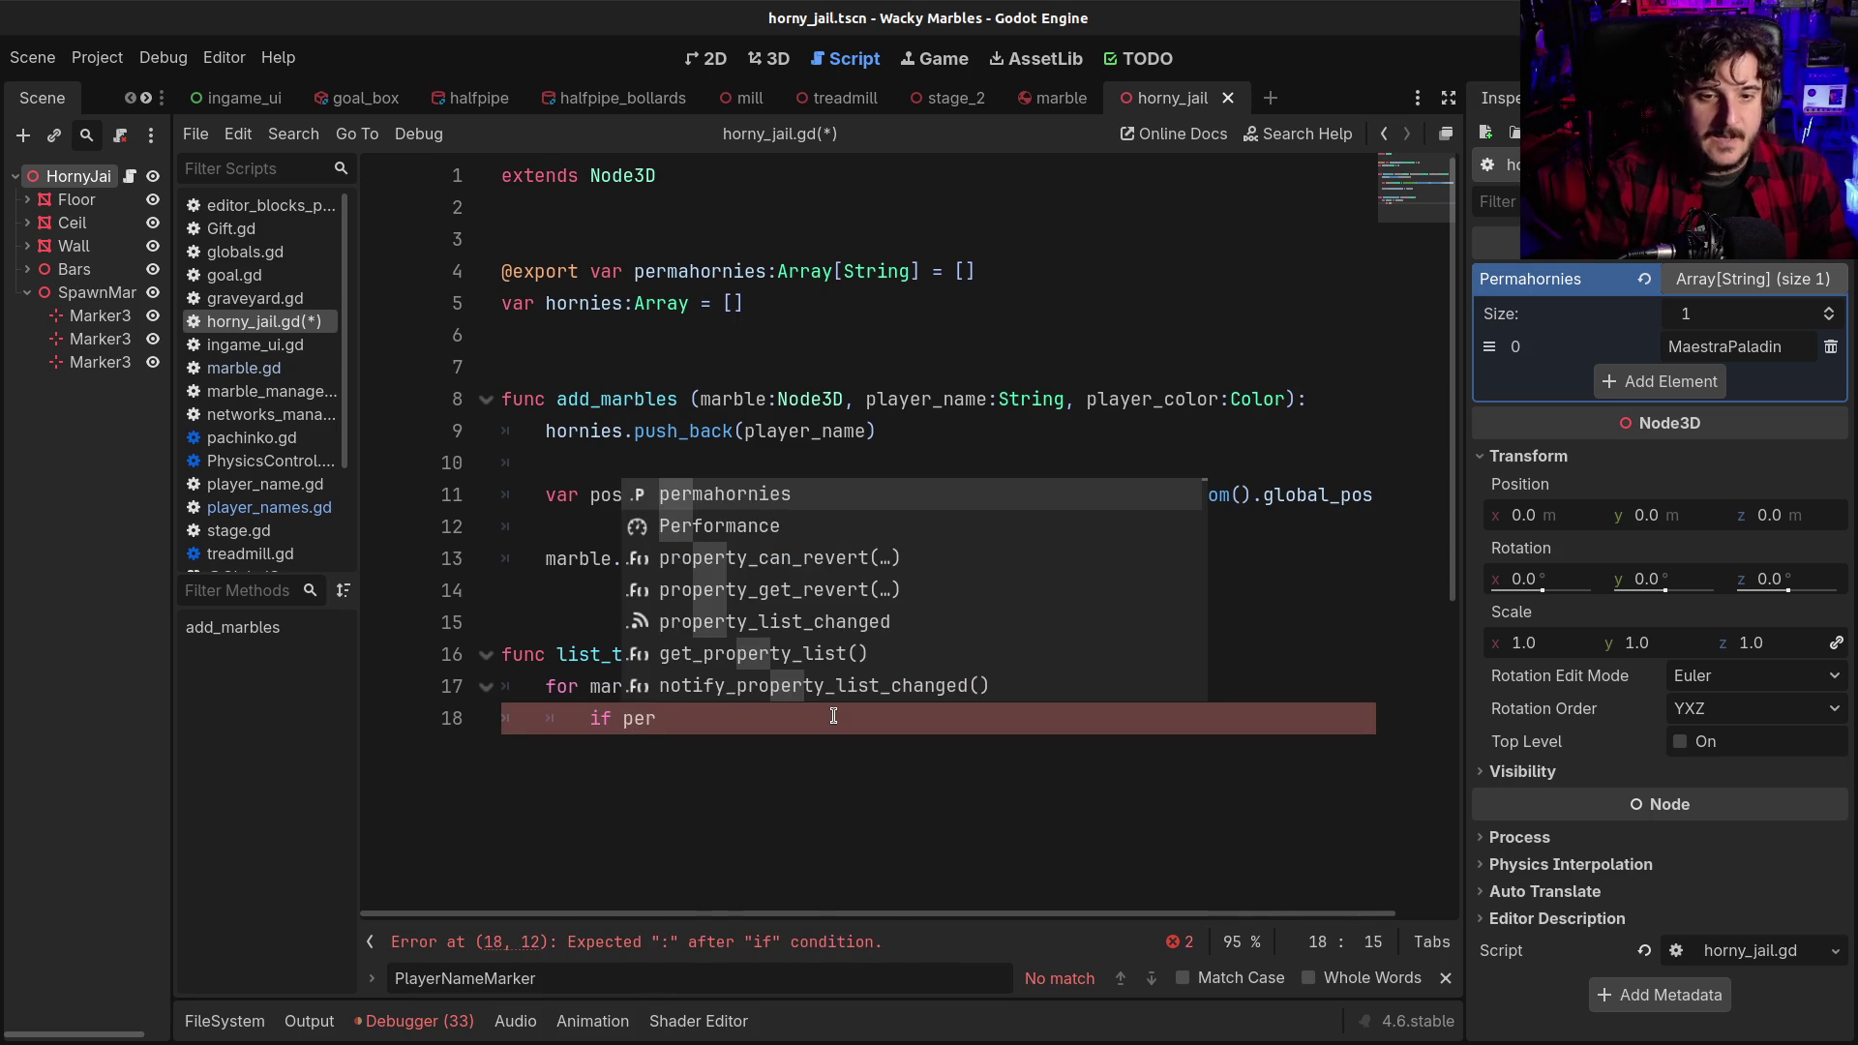
pyautogui.press('Return')
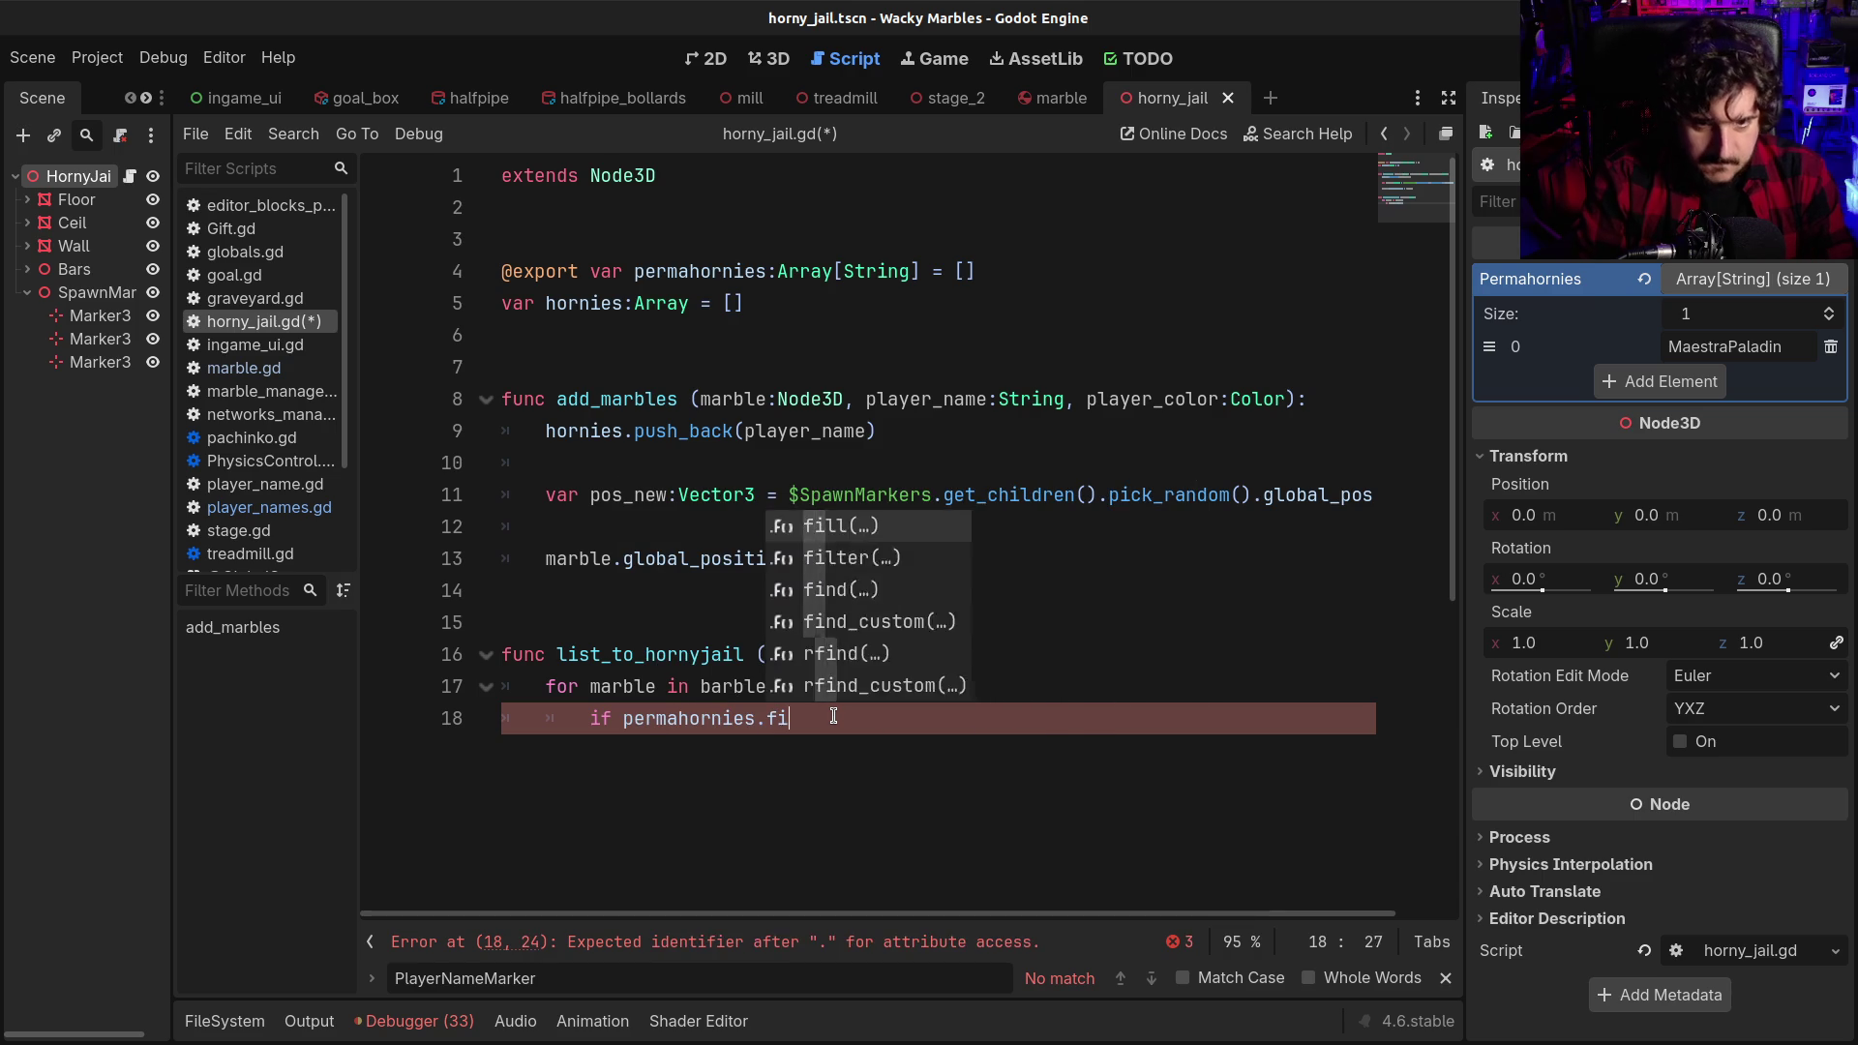
pyautogui.write('find')
pyautogui.press('Return')
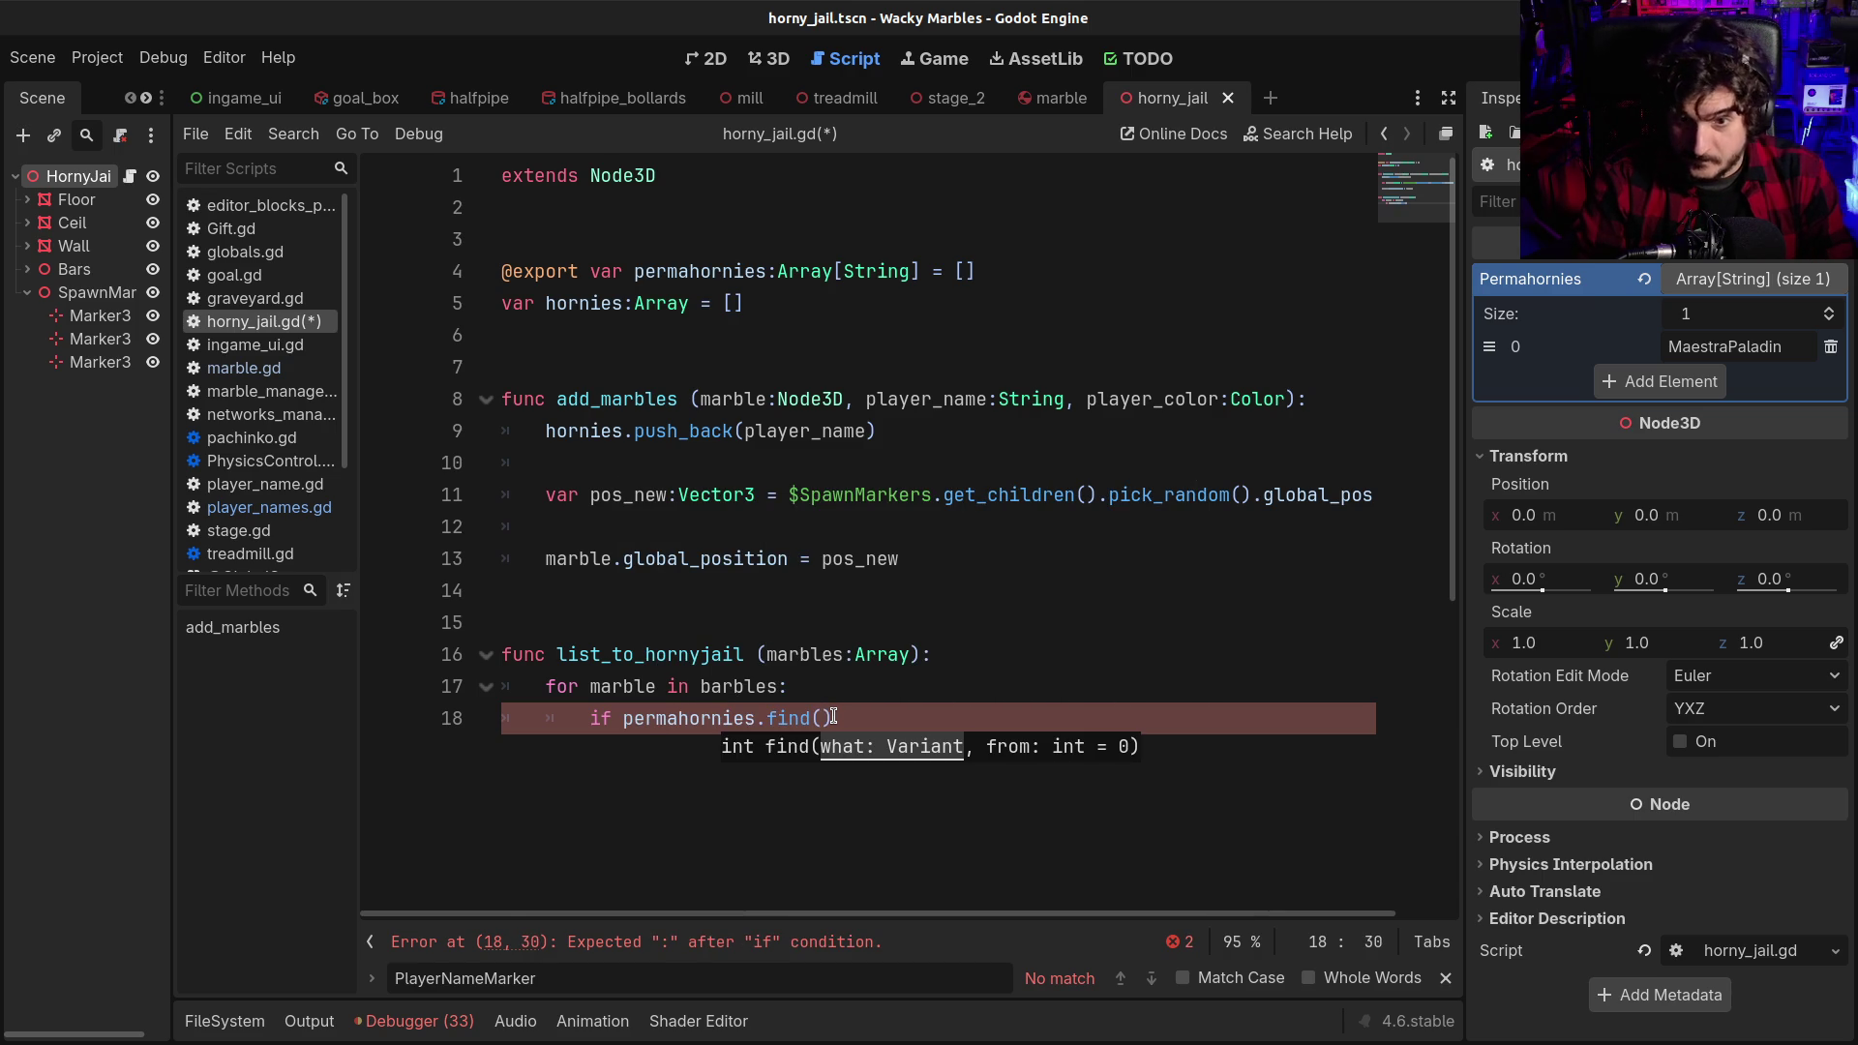
pyautogui.write('marble.player')
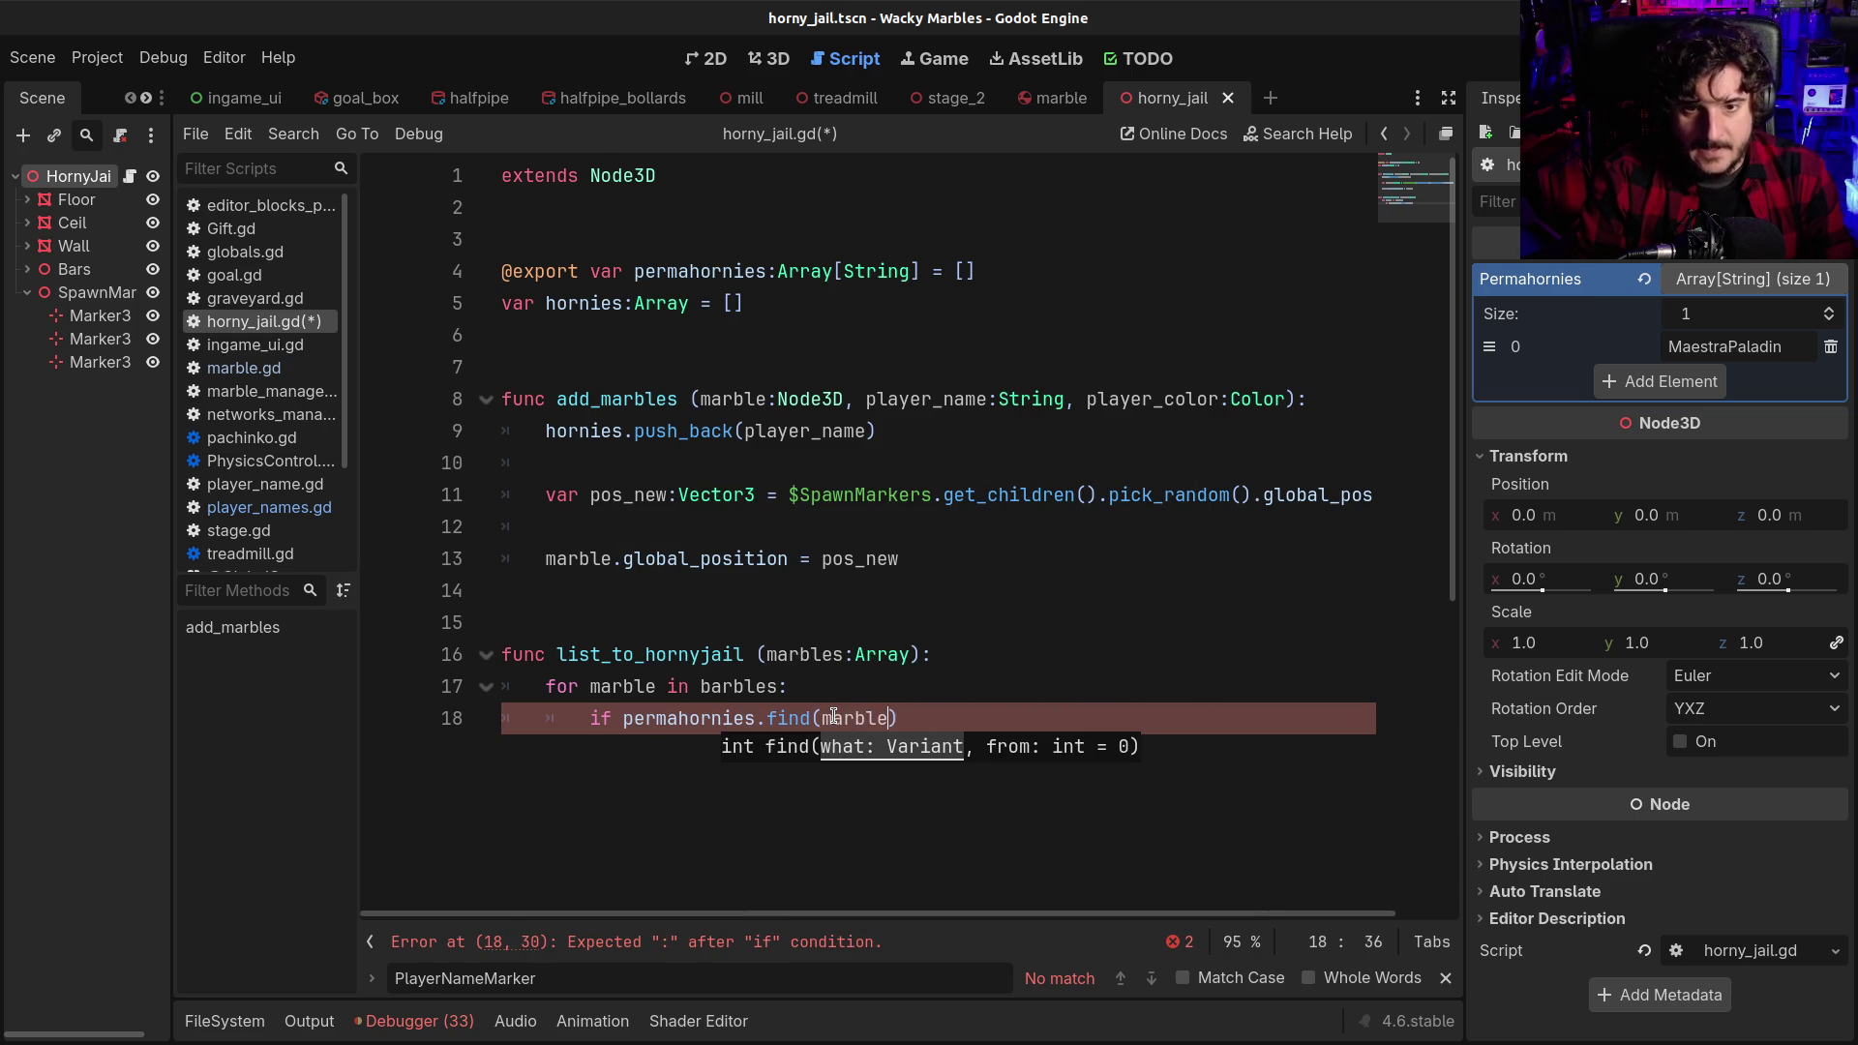
pyautogui.write('_name')
pyautogui.press('End')
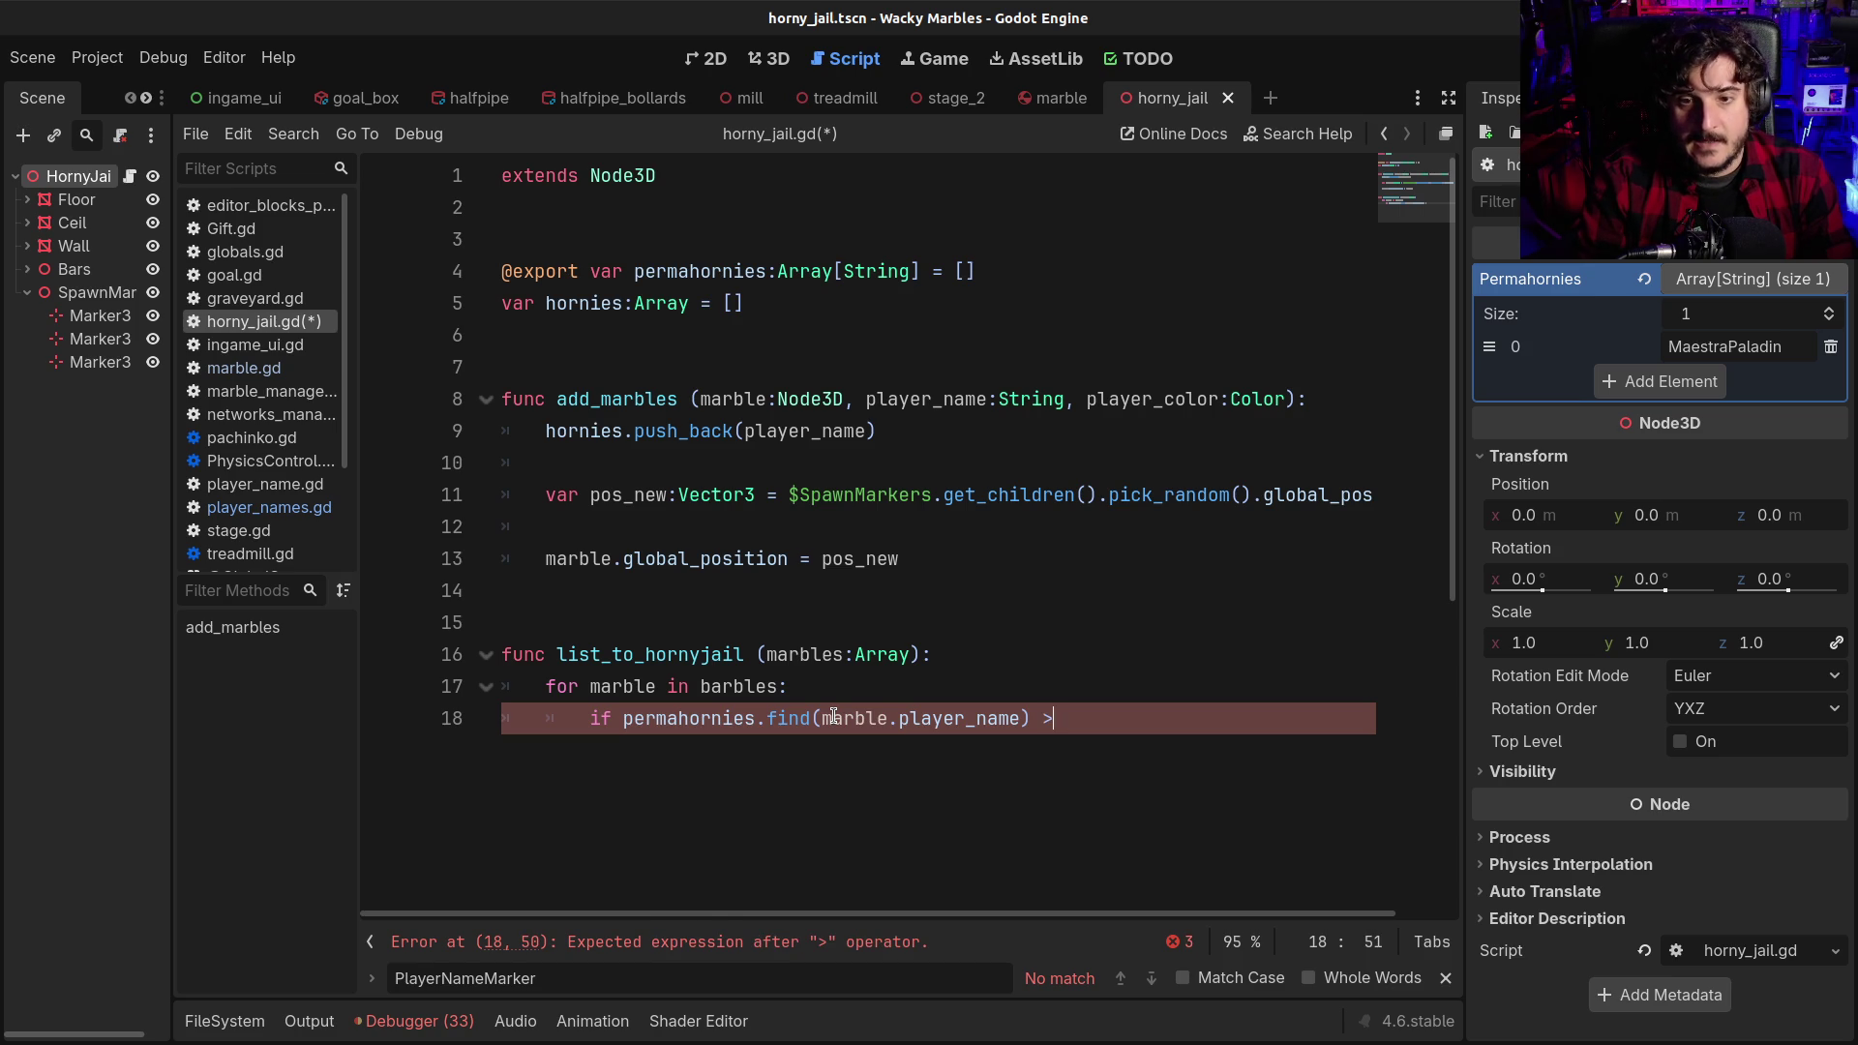
pyautogui.write('0:')
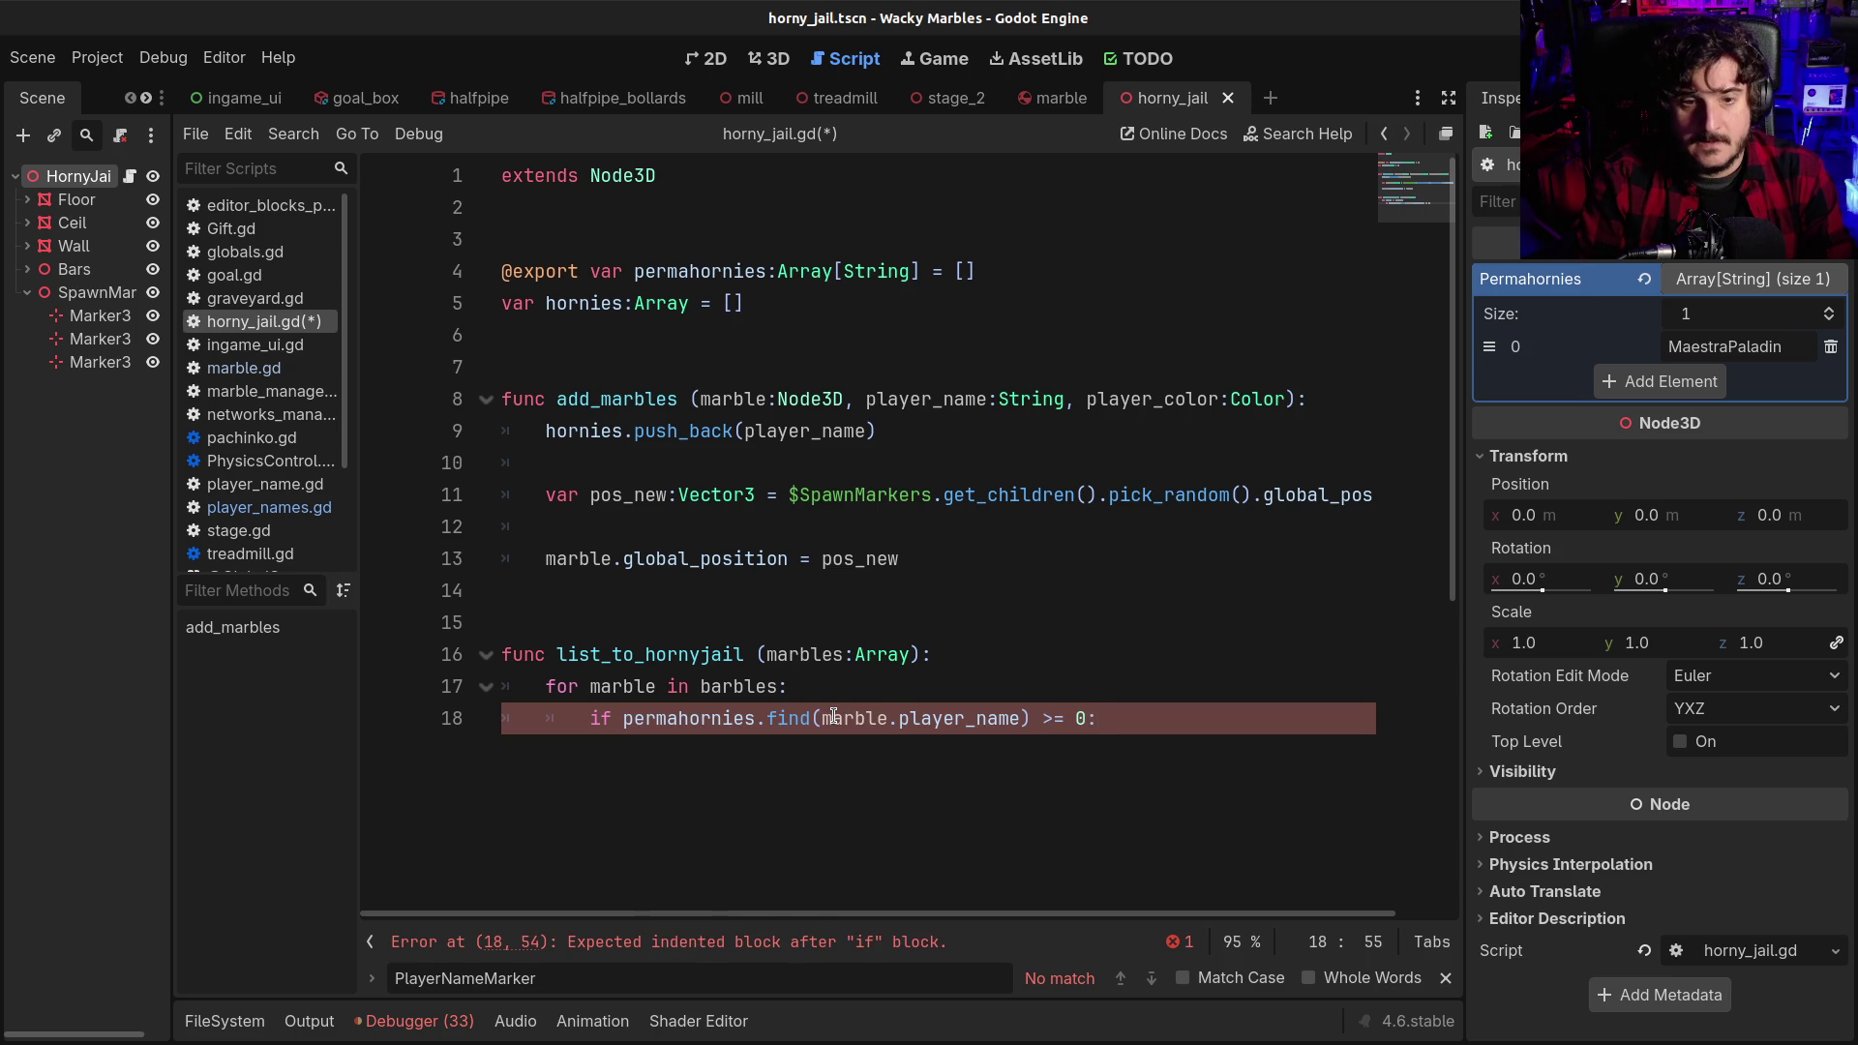
pyautogui.press('Return')
# Call add_marbles under the if, then rename both function and call to add_marble
pyautogui.write('add')
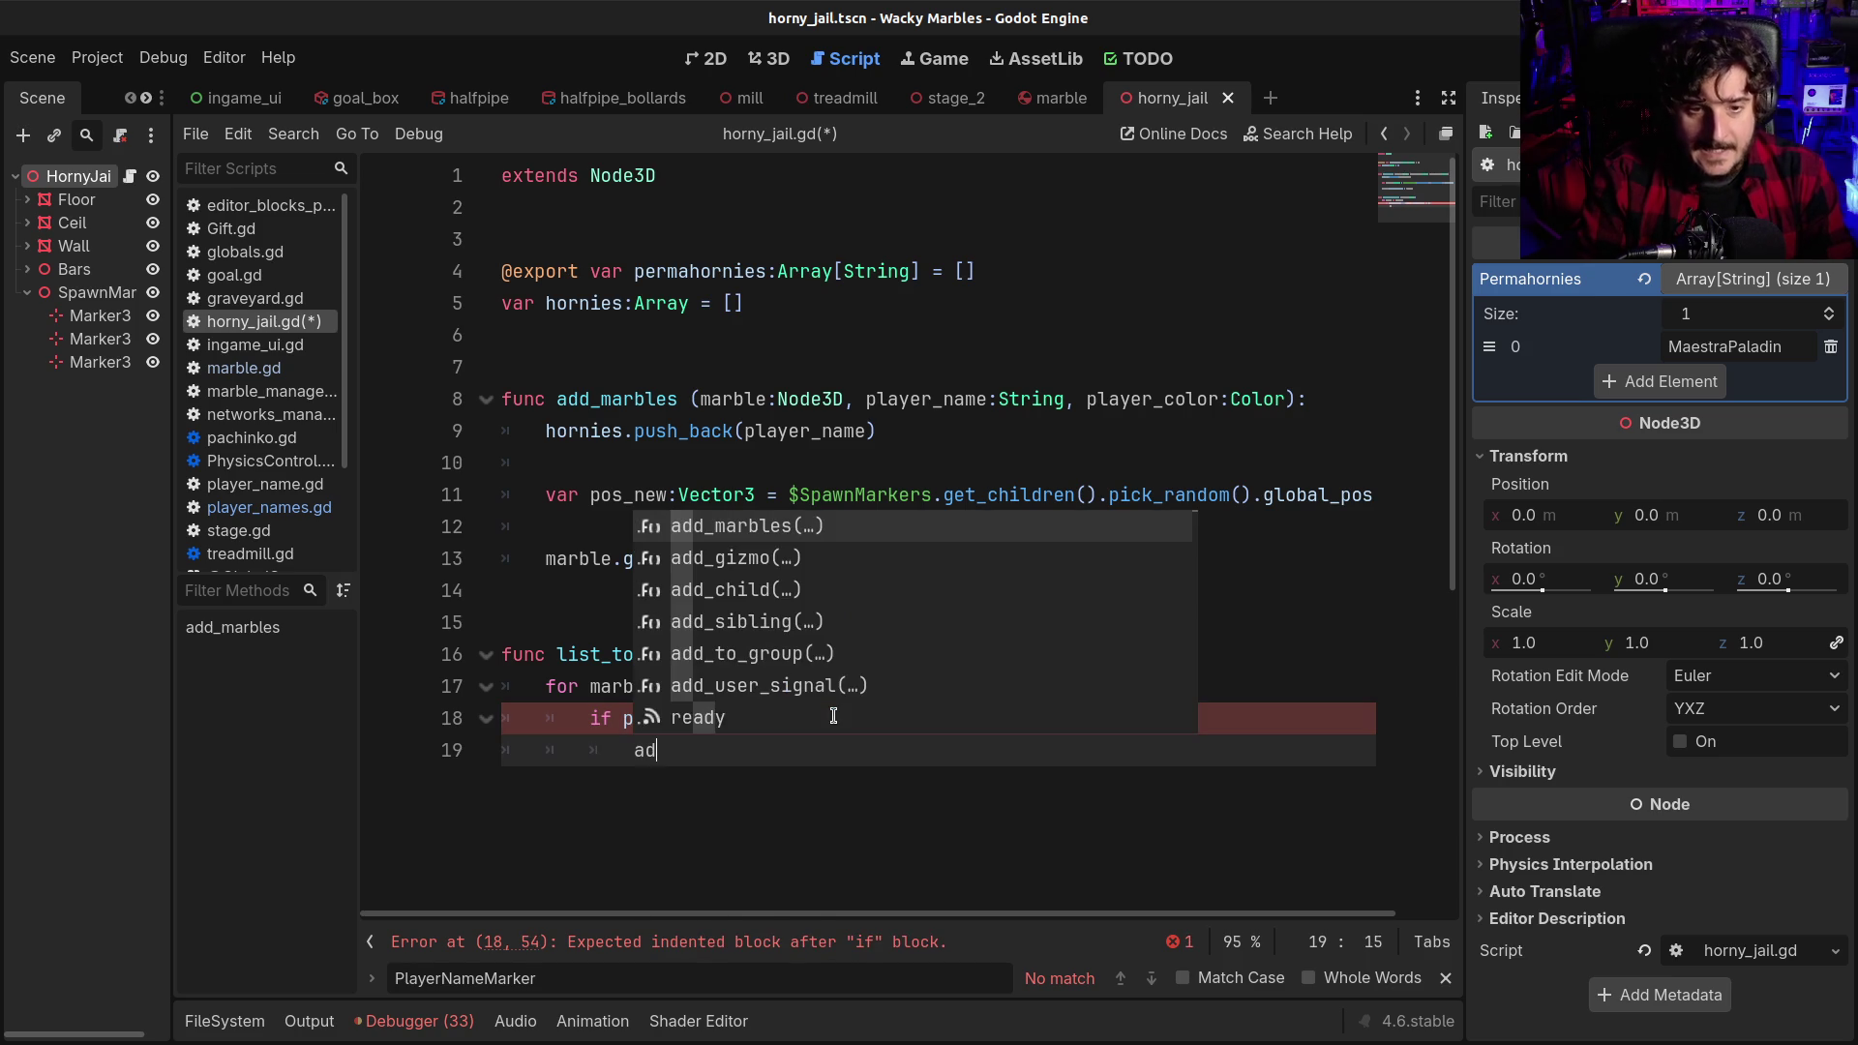
pyautogui.press('Return')
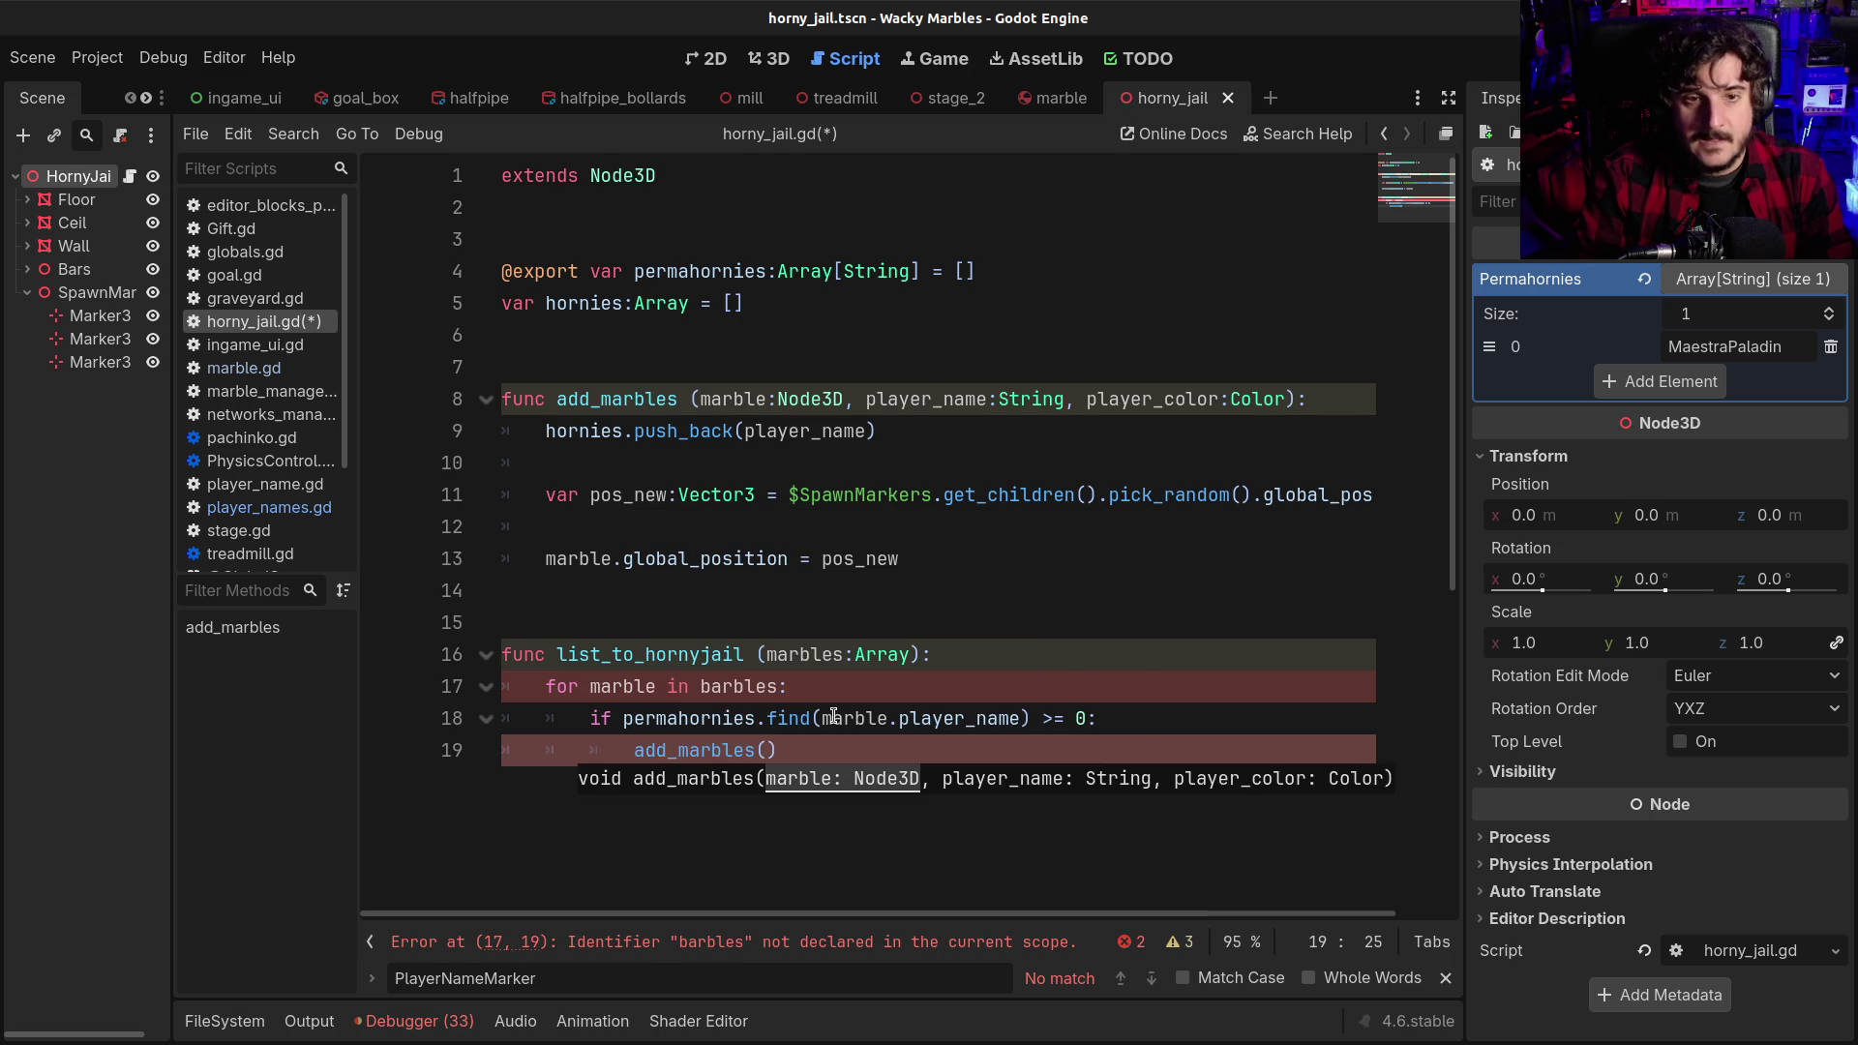
pyautogui.click(677, 398)
pyautogui.press('BackSpace')
pyautogui.scroll(-3, 802, 387)
pyautogui.click(777, 527)
pyautogui.press('BackSpace')
# Complete the call as add_marble(marble, marble.player_name, marble.player_color) and save the script
pyautogui.press('Home')
pyautogui.press('Up')
pyautogui.press('Up')
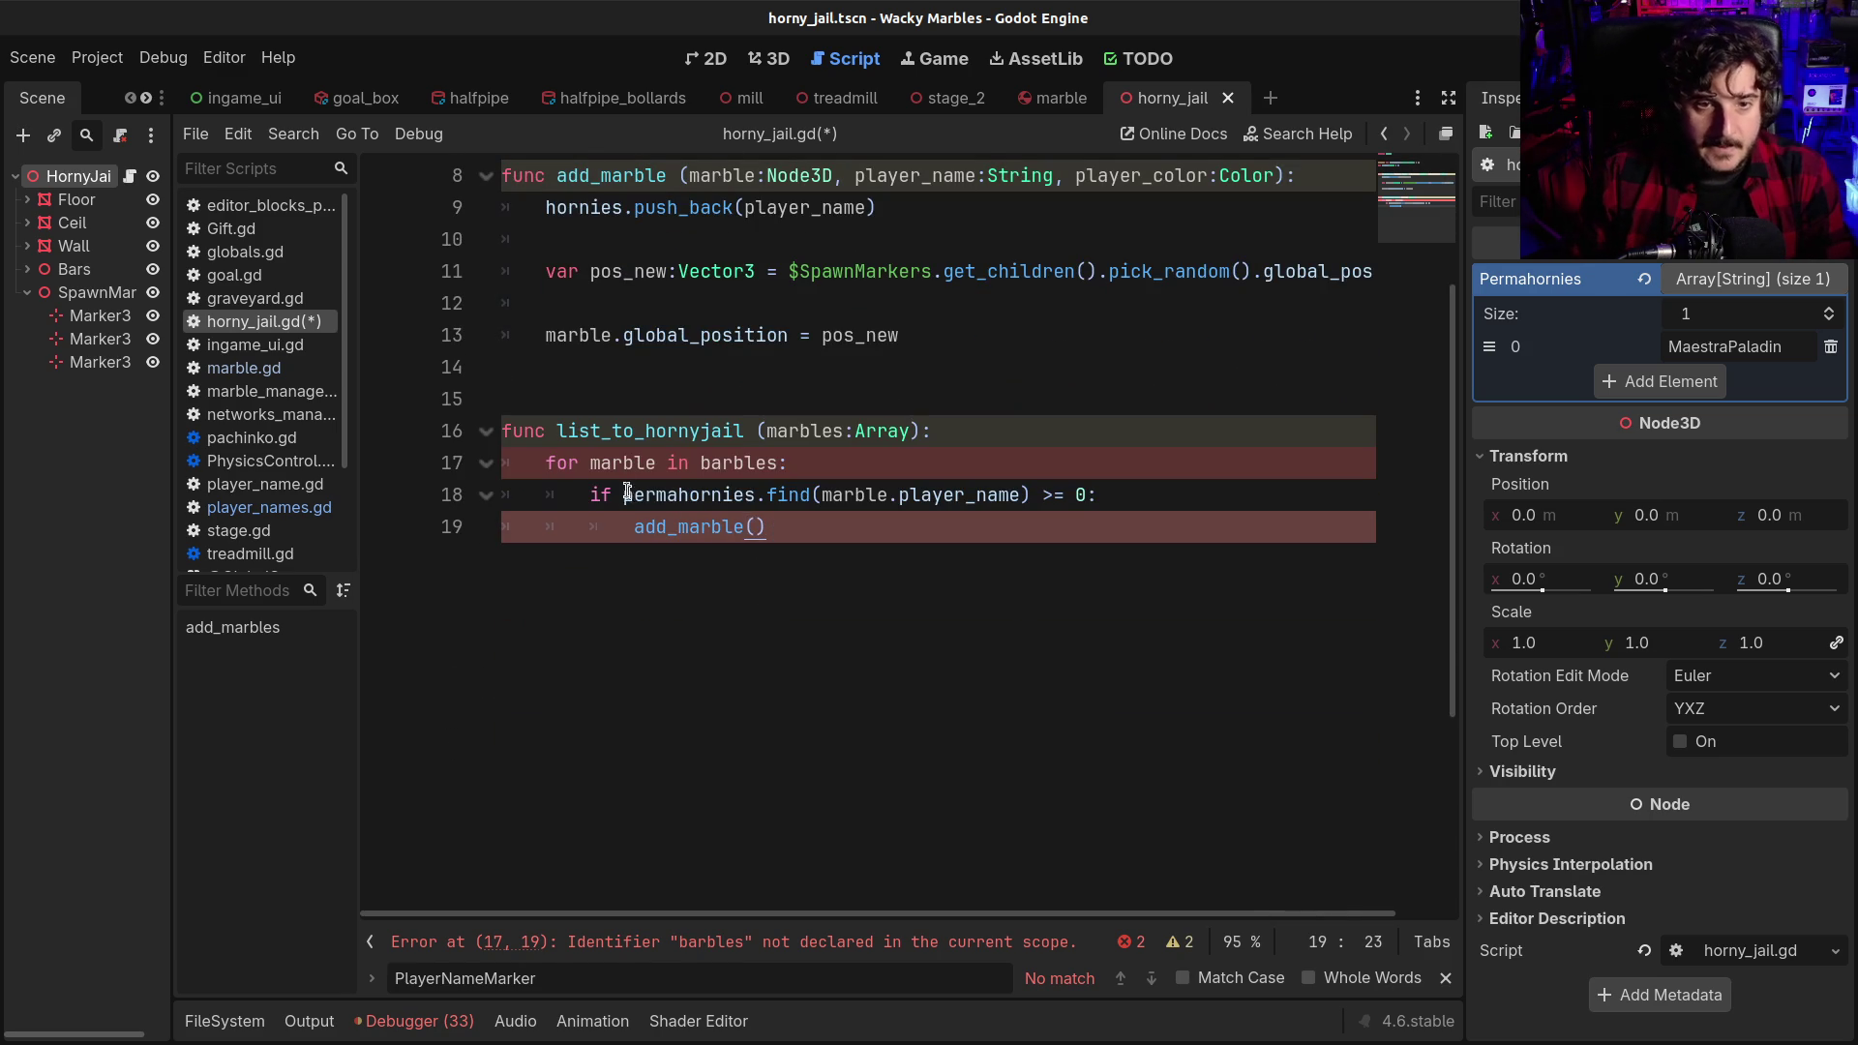
pyautogui.hotkey('ctrl', 'd')
pyautogui.click(756, 526)
pyautogui.write('marble, ')
pyautogui.write('marble.player_name')
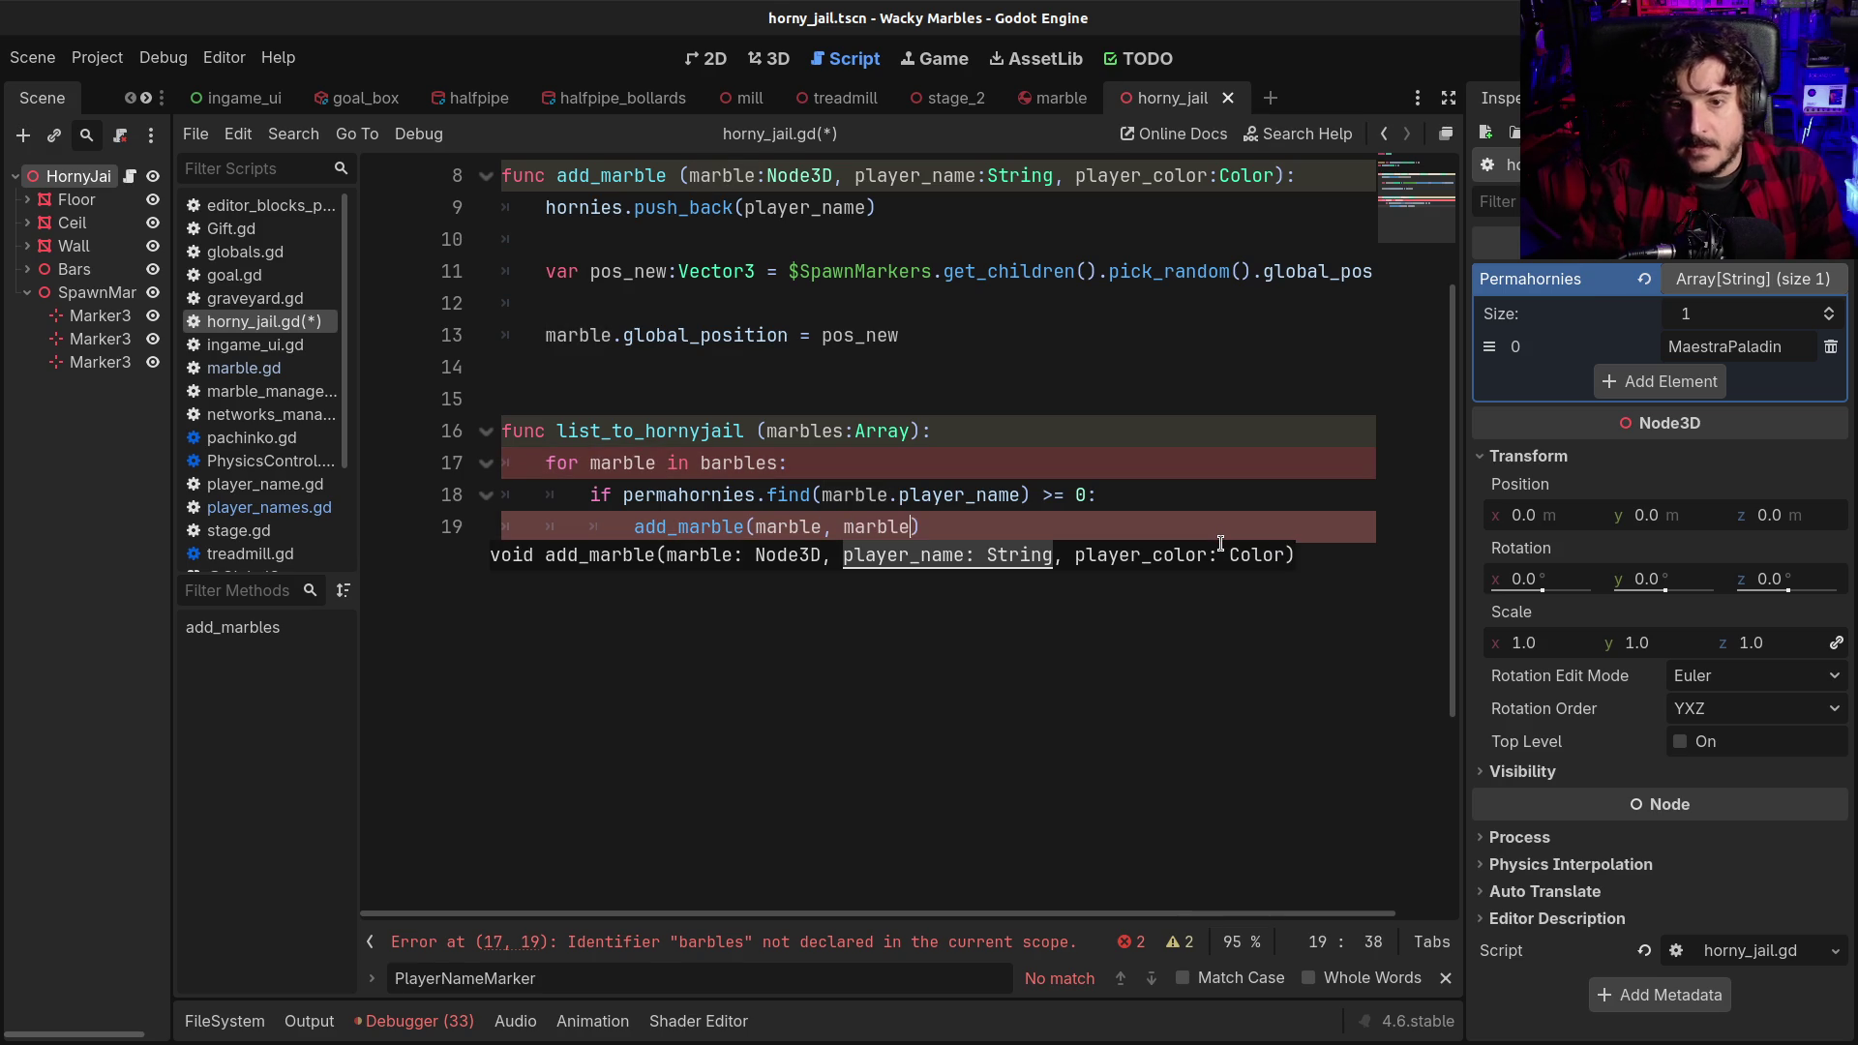
pyautogui.write(', marble.player_name, ')
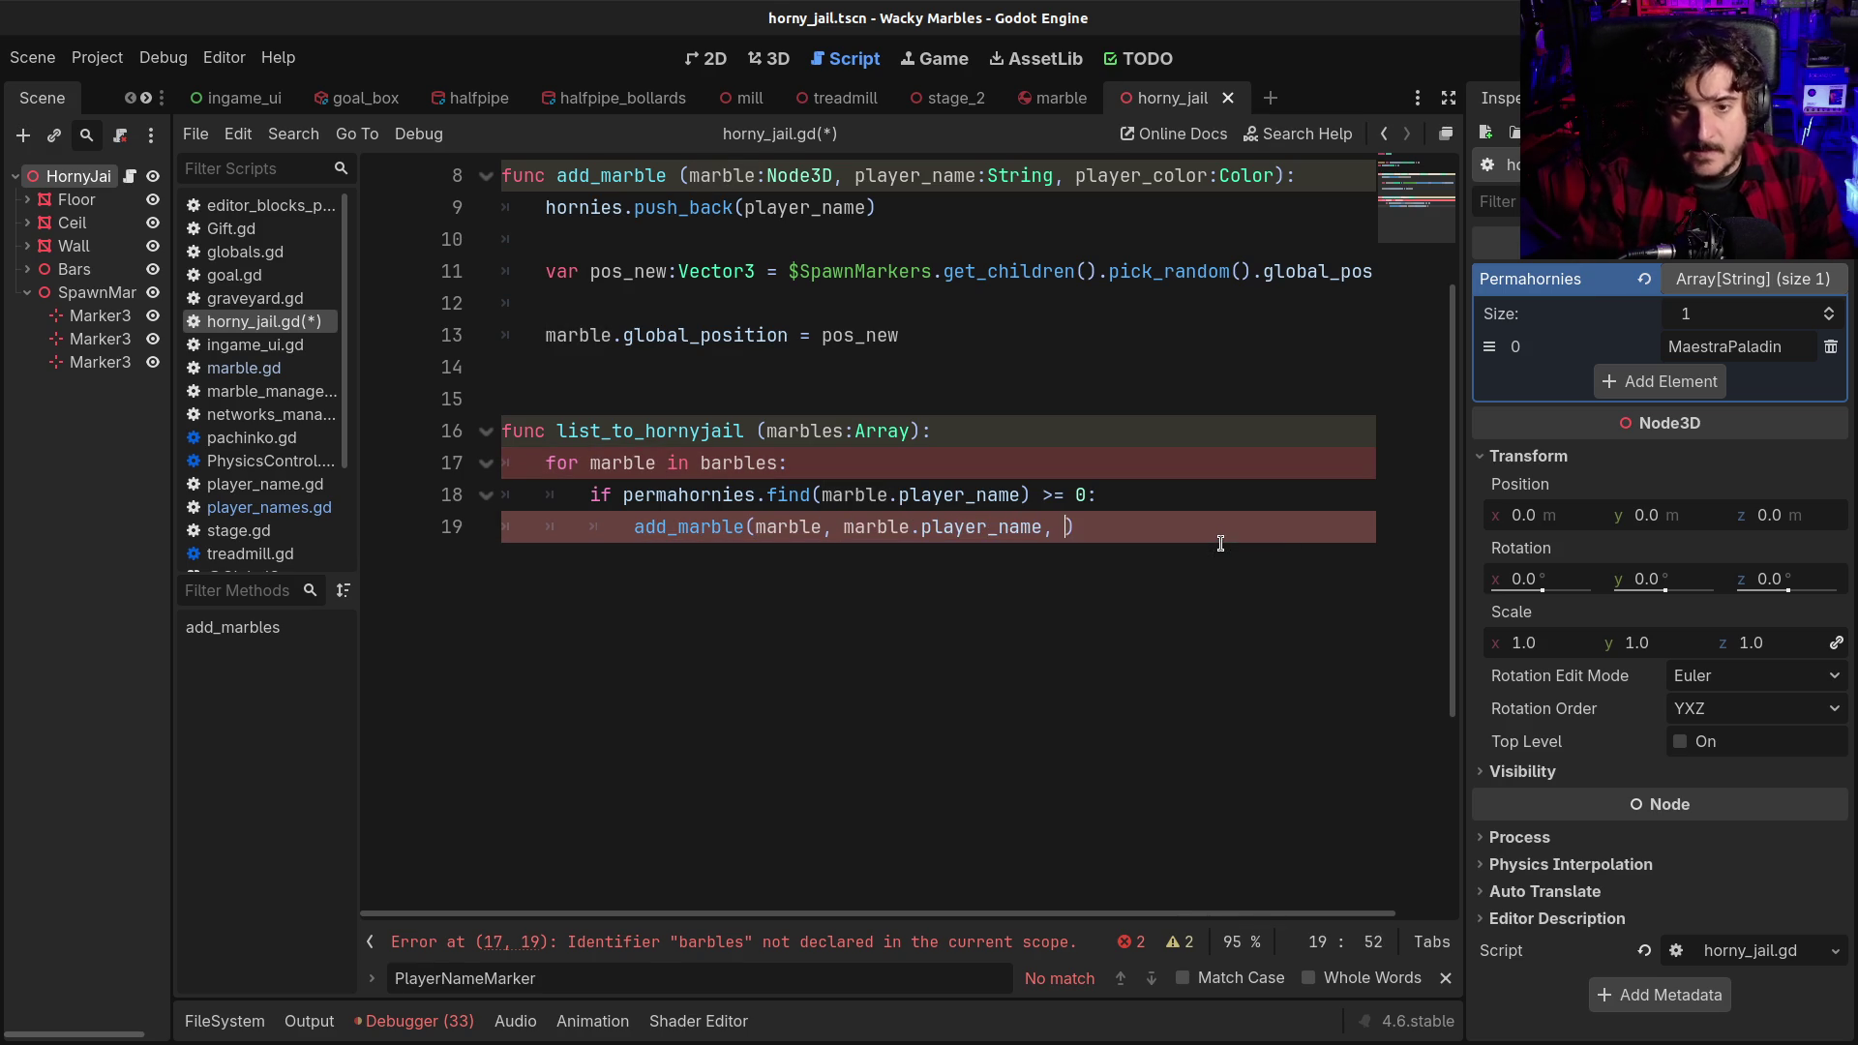
pyautogui.write('yer_col')
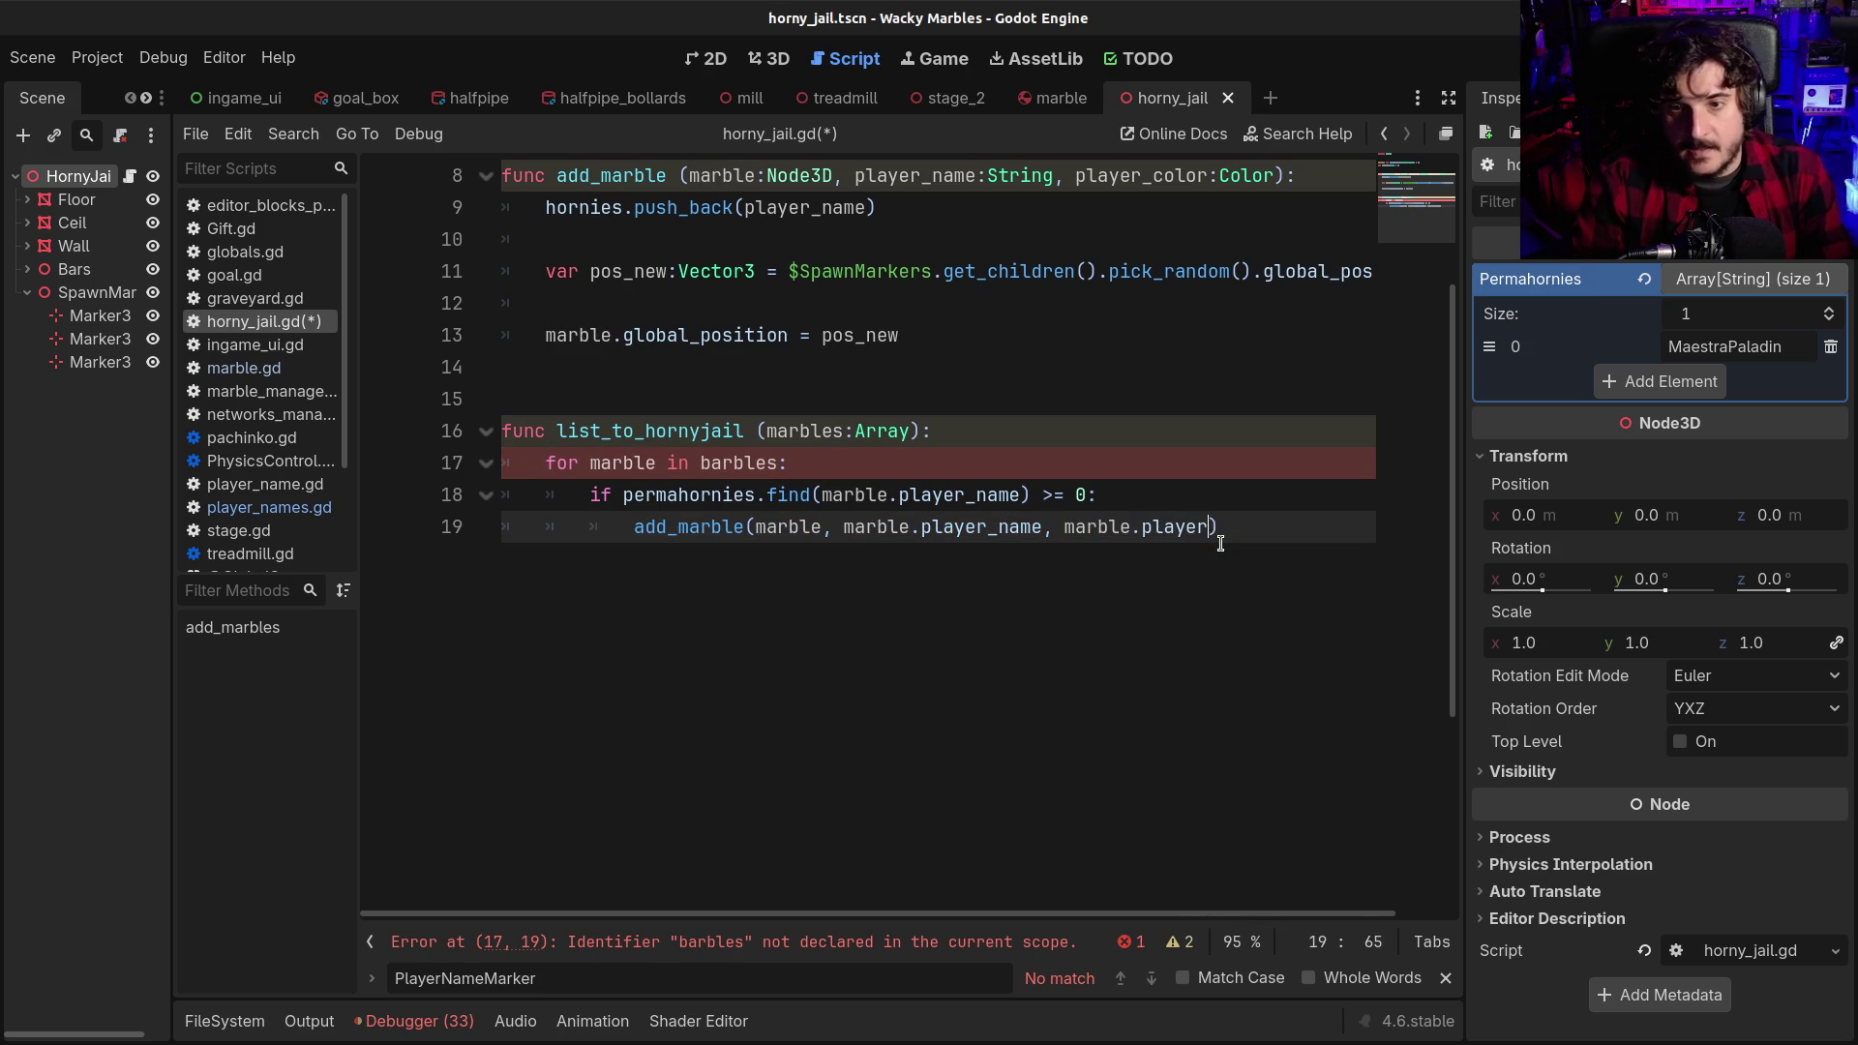
pyautogui.write('or')
pyautogui.hotkey('ctrl', 's')
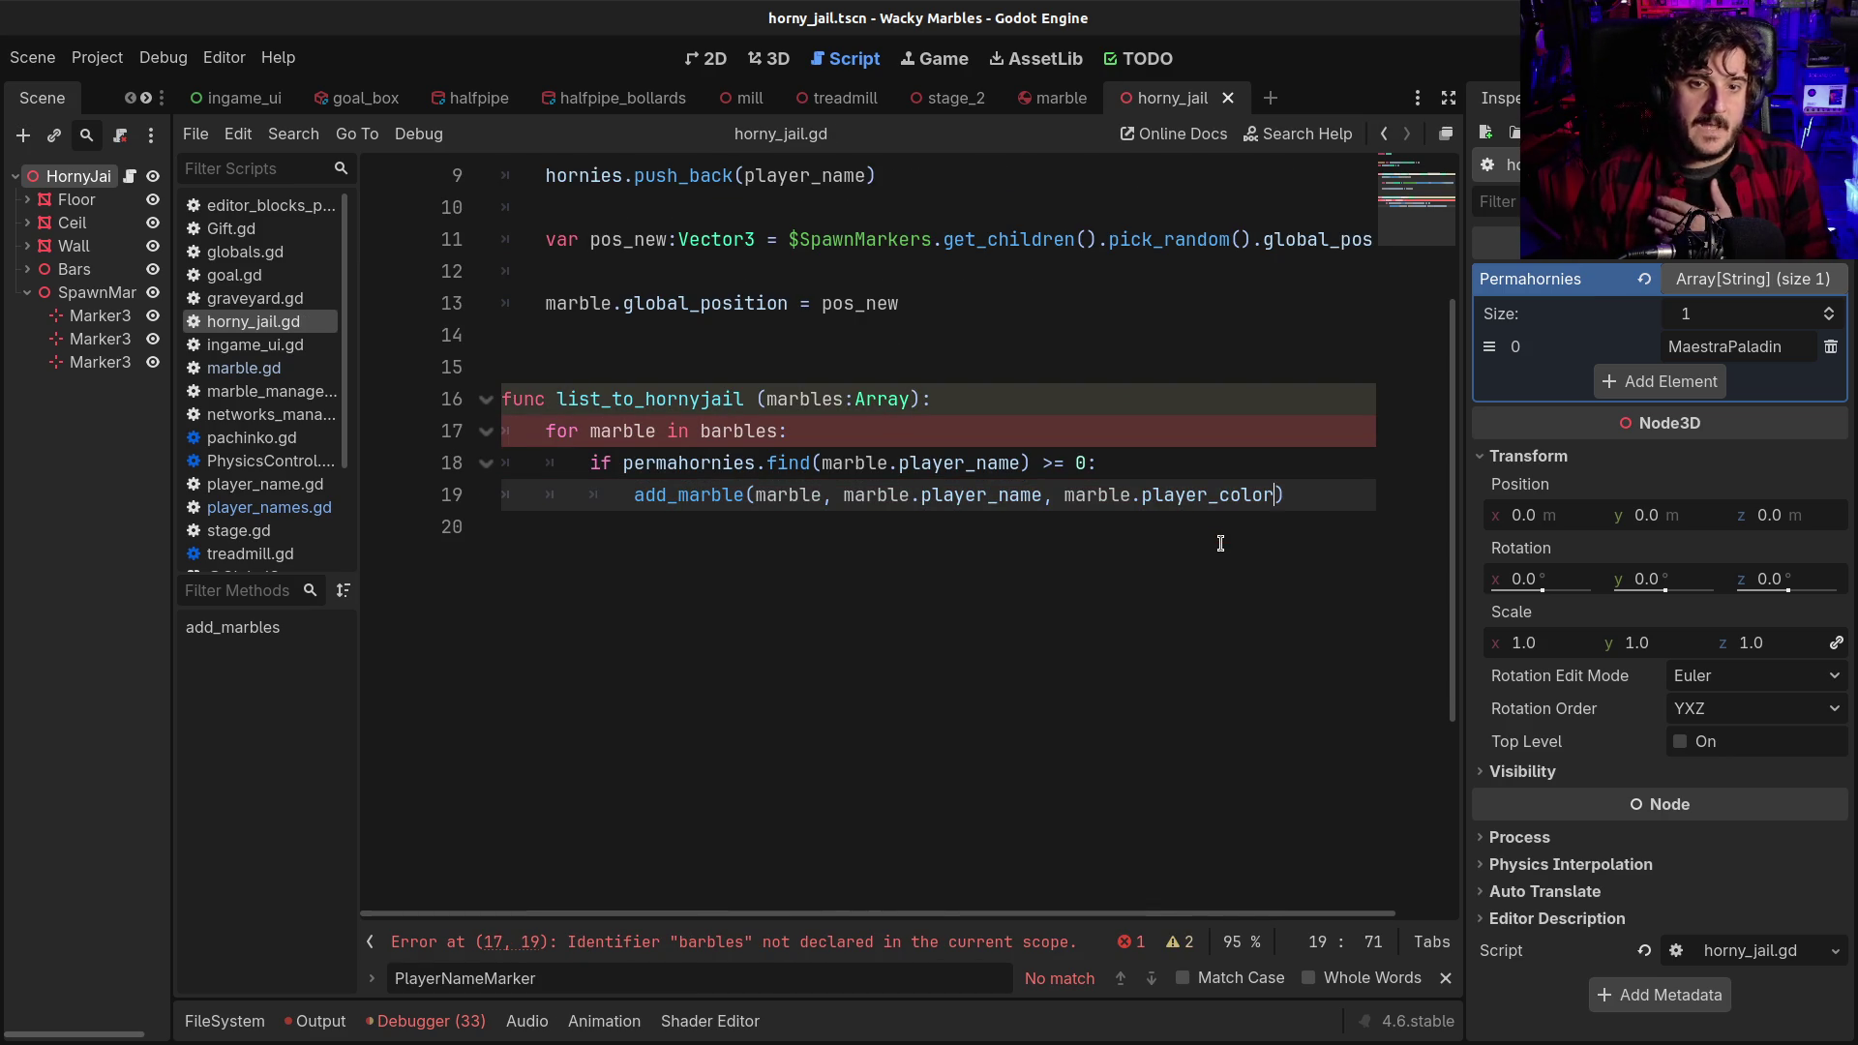
pyautogui.doubleClick(796, 399)
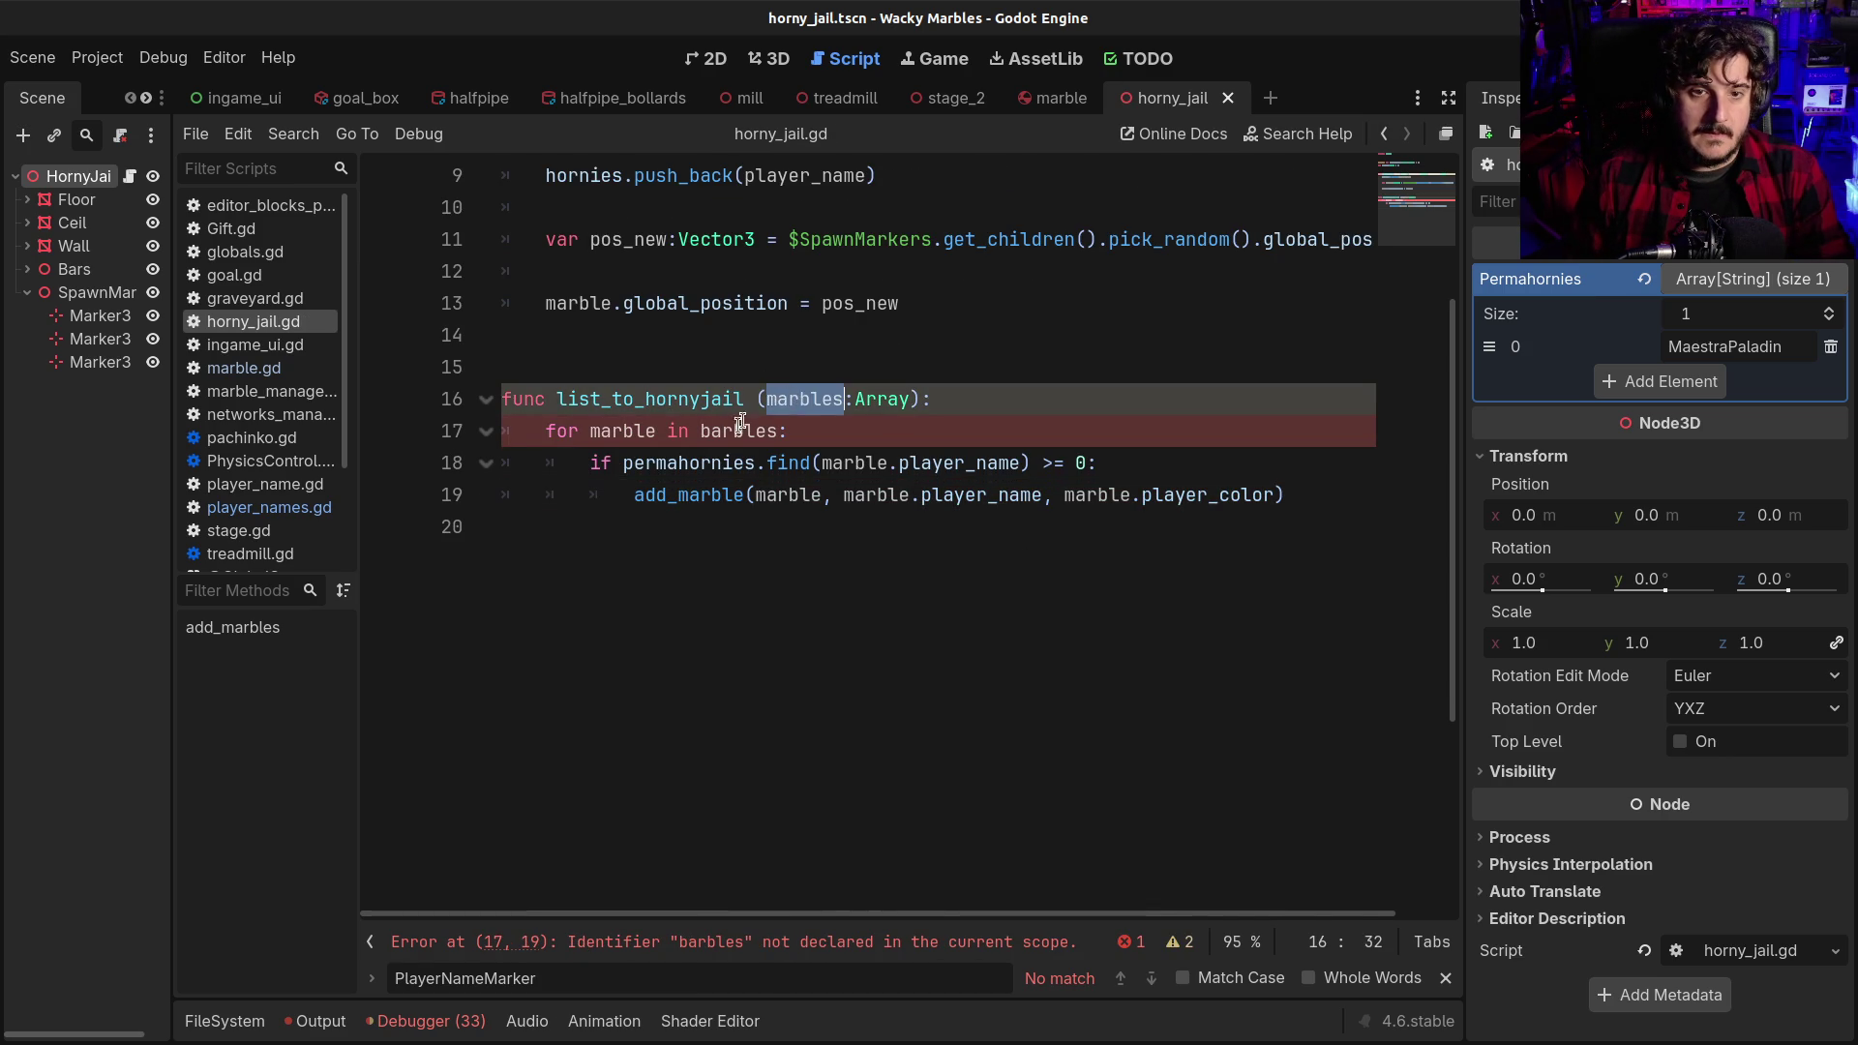
# Fix 'barbles' to 'marbles' on line 17, then go to the Asset Library
pyautogui.doubleClick(743, 426)
pyautogui.write('marbles')
pyautogui.click(654, 368)
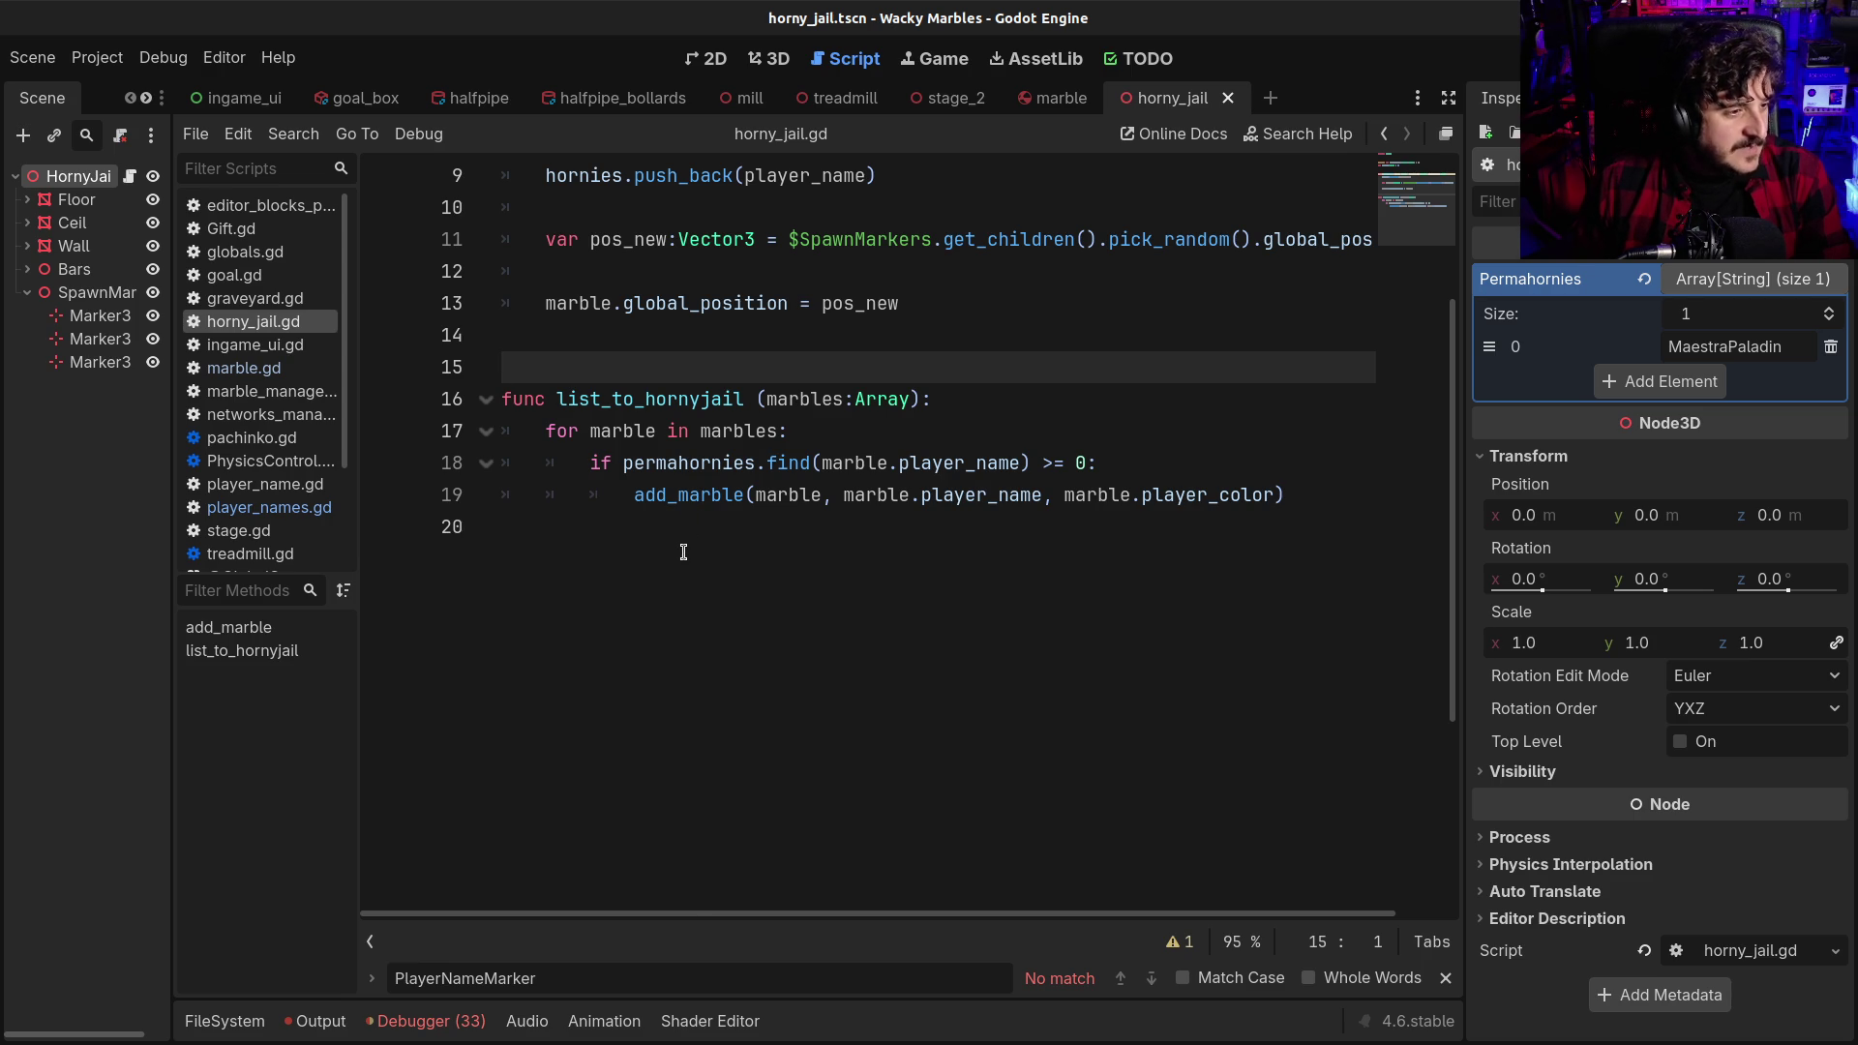
pyautogui.click(1035, 58)
# Search the Asset Library for 'simple todo', then broaden the search to just 'todo'
pyautogui.write('simple todo')
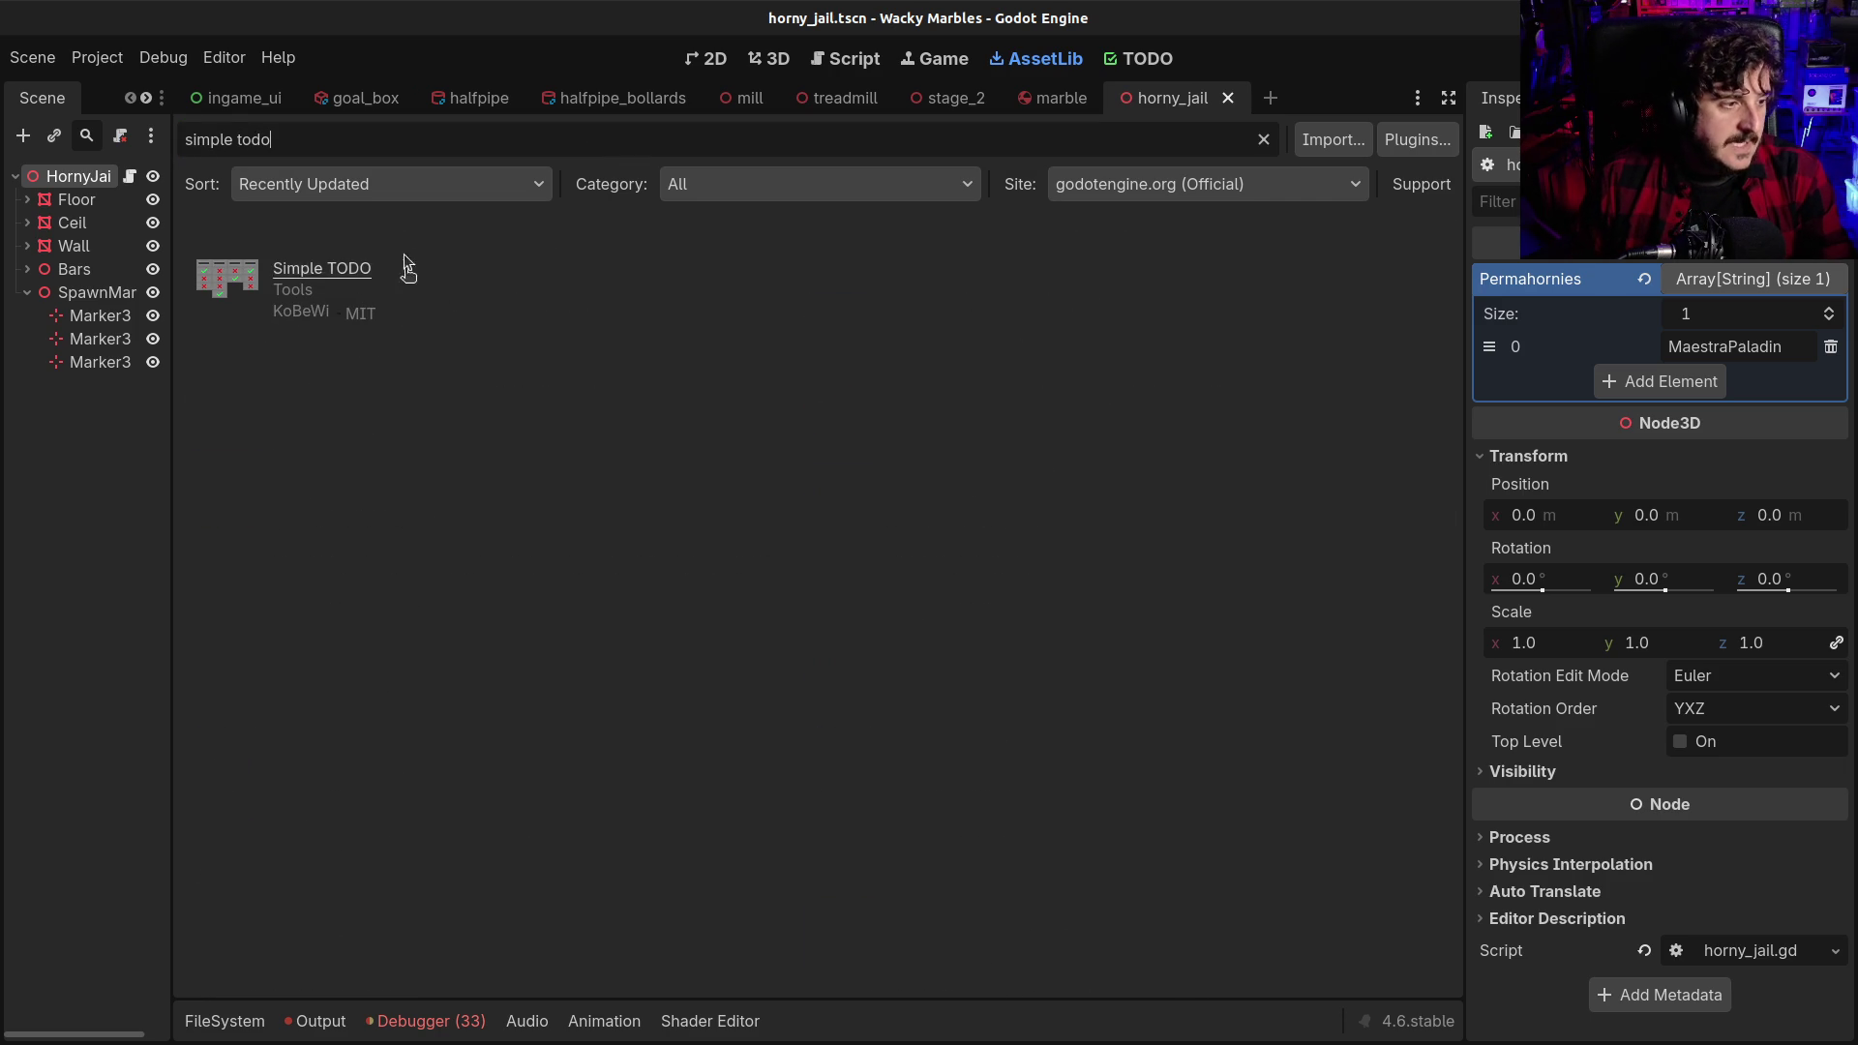
pyautogui.moveTo(237, 140); pyautogui.dragTo(89, 130)
pyautogui.press('BackSpace')
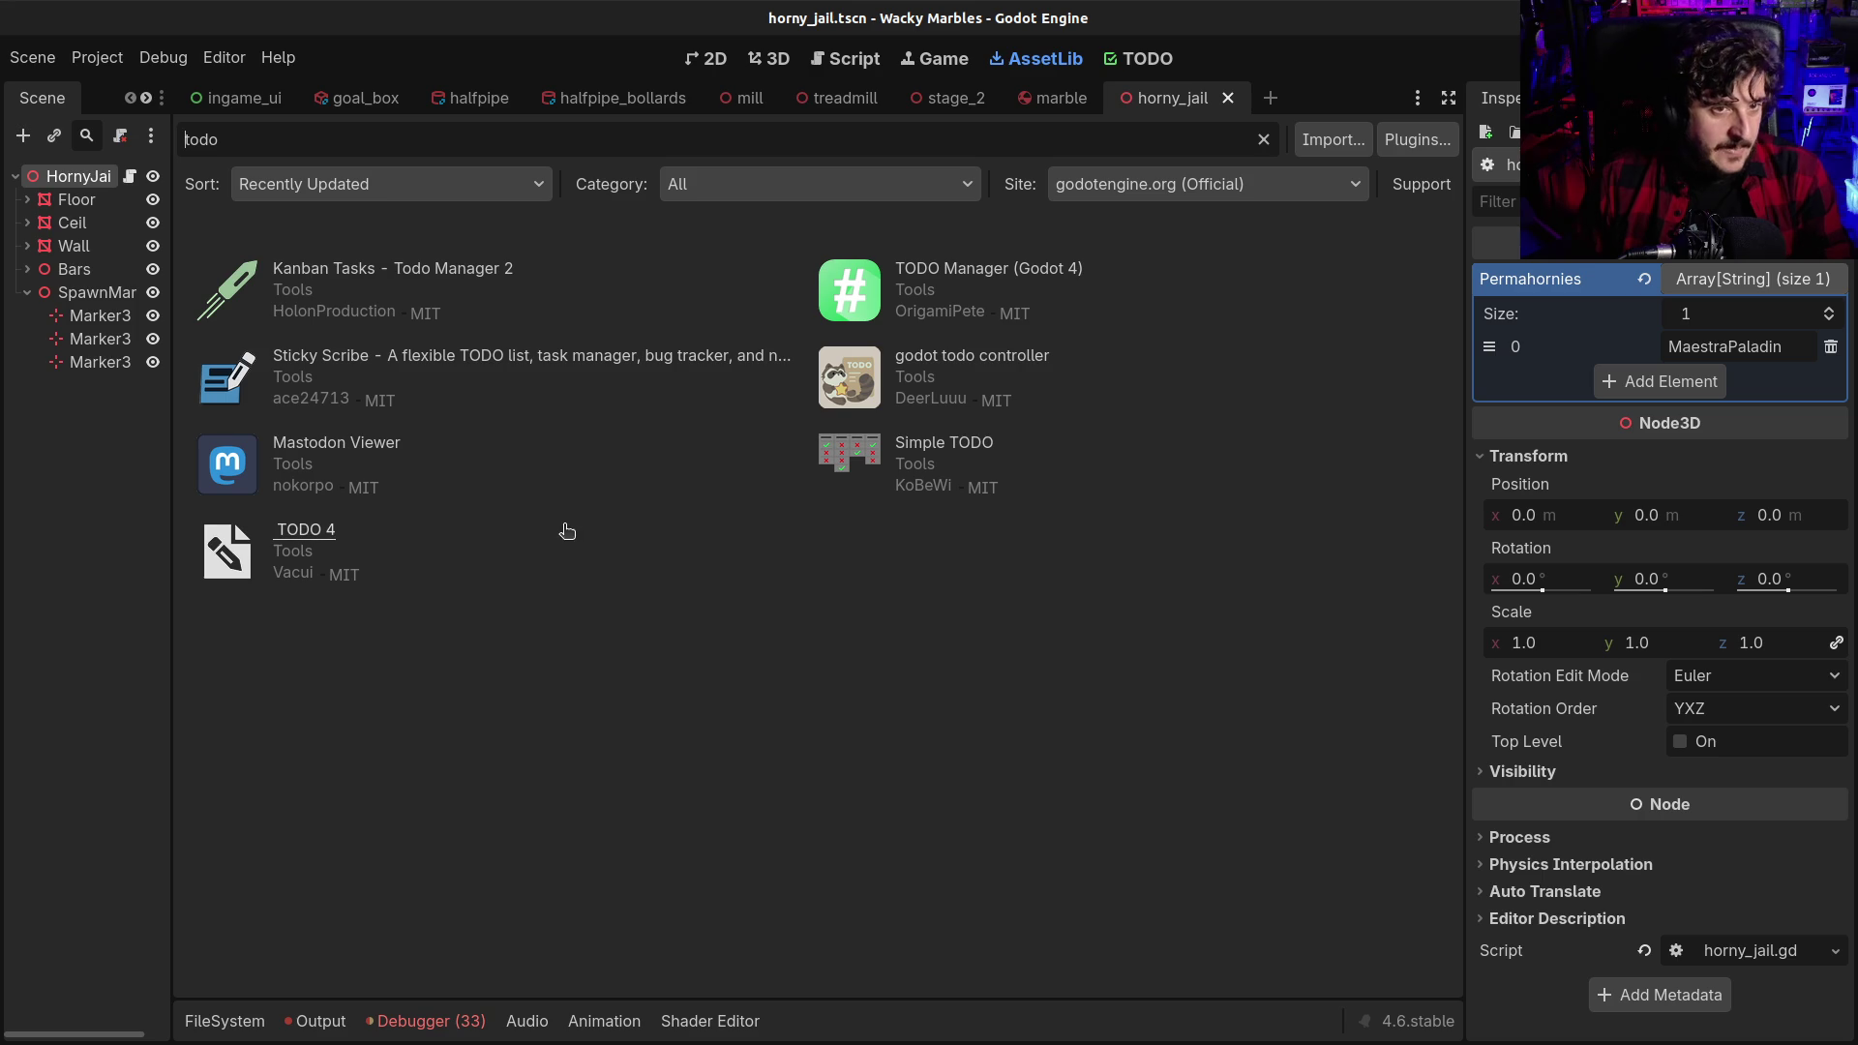
# Preview Kanban Tasks, Sticky Scribe, Mastodon Viewer, TODO 4 and TODO Manager, then return to 3D view
pyautogui.click(406, 269)
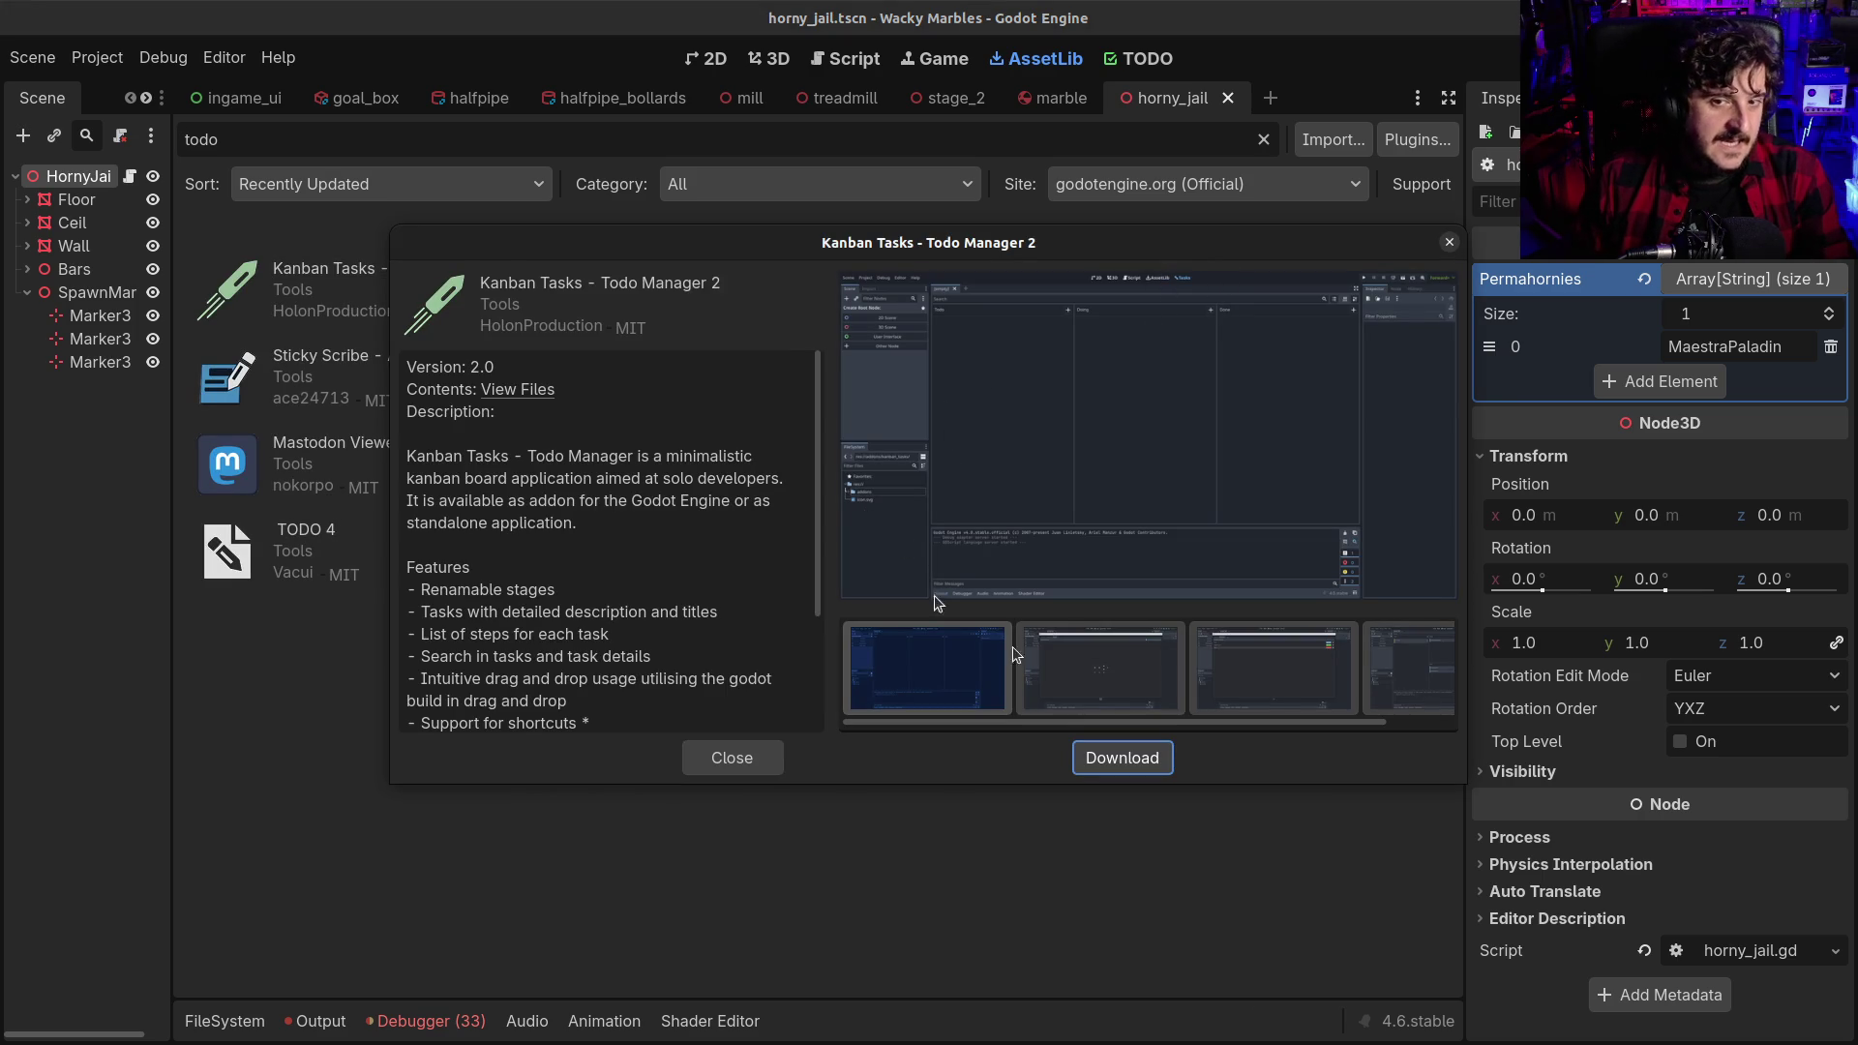
pyautogui.press('Escape')
pyautogui.click(394, 358)
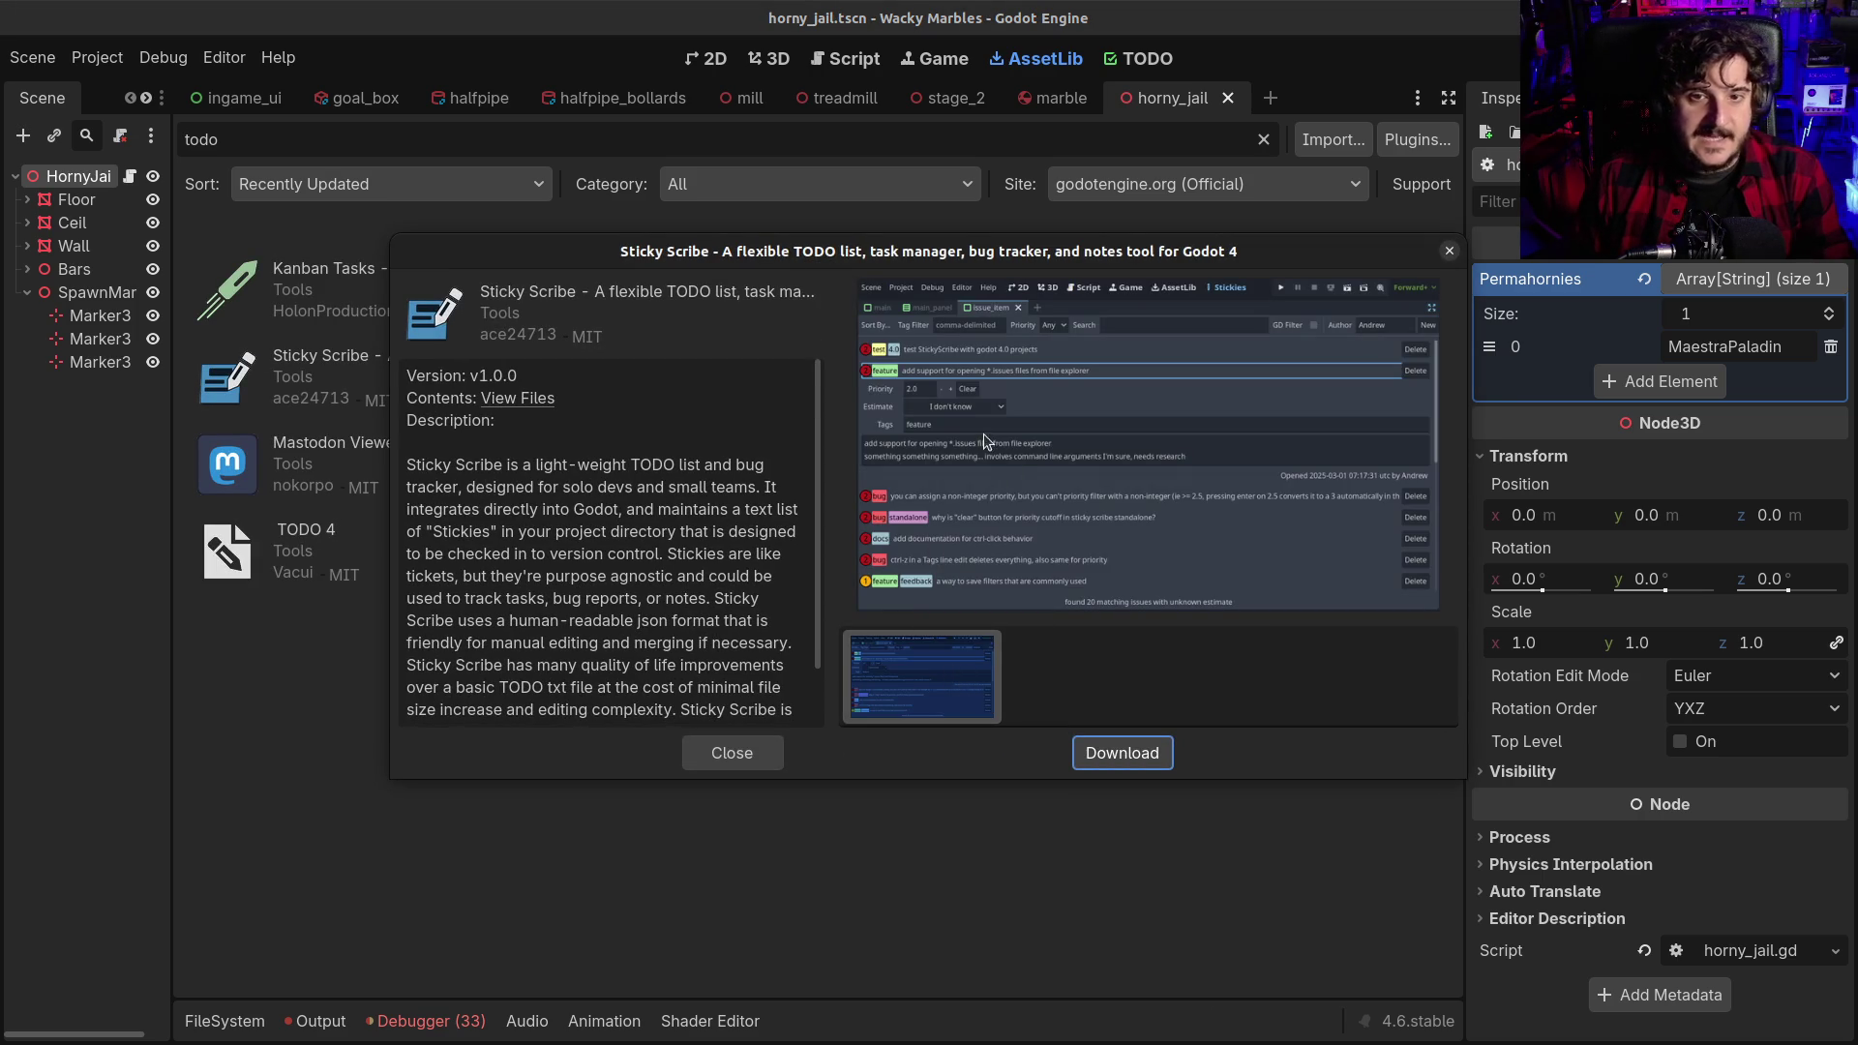
pyautogui.press('Escape')
pyautogui.click(324, 445)
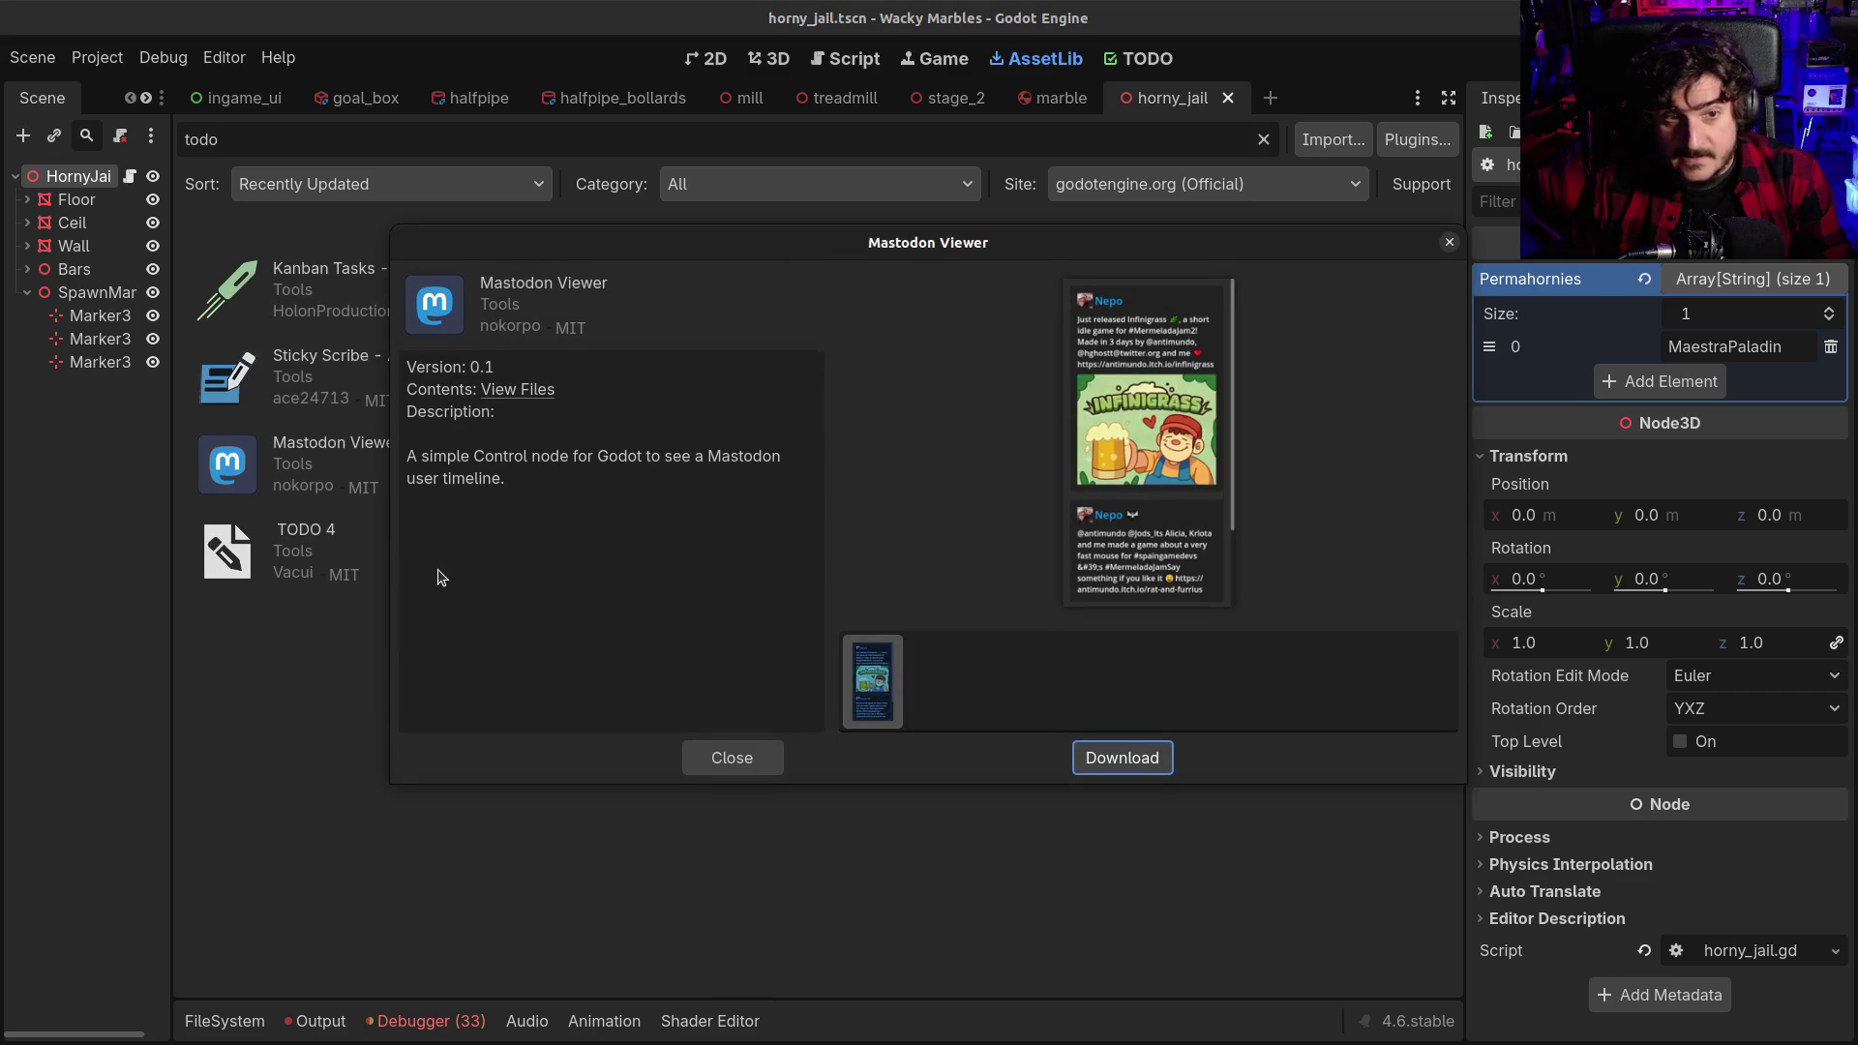
pyautogui.press('Escape')
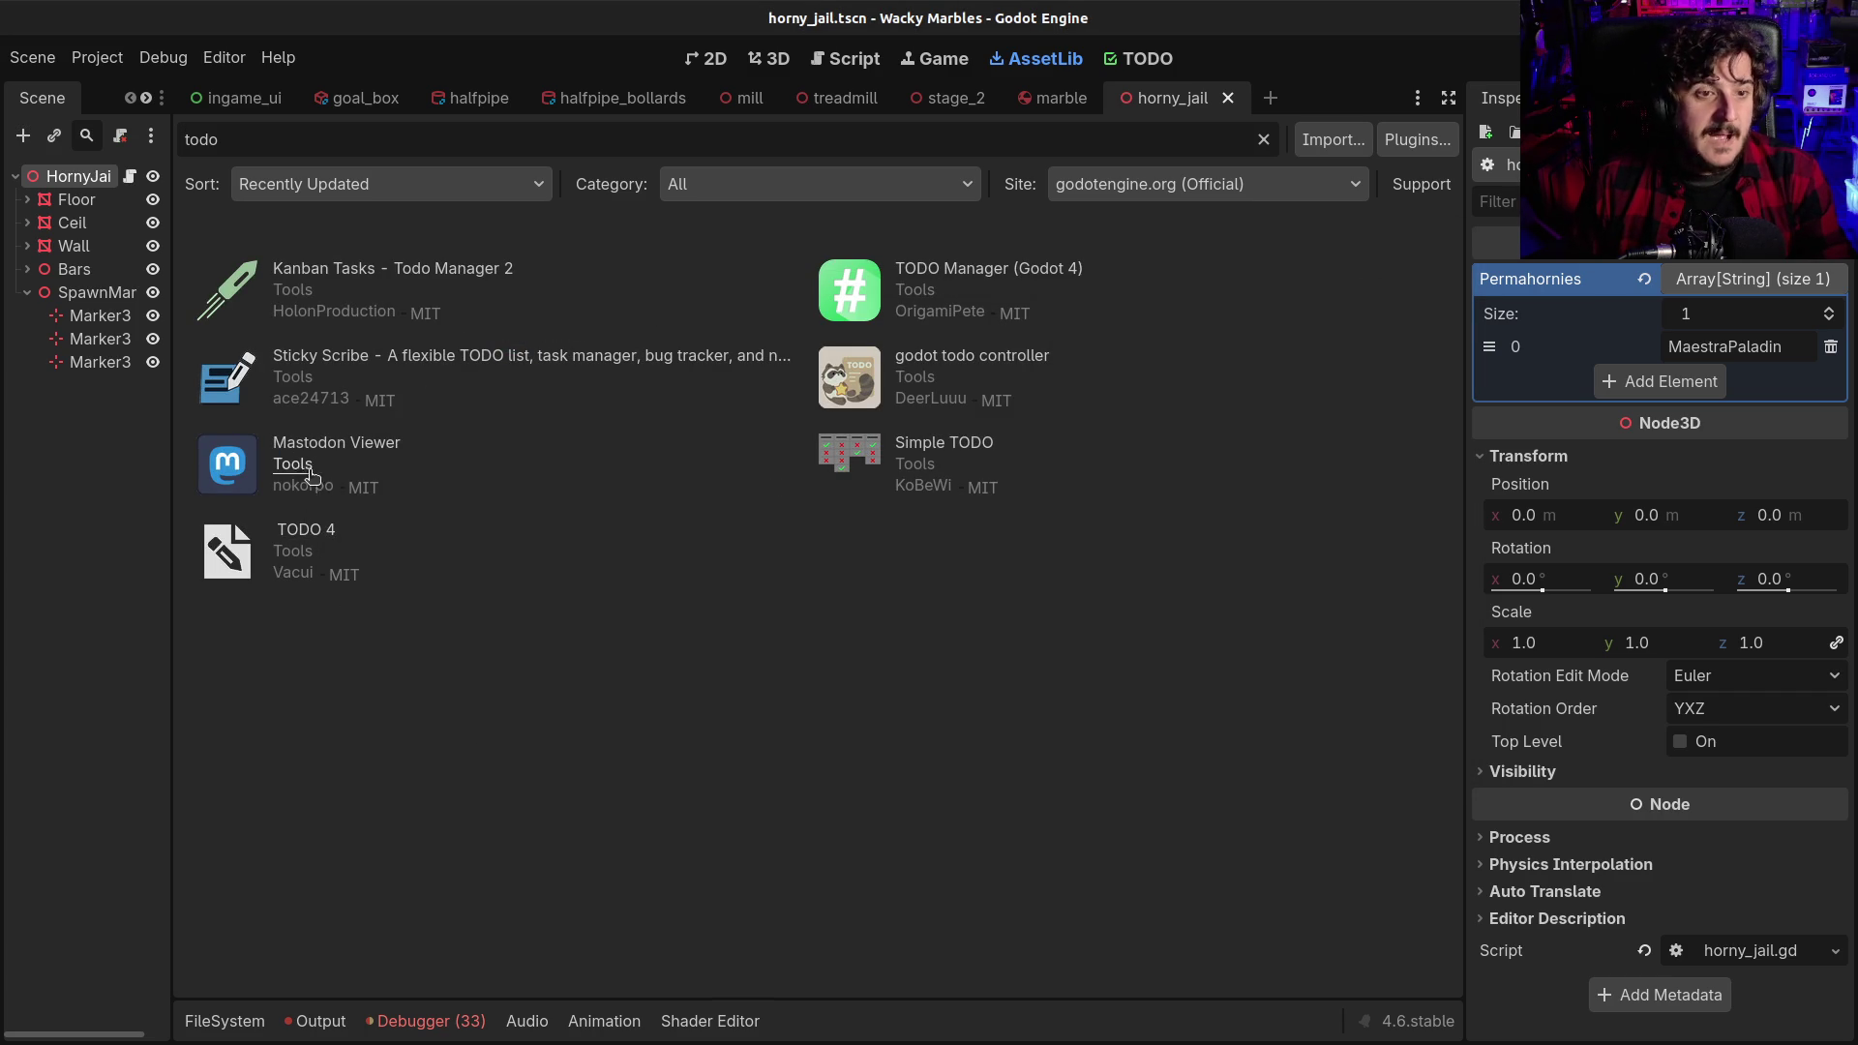
pyautogui.click(311, 539)
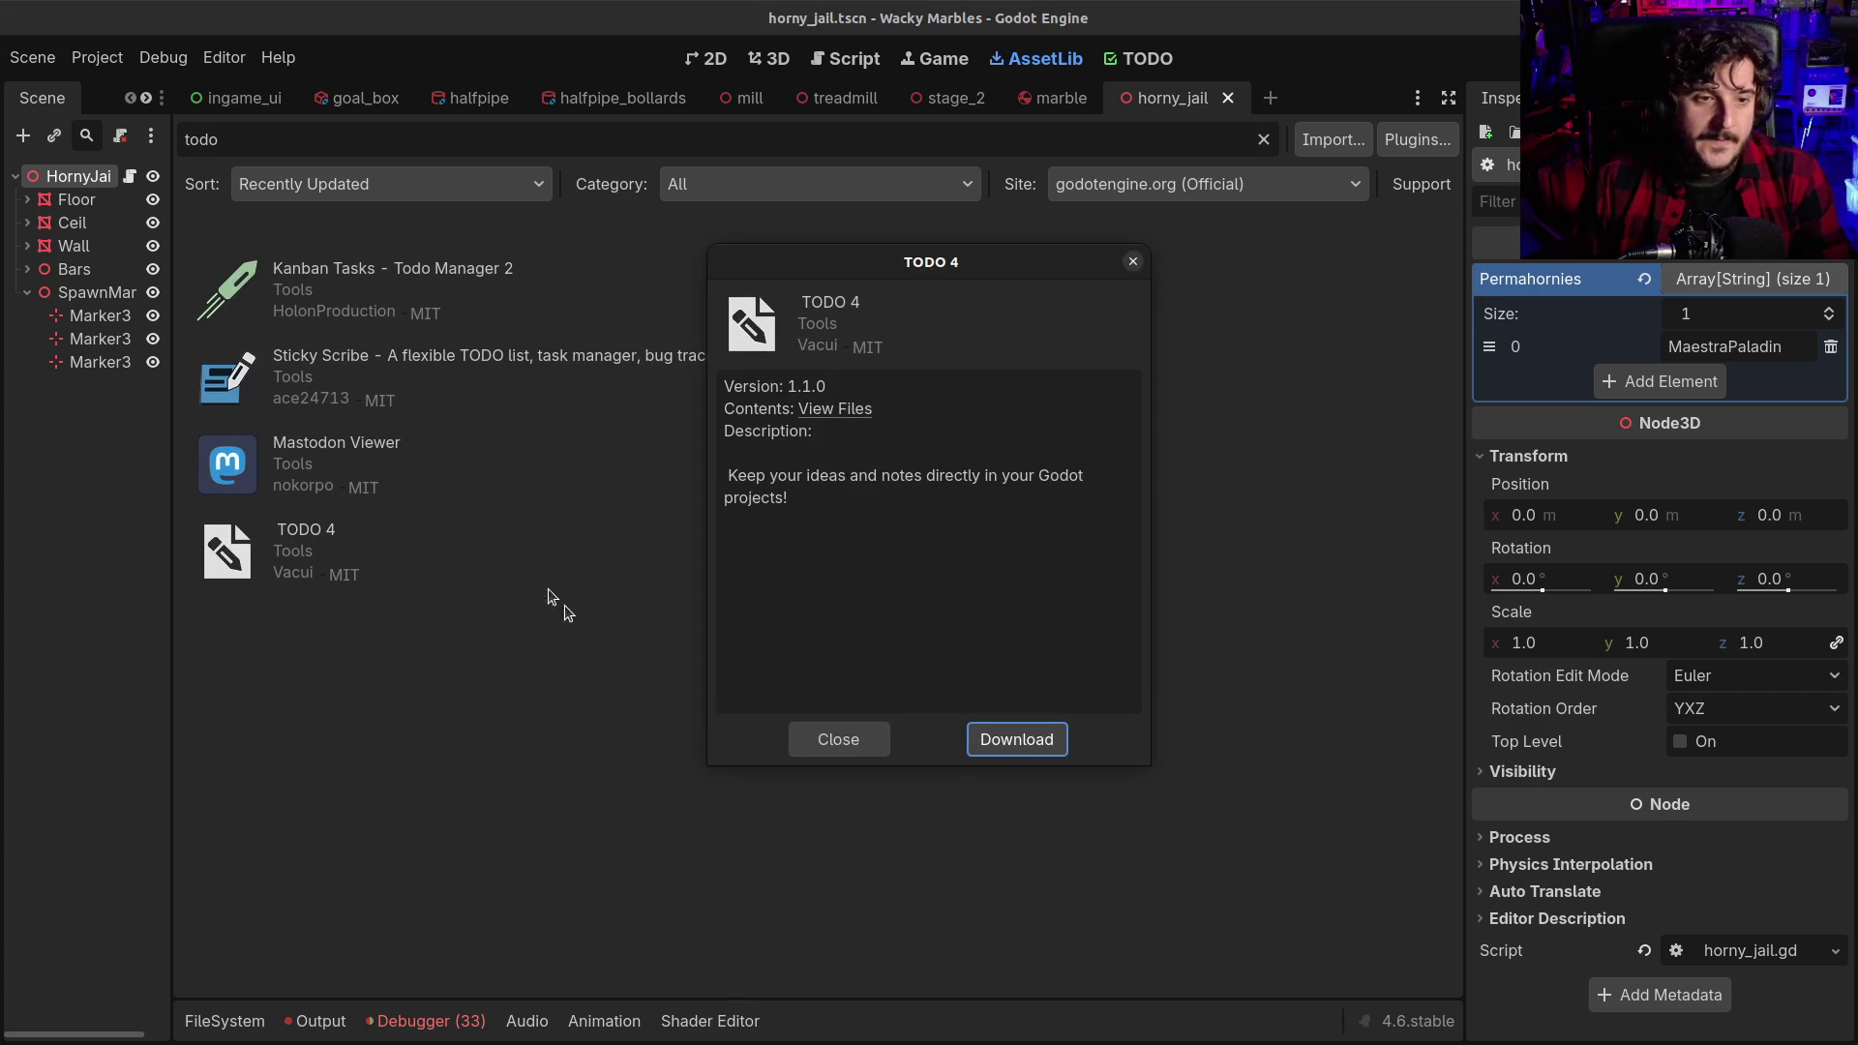
pyautogui.press('Escape')
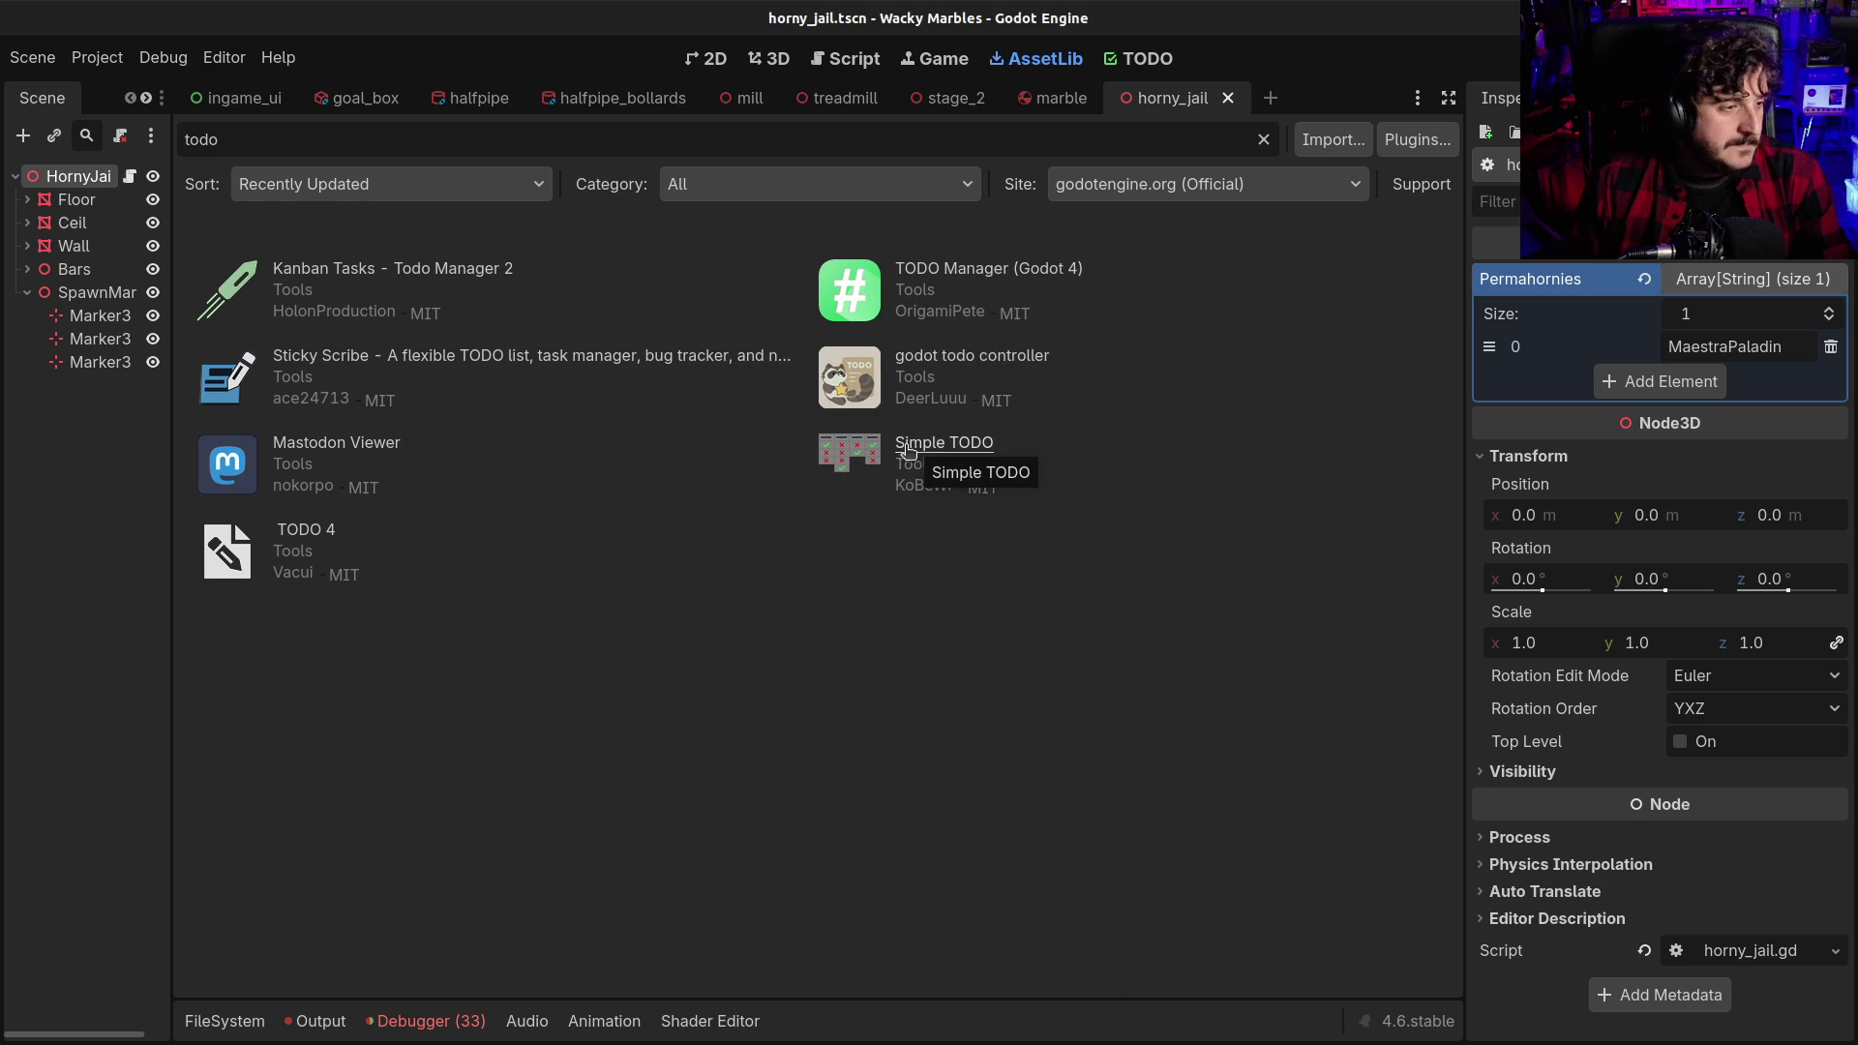
pyautogui.click(952, 269)
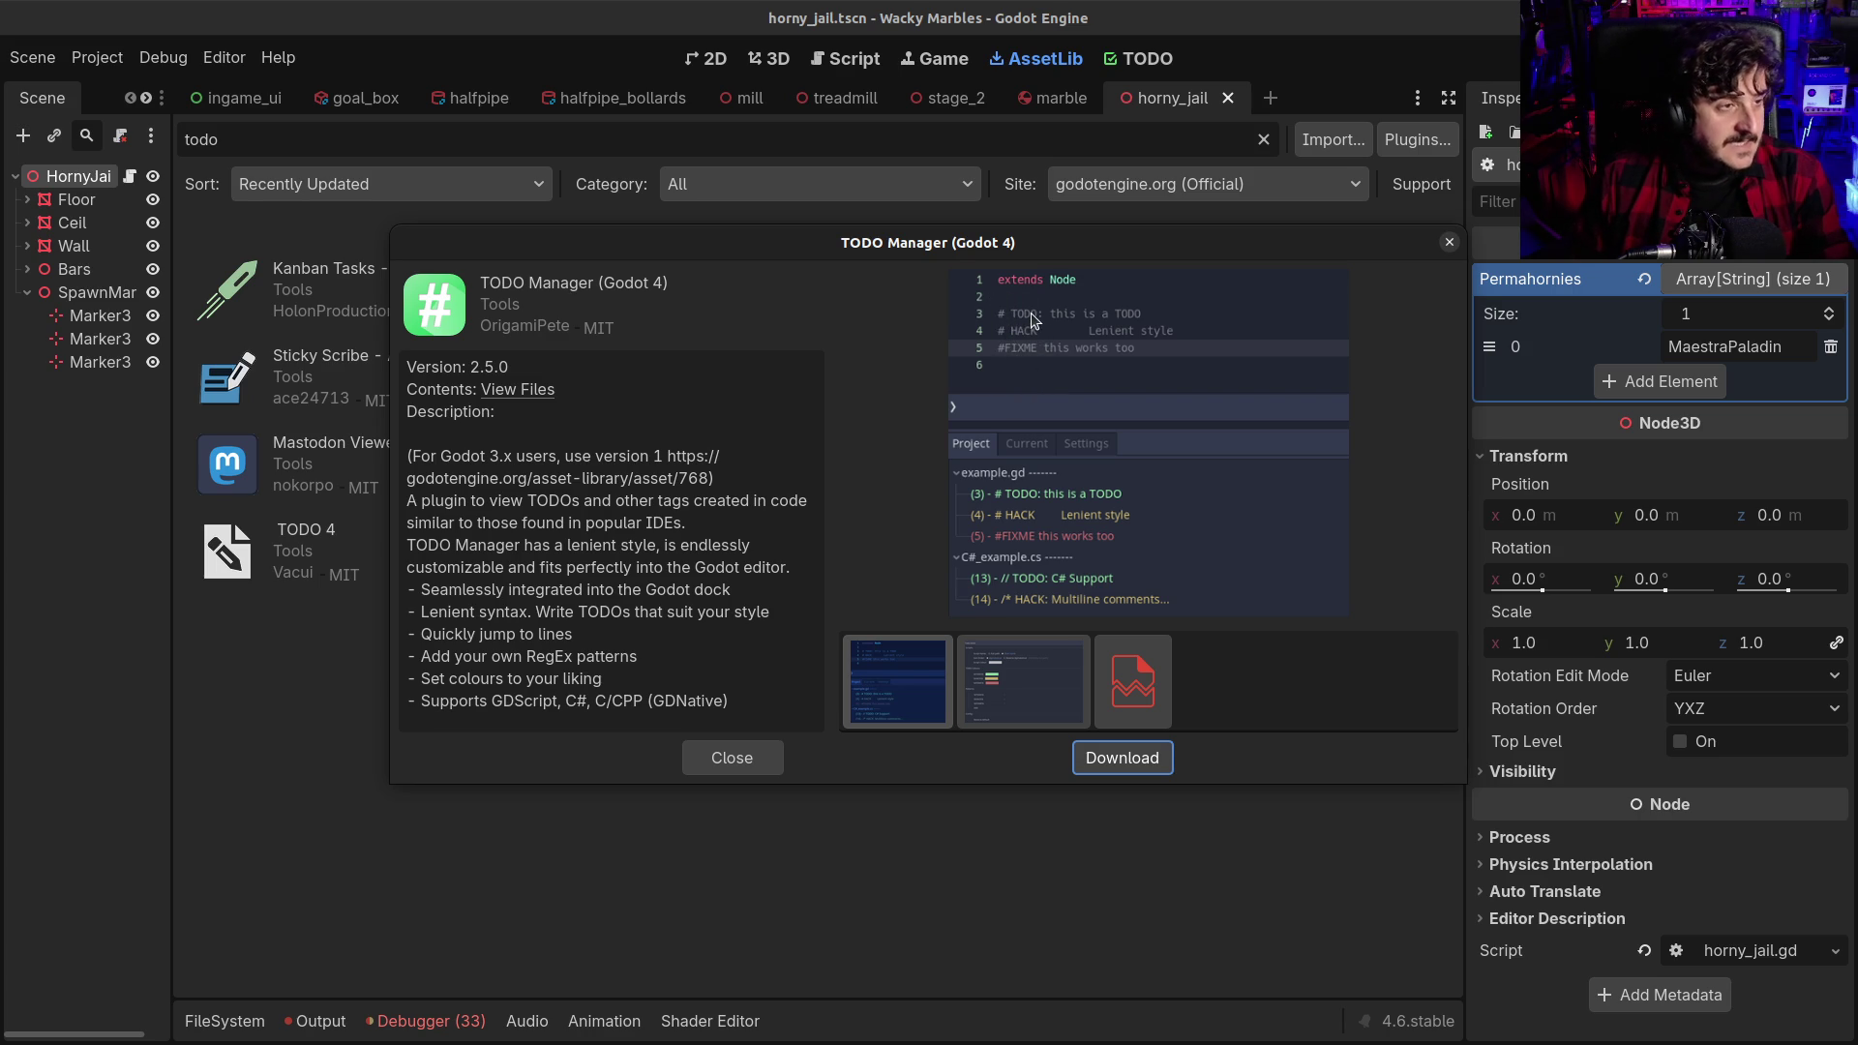
pyautogui.hotkey('ctrl', 'F2')
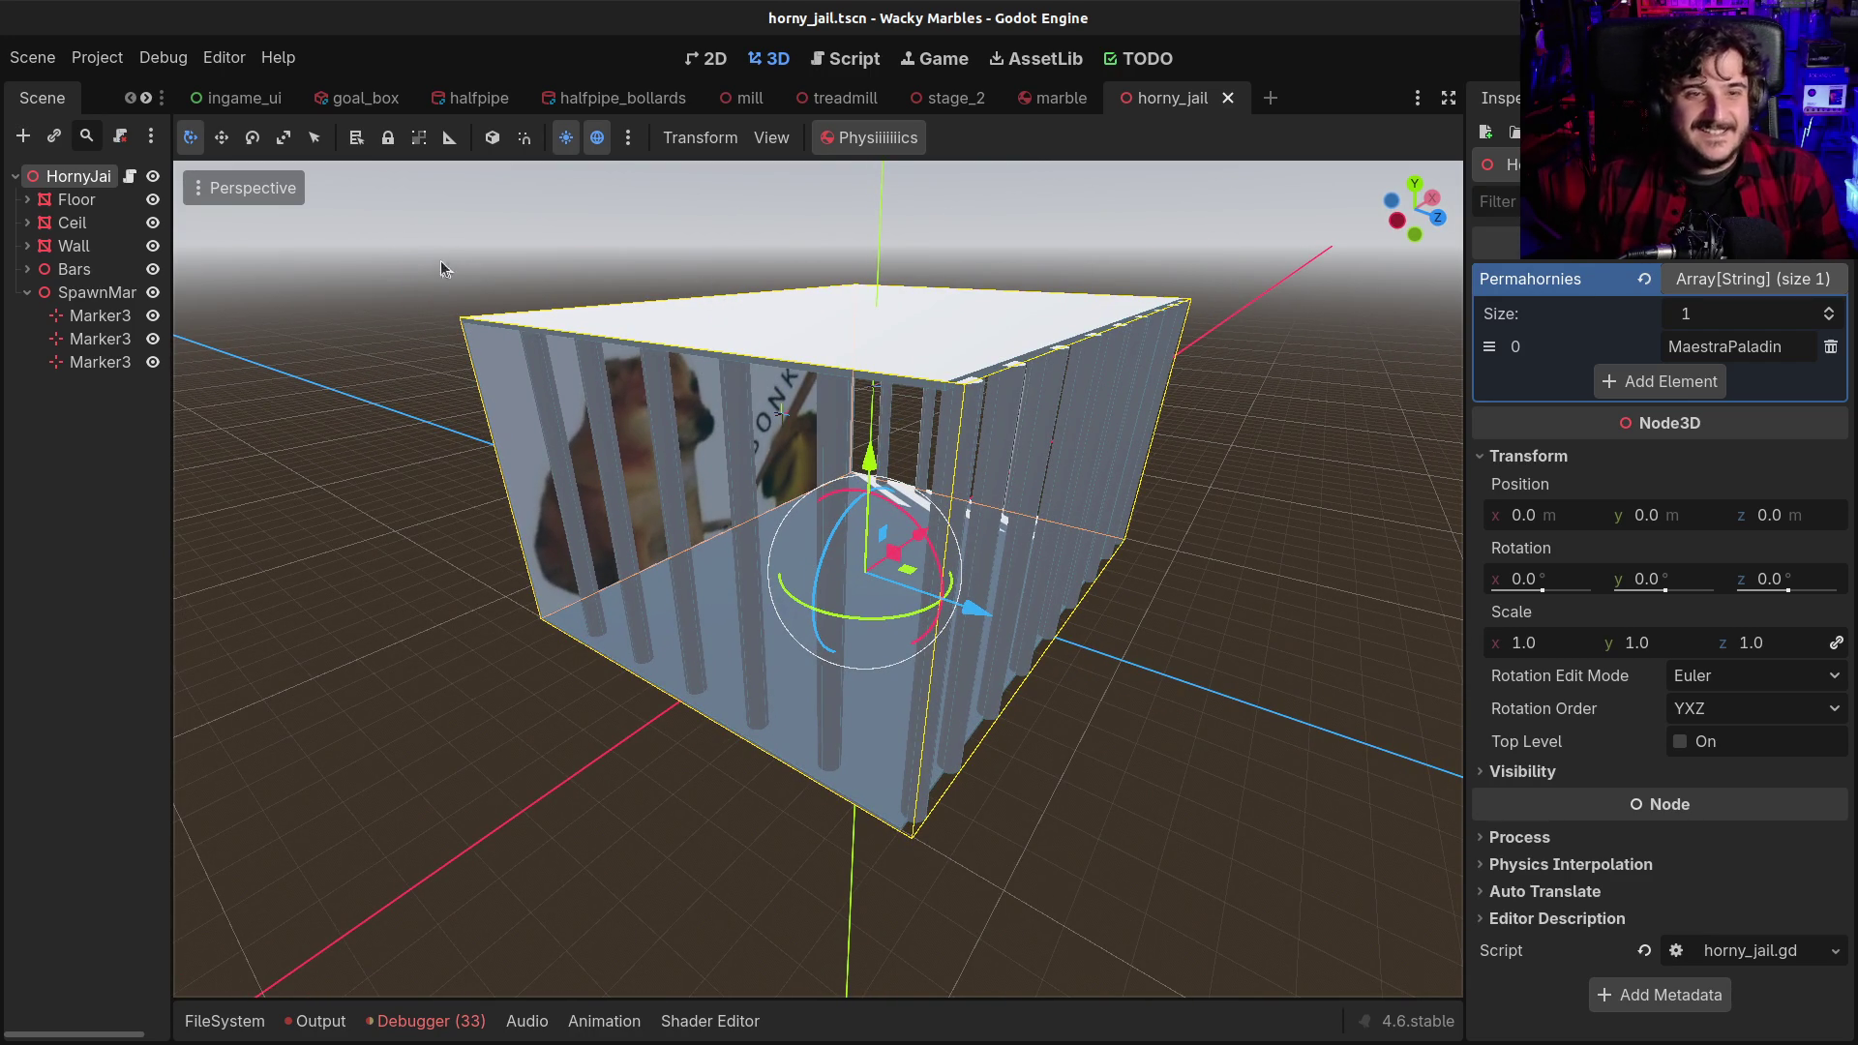
# Collapse SpawnMarkers, select the HornyJail root and add a Camera3D child by searching 'camera'
pyautogui.click(27, 292)
pyautogui.click(39, 269)
pyautogui.click(68, 222)
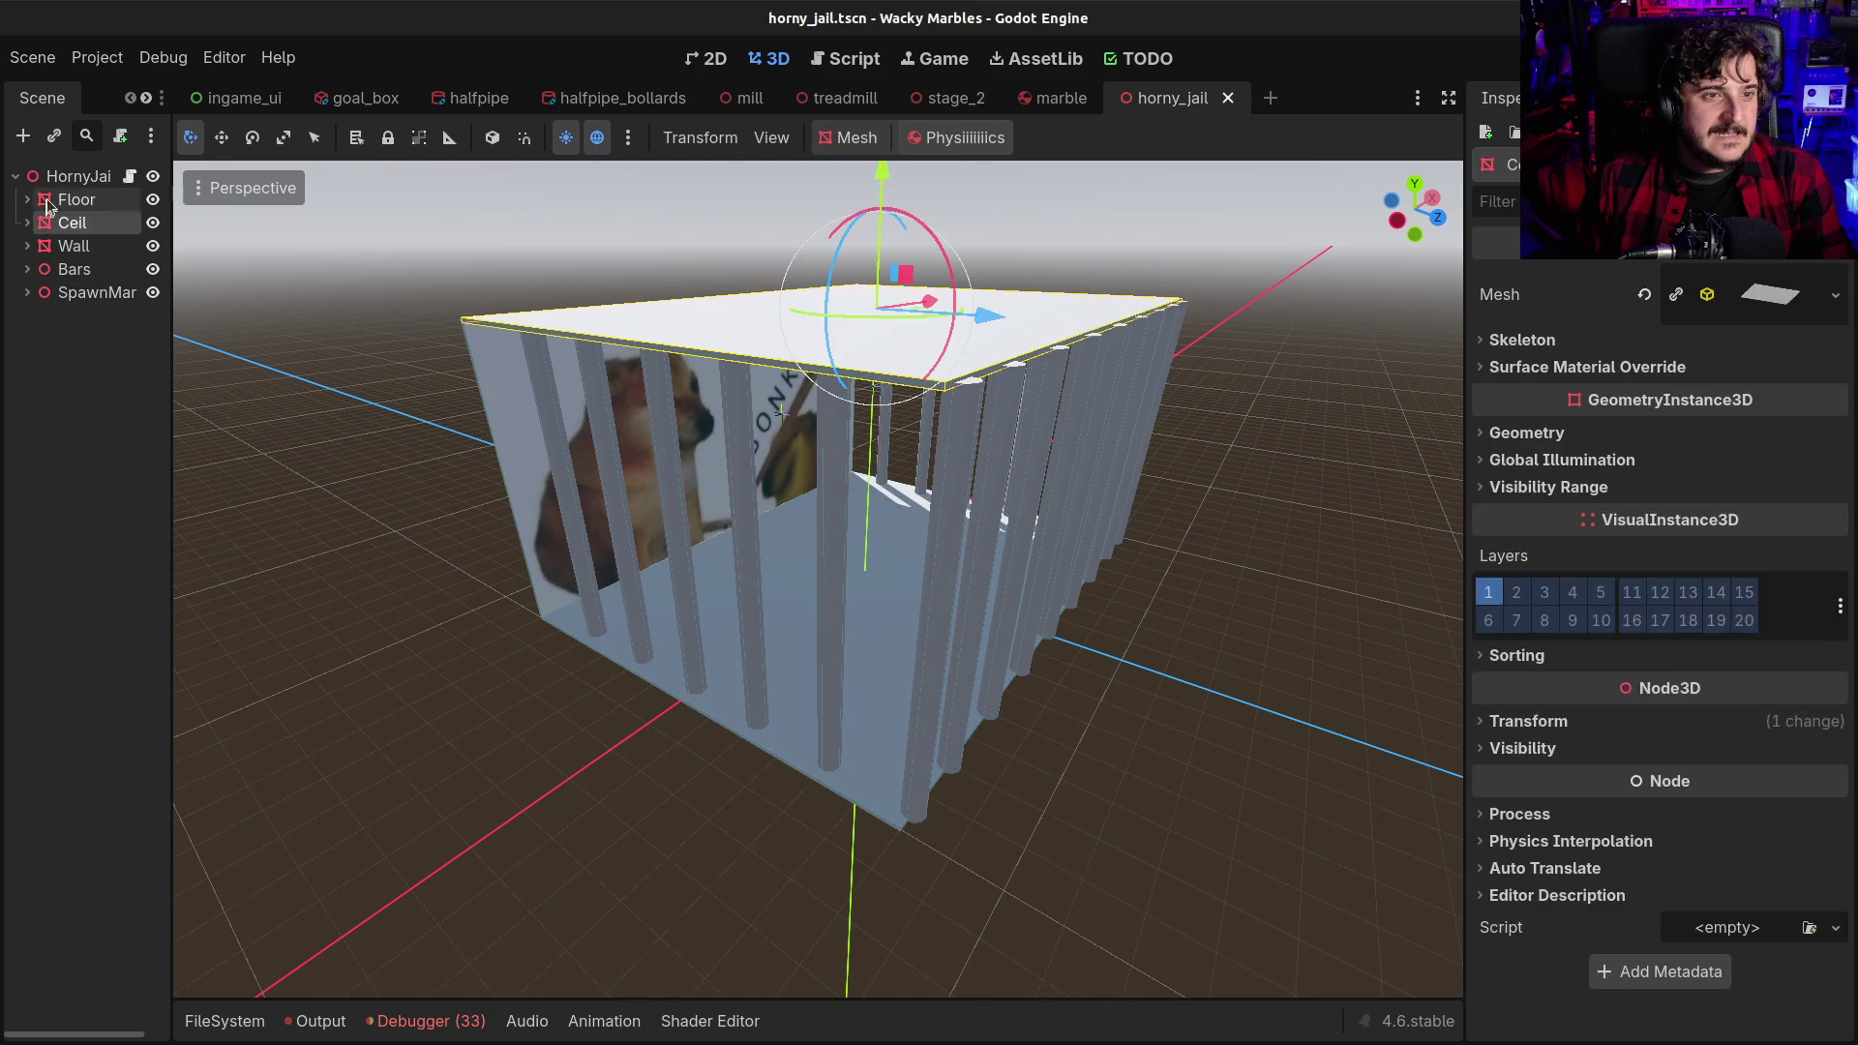
pyautogui.click(78, 180)
pyautogui.hotkey('ctrl', 'a')
pyautogui.write('camear')
pyautogui.press('BackSpace')
pyautogui.press('BackSpace')
pyautogui.write('ra')
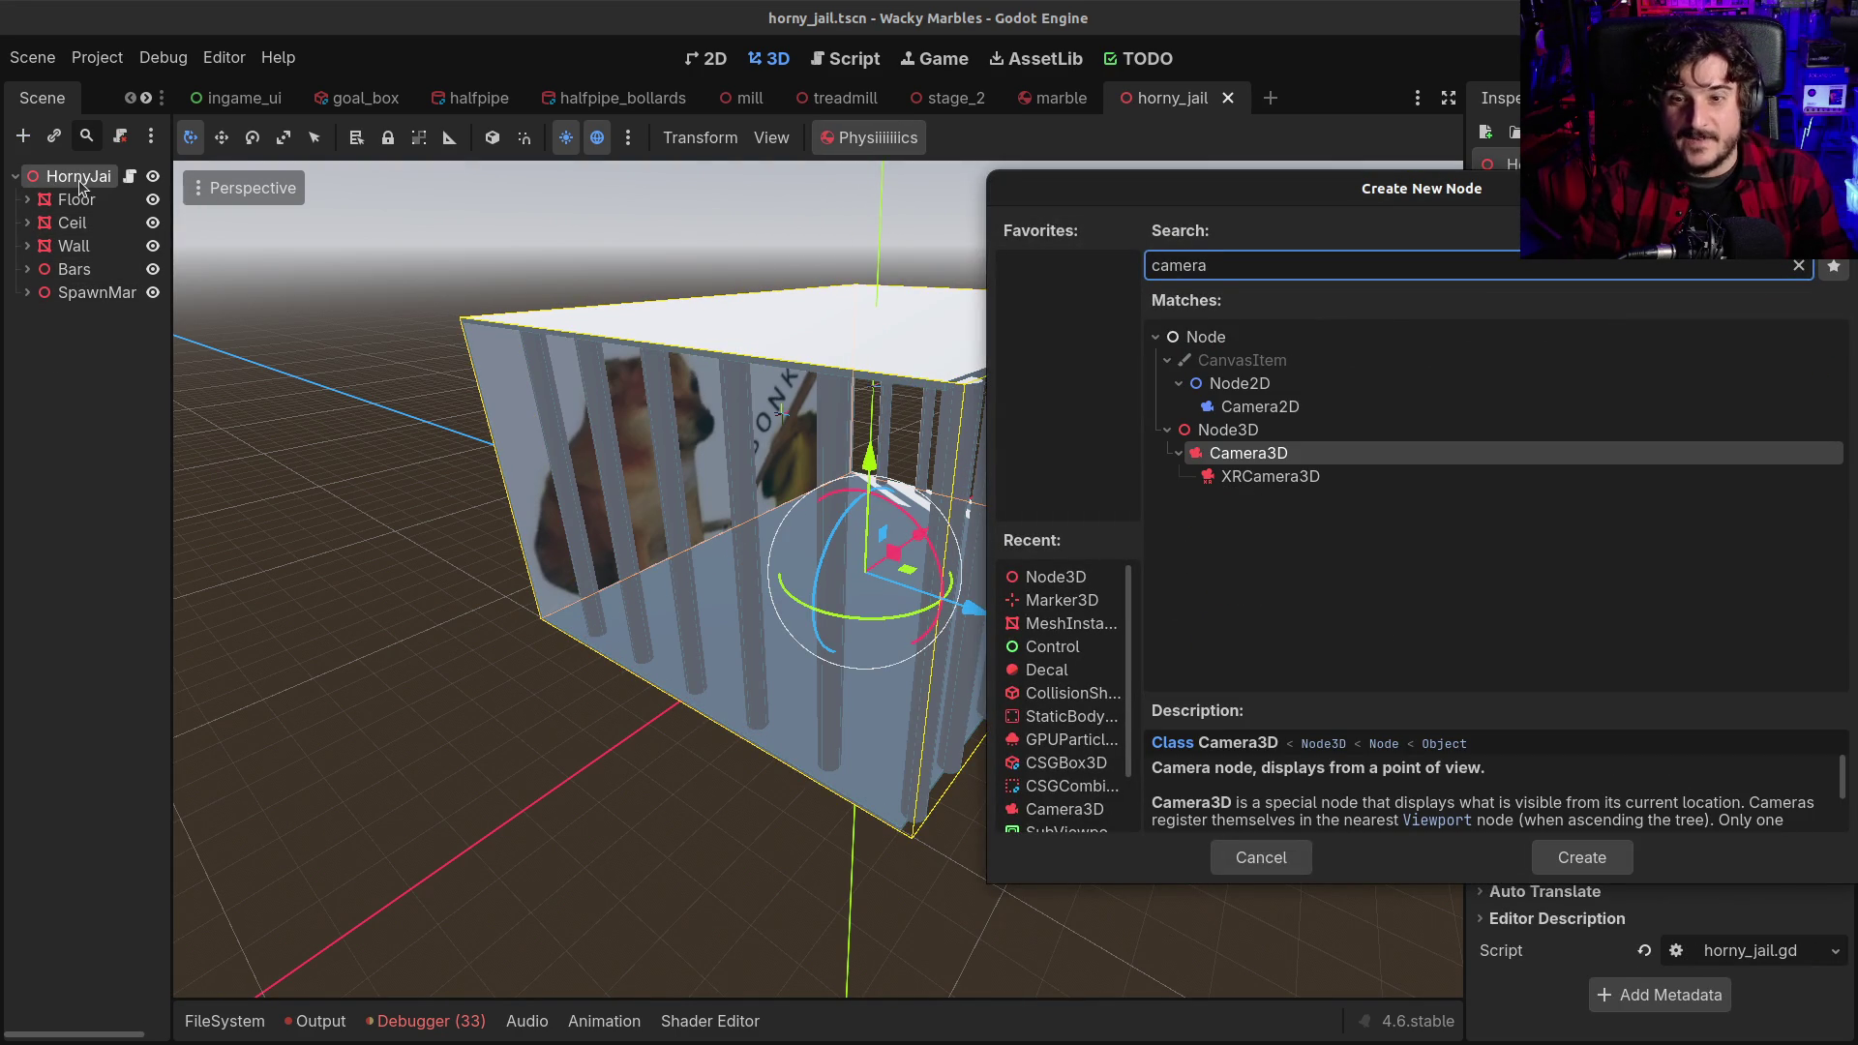
pyautogui.press('Return')
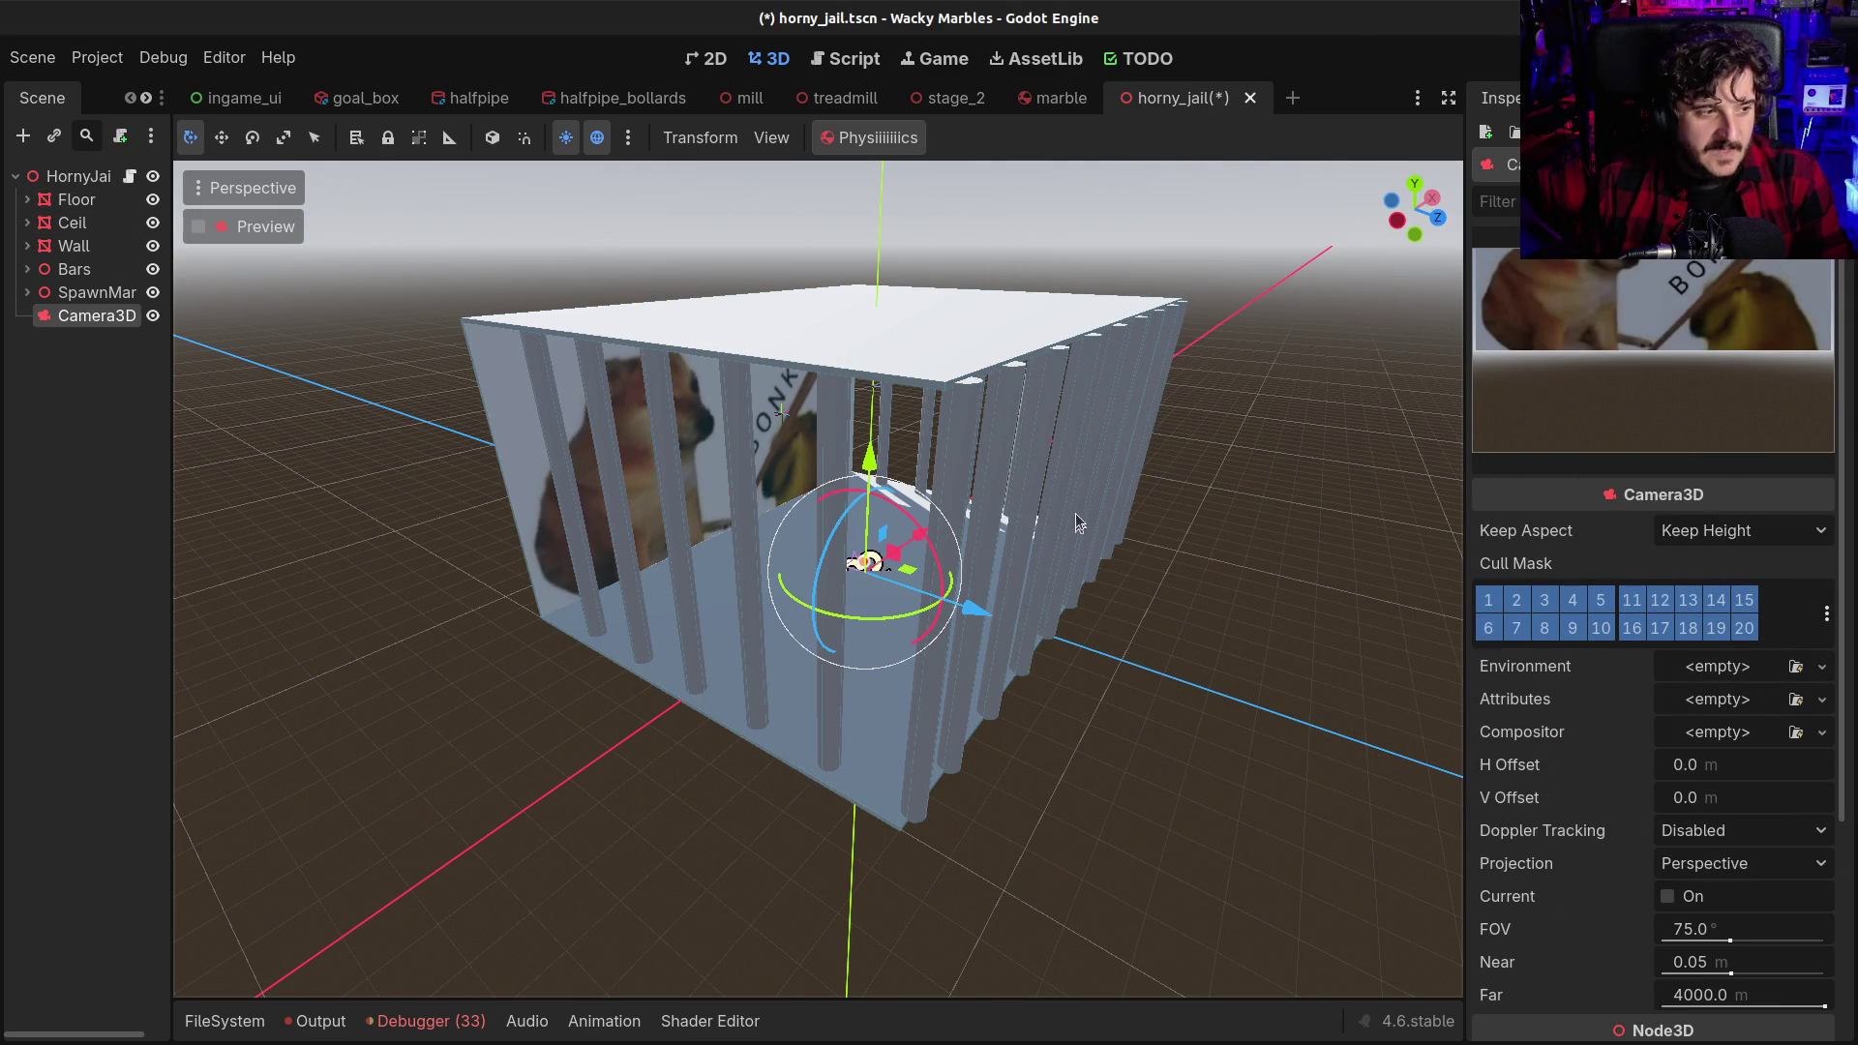
# Raise and turn the Camera3D up inside the cage using the local-space gizmo
pyautogui.moveTo(870, 457); pyautogui.dragTo(869, 358)
pyautogui.moveTo(879, 501)
pyautogui.mouseDown()
pyautogui.moveTo(895, 505)
pyautogui.moveTo(804, 478)
pyautogui.mouseUp()
pyautogui.moveTo(864, 397); pyautogui.dragTo(865, 356)
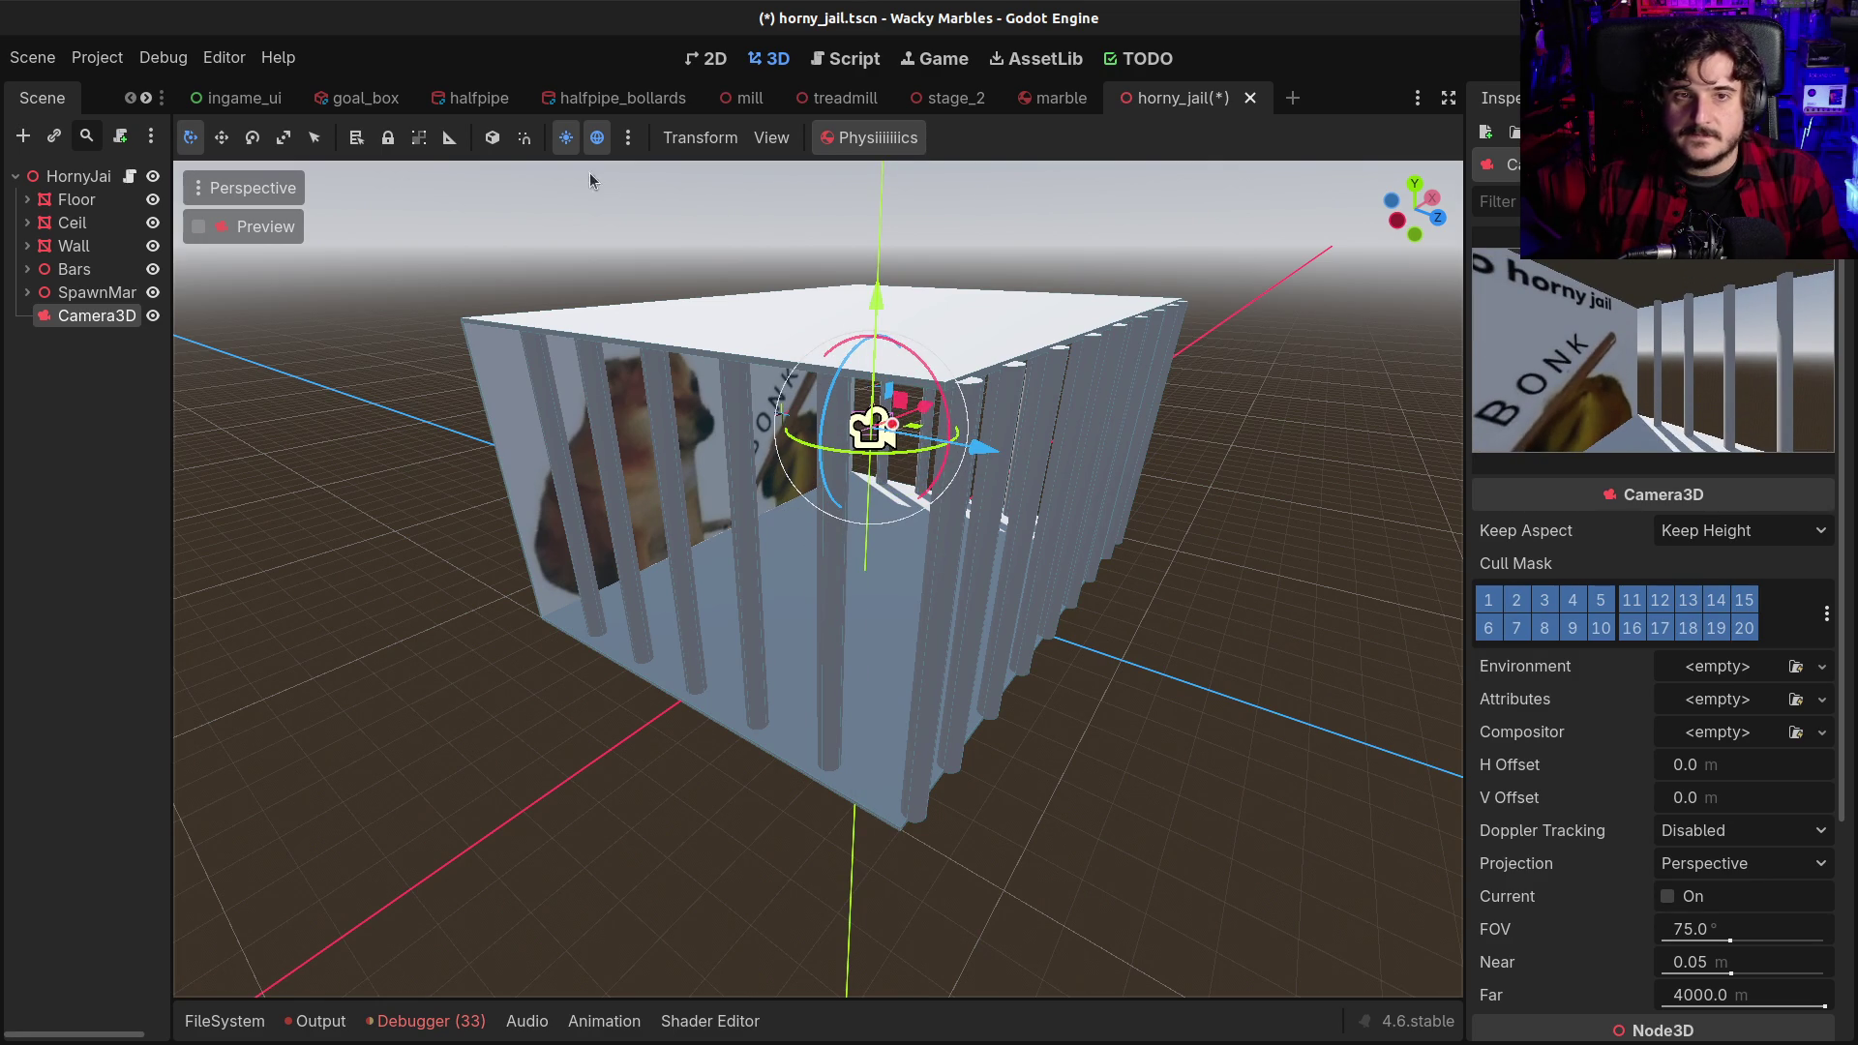
pyautogui.click(493, 137)
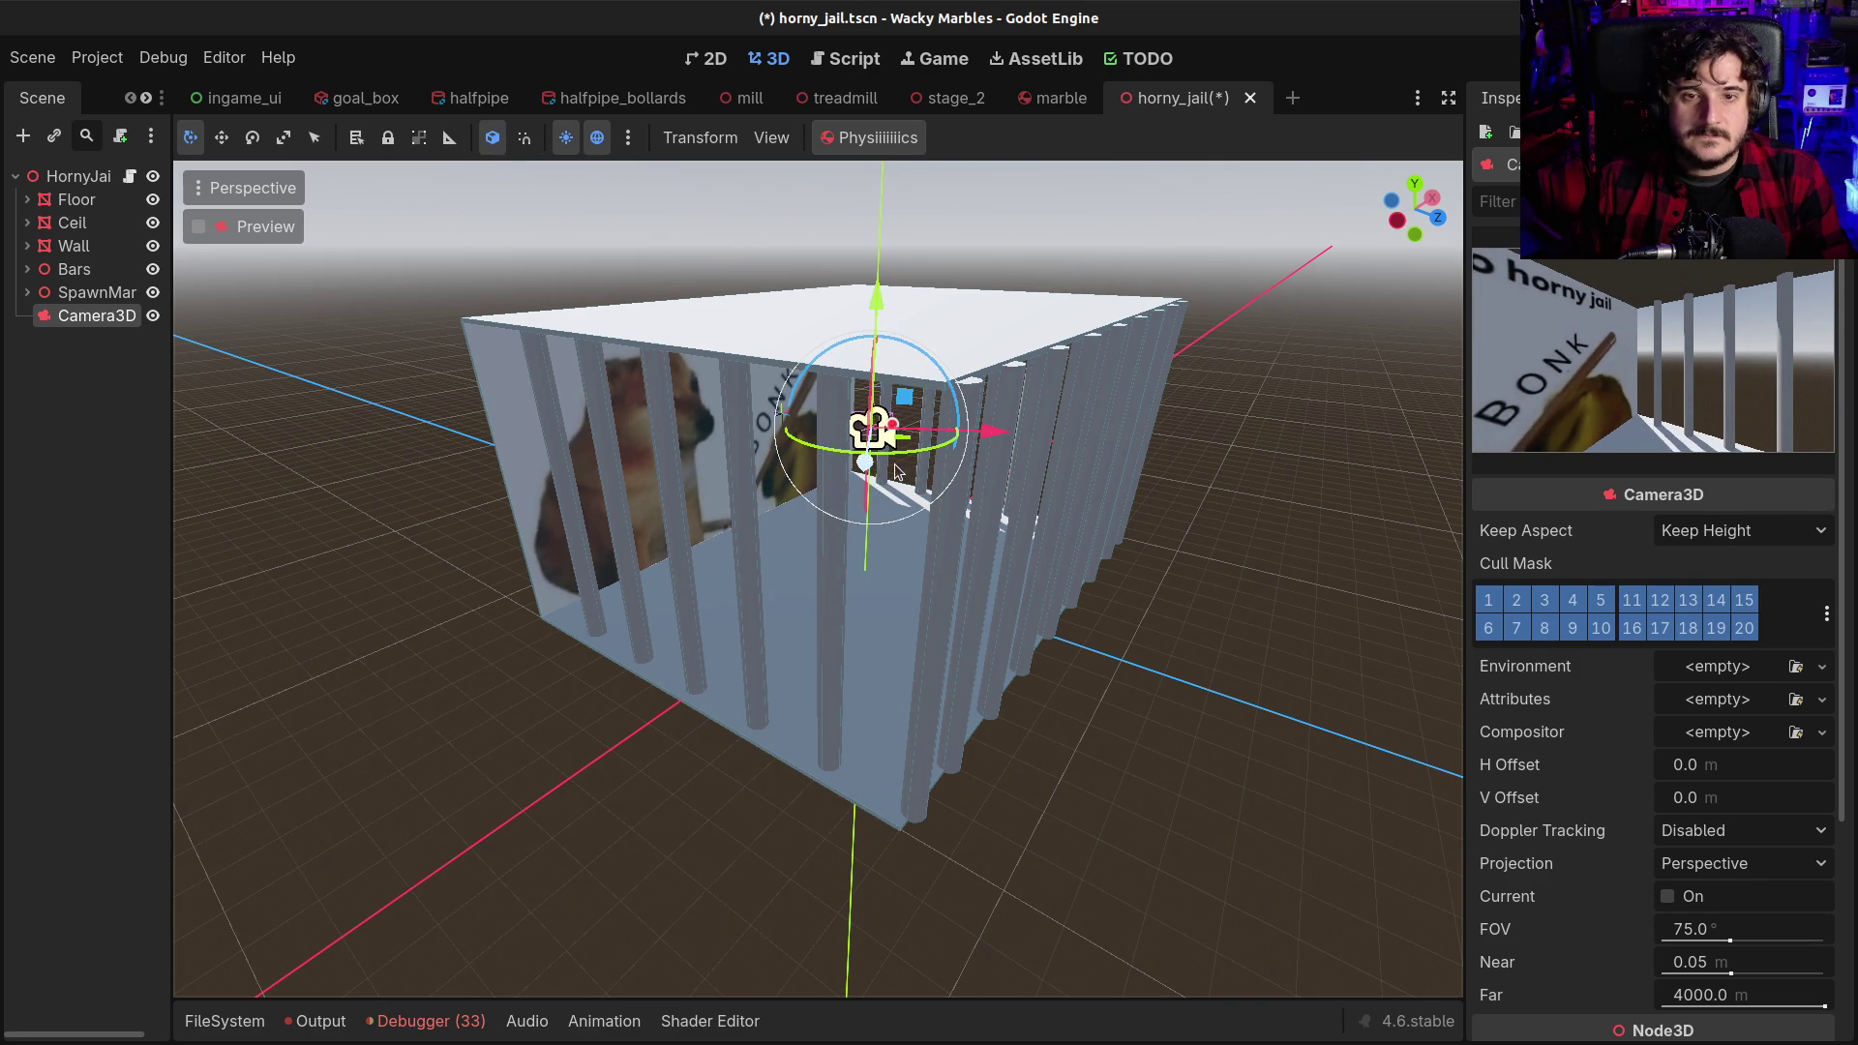
pyautogui.moveTo(867, 430)
pyautogui.mouseDown()
pyautogui.moveTo(876, 406)
pyautogui.moveTo(903, 410)
pyautogui.moveTo(931, 454)
pyautogui.moveTo(944, 414)
pyautogui.mouseUp()
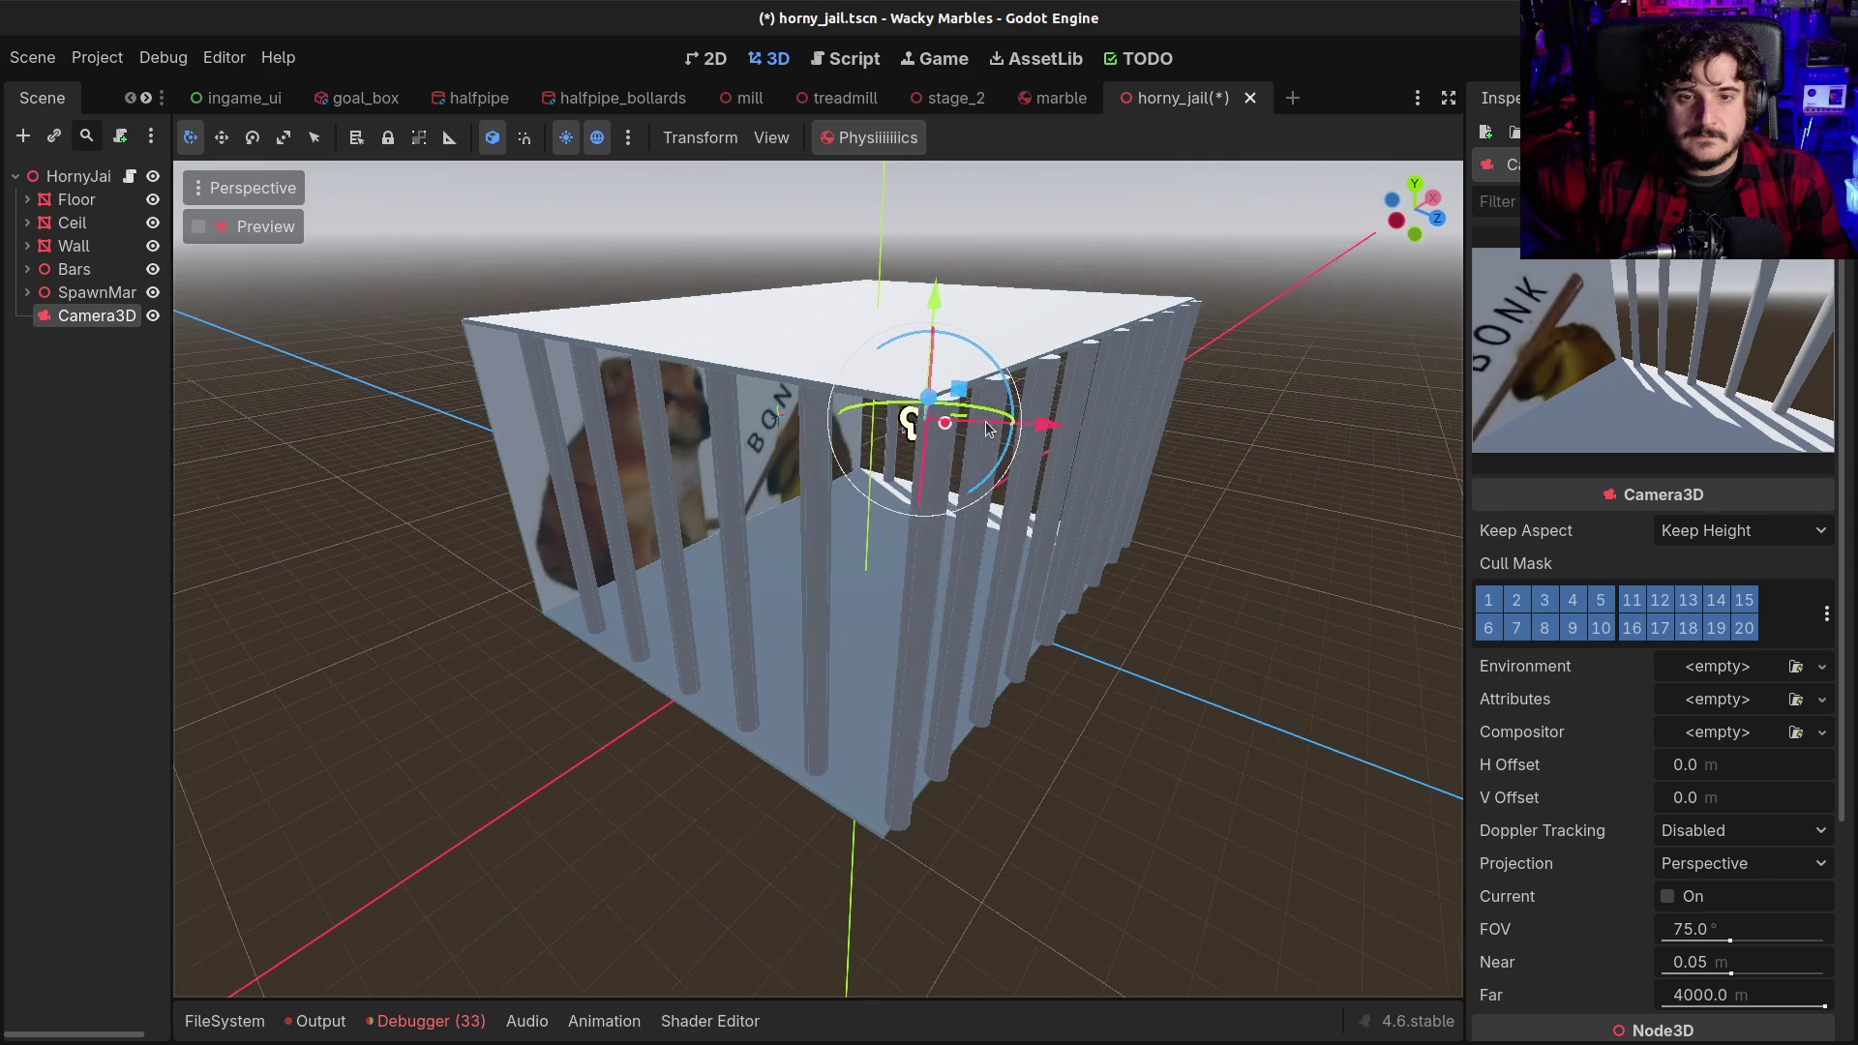
pyautogui.moveTo(799, 412); pyautogui.dragTo(482, 385)
pyautogui.moveTo(690, 234)
pyautogui.mouseDown()
pyautogui.moveTo(677, 290)
pyautogui.moveTo(390, 364)
pyautogui.mouseUp()
# Fine-tune the camera's position, turn it about 20 degrees toward the dog picture, and save horny_jail.tscn
pyautogui.moveTo(537, 431)
pyautogui.mouseDown()
pyautogui.moveTo(864, 378)
pyautogui.moveTo(1058, 377)
pyautogui.moveTo(1055, 344)
pyautogui.moveTo(1049, 358)
pyautogui.moveTo(1095, 362)
pyautogui.mouseUp()
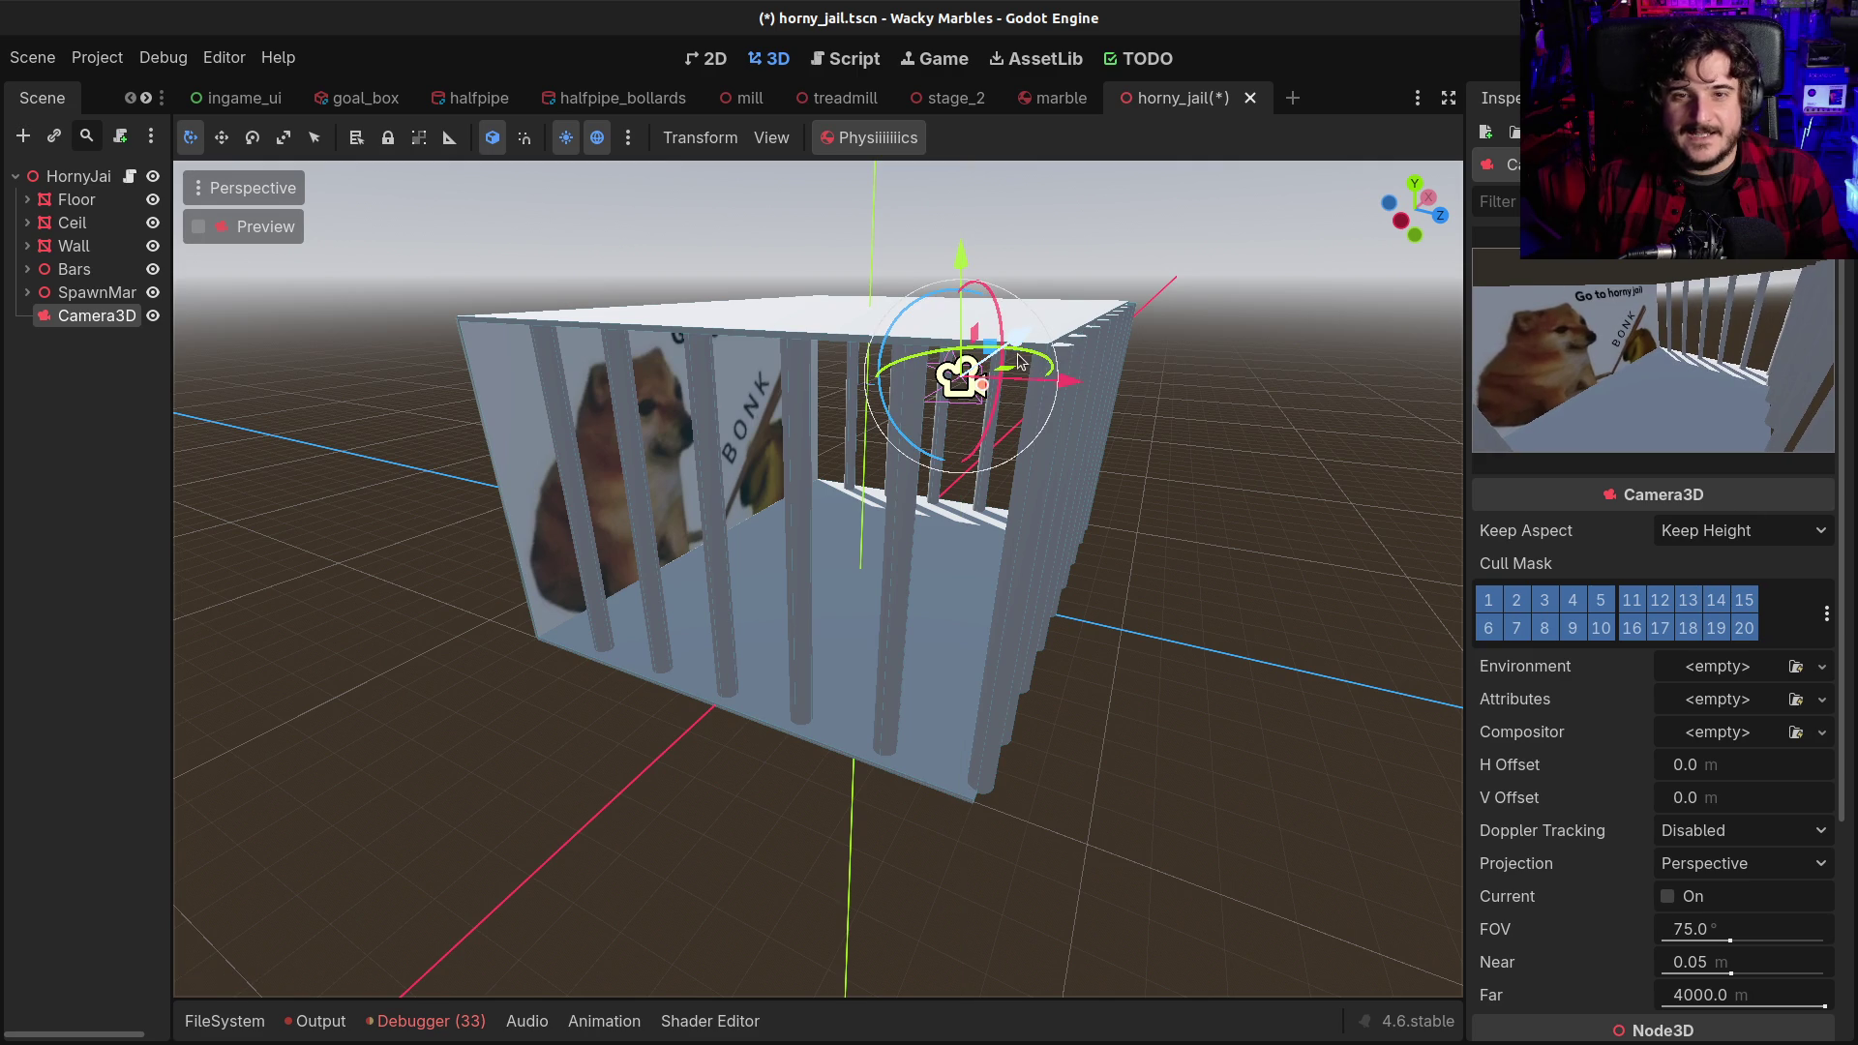
pyautogui.moveTo(958, 375); pyautogui.dragTo(973, 366)
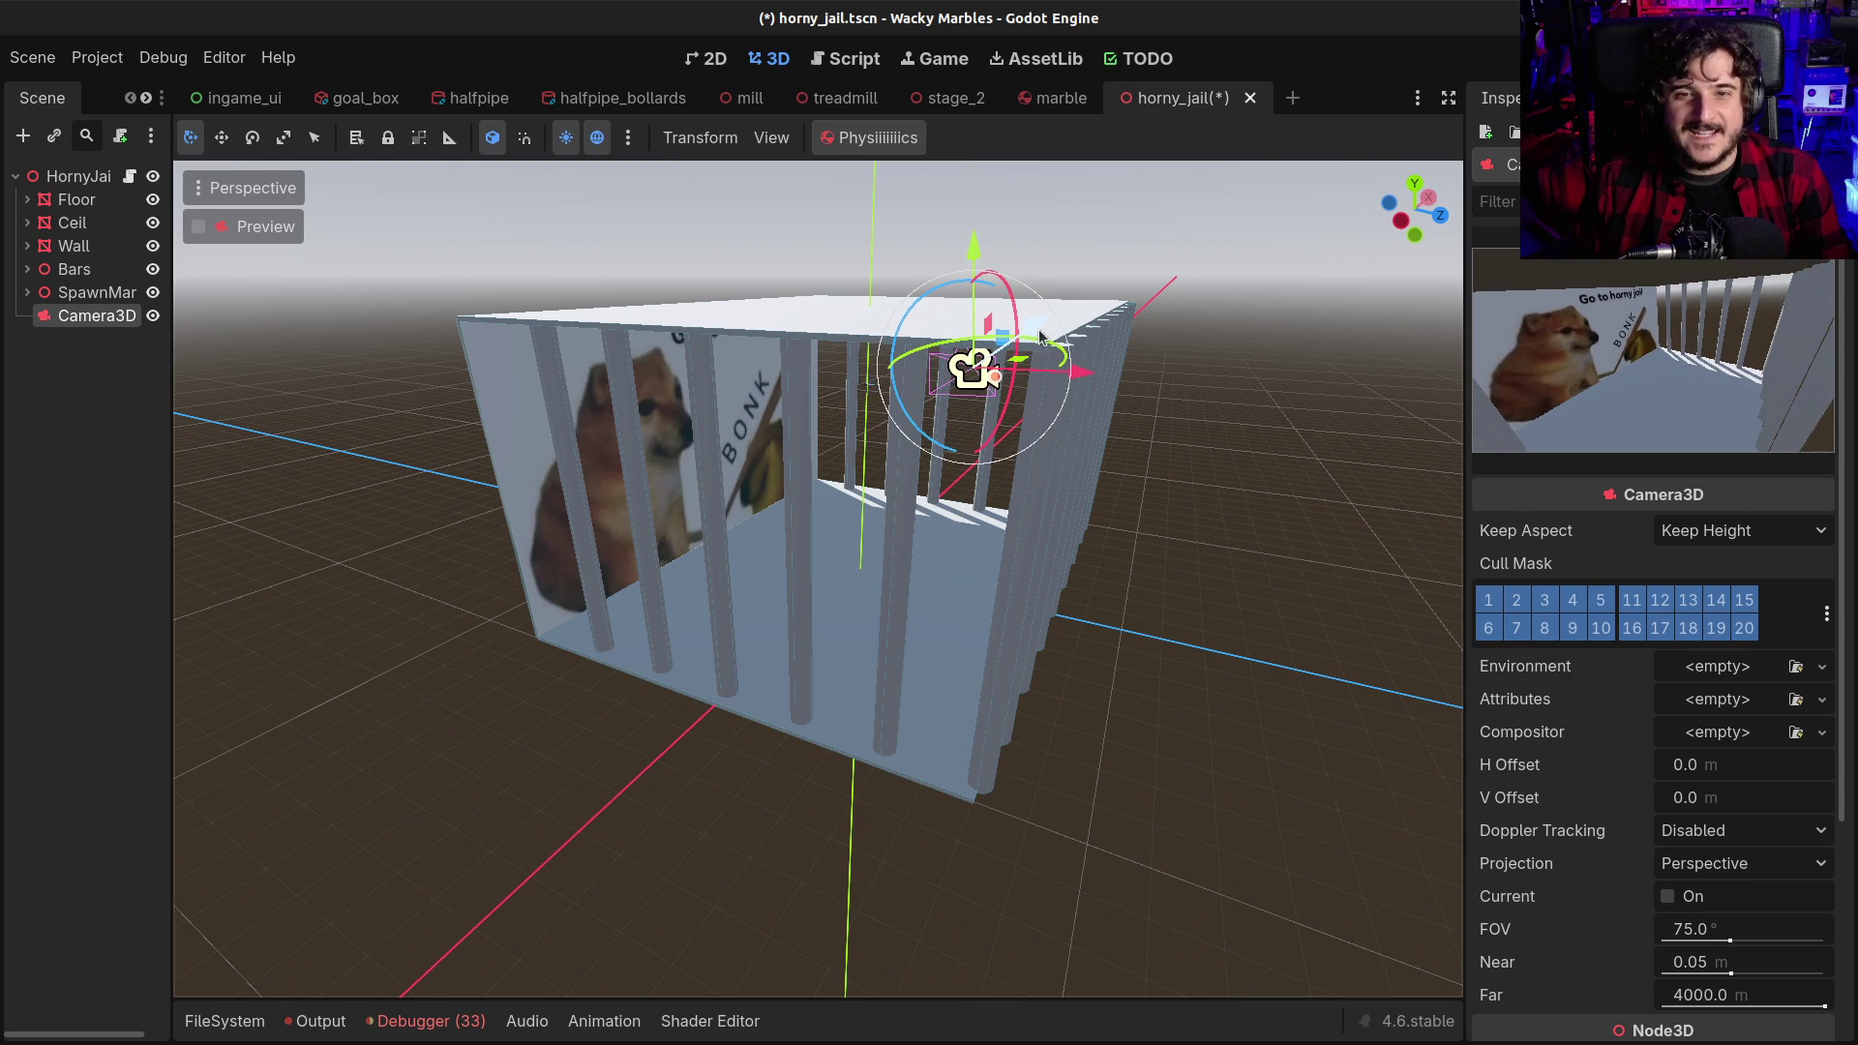
pyautogui.moveTo(967, 267); pyautogui.dragTo(980, 287)
pyautogui.moveTo(1074, 392)
pyautogui.mouseDown()
pyautogui.moveTo(1089, 391)
pyautogui.moveTo(982, 366)
pyautogui.mouseUp()
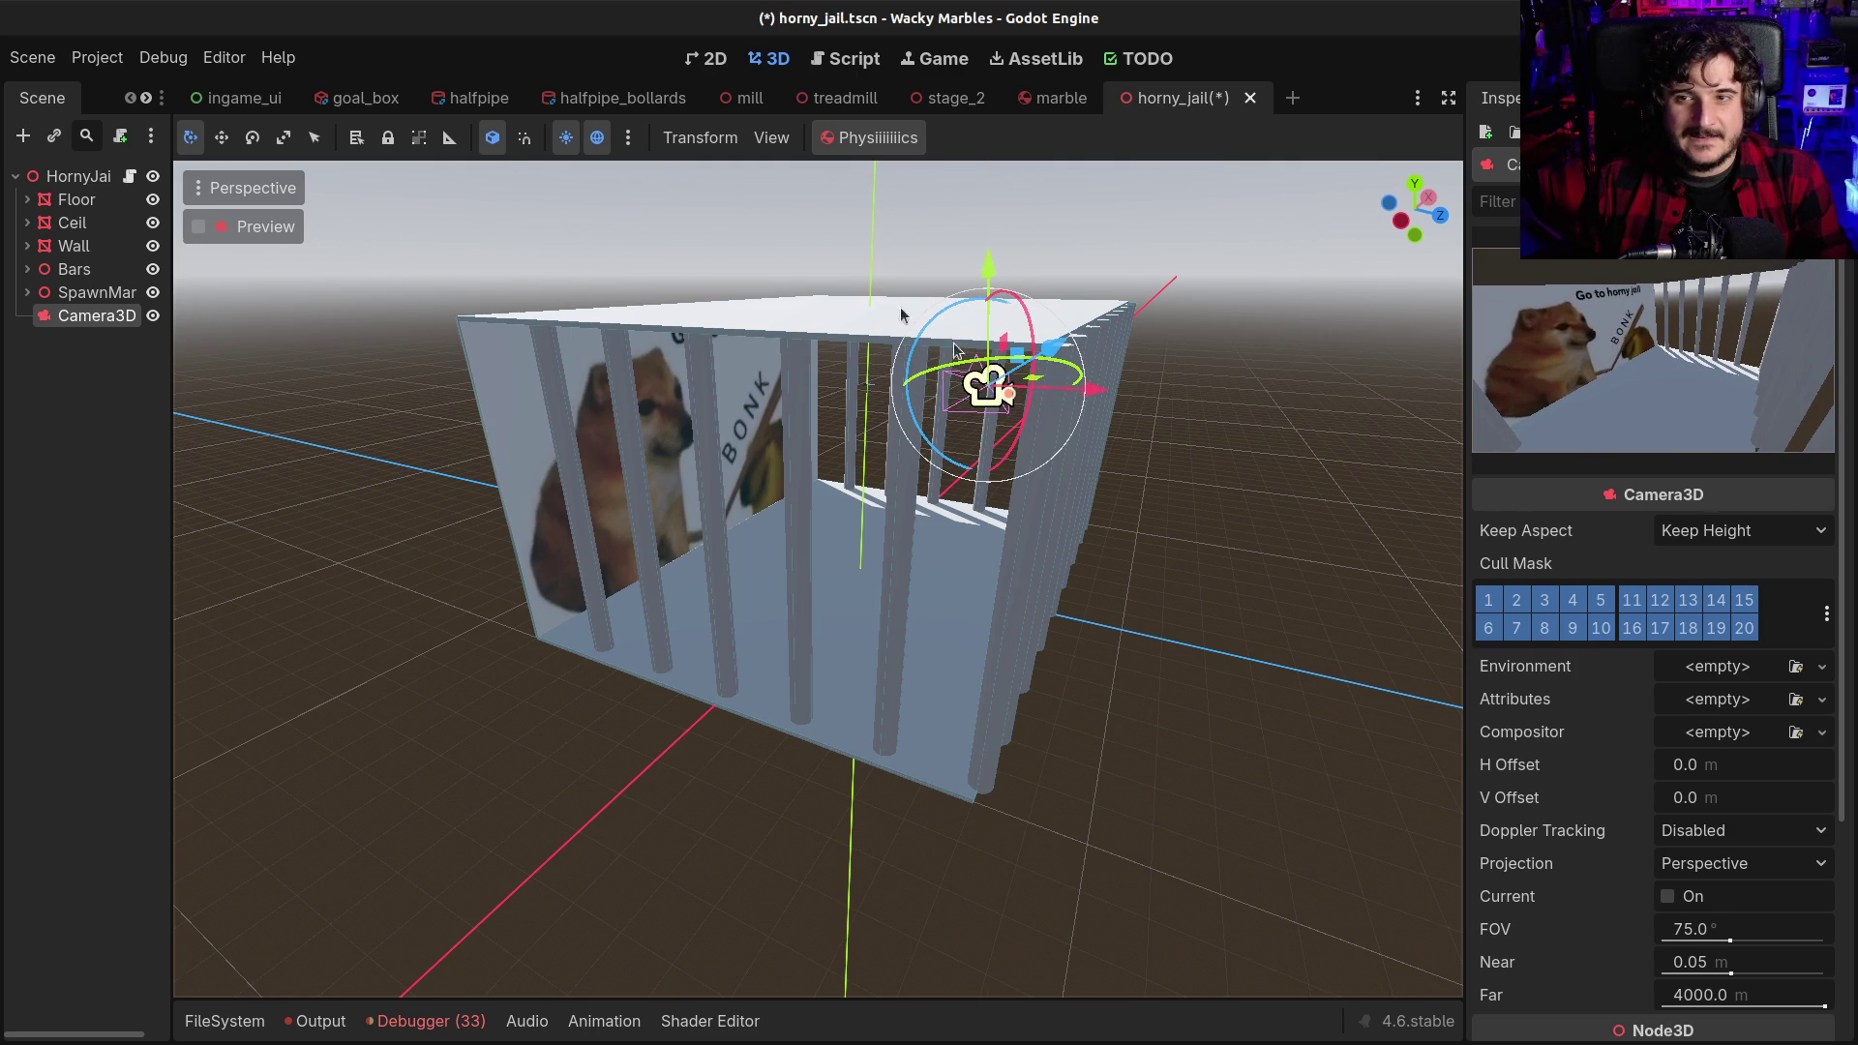
pyautogui.press('t')
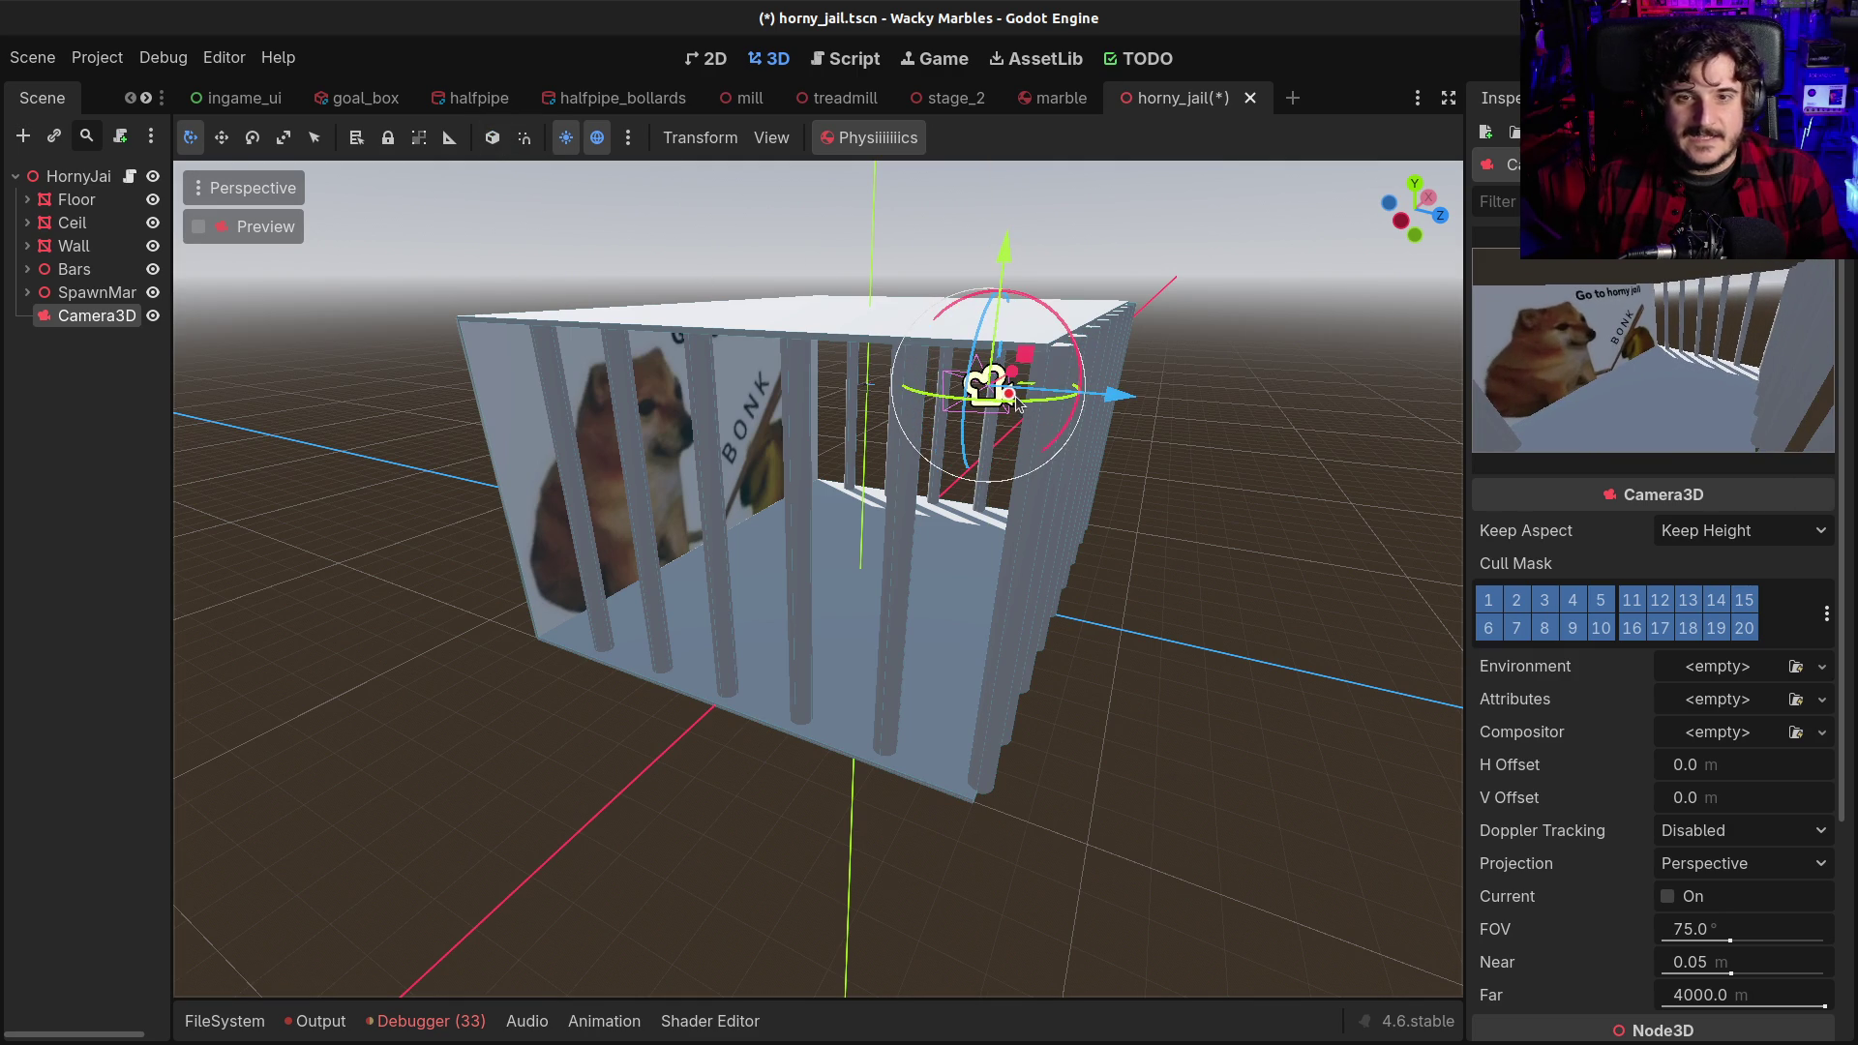
pyautogui.moveTo(1016, 399)
pyautogui.mouseDown()
pyautogui.moveTo(1077, 398)
pyautogui.moveTo(999, 392)
pyautogui.mouseUp()
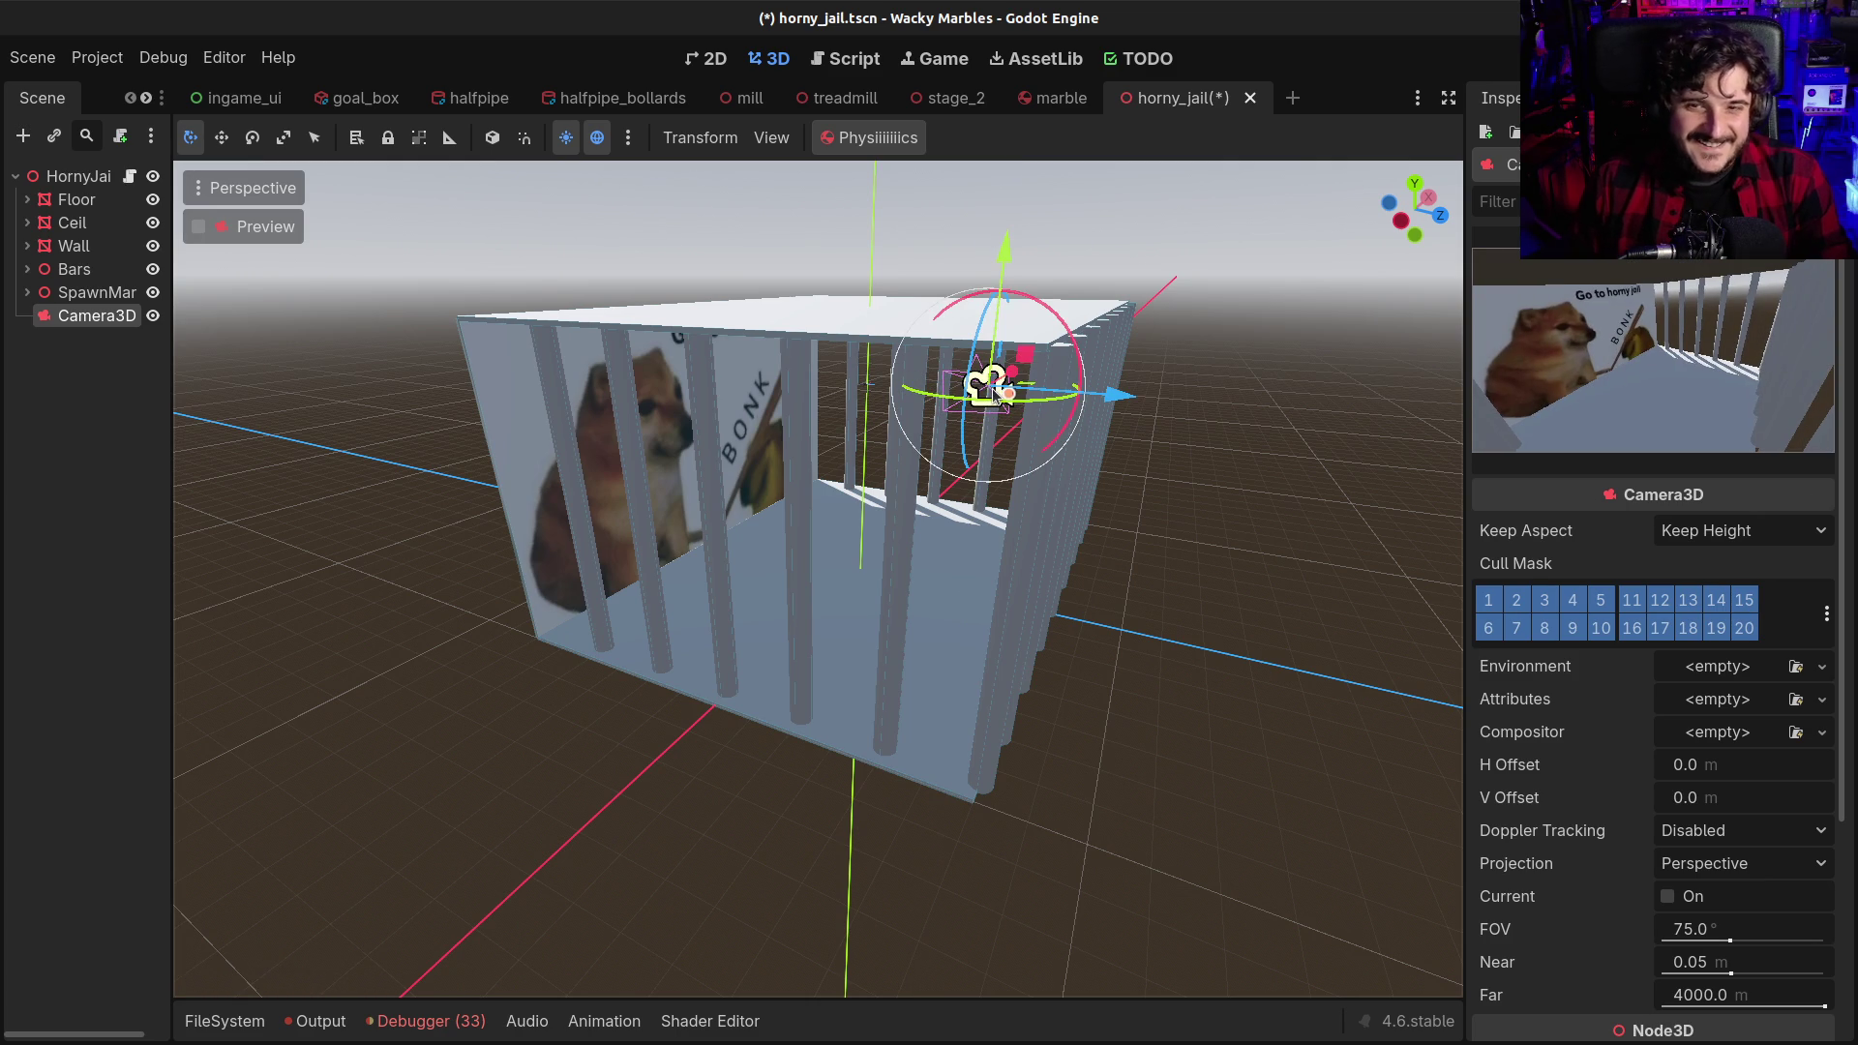
pyautogui.hotkey('ctrl', 's')
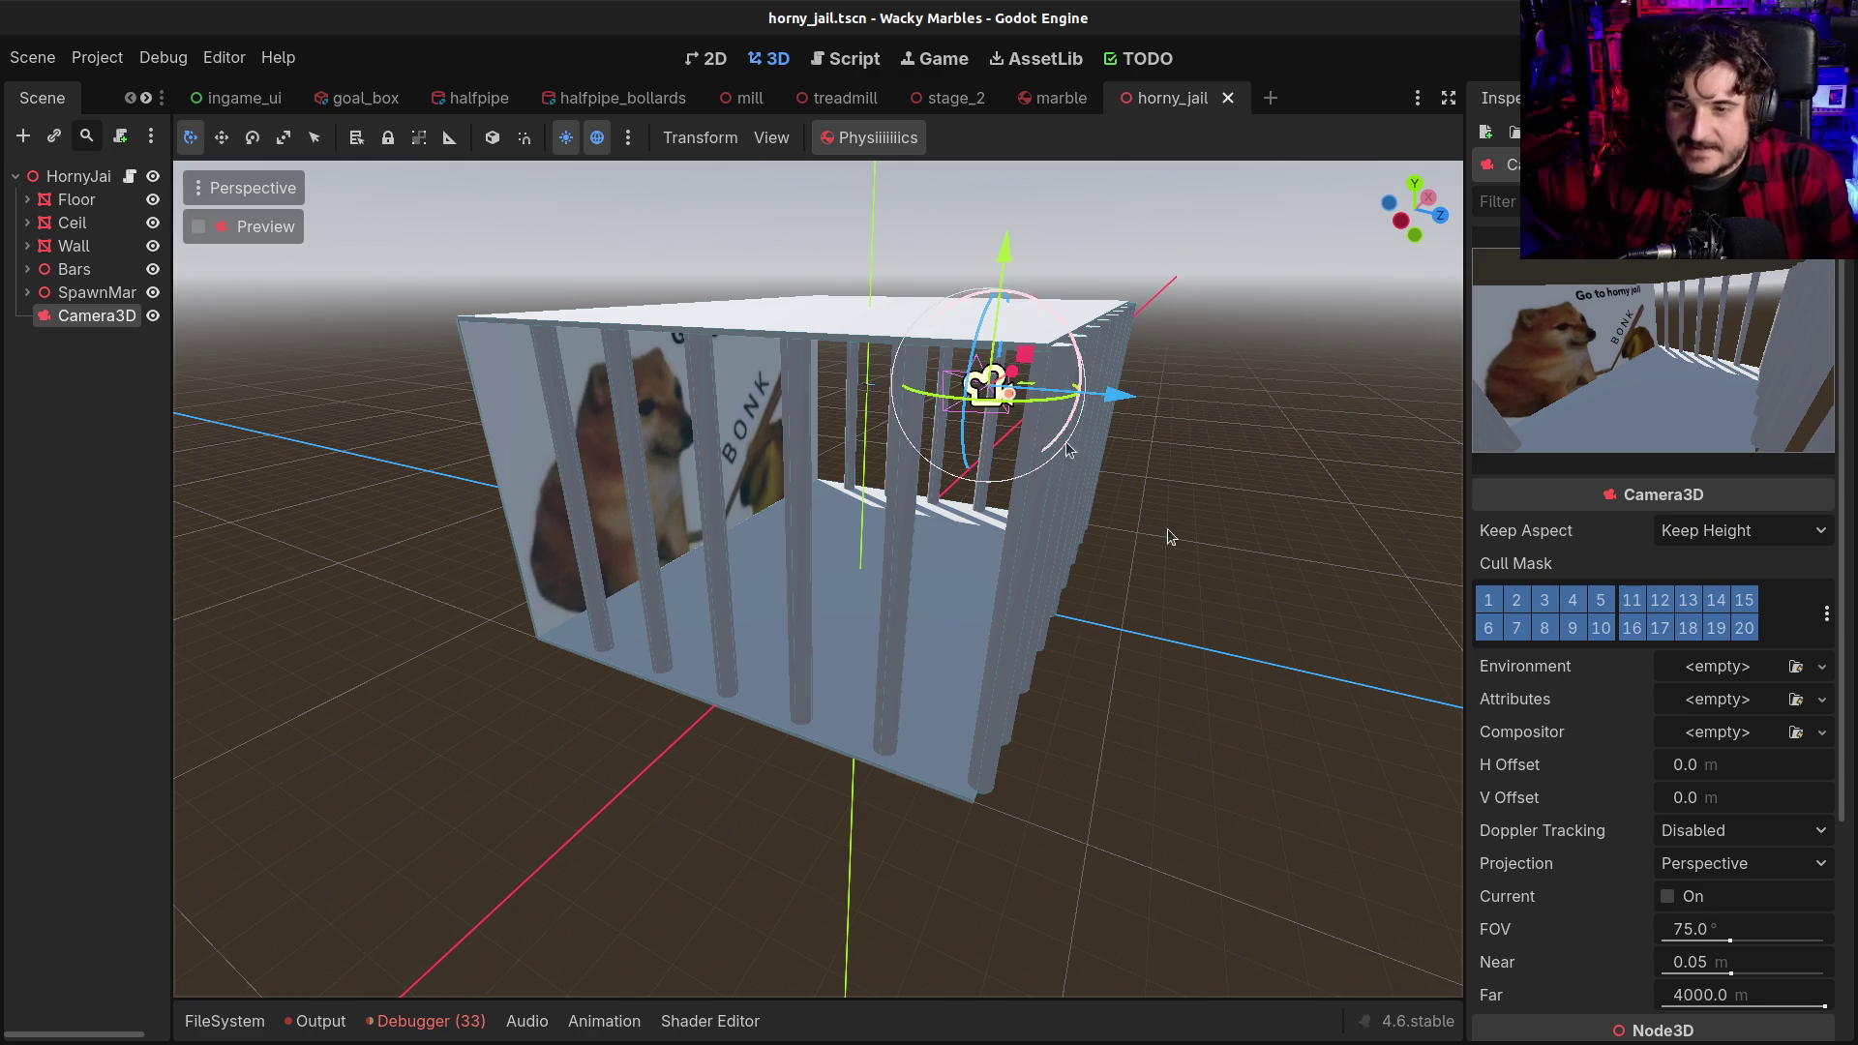
# Add a new Compositor to the Camera3D, inspect its effects list, then remove it
pyautogui.click(1717, 739)
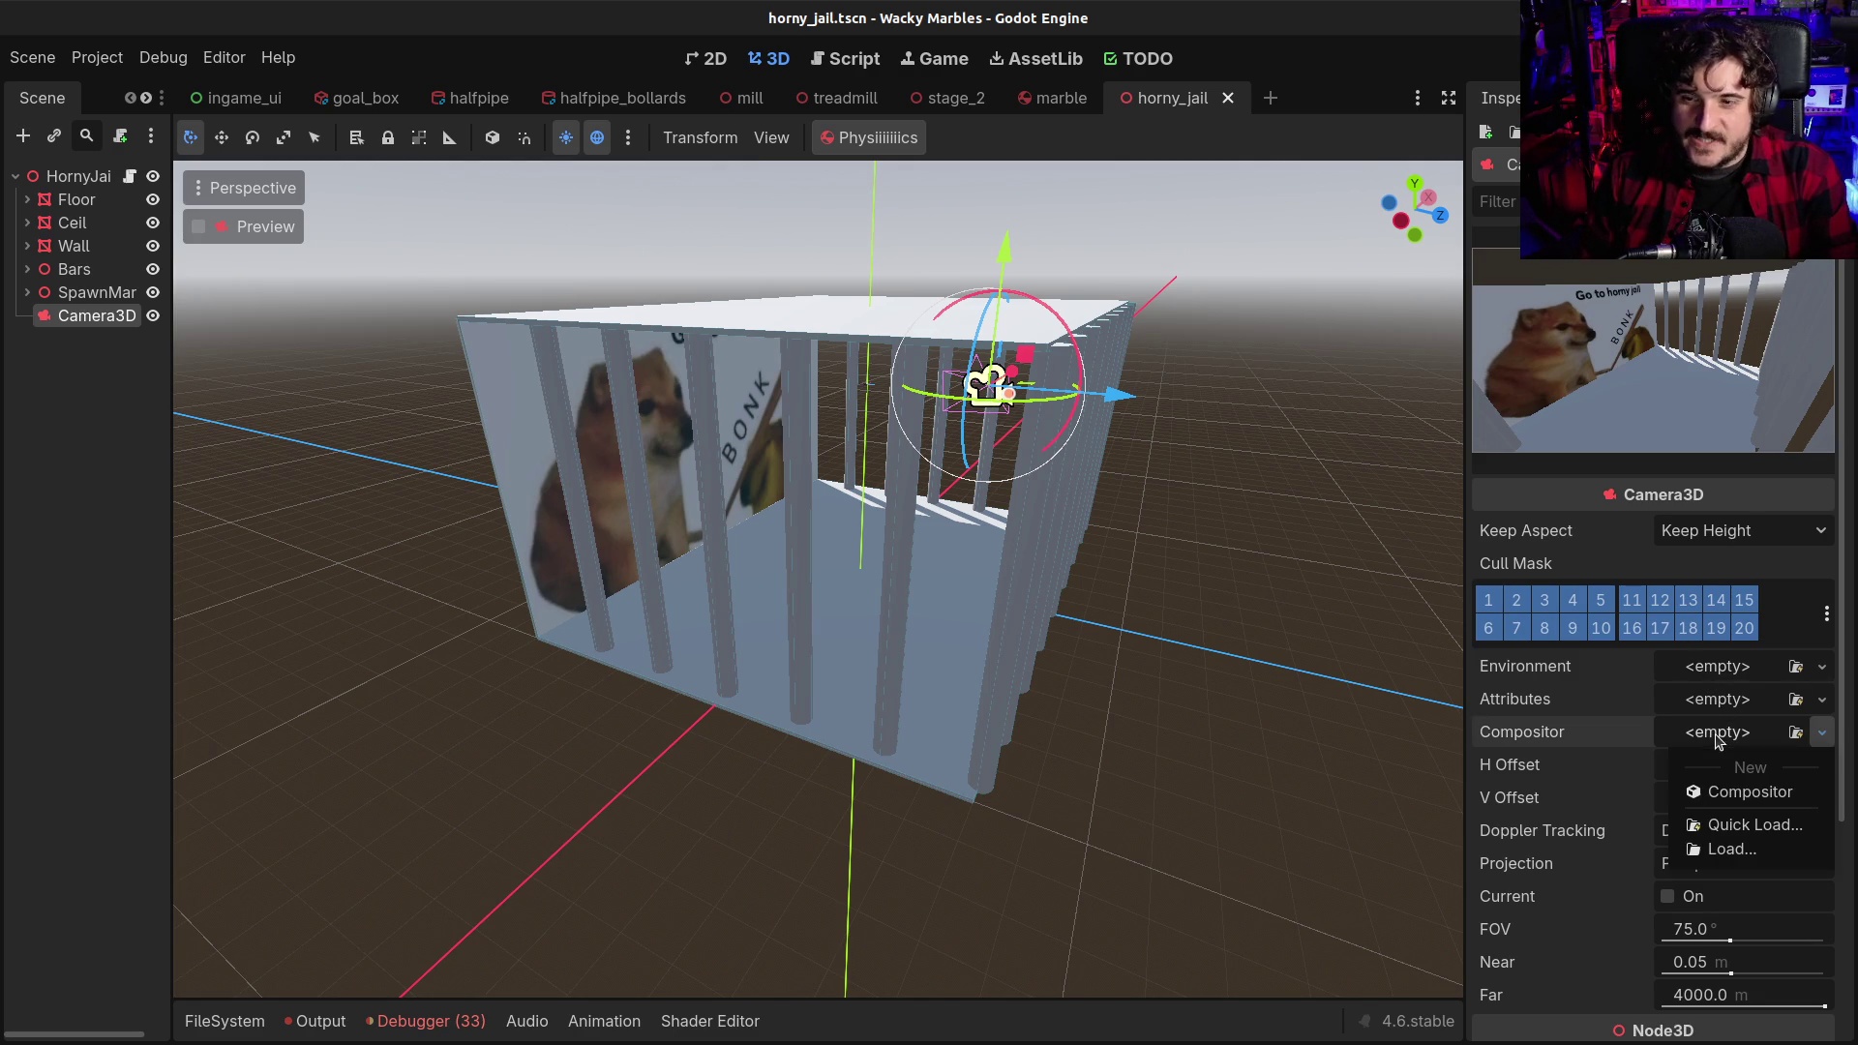
pyautogui.click(1716, 795)
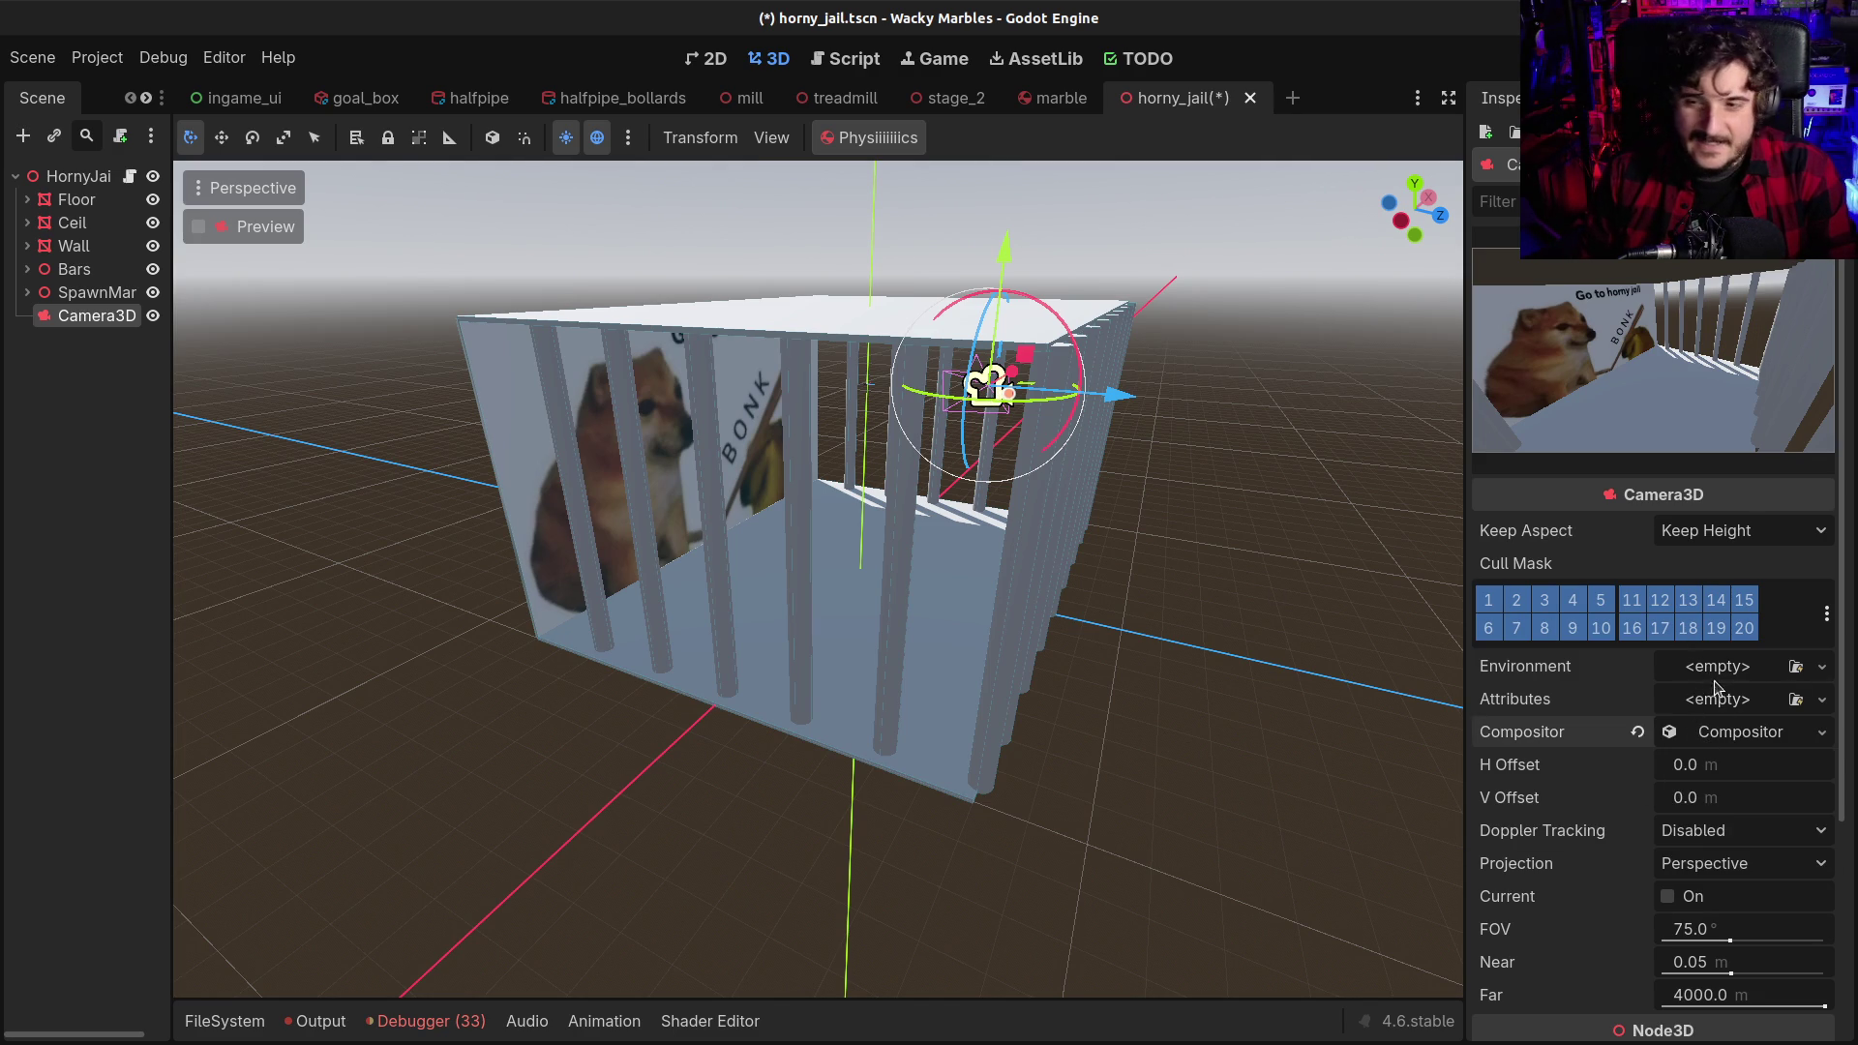
pyautogui.click(1740, 735)
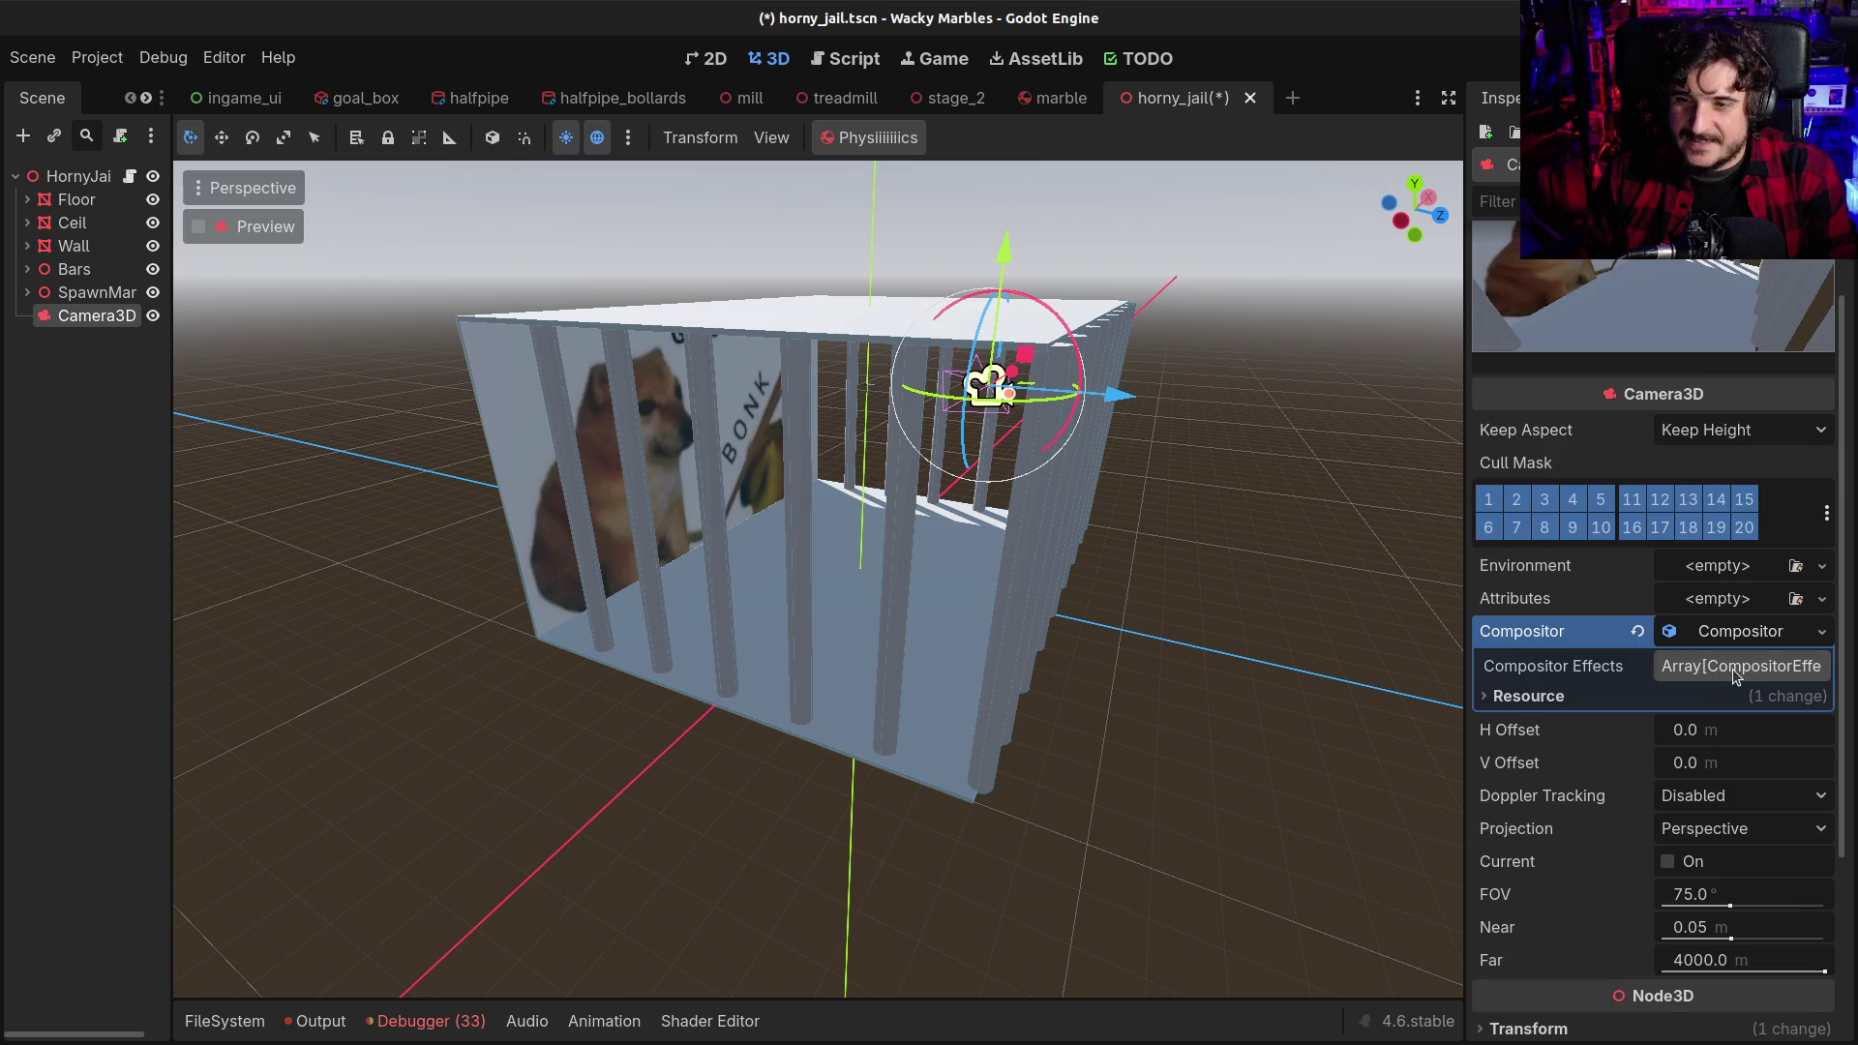
pyautogui.click(1732, 668)
pyautogui.scroll(-3, 1720, 738)
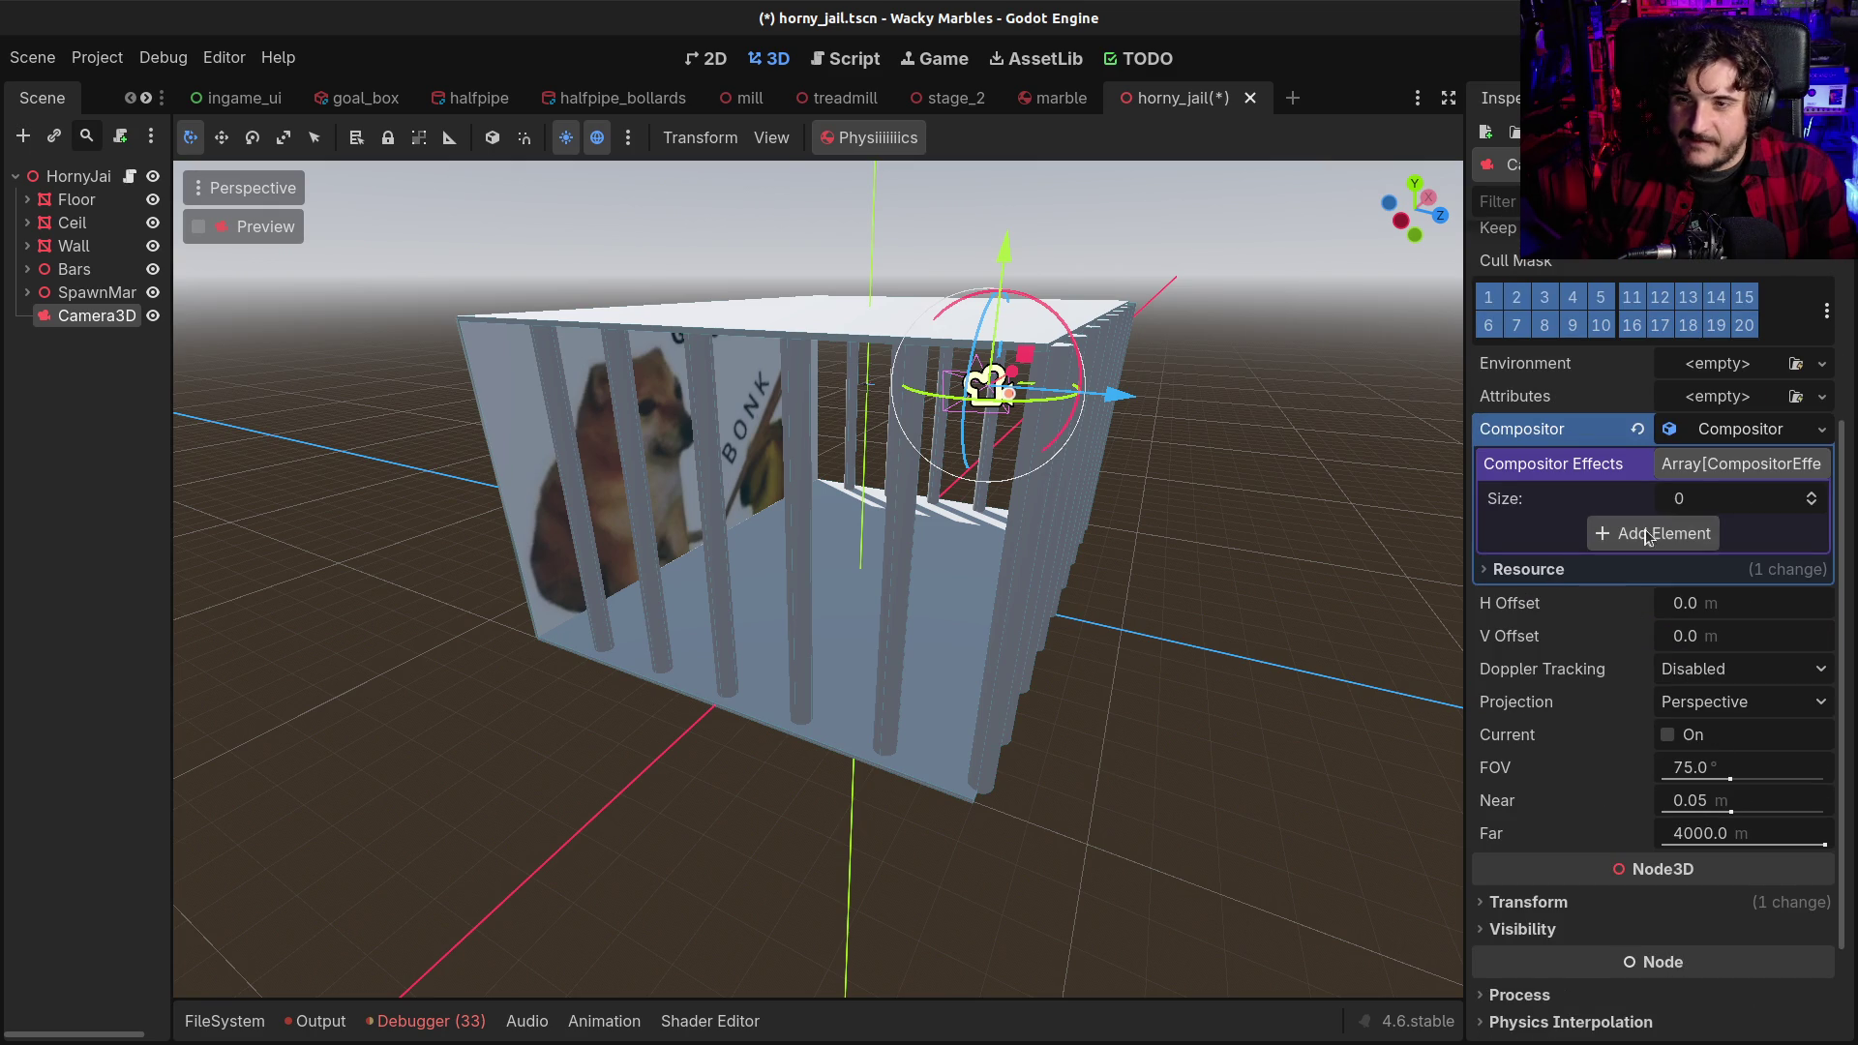
pyautogui.click(1637, 429)
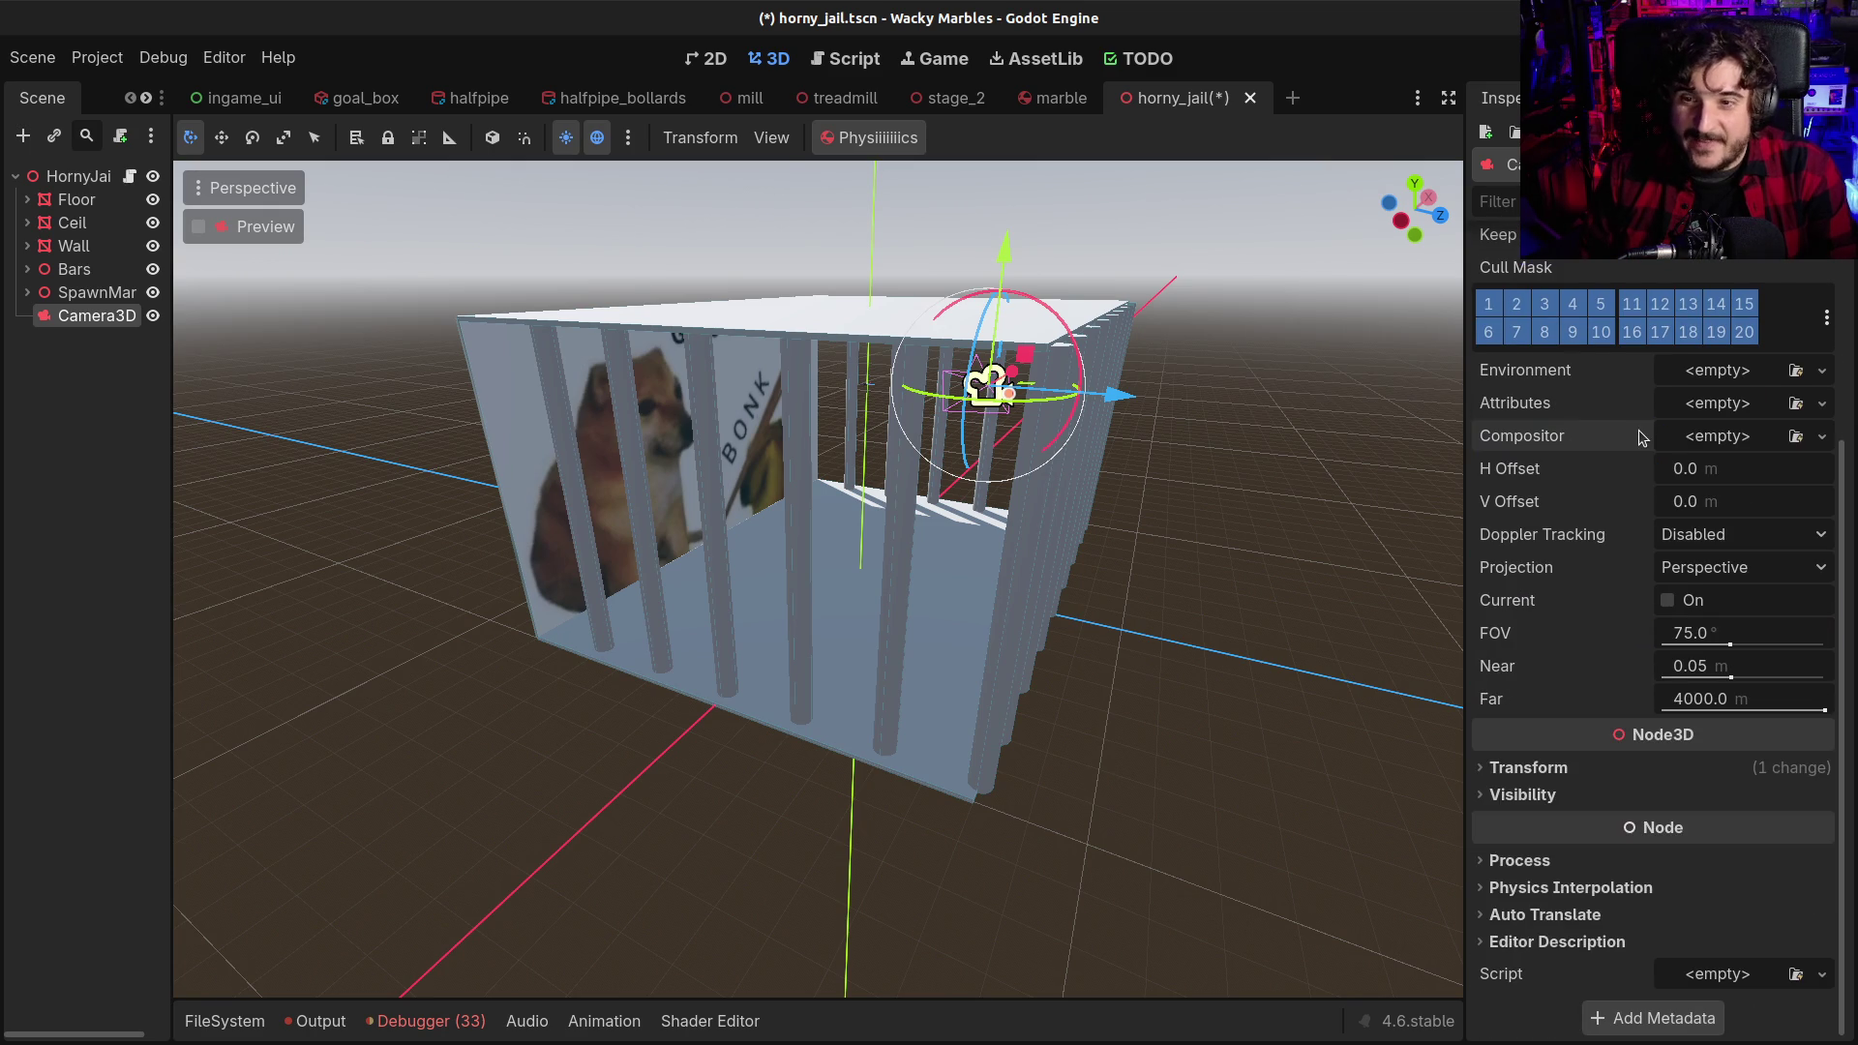
# Give the camera CameraAttributesPhysical with Exposure Multiplier raised to 3.904, then clear Attributes
pyautogui.click(1699, 406)
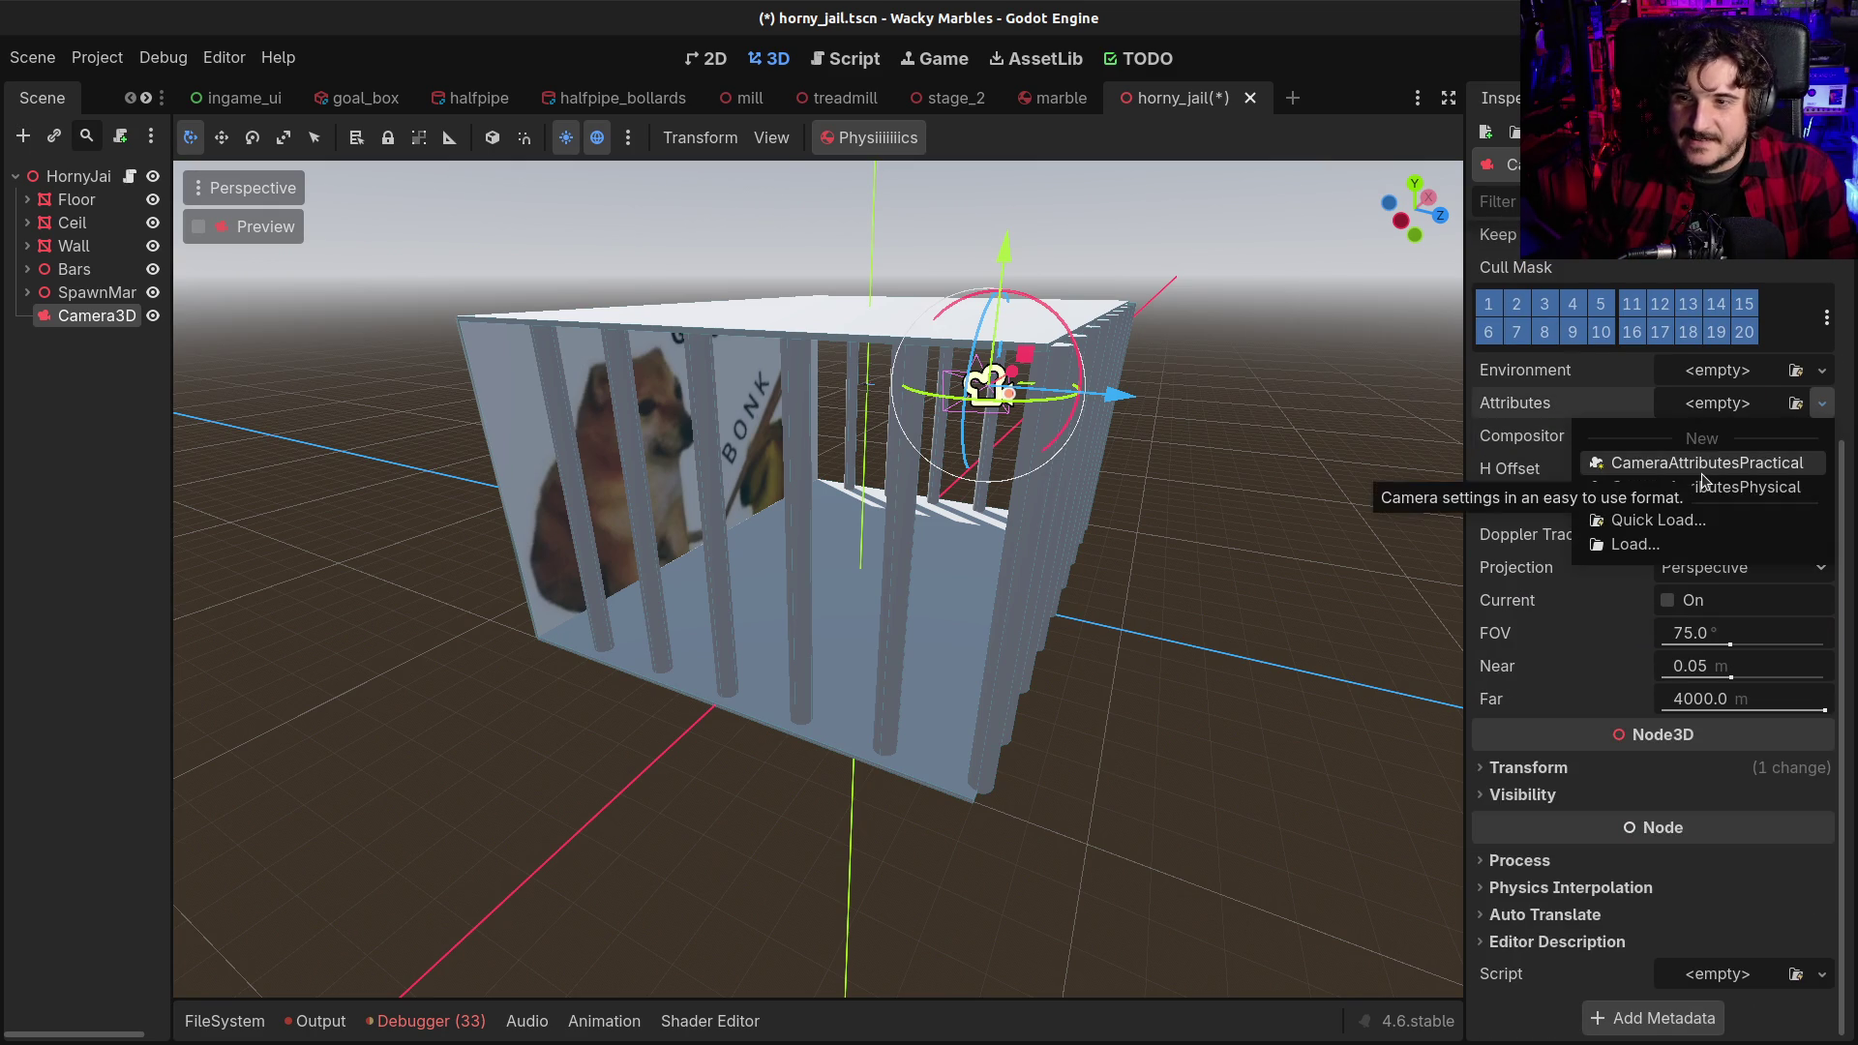
pyautogui.click(1709, 487)
pyautogui.click(1703, 406)
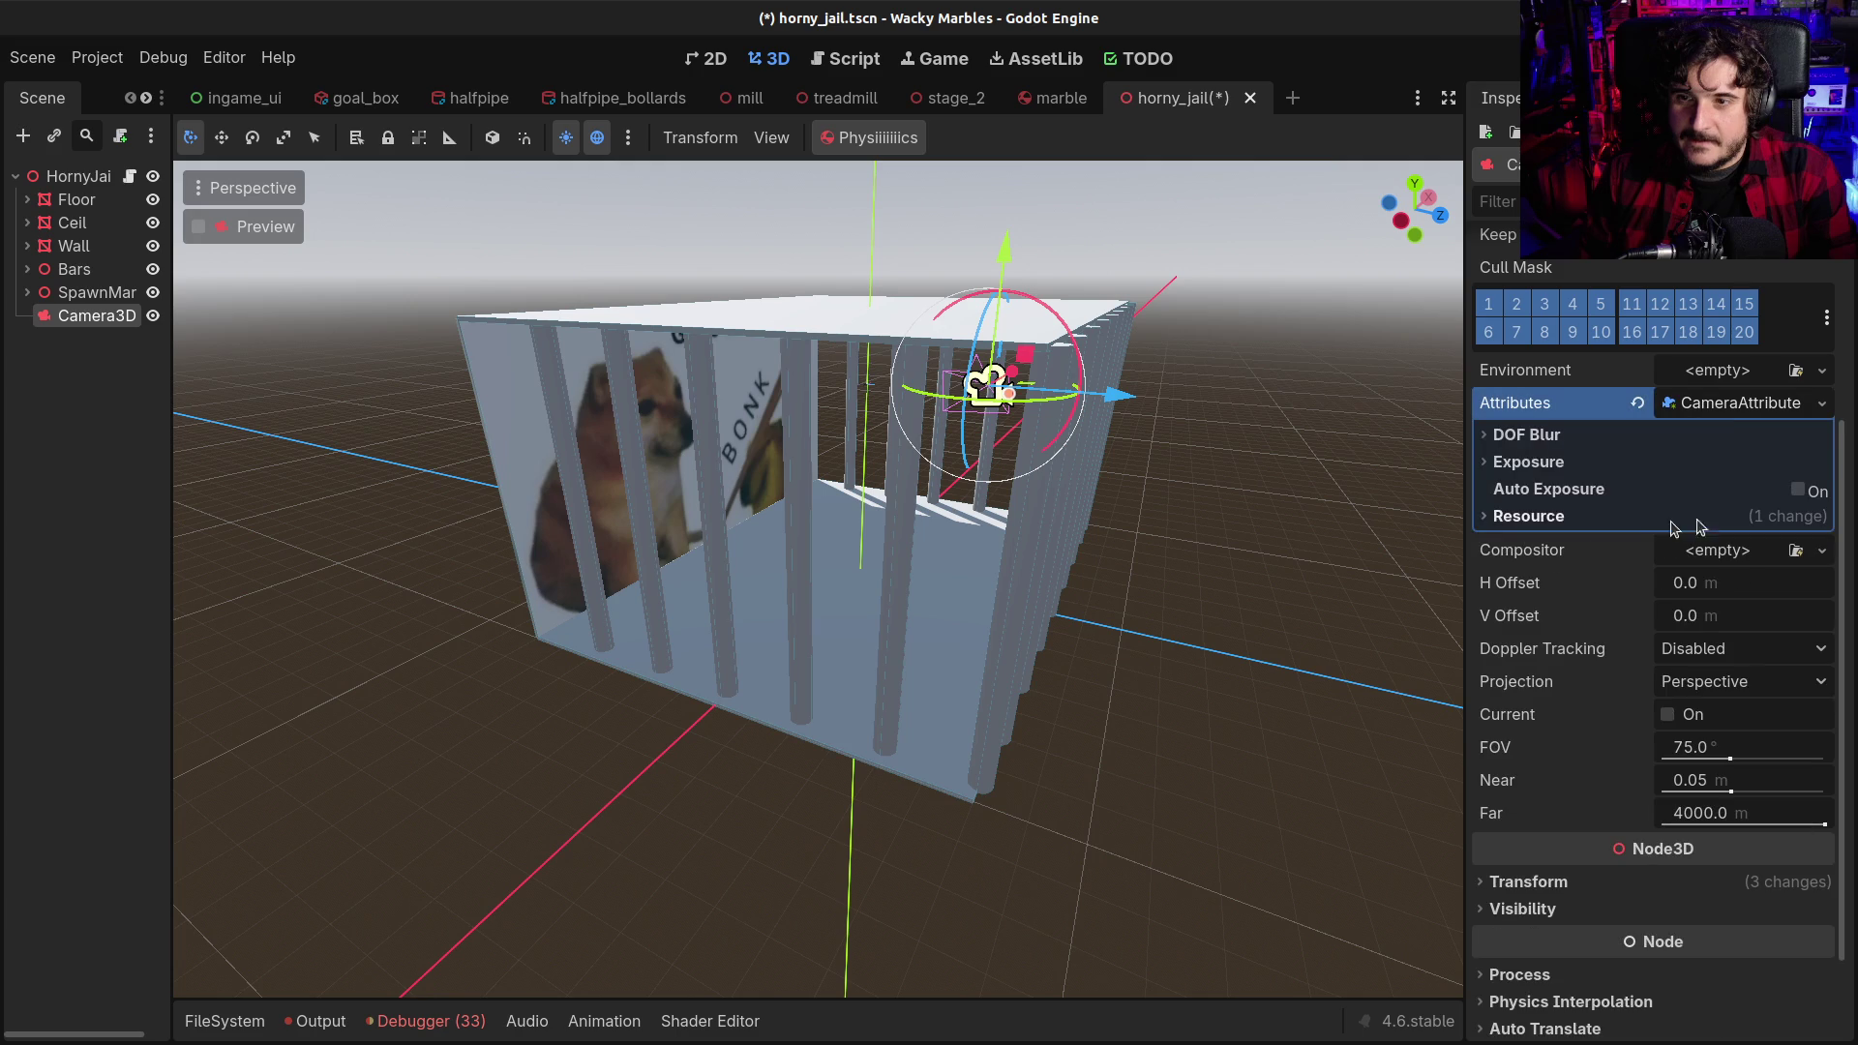
pyautogui.click(1495, 464)
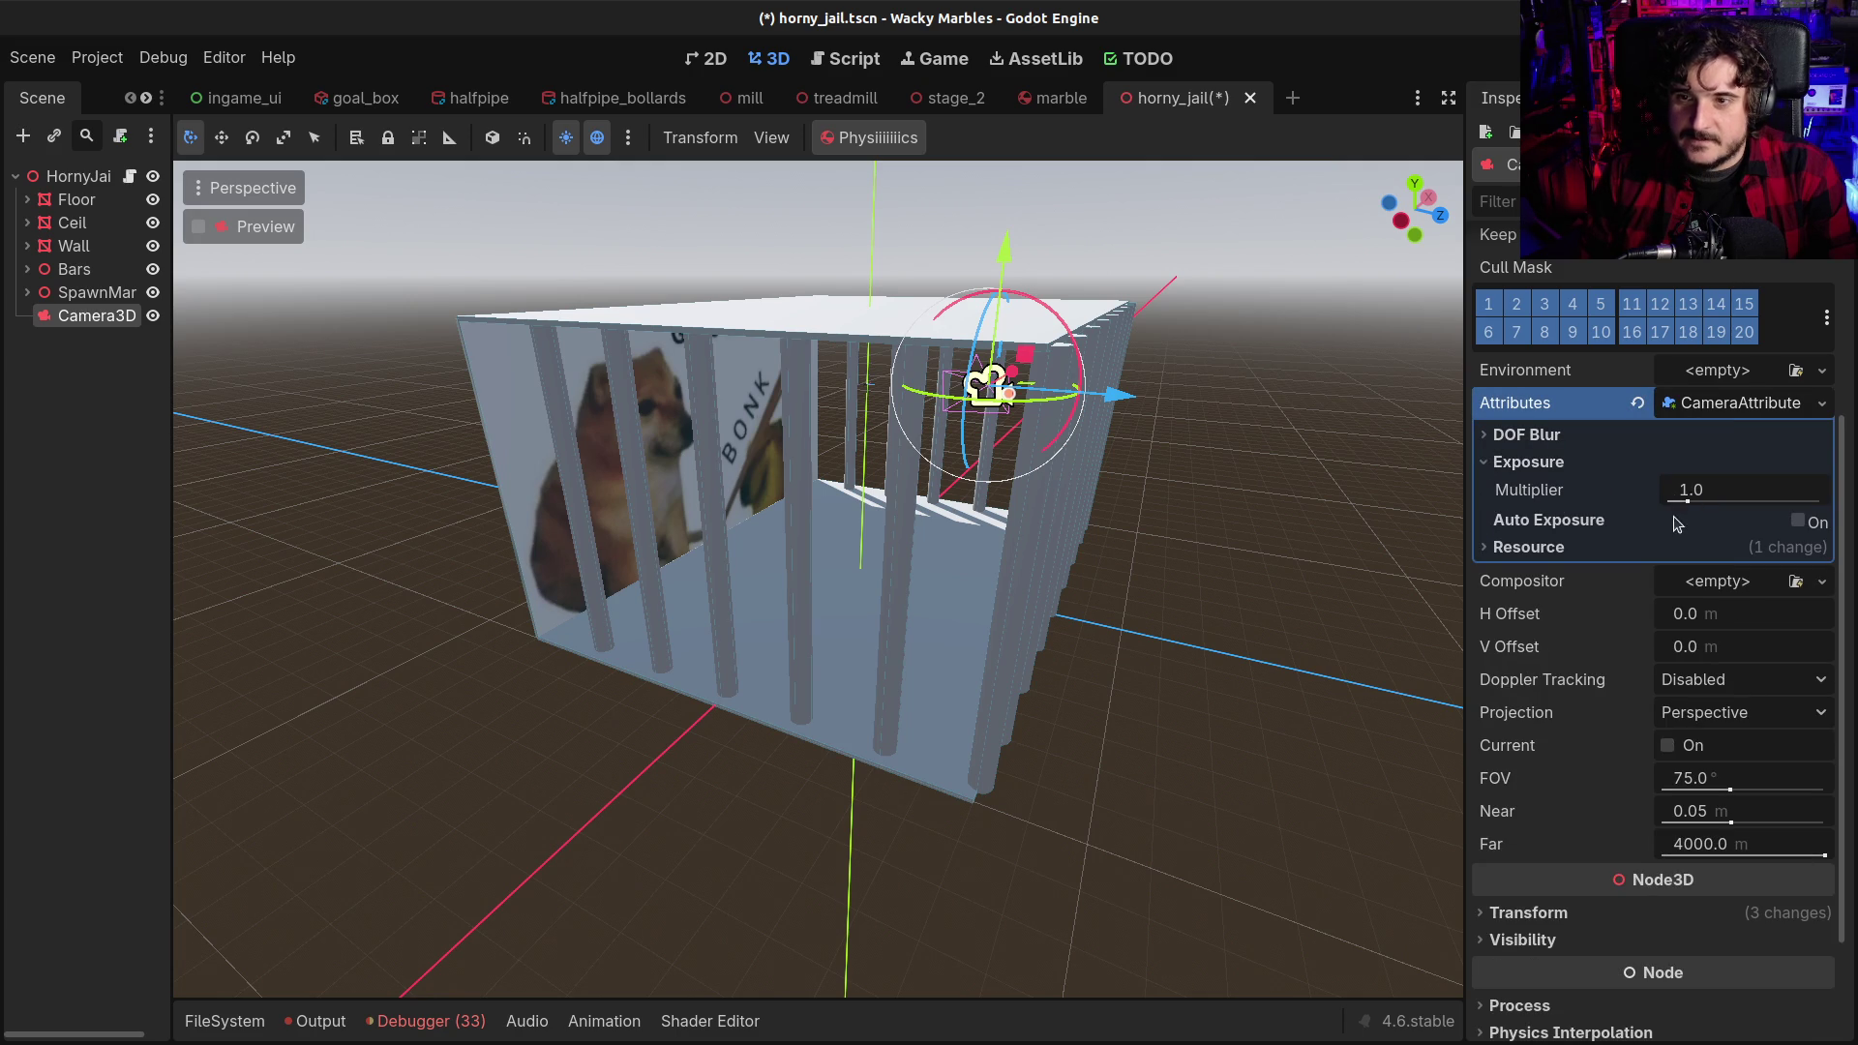
pyautogui.scroll(3, 1676, 523)
pyautogui.moveTo(1687, 799)
pyautogui.mouseDown()
pyautogui.moveTo(1671, 801)
pyautogui.moveTo(1742, 799)
pyautogui.mouseUp()
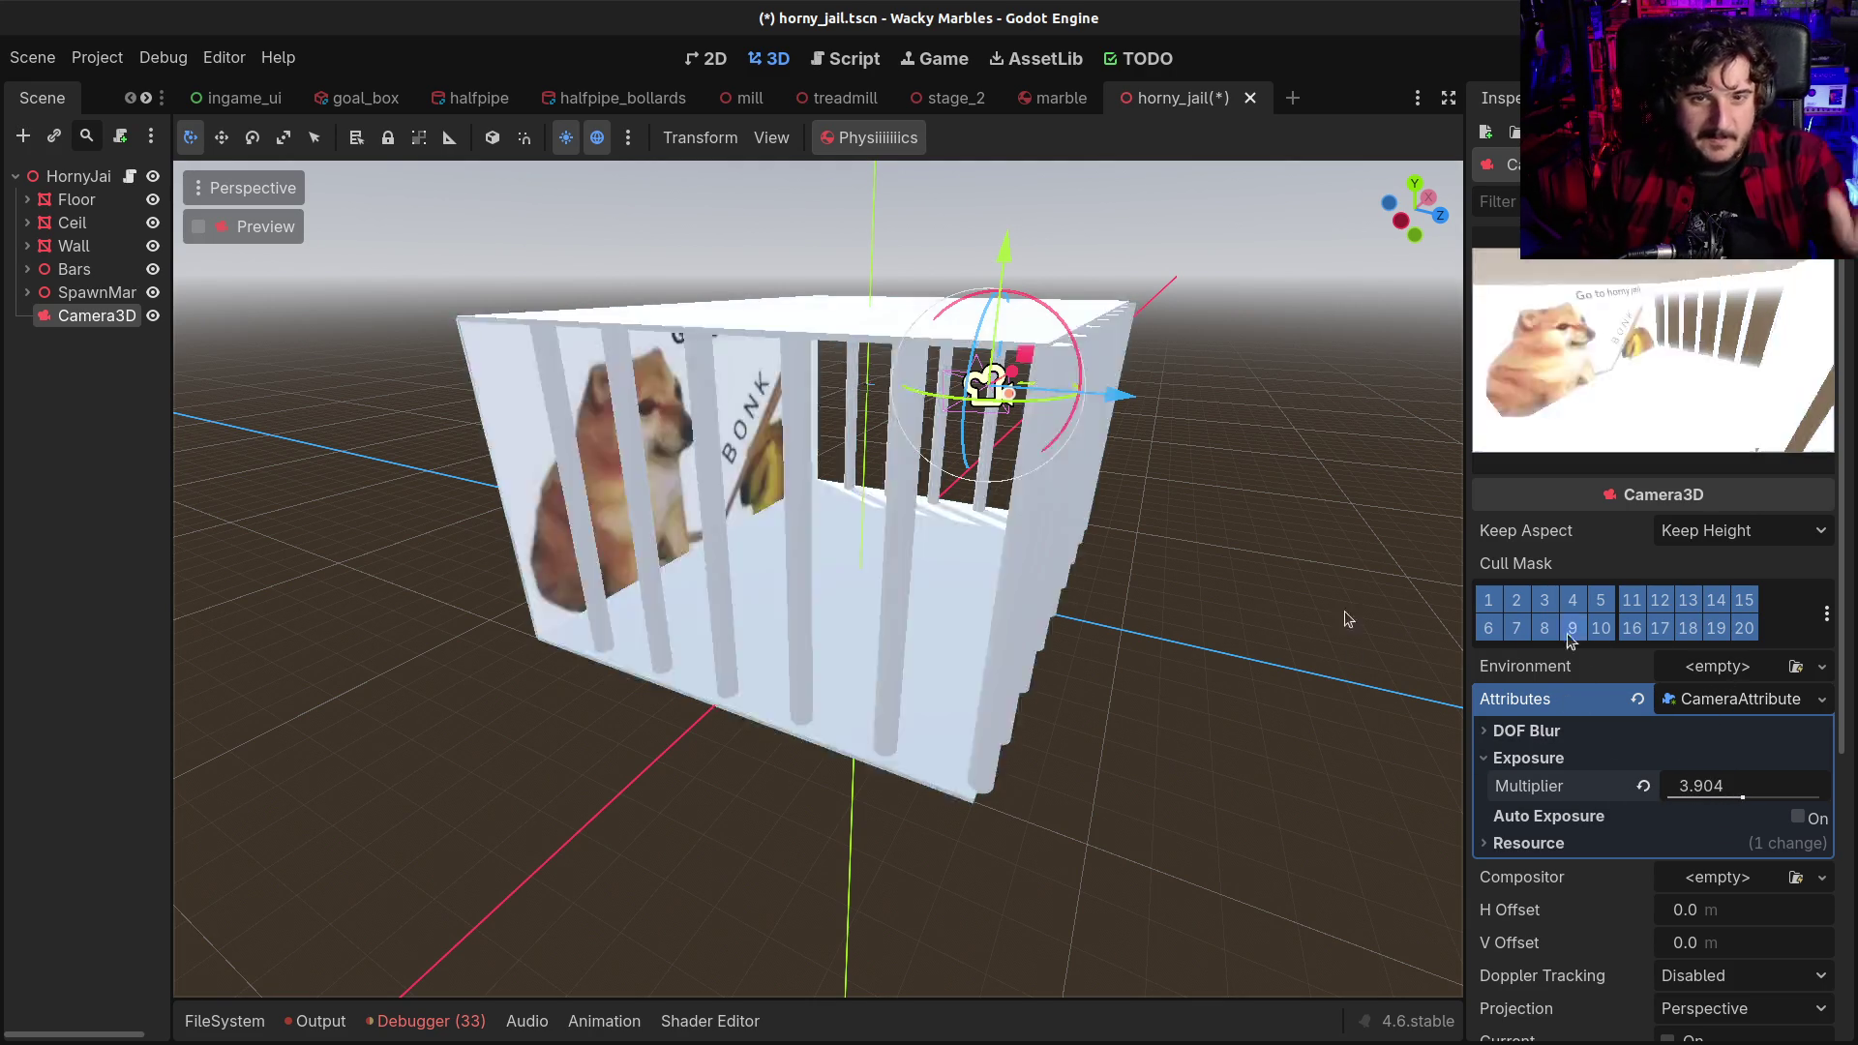
pyautogui.click(1638, 699)
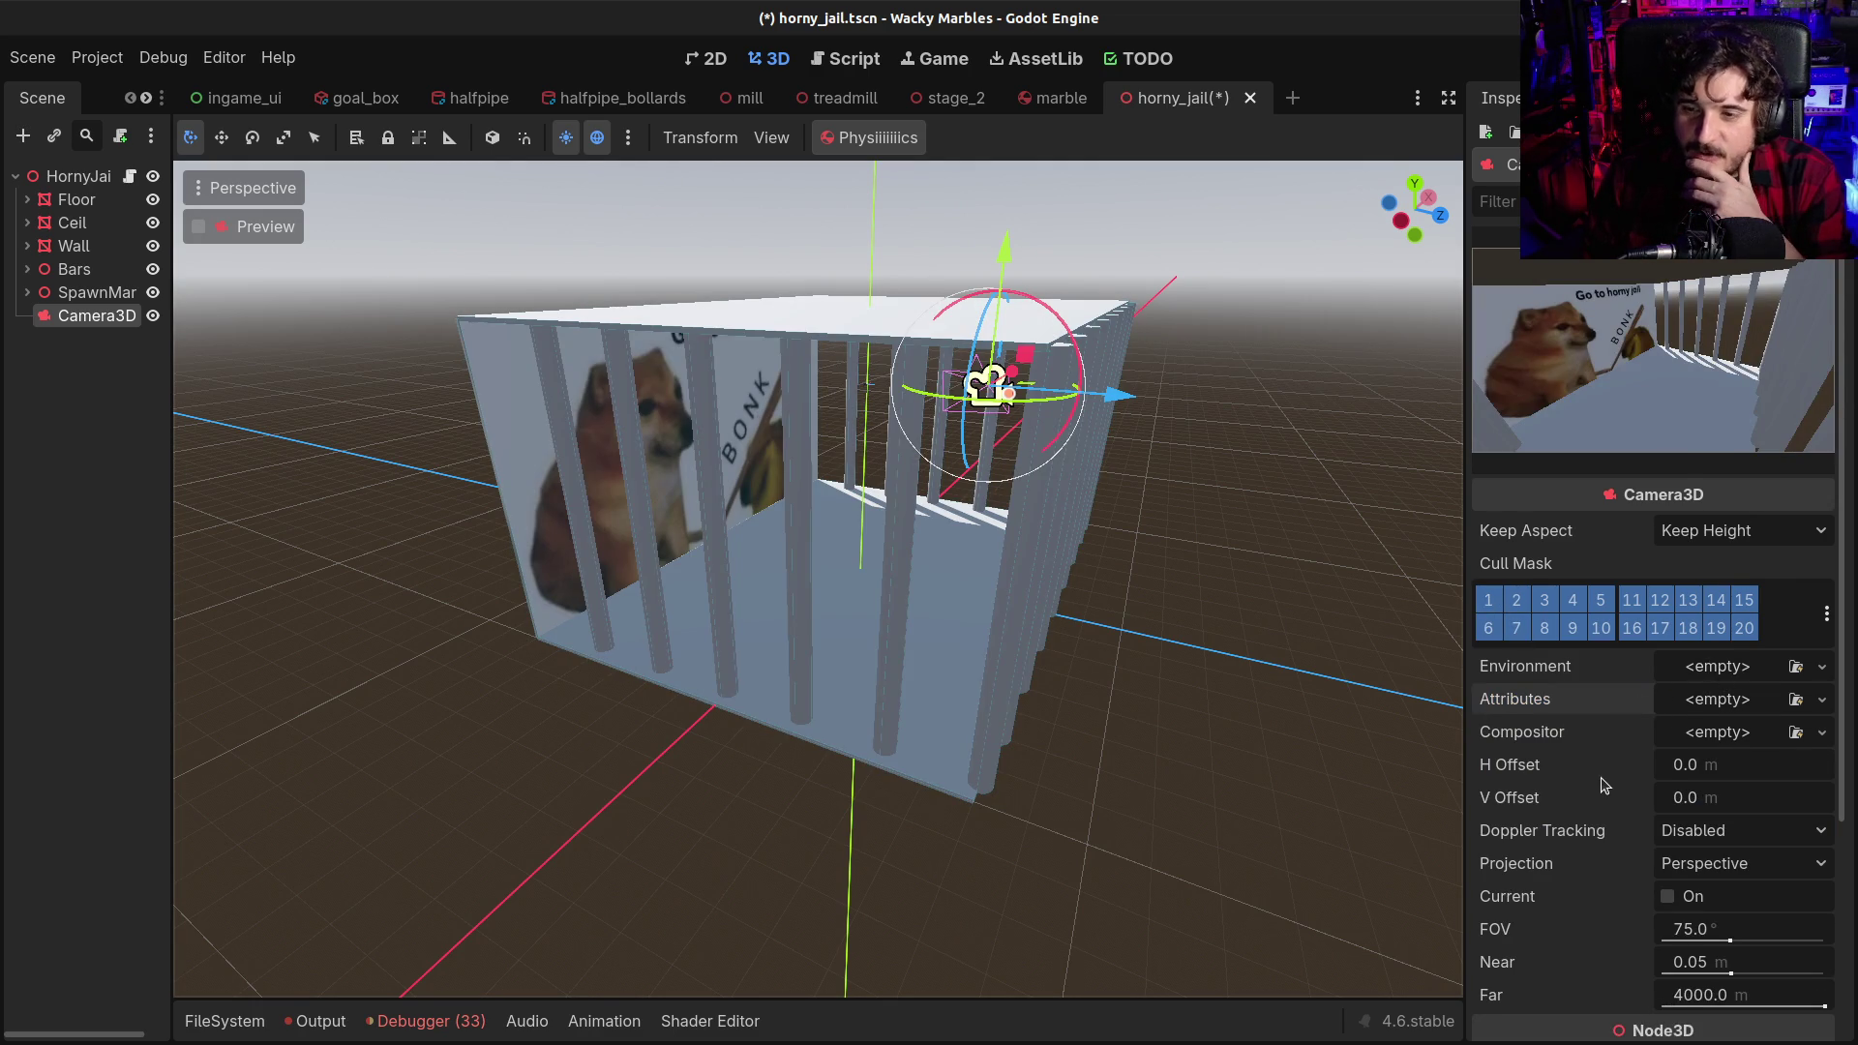
# Lower the camera slightly inside the cage, save the scene, and start adding a child to HornyJail
pyautogui.scroll(-2, 1604, 784)
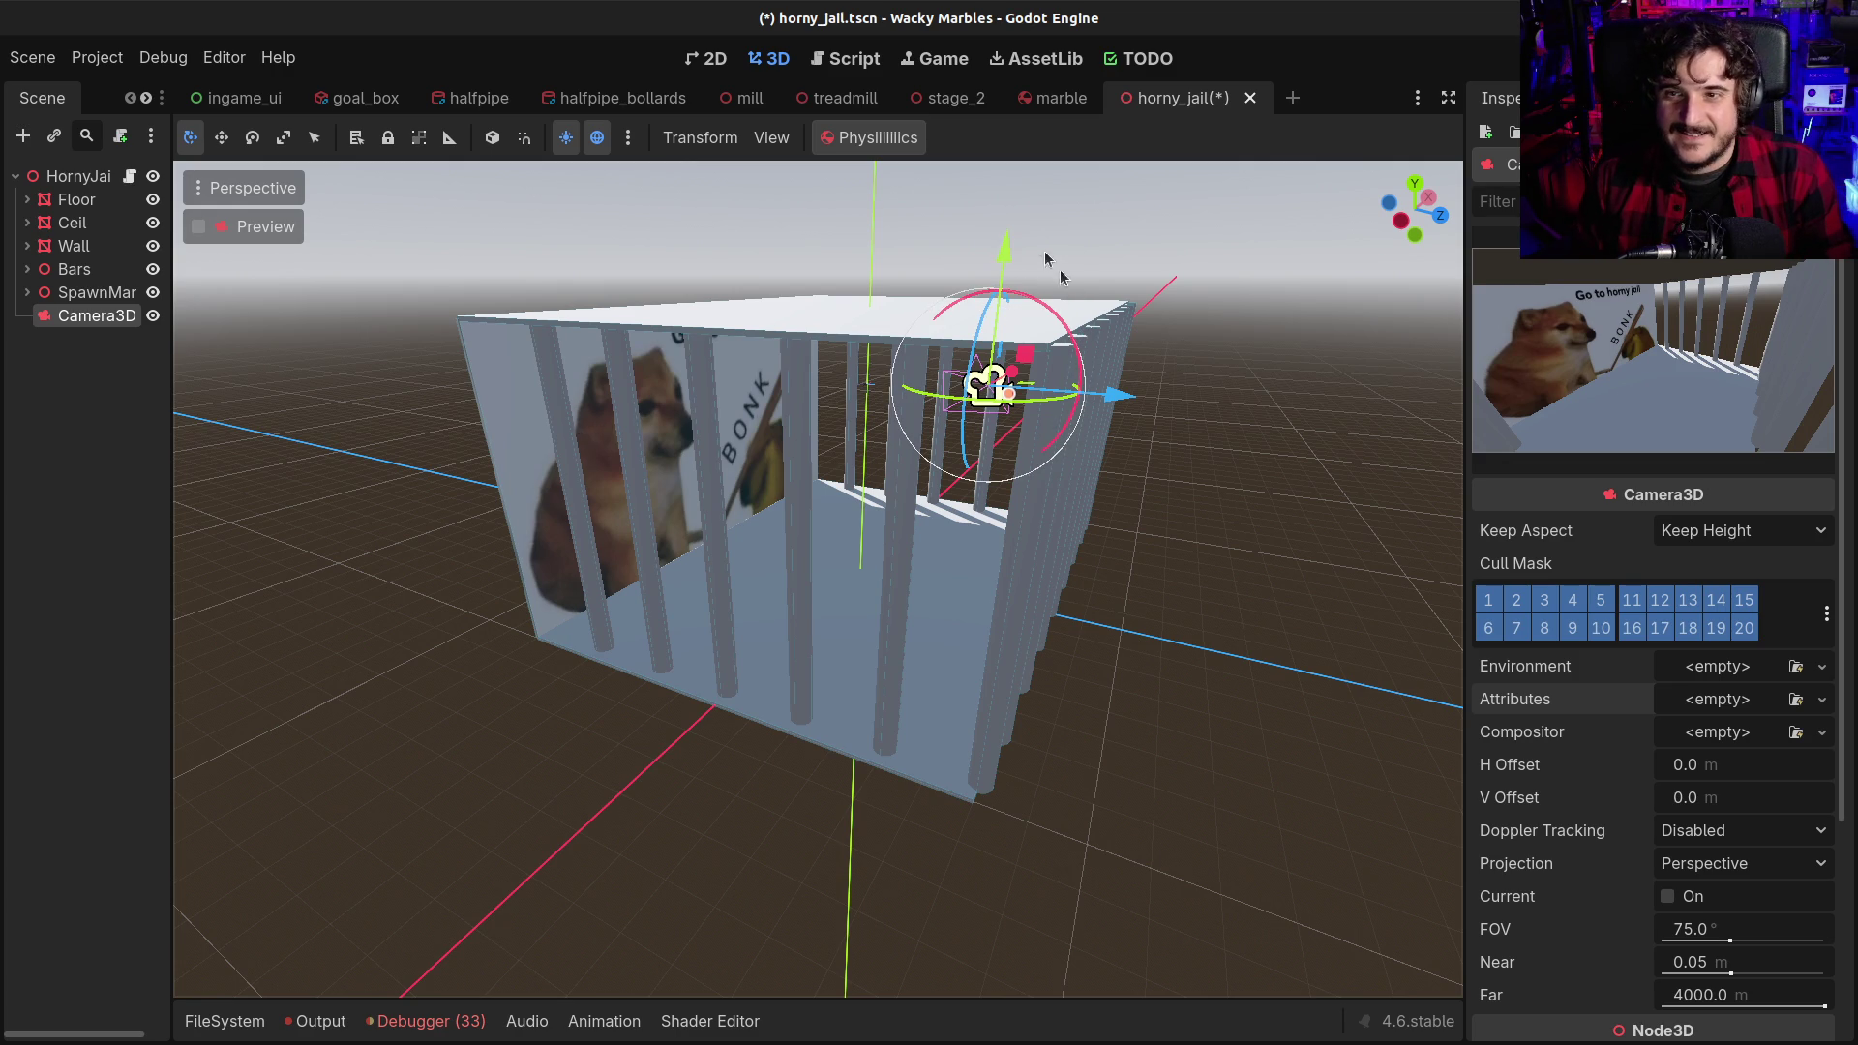
pyautogui.moveTo(1011, 402); pyautogui.dragTo(1039, 436)
pyautogui.hotkey('ctrl', 's')
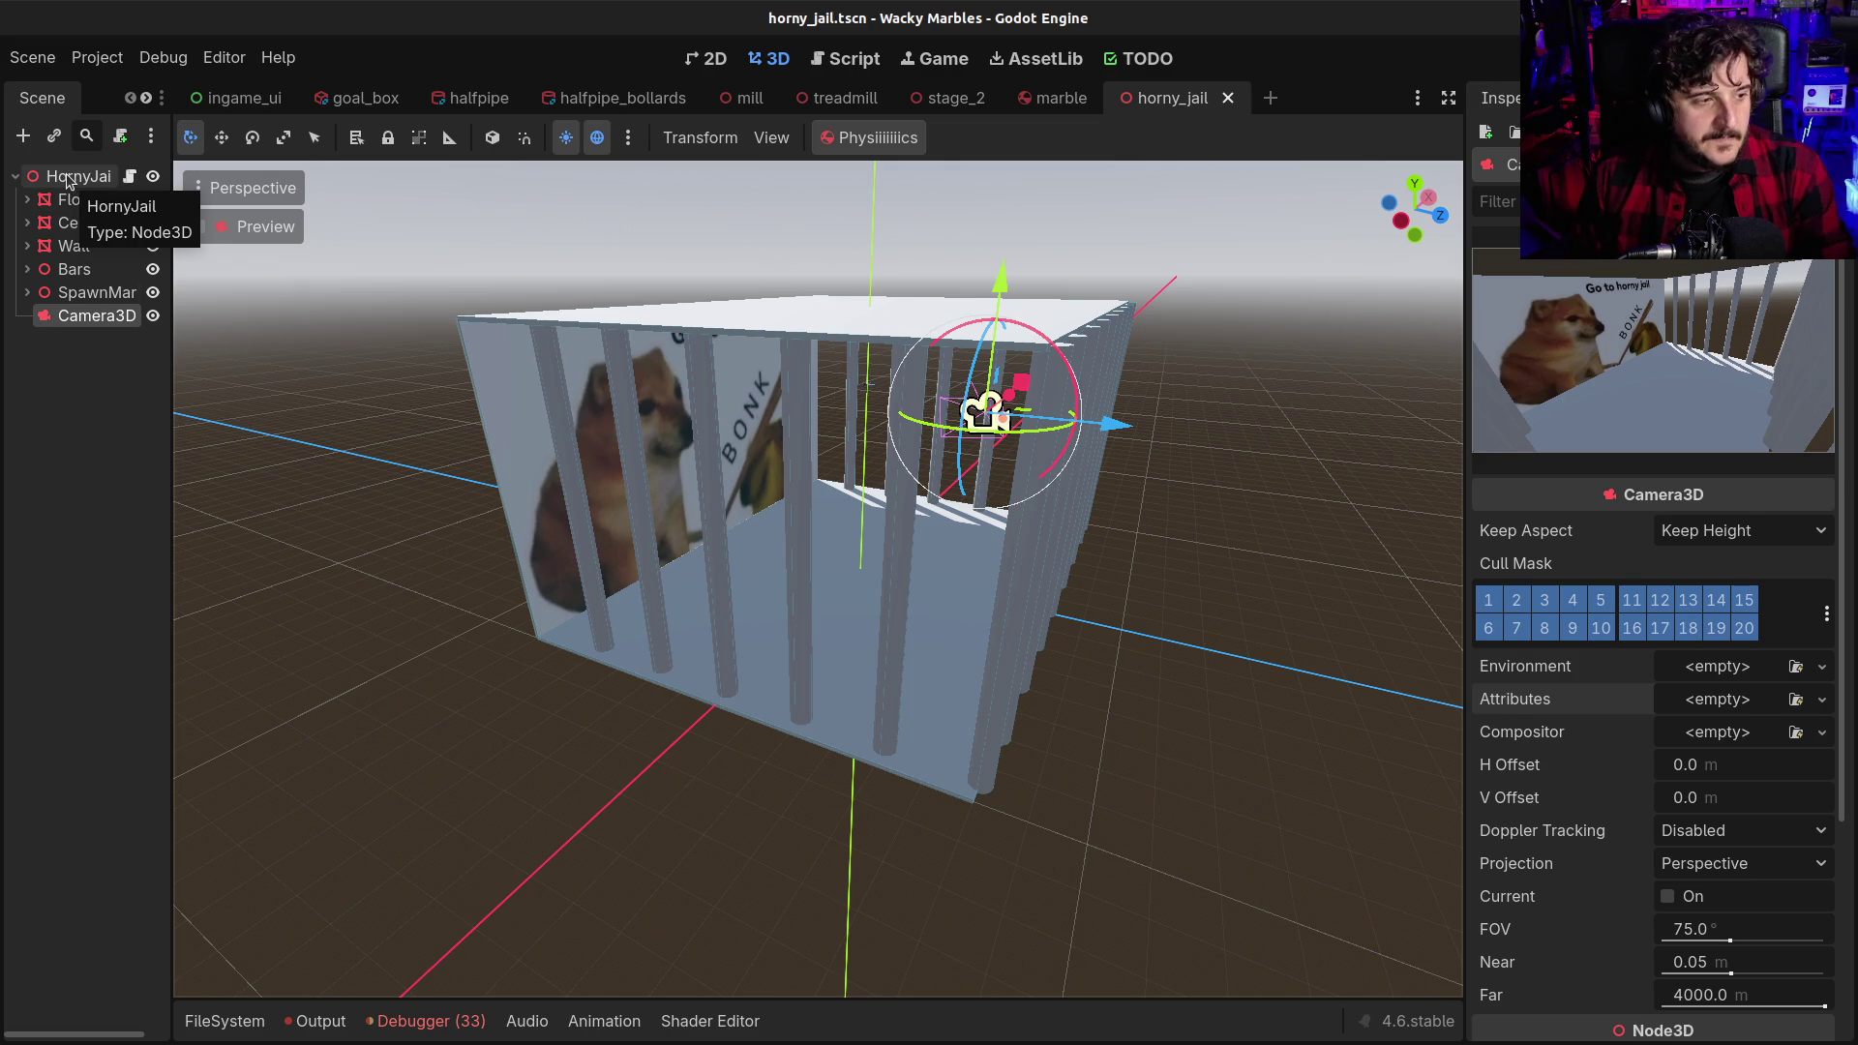
pyautogui.click(69, 180)
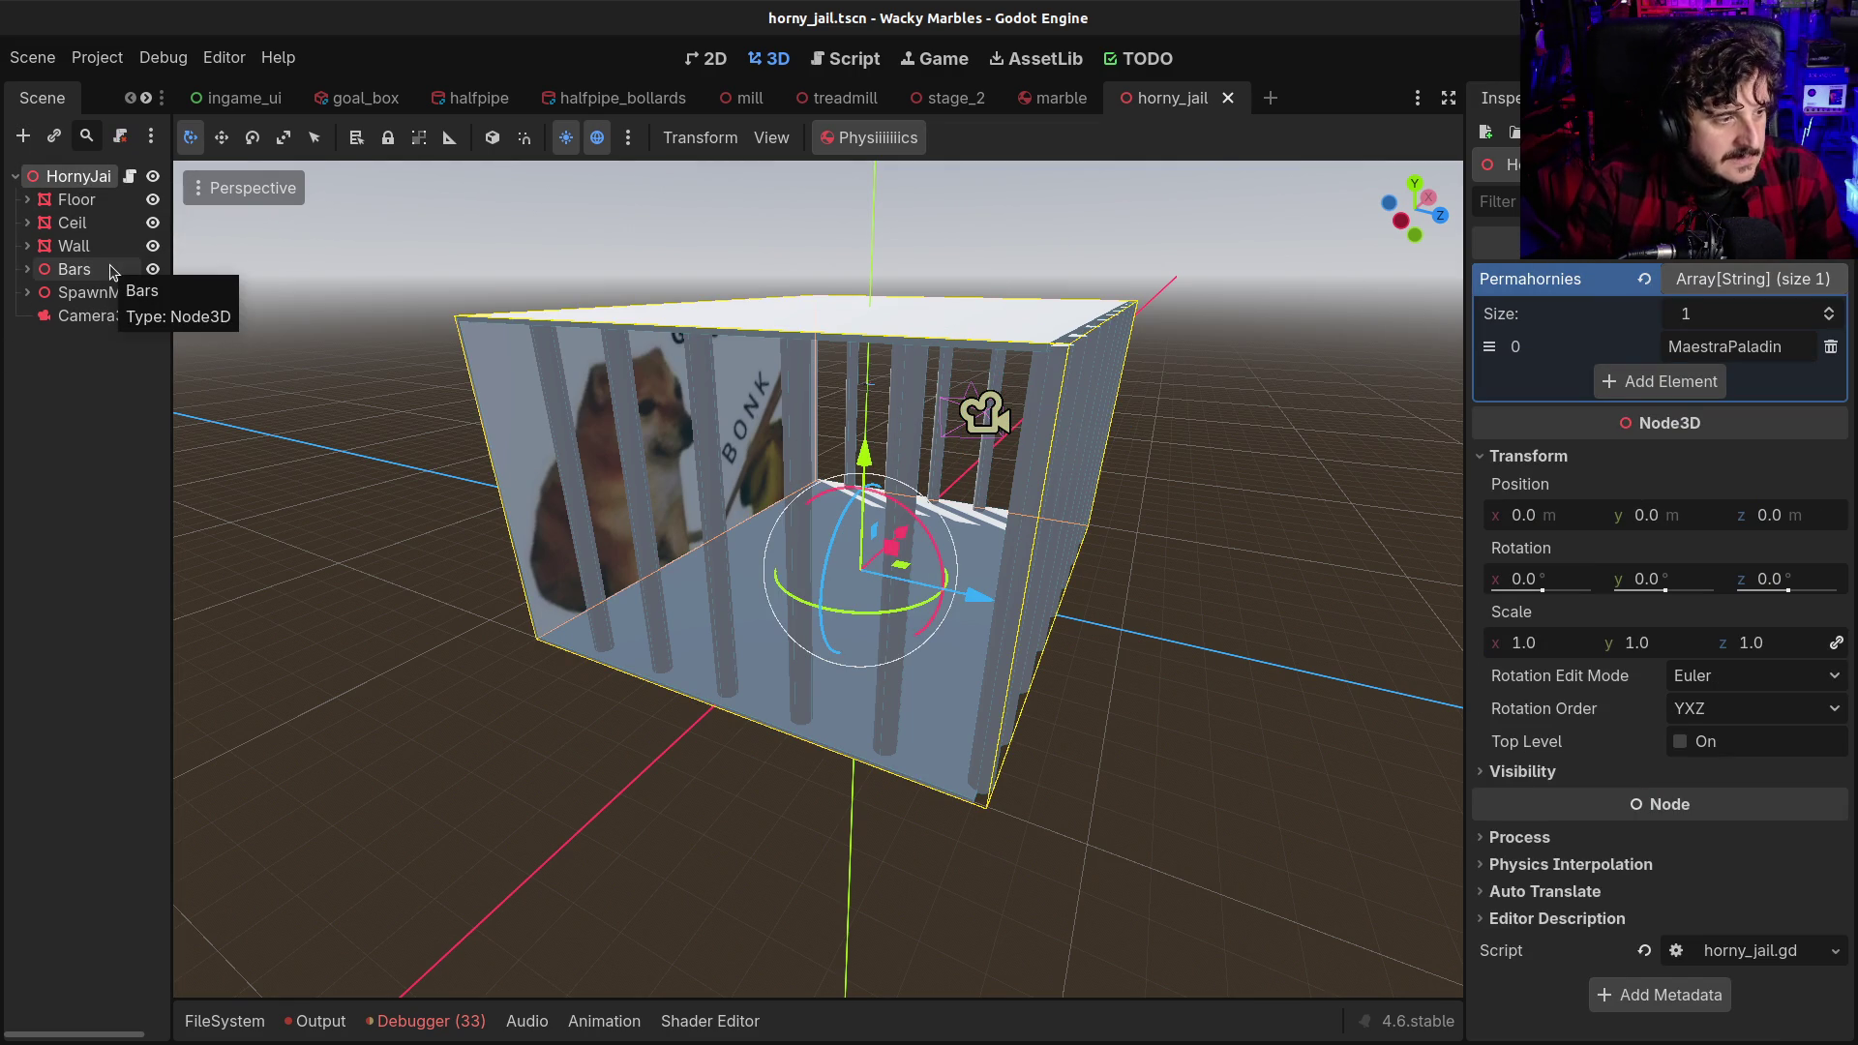
pyautogui.hotkey('ctrl', 'a')
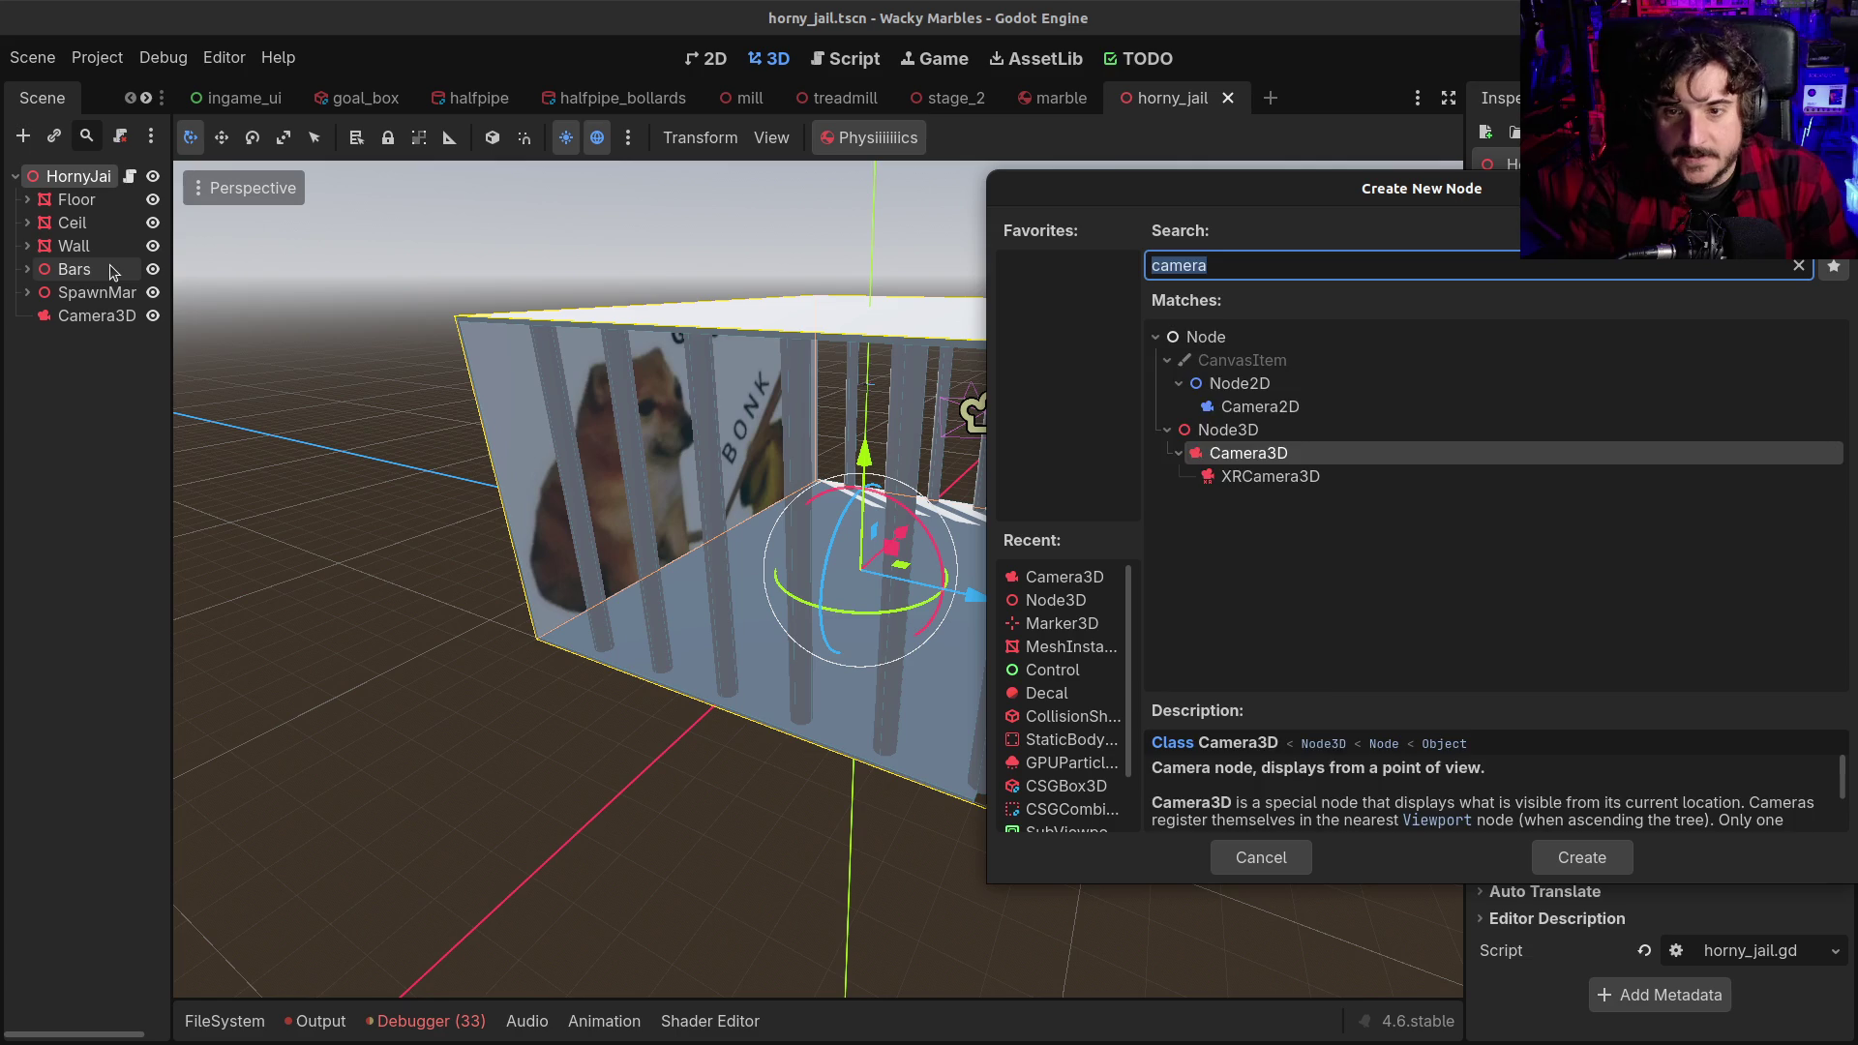
# Create a SubViewport node from a 'view' search and move Camera3D into it as its child
pyautogui.write('view')
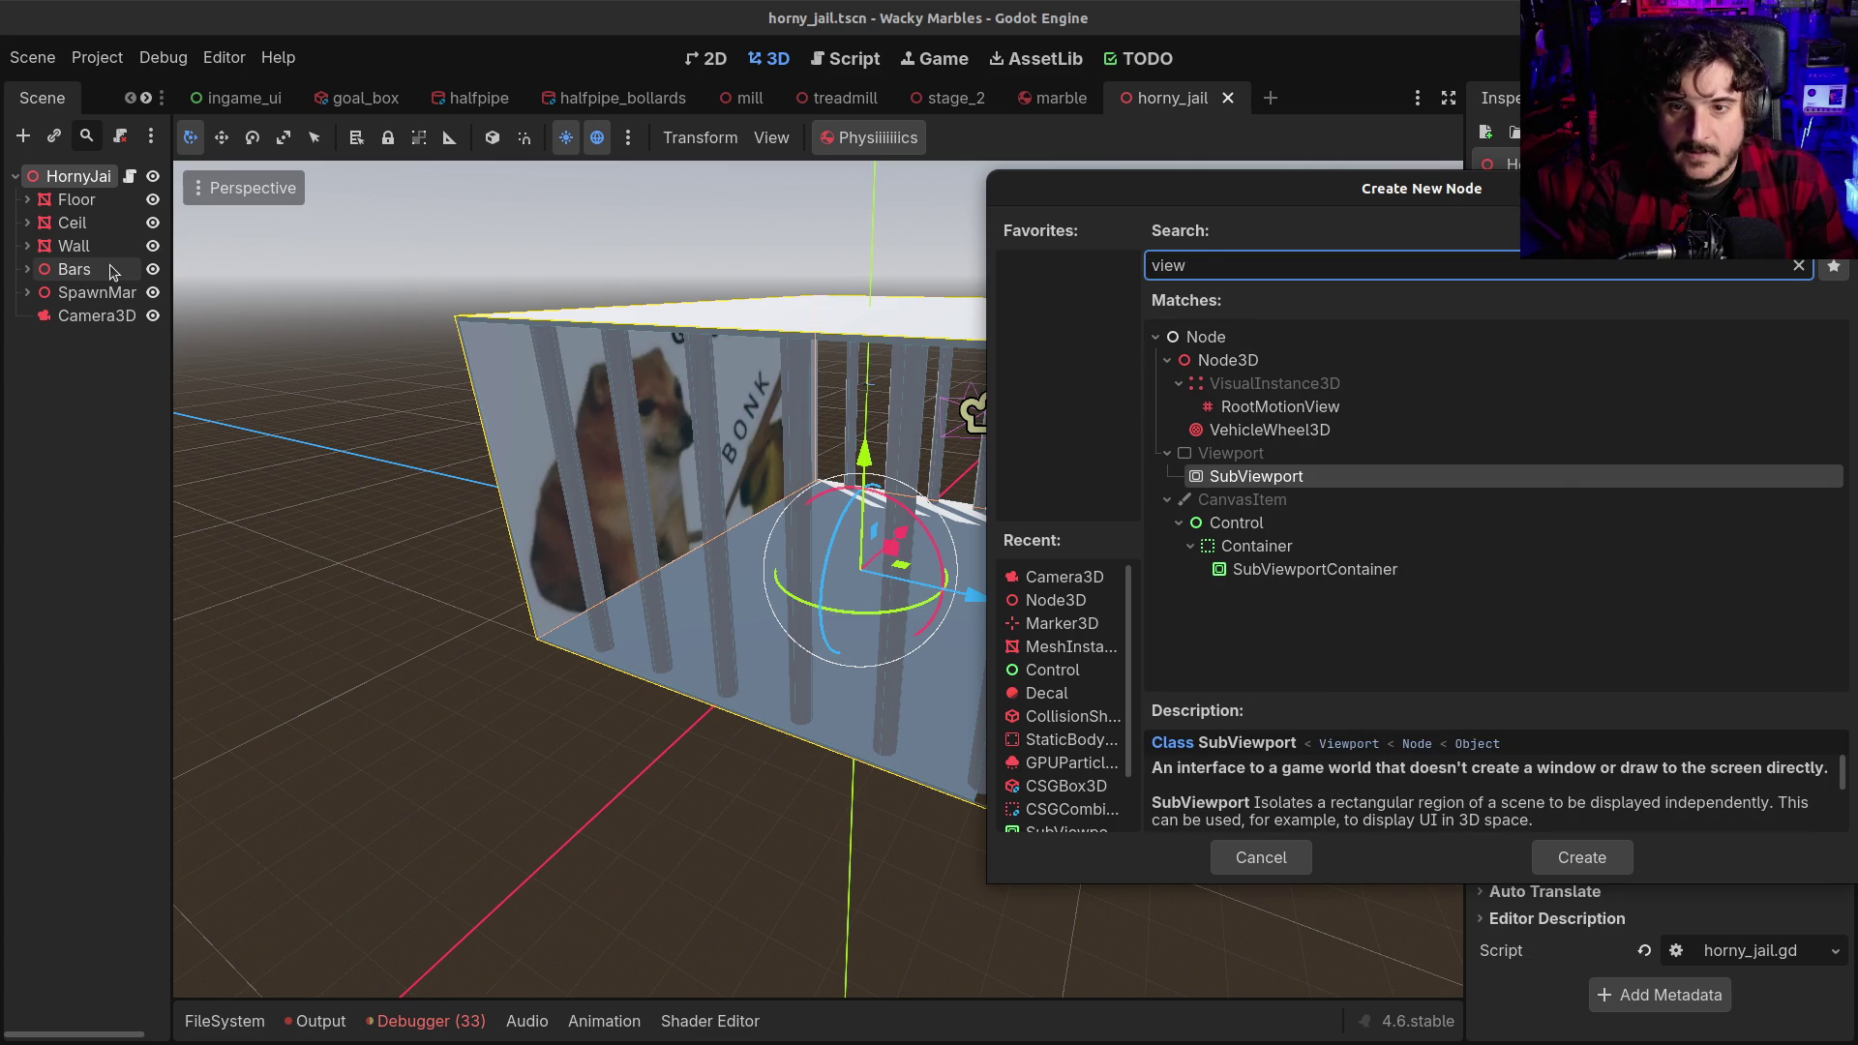
pyautogui.press('Return')
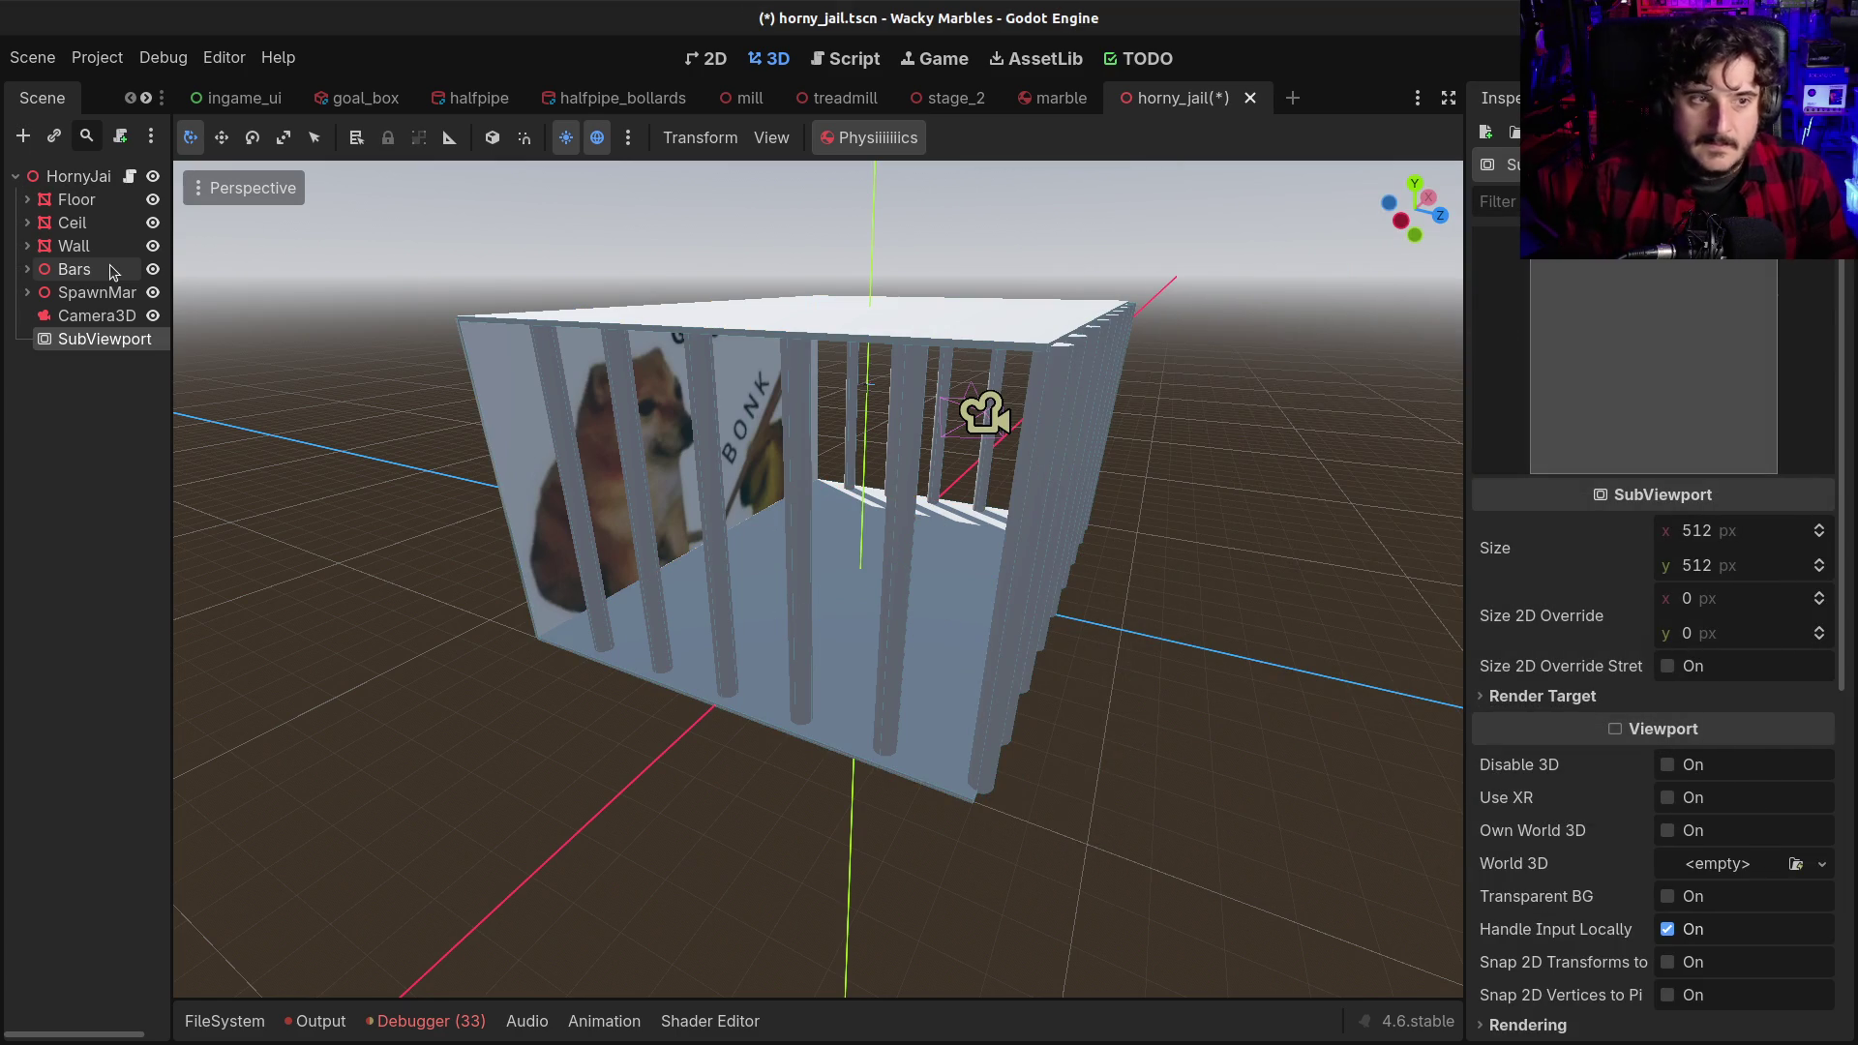
pyautogui.moveTo(97, 315); pyautogui.dragTo(90, 339)
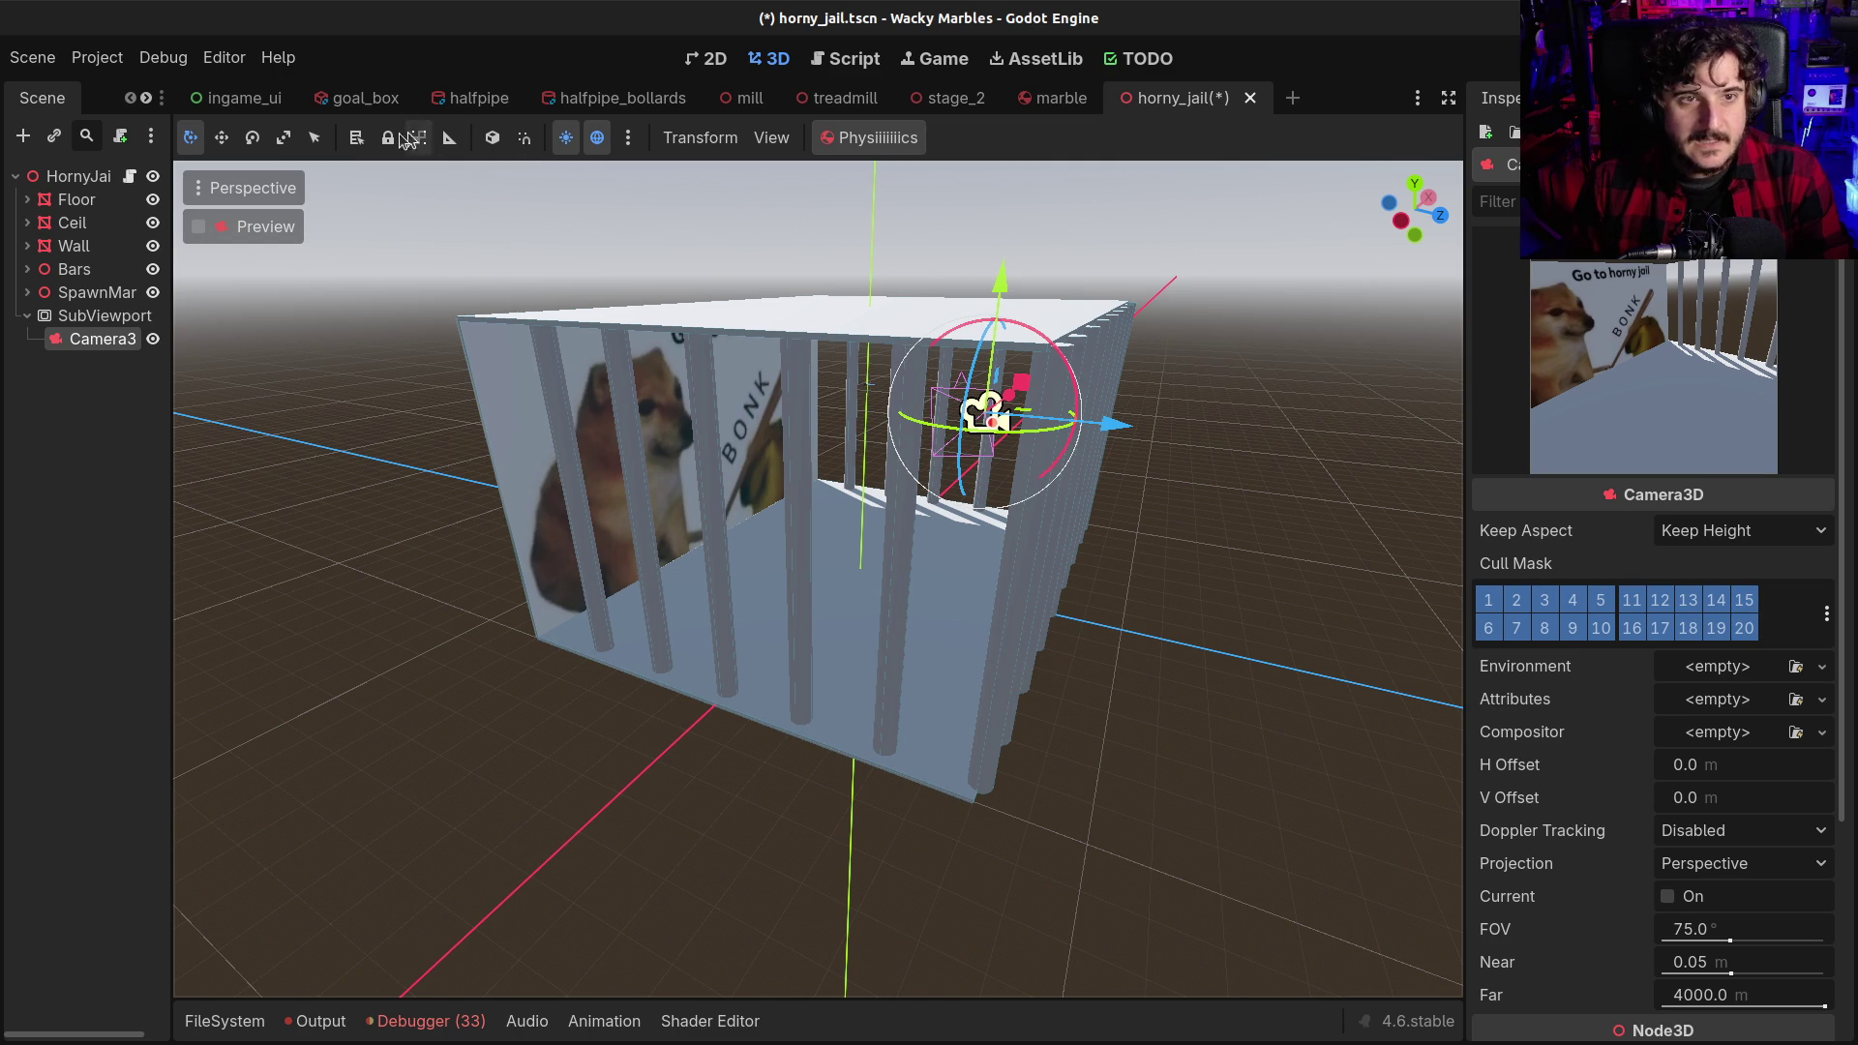
# Tilt the camera about 9 degrees around its local axes, then raise it slightly in world space
pyautogui.click(253, 138)
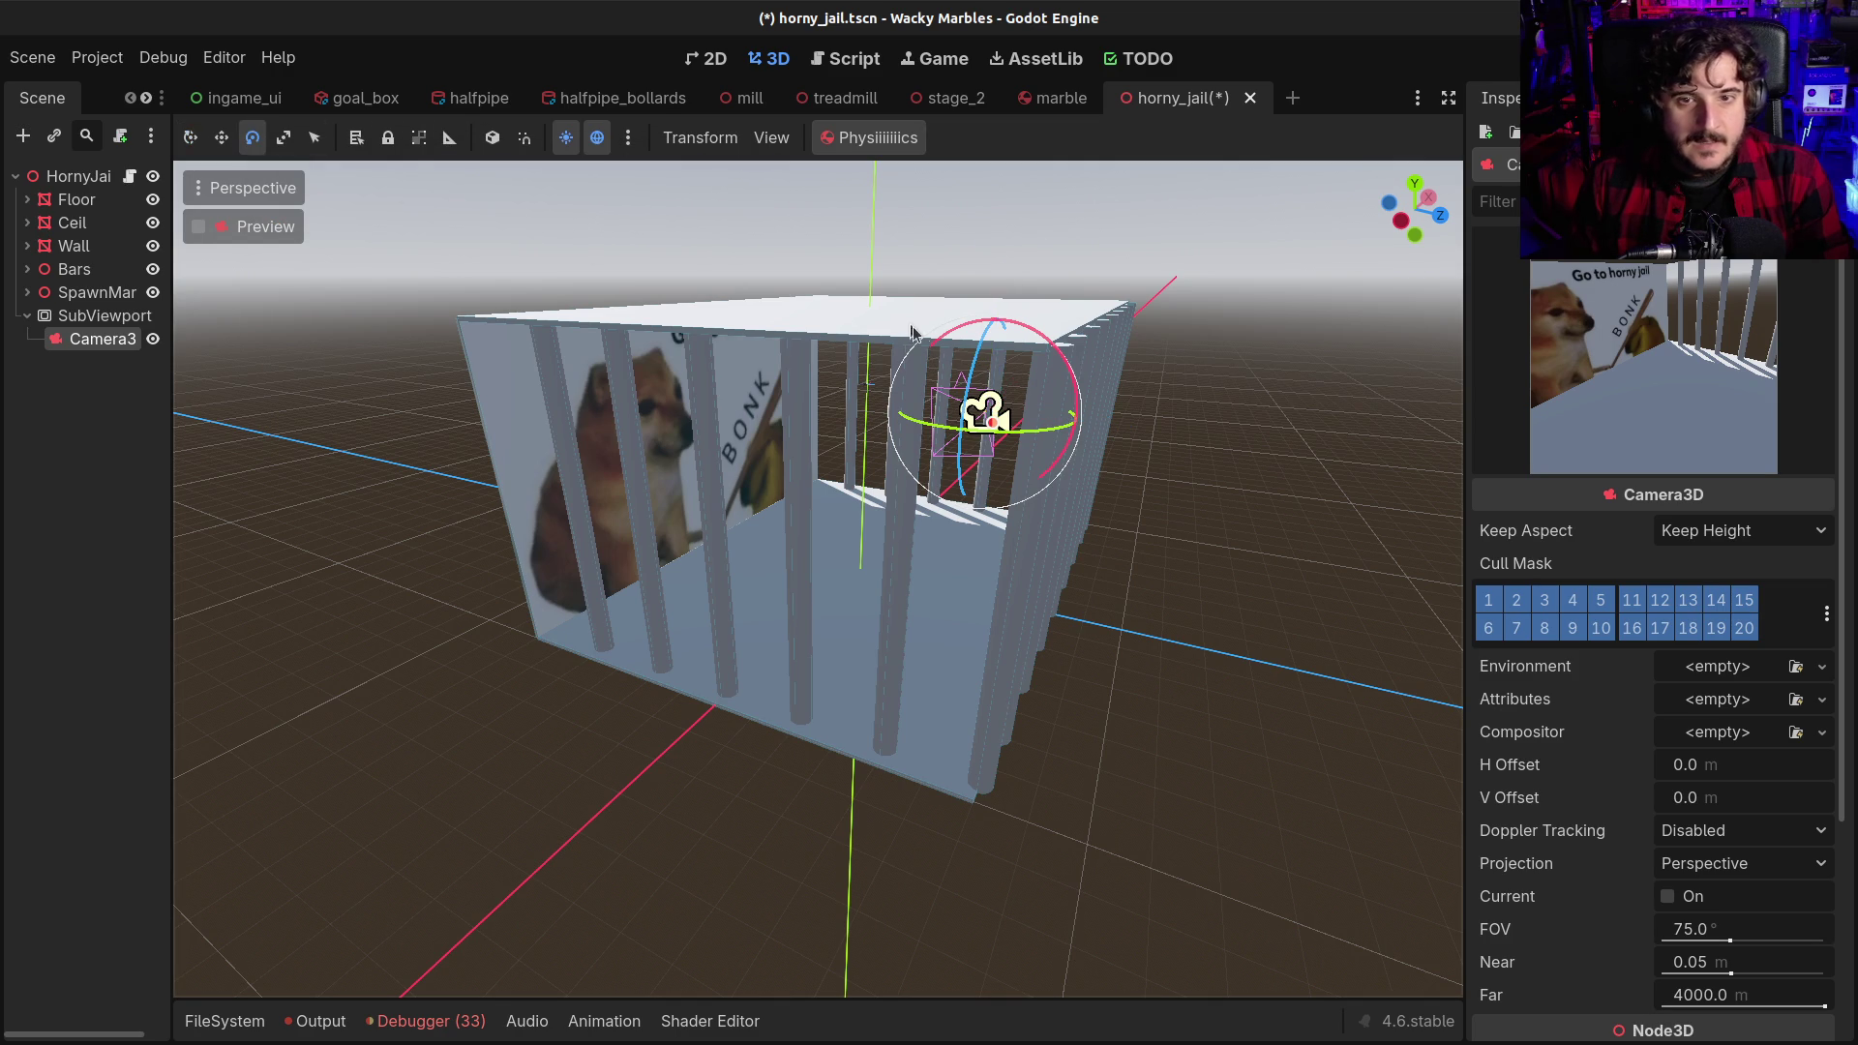
pyautogui.click(492, 138)
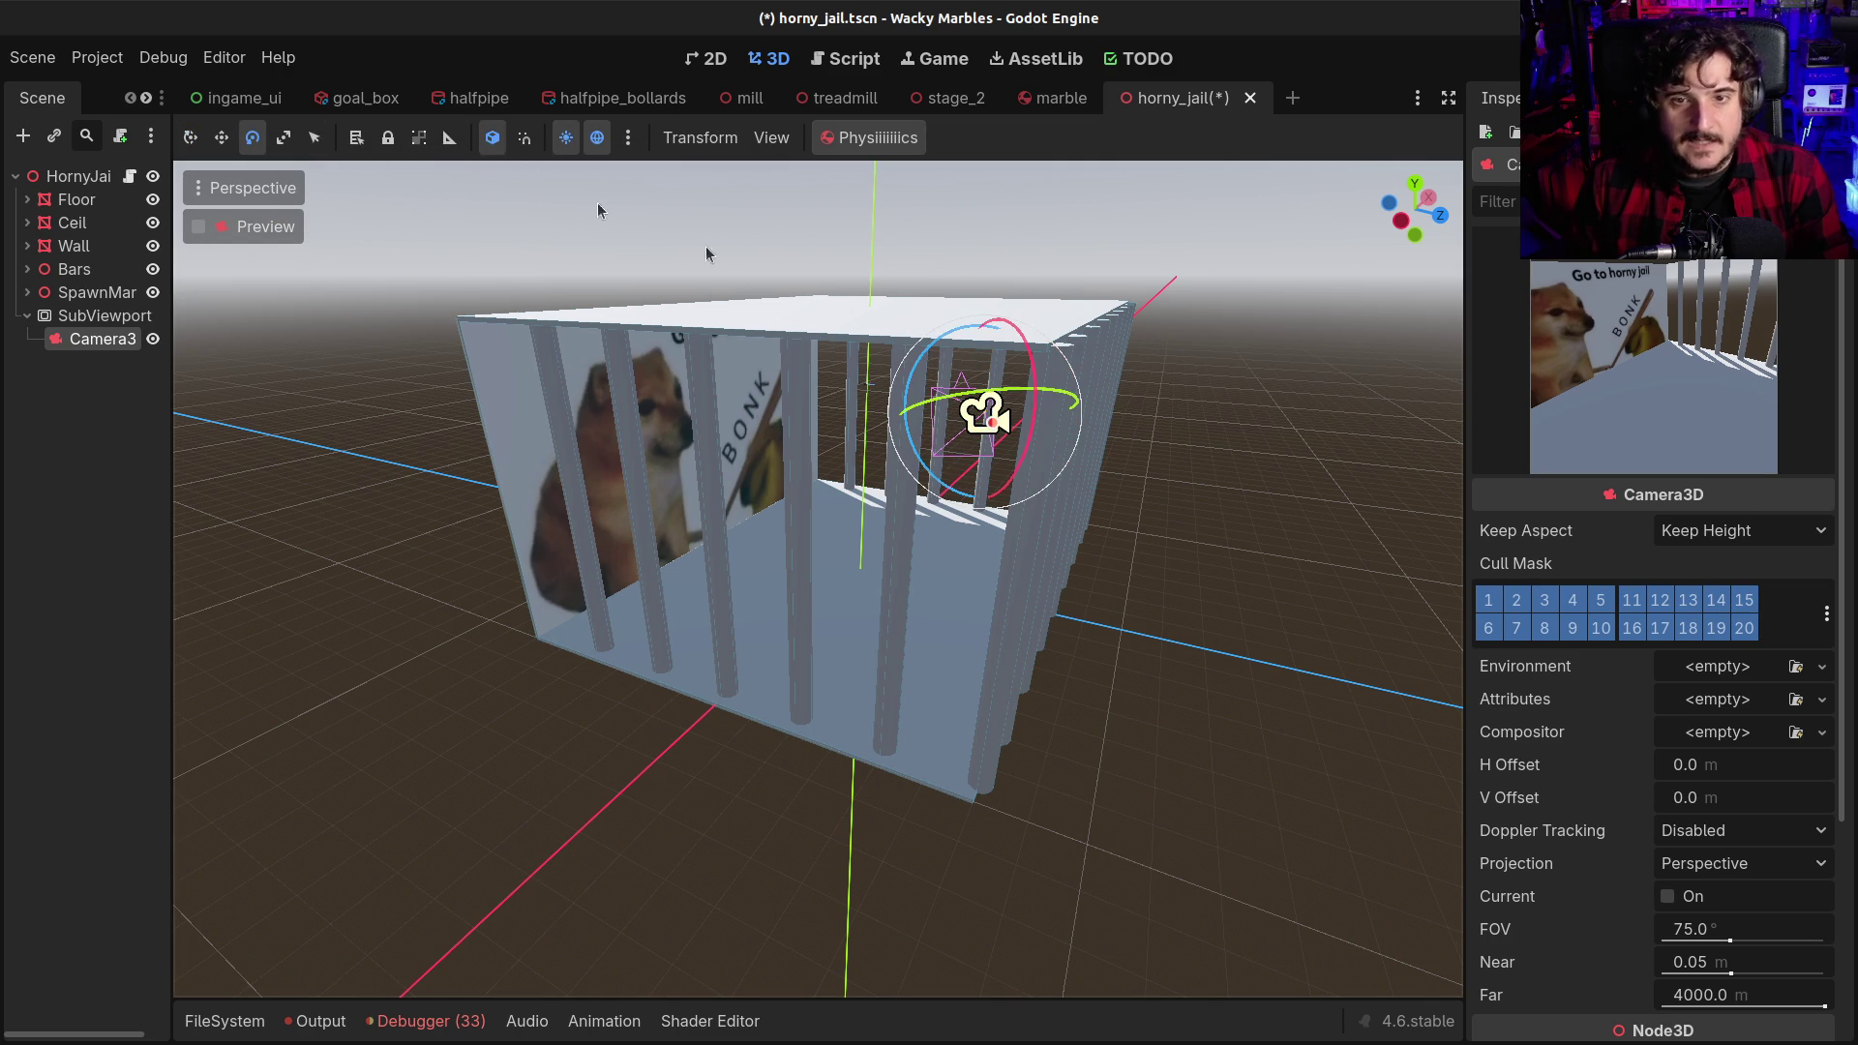
pyautogui.moveTo(1027, 379); pyautogui.dragTo(1026, 365)
pyautogui.press('w')
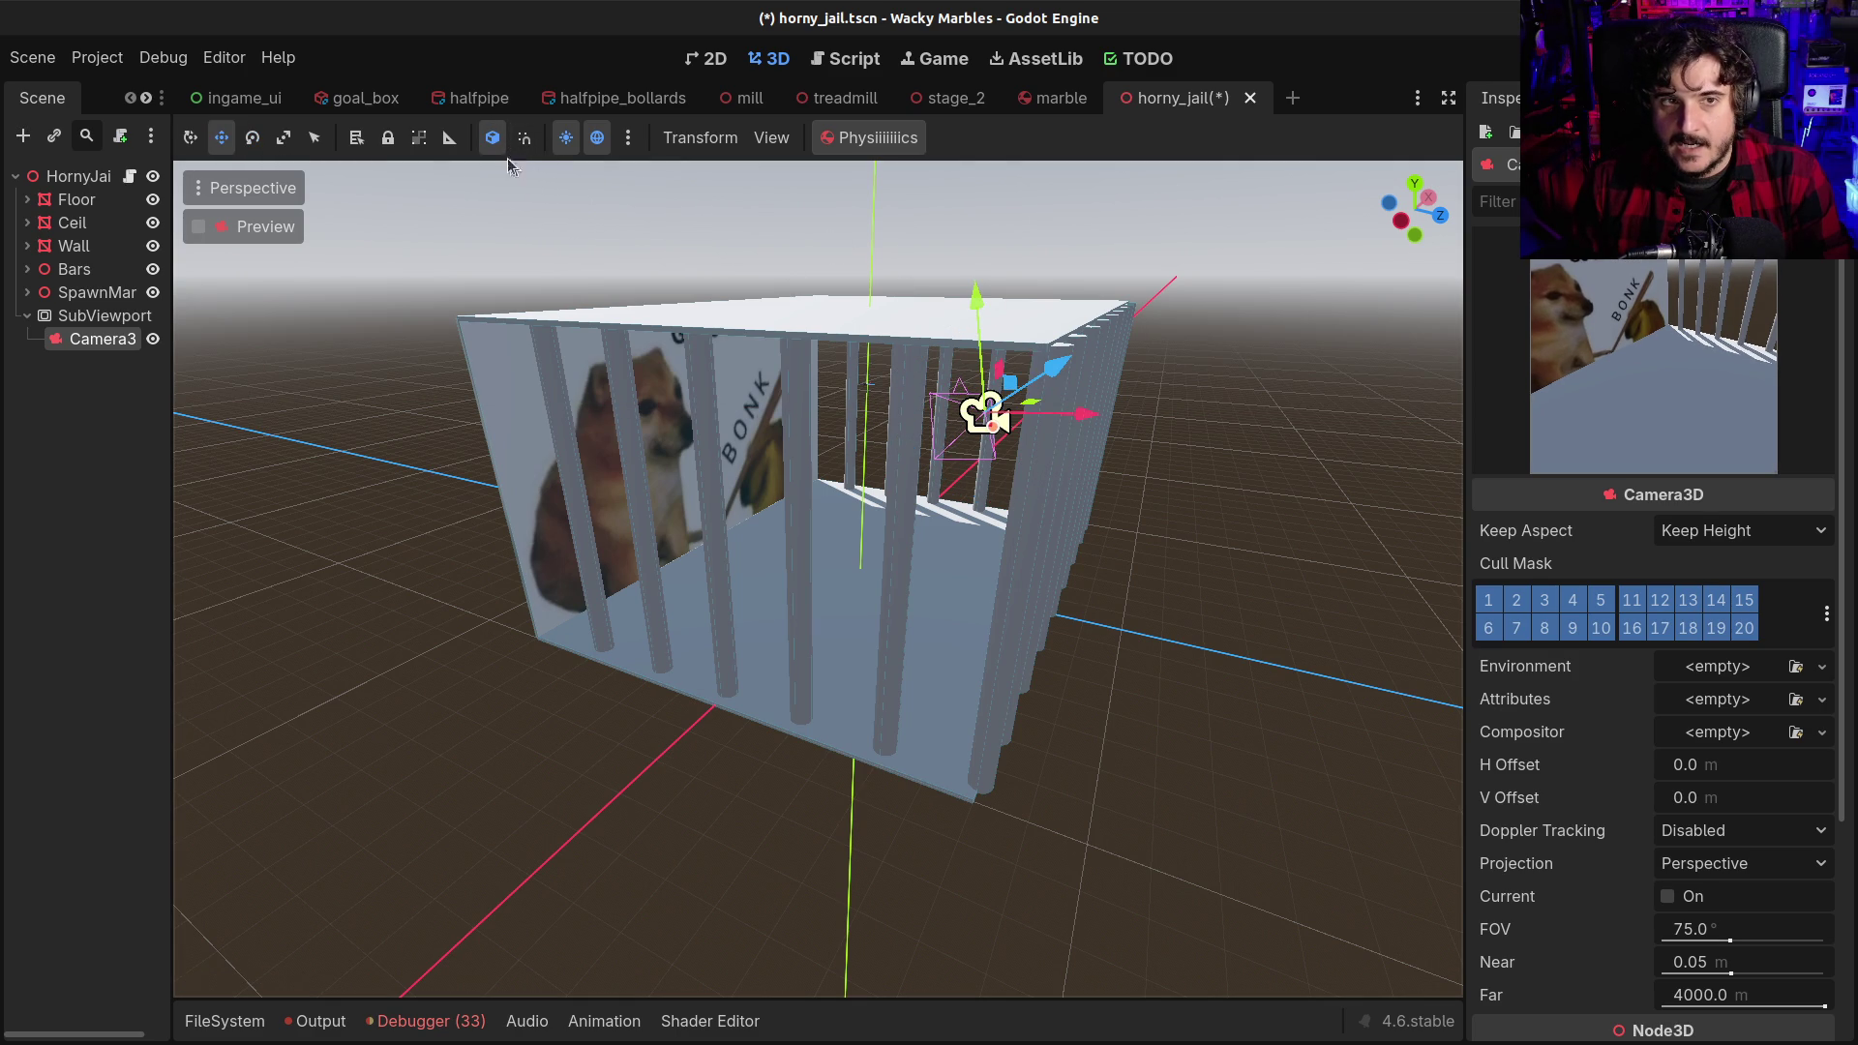
pyautogui.press('t')
pyautogui.moveTo(1001, 285); pyautogui.dragTo(1001, 255)
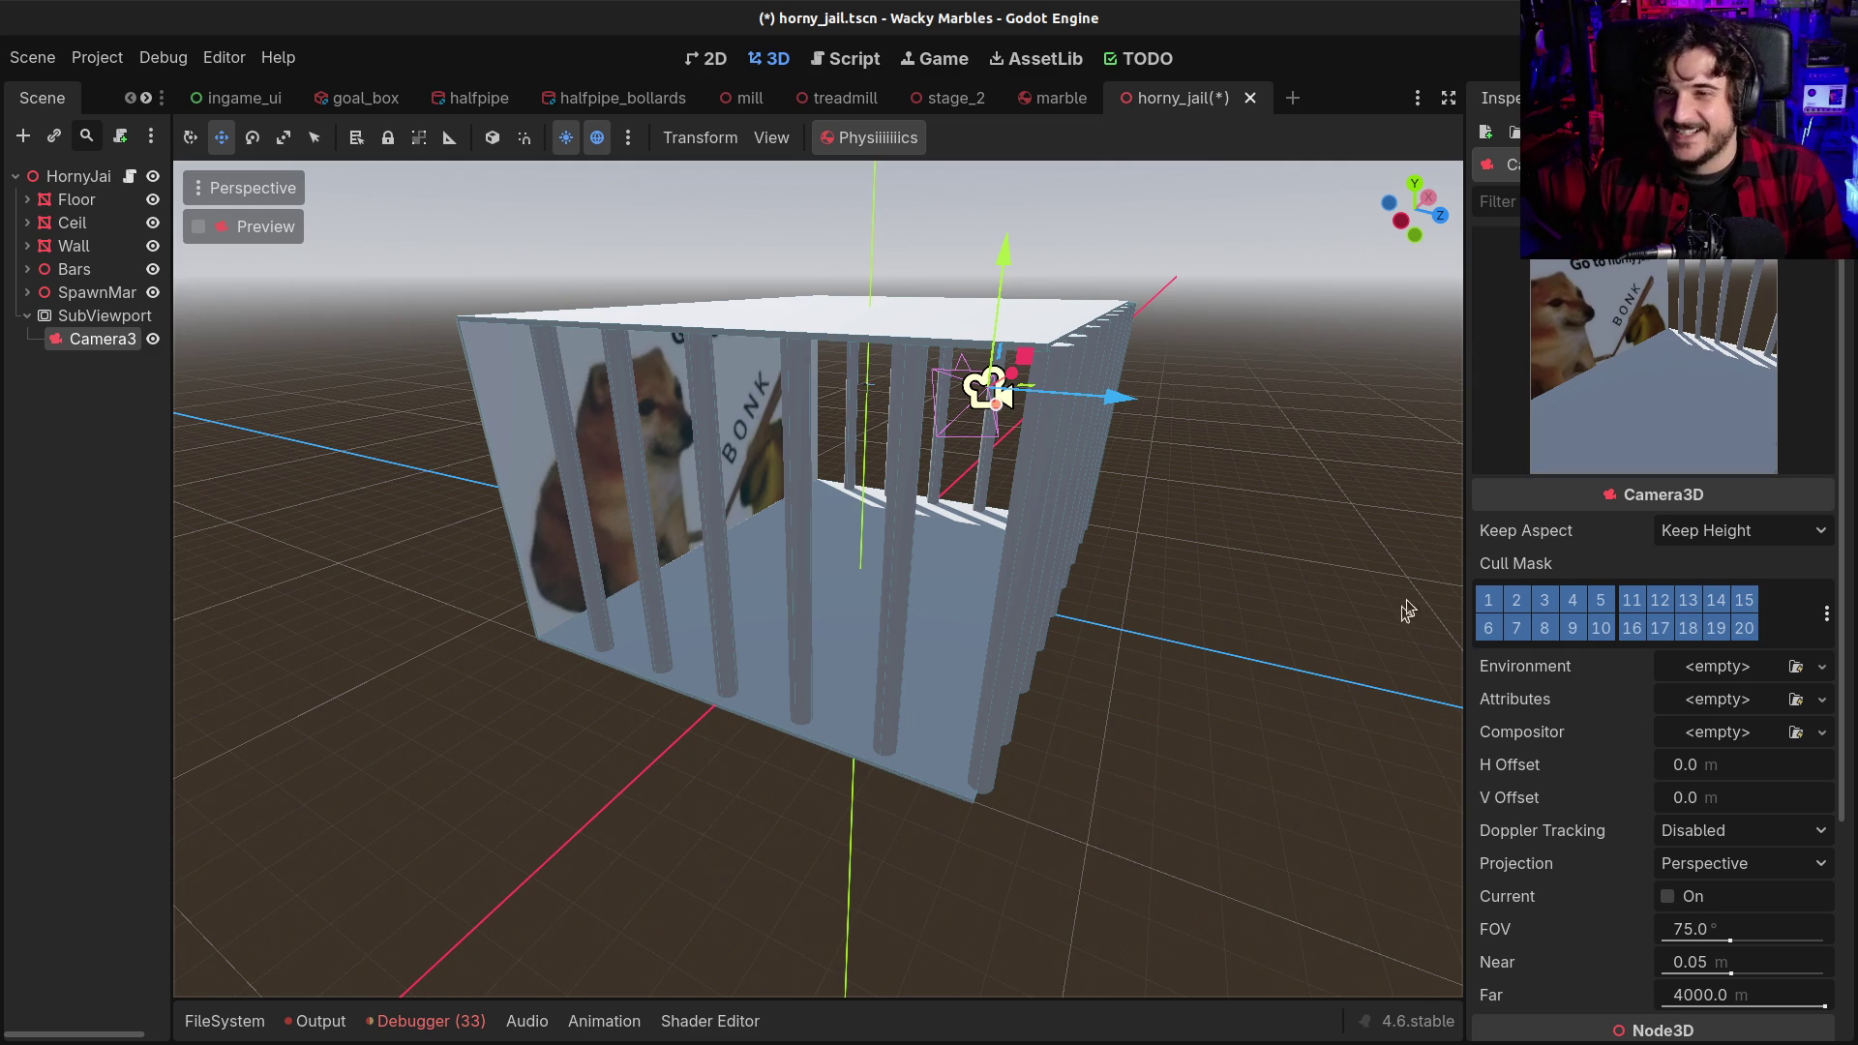
# Widen the 3D viewport slightly and select the SubViewport node
pyautogui.moveTo(1466, 448); pyautogui.dragTo(1479, 448)
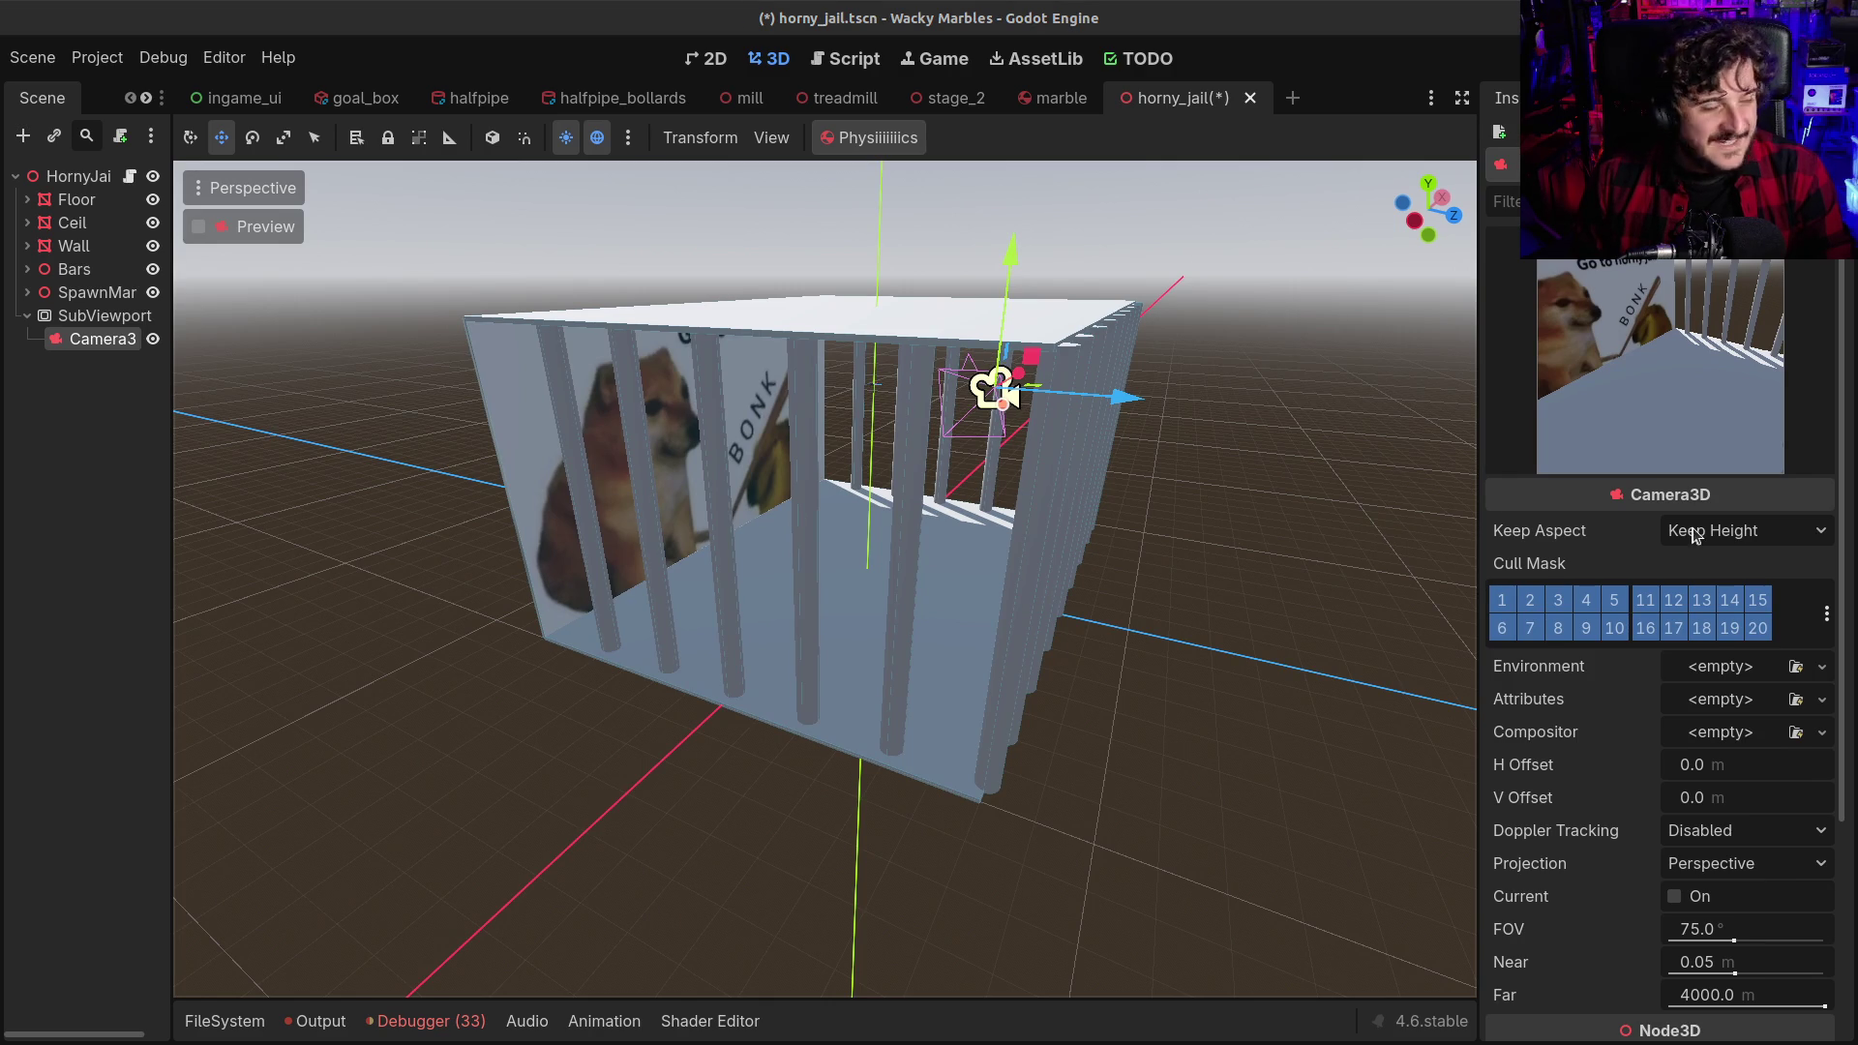
pyautogui.moveTo(1477, 449); pyautogui.dragTo(1464, 452)
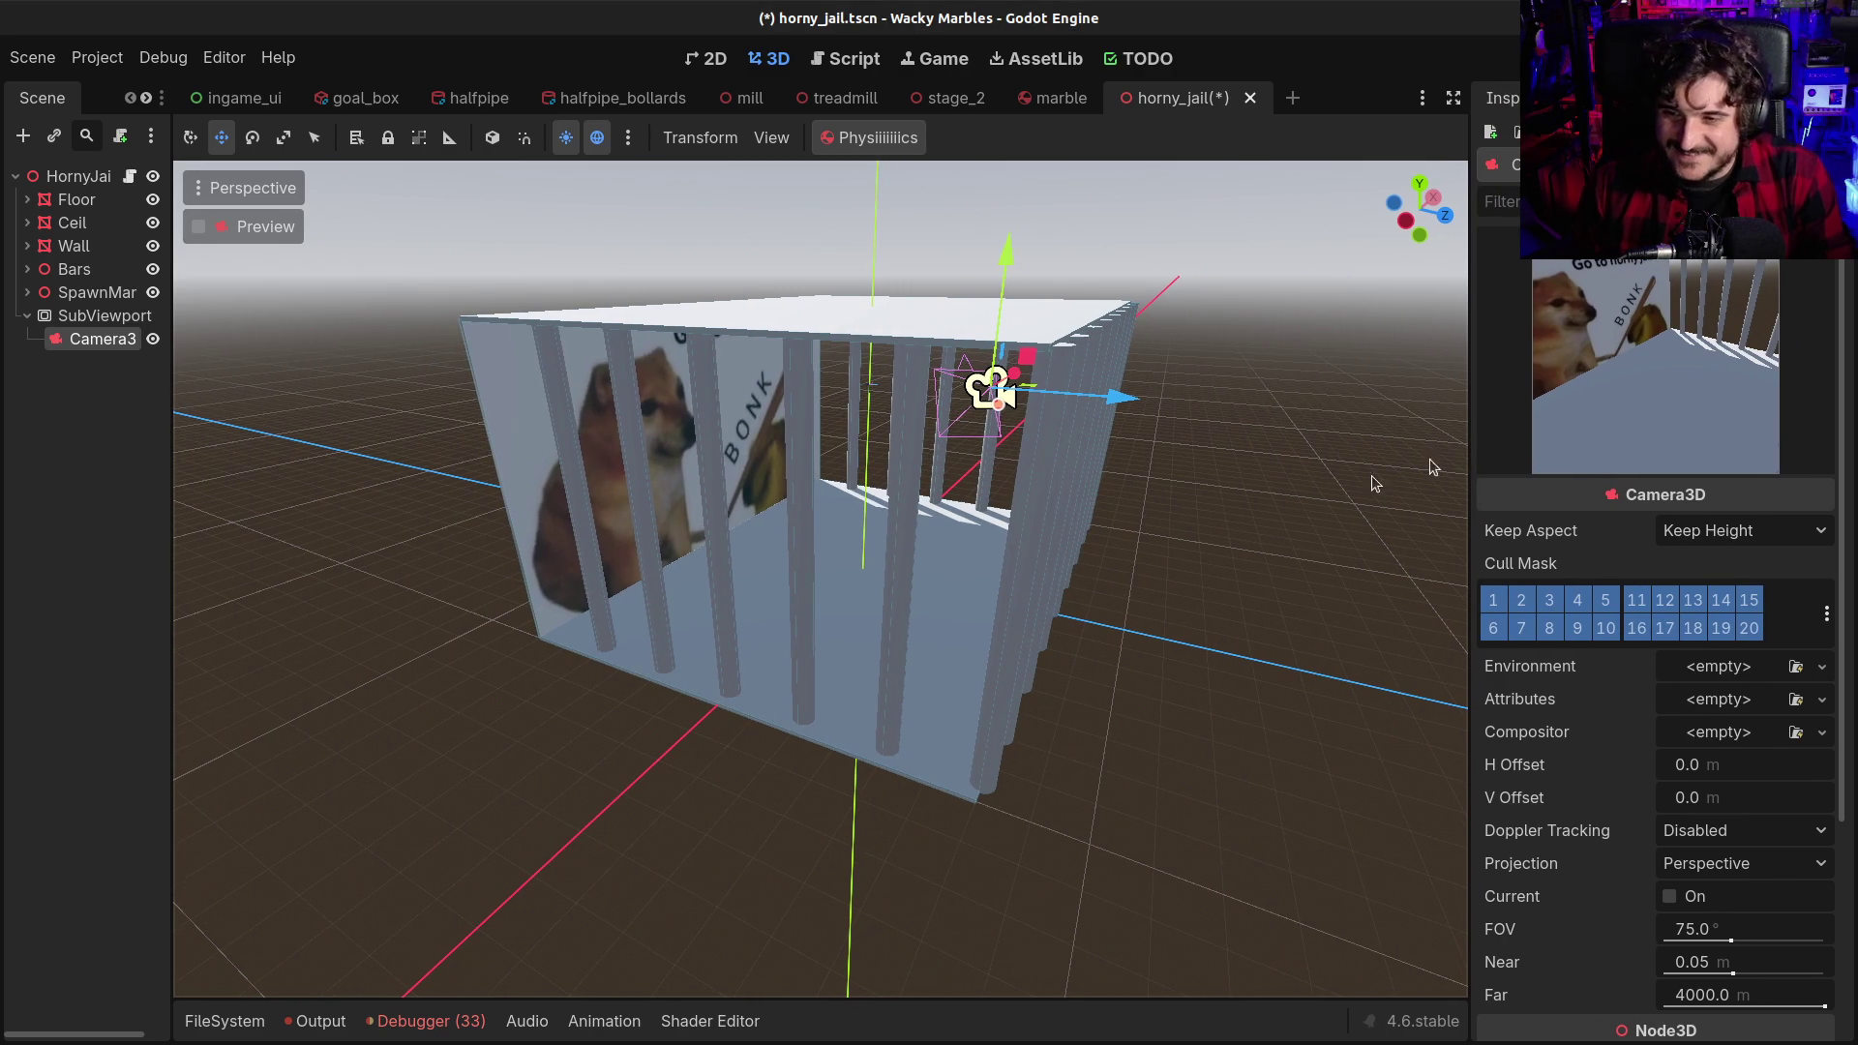
pyautogui.scroll(-2, 1558, 828)
pyautogui.scroll(2, 1558, 827)
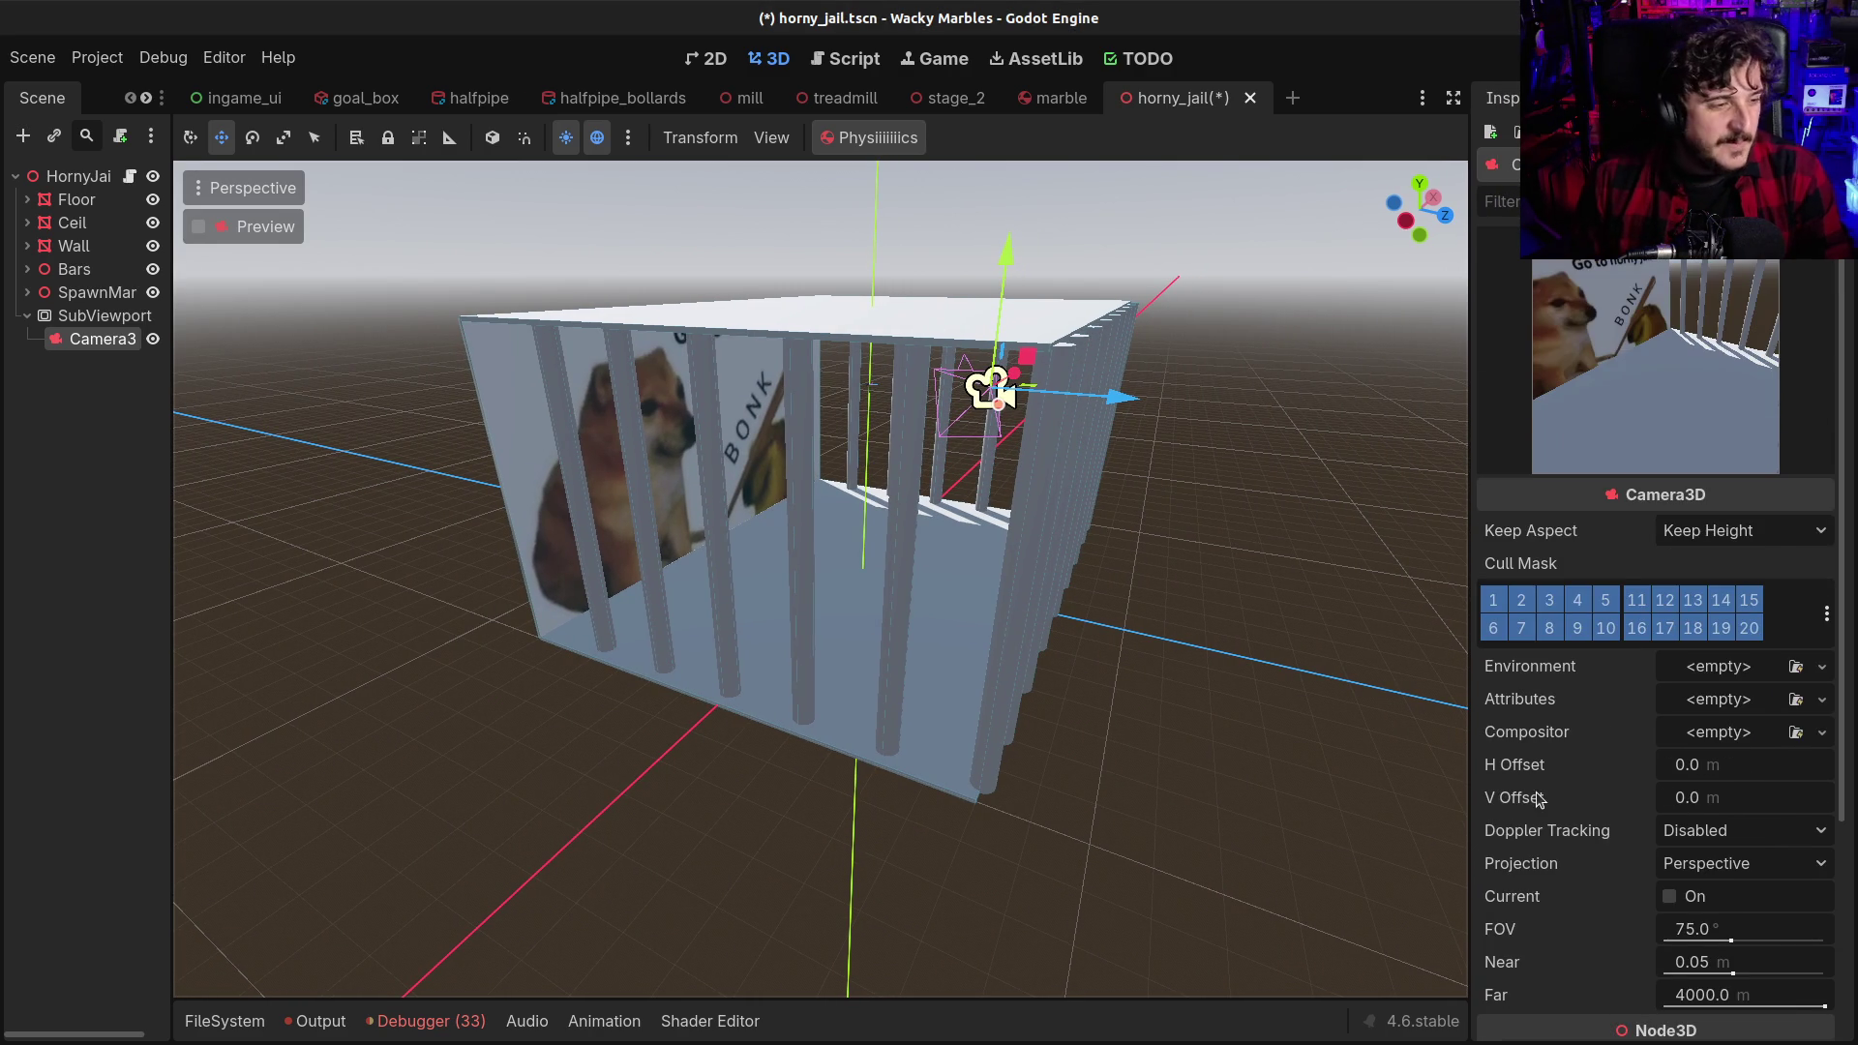
pyautogui.click(50, 315)
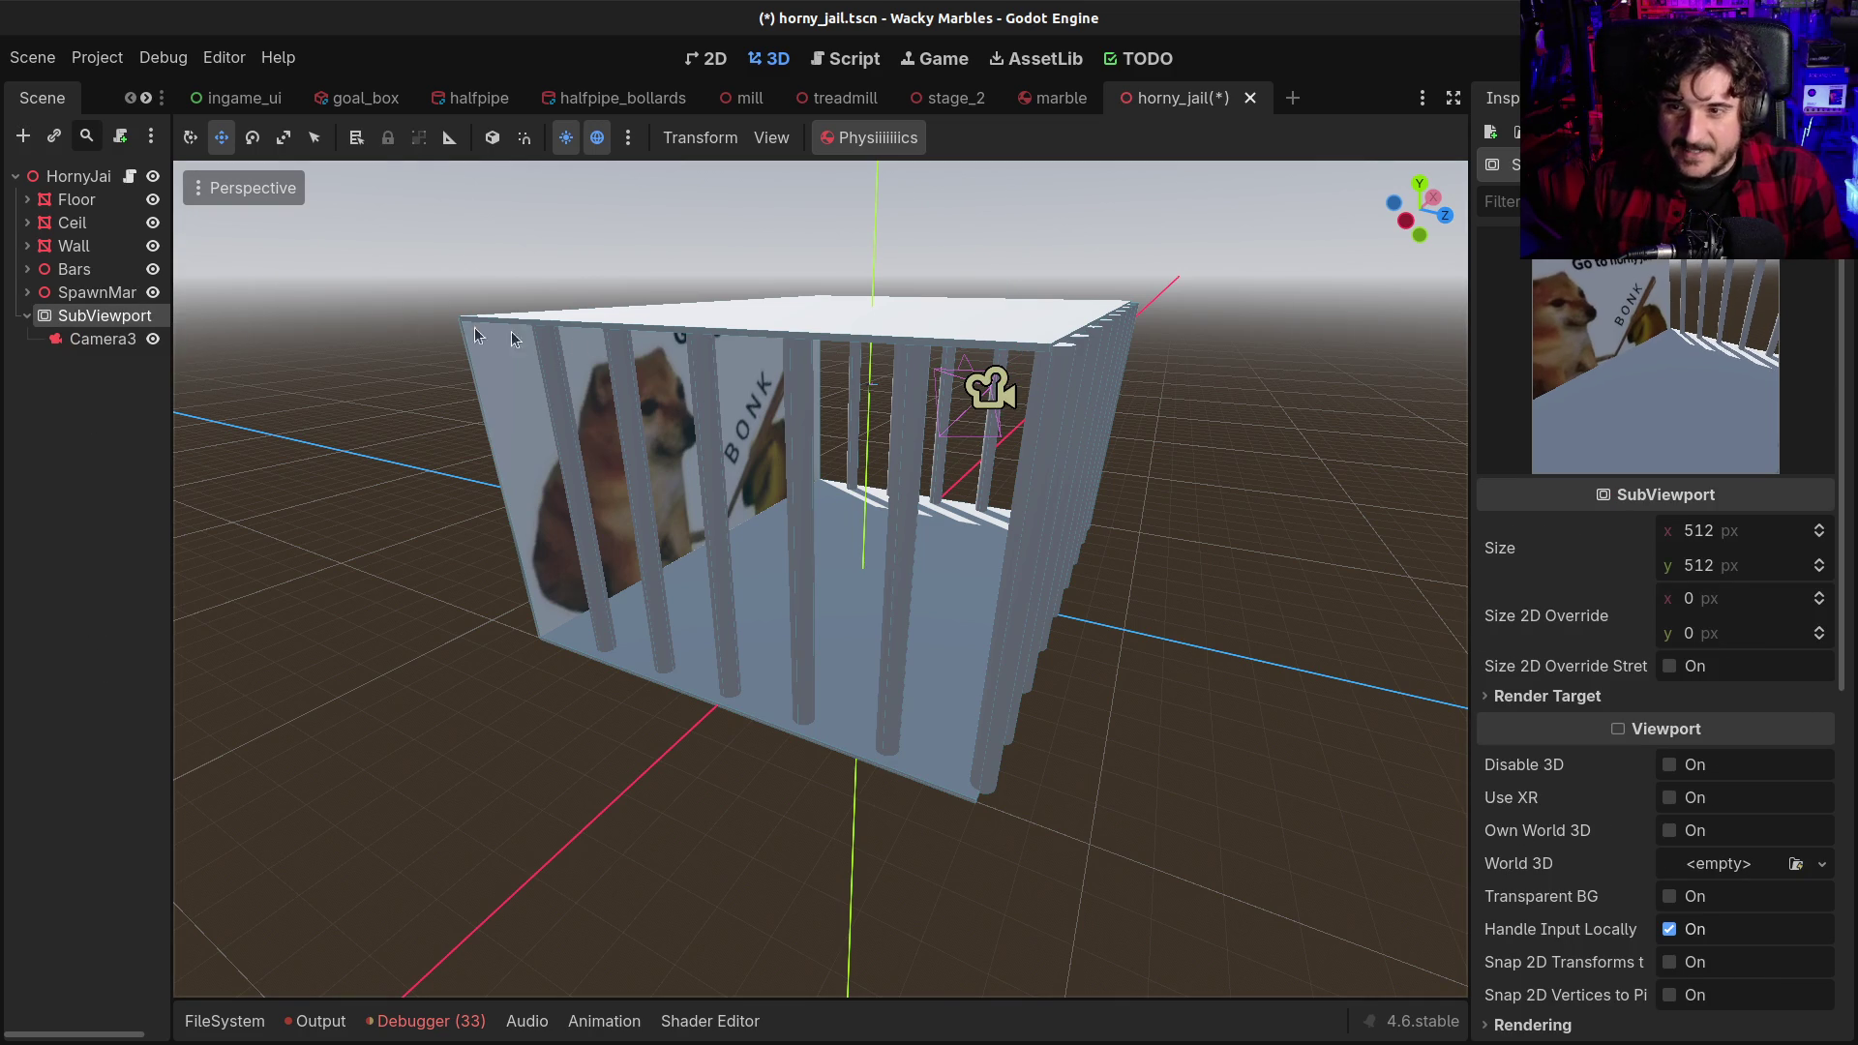
# Set the SubViewport size to 256 × 256 px in the Inspector
pyautogui.click(77, 332)
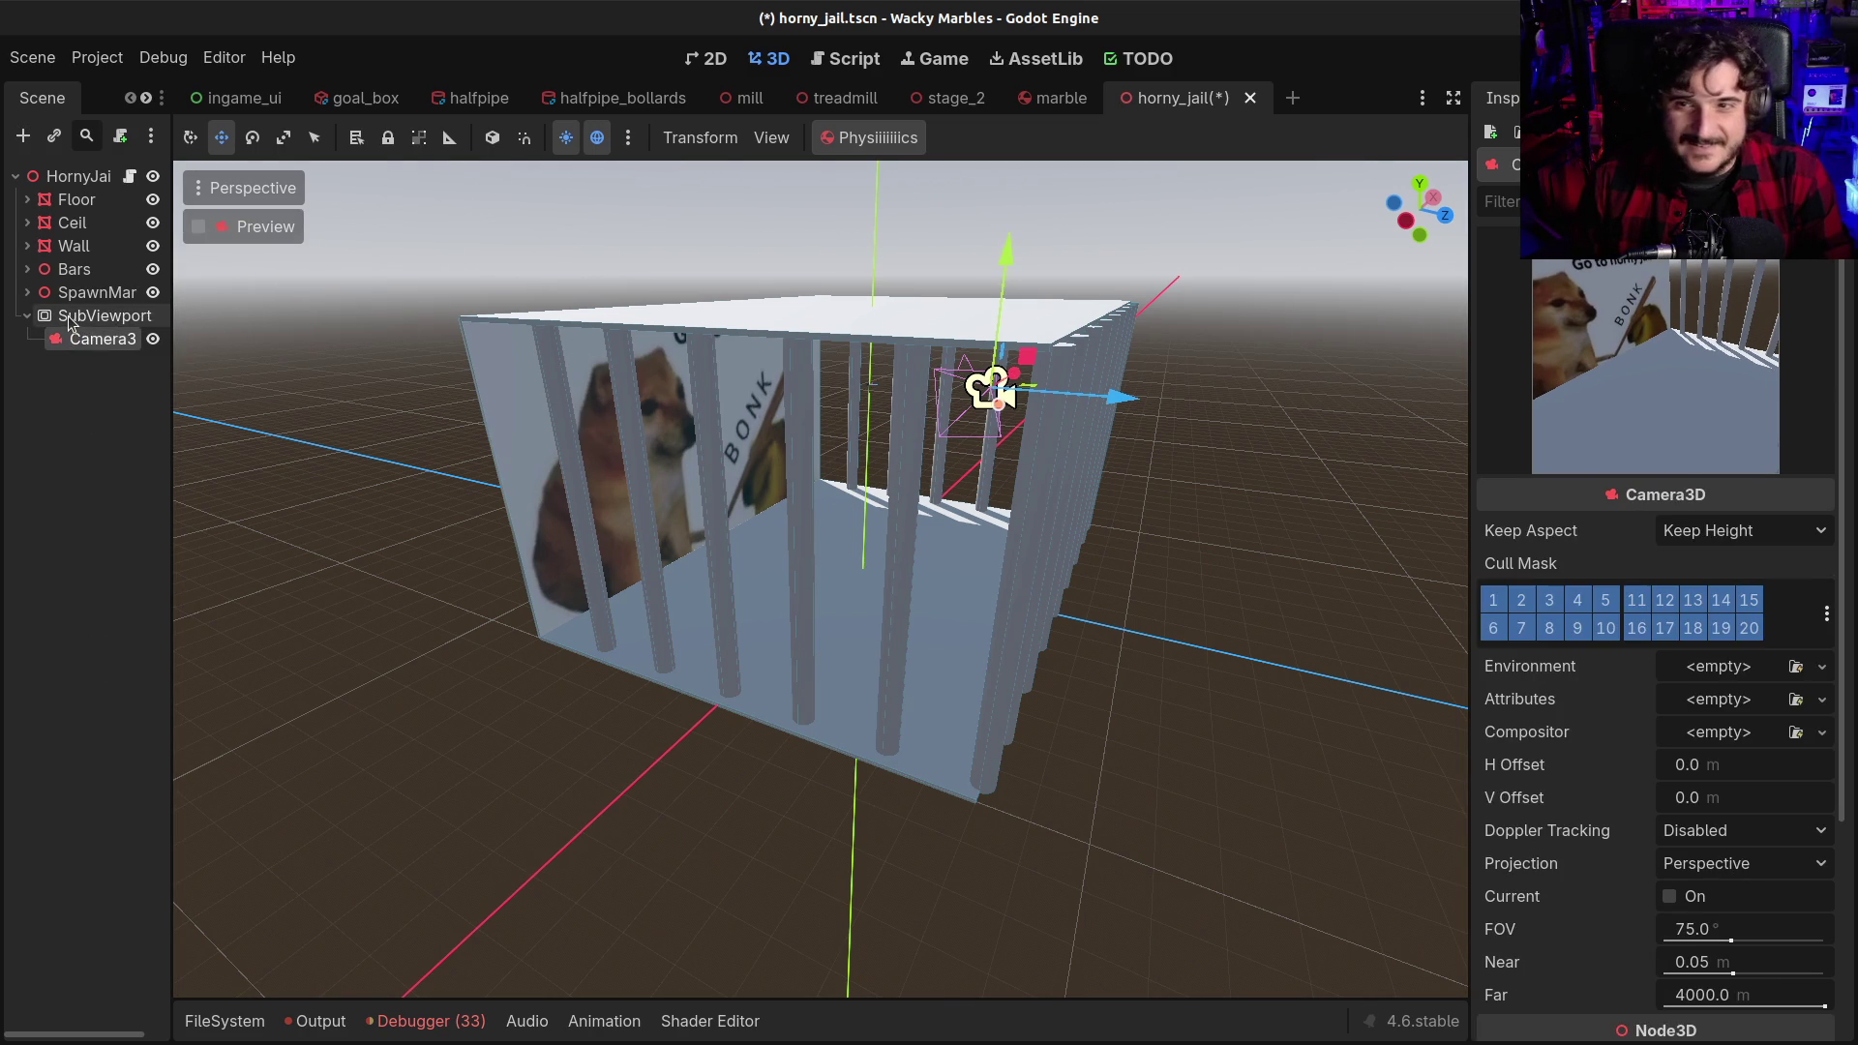
pyautogui.click(68, 315)
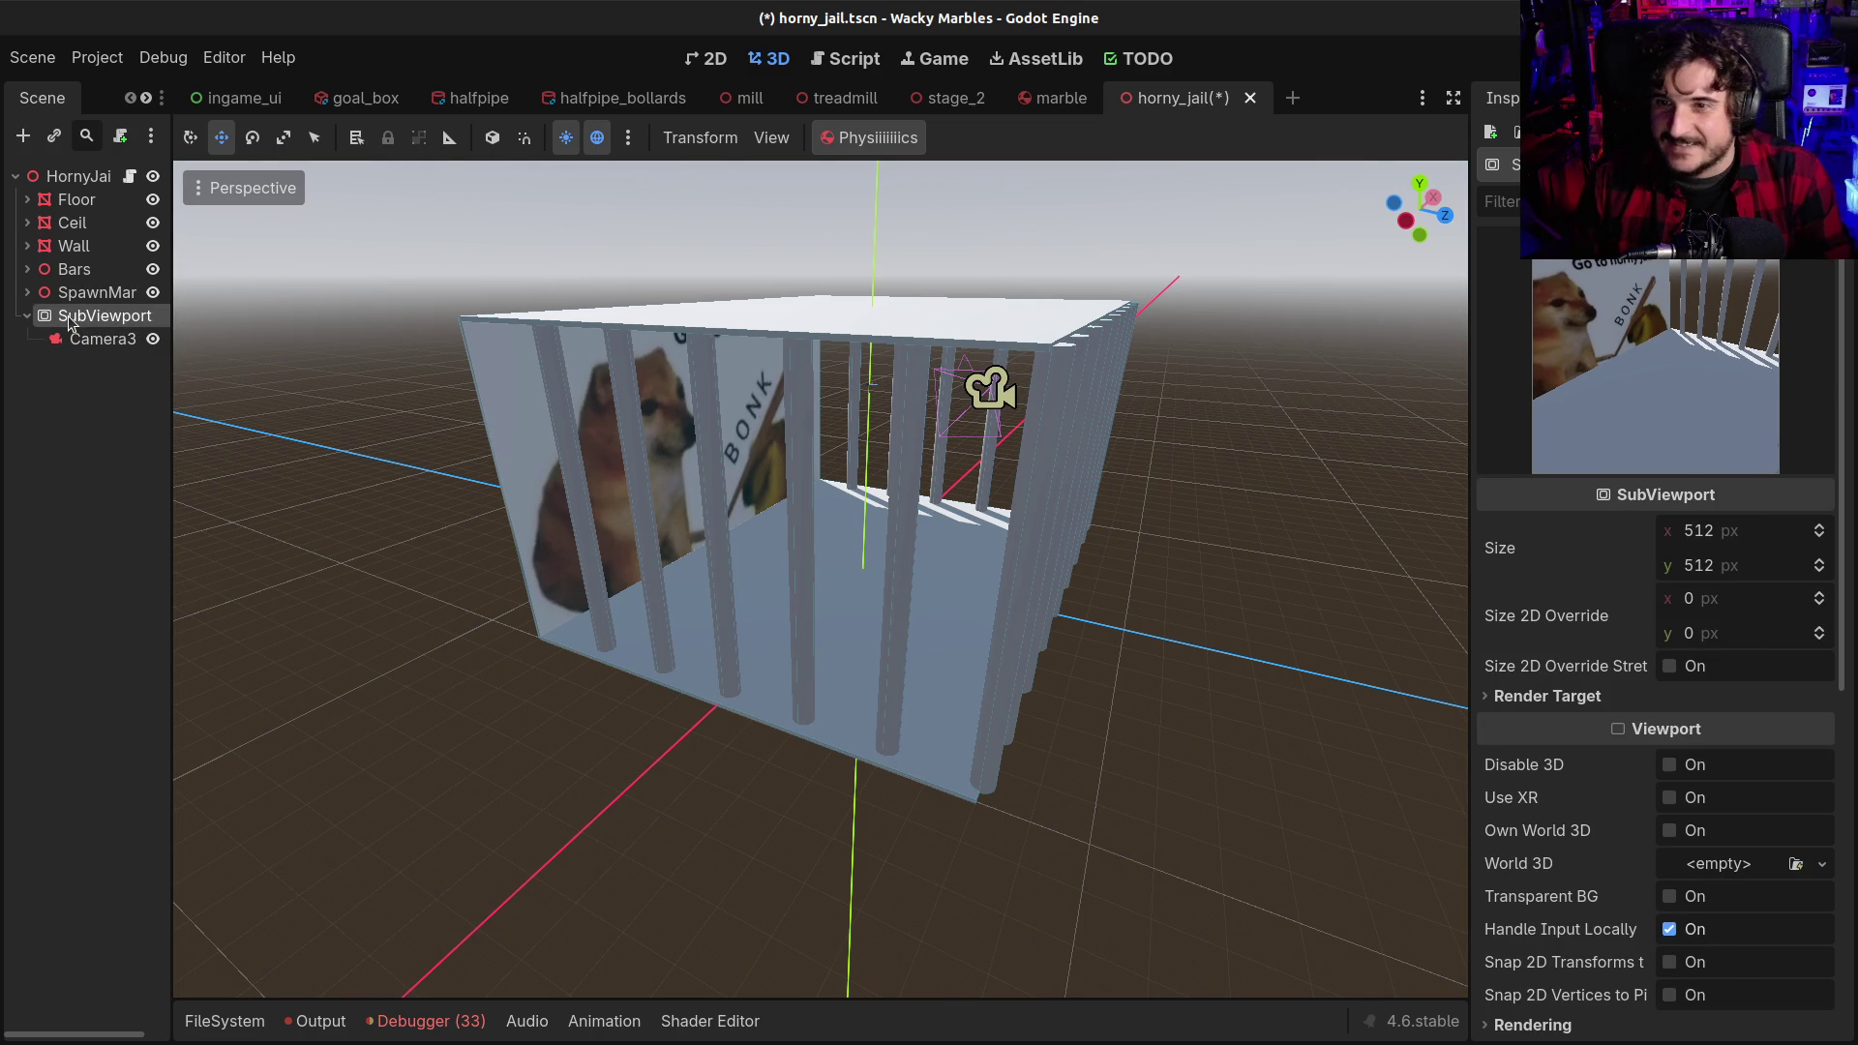
pyautogui.click(1731, 537)
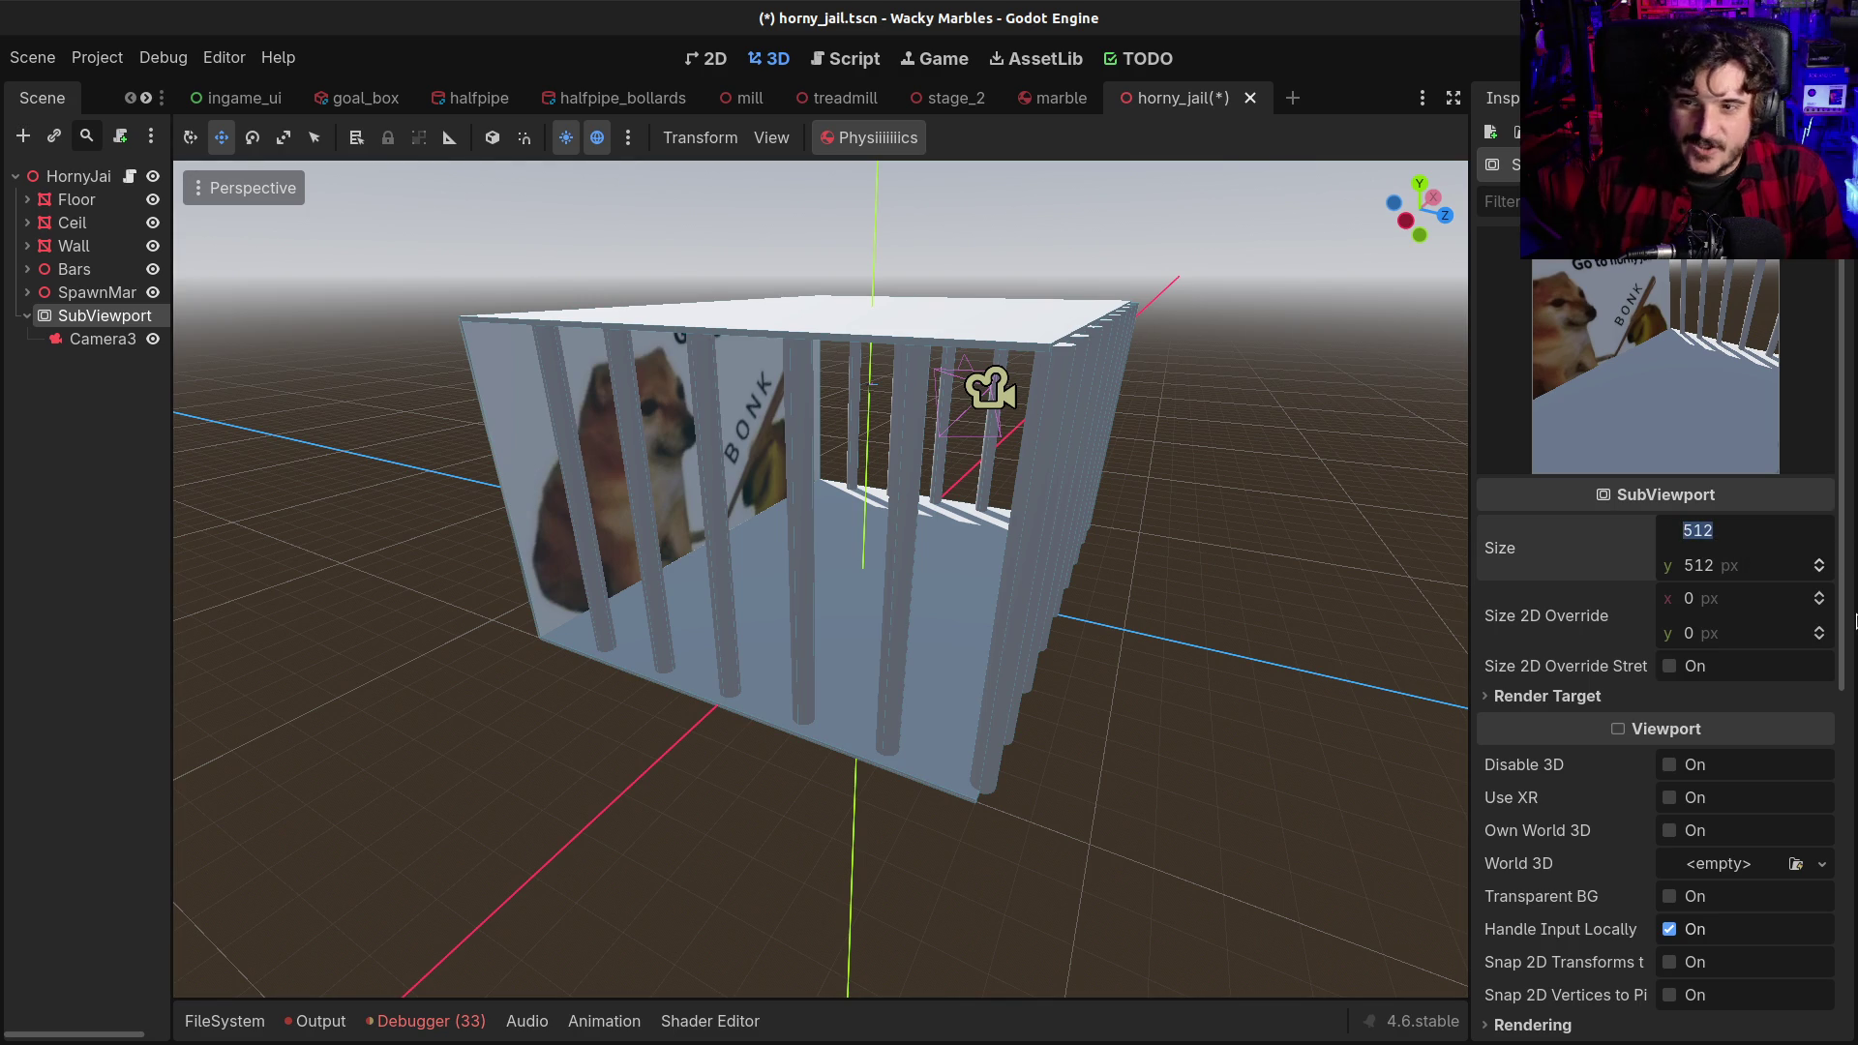
pyautogui.write('256')
pyautogui.press('Tab')
pyautogui.write('256')
pyautogui.press('Return')
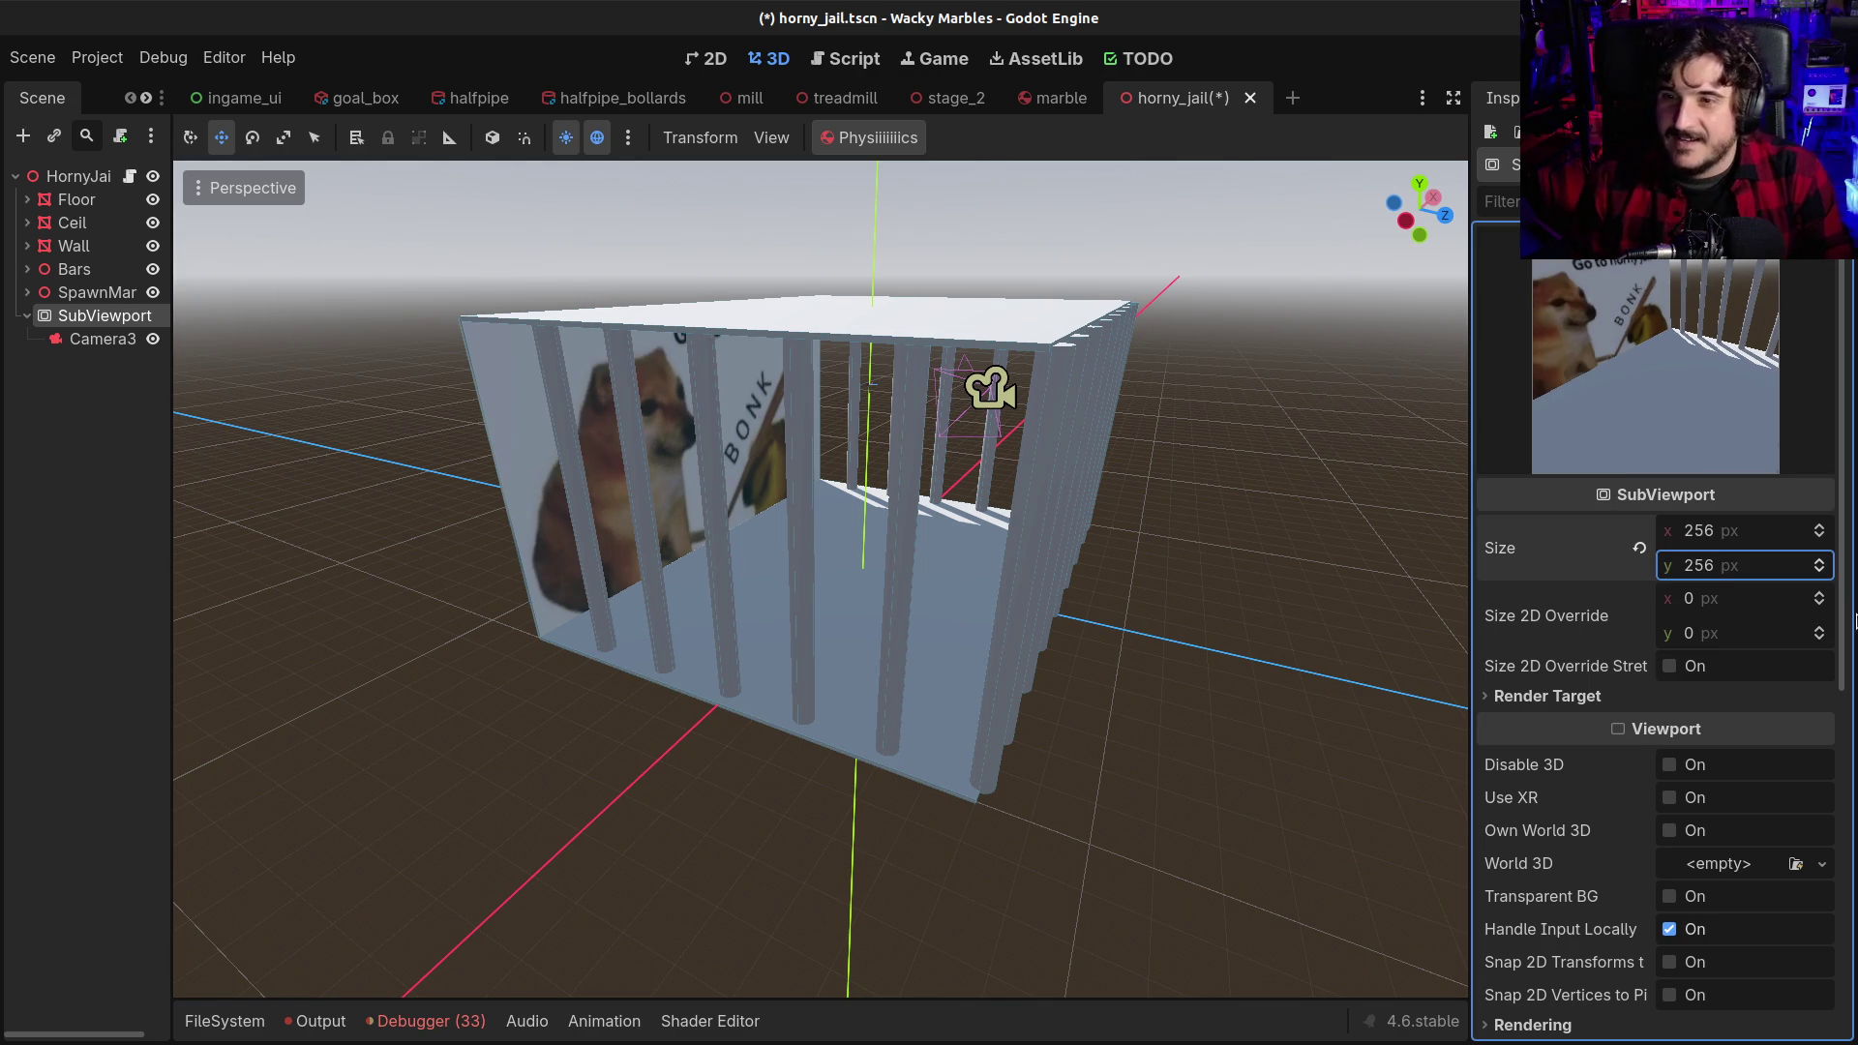
# Reduce the SubViewport size to 64 × 64 px
pyautogui.click(1757, 541)
pyautogui.write('64')
pyautogui.press('Tab')
pyautogui.write('64')
pyautogui.press('Return')
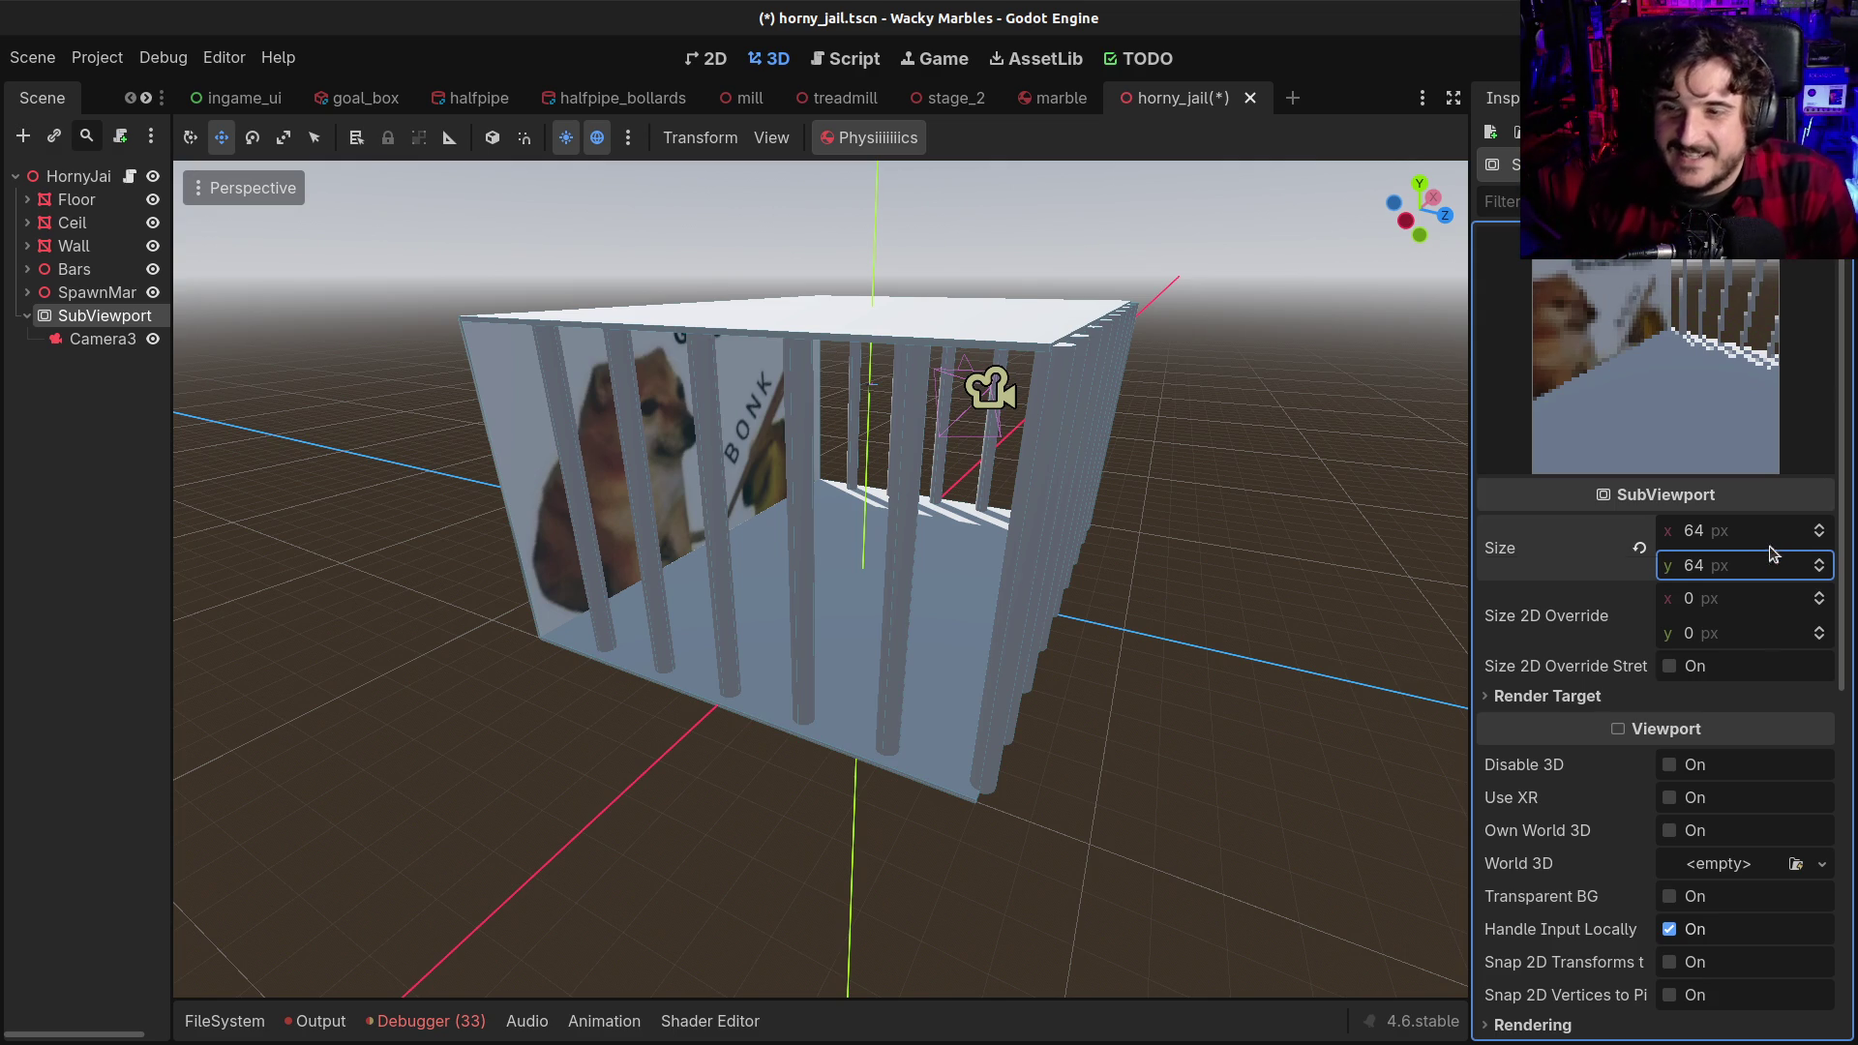
# Set the SubViewport size to 128 × 128 px and save the scene
pyautogui.click(1762, 545)
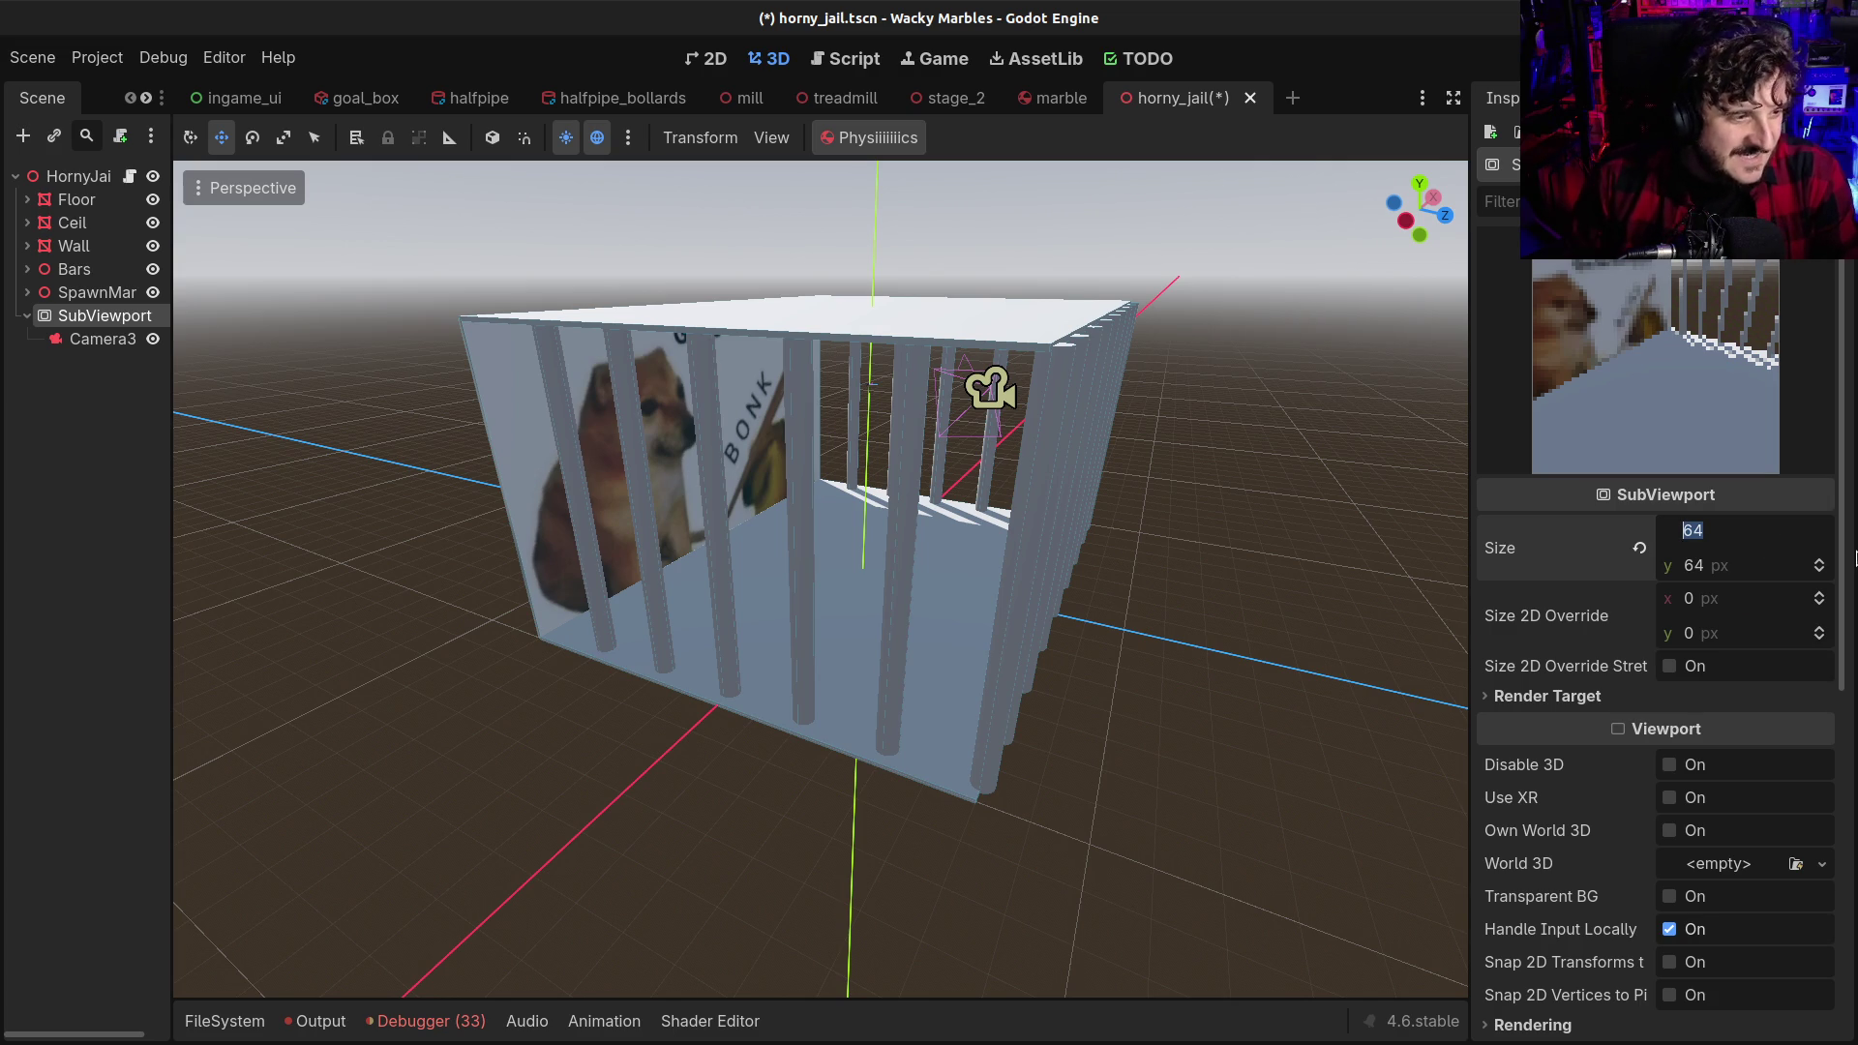
pyautogui.write('1')
pyautogui.press('Tab')
pyautogui.write('128')
pyautogui.press('Return')
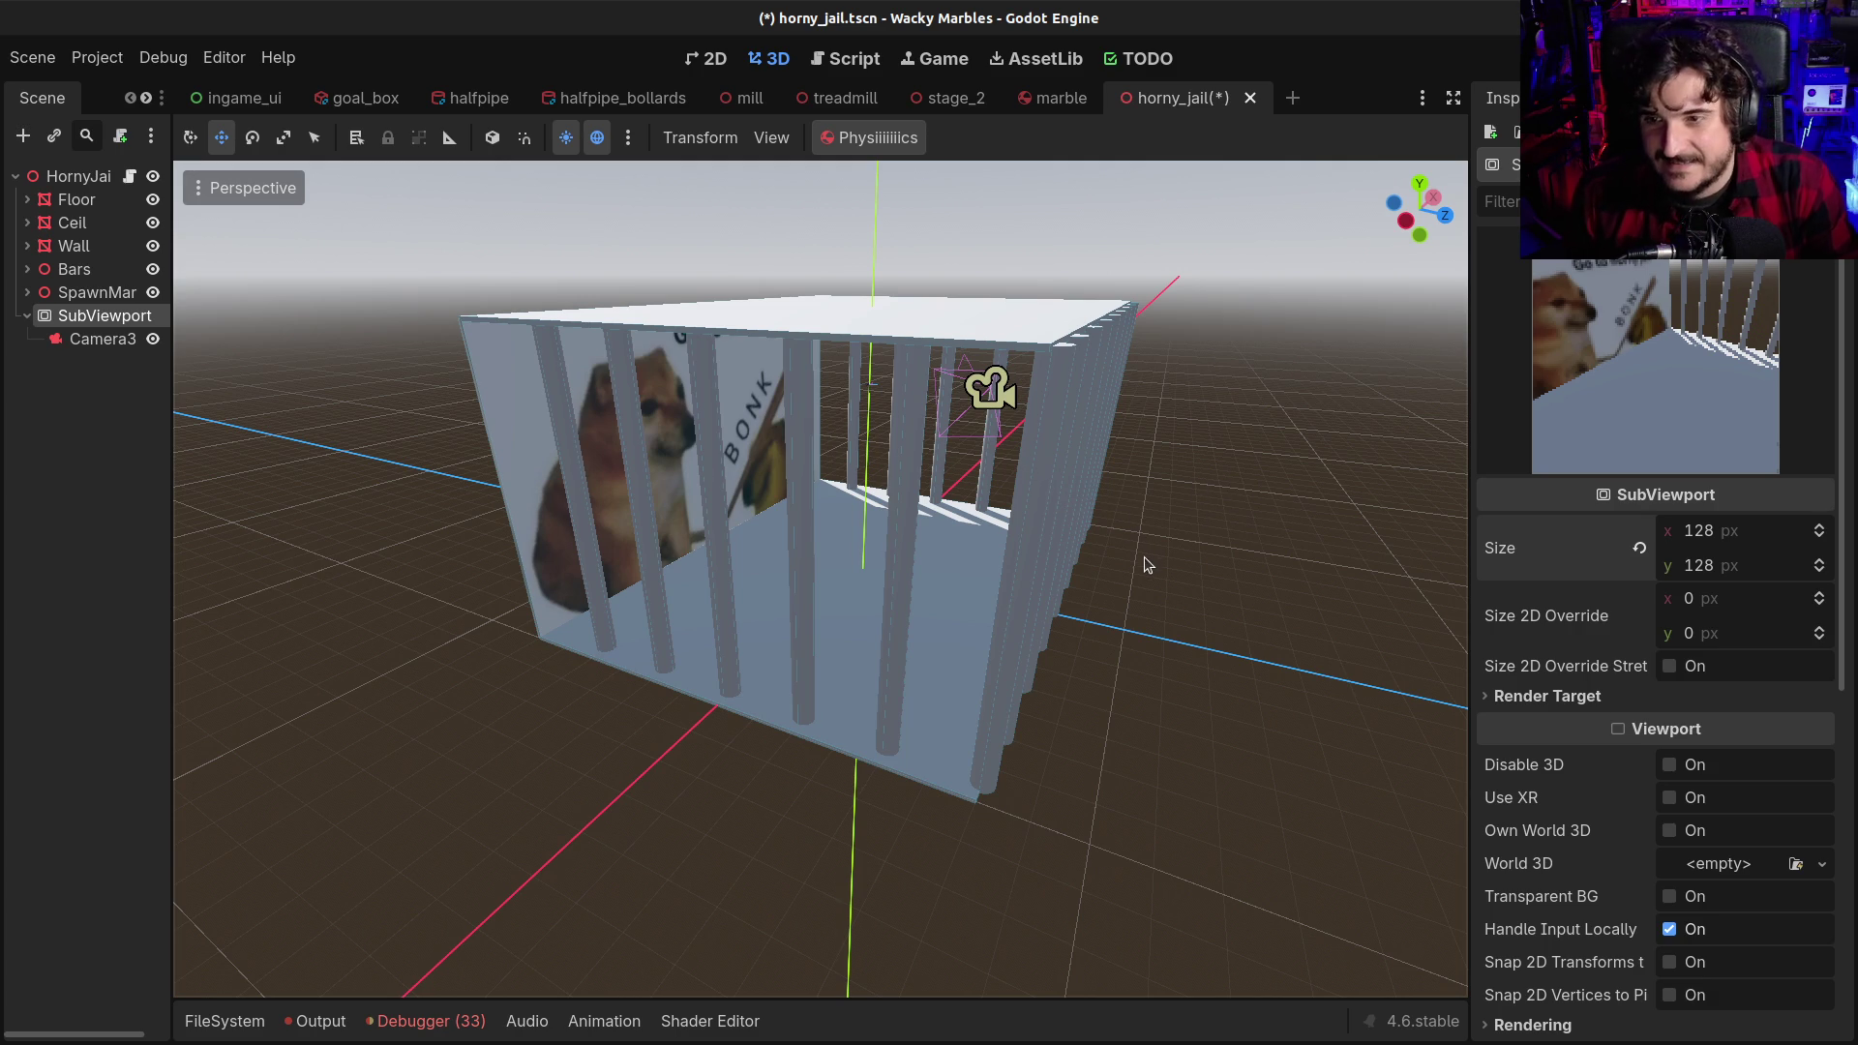
pyautogui.hotkey('ctrl', 's')
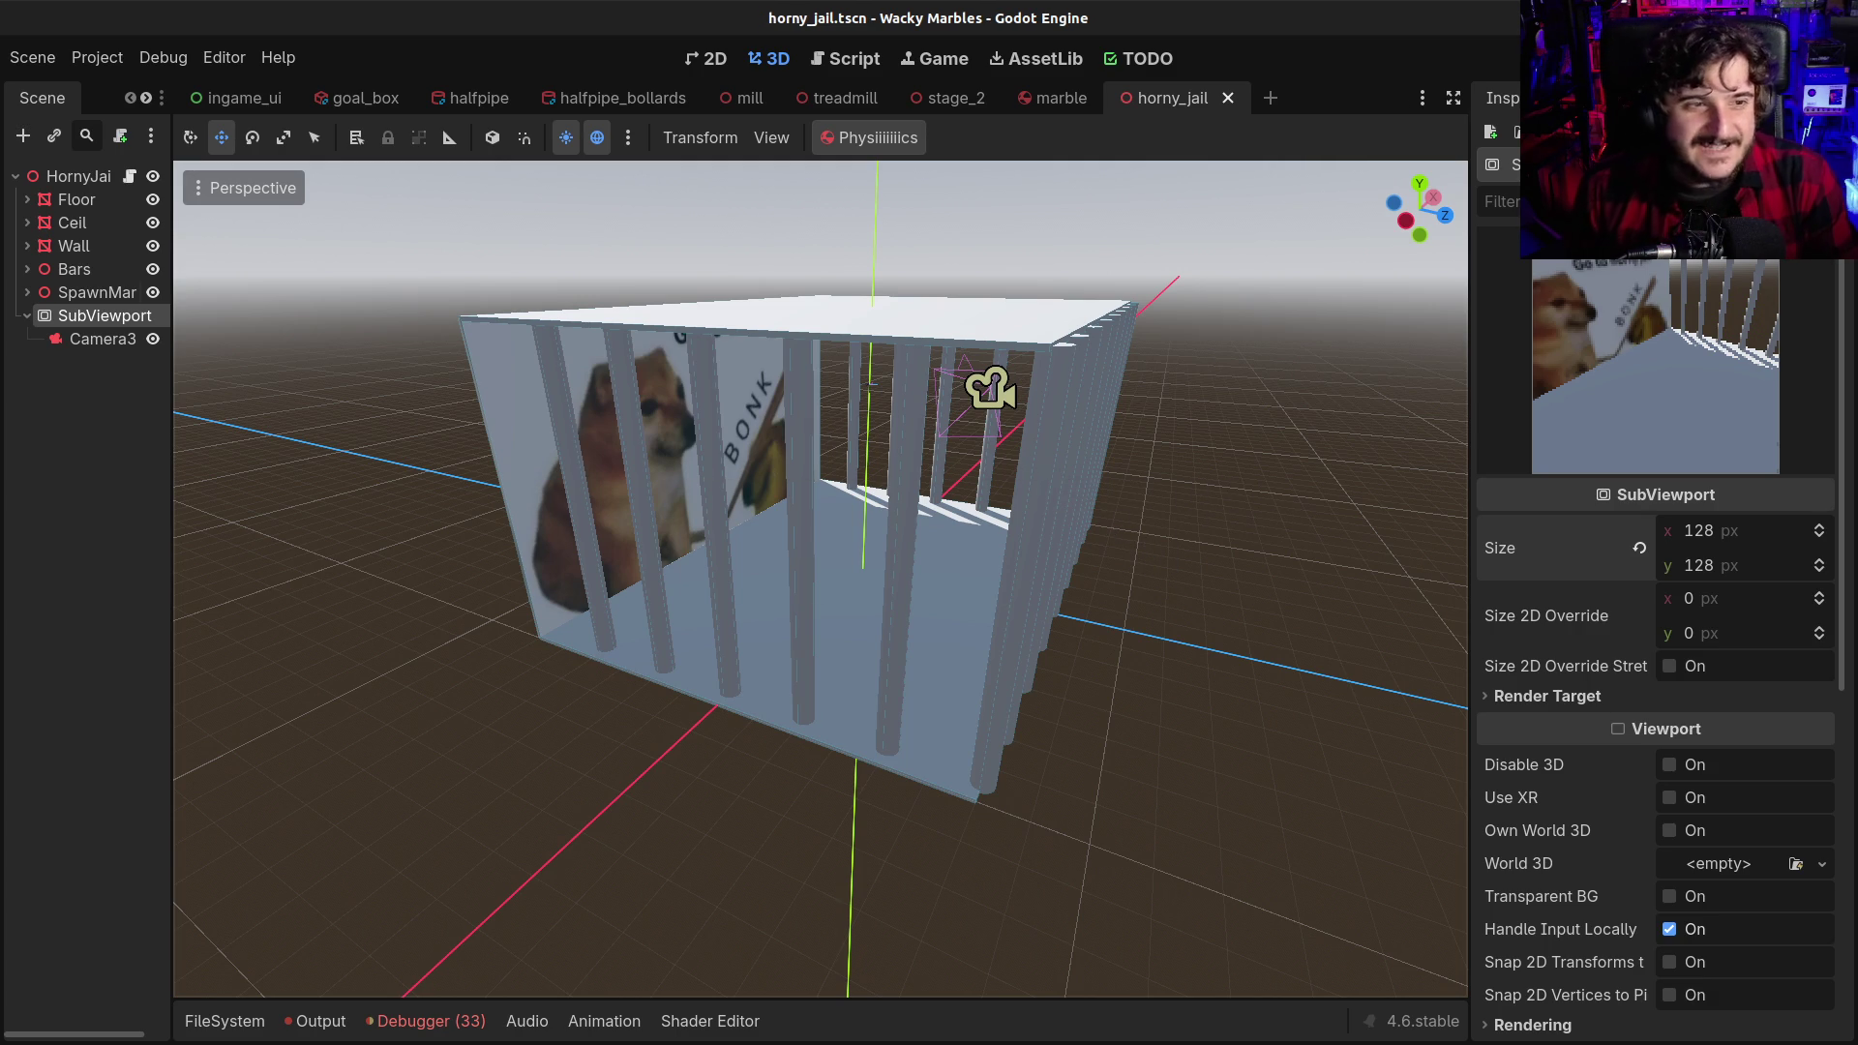
pyautogui.click(72, 339)
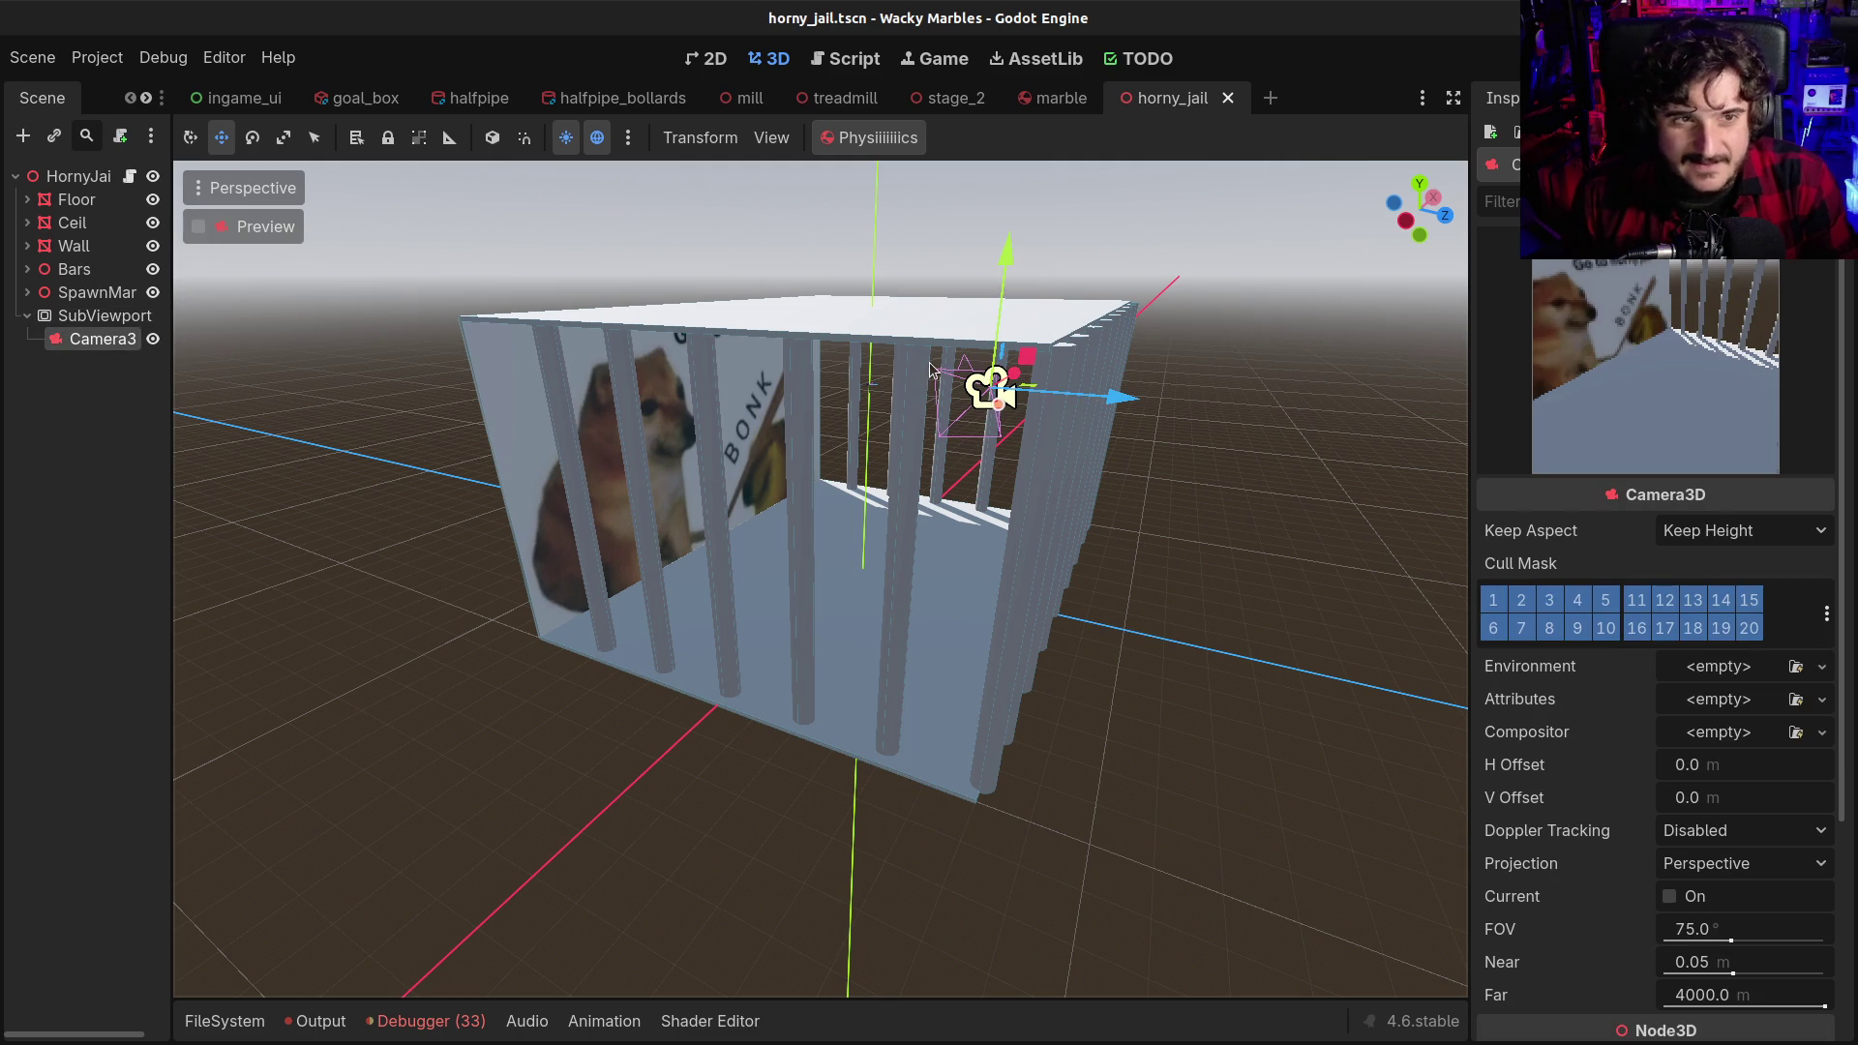
pyautogui.press('e')
pyautogui.moveTo(1041, 409)
pyautogui.mouseDown()
pyautogui.moveTo(1067, 411)
pyautogui.moveTo(1016, 408)
pyautogui.mouseUp()
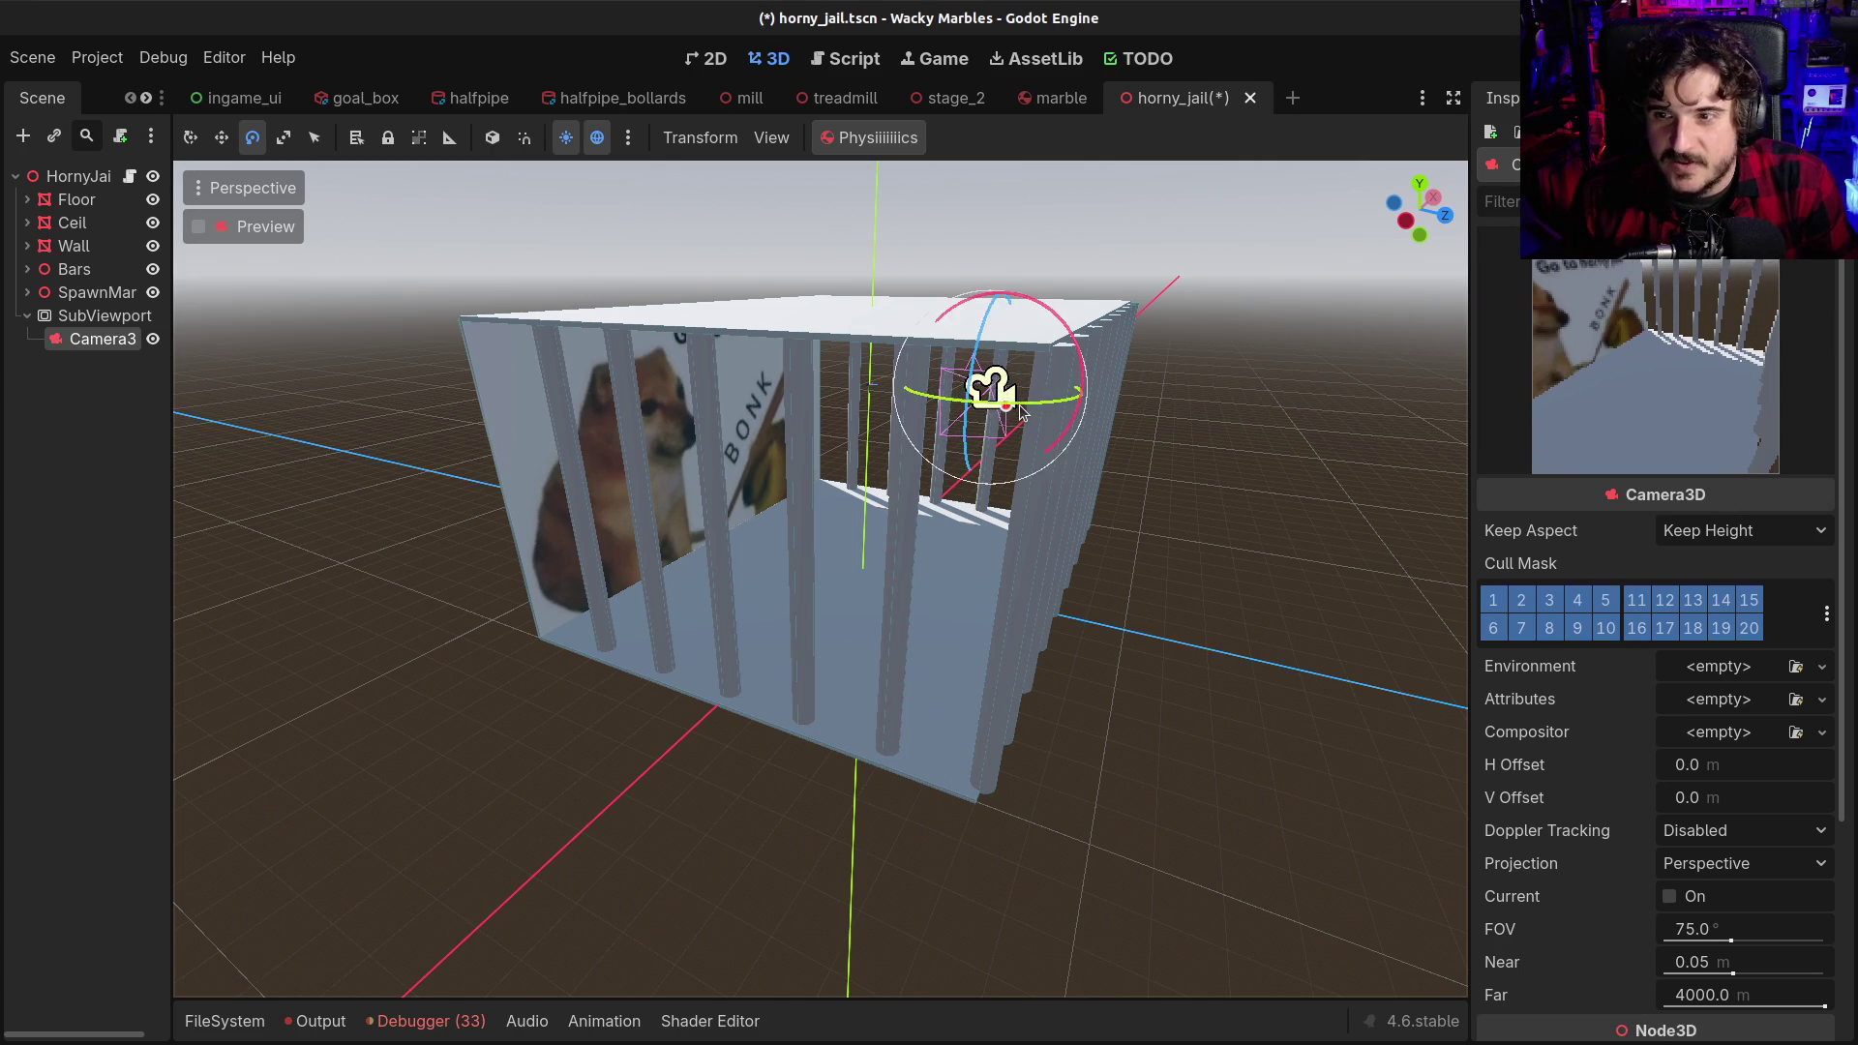
pyautogui.press('Delete')
pyautogui.hotkey('ctrl', 'z')
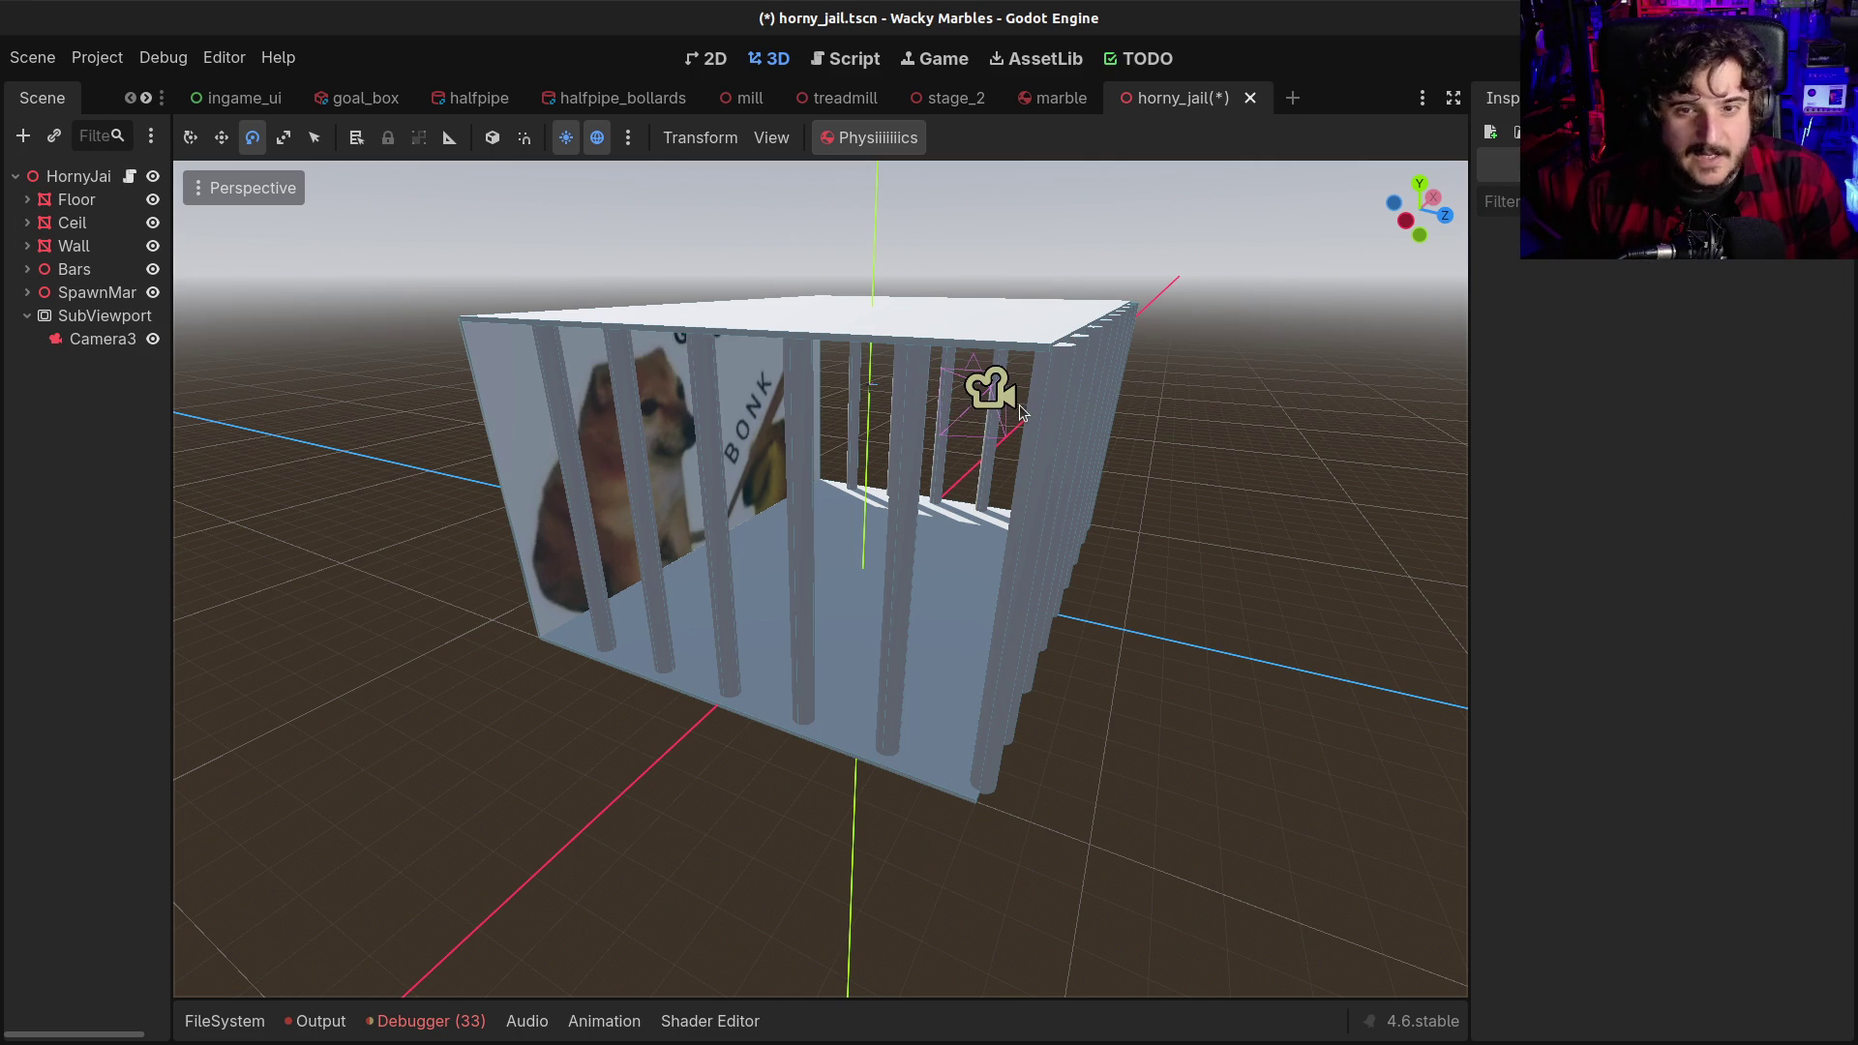
pyautogui.click(101, 339)
pyautogui.hotkey('ctrl', 's')
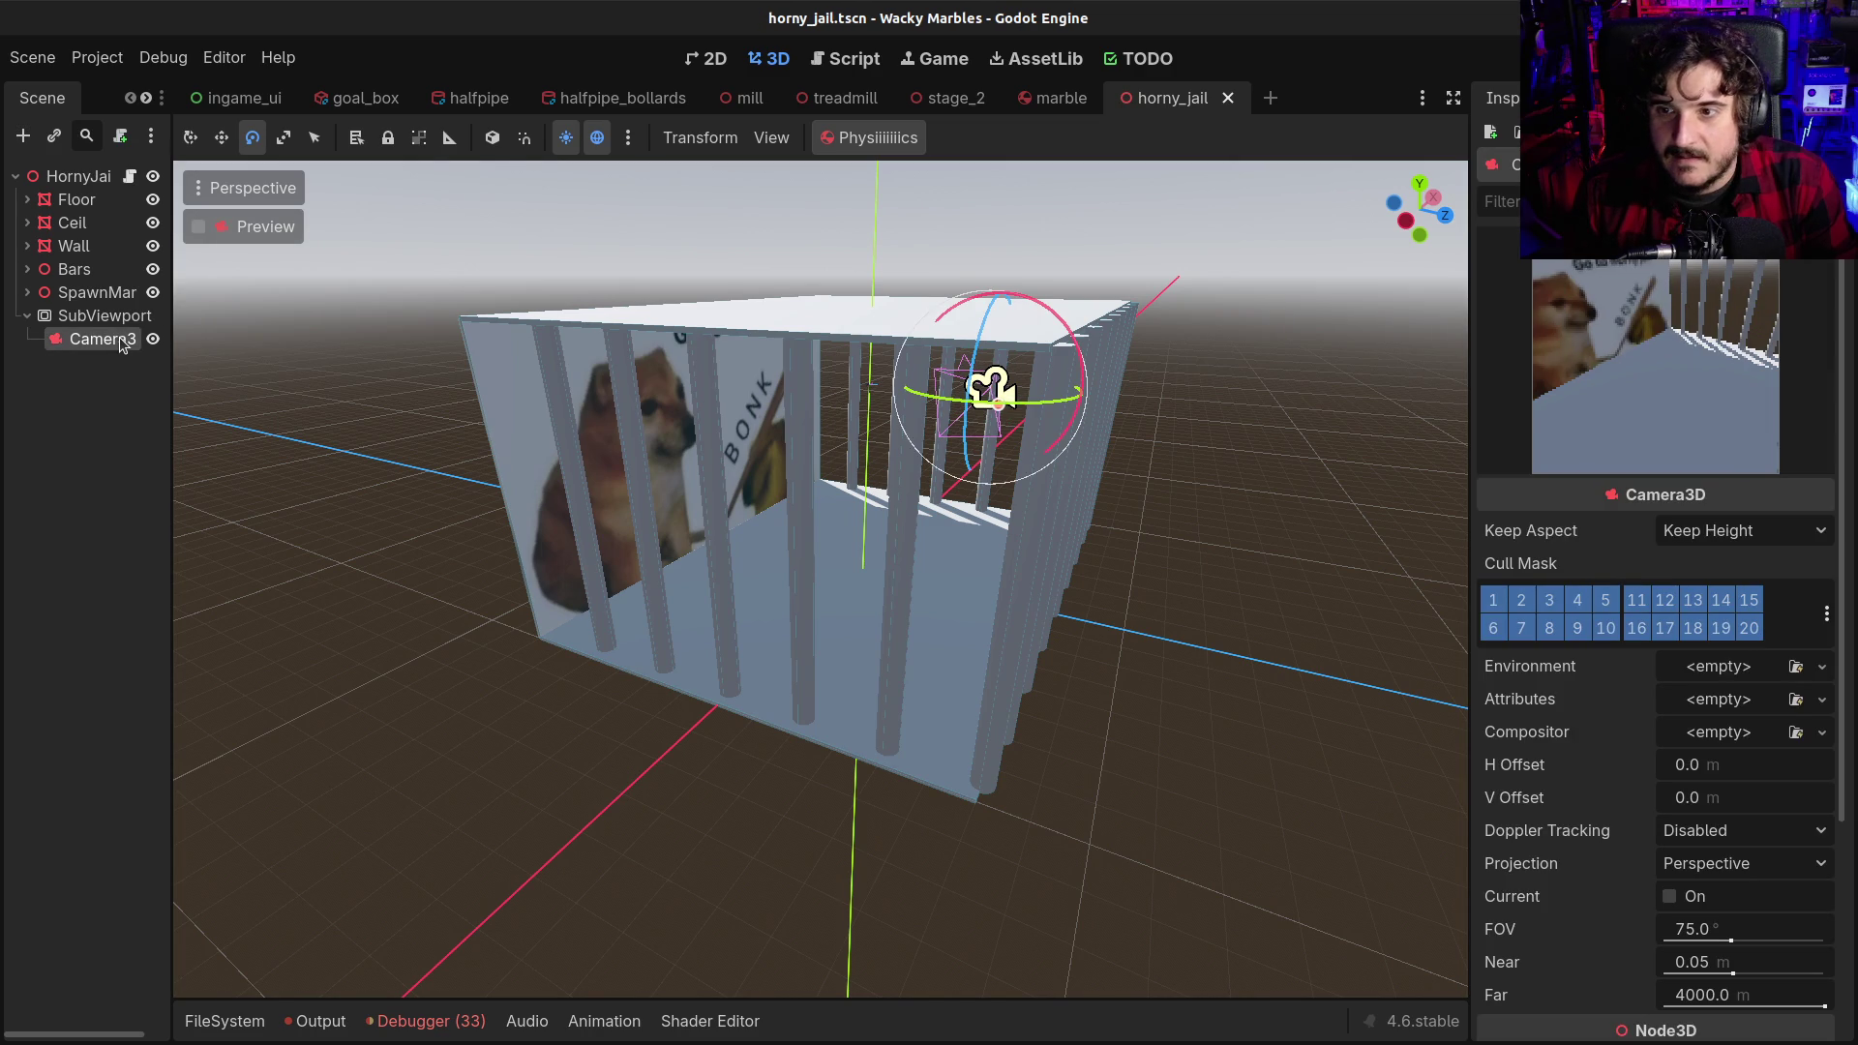
# Add an AnimationPlayer node as a child of the HornyJail root
pyautogui.click(86, 176)
pyautogui.hotkey('ctrl', 'a')
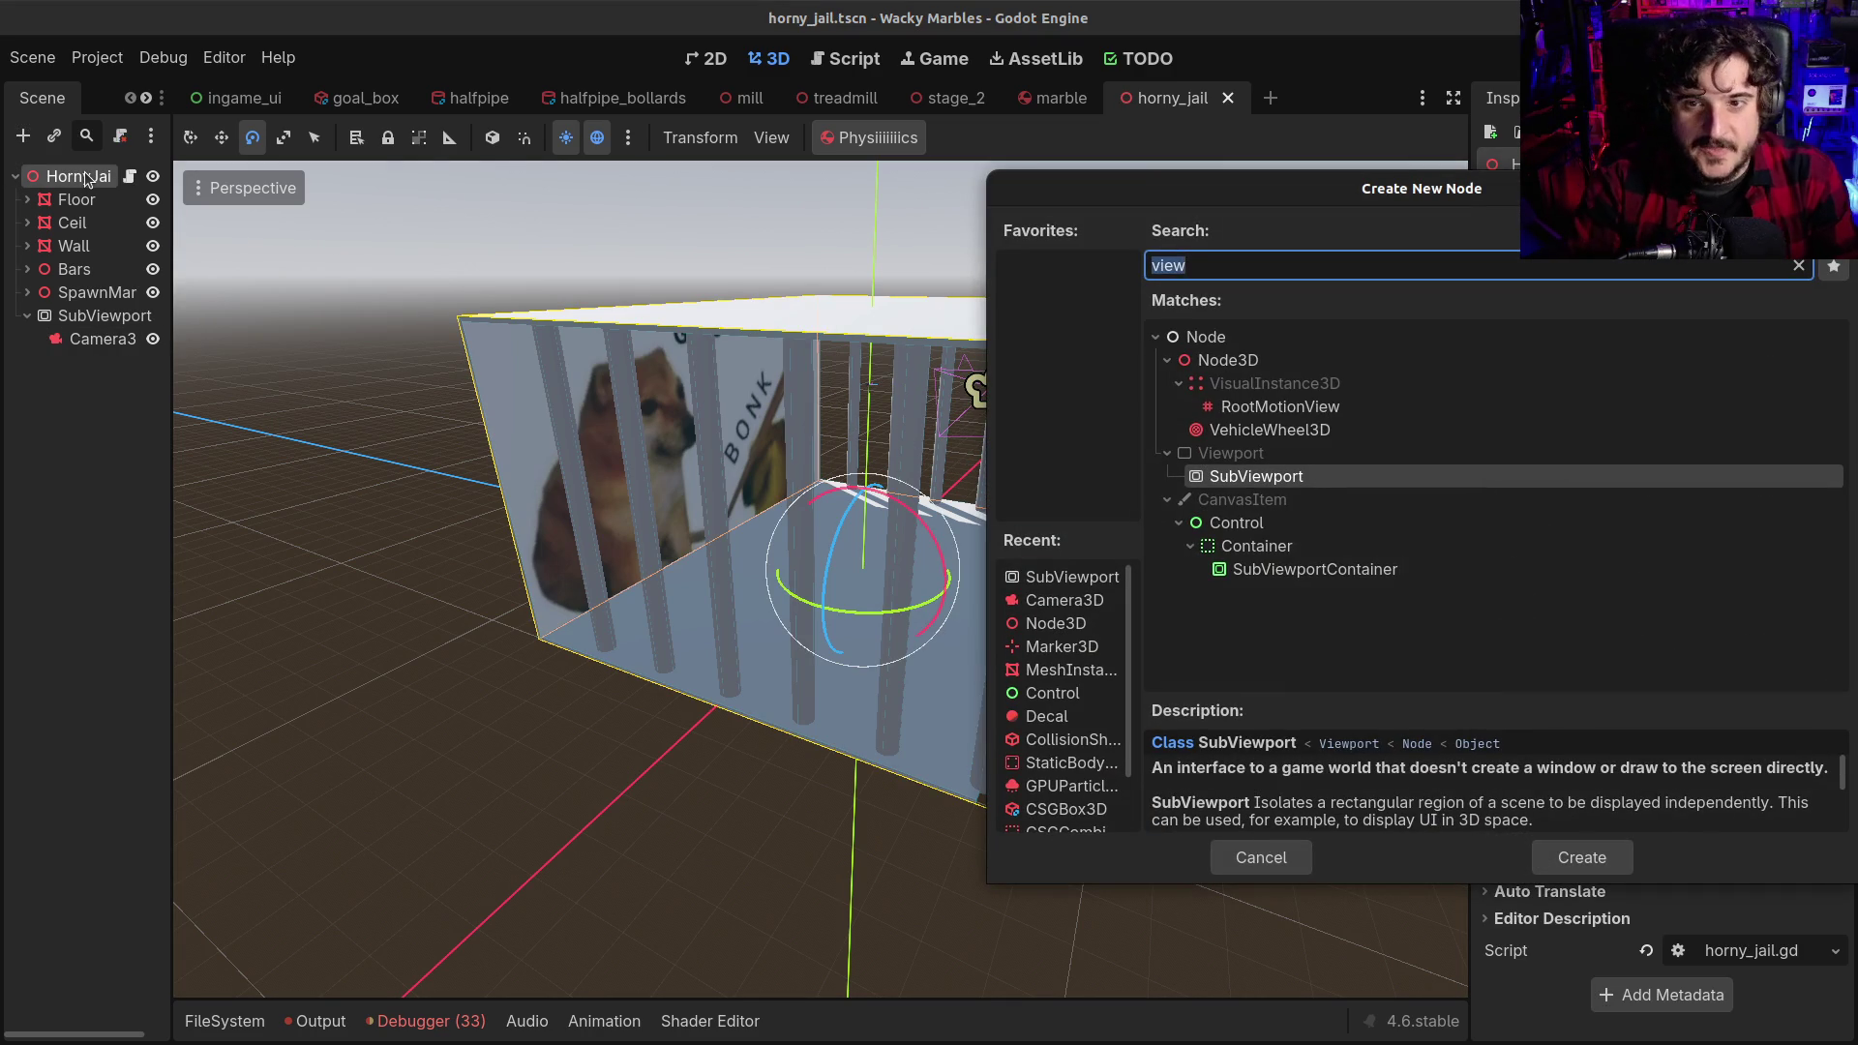
pyautogui.write('animat')
pyautogui.press('Up')
pyautogui.press('Return')
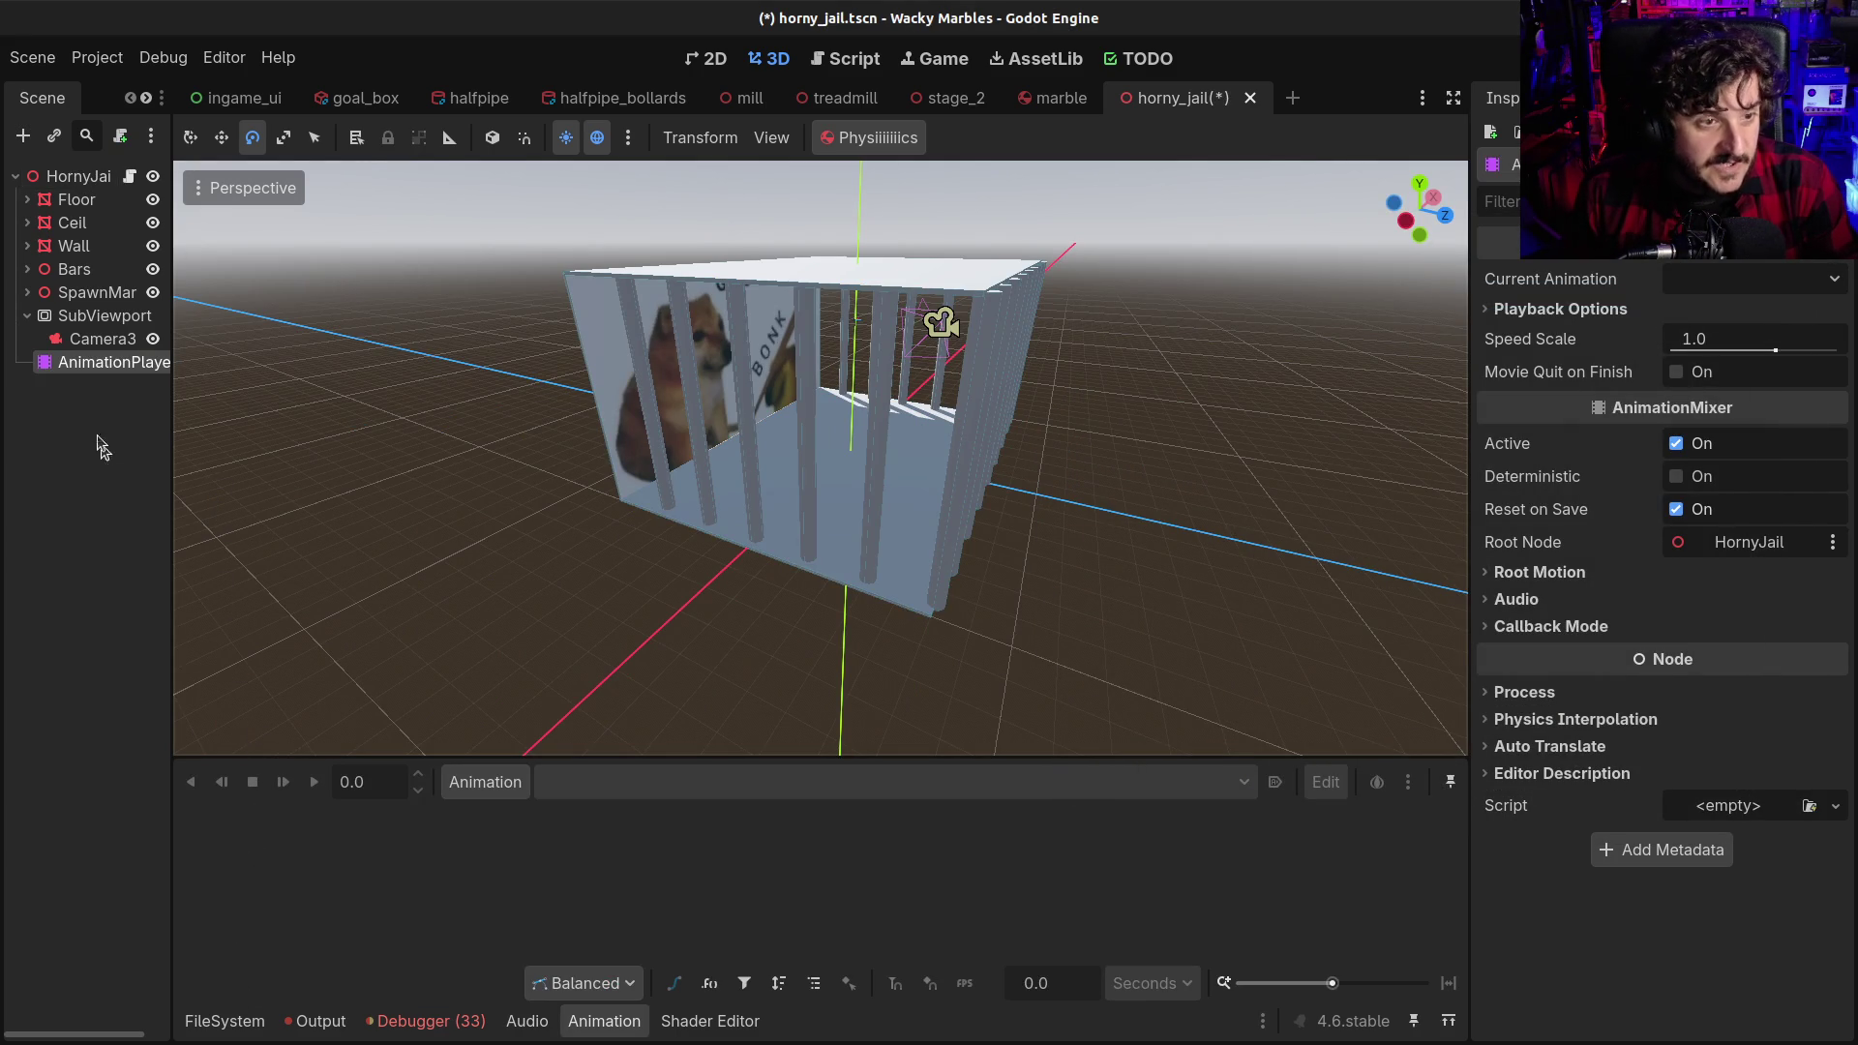
# Create a new animation named Movement and select the Camera3D node
pyautogui.click(485, 786)
pyautogui.click(493, 820)
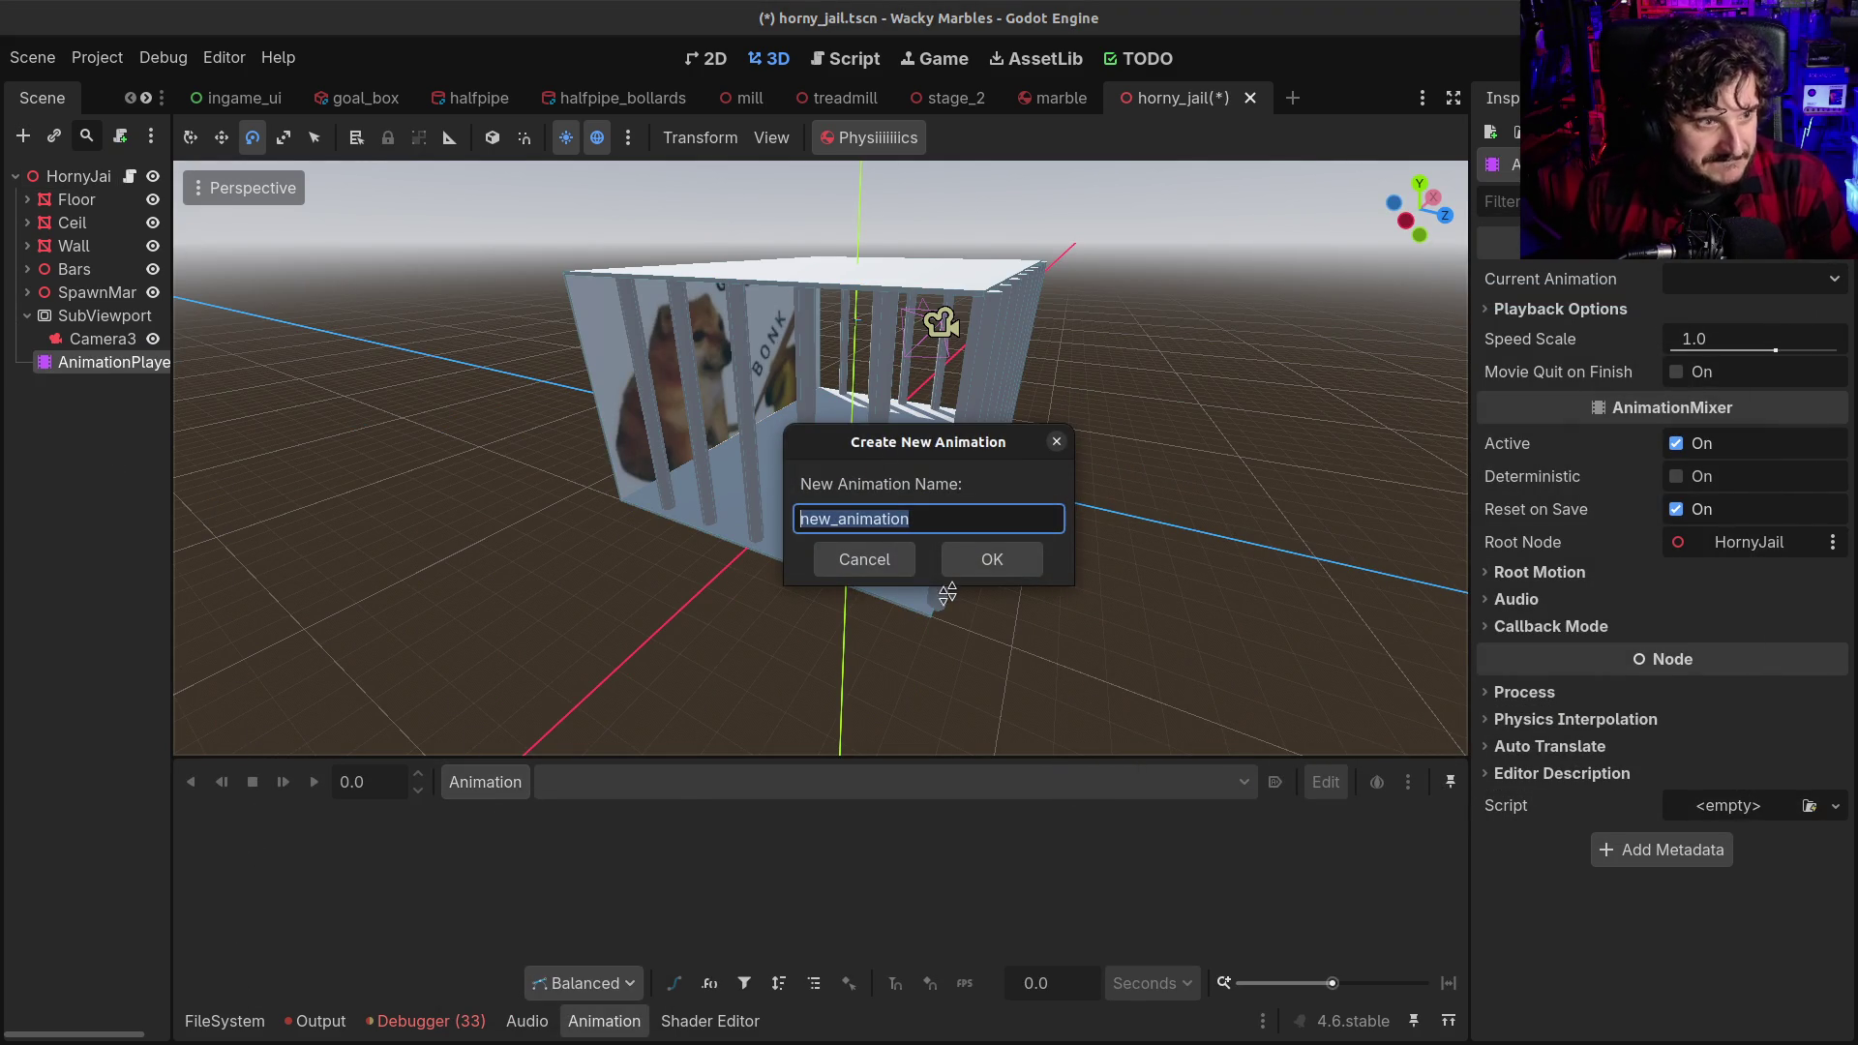
pyautogui.write('Movement')
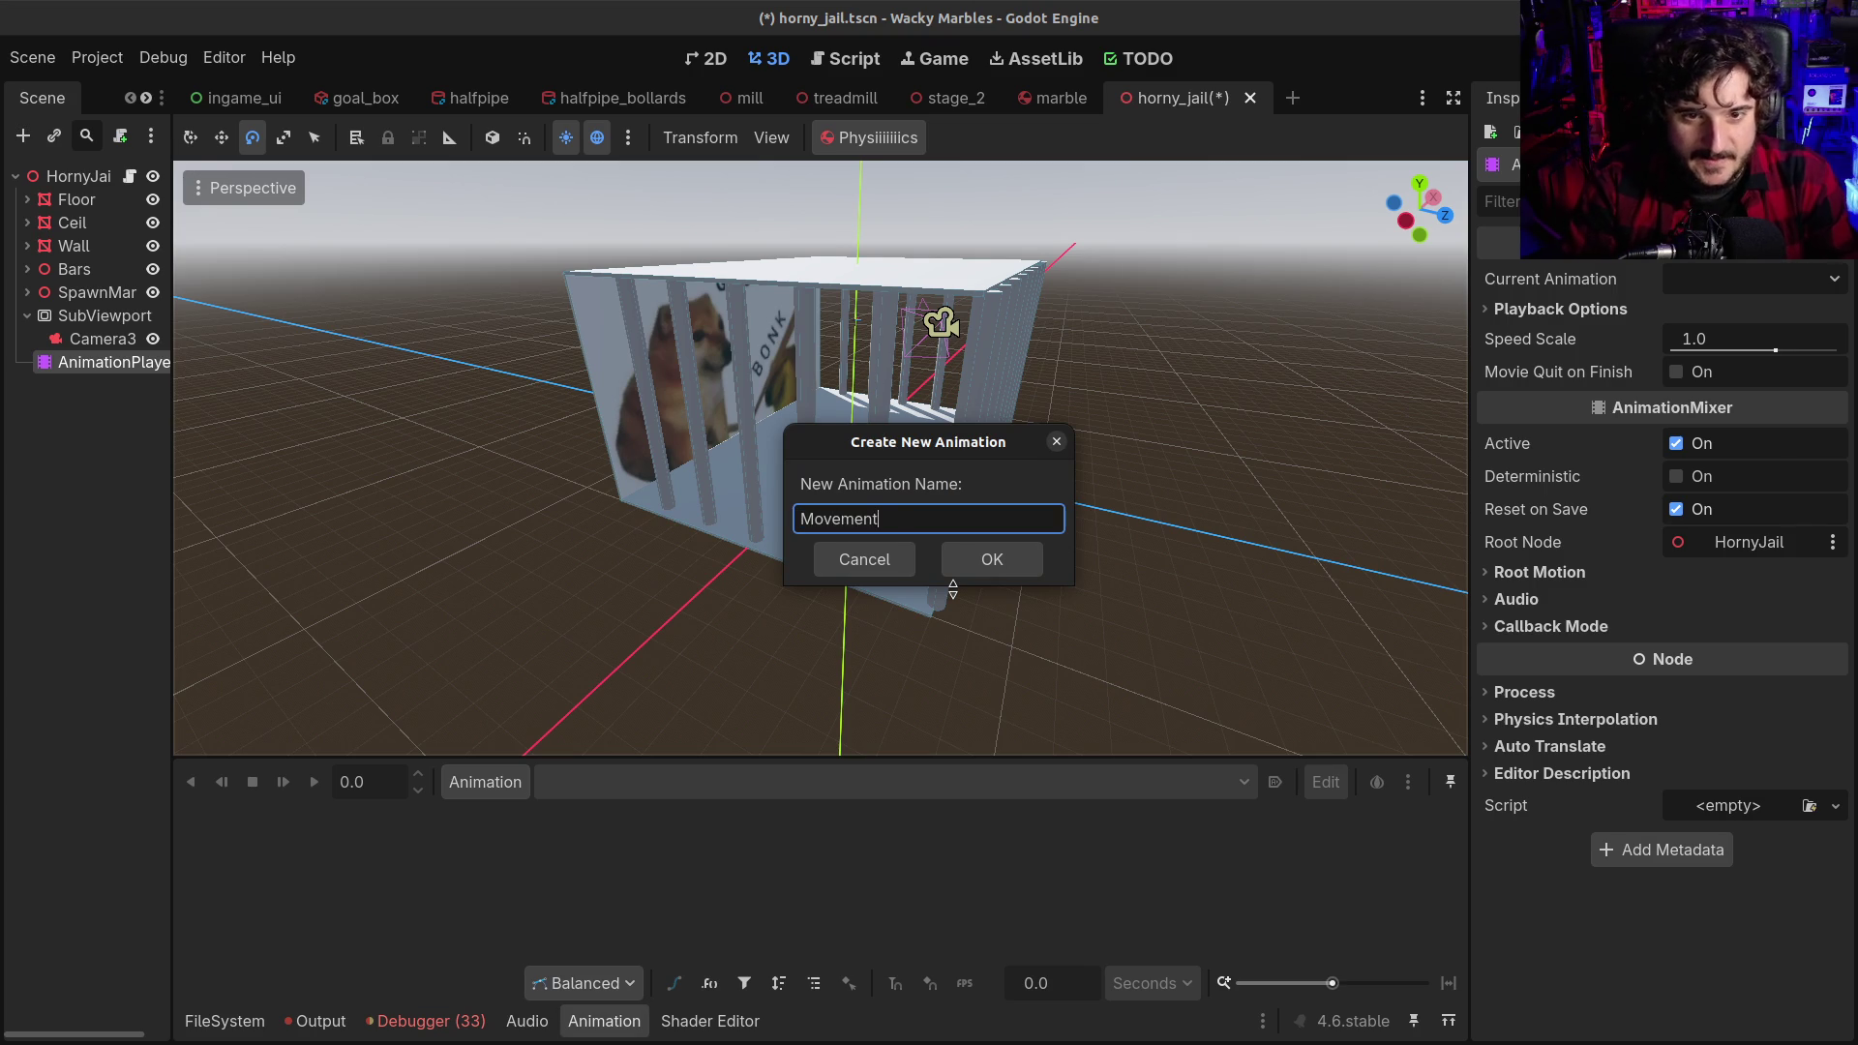
pyautogui.press('Return')
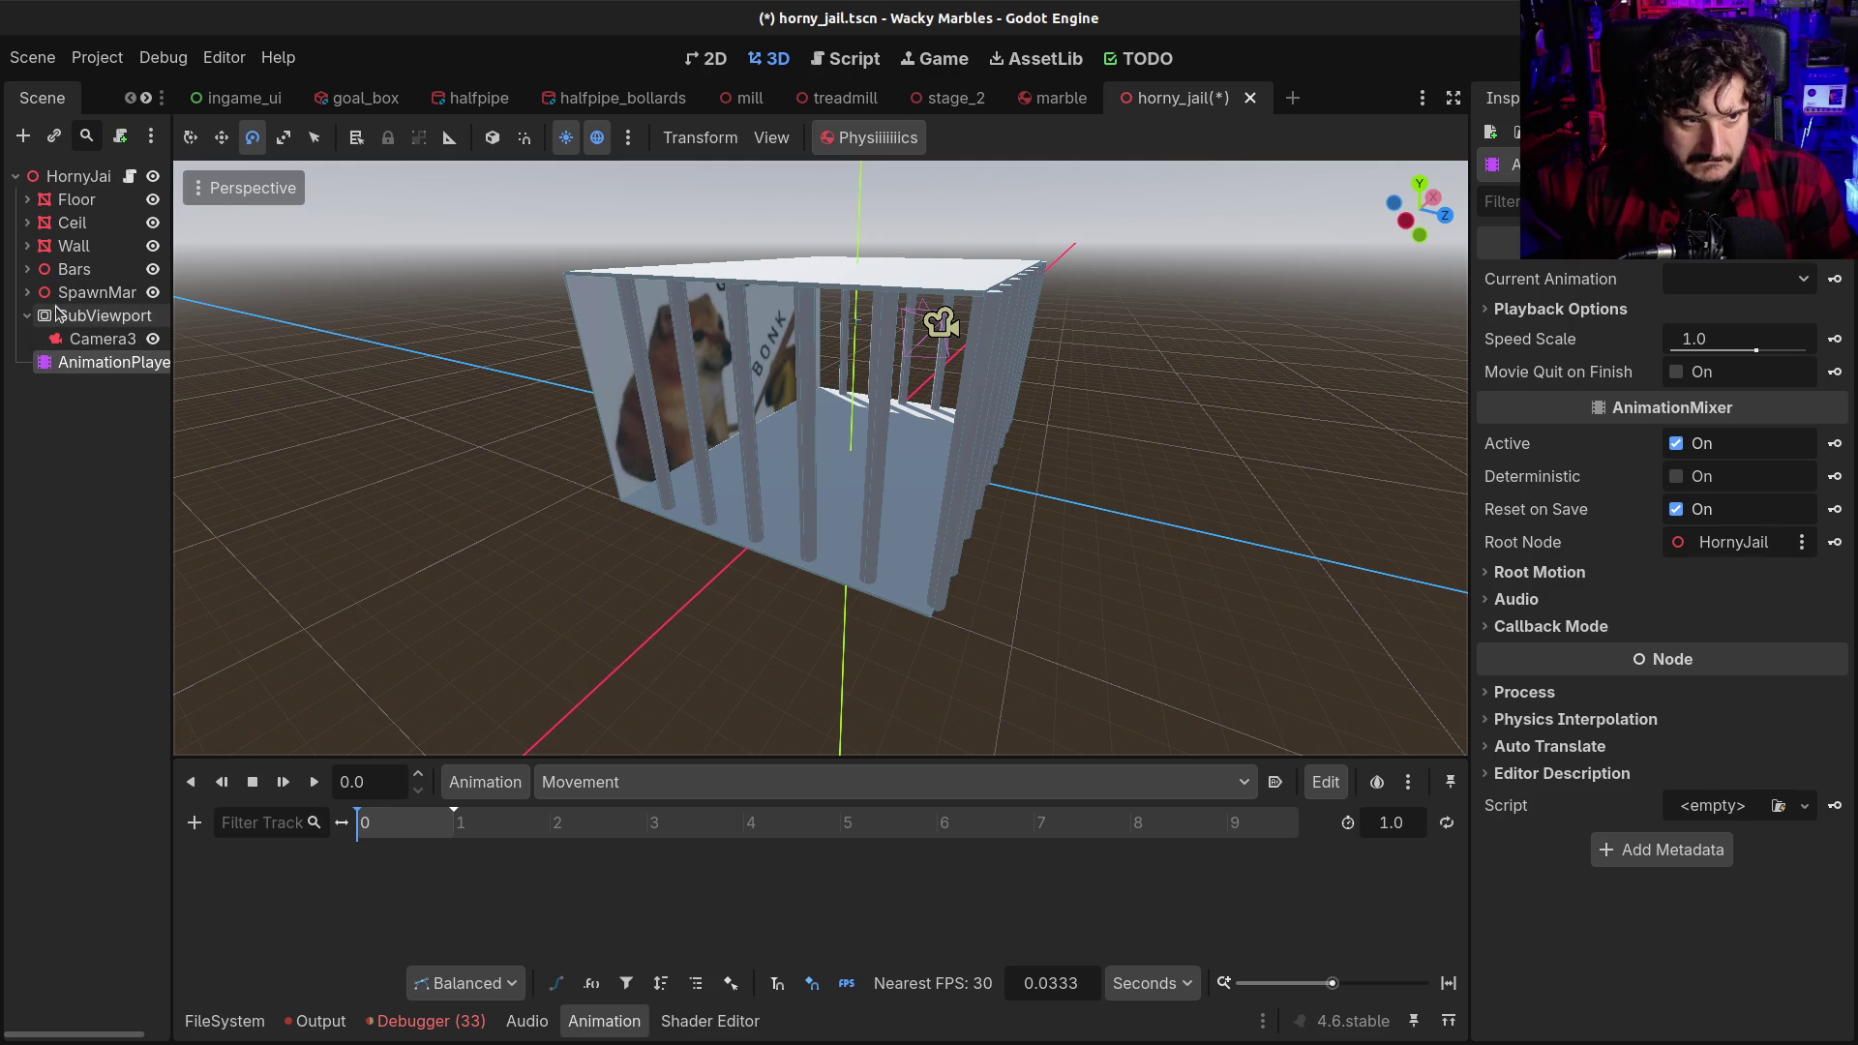
pyautogui.click(65, 340)
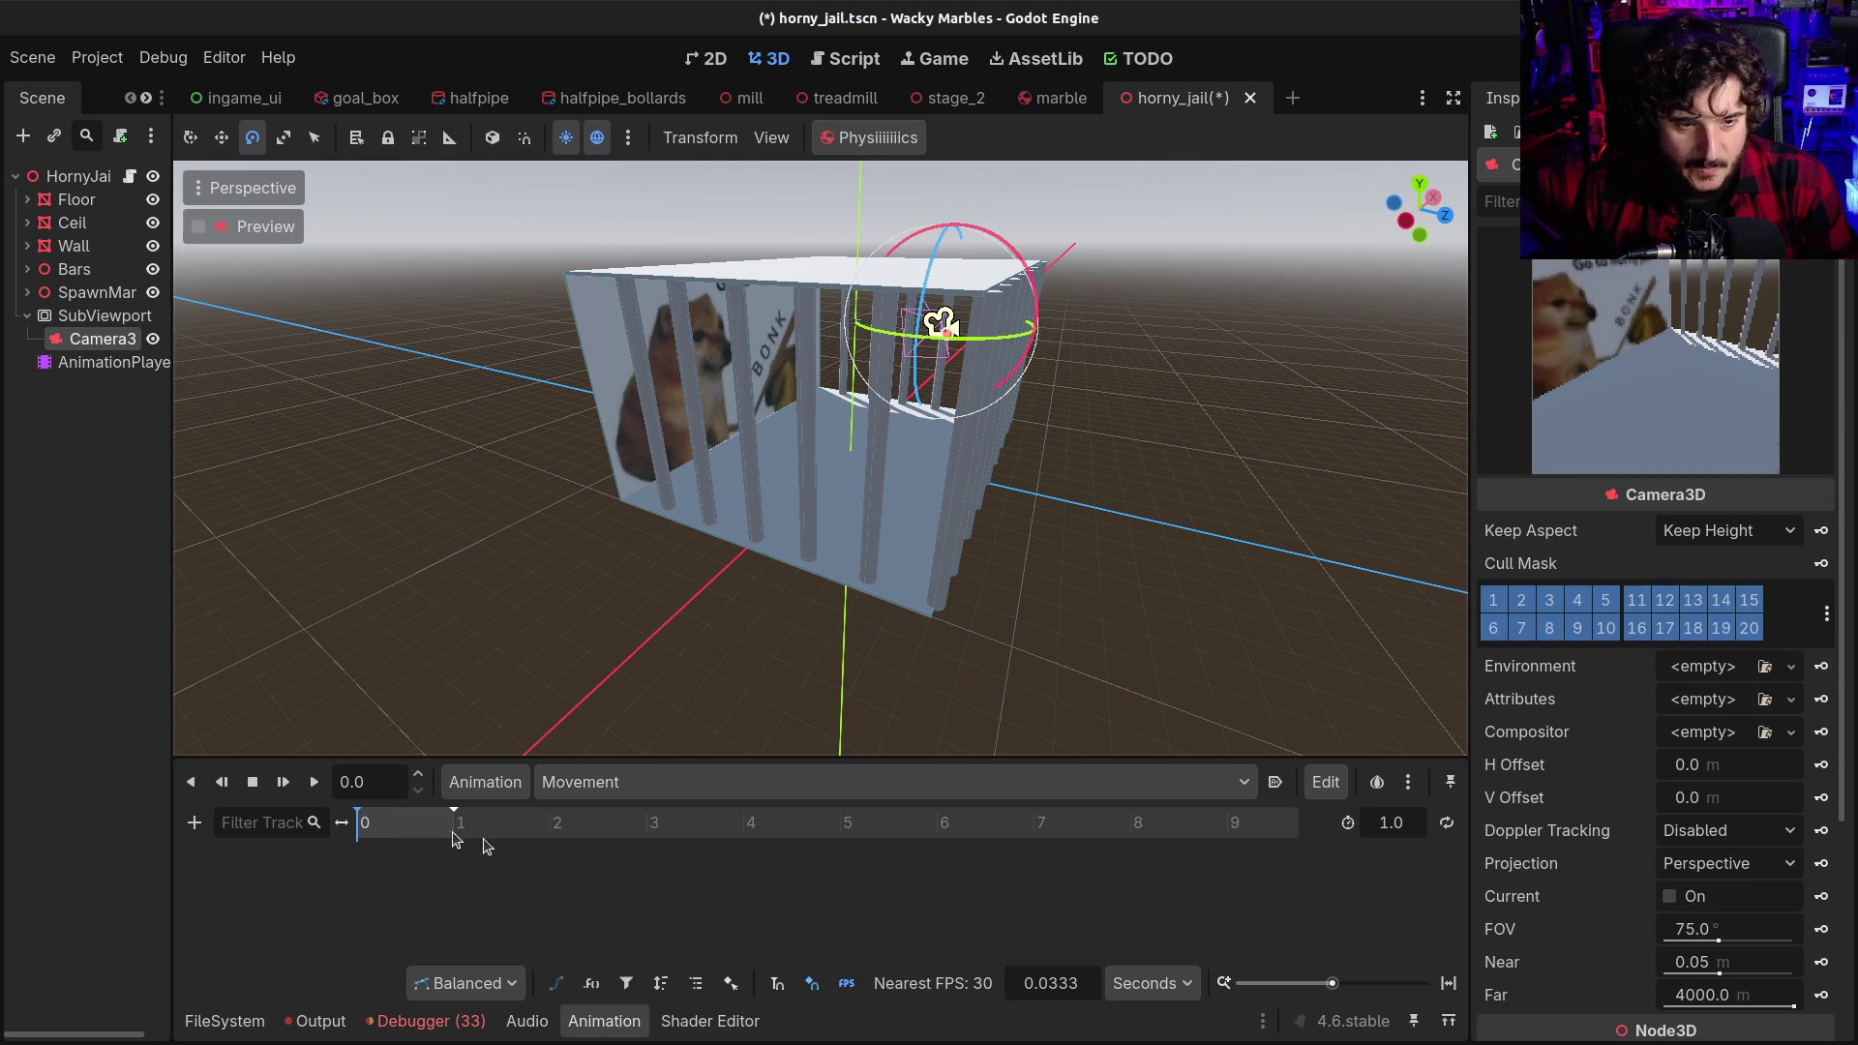
# Set the Movement animation length to 4 seconds, then change it to 10 seconds
pyautogui.click(1391, 822)
pyautogui.write('4')
pyautogui.press('Return')
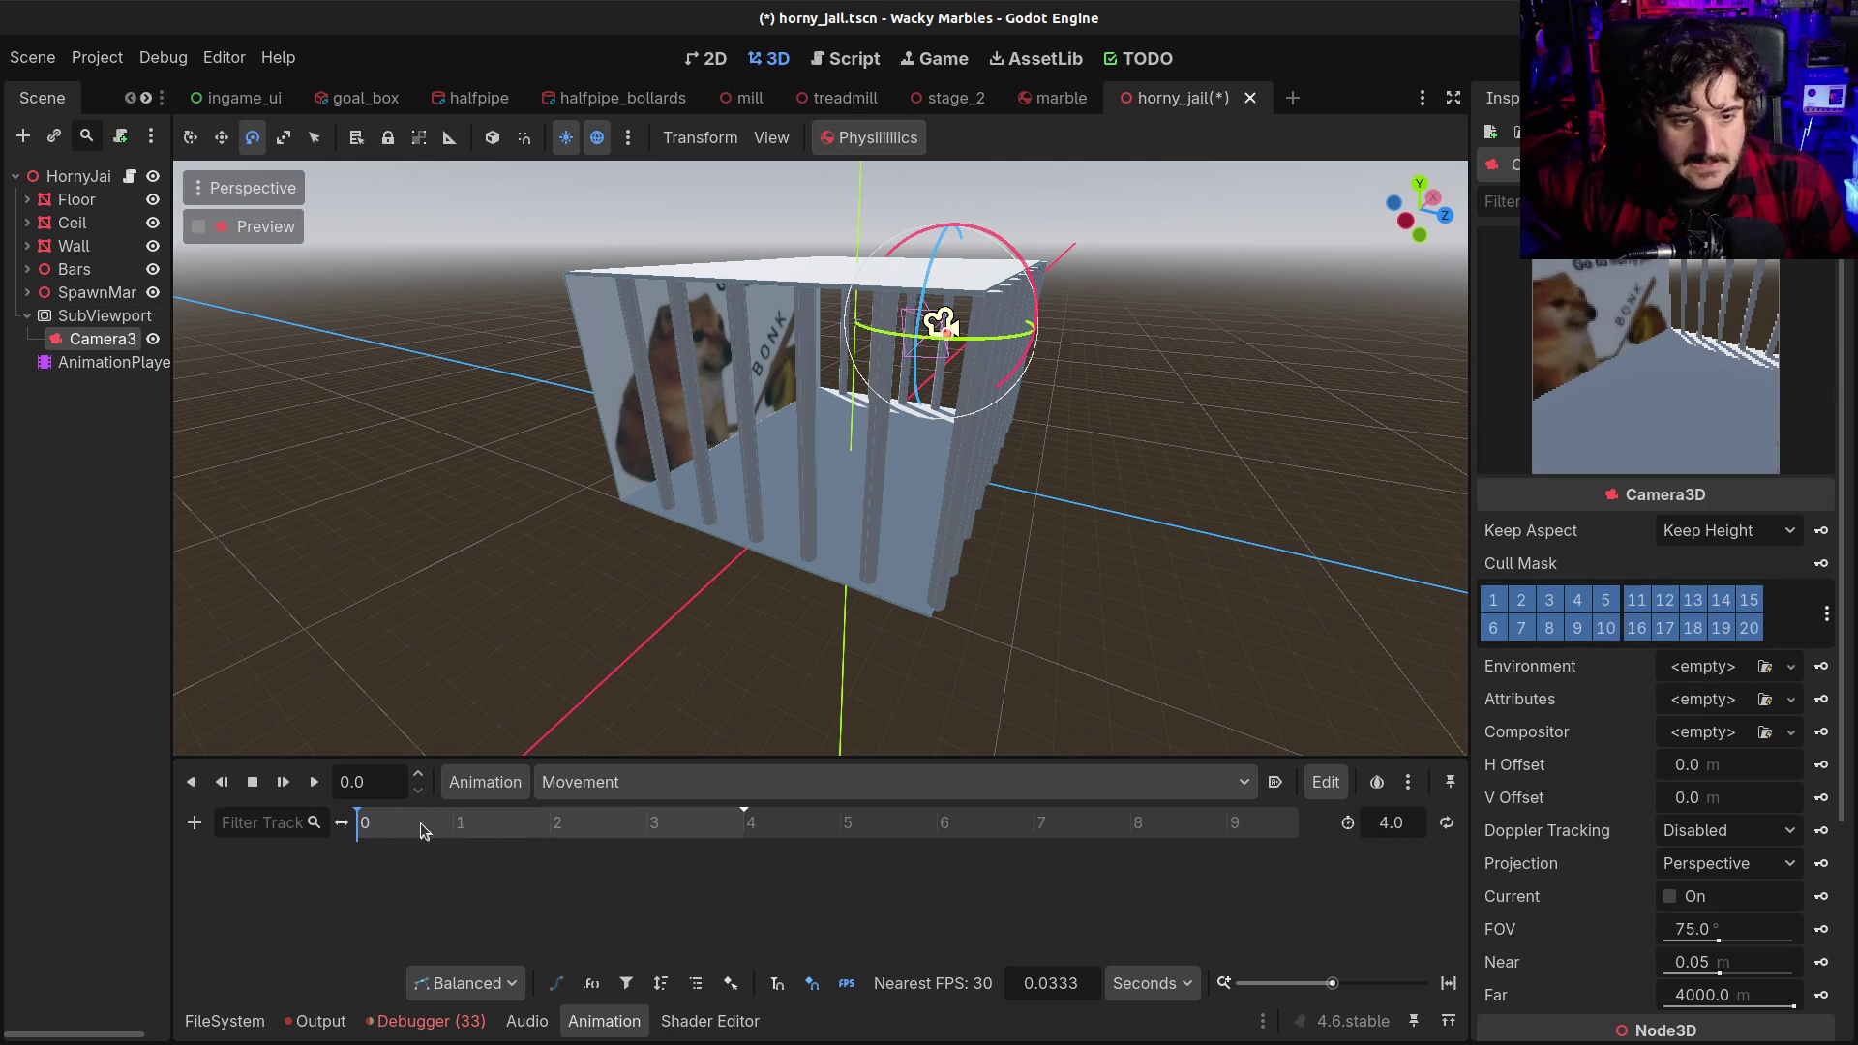
pyautogui.click(472, 830)
pyautogui.moveTo(505, 834)
pyautogui.mouseDown()
pyautogui.moveTo(542, 837)
pyautogui.moveTo(314, 822)
pyautogui.mouseUp()
pyautogui.click(1385, 832)
pyautogui.write('10')
pyautogui.press('Return')
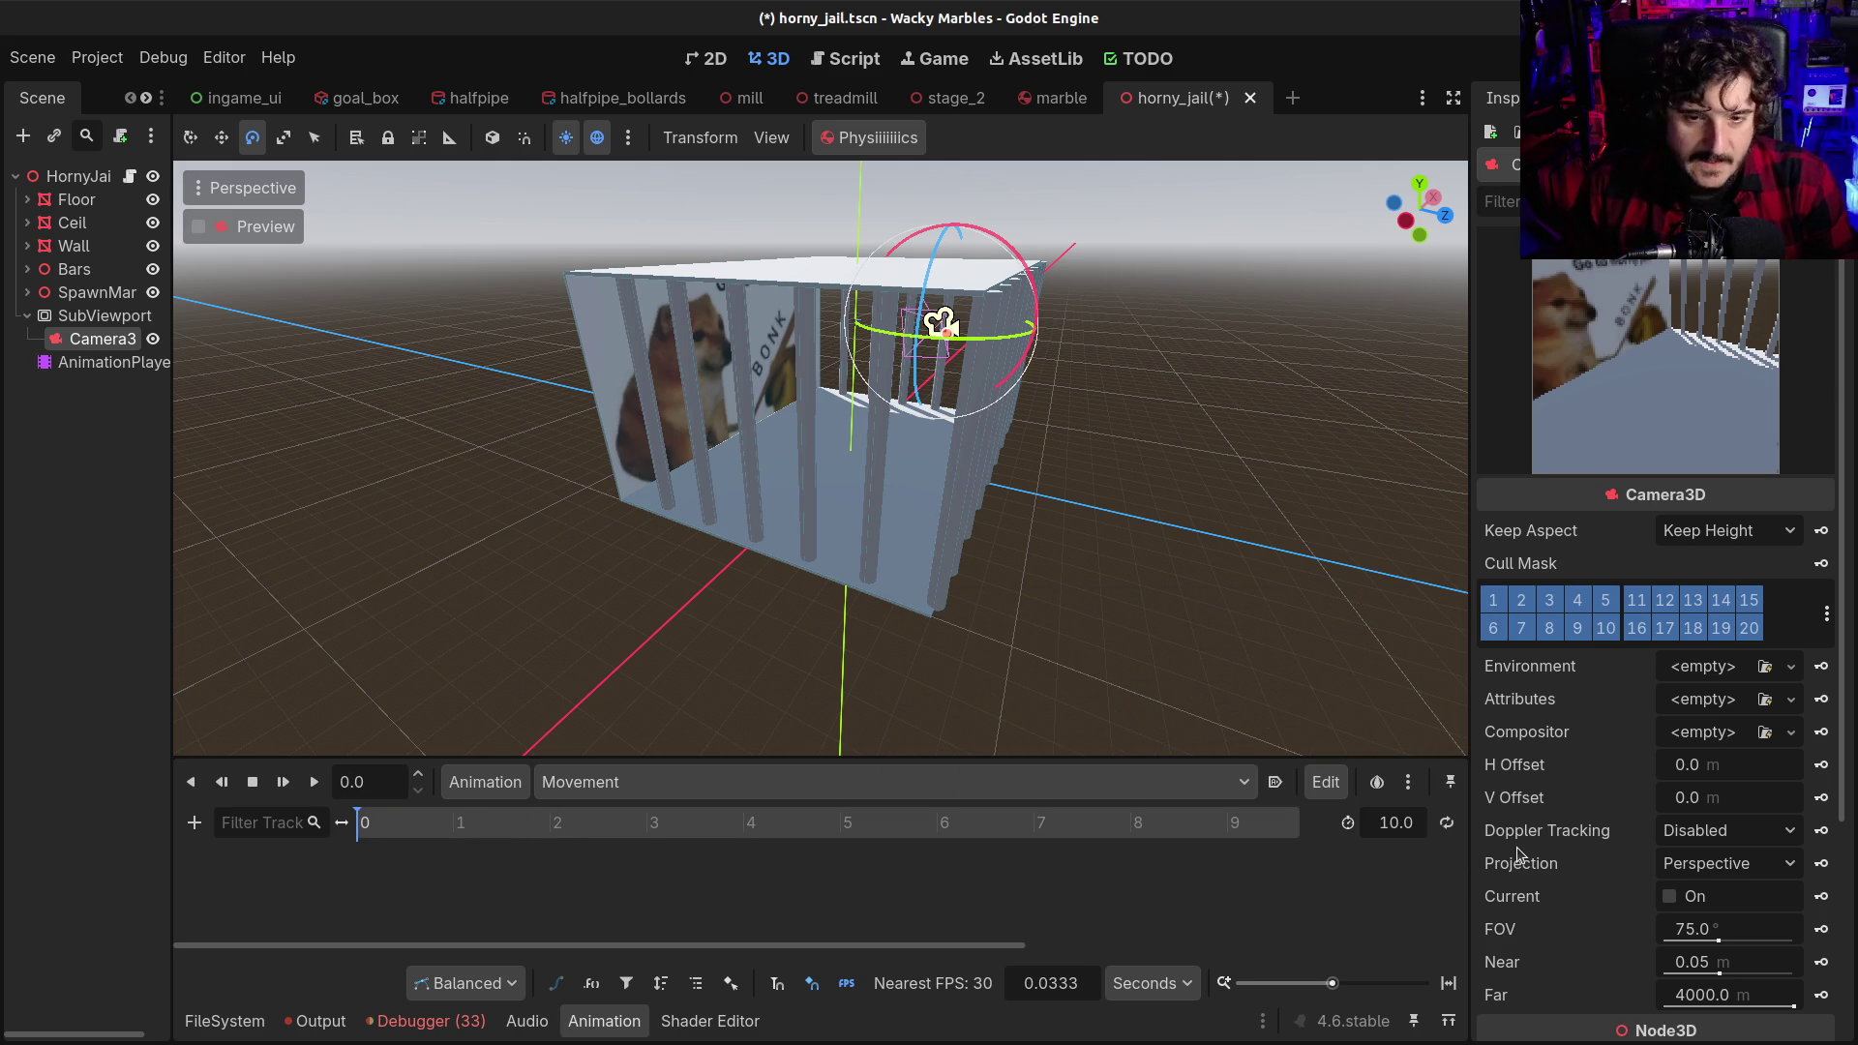
# Create a Camera3D rotation track with keyframes at 0 and 10 seconds
pyautogui.scroll(-2, 830, 882)
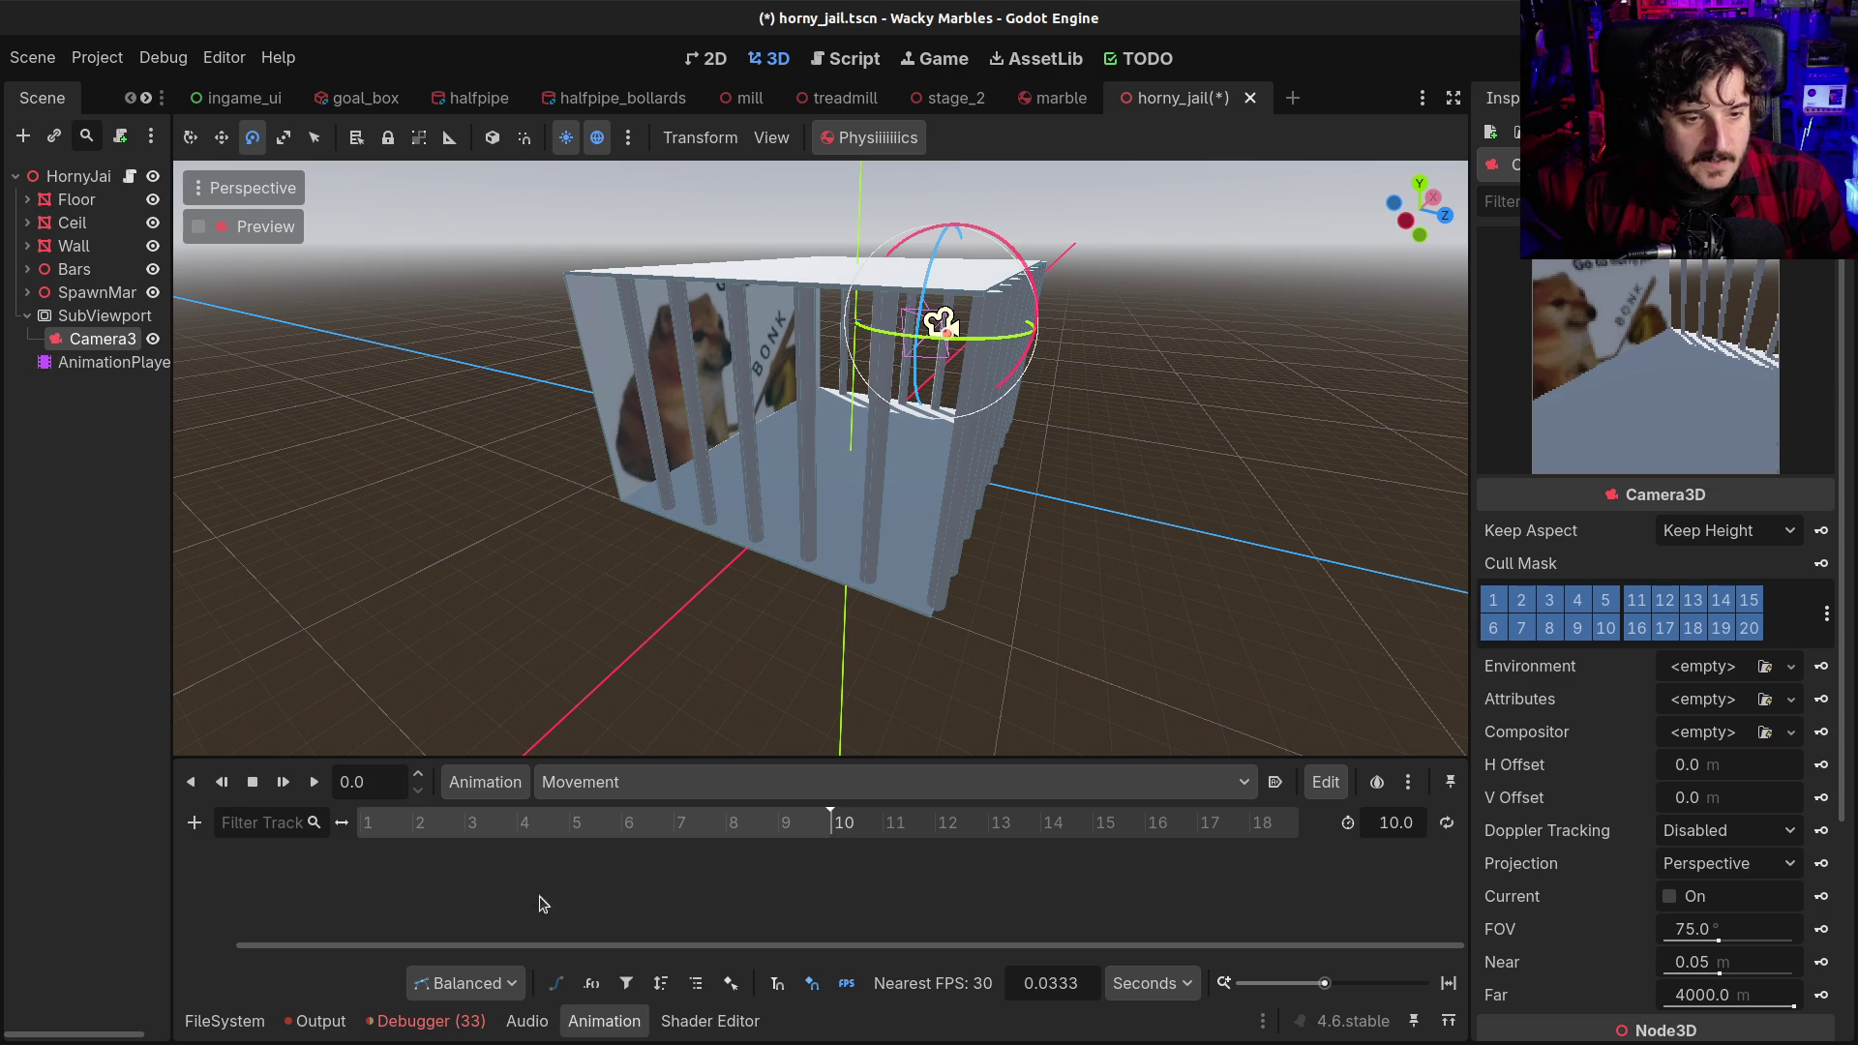
pyautogui.moveTo(561, 947); pyautogui.dragTo(135, 921)
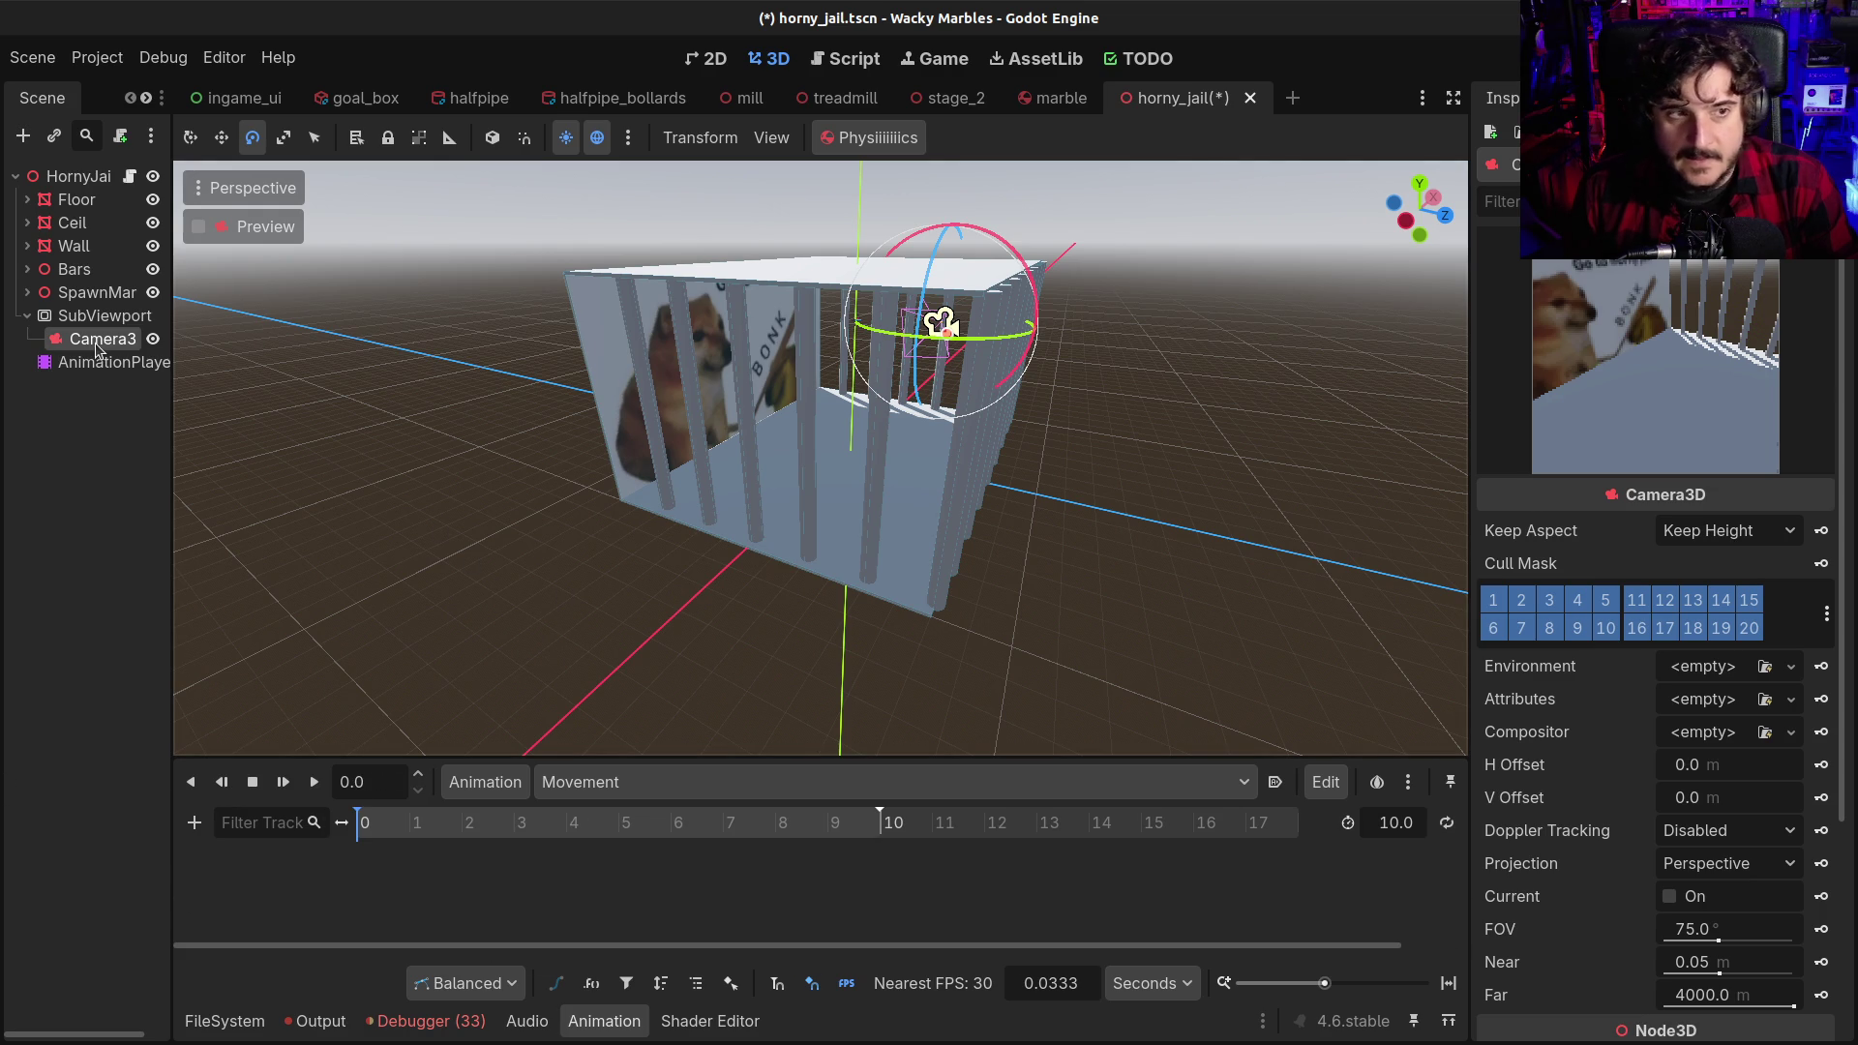
pyautogui.scroll(-3, 1611, 818)
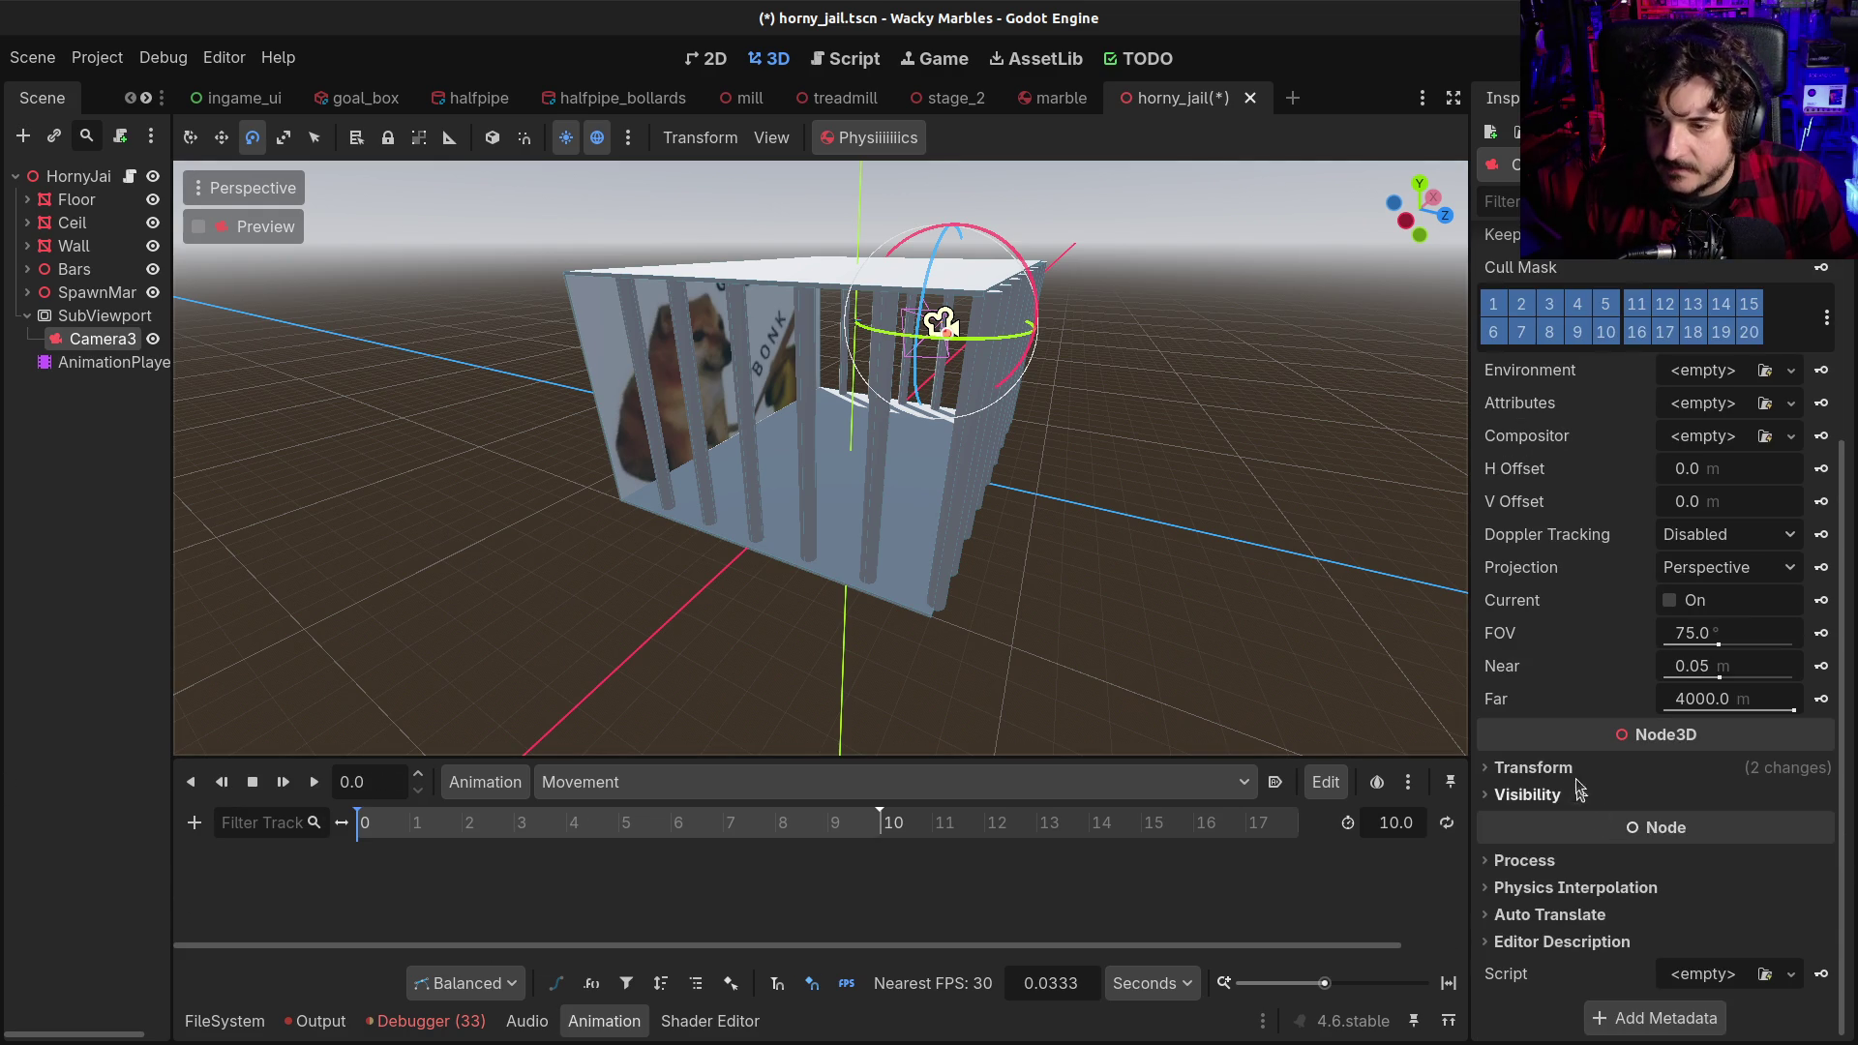
pyautogui.scroll(-2, 1621, 821)
pyautogui.click(1564, 695)
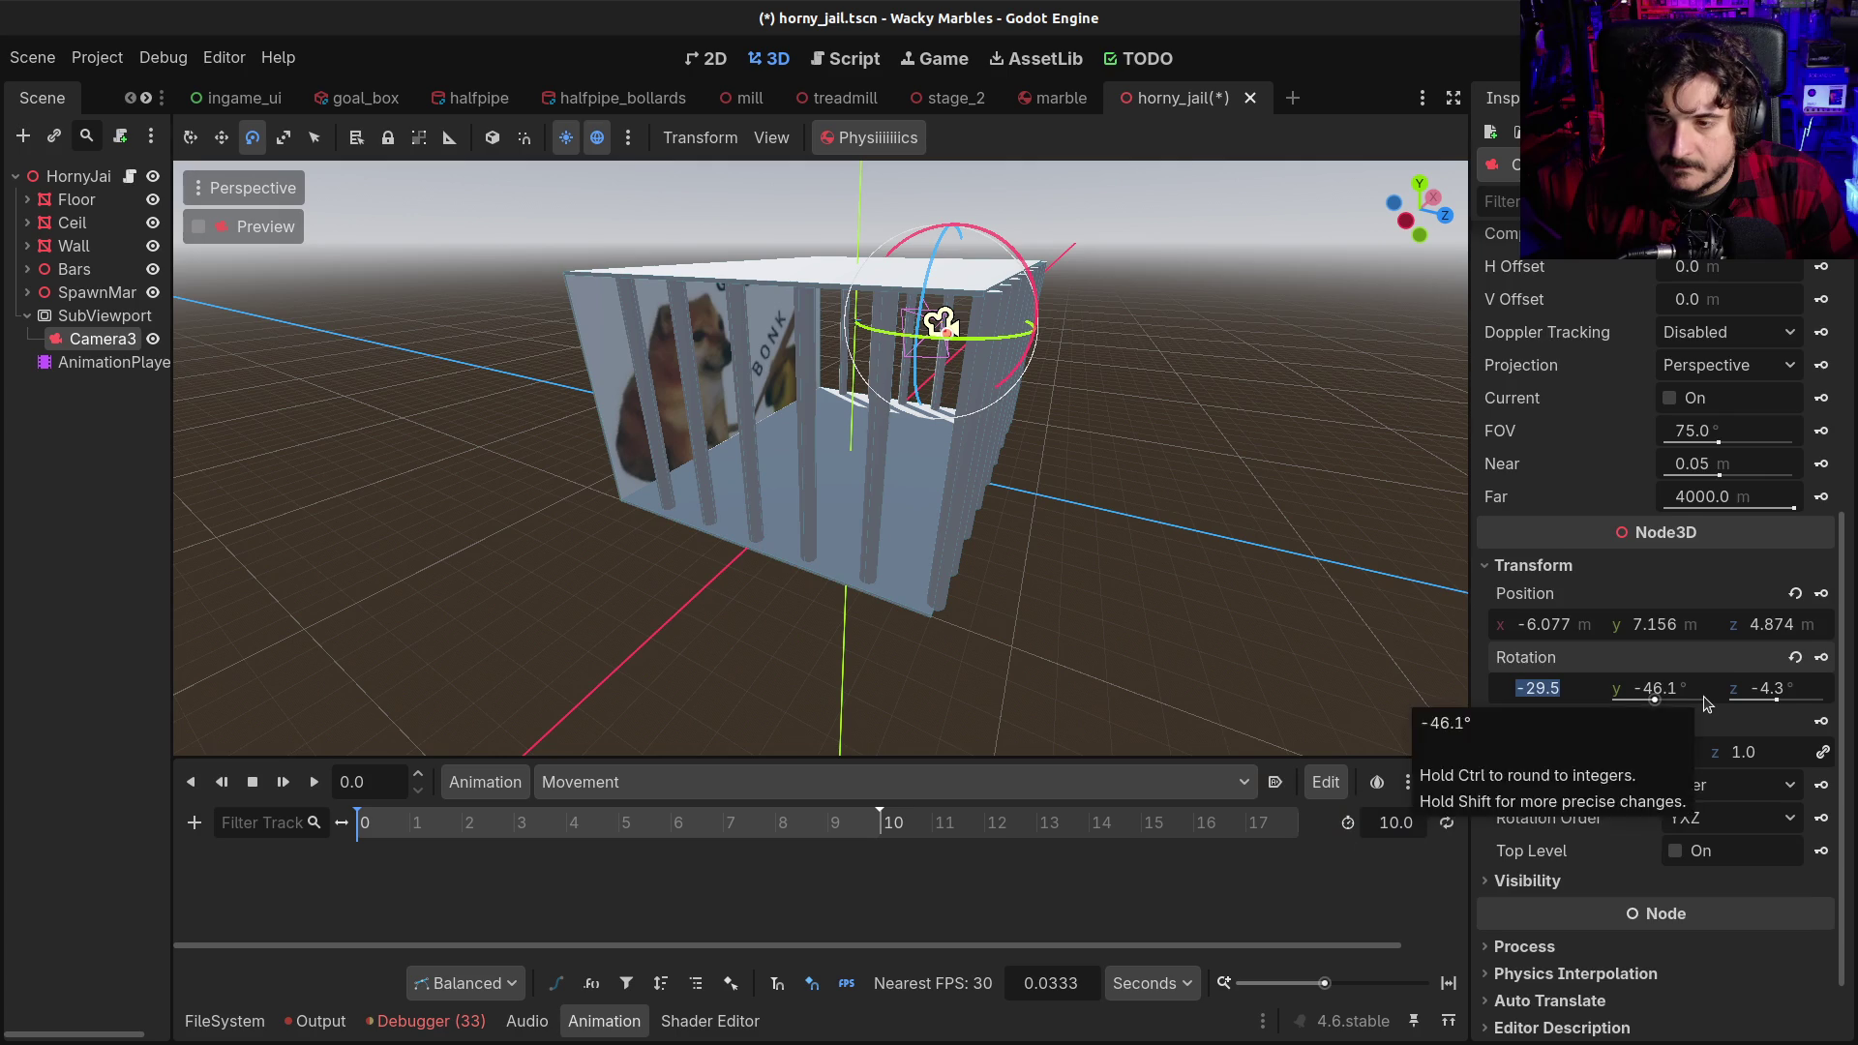
pyautogui.scroll(6, 1705, 704)
pyautogui.scroll(-4, 1713, 735)
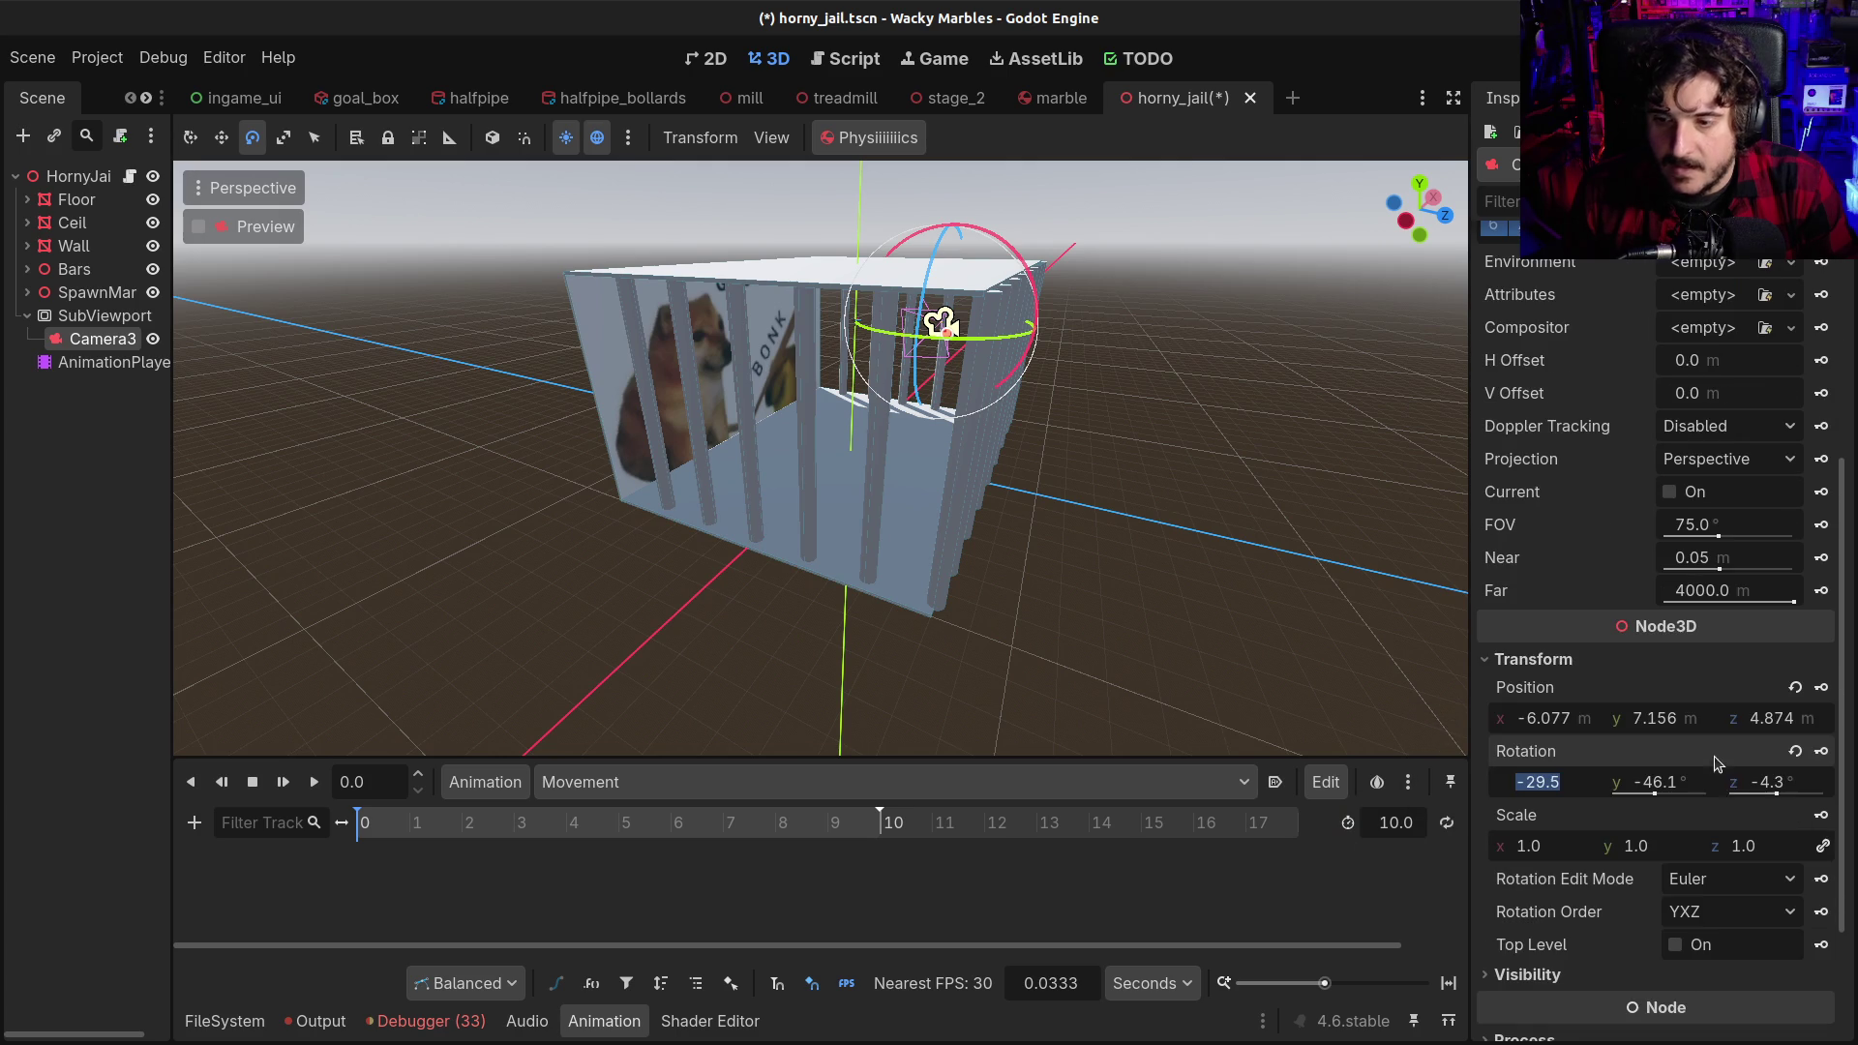
pyautogui.click(1823, 752)
pyautogui.click(983, 581)
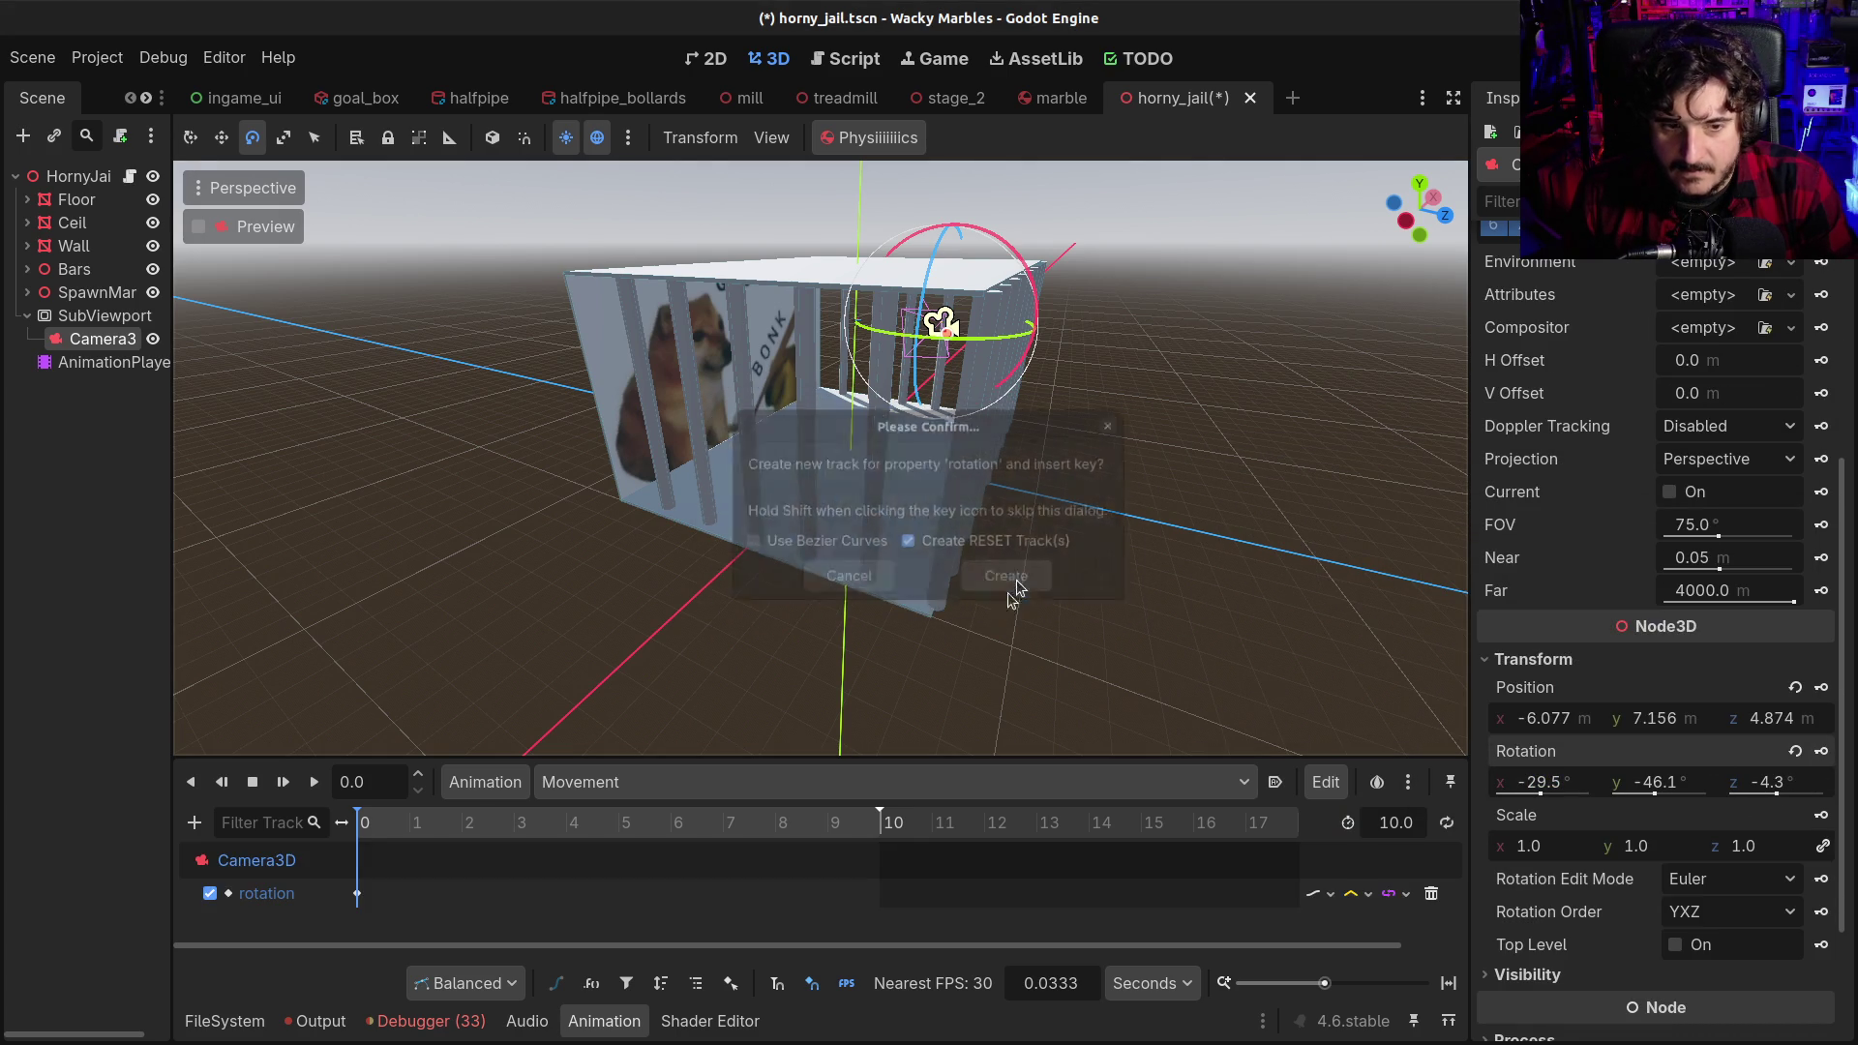
pyautogui.moveTo(716, 822); pyautogui.dragTo(885, 821)
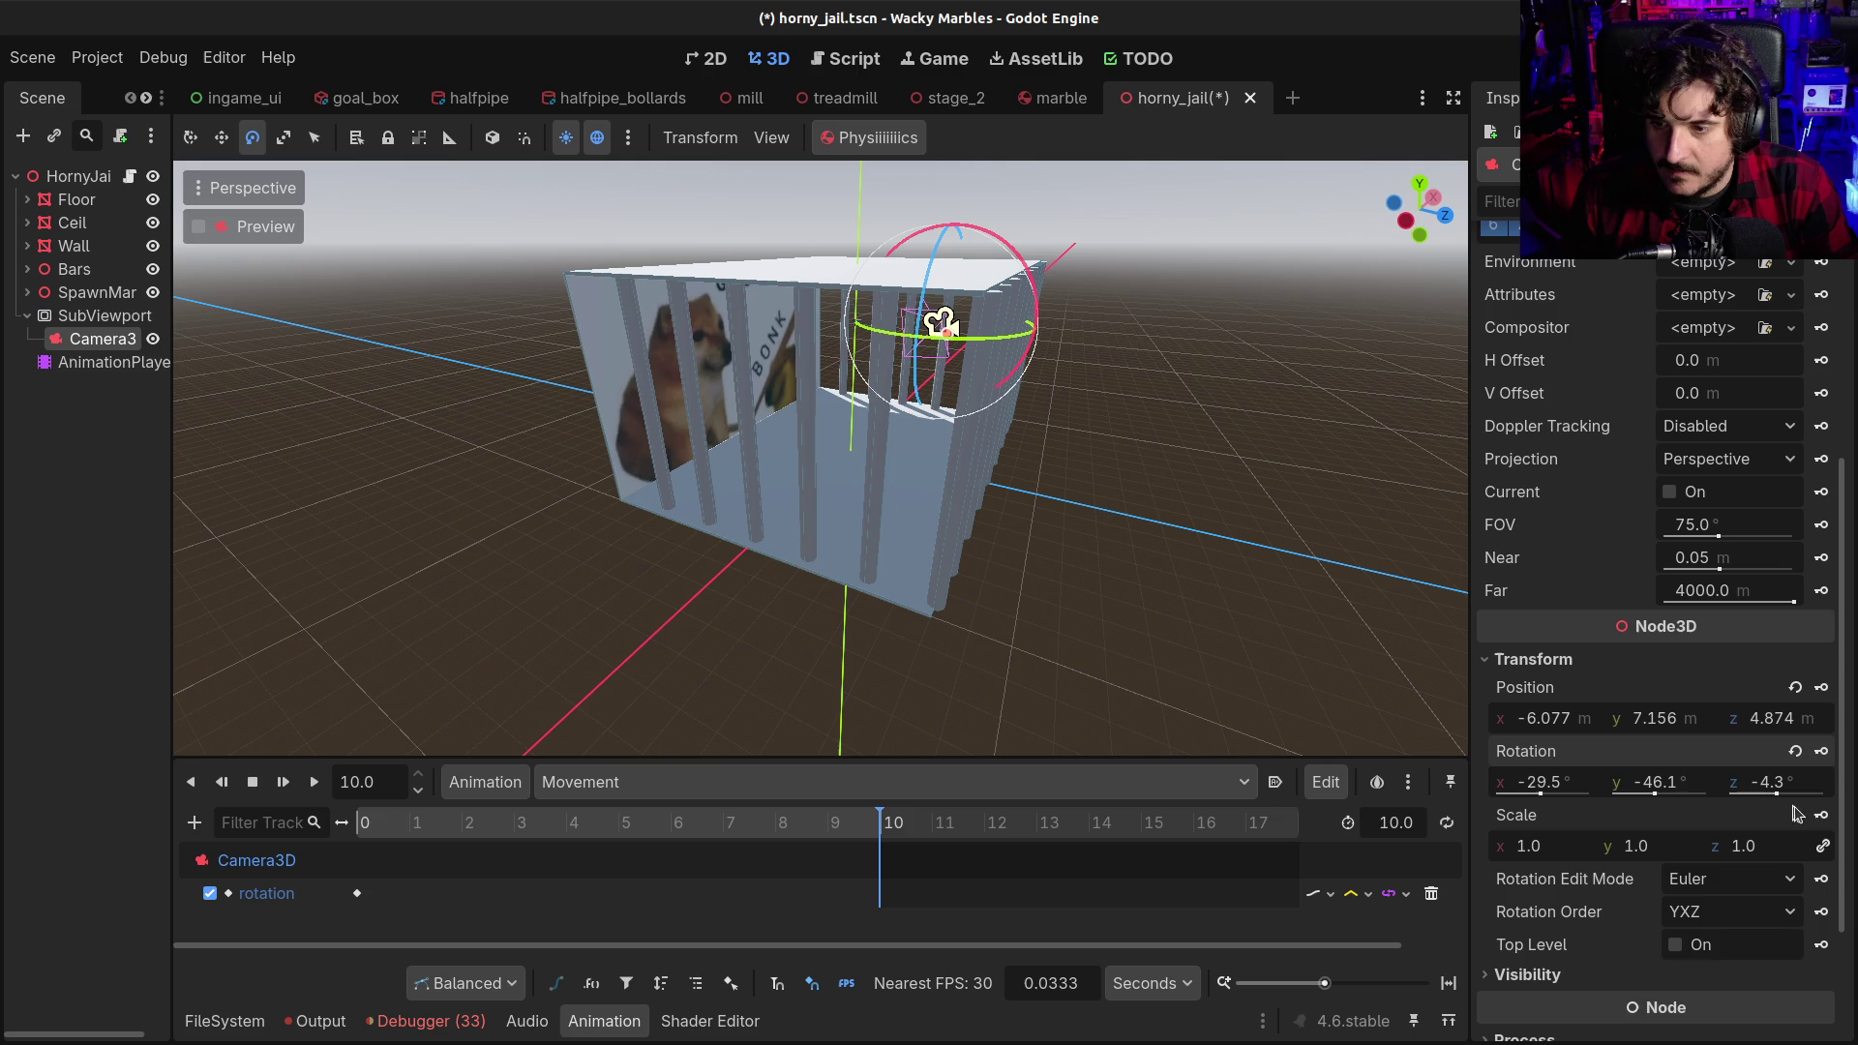
pyautogui.click(1823, 752)
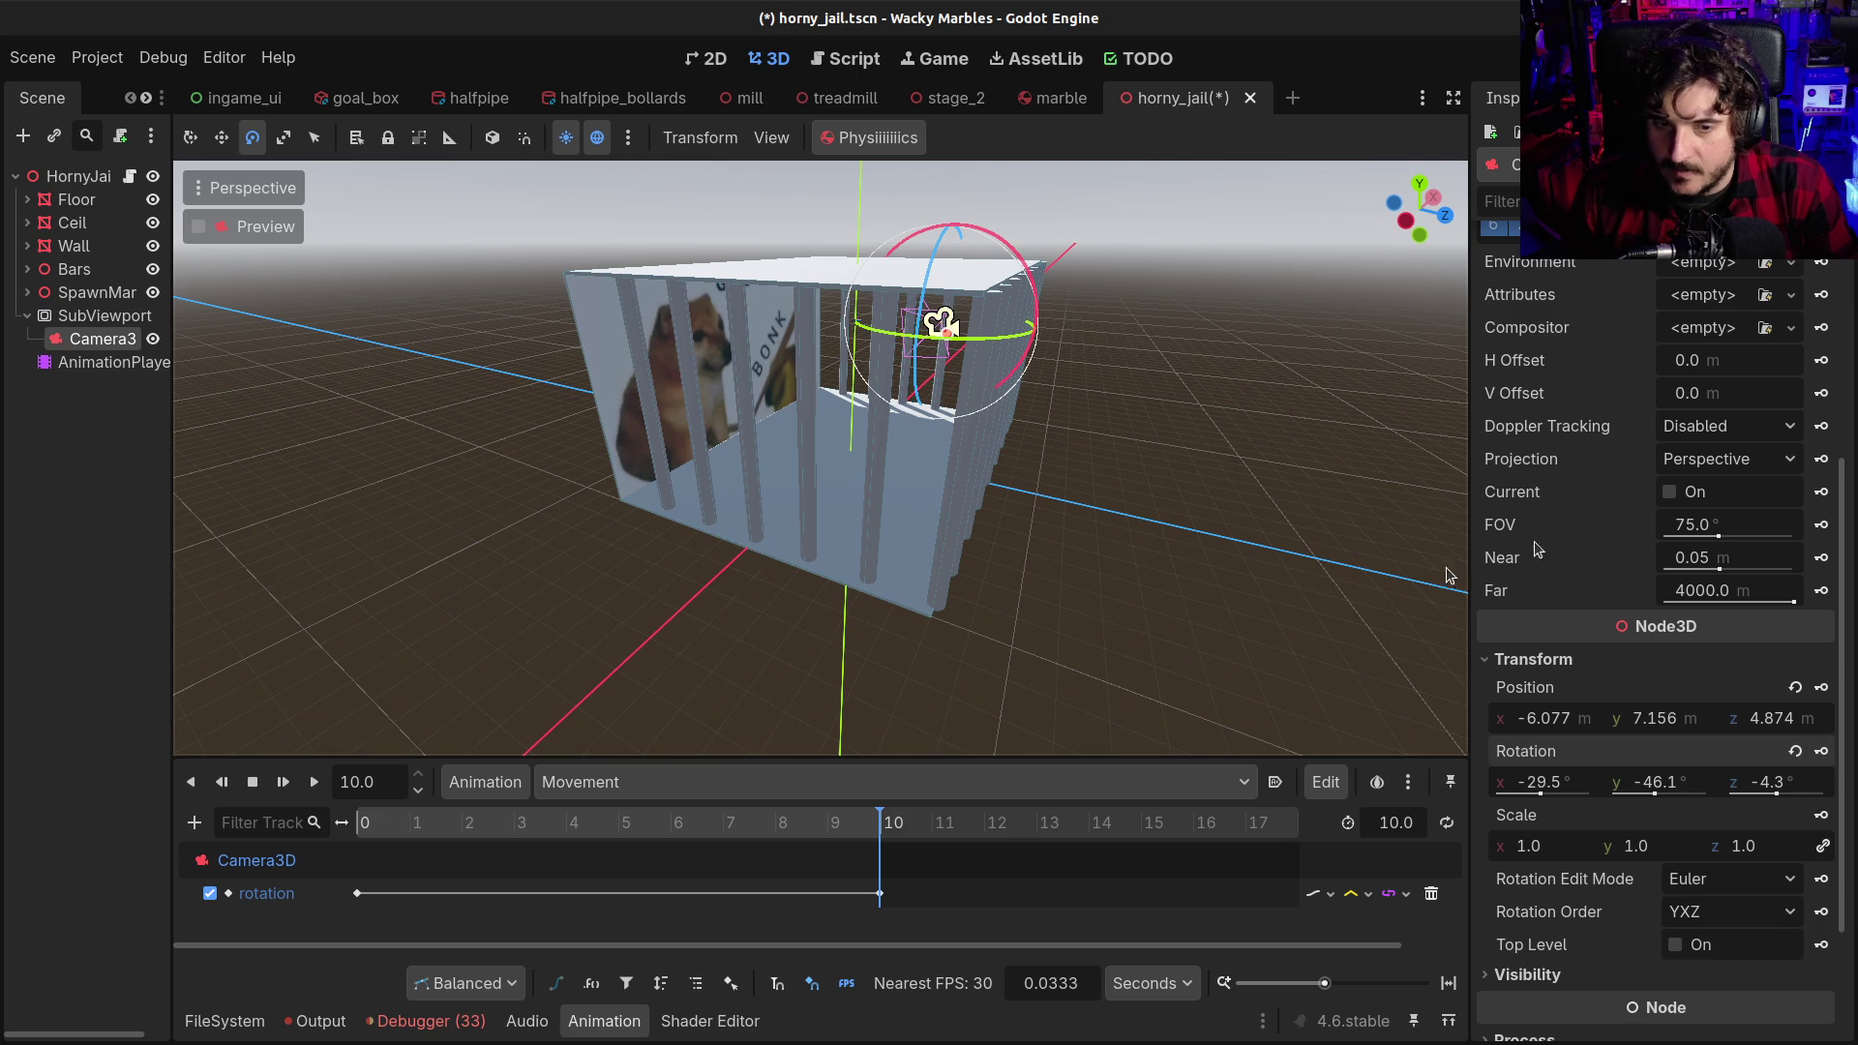
# Scrub through the animation and set the playhead to exactly 4.5 seconds
pyautogui.scroll(5, 1722, 522)
pyautogui.scroll(3, 678, 387)
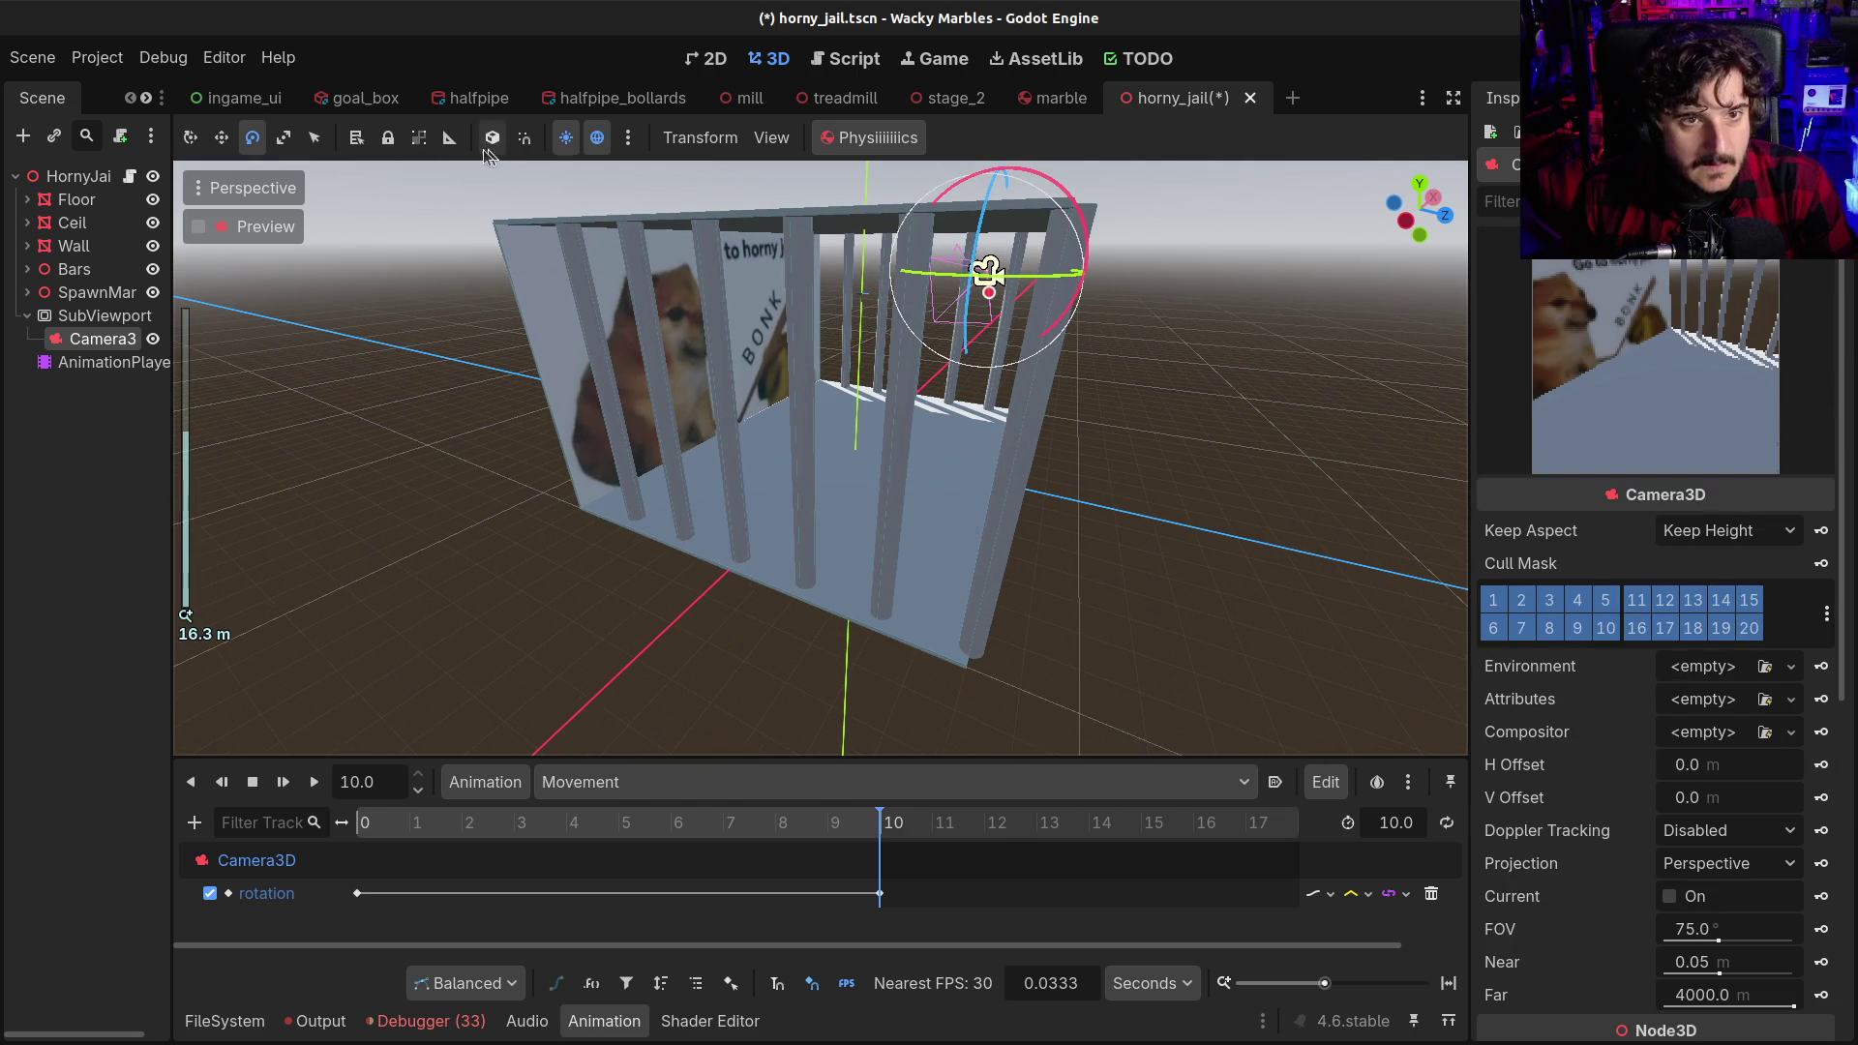
pyautogui.moveTo(476, 828); pyautogui.dragTo(570, 830)
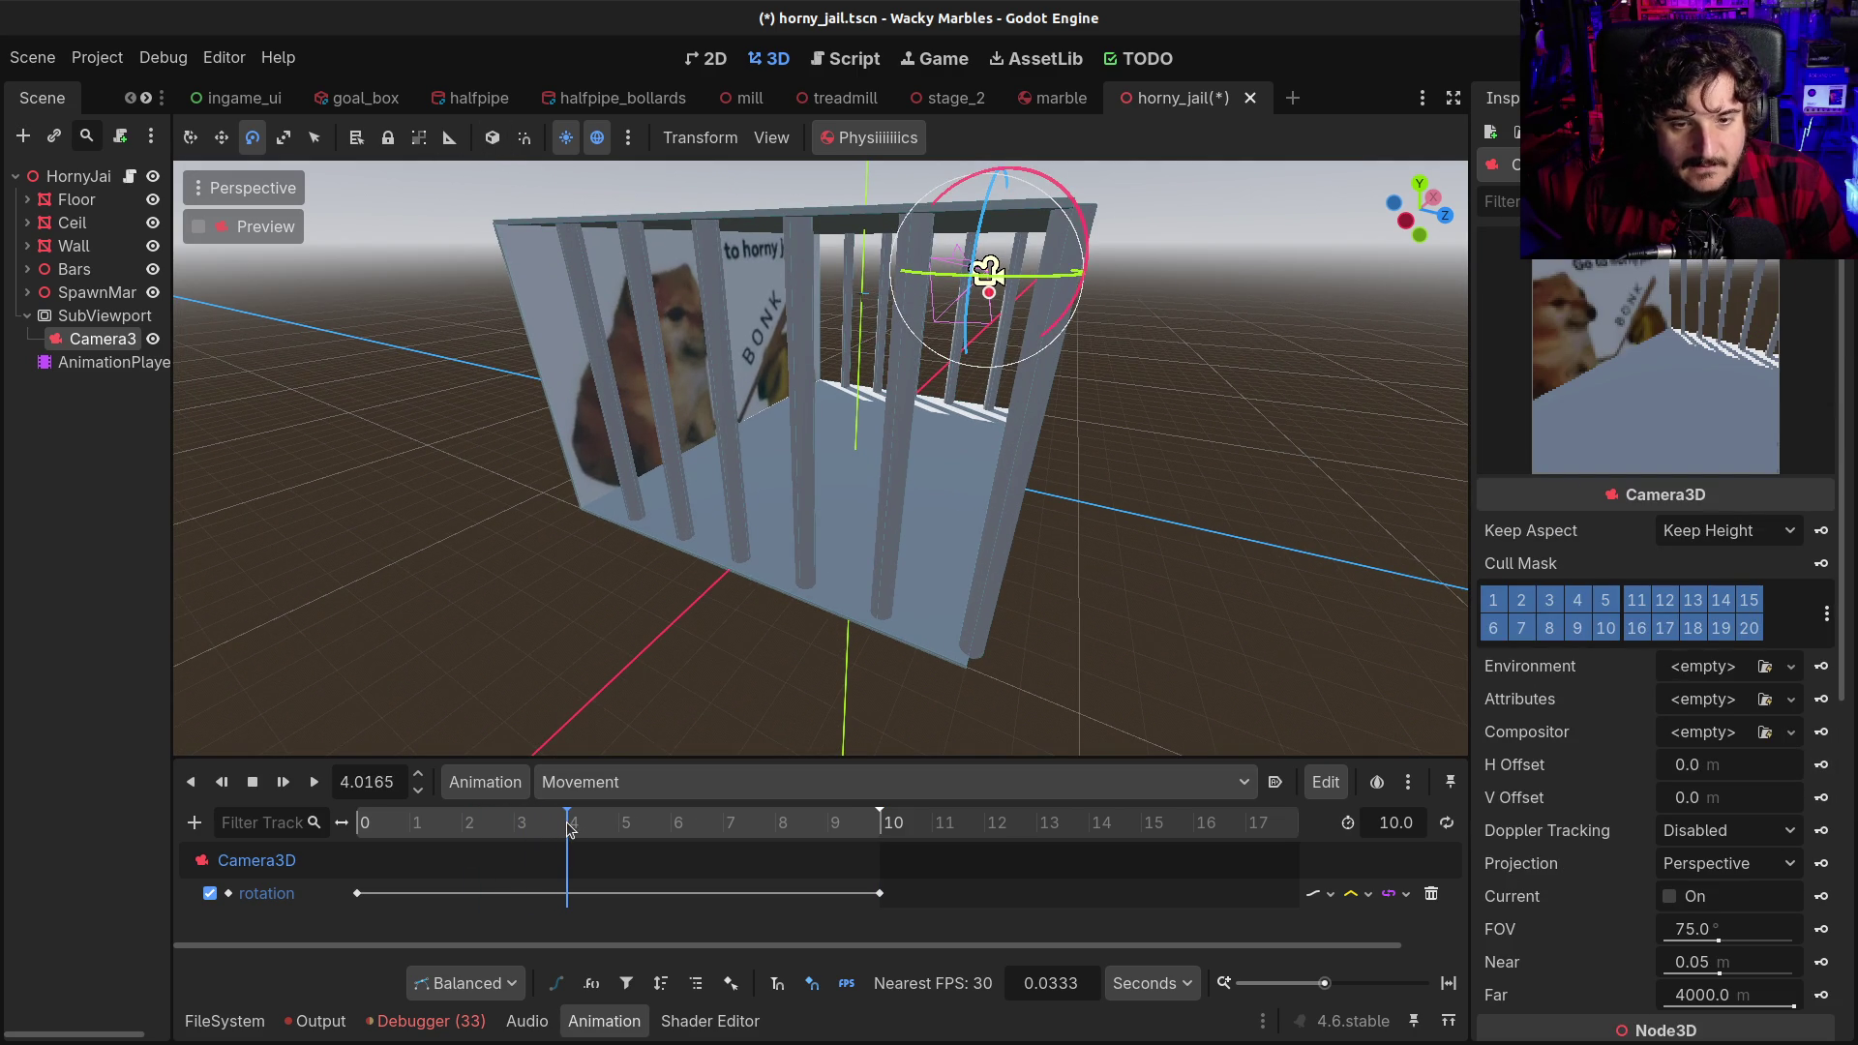
pyautogui.moveTo(570, 830); pyautogui.dragTo(591, 830)
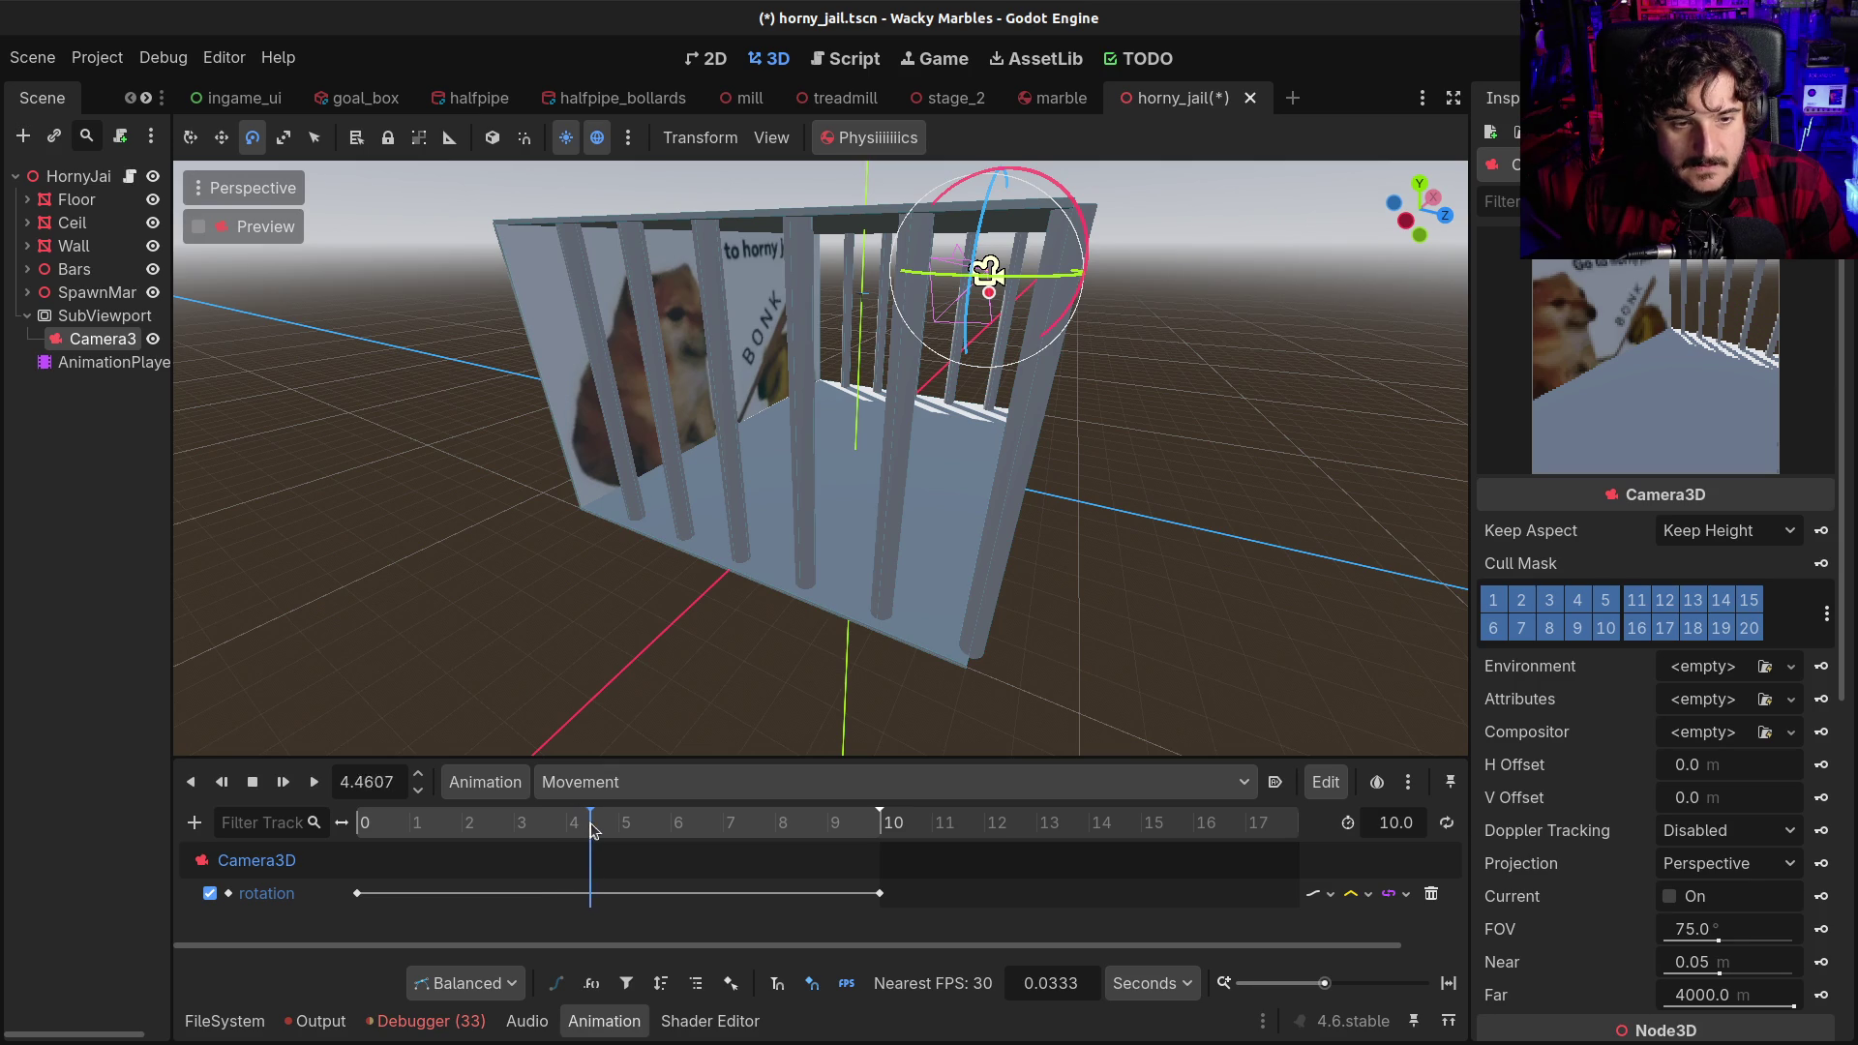
pyautogui.doubleClick(389, 786)
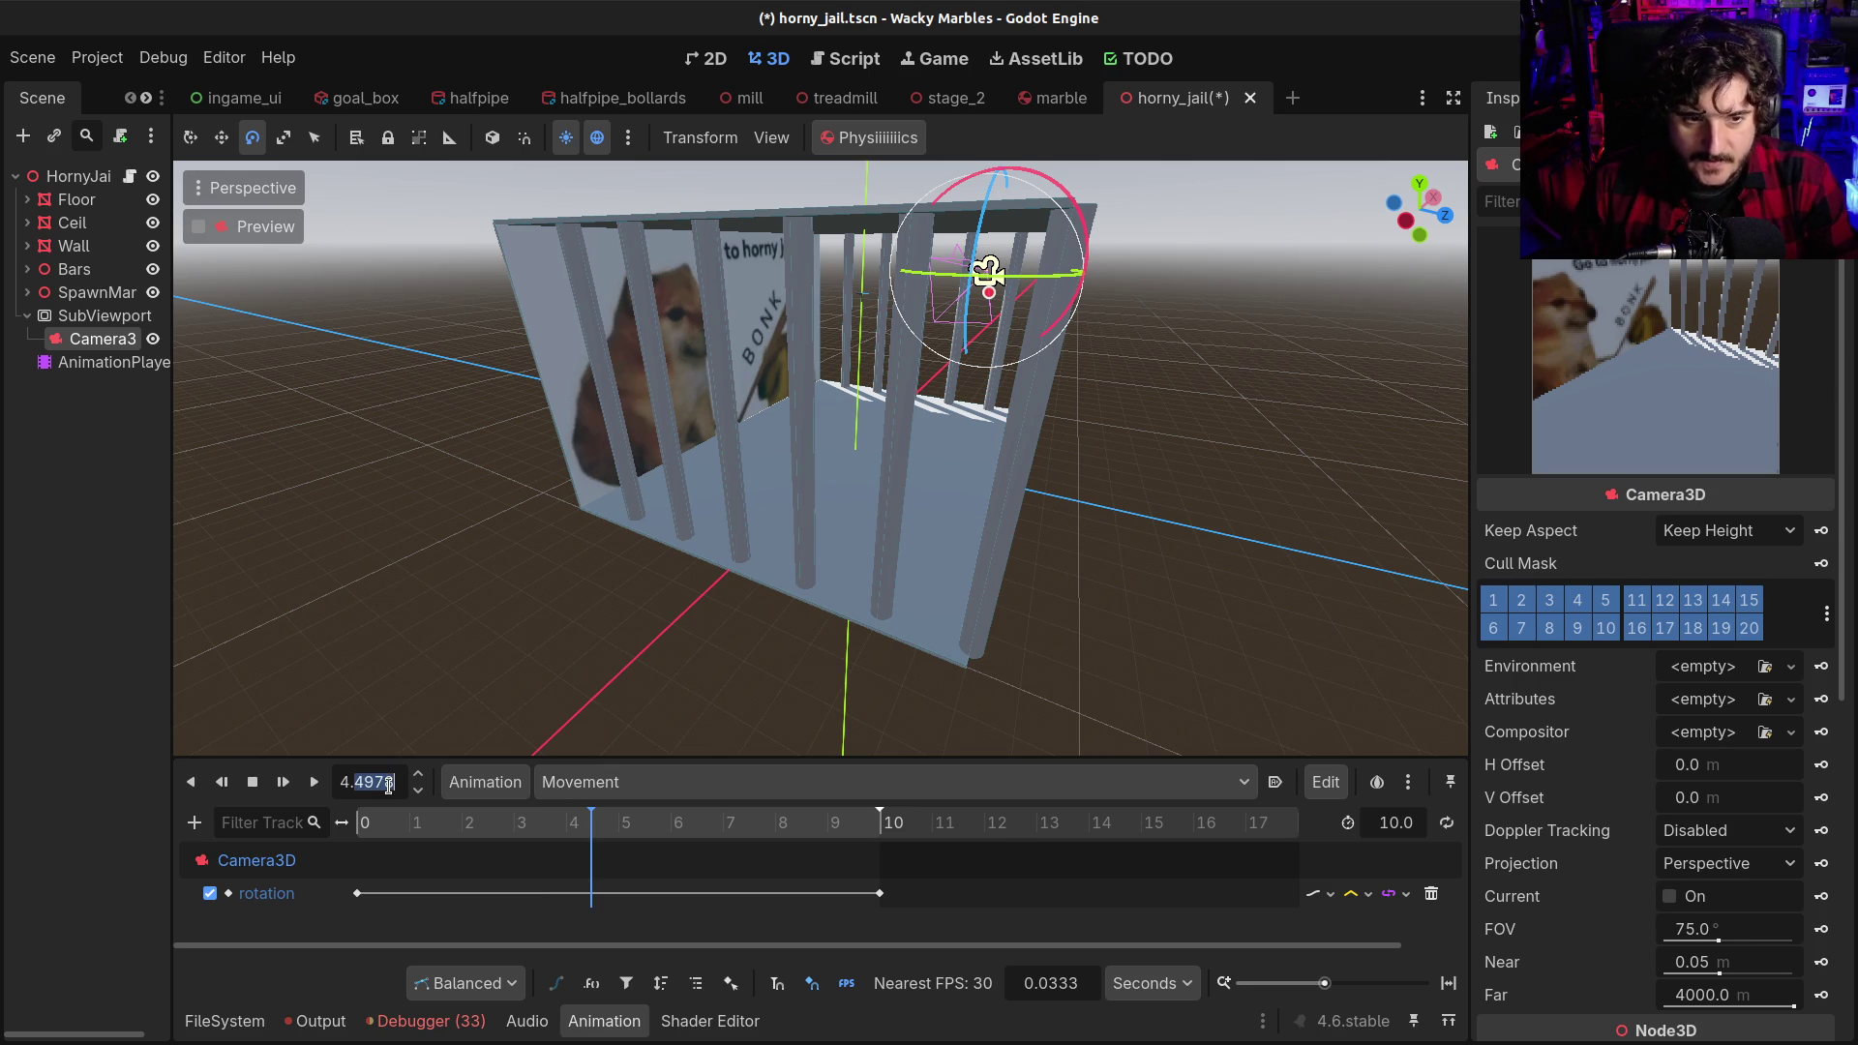
pyautogui.write('4.5')
pyautogui.press('Return')
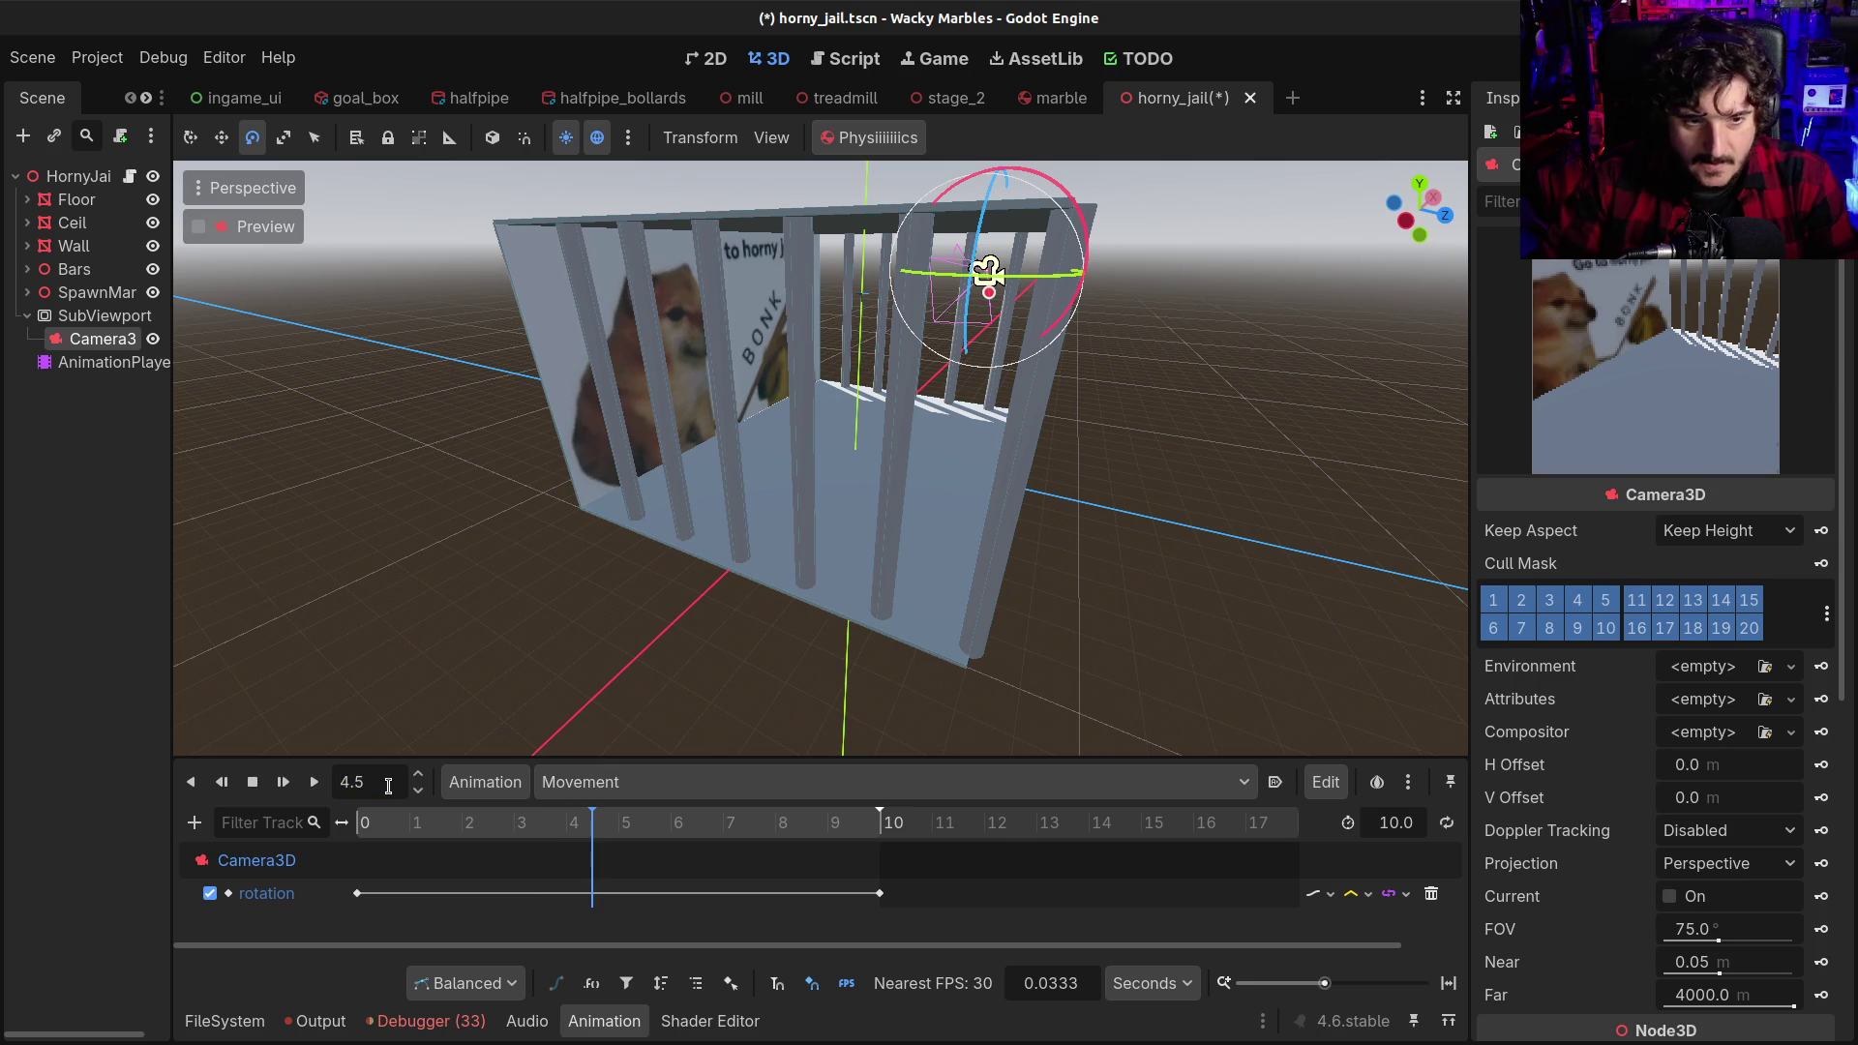
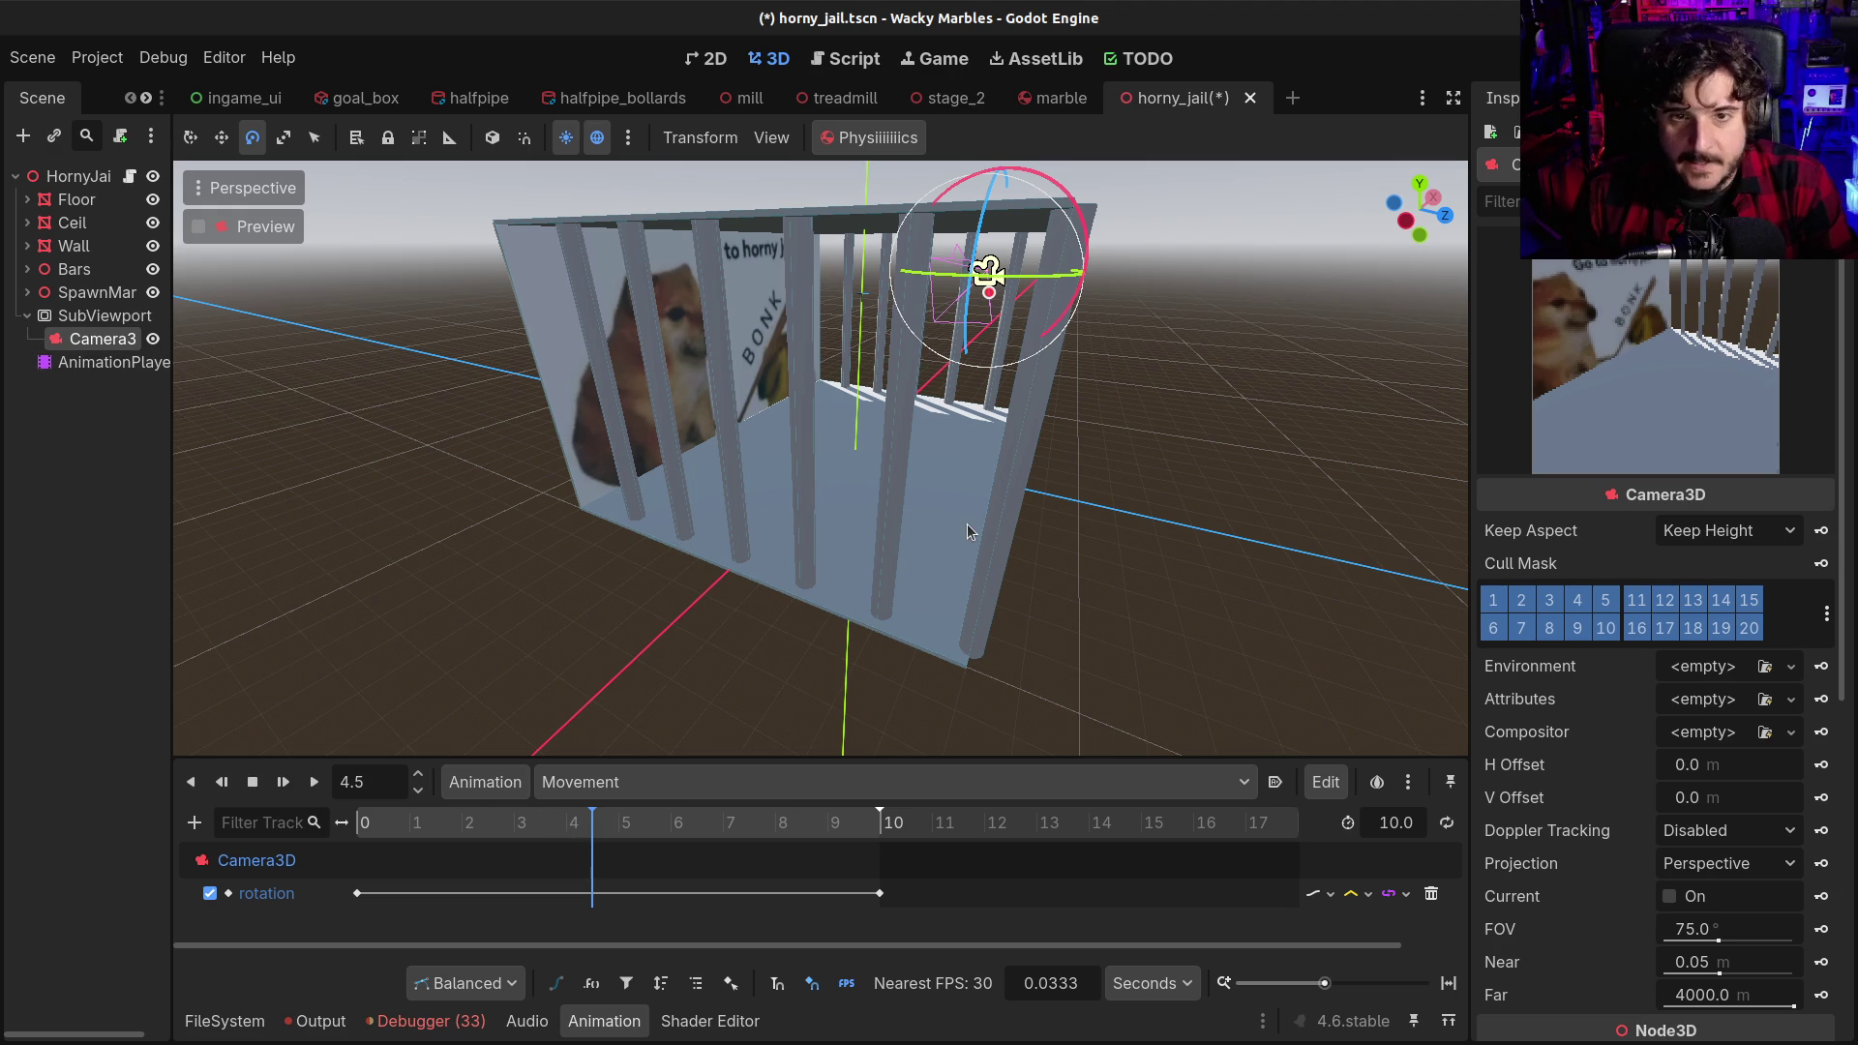
# Turn the camera with the rotation gizmo and insert a Camera3D rotation key at 4.5 s
pyautogui.scroll(-5, 1625, 774)
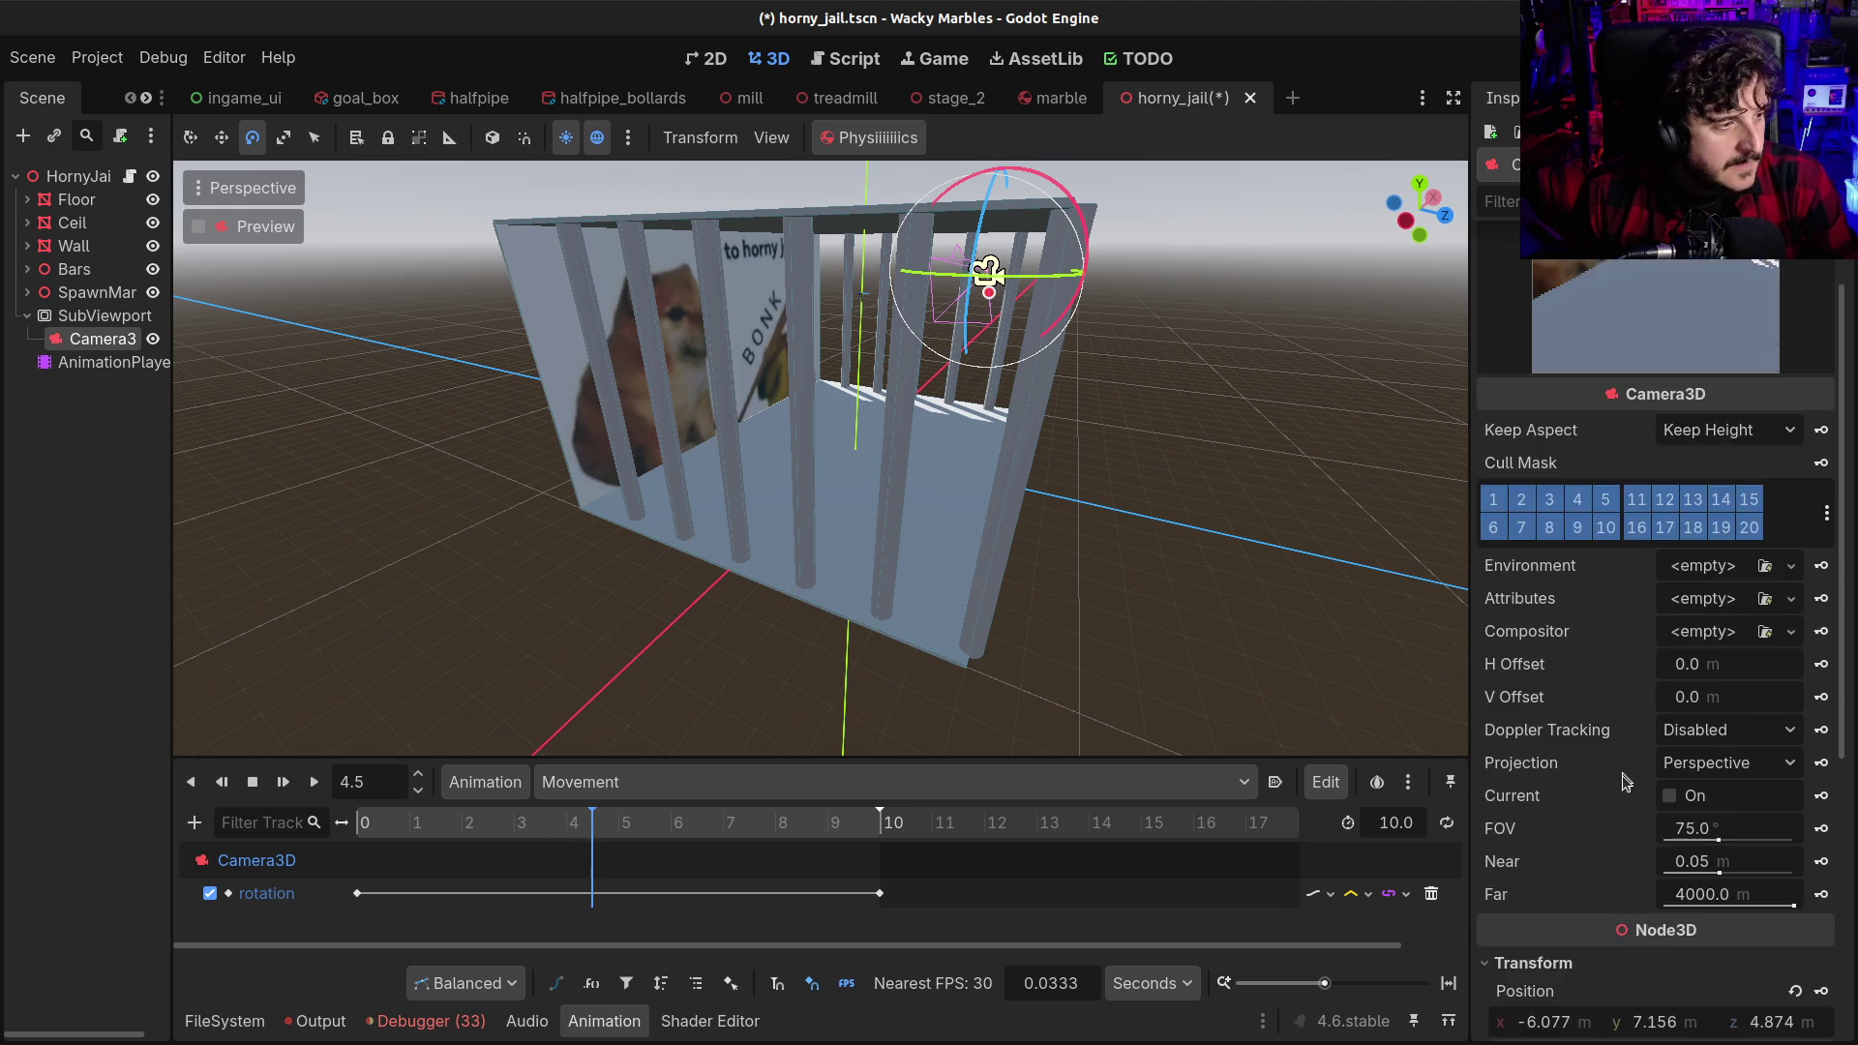
pyautogui.scroll(-2, 1625, 788)
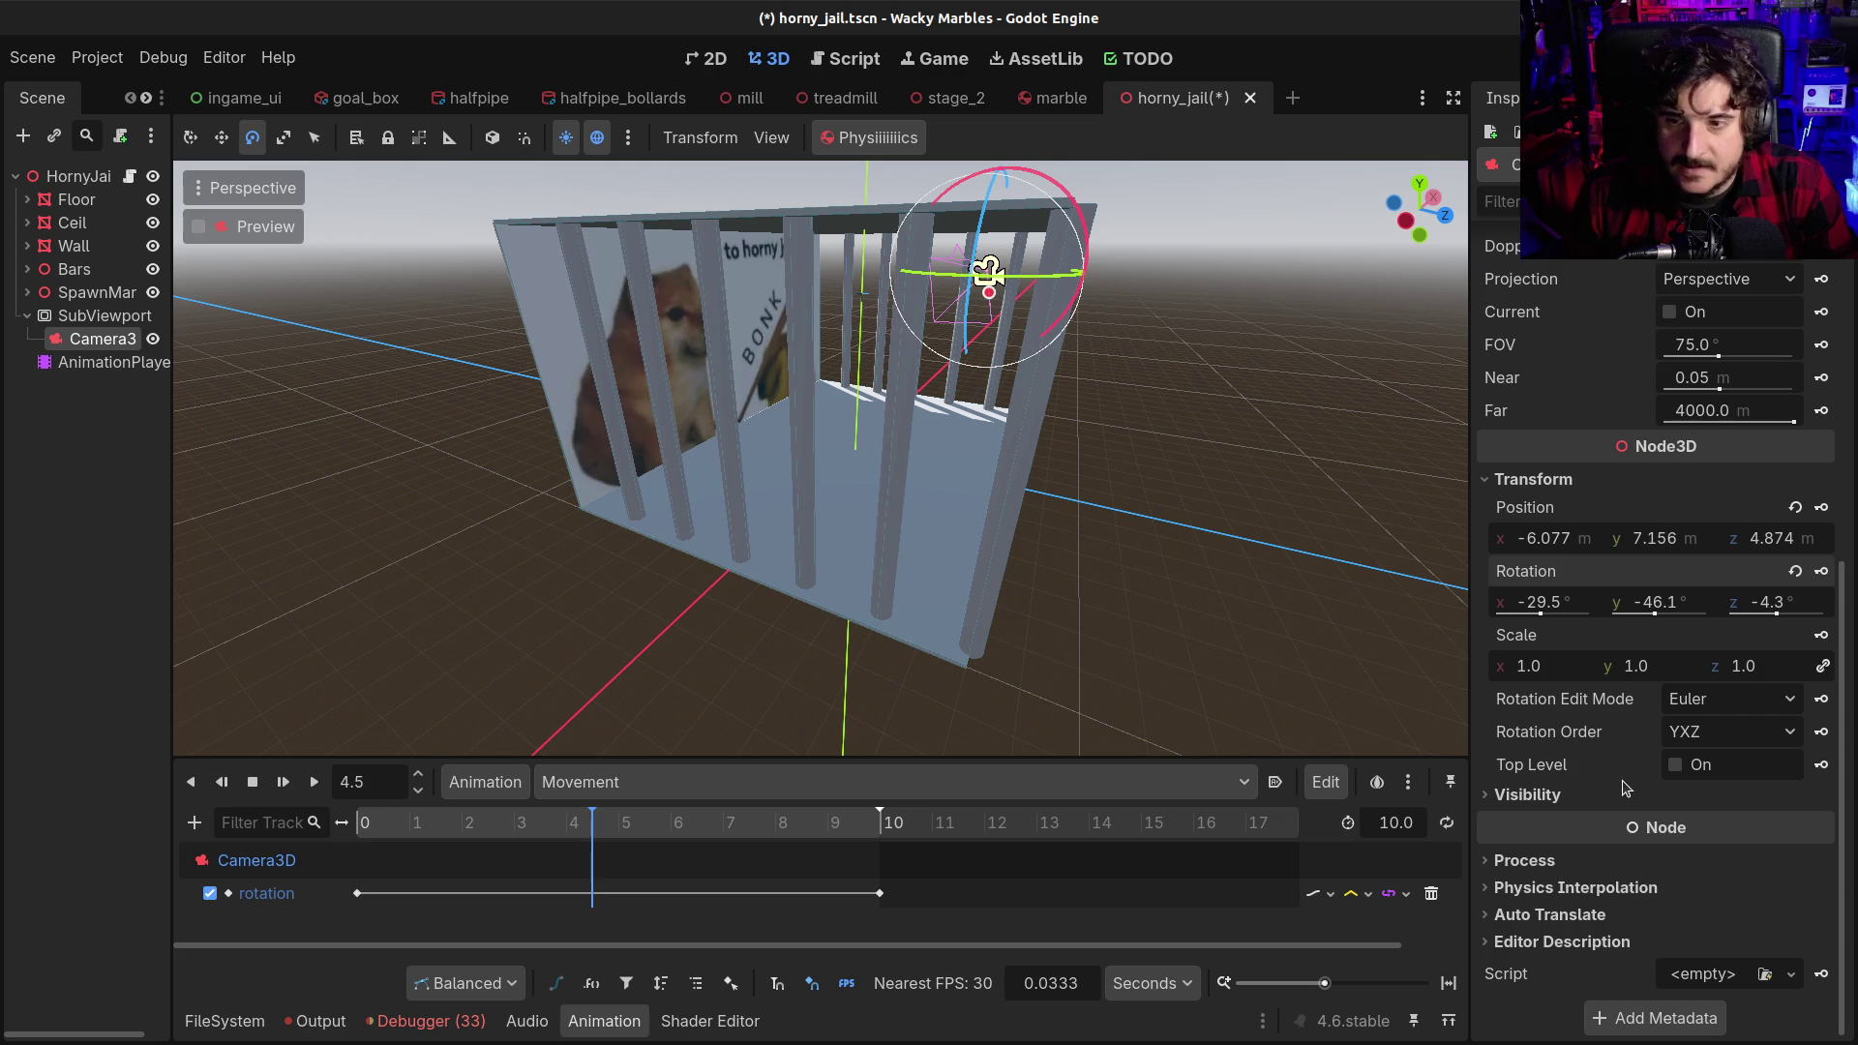
pyautogui.scroll(10, 1617, 736)
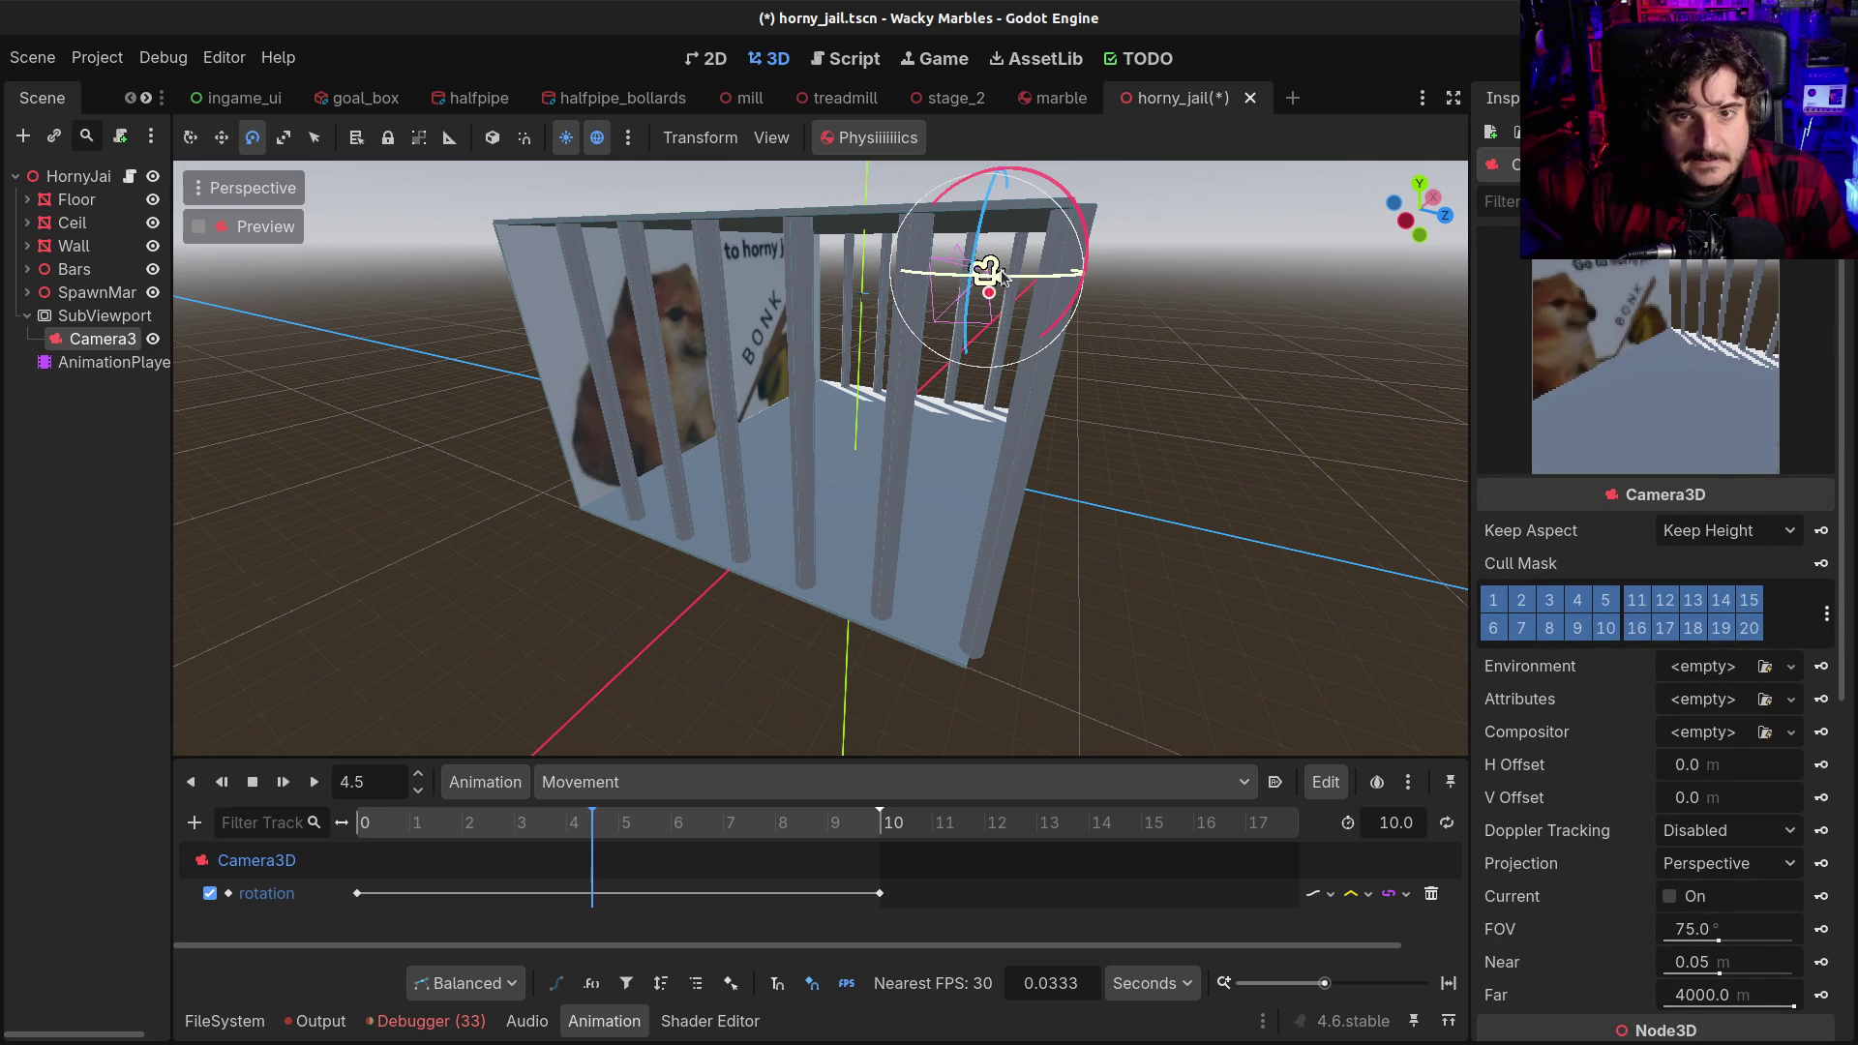
pyautogui.moveTo(1000, 277); pyautogui.dragTo(1033, 281)
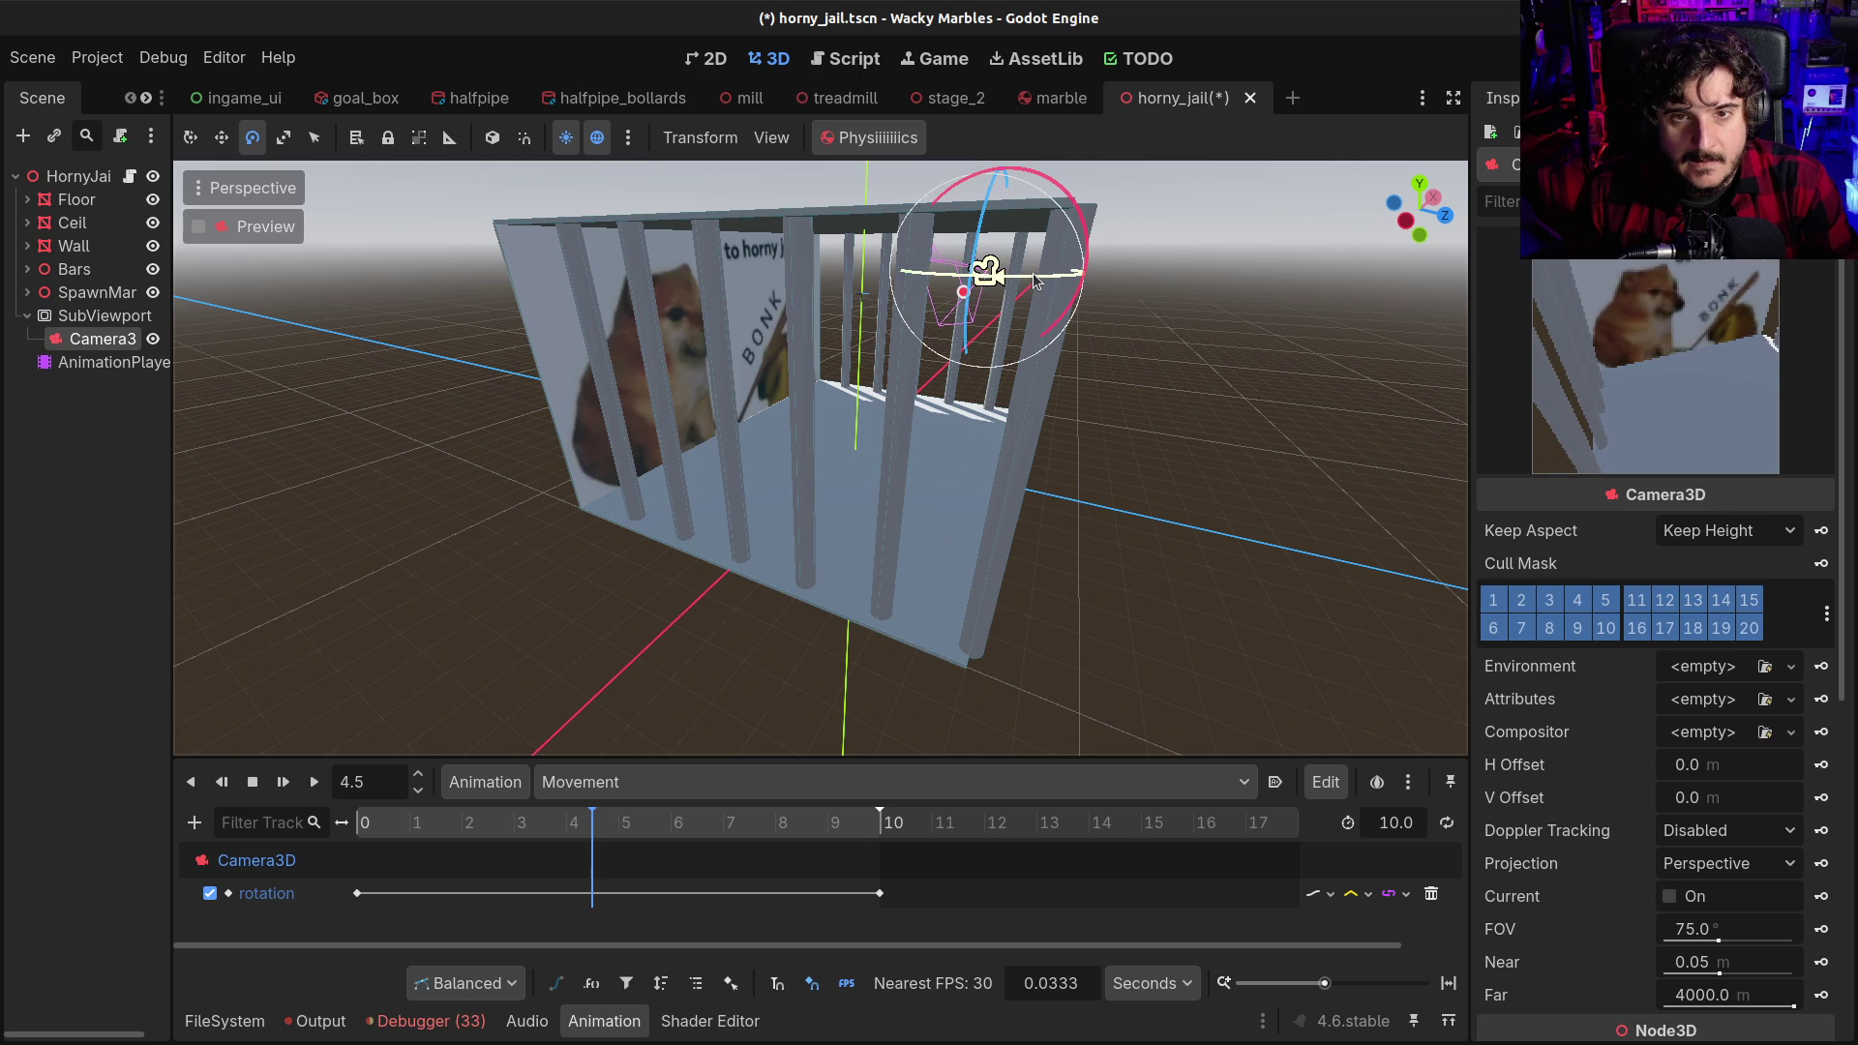
pyautogui.rightClick(594, 899)
pyautogui.click(620, 916)
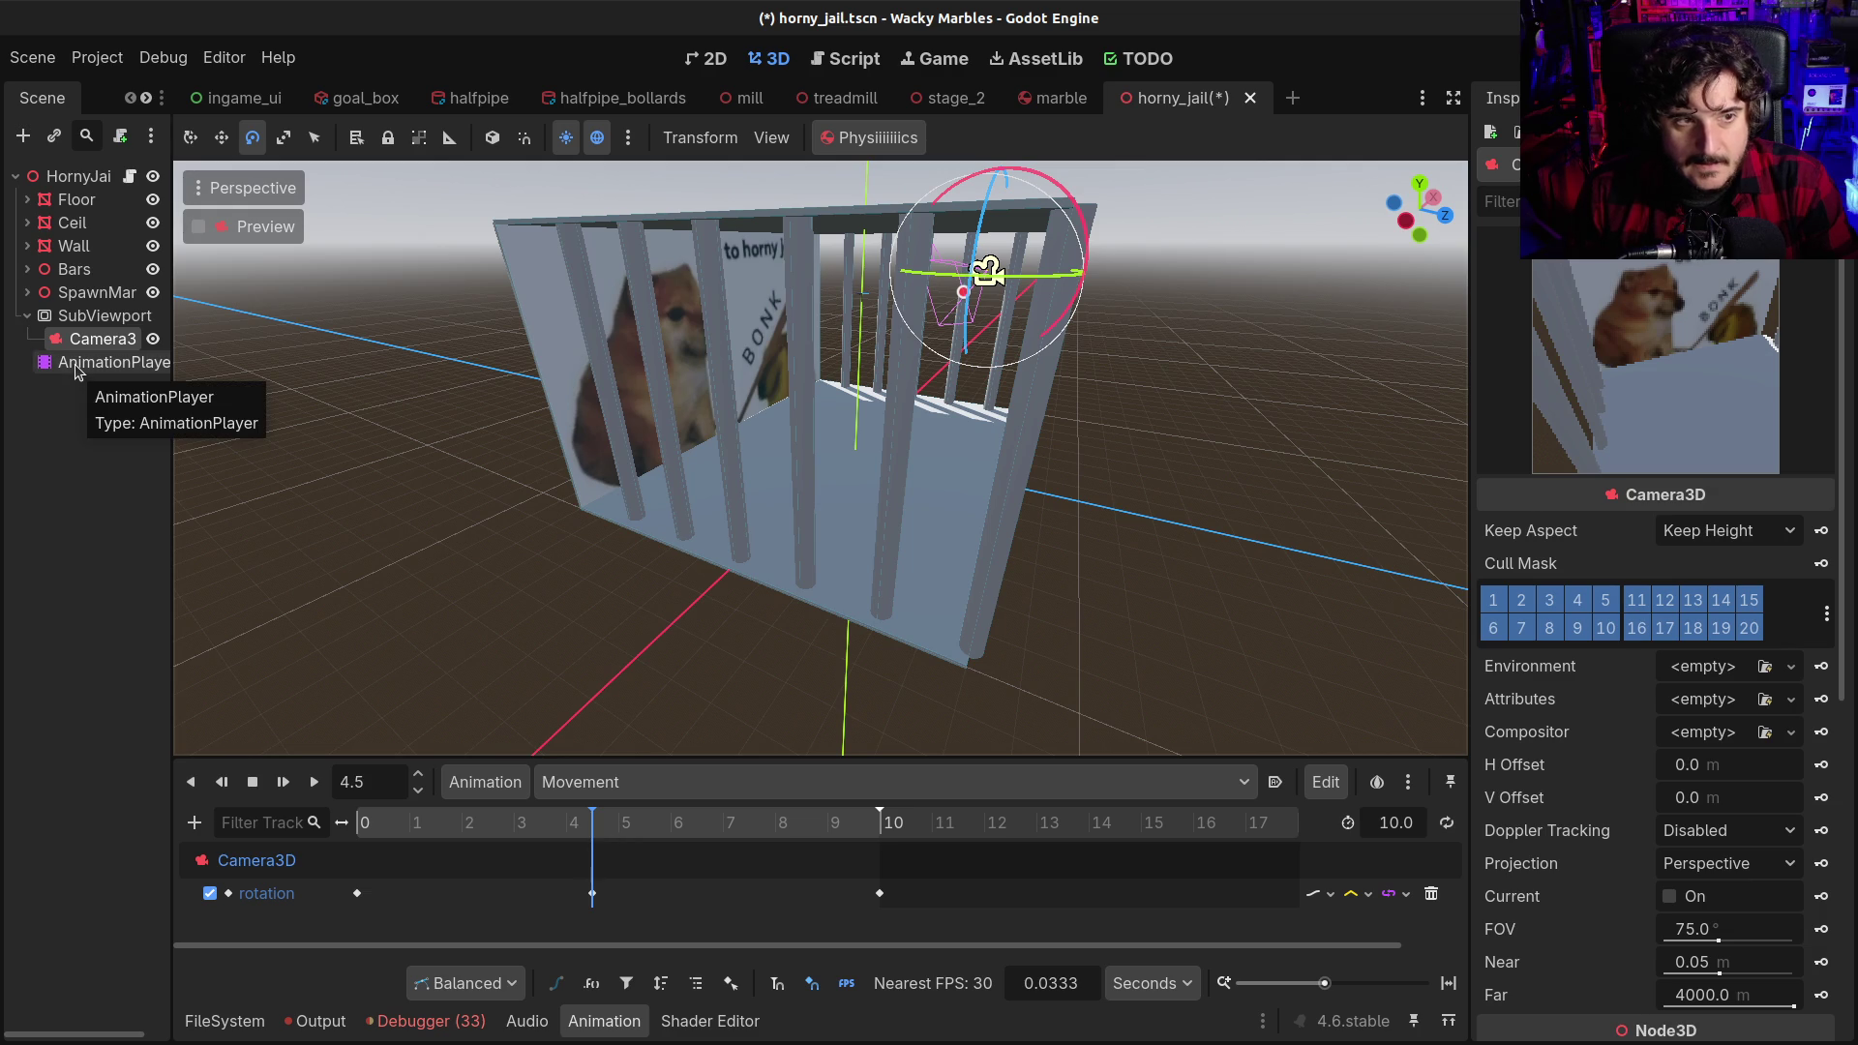
pyautogui.scroll(-5, 1642, 857)
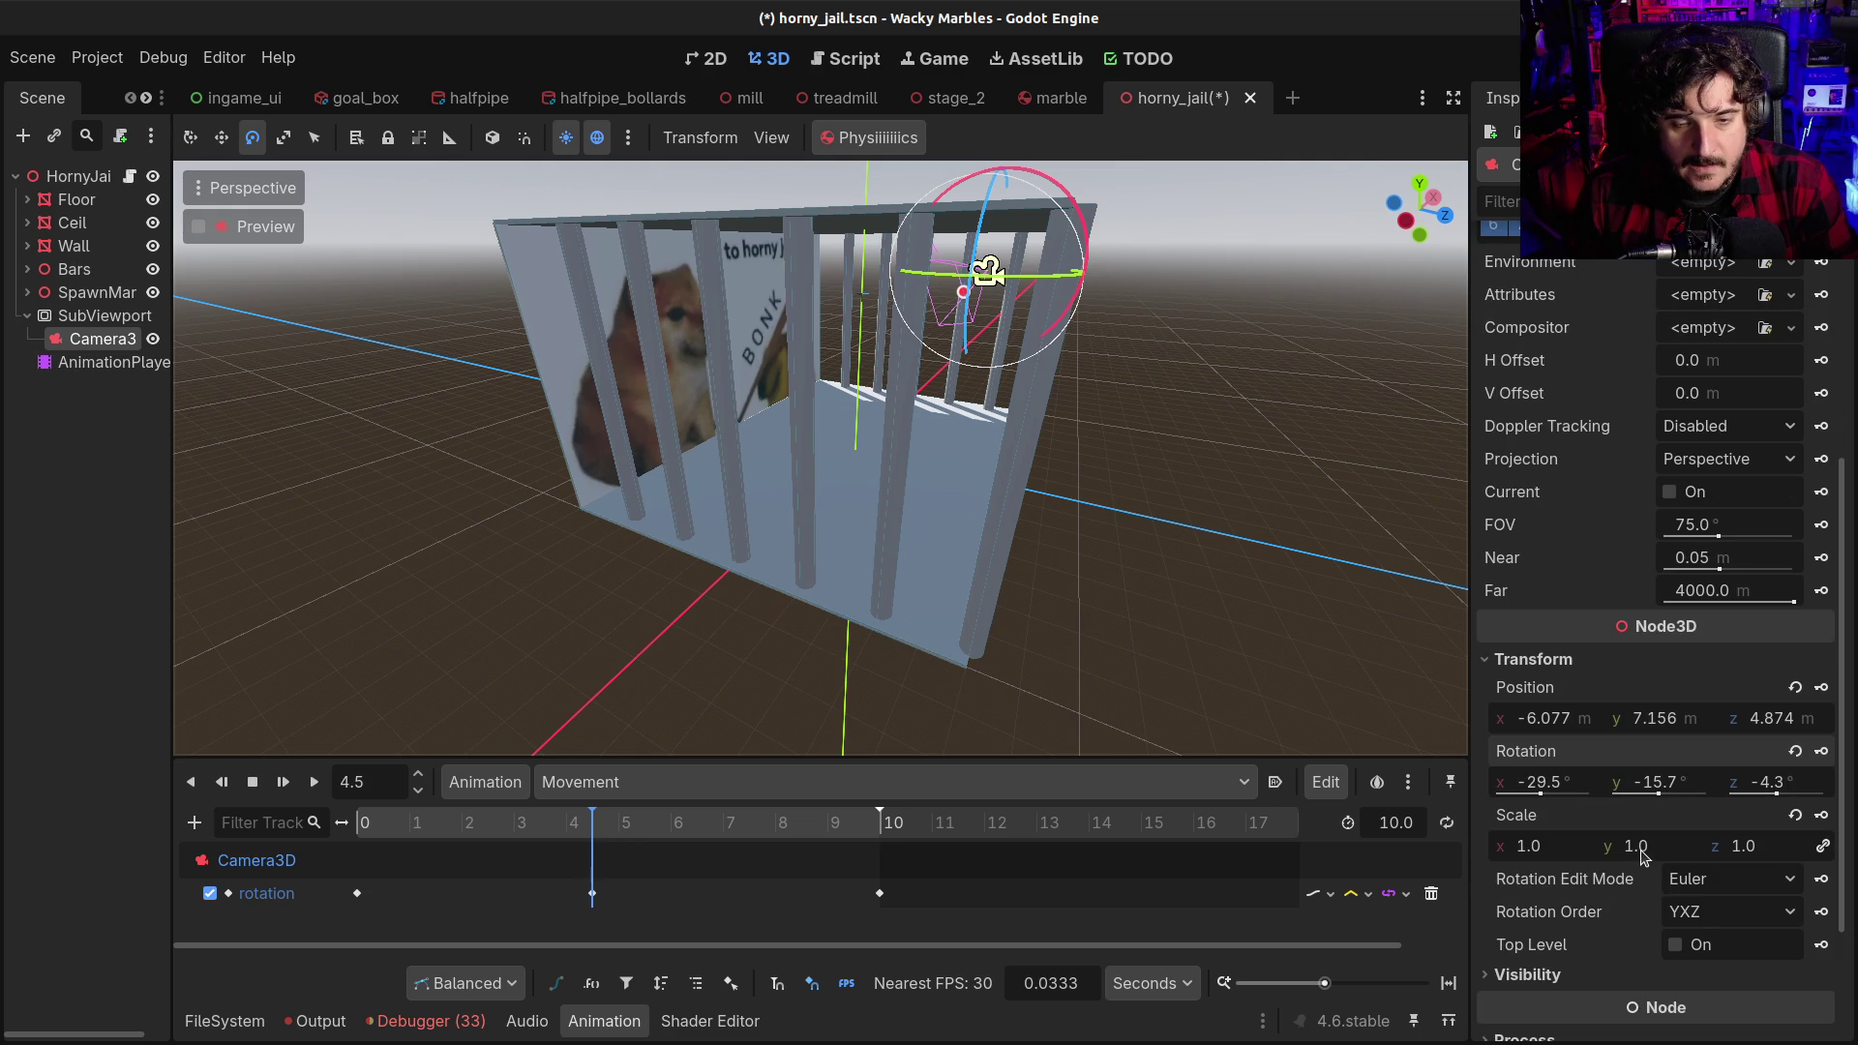
pyautogui.scroll(5, 1642, 857)
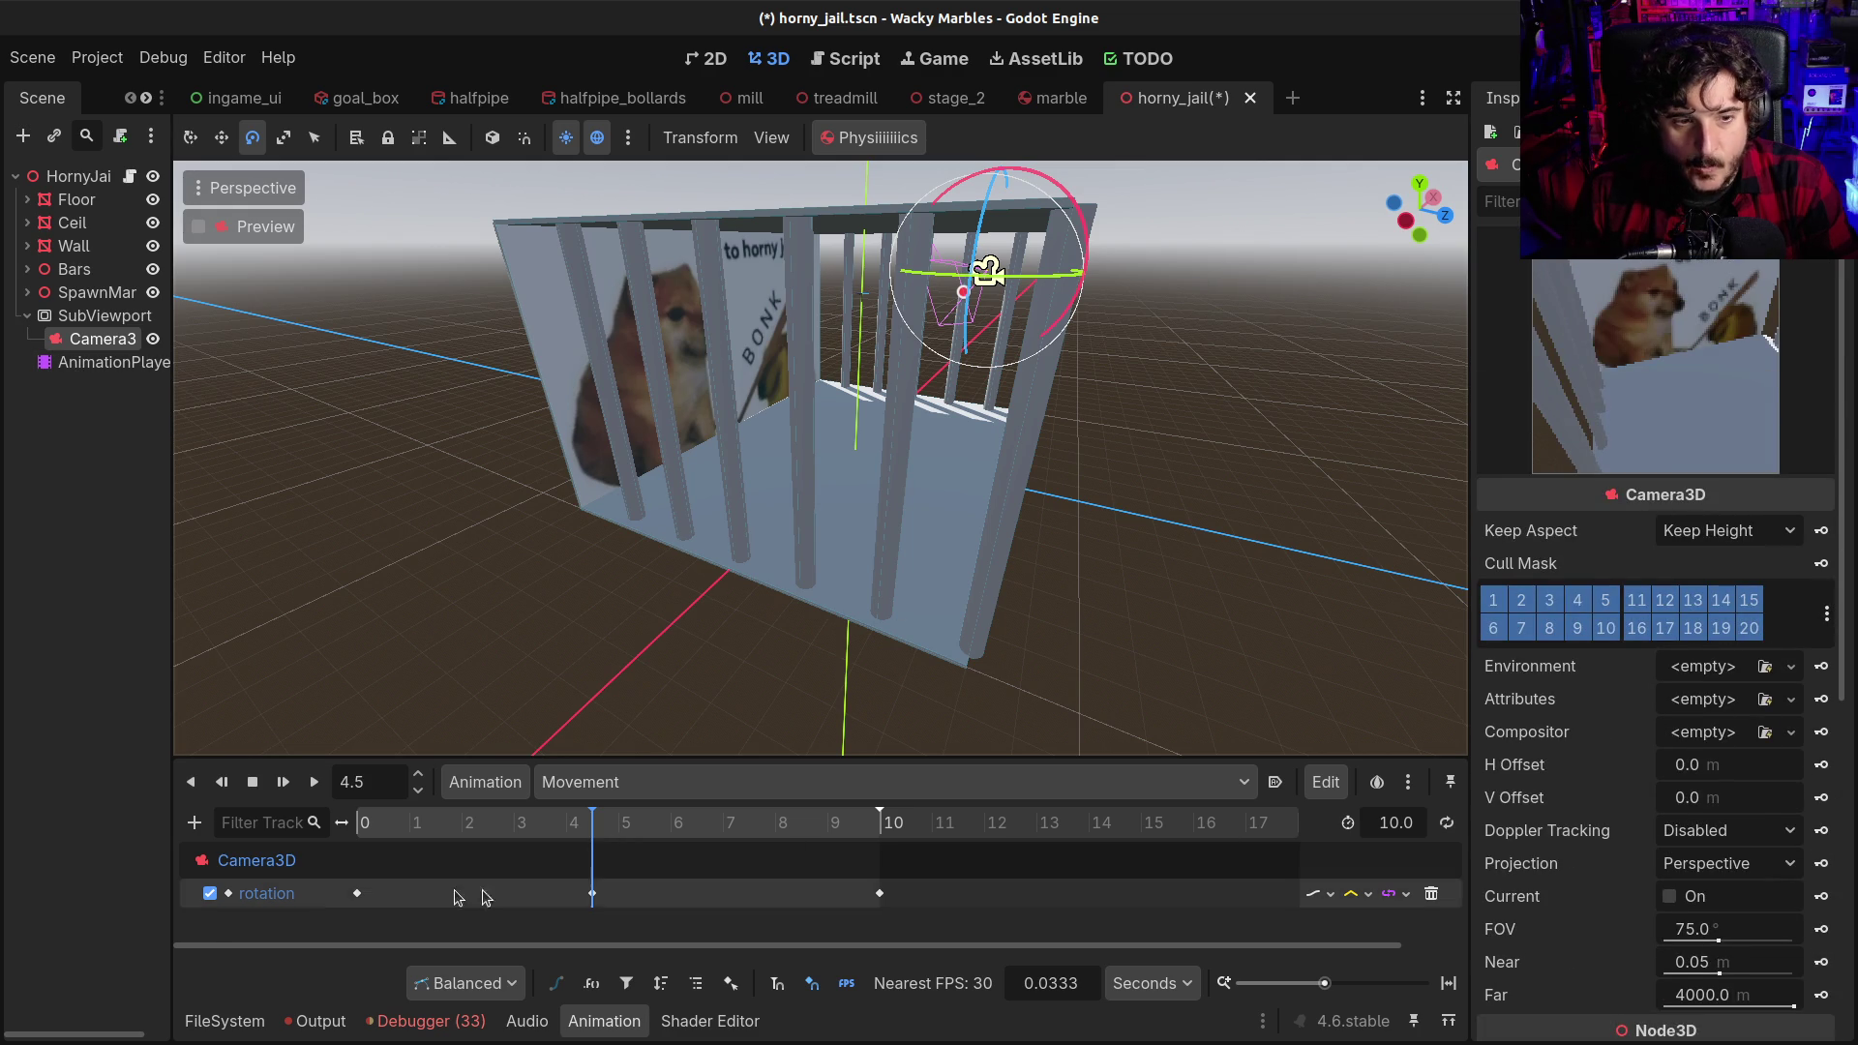
# Jump the animation to 5.5 s and turn the camera about 42 degrees around its Y axis
pyautogui.click(332, 796)
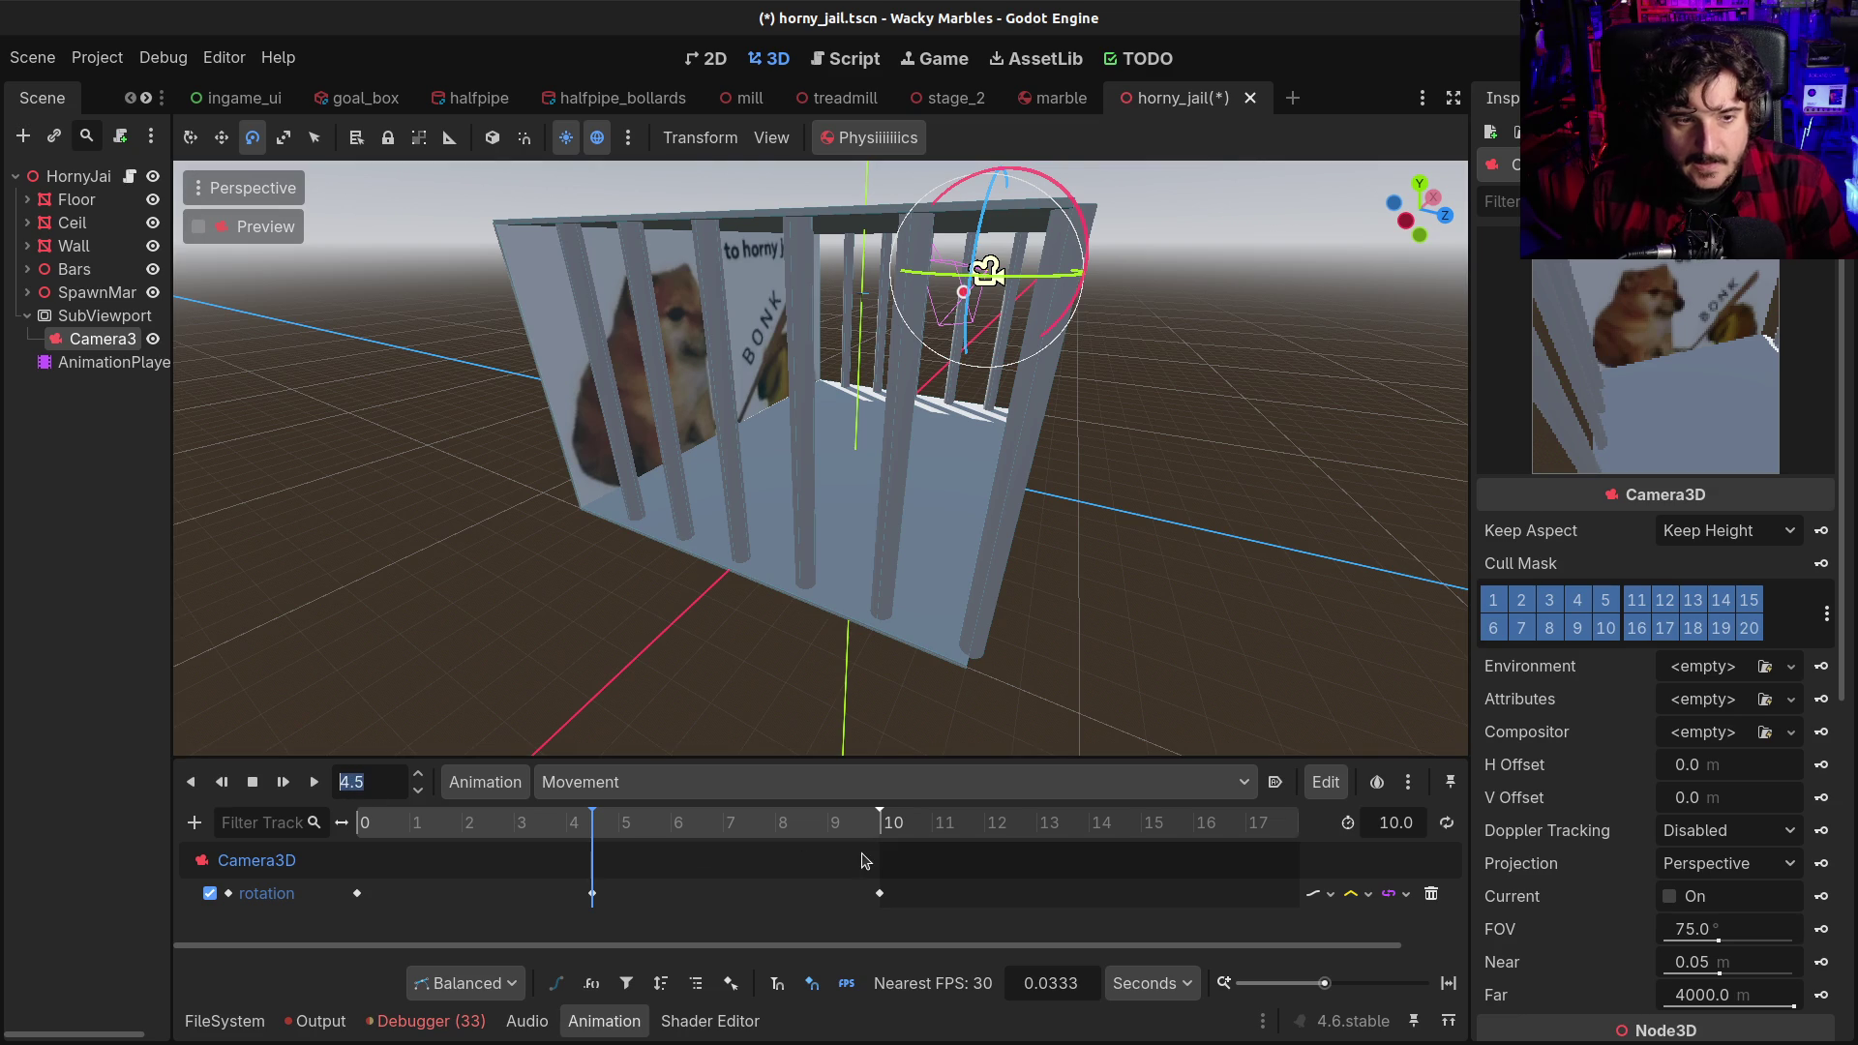
pyautogui.write('6.5')
pyautogui.press('Return')
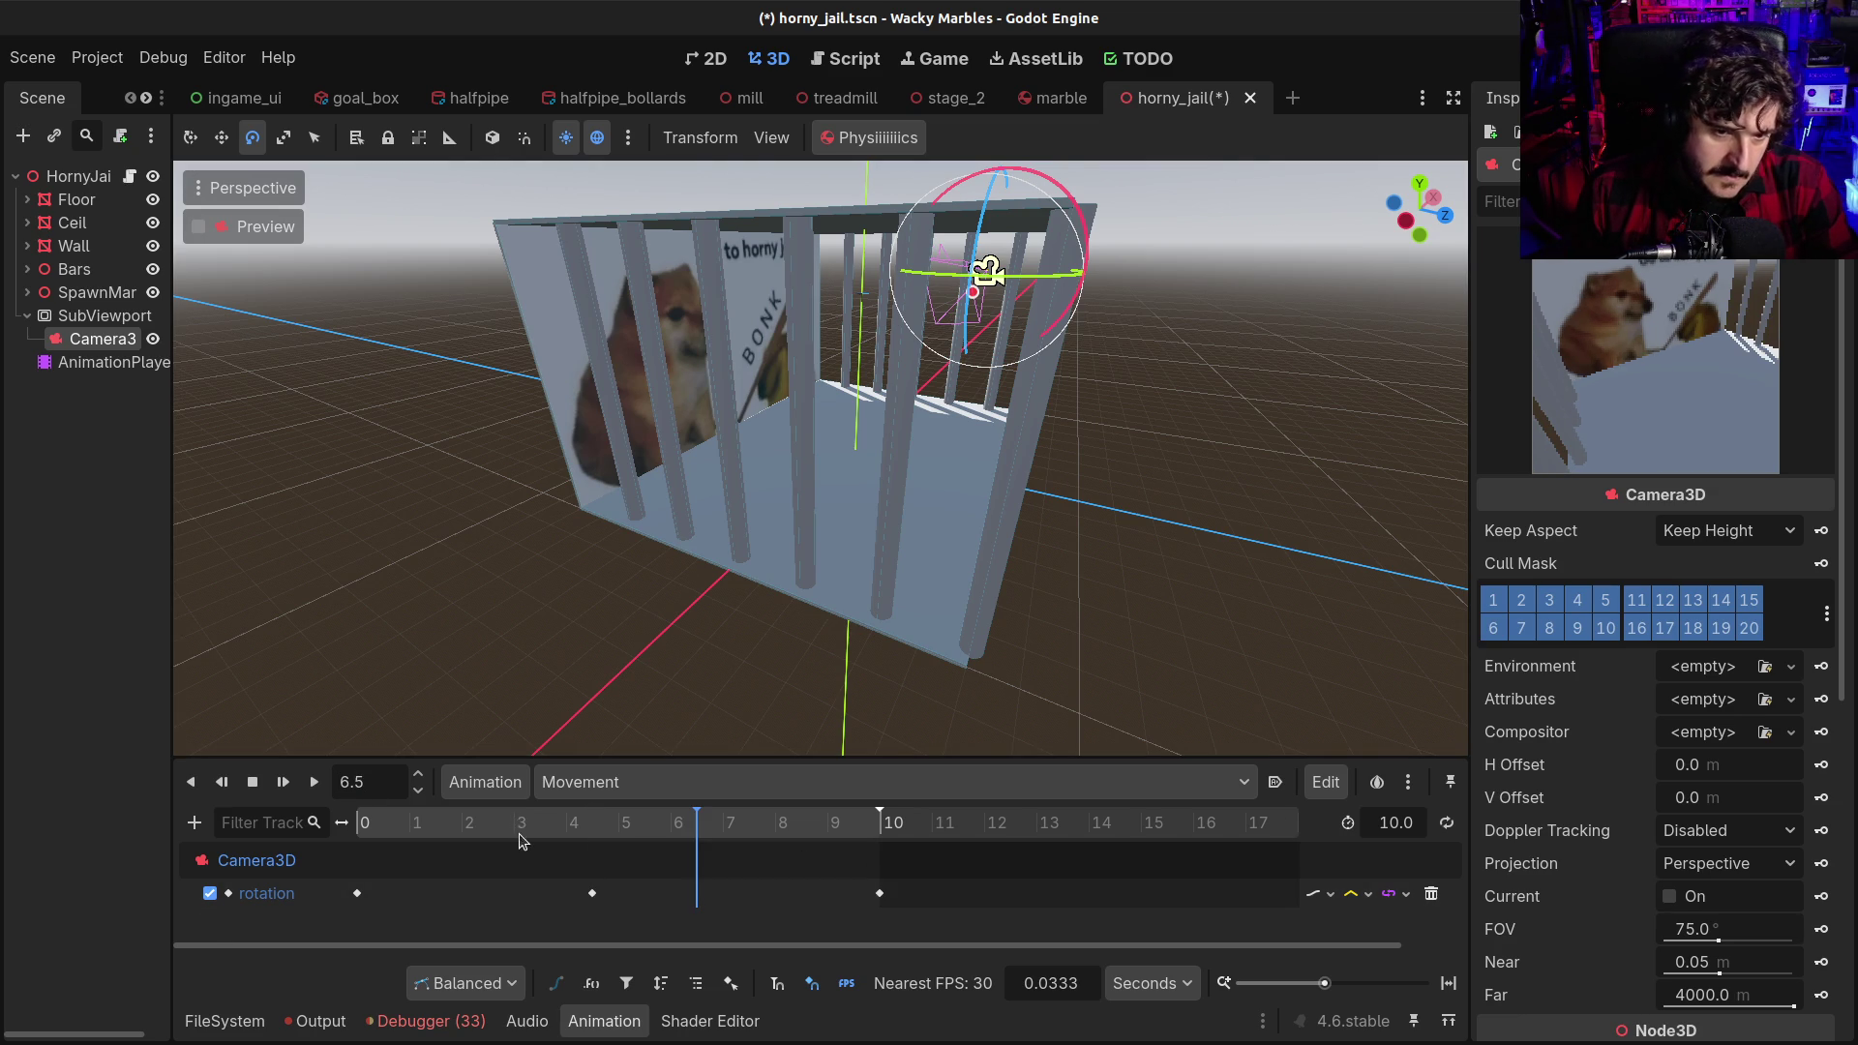
pyautogui.click(381, 782)
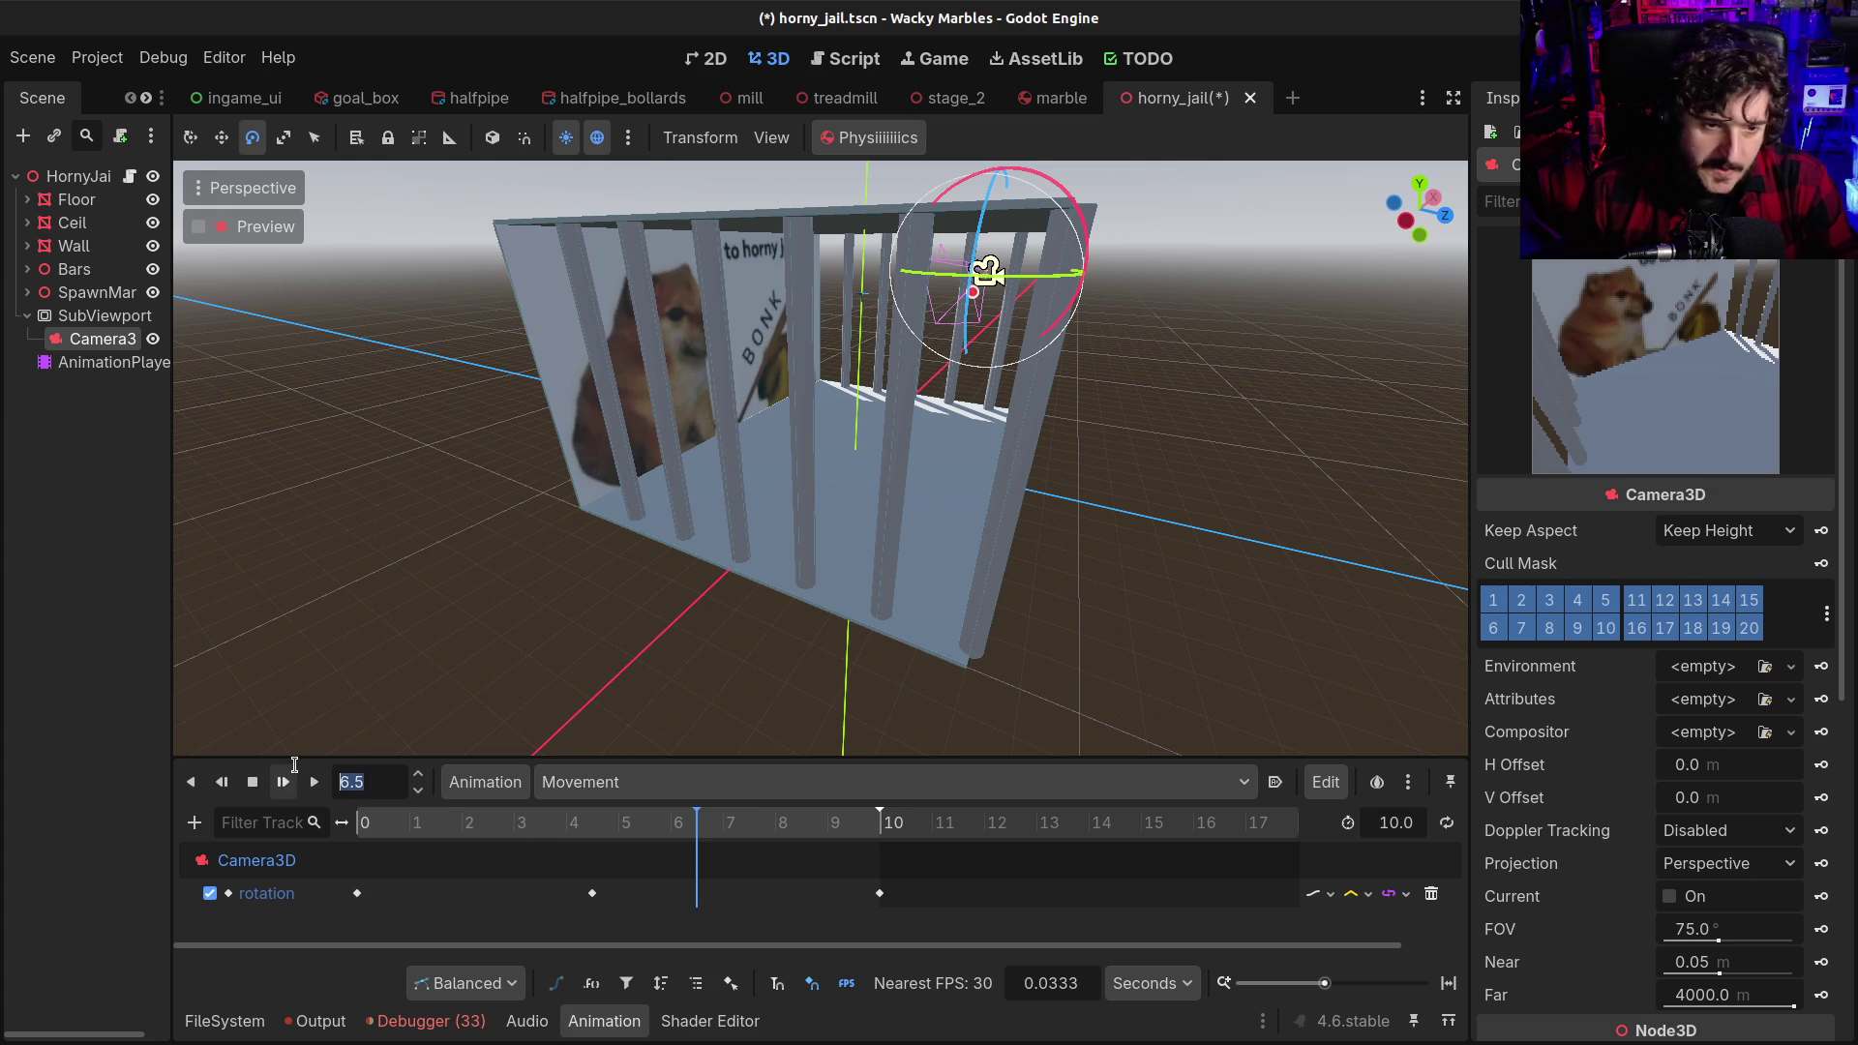
pyautogui.write('5.5')
pyautogui.press('Return')
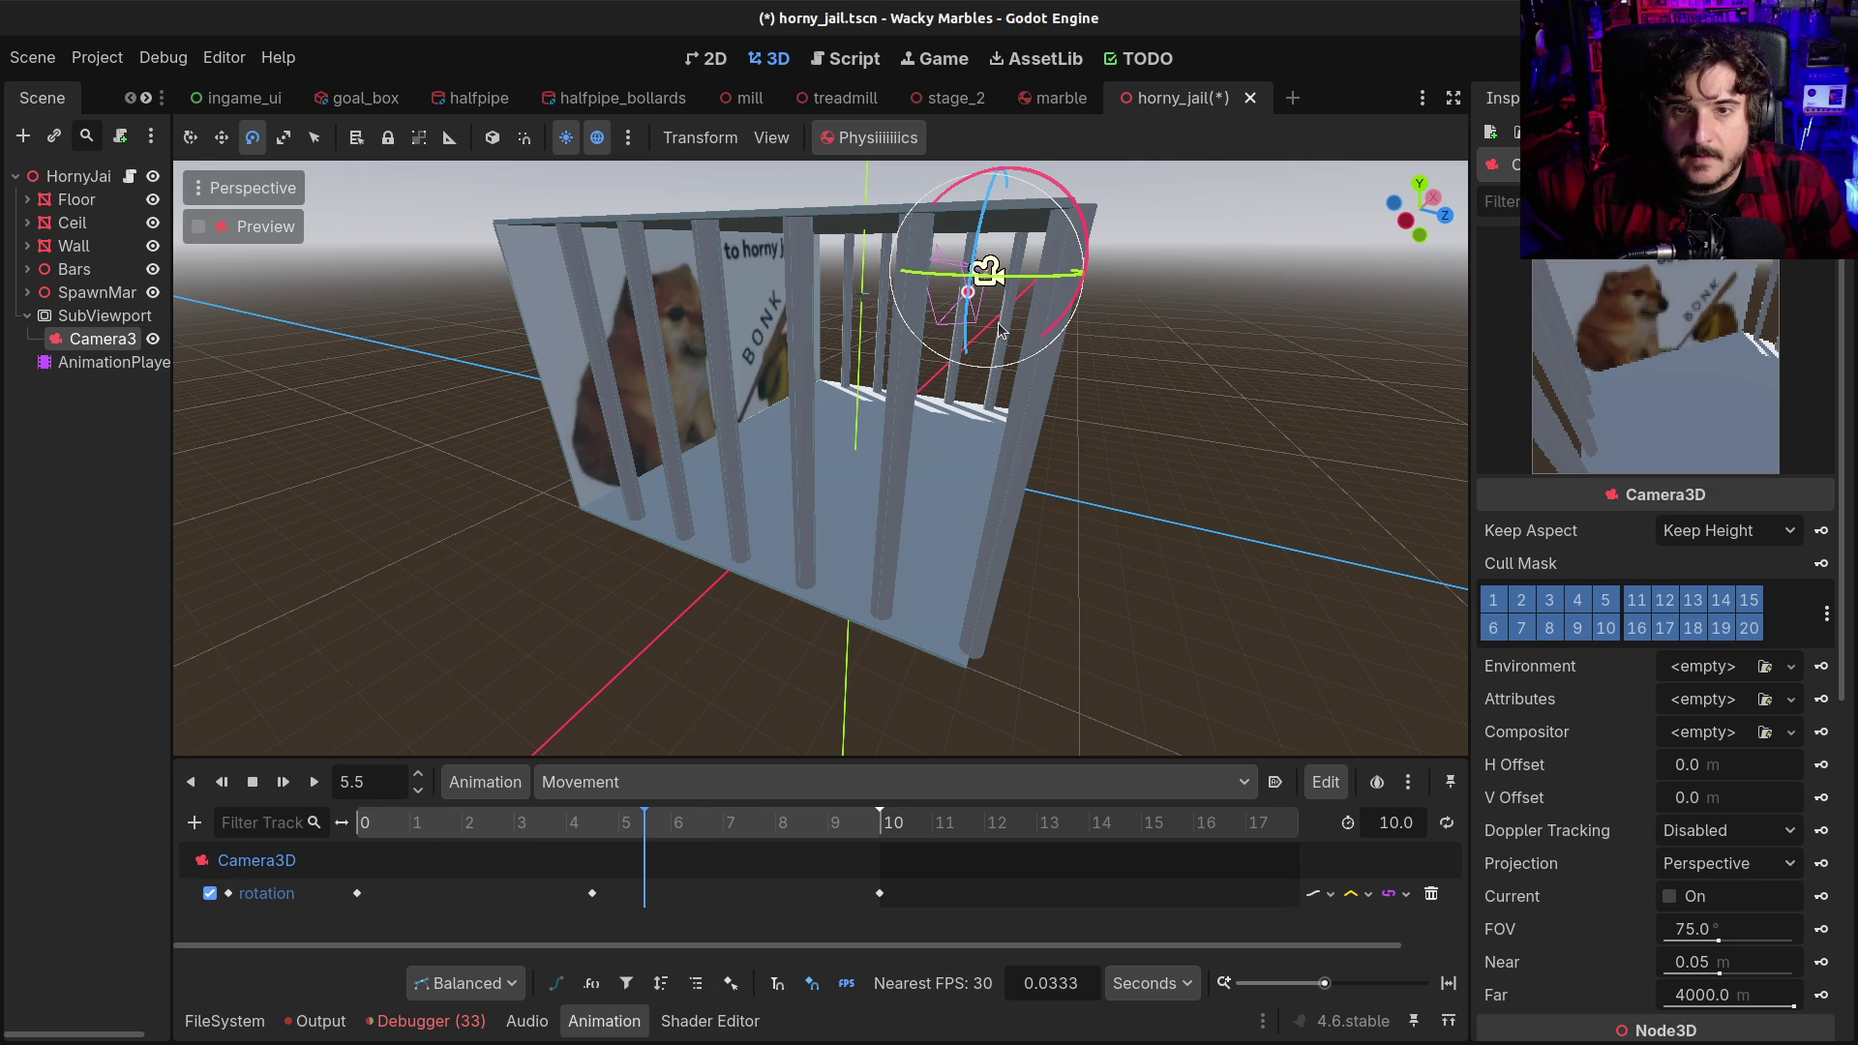
pyautogui.moveTo(1046, 277); pyautogui.dragTo(998, 281)
pyautogui.moveTo(997, 283); pyautogui.dragTo(989, 273)
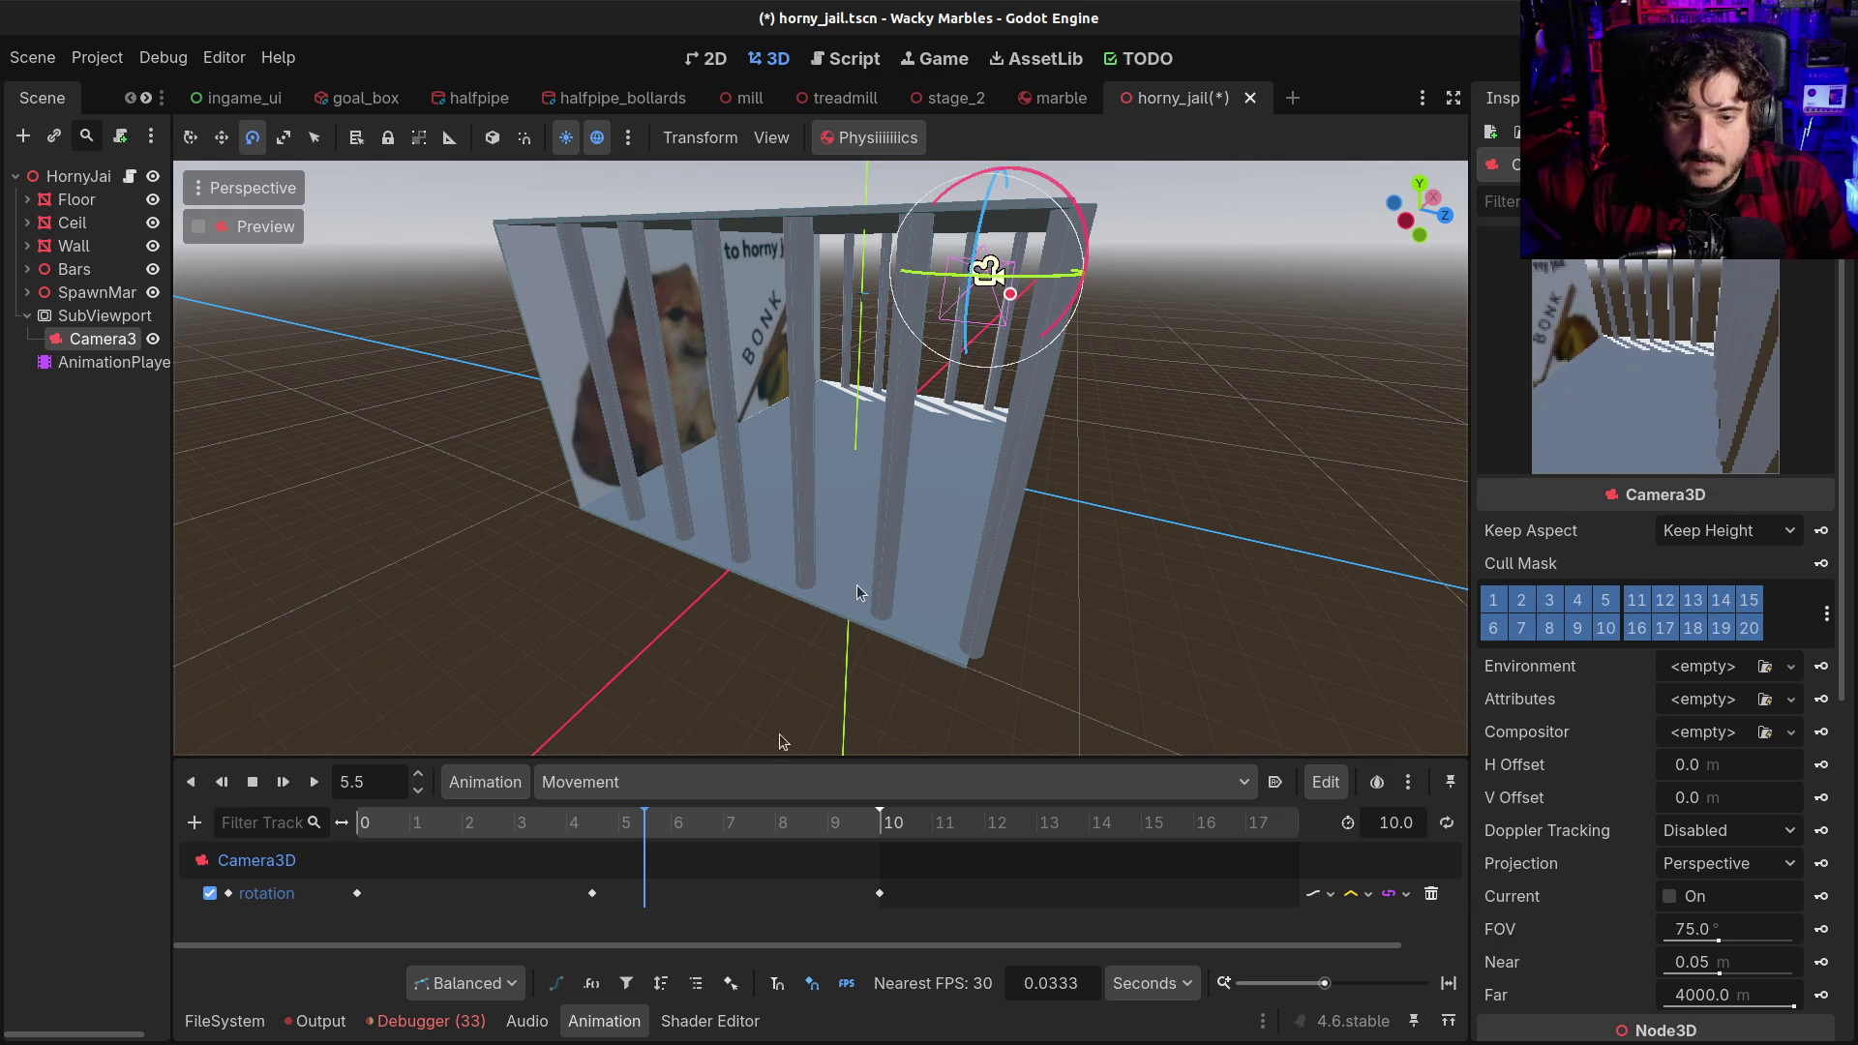
# Insert a camera rotation key at 5.5 s and set the timeline snap step to 0.1
pyautogui.rightClick(654, 904)
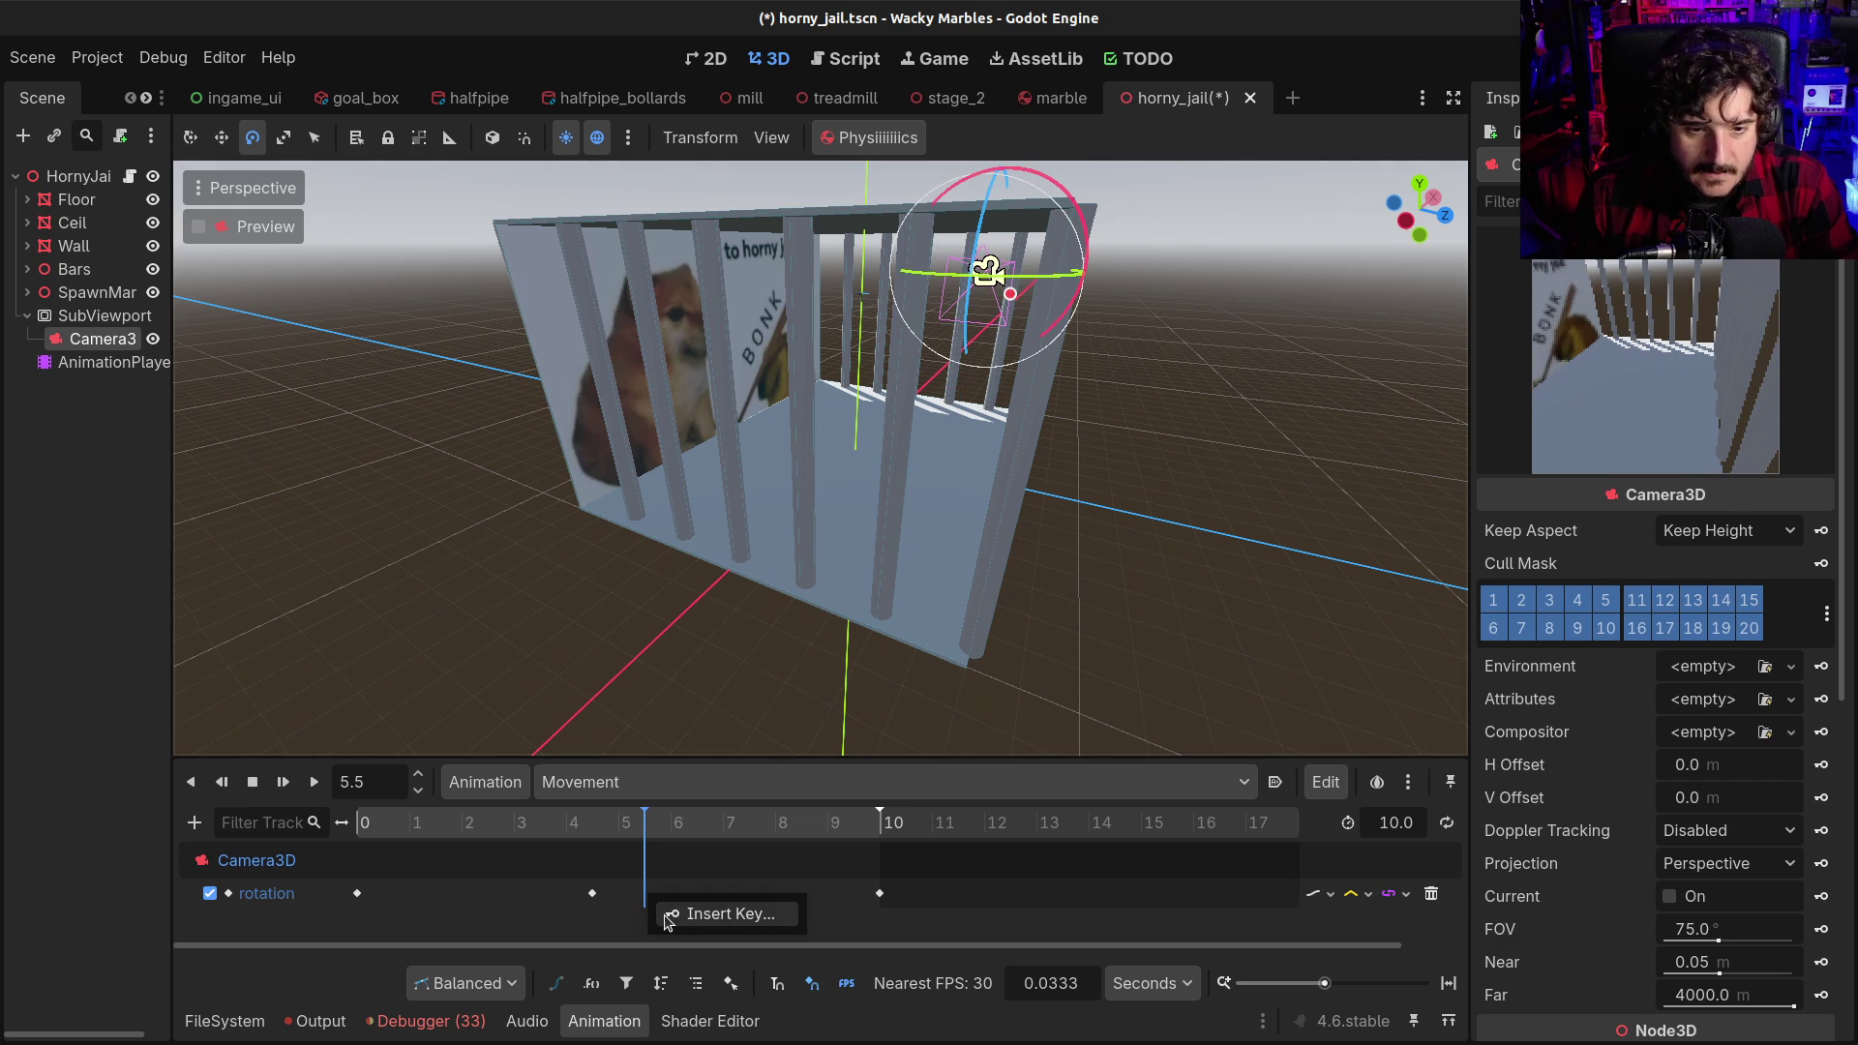
pyautogui.click(658, 912)
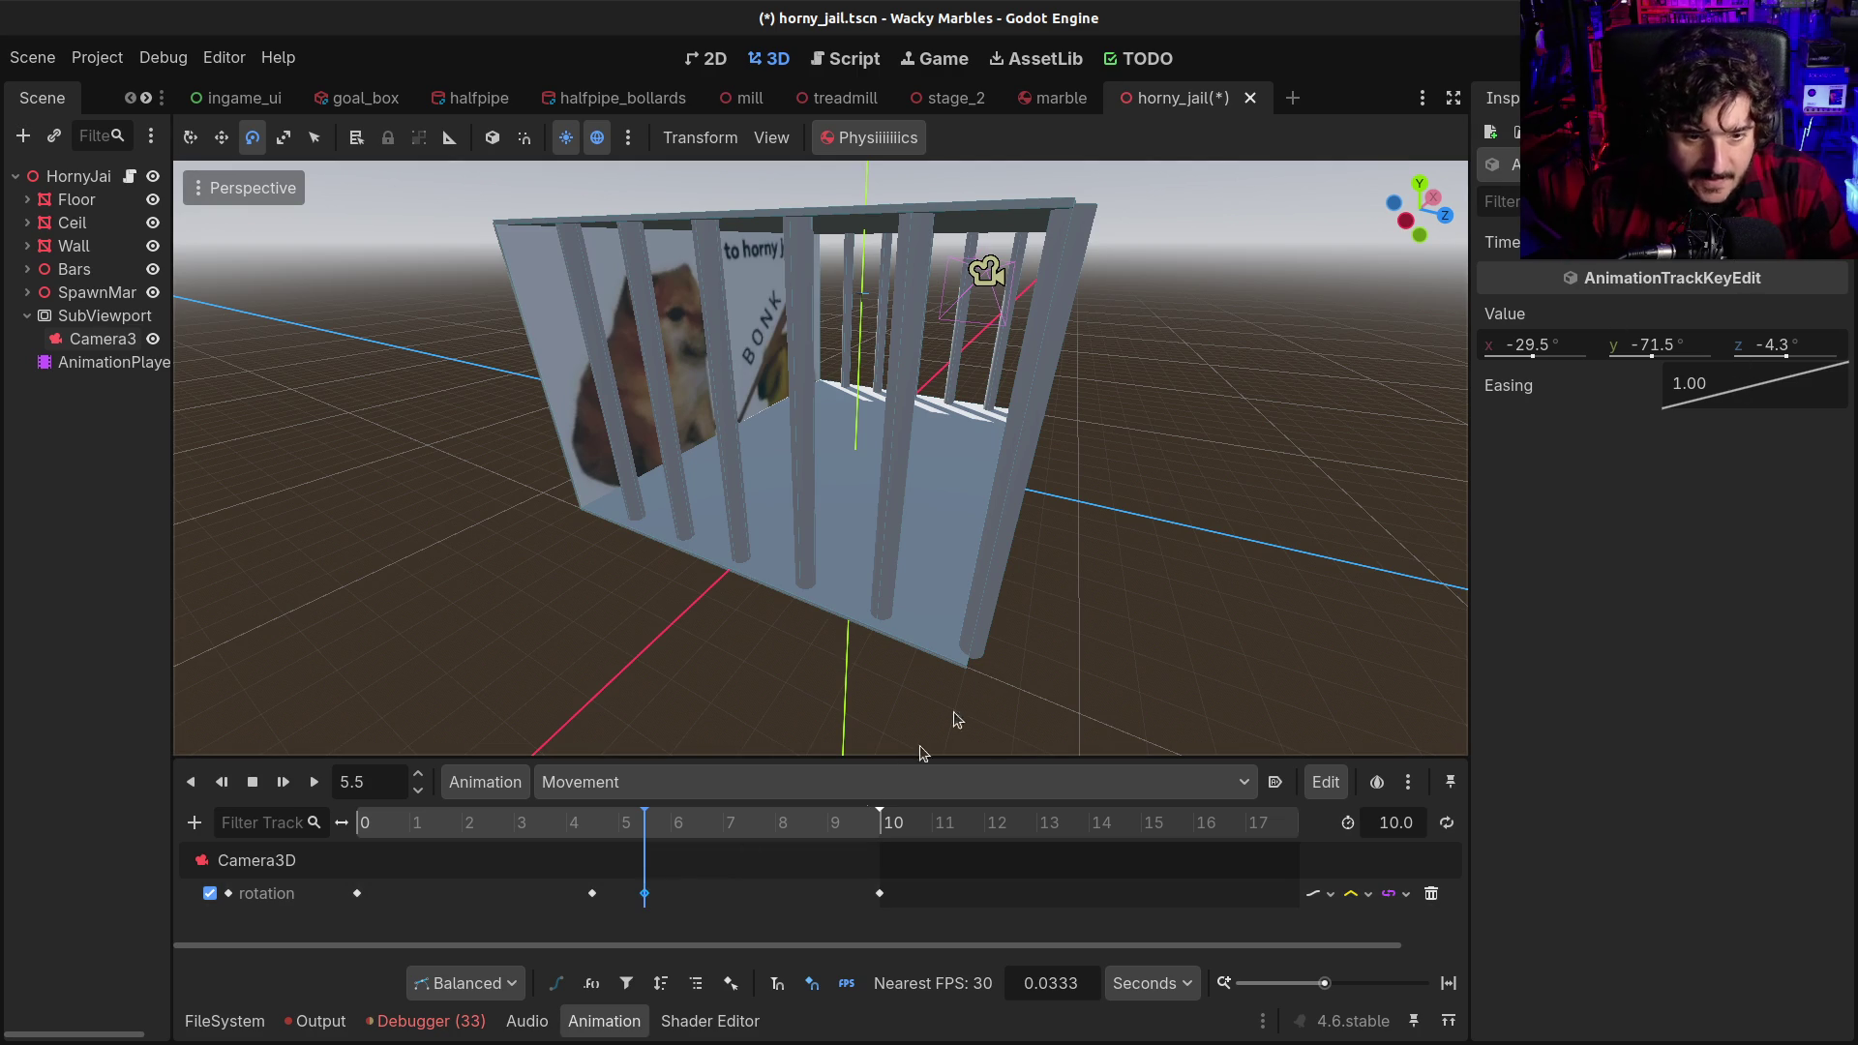
pyautogui.click(1064, 993)
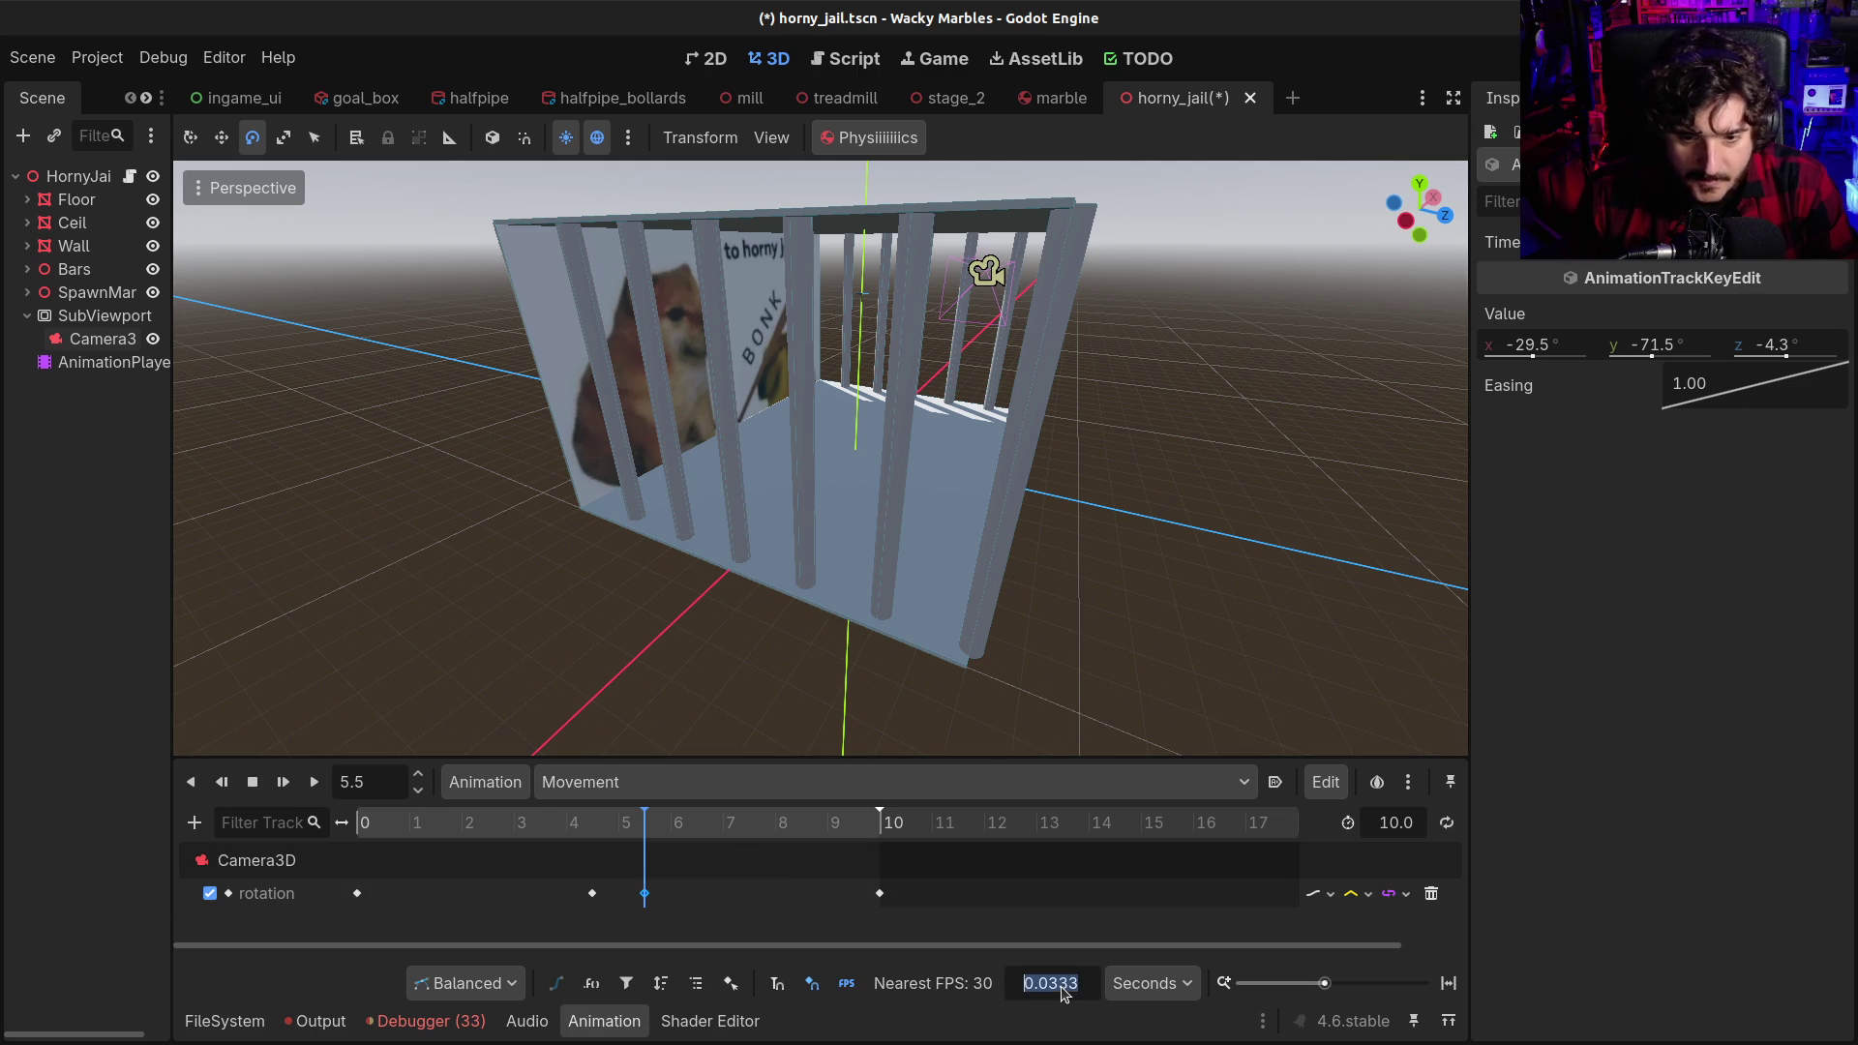
pyautogui.write('0.1')
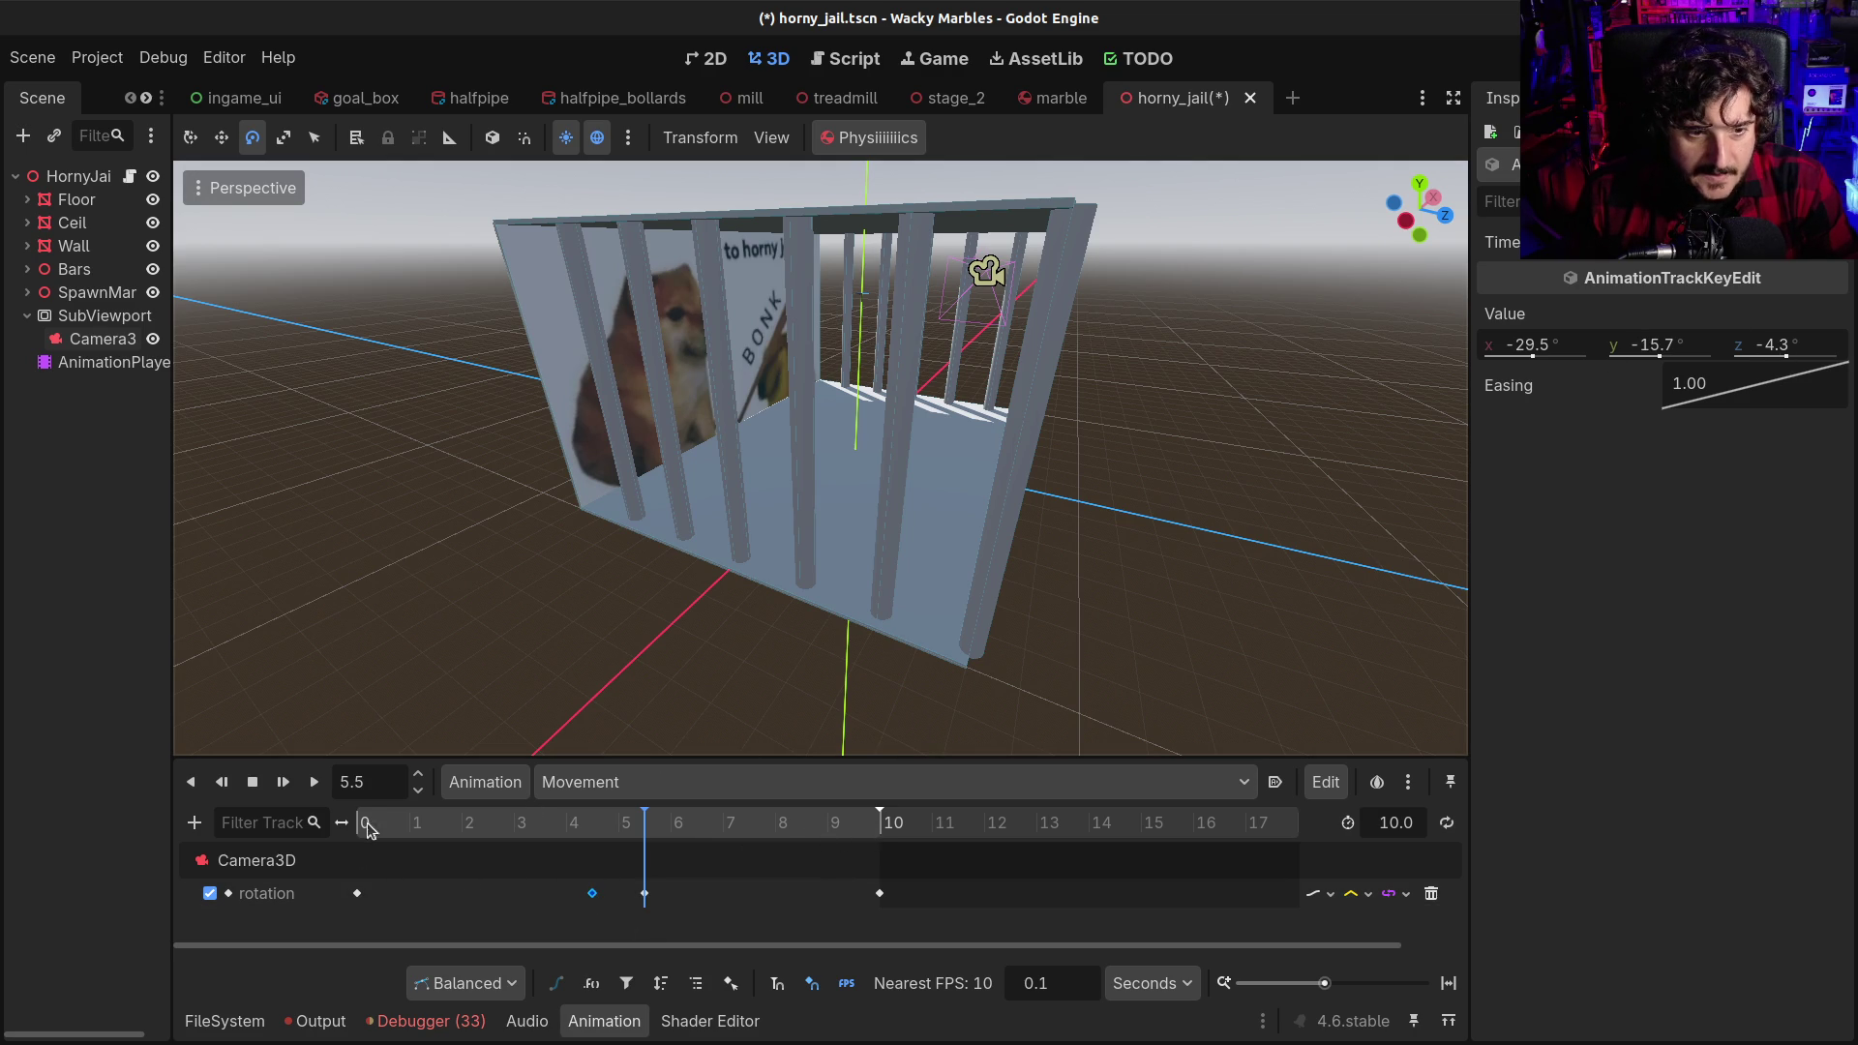
# Duplicate the opening 0 s rotation key to 0.5 s
pyautogui.click(358, 894)
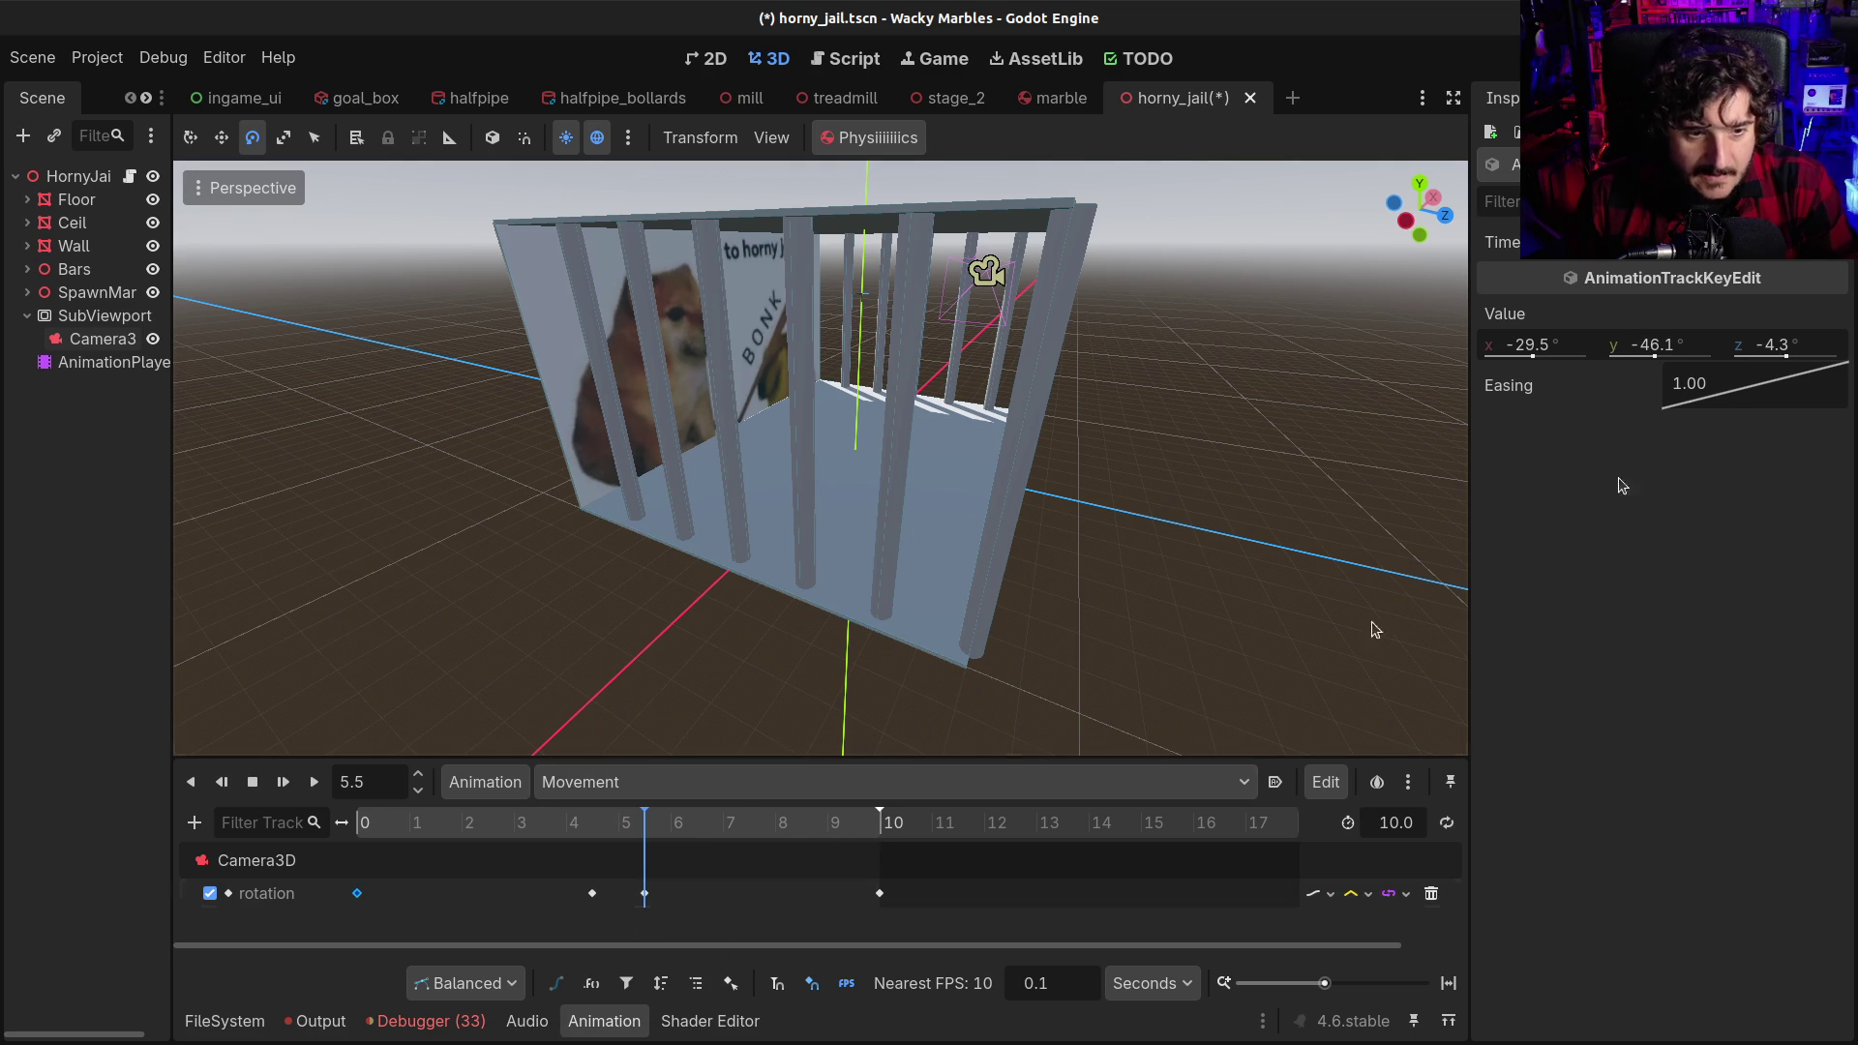
pyautogui.moveTo(397, 834); pyautogui.dragTo(381, 801)
pyautogui.tripleClick(383, 774)
pyautogui.write('0.5')
pyautogui.press('Return')
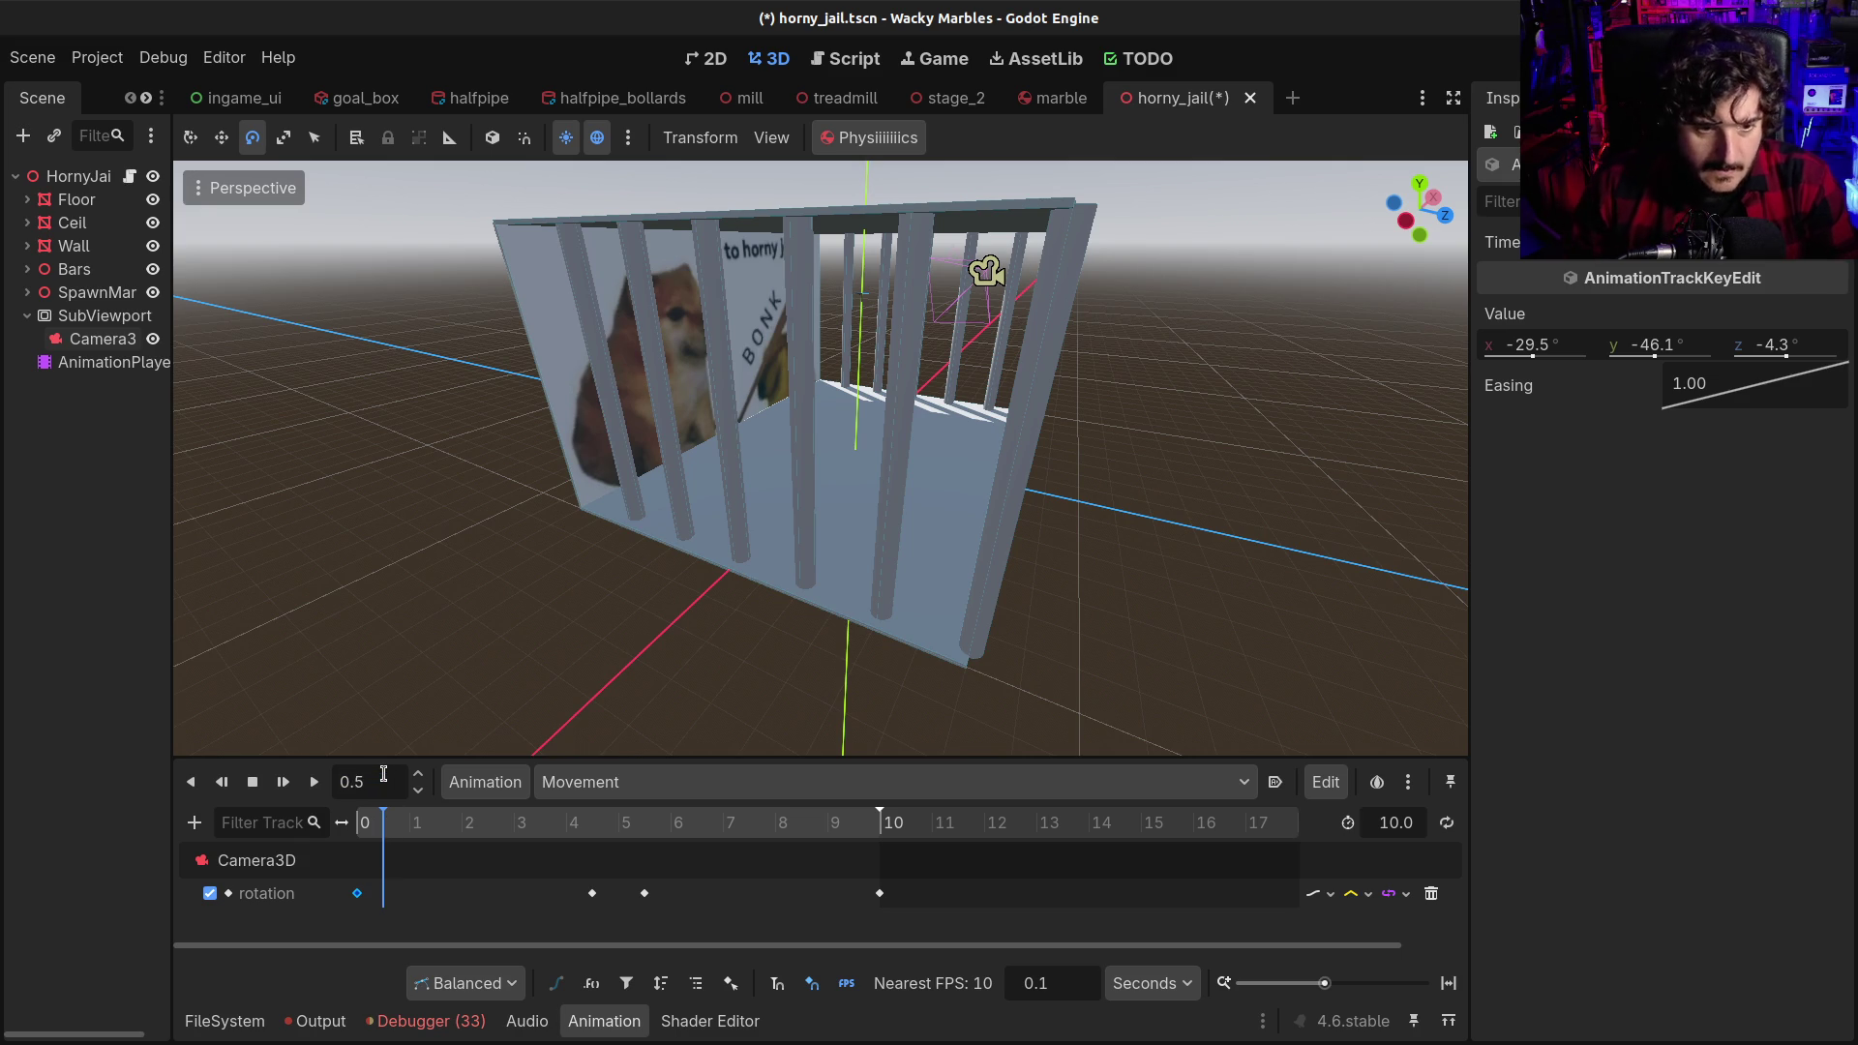
pyautogui.rightClick(385, 898)
pyautogui.click(444, 905)
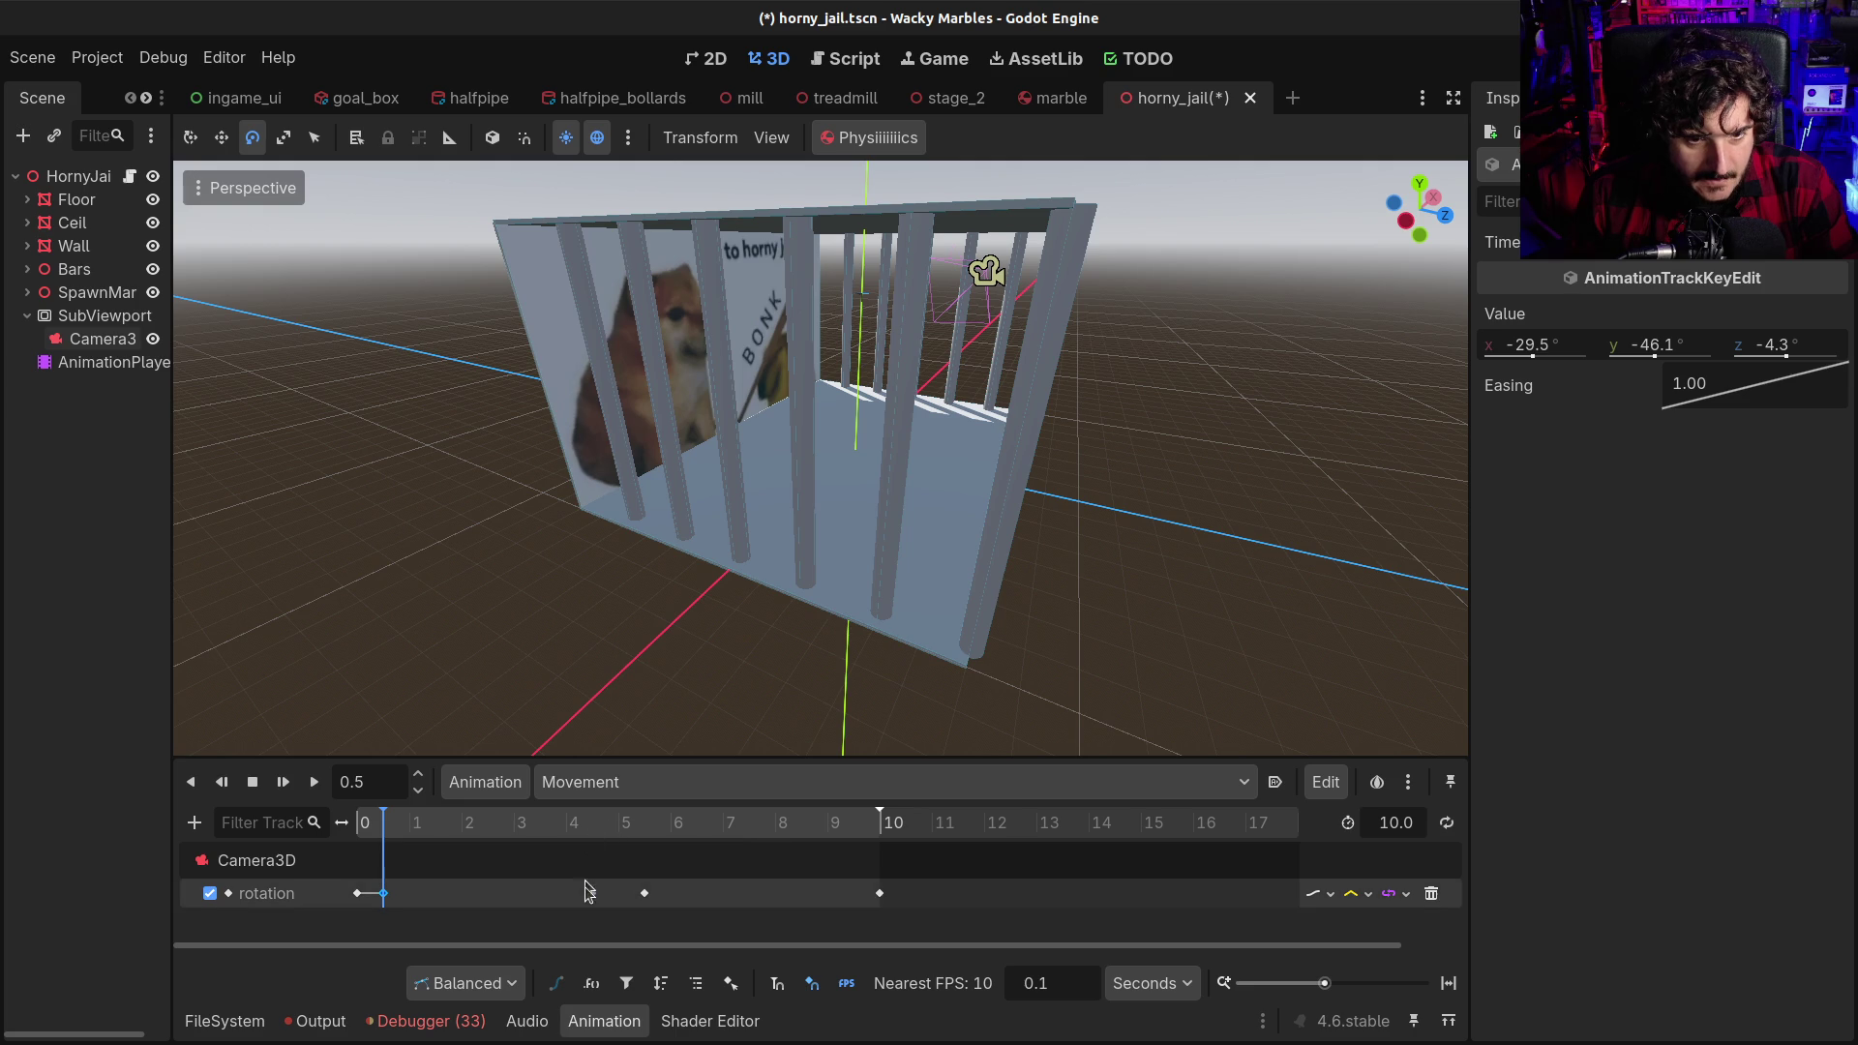
pyautogui.click(597, 835)
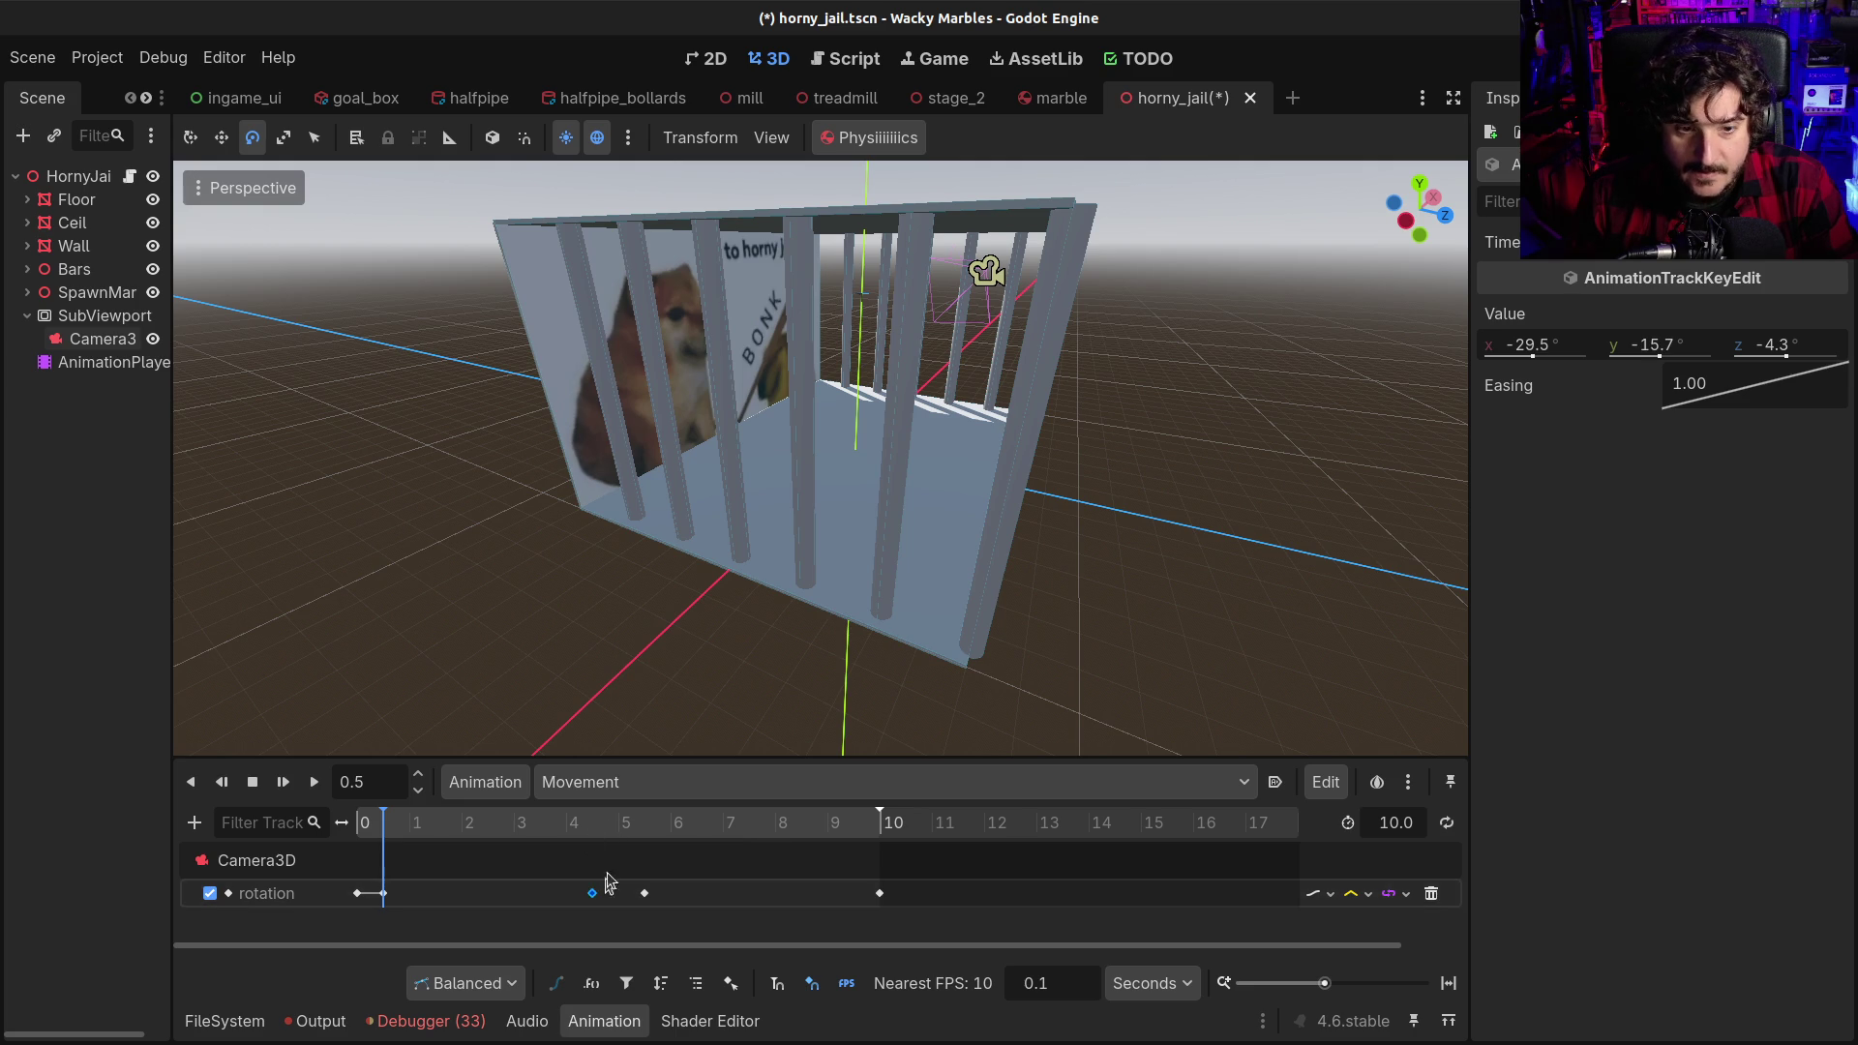
pyautogui.click(97, 339)
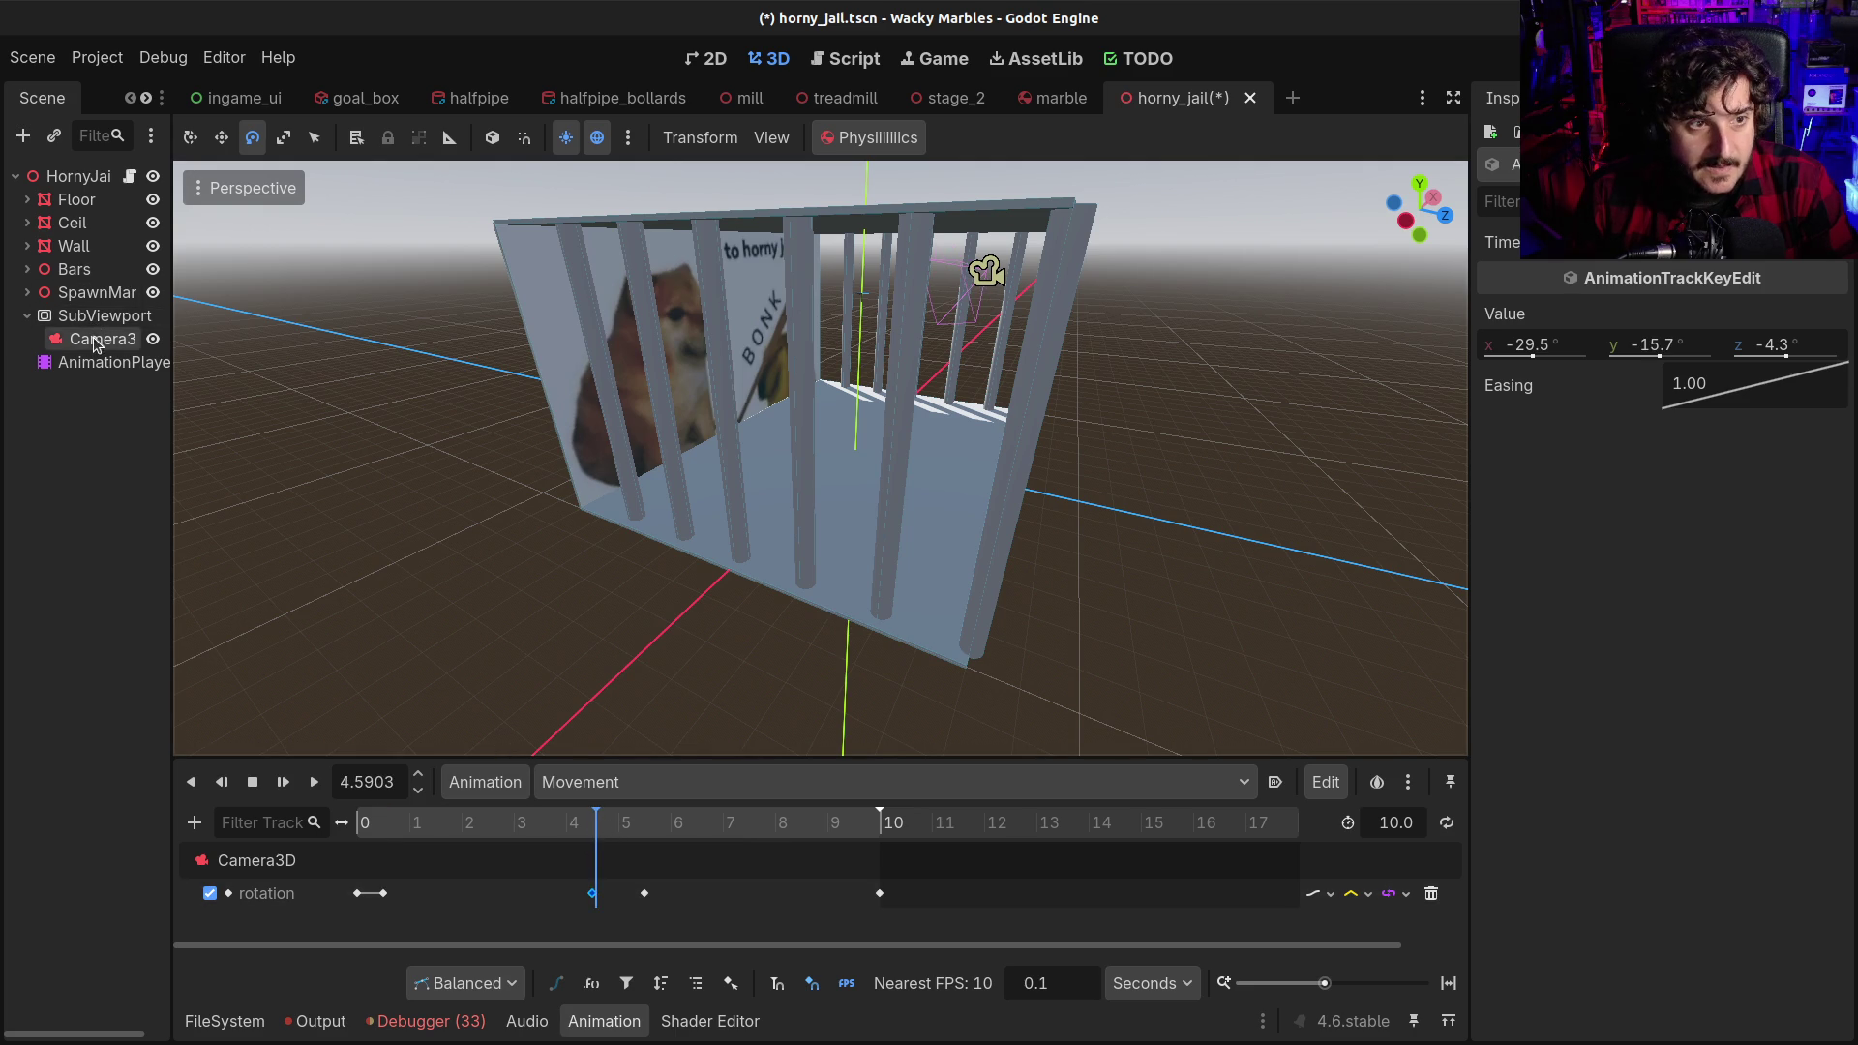
# Drag the 4.5 s rotation key earlier onto the playhead at 3.961 s and preview the camera
pyautogui.moveTo(597, 827)
pyautogui.mouseDown()
pyautogui.moveTo(871, 829)
pyautogui.moveTo(502, 829)
pyautogui.moveTo(606, 832)
pyautogui.moveTo(567, 838)
pyautogui.mouseUp()
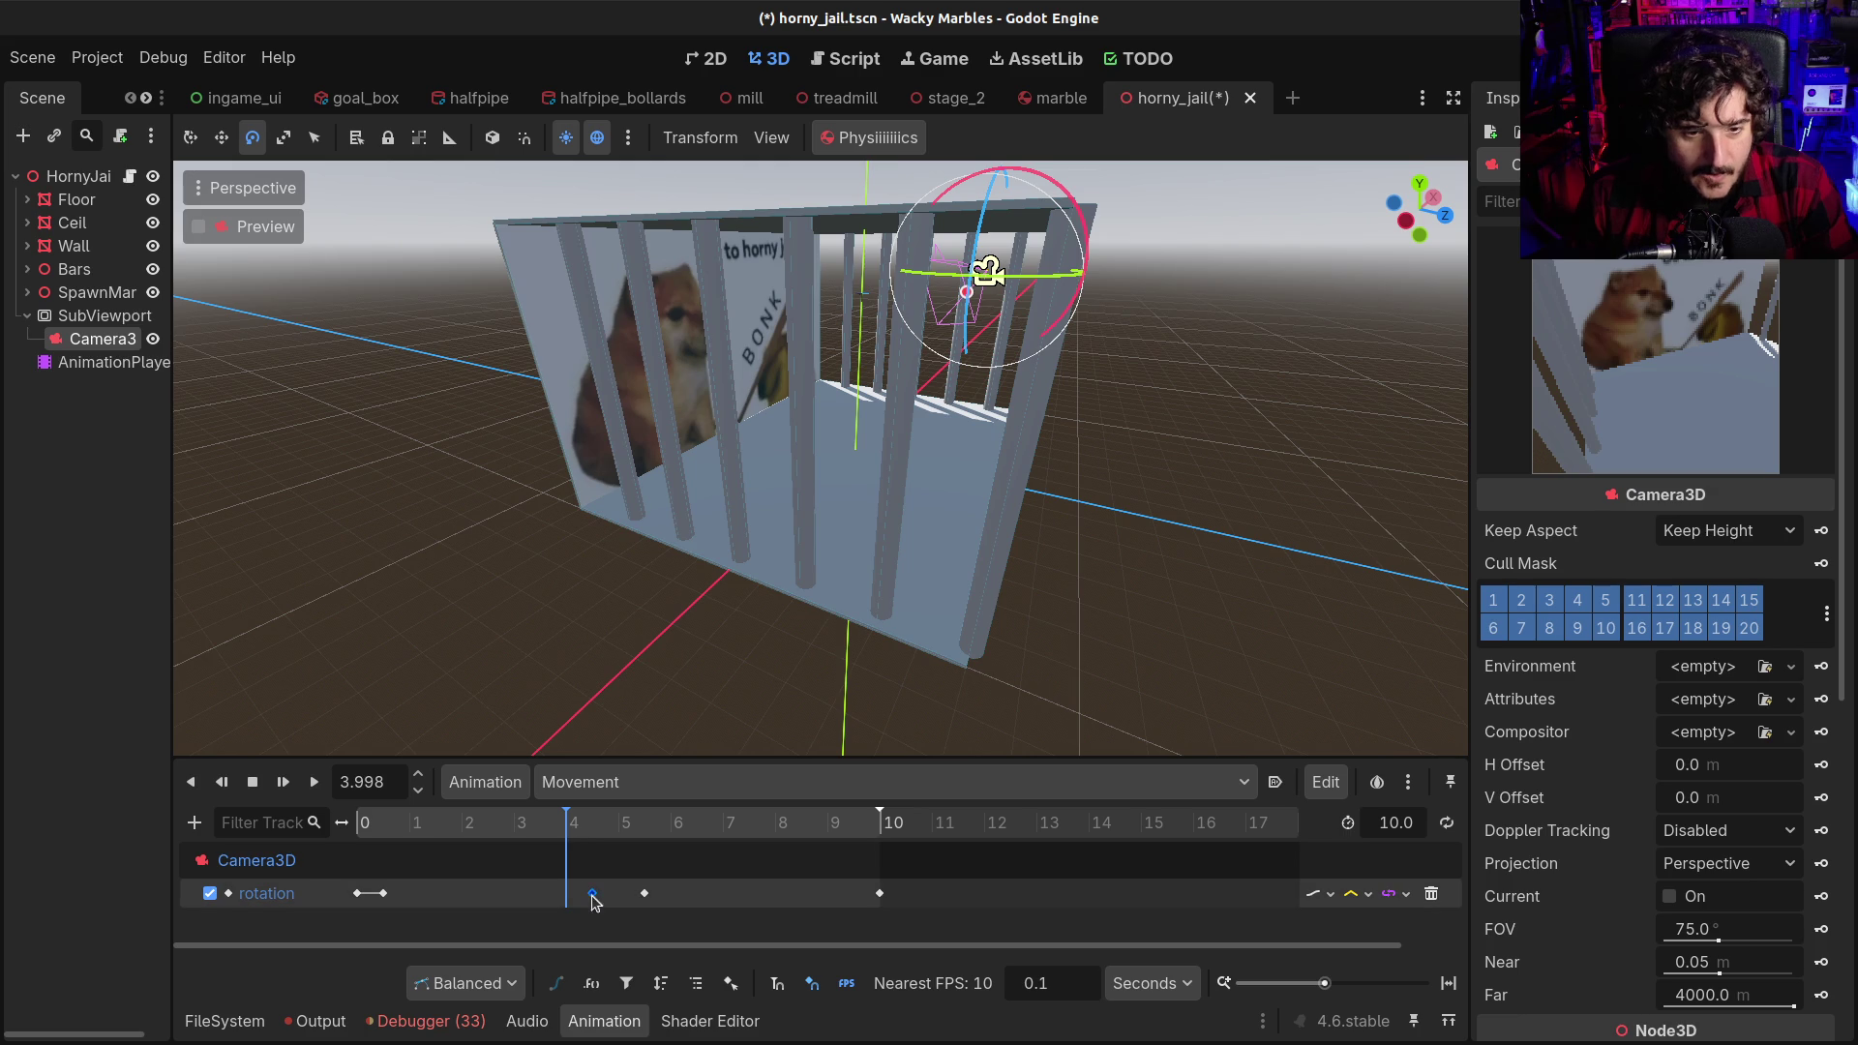
pyautogui.moveTo(594, 902)
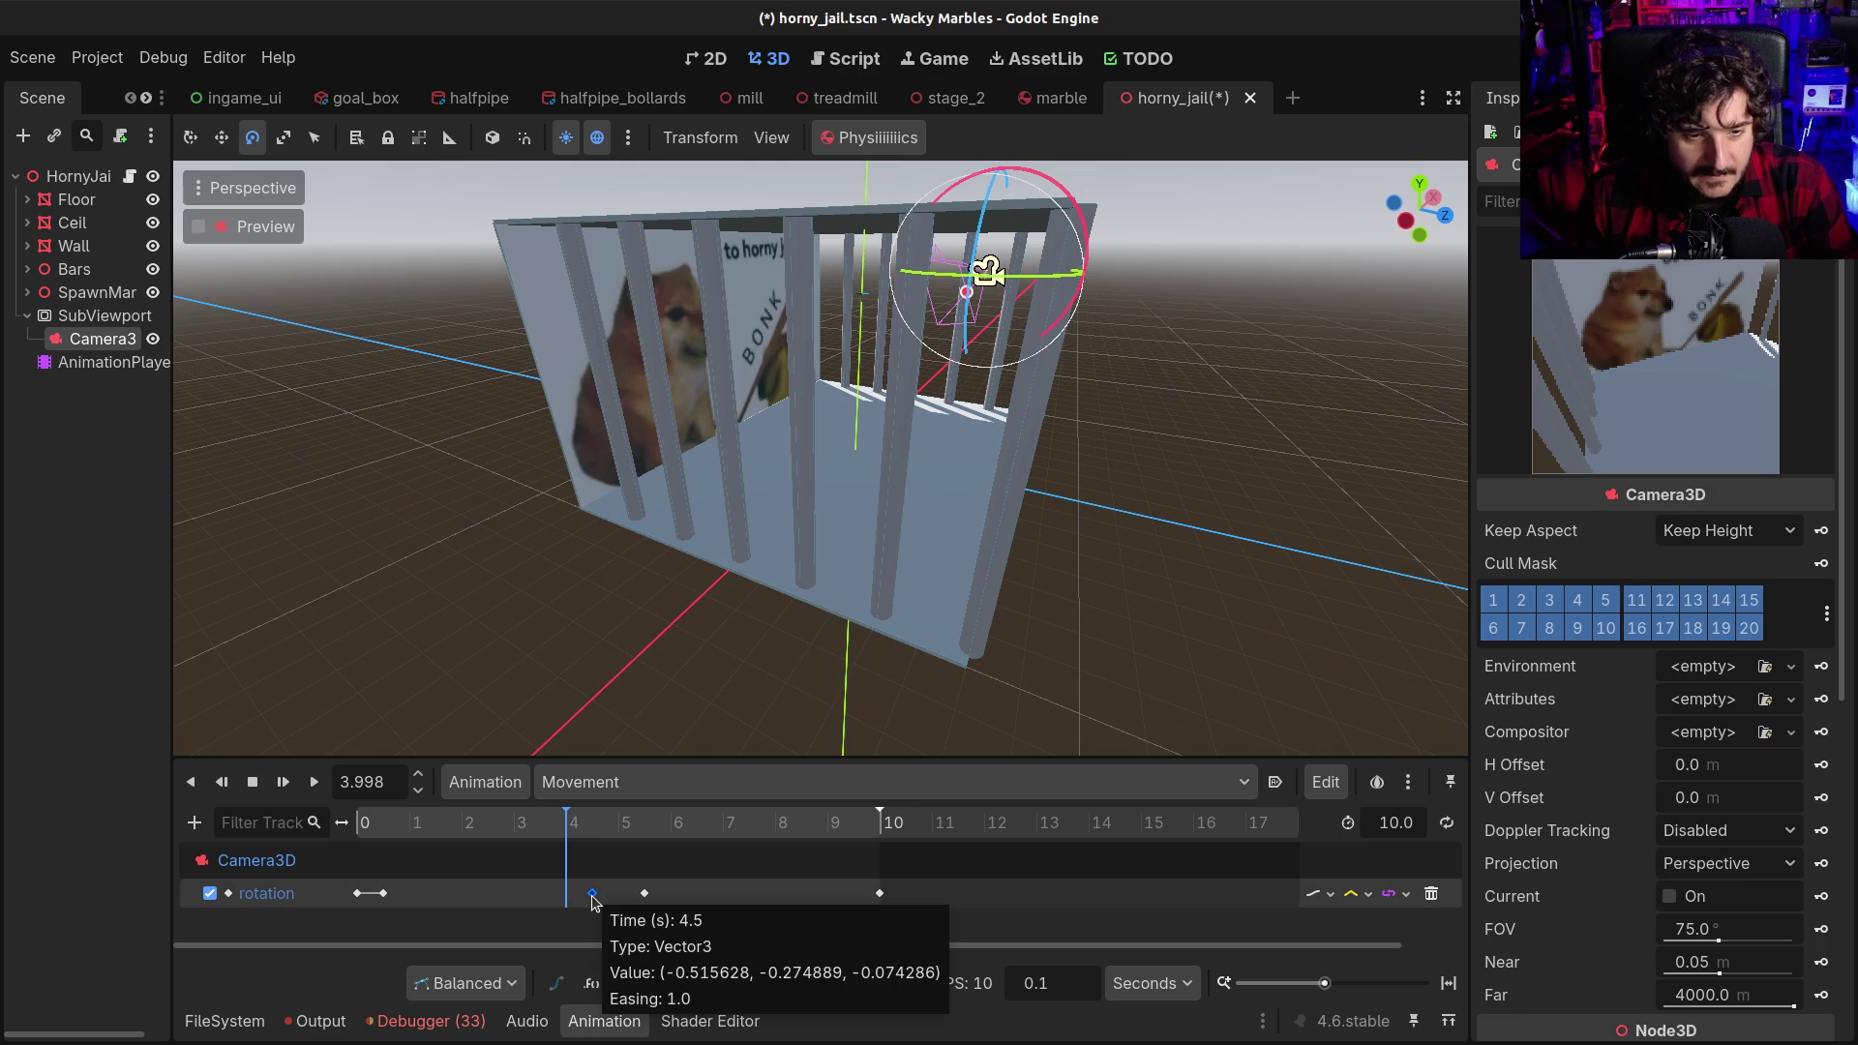
pyautogui.click(537, 822)
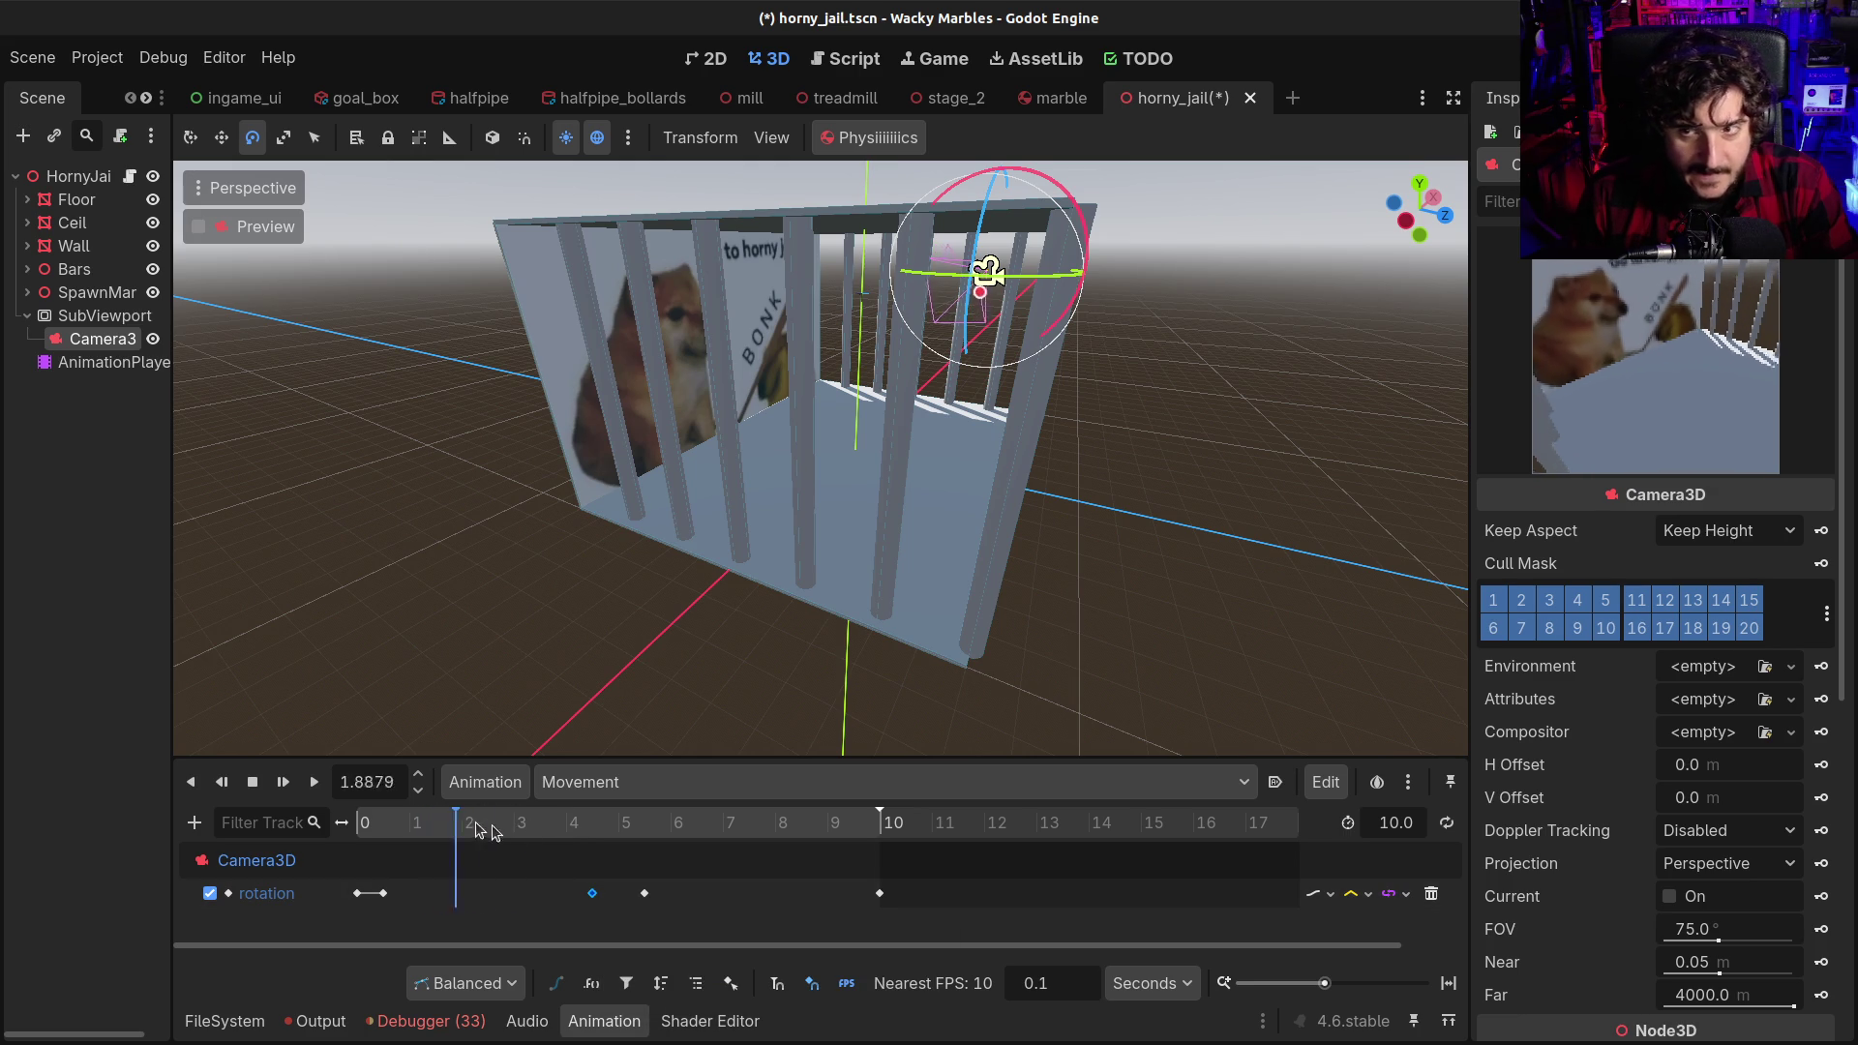
pyautogui.moveTo(510, 830)
pyautogui.mouseDown()
pyautogui.moveTo(474, 830)
pyautogui.moveTo(584, 837)
pyautogui.moveTo(566, 838)
pyautogui.moveTo(571, 899)
pyautogui.mouseUp()
pyautogui.click(571, 895)
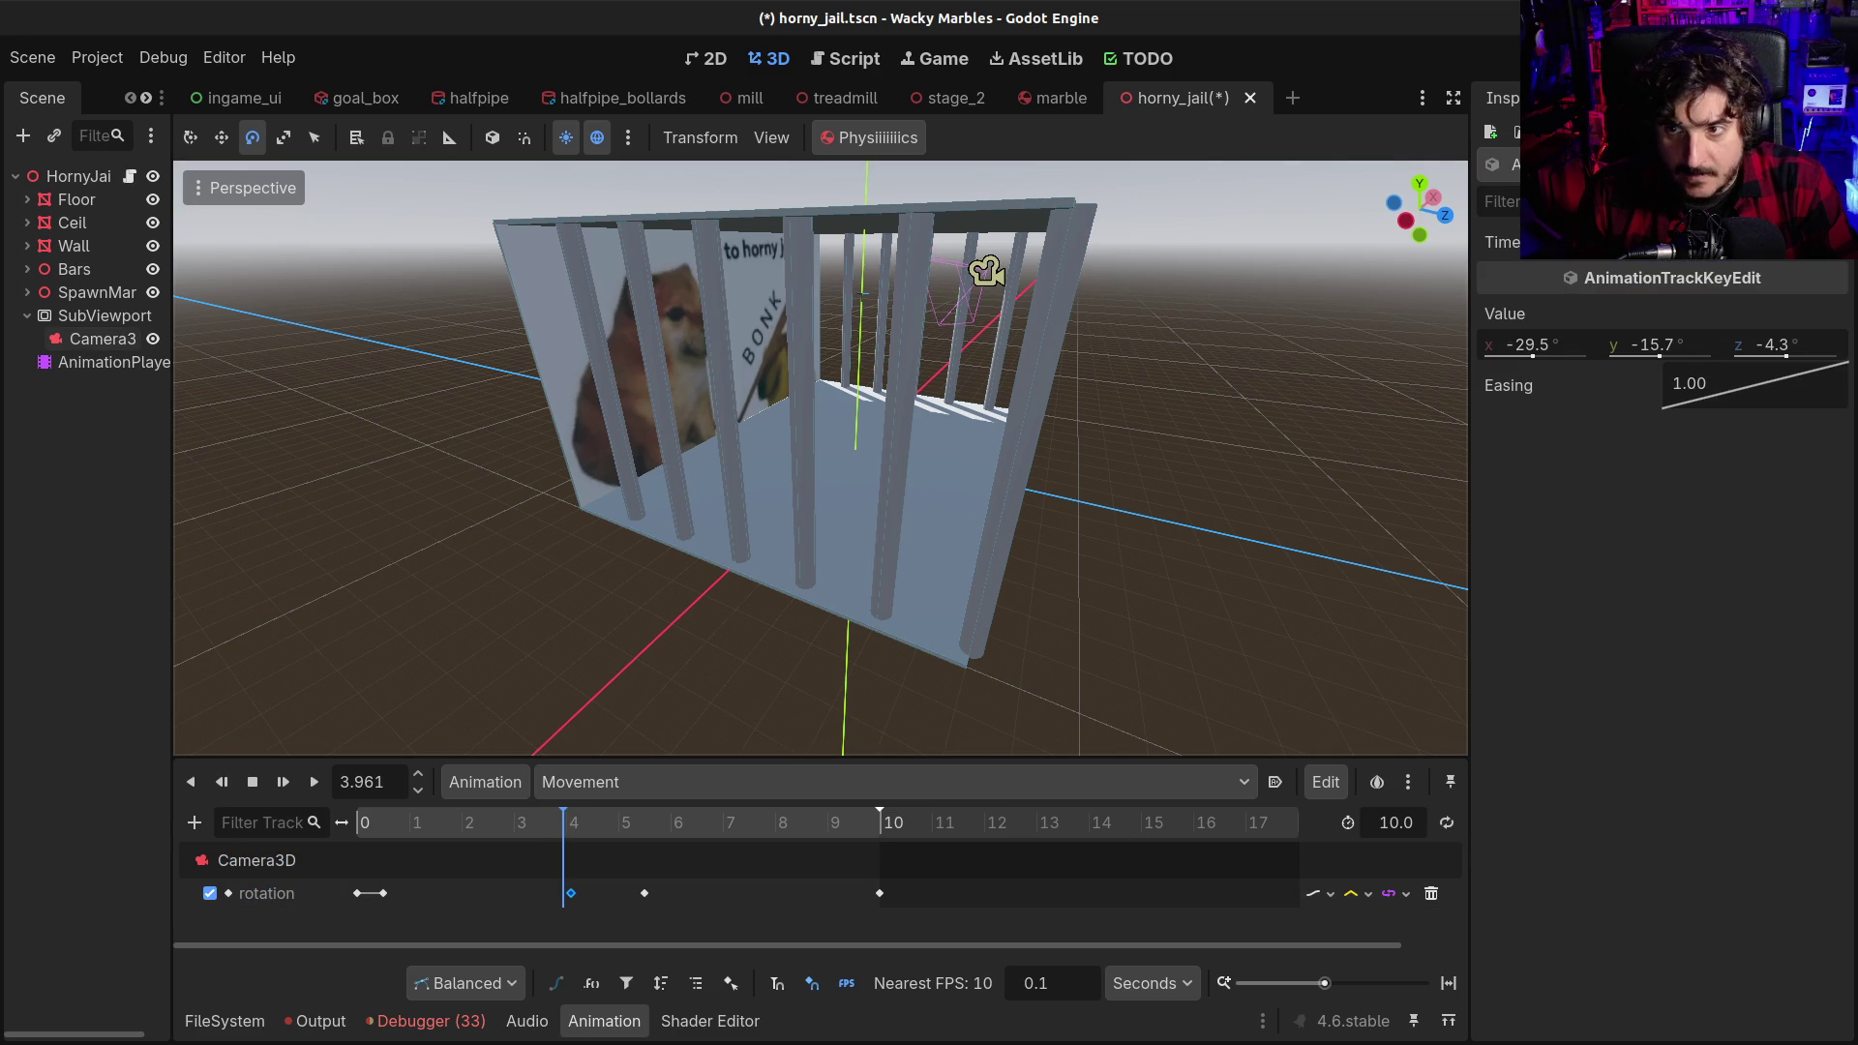
pyautogui.moveTo(571, 893); pyautogui.dragTo(566, 894)
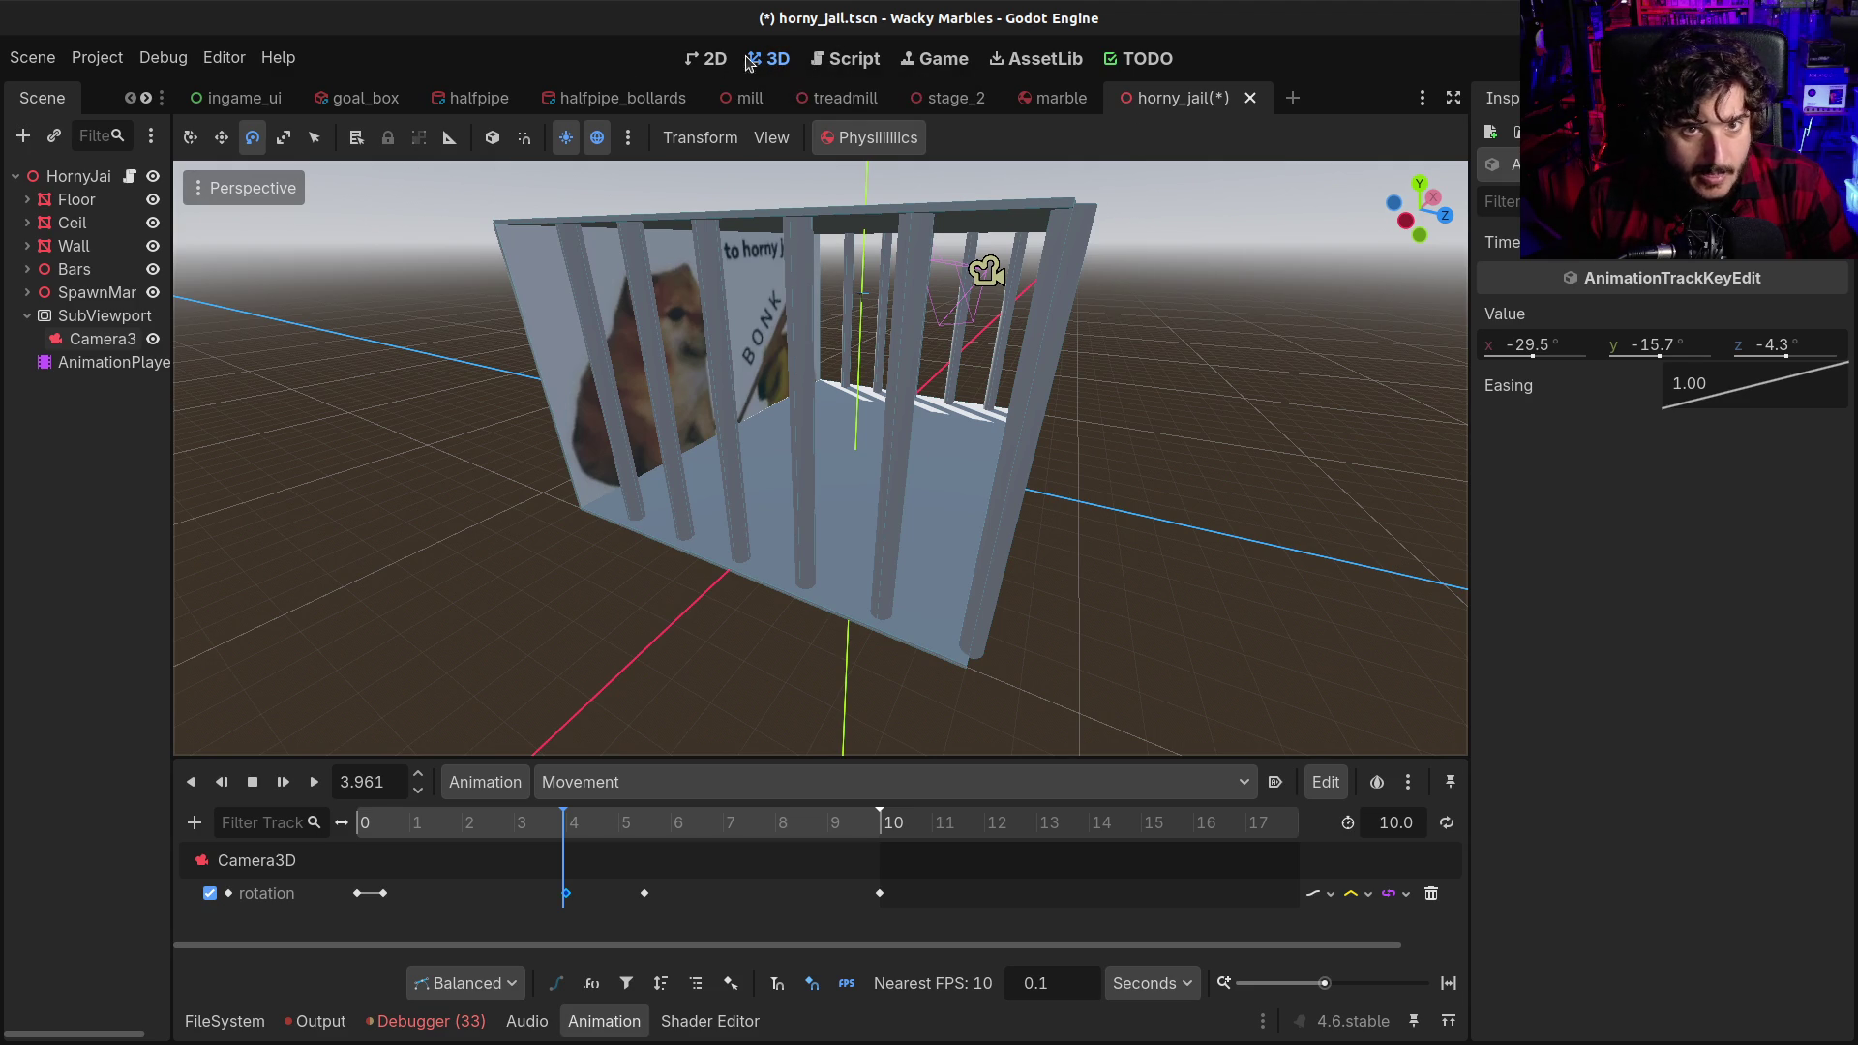
pyautogui.click(51, 342)
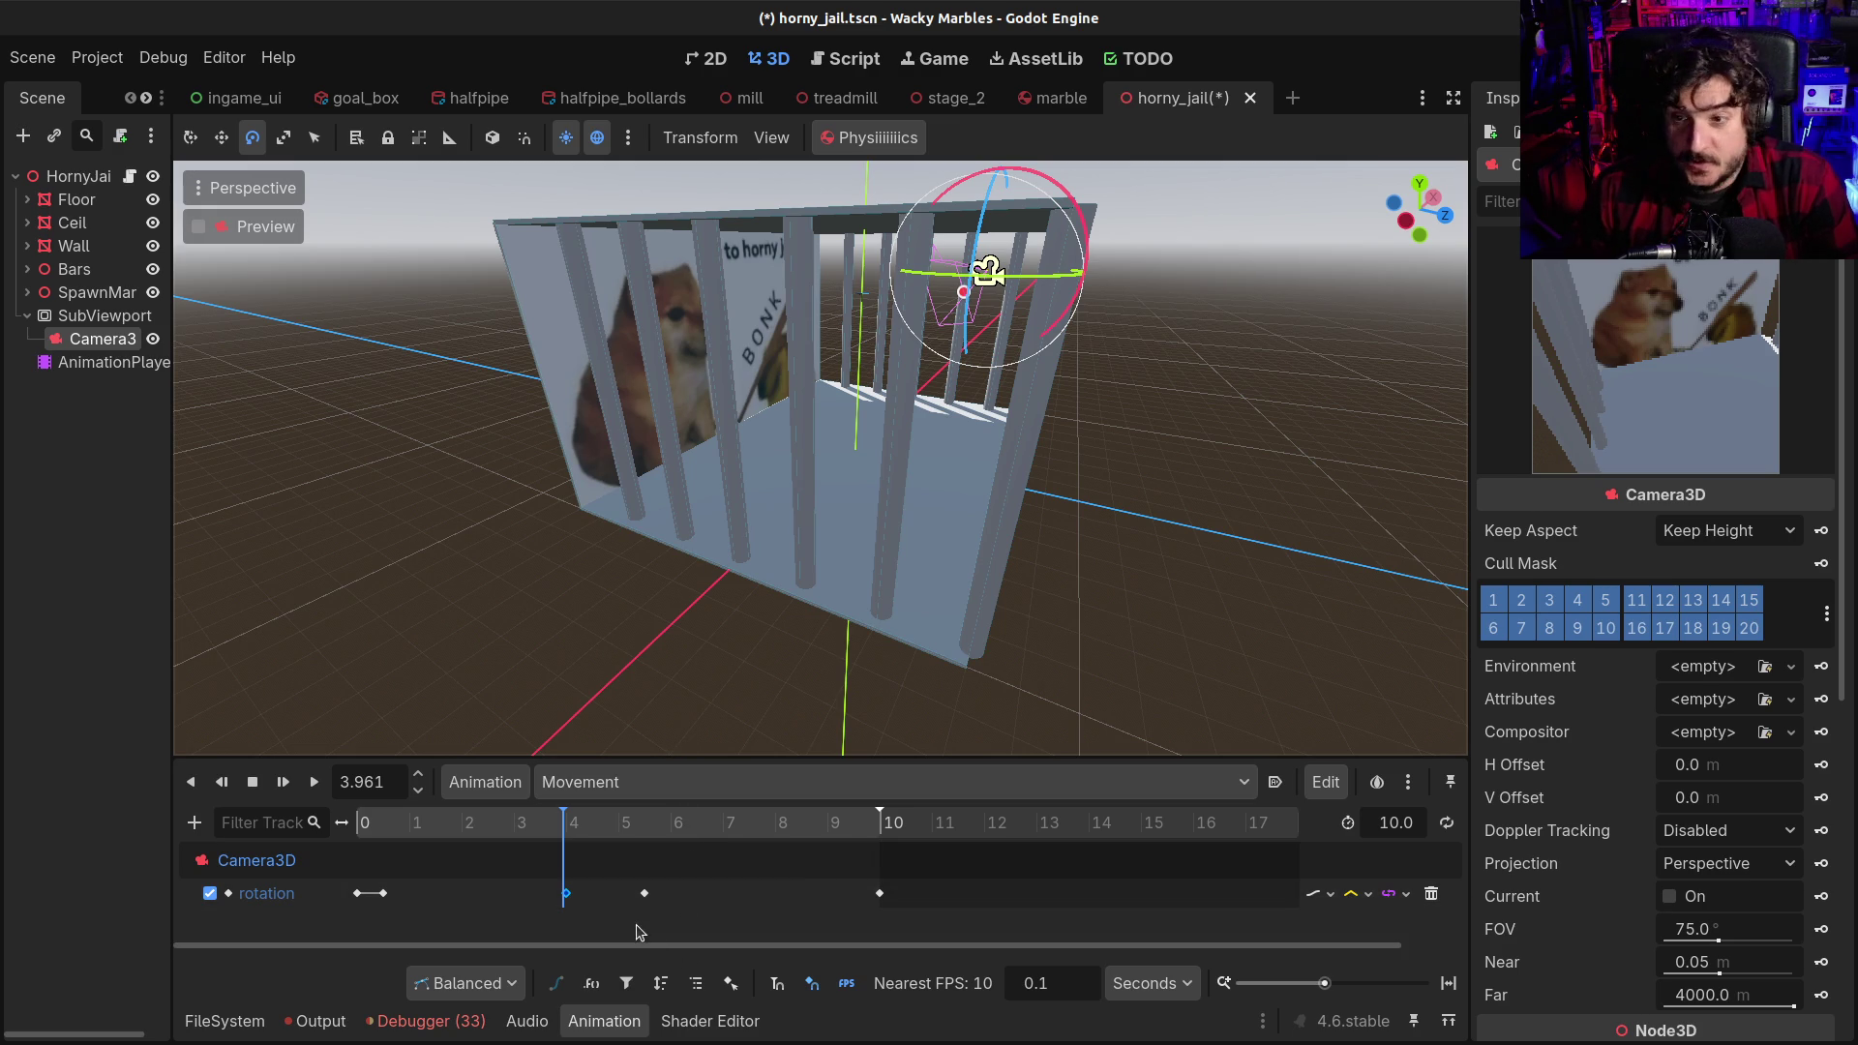
pyautogui.moveTo(564, 829); pyautogui.dragTo(619, 829)
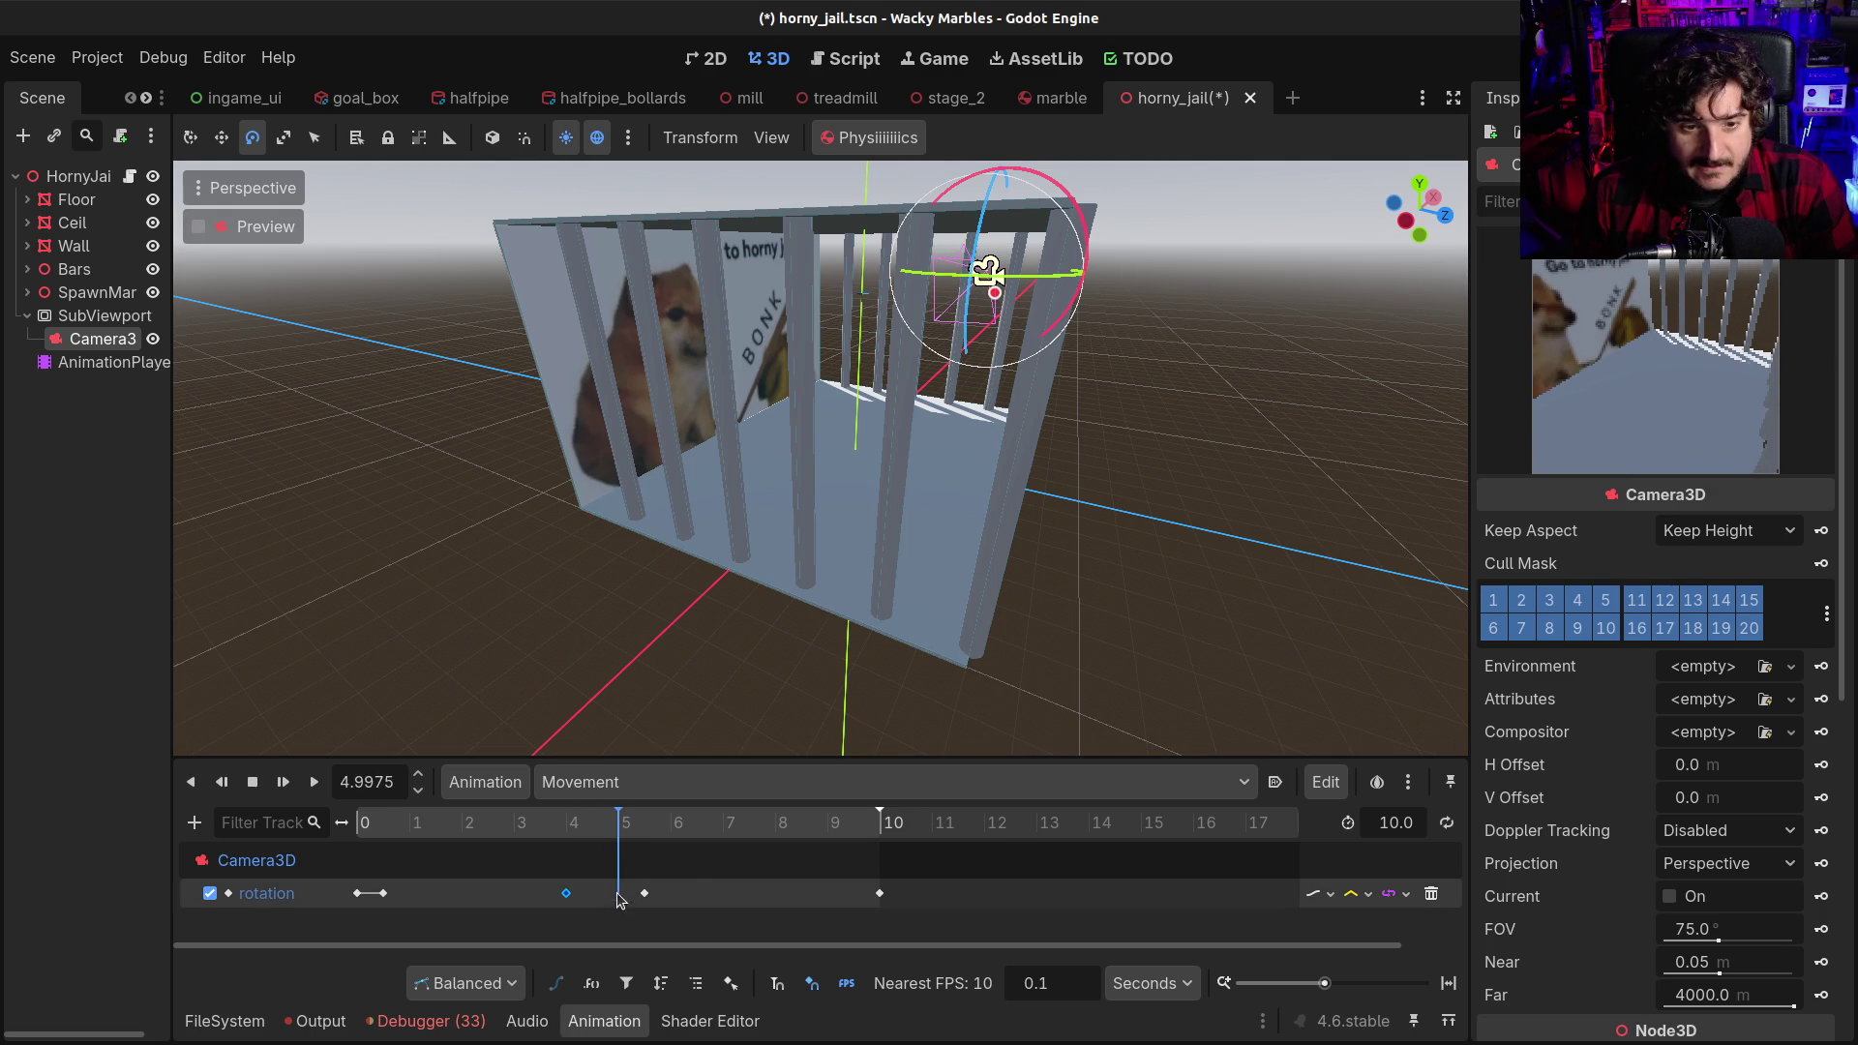
# Duplicate the rotation key at the playhead near 4 s and preview the camera turn
pyautogui.rightClick(621, 893)
pyautogui.click(692, 788)
pyautogui.click(574, 829)
pyautogui.moveTo(574, 825); pyautogui.dragTo(619, 824)
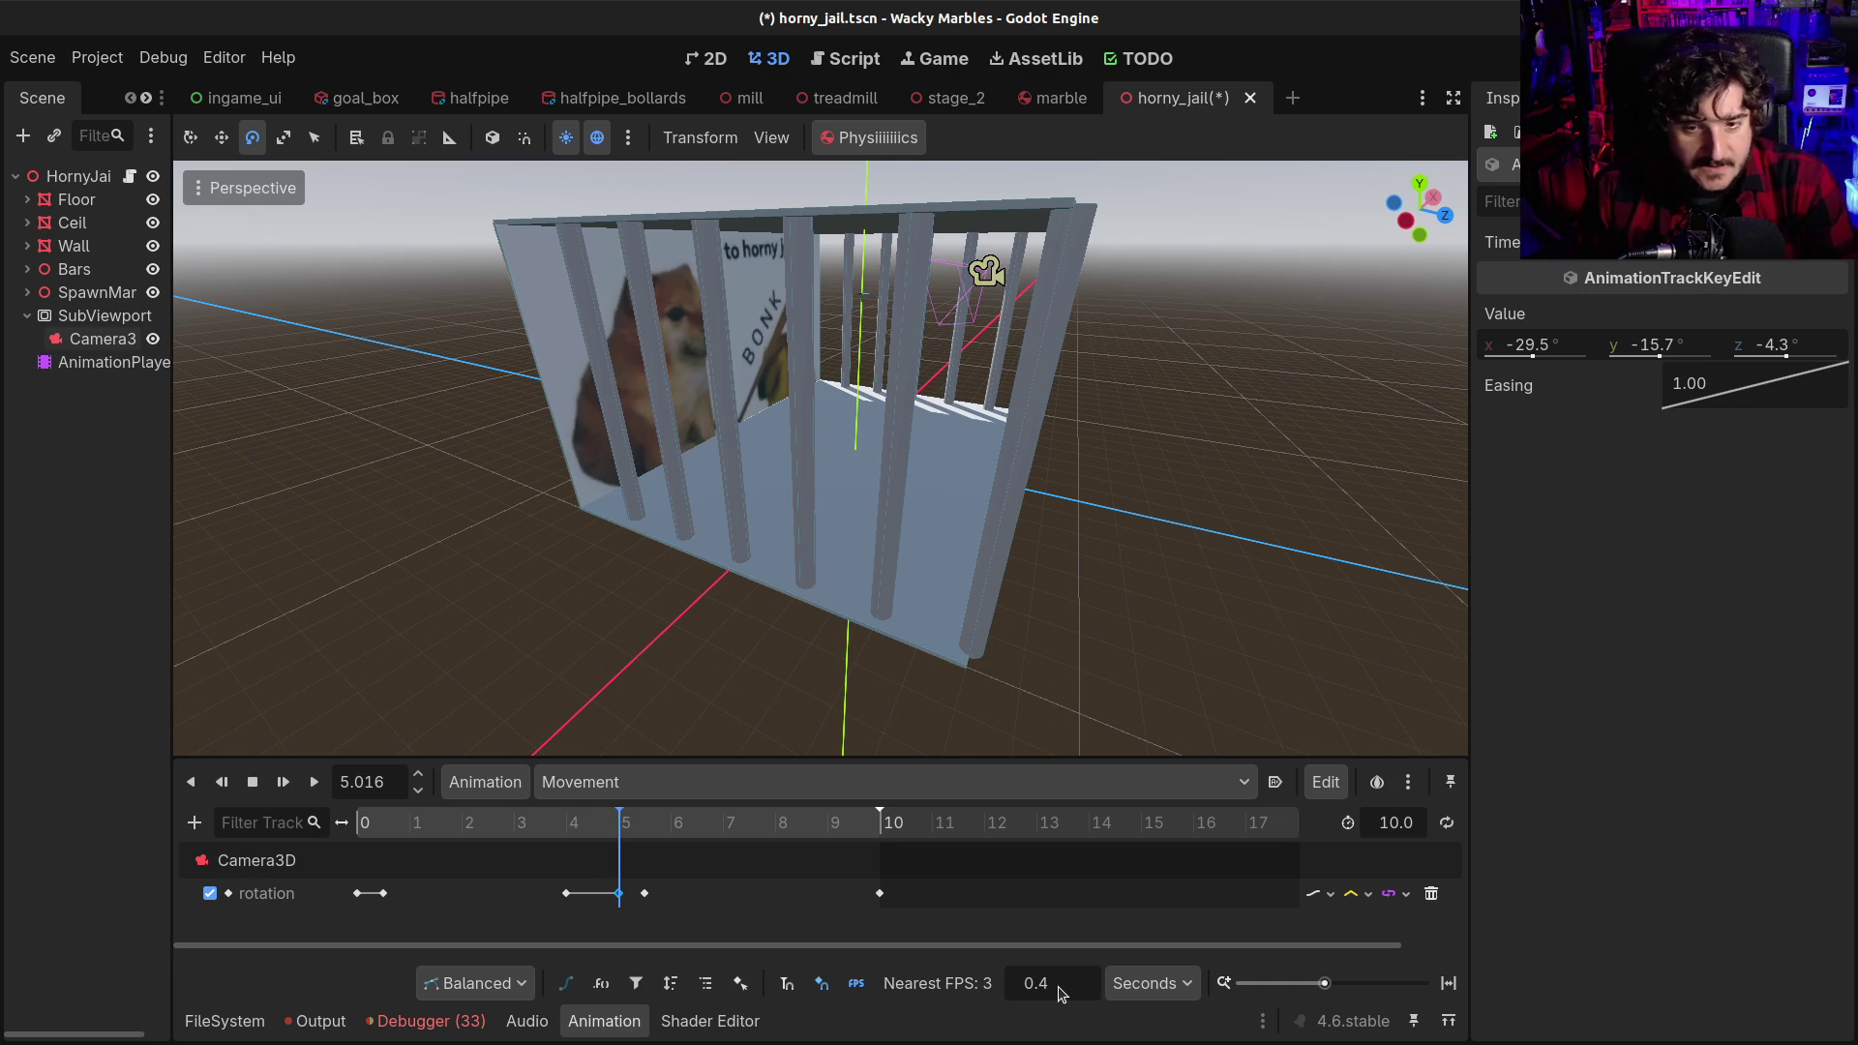
# Set the timeline snap to 0.1, keep time in seconds, and rewind the animation to 0
pyautogui.write('1')
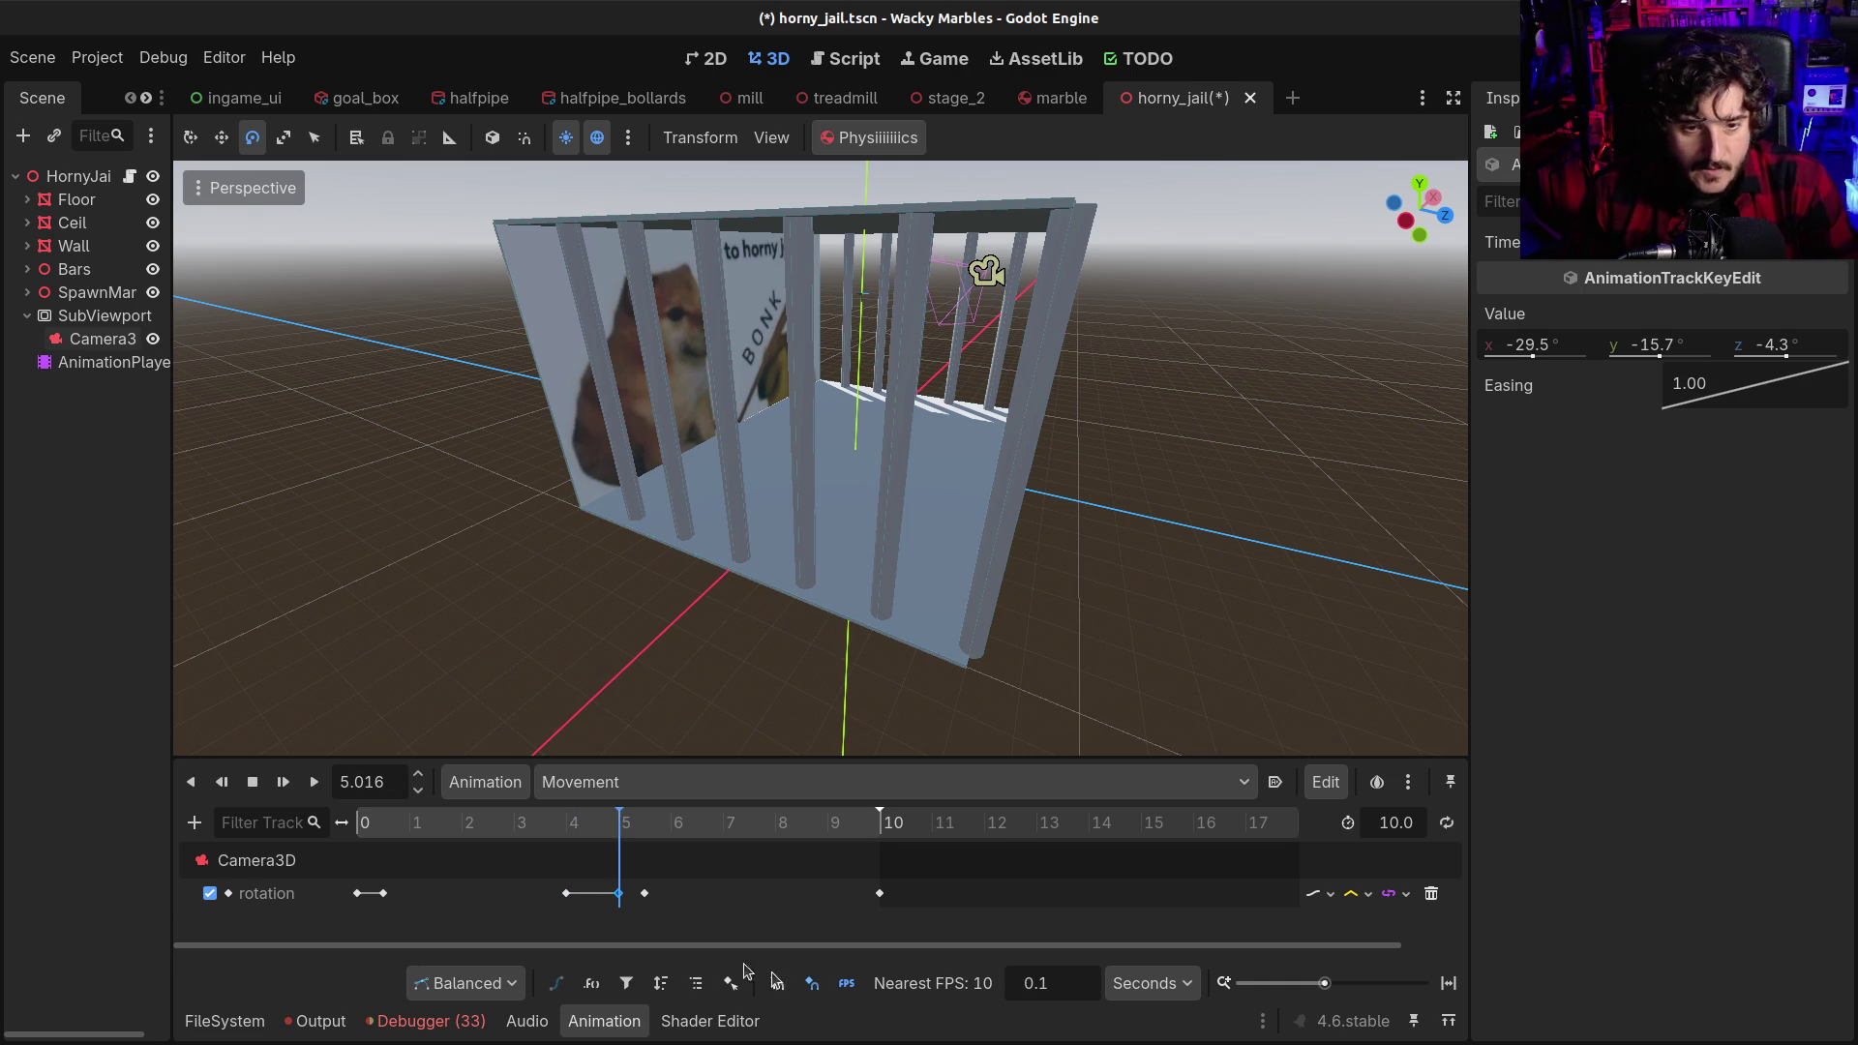
pyautogui.click(572, 825)
pyautogui.moveTo(573, 825)
pyautogui.mouseDown()
pyautogui.moveTo(611, 822)
pyautogui.moveTo(553, 822)
pyautogui.moveTo(639, 822)
pyautogui.moveTo(538, 820)
pyautogui.moveTo(619, 809)
pyautogui.mouseUp()
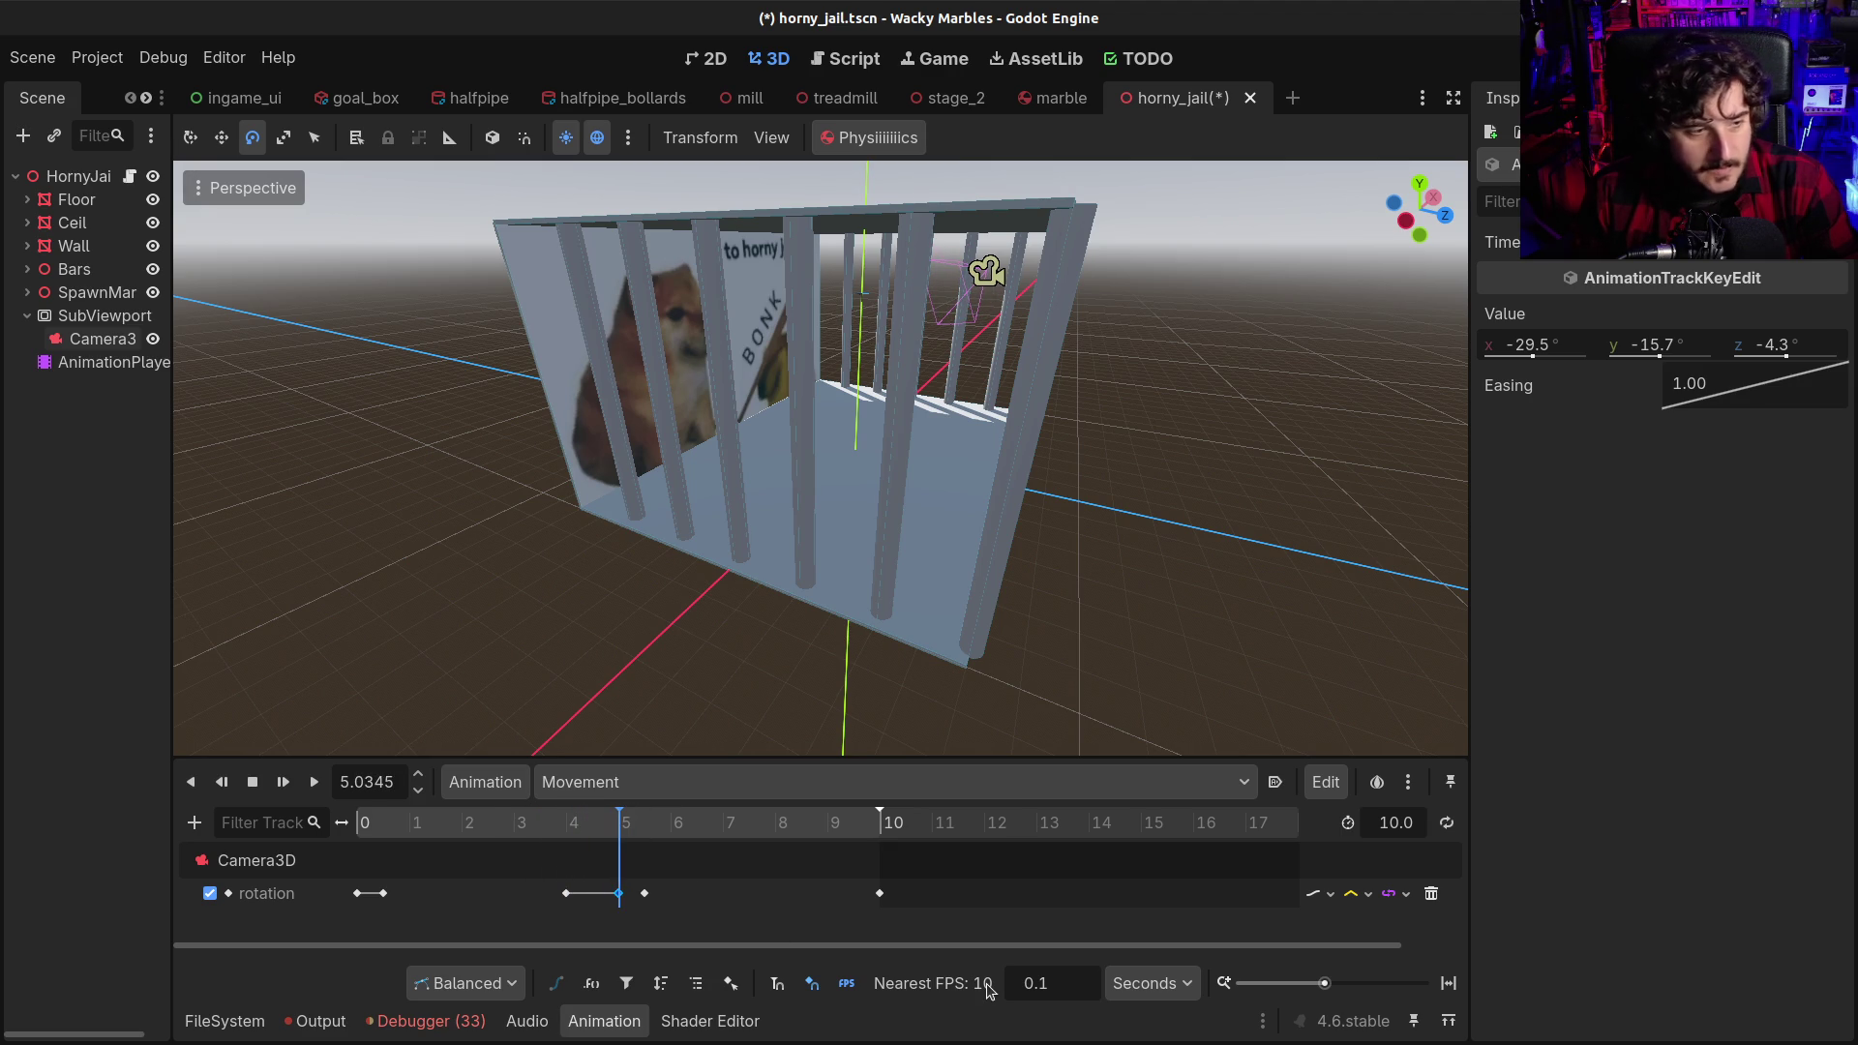
pyautogui.click(1173, 986)
pyautogui.click(1003, 1006)
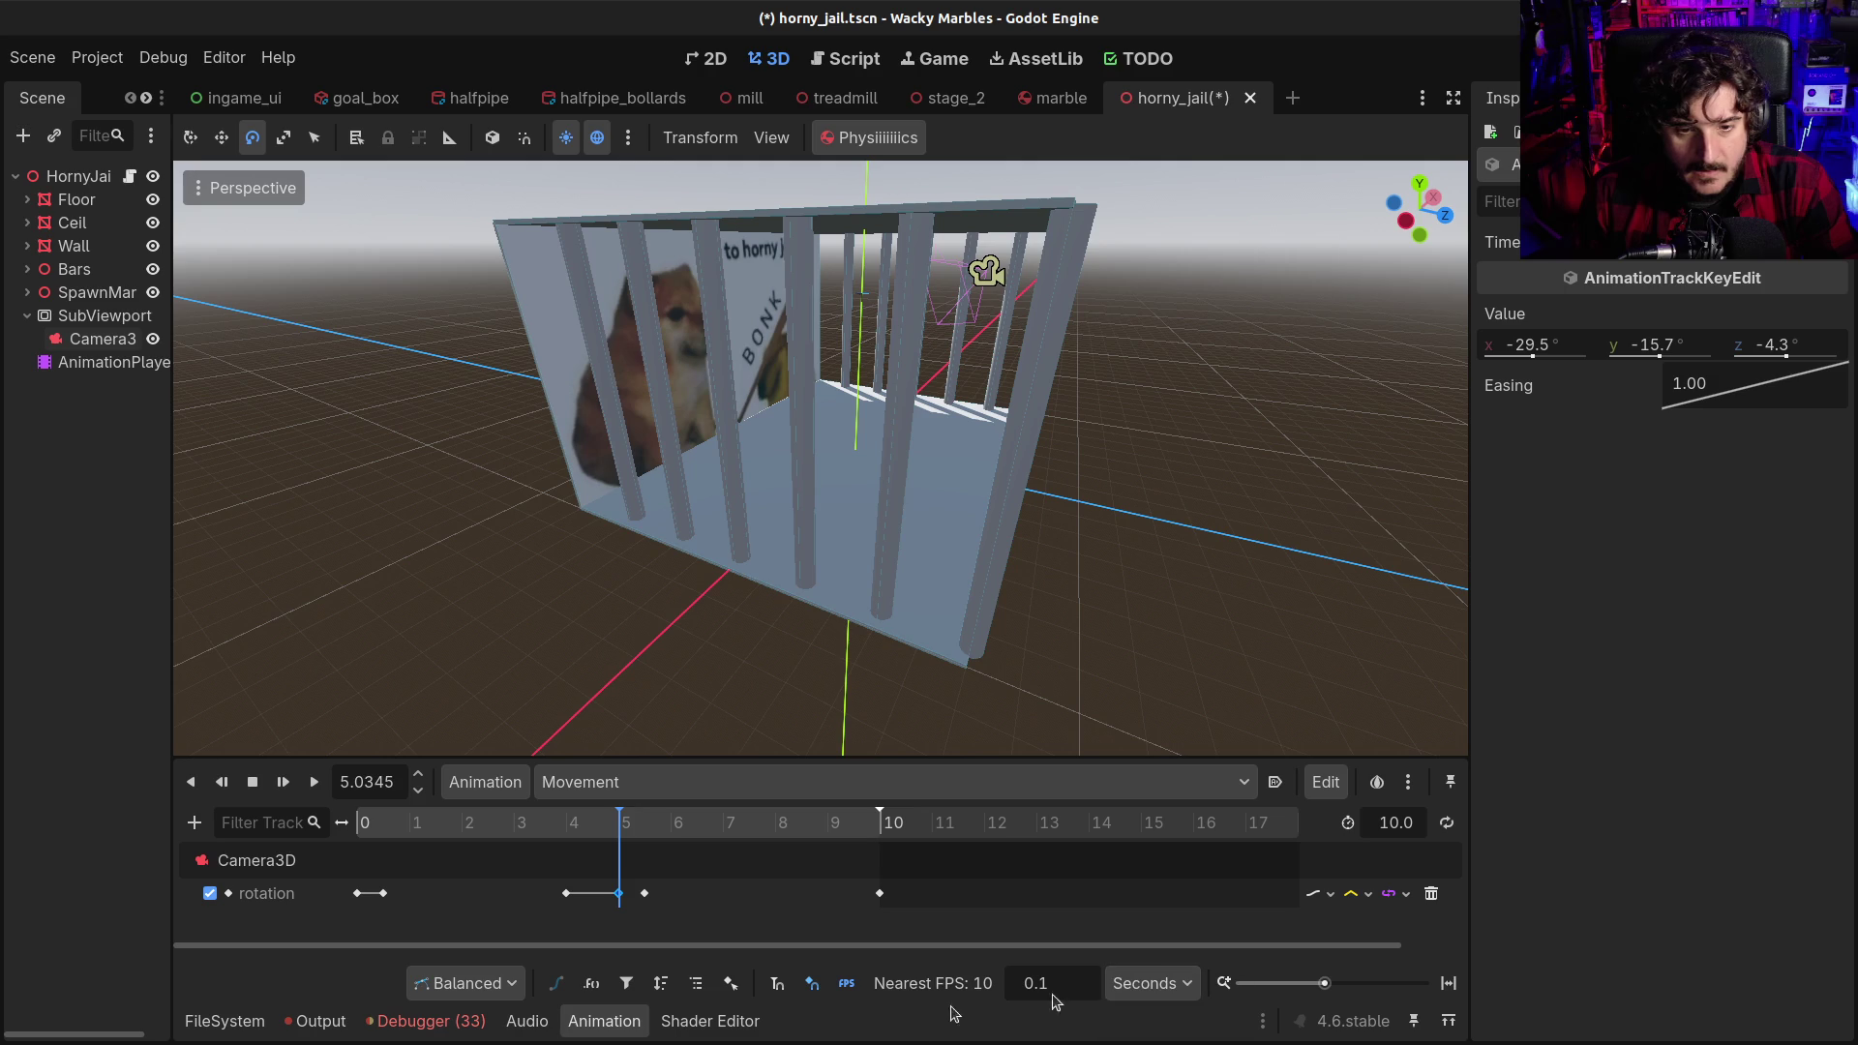
pyautogui.moveTo(567, 812)
pyautogui.mouseDown()
pyautogui.moveTo(622, 829)
pyautogui.moveTo(587, 830)
pyautogui.mouseUp()
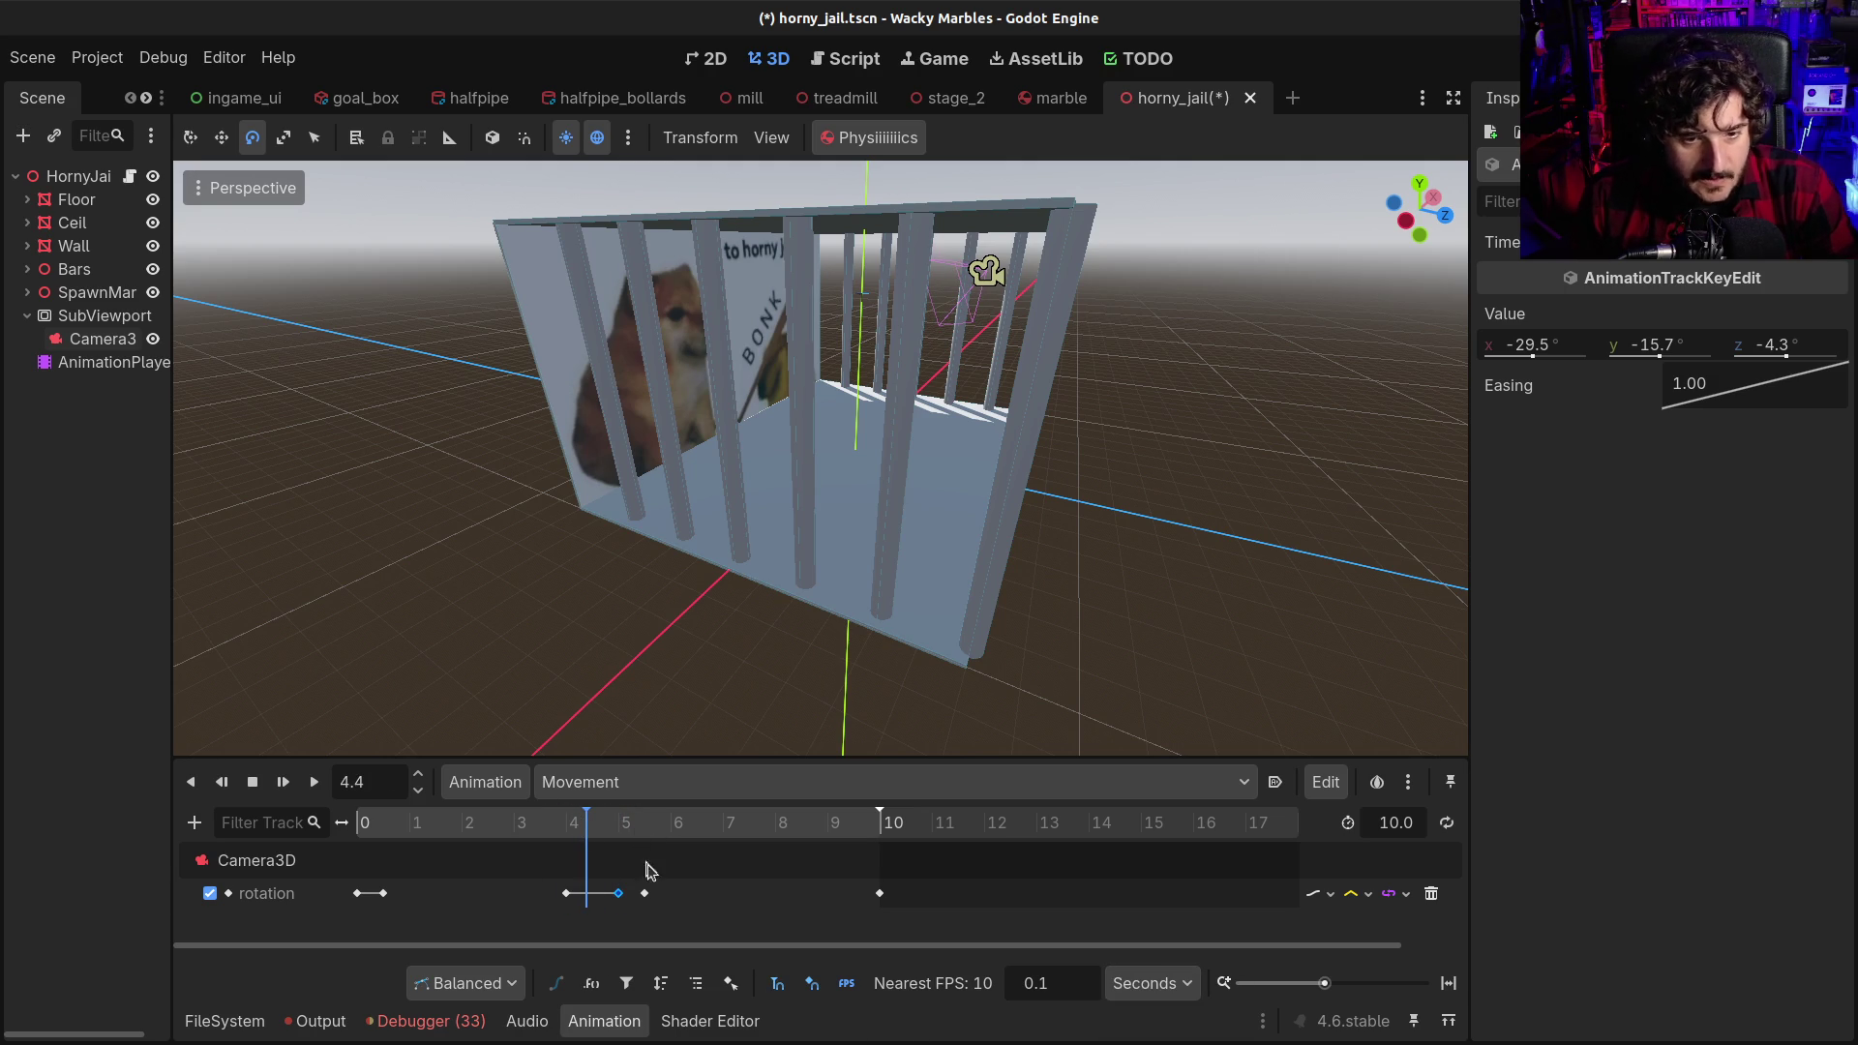
pyautogui.moveTo(647, 897)
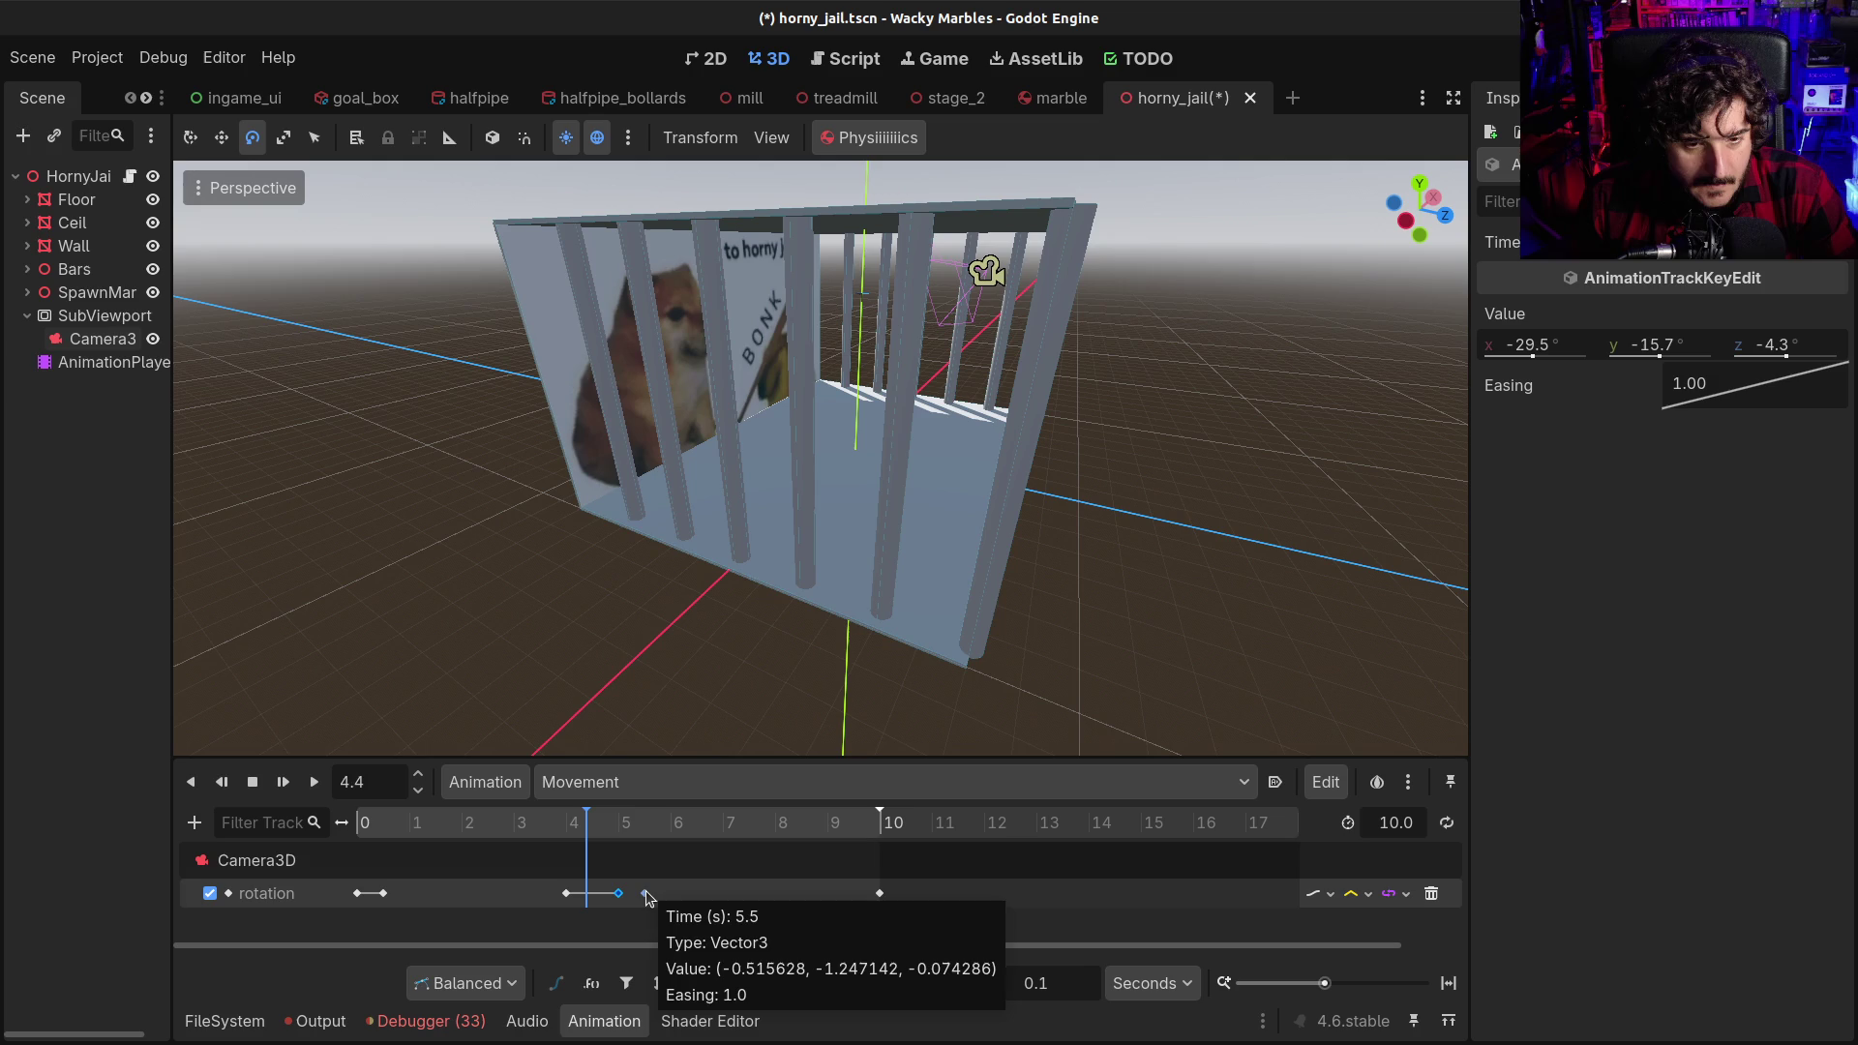
pyautogui.moveTo(522, 822); pyautogui.dragTo(337, 803)
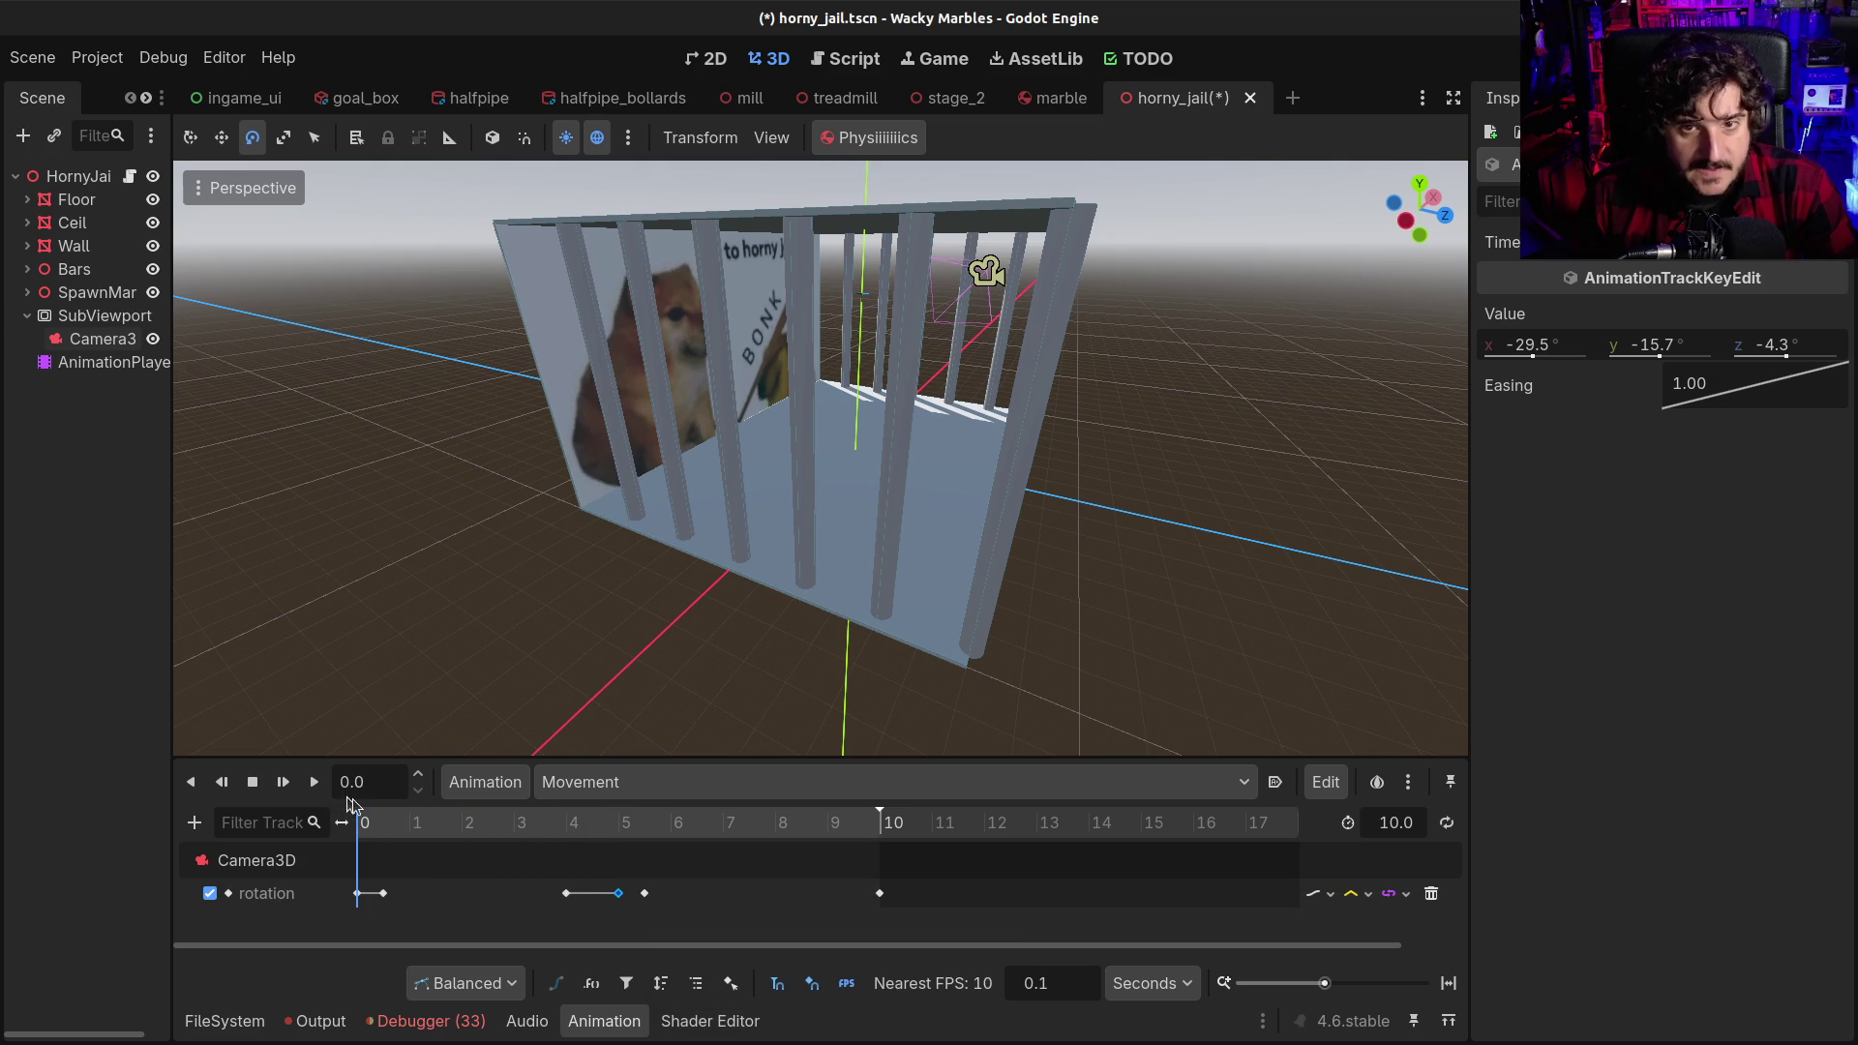
# Push a rotation key later toward the end and line the playhead up with it near 9.6 s
pyautogui.click(101, 339)
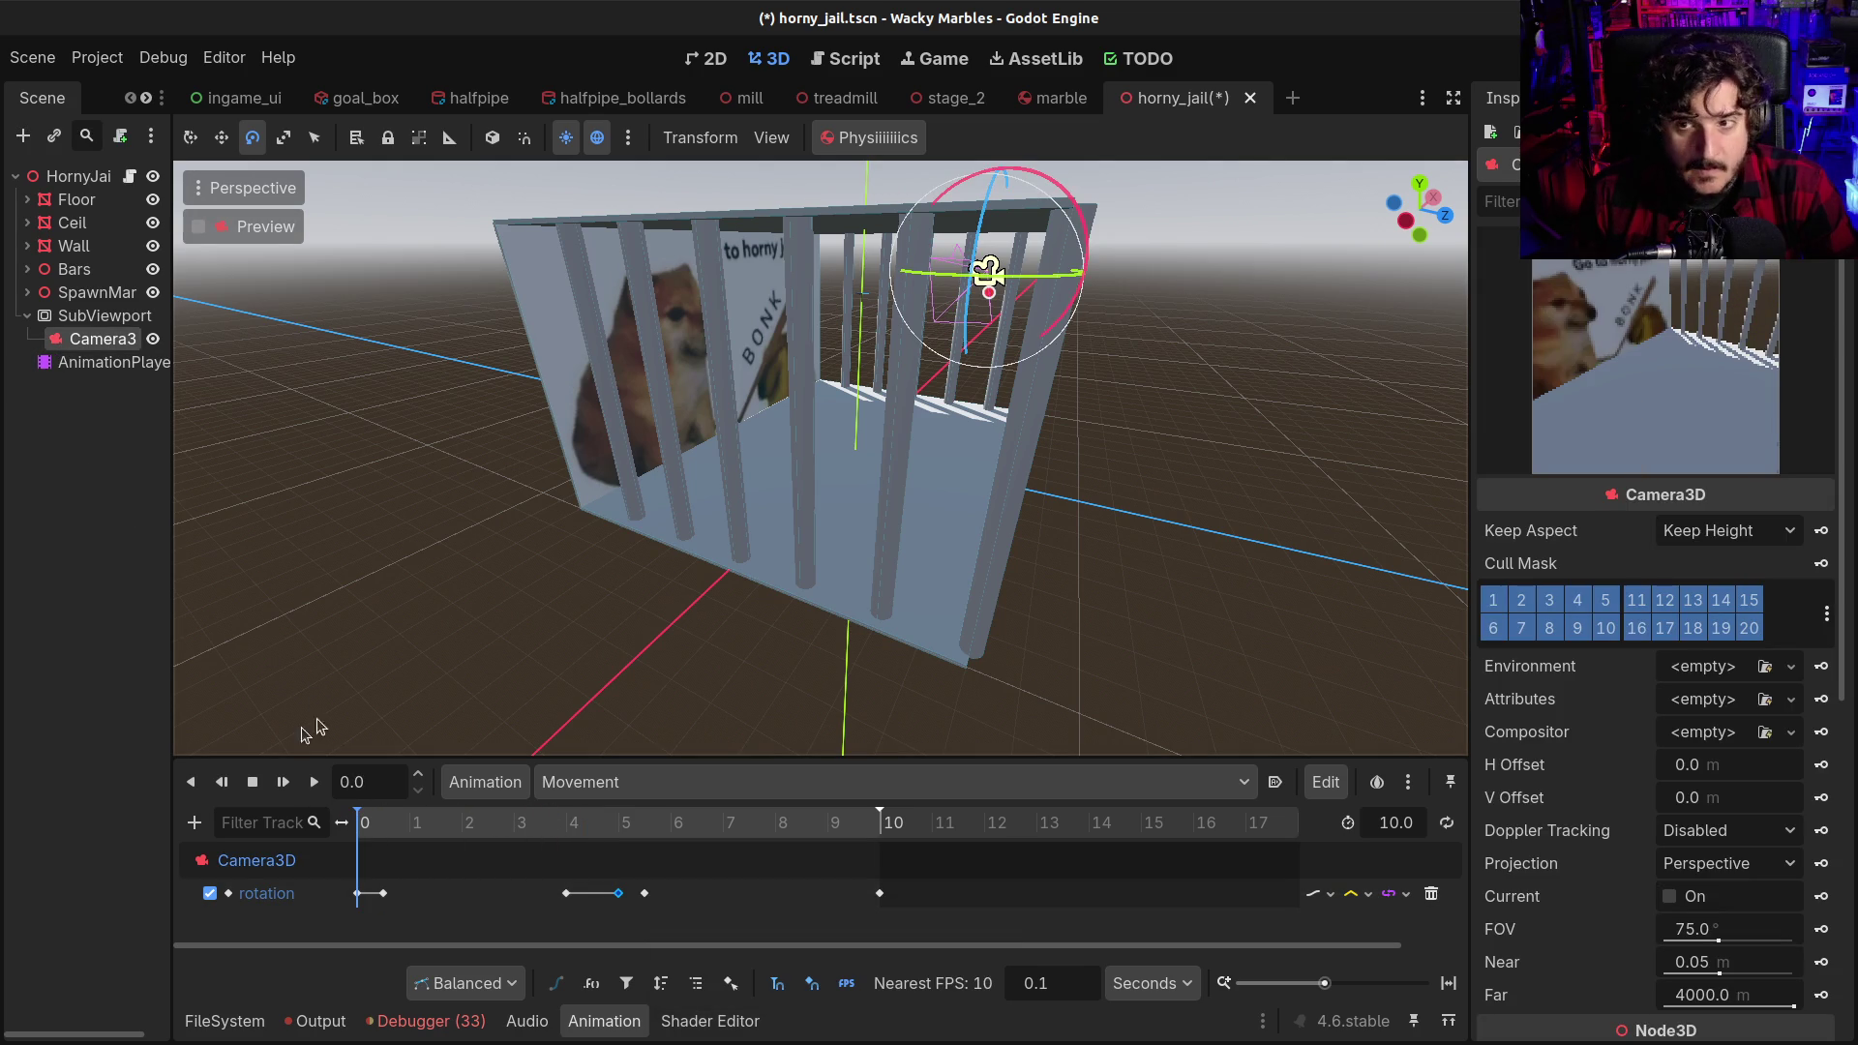
pyautogui.moveTo(363, 838); pyautogui.dragTo(627, 829)
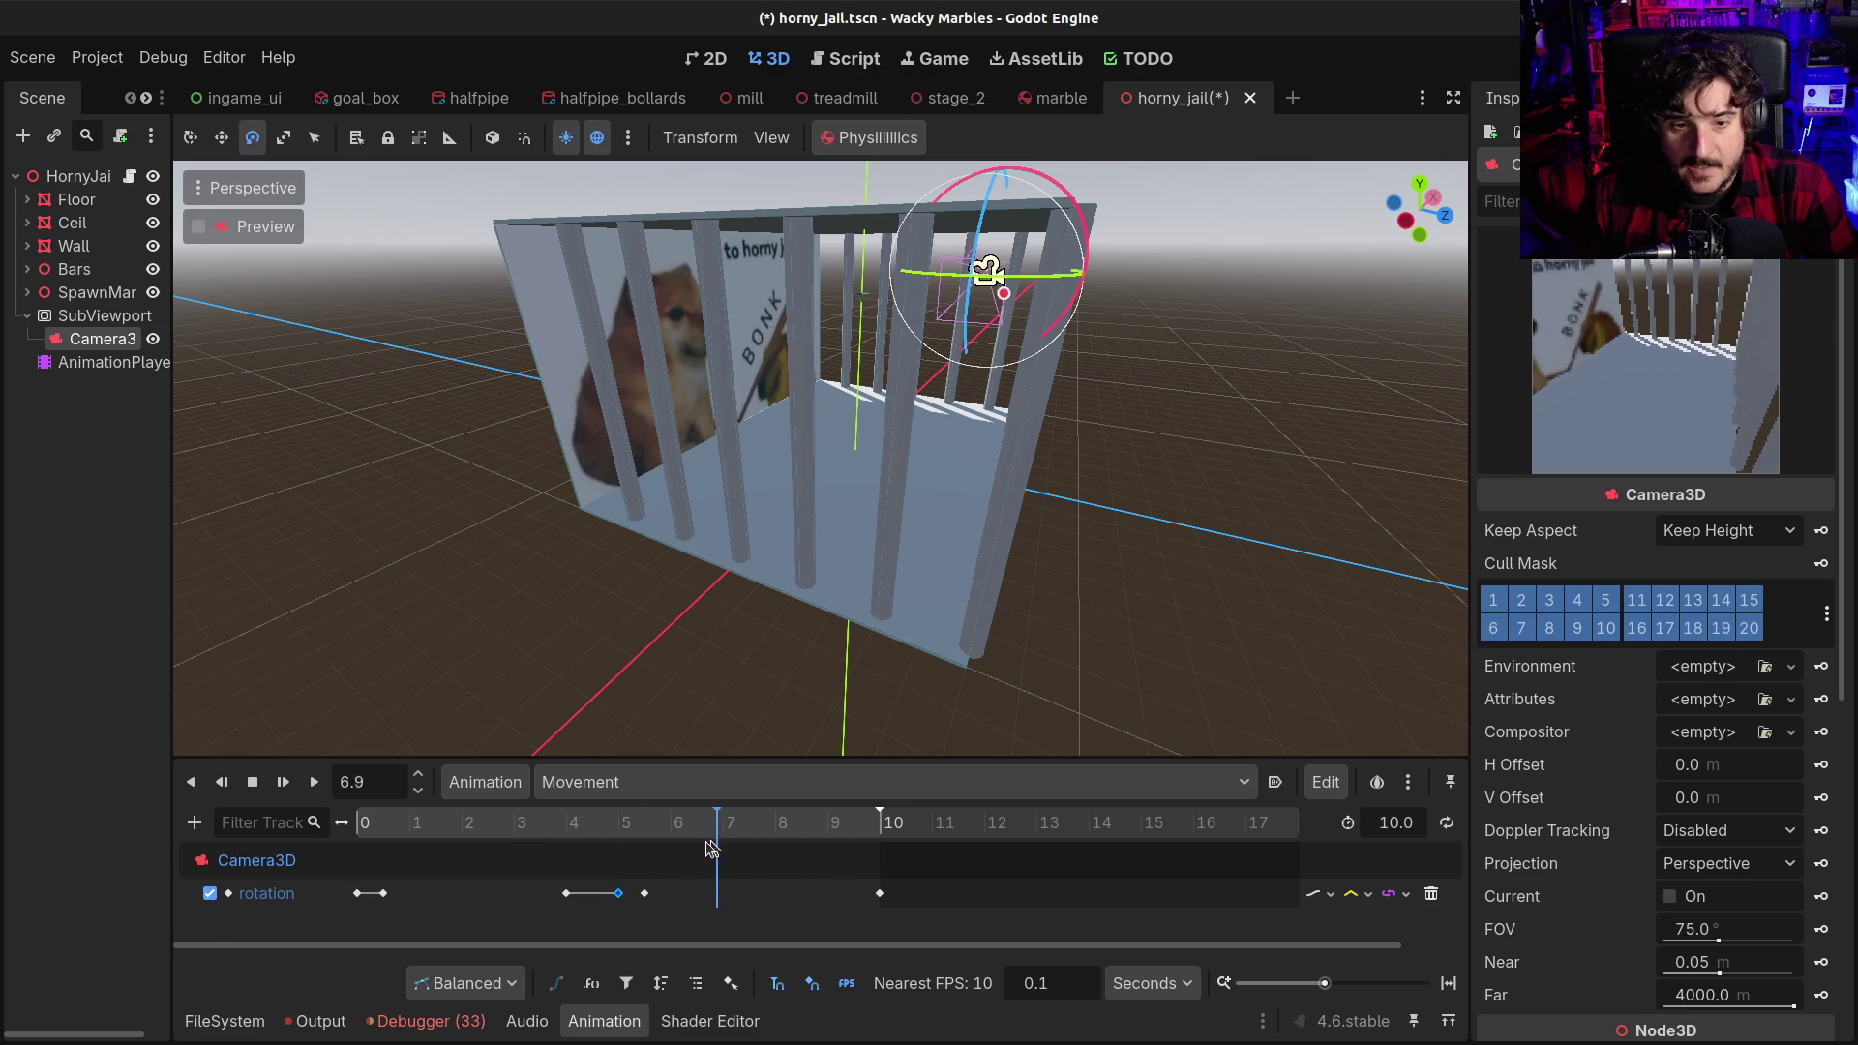
pyautogui.moveTo(648, 895); pyautogui.dragTo(777, 900)
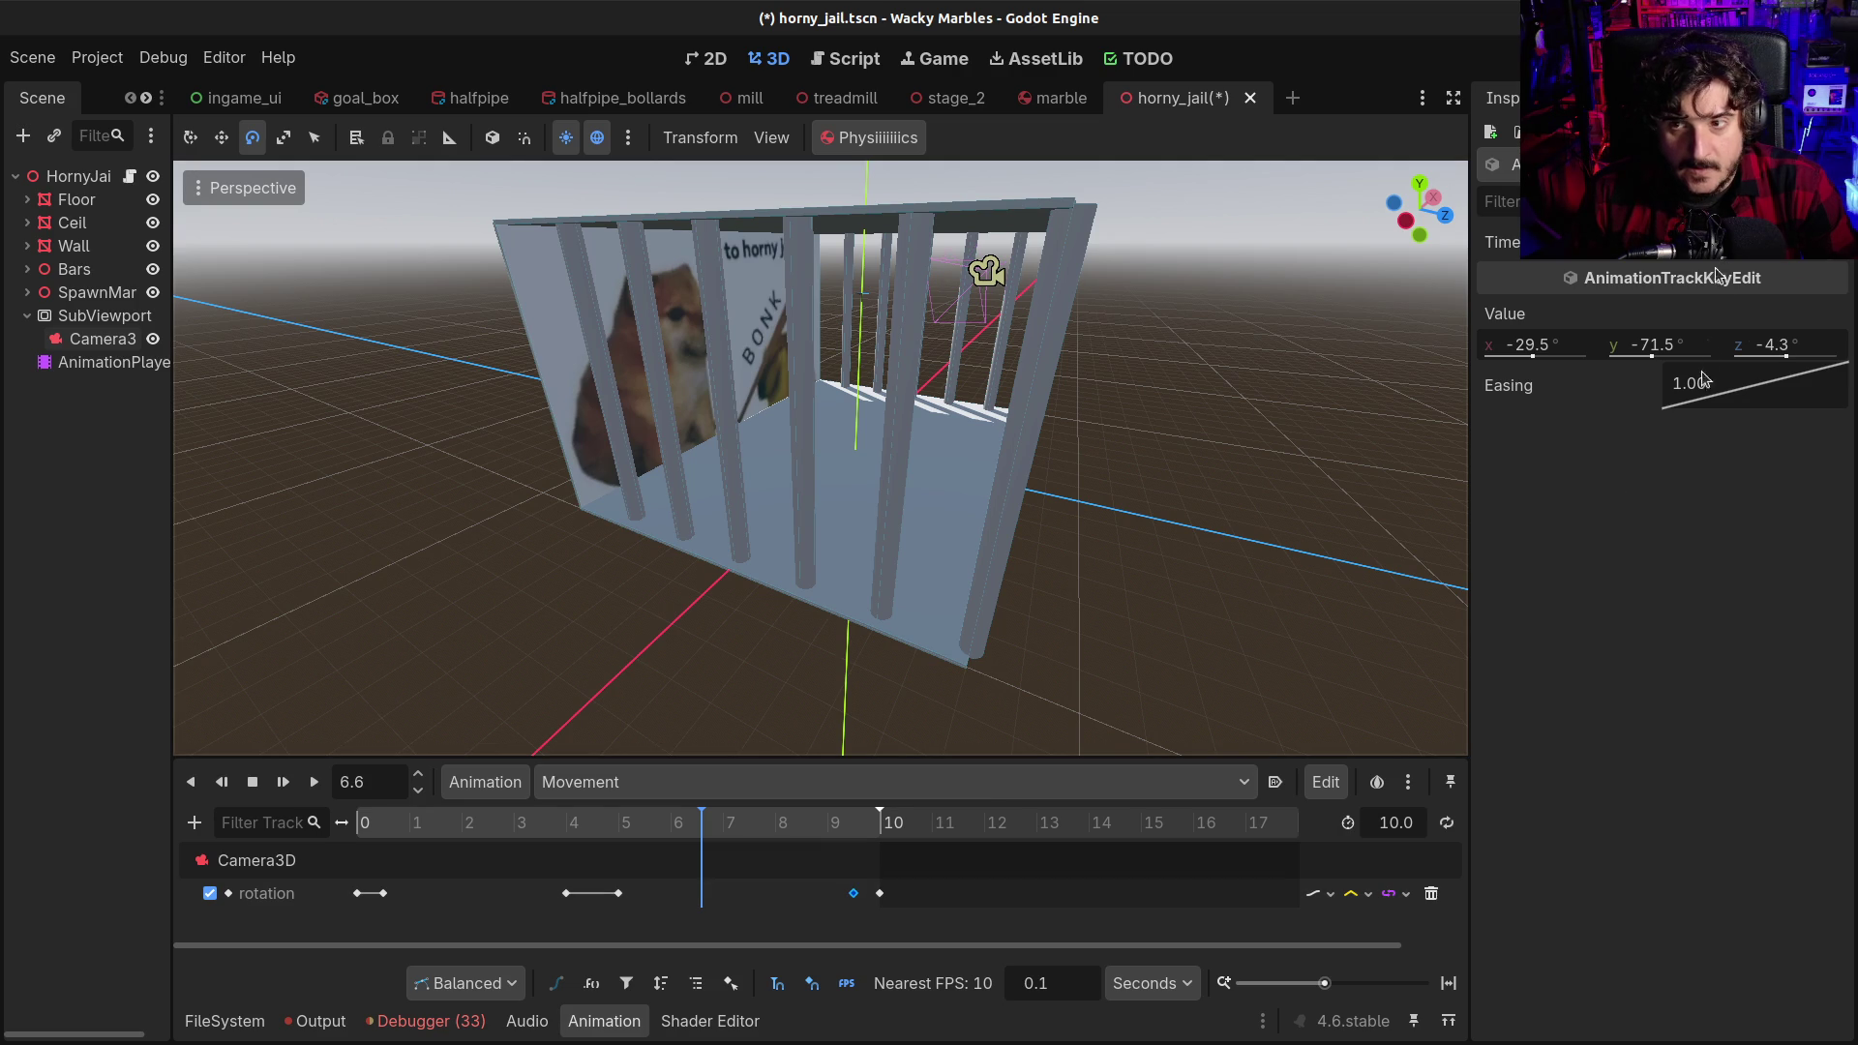
pyautogui.click(859, 818)
pyautogui.moveTo(859, 818); pyautogui.dragTo(855, 816)
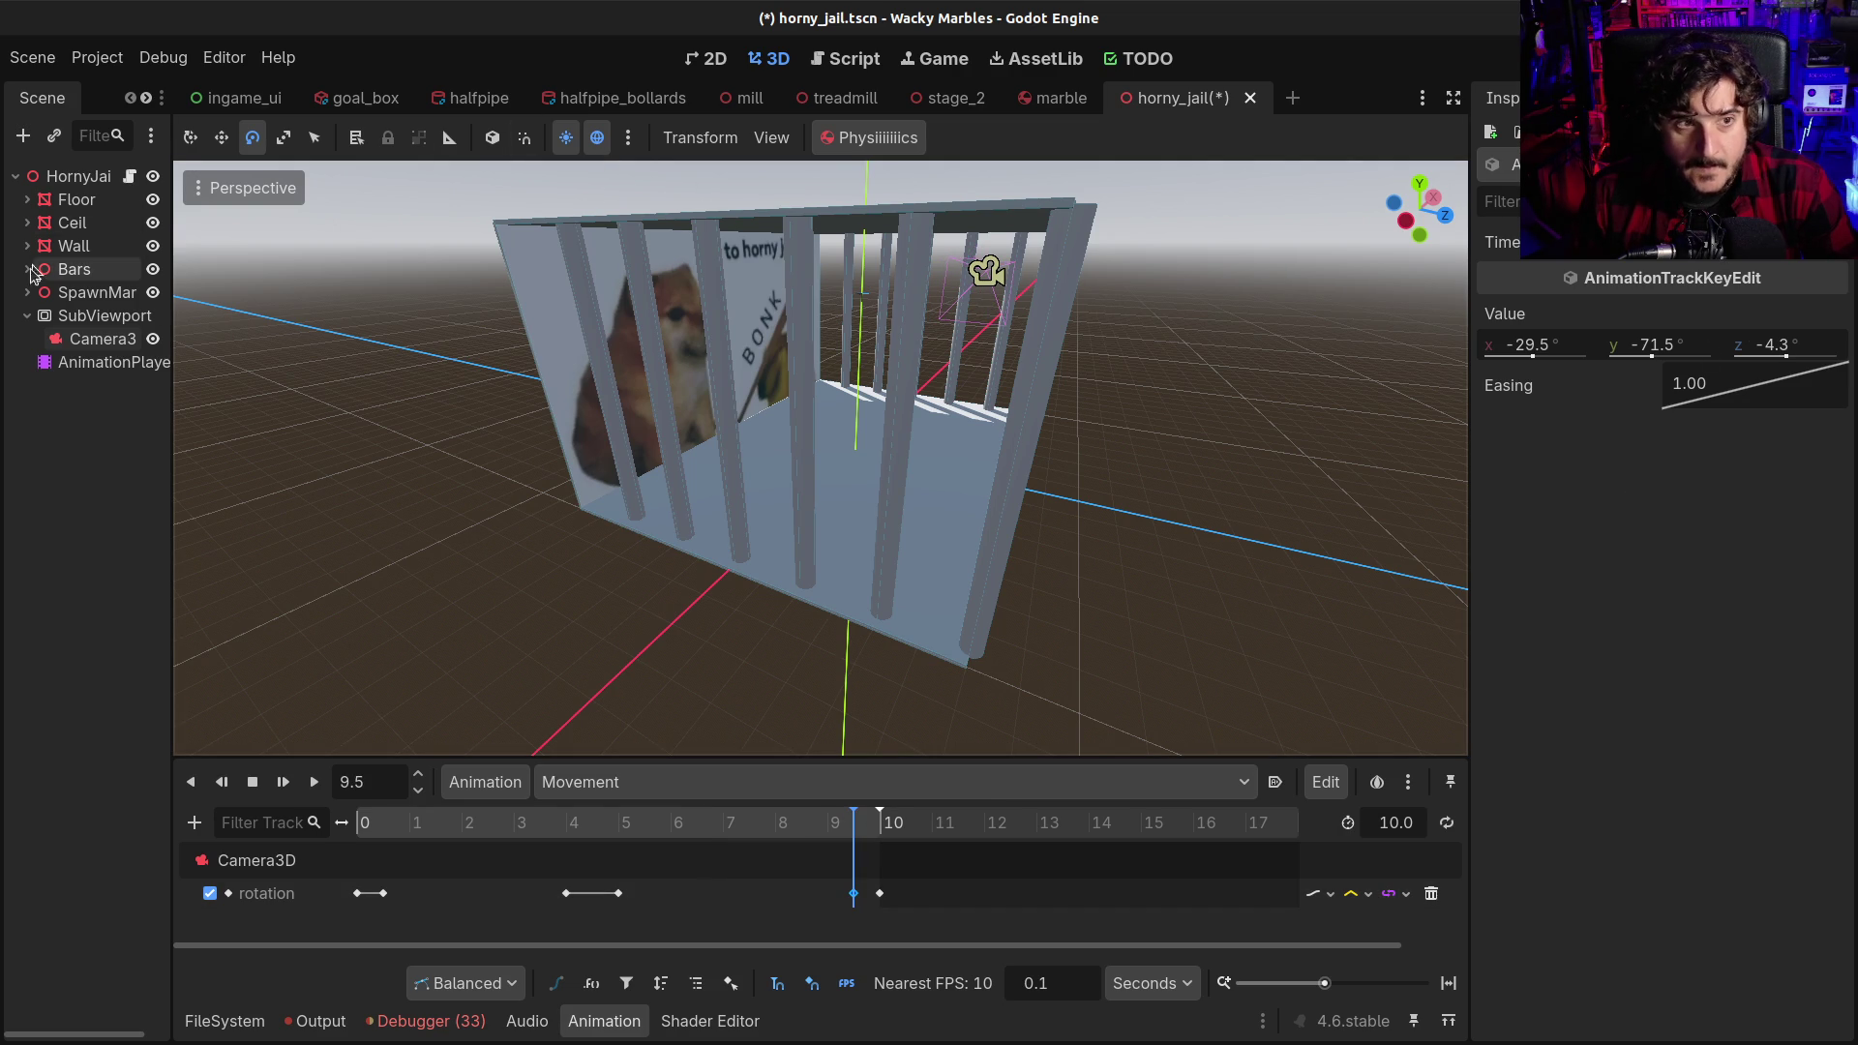
# Delete the old rotation key at 10 s and move the playhead to 10 s
pyautogui.click(102, 338)
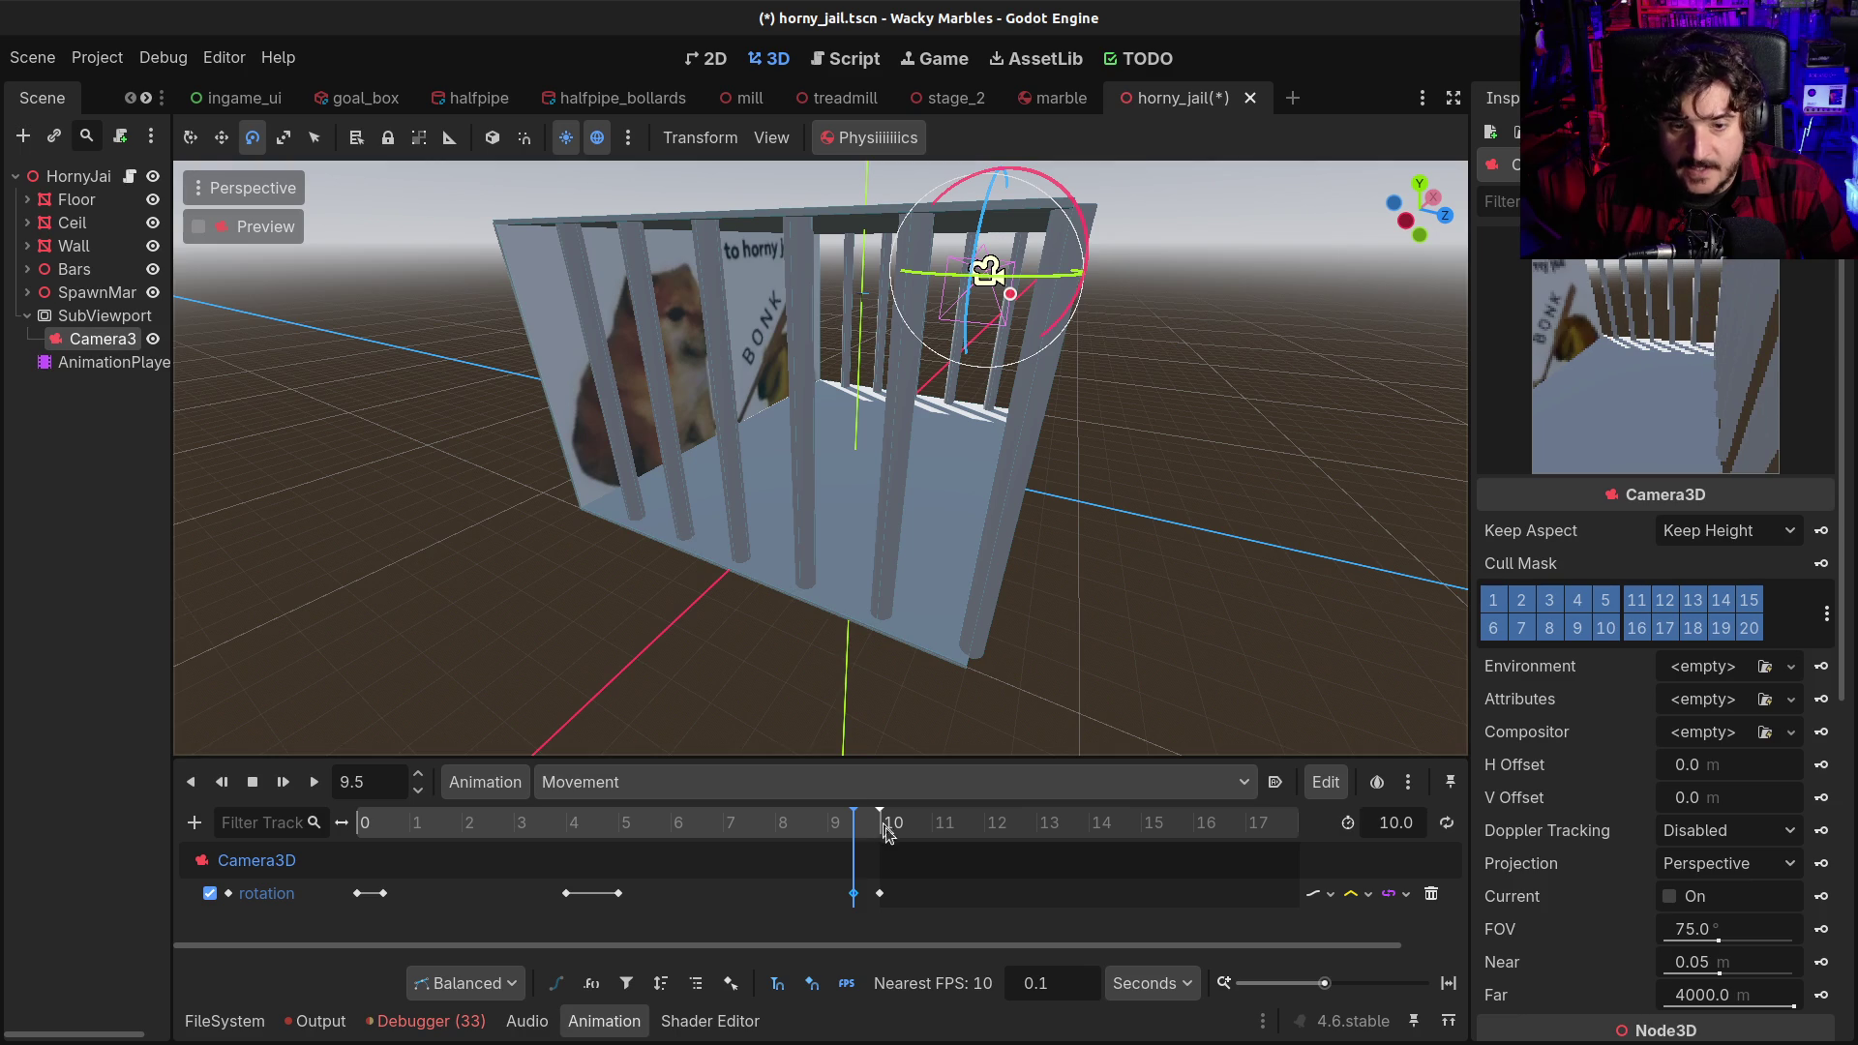
pyautogui.click(879, 893)
pyautogui.rightClick(881, 893)
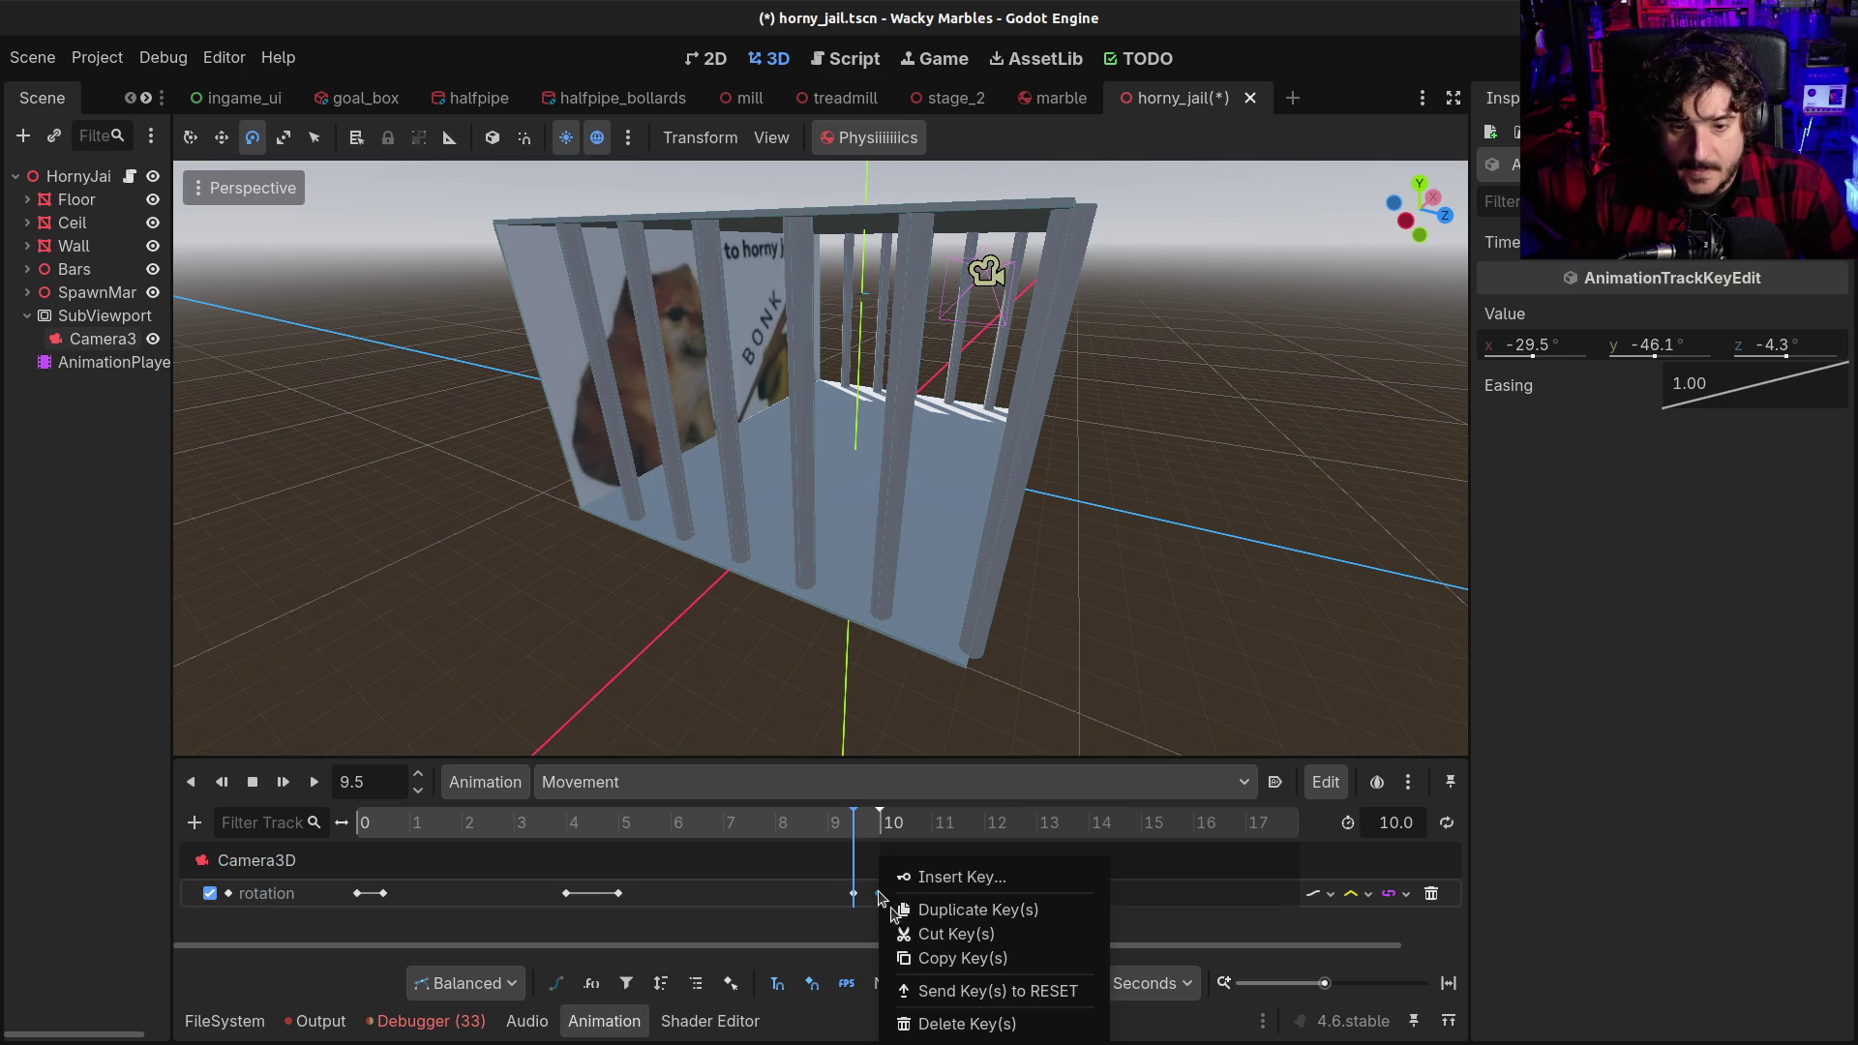
pyautogui.click(931, 1023)
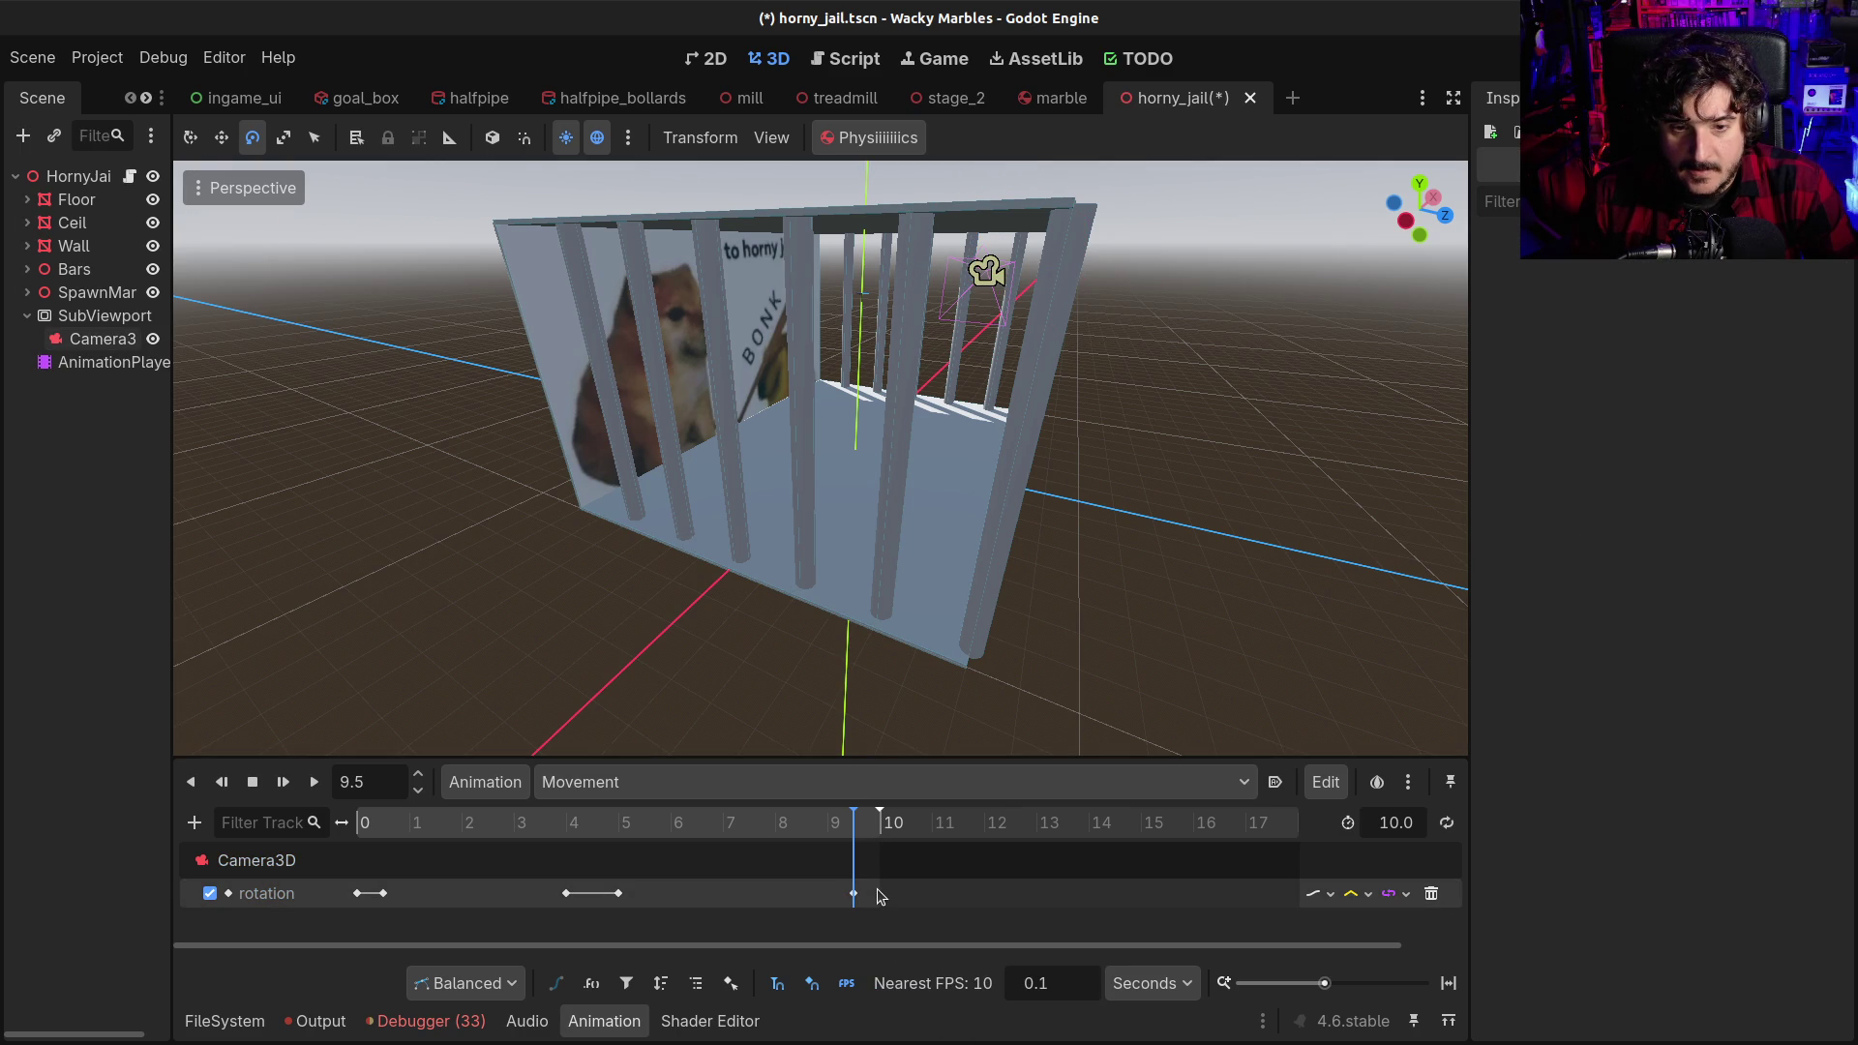
pyautogui.rightClick(881, 895)
pyautogui.click(878, 897)
pyautogui.rightClick(880, 897)
pyautogui.click(883, 825)
pyautogui.click(883, 825)
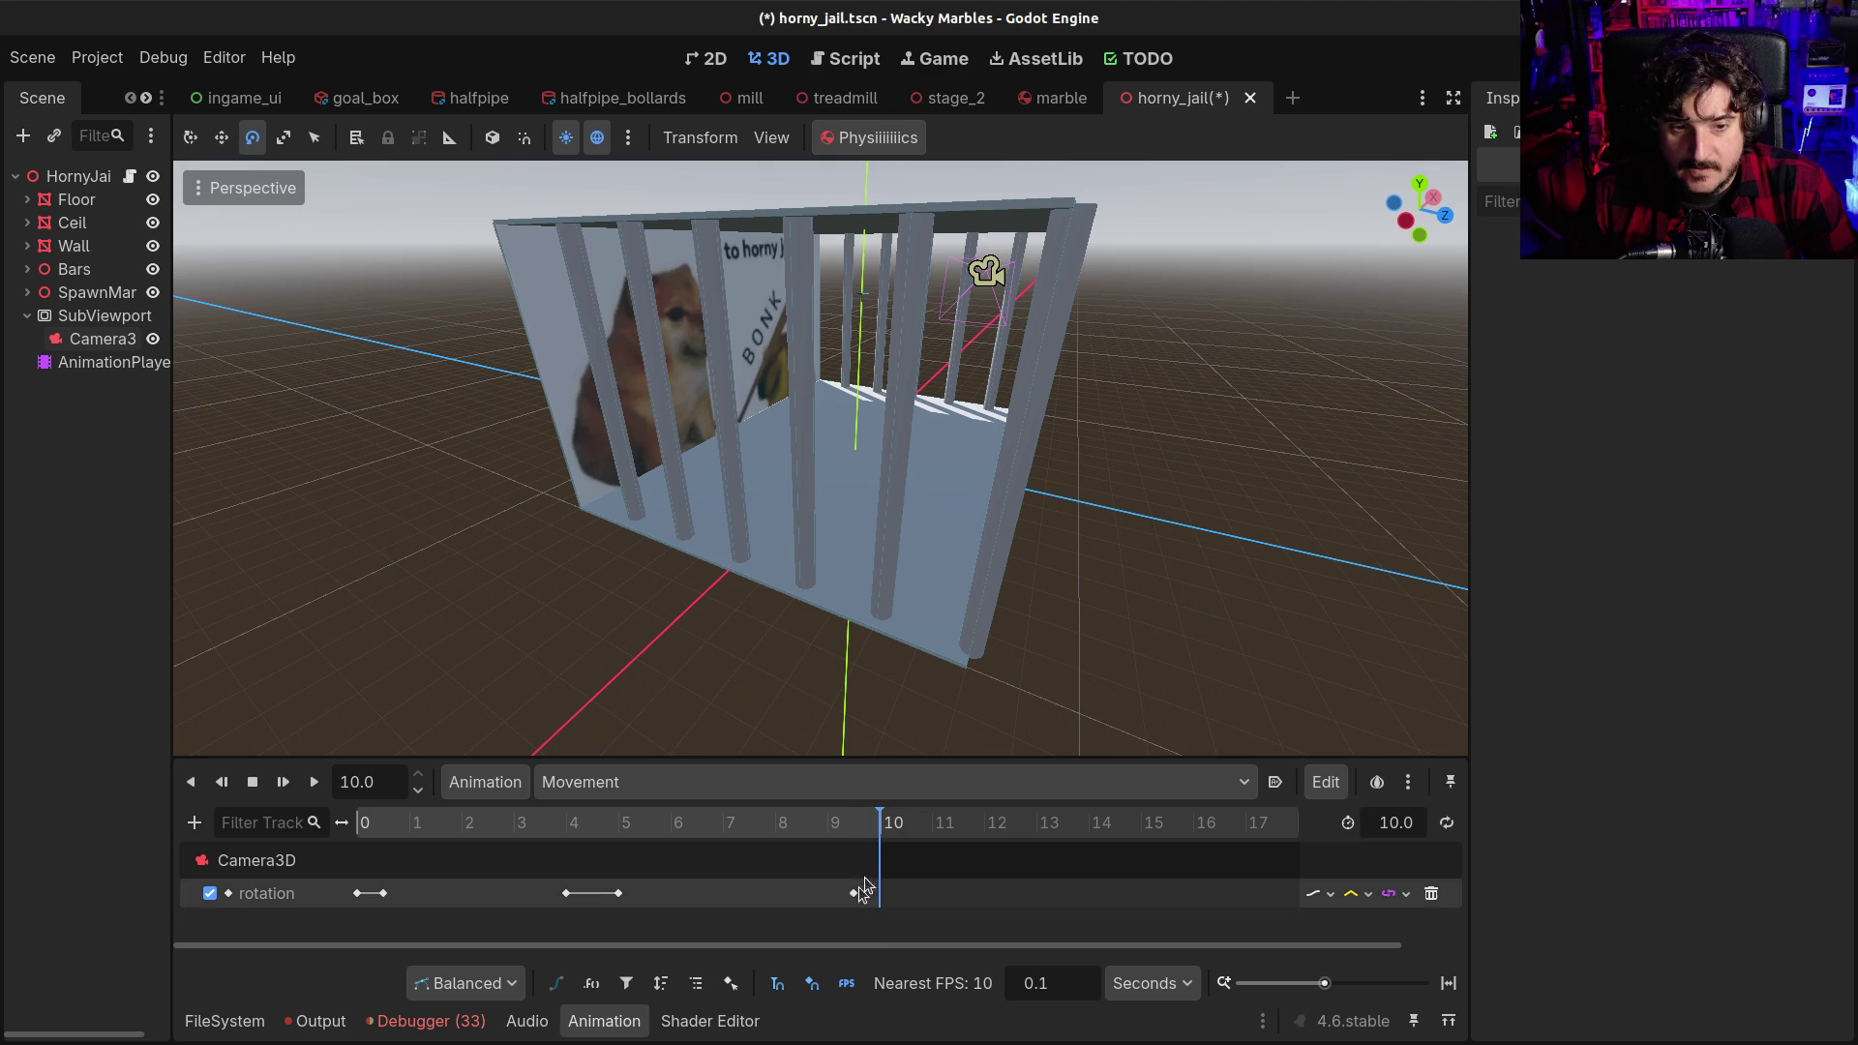
# Move the early rotation key to 1 s and check the keys near 4.6, 5.6 and 9.3 s
pyautogui.moveTo(855, 900)
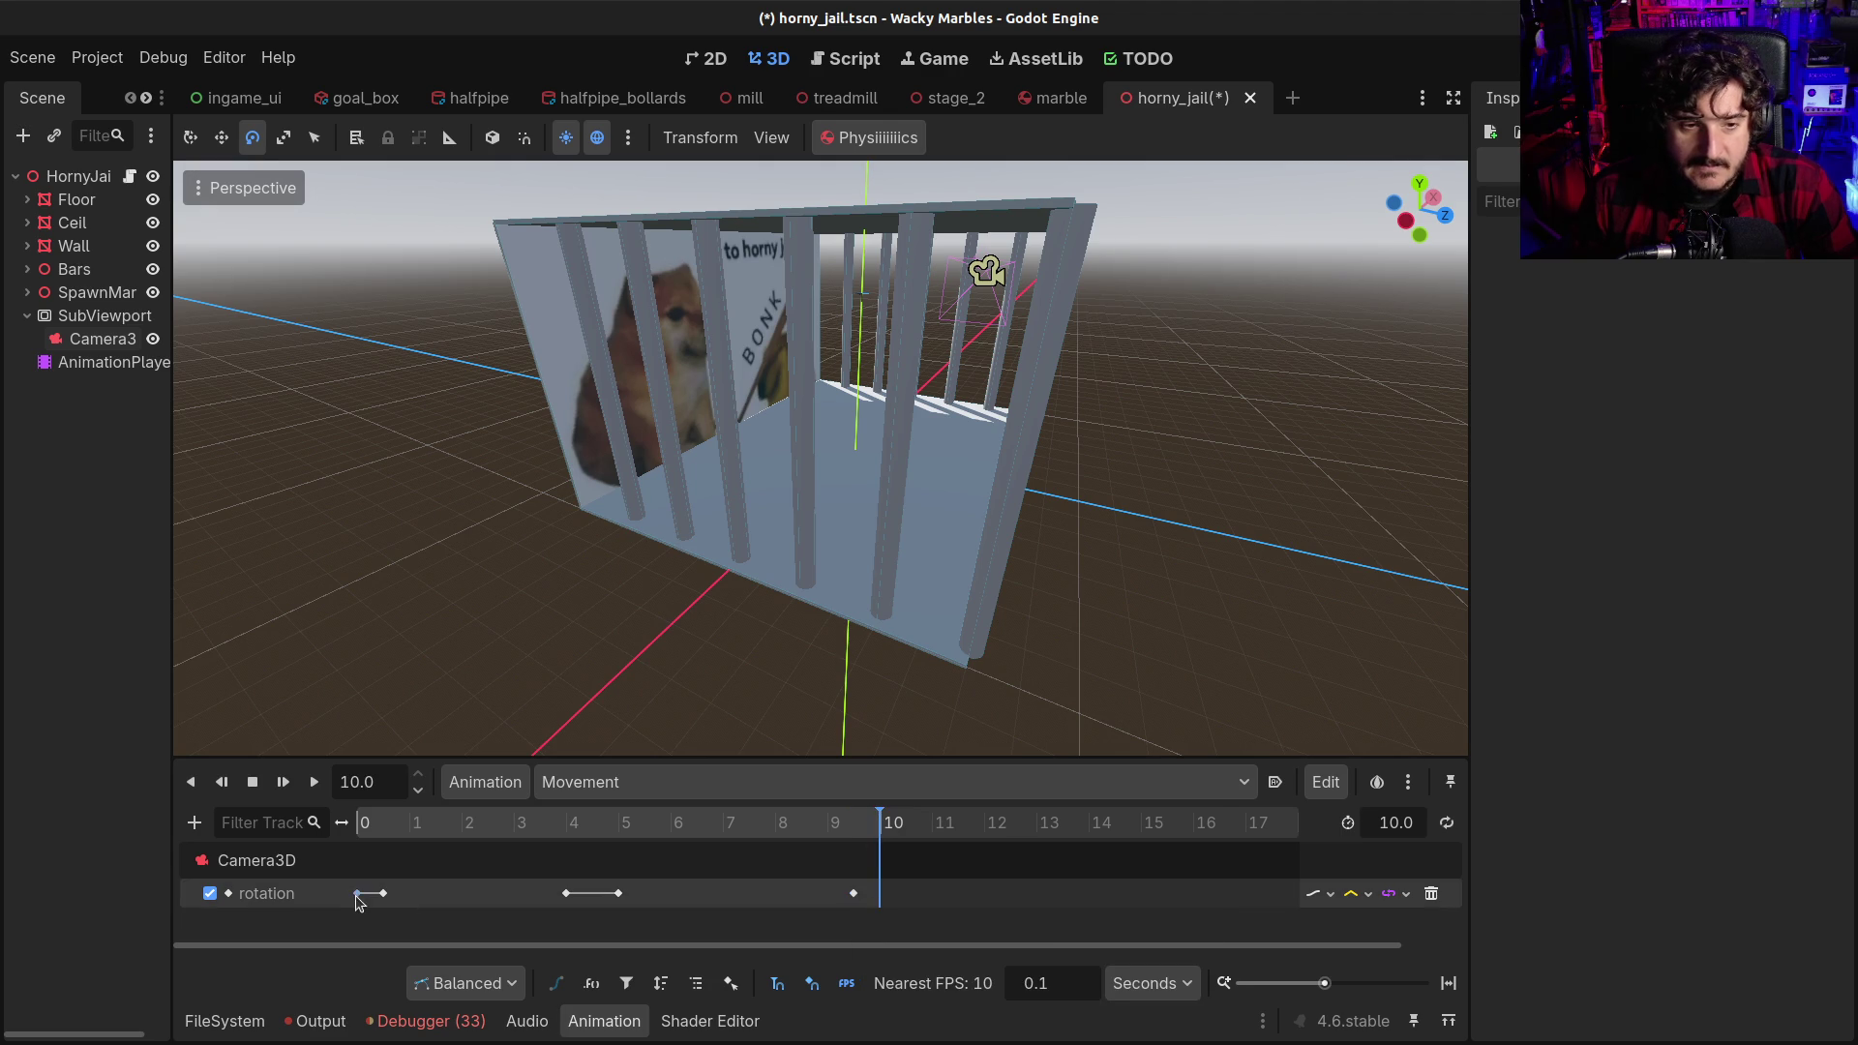
pyautogui.moveTo(384, 893); pyautogui.dragTo(405, 895)
pyautogui.click(413, 825)
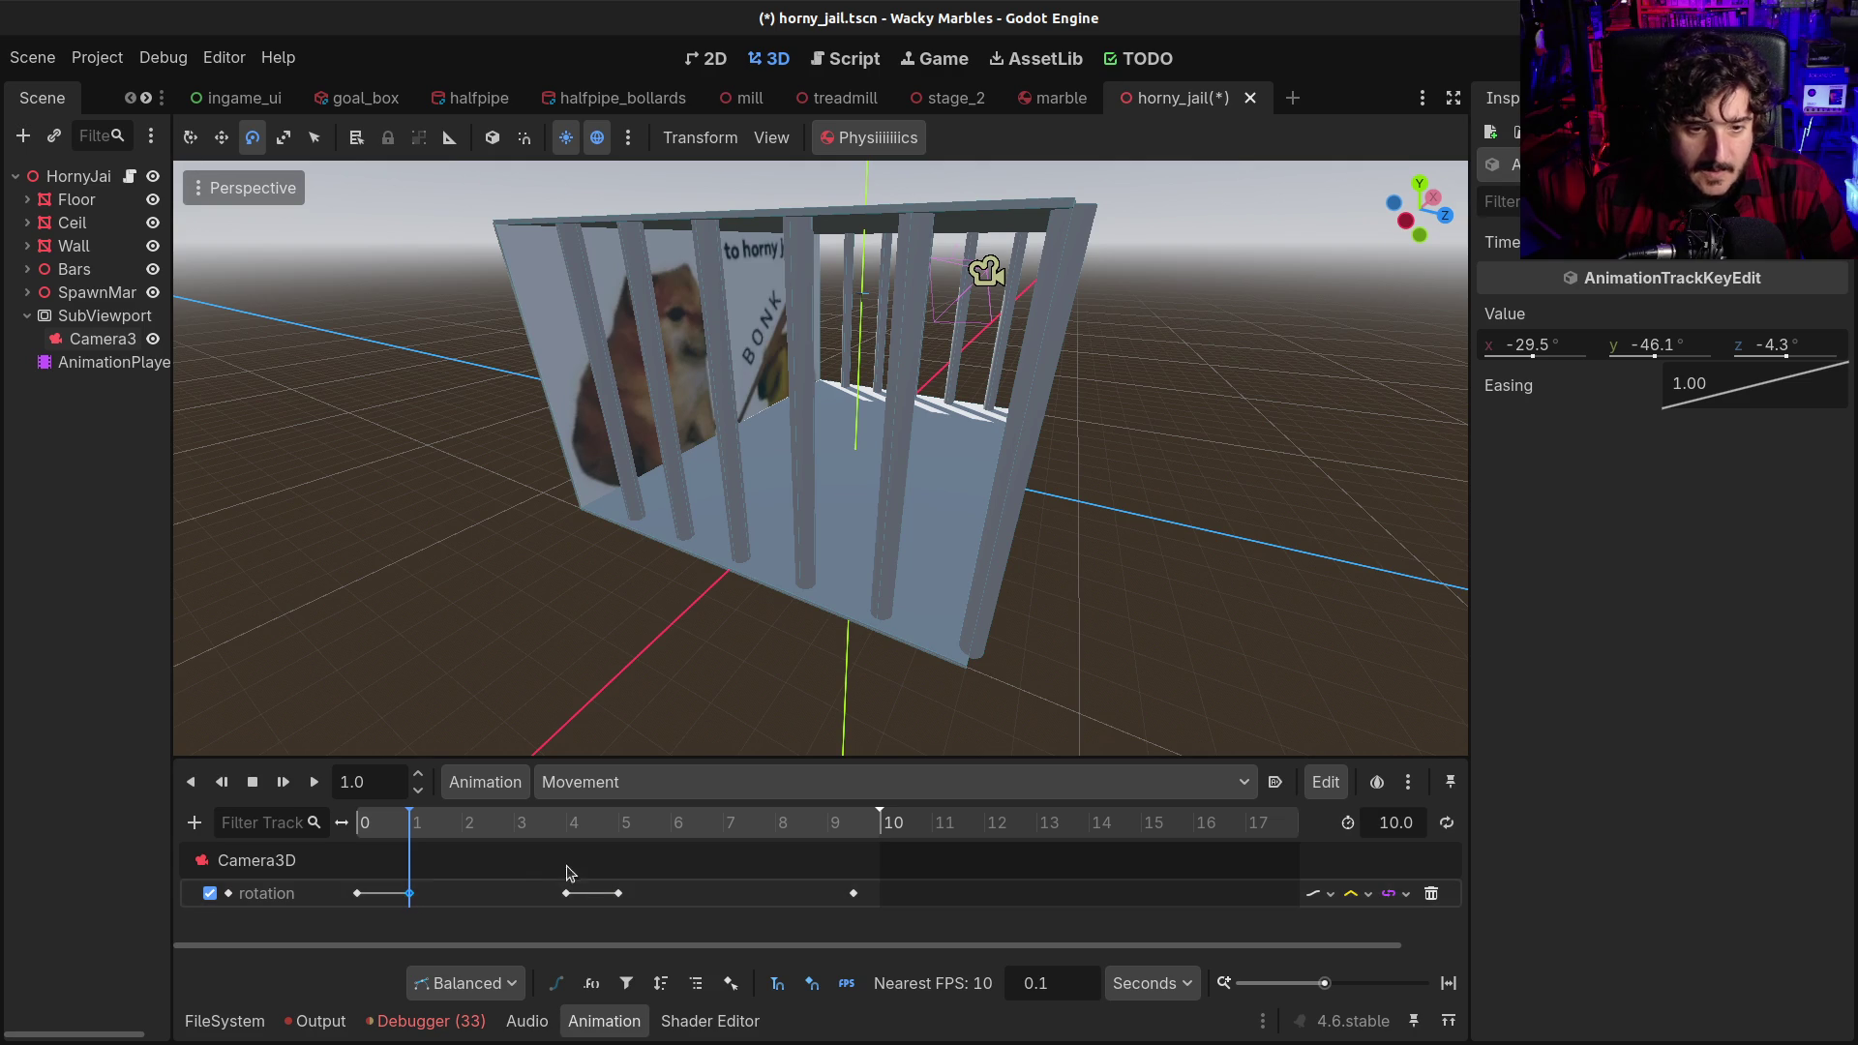
pyautogui.click(619, 893)
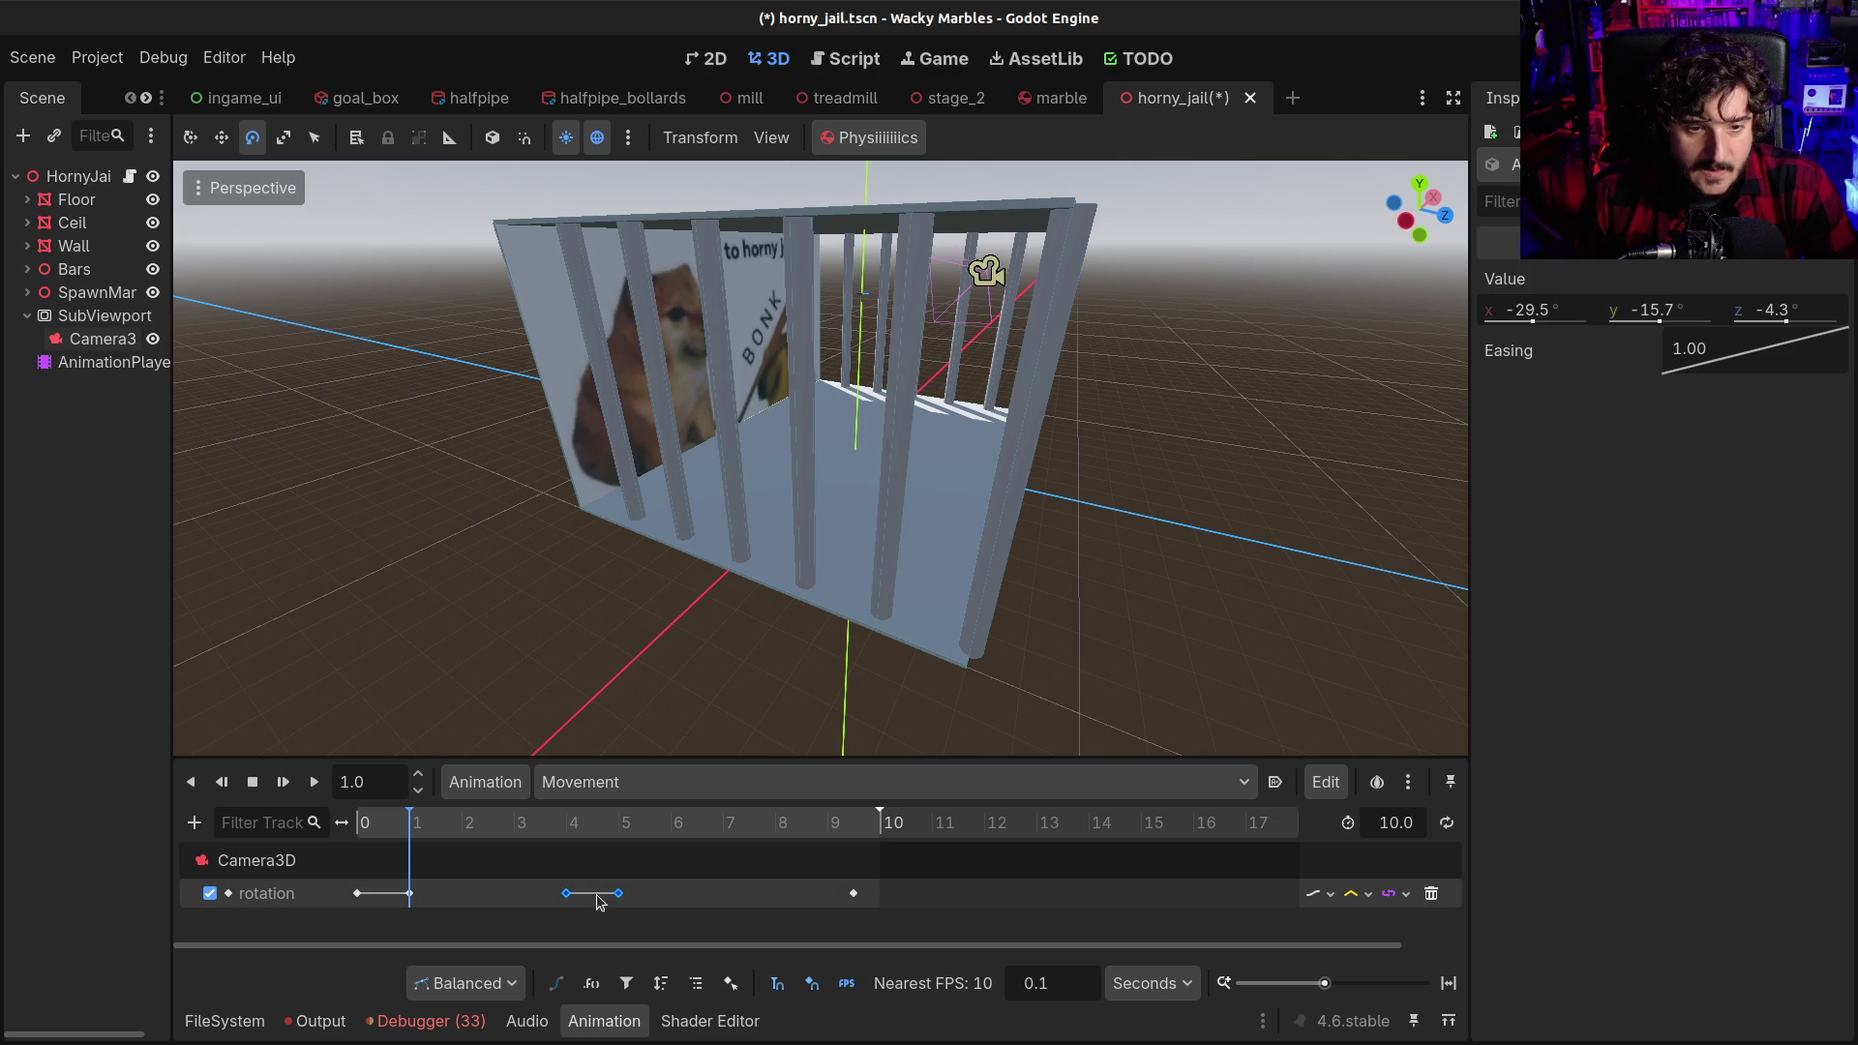
pyautogui.moveTo(540, 862)
pyautogui.mouseDown()
pyautogui.moveTo(634, 926)
pyautogui.moveTo(651, 893)
pyautogui.mouseUp()
pyautogui.click(650, 888)
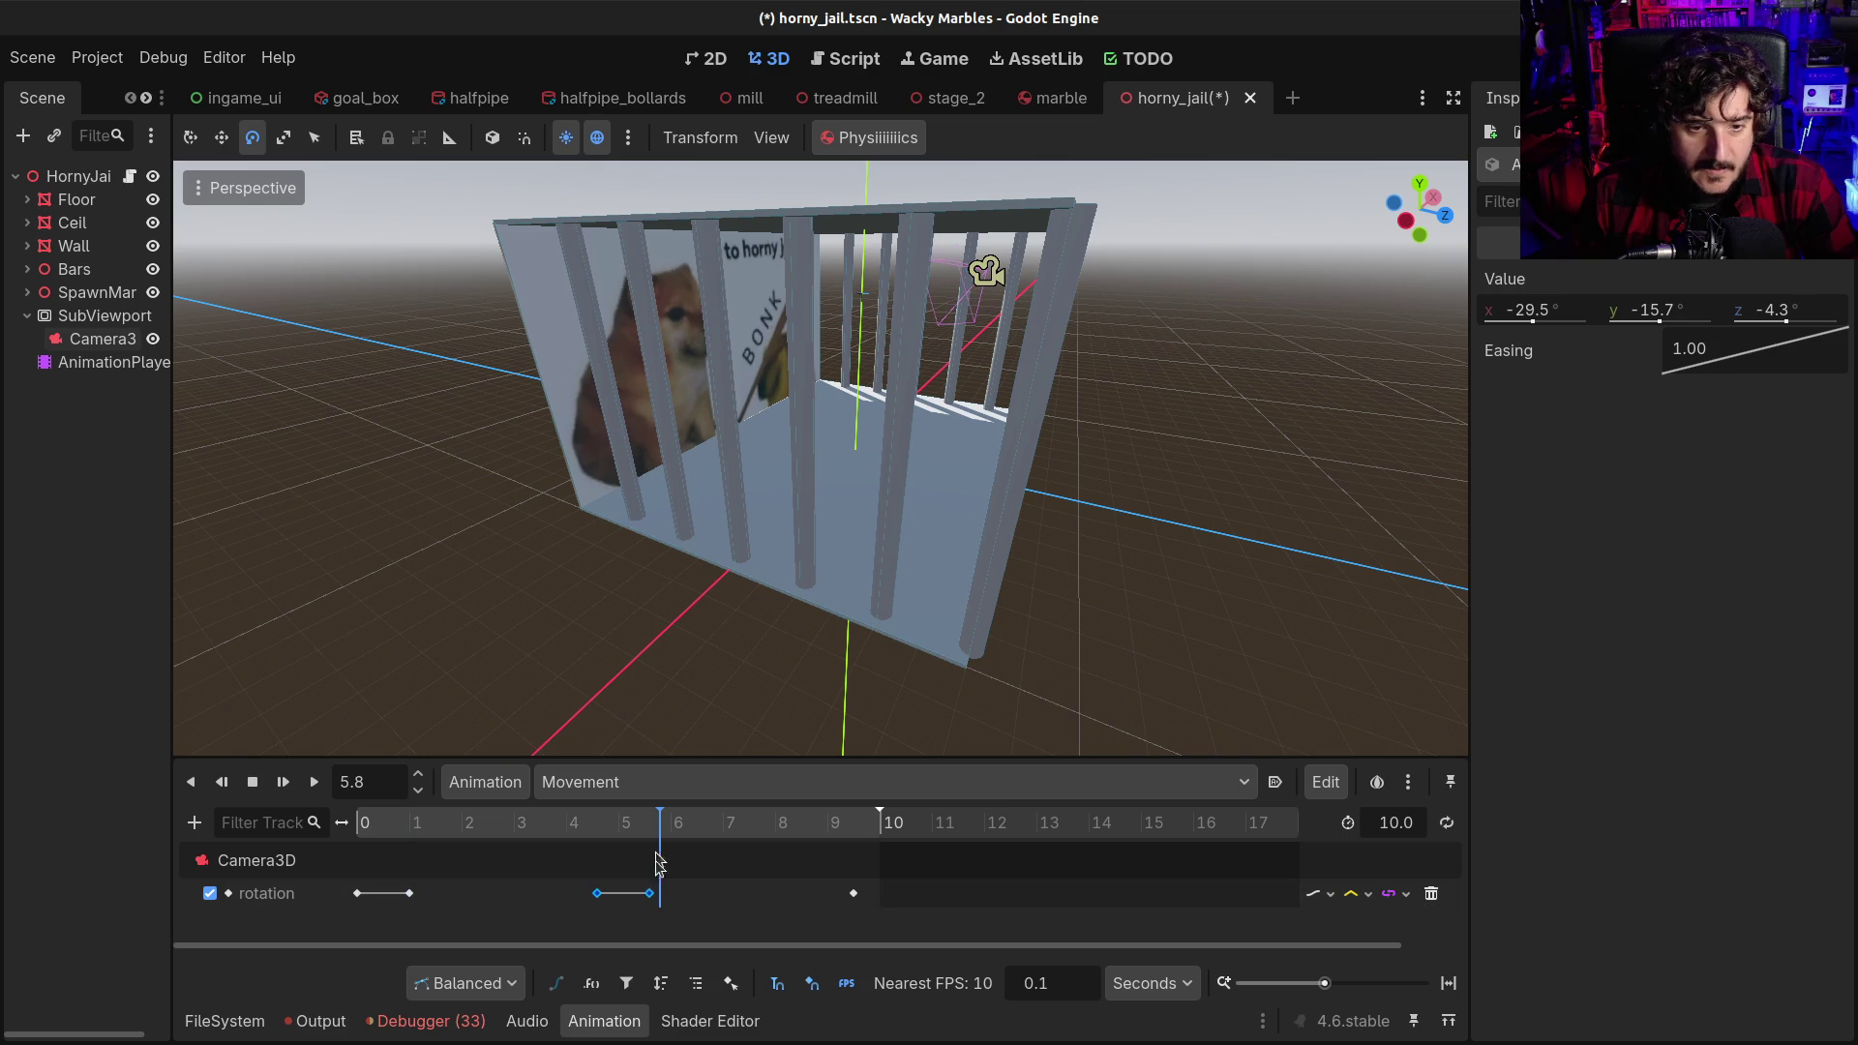
pyautogui.click(597, 893)
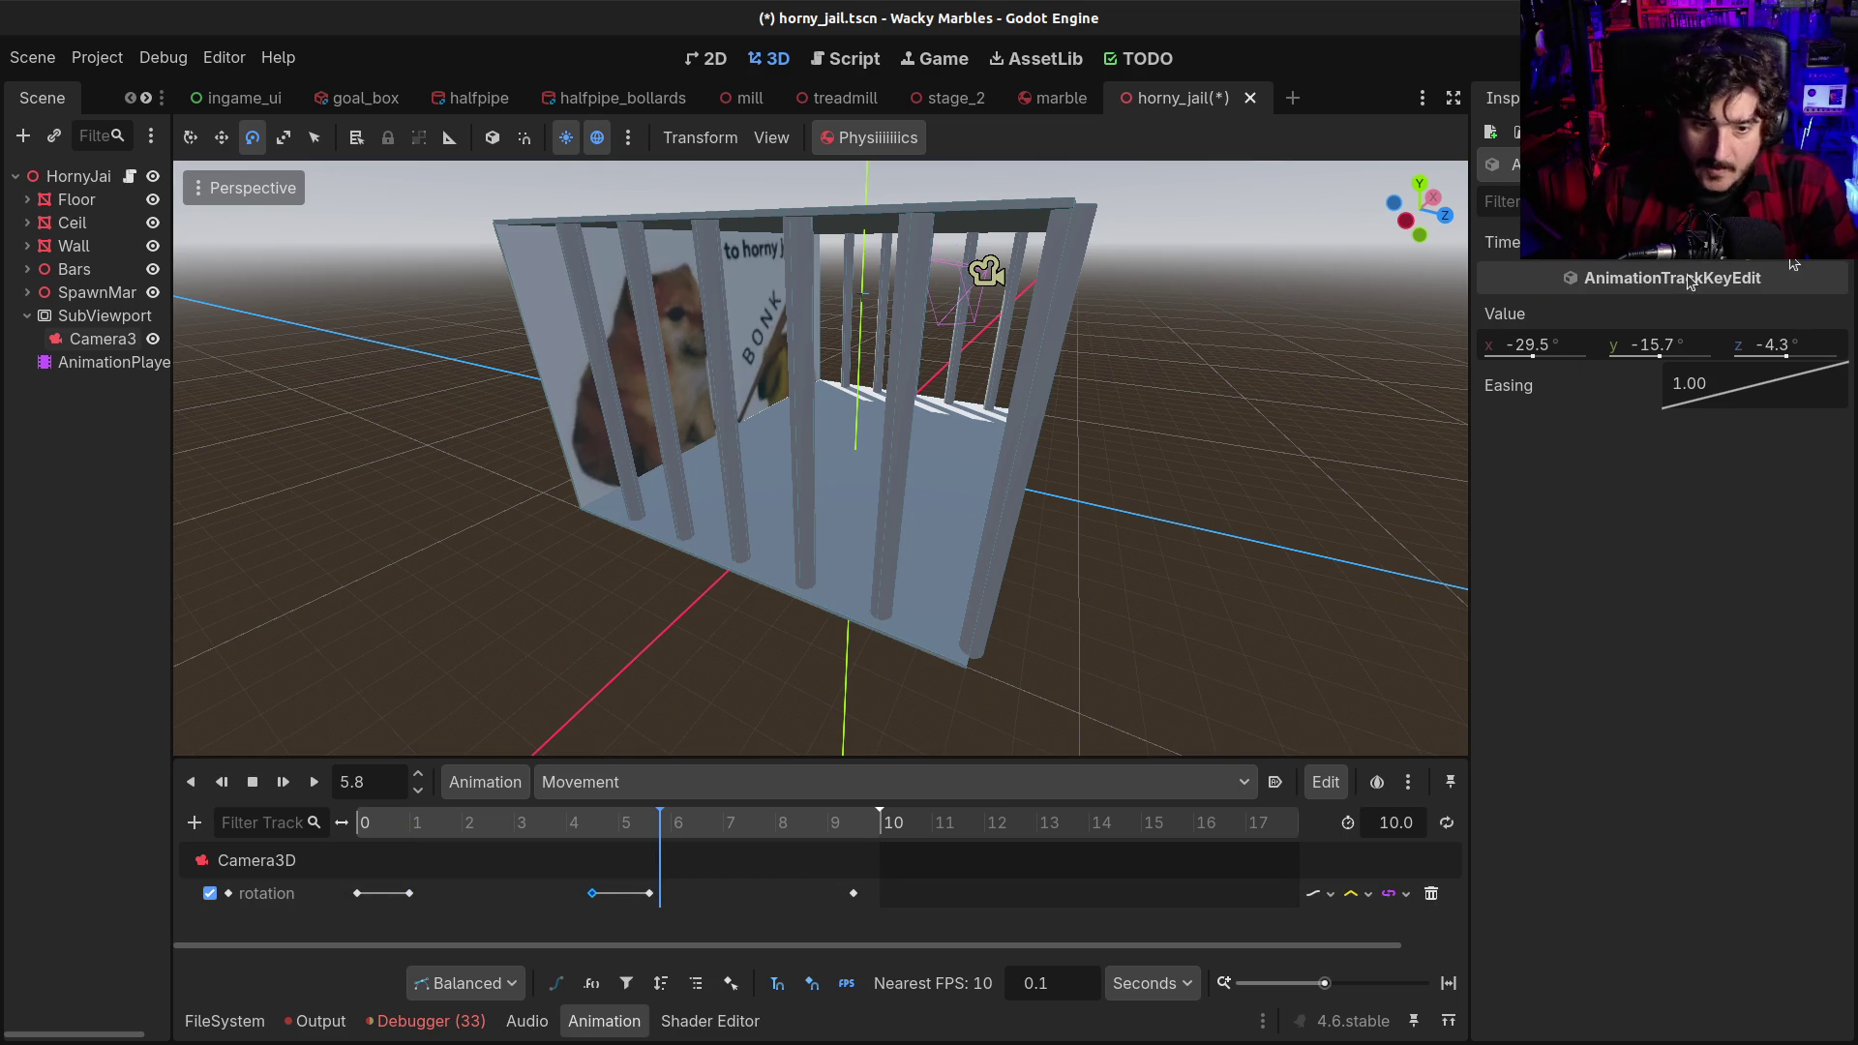
pyautogui.click(651, 893)
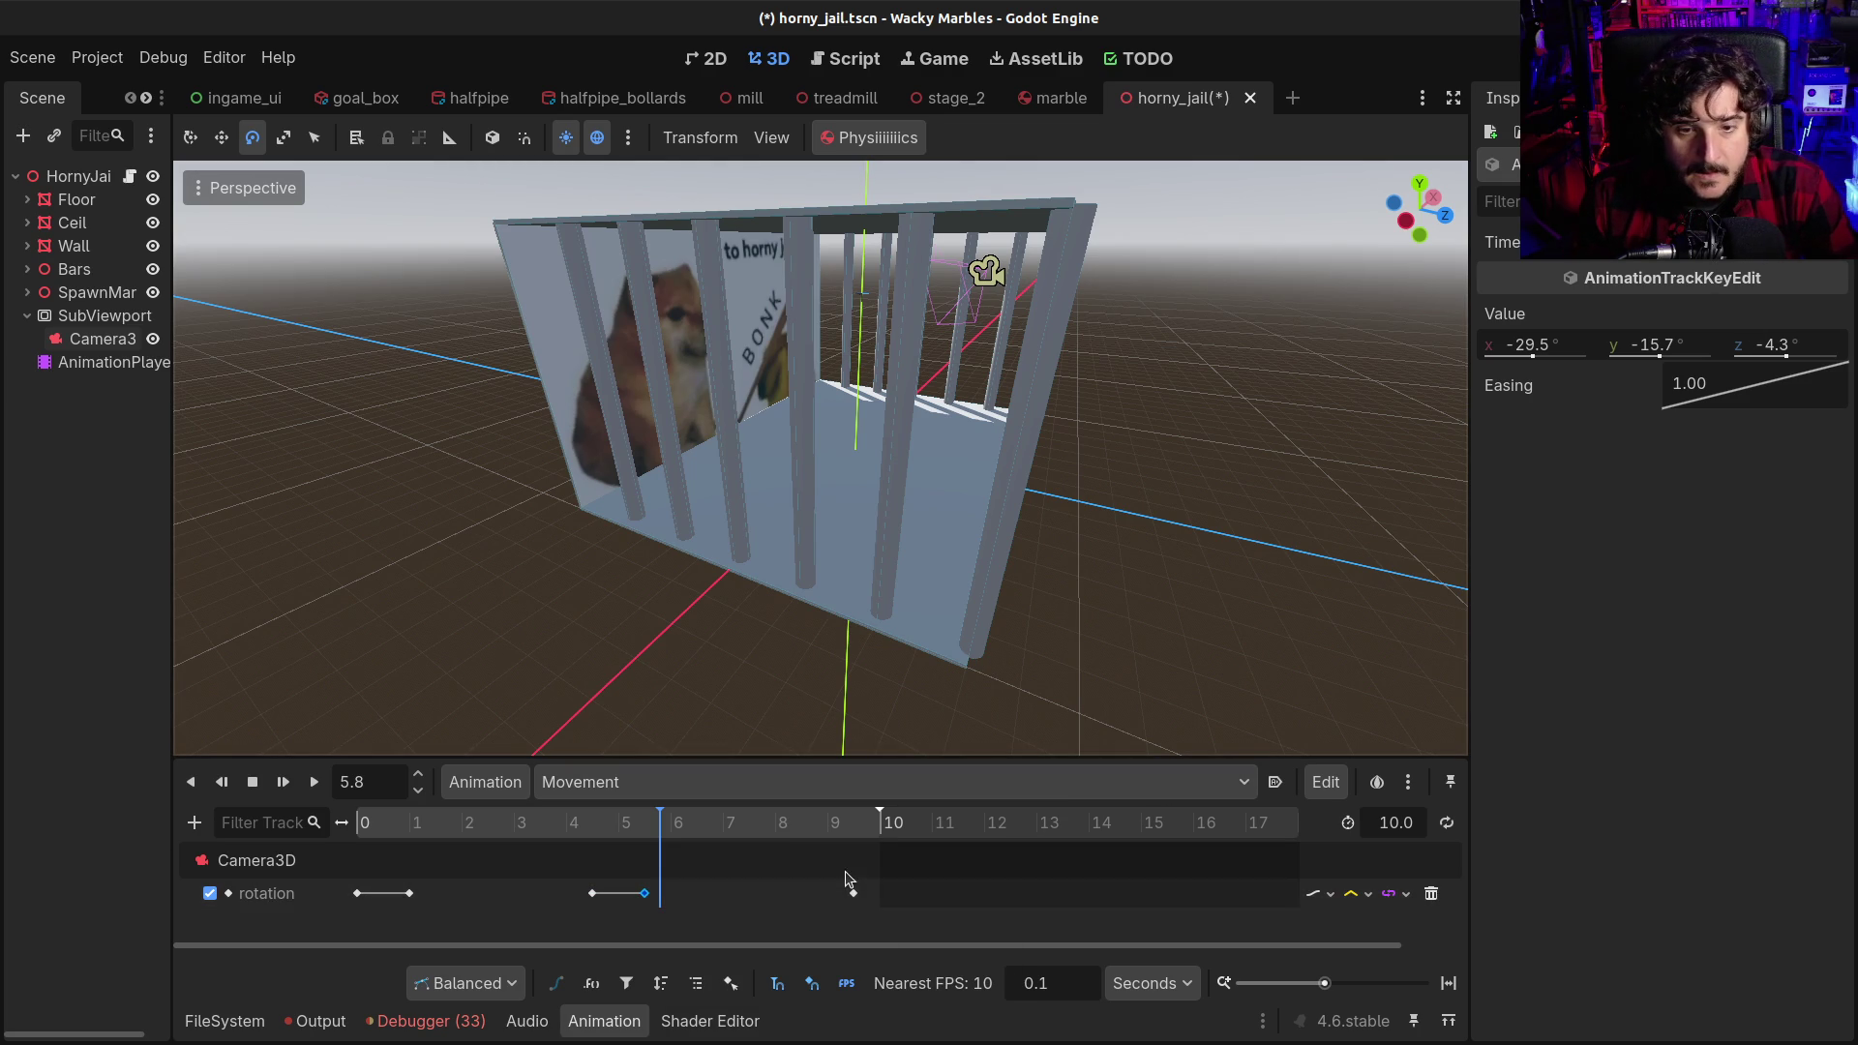
pyautogui.click(855, 894)
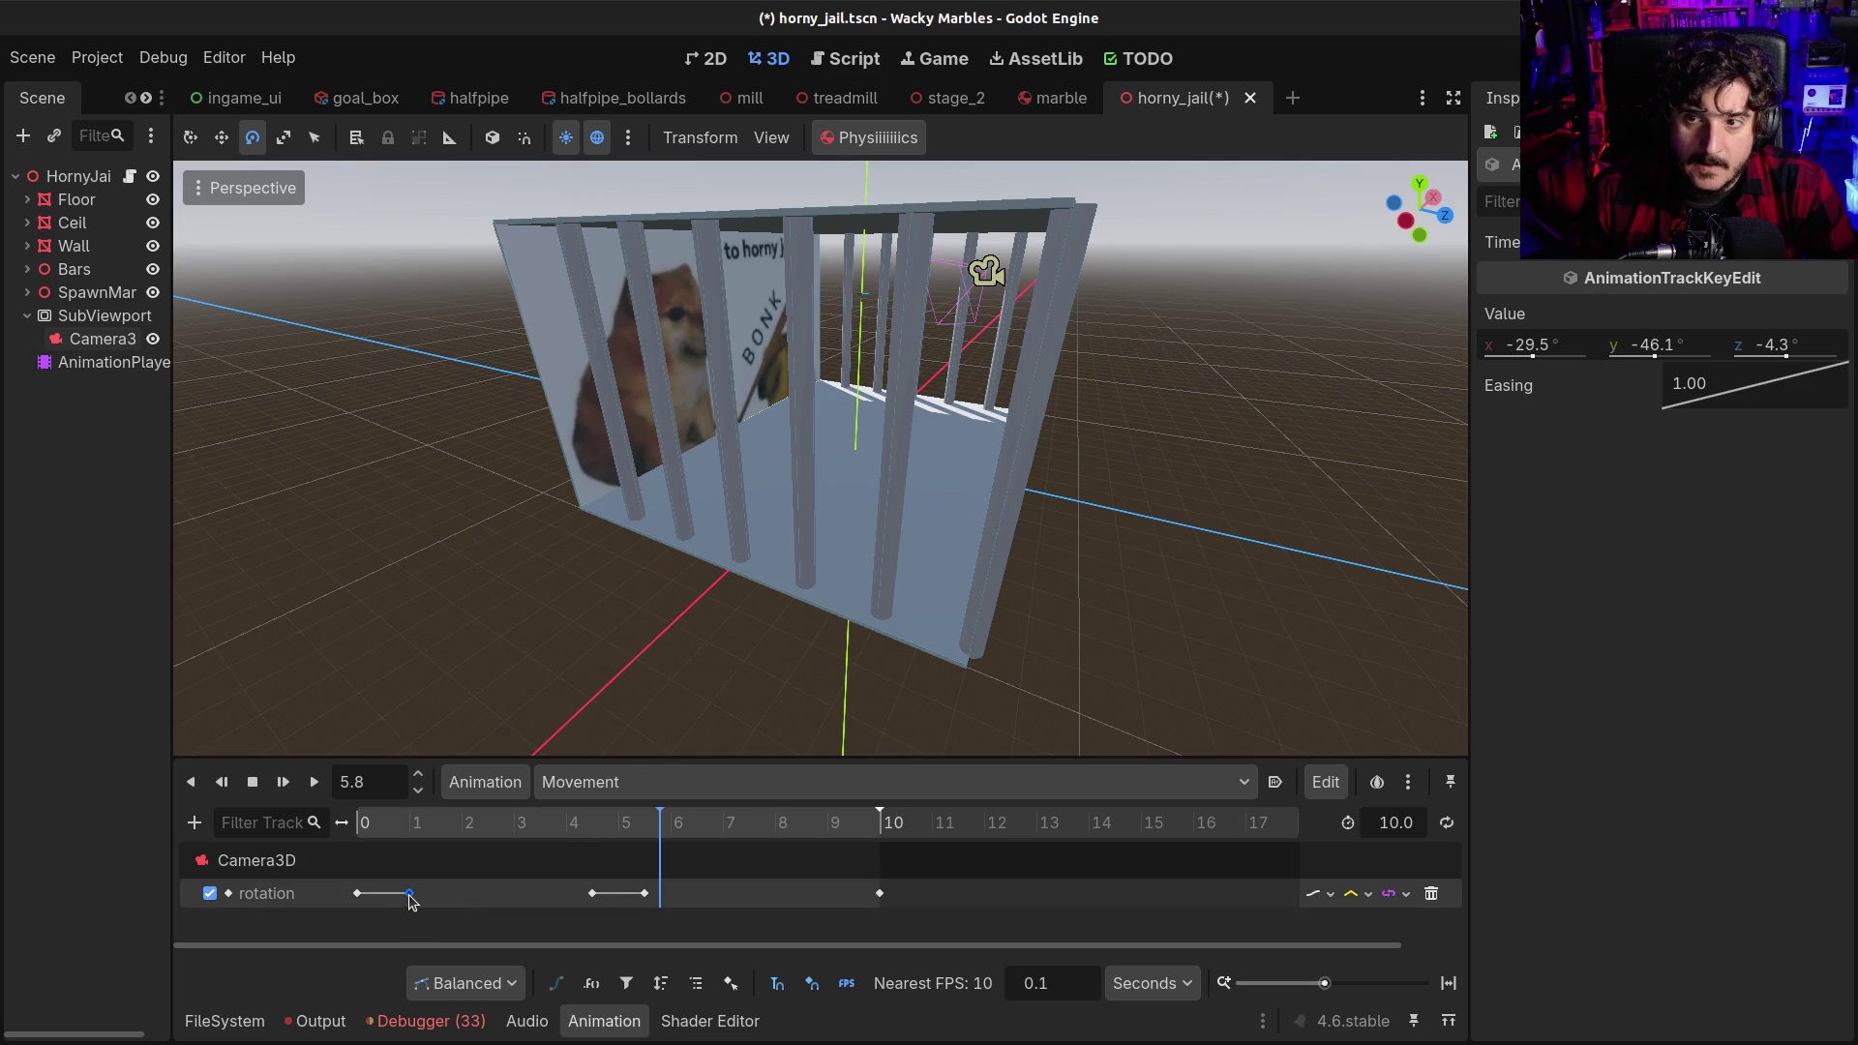
pyautogui.click(78, 334)
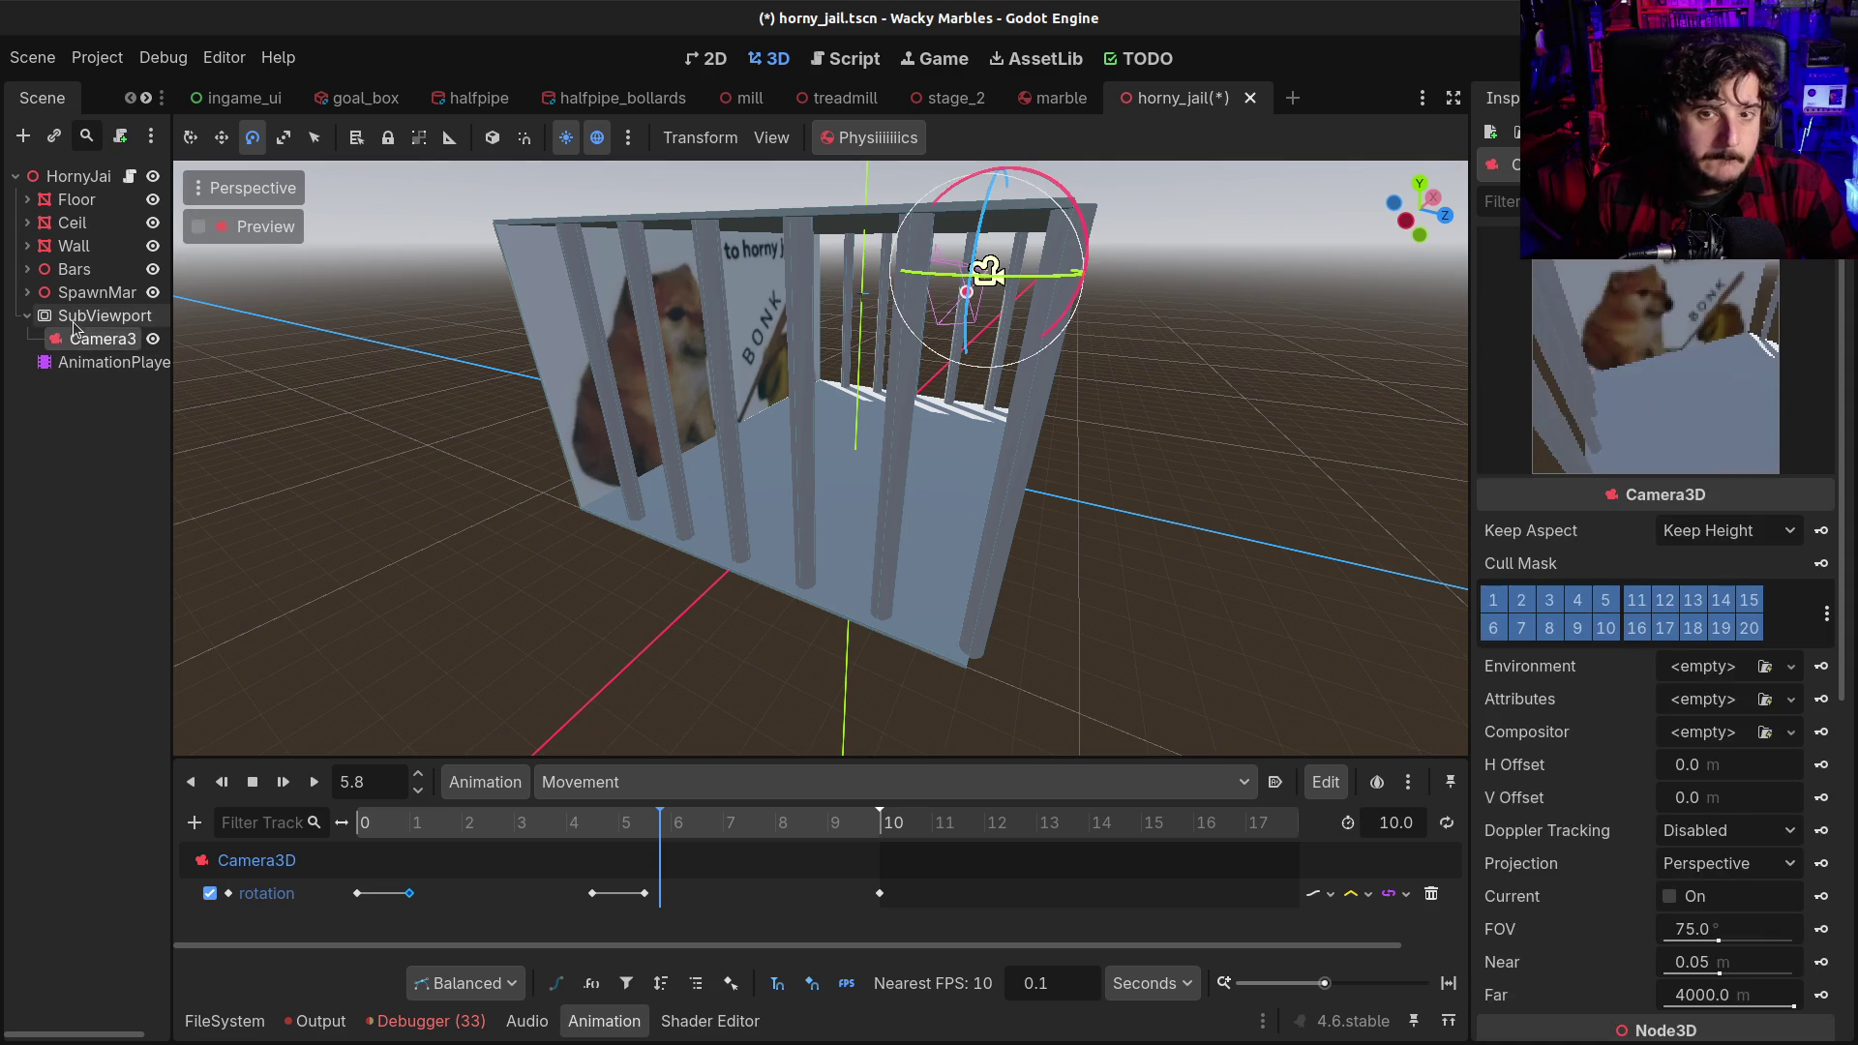
# Replace the 0 s and 1 s rotation keys with a copy of the 10 s key at 0 s
pyautogui.click(78, 316)
pyautogui.click(77, 339)
pyautogui.moveTo(630, 834)
pyautogui.mouseDown()
pyautogui.moveTo(322, 825)
pyautogui.moveTo(797, 836)
pyautogui.moveTo(892, 860)
pyautogui.moveTo(92, 765)
pyautogui.mouseUp()
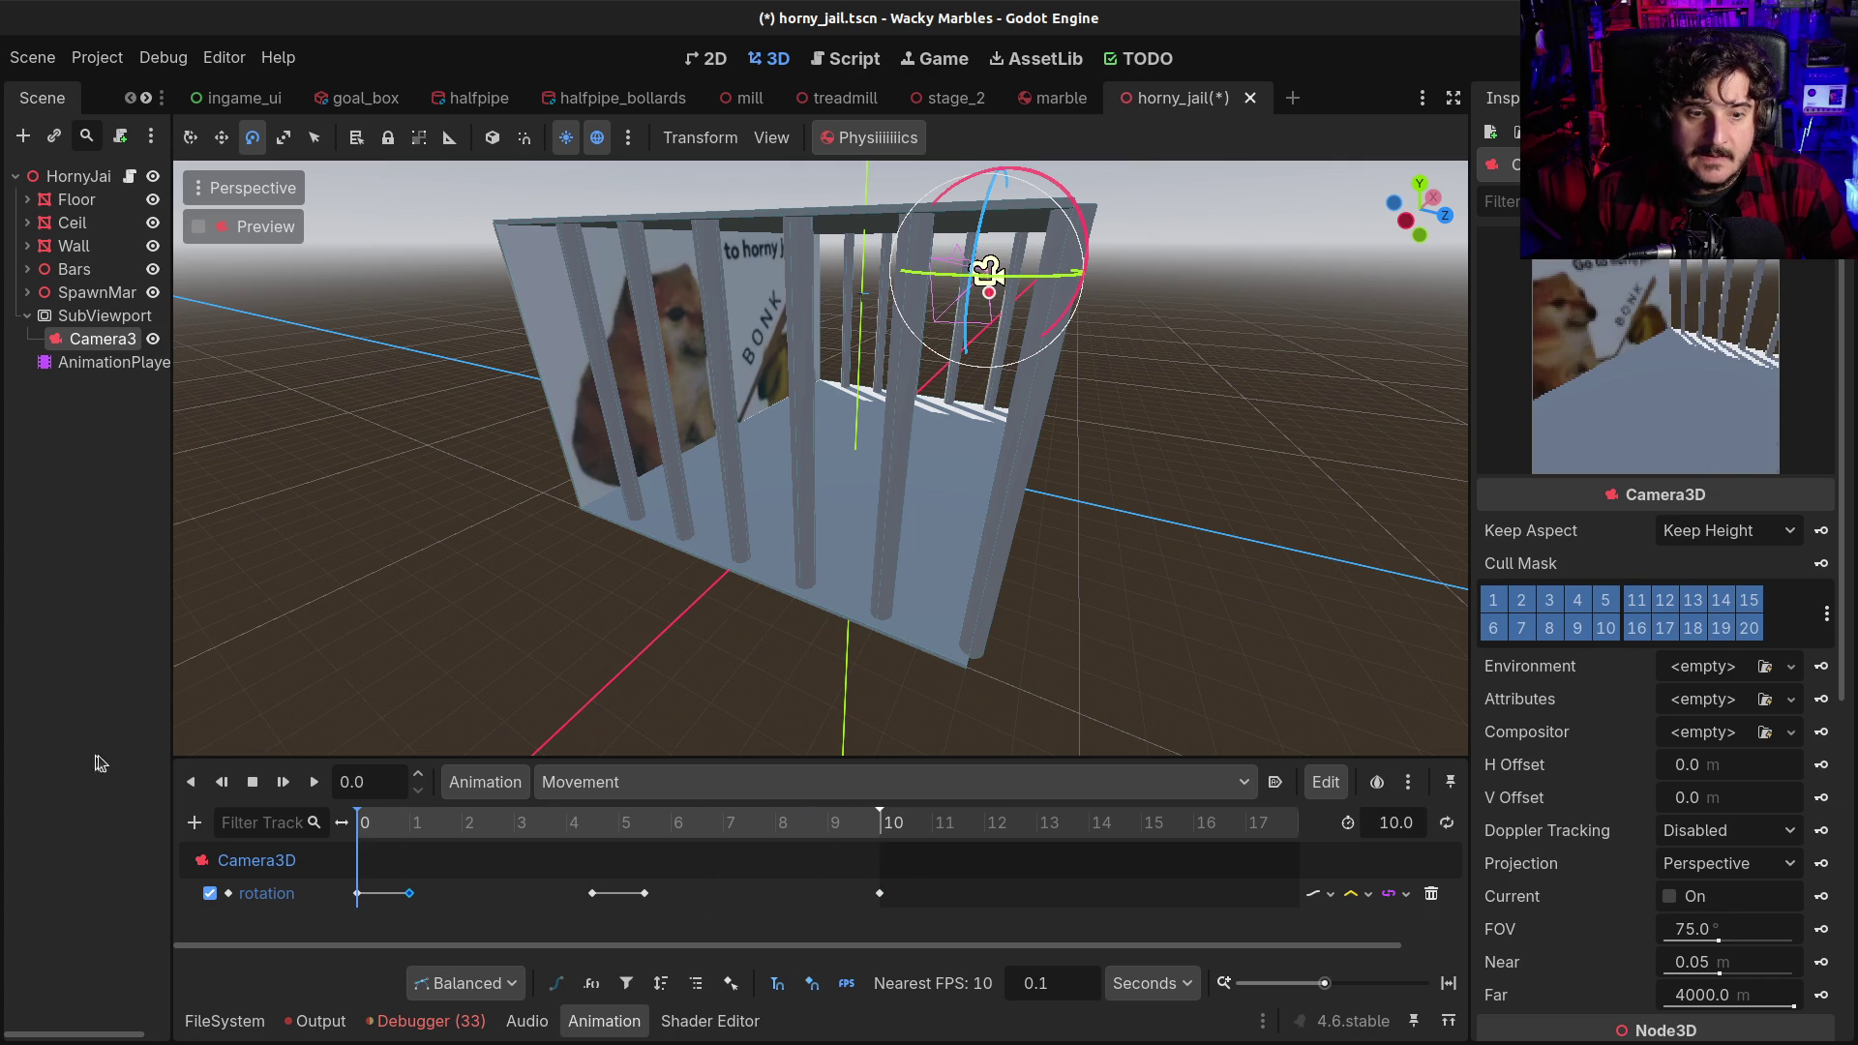
pyautogui.moveTo(377, 824)
pyautogui.mouseDown()
pyautogui.moveTo(711, 843)
pyautogui.moveTo(306, 822)
pyautogui.moveTo(490, 832)
pyautogui.moveTo(348, 830)
pyautogui.mouseUp()
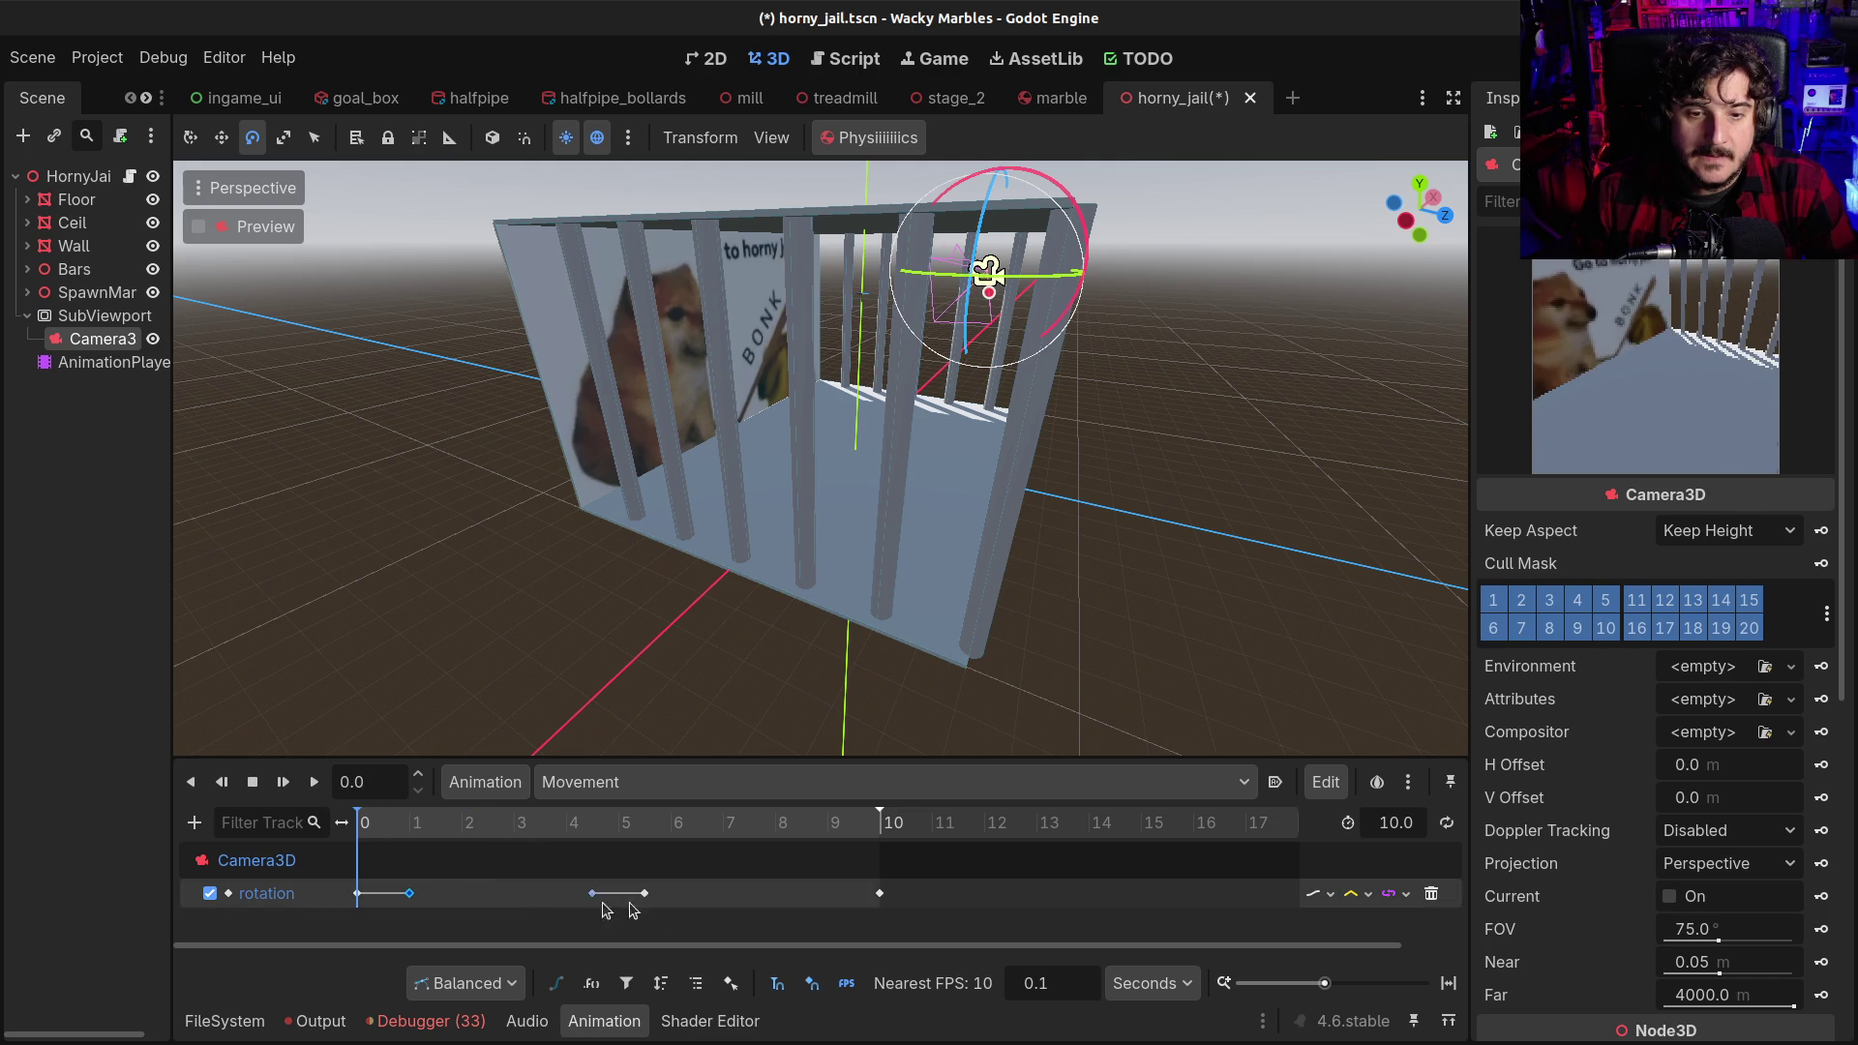
pyautogui.click(881, 894)
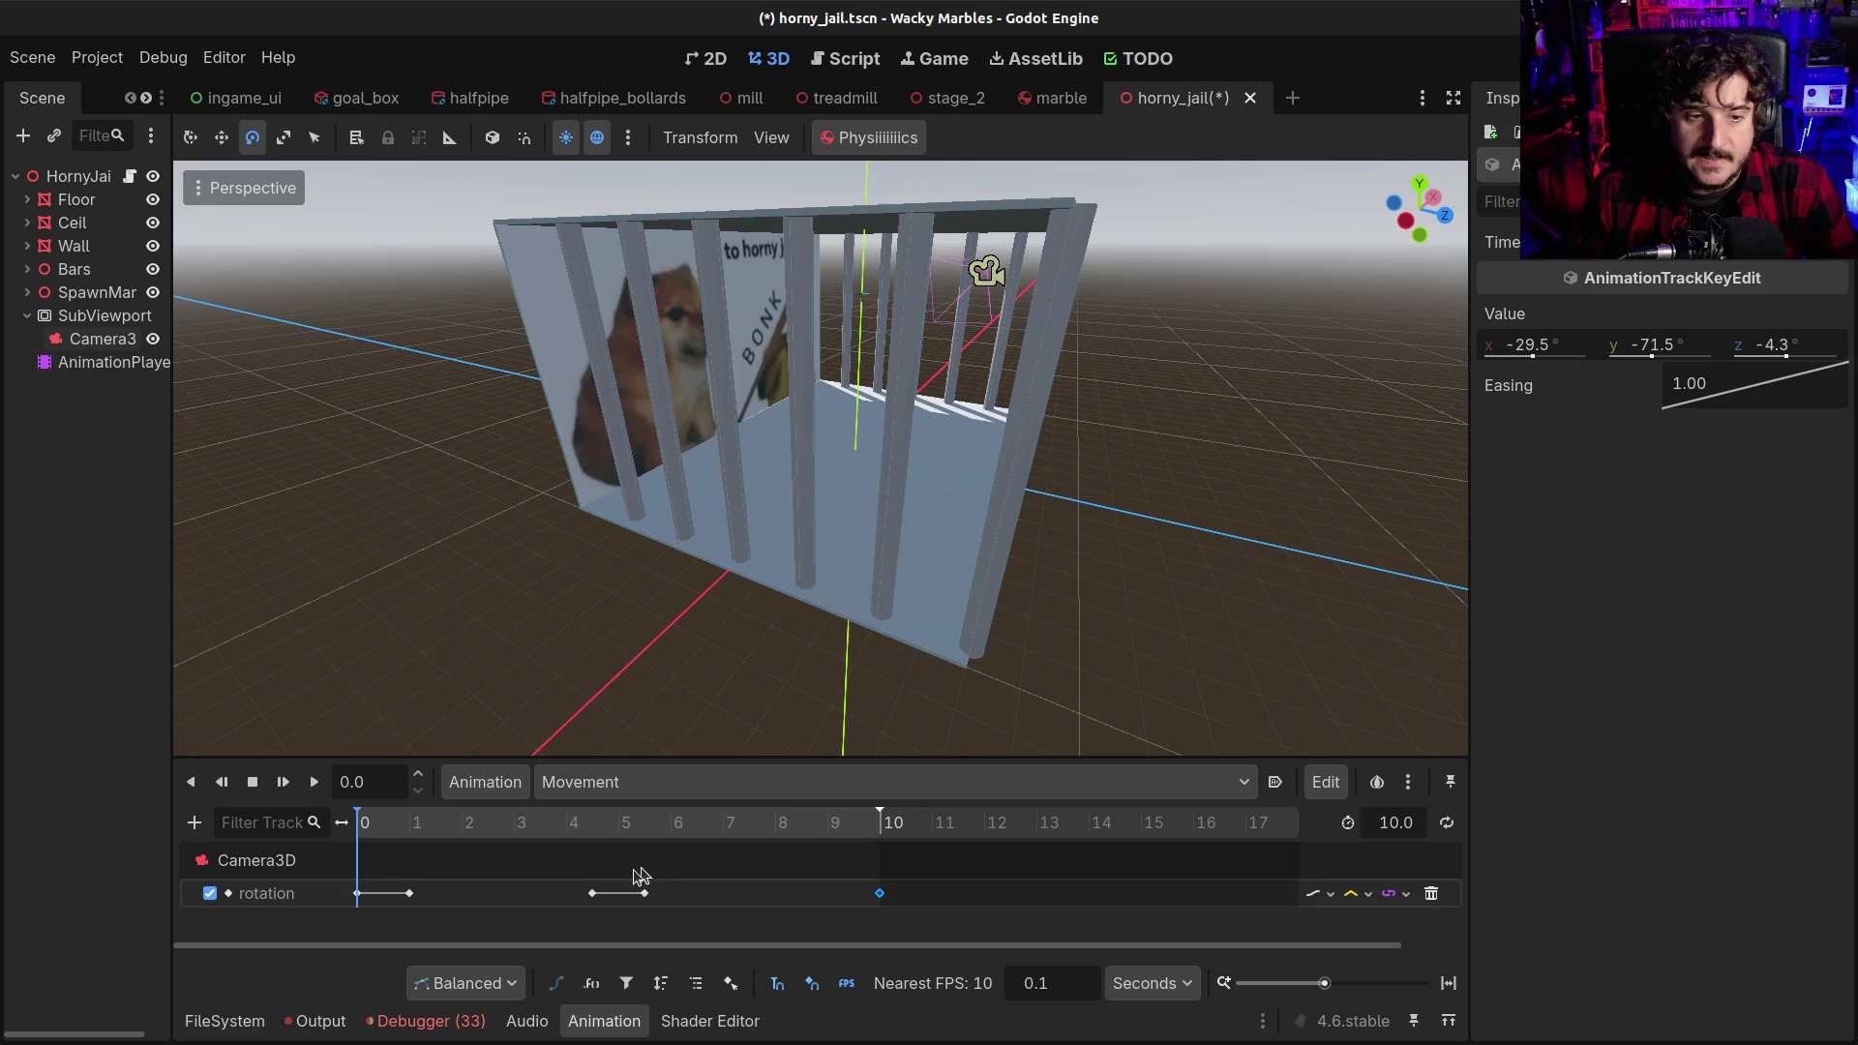
pyautogui.moveTo(445, 863); pyautogui.dragTo(339, 931)
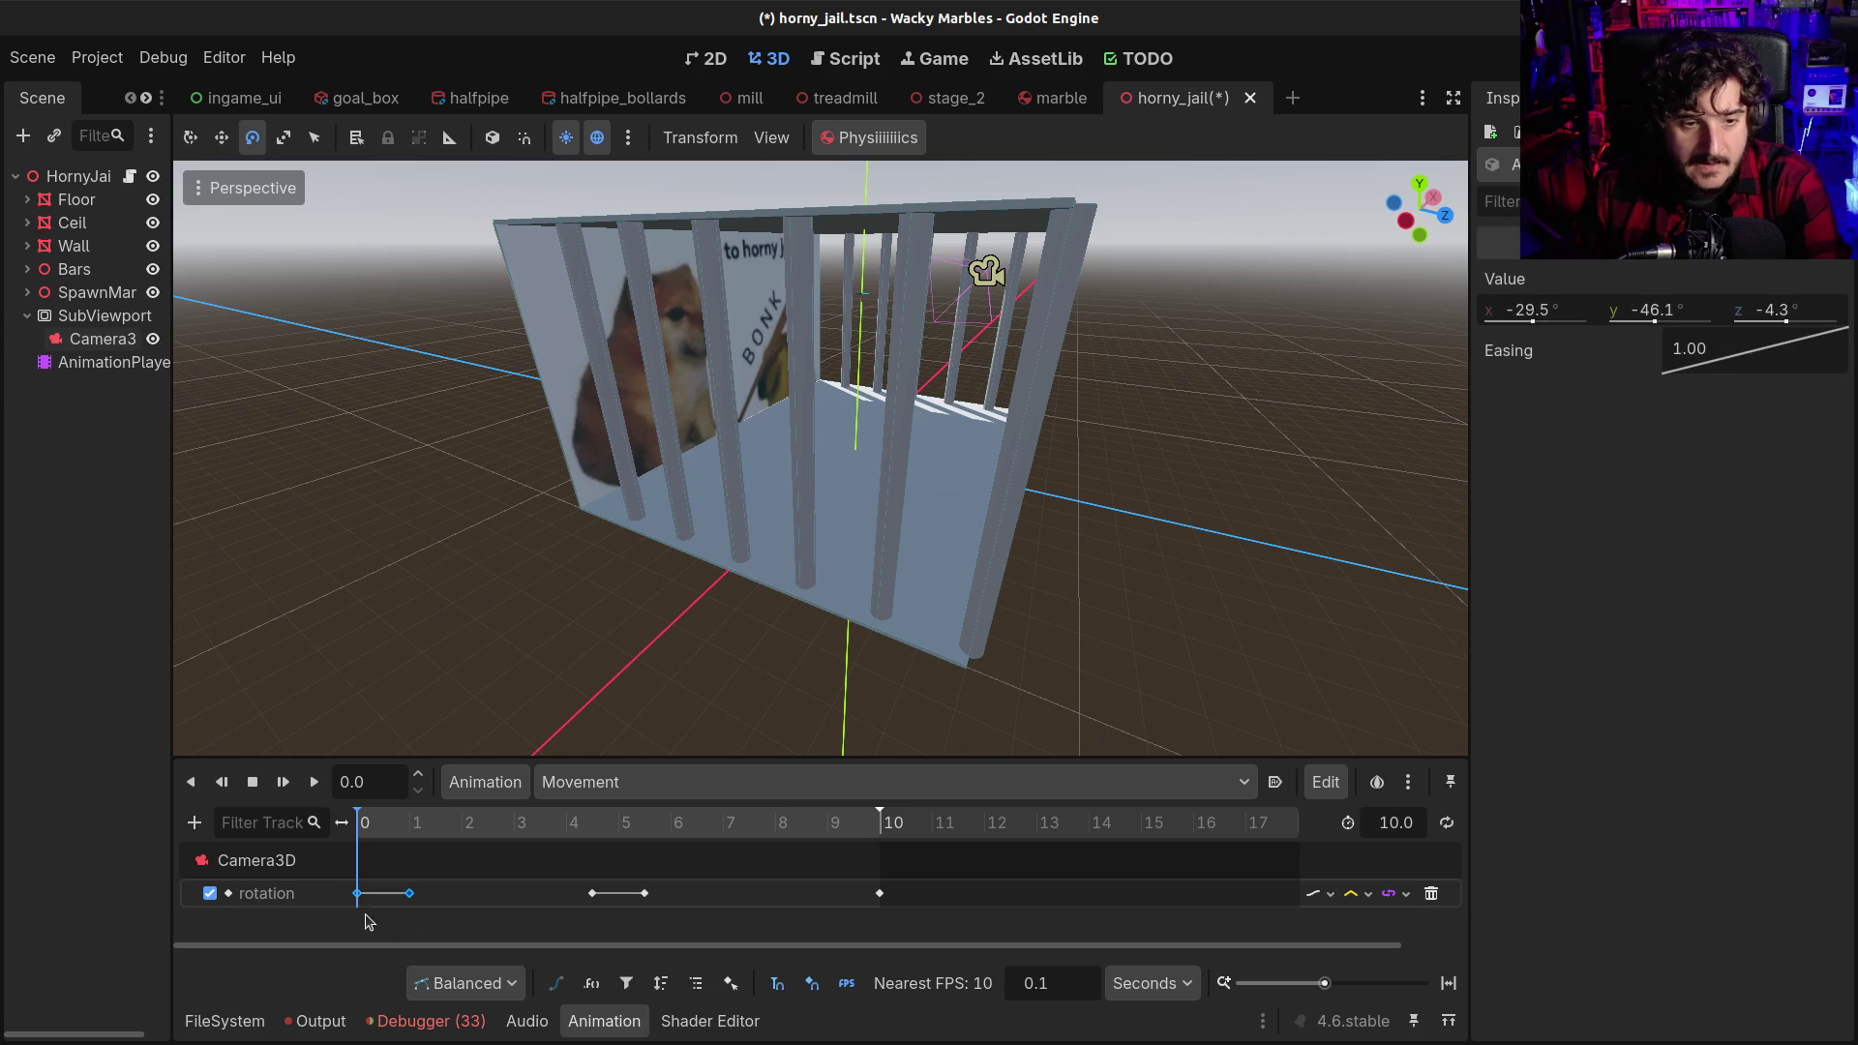
pyautogui.press('Delete')
pyautogui.click(879, 894)
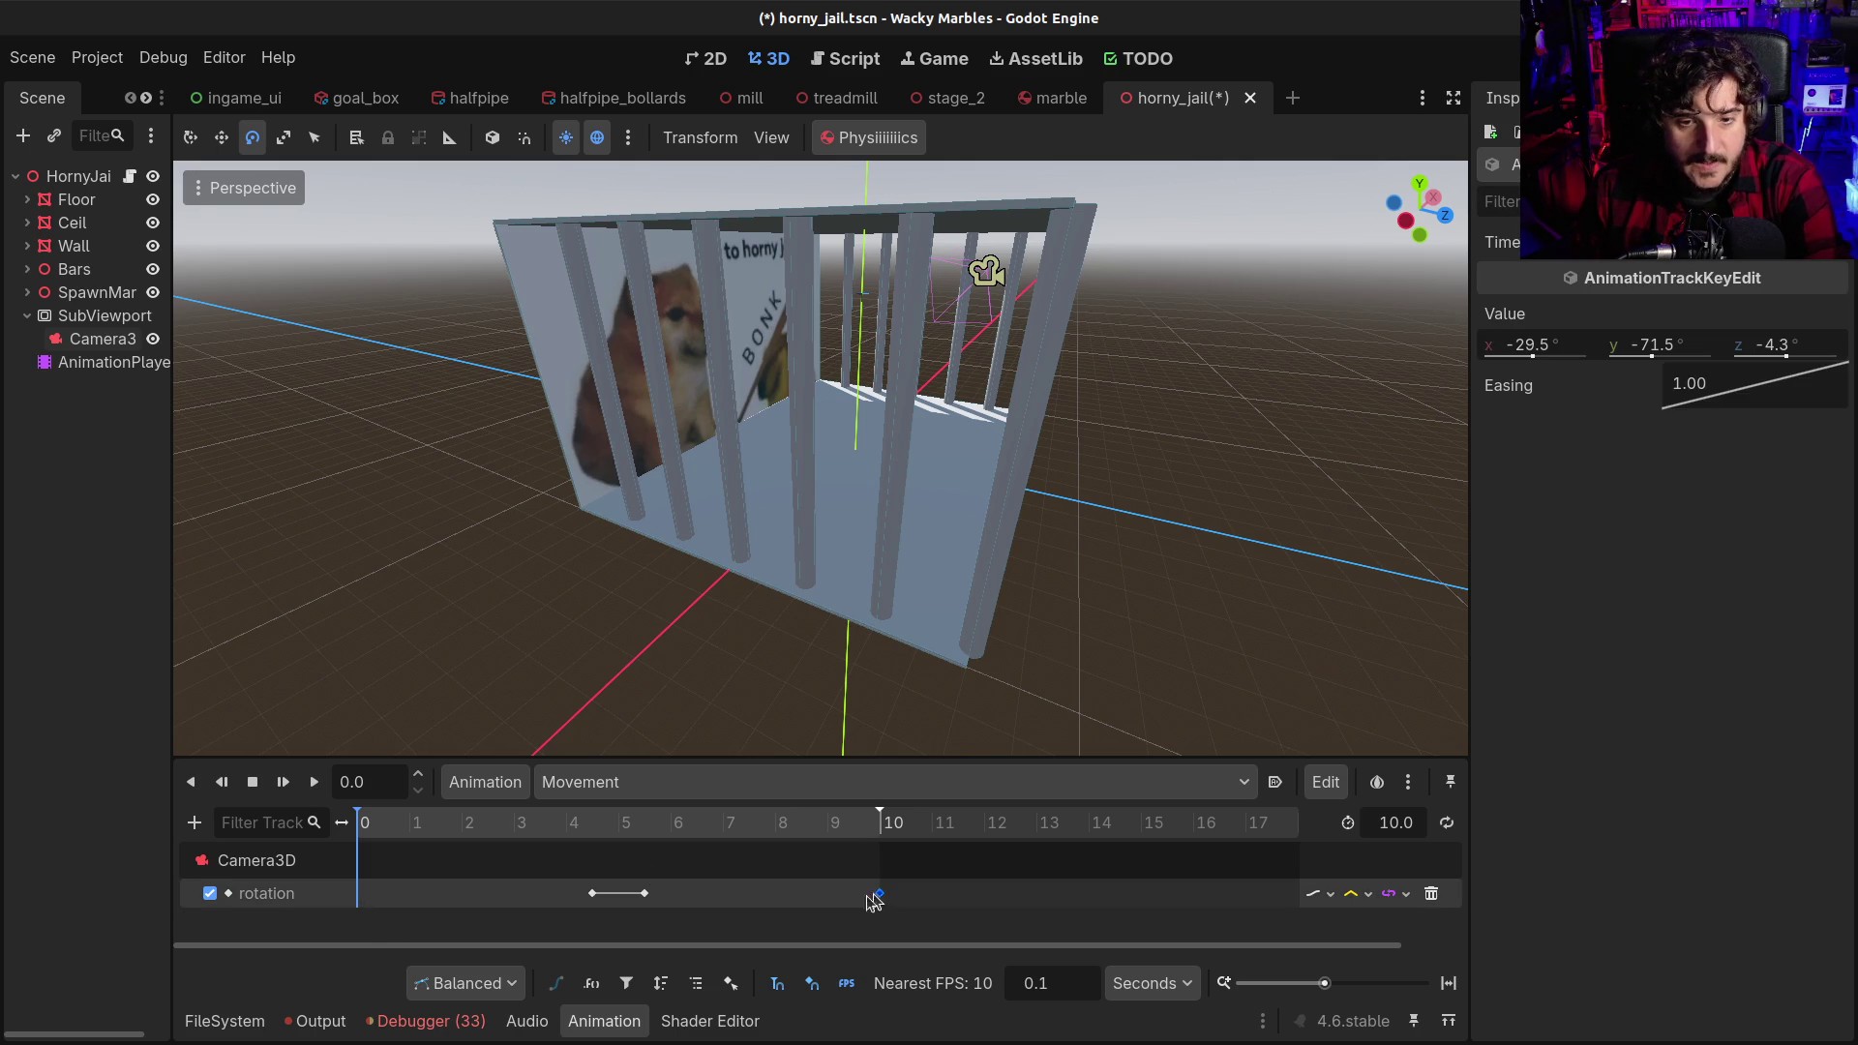
pyautogui.rightClick(358, 898)
pyautogui.click(416, 911)
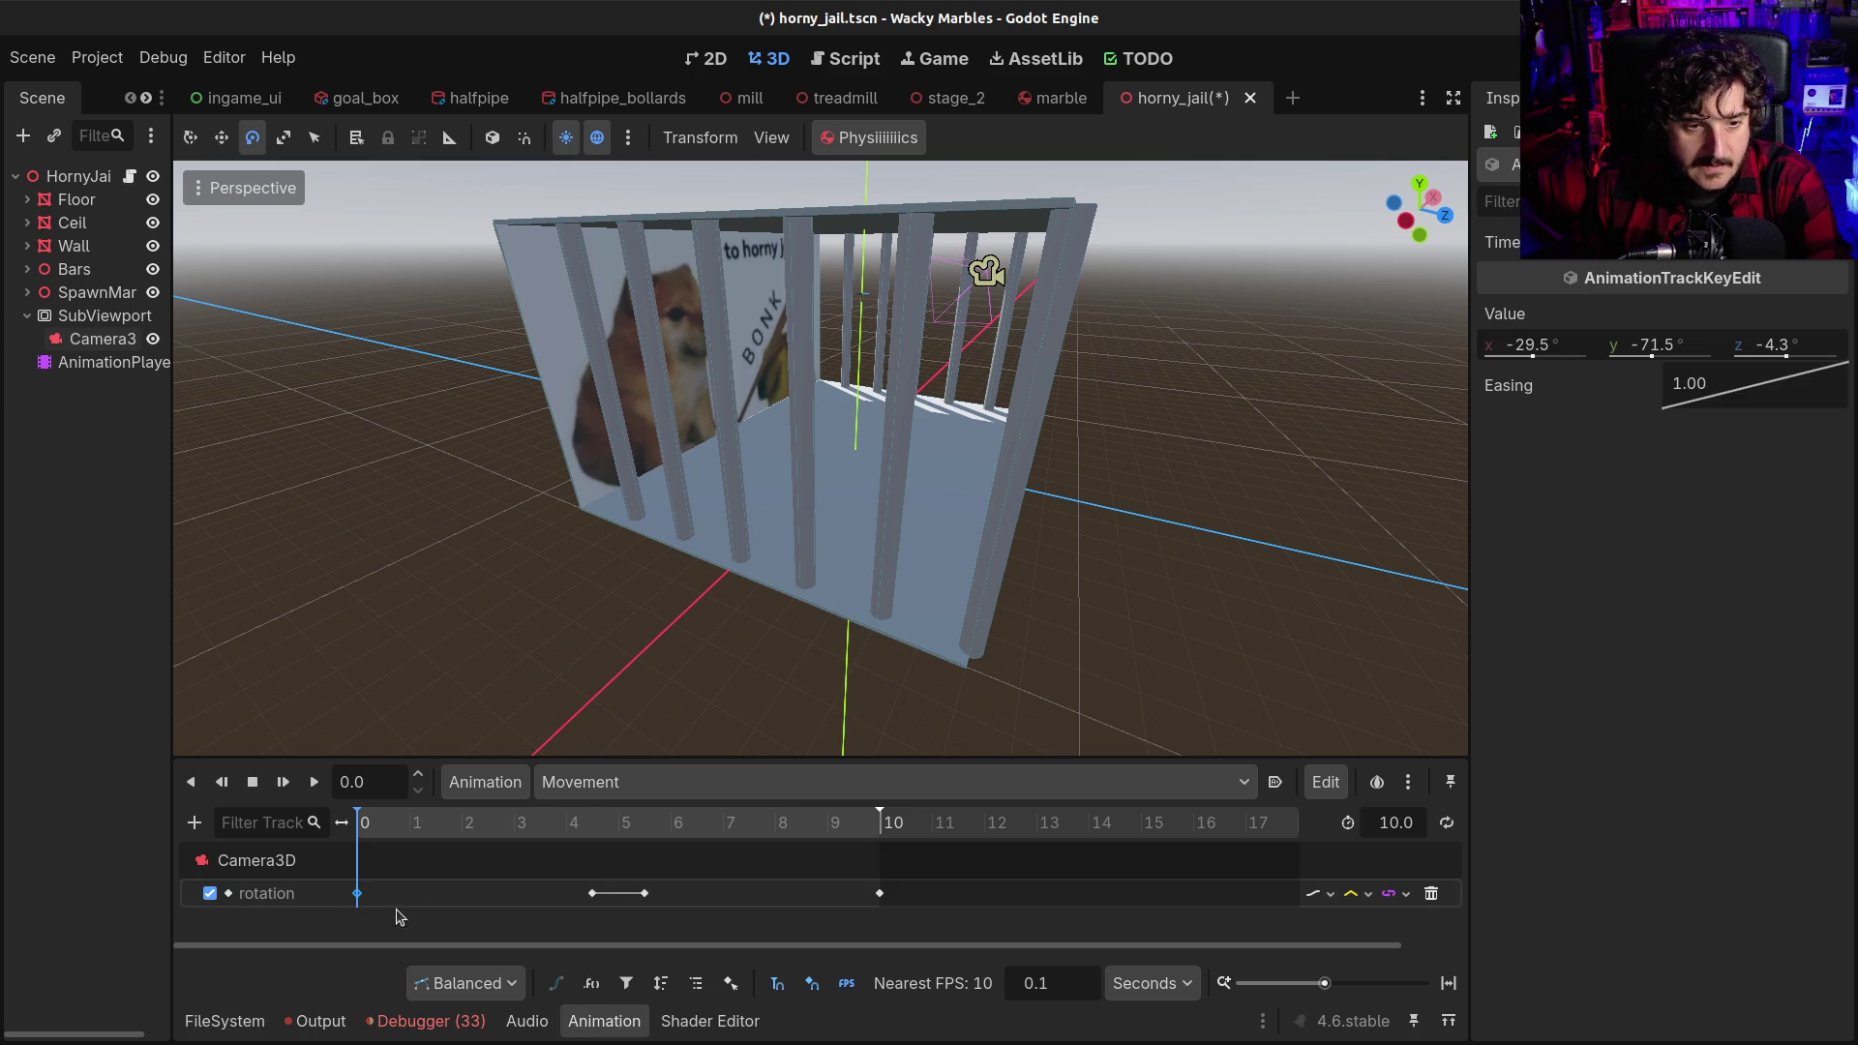
# Duplicate the starting rotation key at 1 s so the camera holds still, then rewind
pyautogui.click(409, 831)
pyautogui.rightClick(414, 880)
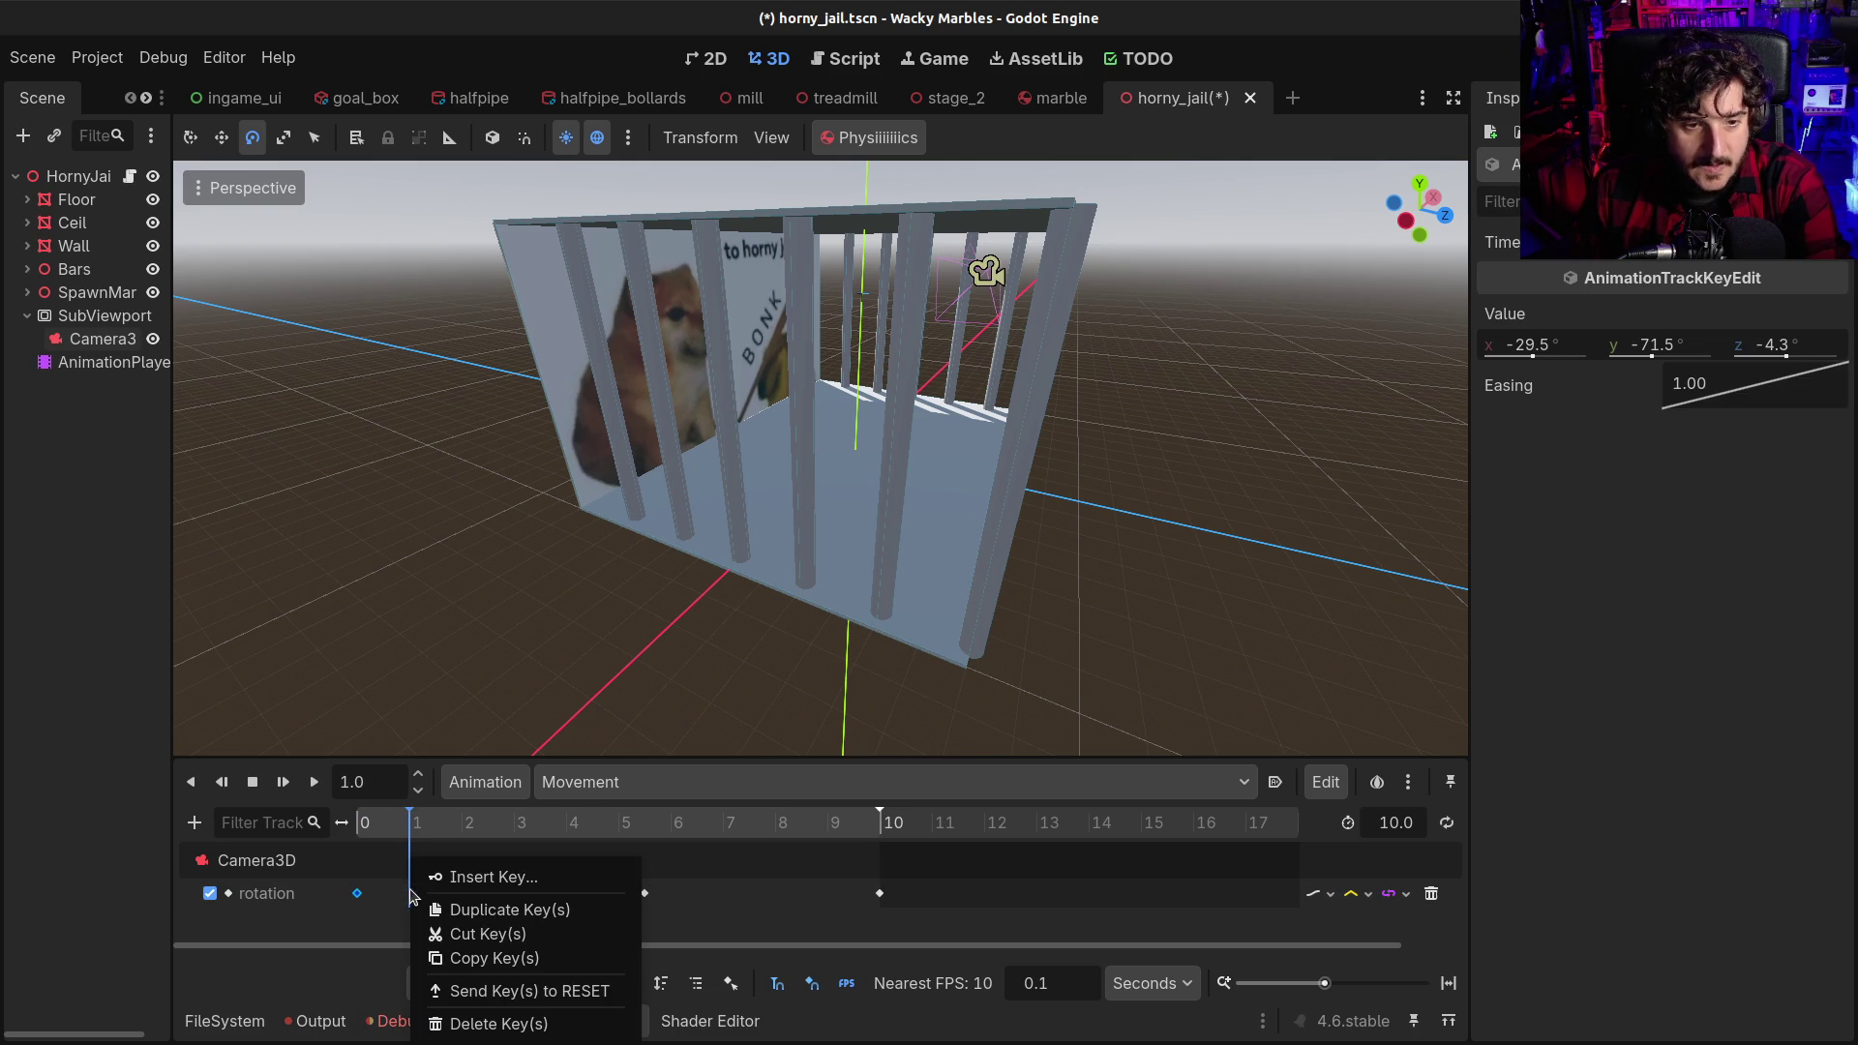
pyautogui.click(427, 909)
pyautogui.click(360, 822)
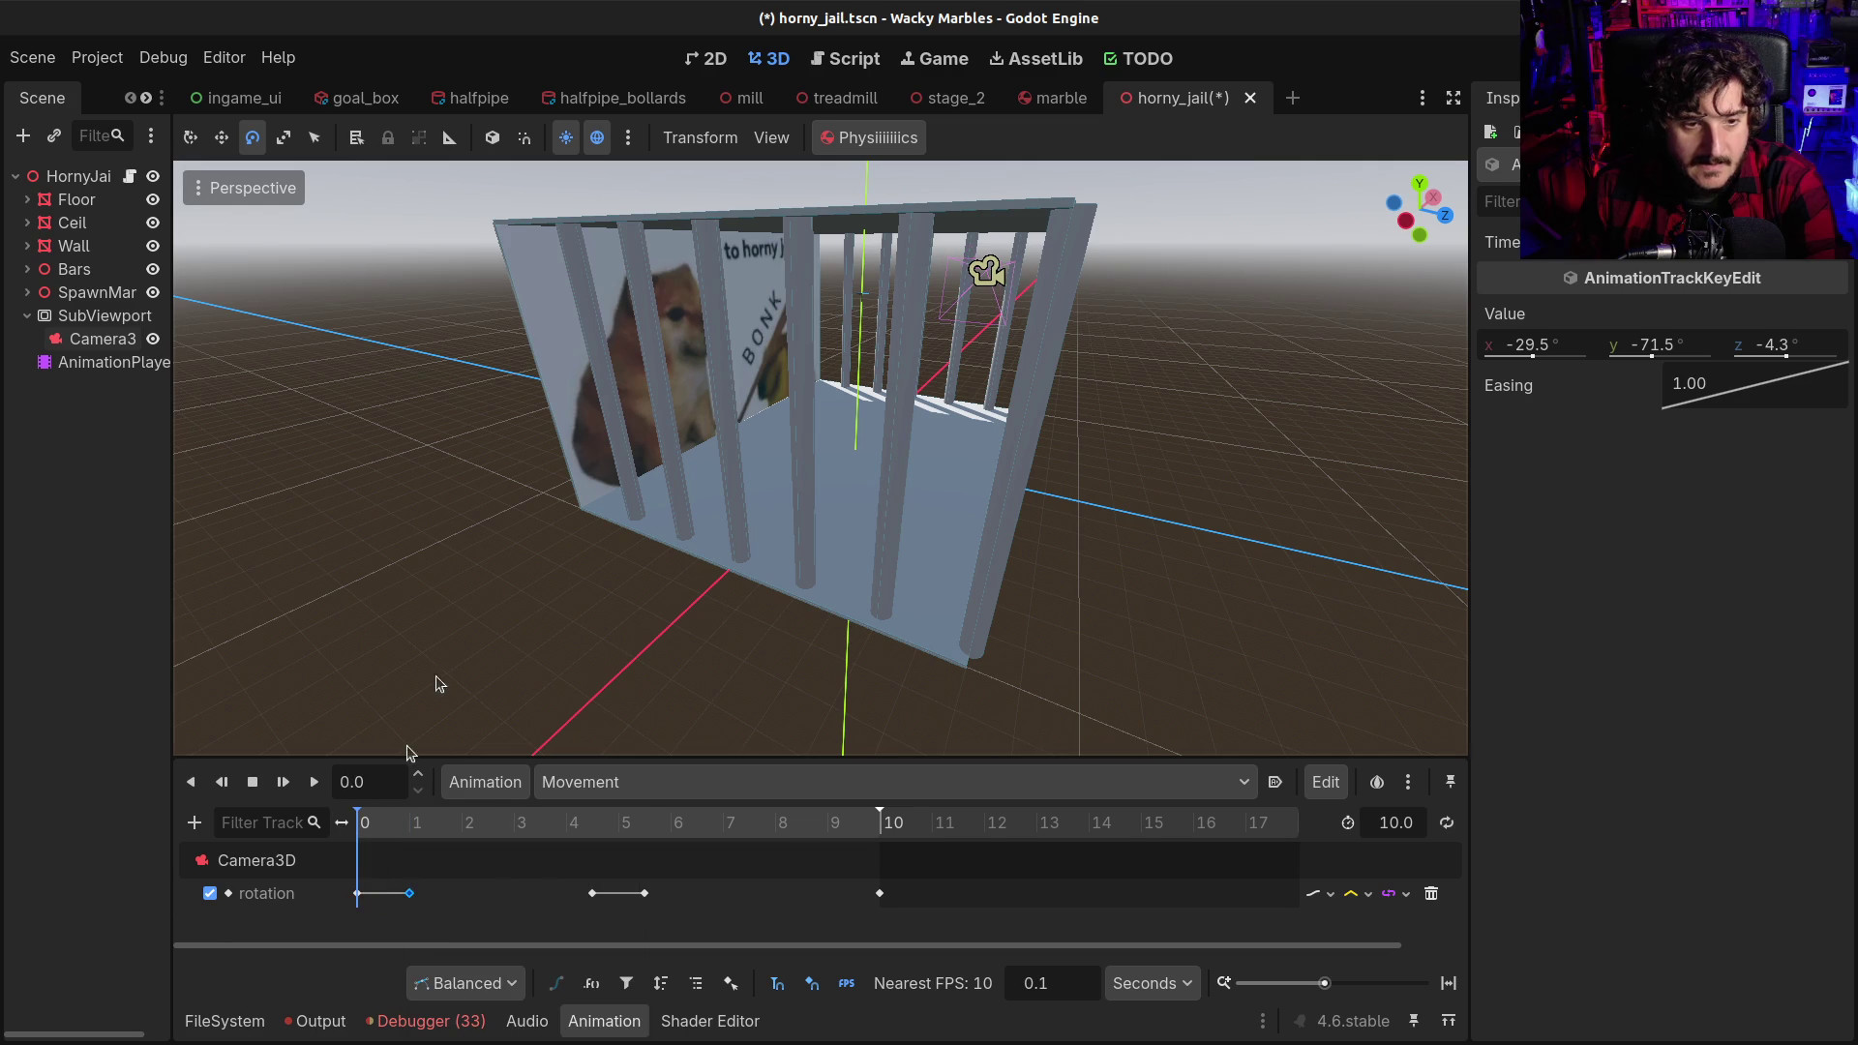
pyautogui.click(97, 338)
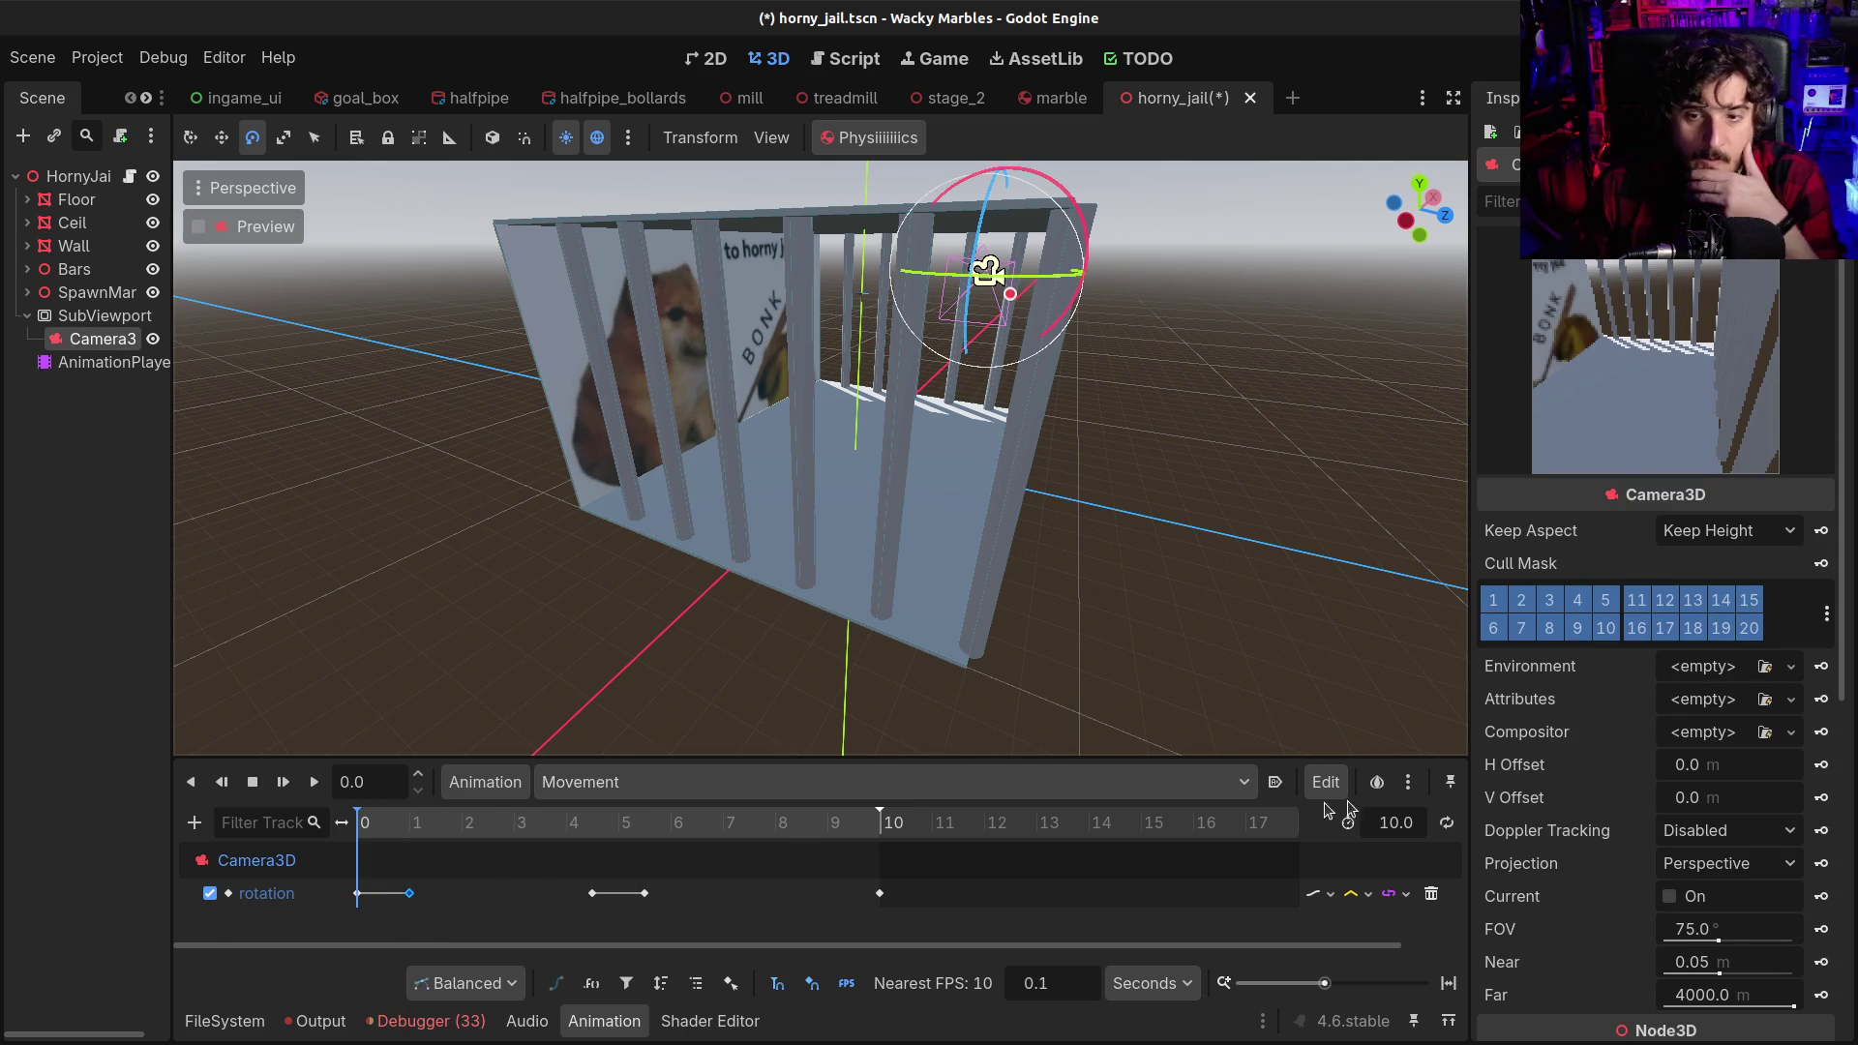
# Enable looping on the Movement animation and play it to preview the camera sweep
pyautogui.click(1445, 825)
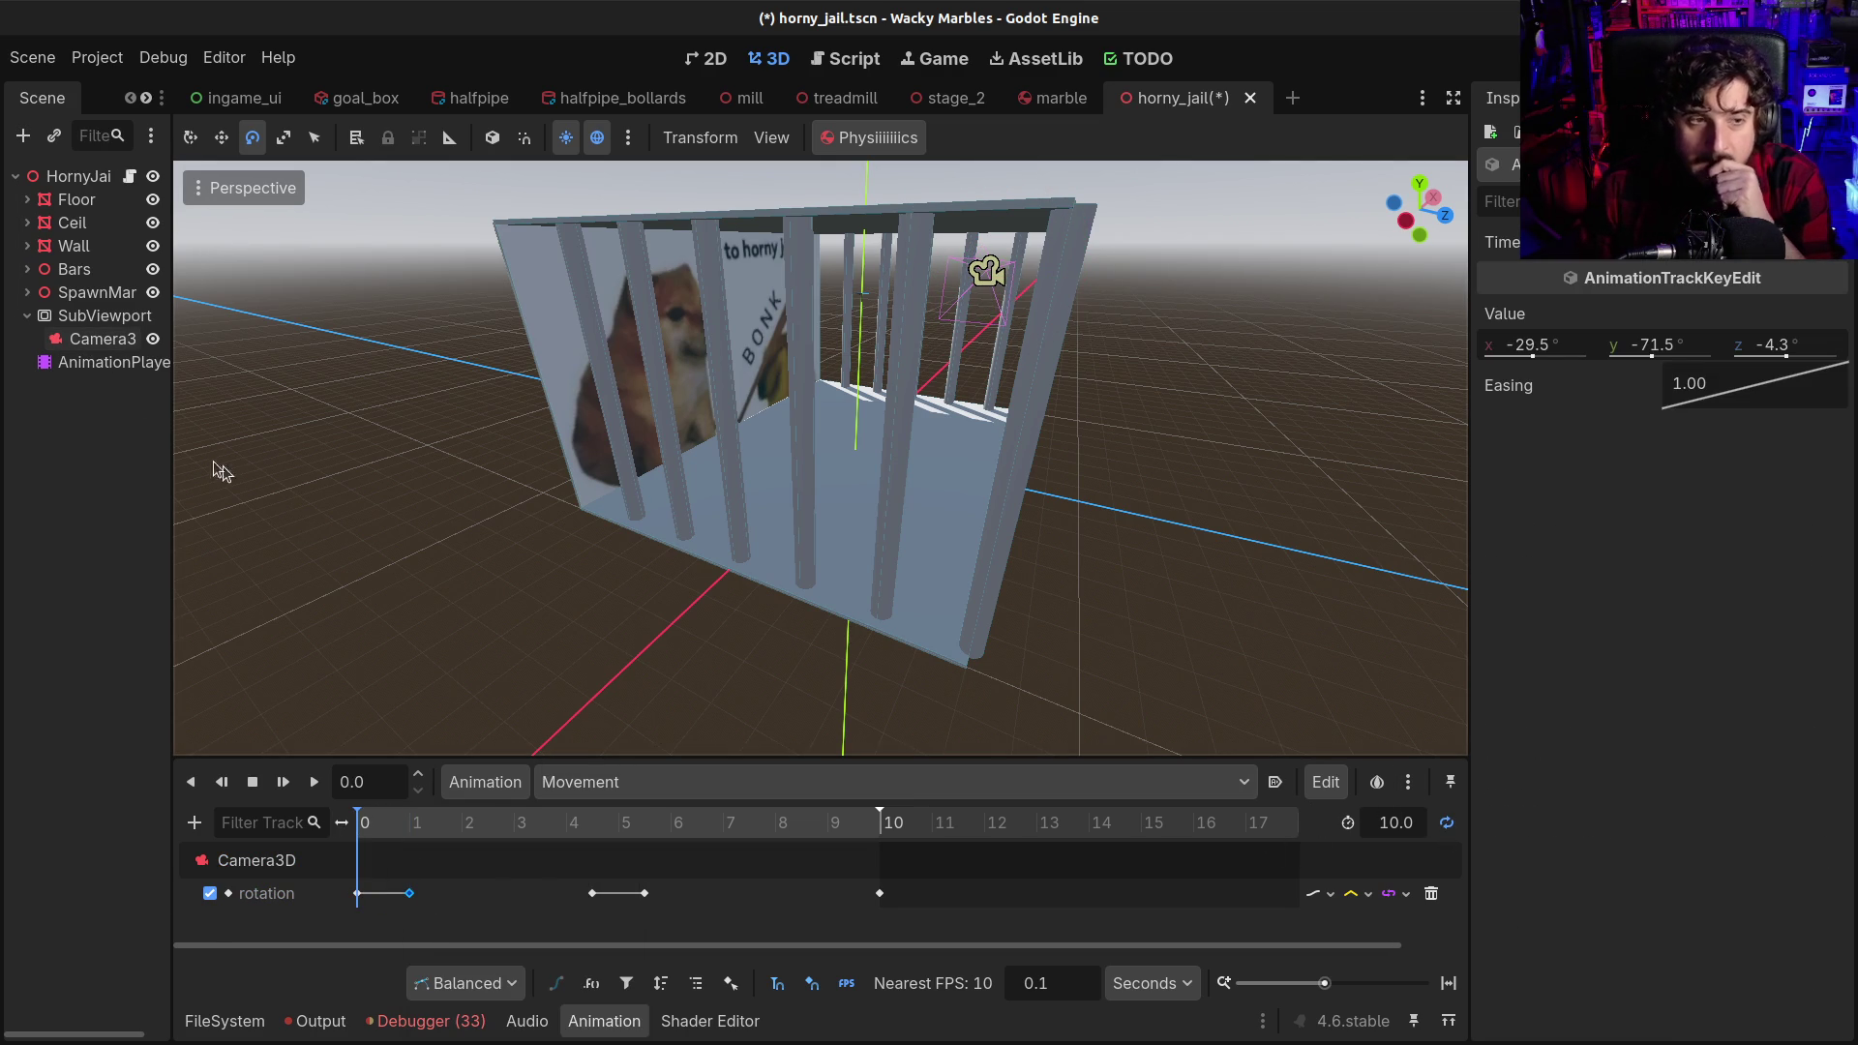
pyautogui.click(107, 341)
pyautogui.click(314, 782)
pyautogui.moveTo(358, 900)
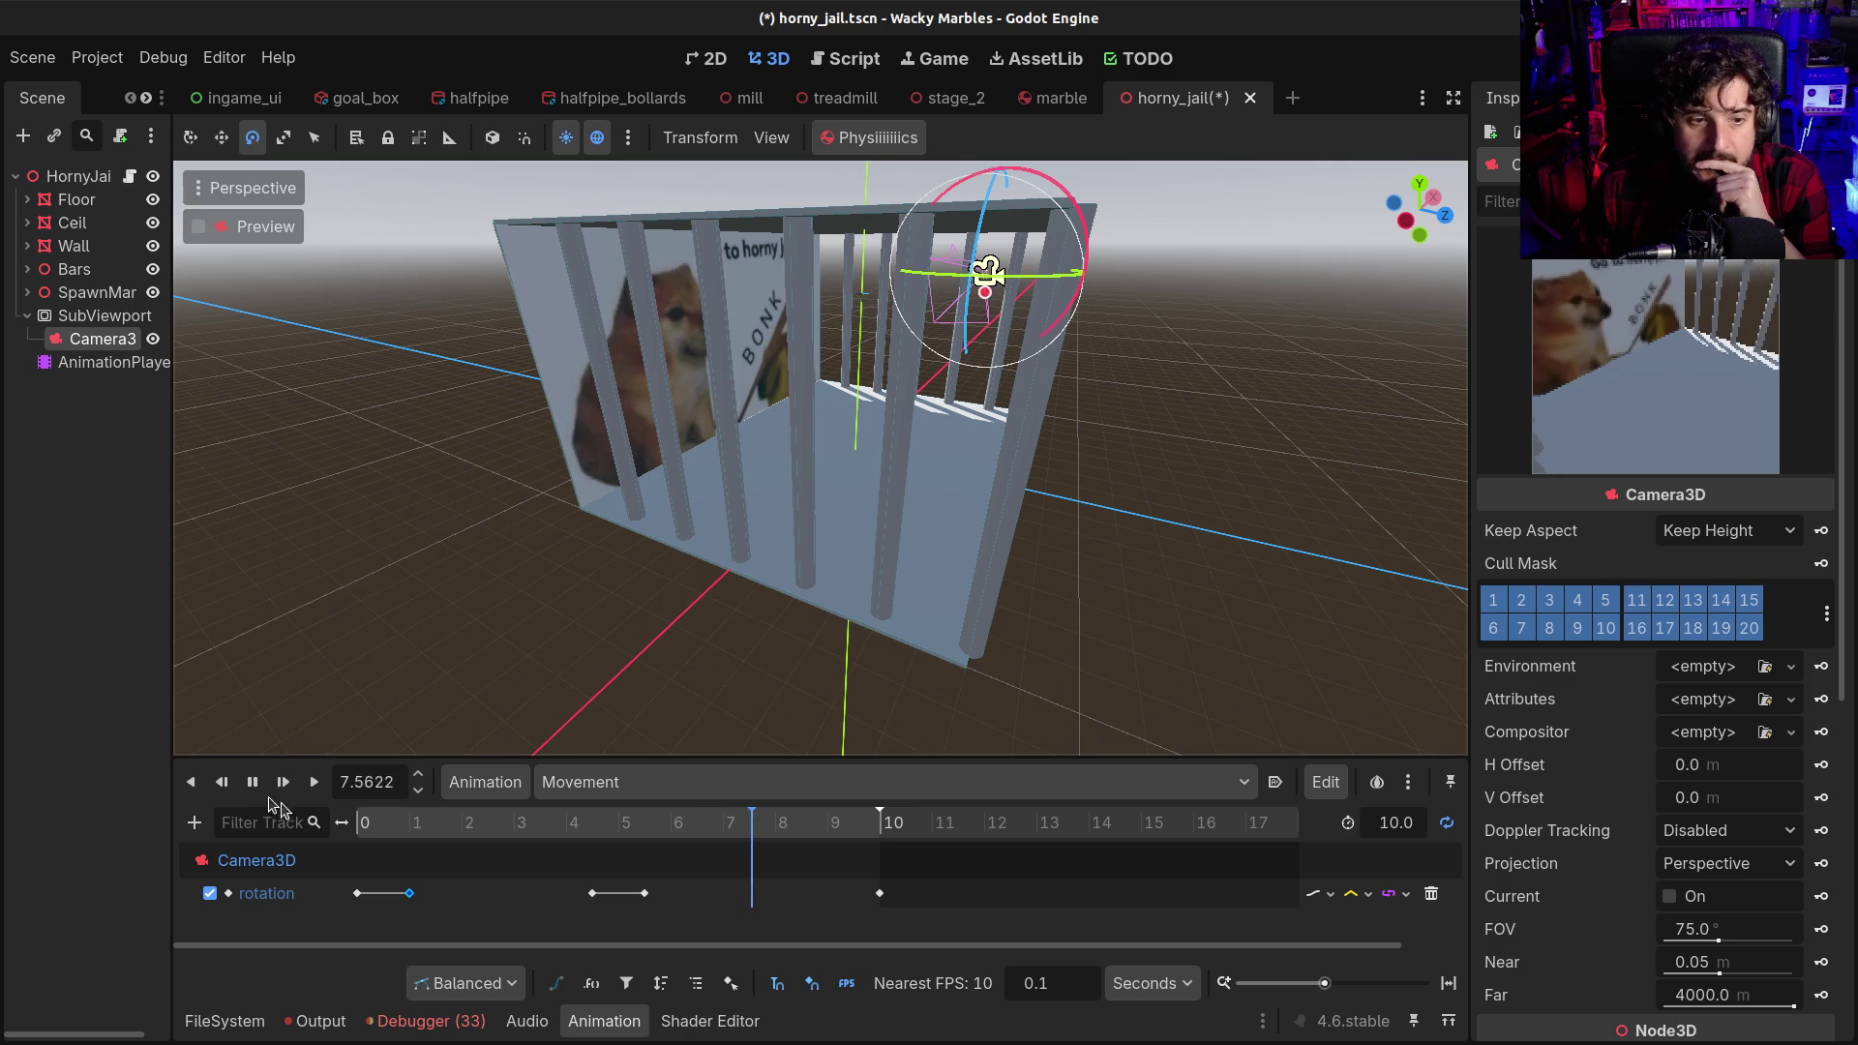
# Box-select the two middle rotation keys, shift them about 0.5 s later, and replay Movement
pyautogui.click(251, 782)
pyautogui.moveTo(569, 869); pyautogui.dragTo(684, 900)
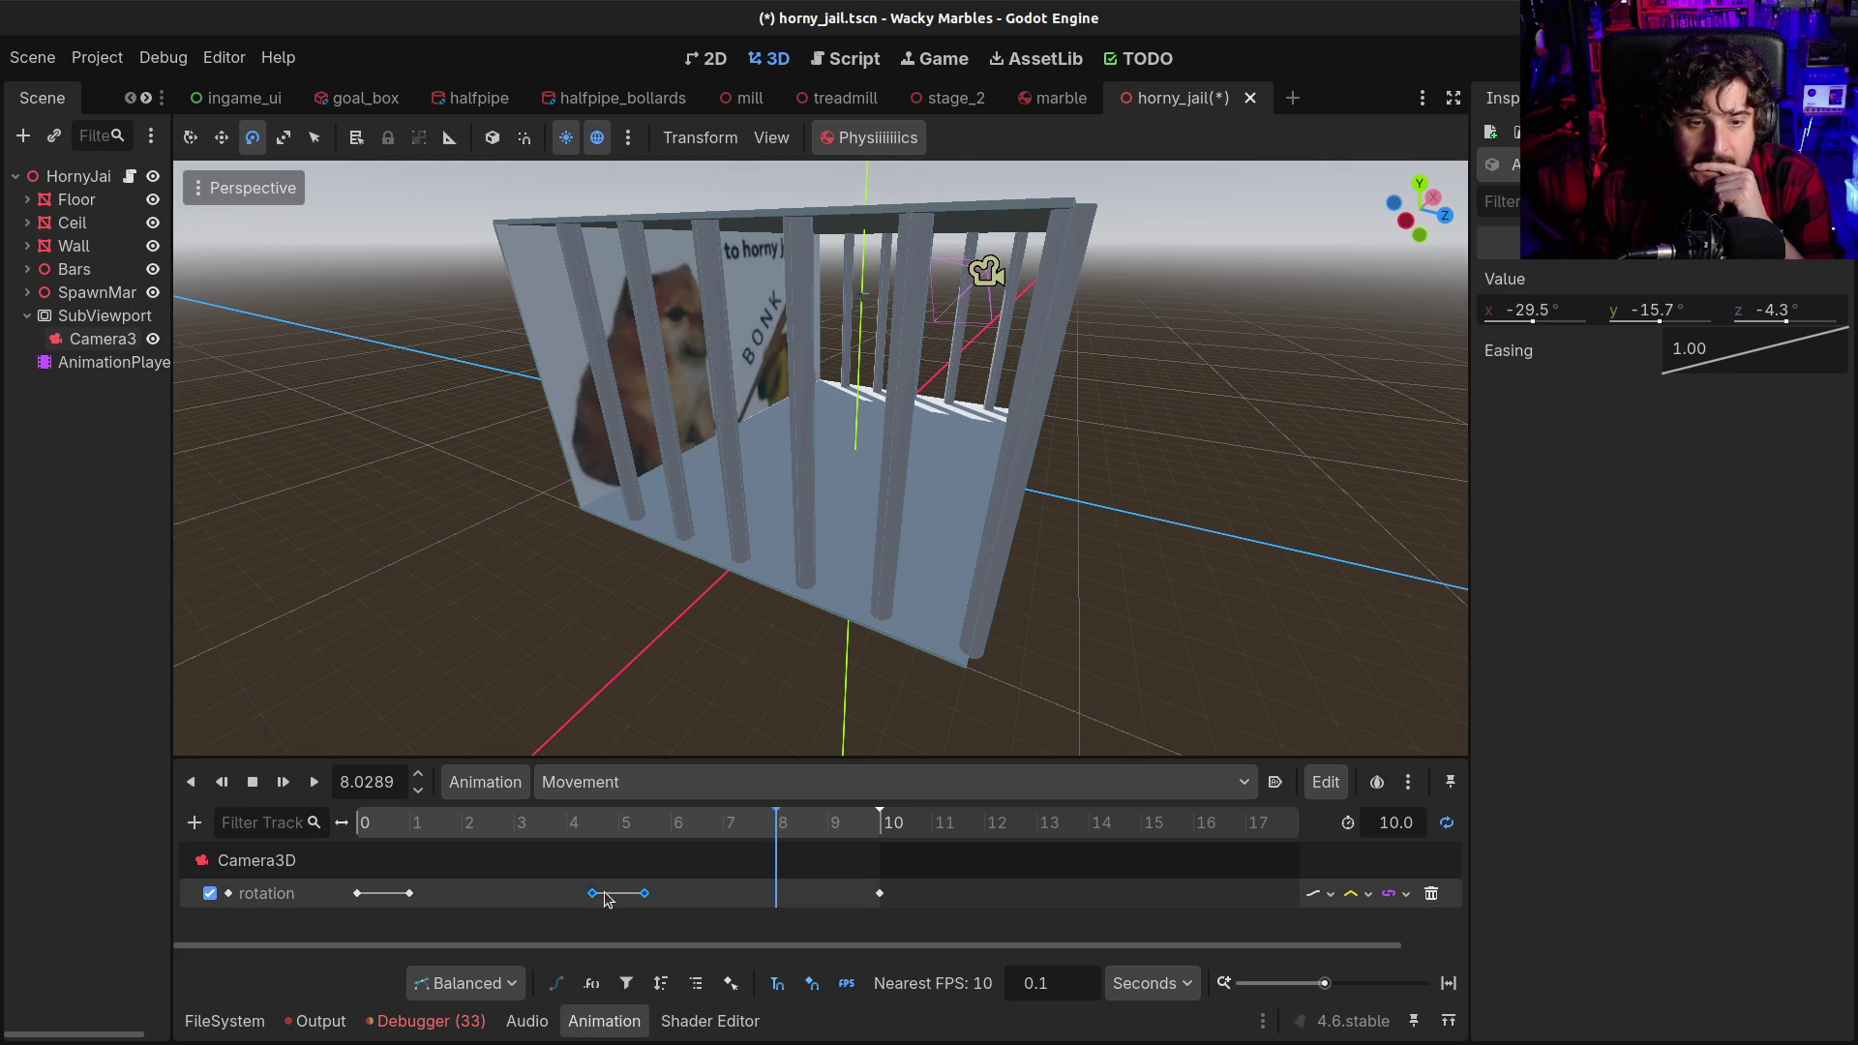
pyautogui.moveTo(449, 832); pyautogui.dragTo(247, 807)
pyautogui.click(313, 783)
pyautogui.click(62, 363)
pyautogui.click(97, 339)
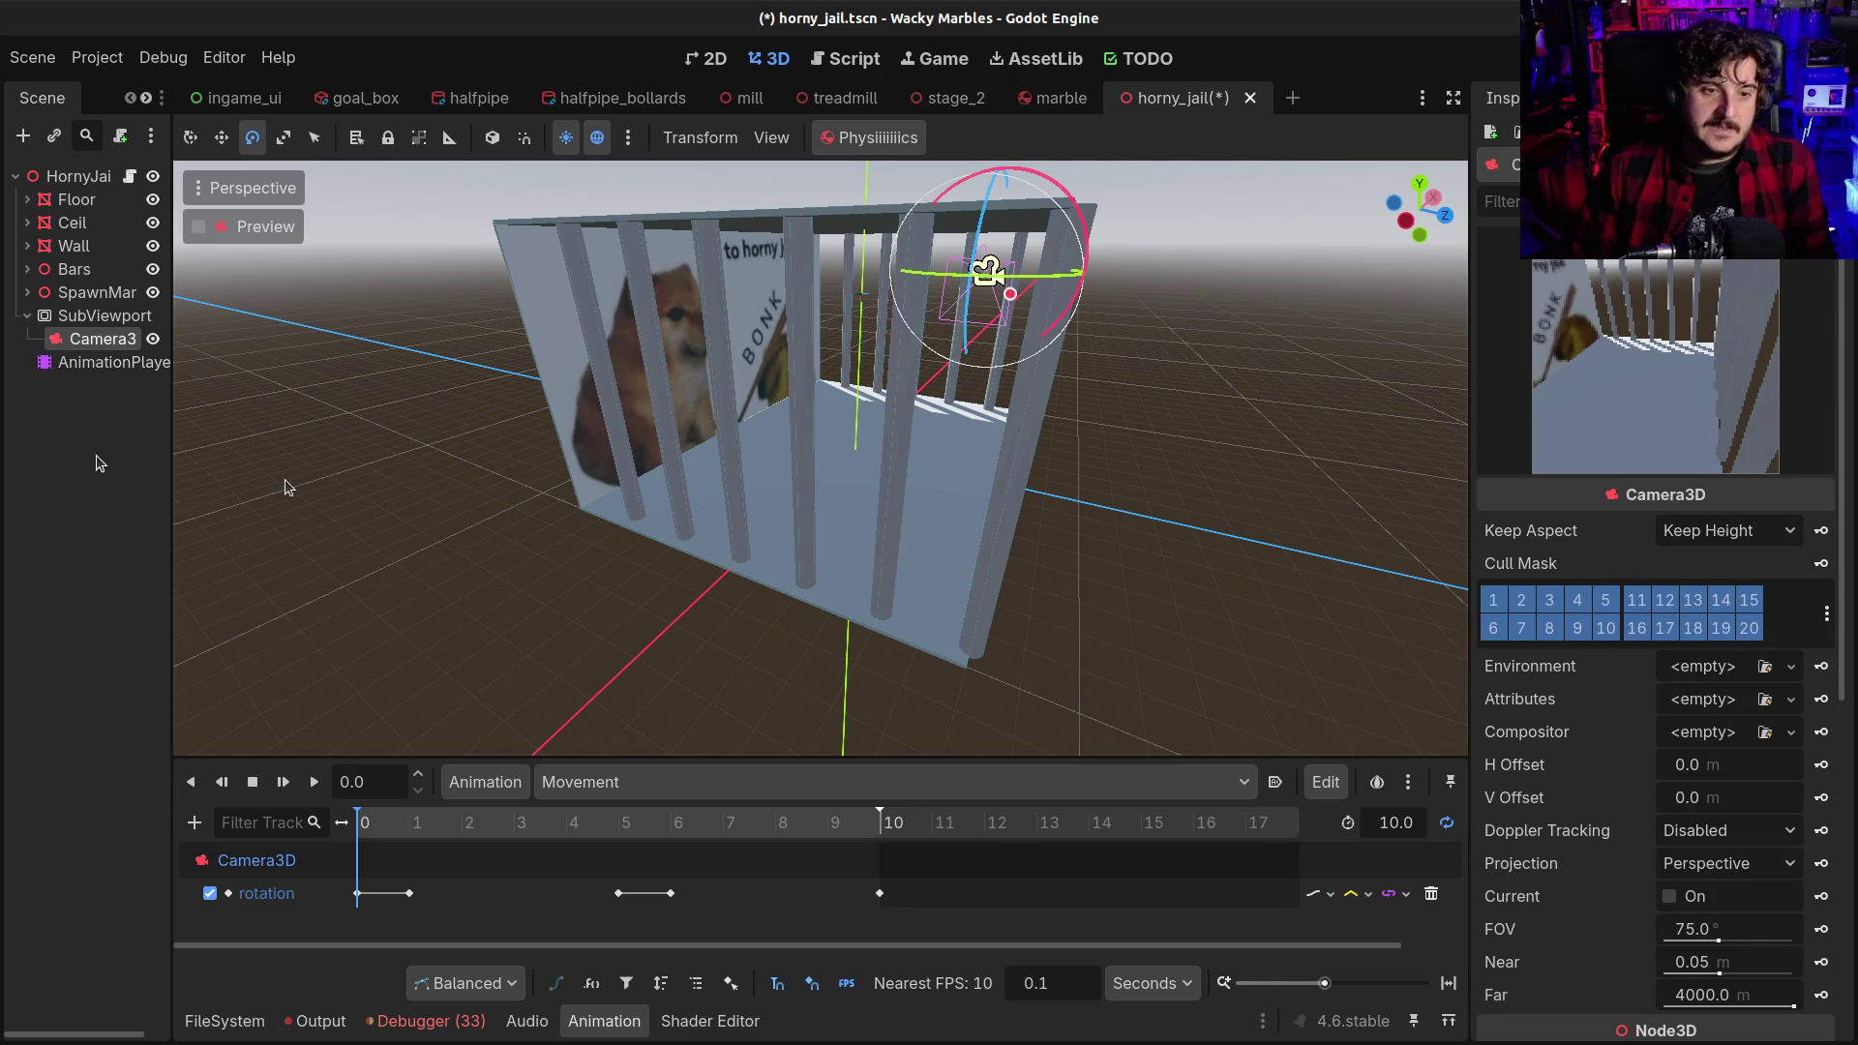
pyautogui.click(314, 782)
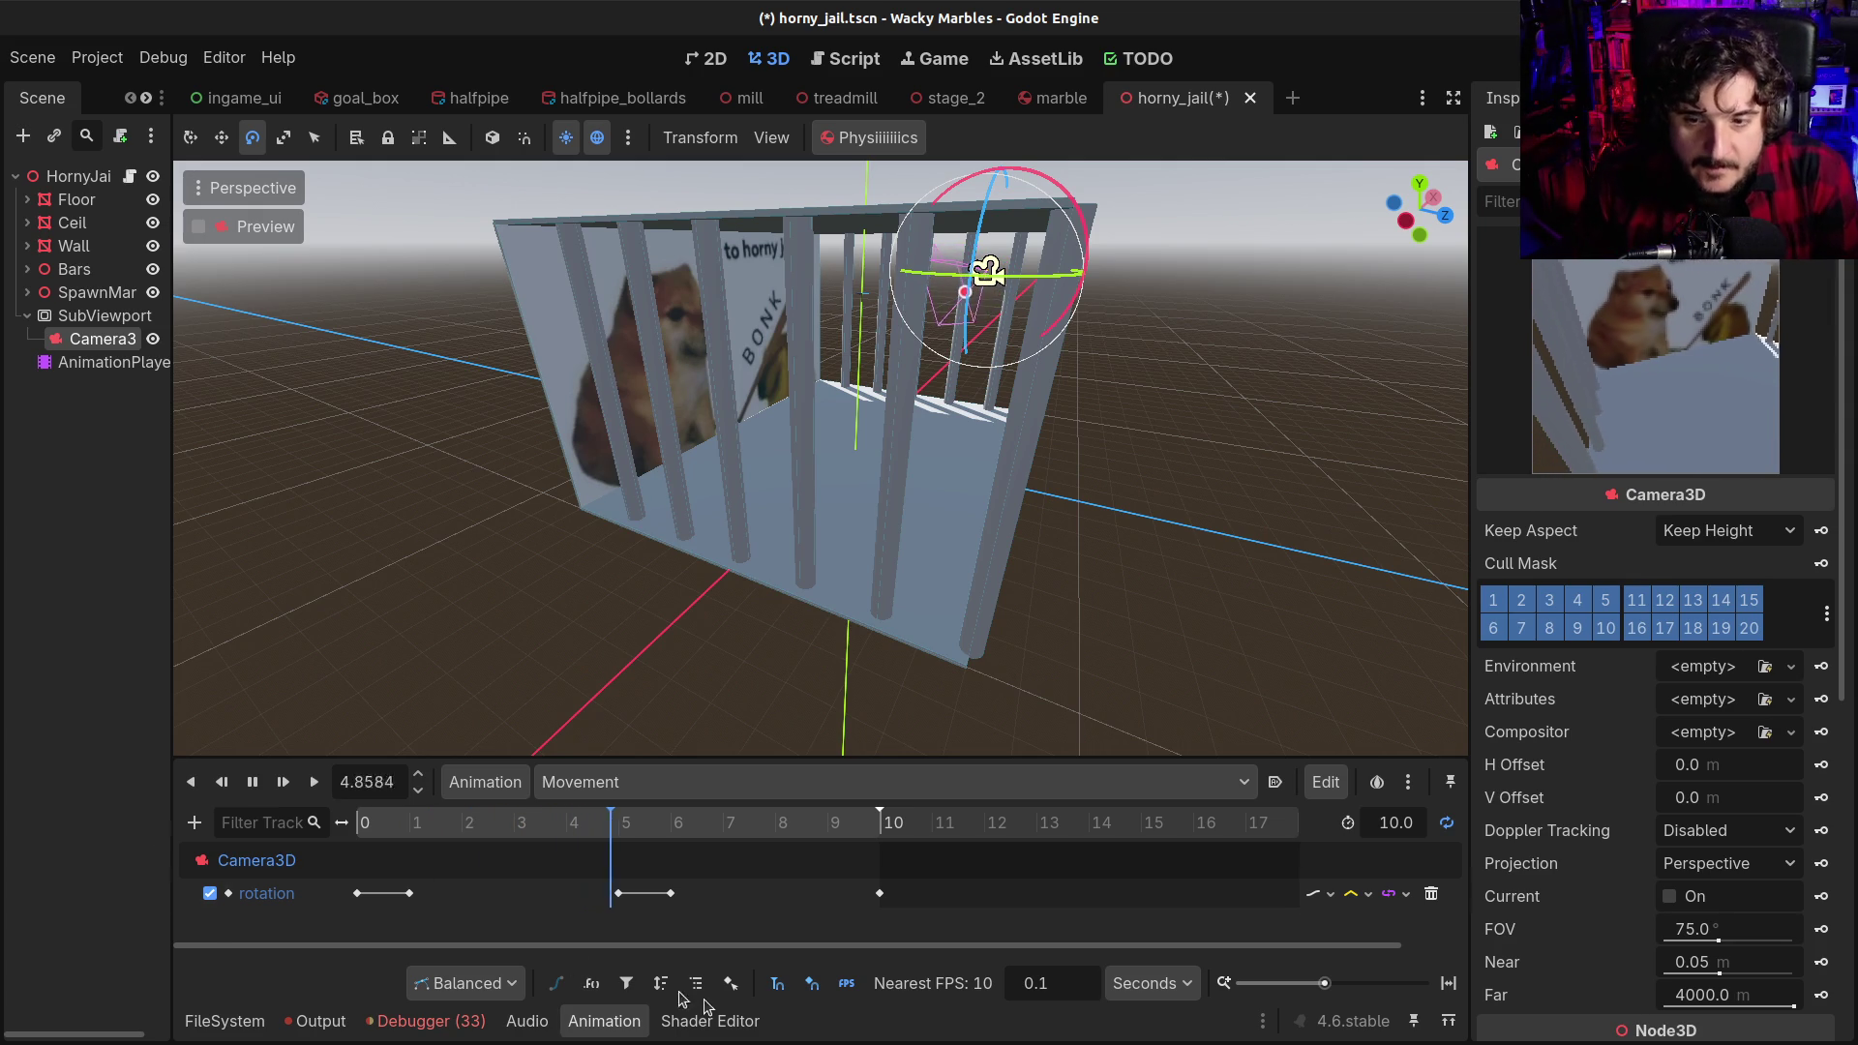
# Stop playback and save the horny_jail scene with Ctrl+S
pyautogui.press('s')
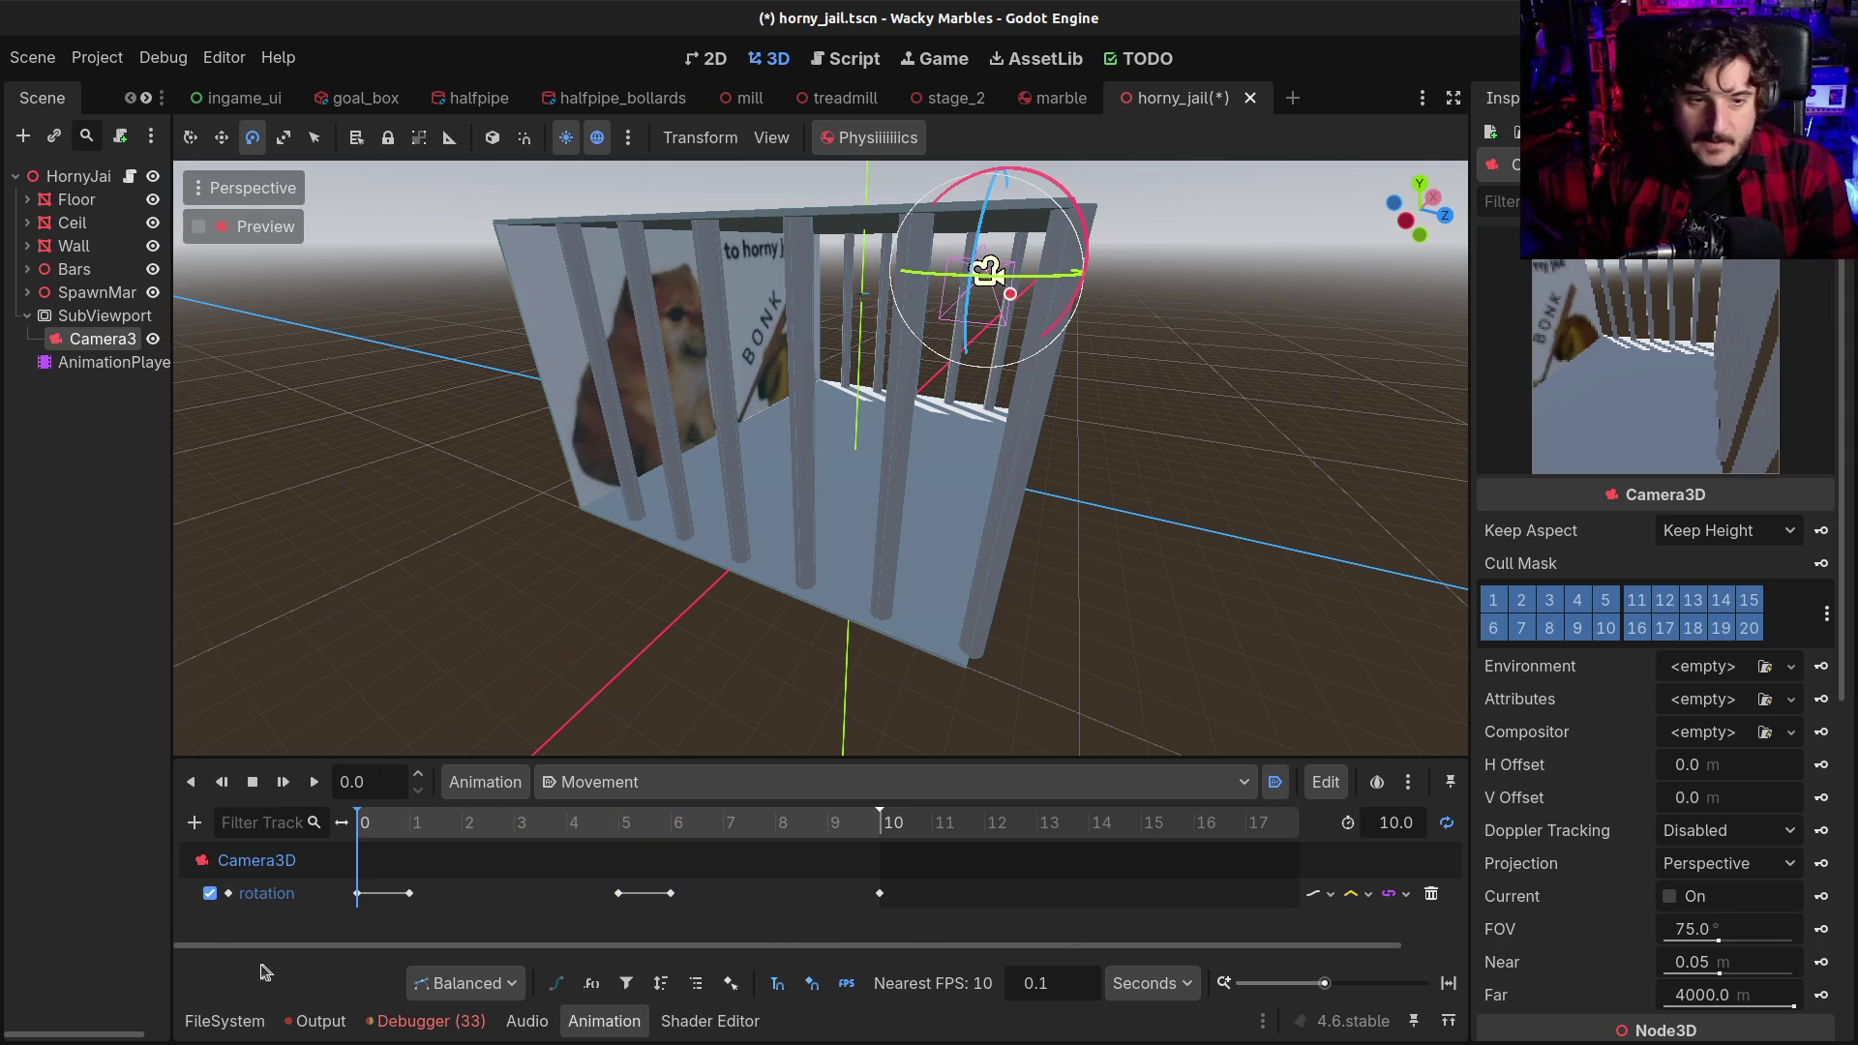
pyautogui.hotkey('ctrl', 's')
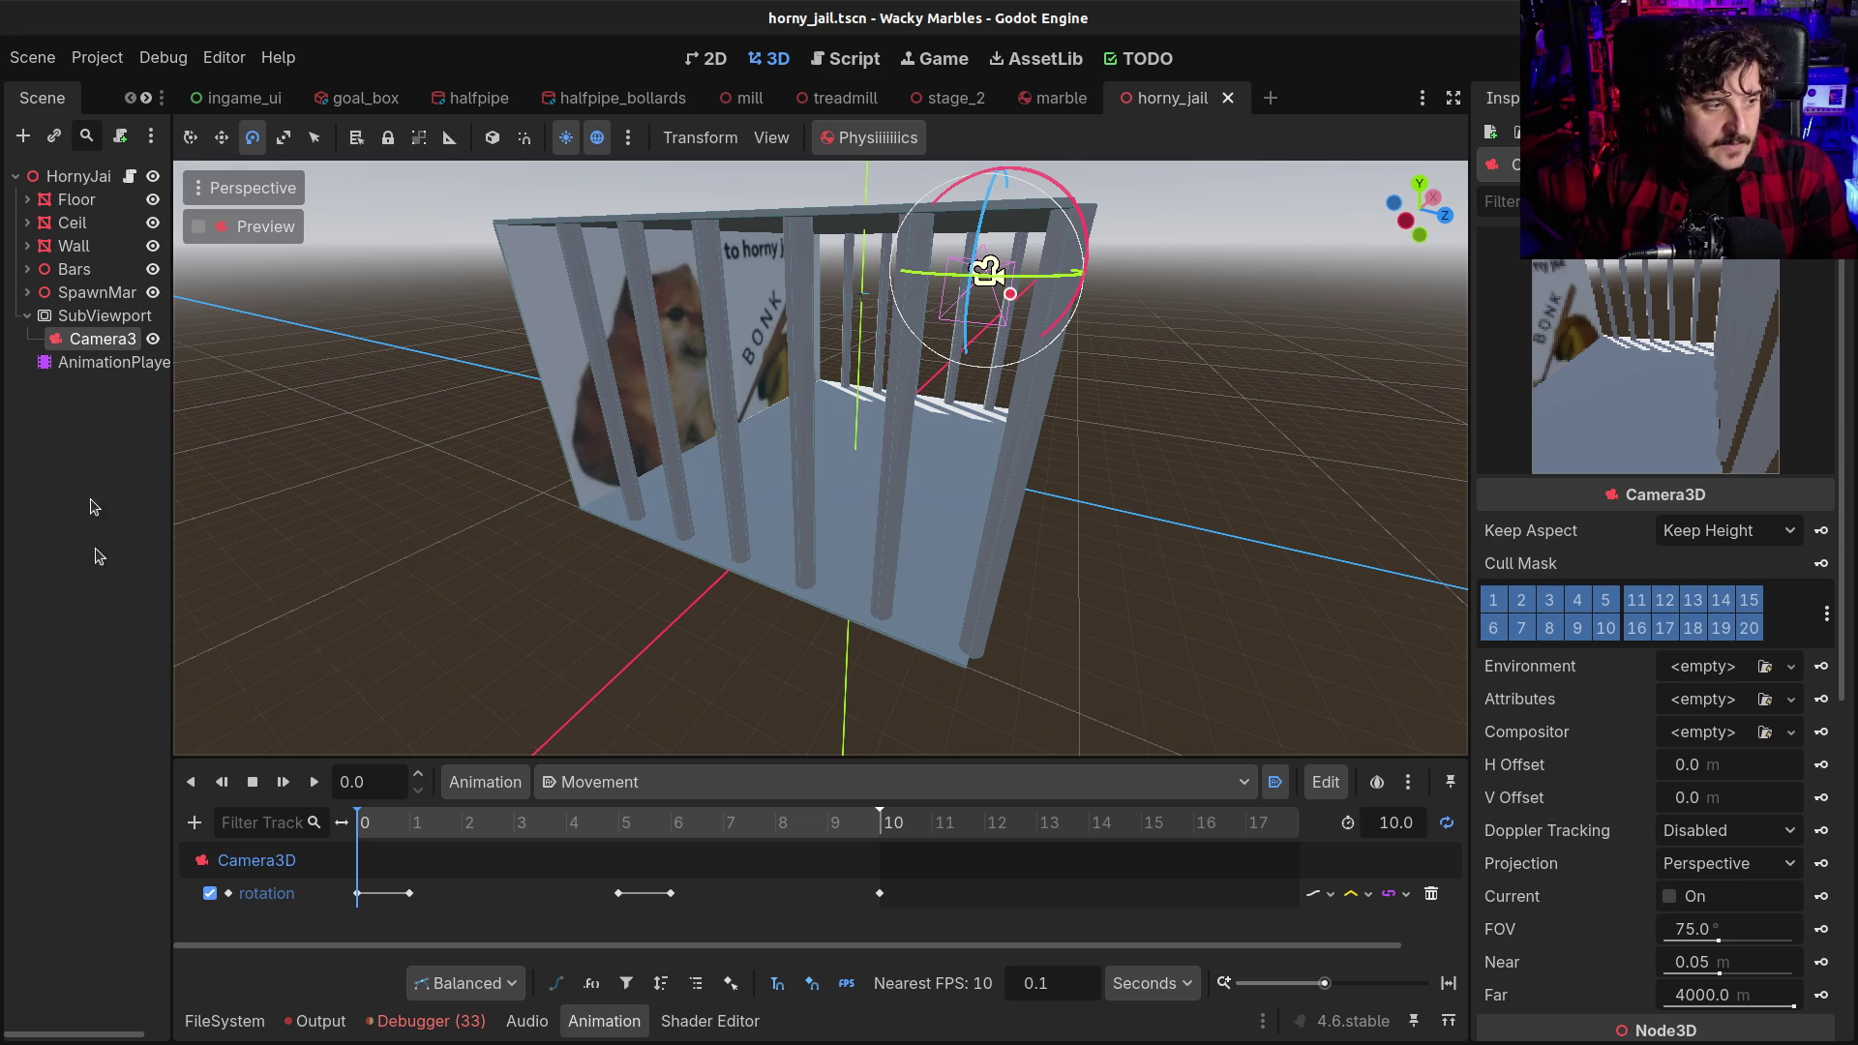
pyautogui.click(91, 409)
pyautogui.click(91, 339)
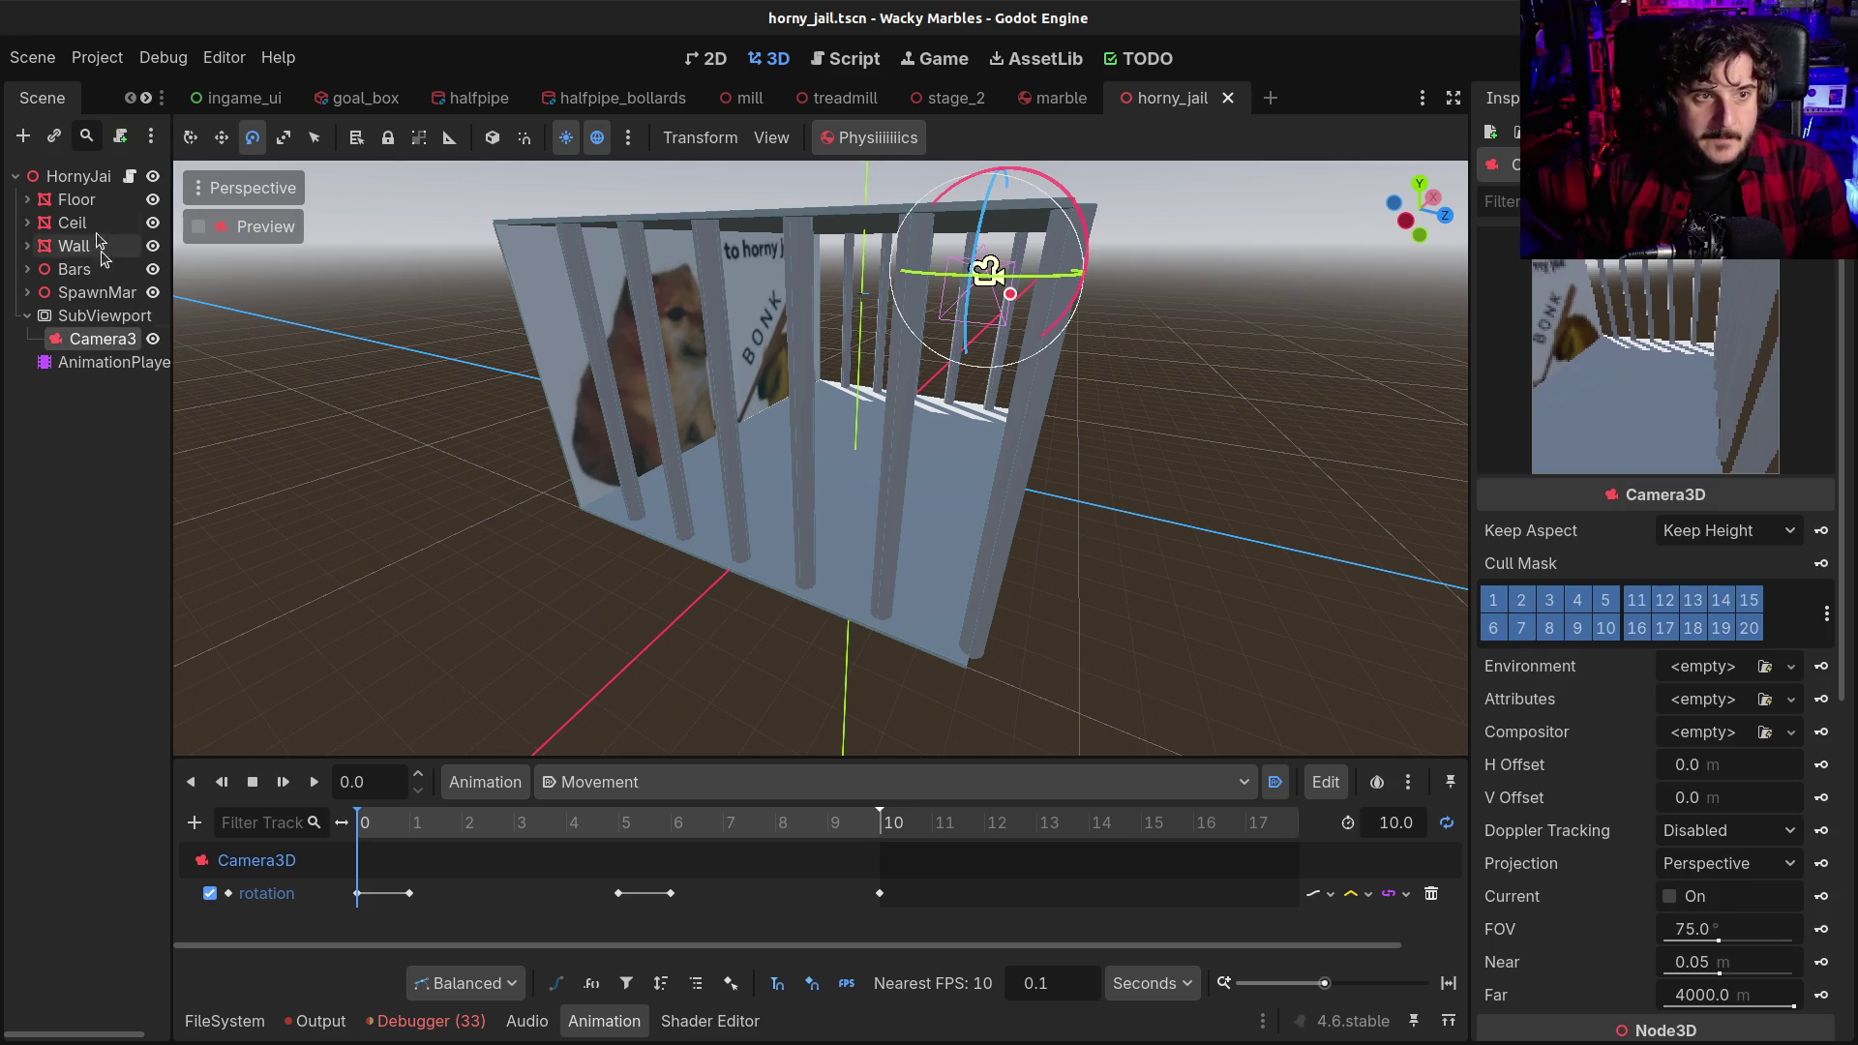
# Open HornyJail's horny_jail.gd script and place the cursor before add_marble on line 19
pyautogui.click(106, 176)
pyautogui.click(129, 175)
pyautogui.click(735, 400)
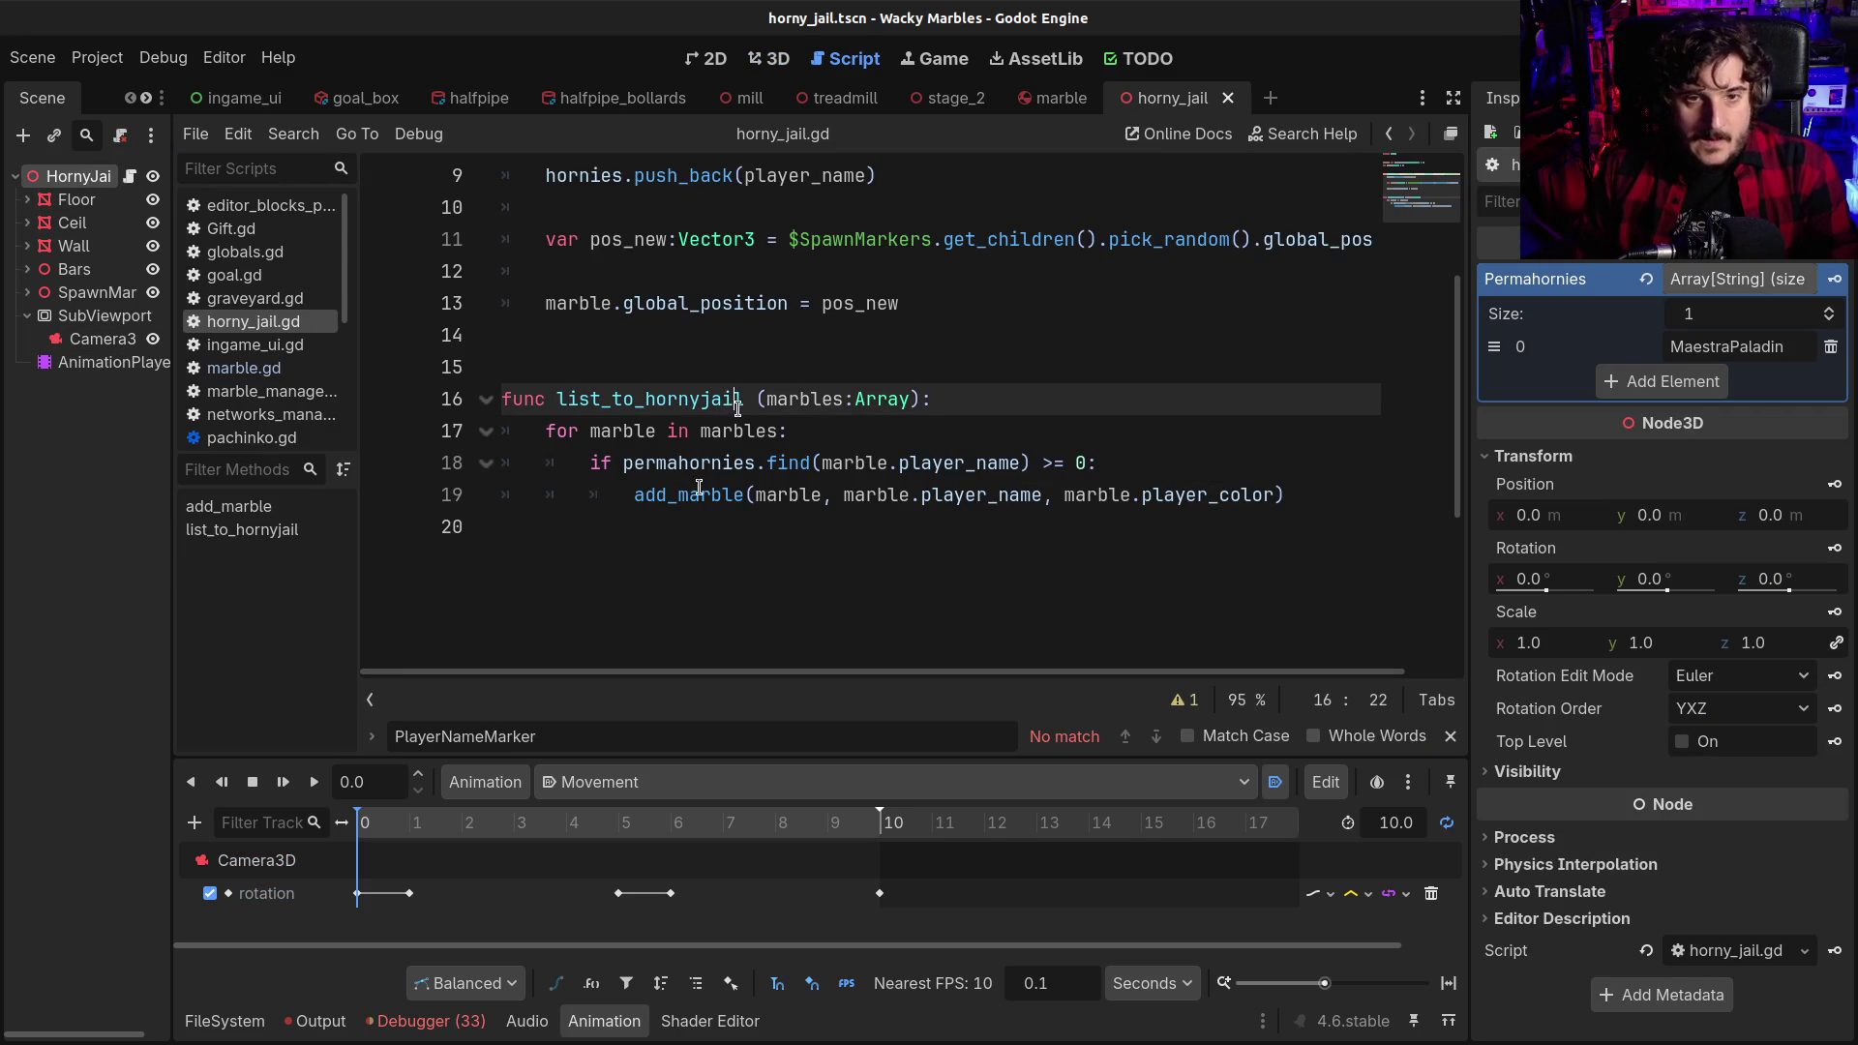
pyautogui.click(225, 1021)
pyautogui.click(225, 1021)
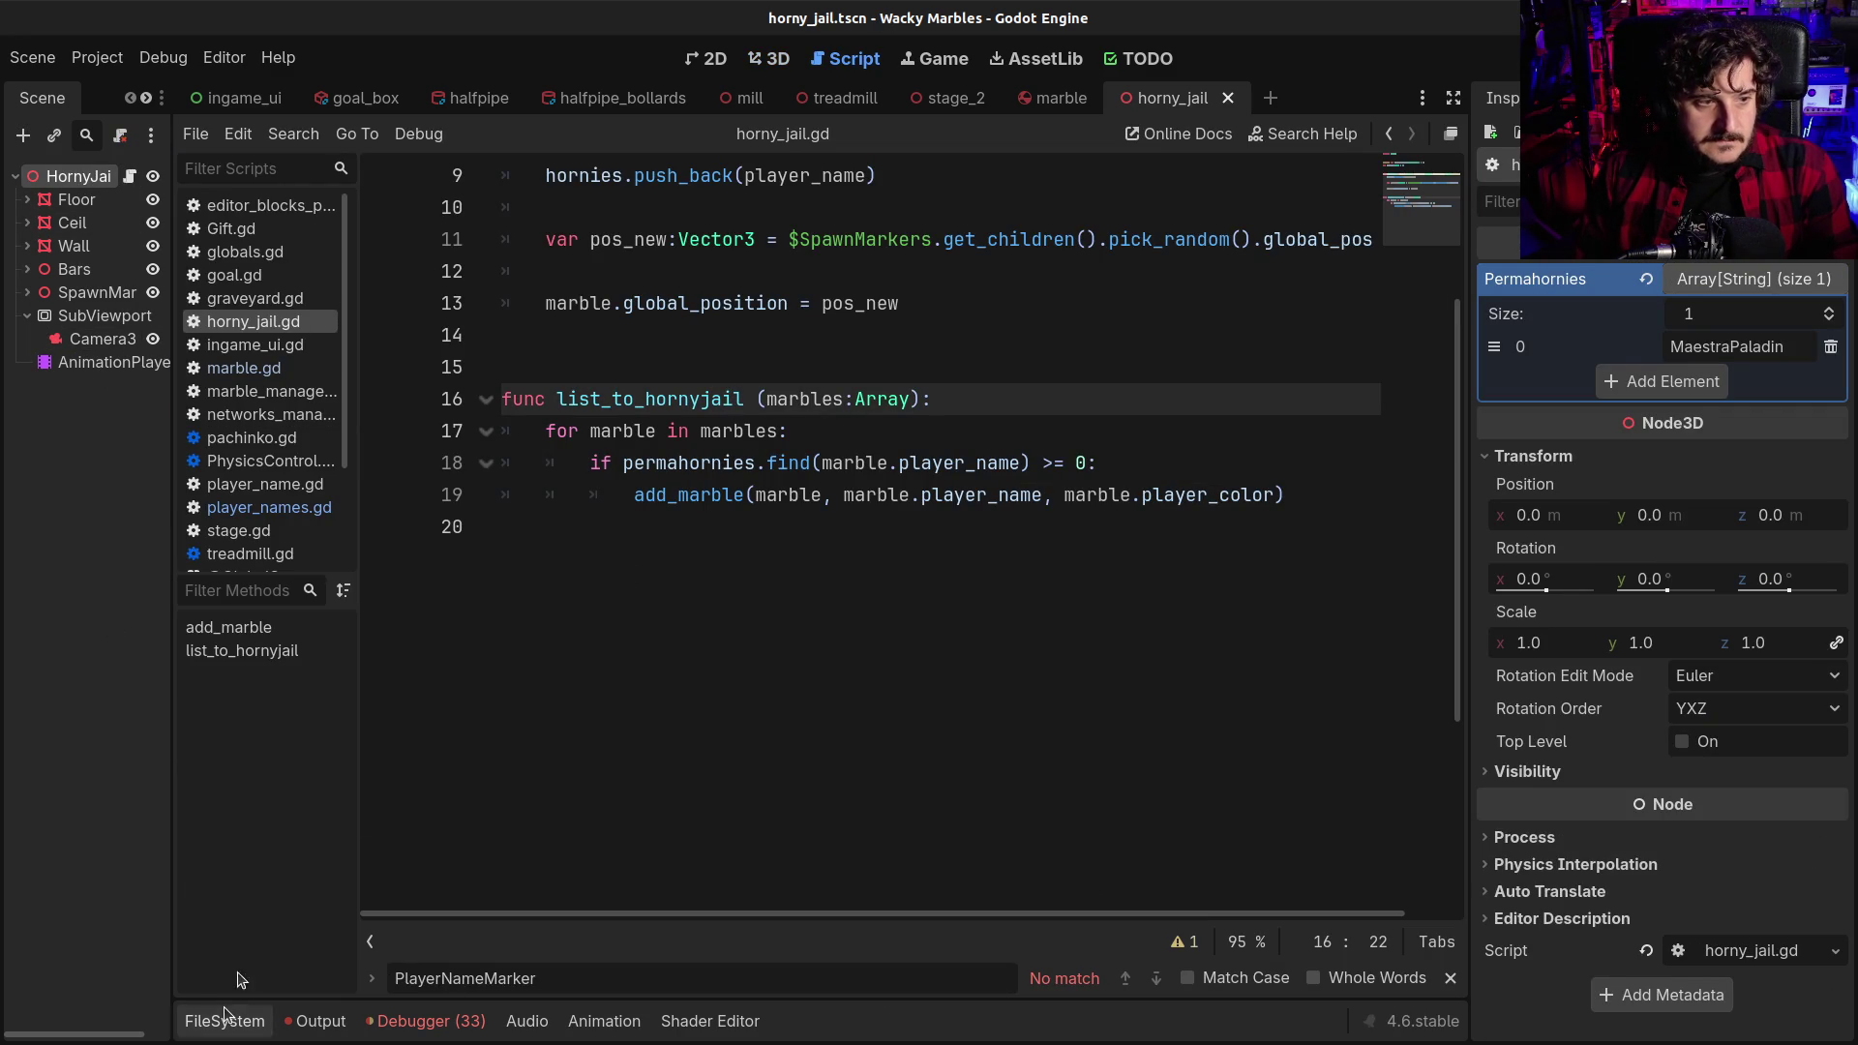
pyautogui.click(624, 496)
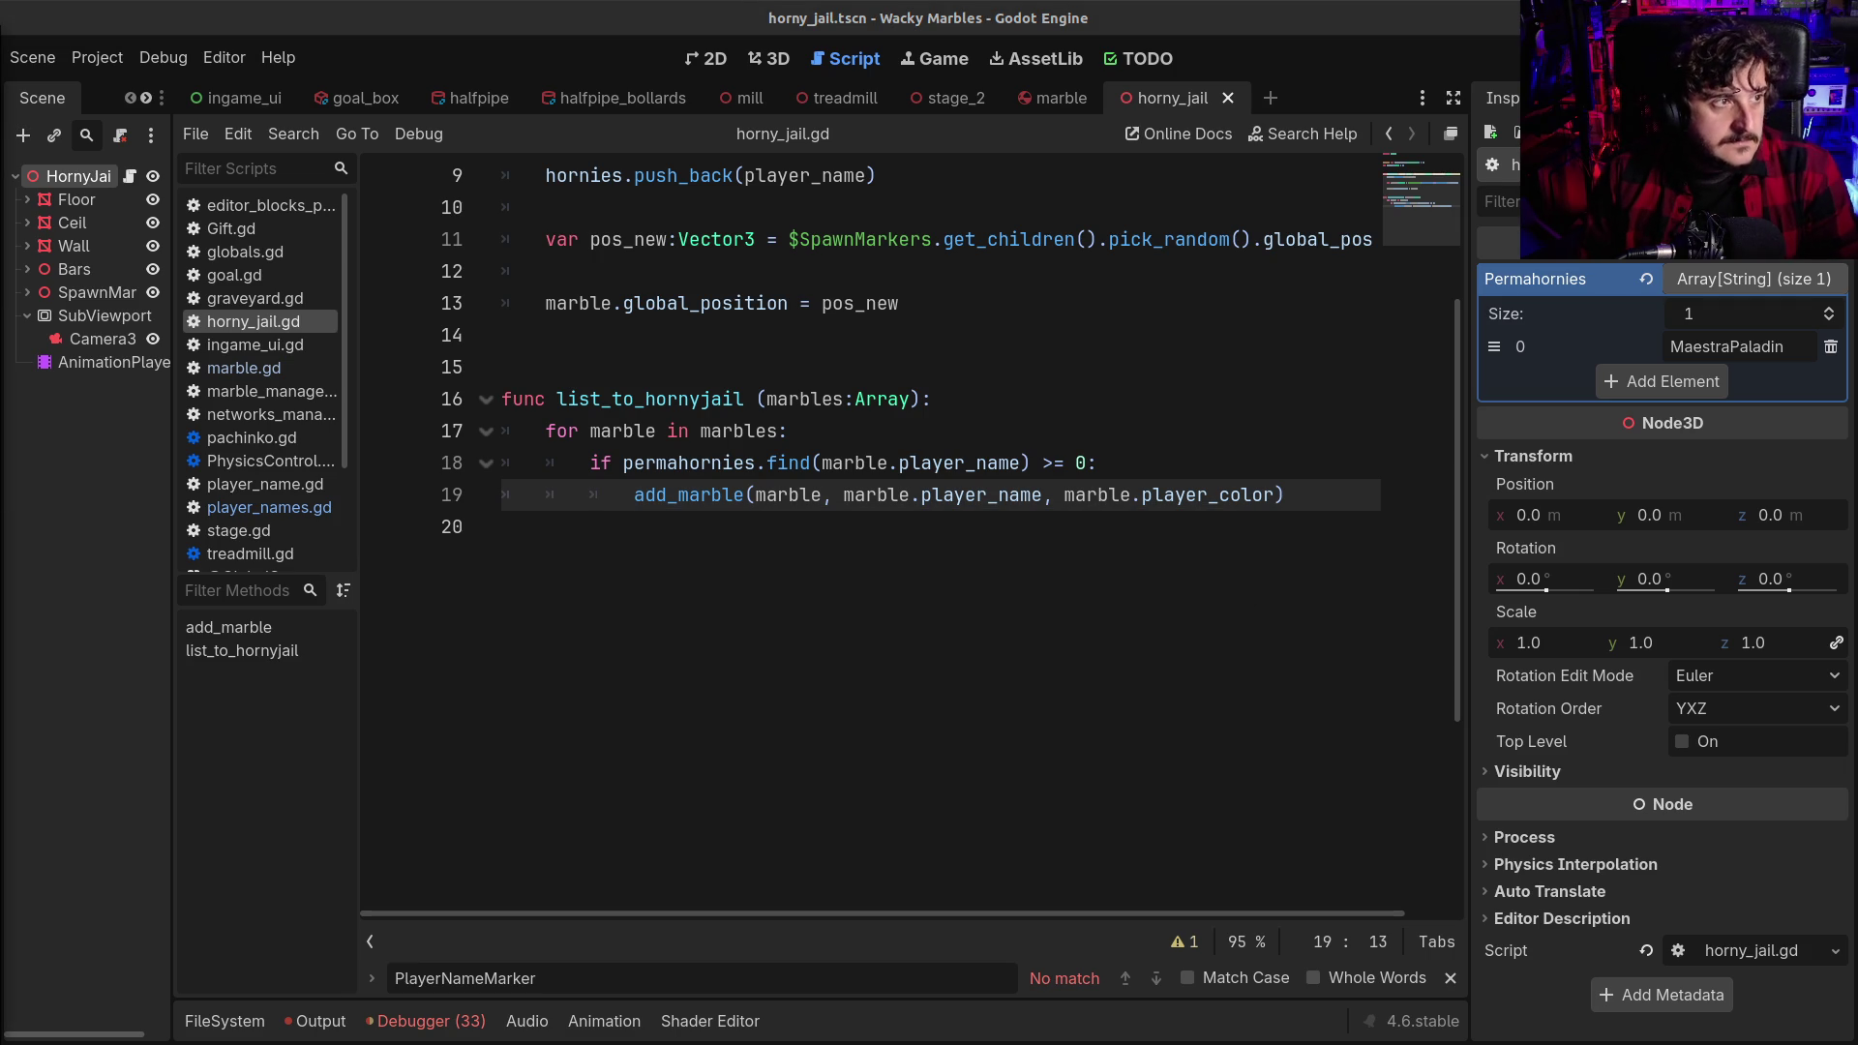
pyautogui.hotkey('alt', 'Tab')
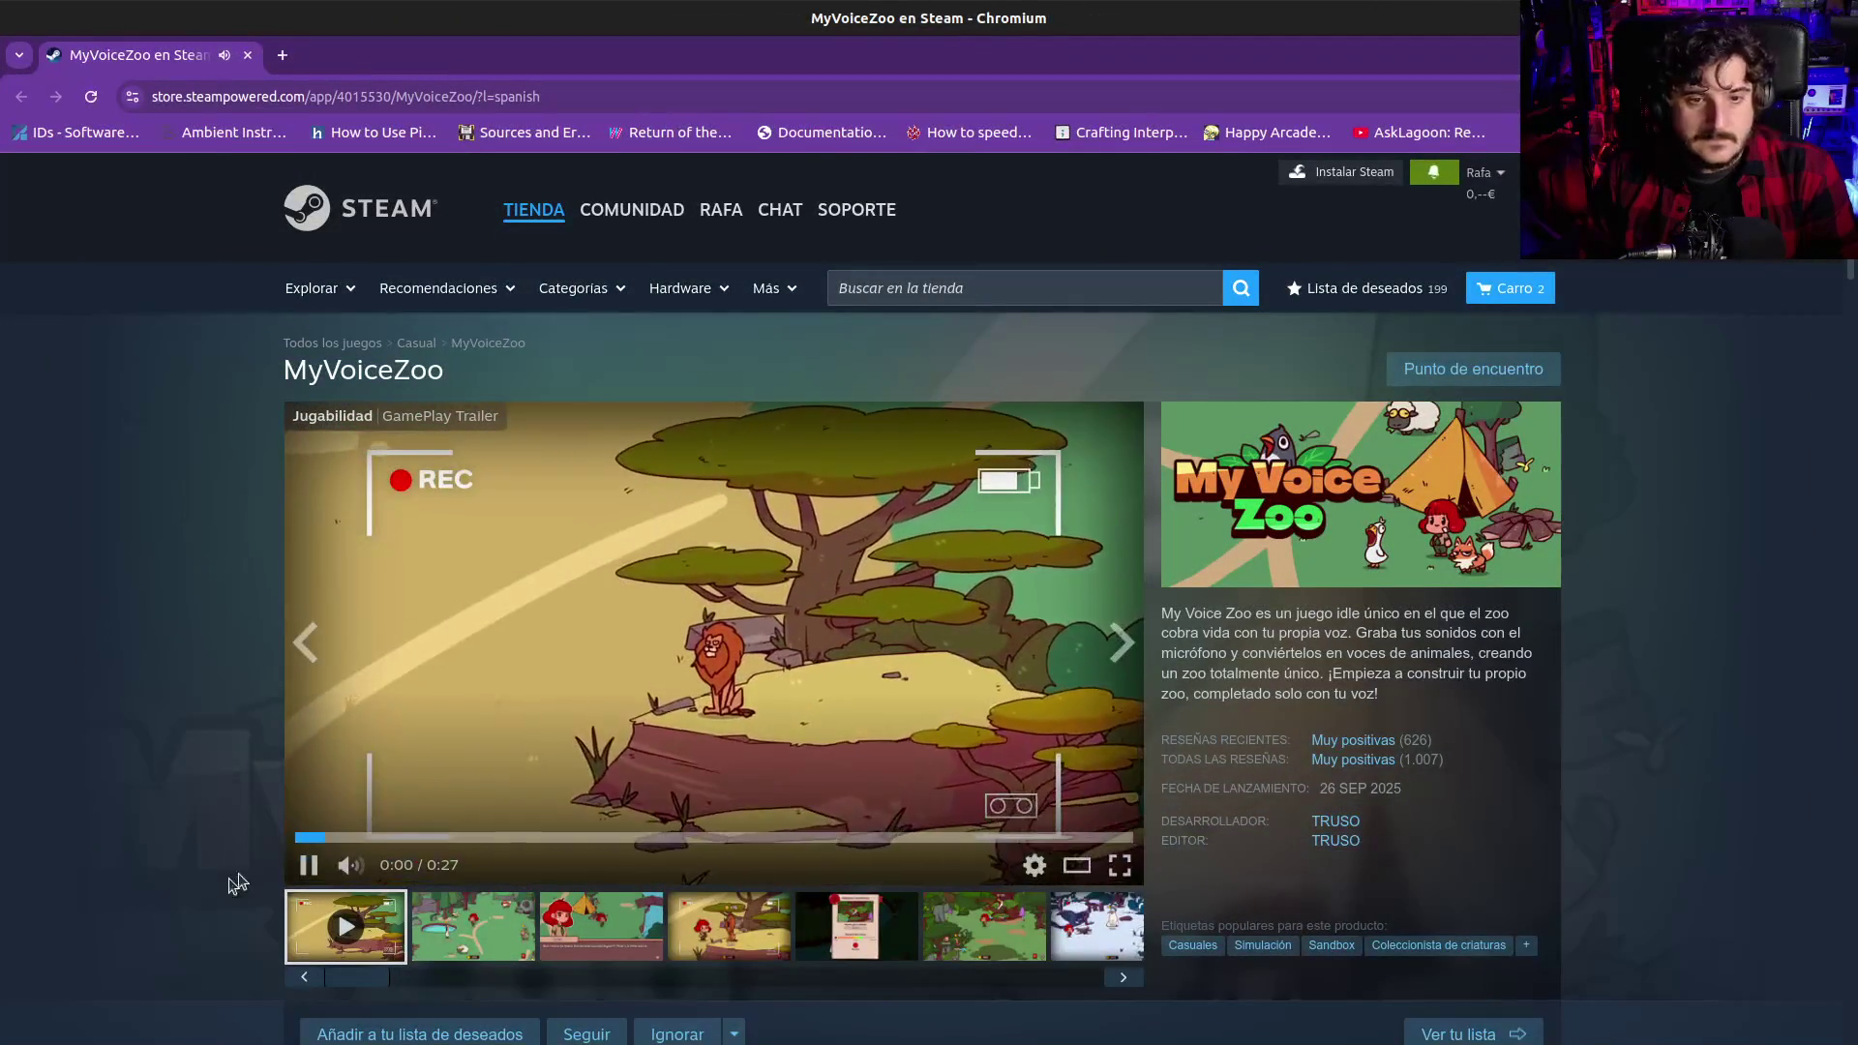
# Restart the MyVoiceZoo trailer from the beginning and watch it
pyautogui.scroll(-2, 232, 885)
pyautogui.scroll(-3, 232, 886)
pyautogui.scroll(1, 232, 885)
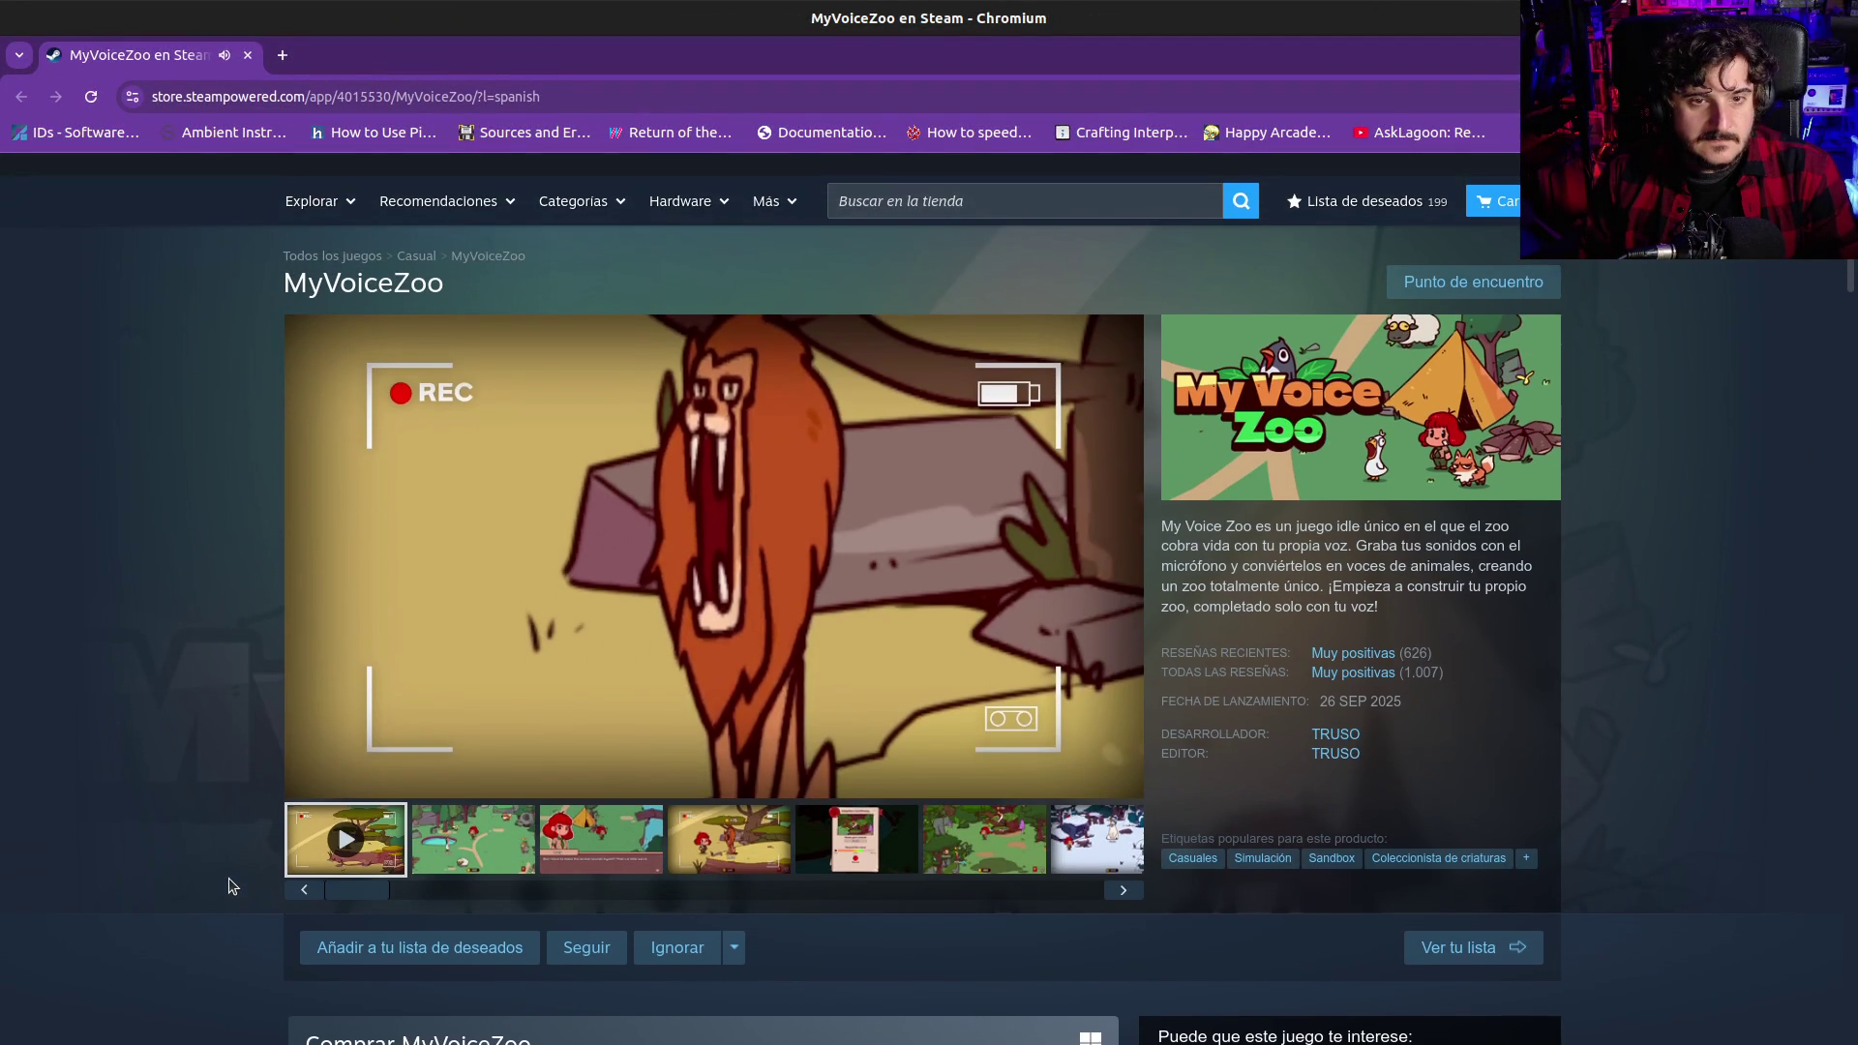
pyautogui.click(309, 778)
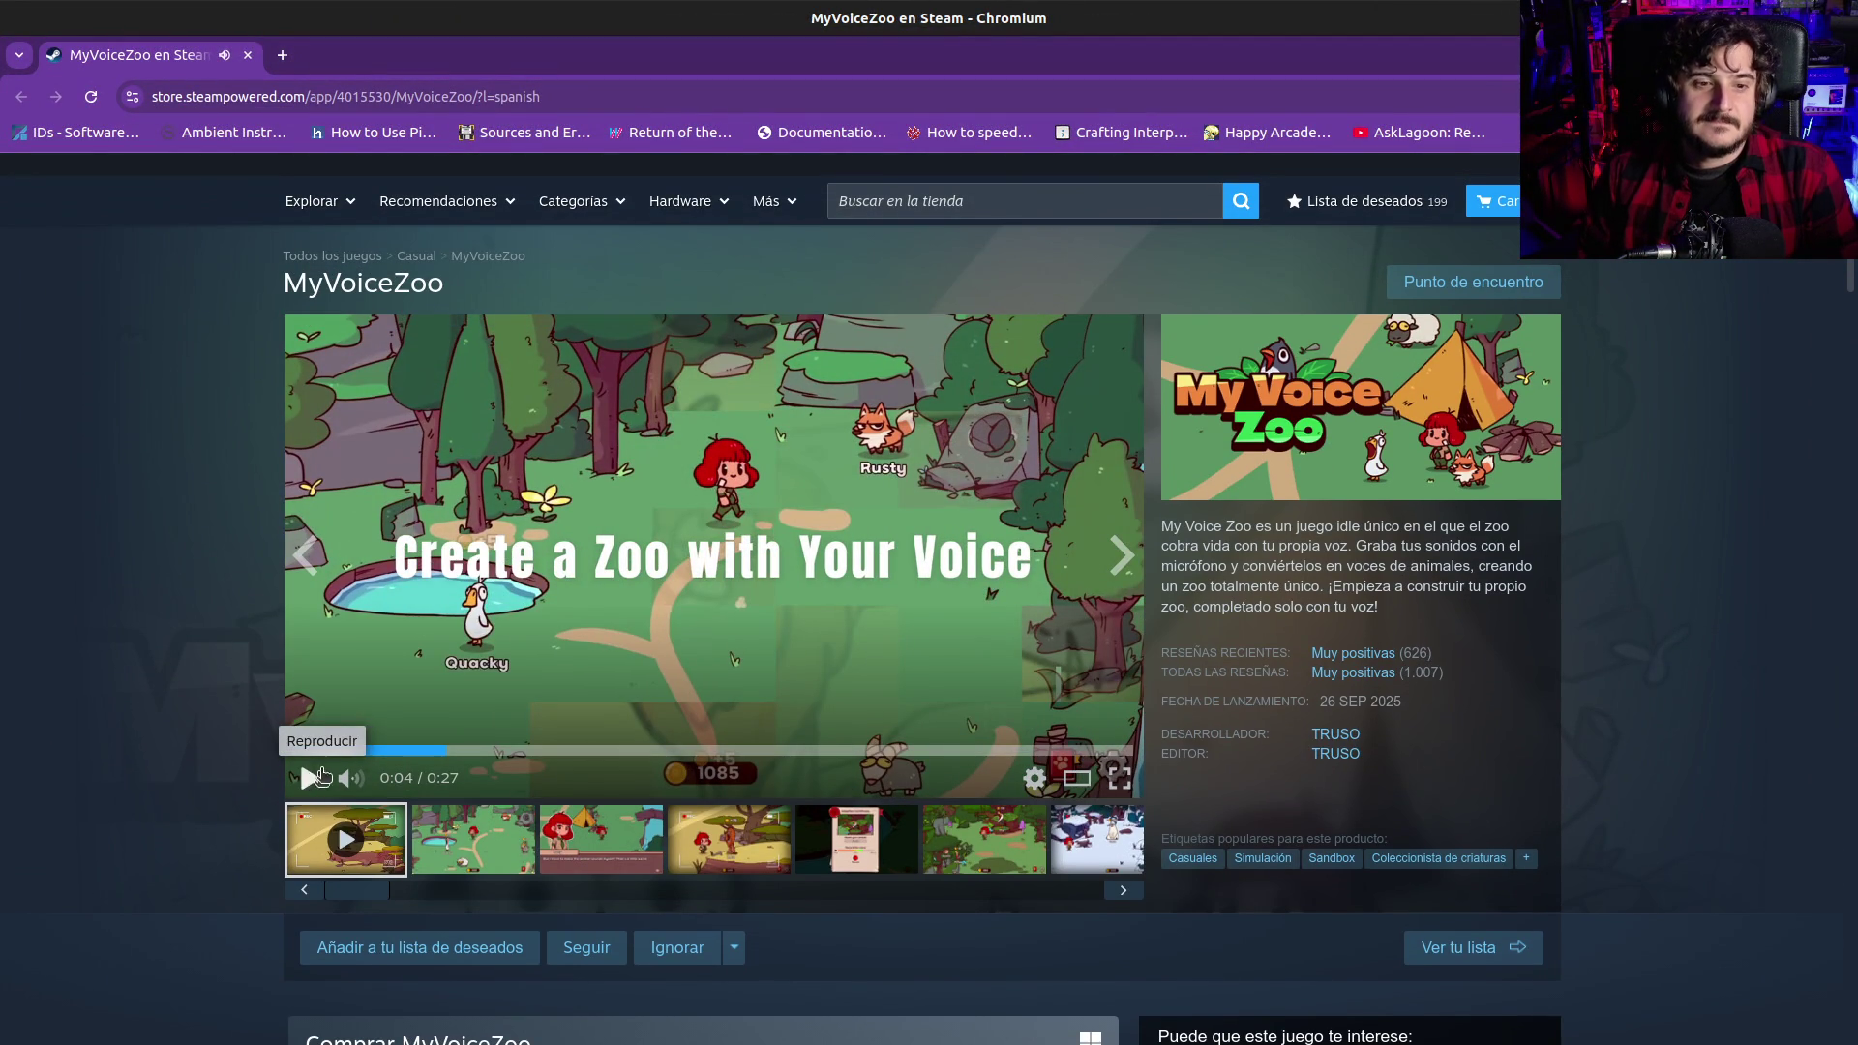
pyautogui.moveTo(354, 780)
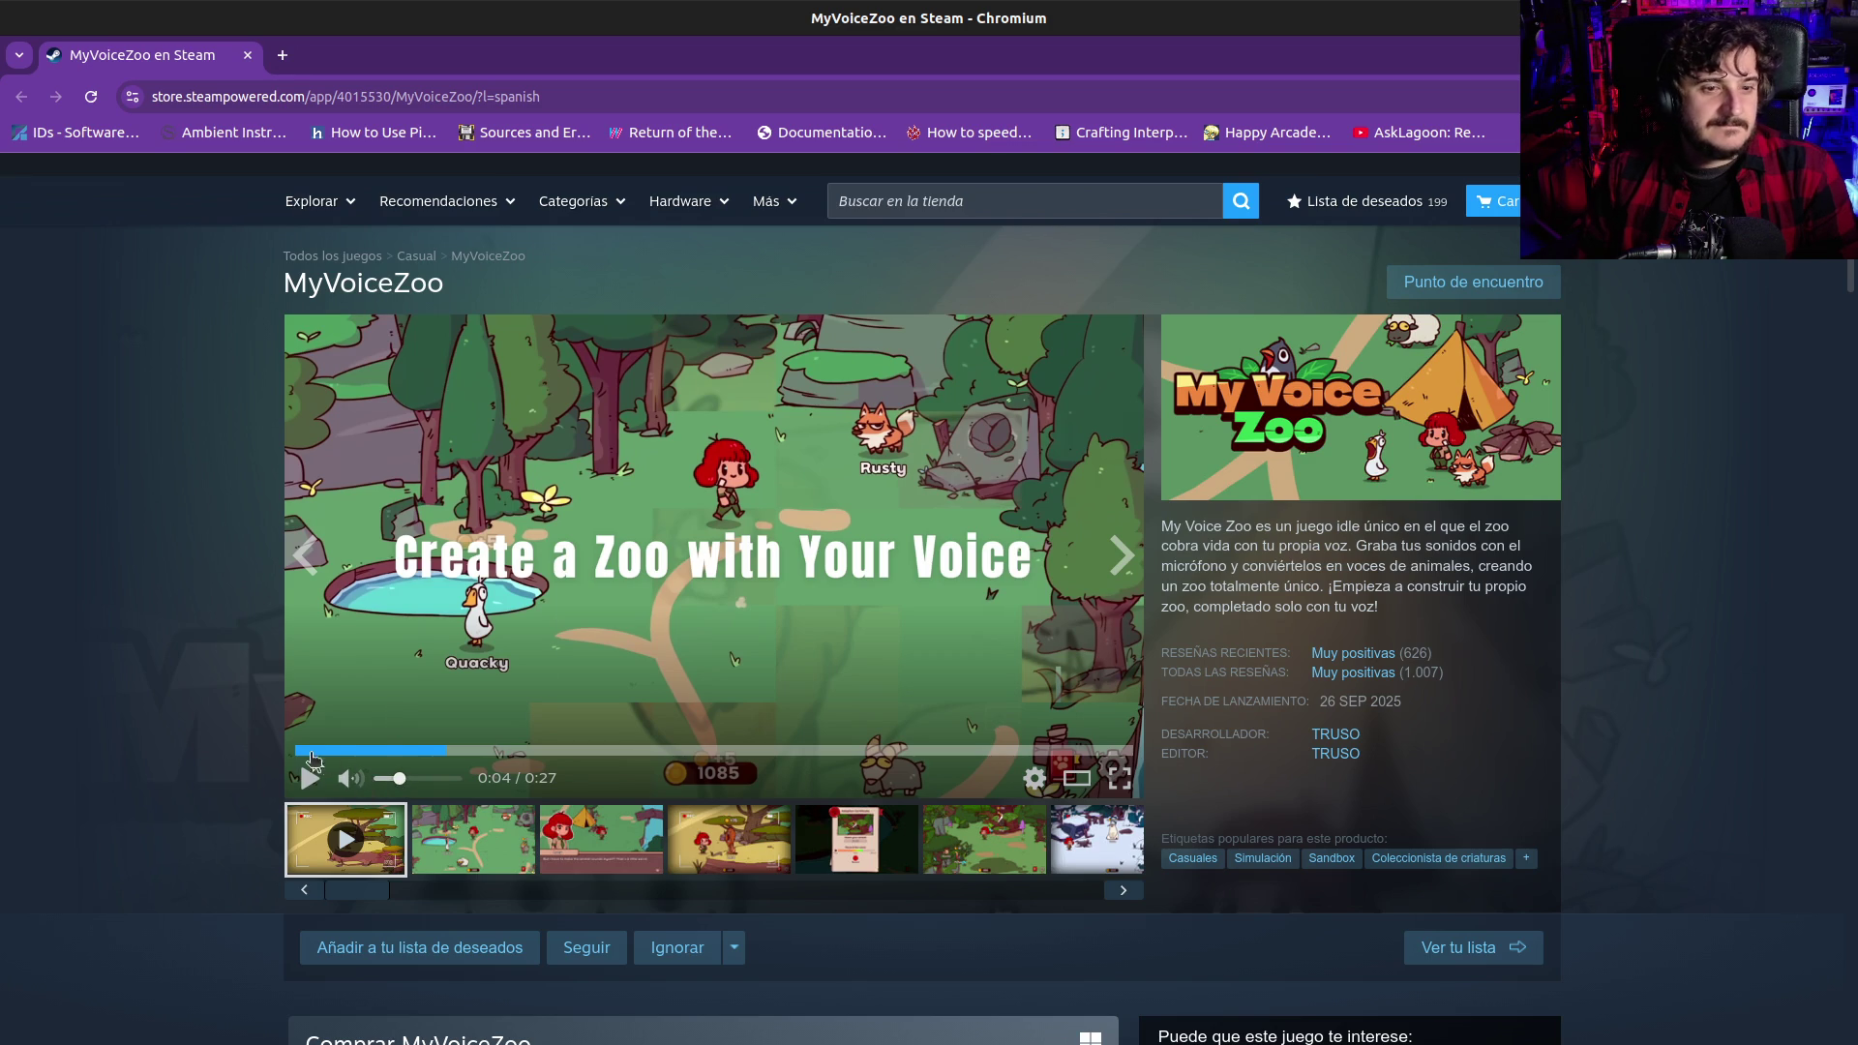
pyautogui.click(300, 750)
pyautogui.click(309, 778)
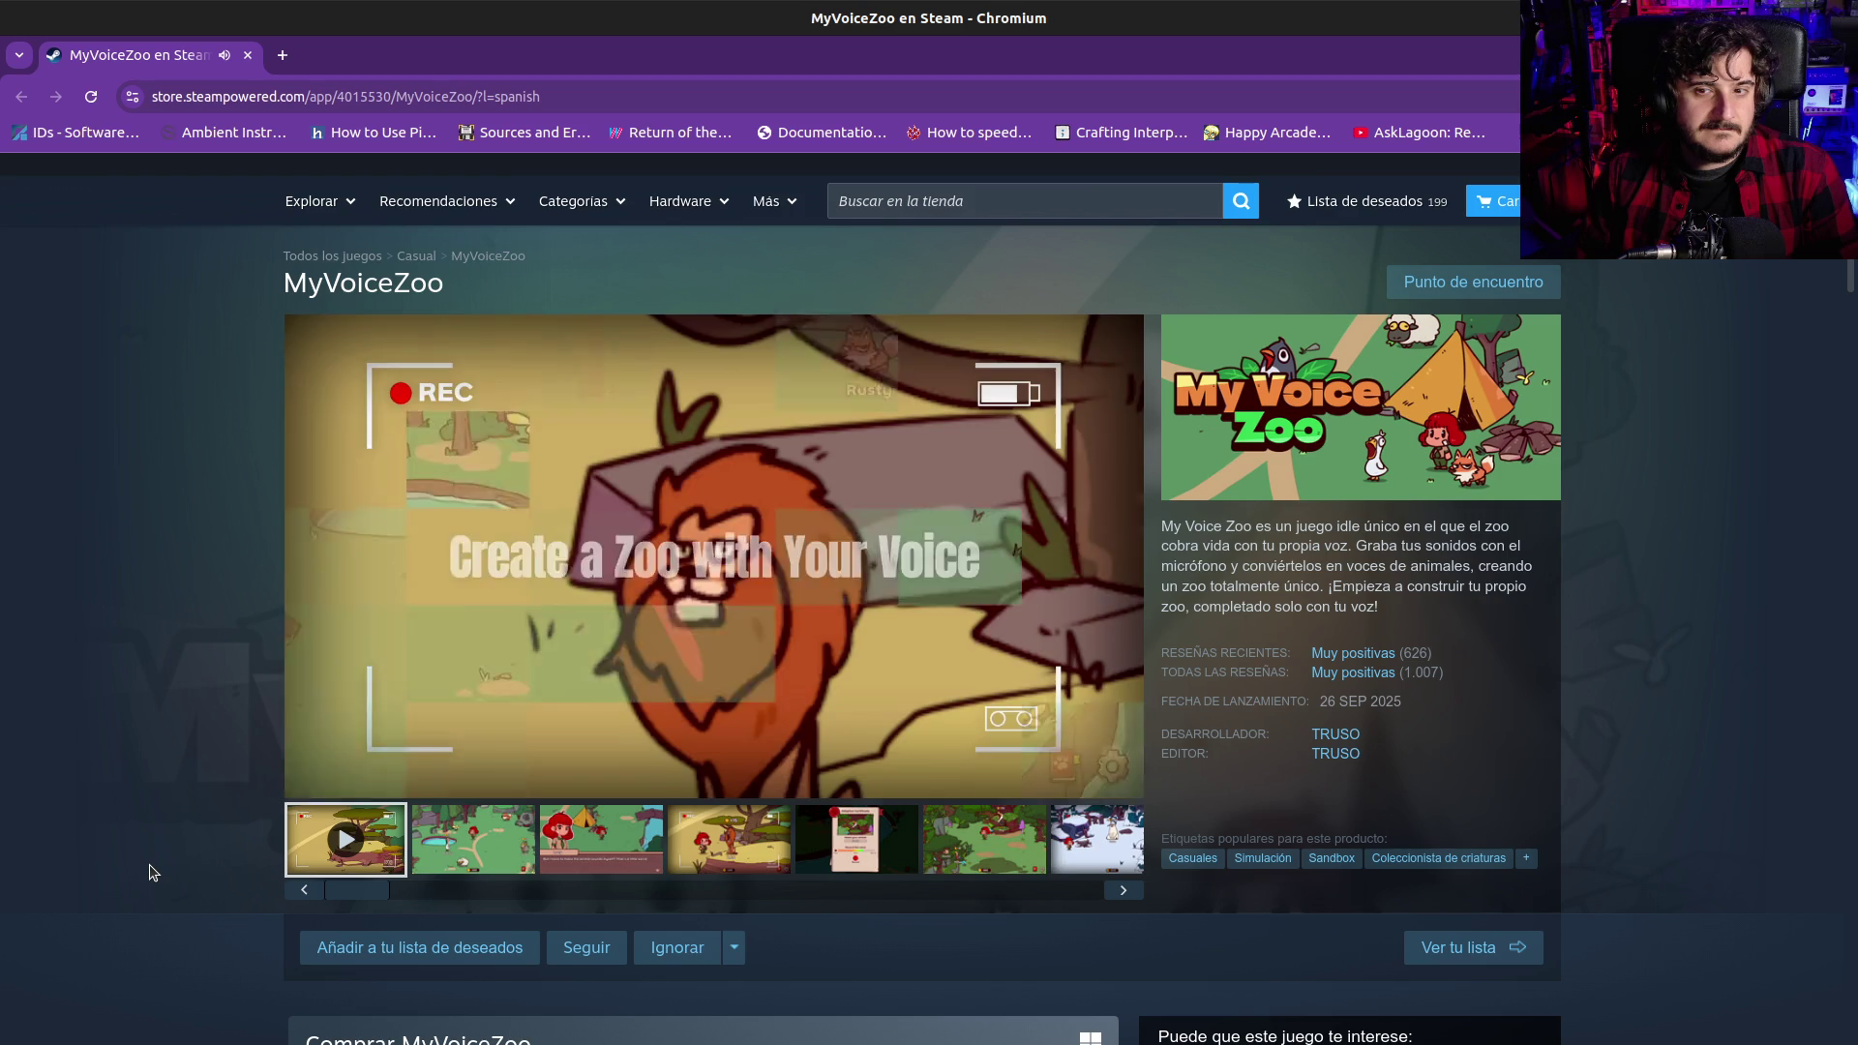
pyautogui.click(307, 781)
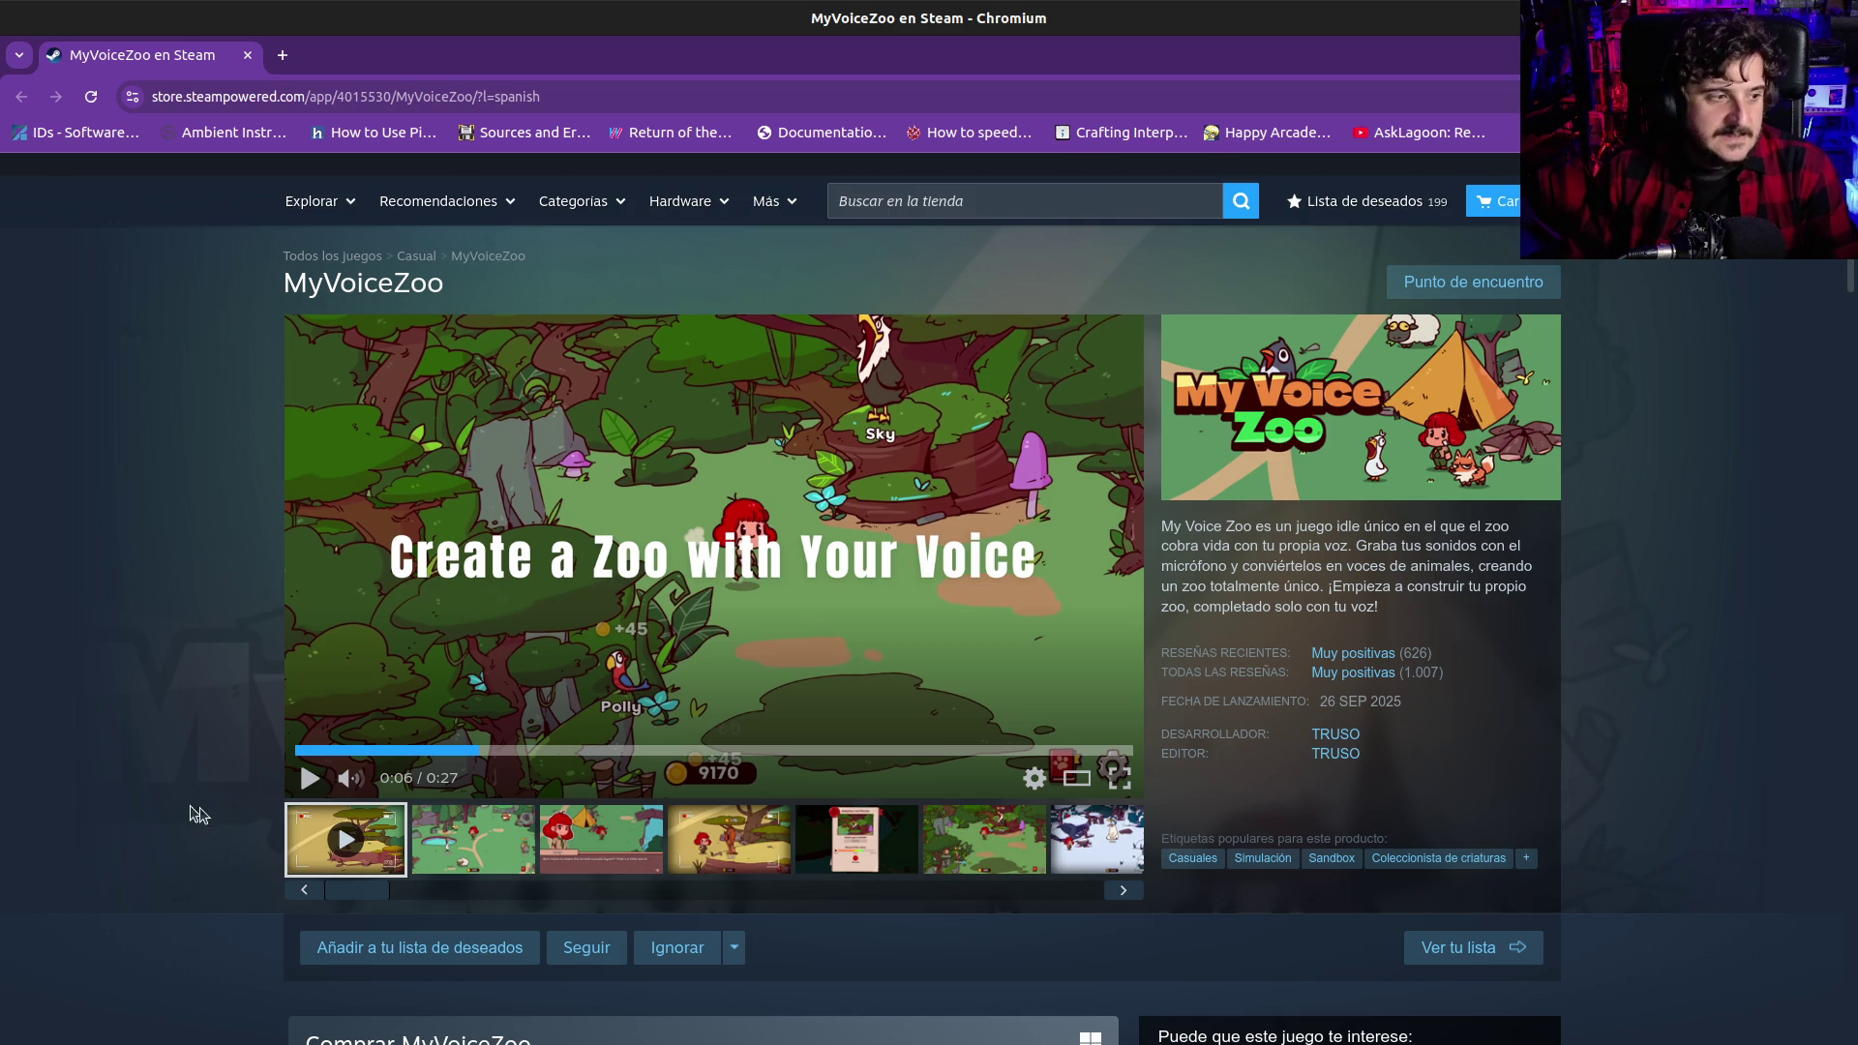
pyautogui.click(308, 777)
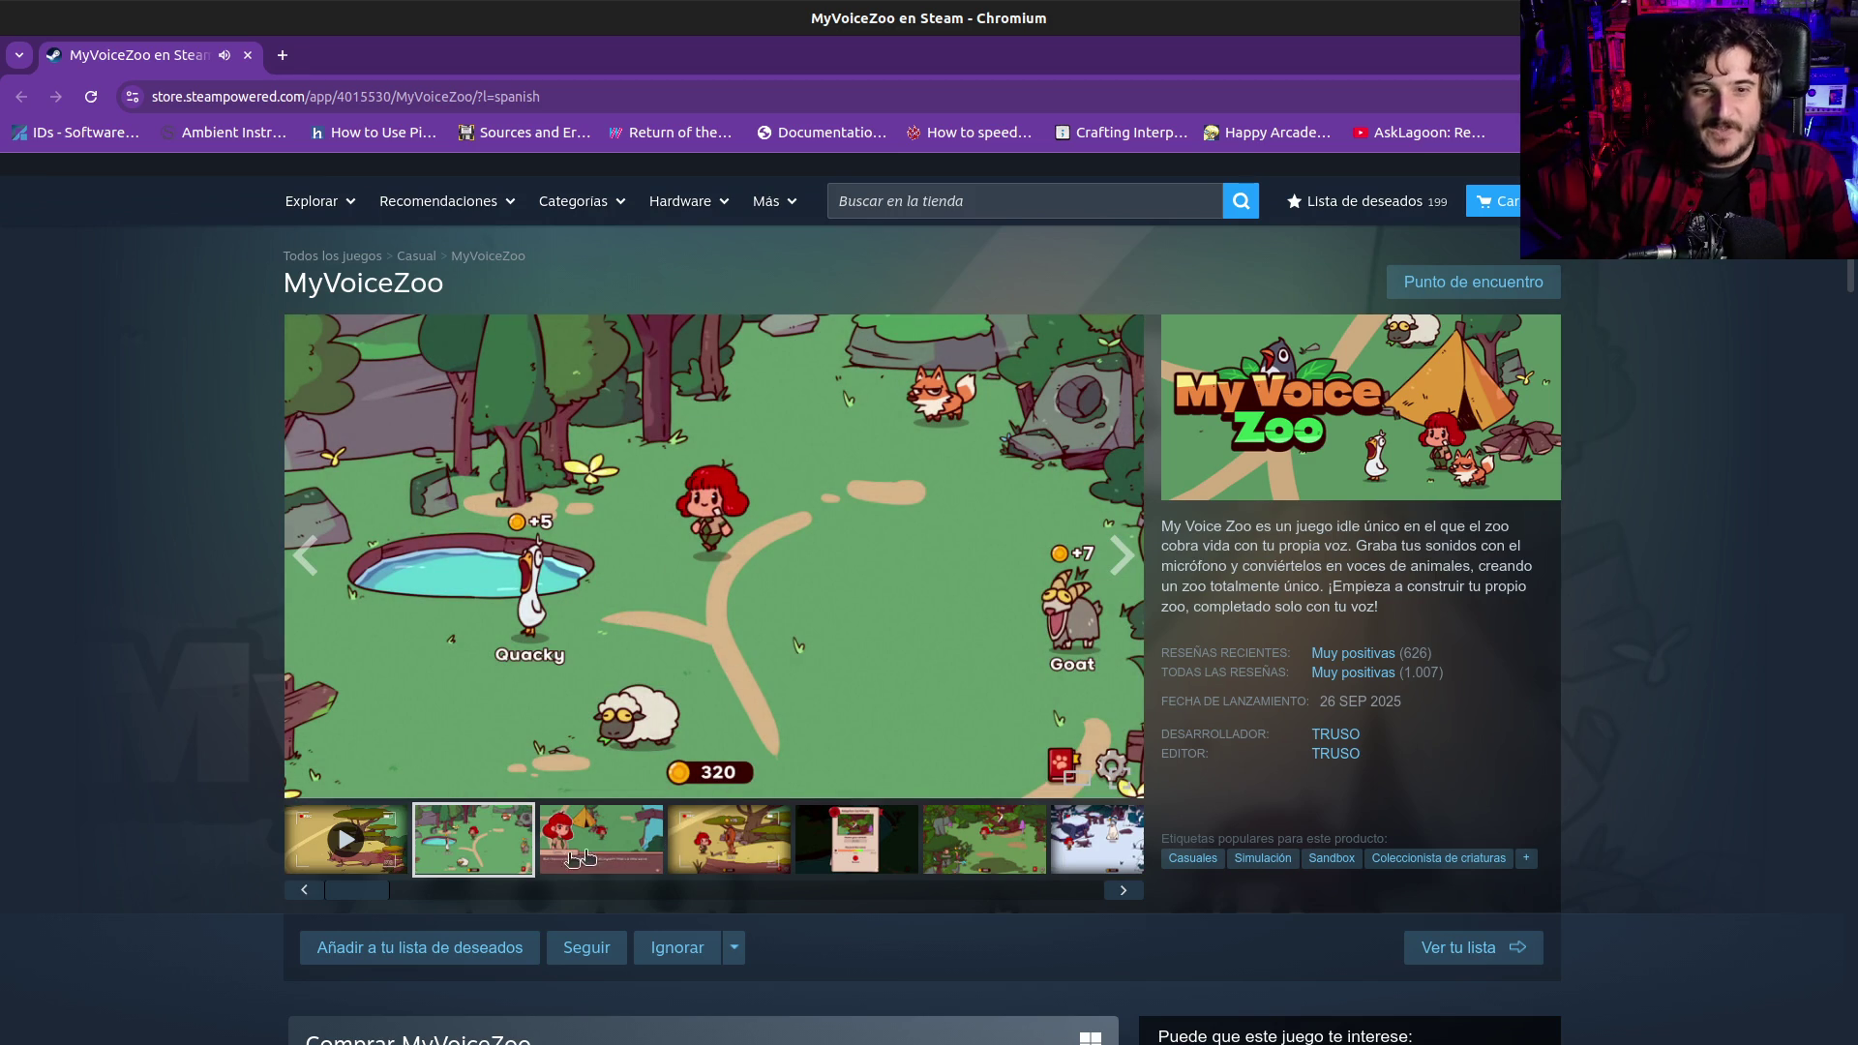
# Add MyVoiceZoo to the wishlist and view the second, third and fourth screenshots
pyautogui.scroll(-5, 972, 751)
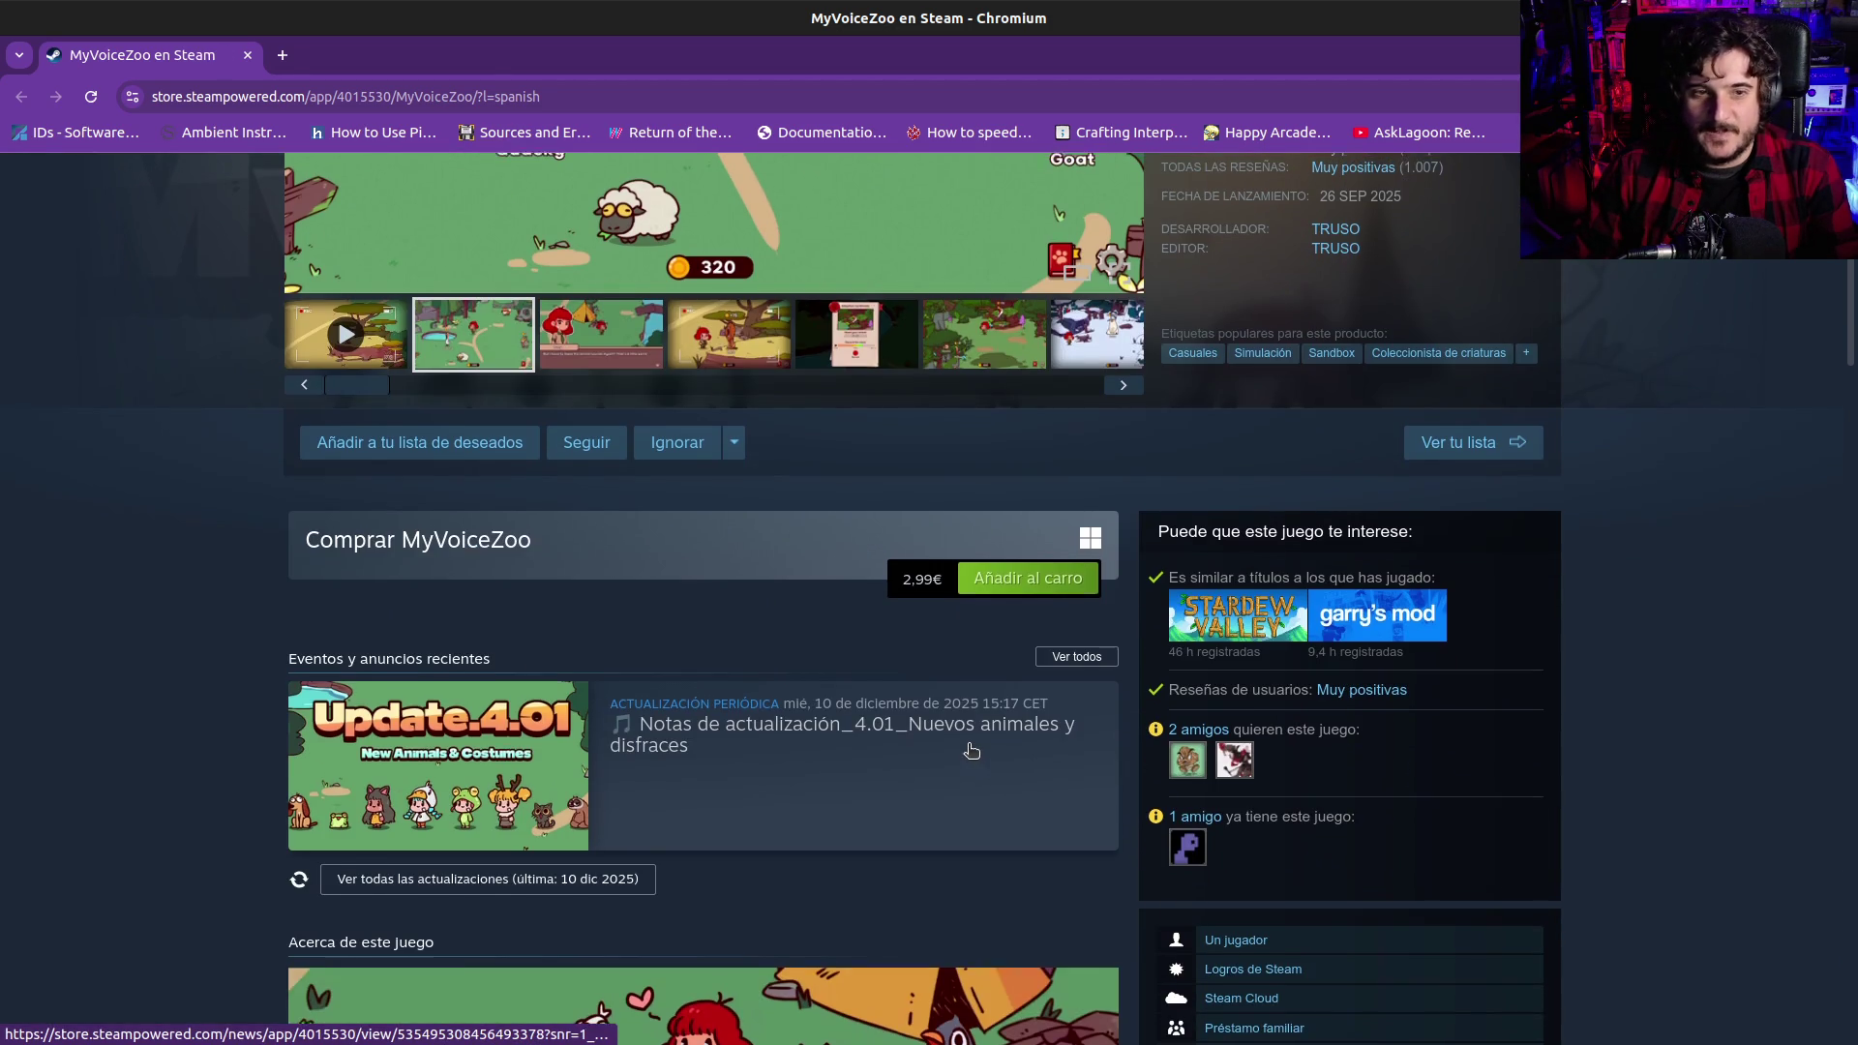
pyautogui.scroll(6, 970, 751)
pyautogui.scroll(-4, 968, 751)
pyautogui.click(389, 643)
pyautogui.scroll(5, 810, 730)
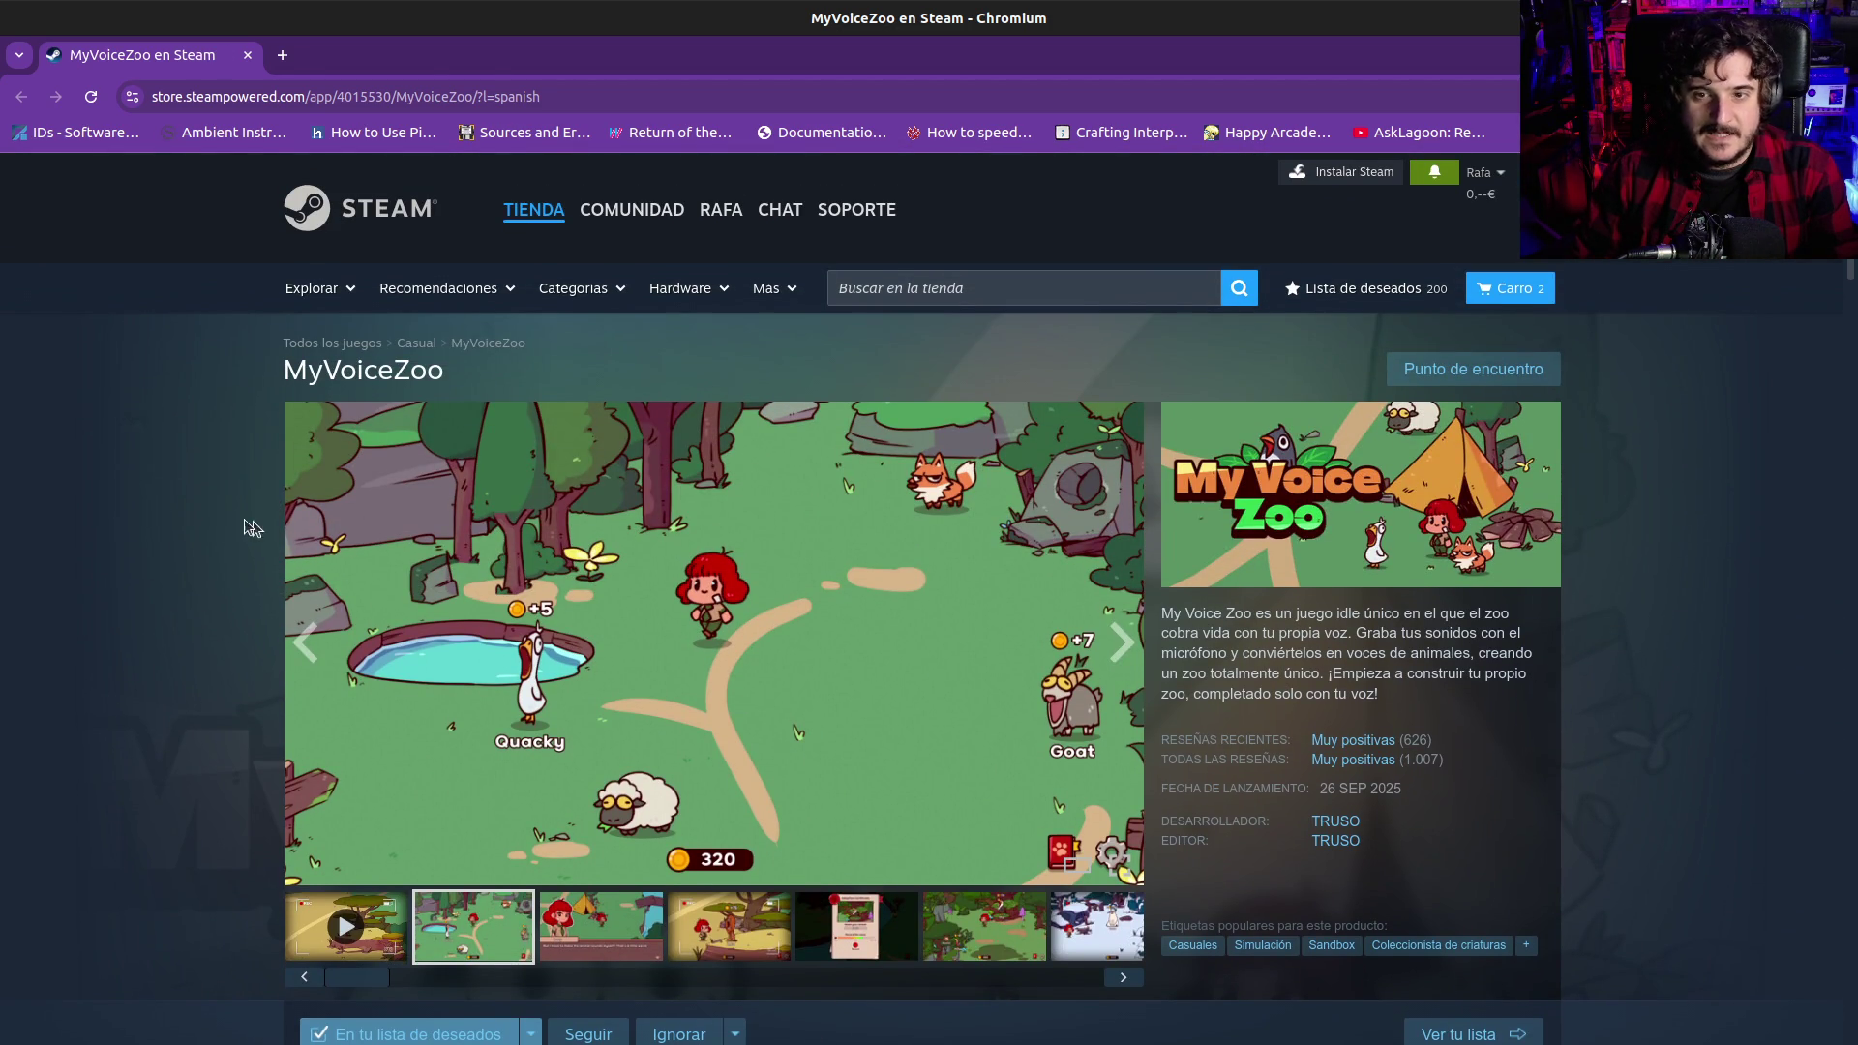
pyautogui.click(624, 927)
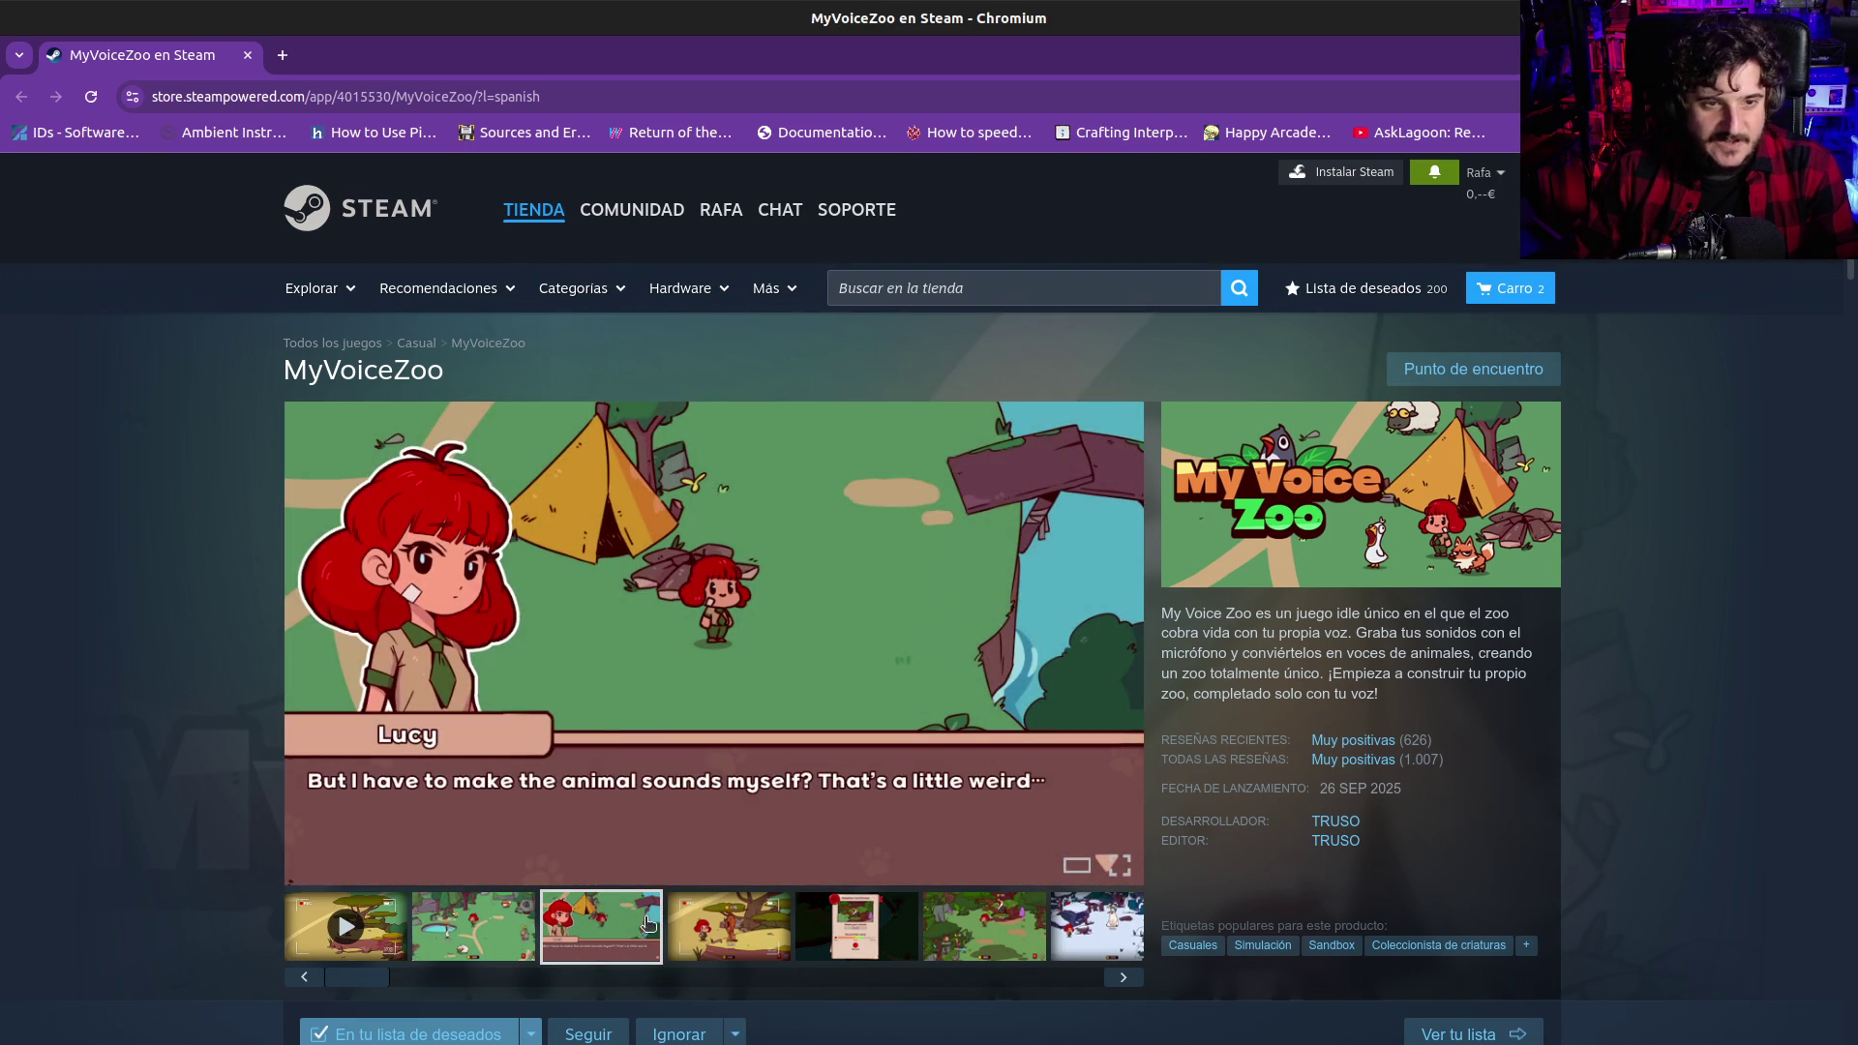
pyautogui.click(684, 927)
pyautogui.click(430, 919)
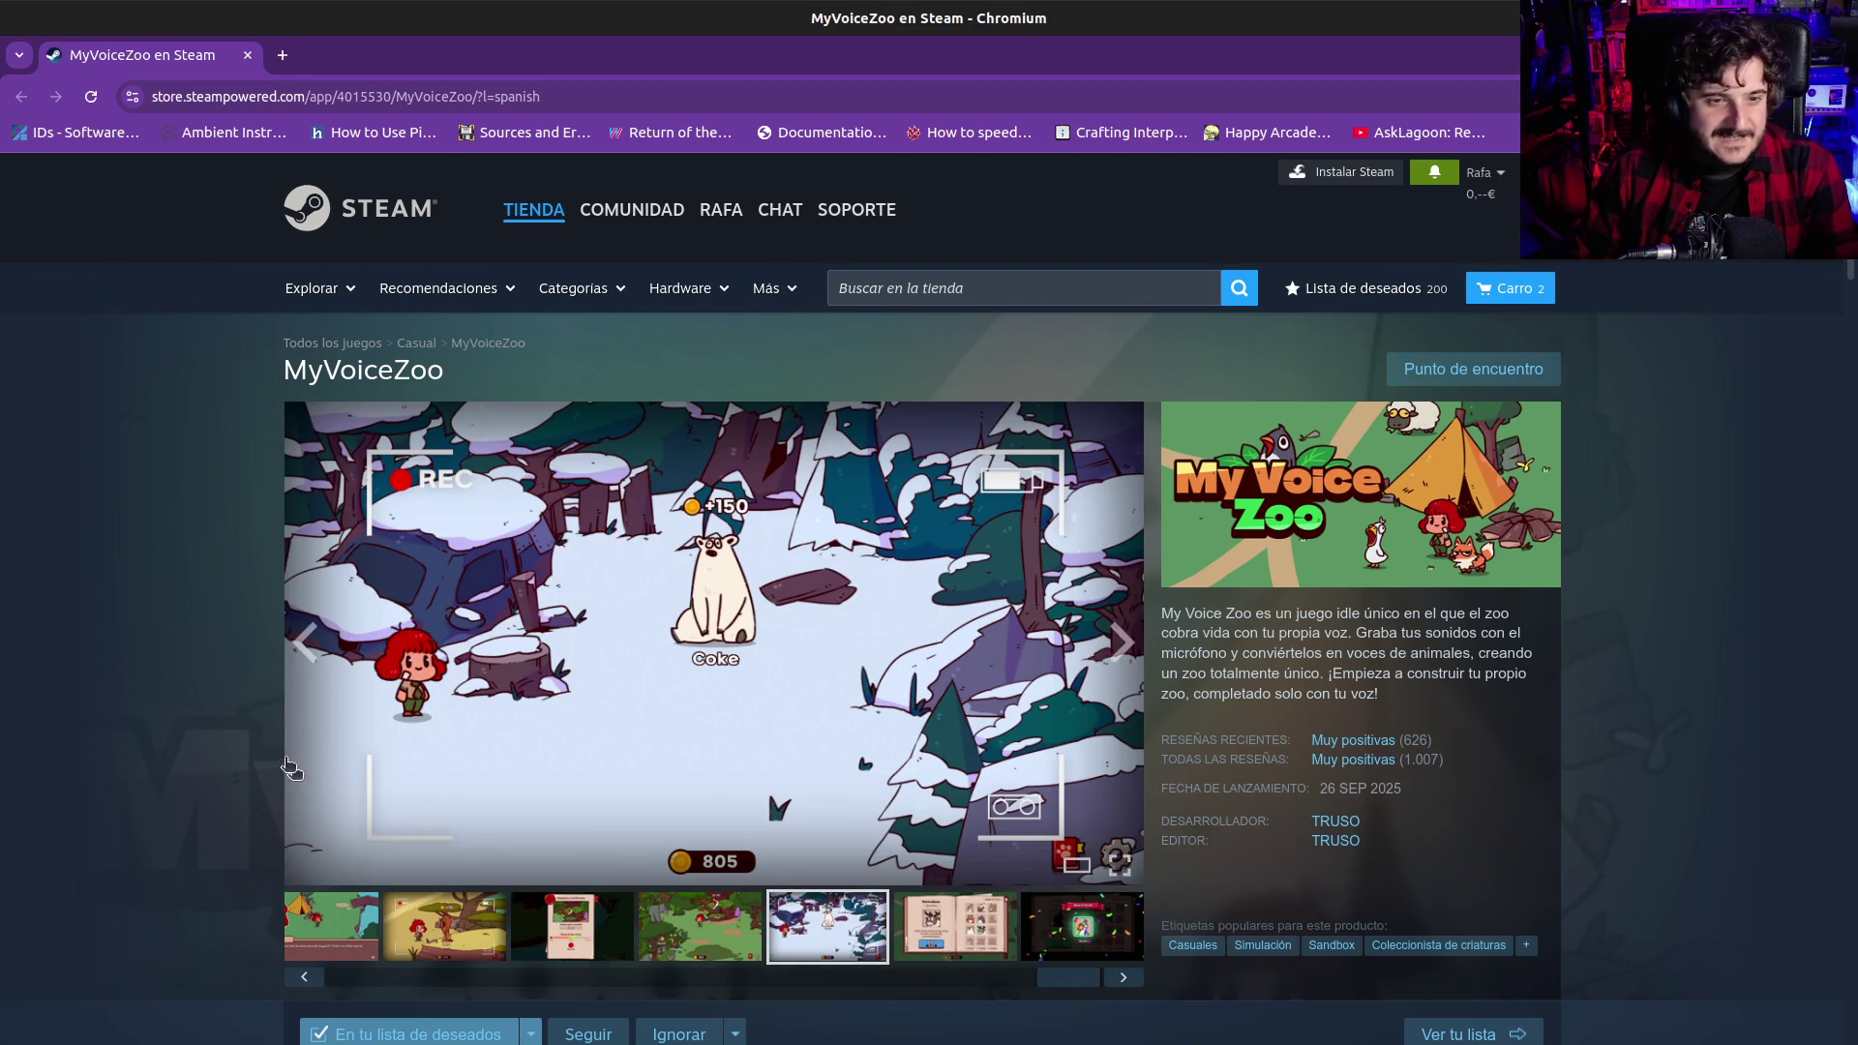
pyautogui.scroll(-5, 215, 687)
pyautogui.scroll(-5, 215, 738)
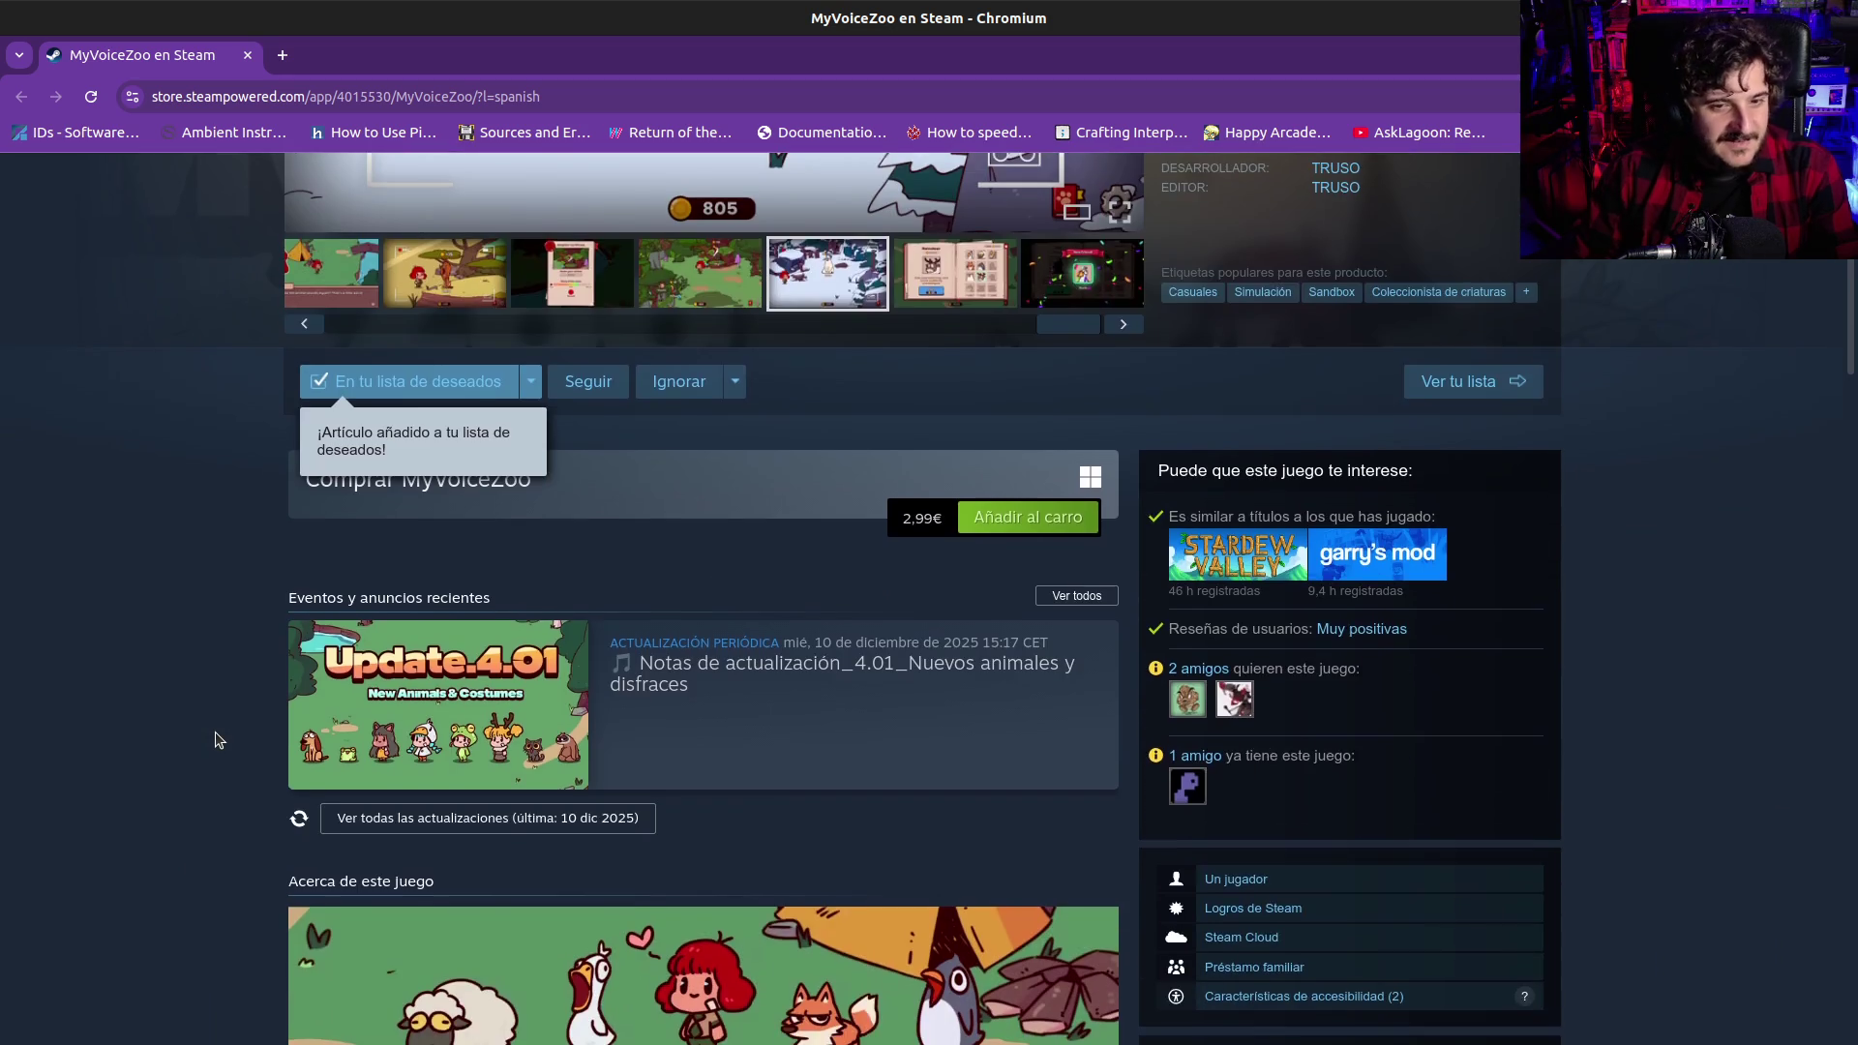
pyautogui.scroll(10, 232, 721)
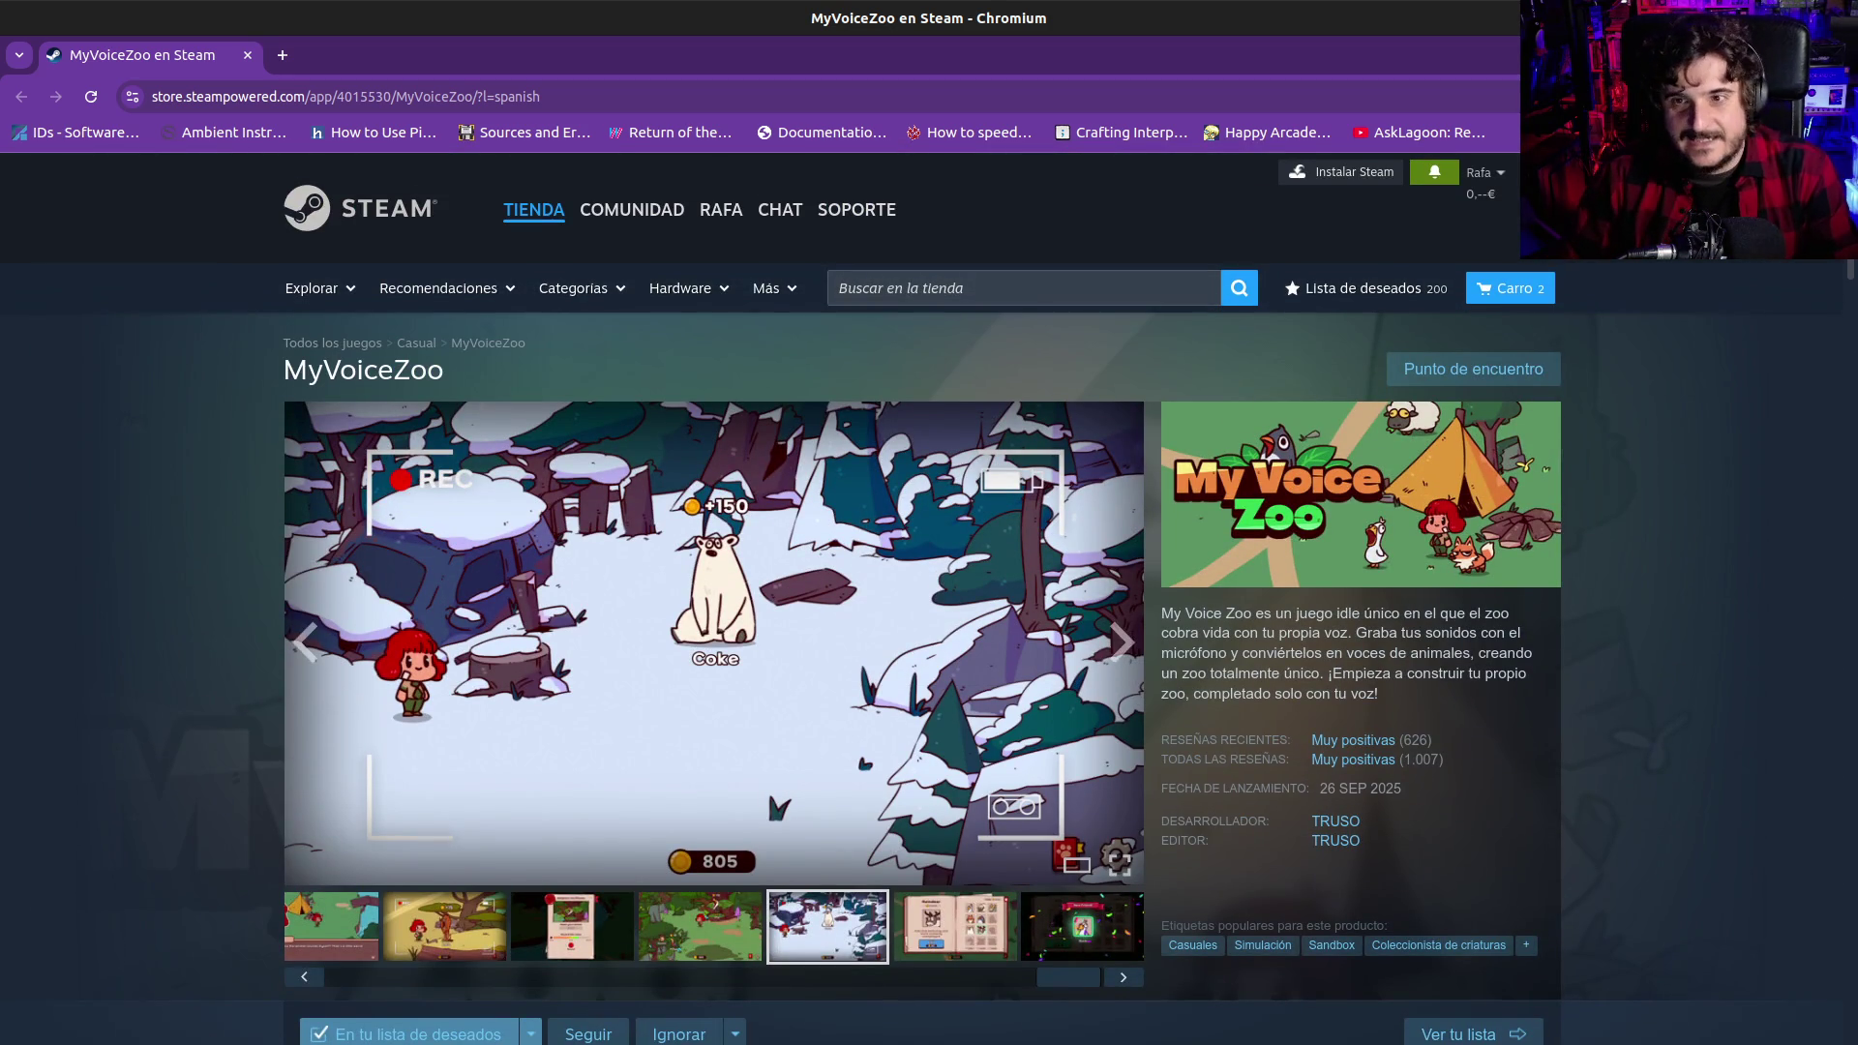
pyautogui.hotkey('alt', 'Tab')
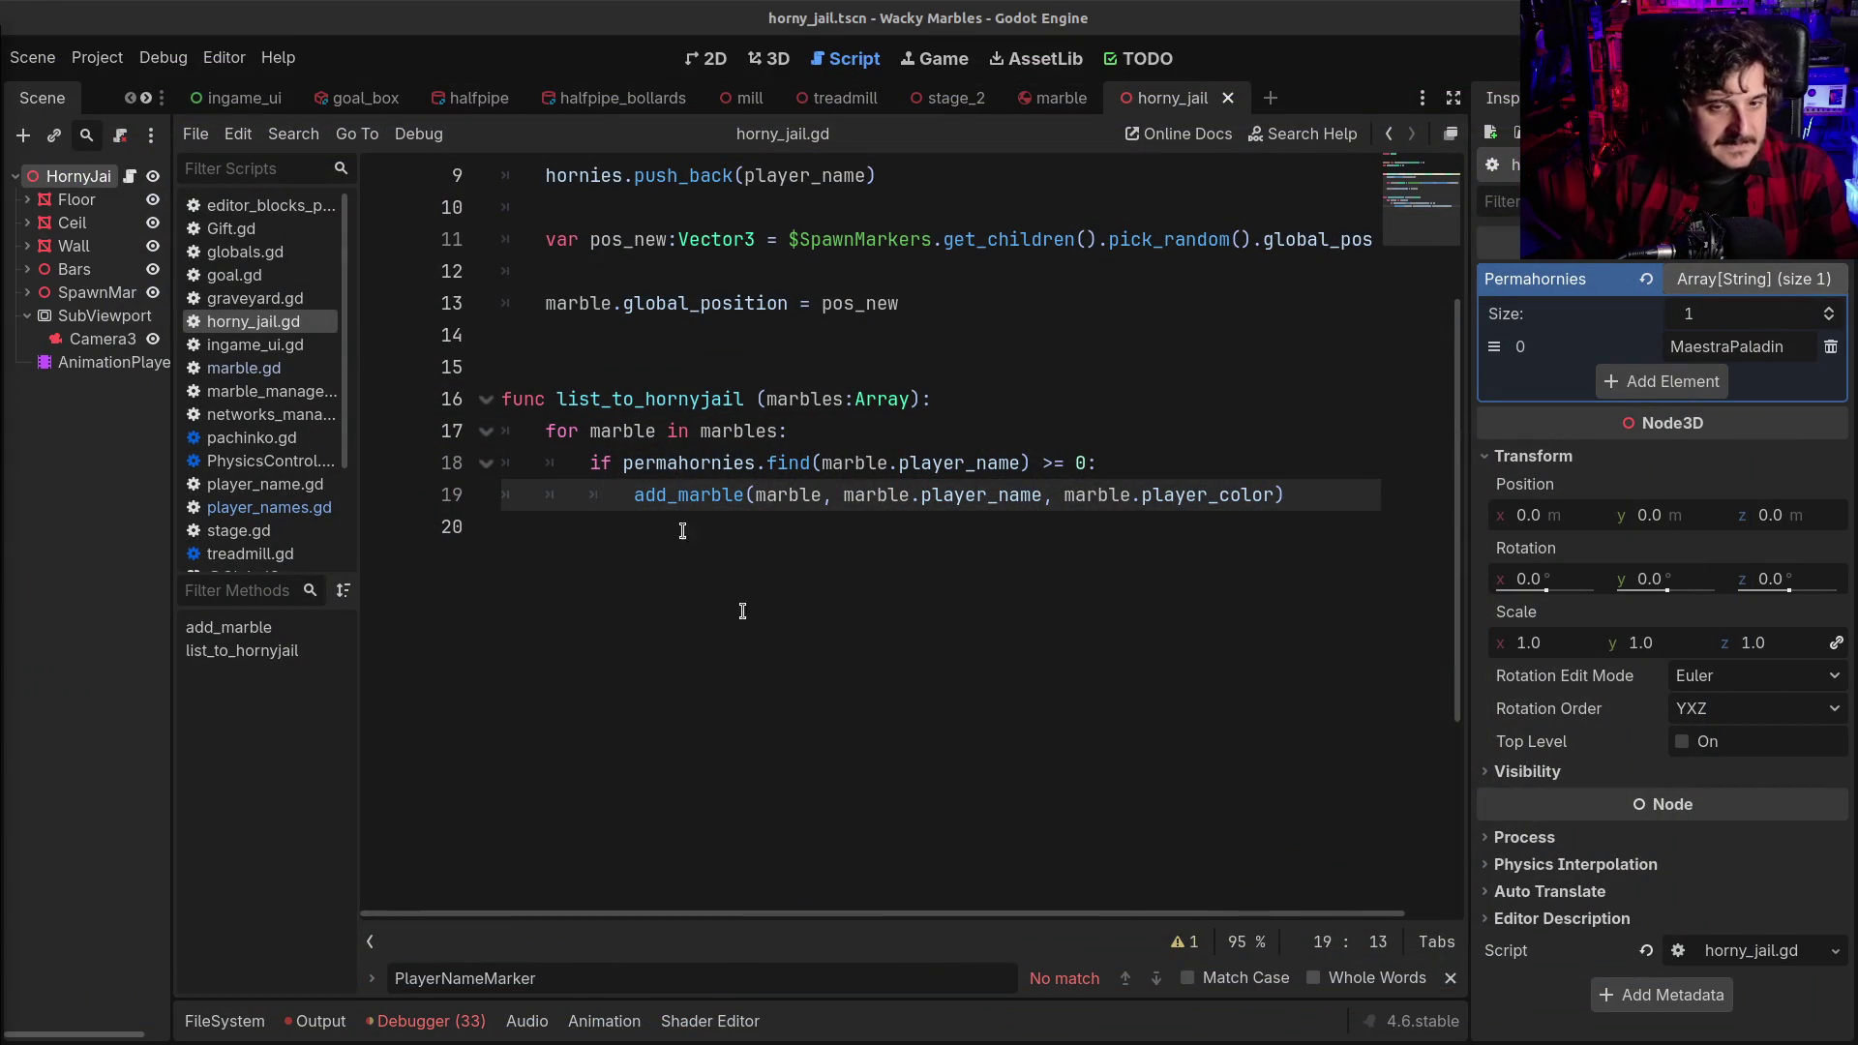
pyautogui.click(673, 508)
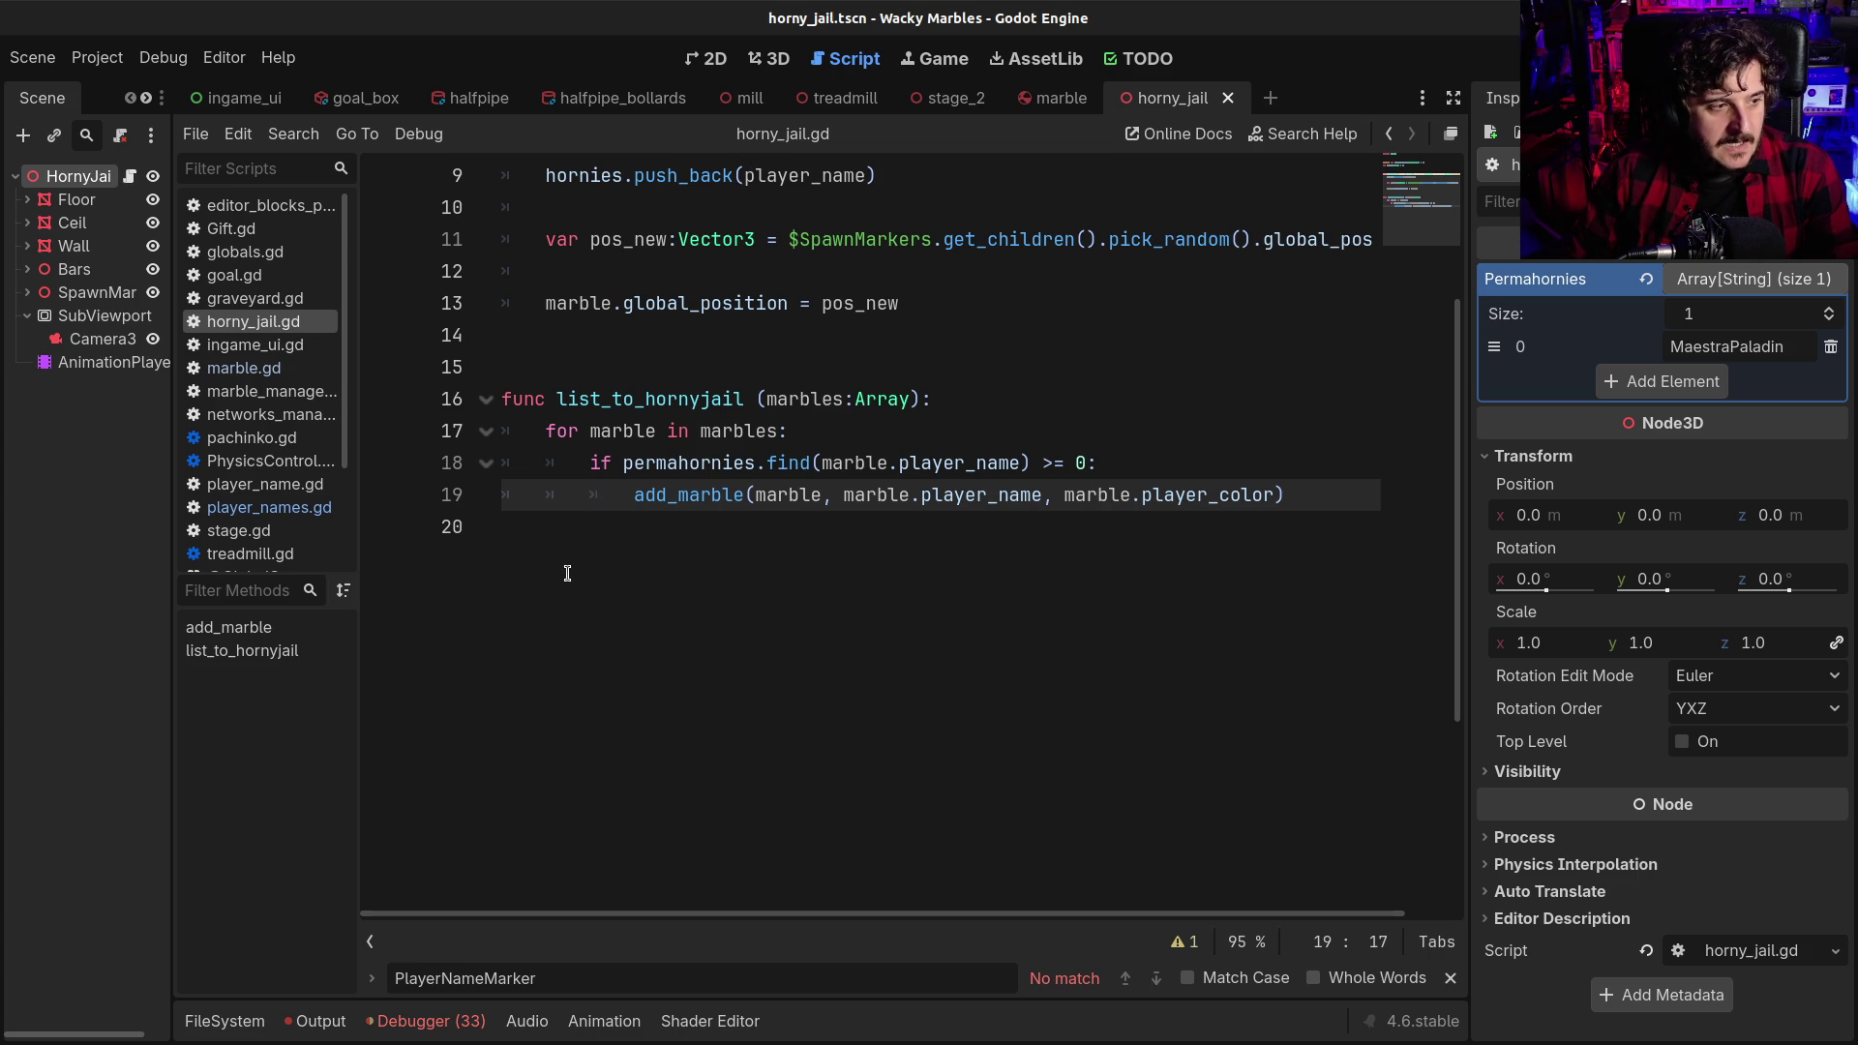
pyautogui.scroll(3, 571, 329)
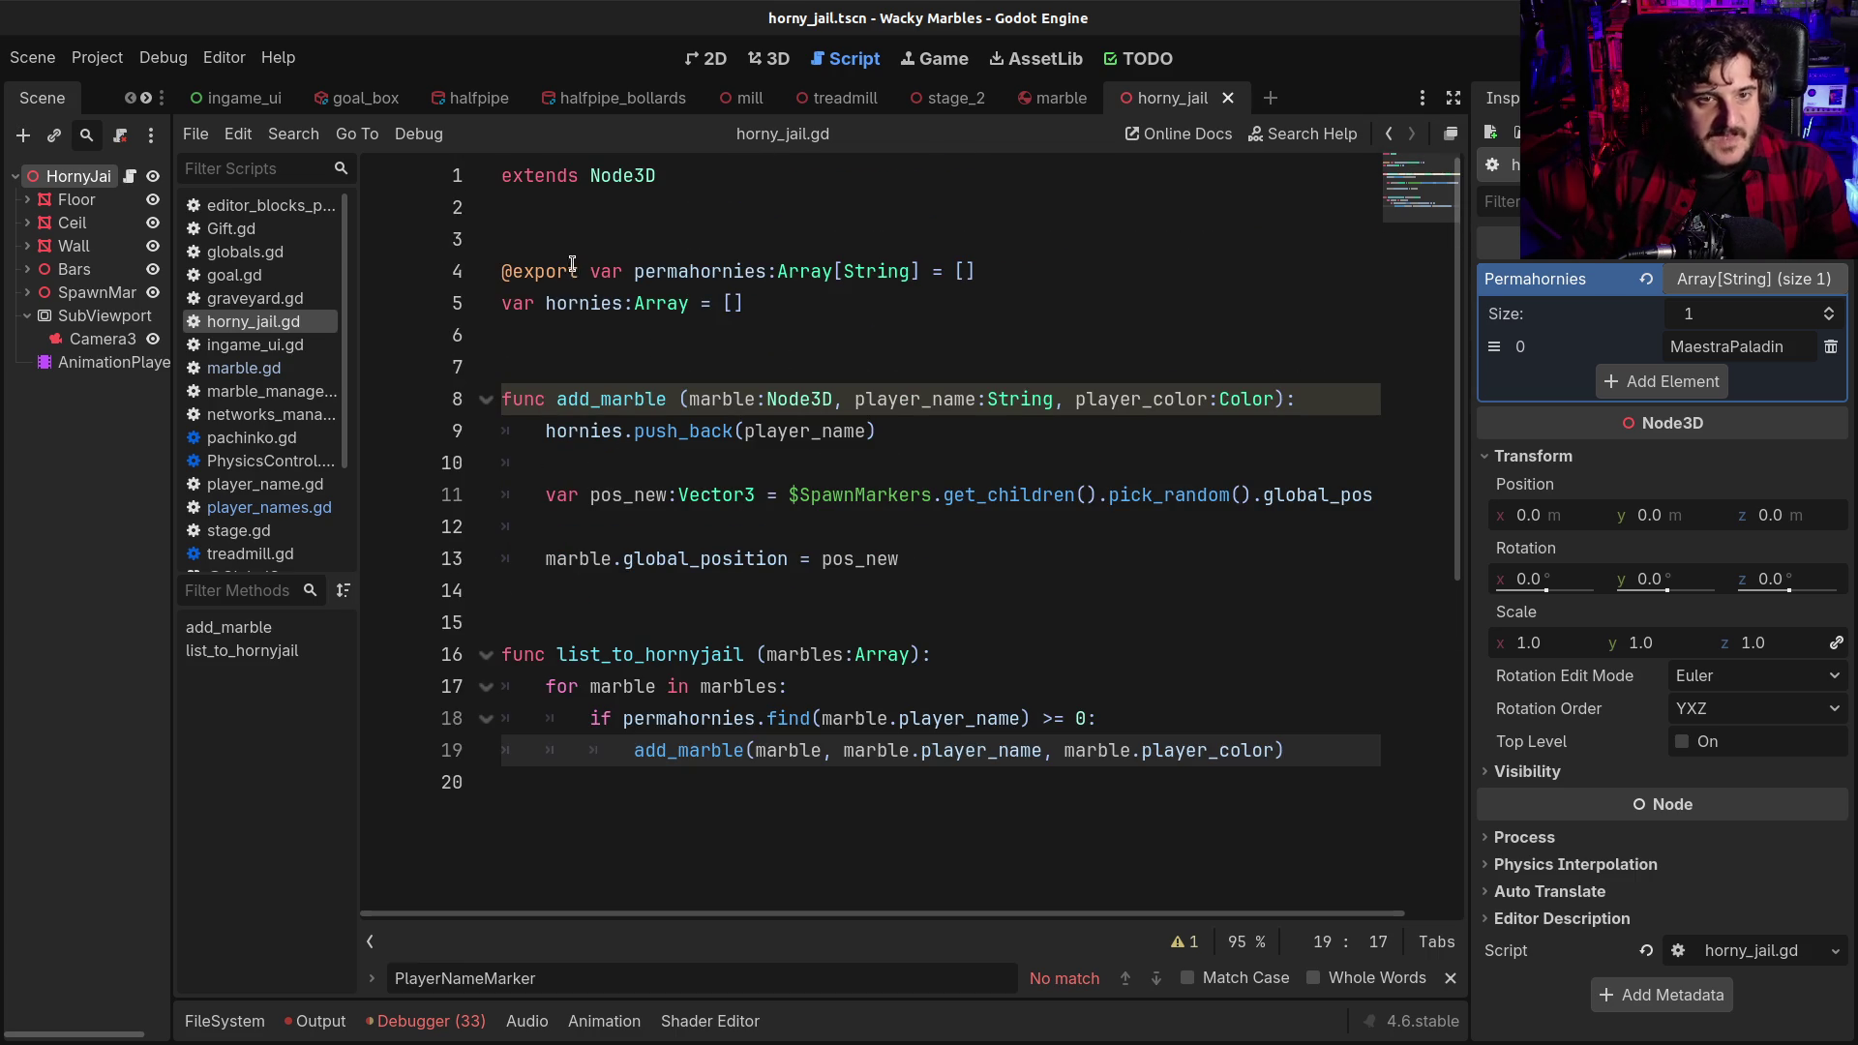
pyautogui.moveTo(569, 279)
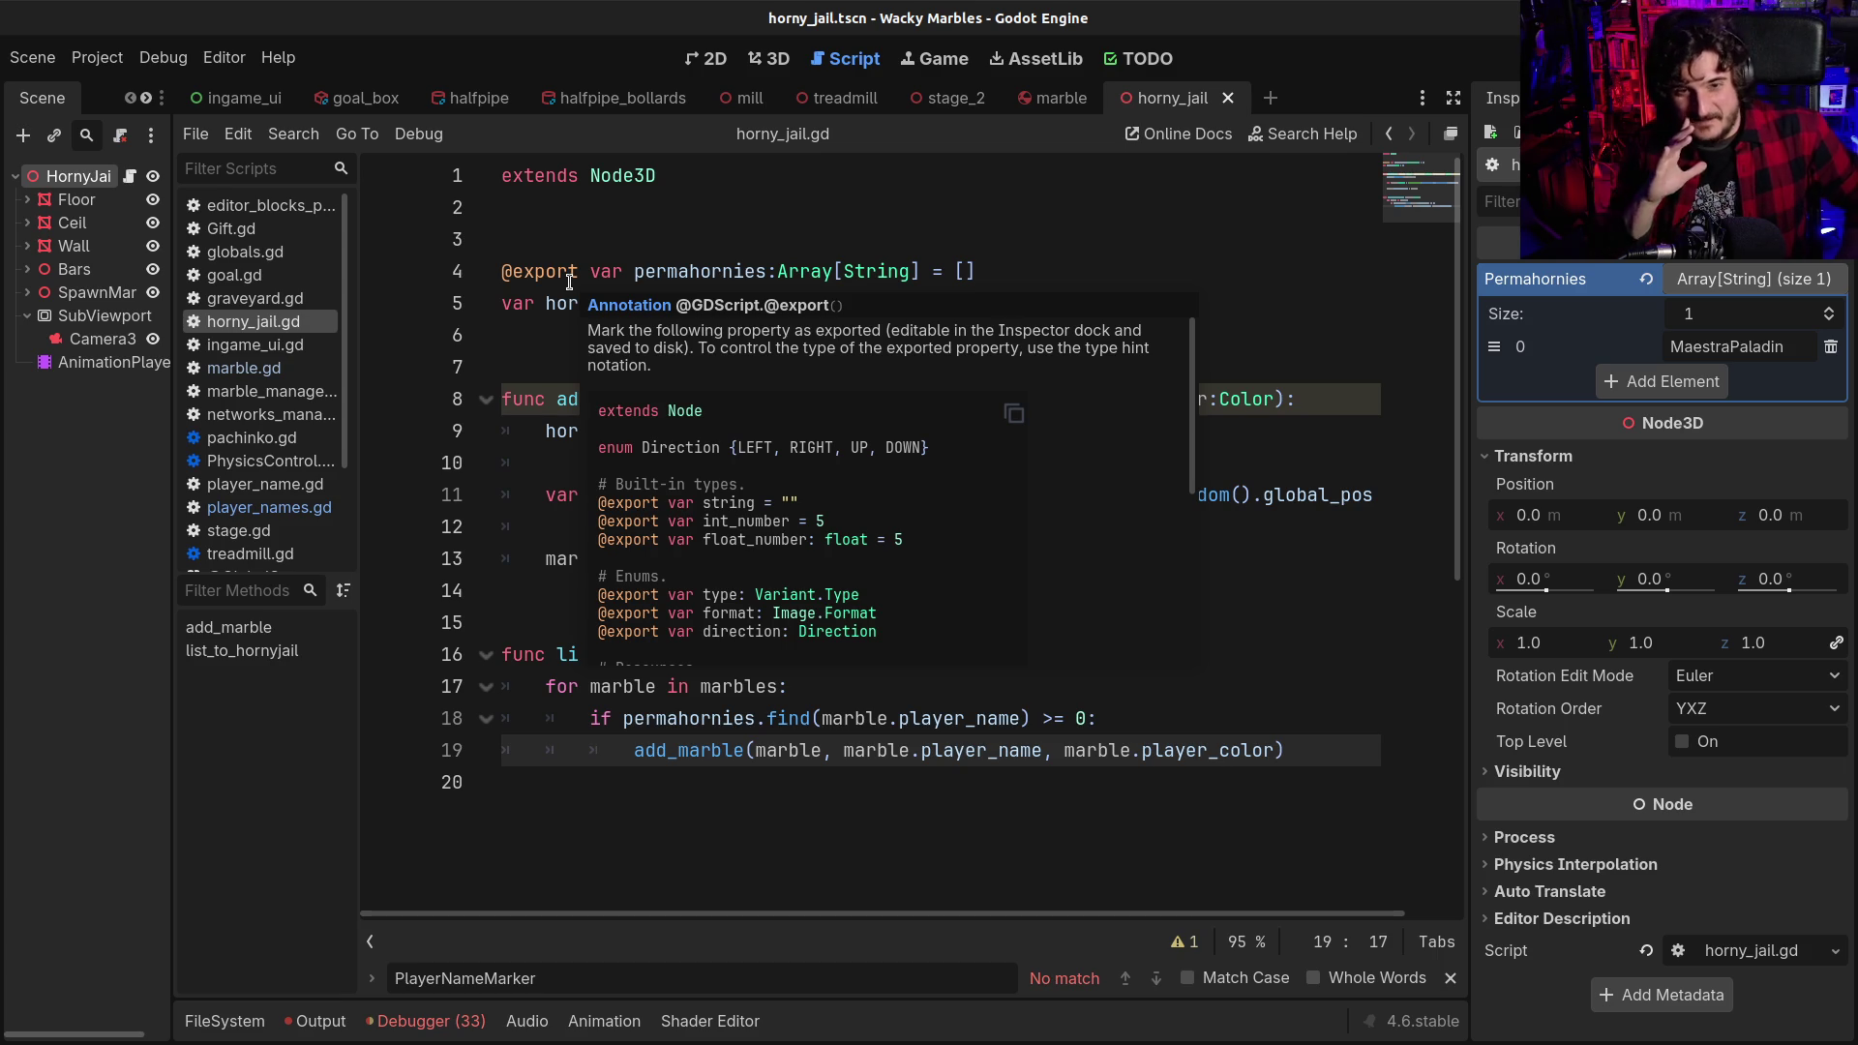
pyautogui.click(578, 677)
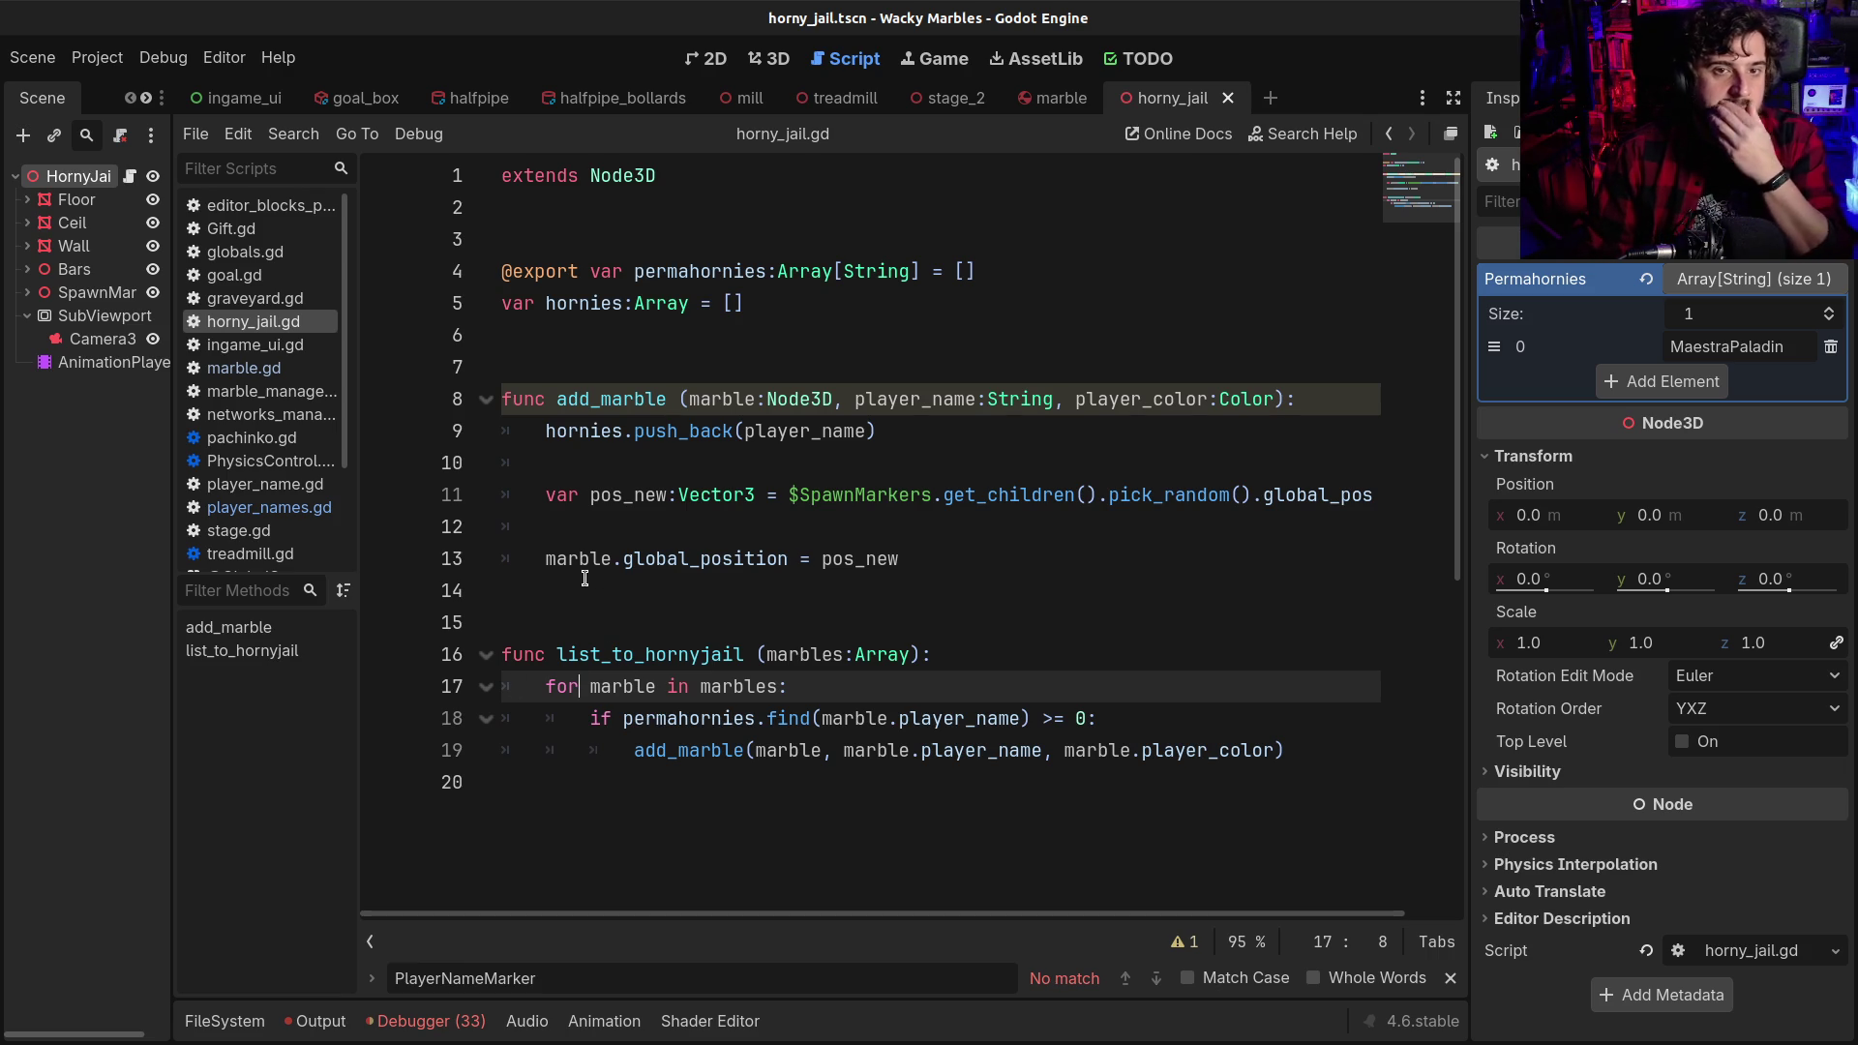
pyautogui.scroll(-2, 589, 590)
pyautogui.click(597, 626)
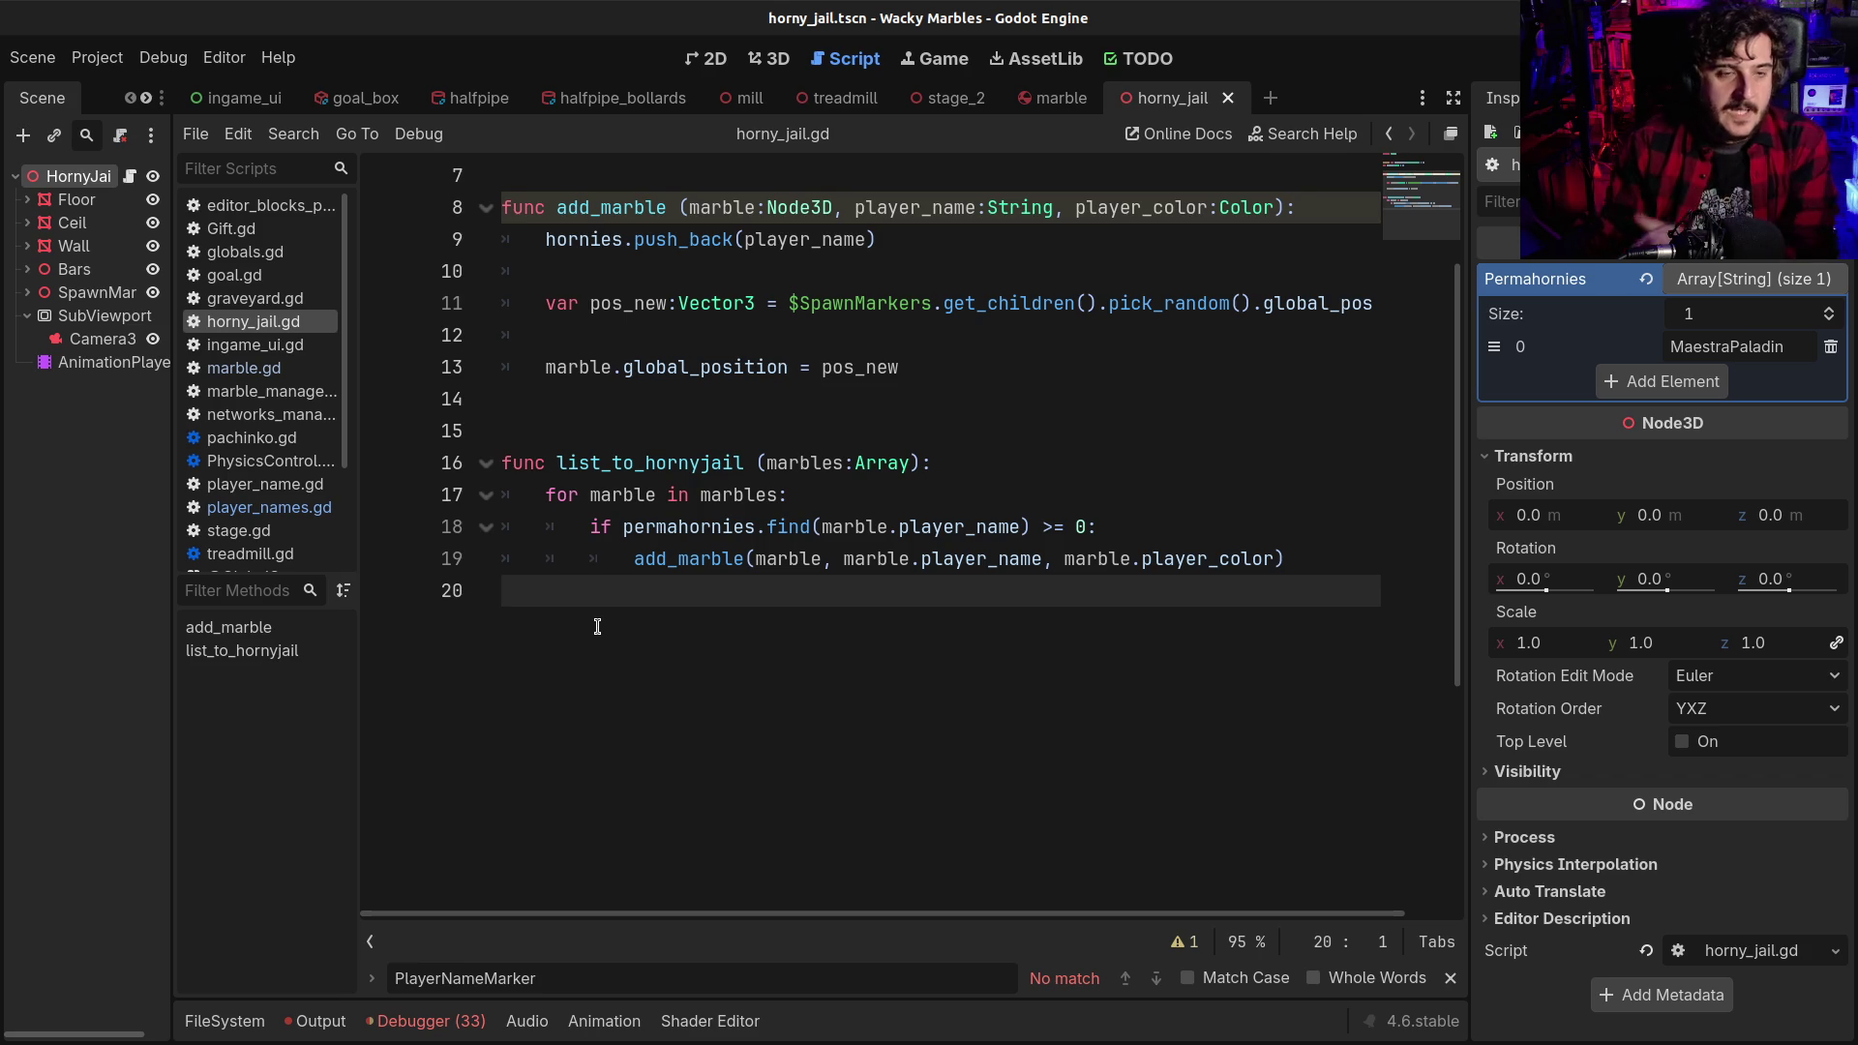
# Add blank lines after the loop function, then start a func stub and erase it
pyautogui.press('Return')
pyautogui.press('Return')
pyautogui.write('func ')
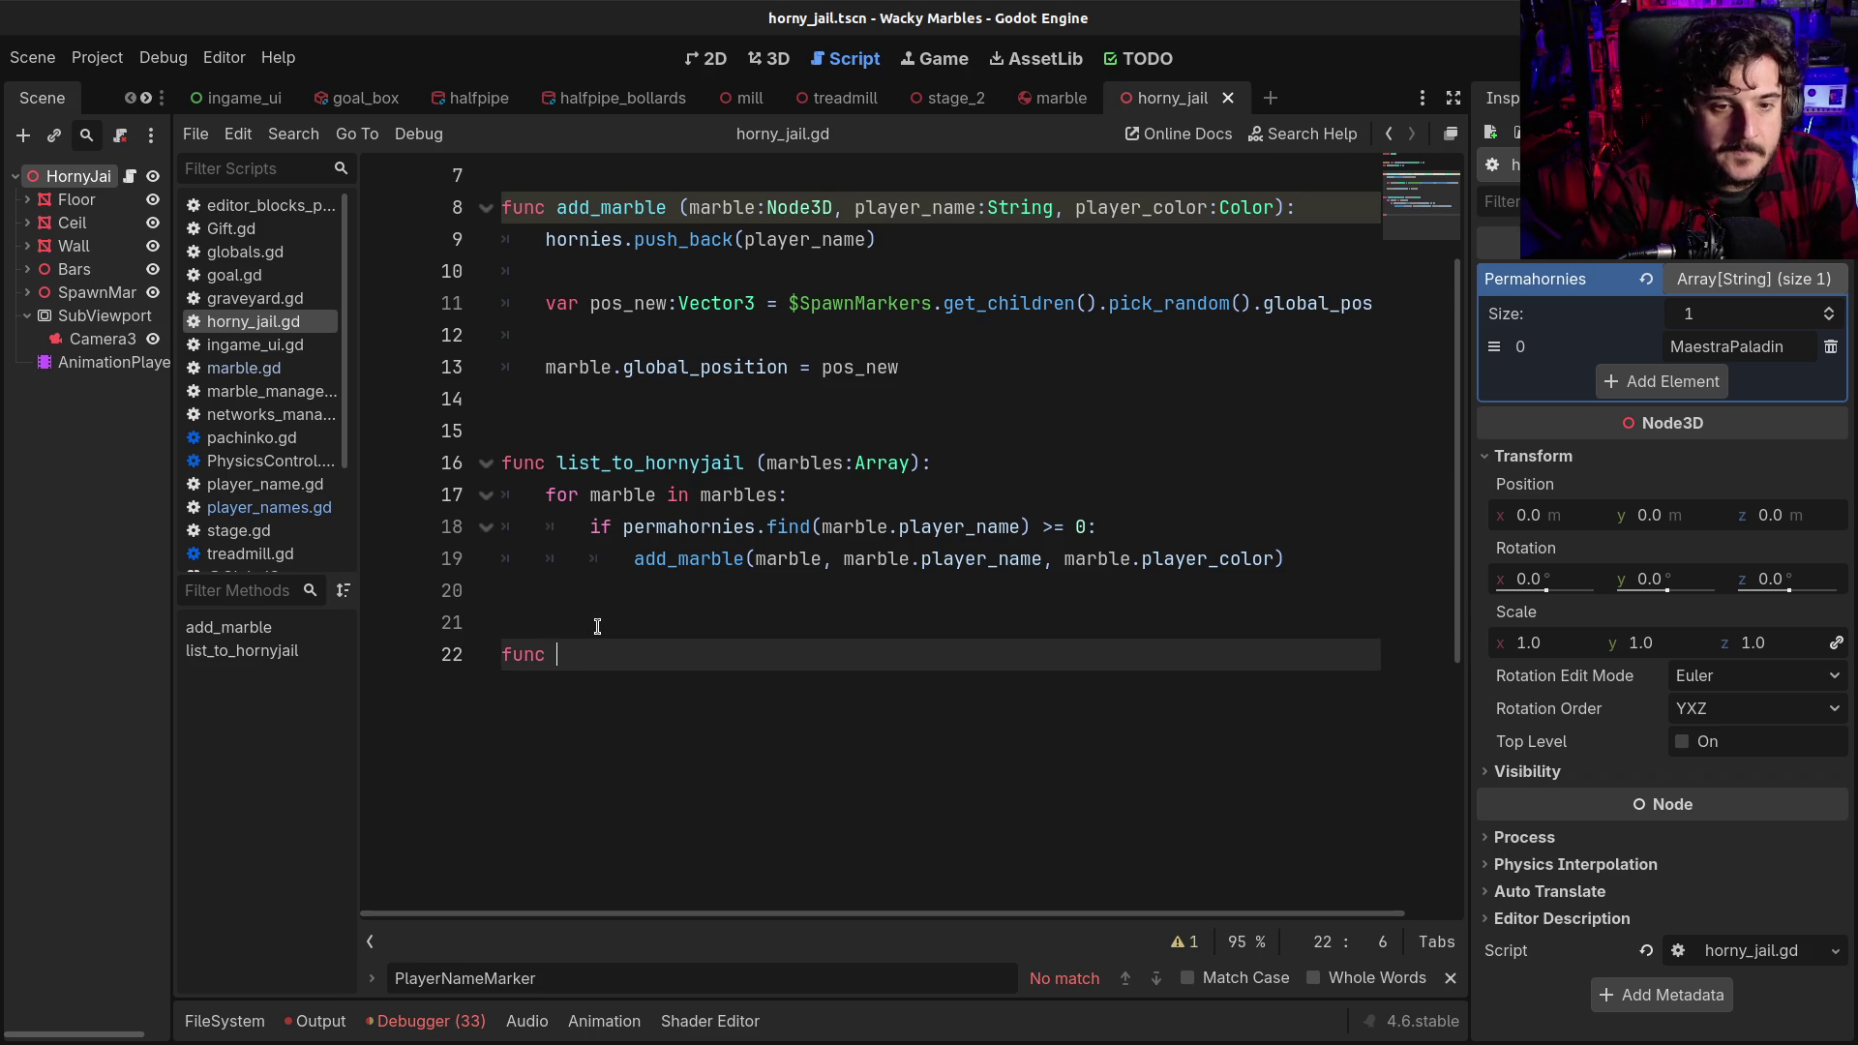
pyautogui.write('_')
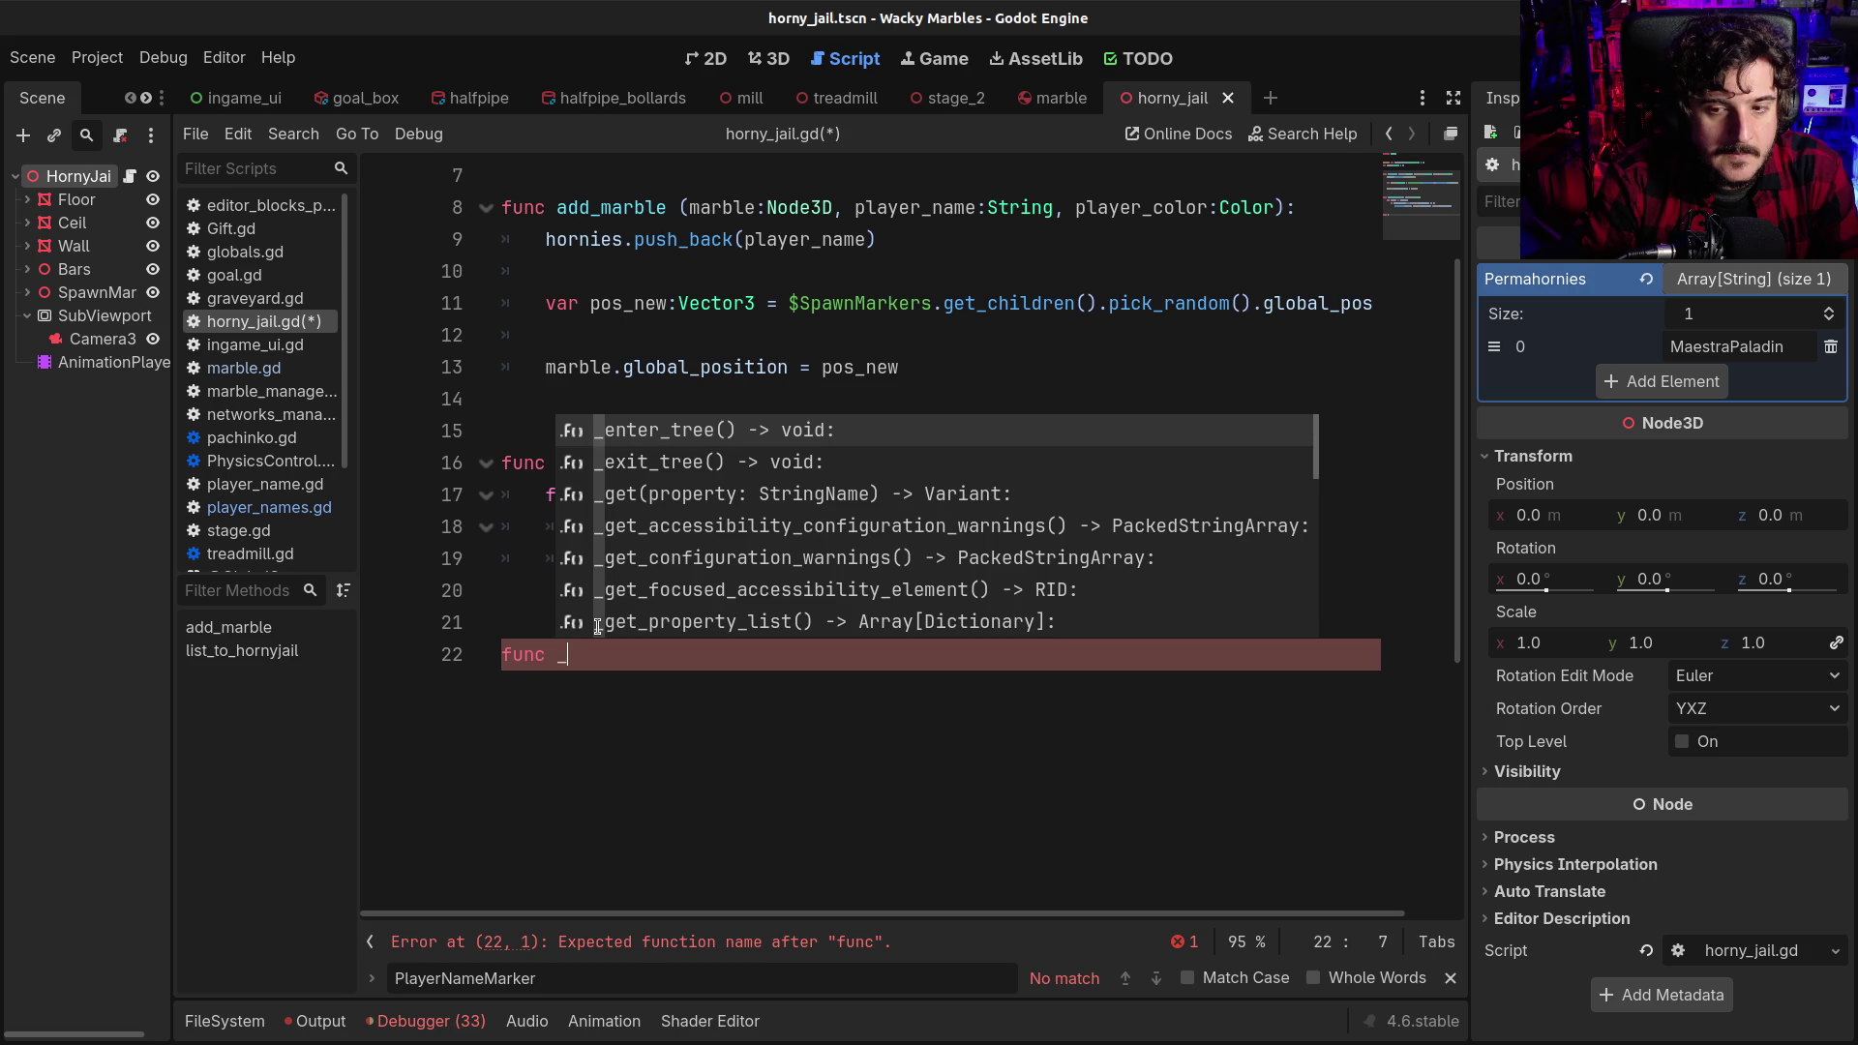
pyautogui.press('BackSpace')
pyautogui.write('a')
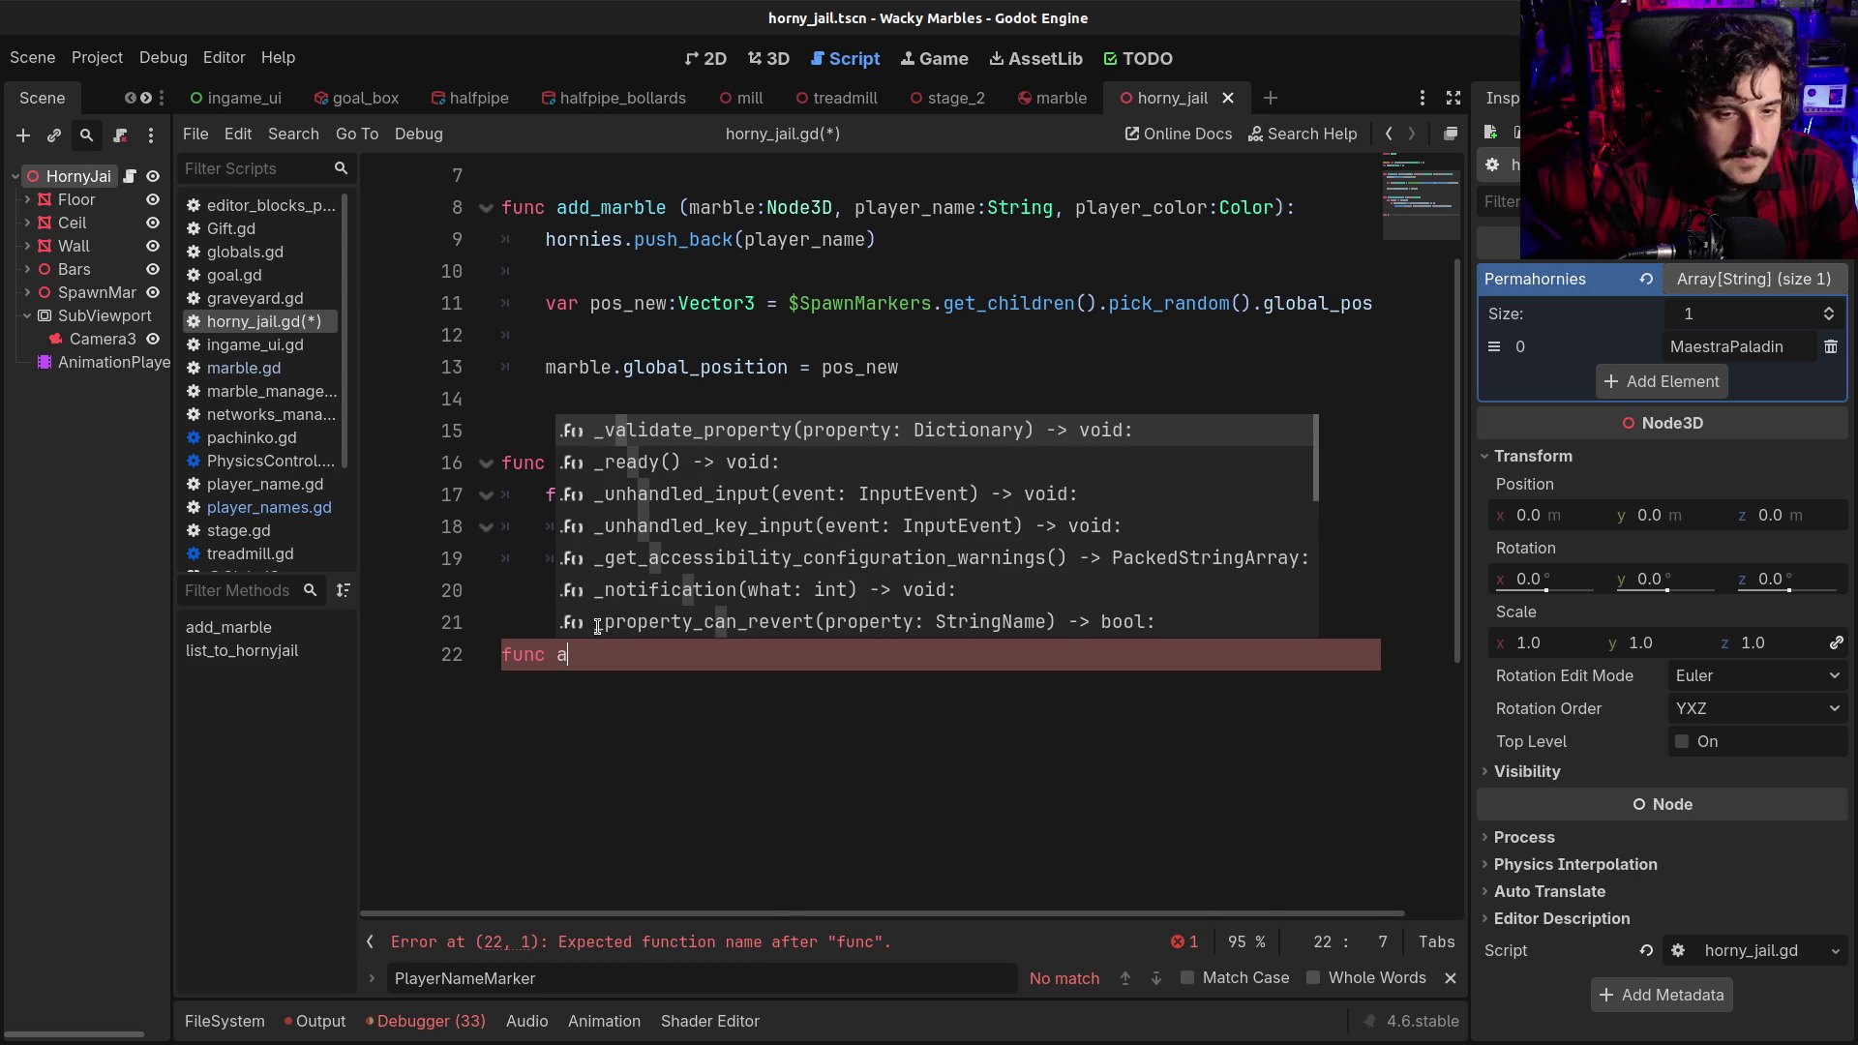
pyautogui.press('BackSpace')
pyautogui.press('BackSpace')
pyautogui.press('BackSpace')
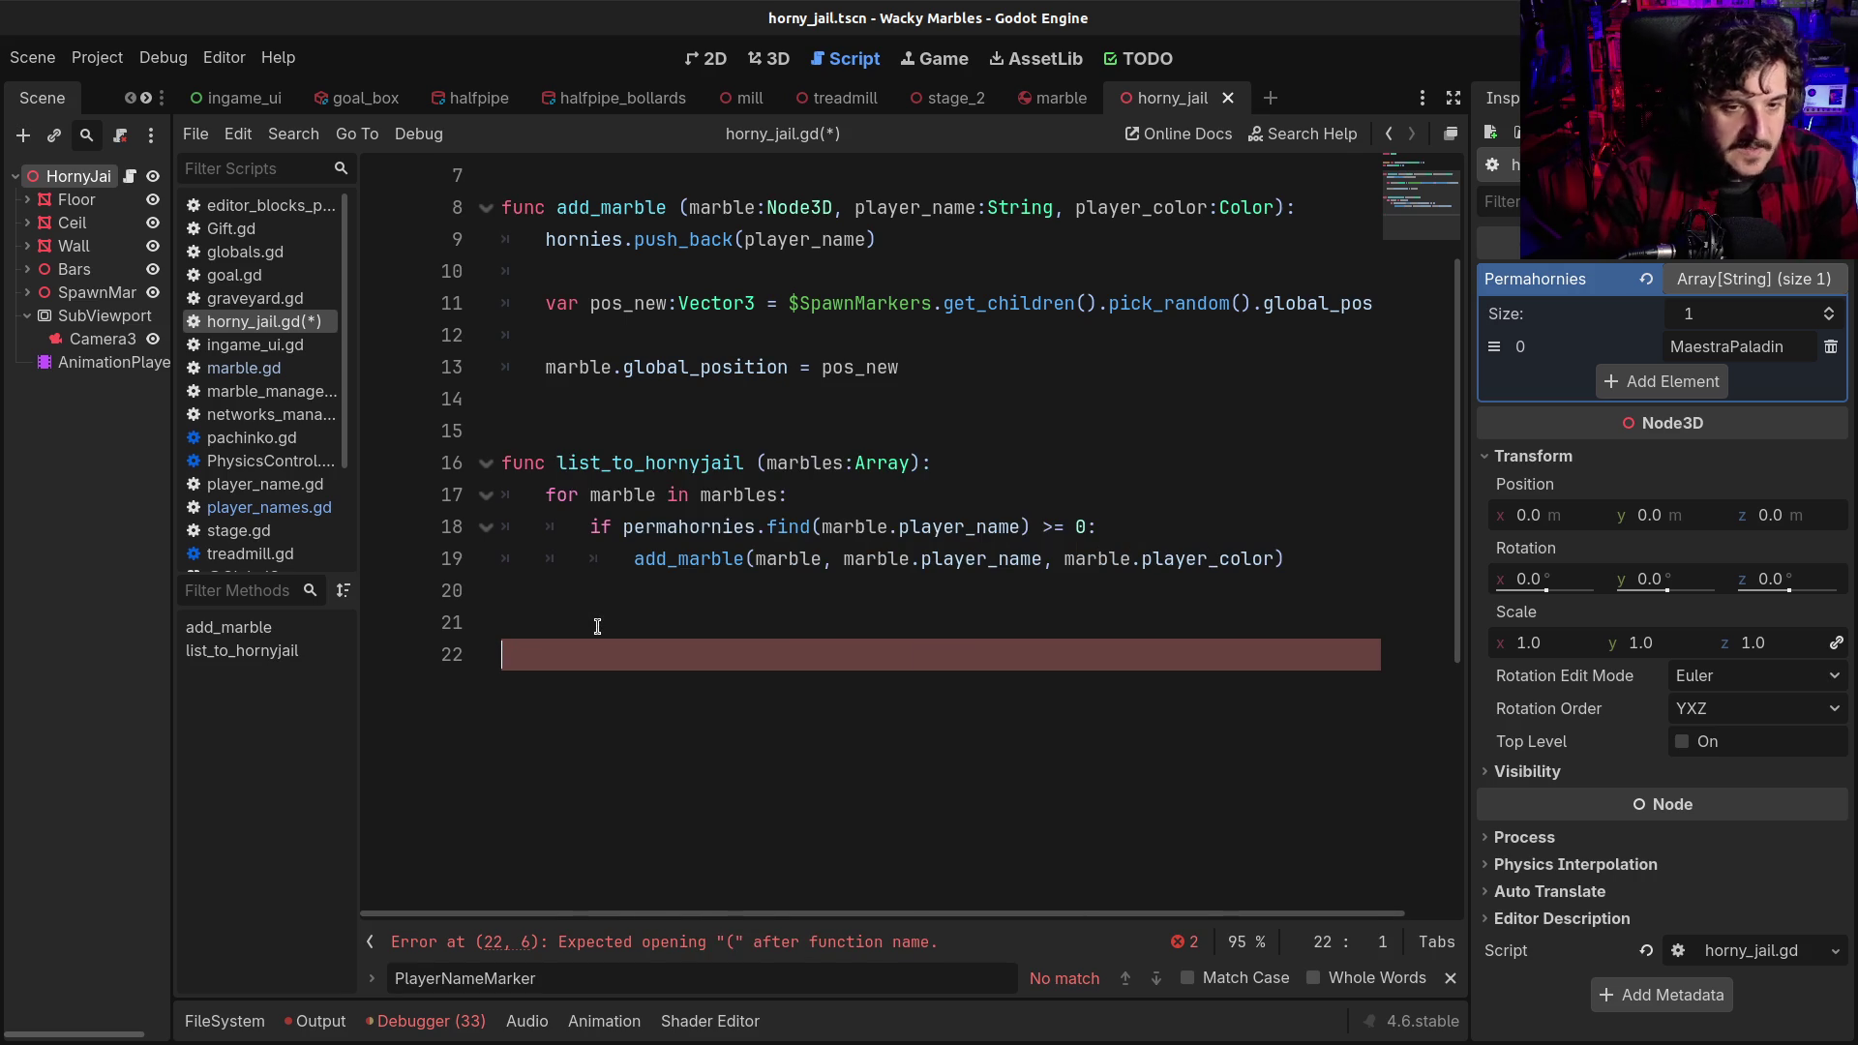
# Start a bare 'signal' declaration on line 3 under extends Node3D and show the node's signals
pyautogui.scroll(2, 660, 225)
pyautogui.click(662, 203)
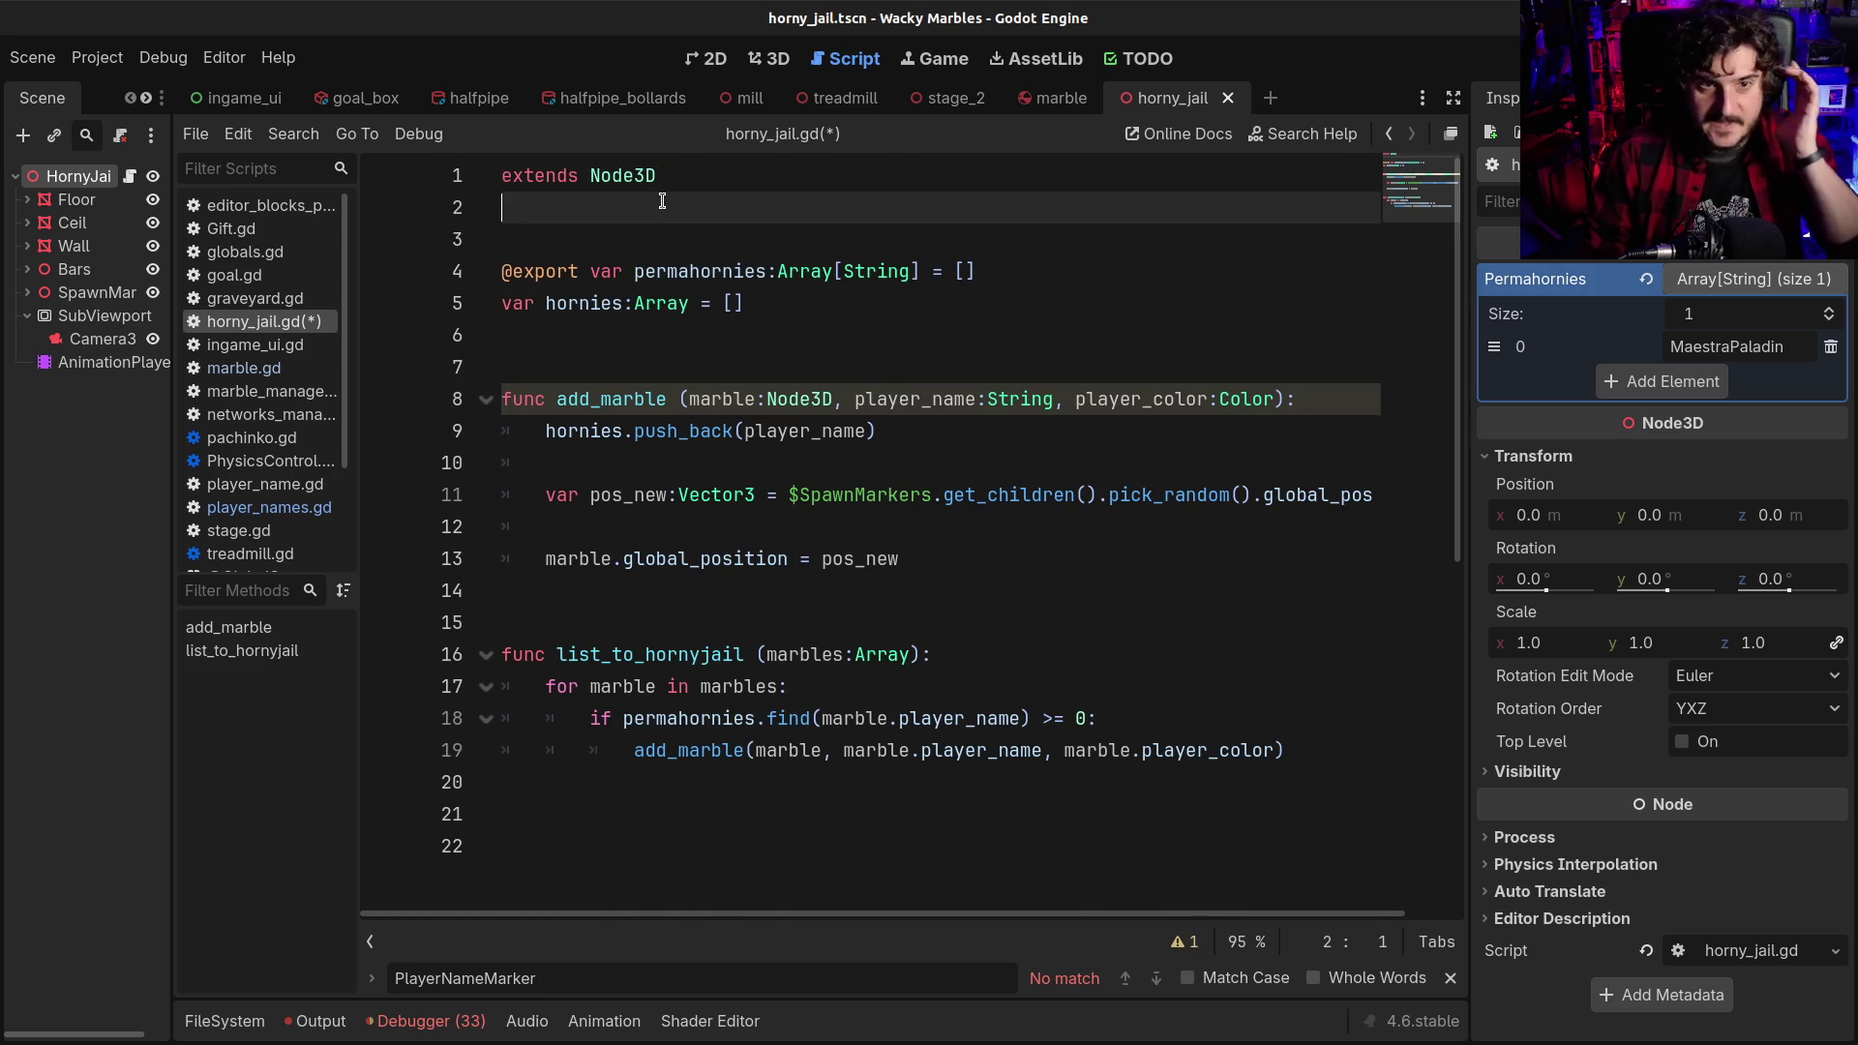
pyautogui.press('Return')
pyautogui.press('Return')
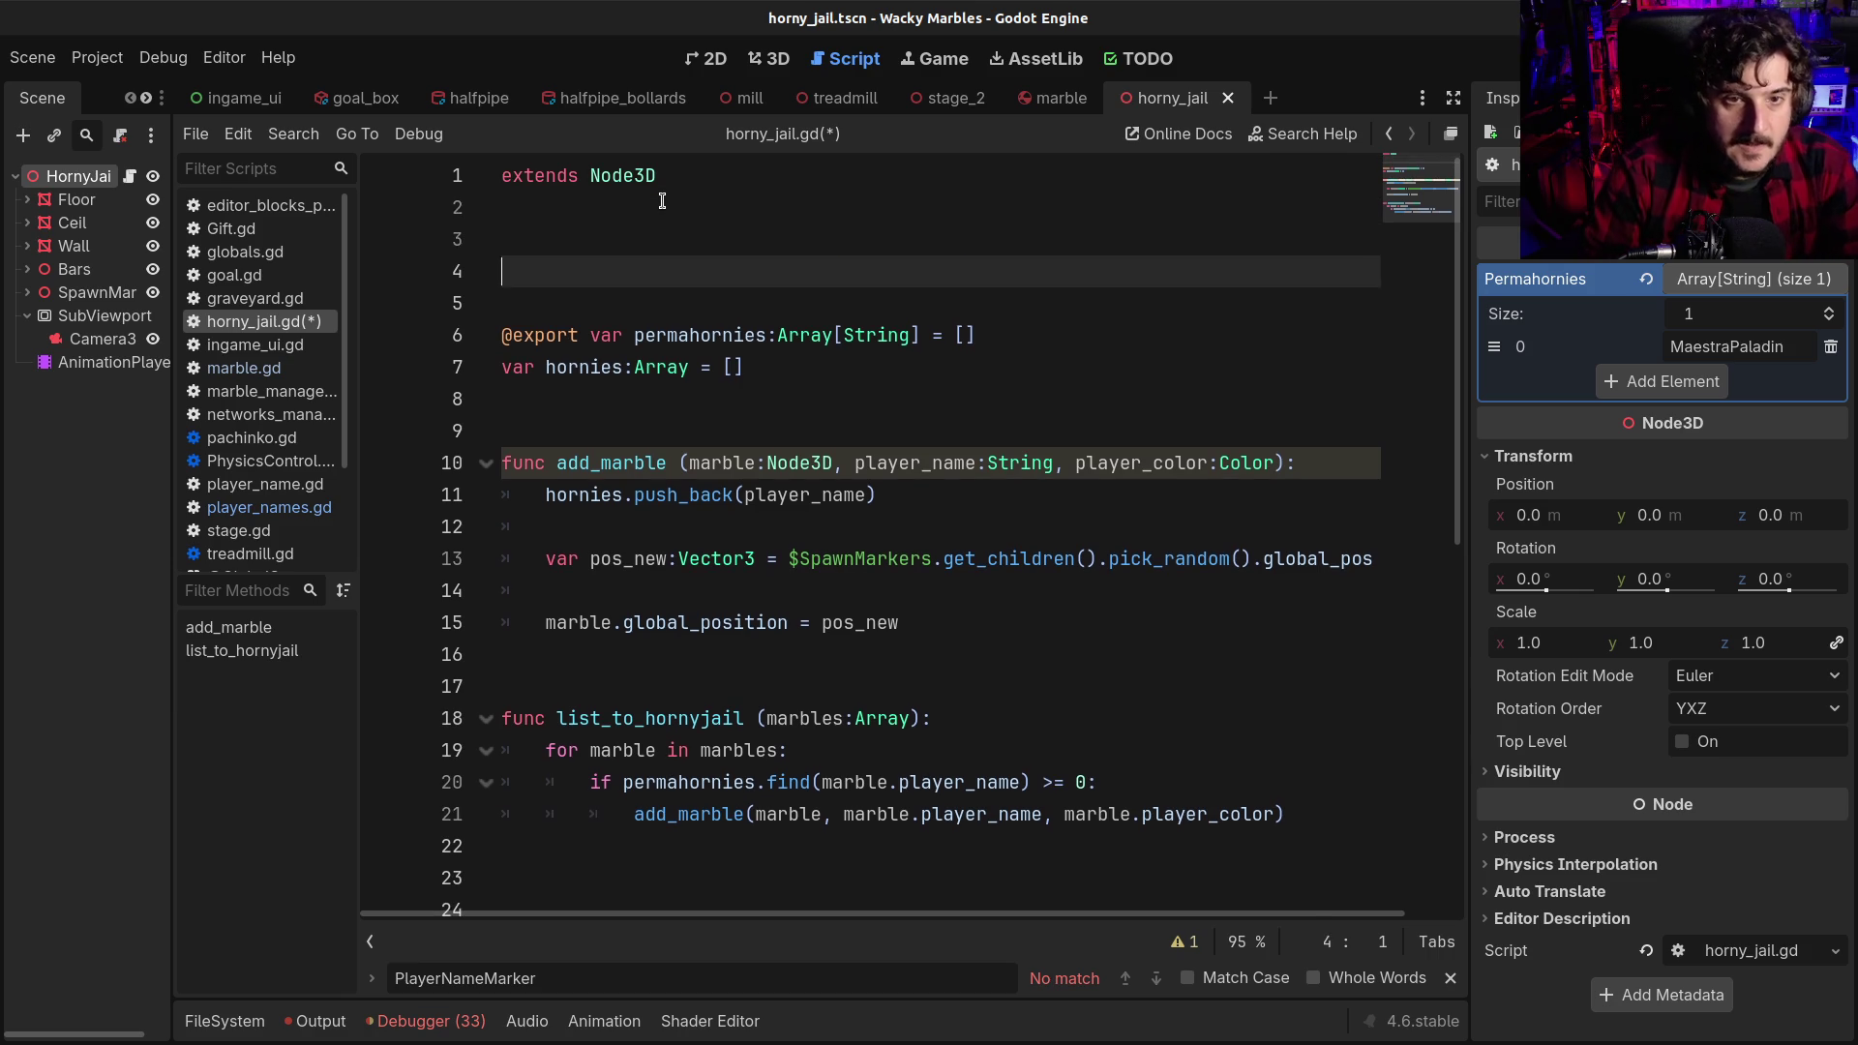
pyautogui.press('Up')
pyautogui.write('signal ')
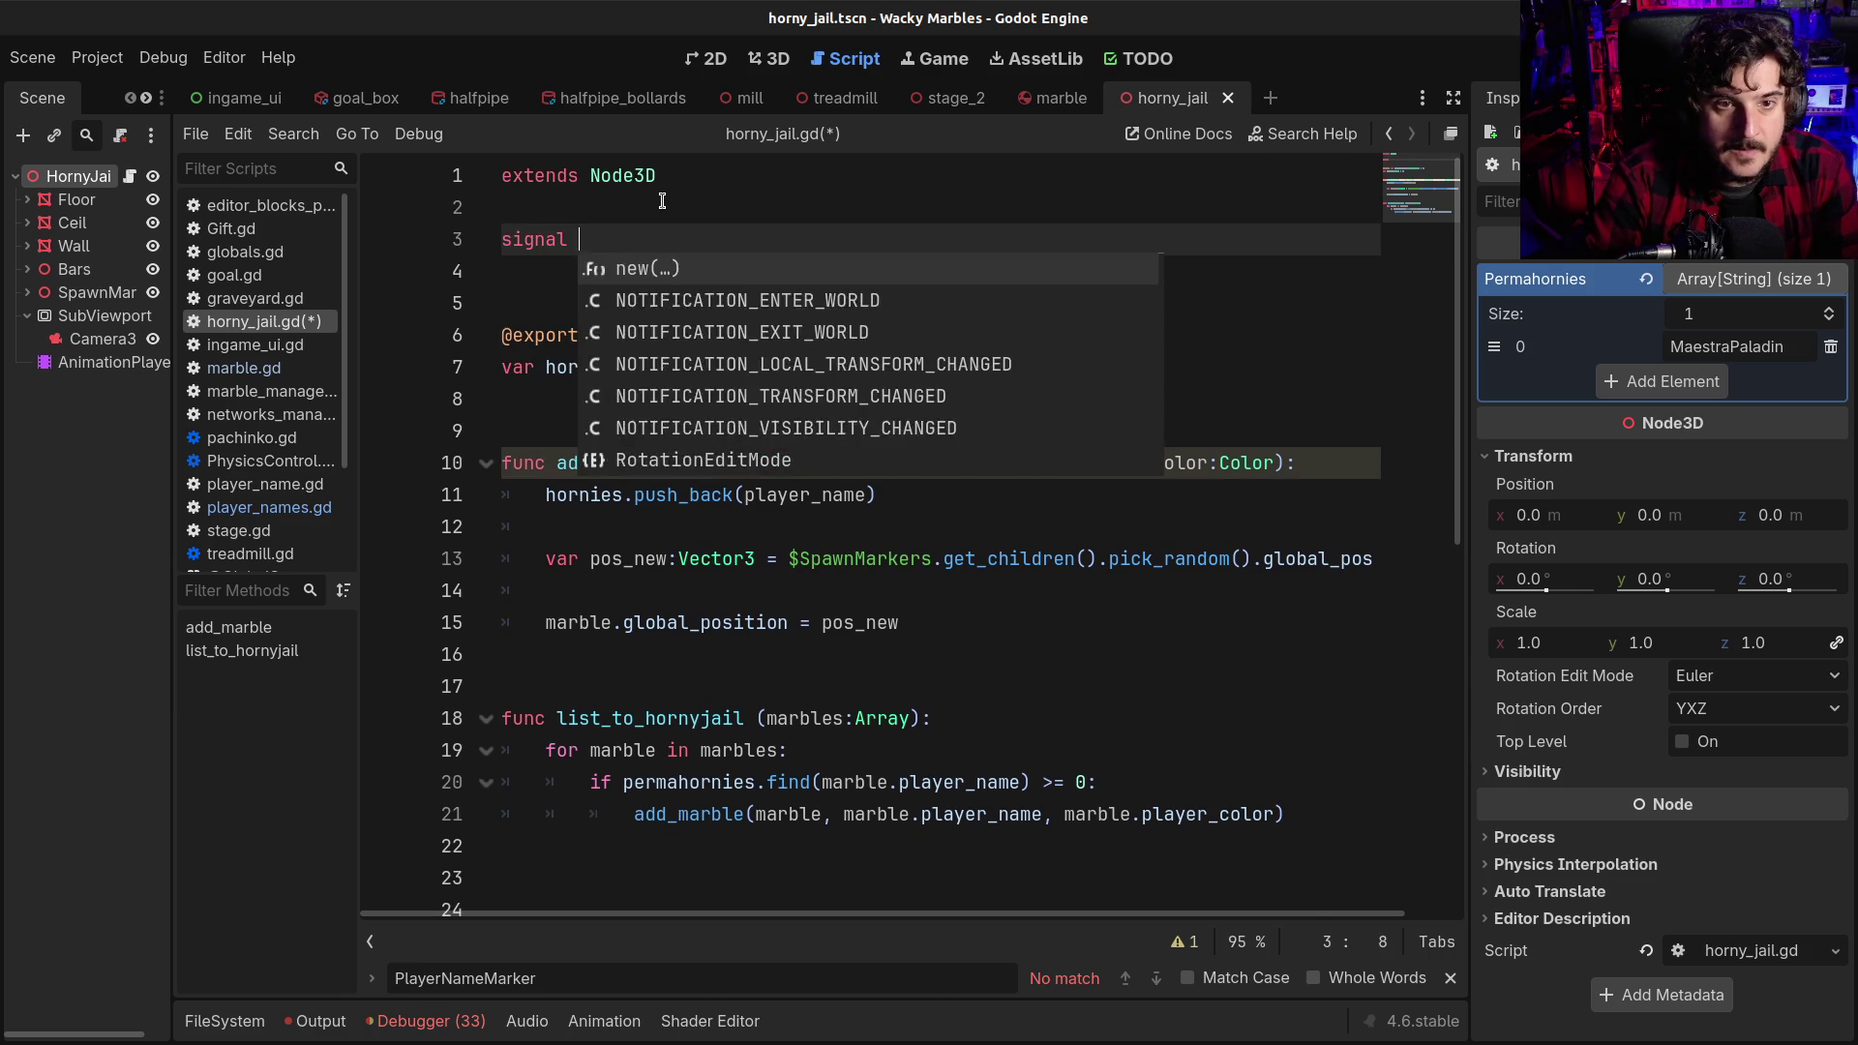
pyautogui.write('command')
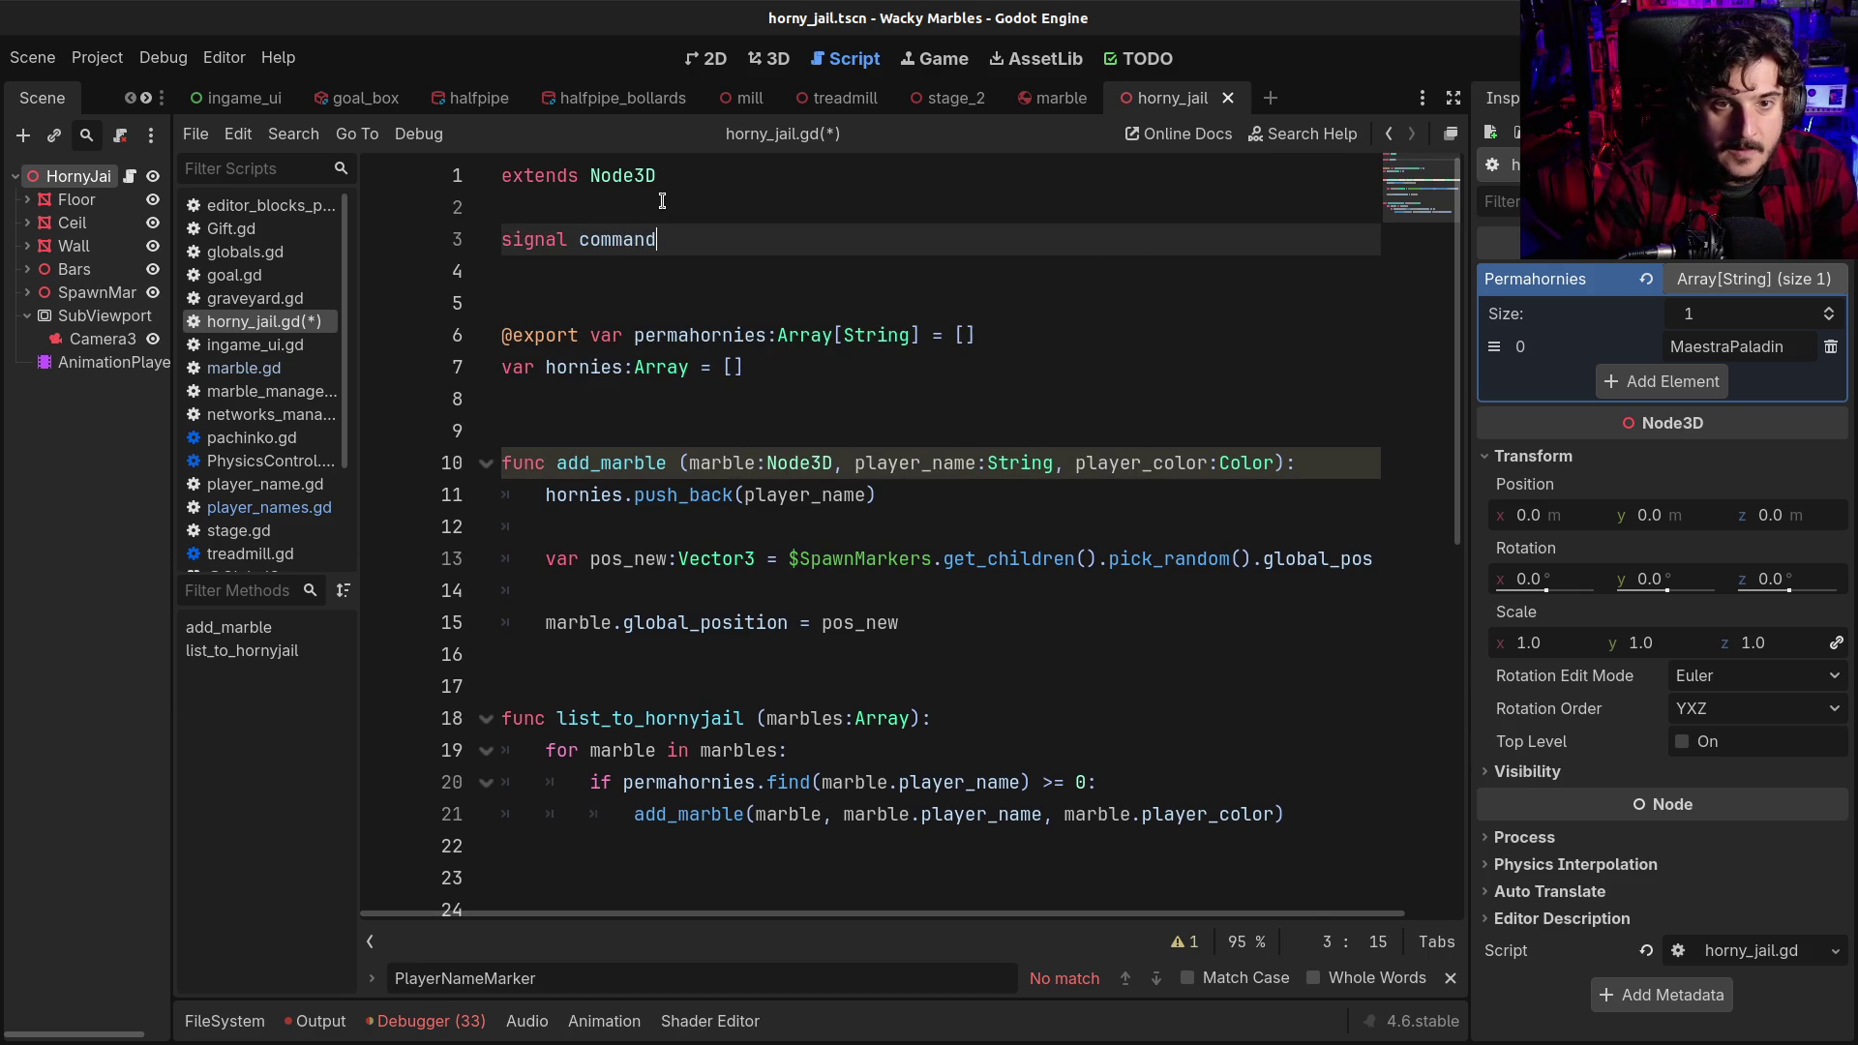
pyautogui.press('BackSpace')
pyautogui.press('BackSpace')
pyautogui.press('BackSpace')
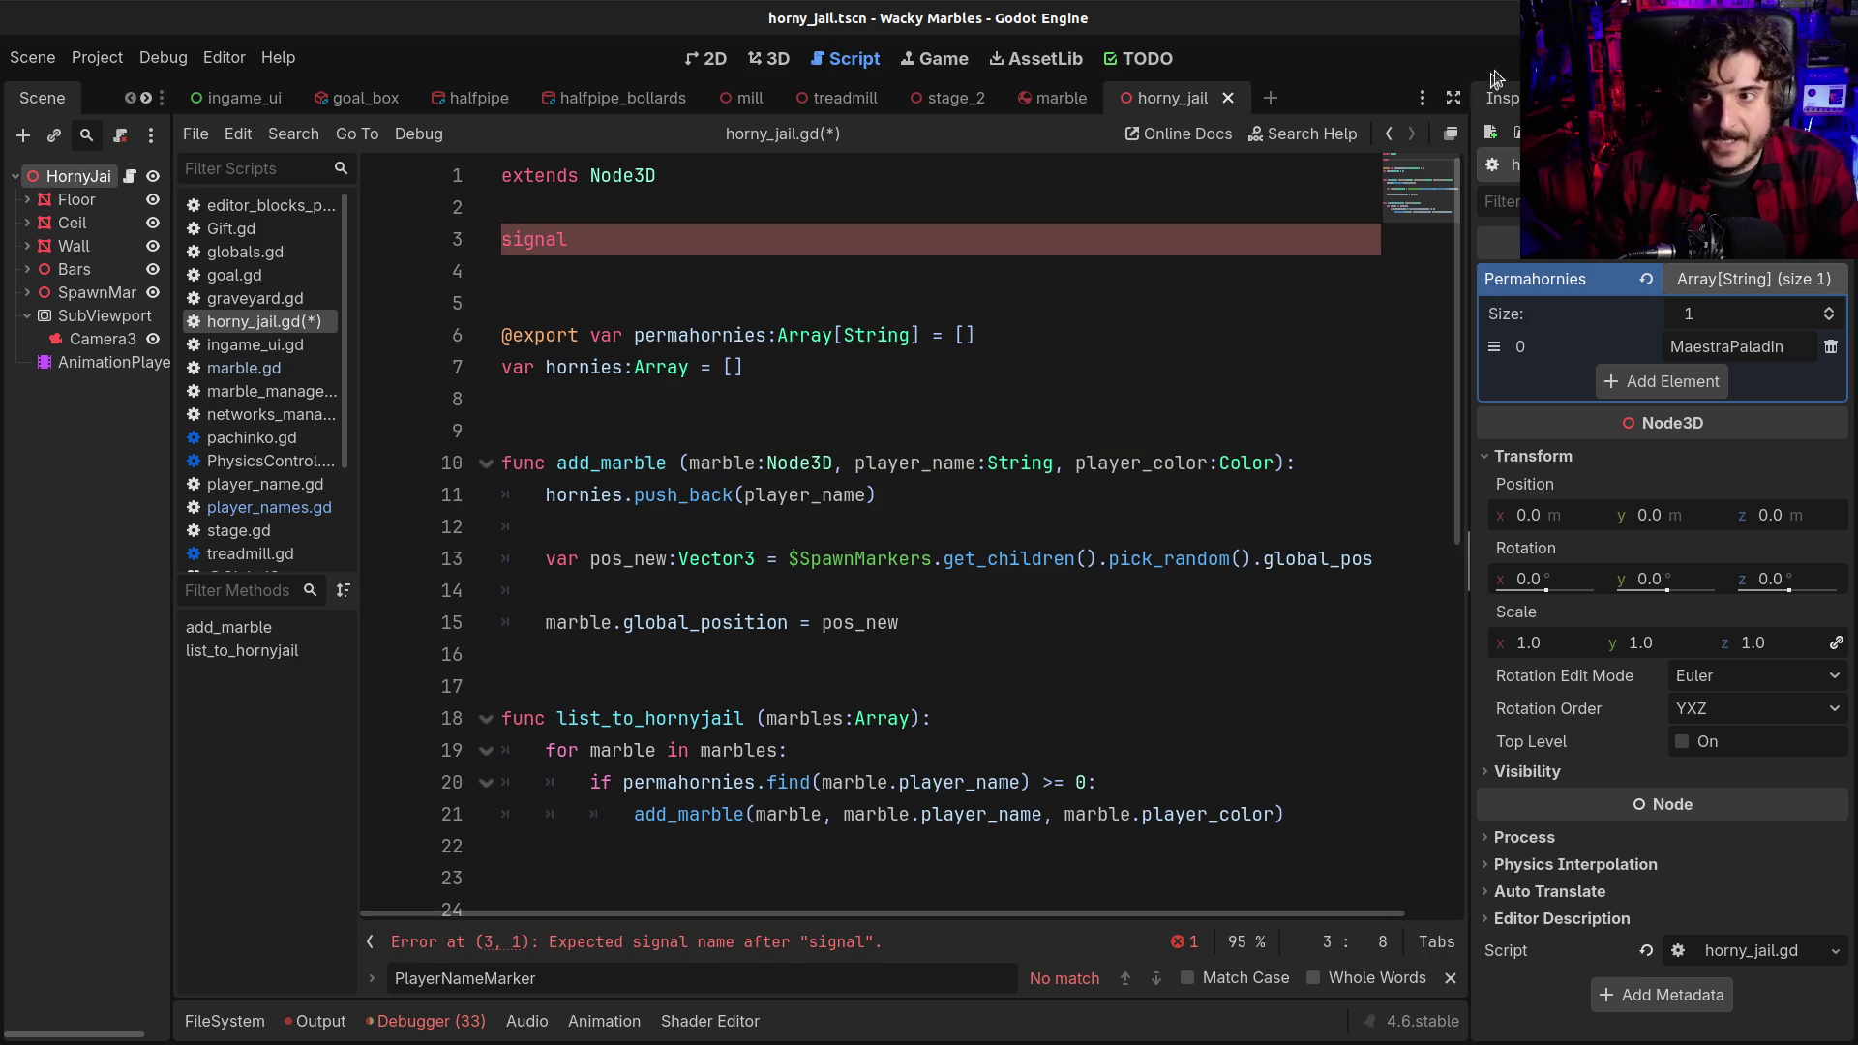
pyautogui.click(1558, 98)
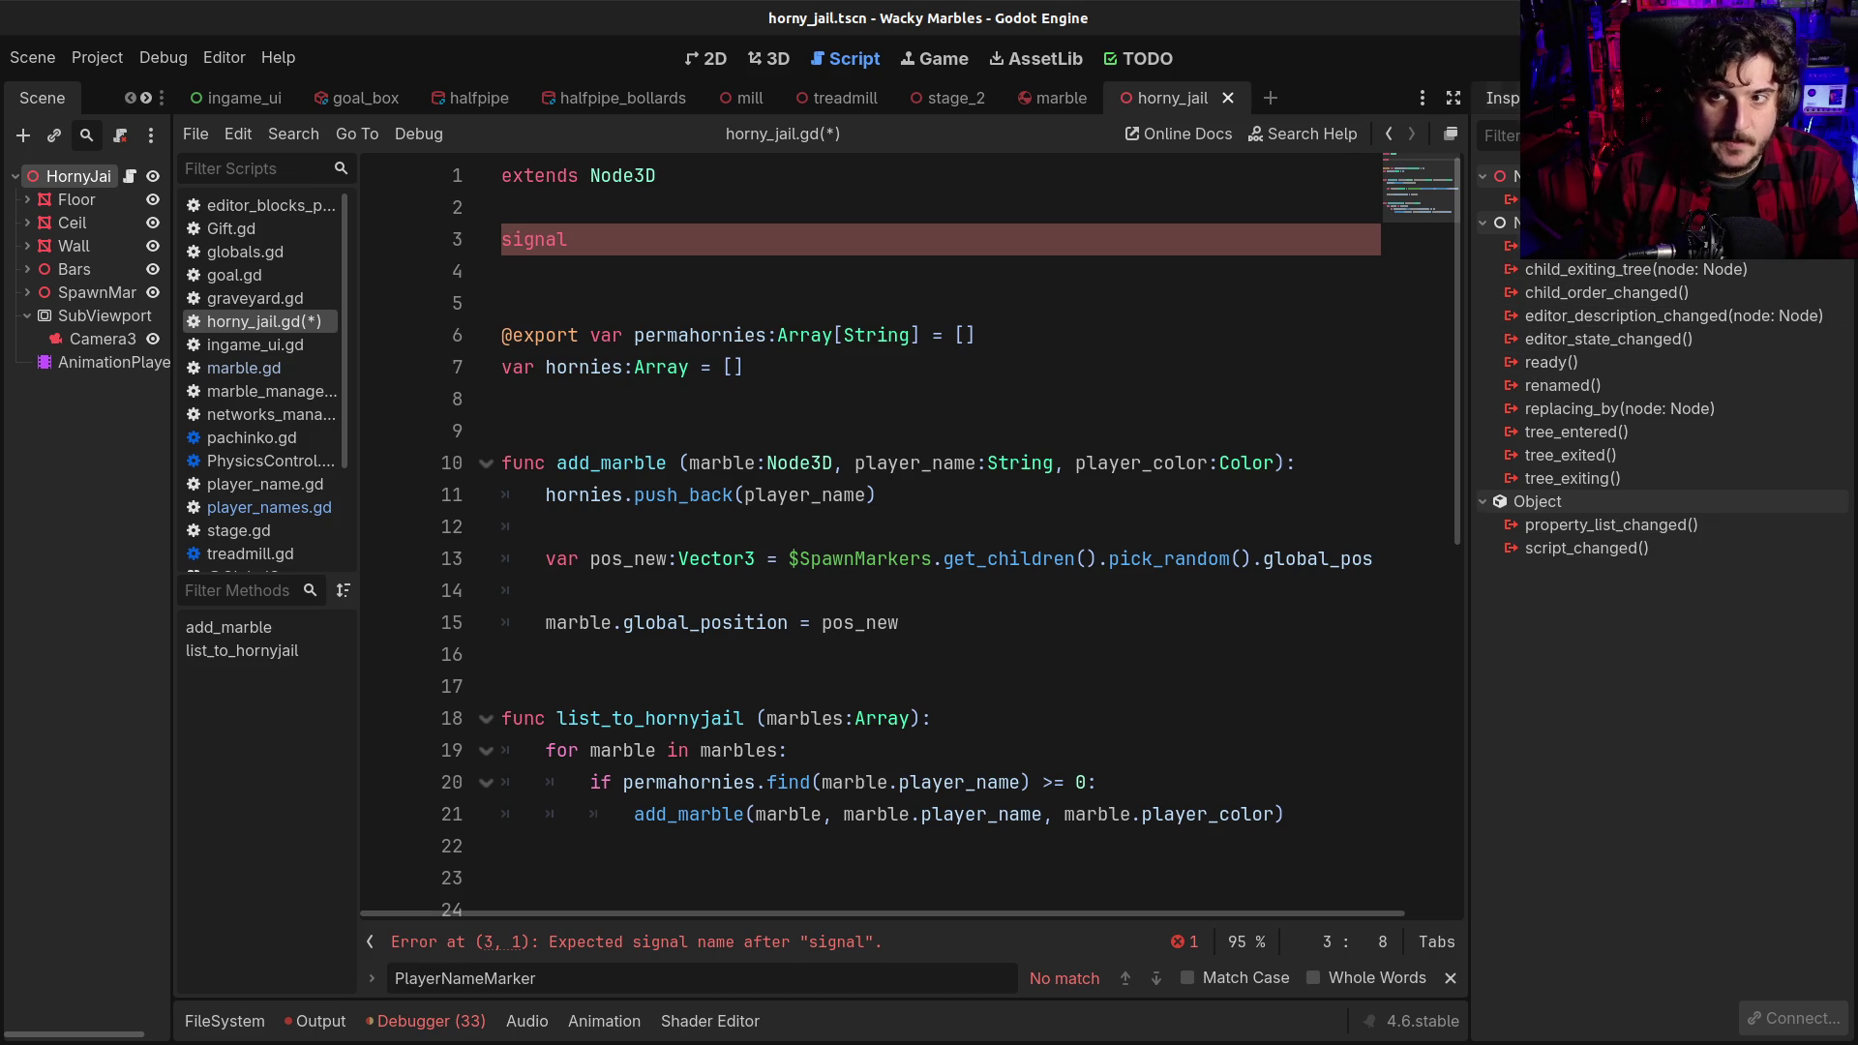
# Switch the right dock back to the Inspector to show Permahornies and the Node3D properties
pyautogui.click(1502, 98)
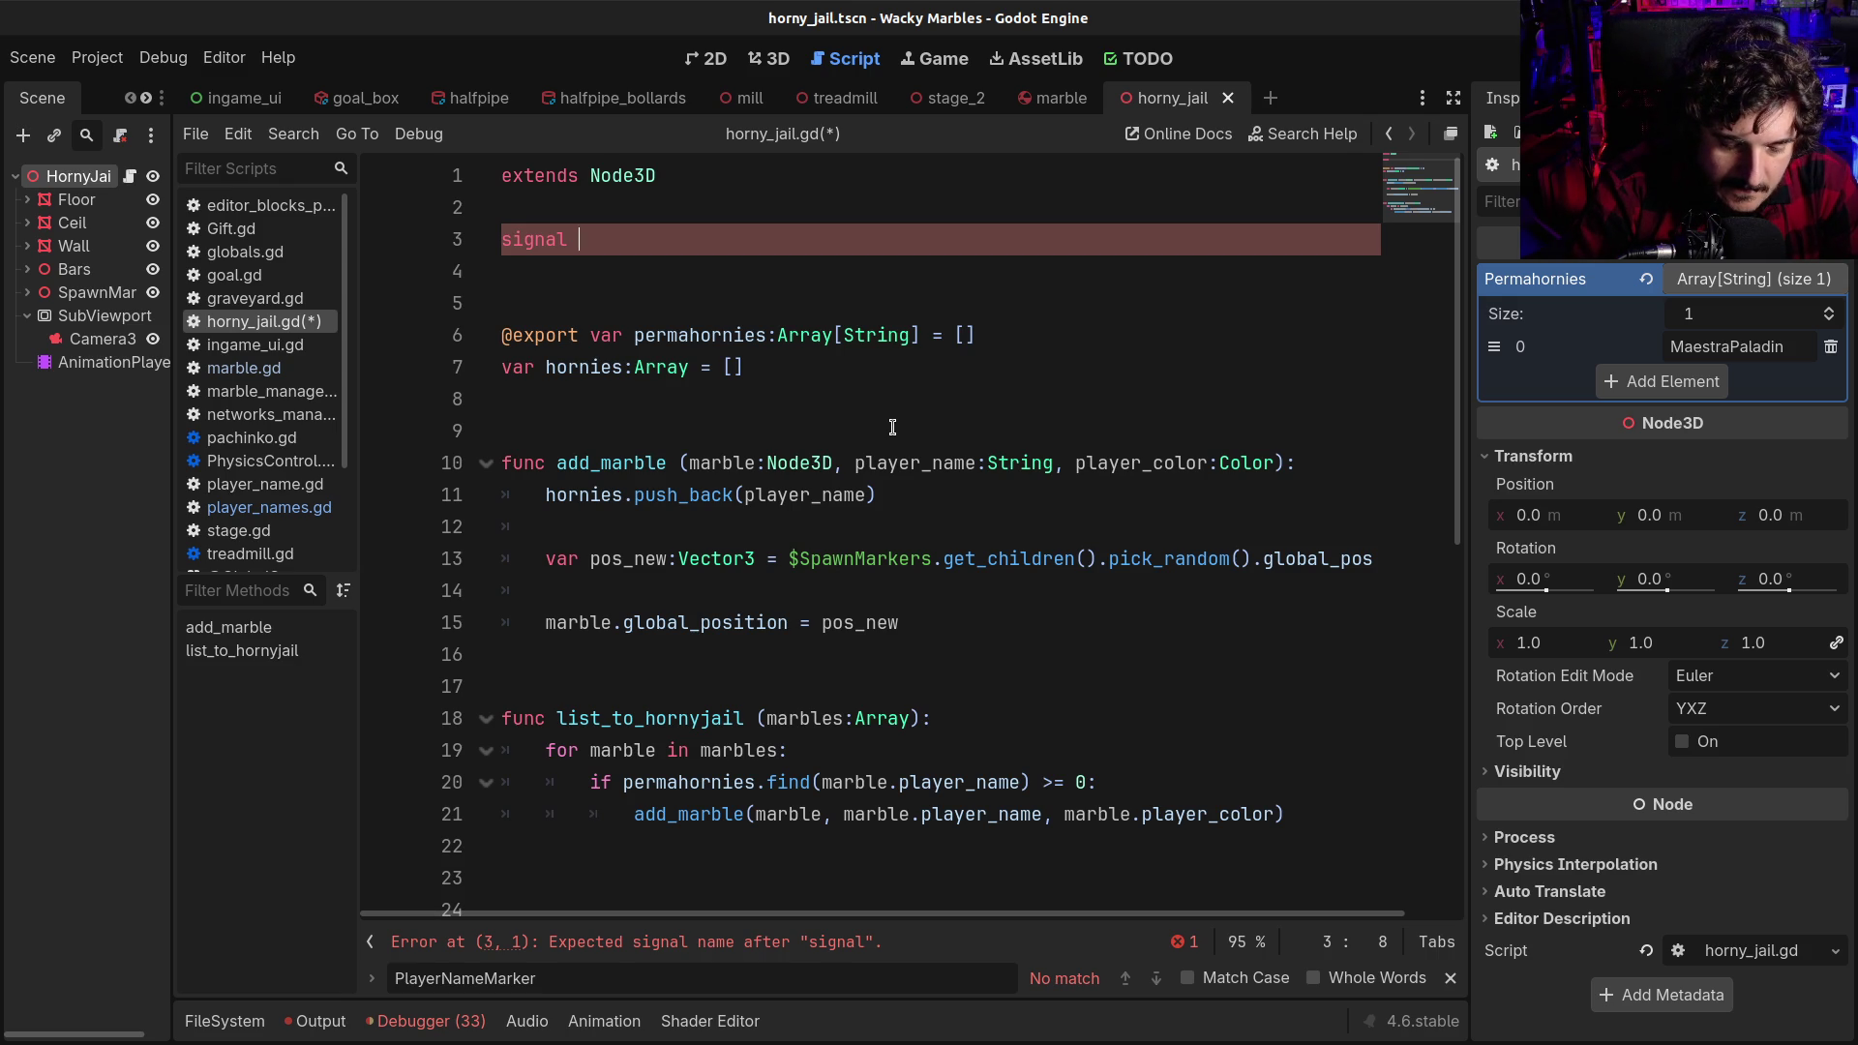
# Name the signal command_exposed, then undo the unsaved edit so horny_jail.gd is unchanged
pyautogui.write('command')
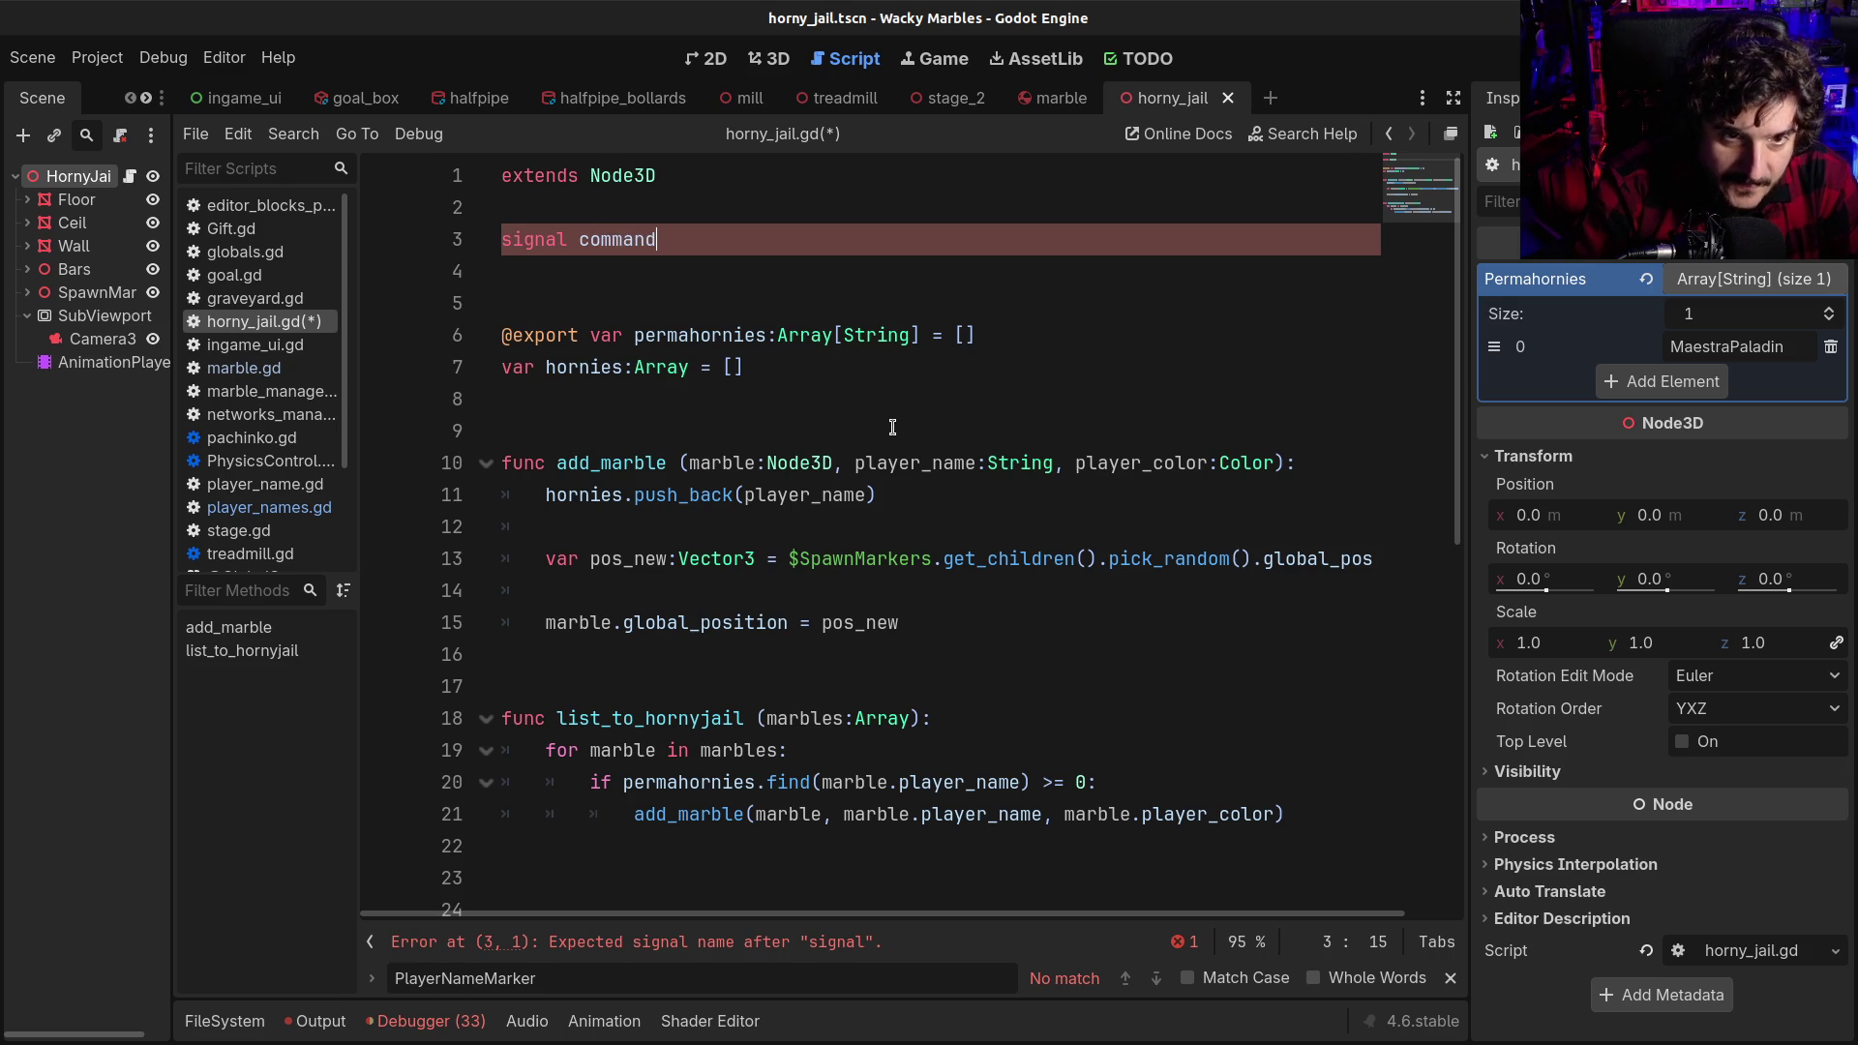
pyautogui.write('send')
pyautogui.press('BackSpace')
pyautogui.press('BackSpace')
pyautogui.press('BackSpace')
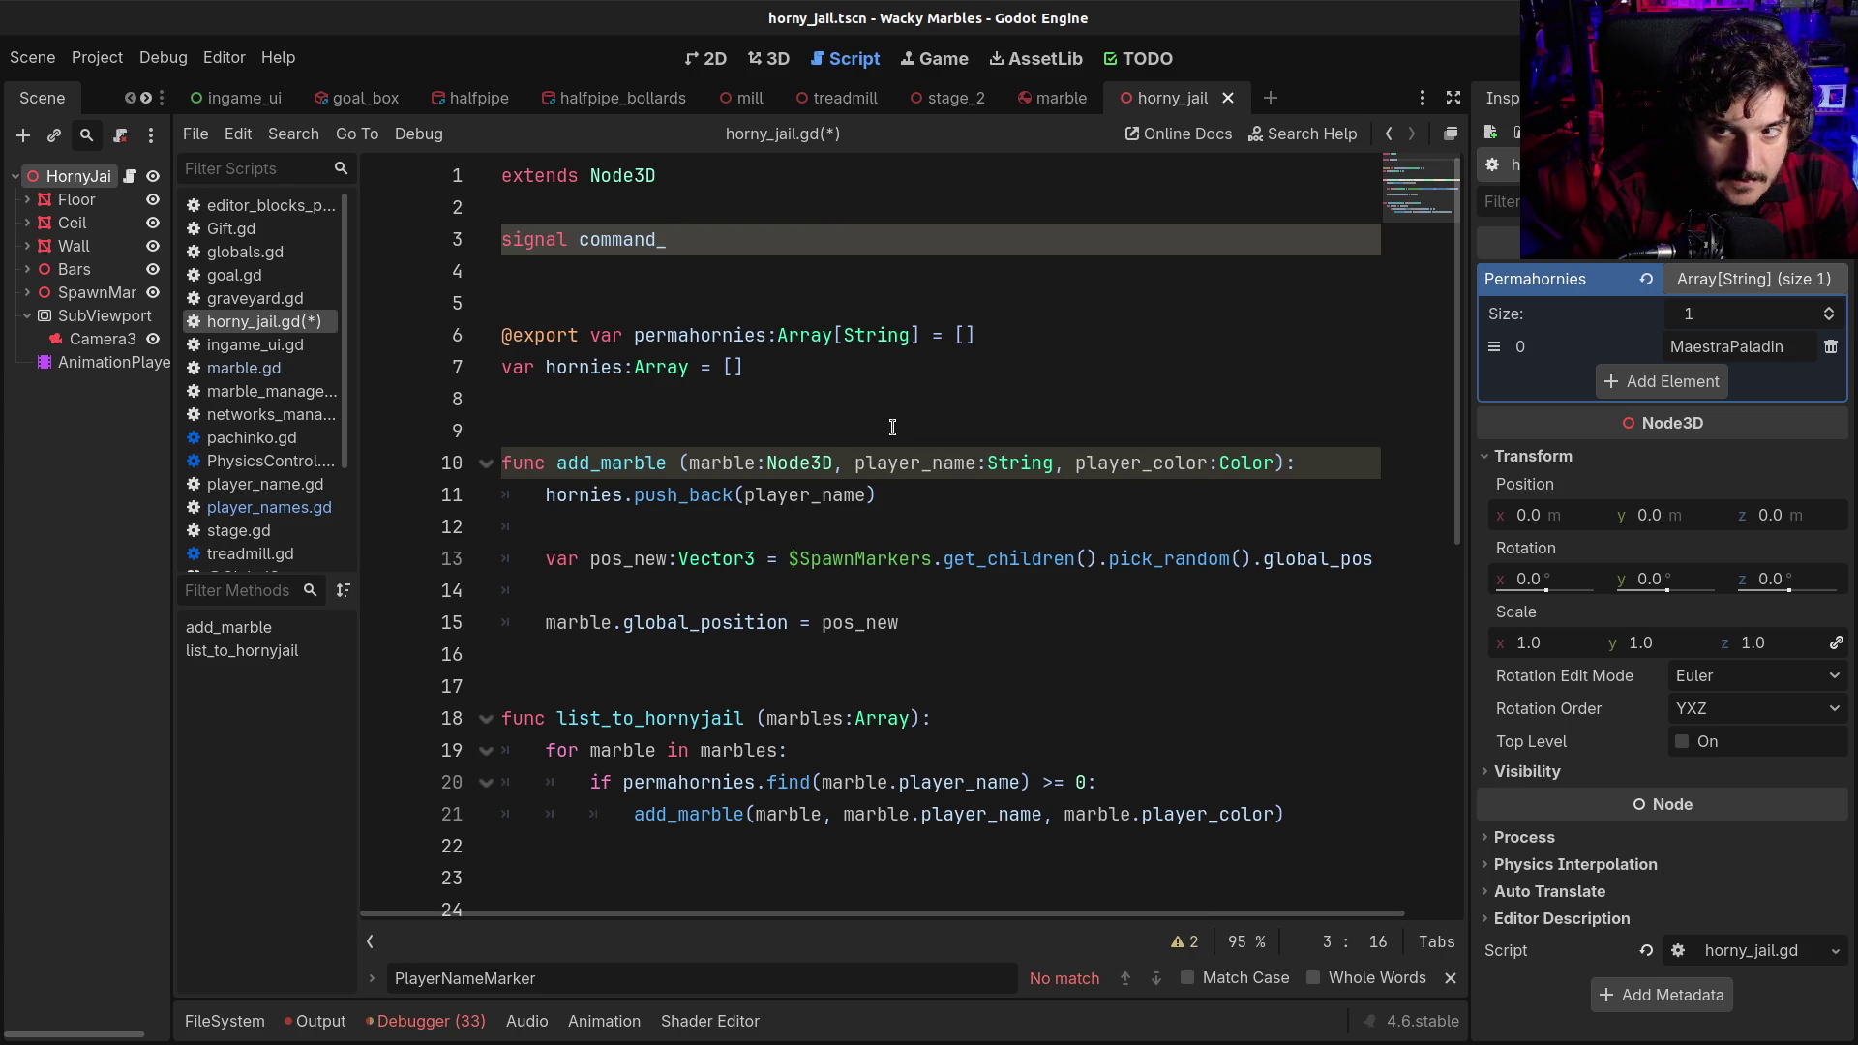
pyautogui.write('exposed')
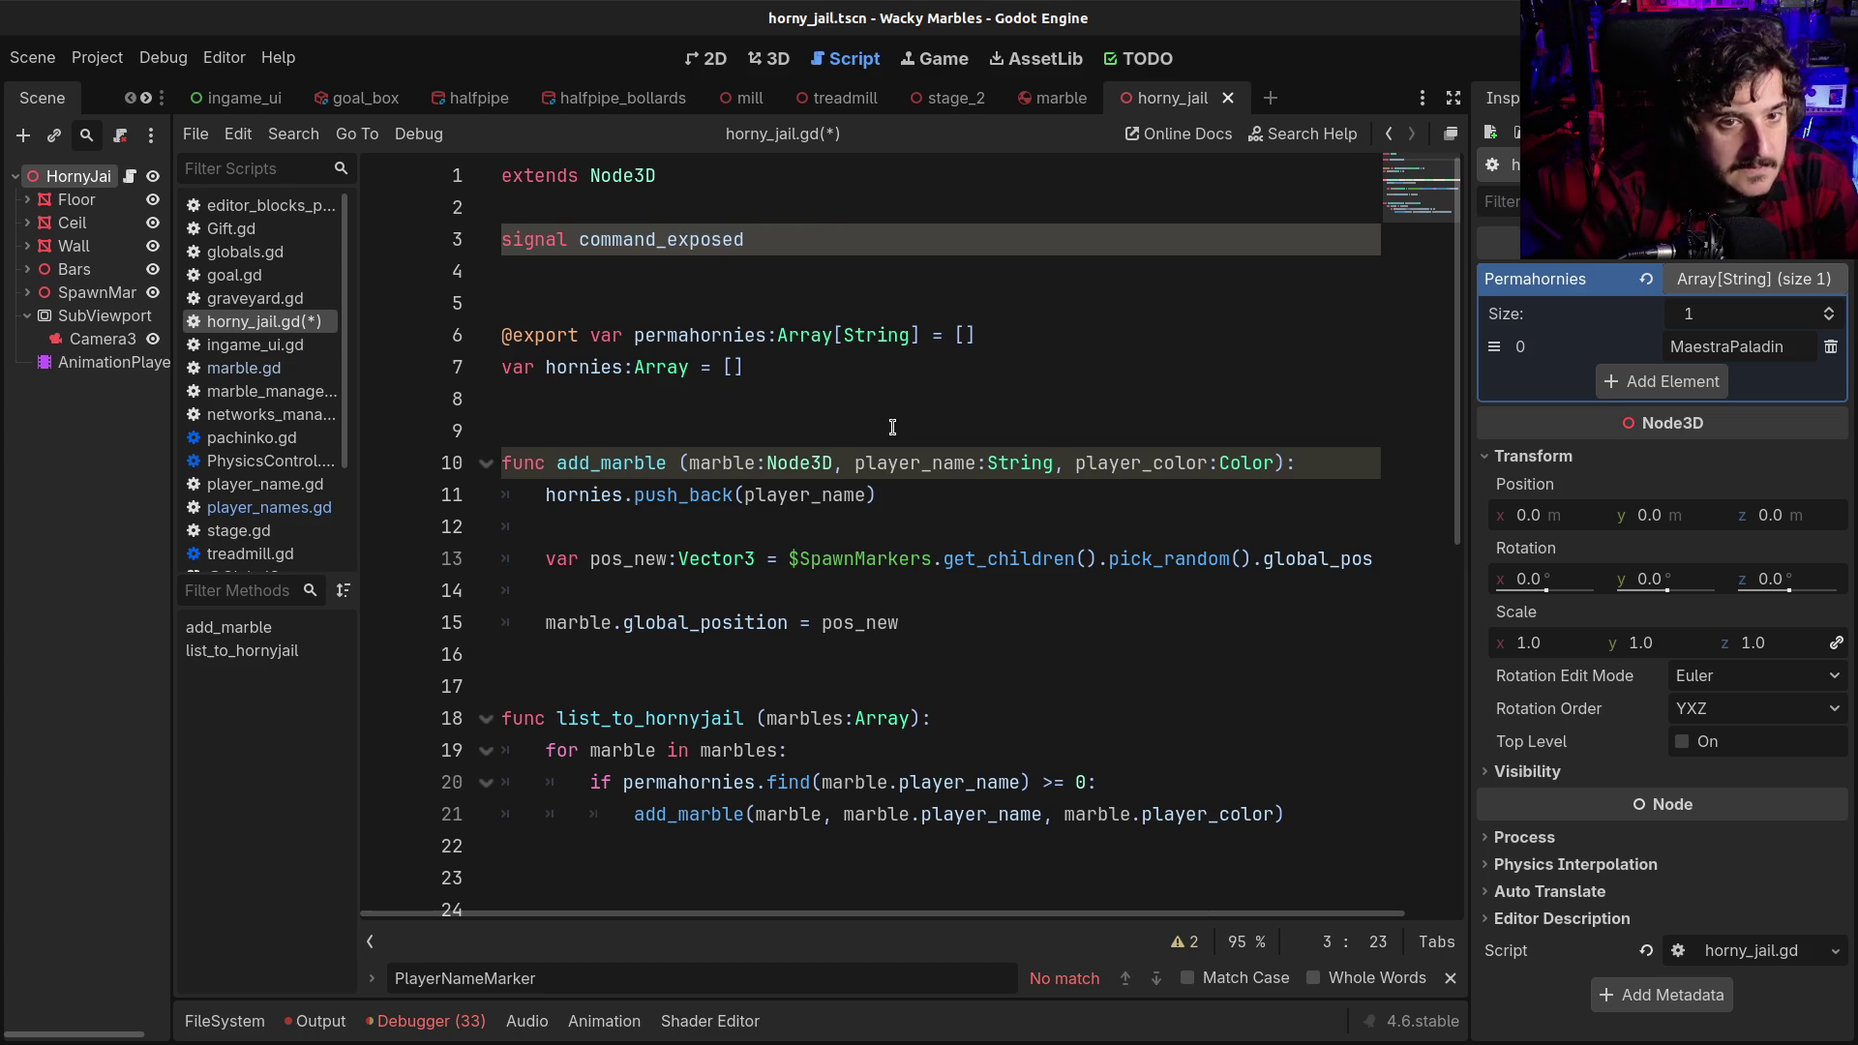
pyautogui.hotkey('ctrl', 'z')
pyautogui.hotkey('ctrl', 'z')
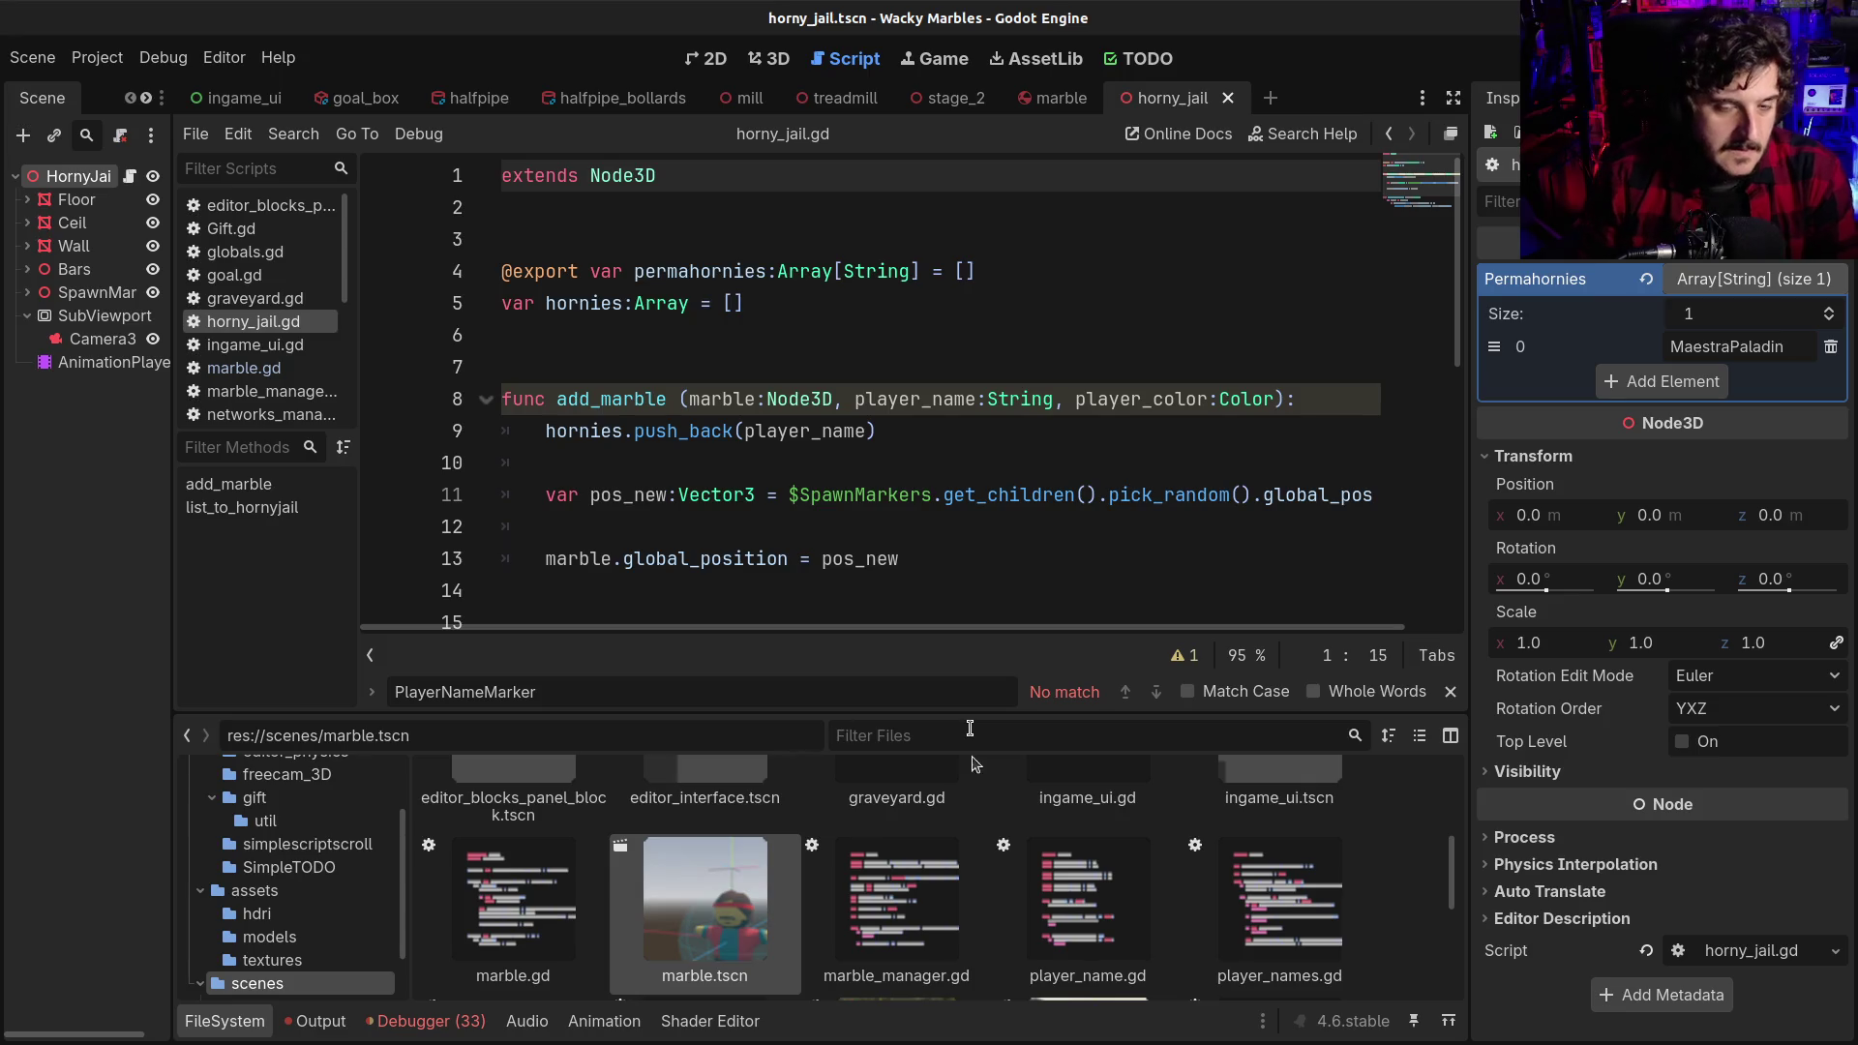
# Start a new script from the script file menu and browse to the res://scripts folder
pyautogui.click(1204, 177)
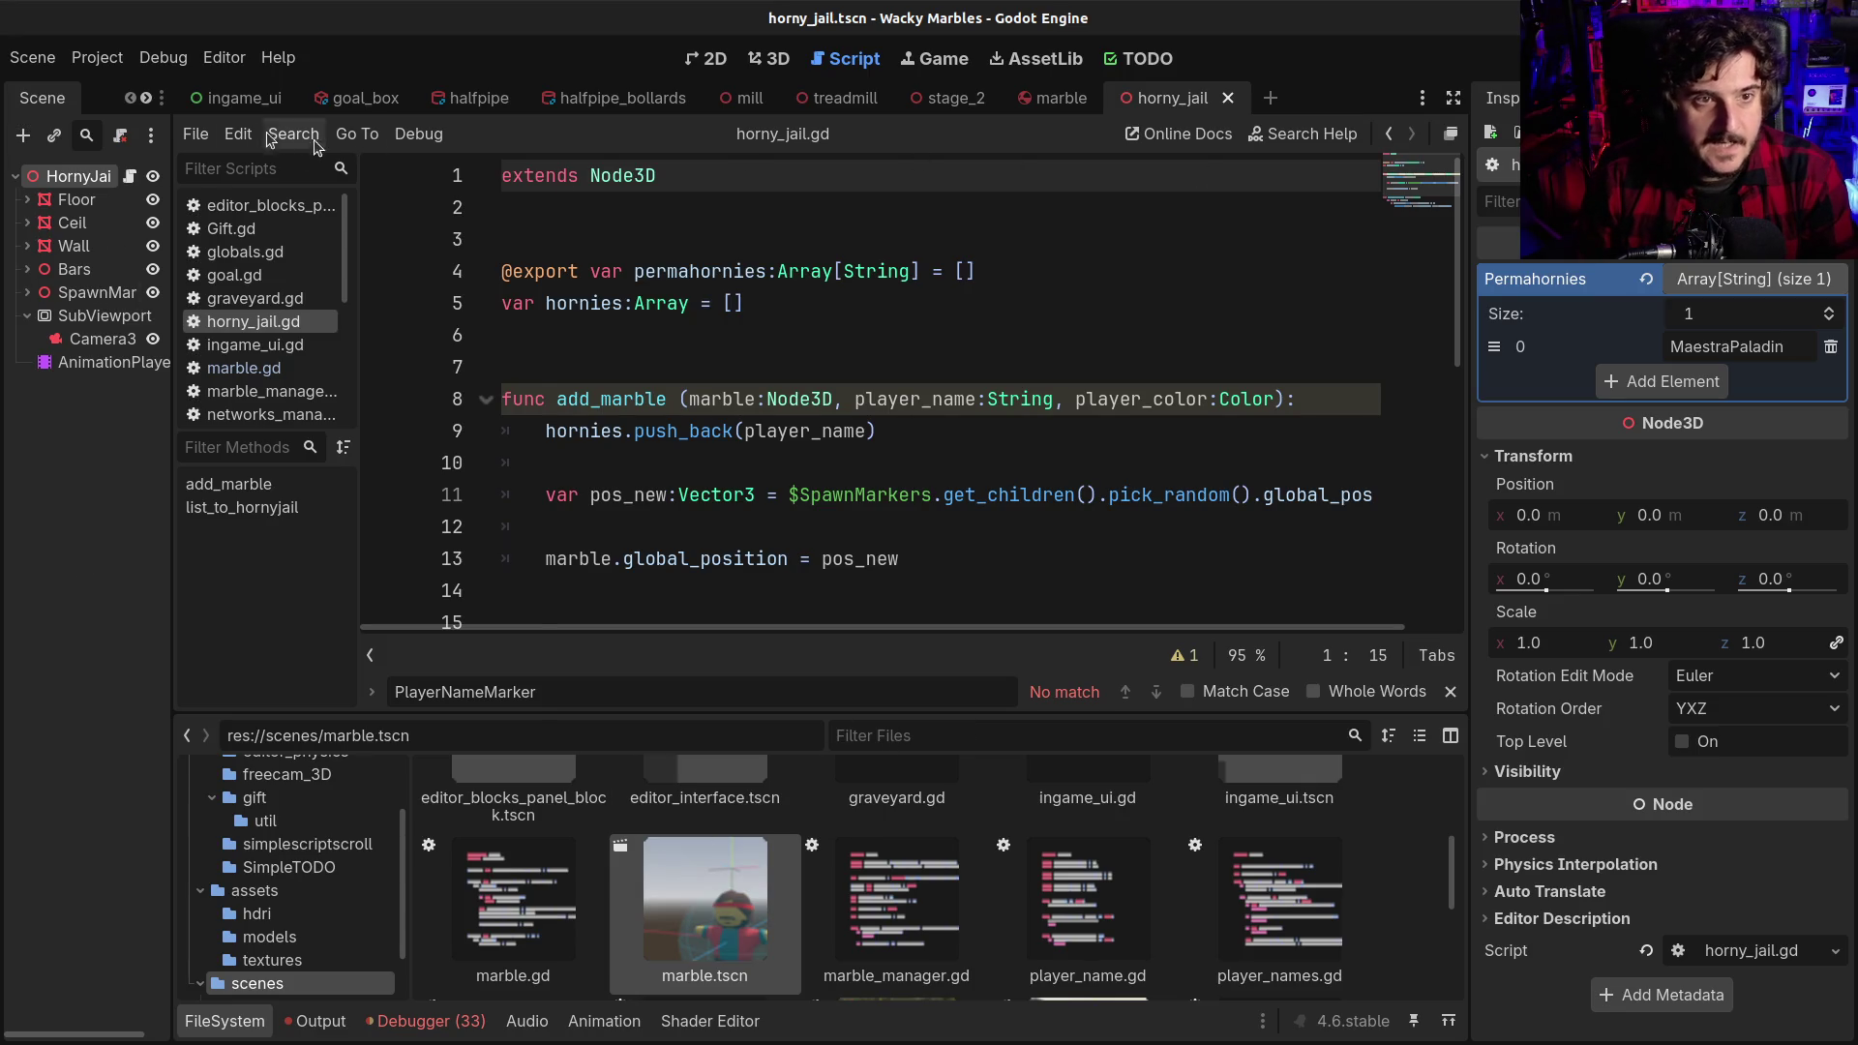
pyautogui.click(195, 134)
pyautogui.click(196, 172)
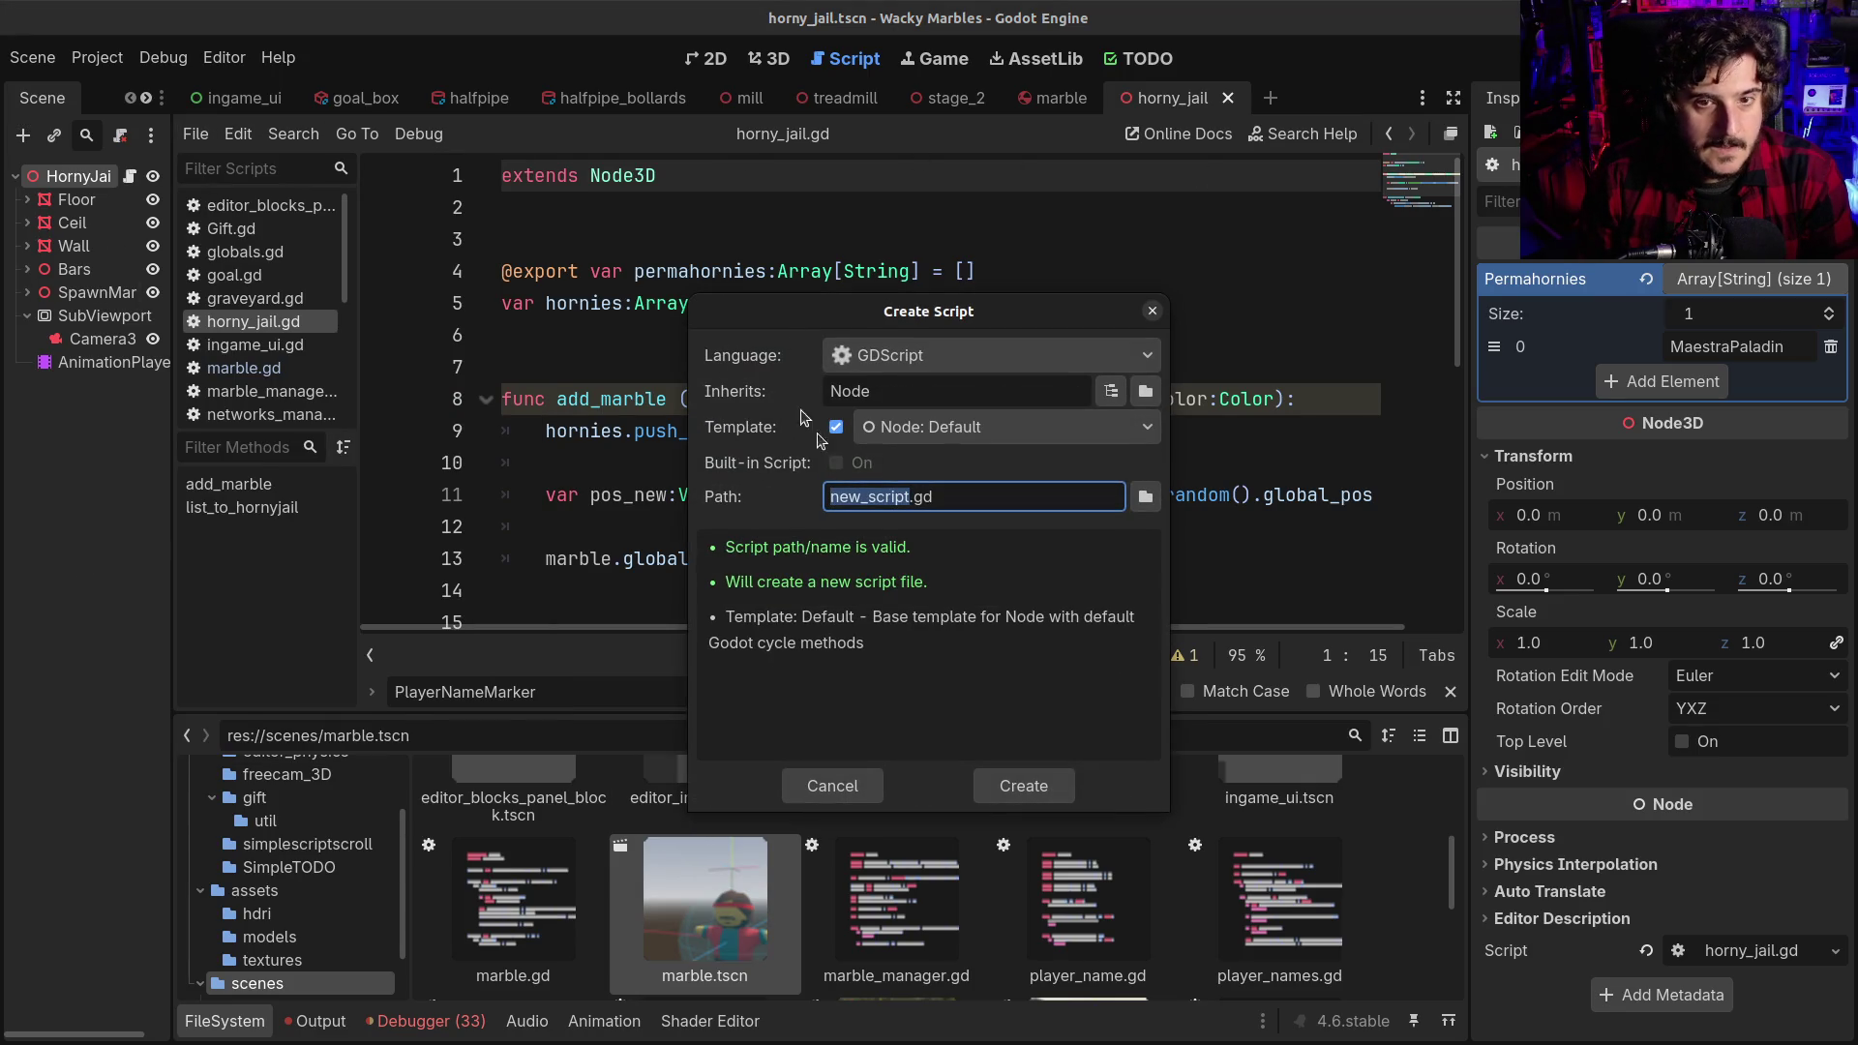
pyautogui.click(1143, 497)
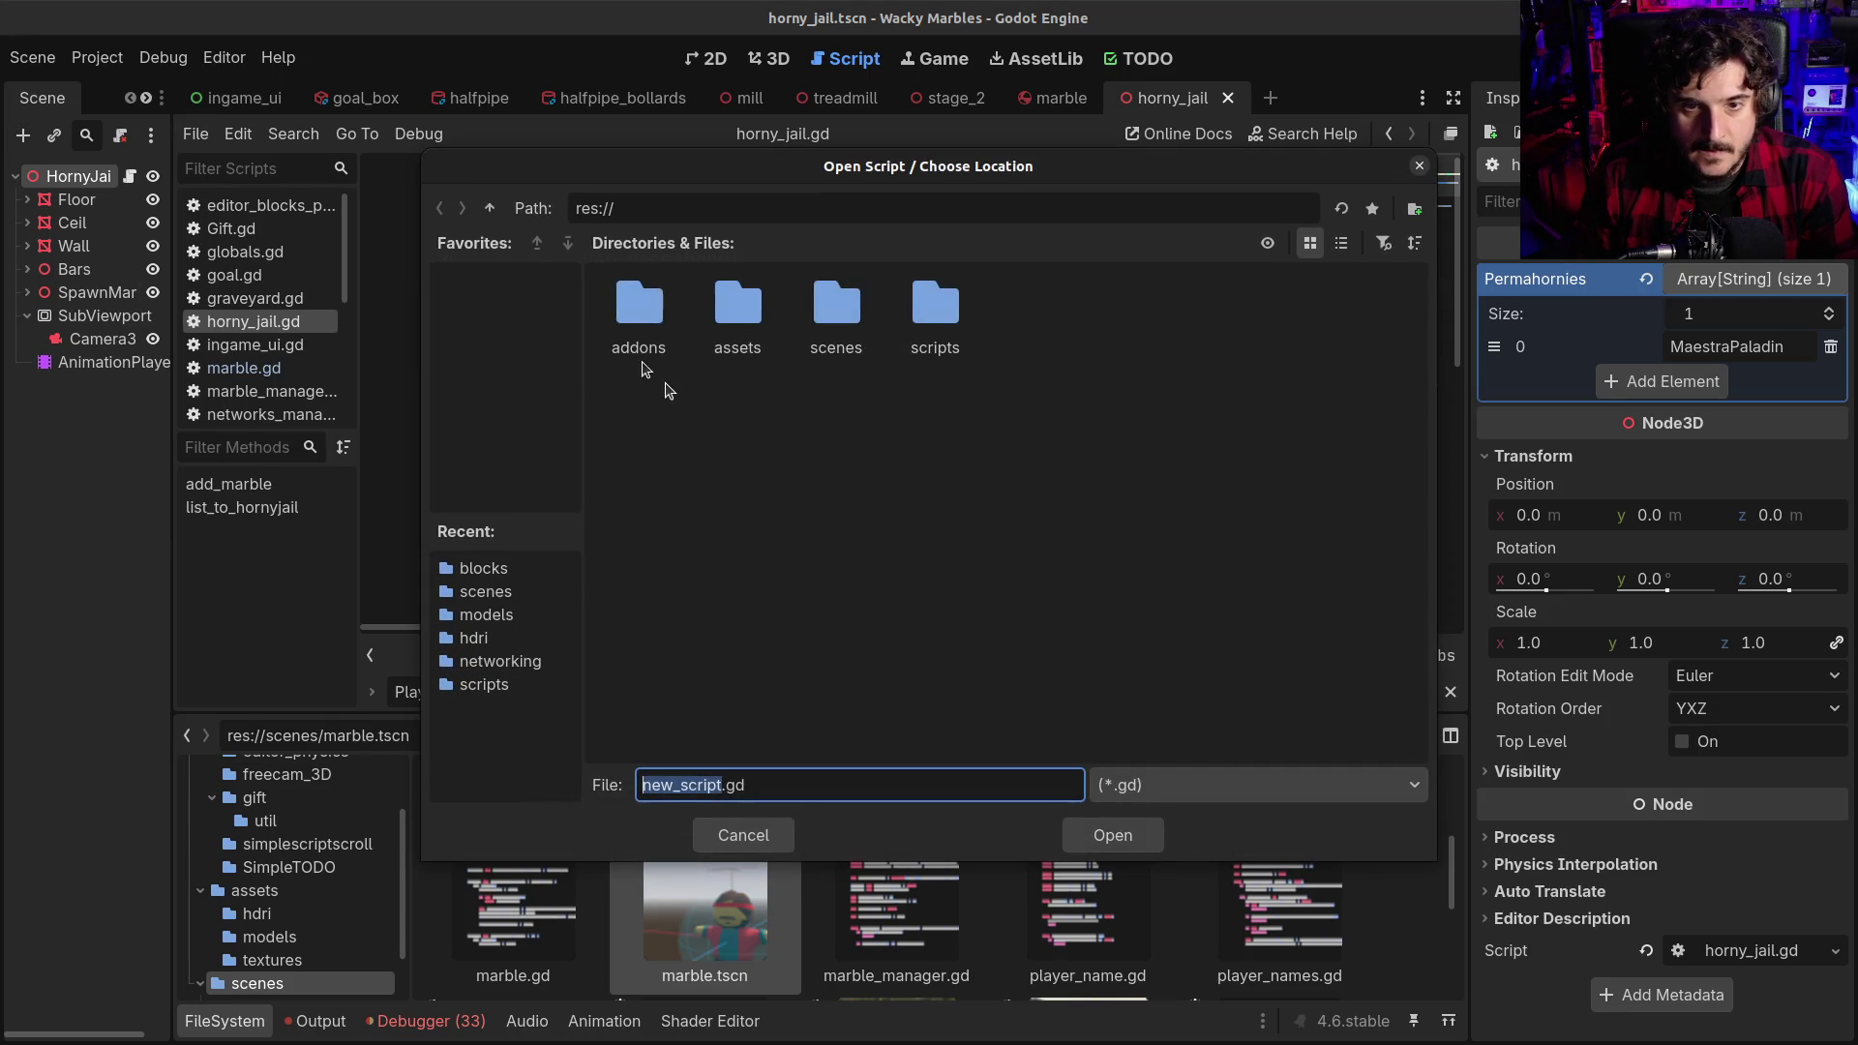
pyautogui.doubleClick(935, 311)
# Name the file class_name.block.gd with the Node: Default template and create it
pyautogui.click(722, 785)
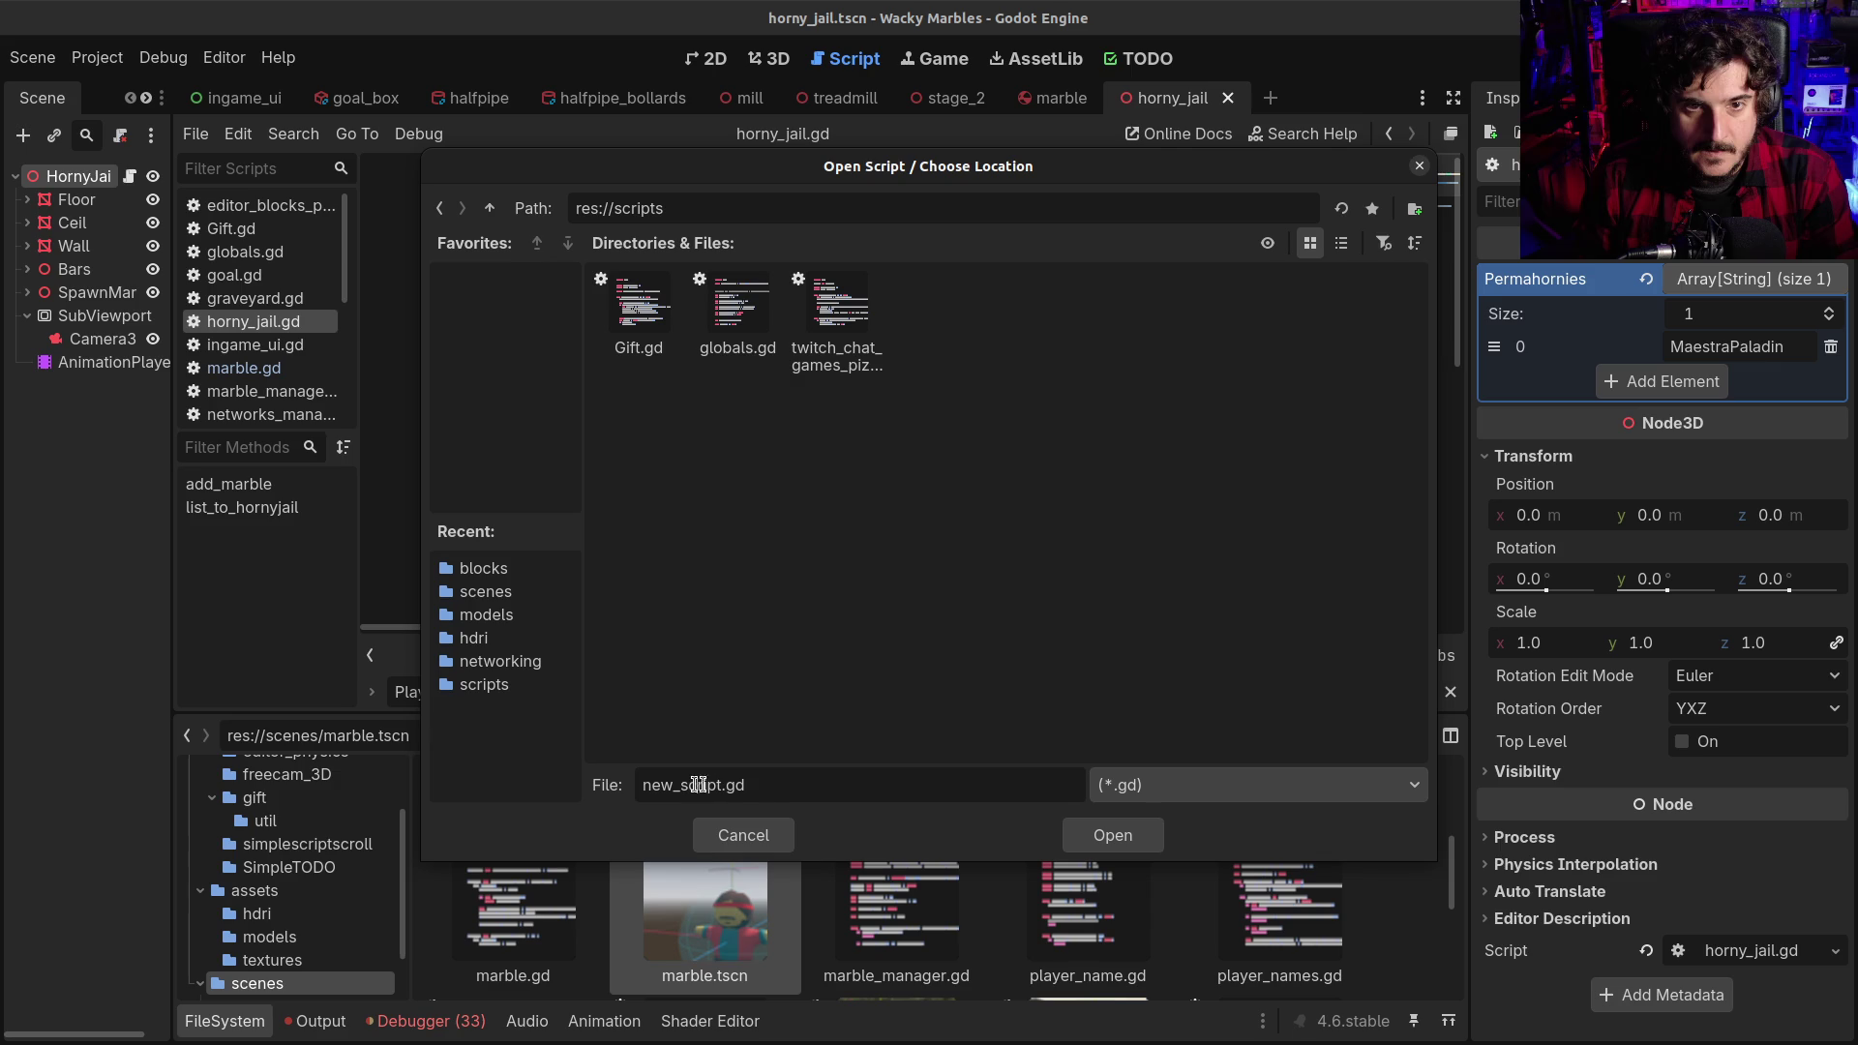
pyautogui.hotkey('shift', 'Home')
pyautogui.press('BackSpace')
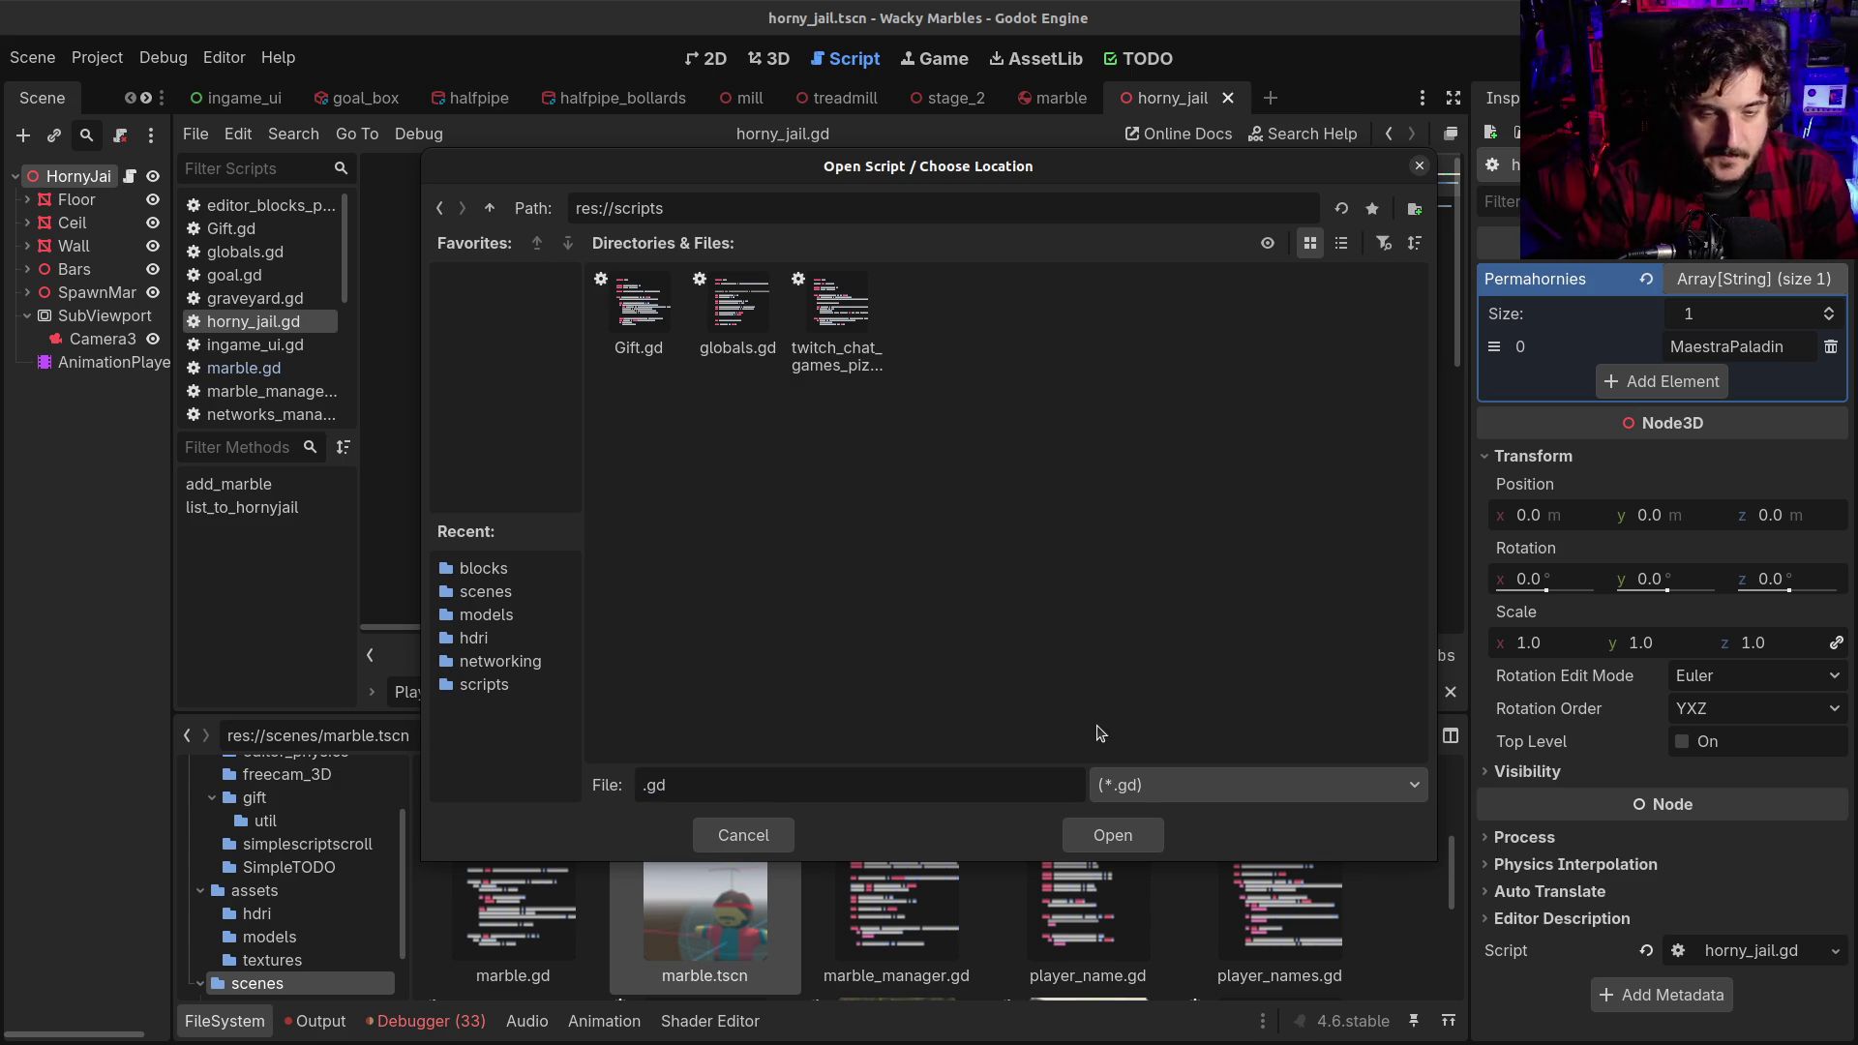
pyautogui.write('block')
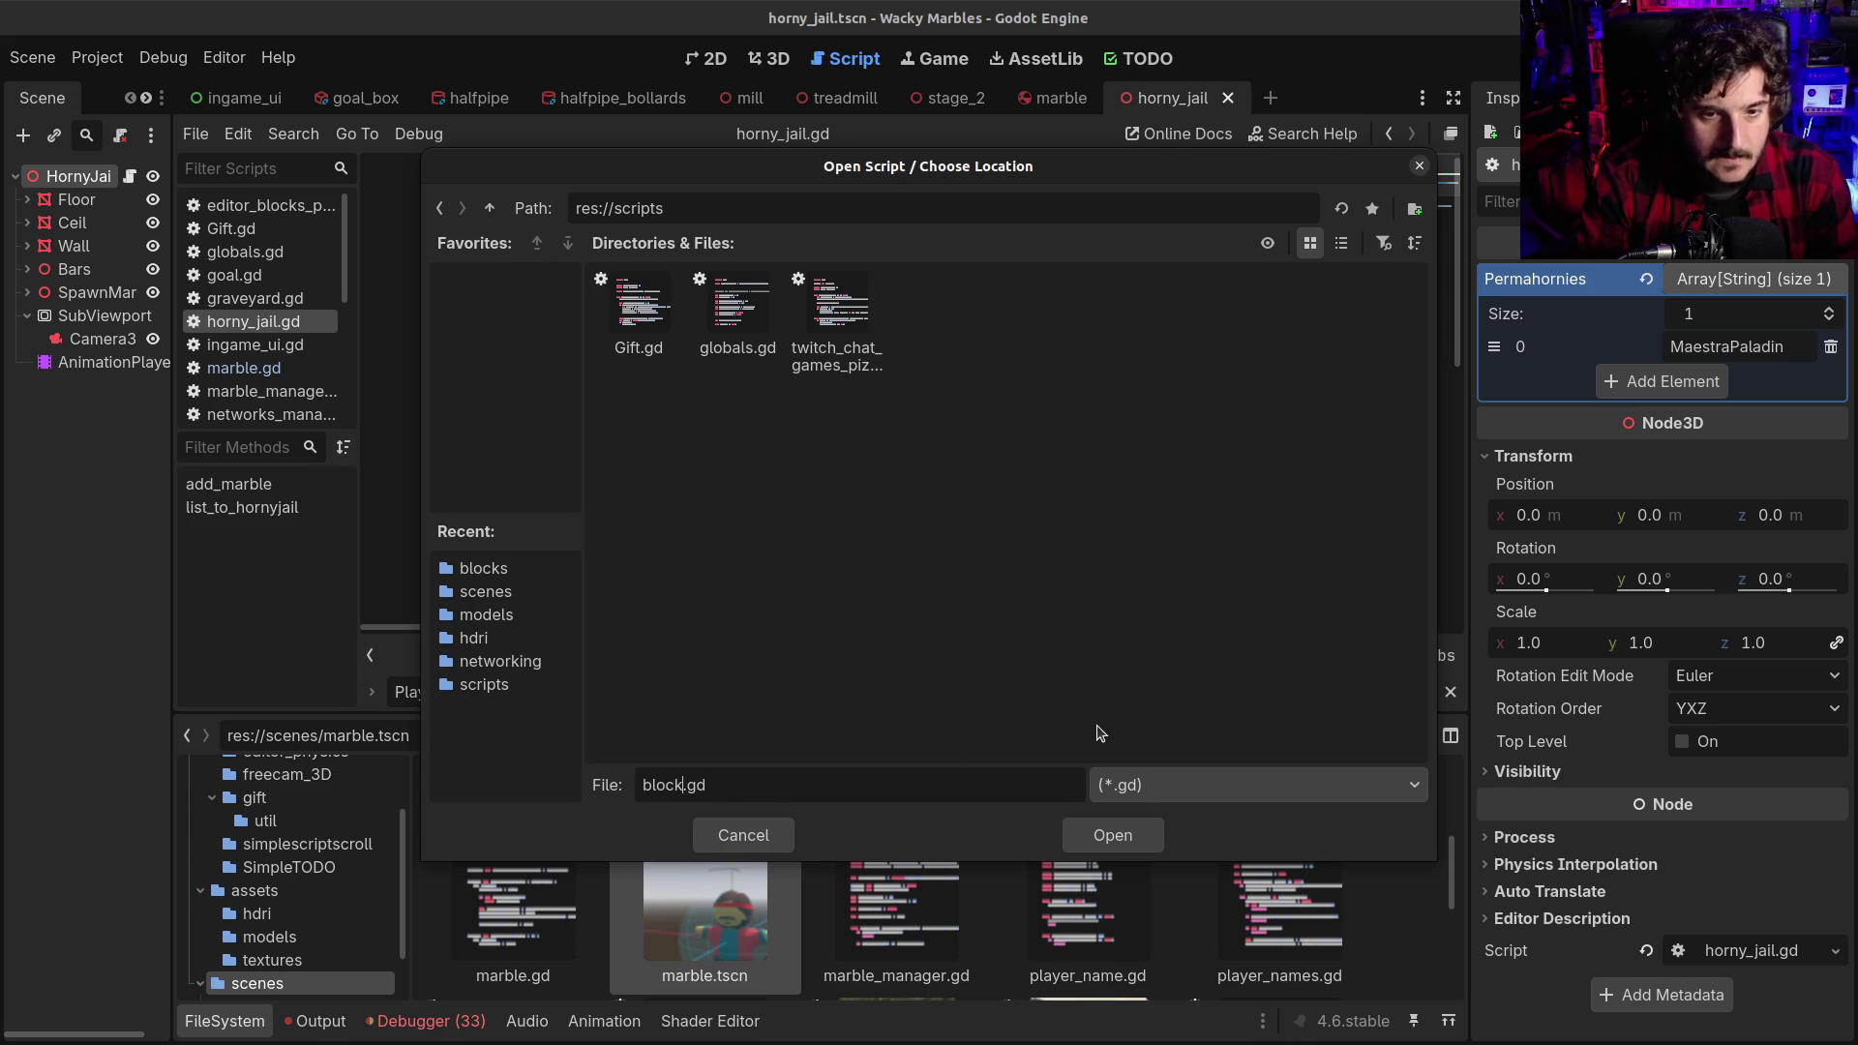
pyautogui.write('cda/')
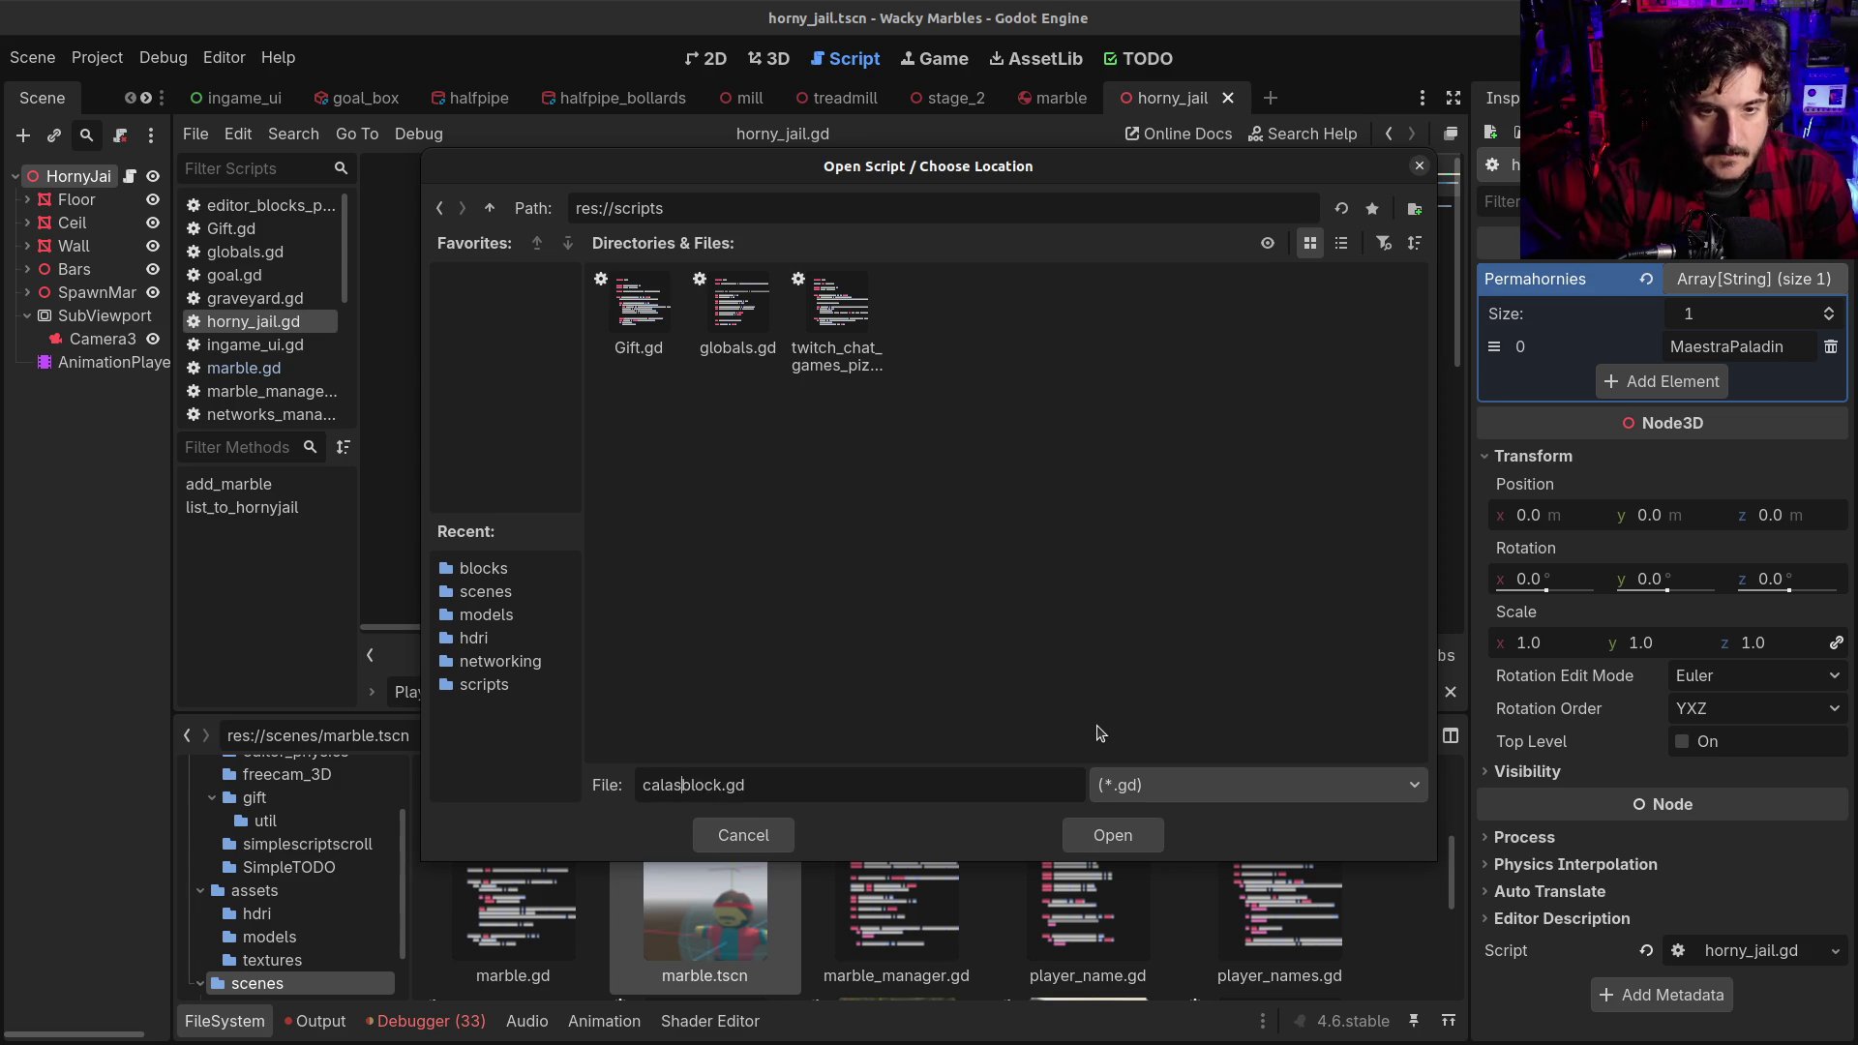
pyautogui.press('BackSpace')
pyautogui.press('BackSpace')
pyautogui.press('BackSpace')
pyautogui.write('lass')
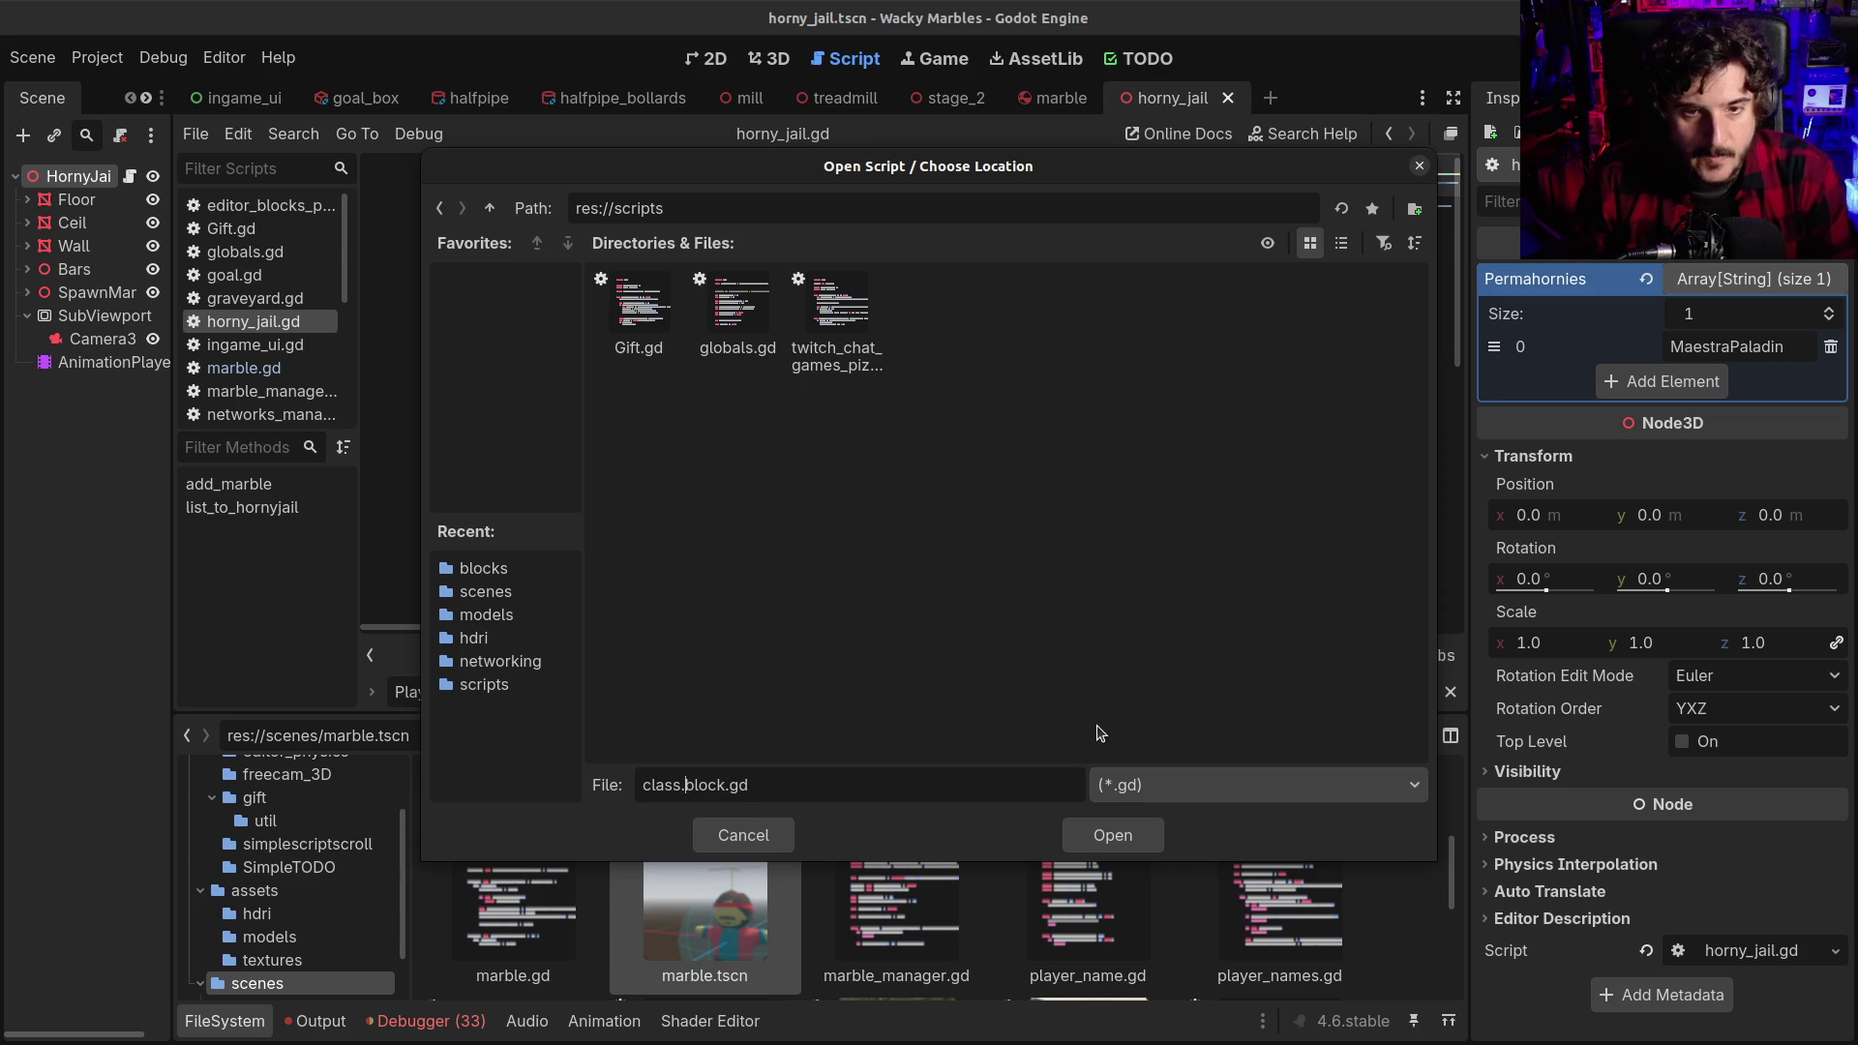
pyautogui.write('_')
pyautogui.press('BackSpace')
pyautogui.write('.')
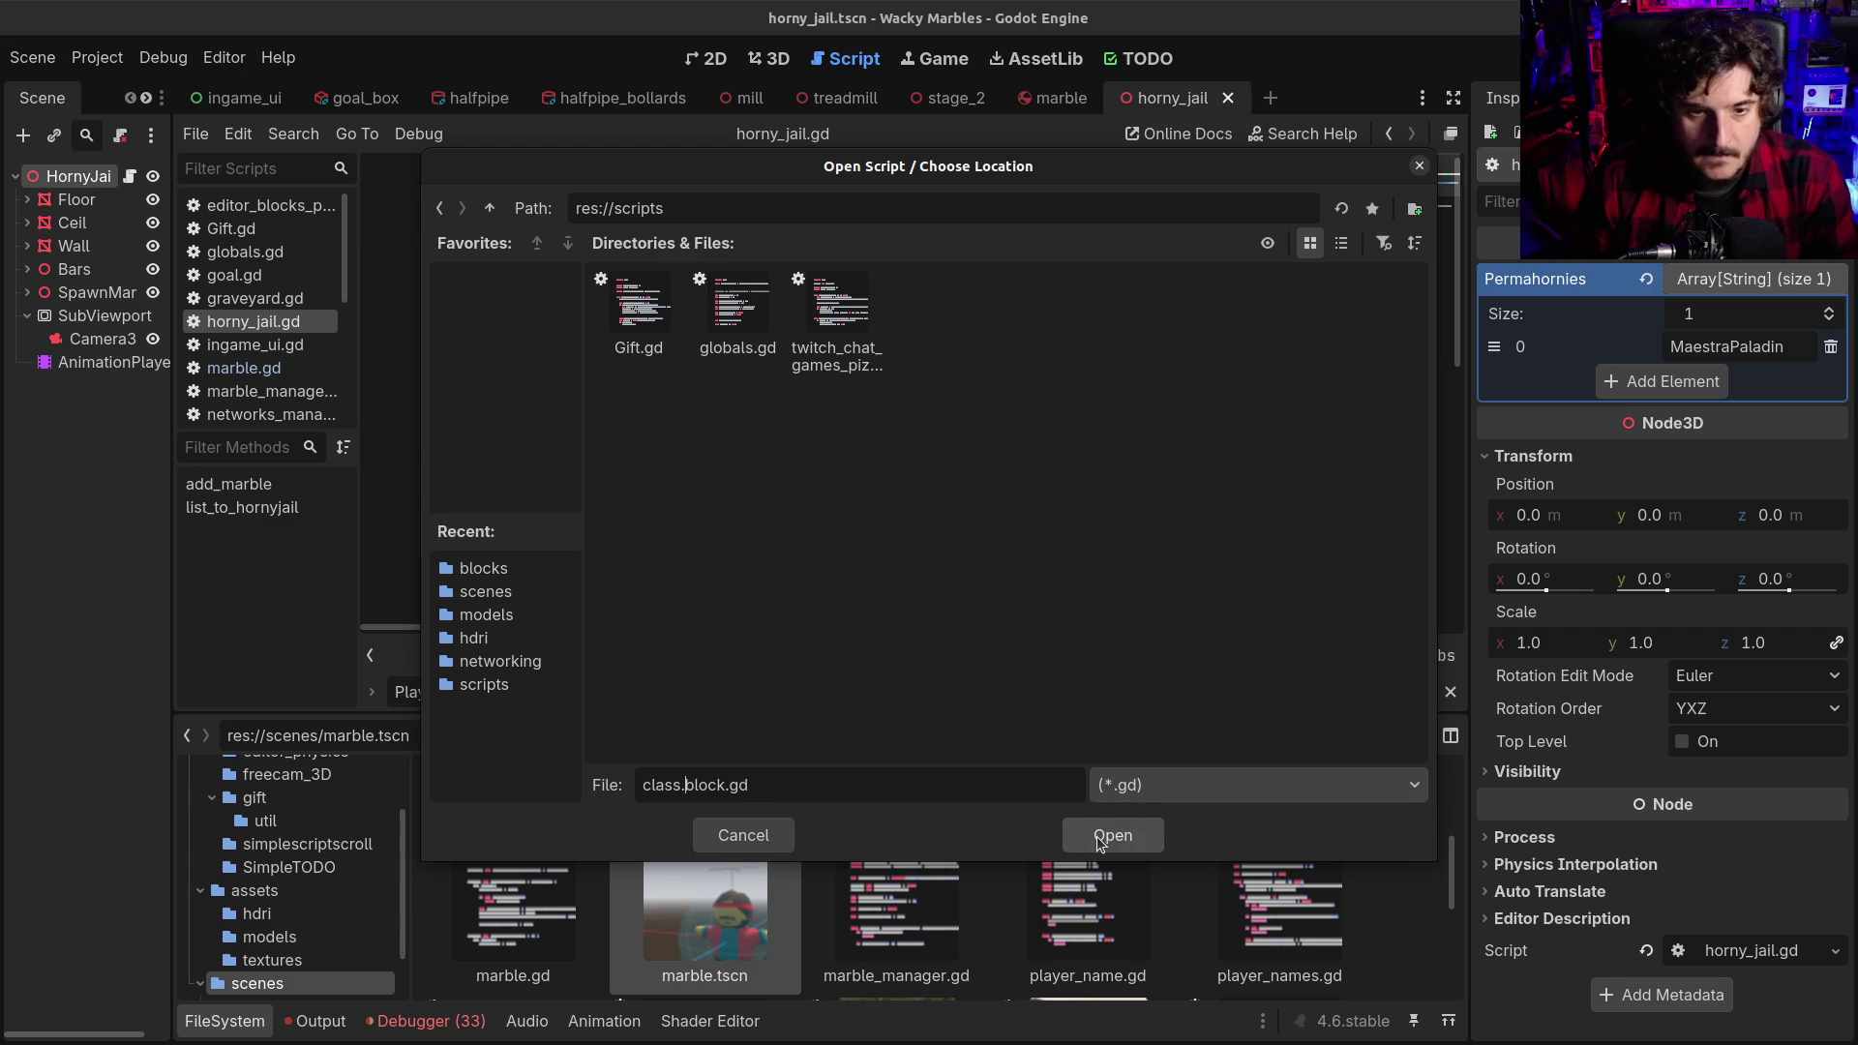
pyautogui.press('BackSpace')
pyautogui.write('_name')
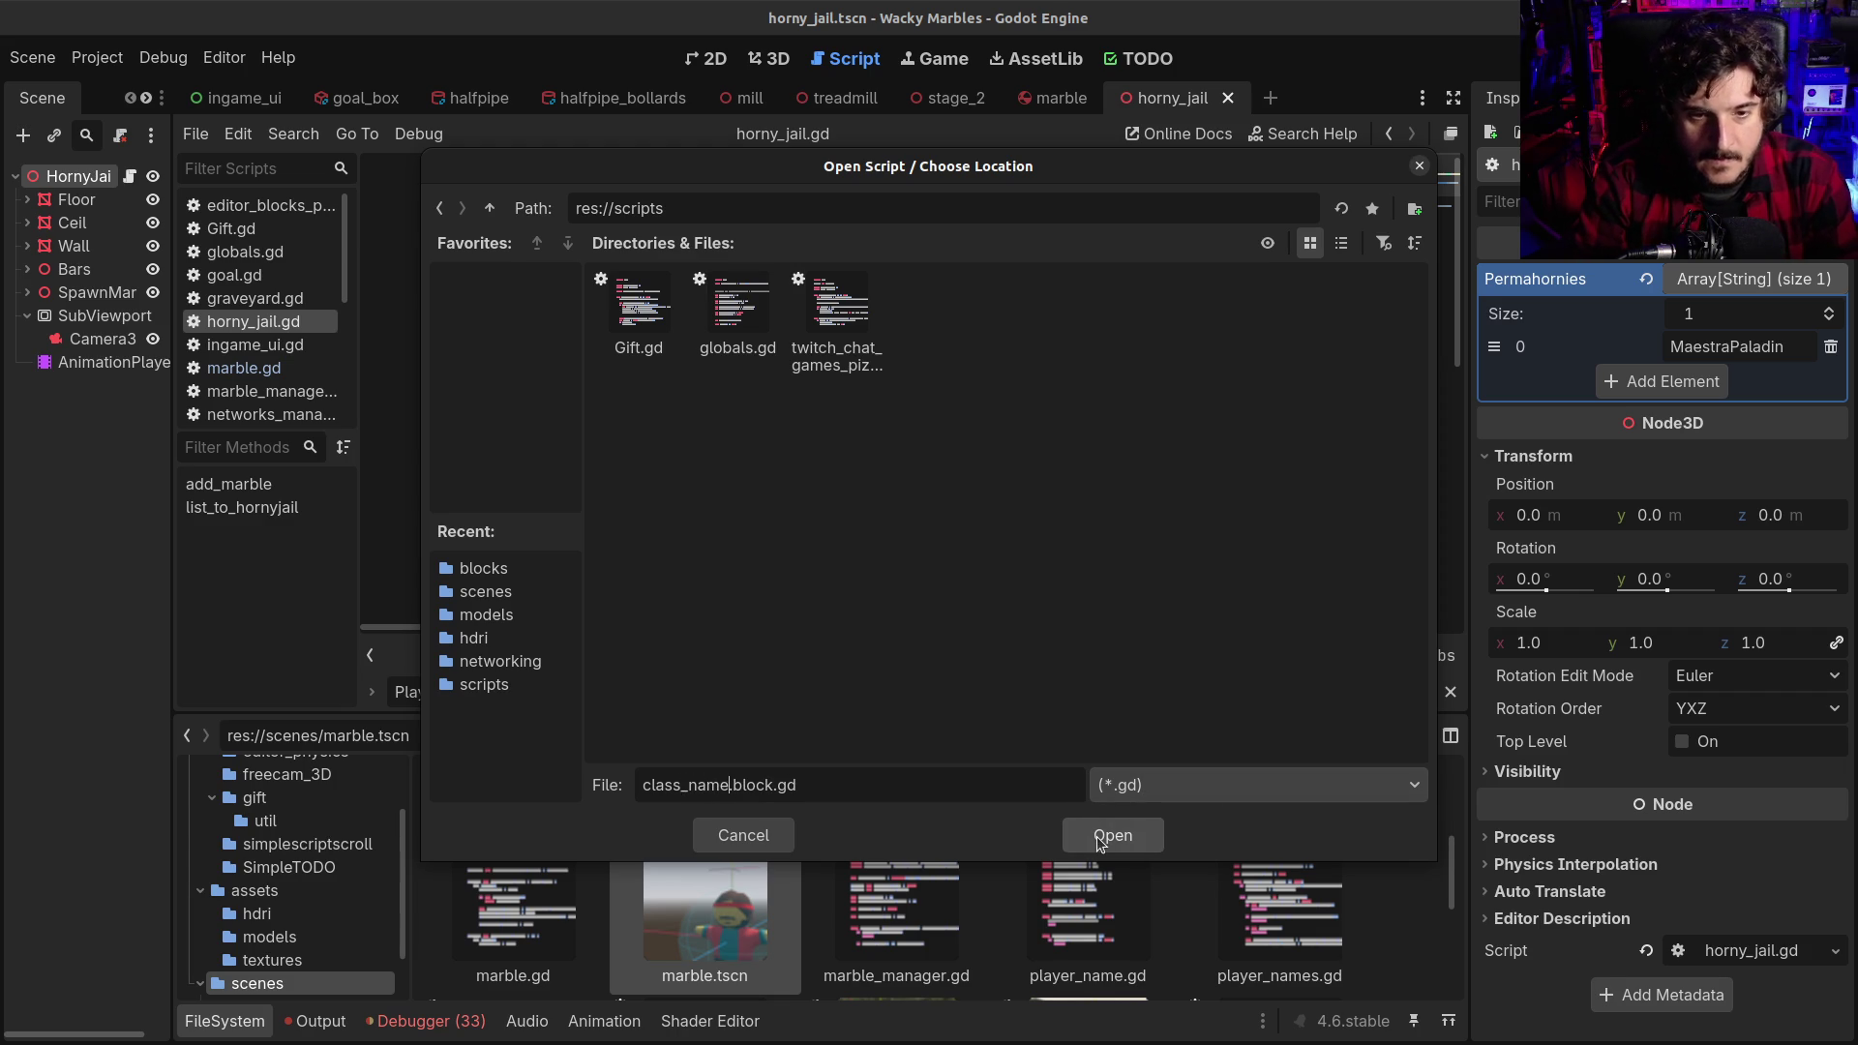
pyautogui.click(1111, 835)
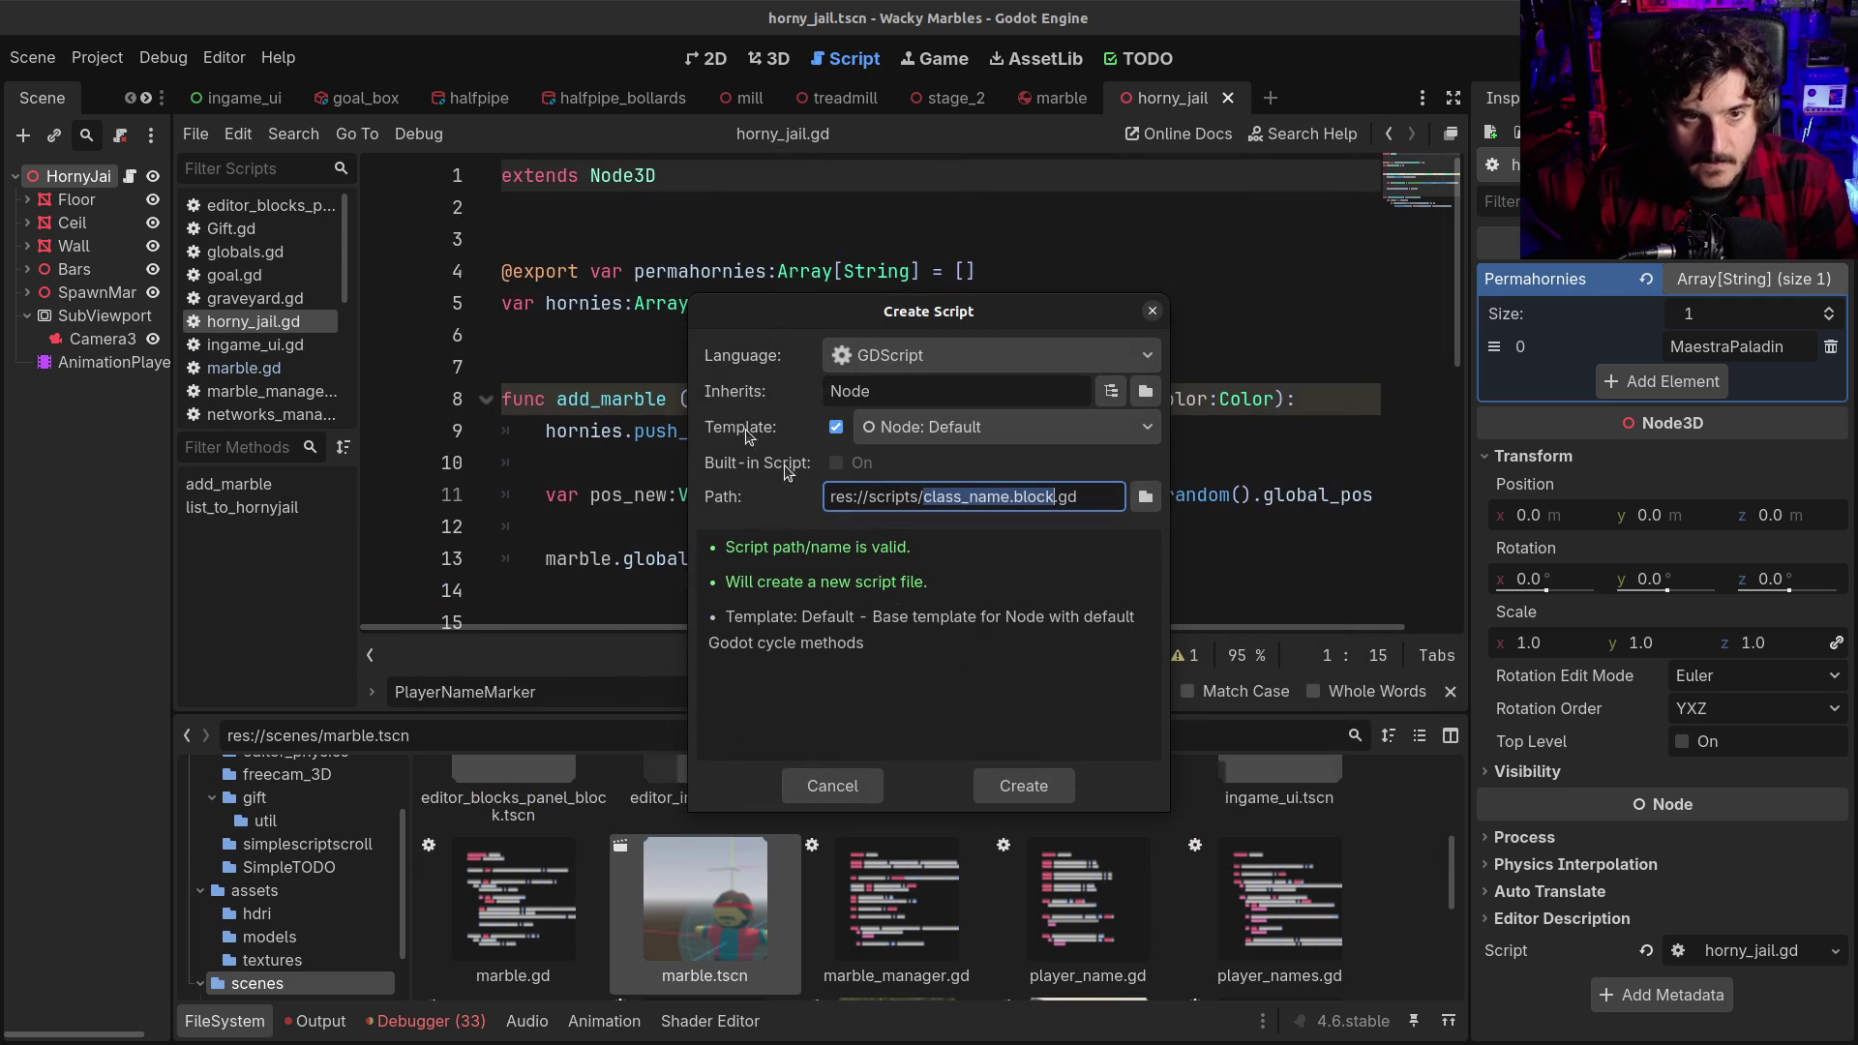
pyautogui.click(1023, 786)
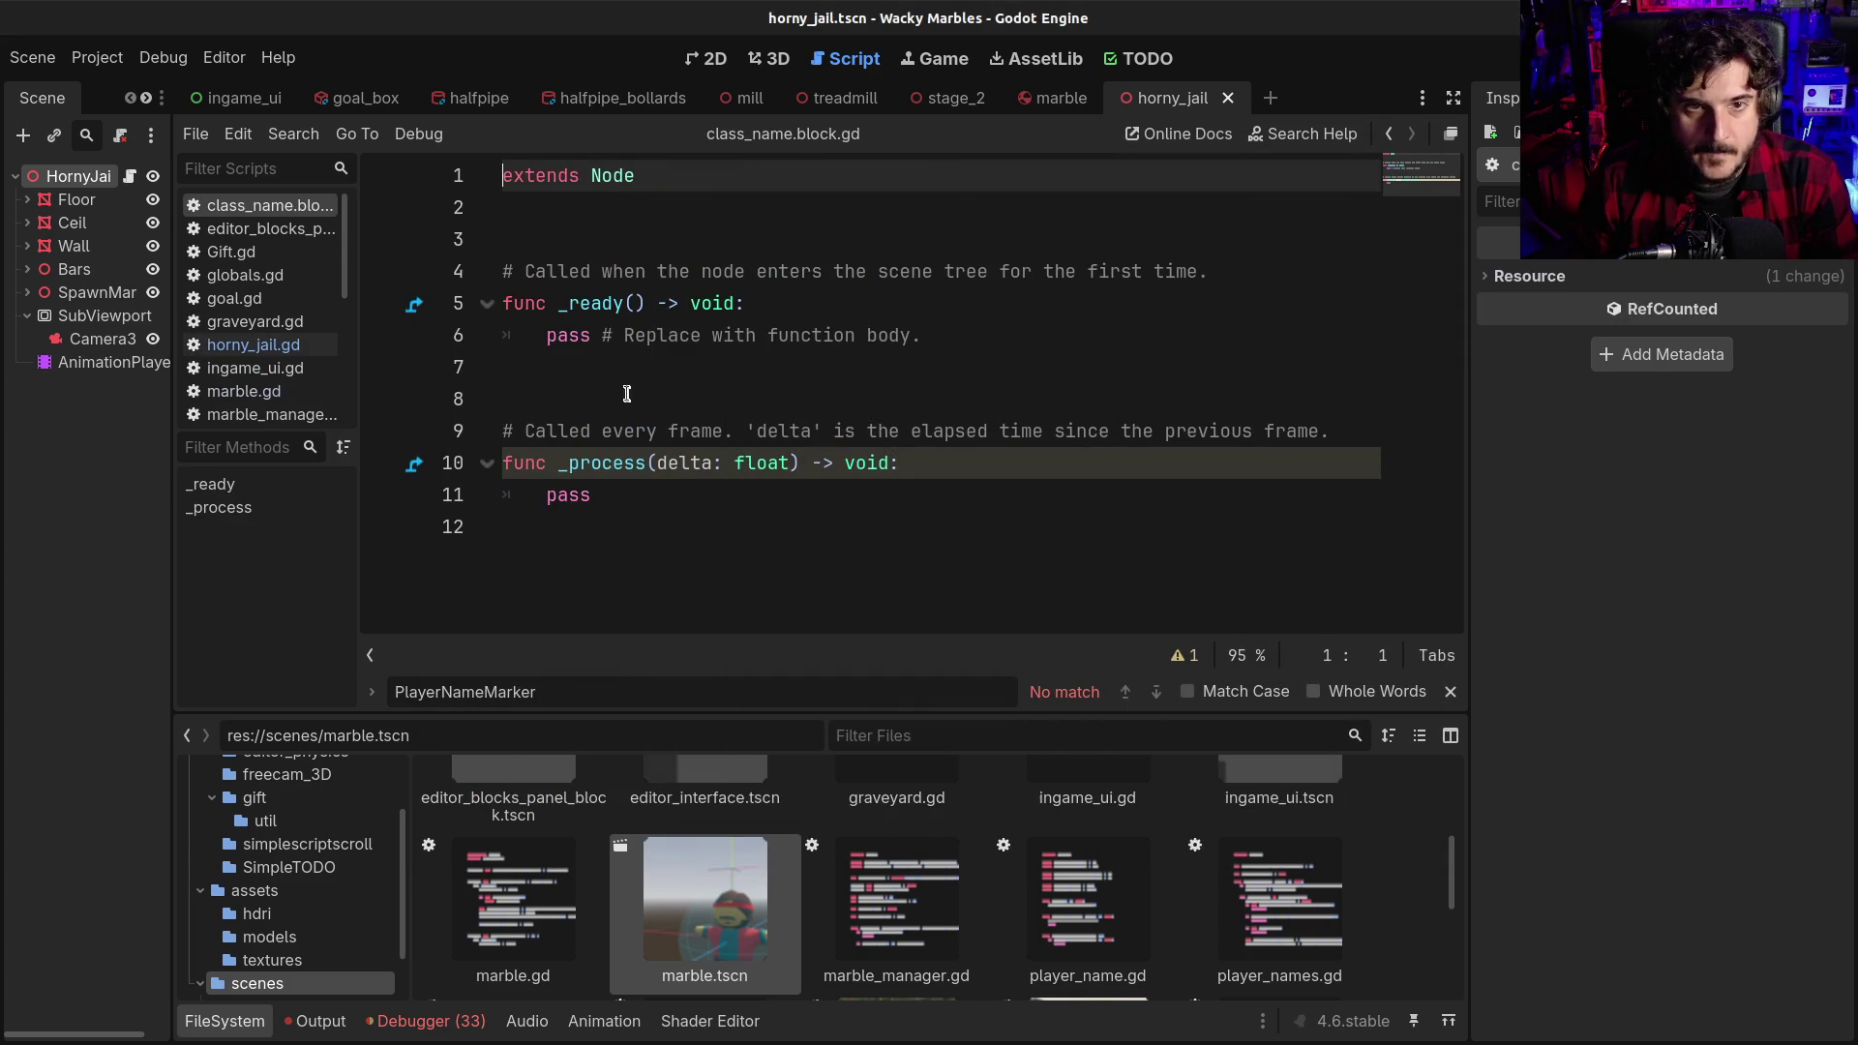
# Add 'class_name Block' as the first line and change the base class to Node3D
pyautogui.click(259, 1030)
pyautogui.click(559, 160)
pyautogui.hotkey('ctrl', 'shift', 'Return')
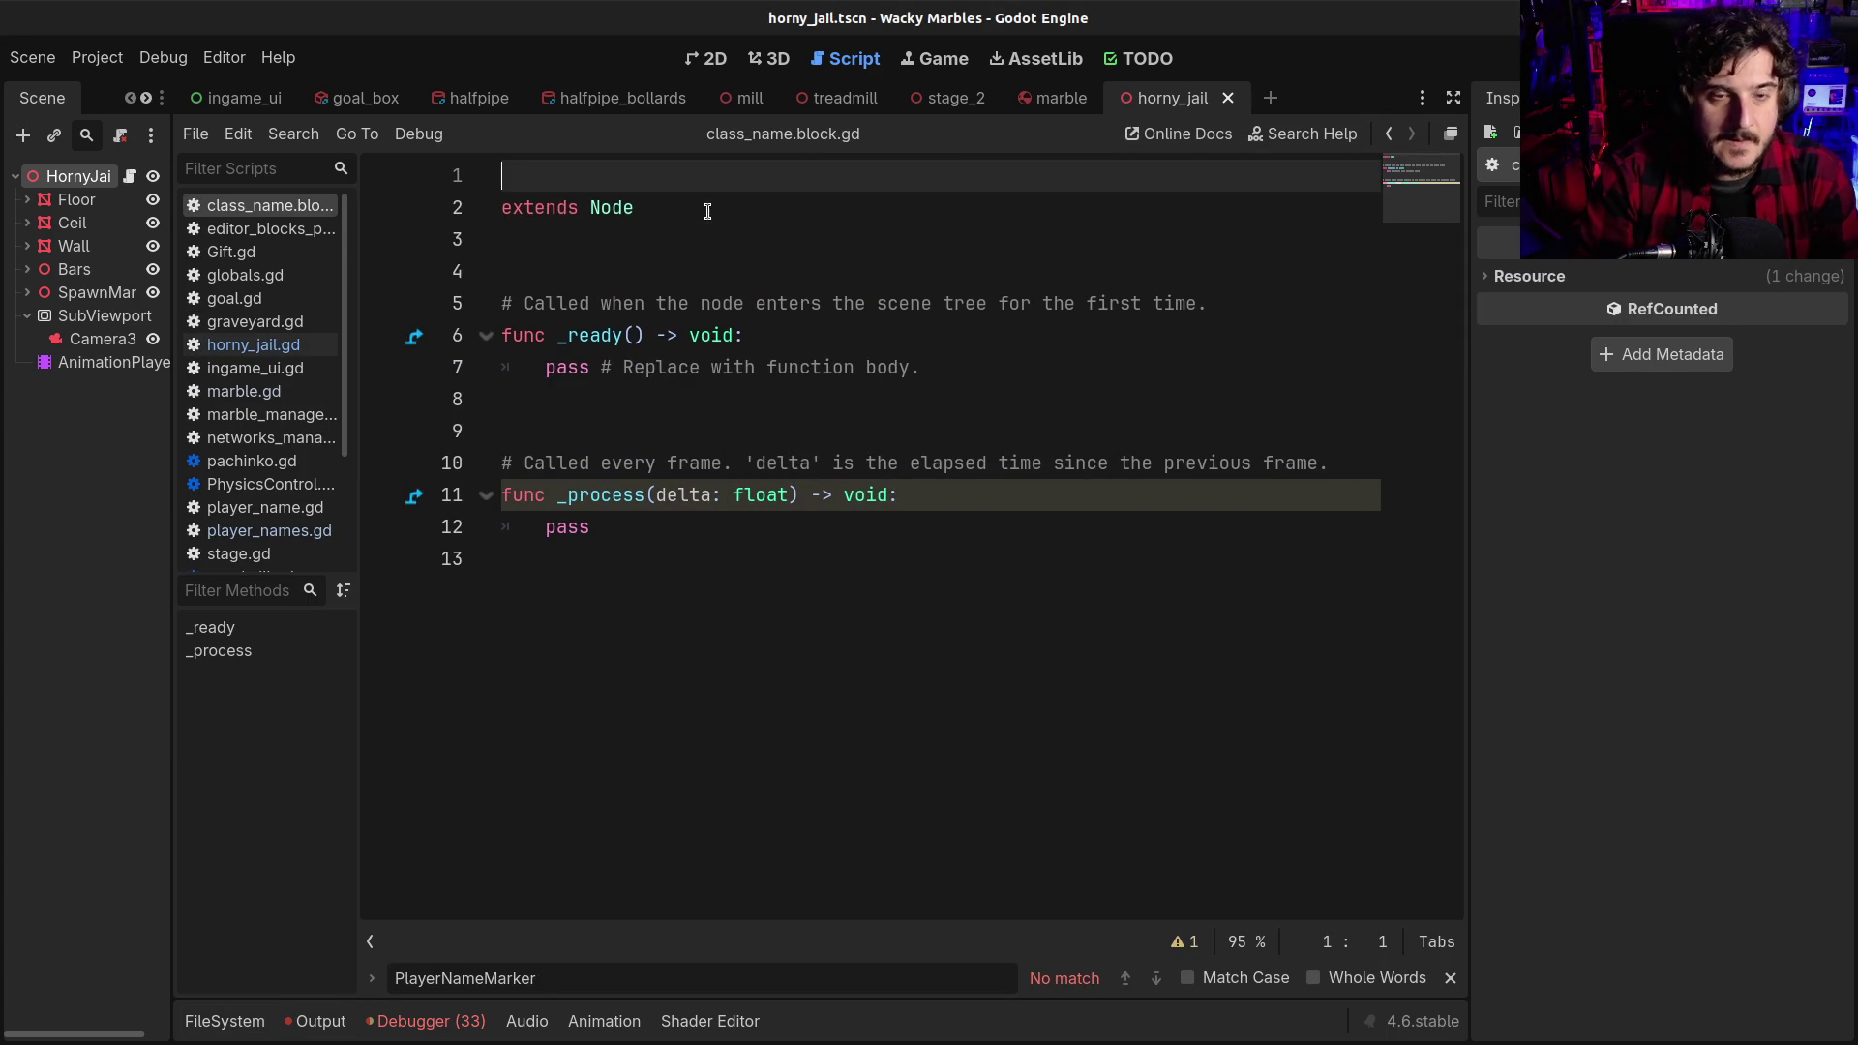
pyautogui.write('class_name Bl')
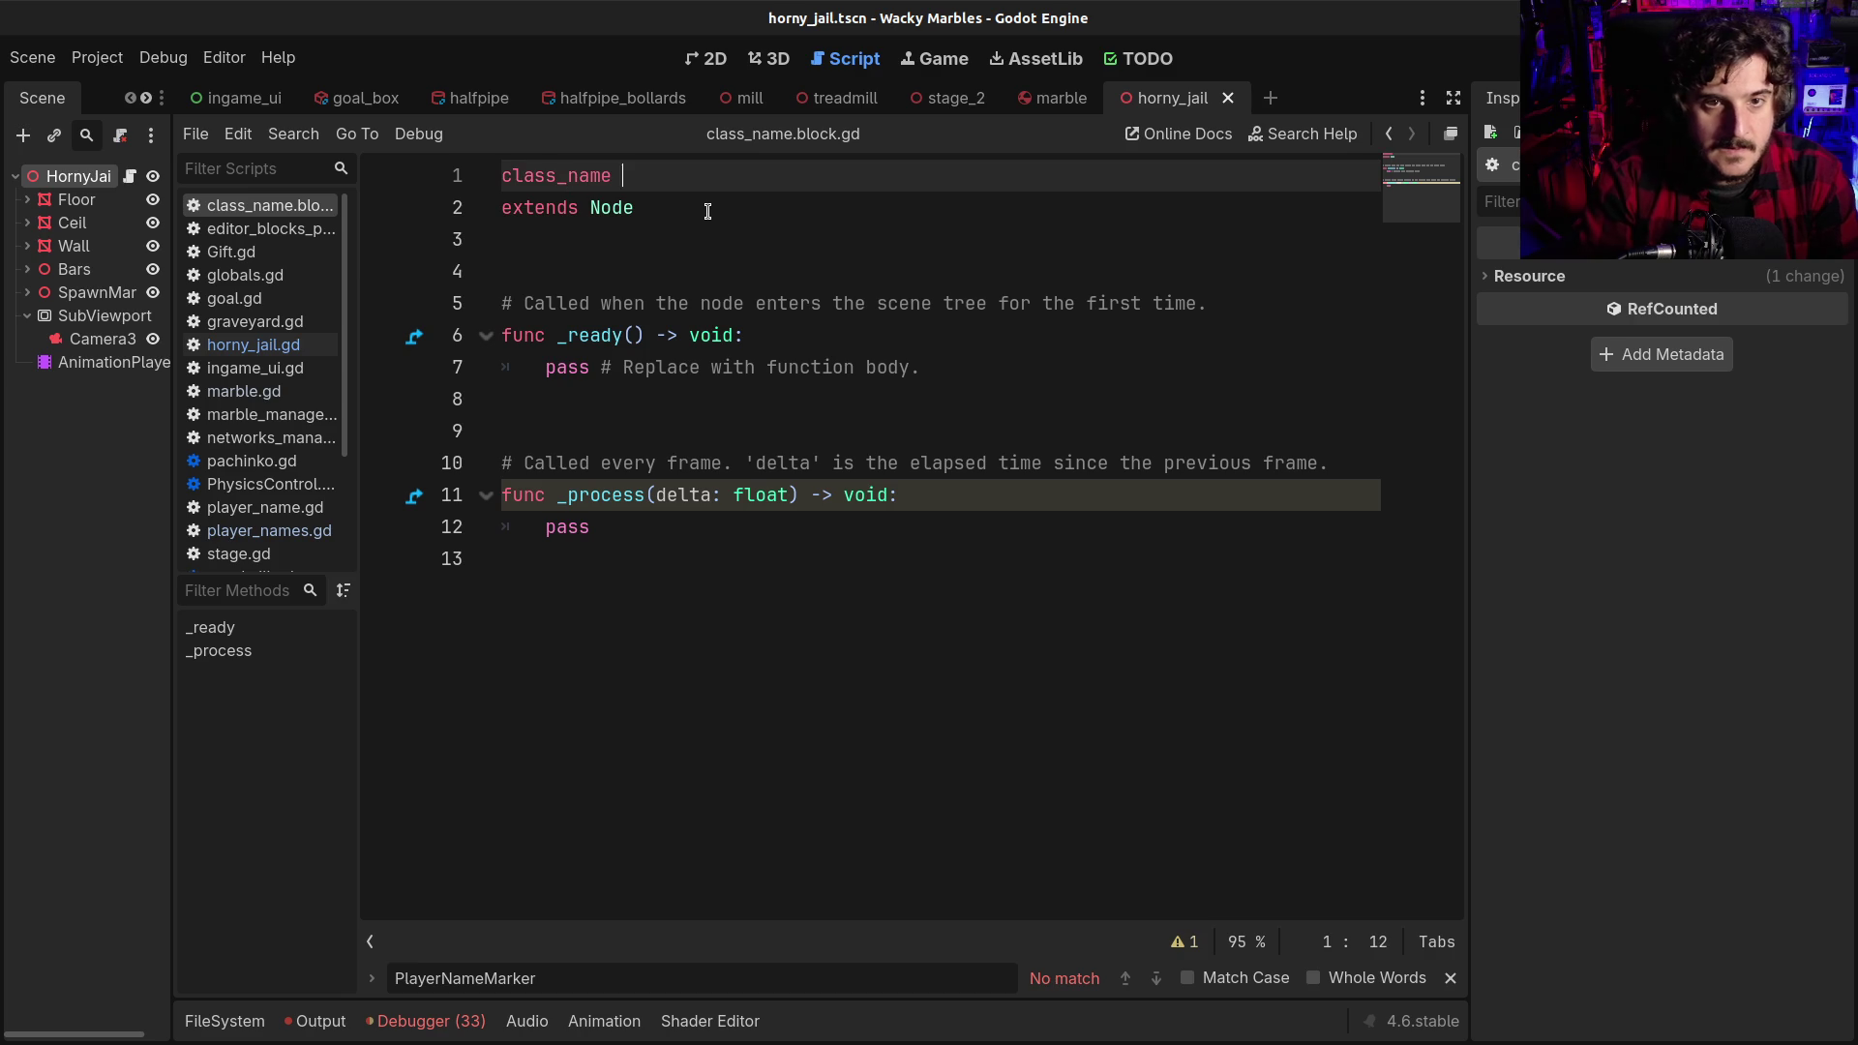
pyautogui.write('ock')
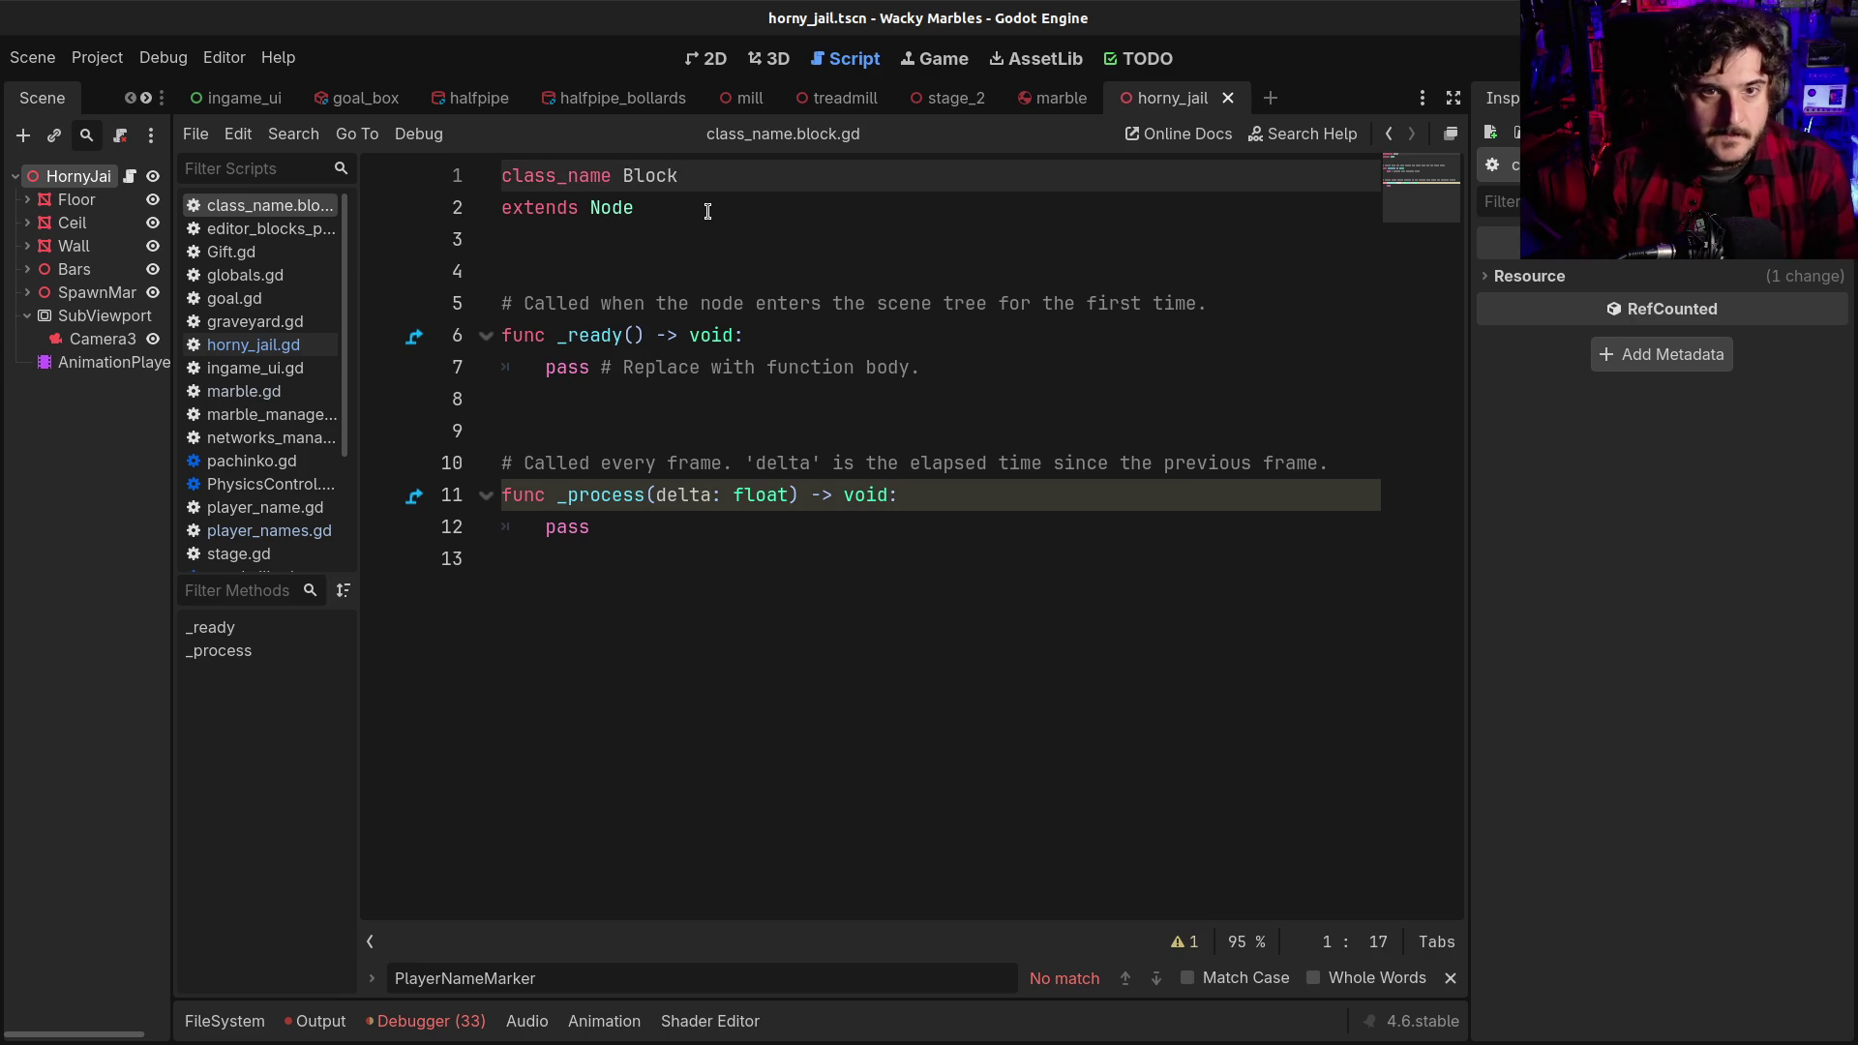
pyautogui.click(637, 207)
pyautogui.write('3D')
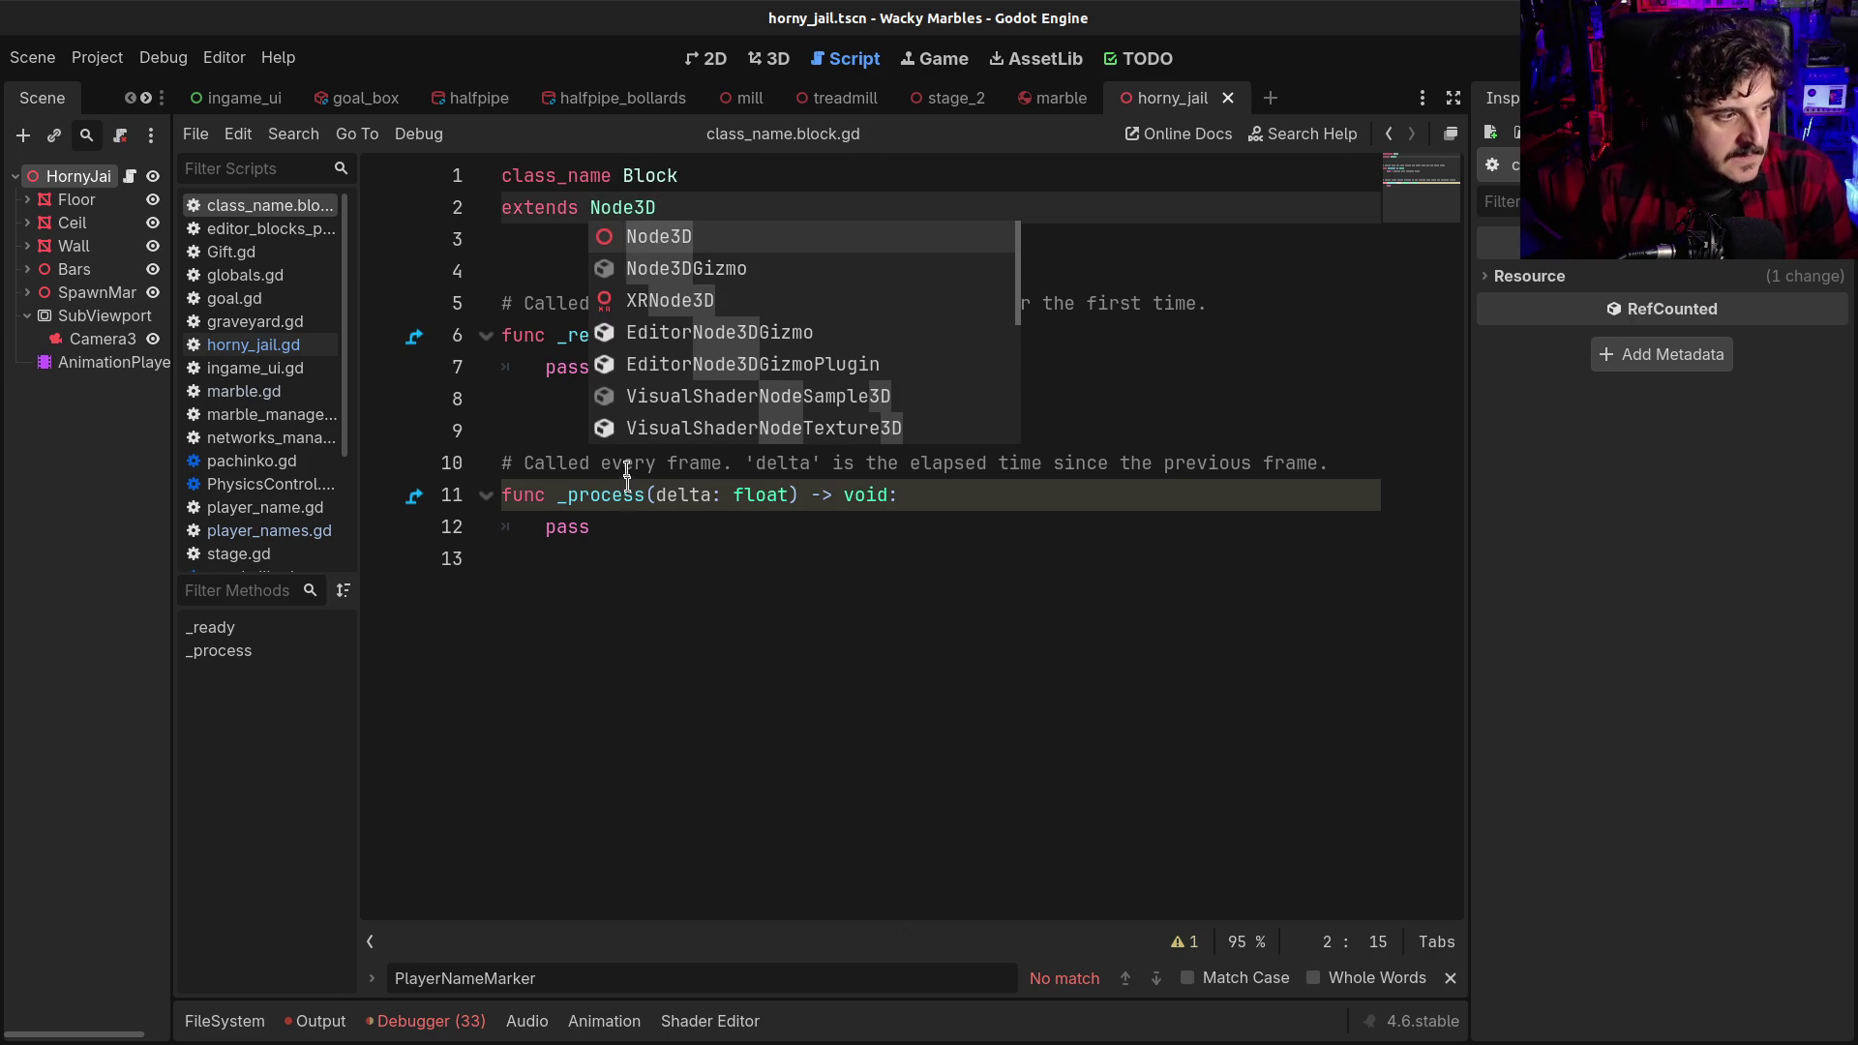
pyautogui.click(616, 558)
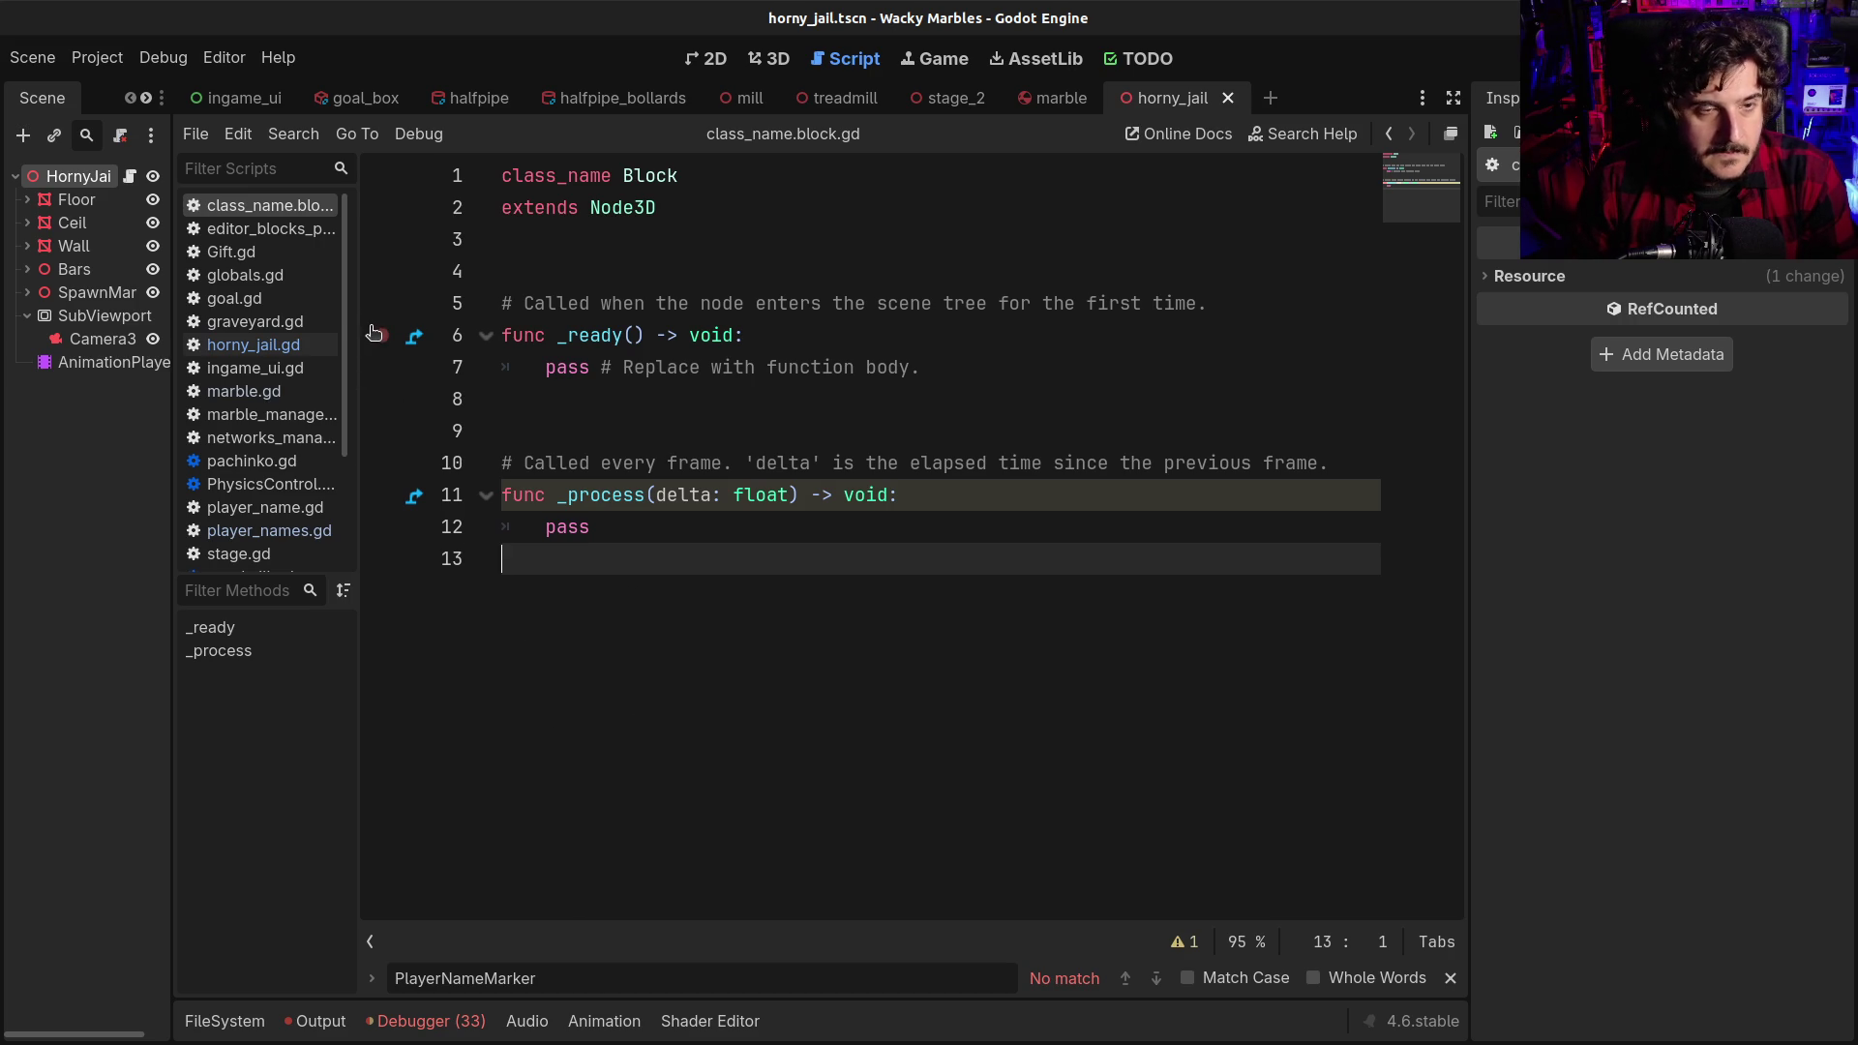
# Widen the script list and select the template _ready and _process functions on lines 5–12
pyautogui.moveTo(360, 323); pyautogui.dragTo(375, 323)
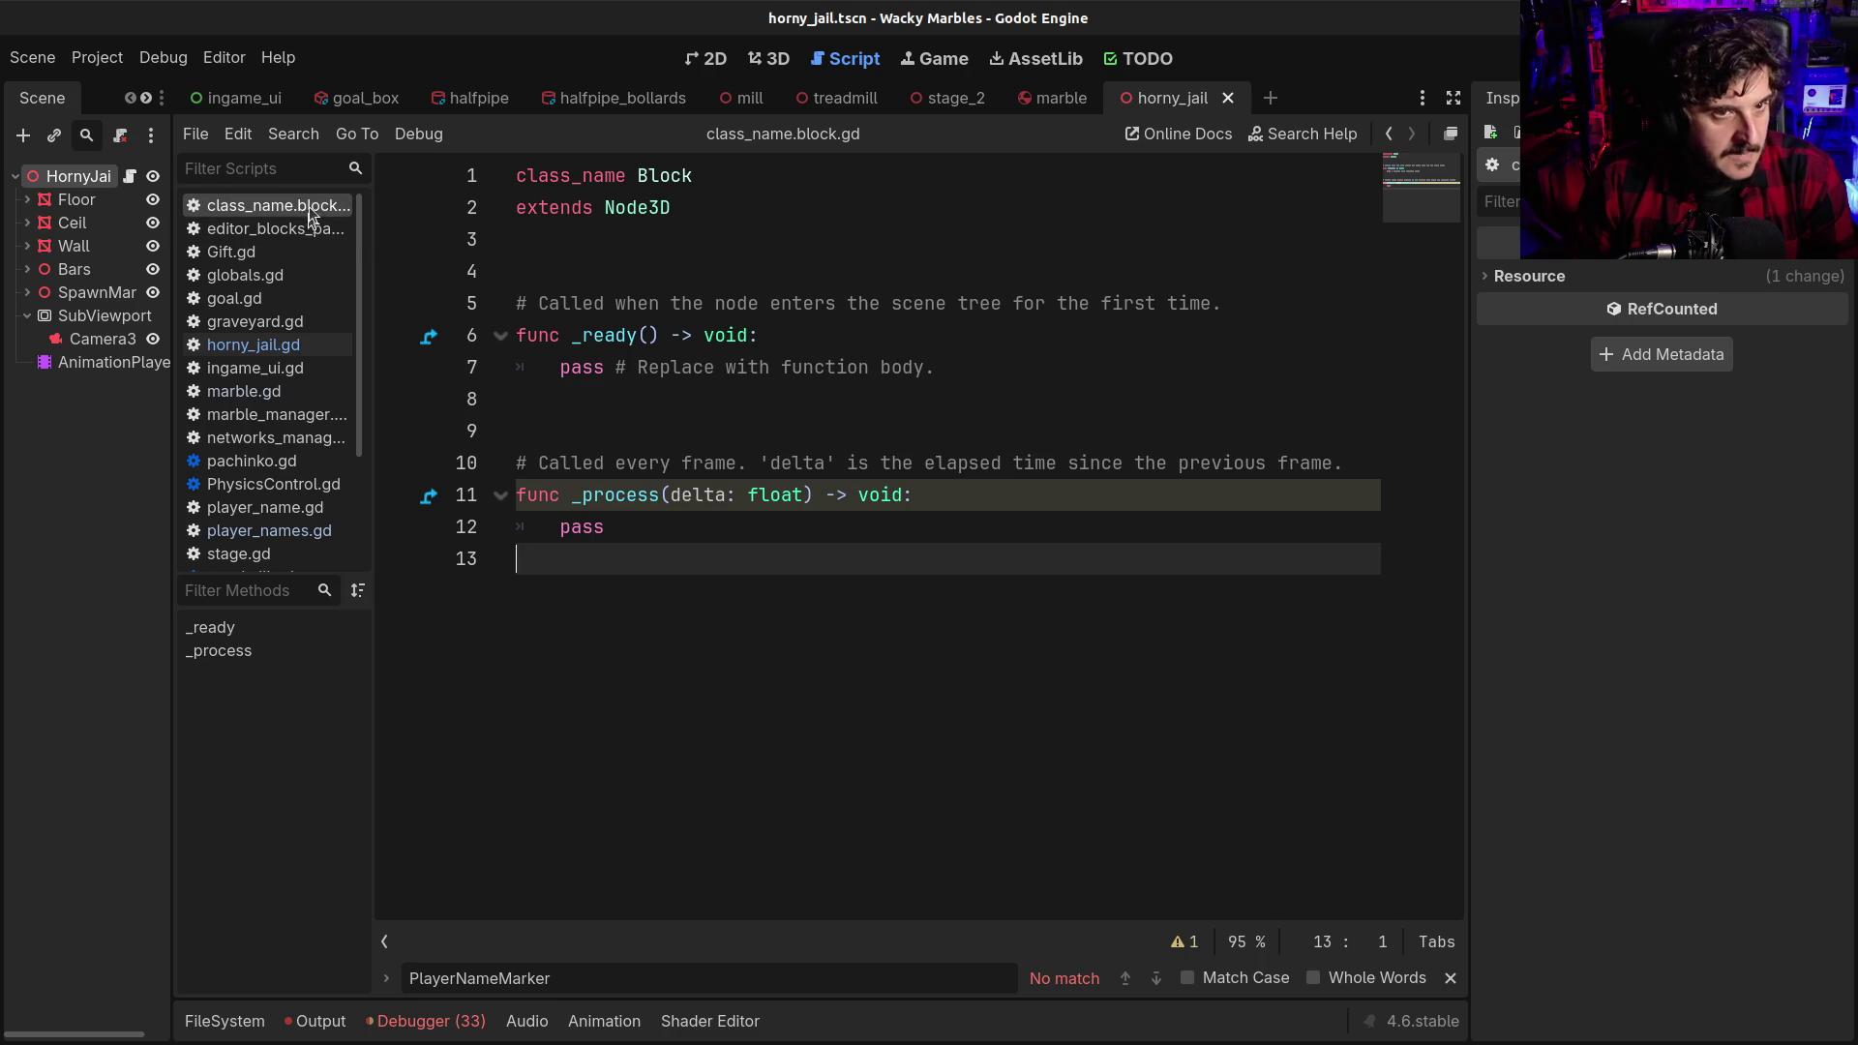
pyautogui.moveTo(374, 257)
pyautogui.mouseDown()
pyautogui.moveTo(423, 258)
pyautogui.moveTo(356, 259)
pyautogui.mouseUp()
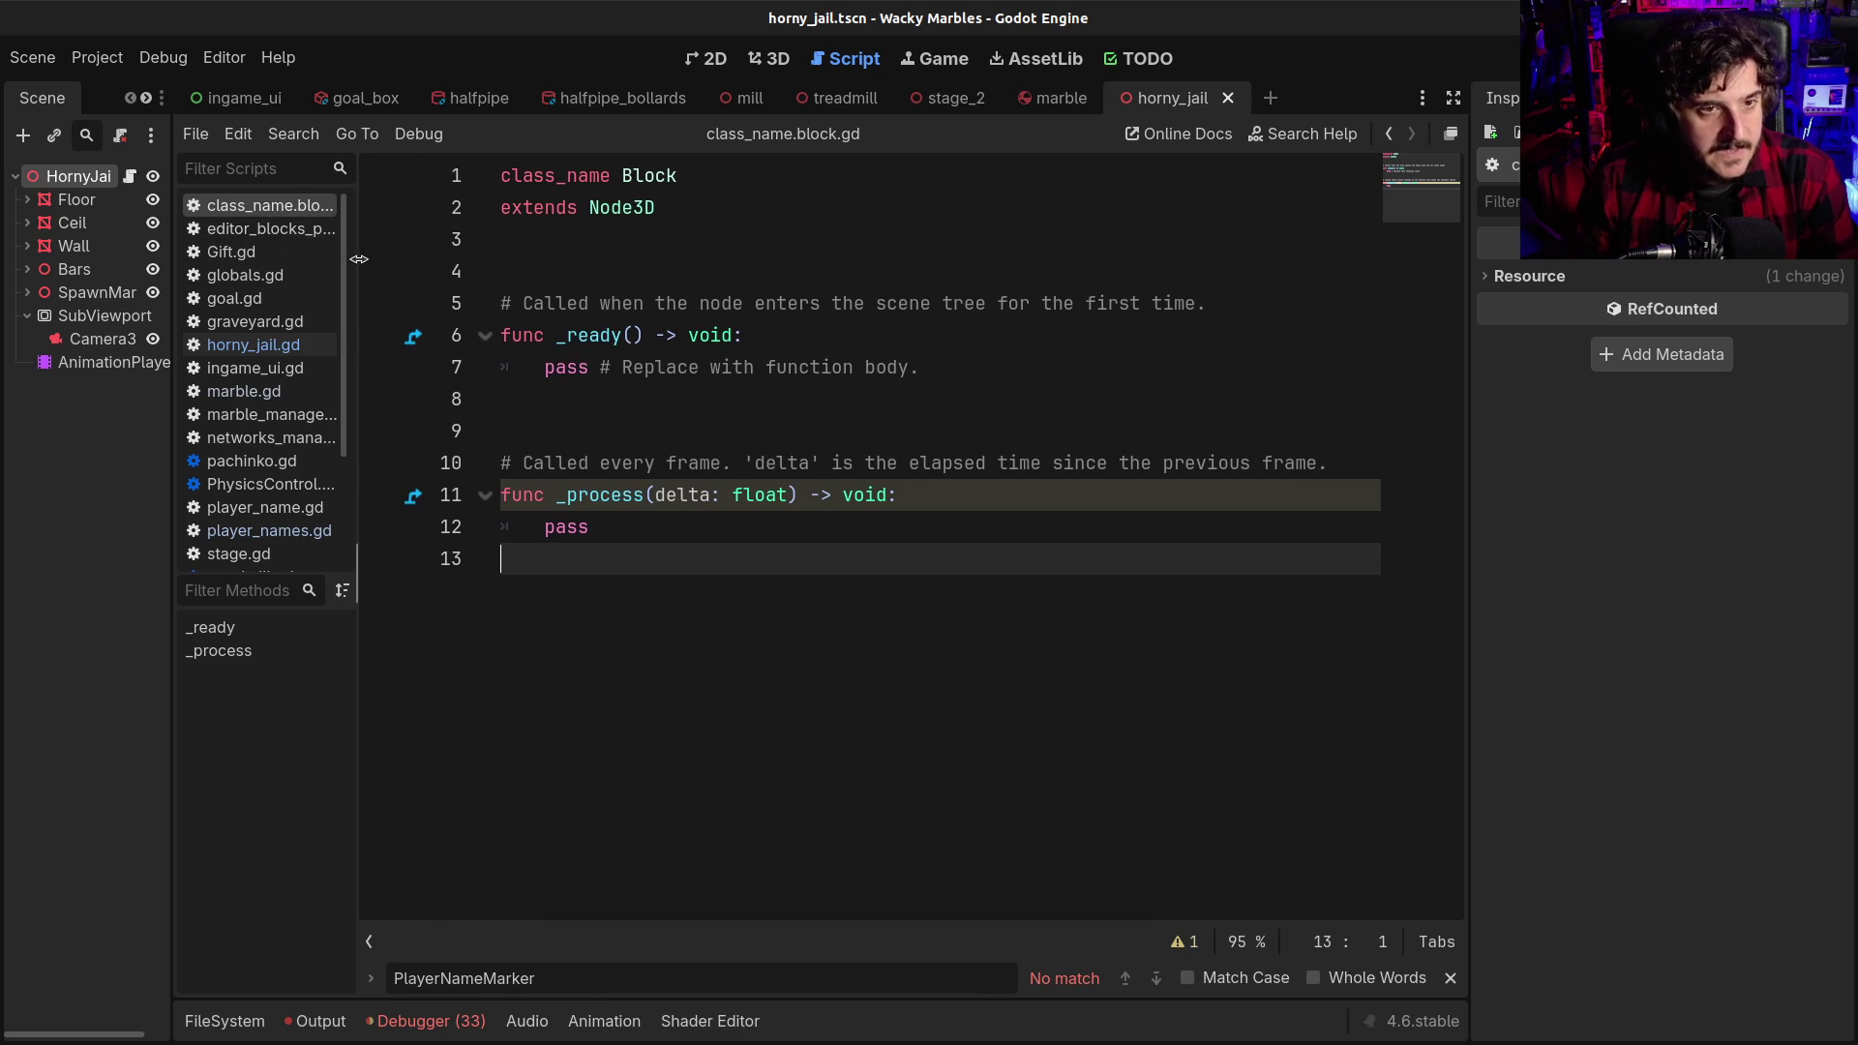
pyautogui.click(554, 327)
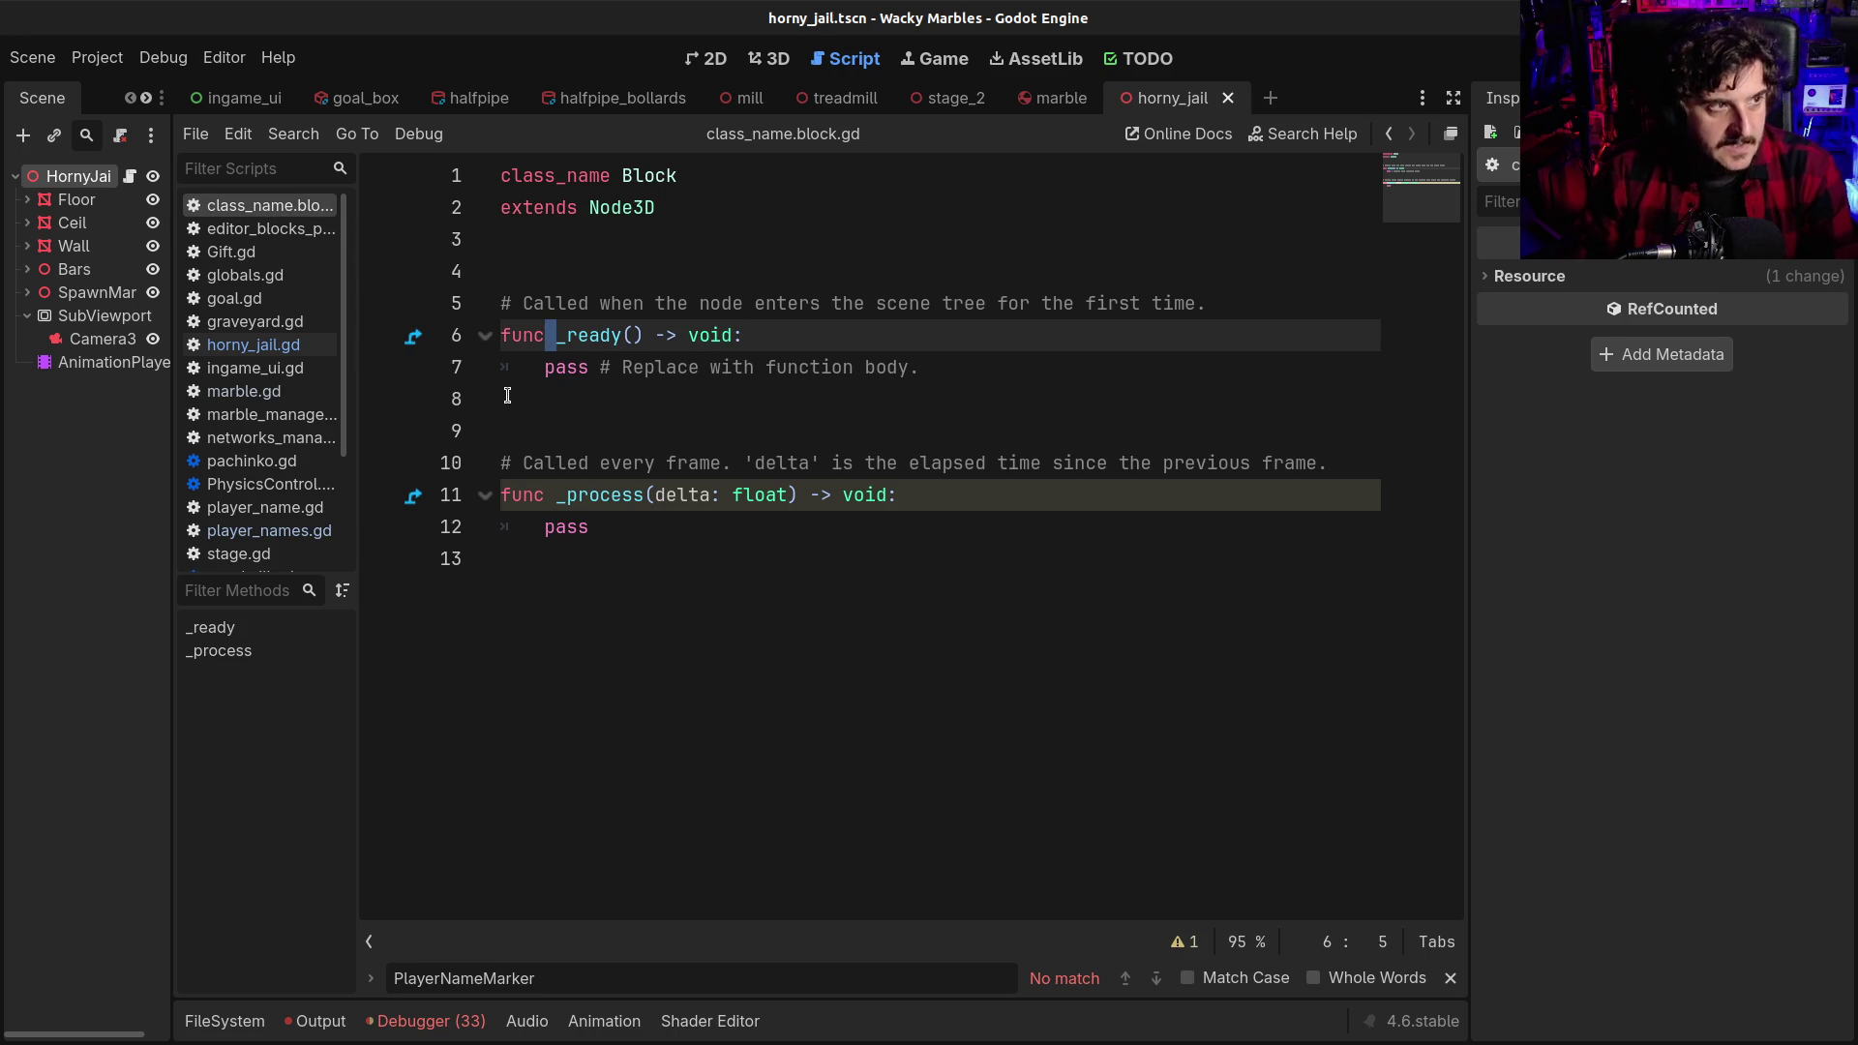
pyautogui.click(514, 290)
pyautogui.moveTo(502, 174); pyautogui.dragTo(560, 389)
pyautogui.click(559, 389)
pyautogui.click(557, 463)
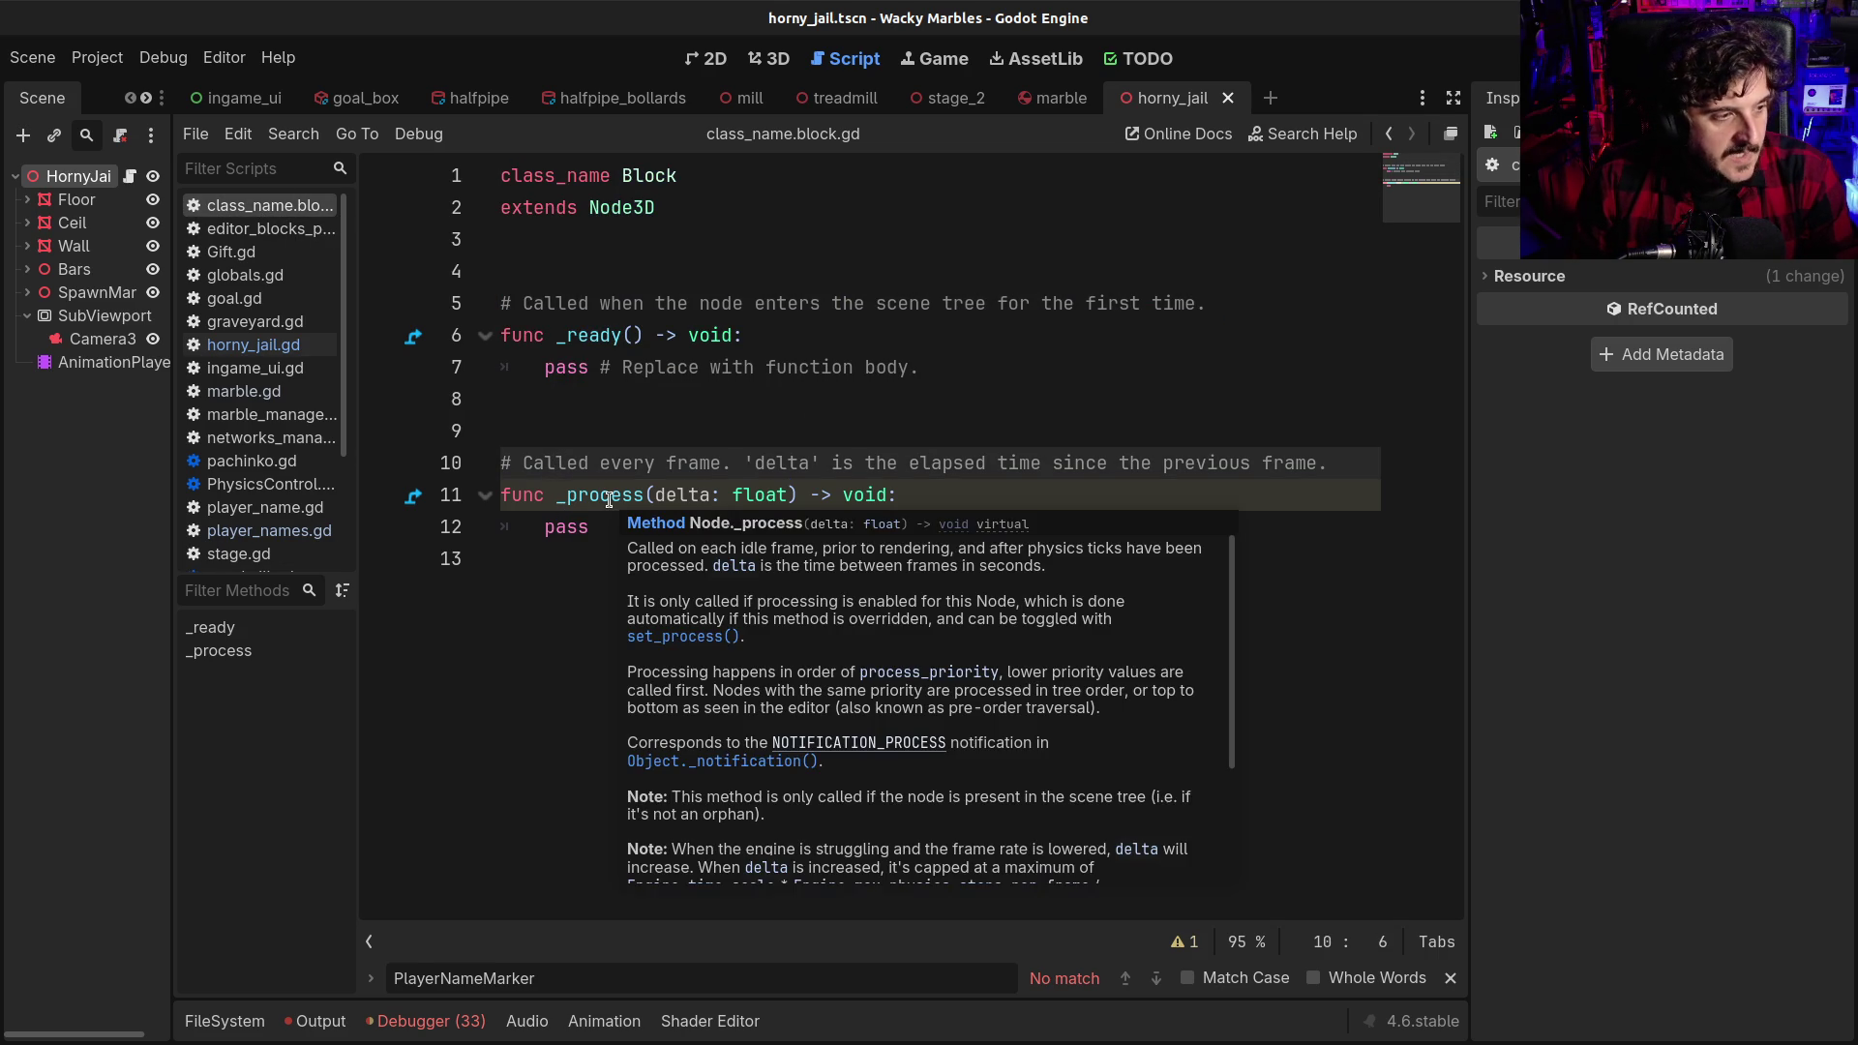
pyautogui.moveTo(557, 478)
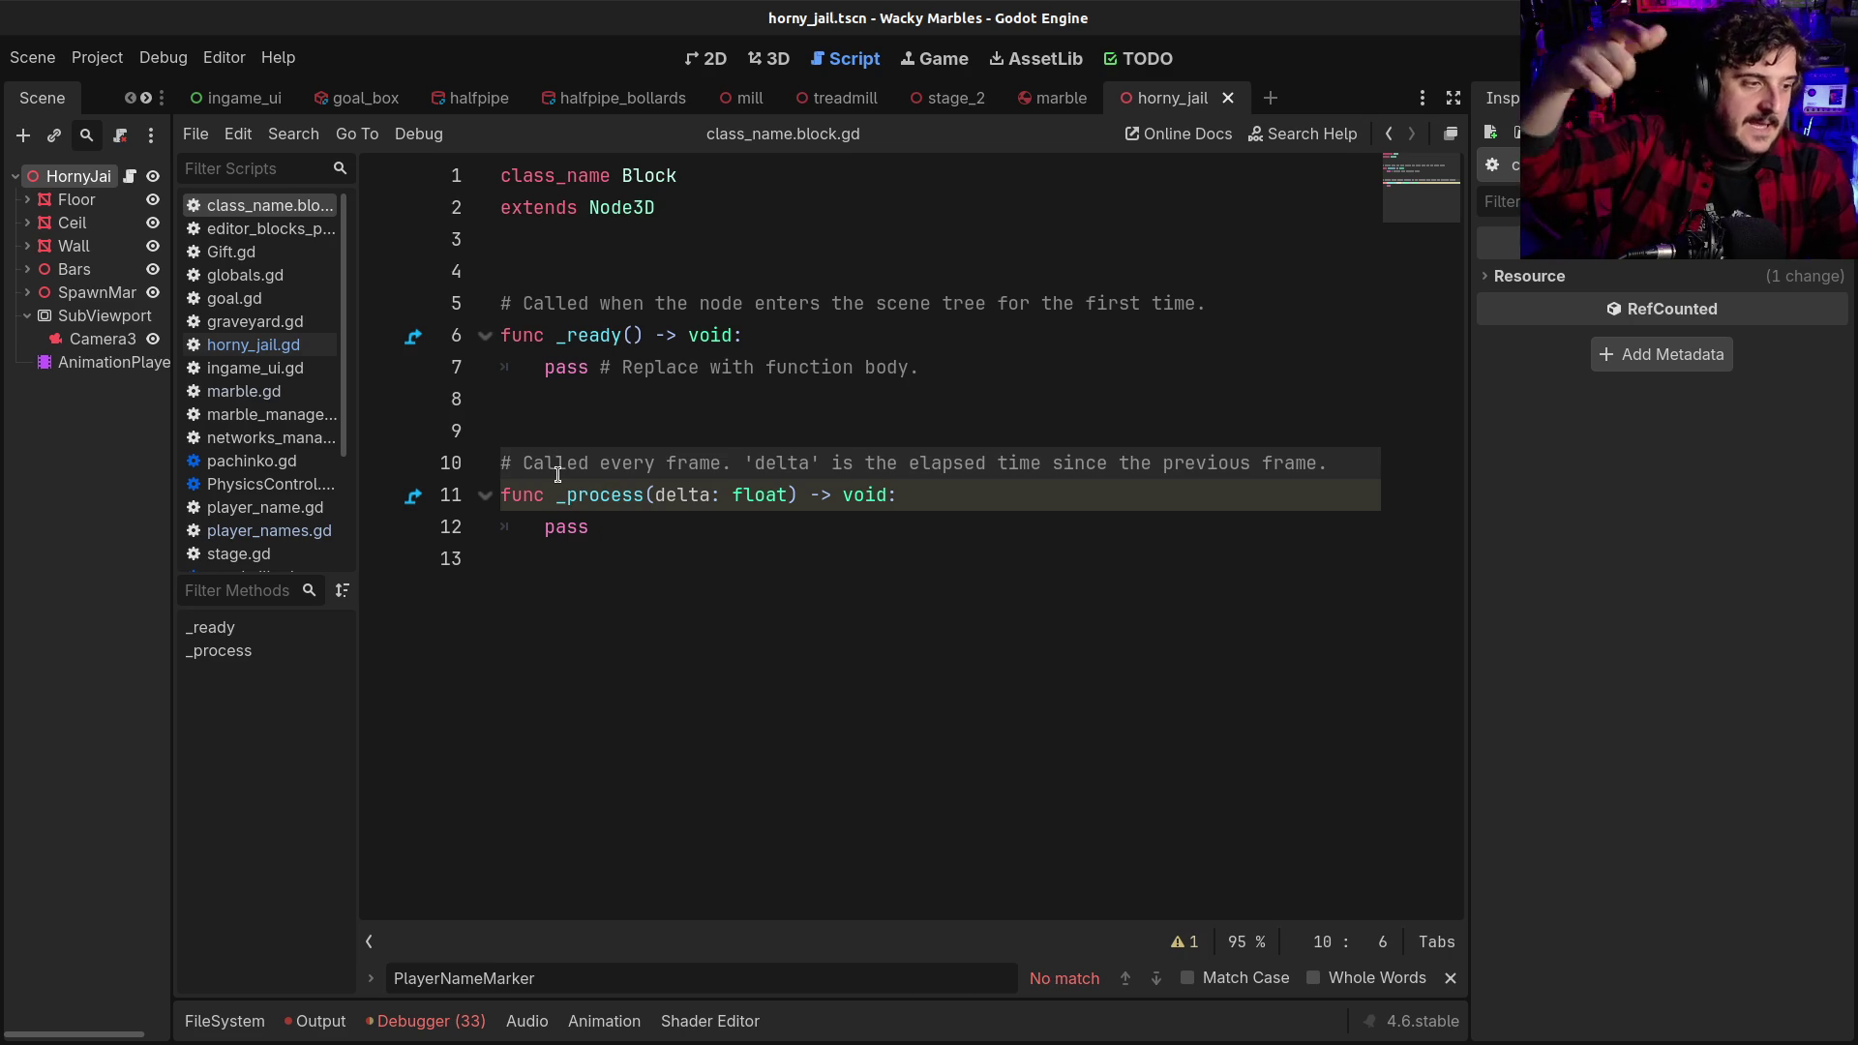
pyautogui.moveTo(643, 530); pyautogui.dragTo(417, 281)
pyautogui.click(730, 543)
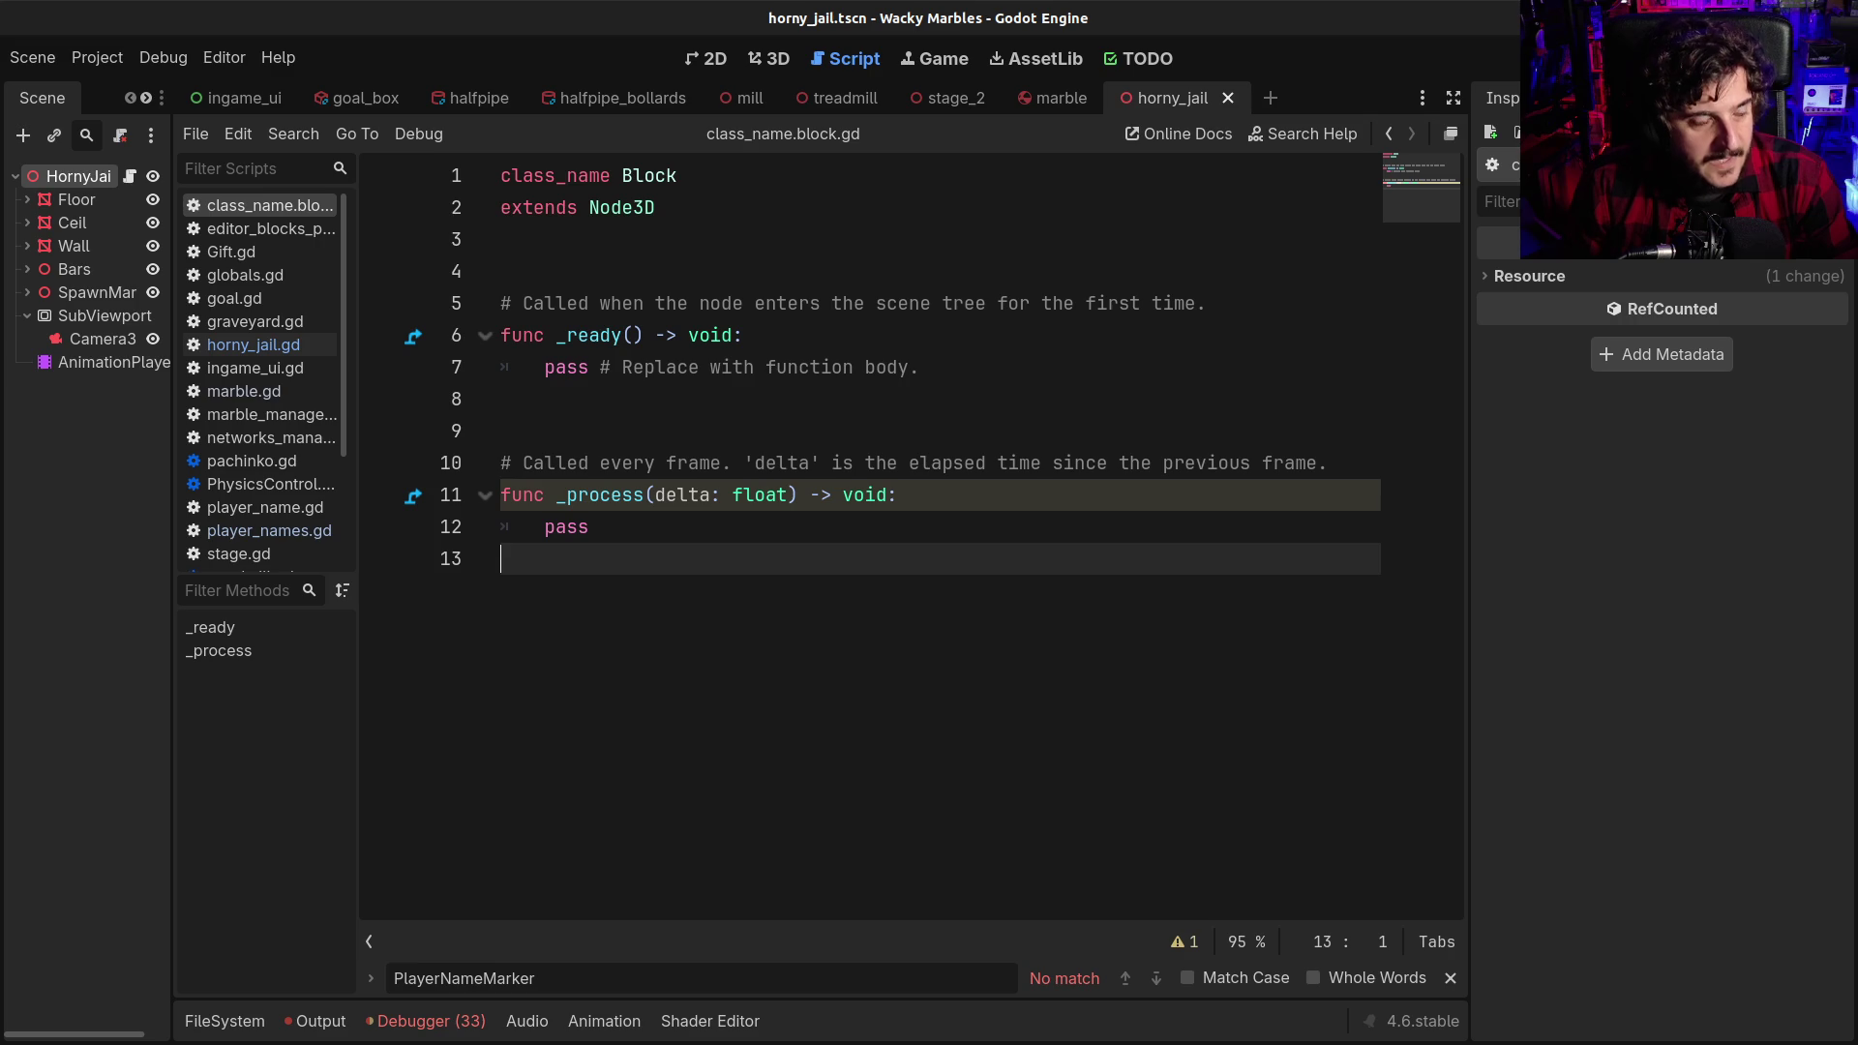
pyautogui.click(655, 494)
pyautogui.moveTo(634, 537)
pyautogui.mouseDown()
pyautogui.moveTo(614, 539)
pyautogui.moveTo(490, 303)
pyautogui.mouseUp()
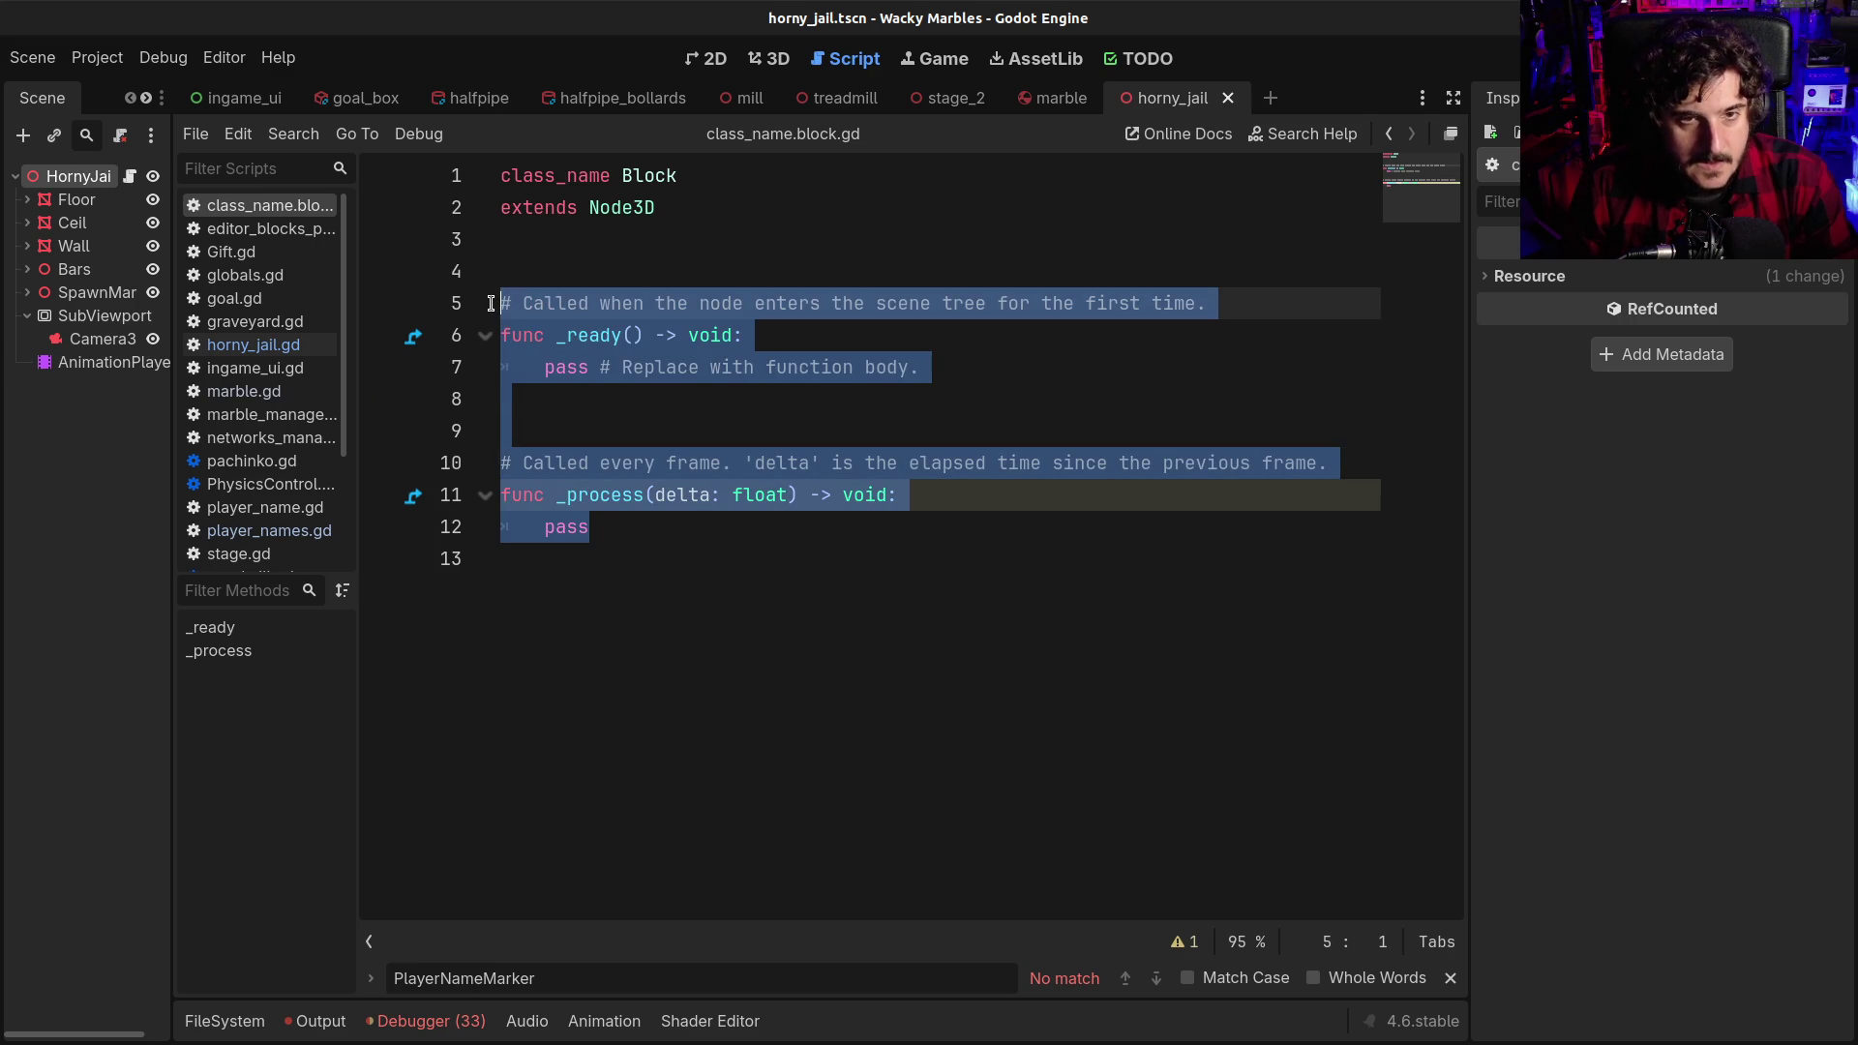
# Replace the template functions with 'signal chat_command(command:String)'
pyautogui.click(561, 208)
pyautogui.moveTo(610, 530)
pyautogui.mouseDown()
pyautogui.moveTo(559, 494)
pyautogui.moveTo(414, 293)
pyautogui.moveTo(429, 307)
pyautogui.mouseUp()
pyautogui.press('BackSpace')
pyautogui.write('s')
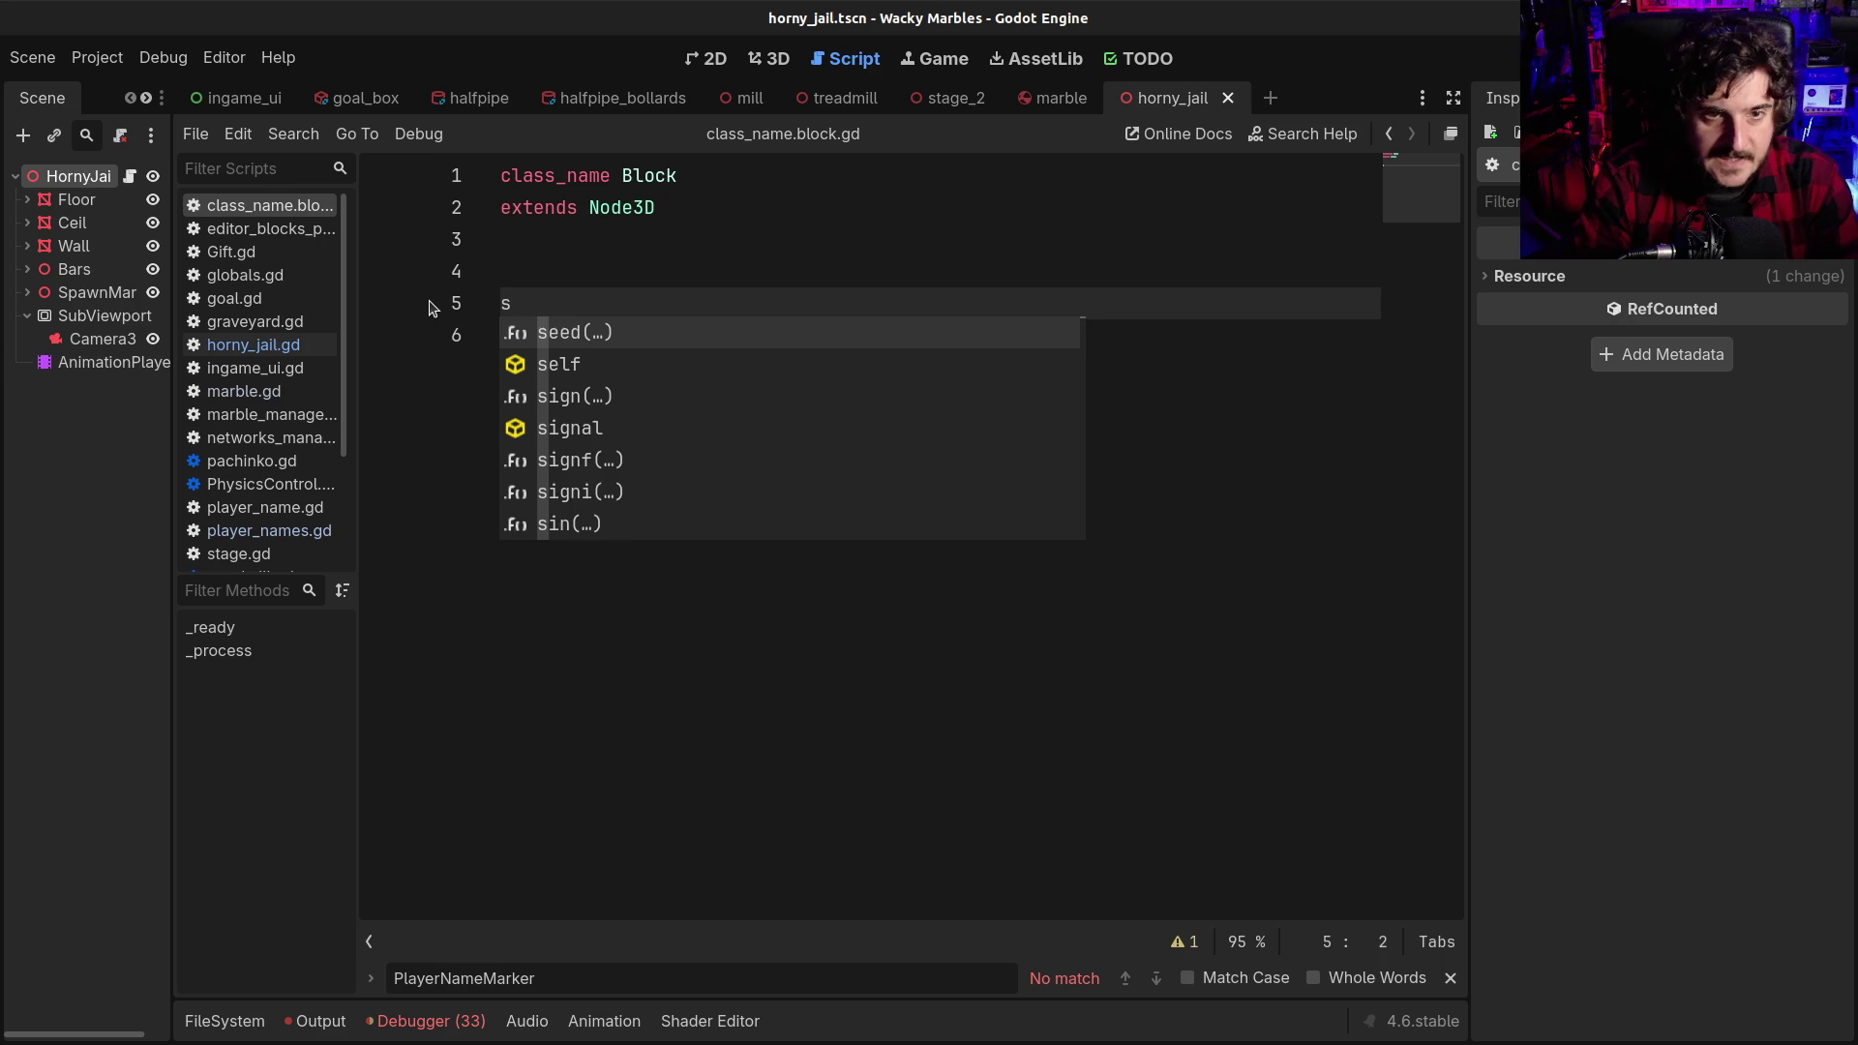
pyautogui.write('ignal ')
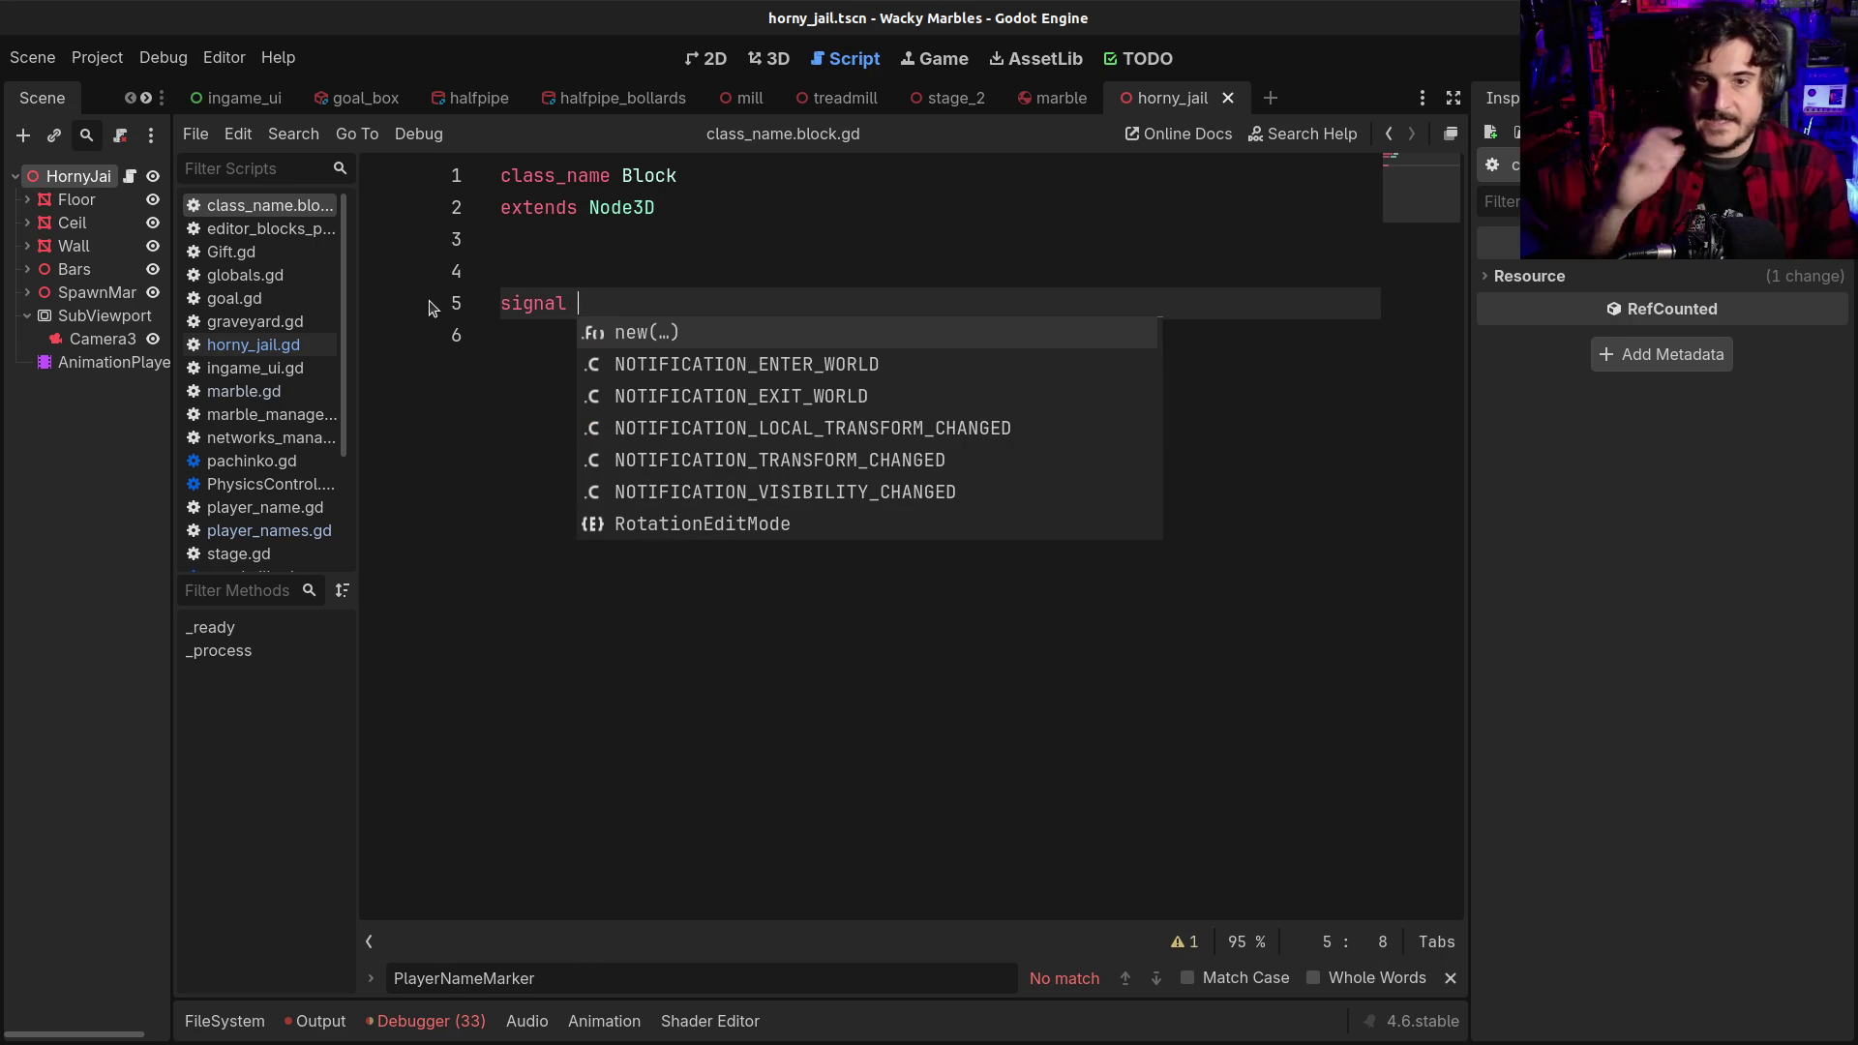
pyautogui.write('expo')
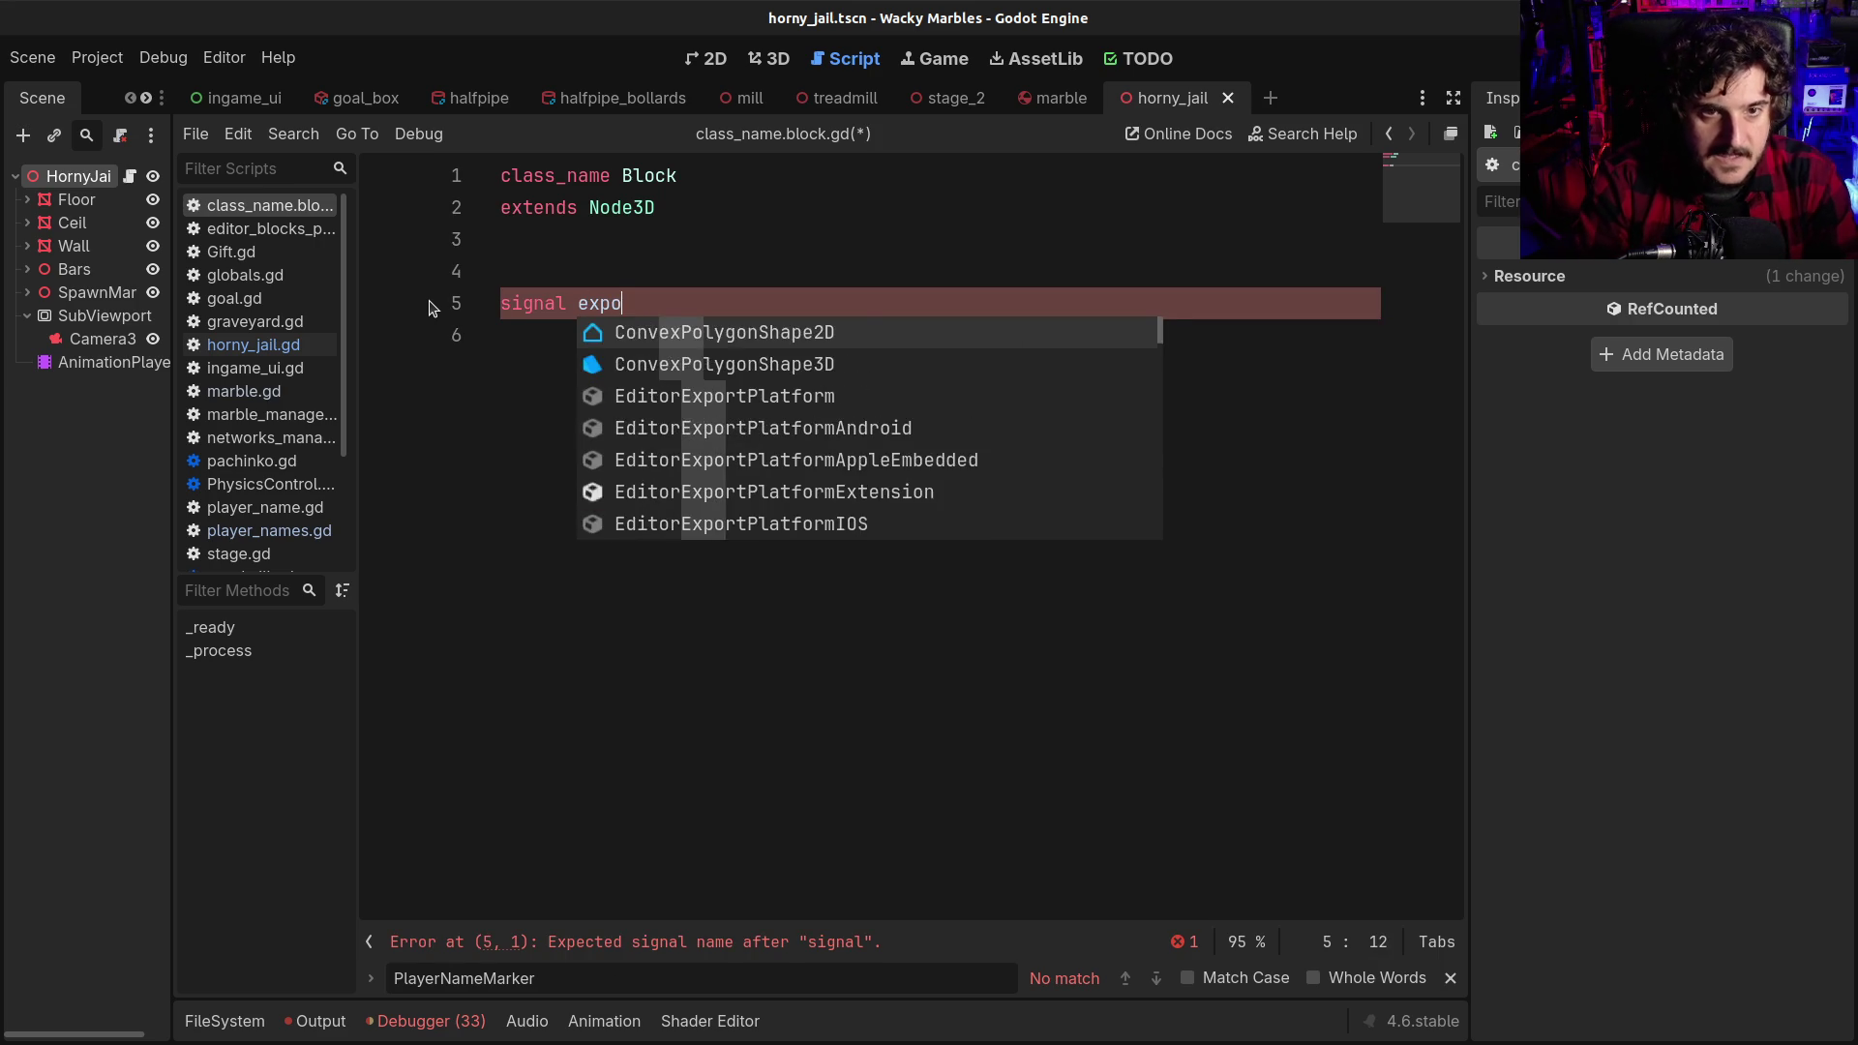
pyautogui.write('se')
pyautogui.press('BackSpace')
pyautogui.press('BackSpace')
pyautogui.press('BackSpace')
pyautogui.write('command_')
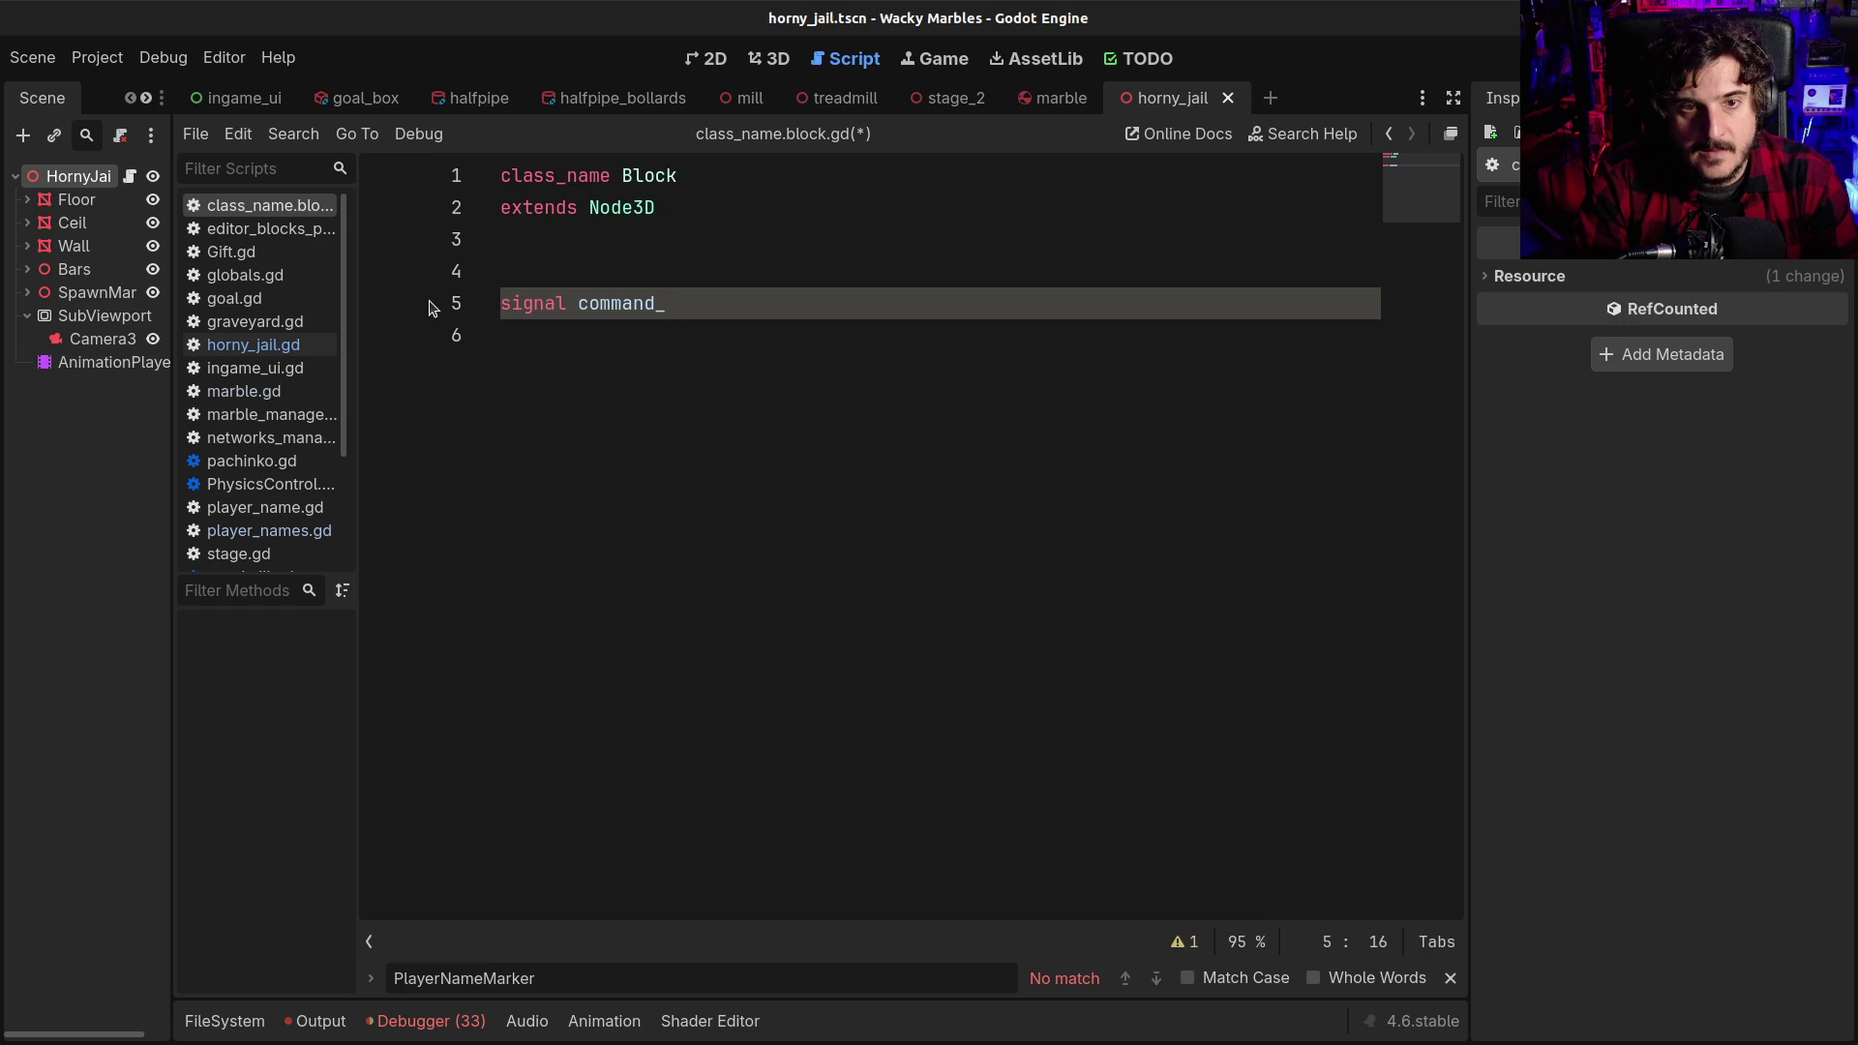
pyautogui.press('Left')
pyautogui.press('Left')
pyautogui.press('Left')
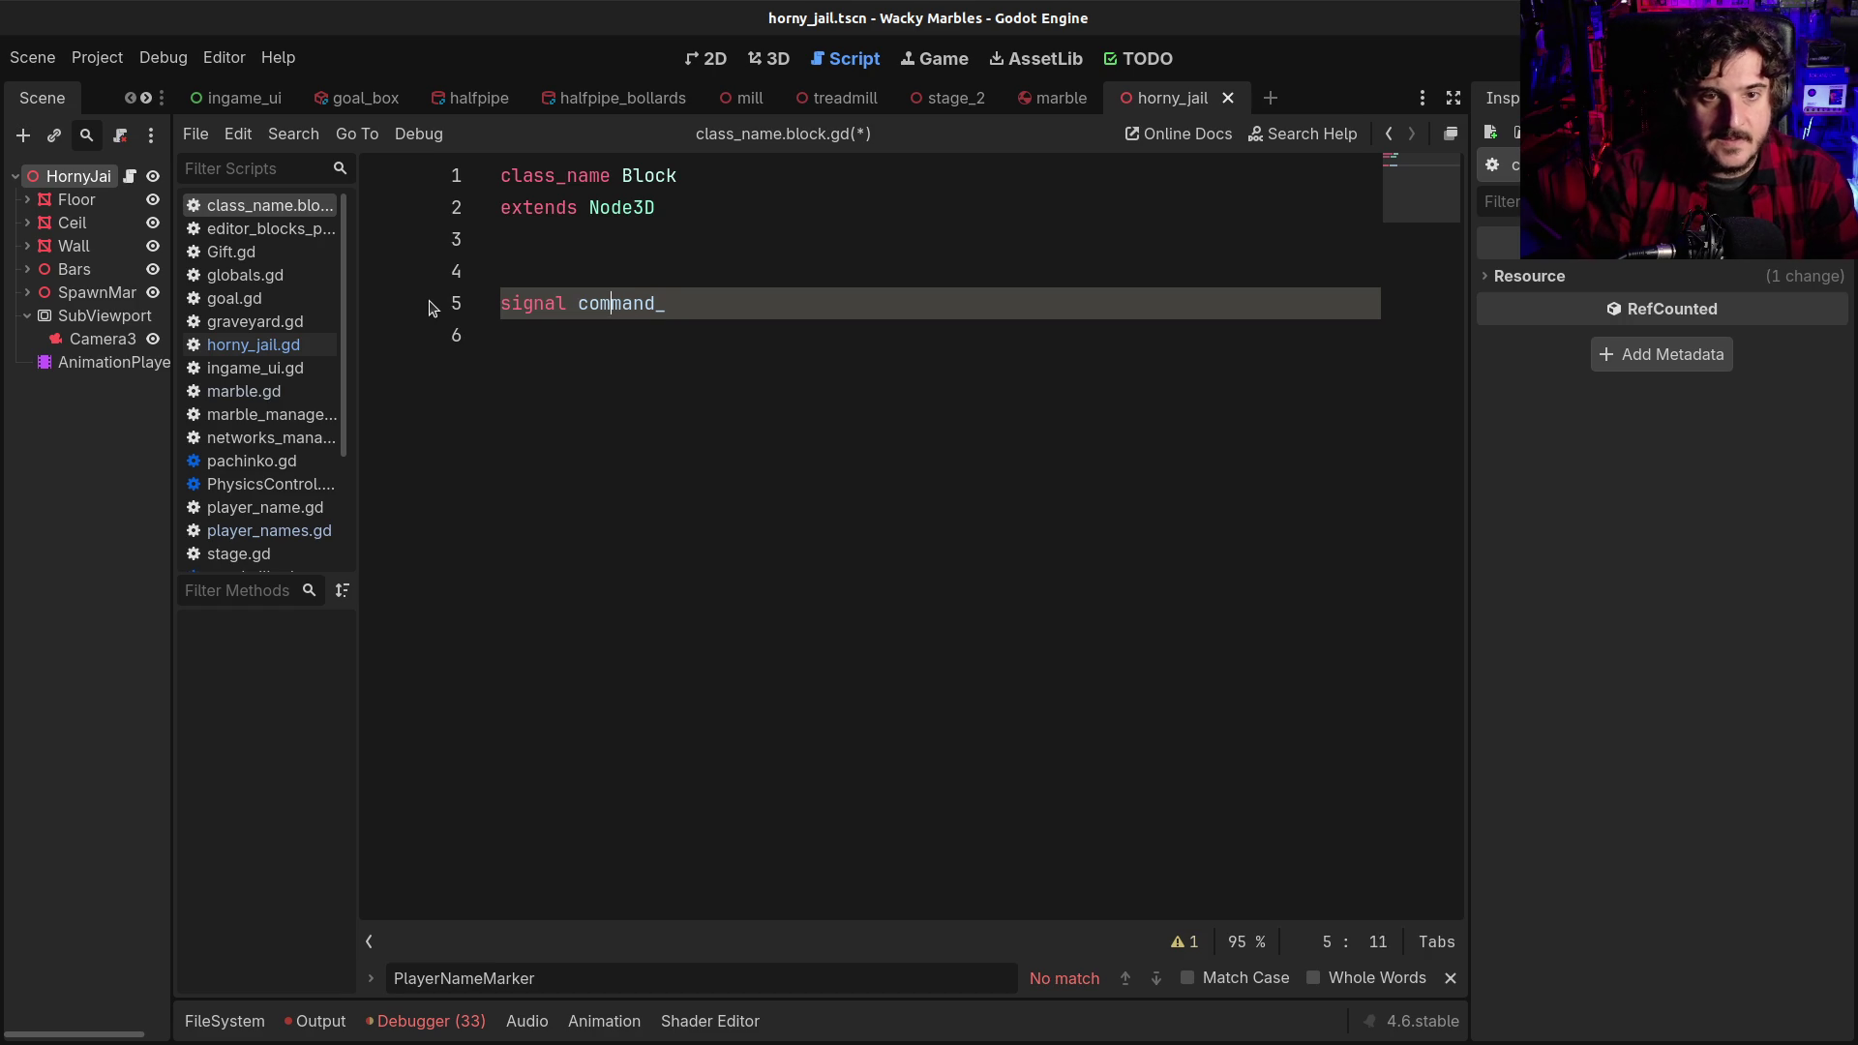
pyautogui.write('chat_')
pyautogui.press('End')
pyautogui.press('BackSpace')
pyautogui.write('(st')
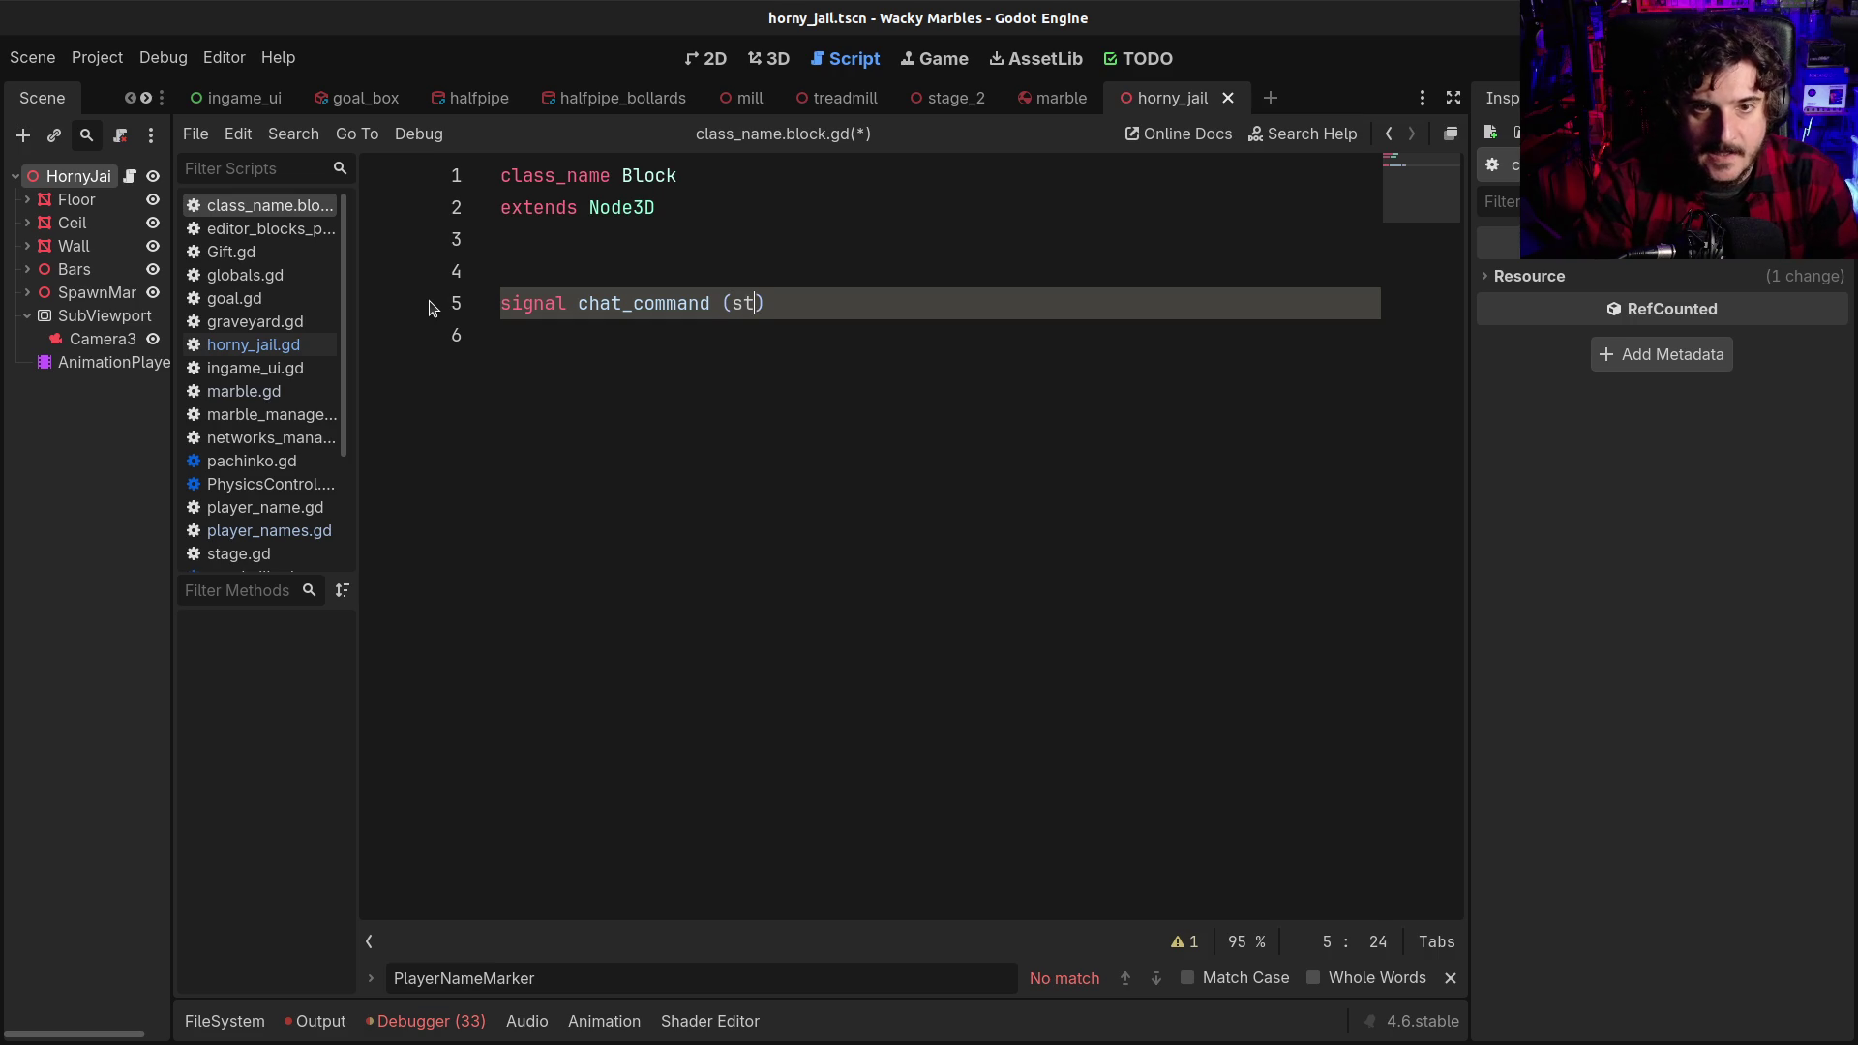
pyautogui.press('BackSpace')
pyautogui.press('BackSpace')
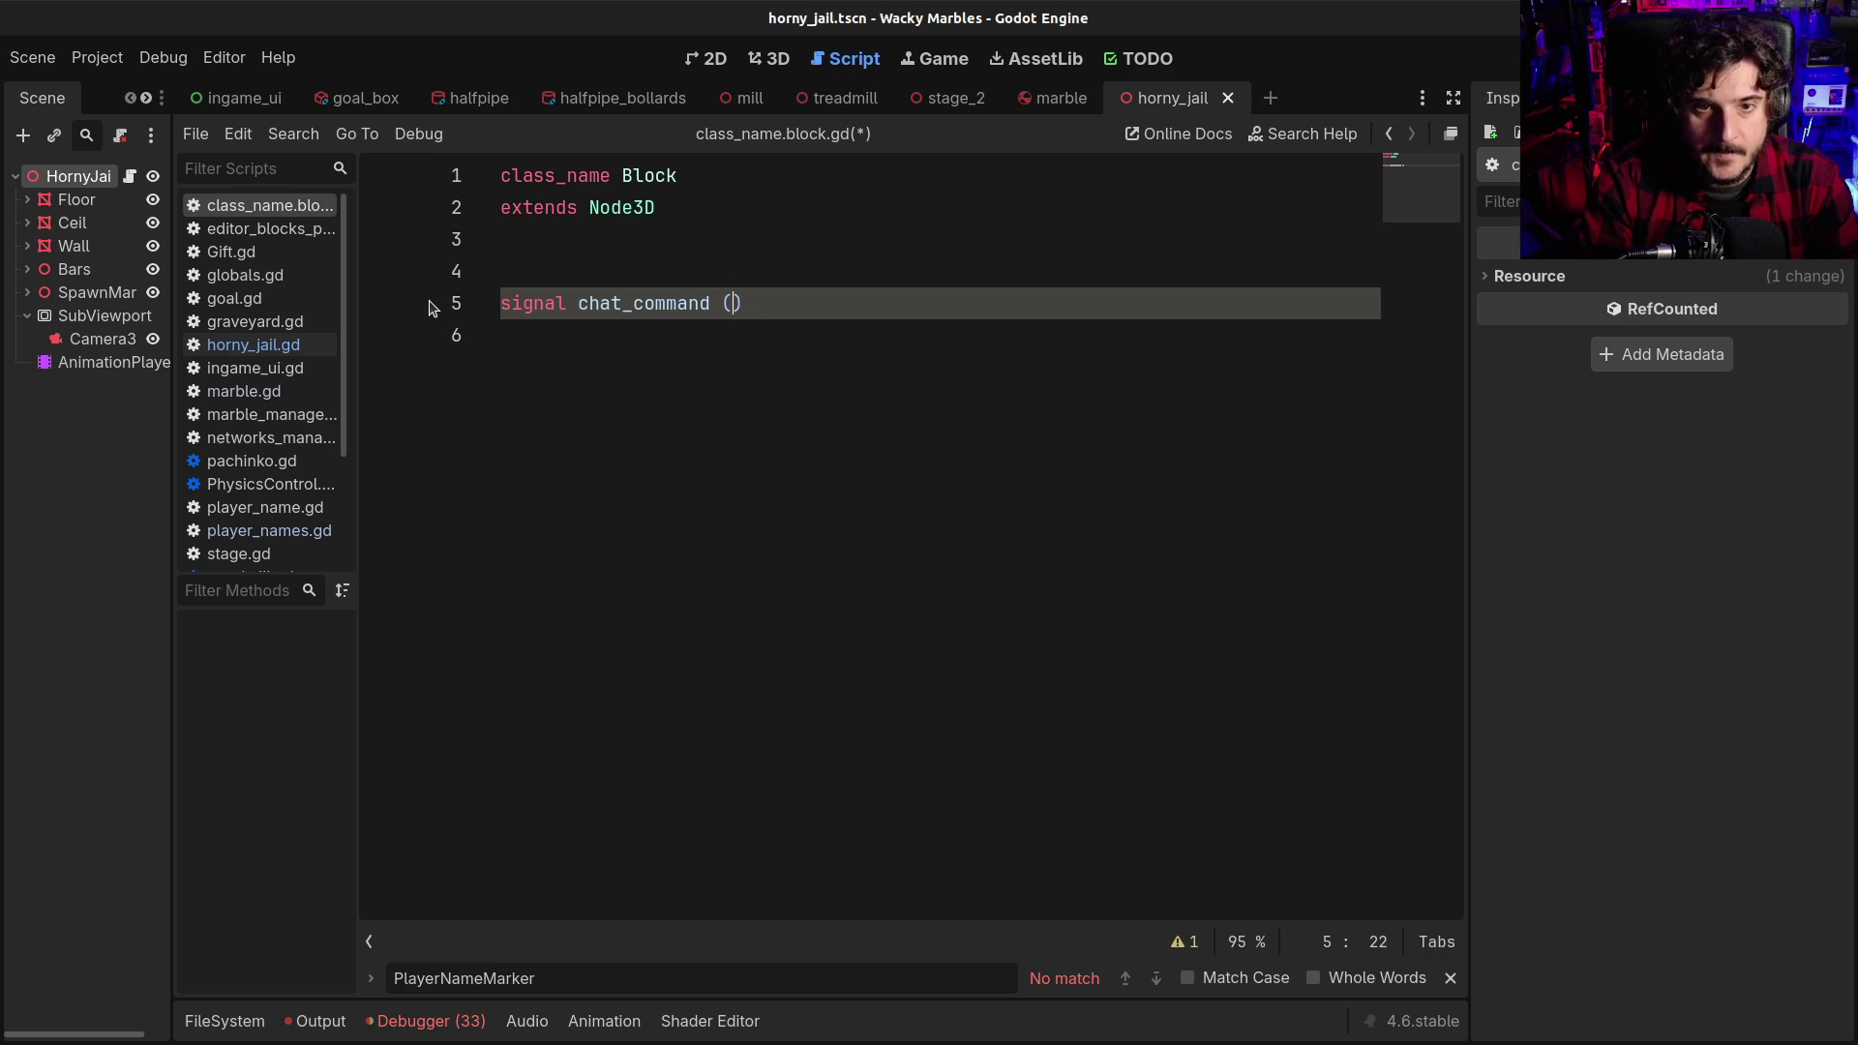
pyautogui.write('command:String')
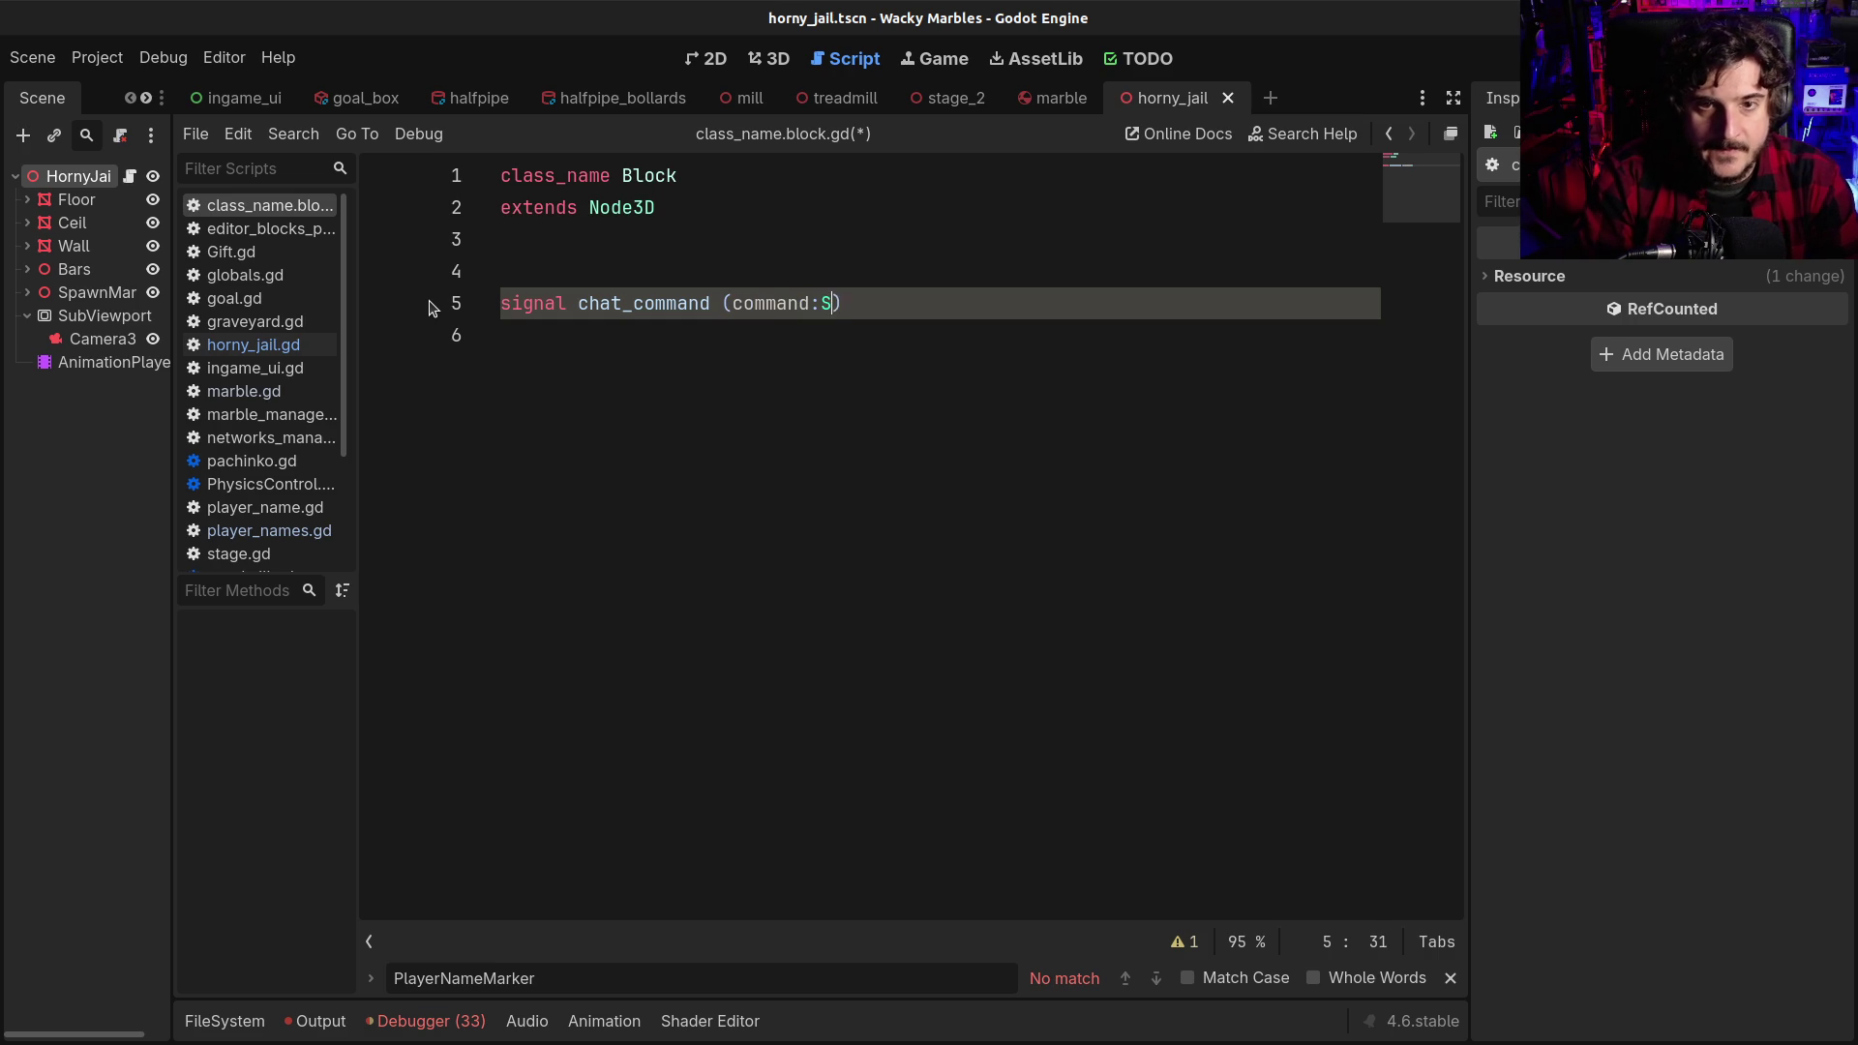
pyautogui.write(',')
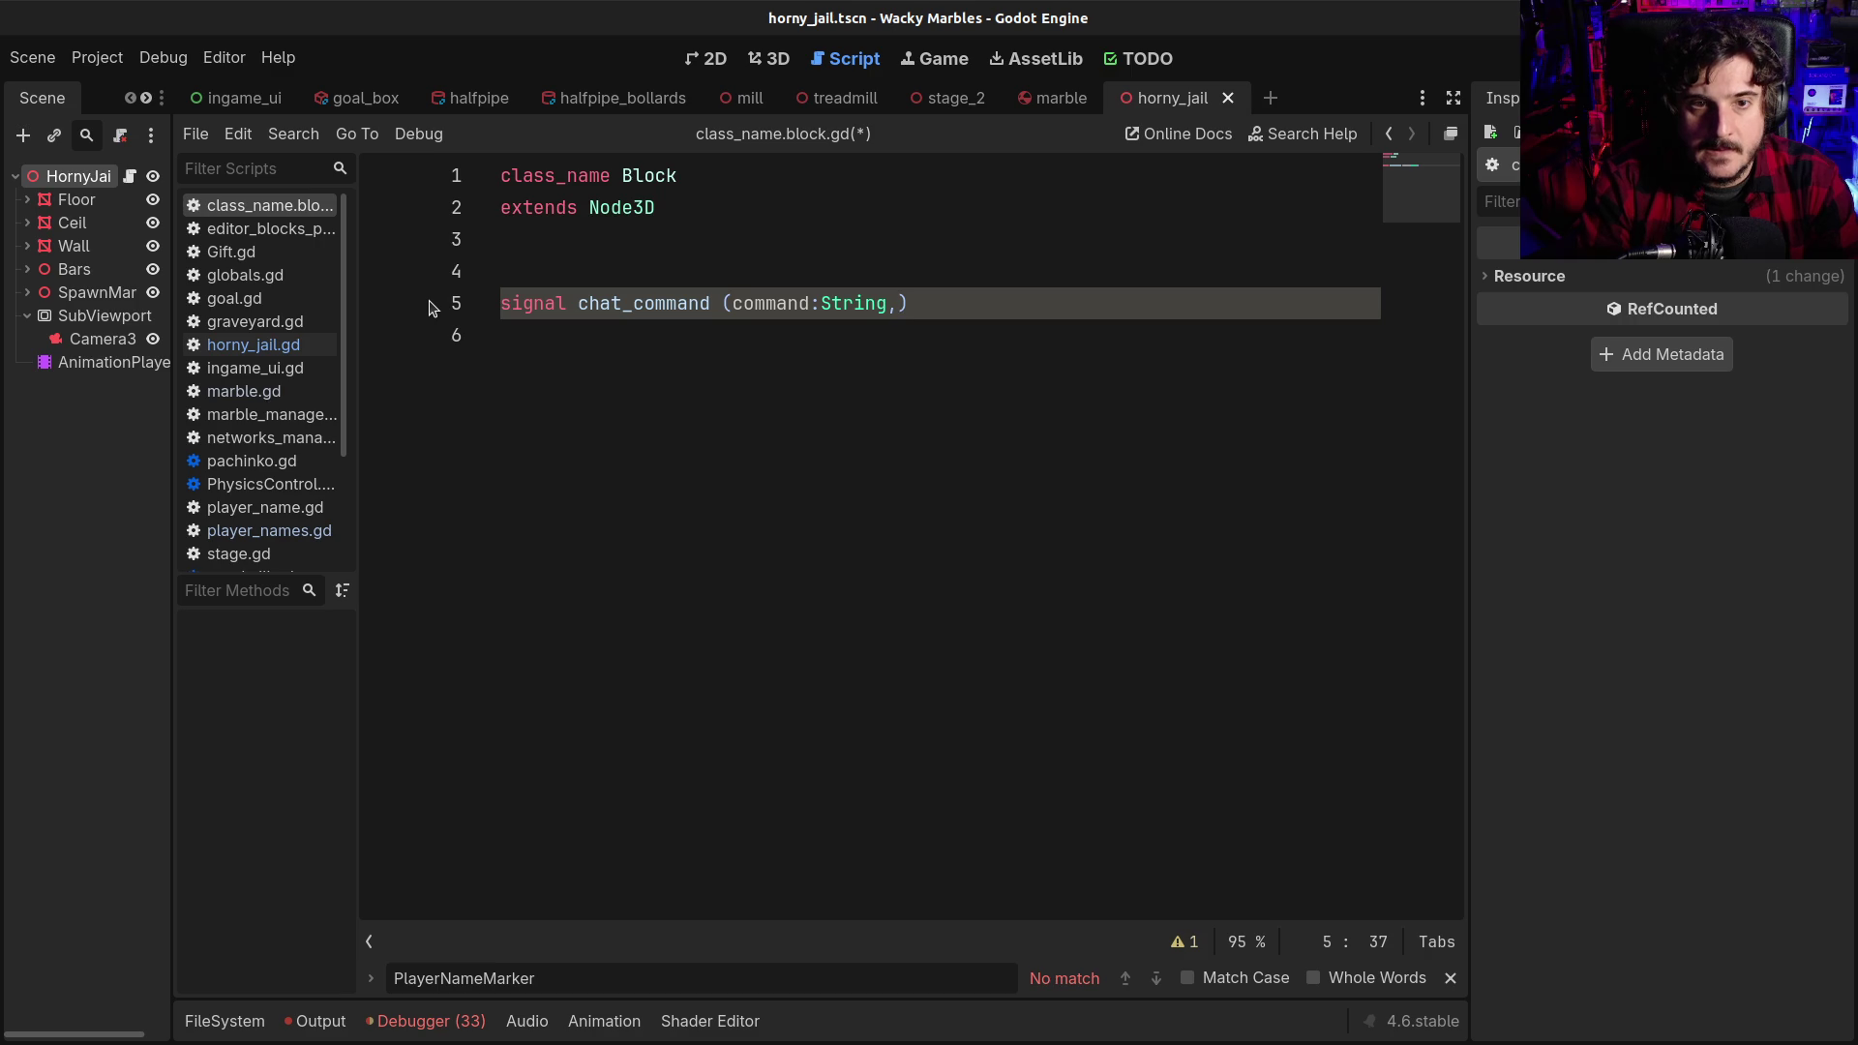
pyautogui.press('BackSpace')
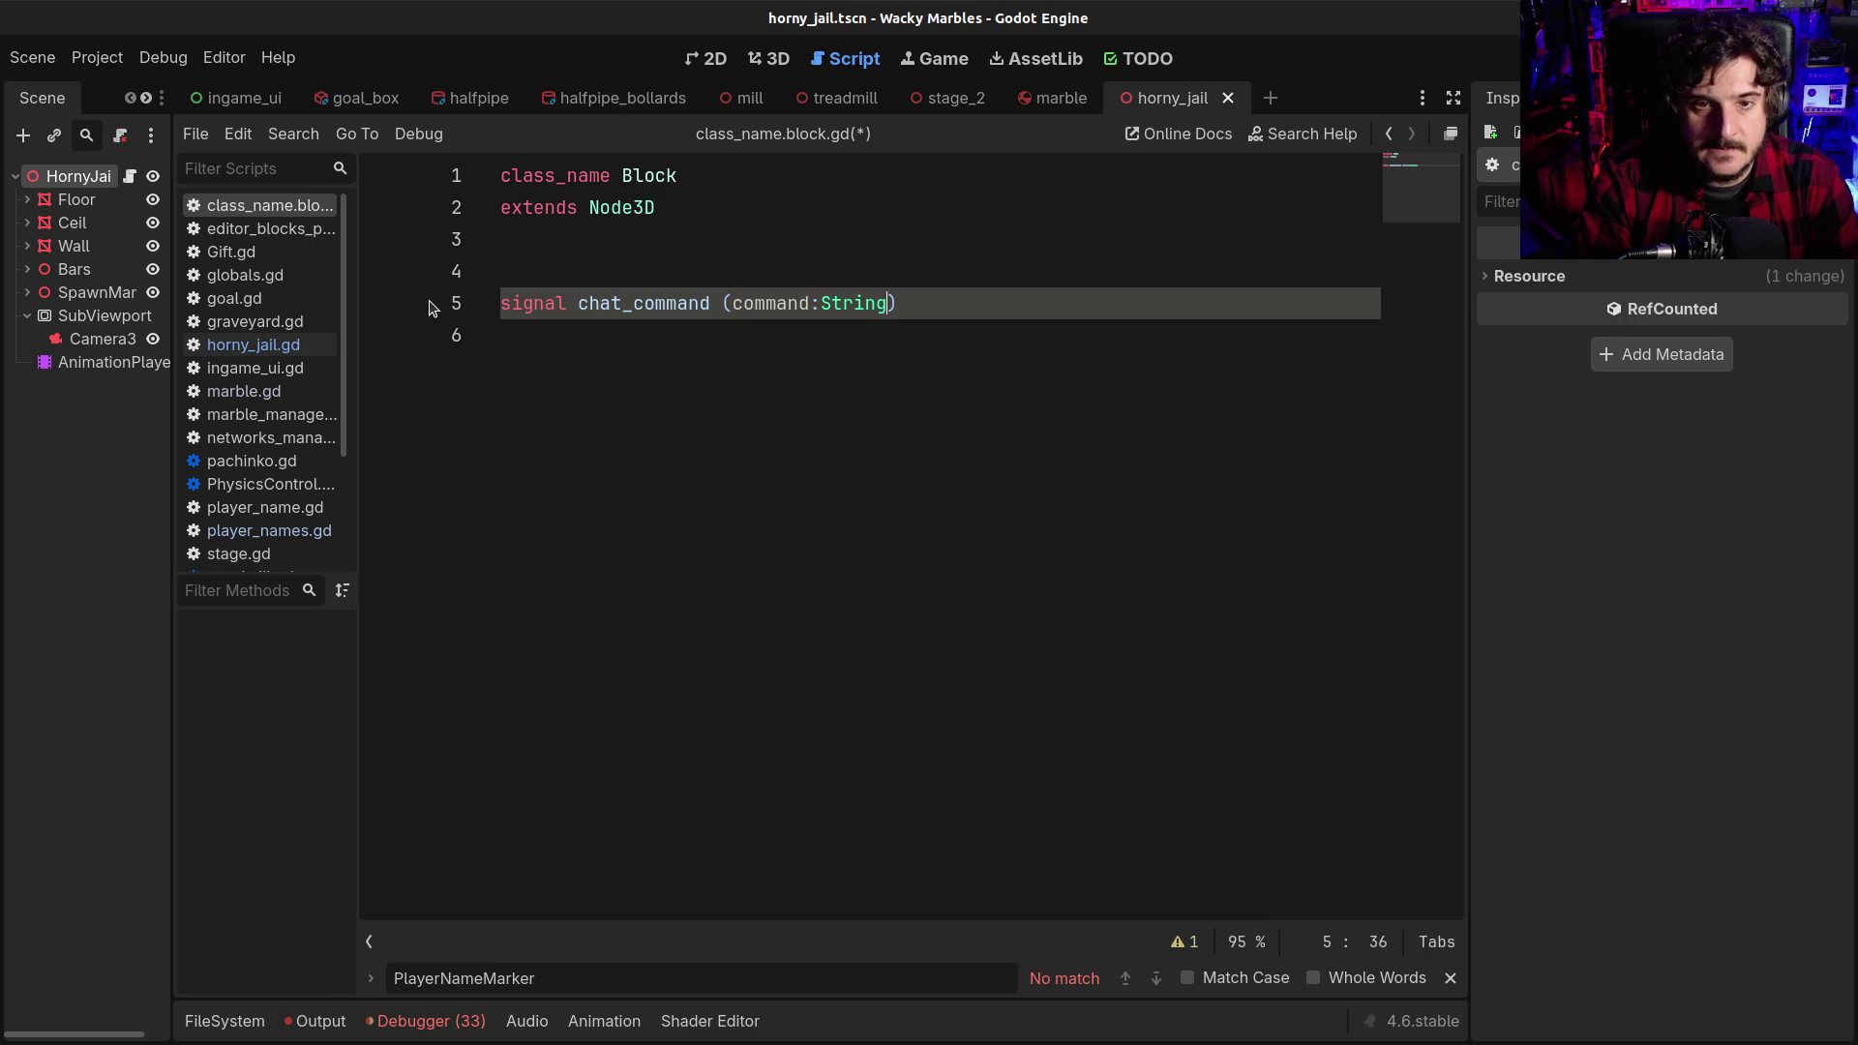
# Tidy the blank lines after the signal and save the Block script
pyautogui.press('End')
pyautogui.press('Return')
pyautogui.press('Return')
pyautogui.press('Return')
pyautogui.hotkey('ctrl', 's')
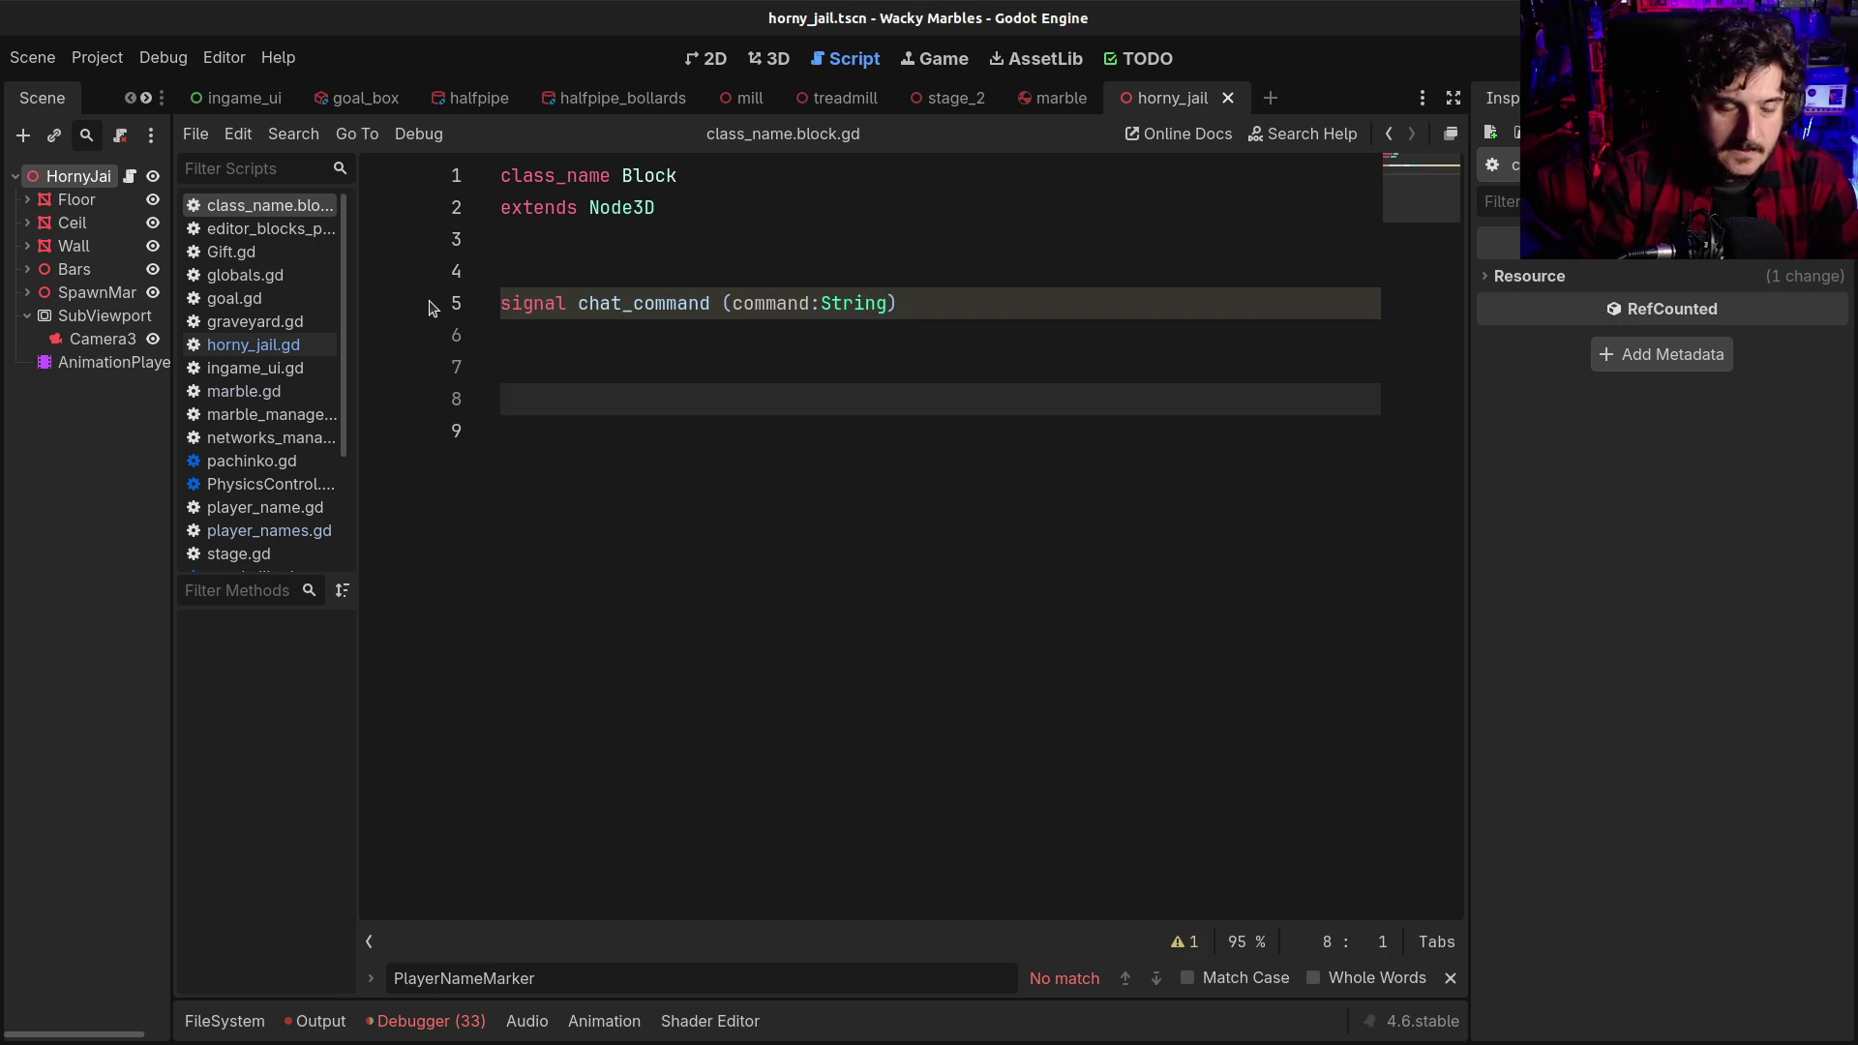
pyautogui.press('Tab')
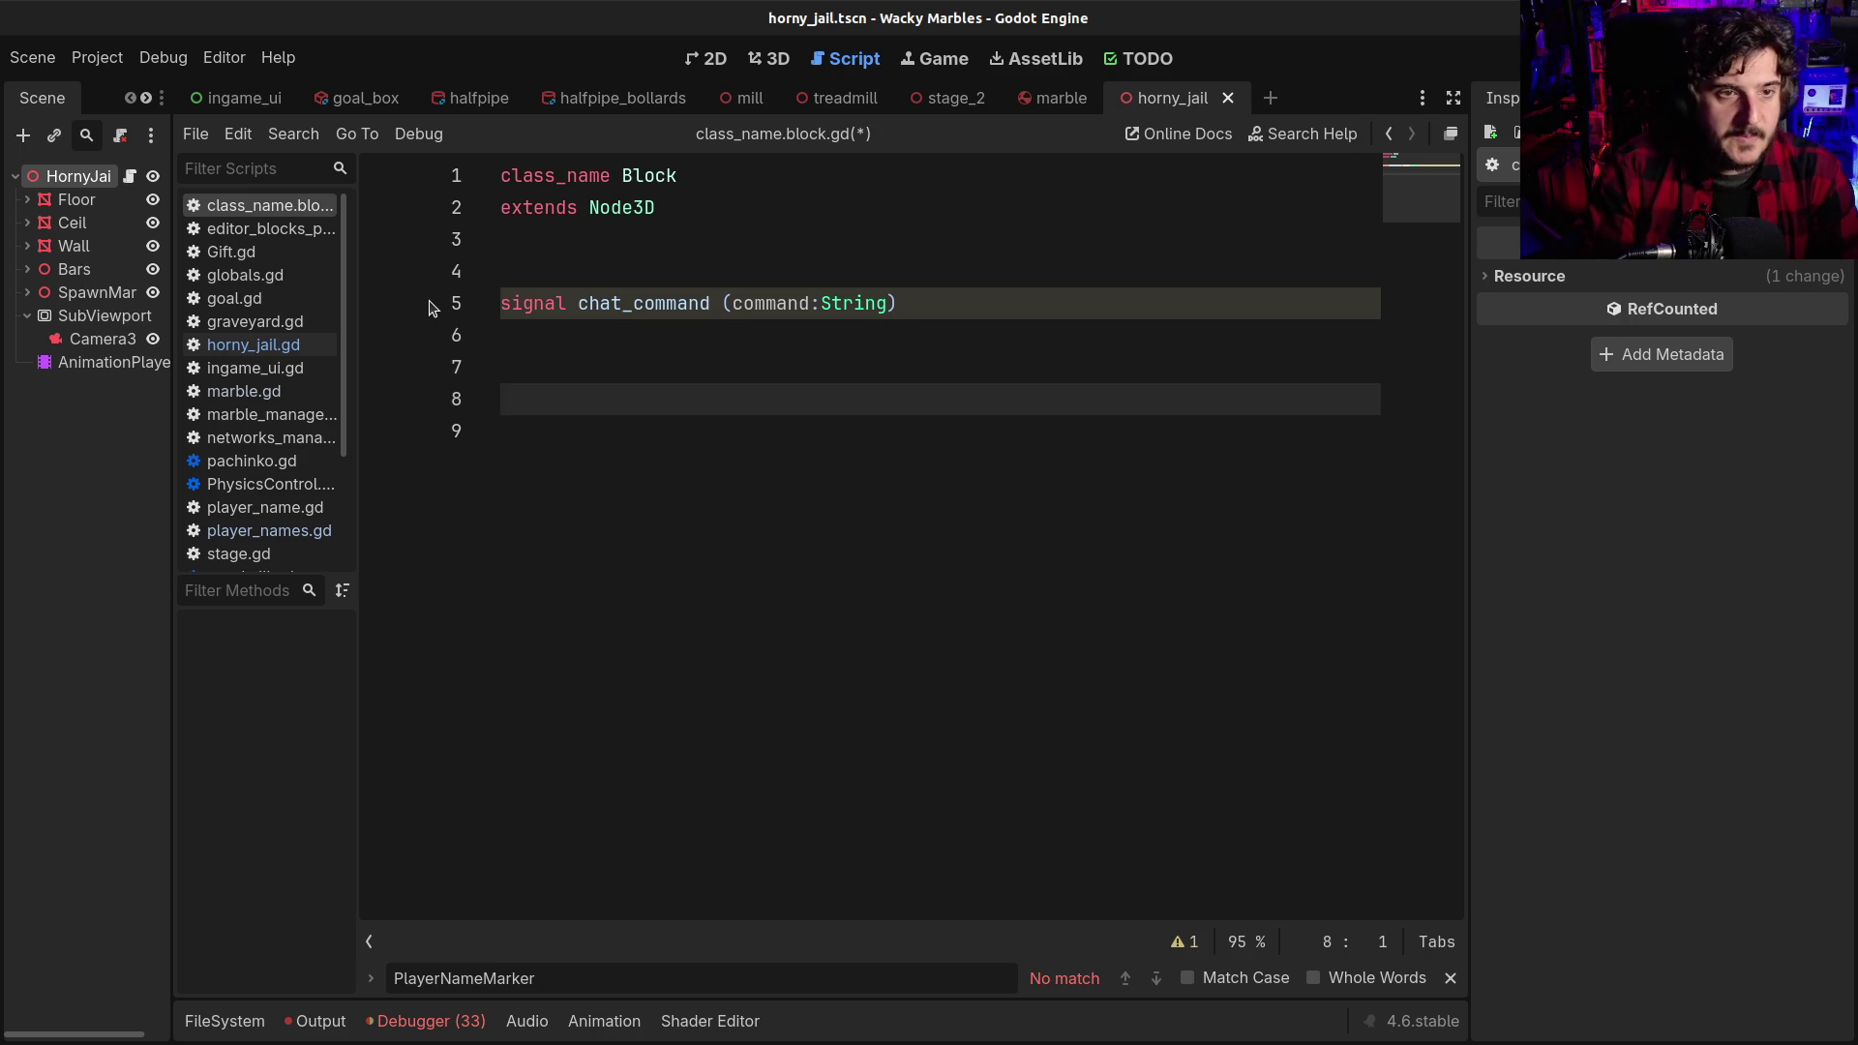
pyautogui.press('BackSpace')
pyautogui.press('BackSpace')
pyautogui.press('Delete')
pyautogui.hotkey('ctrl', 's')
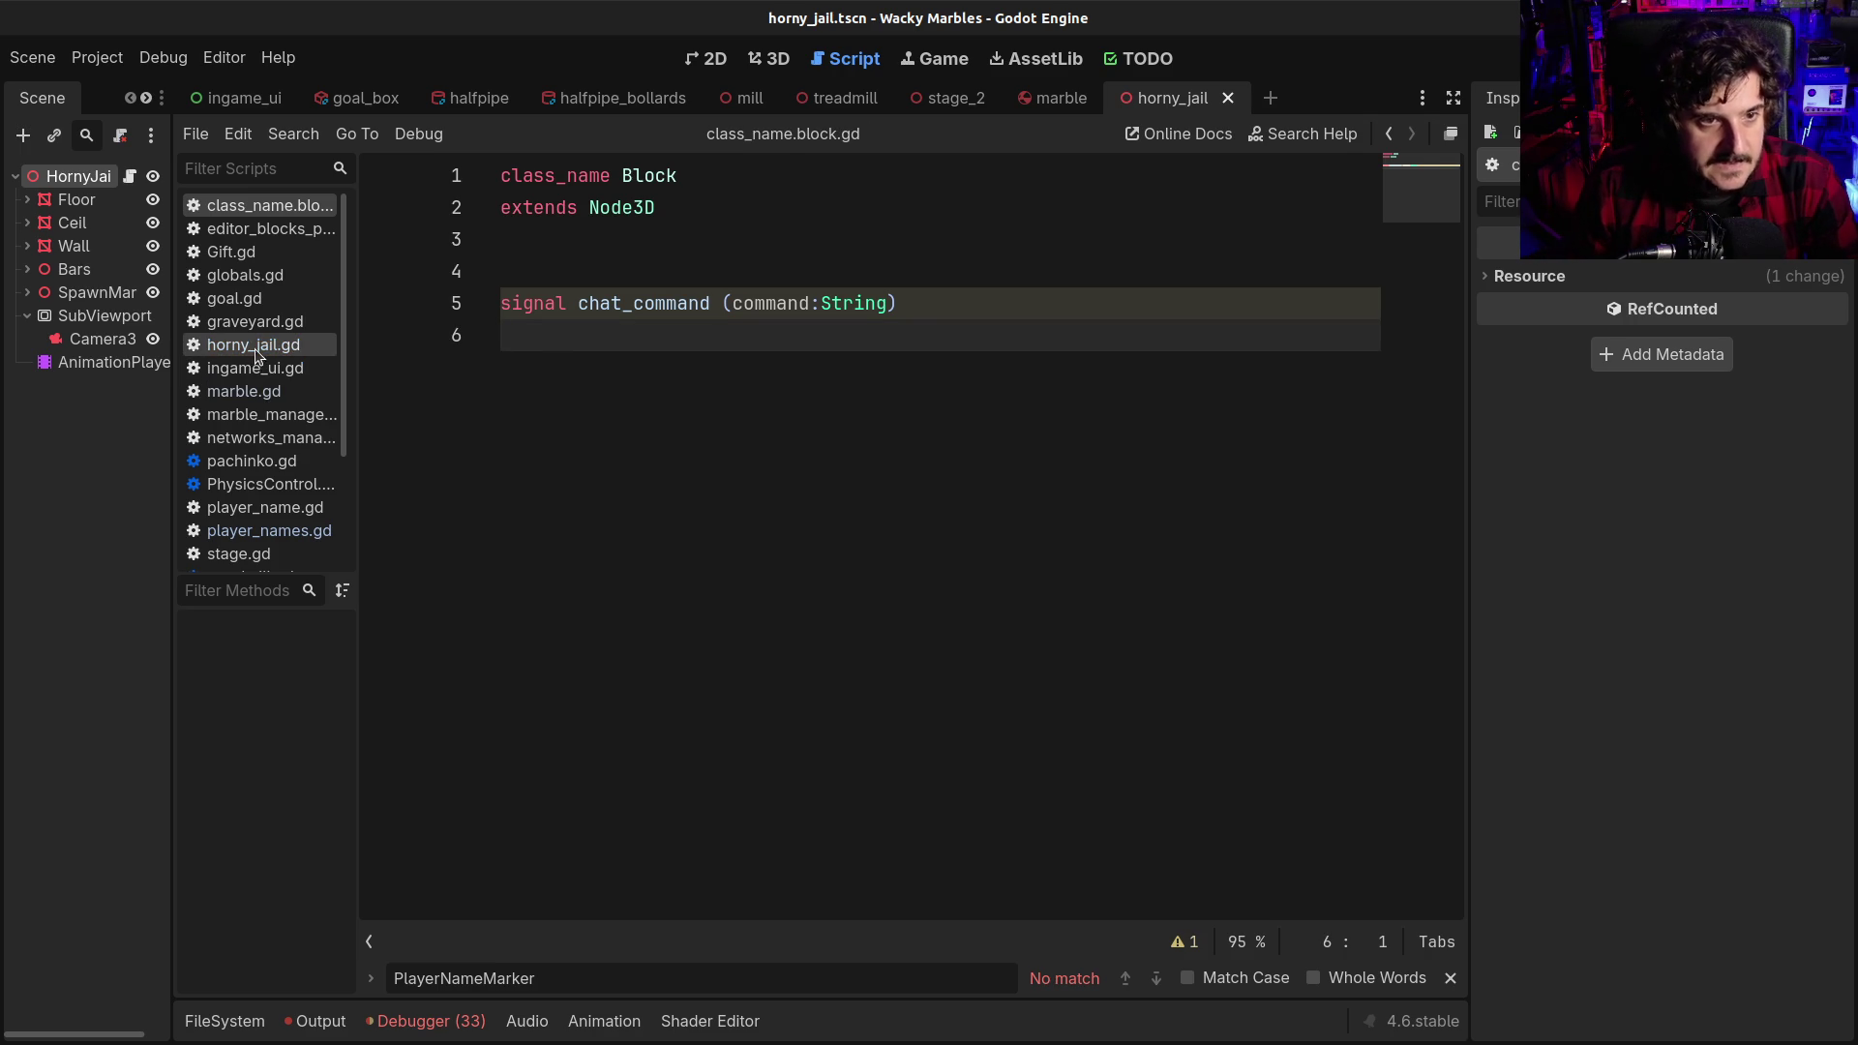
# In horny_jail.gd, remove the blank first line and change extends Node3D to extends Block
pyautogui.click(254, 346)
pyautogui.press('Return')
pyautogui.press('Up')
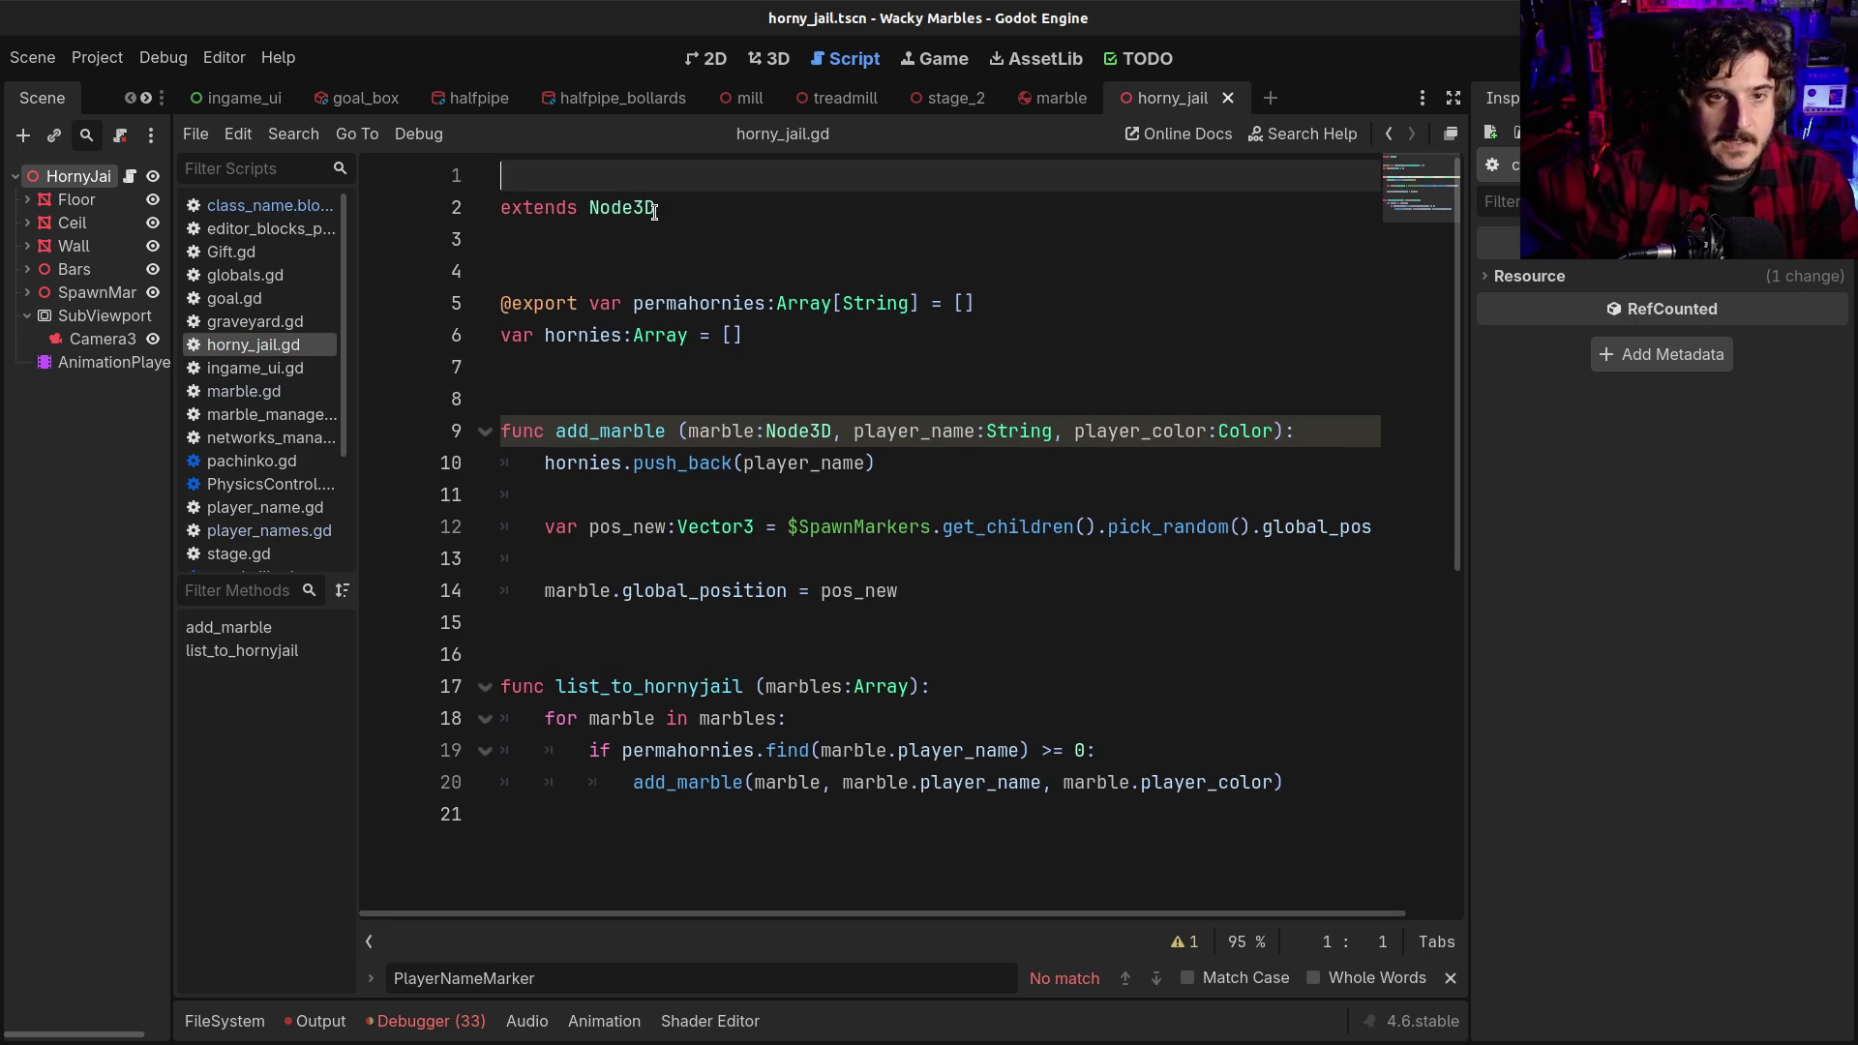
pyautogui.write('cl')
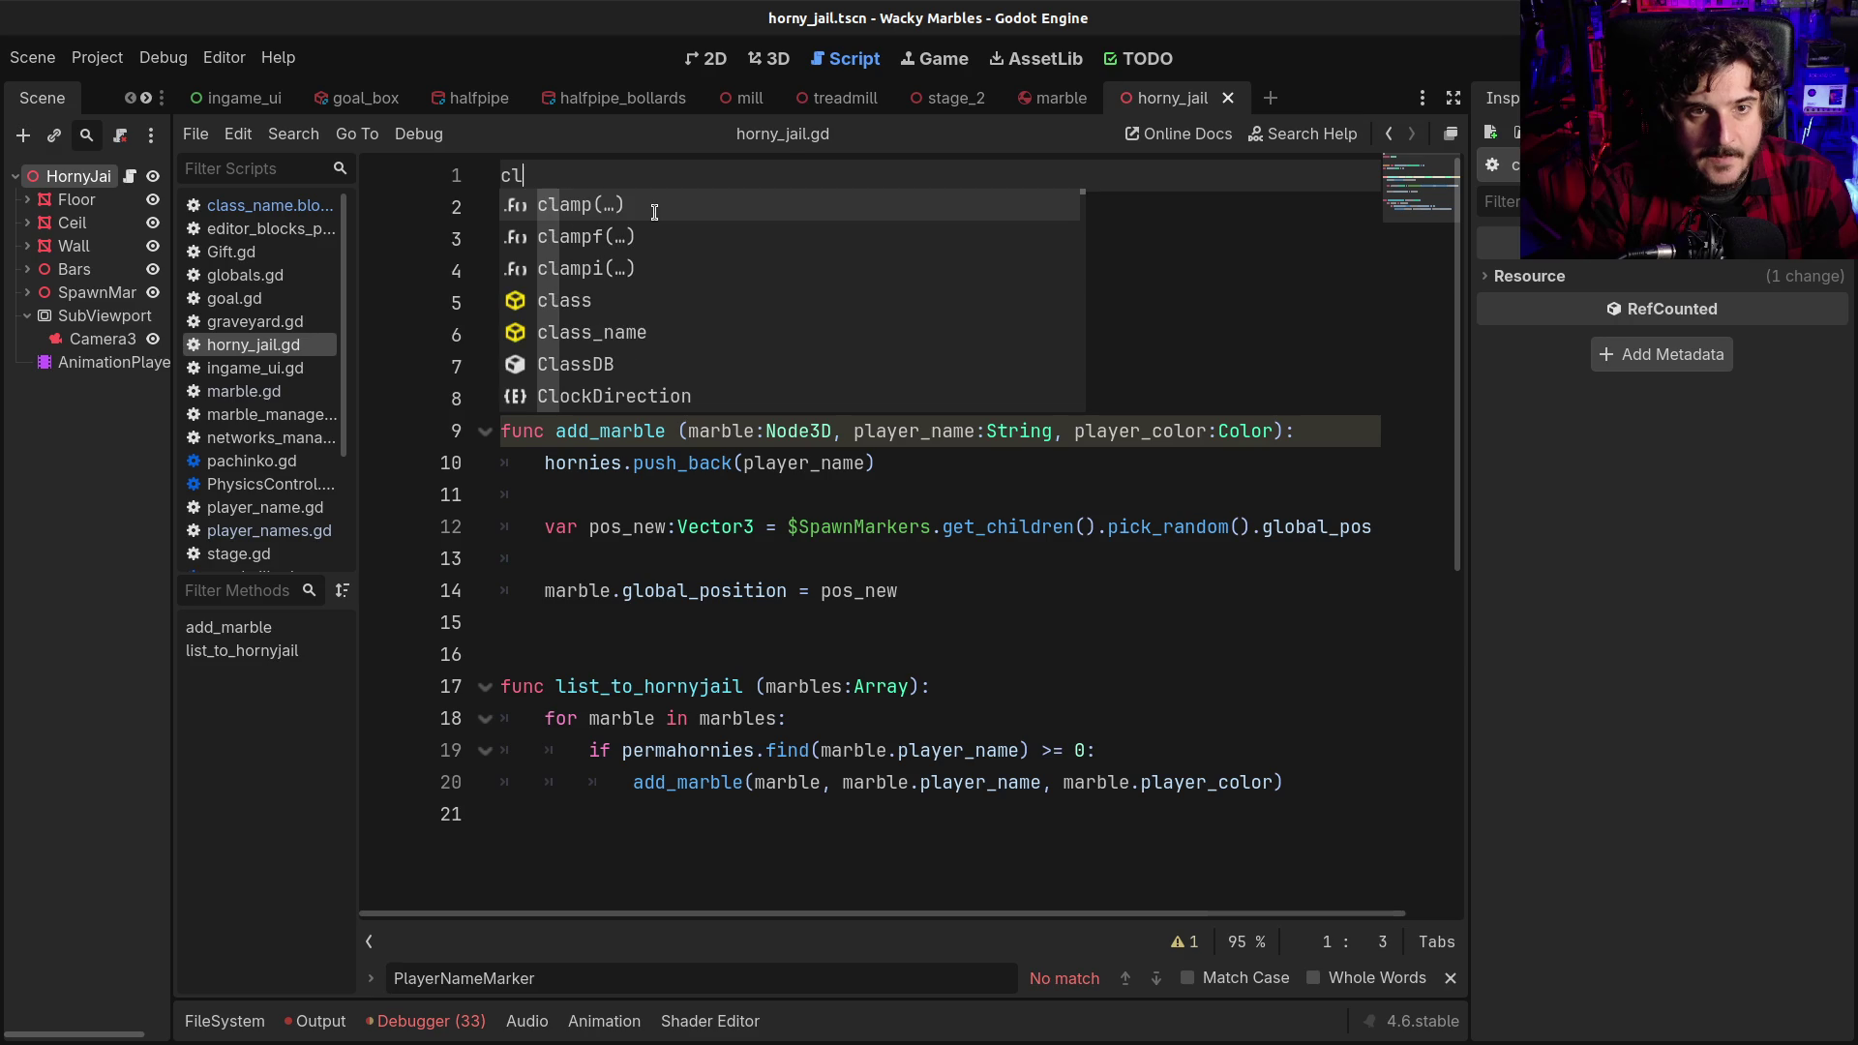
pyautogui.press('BackSpace')
pyautogui.press('BackSpace')
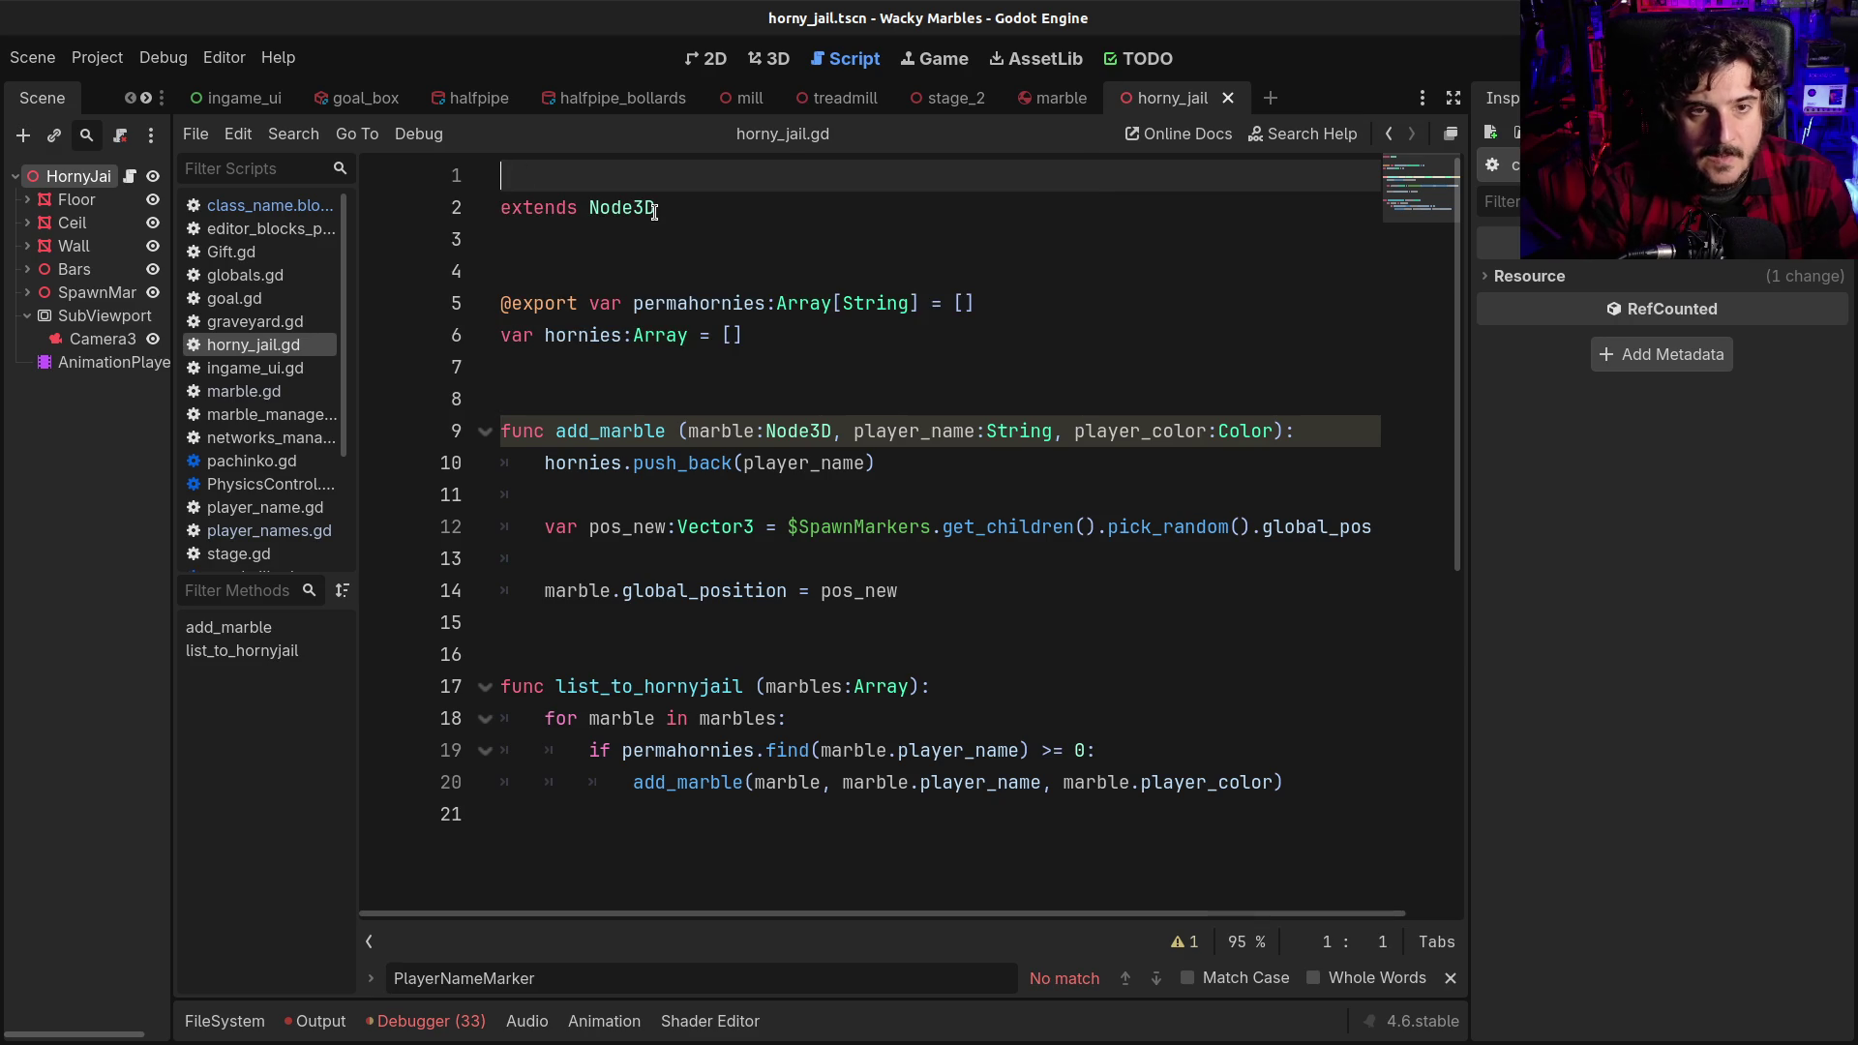
pyautogui.press('Delete')
pyautogui.press('End')
pyautogui.press('BackSpace')
pyautogui.press('BackSpace')
pyautogui.press('BackSpace')
pyautogui.press('BackSpace')
pyautogui.press('BackSpace')
pyautogui.write('Block')
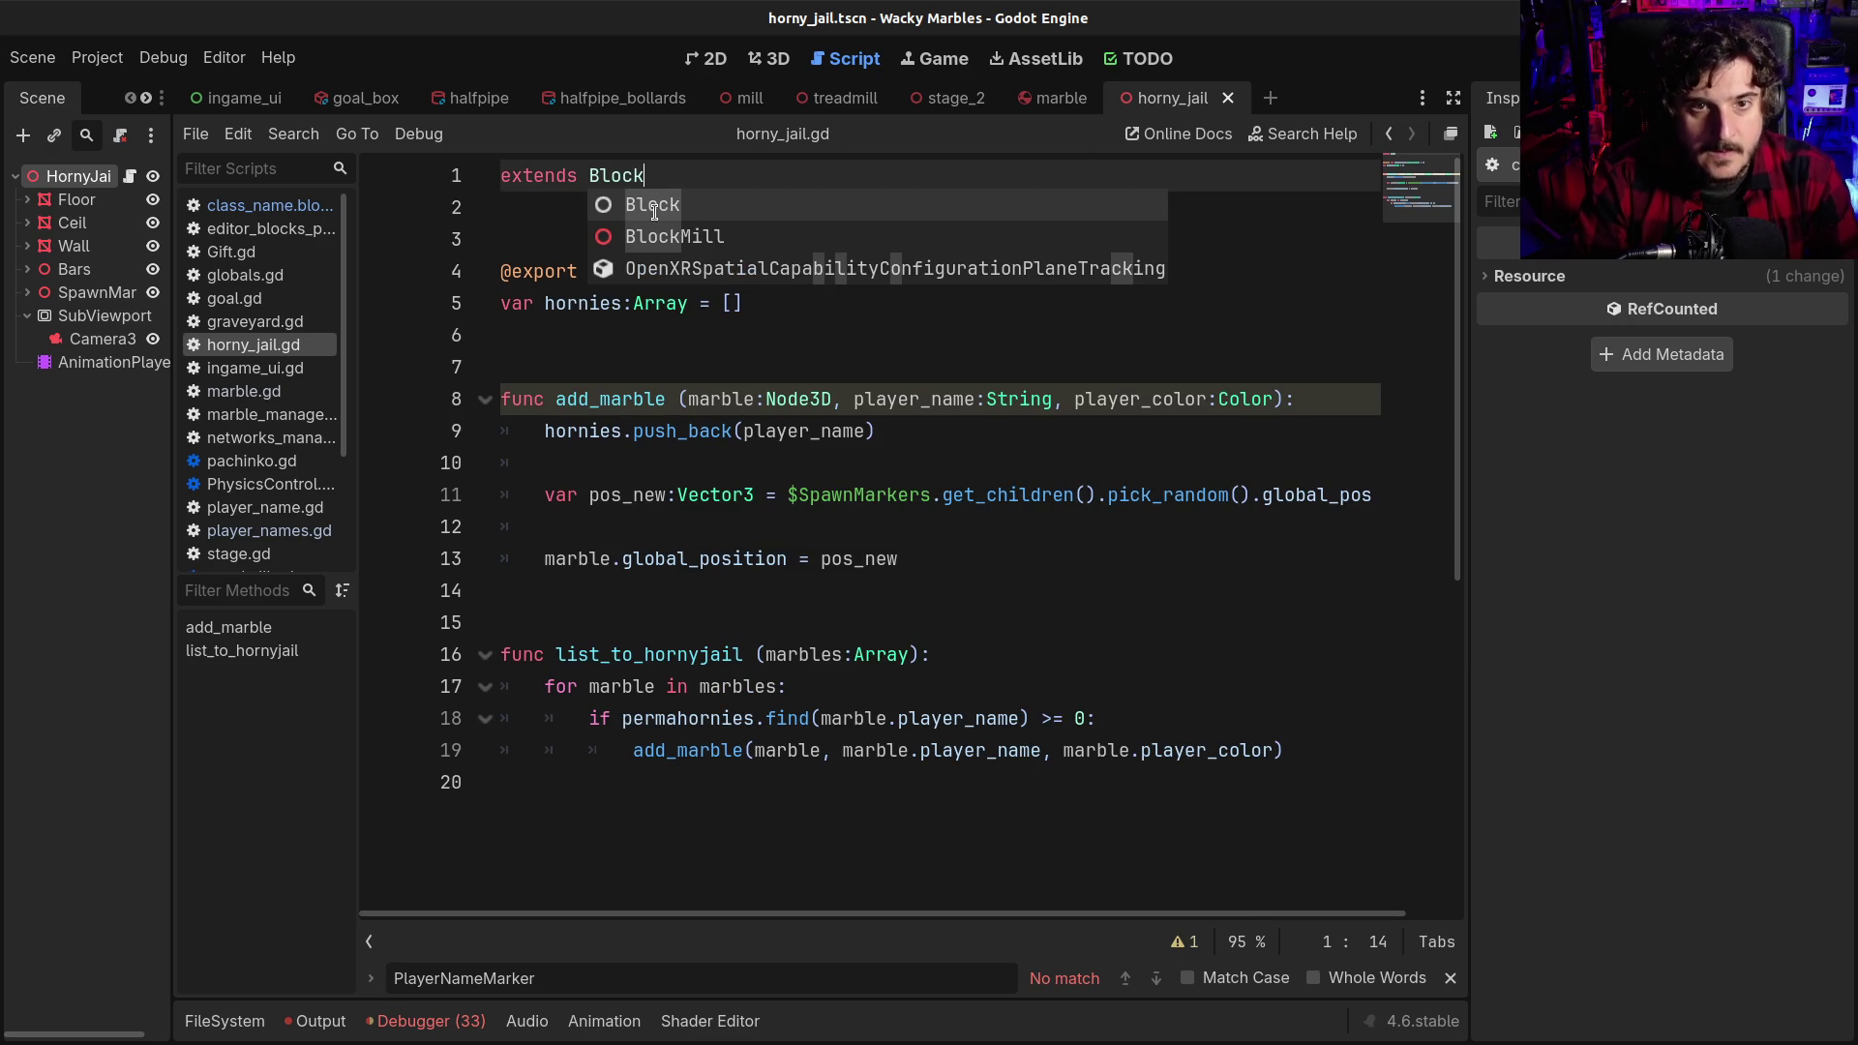
pyautogui.click(740, 494)
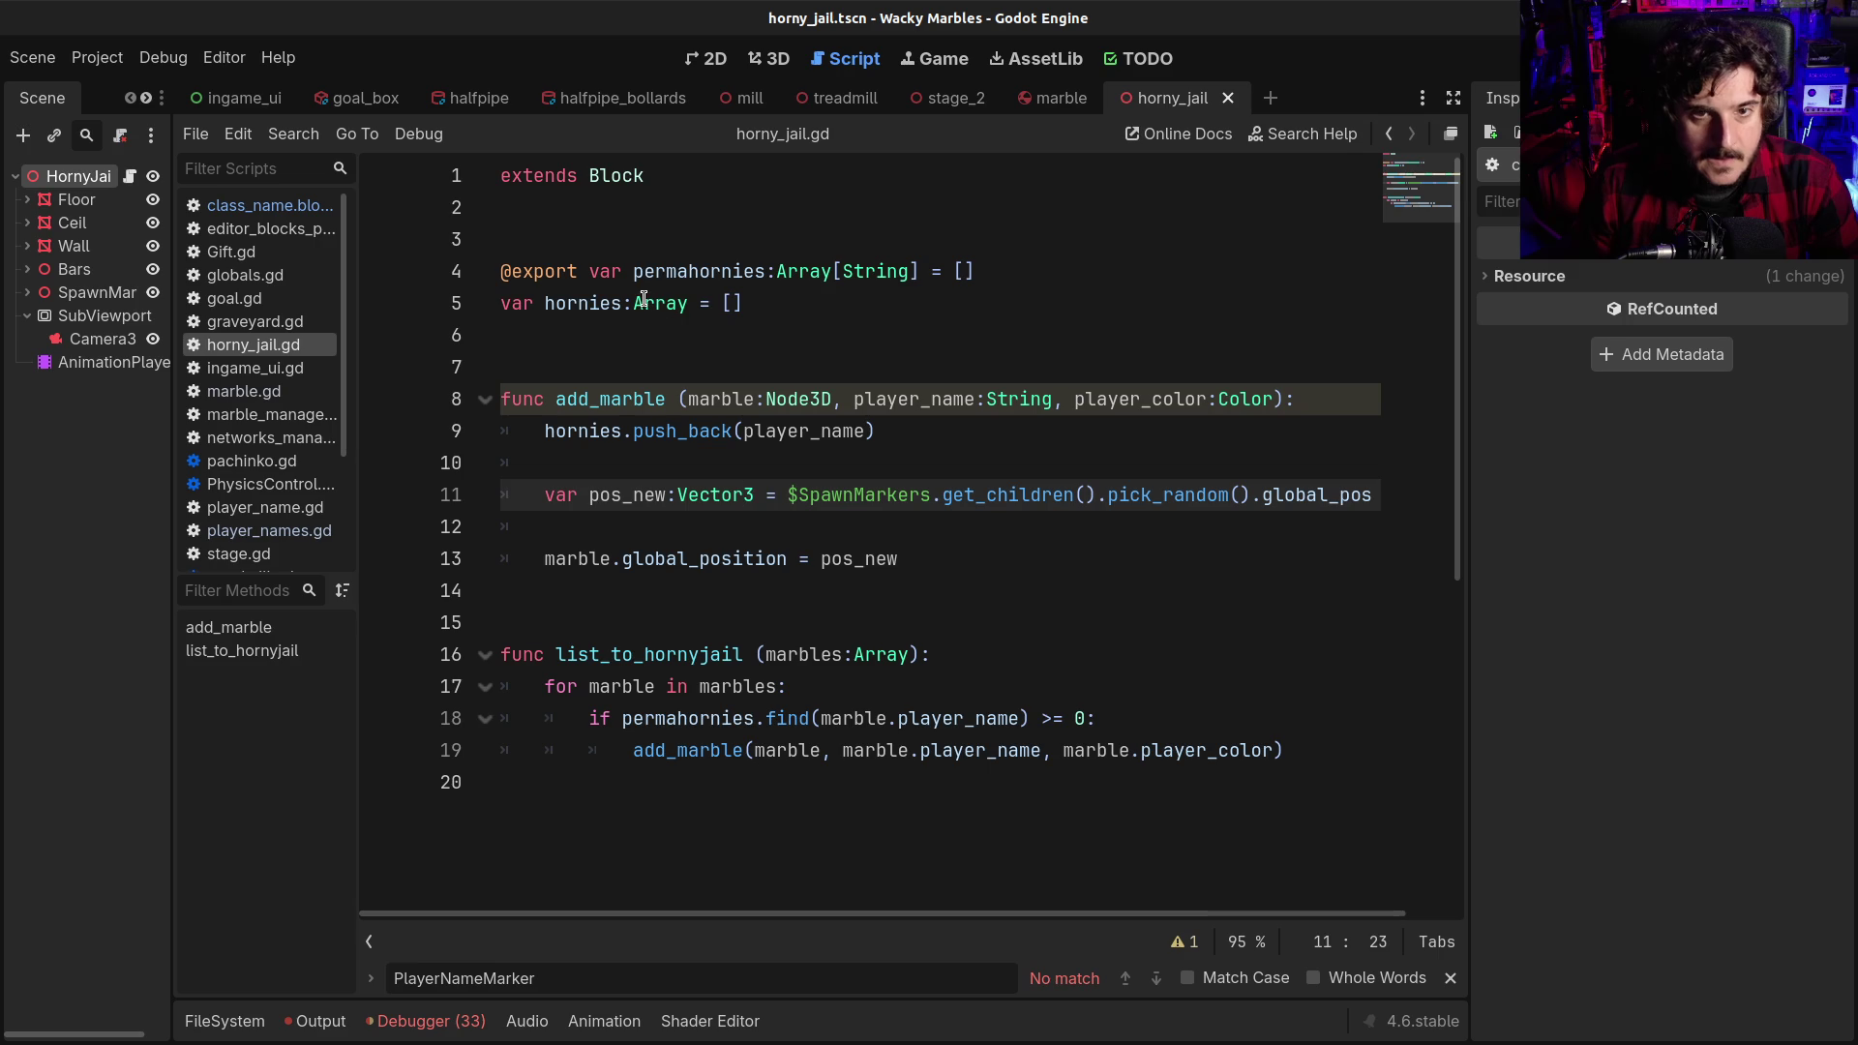
# Check the HornyJail node's signals, then switch to class_name.block.gd
pyautogui.click(590, 240)
pyautogui.click(53, 179)
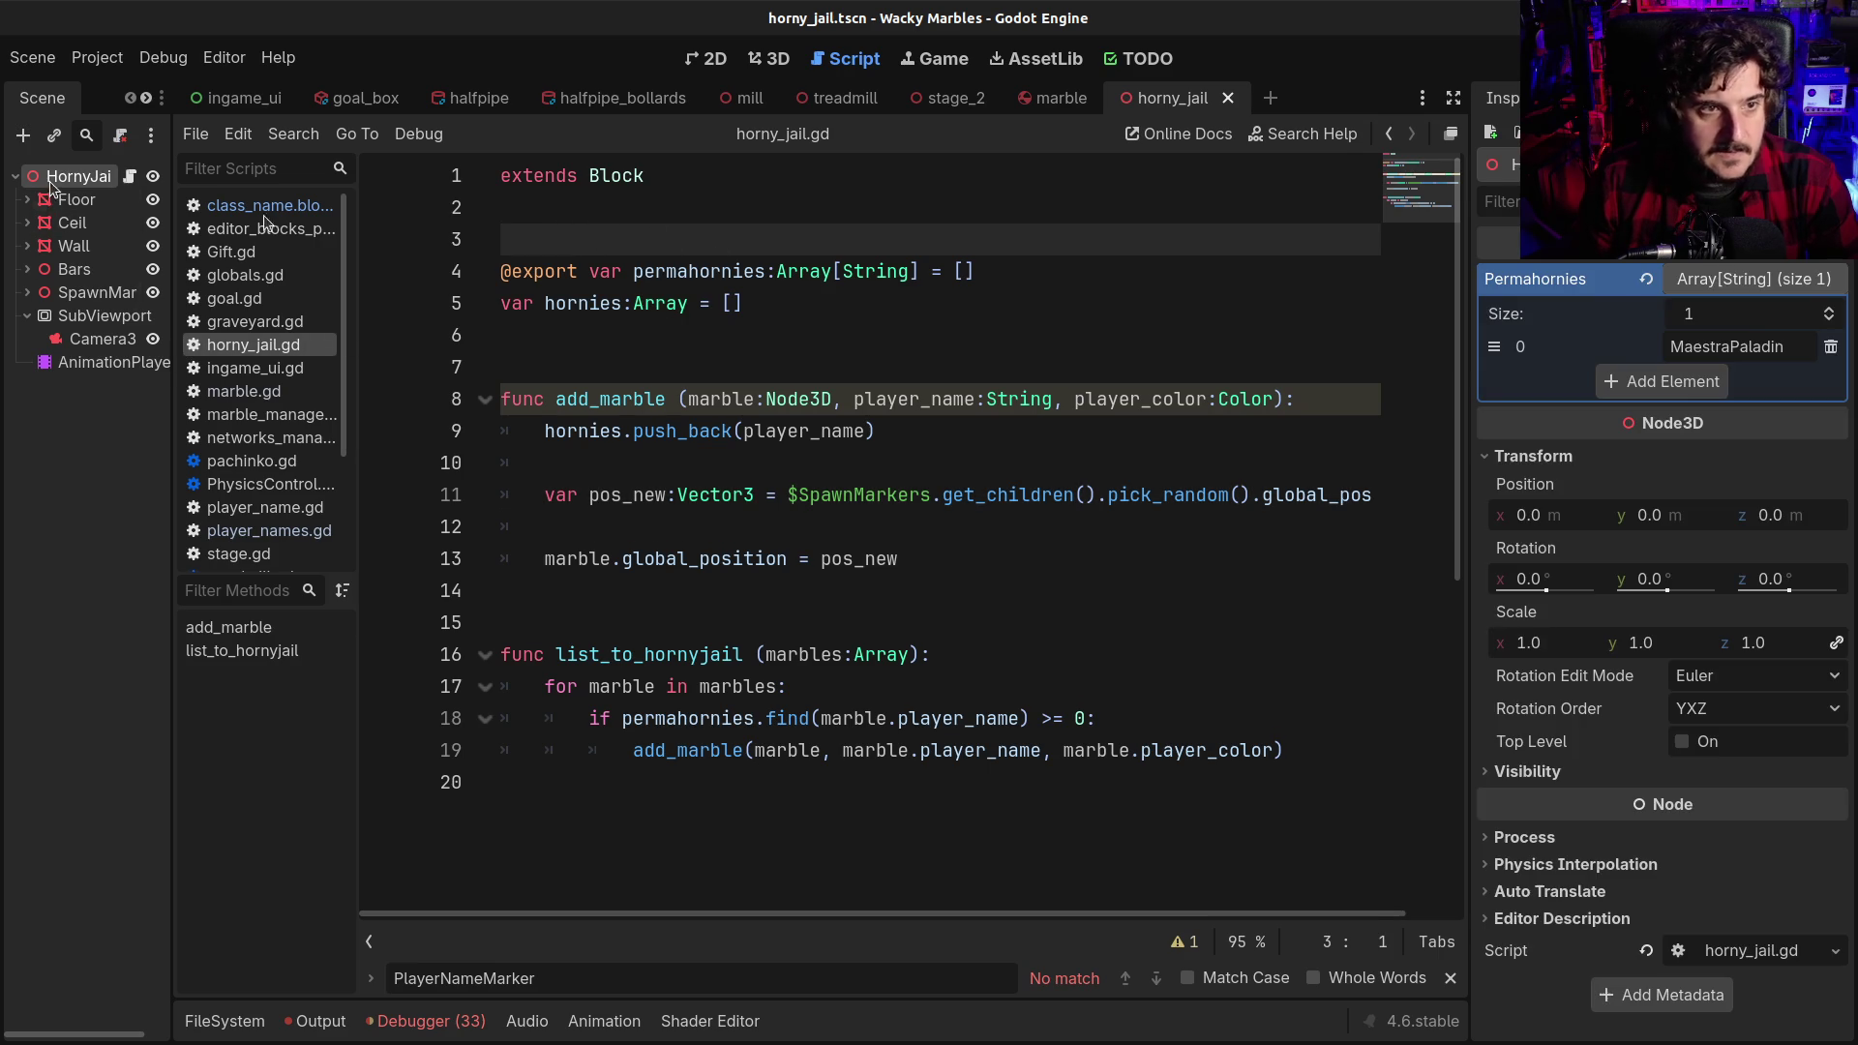
pyautogui.click(1558, 98)
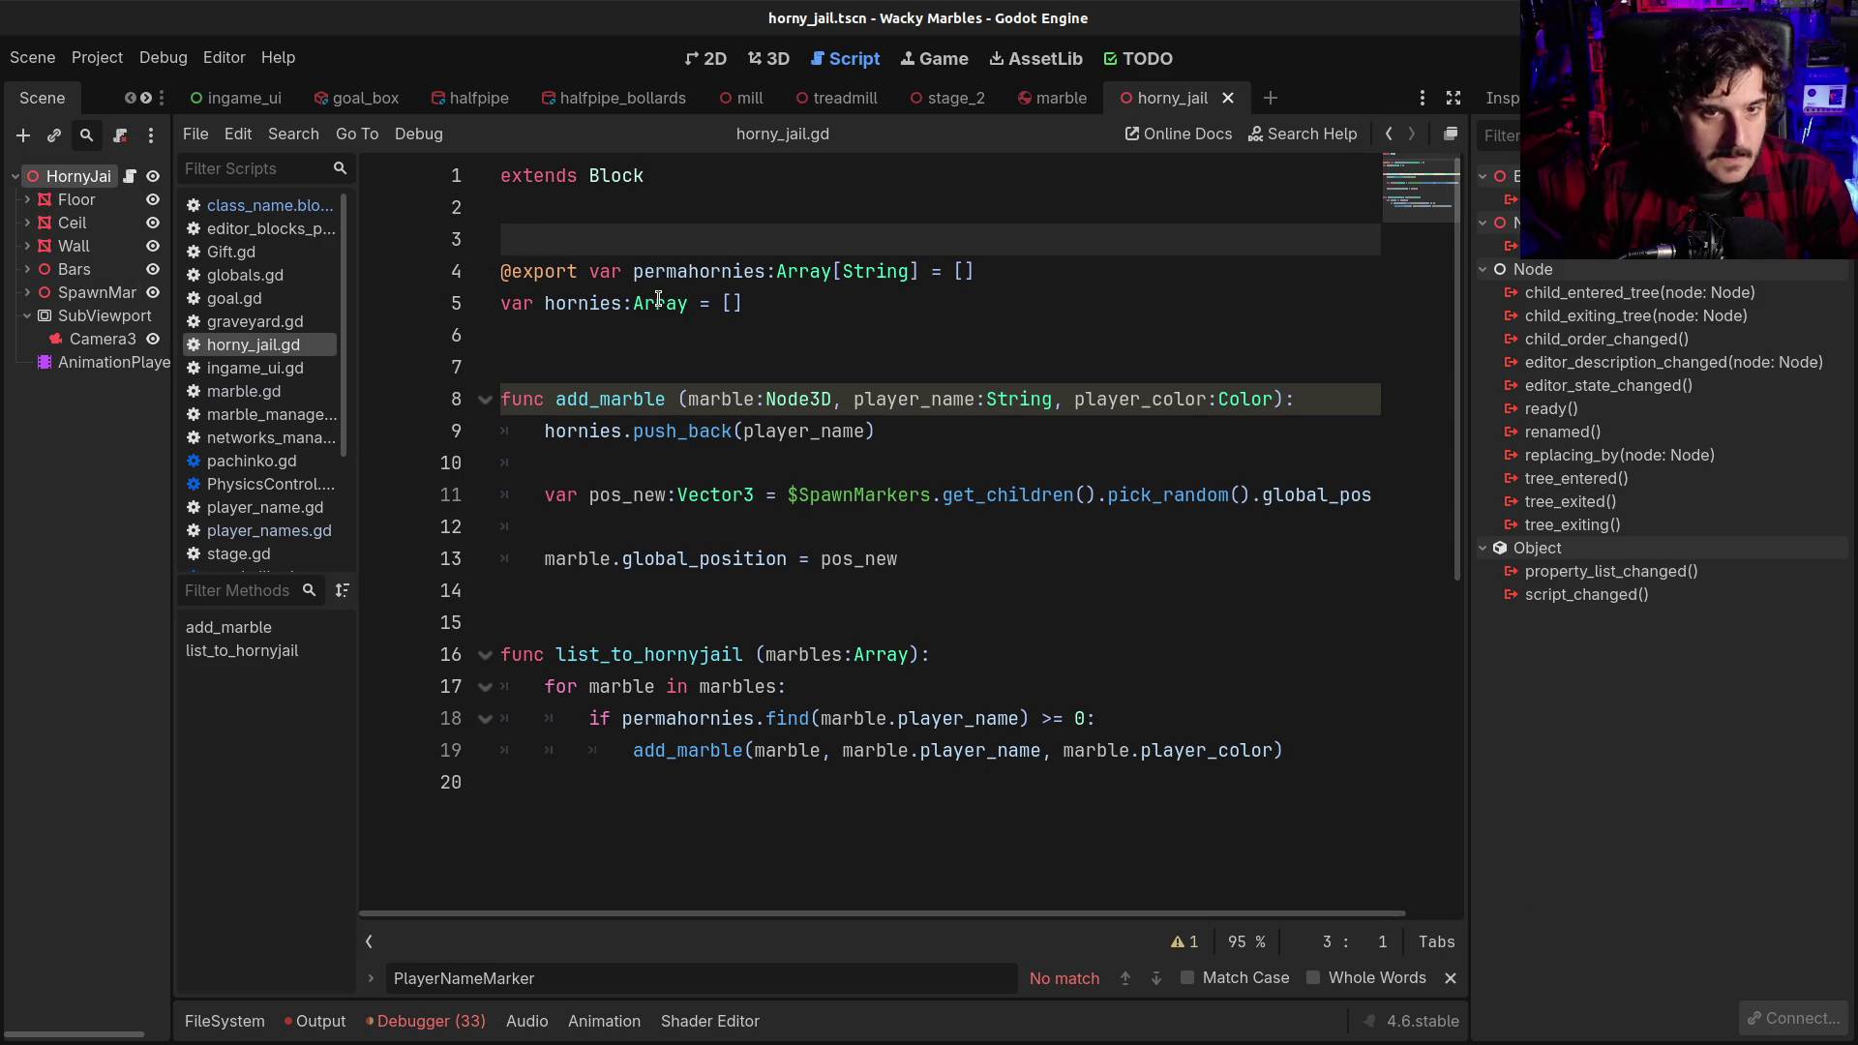
pyautogui.click(656, 303)
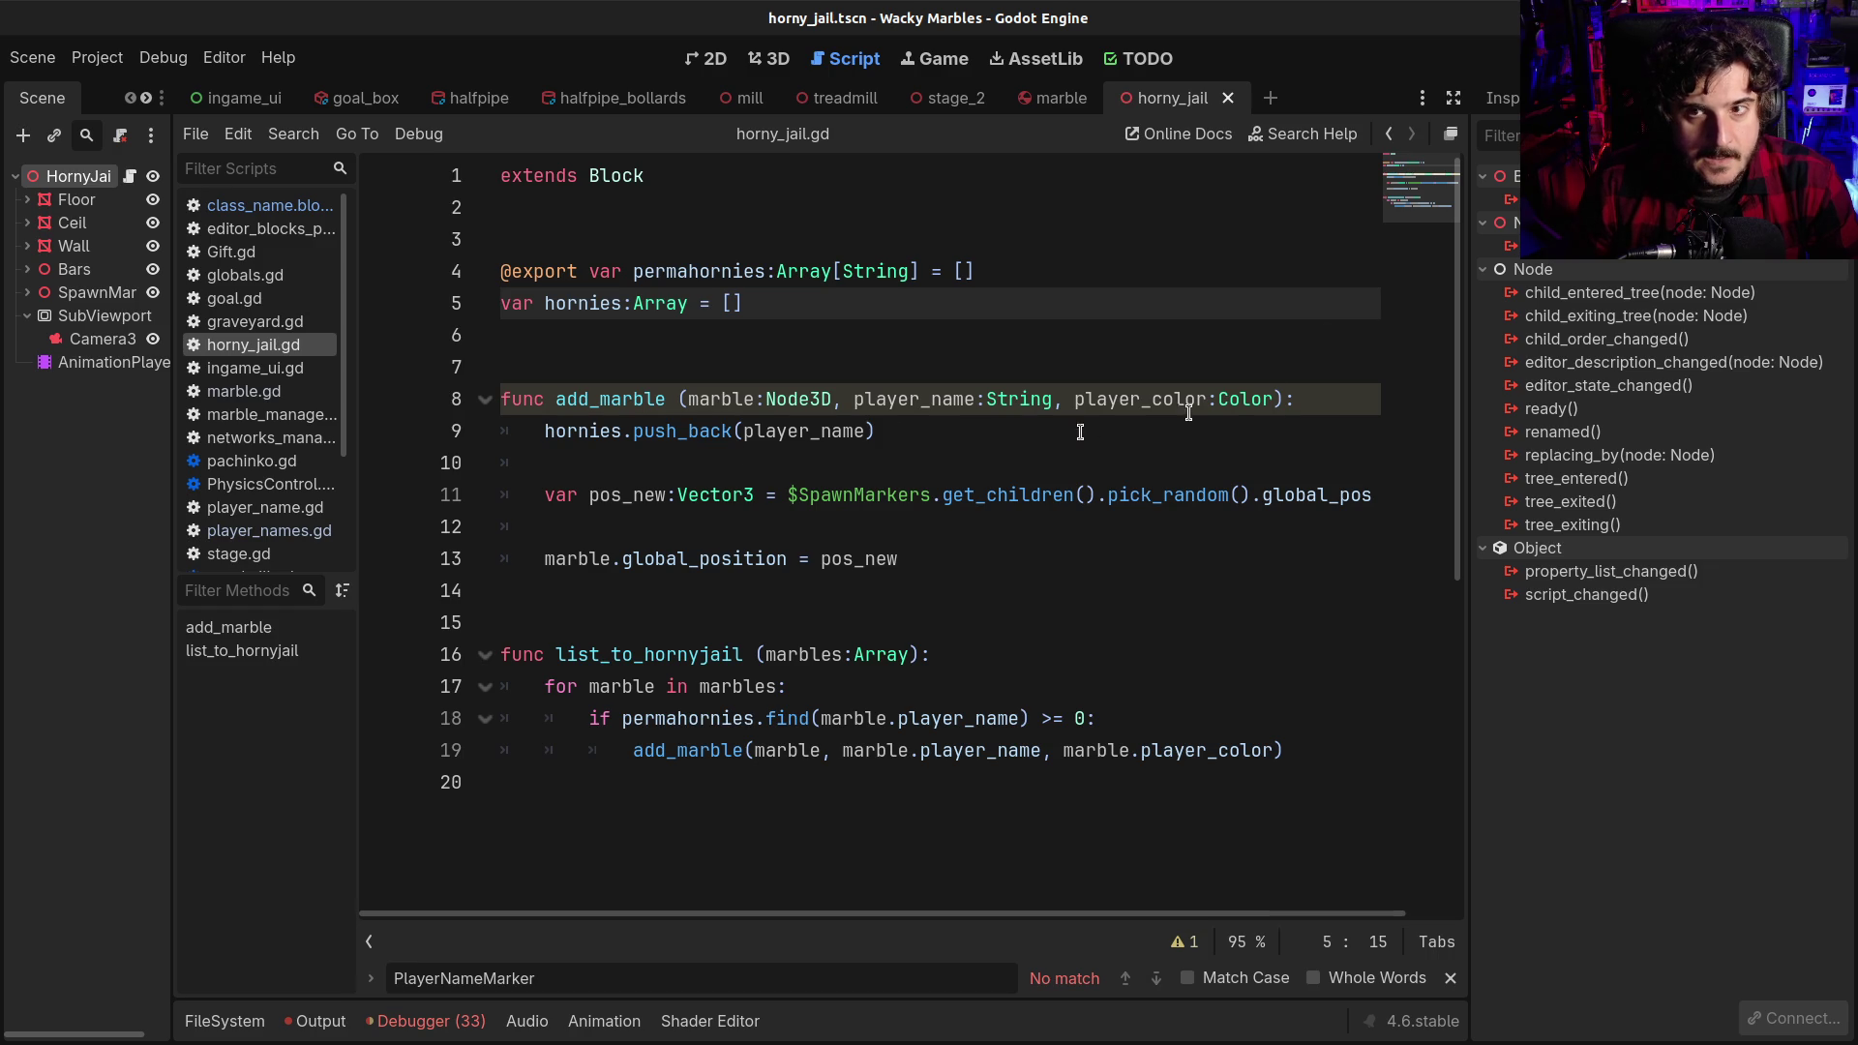
pyautogui.click(1390, 135)
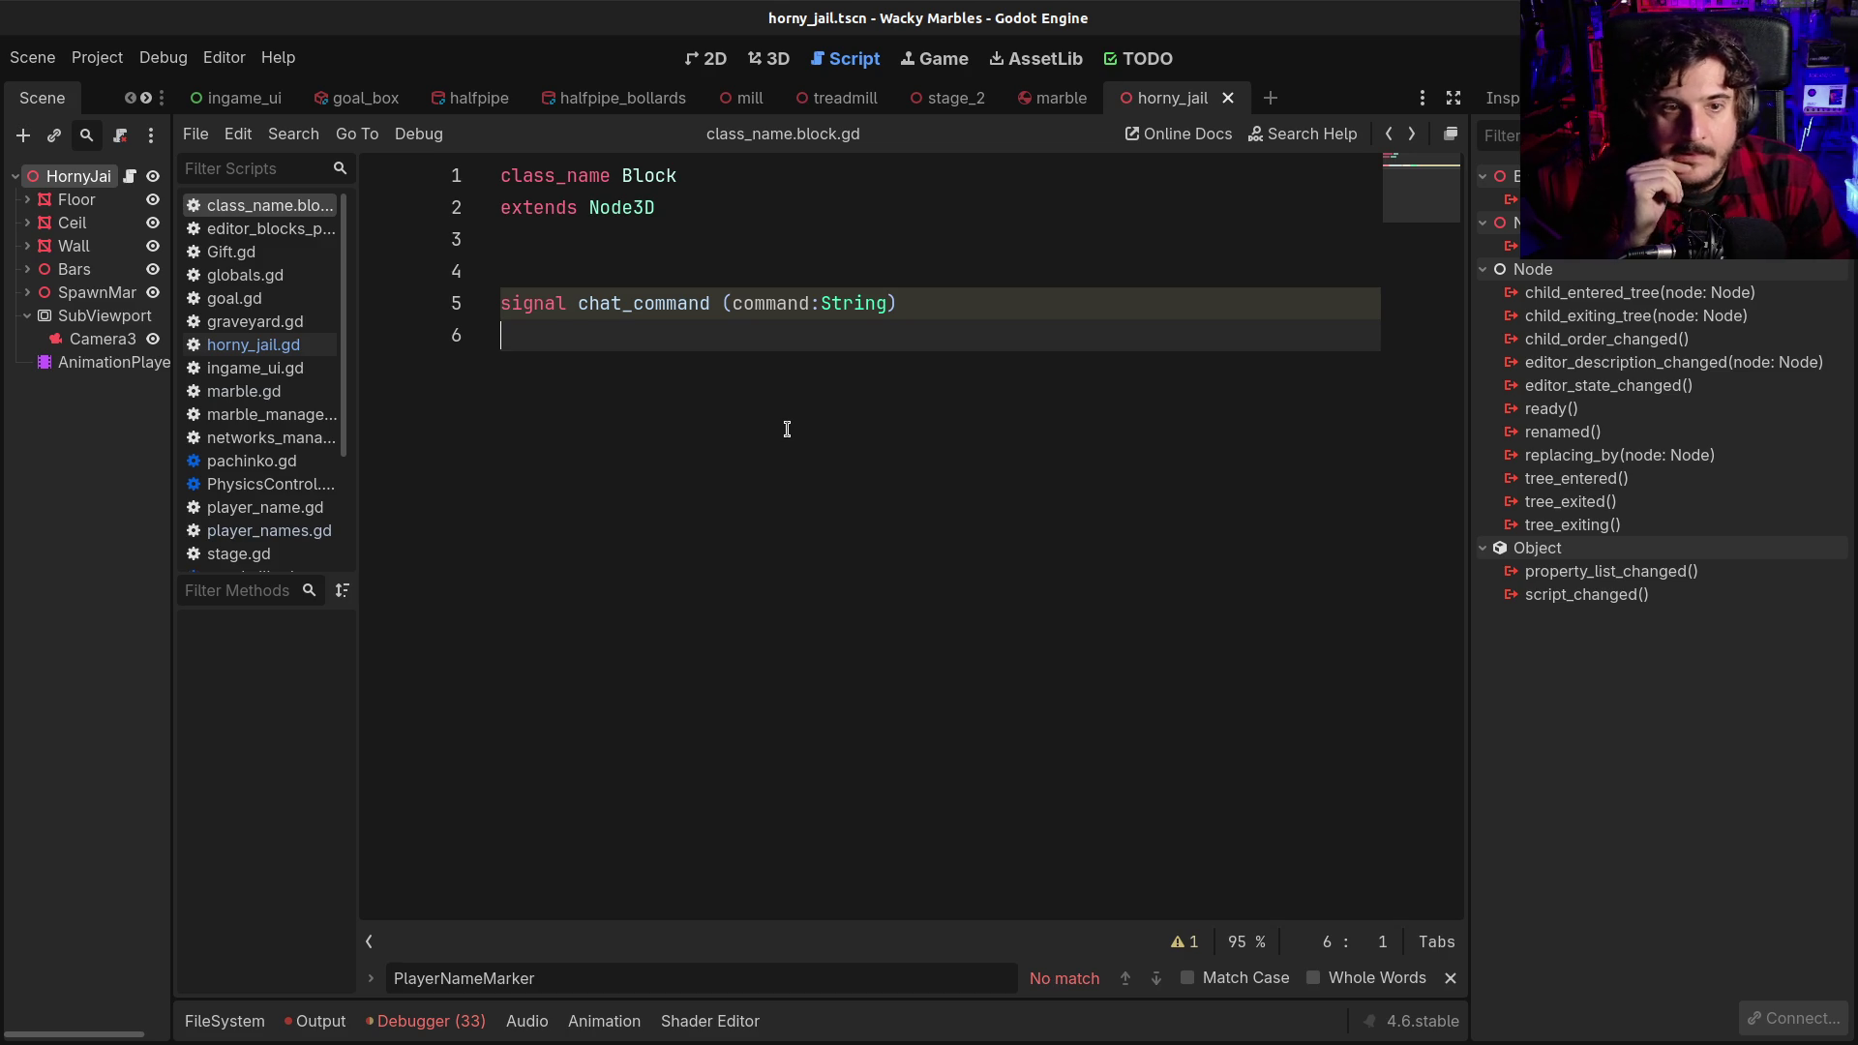
pyautogui.press('Return')
pyautogui.write('func _')
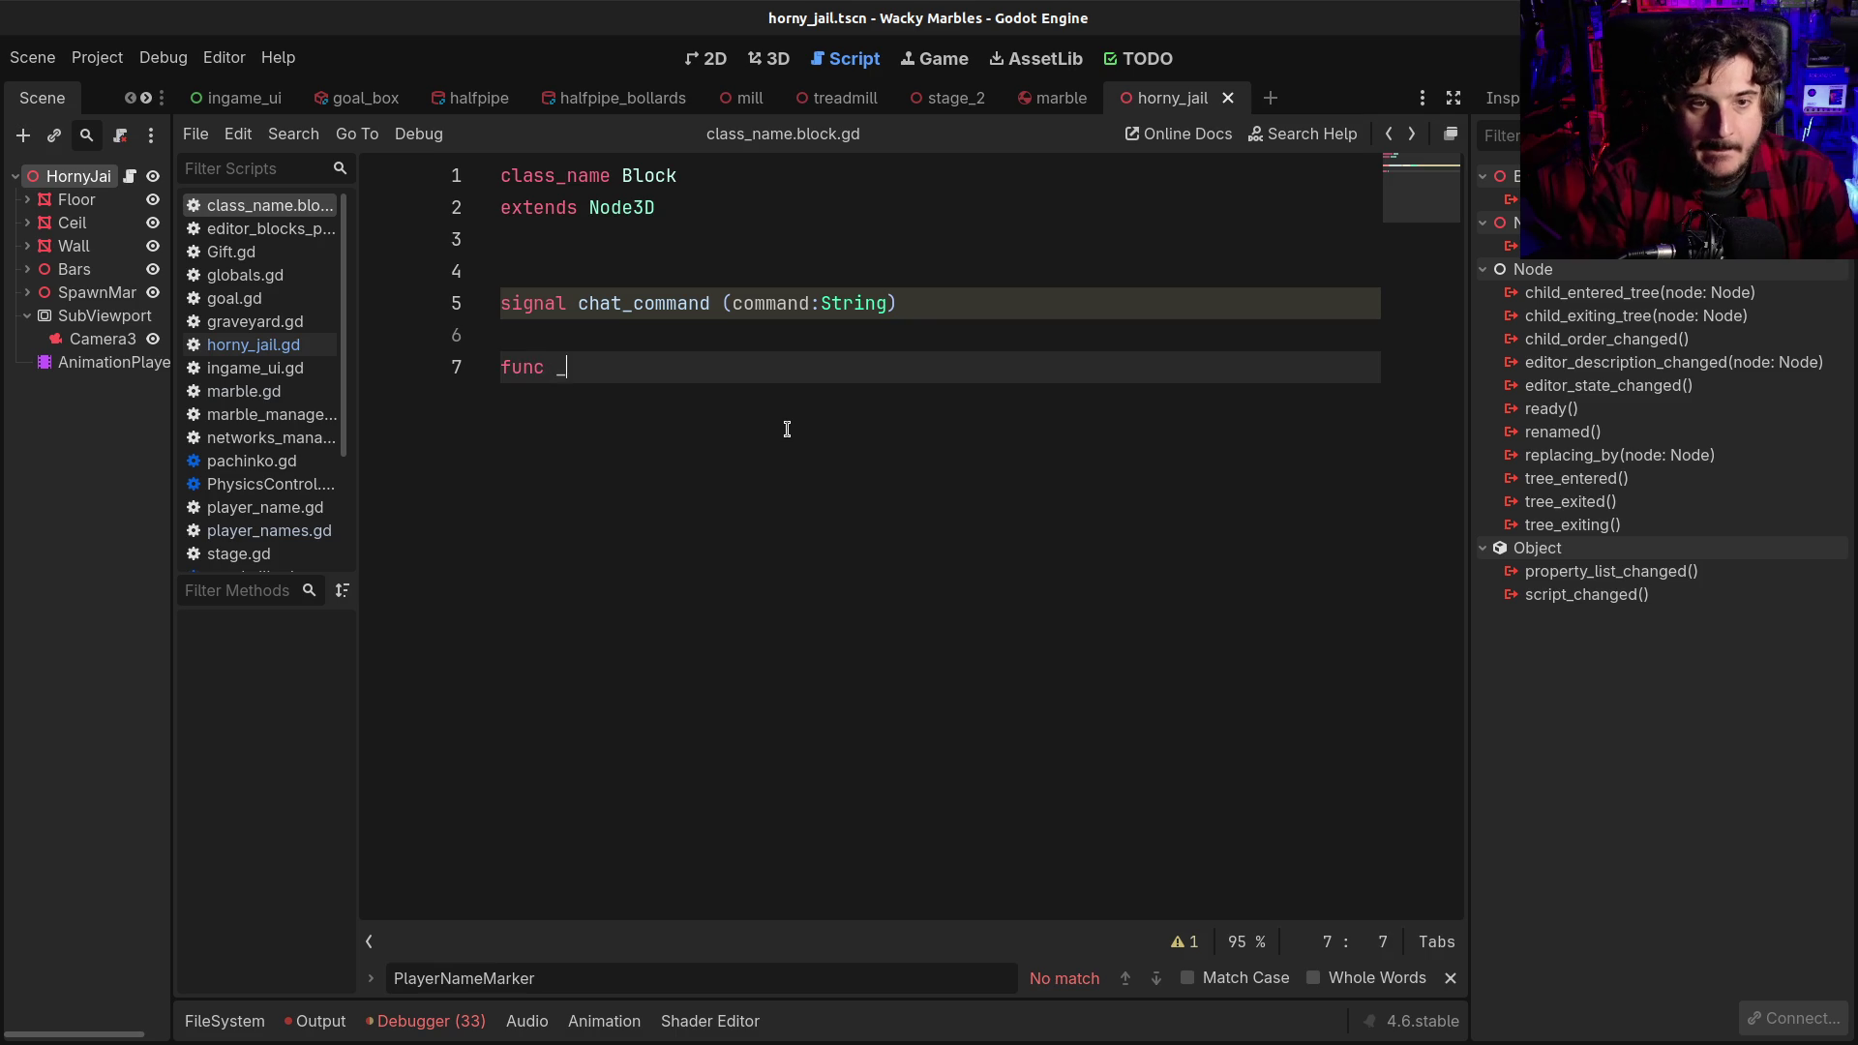
pyautogui.write('rea')
pyautogui.press('Return')
pyautogui.press('Return')
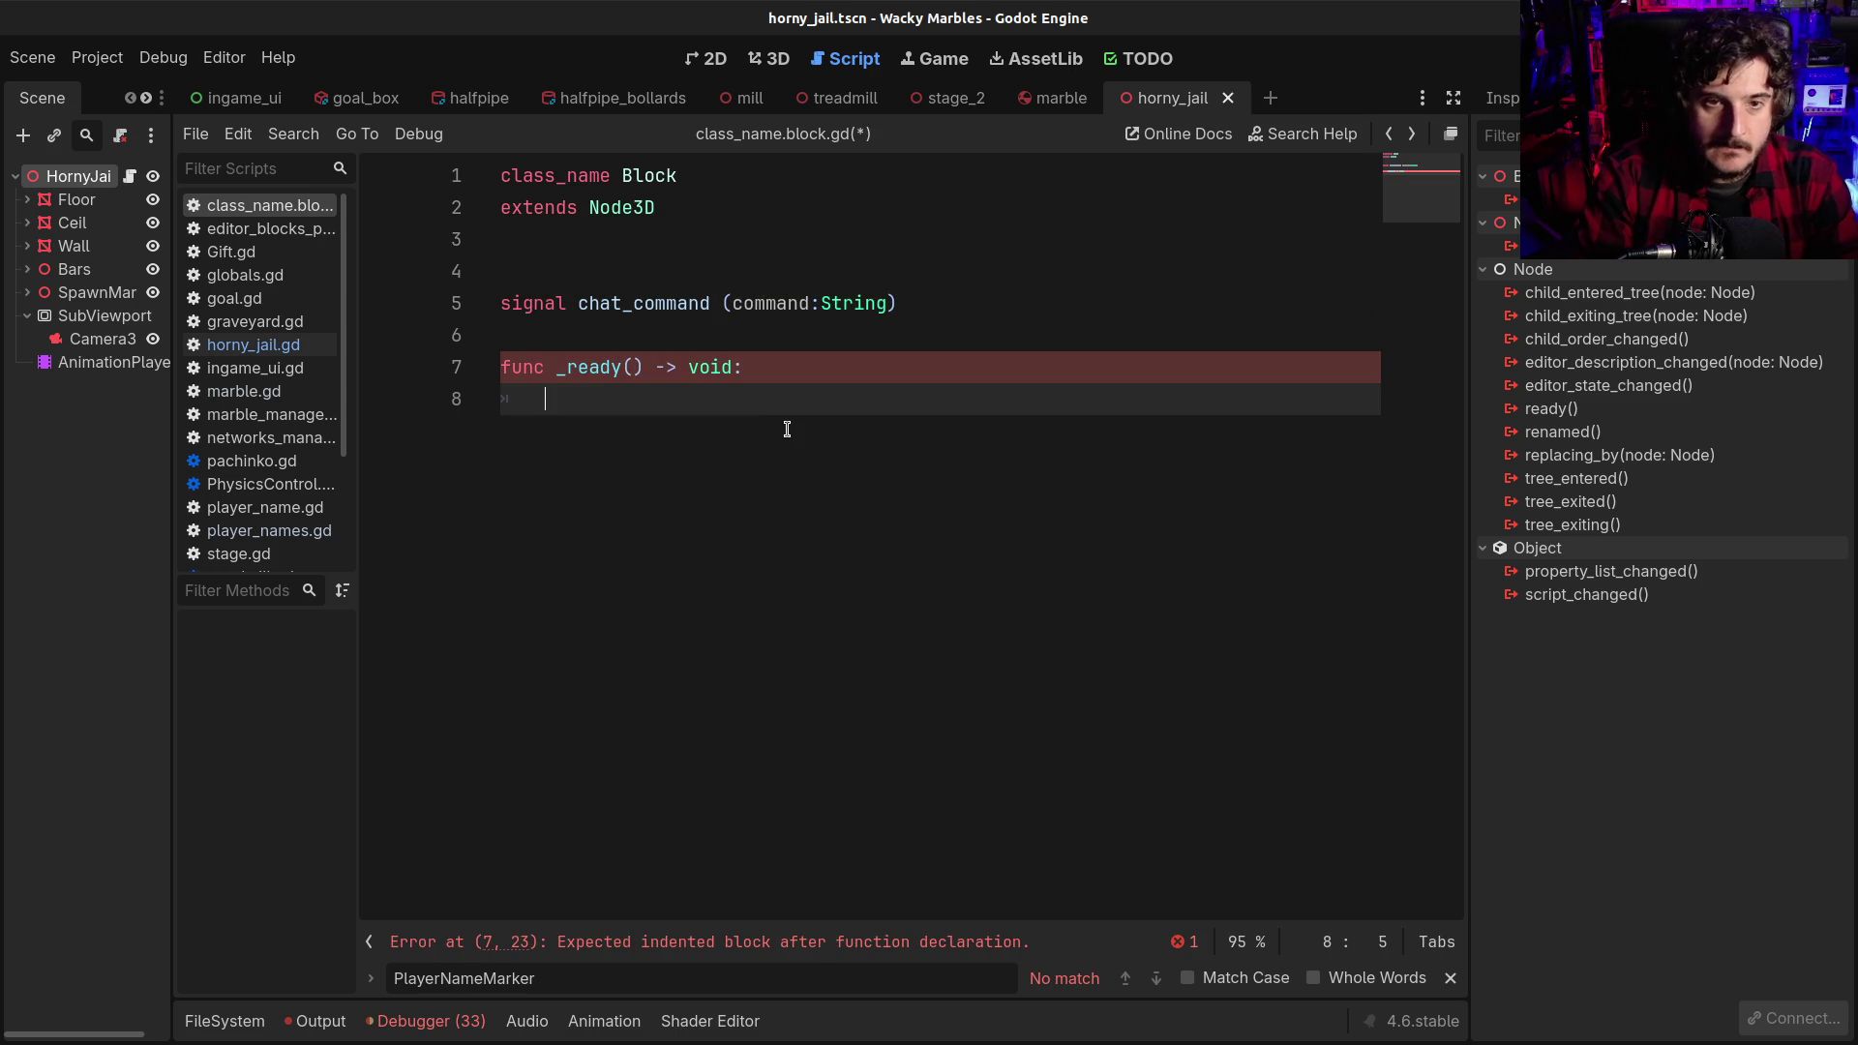
pyautogui.write('sig')
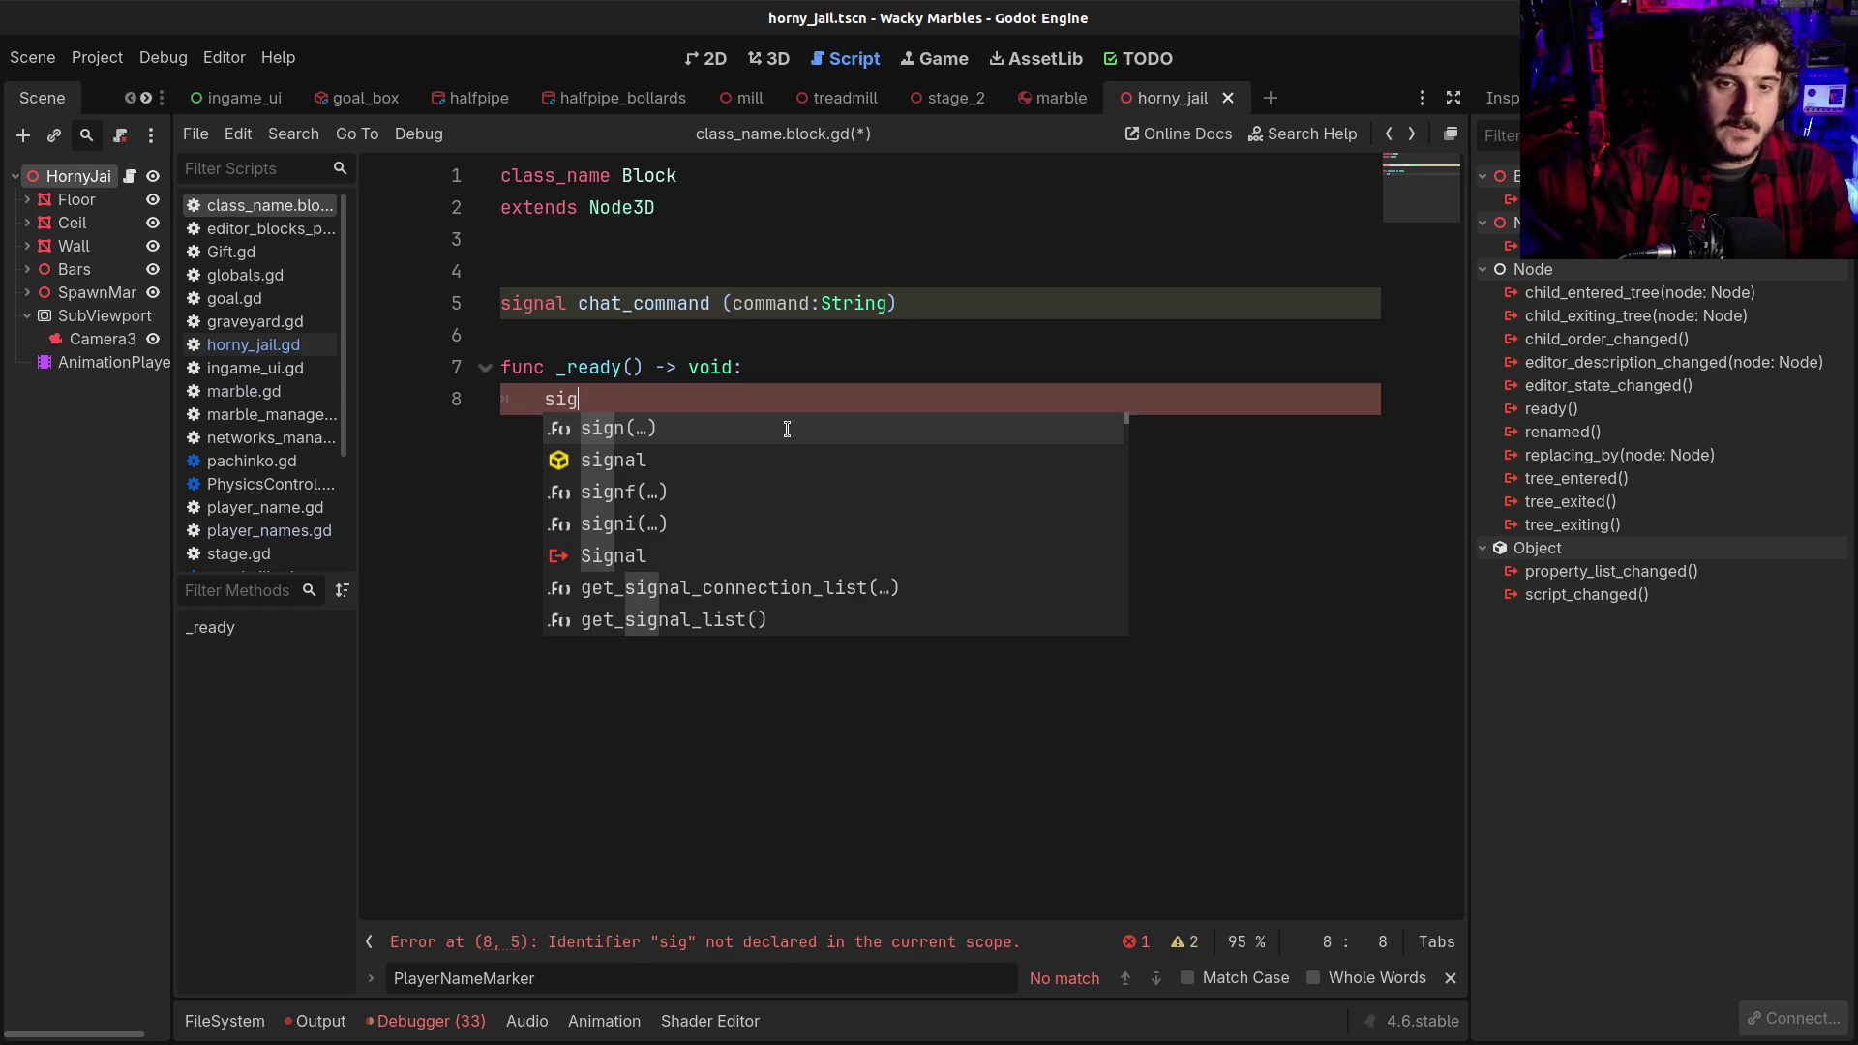
pyautogui.press('Escape')
pyautogui.press('Escape')
pyautogui.hotkey('shift', 'Up')
pyautogui.hotkey('shift', 'Up')
pyautogui.press('BackSpace')
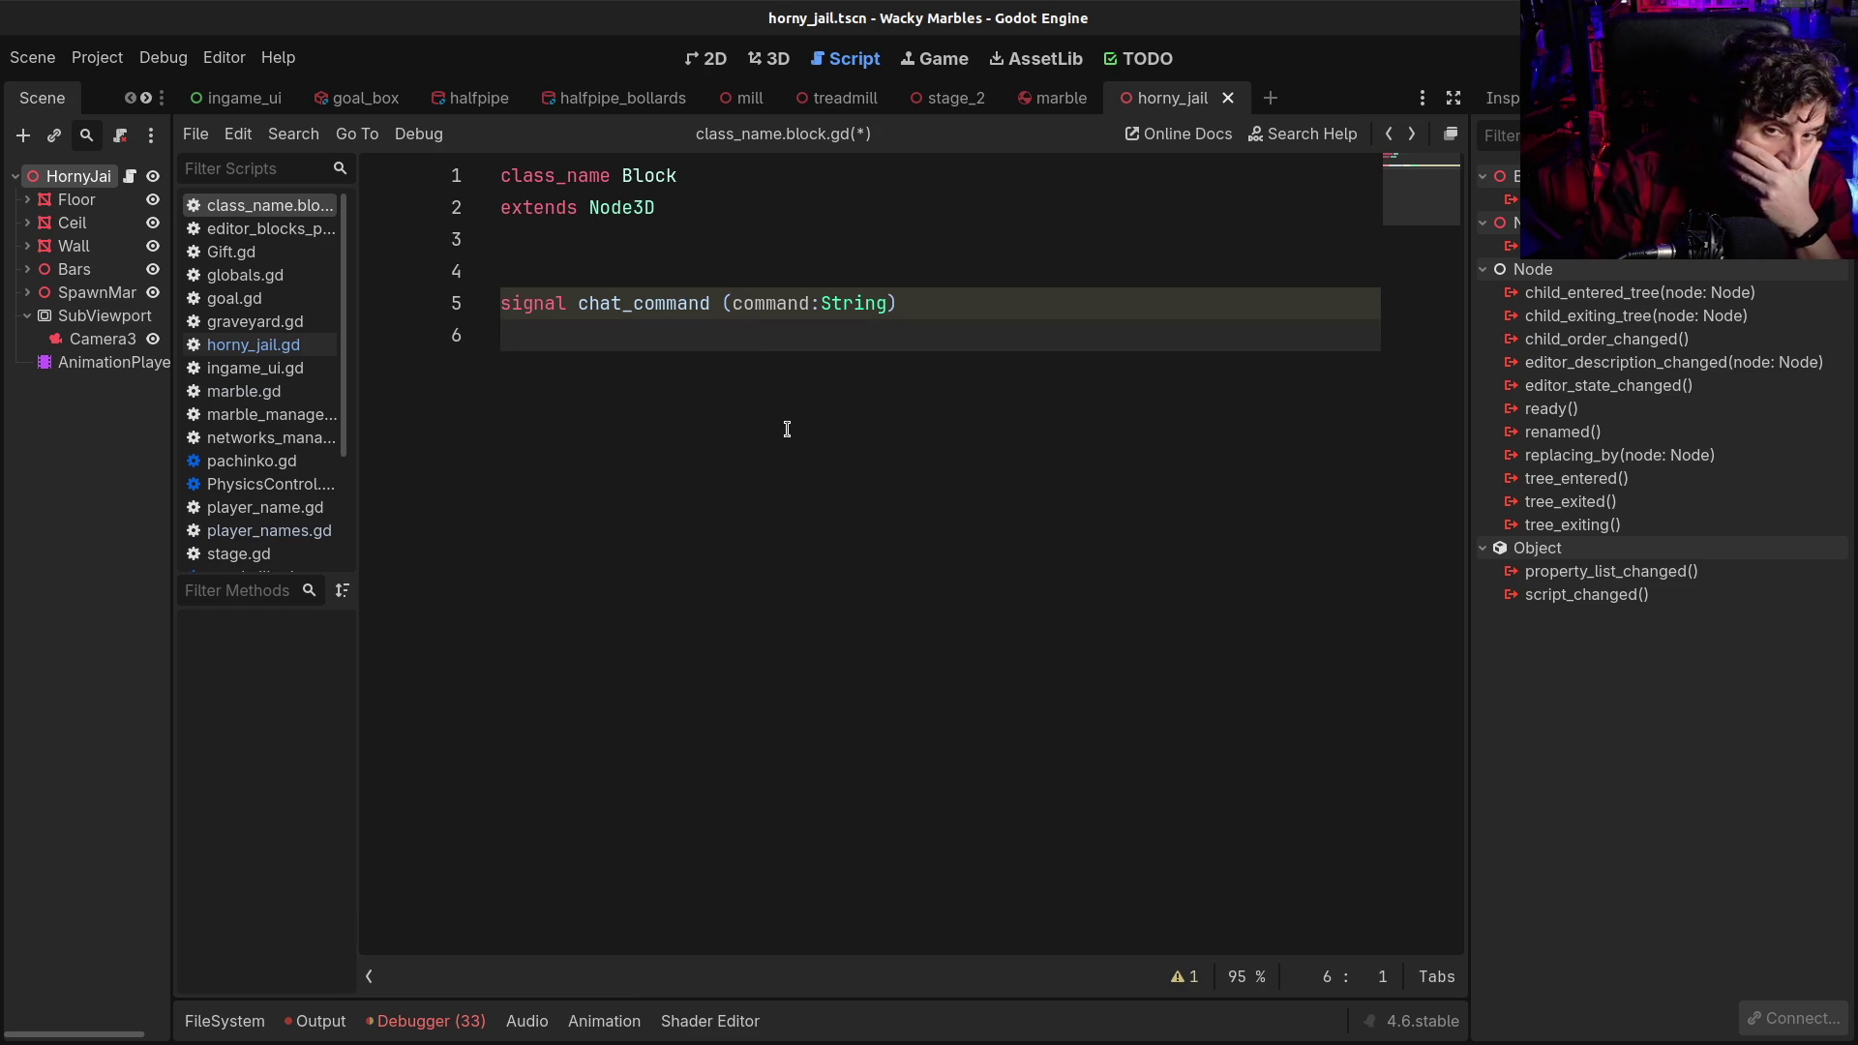
pyautogui.press('Left')
# Add ', action:String' to chat_command, giving (command:String, action:String)
pyautogui.write(', action:')
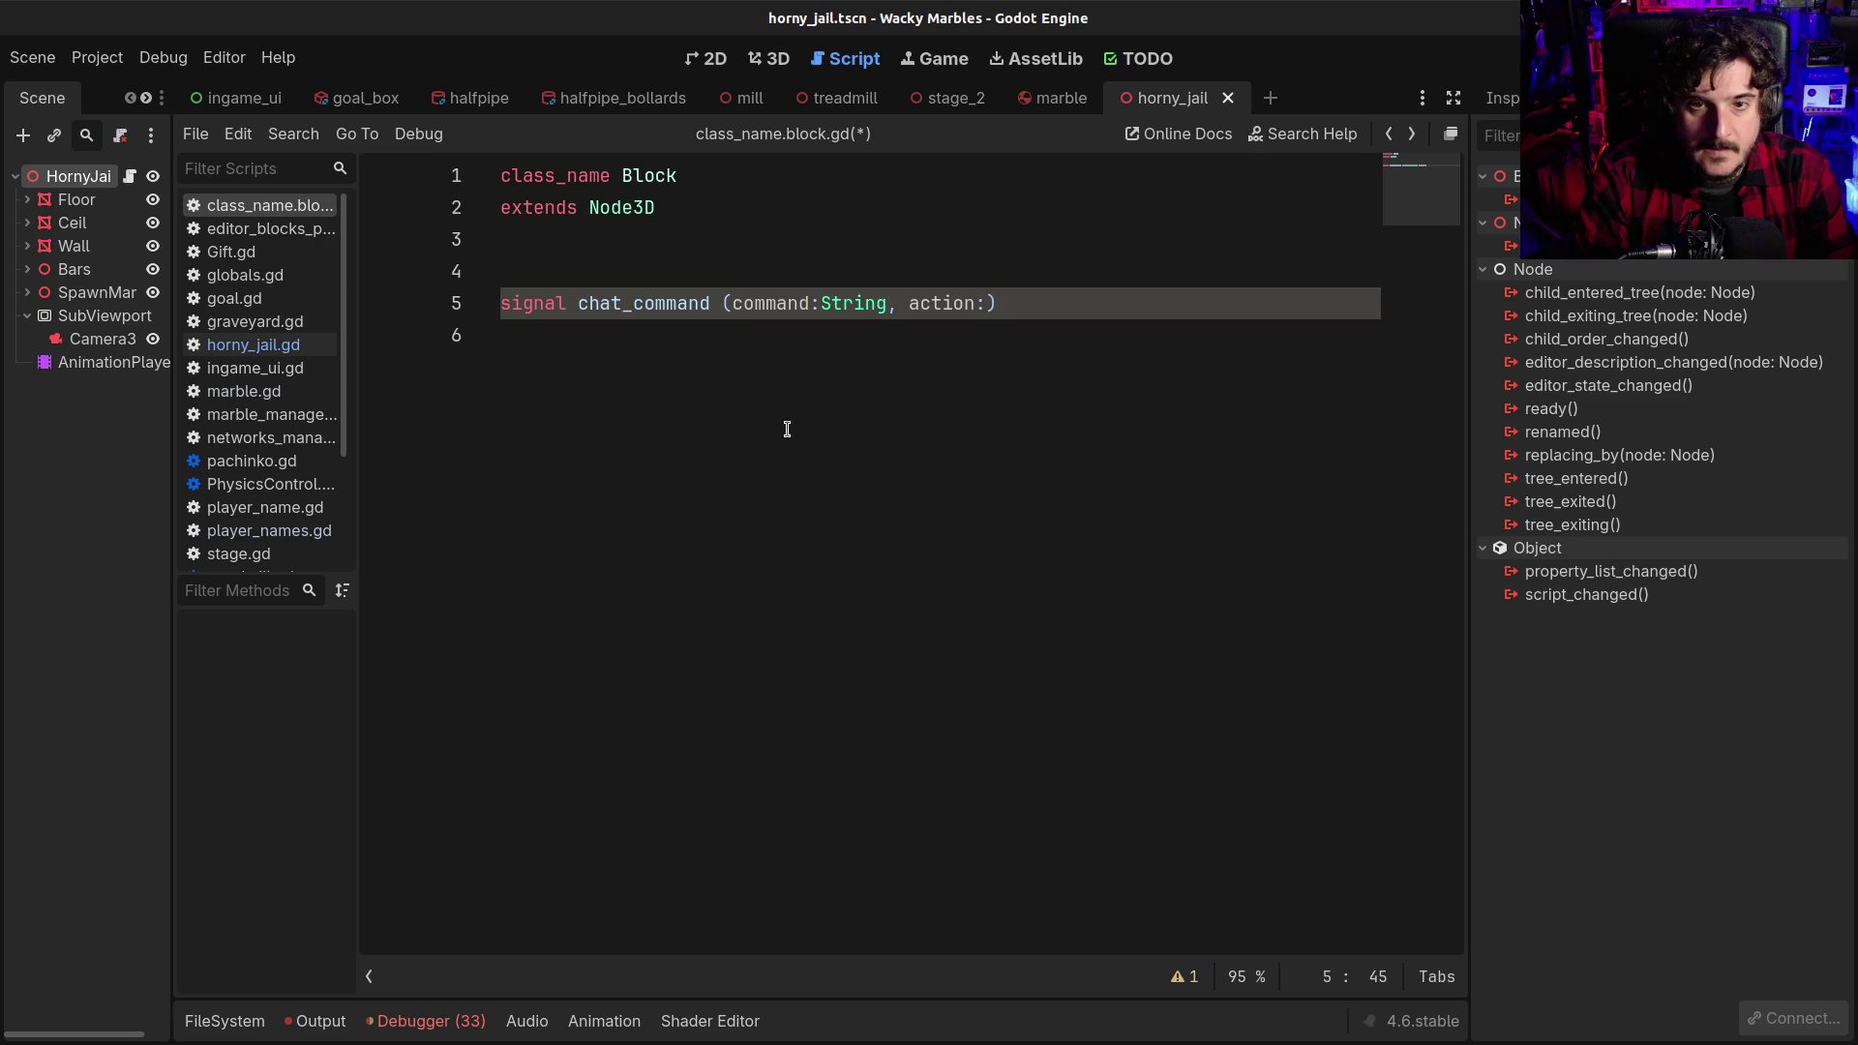
pyautogui.write('String')
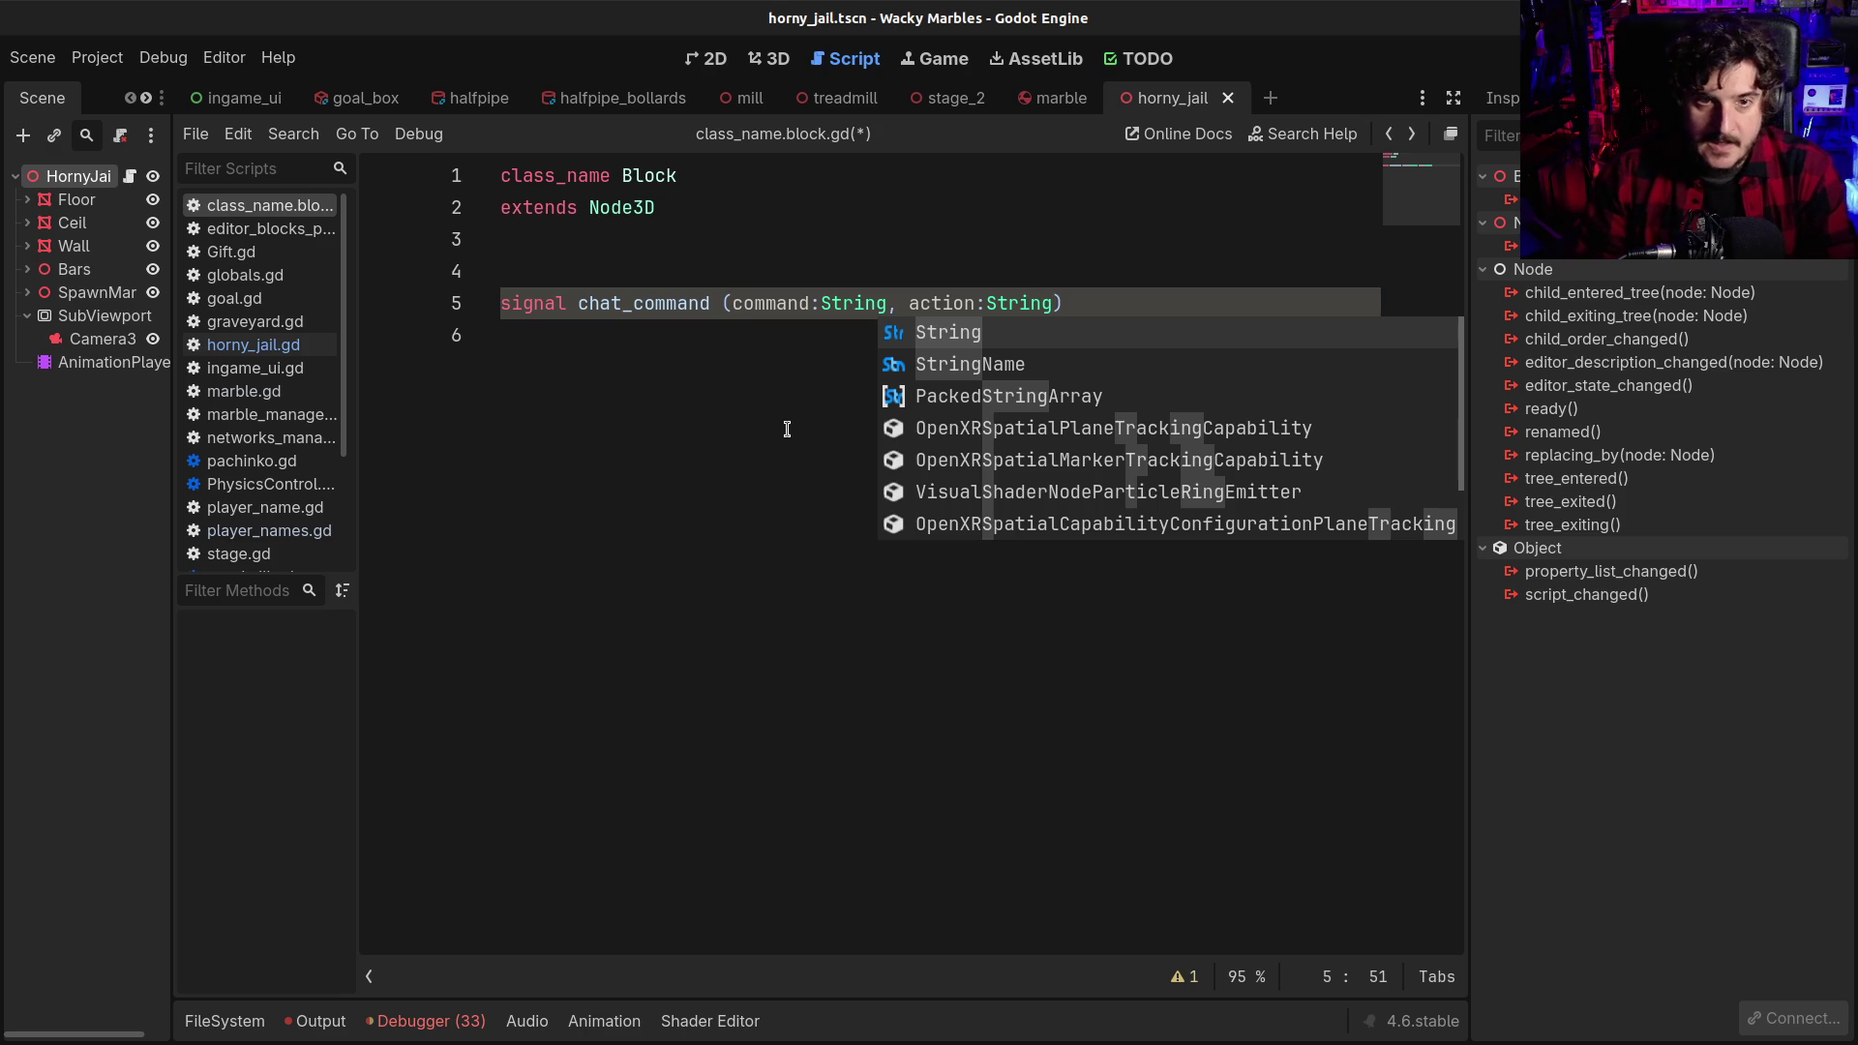
pyautogui.click(787, 429)
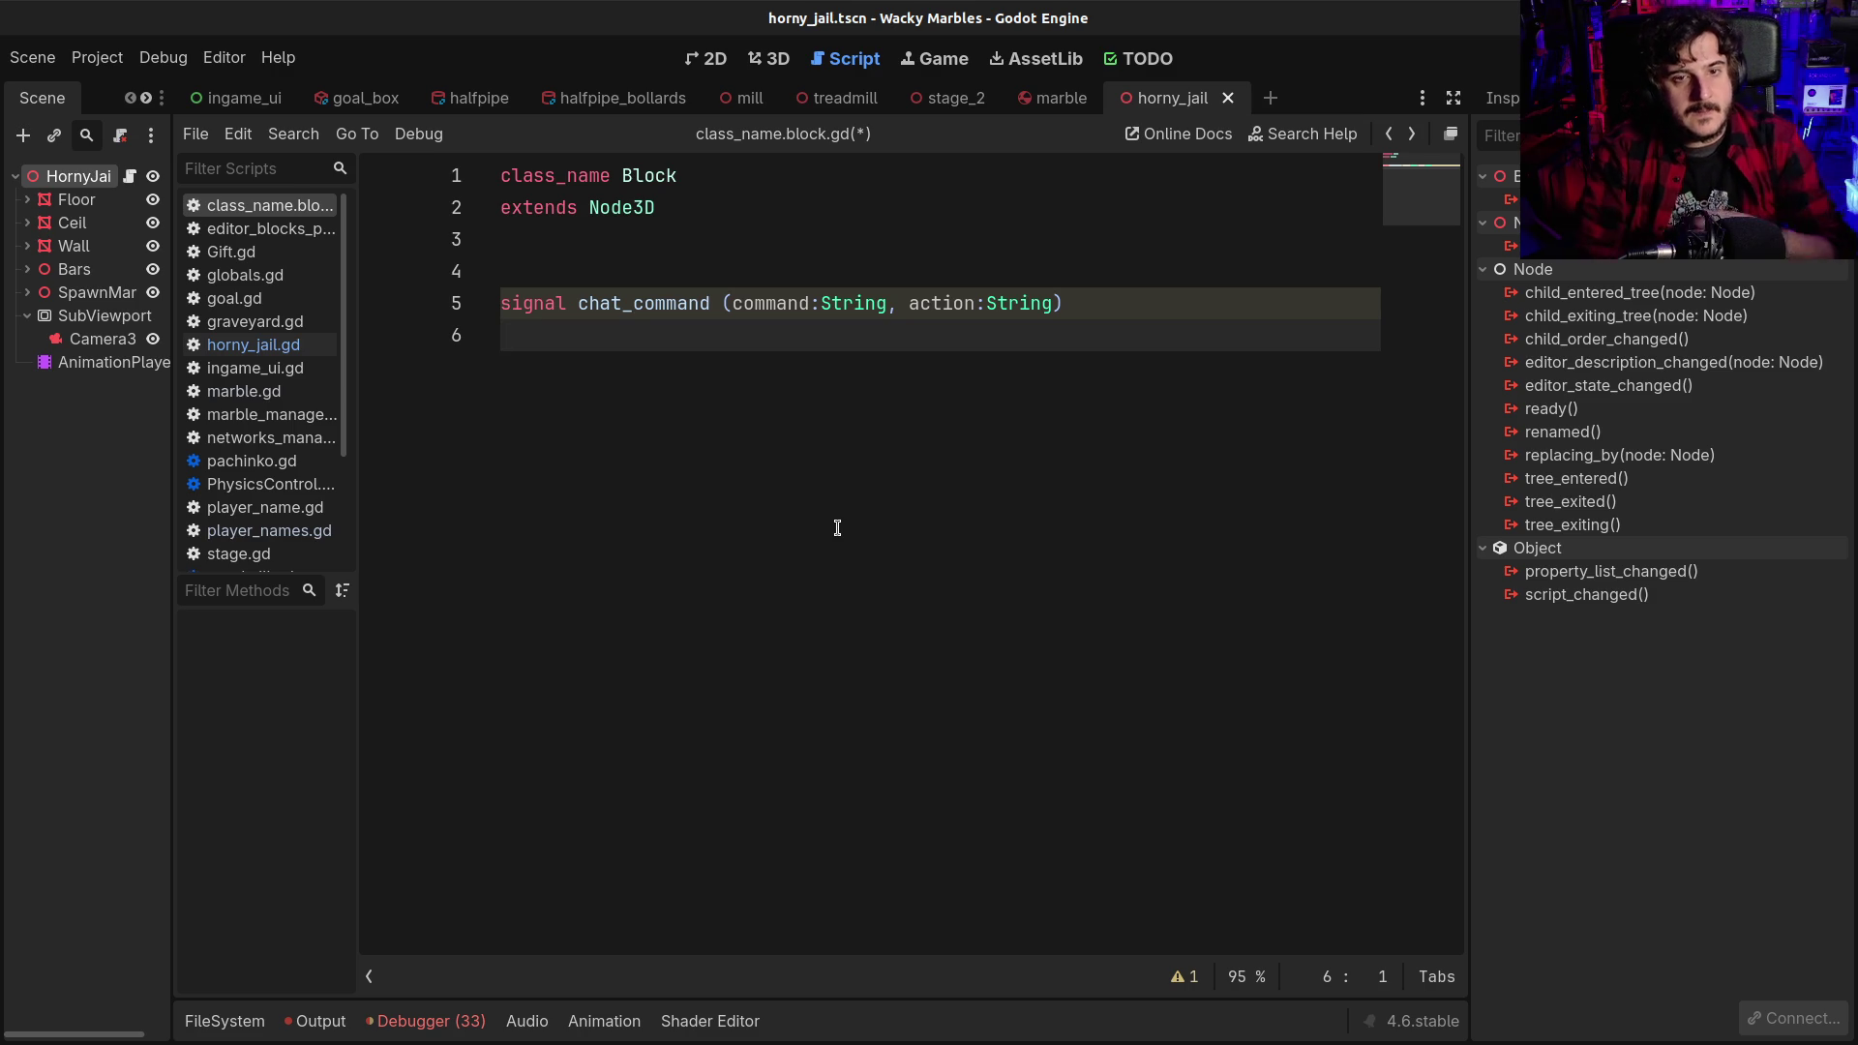
# Return the caret to the signal line and save class_name.block.gd with Ctrl+S
pyautogui.press('Up')
pyautogui.press('Right')
pyautogui.press('Right')
pyautogui.press('Right')
pyautogui.press('Right')
pyautogui.press('Right')
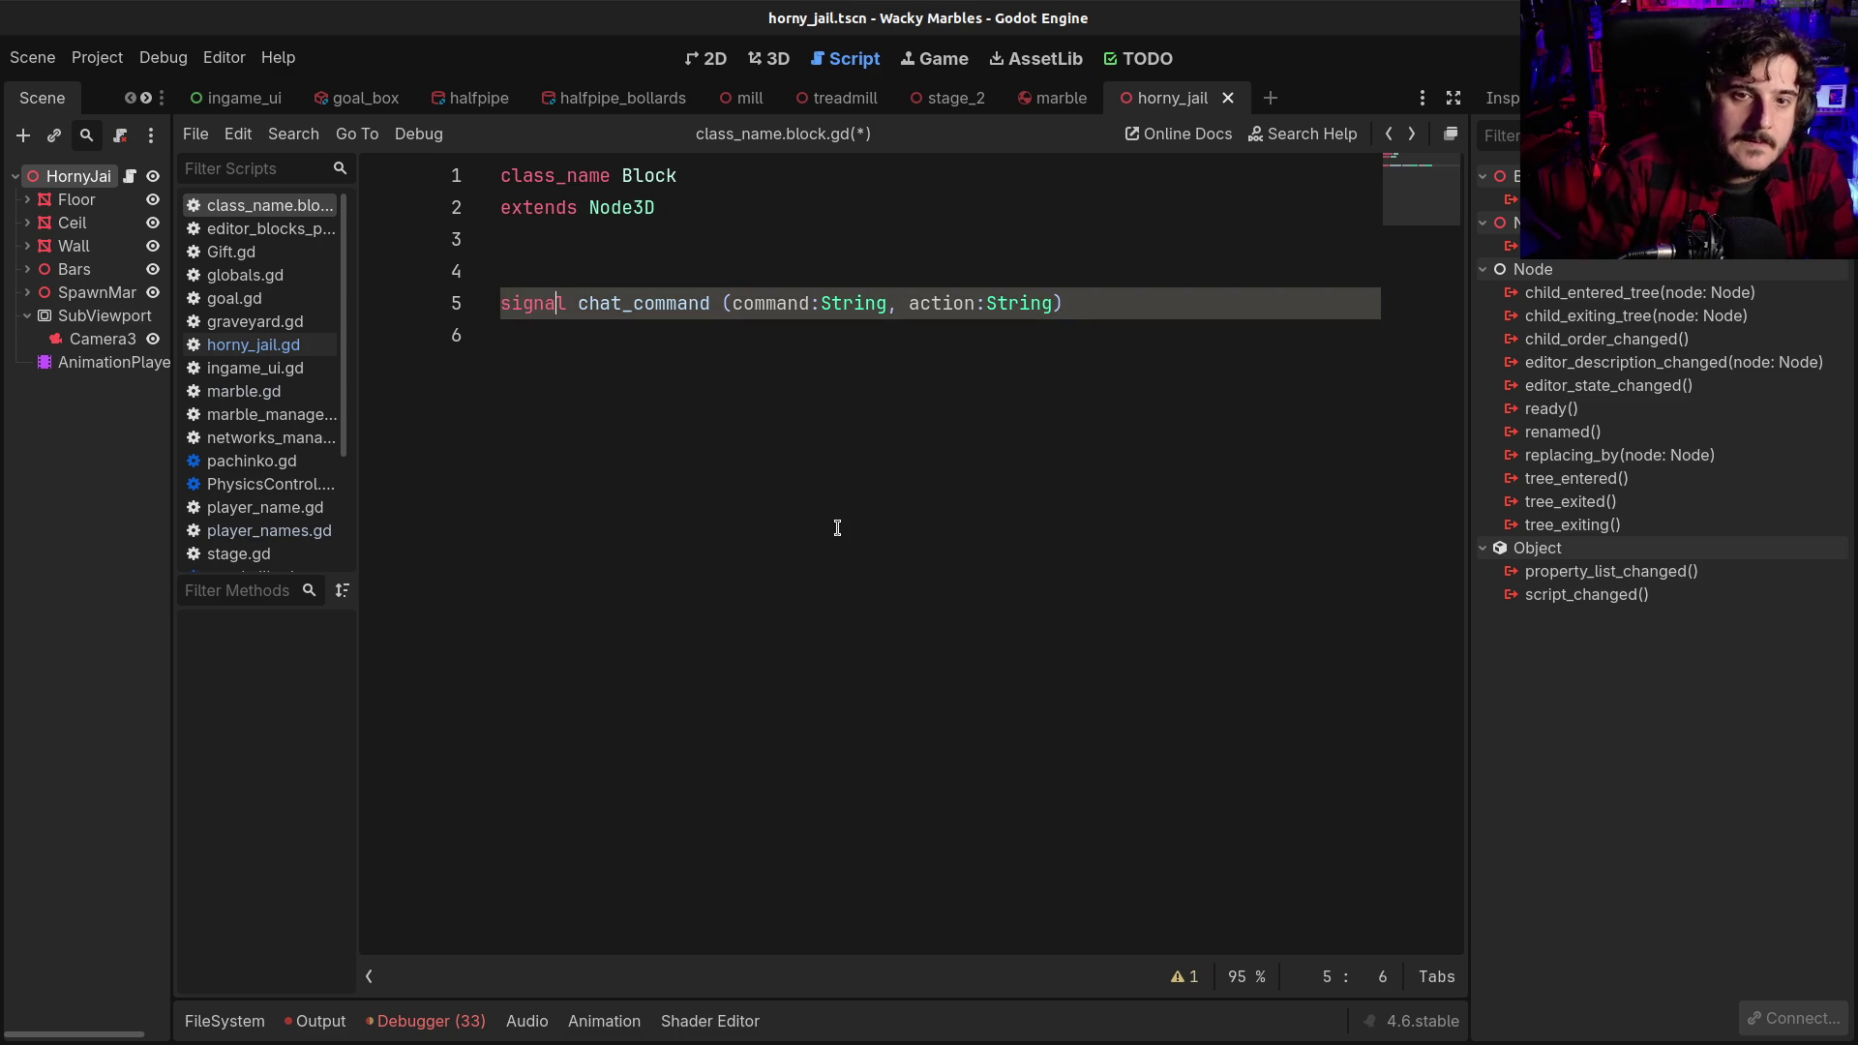
pyautogui.hotkey('ctrl', 's')
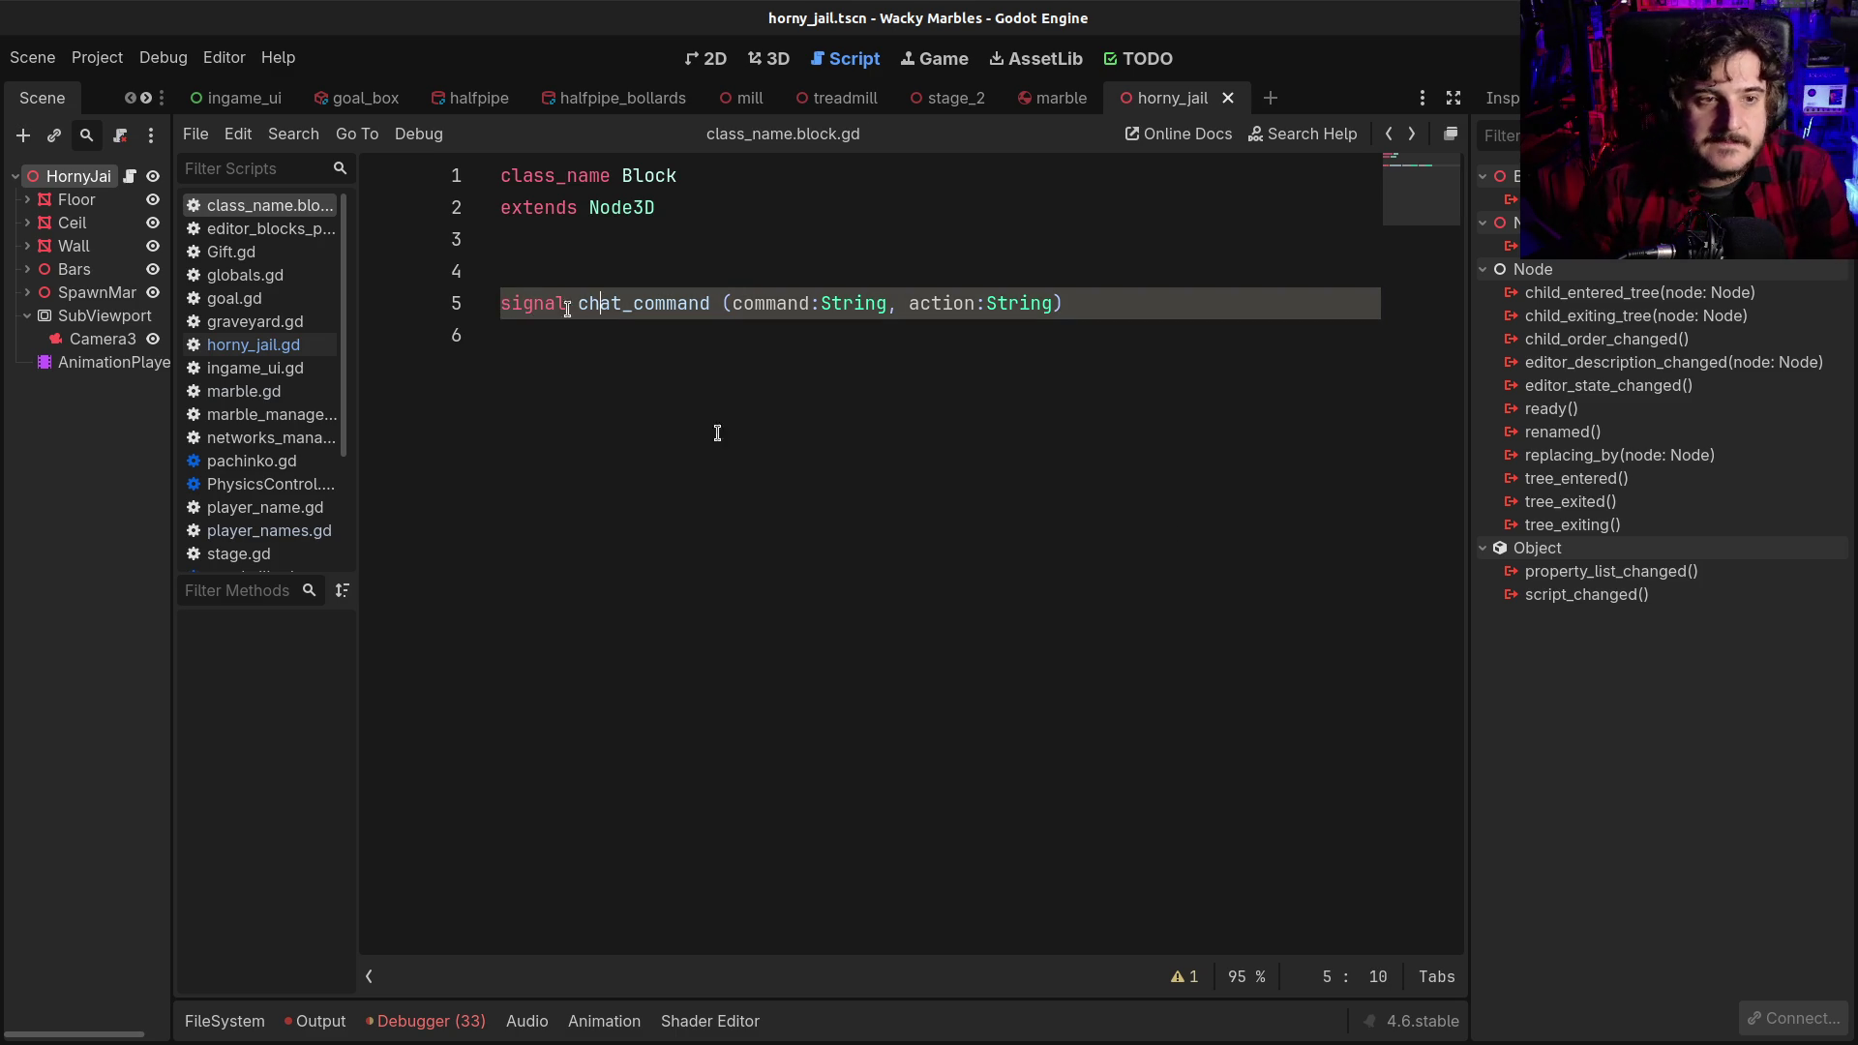
# Browse player_names.gd, then switch to the marble scene to show marble.gd
pyautogui.click(309, 533)
pyautogui.press('Up')
pyautogui.press('Up')
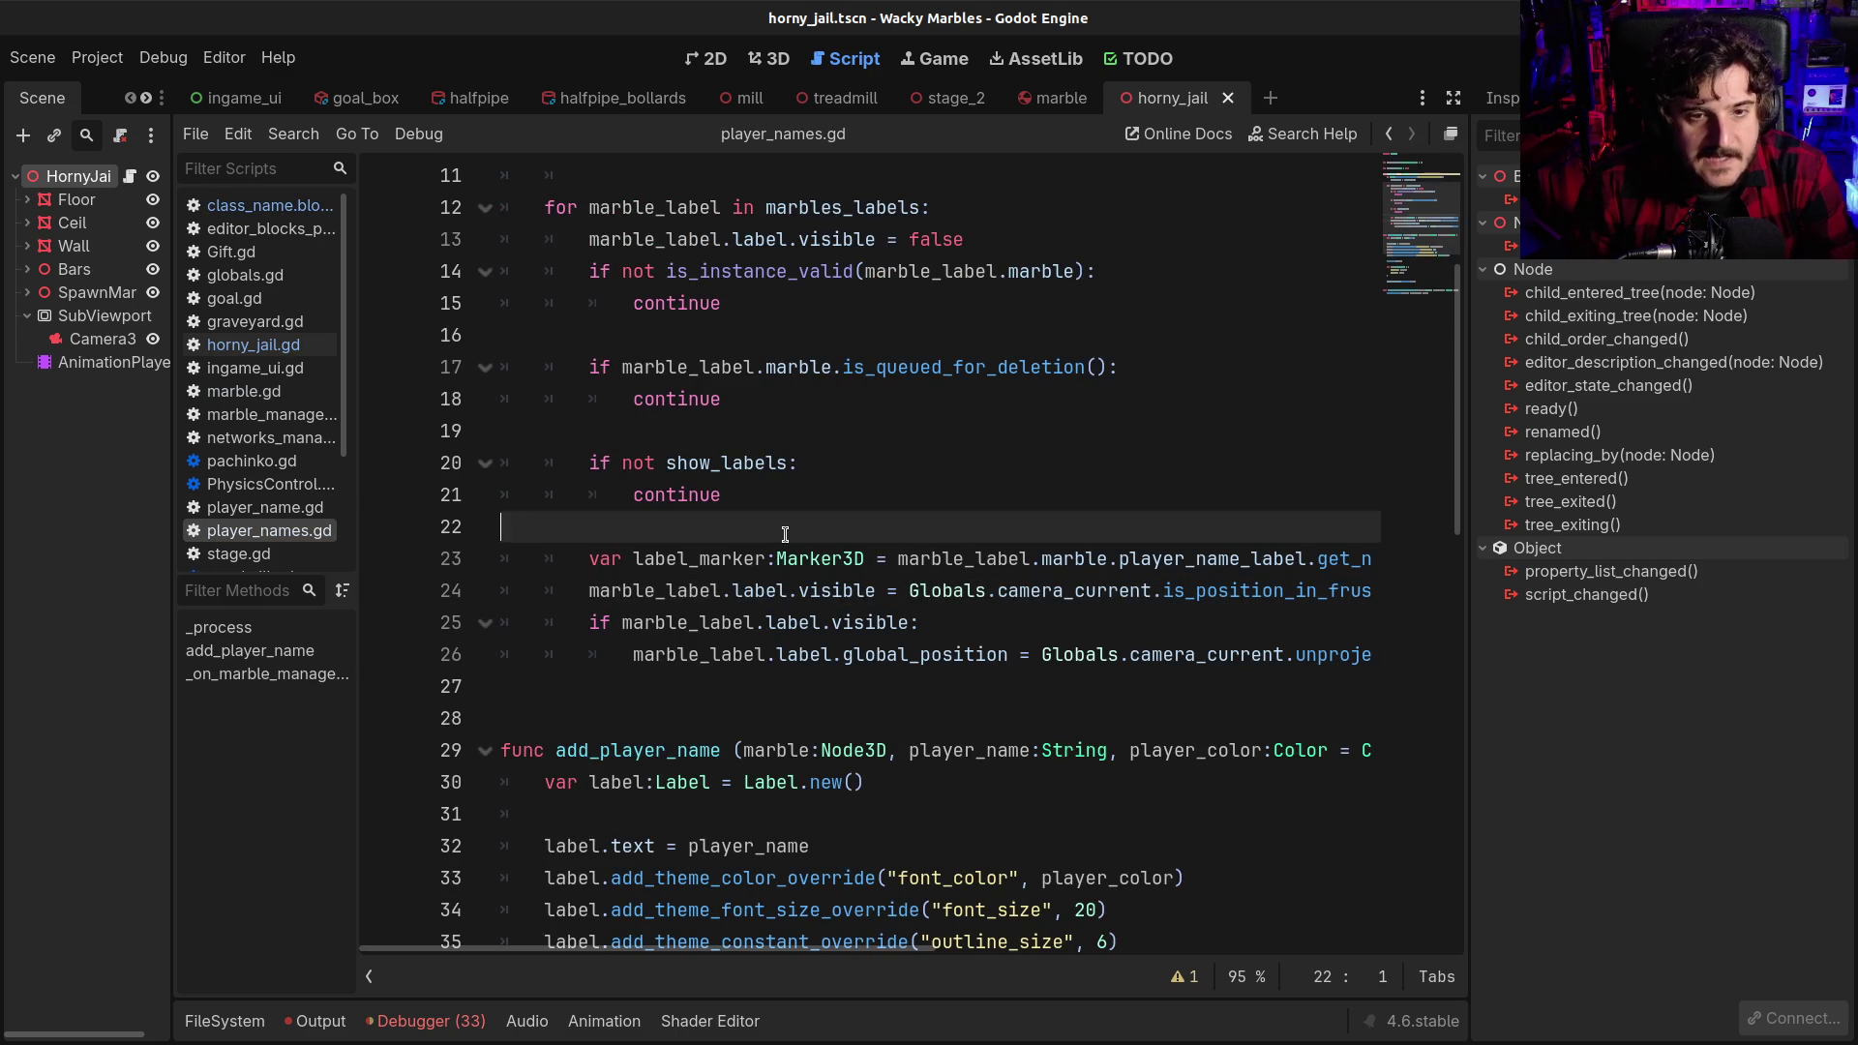
pyautogui.scroll(-3, 306, 513)
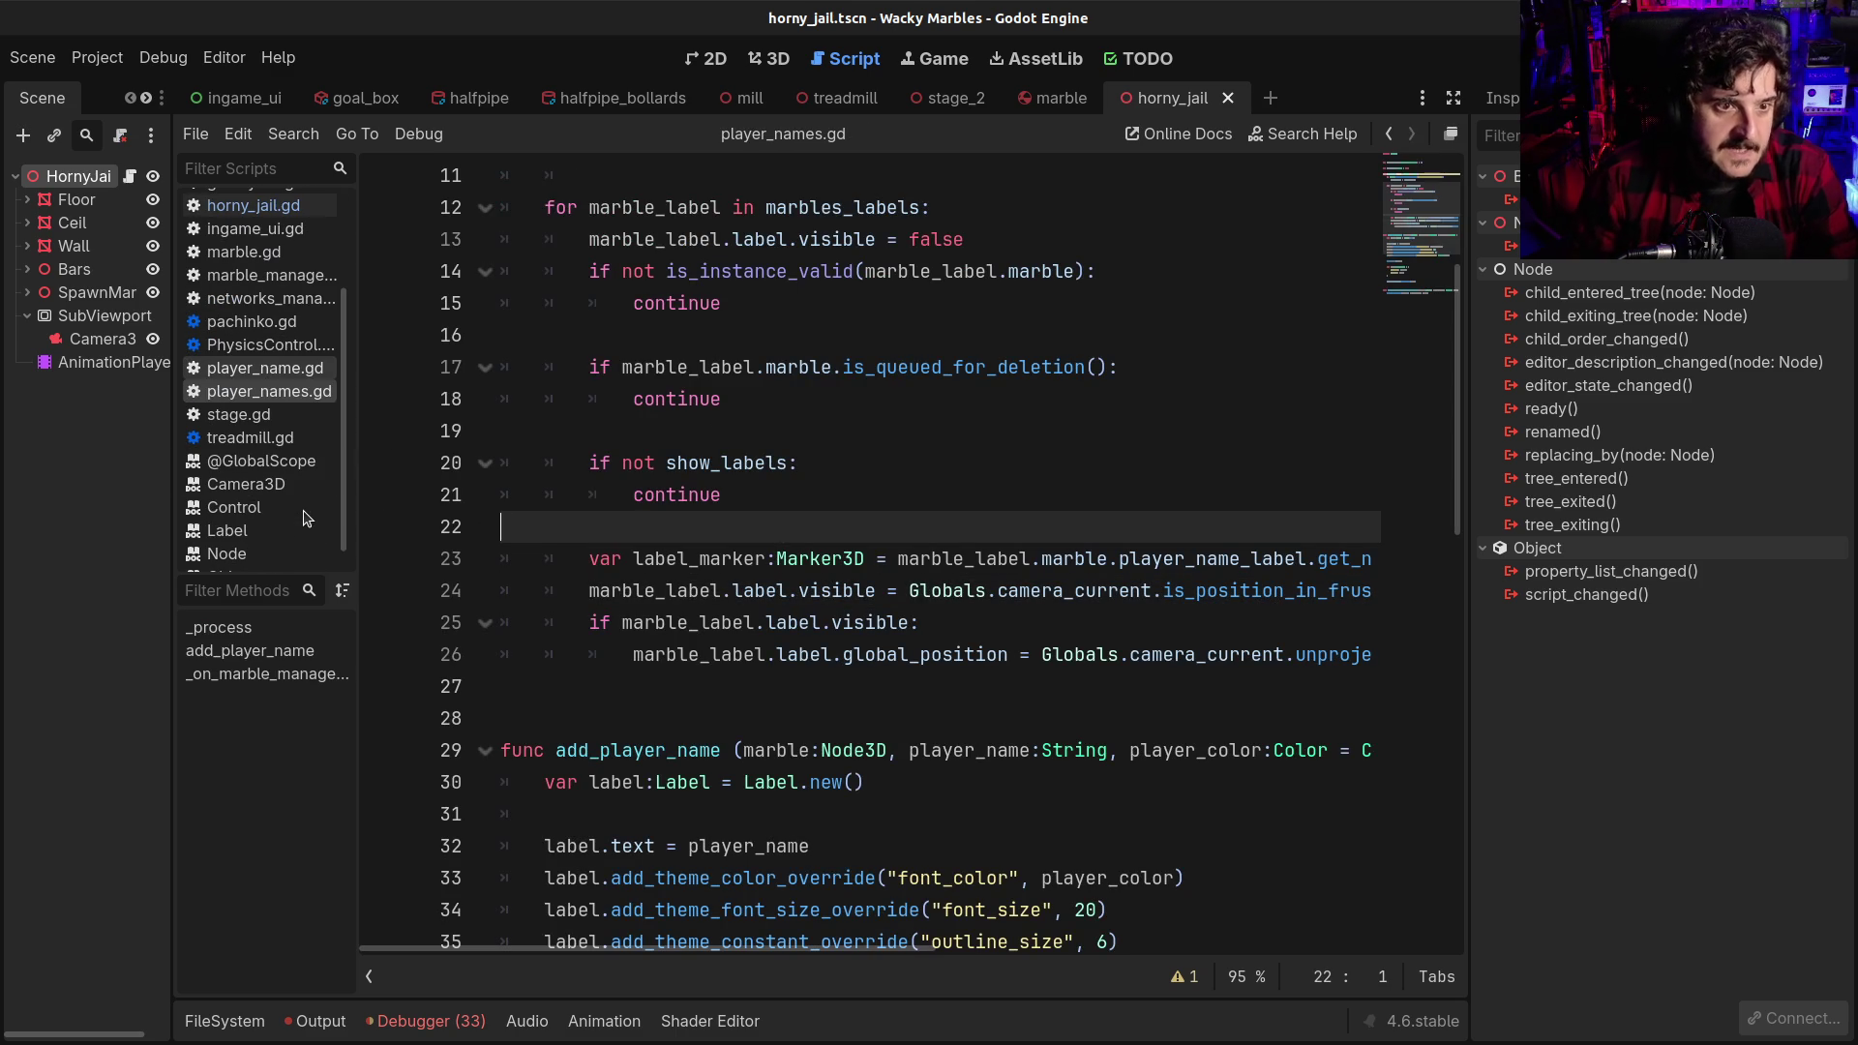
pyautogui.scroll(5, 233, 541)
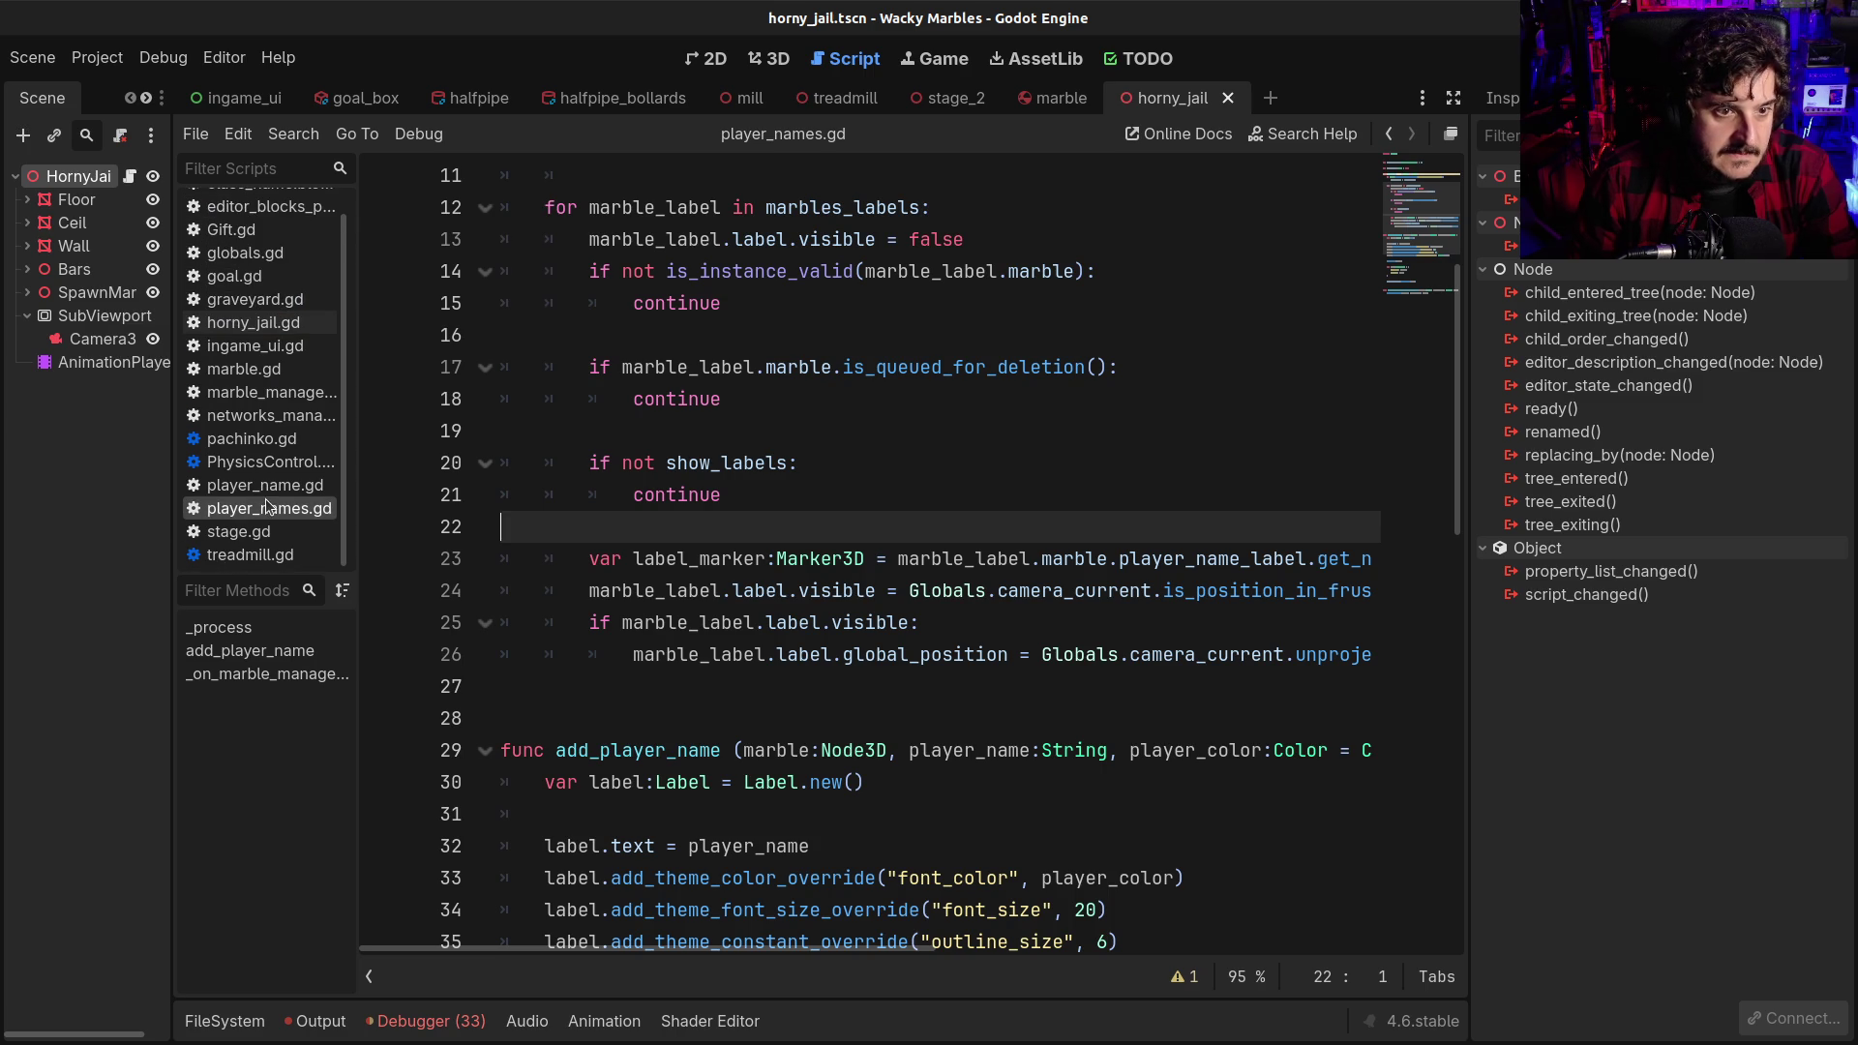
pyautogui.click(1029, 101)
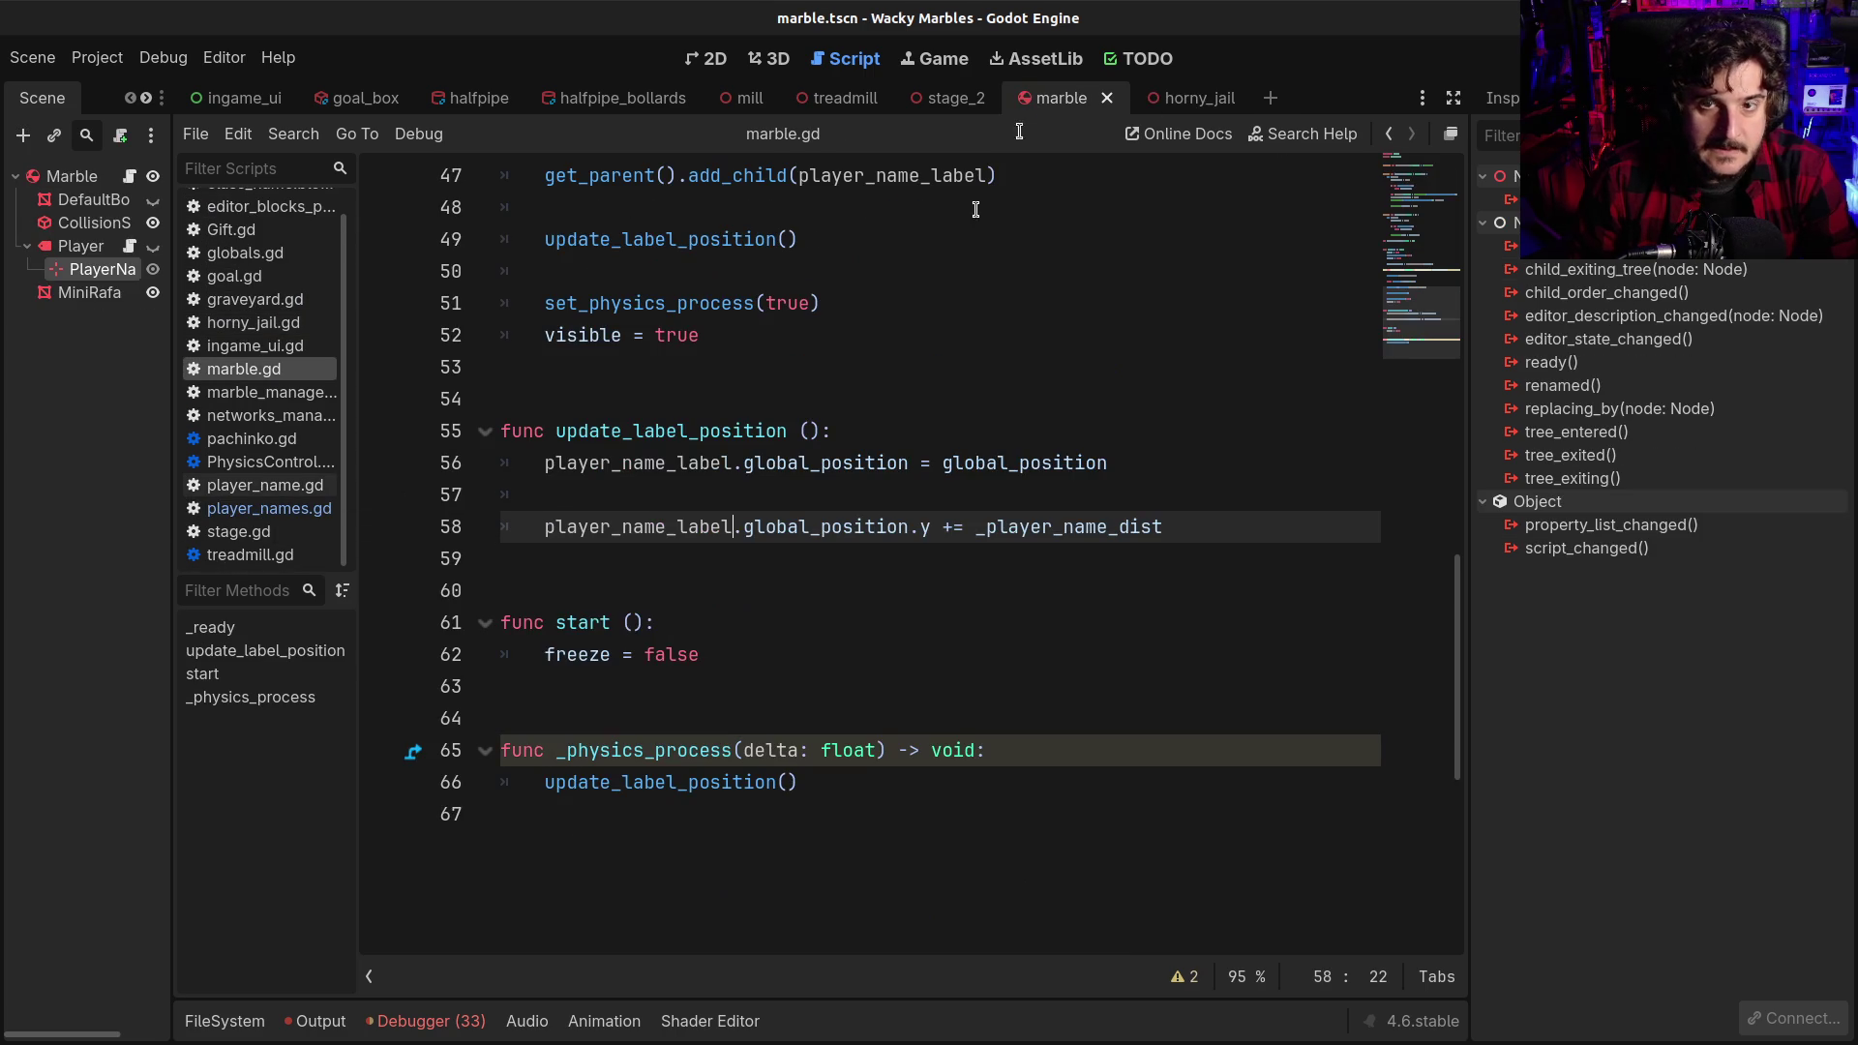
# Close the PhysicsControl, treadmill.gd and pachinko.gd scripts, then bring up horny_jail.gd
pyautogui.click(834, 558)
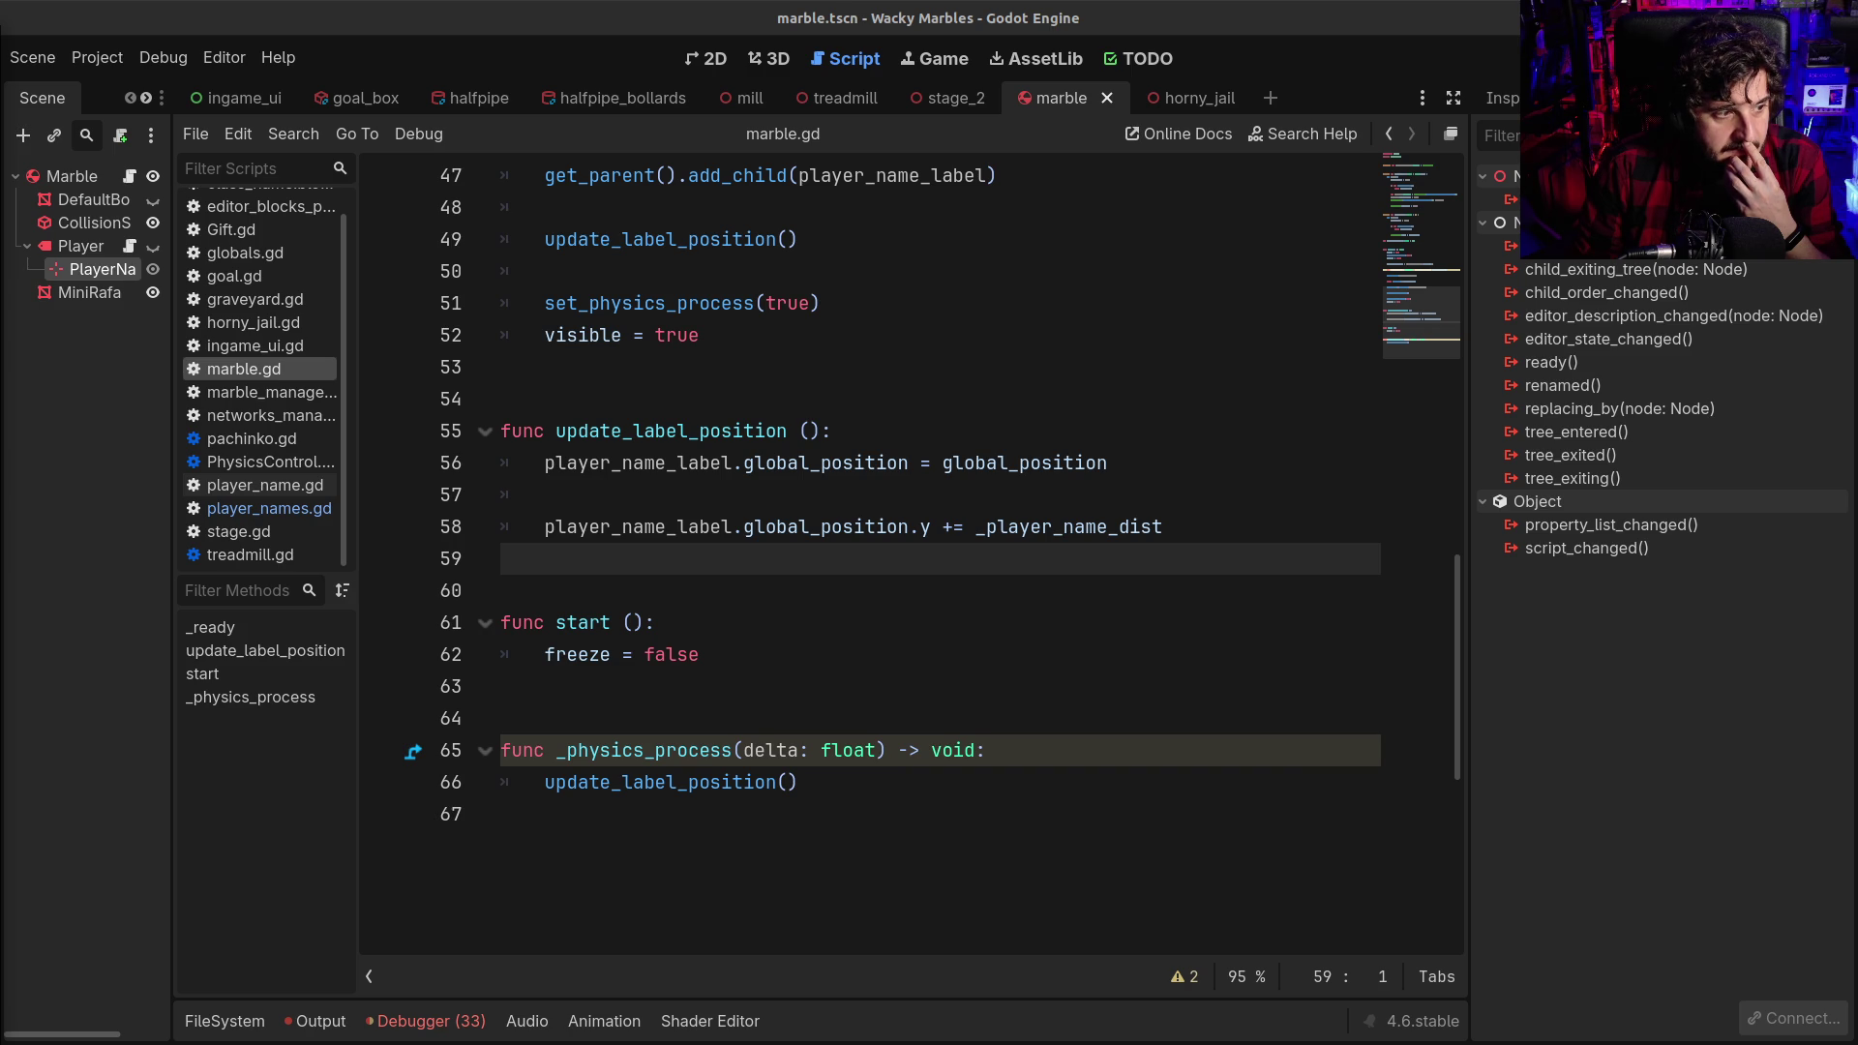
pyautogui.click(1064, 432)
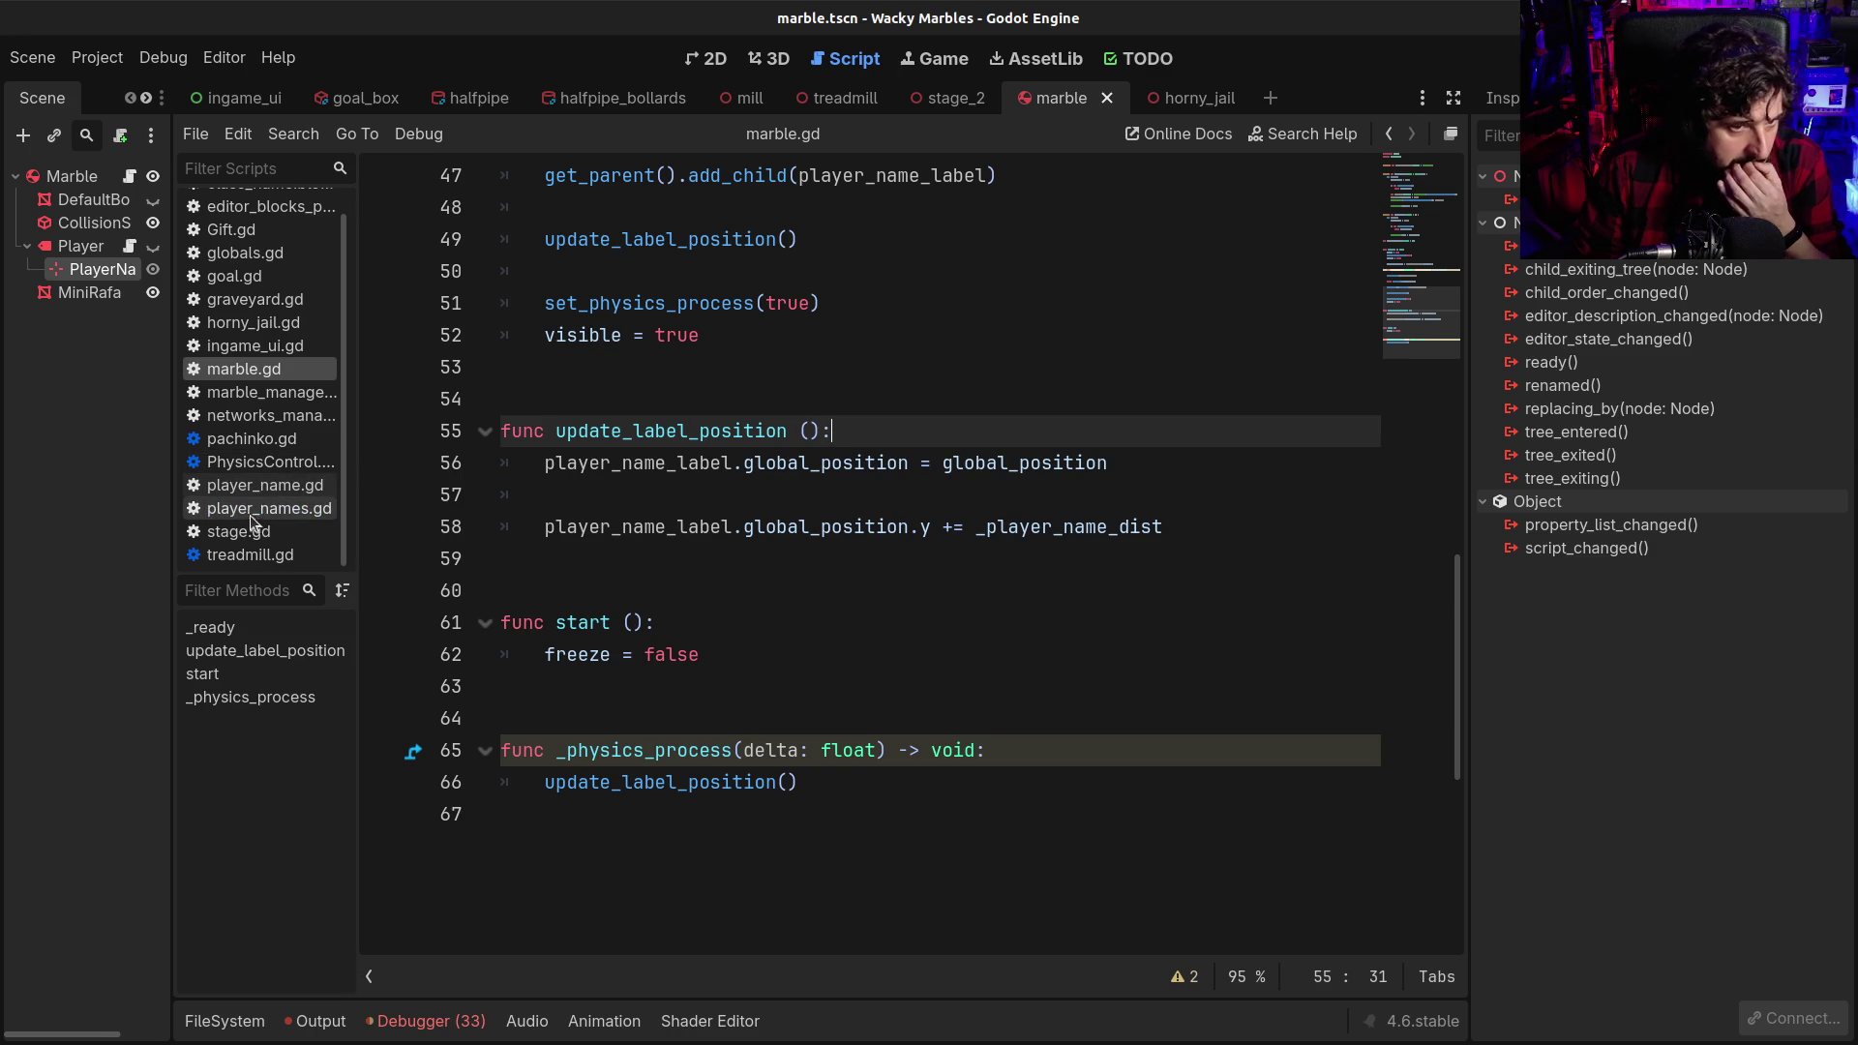
pyautogui.middleClick(244, 466)
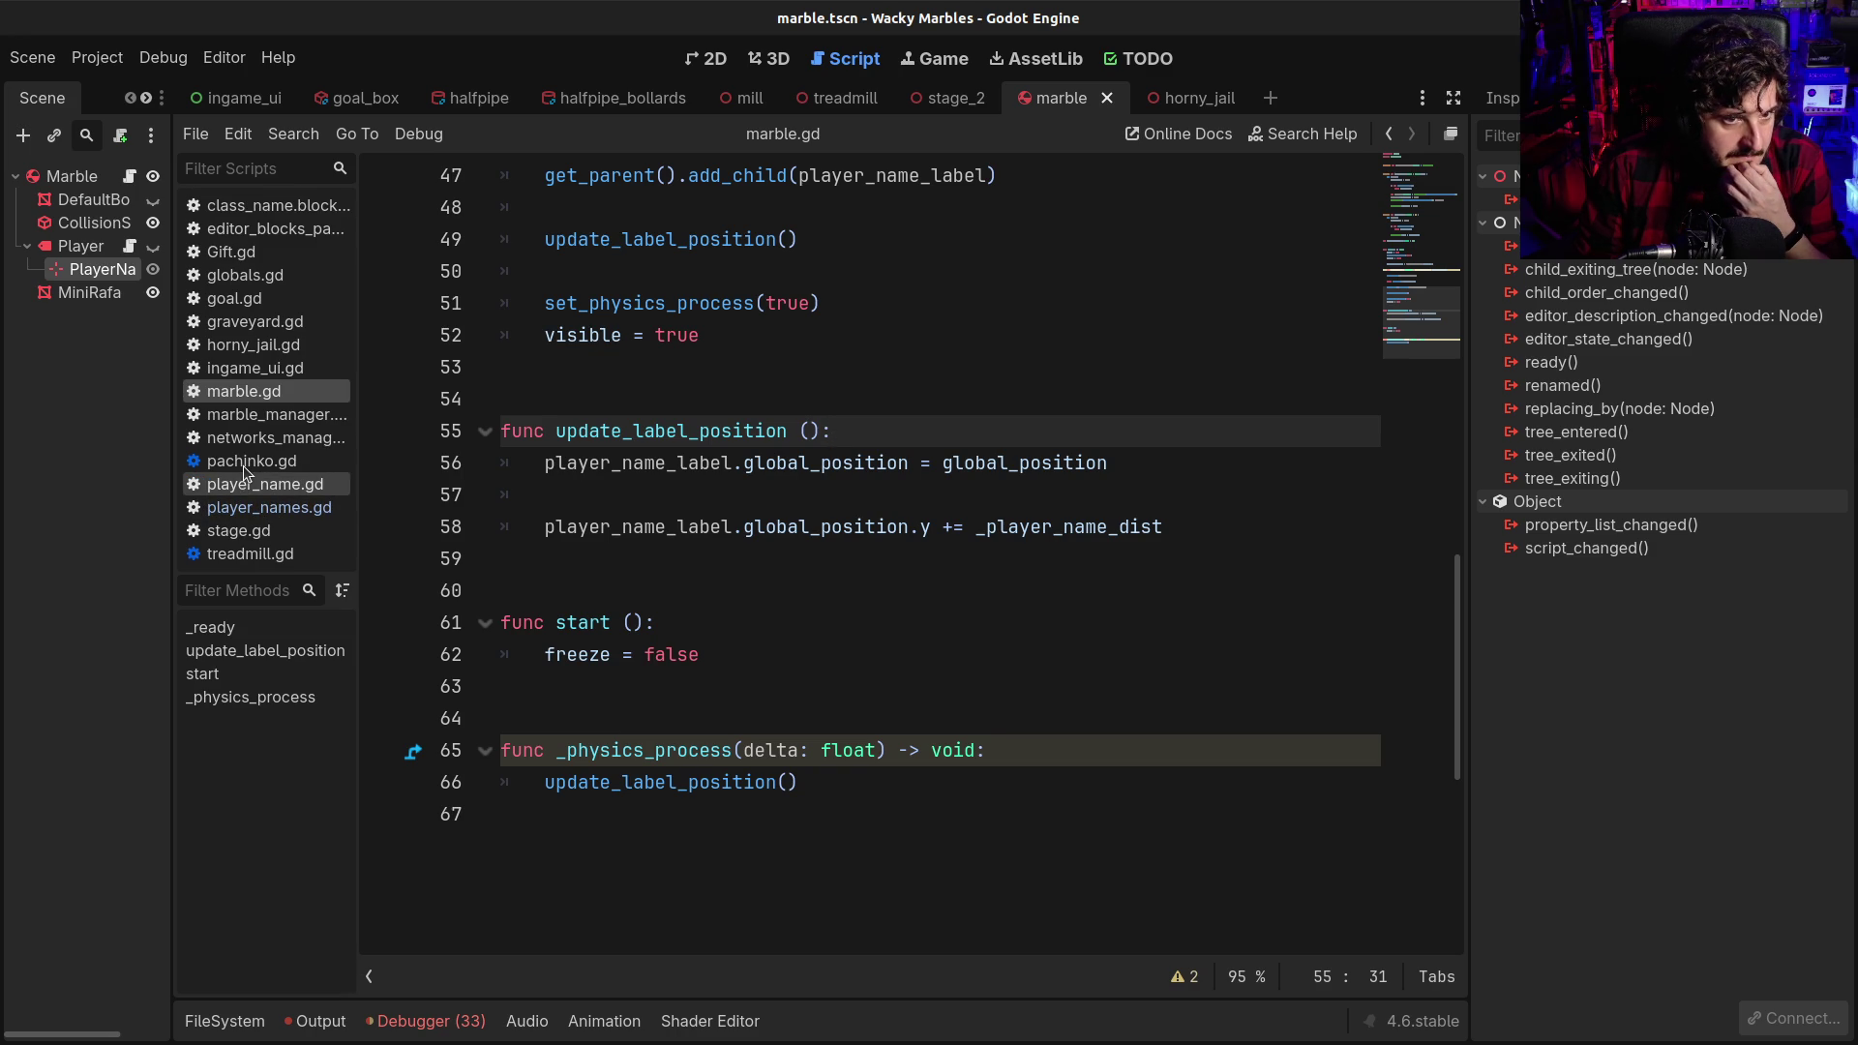
pyautogui.middleClick(240, 554)
pyautogui.middleClick(248, 463)
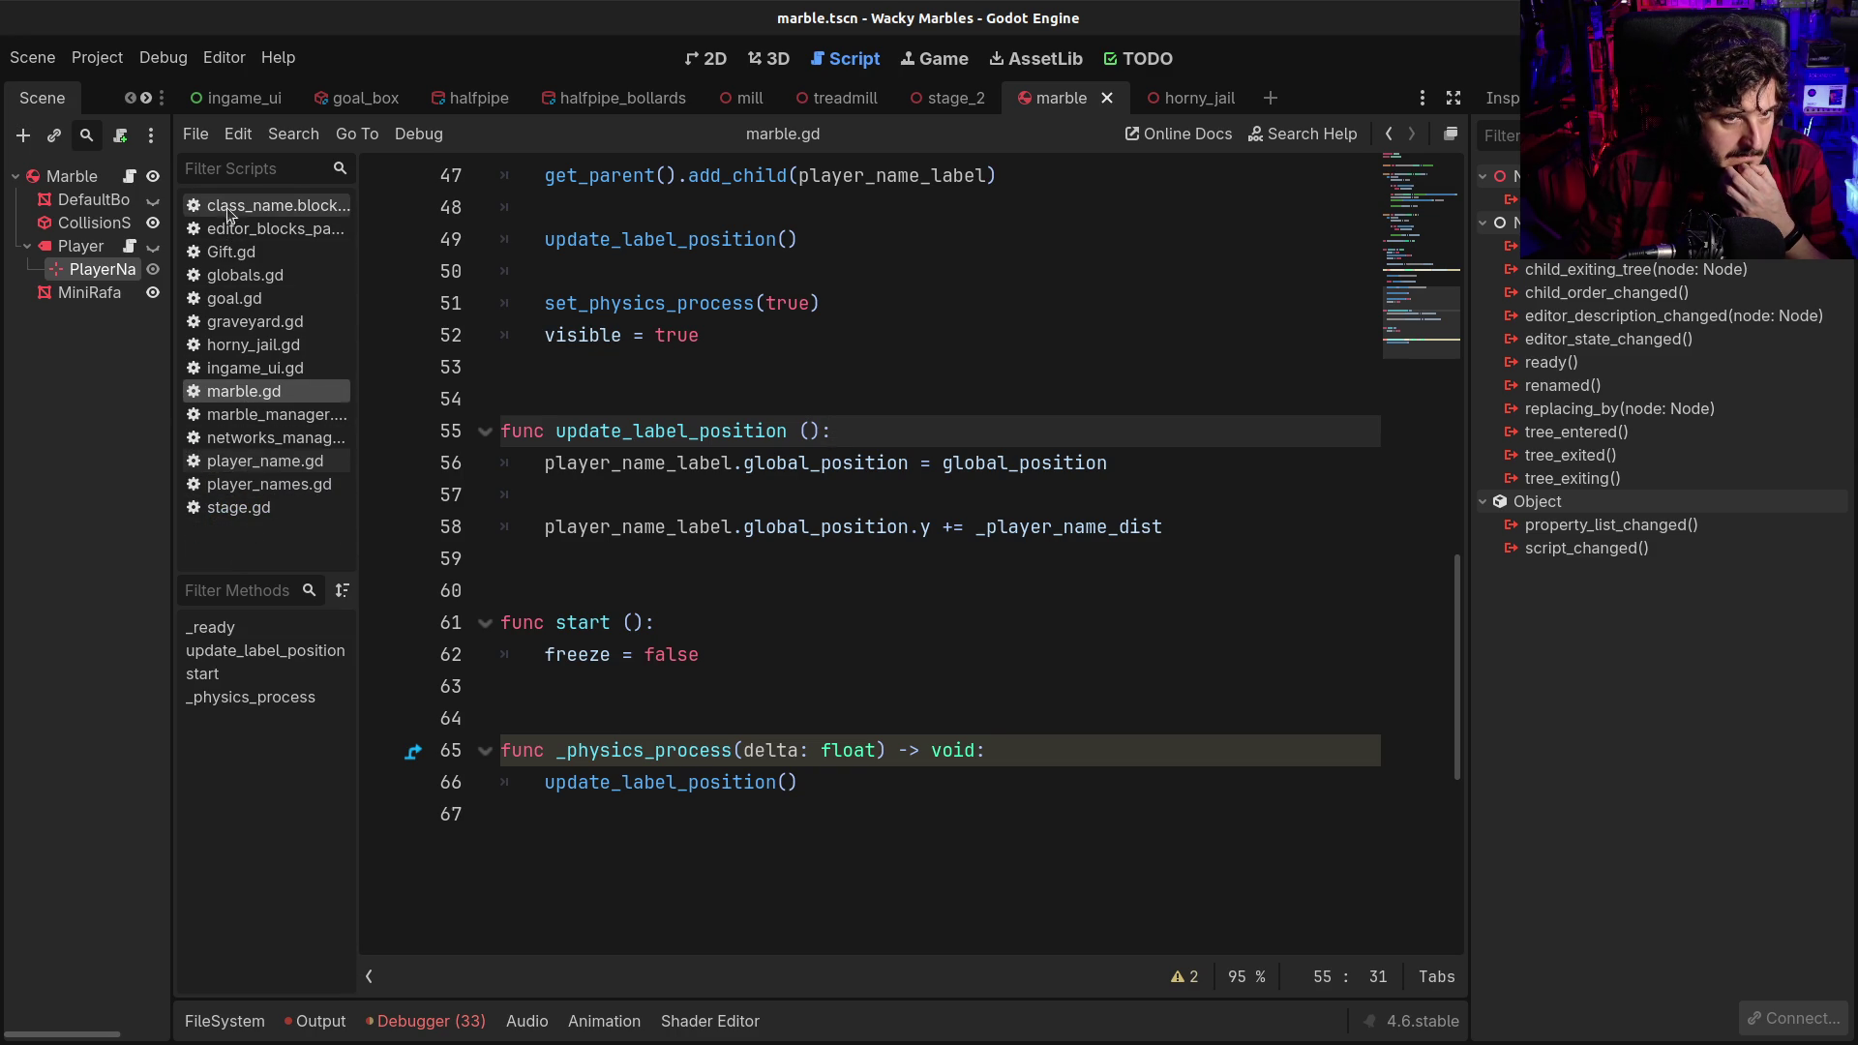
pyautogui.click(237, 350)
# Close the halfpipe_bollards and halfpipe scene tabs, switch to stage_2, and show the FileSystem dock
pyautogui.click(784, 400)
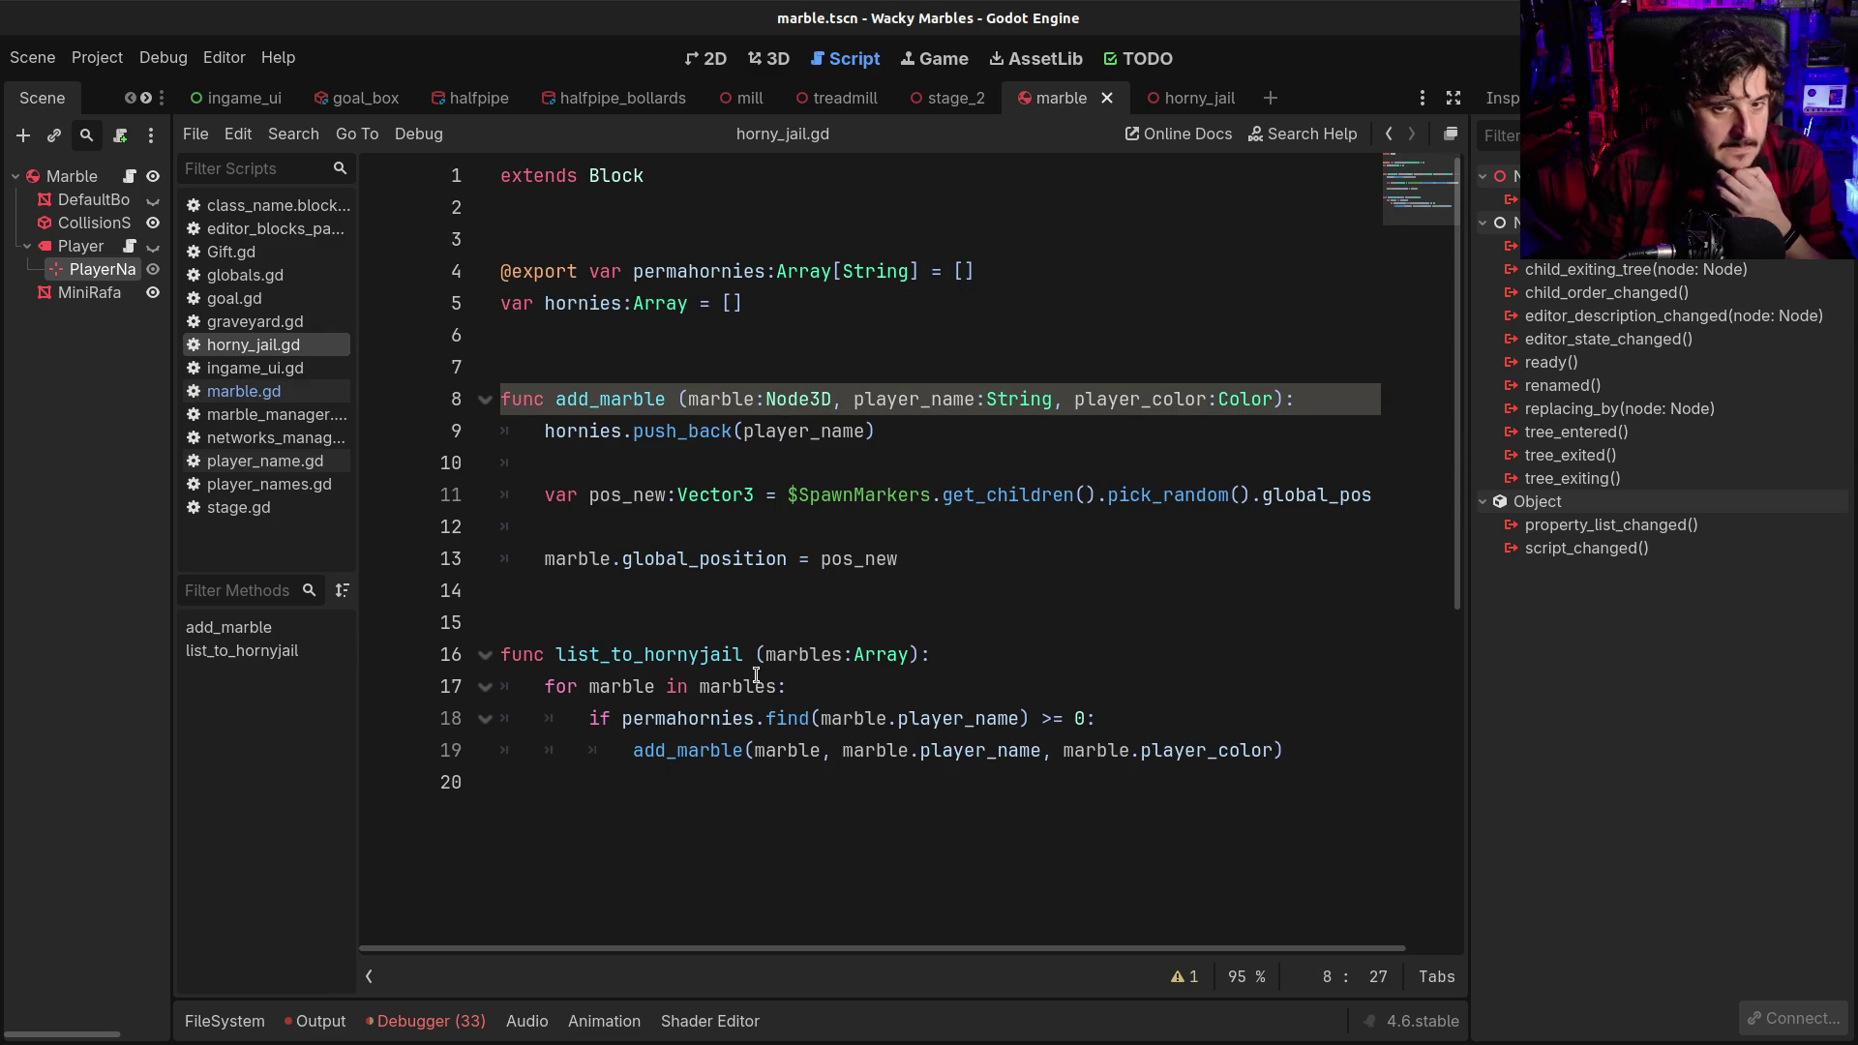
pyautogui.moveTo(756, 675)
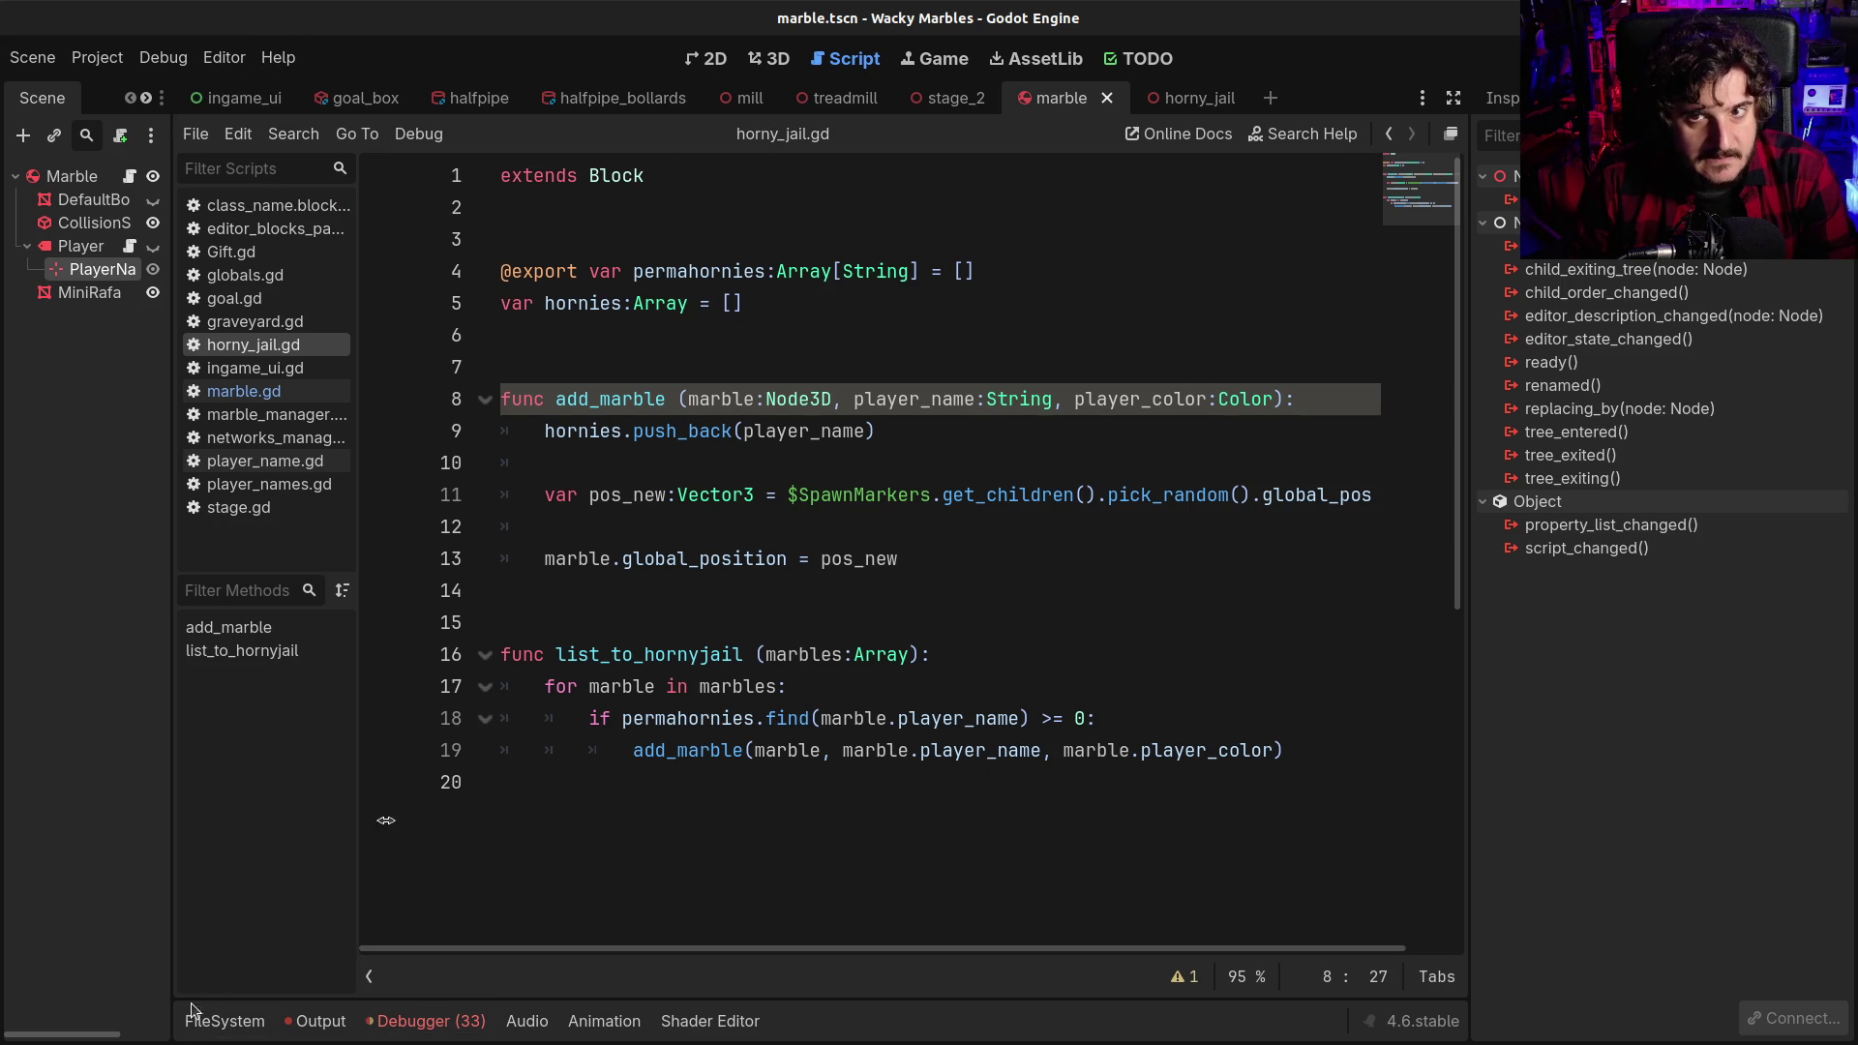
pyautogui.middleClick(581, 113)
pyautogui.middleClick(474, 98)
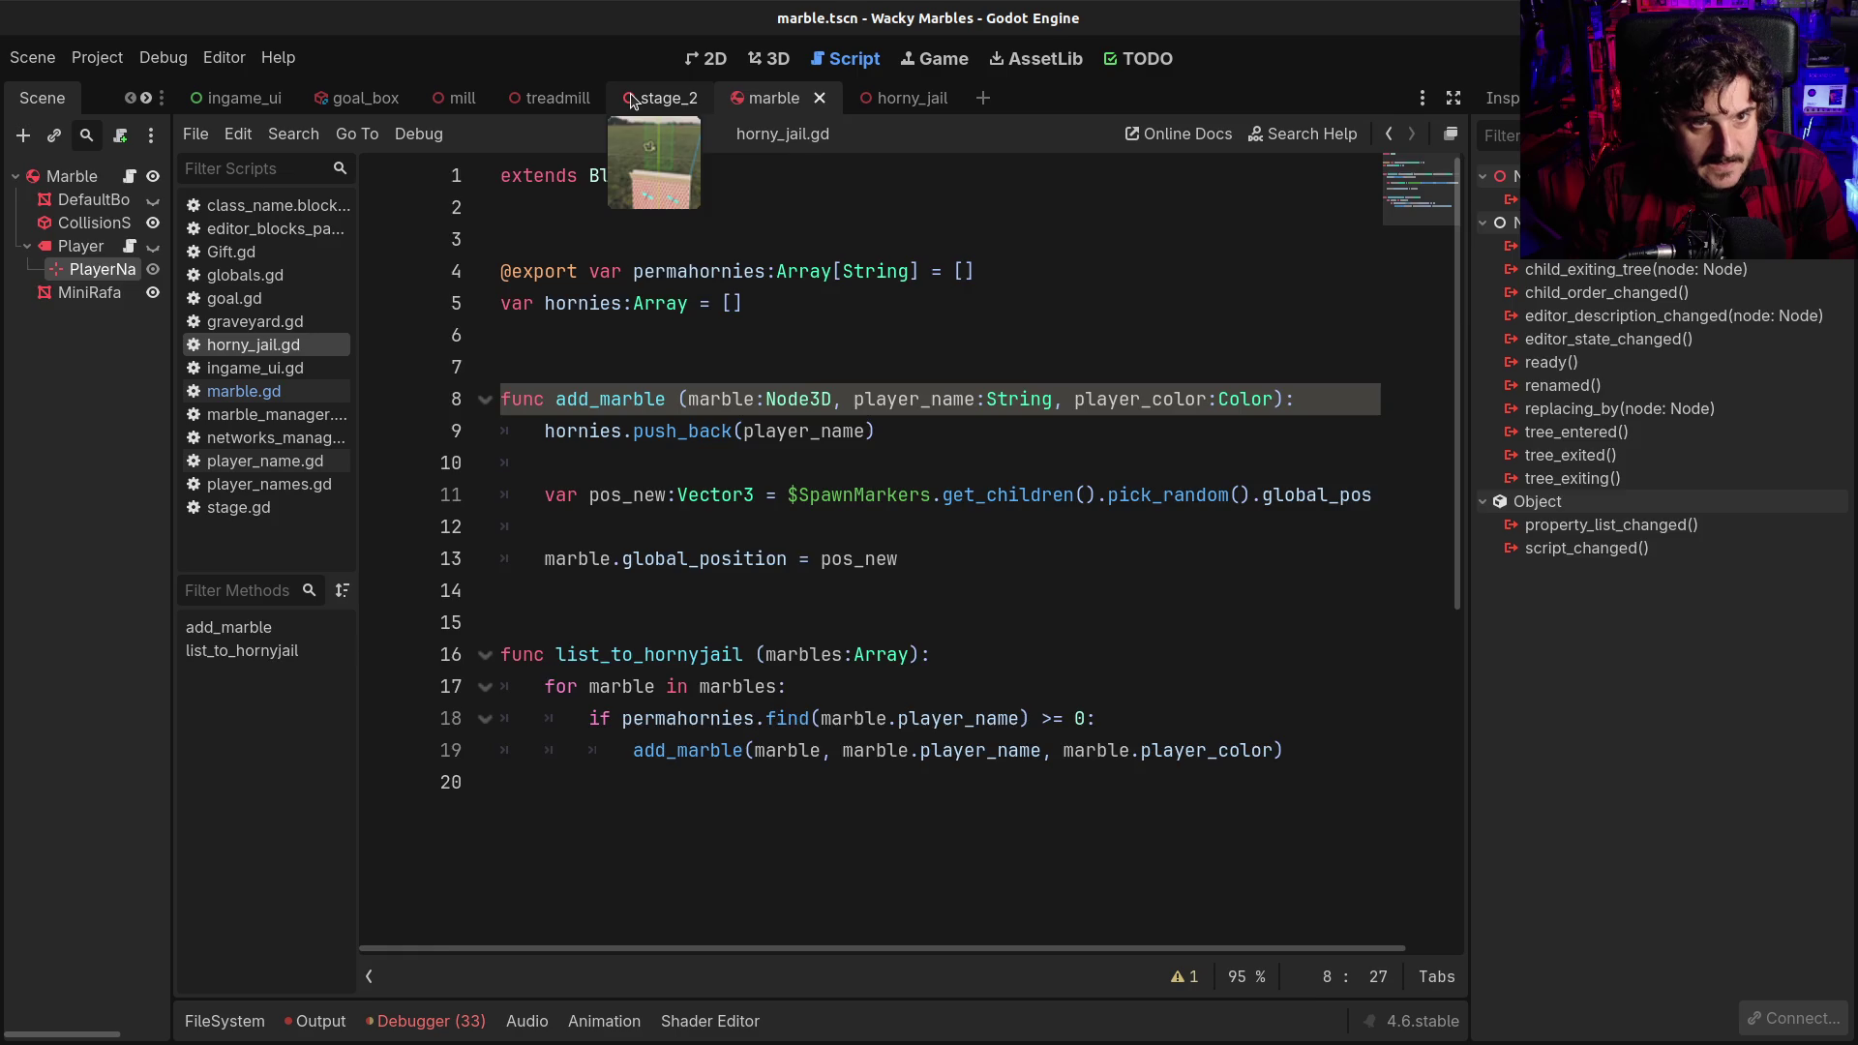
pyautogui.click(631, 101)
pyautogui.click(250, 1024)
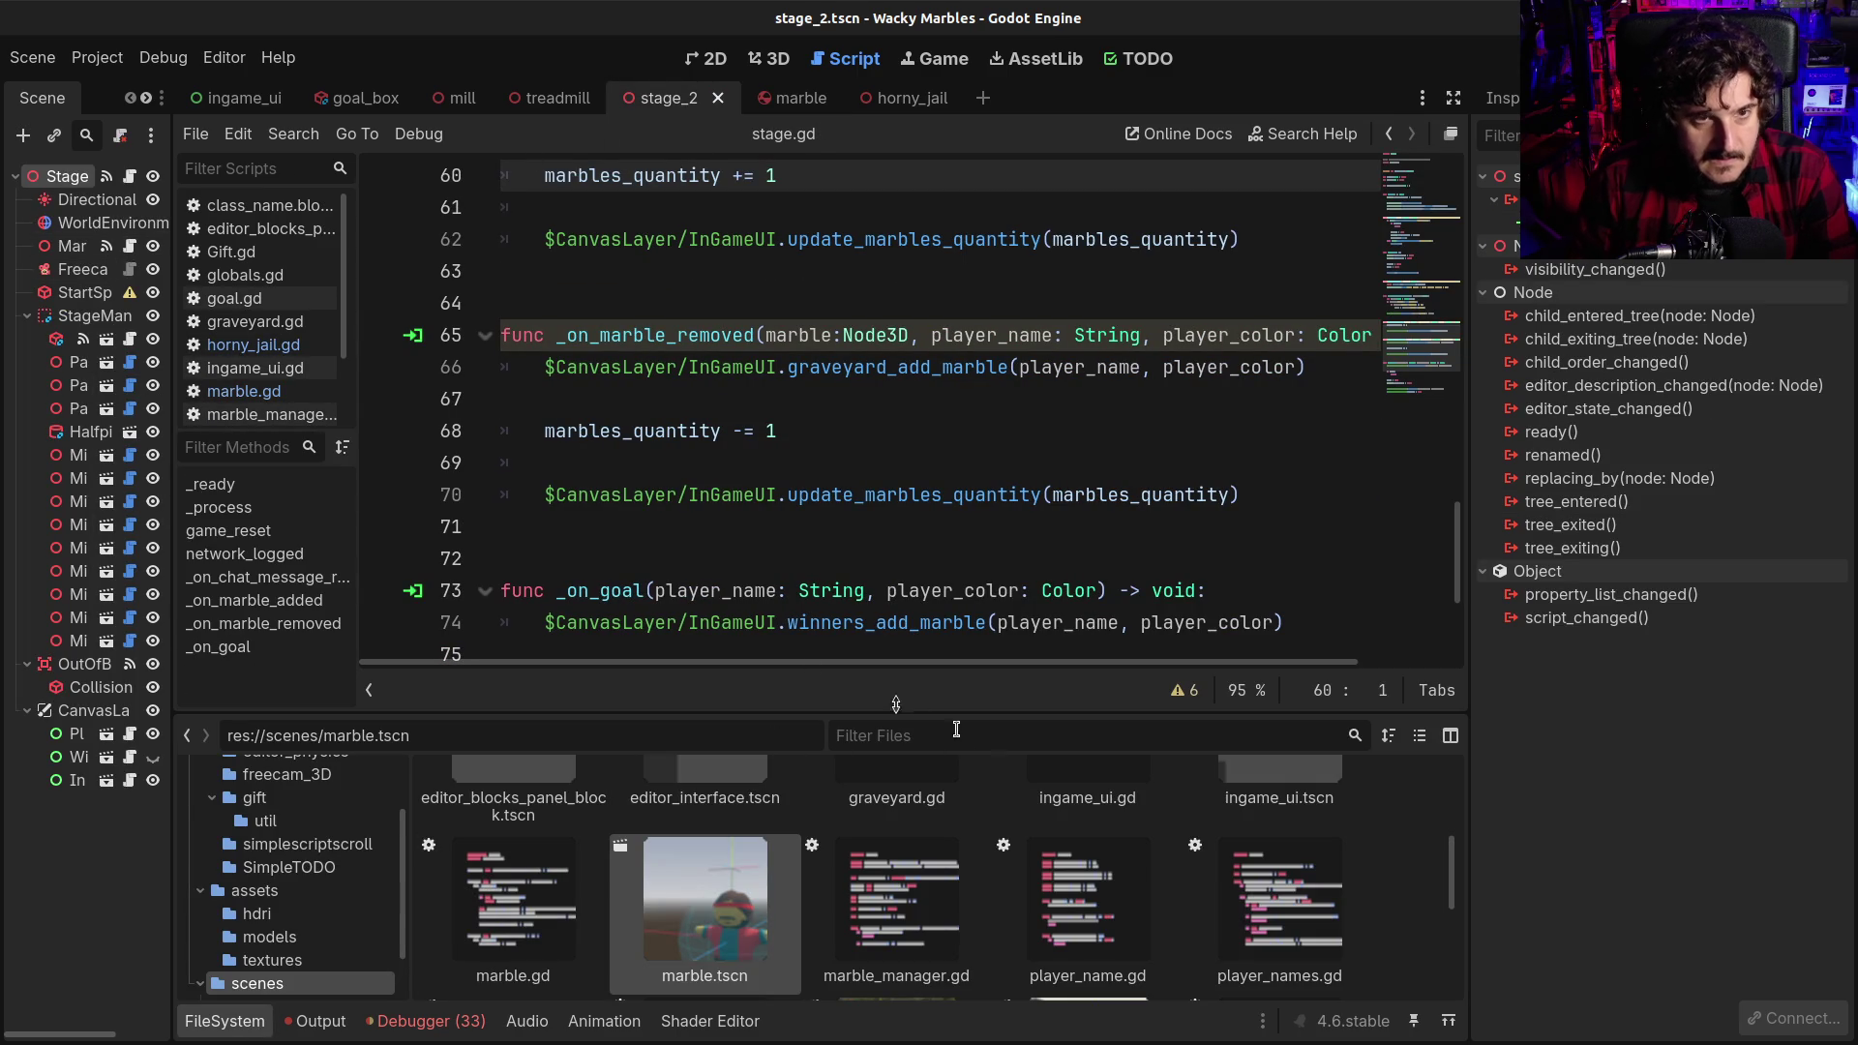
# Open Gift.gd and duplicate the "c" add_command registration onto a new line below it
pyautogui.click(232, 252)
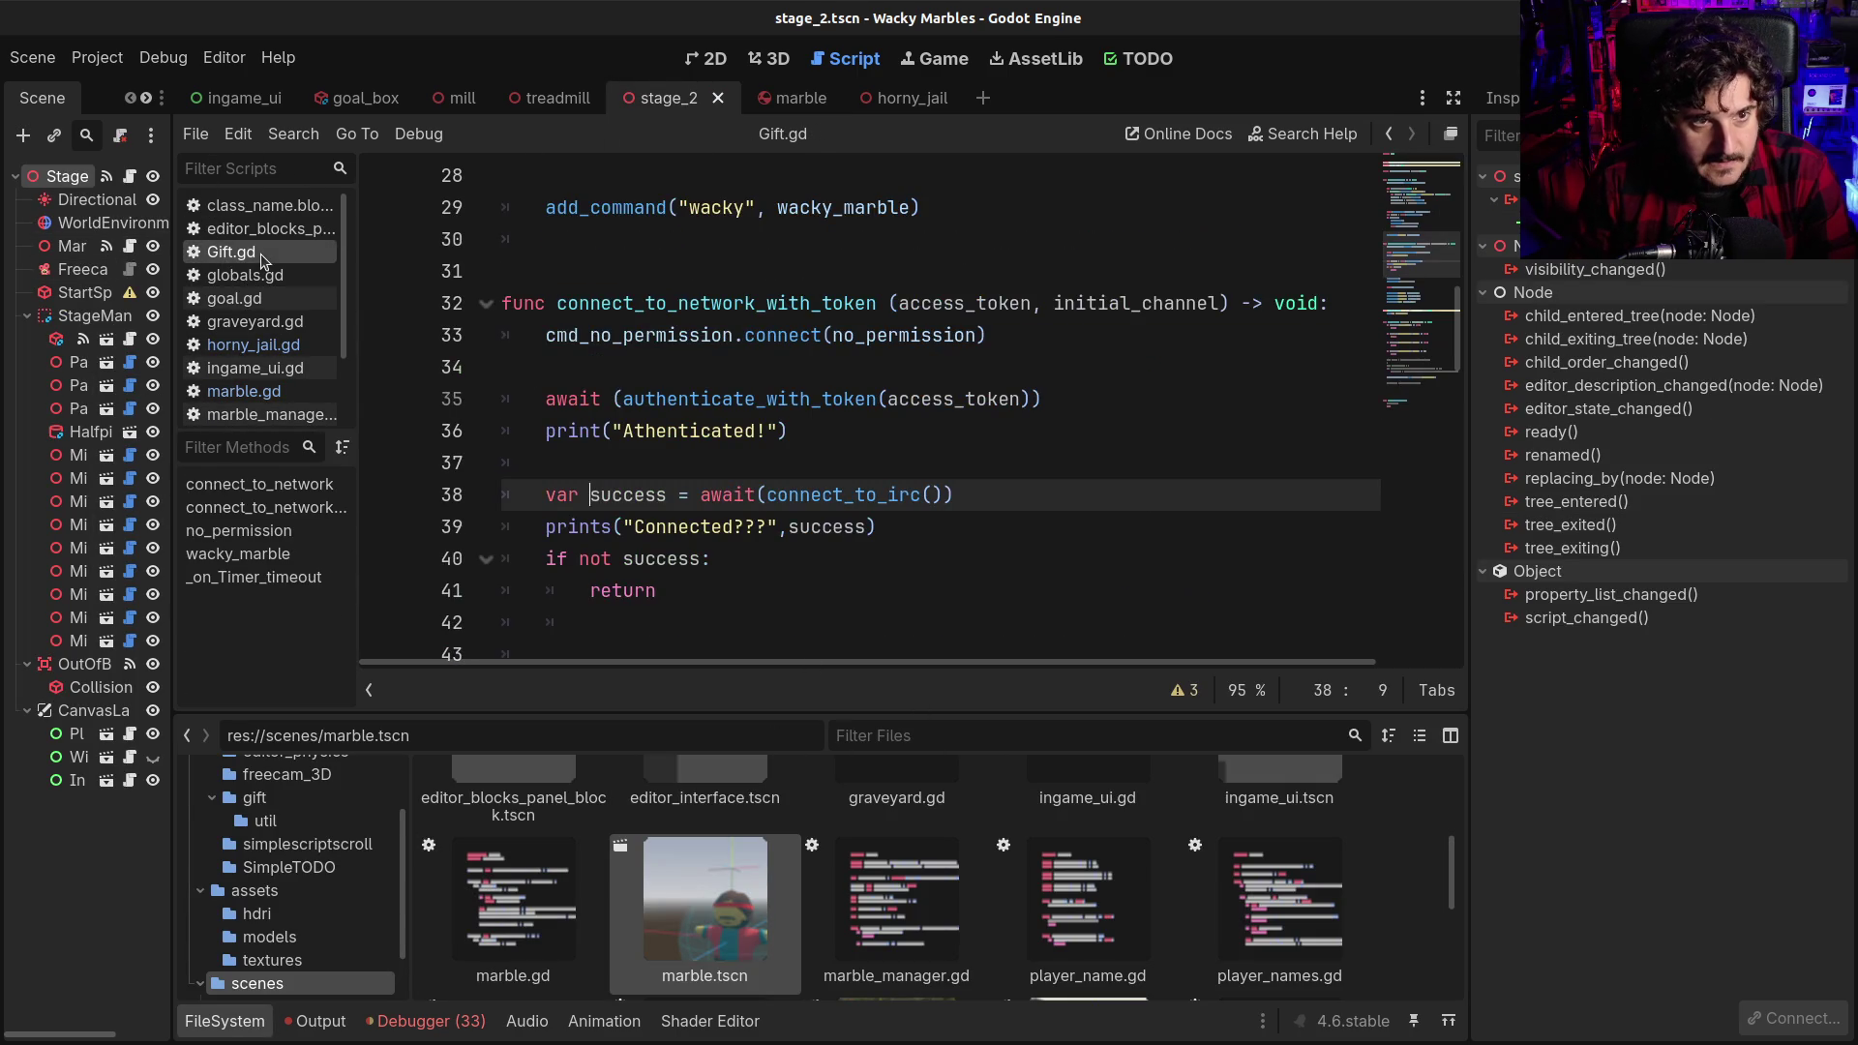
pyautogui.scroll(-10, 827, 539)
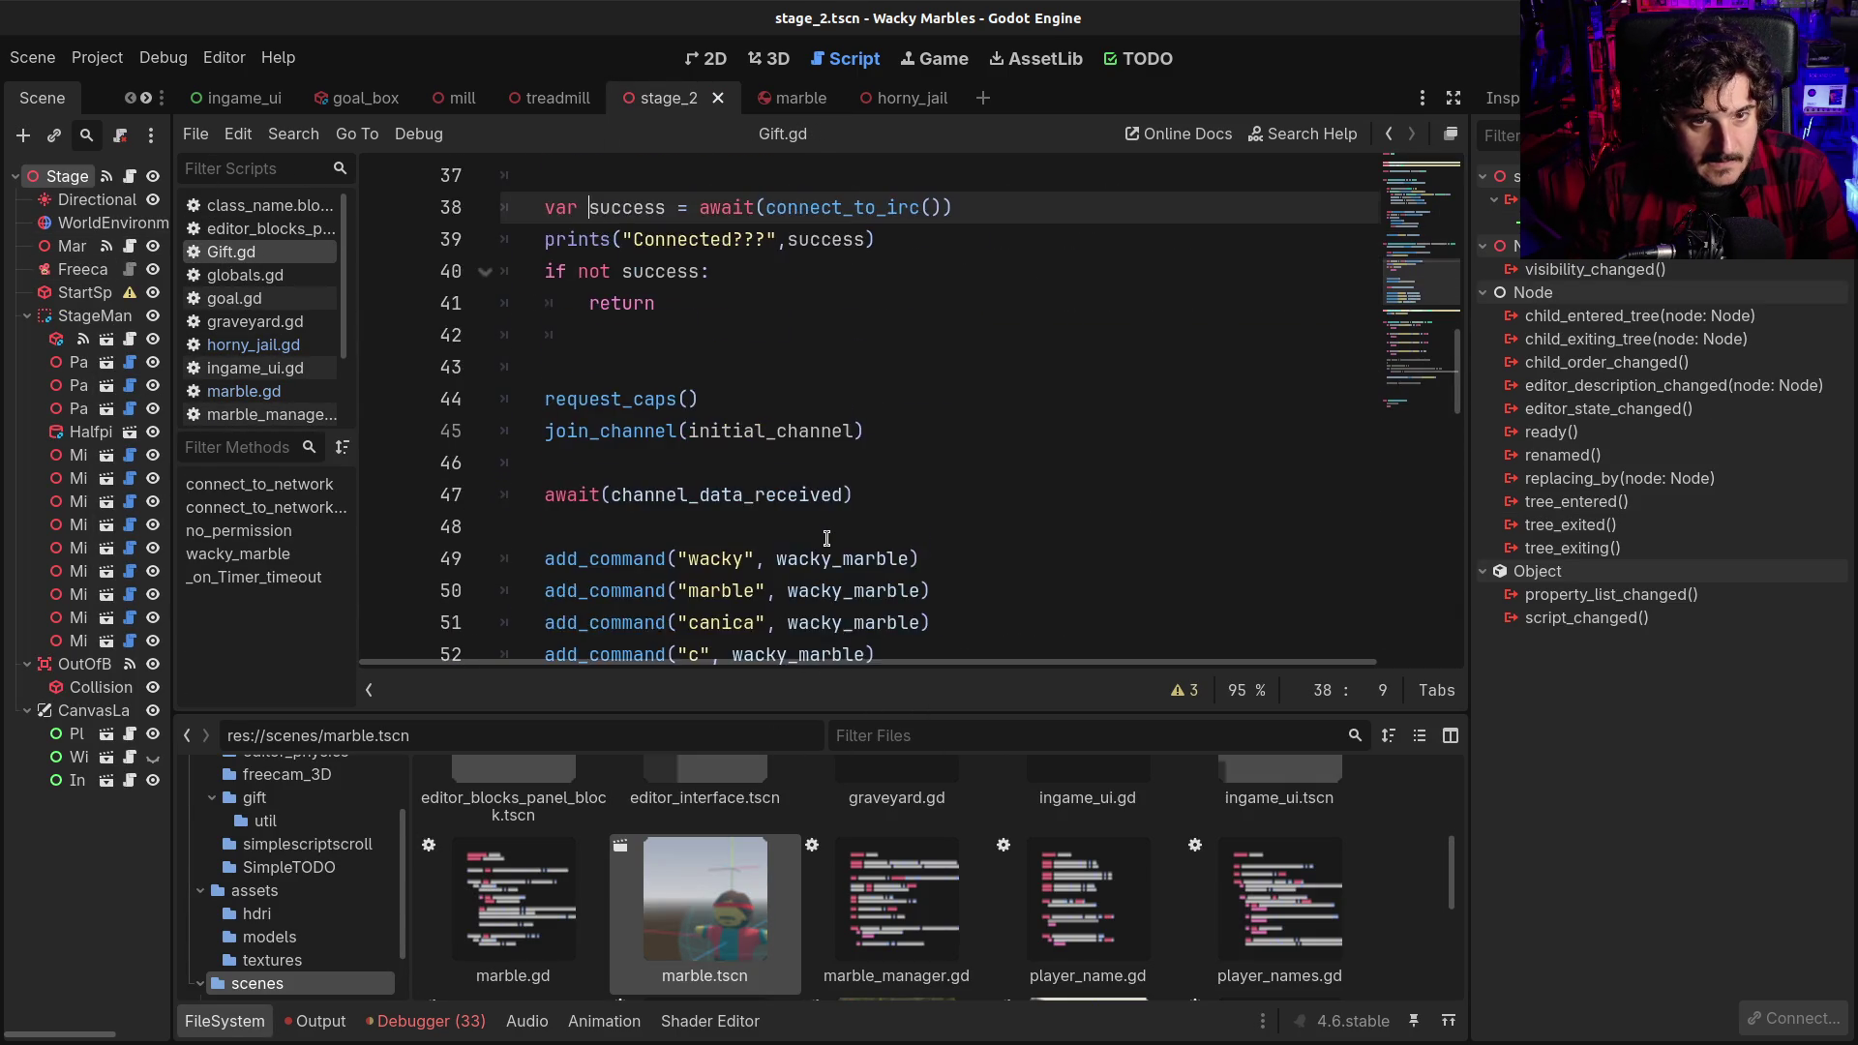
pyautogui.scroll(6, 827, 539)
pyautogui.click(931, 461)
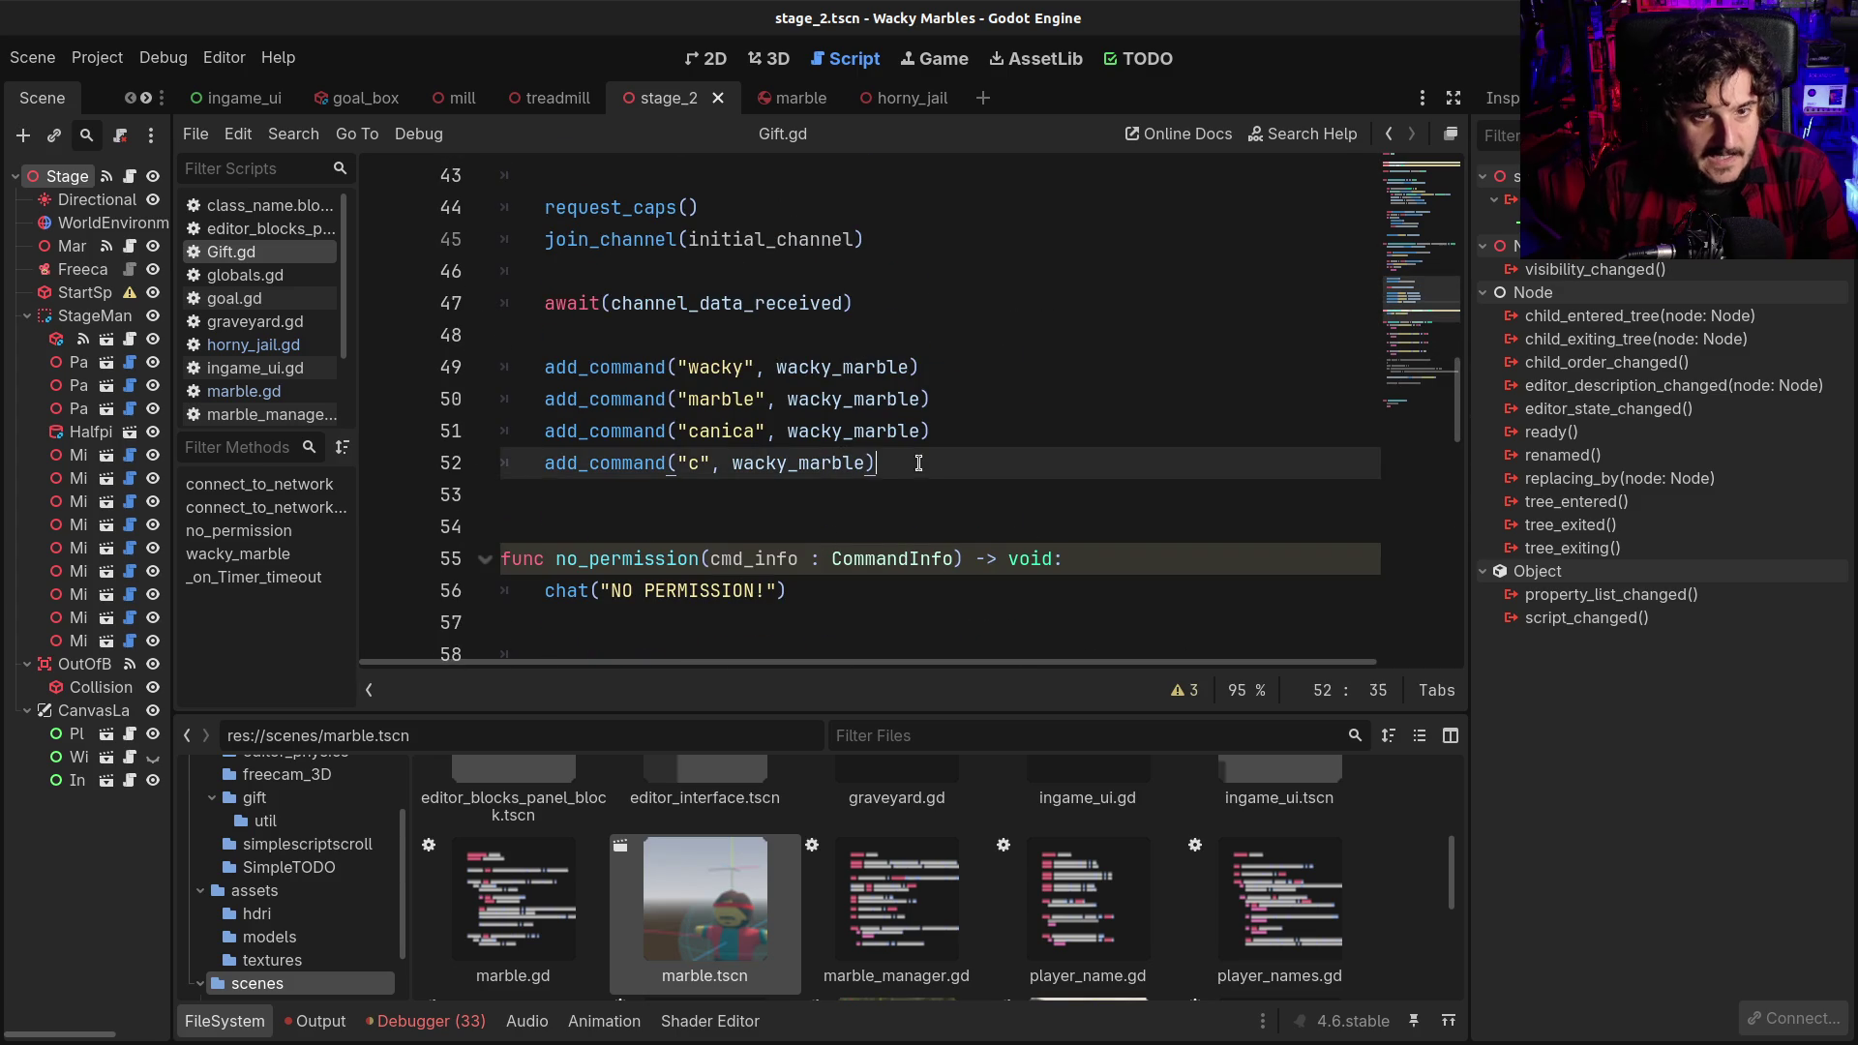
pyautogui.hotkey('shift', 'Home')
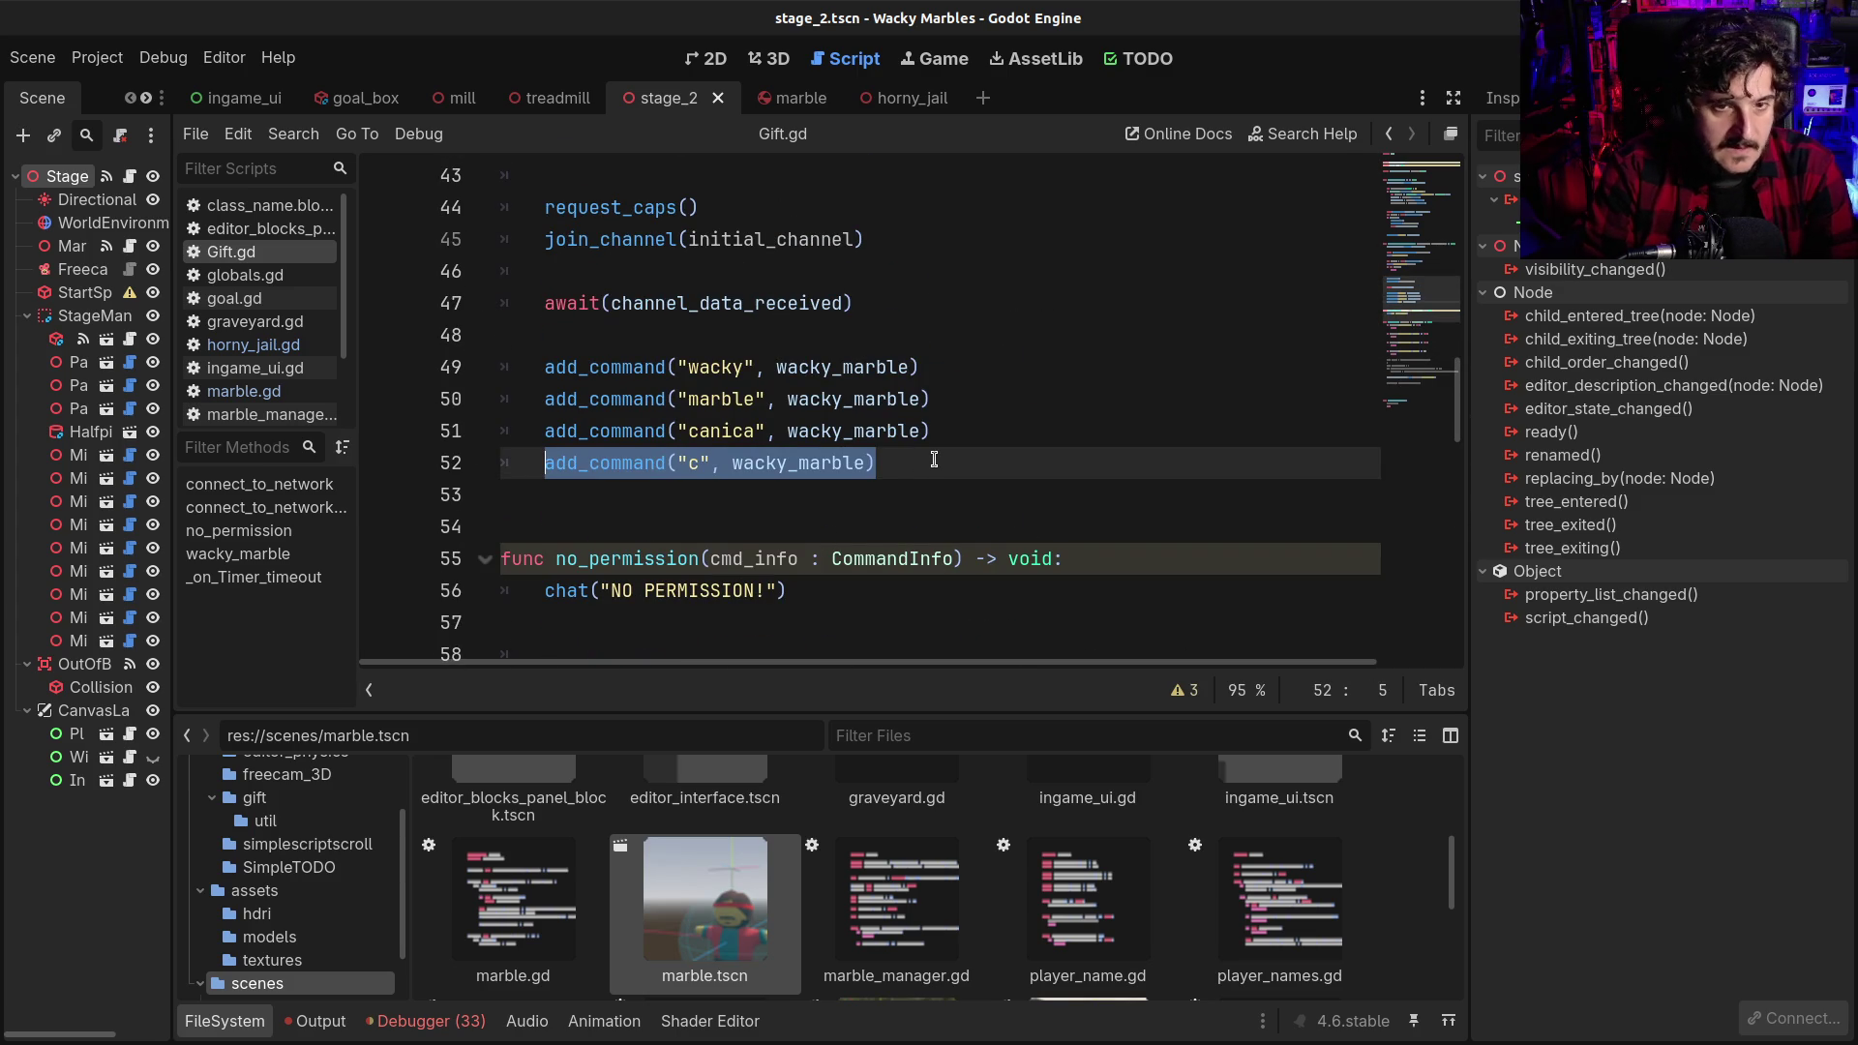
pyautogui.hotkey('ctrl', 'c')
pyautogui.press('End')
pyautogui.press('Return')
pyautogui.press('Return')
pyautogui.hotkey('ctrl', 'v')
# Rename the duplicated command from "c" to "horny"
pyautogui.press('Left')
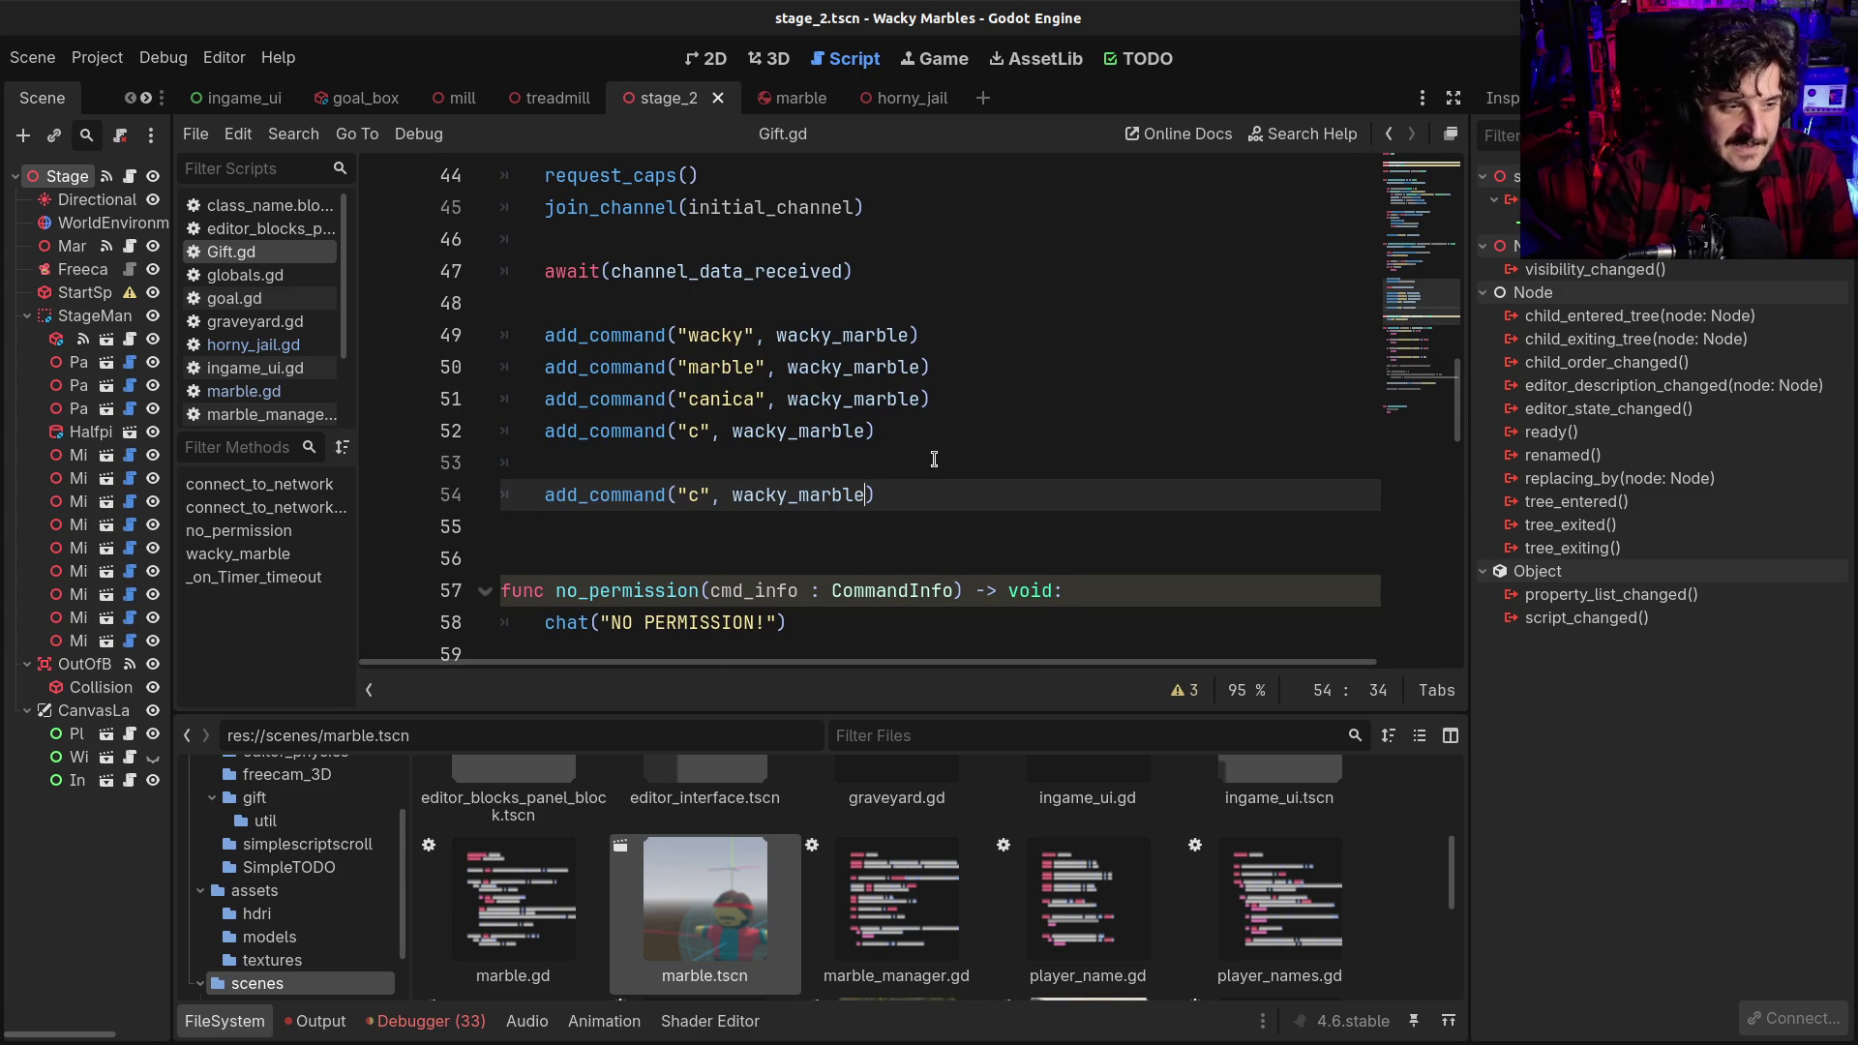
pyautogui.press('Right')
pyautogui.hotkey('shift', 'Right')
pyautogui.write('horny')
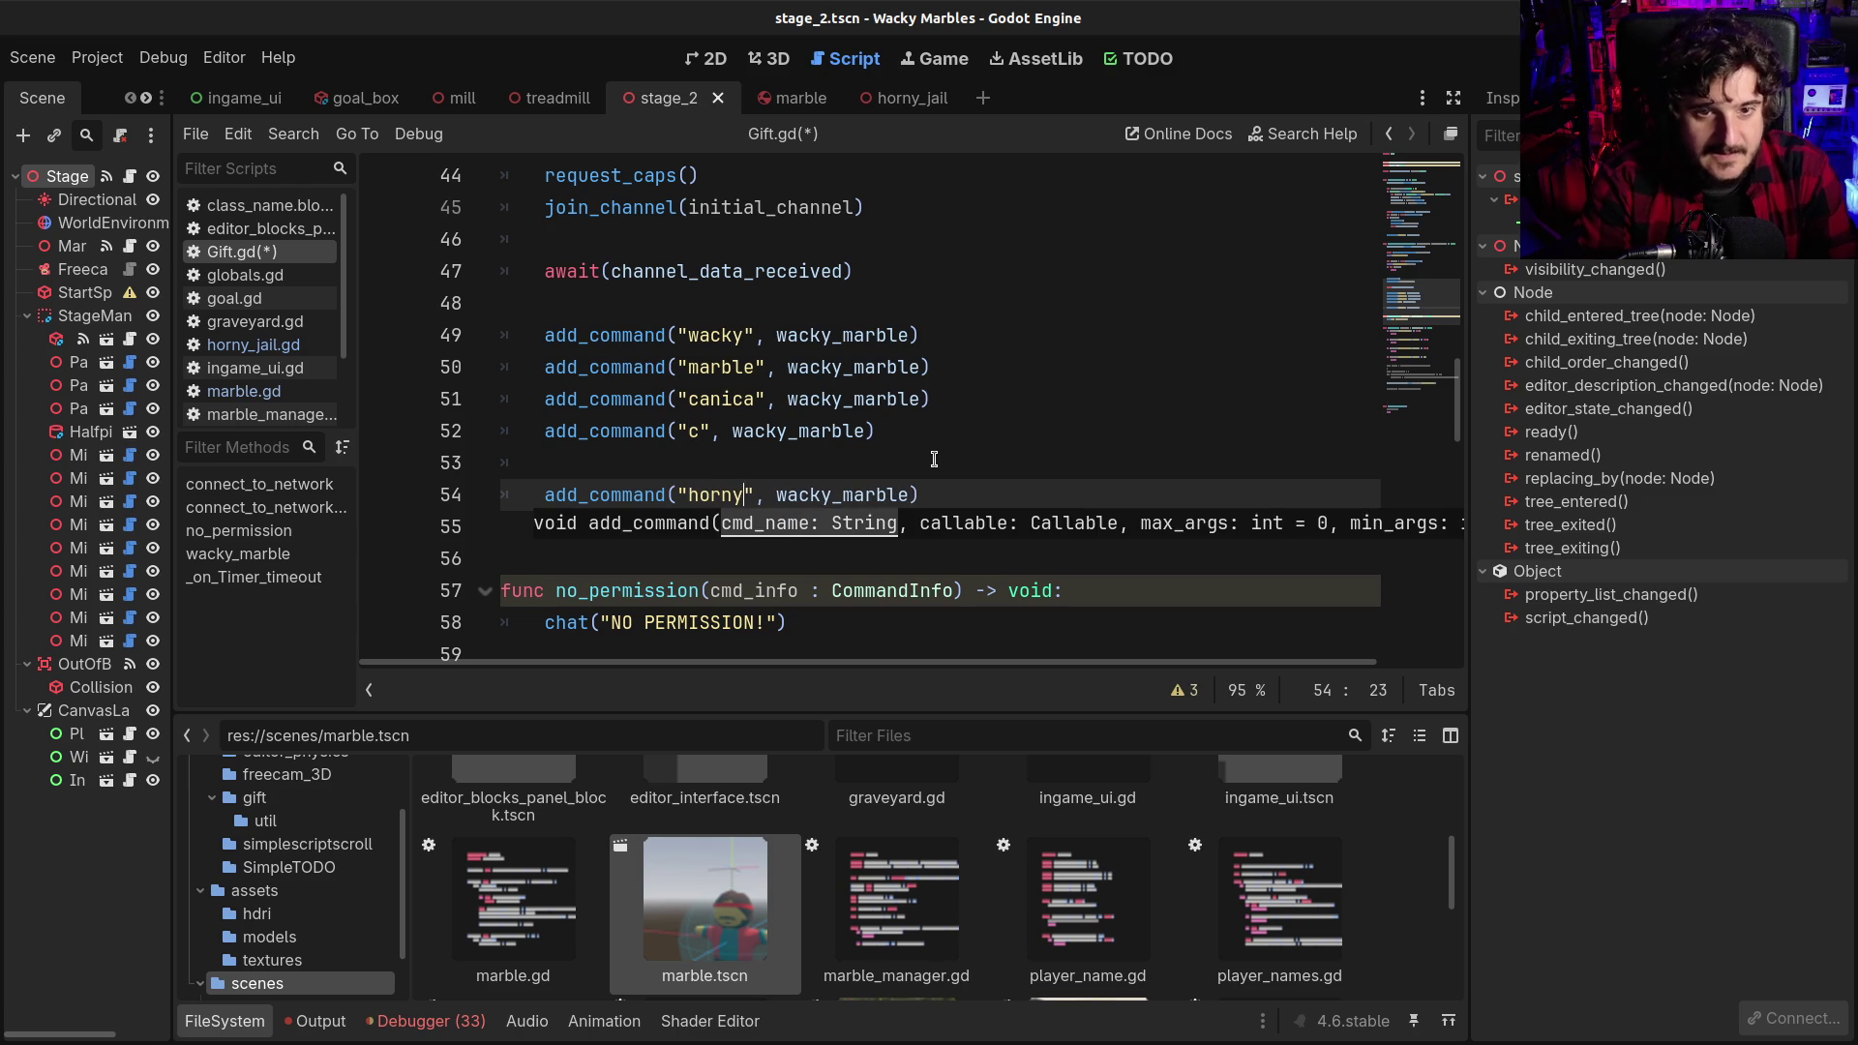
pyautogui.click(900, 431)
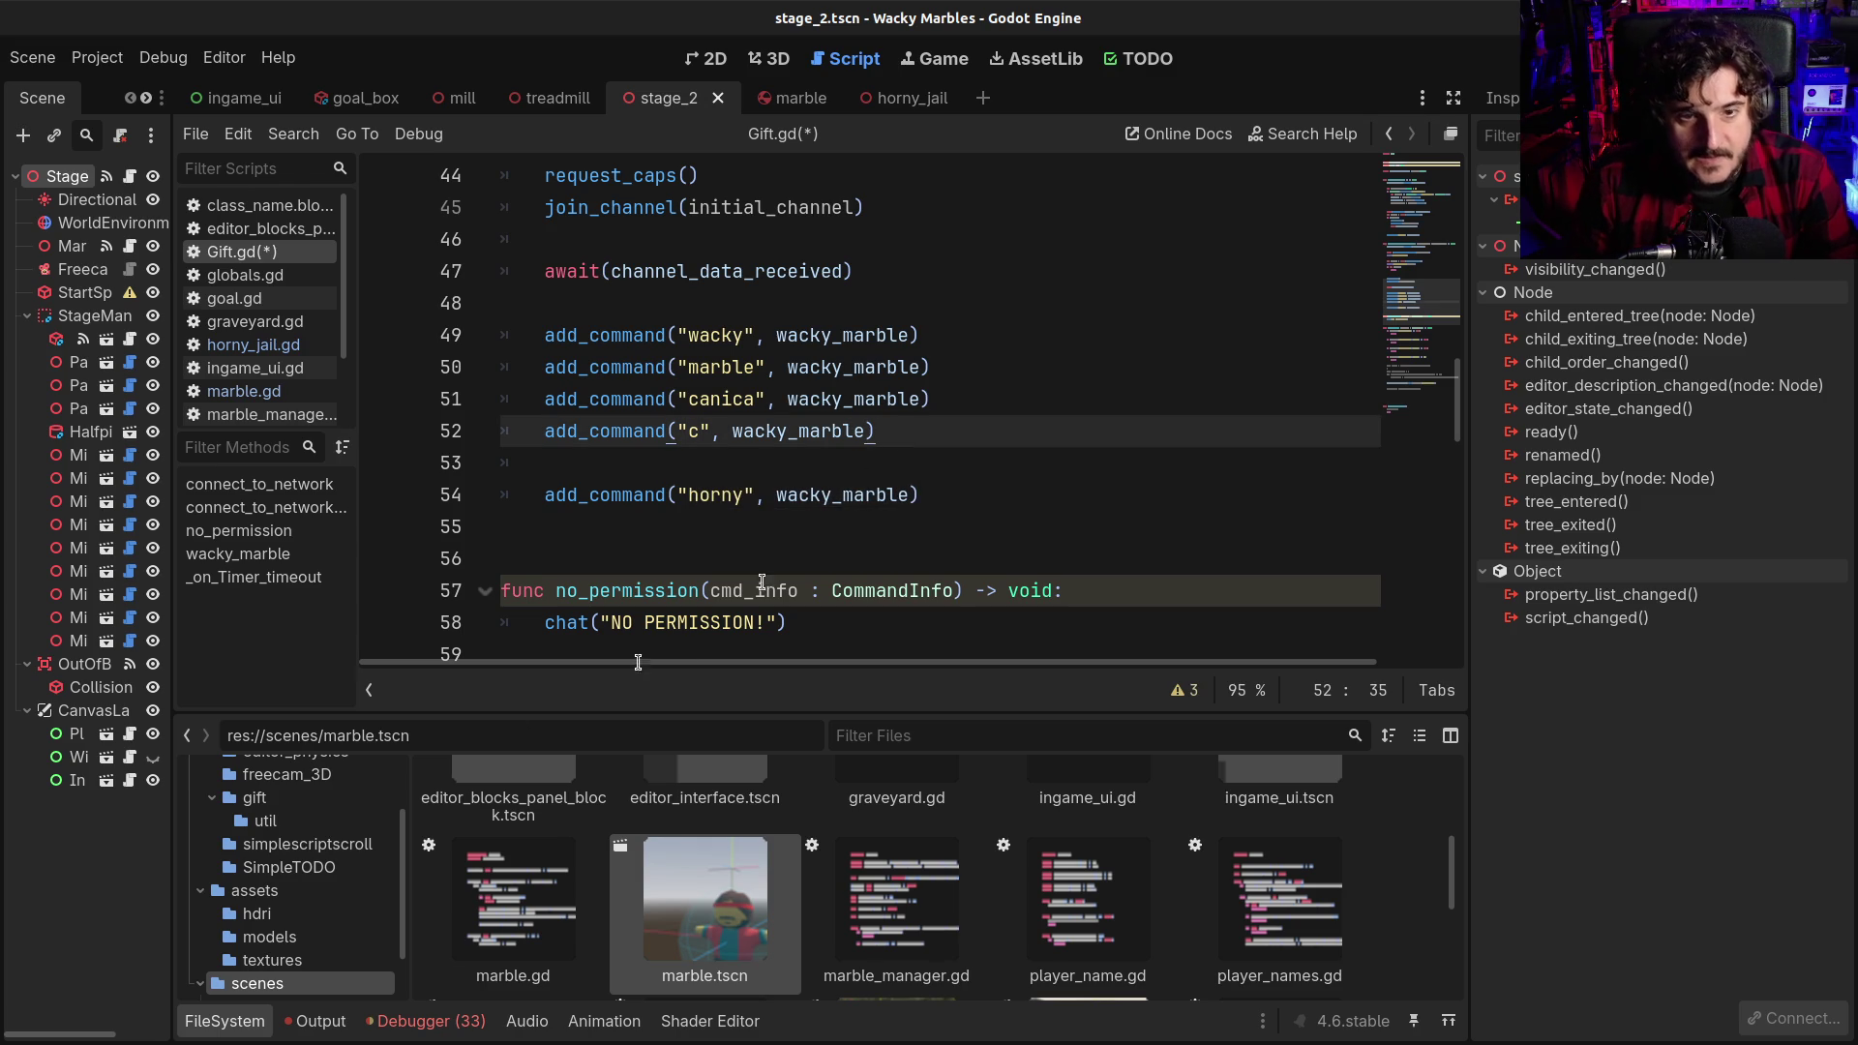
# Collapse the FileSystem dock and select wacky_marble on line 54
pyautogui.click(210, 1028)
pyautogui.click(948, 590)
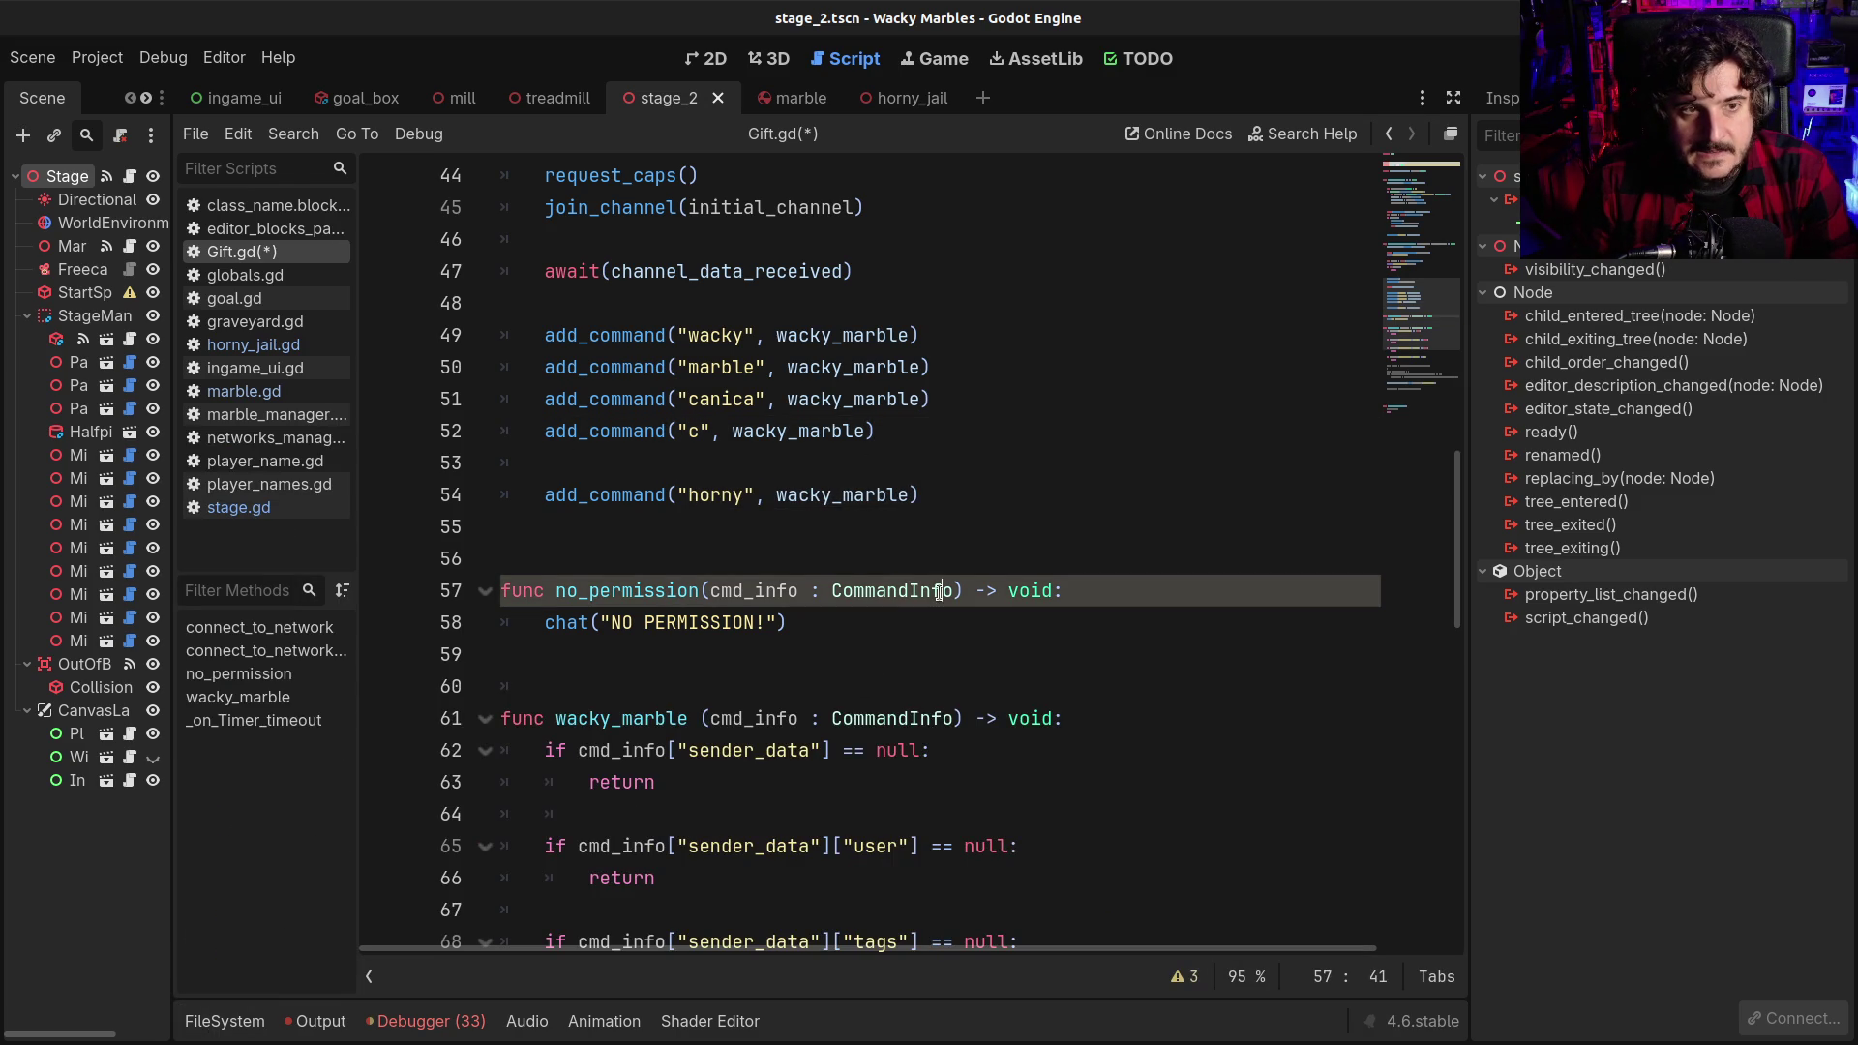
pyautogui.scroll(2, 874, 621)
pyautogui.scroll(4, 835, 627)
pyautogui.scroll(-3, 769, 633)
pyautogui.scroll(-3, 770, 632)
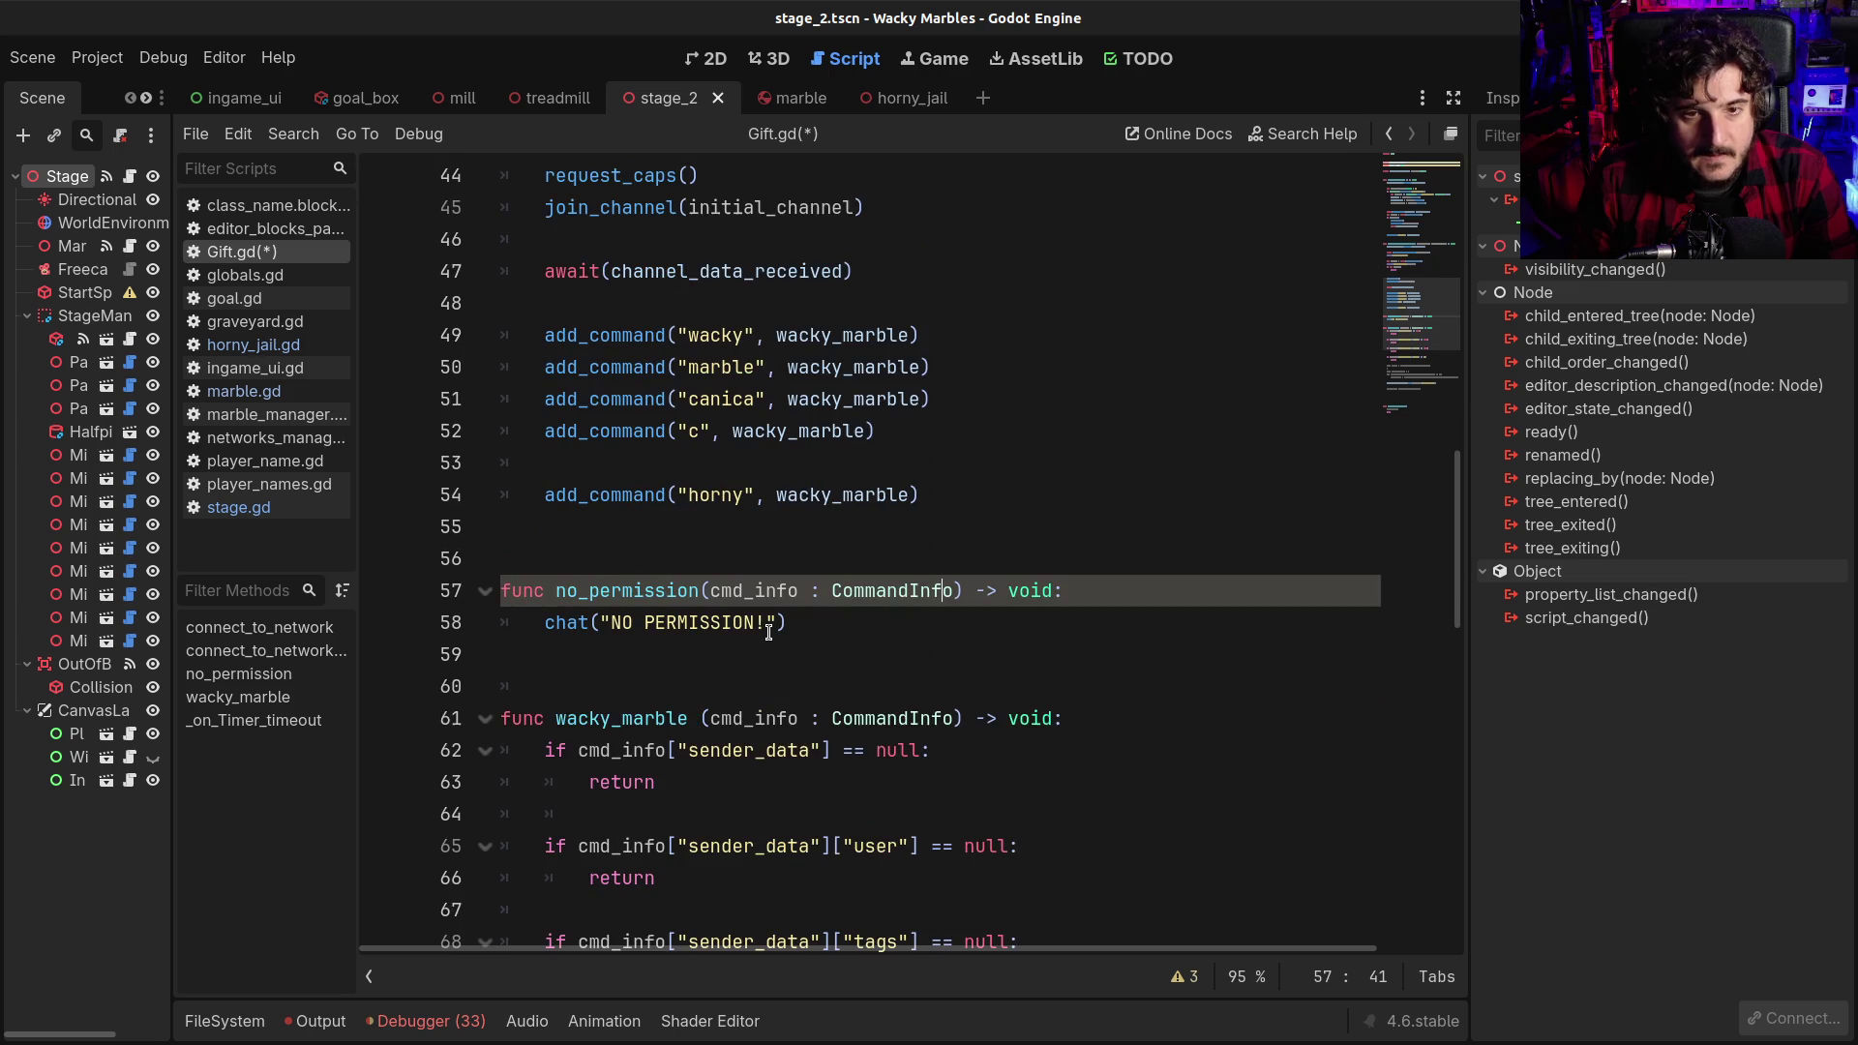
pyautogui.doubleClick(829, 492)
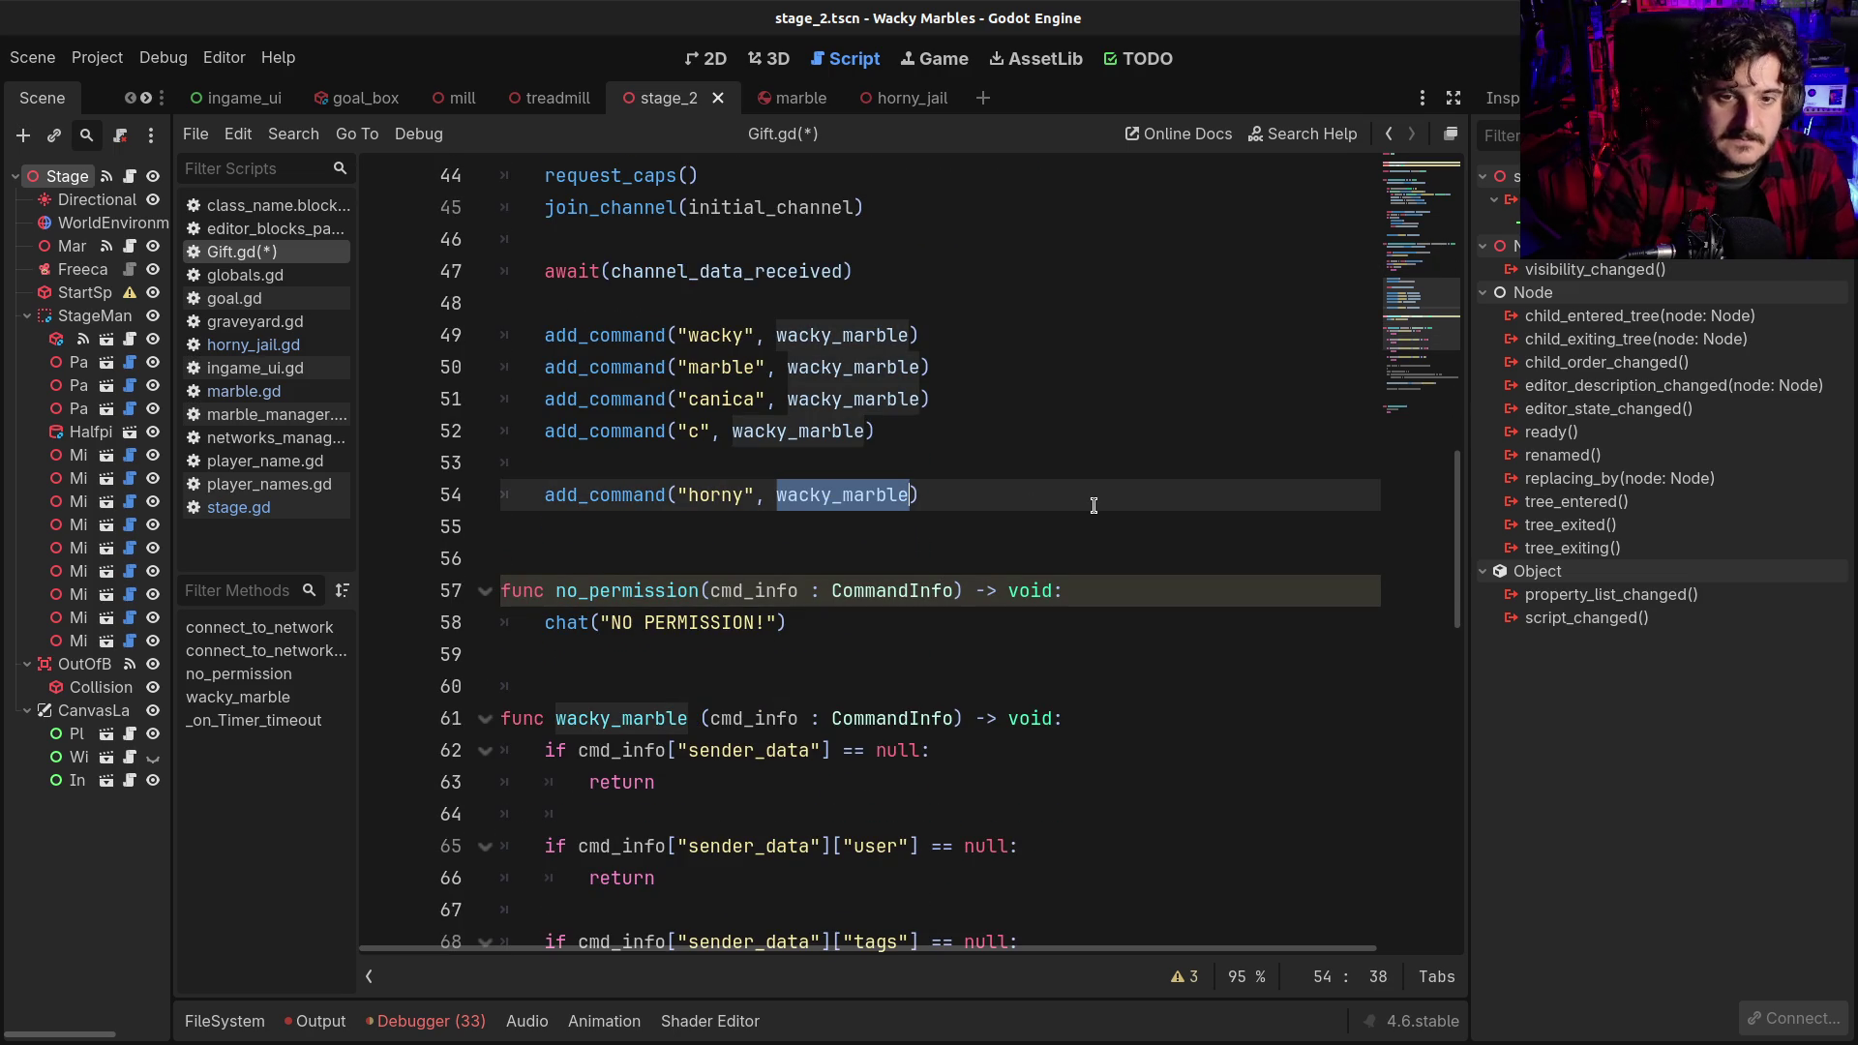
# Replace wacky_marble with hornyjail on line 54, save Gift.gd, and go to empty line 86
pyautogui.write('hornyjail')
pyautogui.hotkey('ctrl', 's')
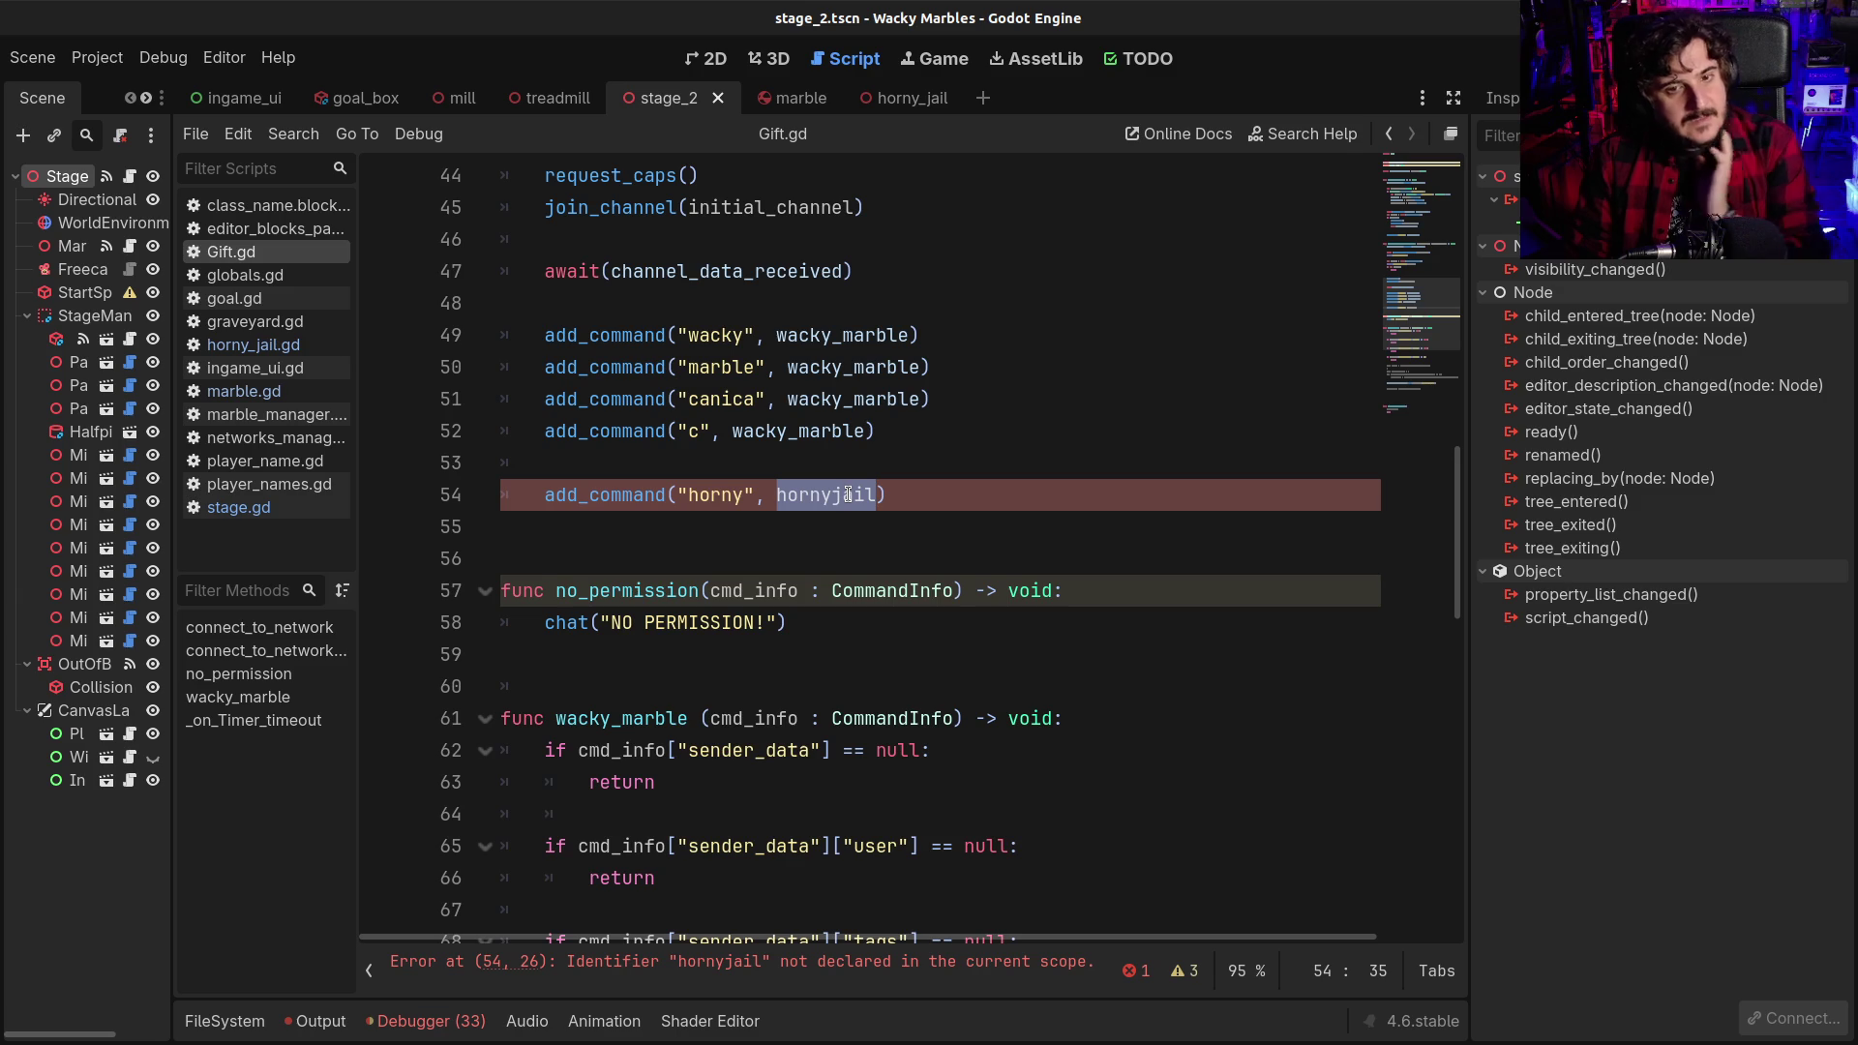
pyautogui.scroll(-3, 821, 604)
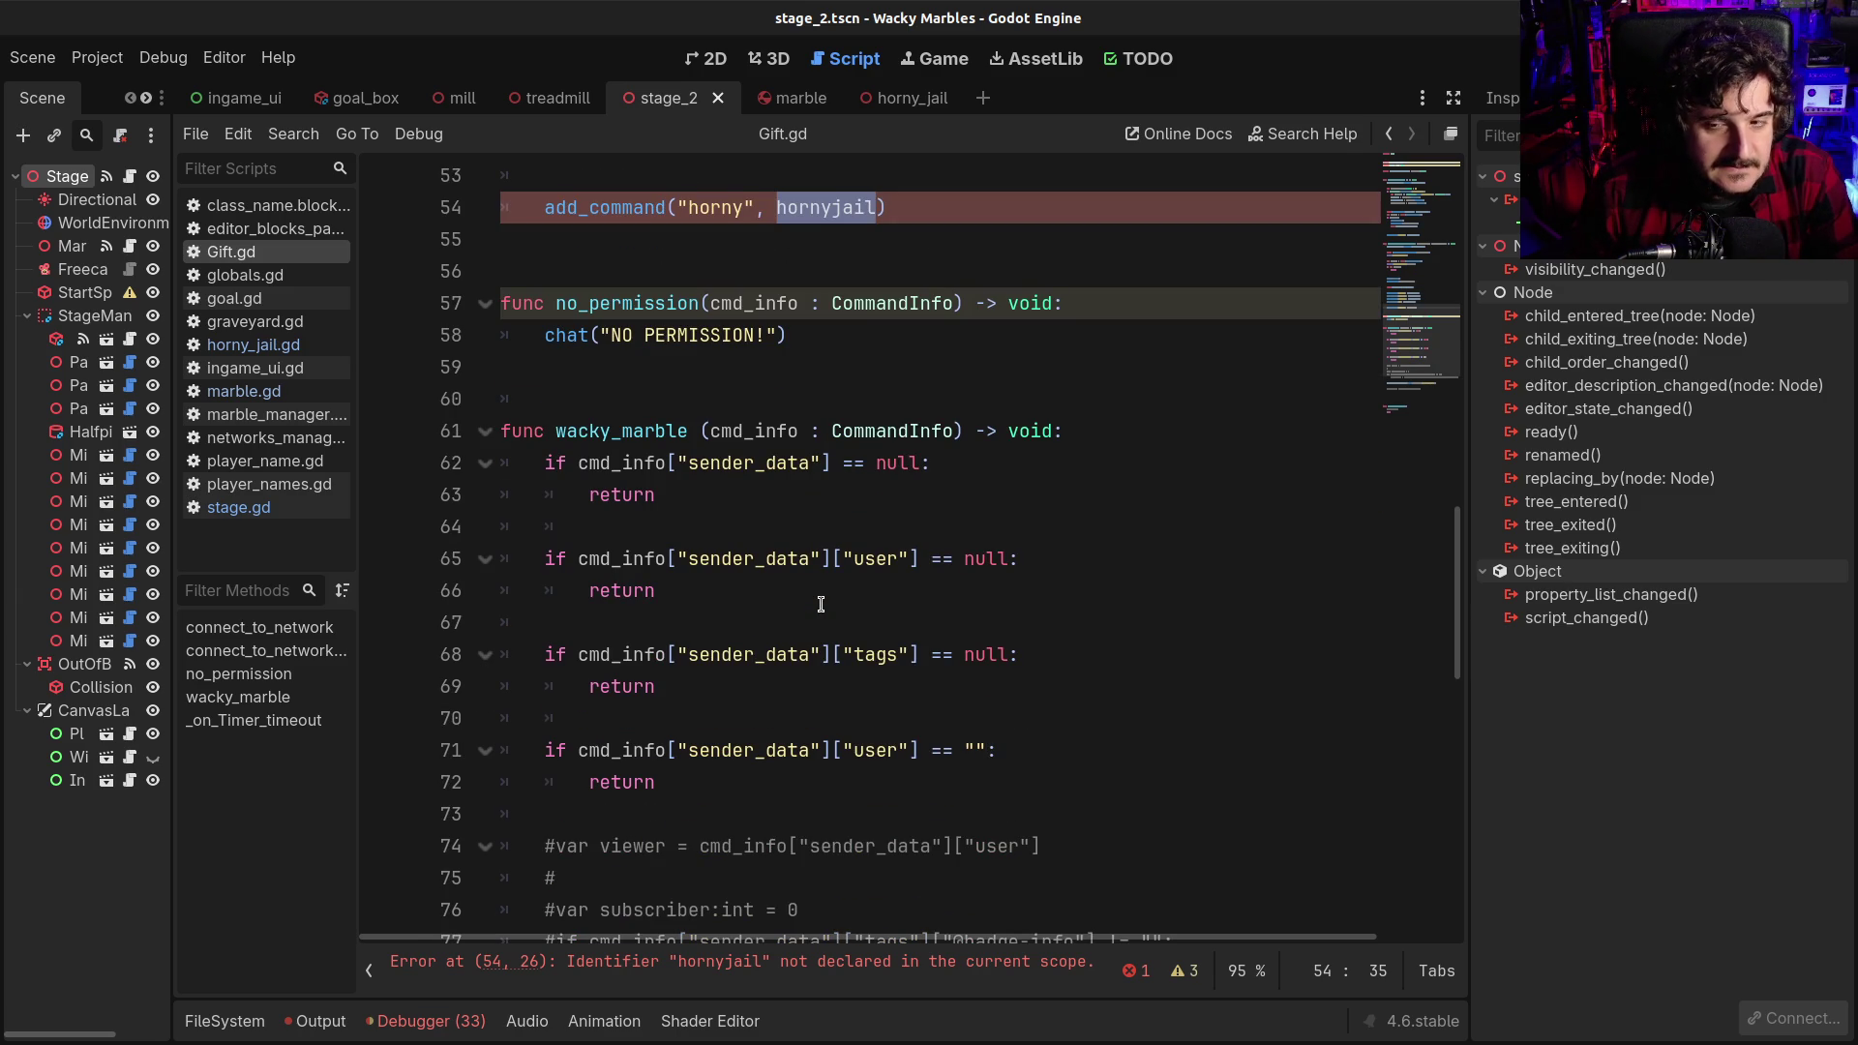
pyautogui.scroll(6, 820, 604)
pyautogui.scroll(-3, 820, 604)
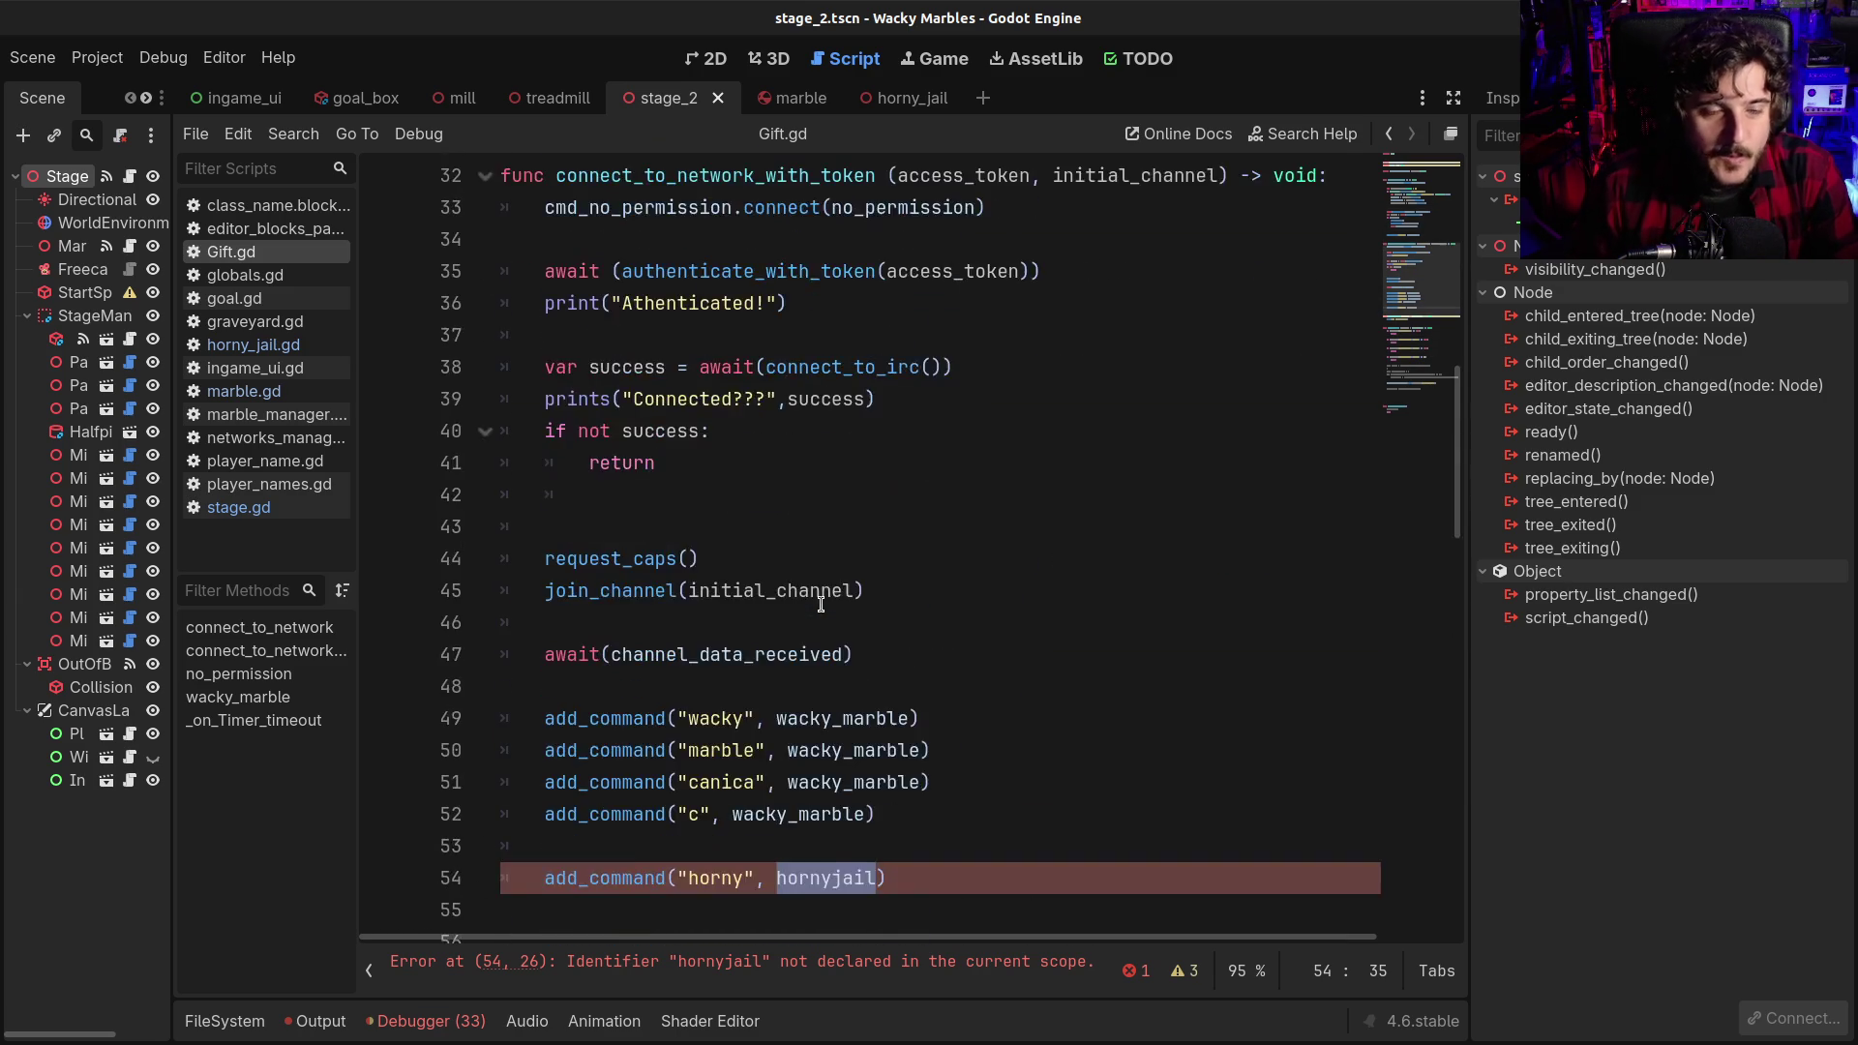
pyautogui.scroll(-1, 821, 604)
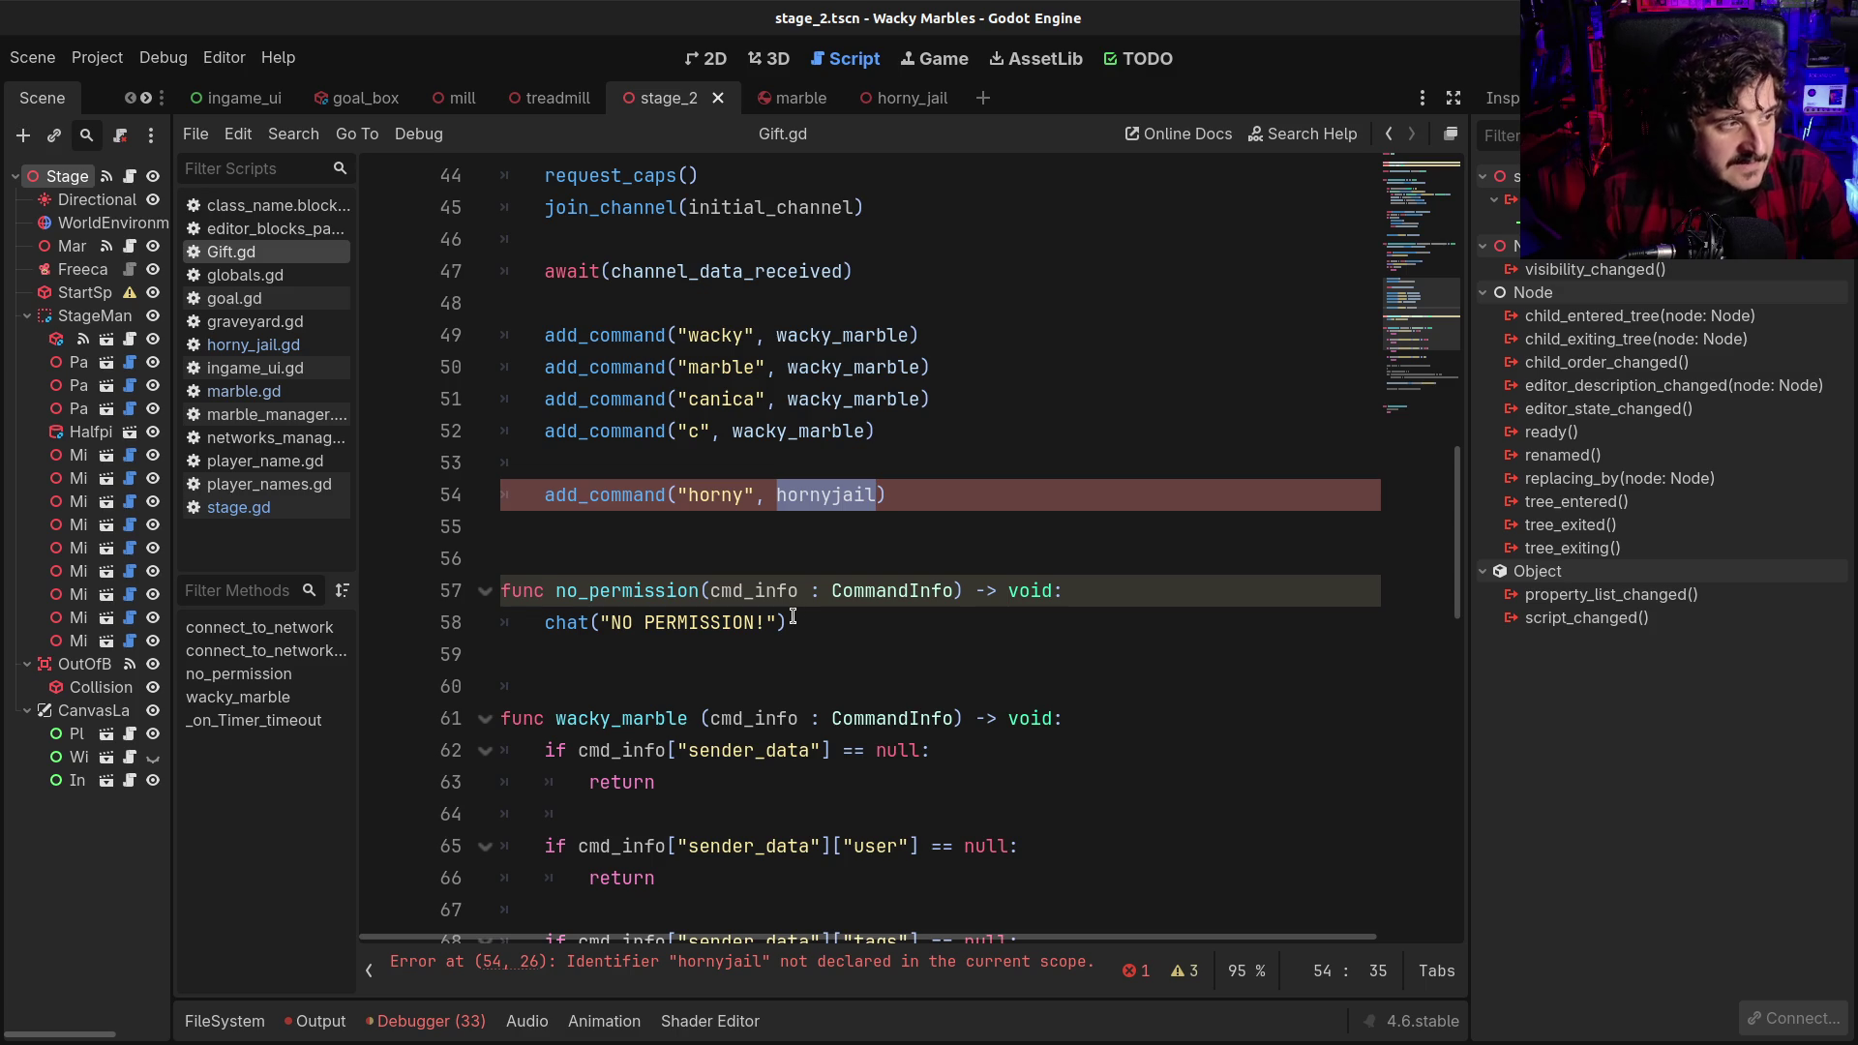
pyautogui.scroll(-10, 793, 616)
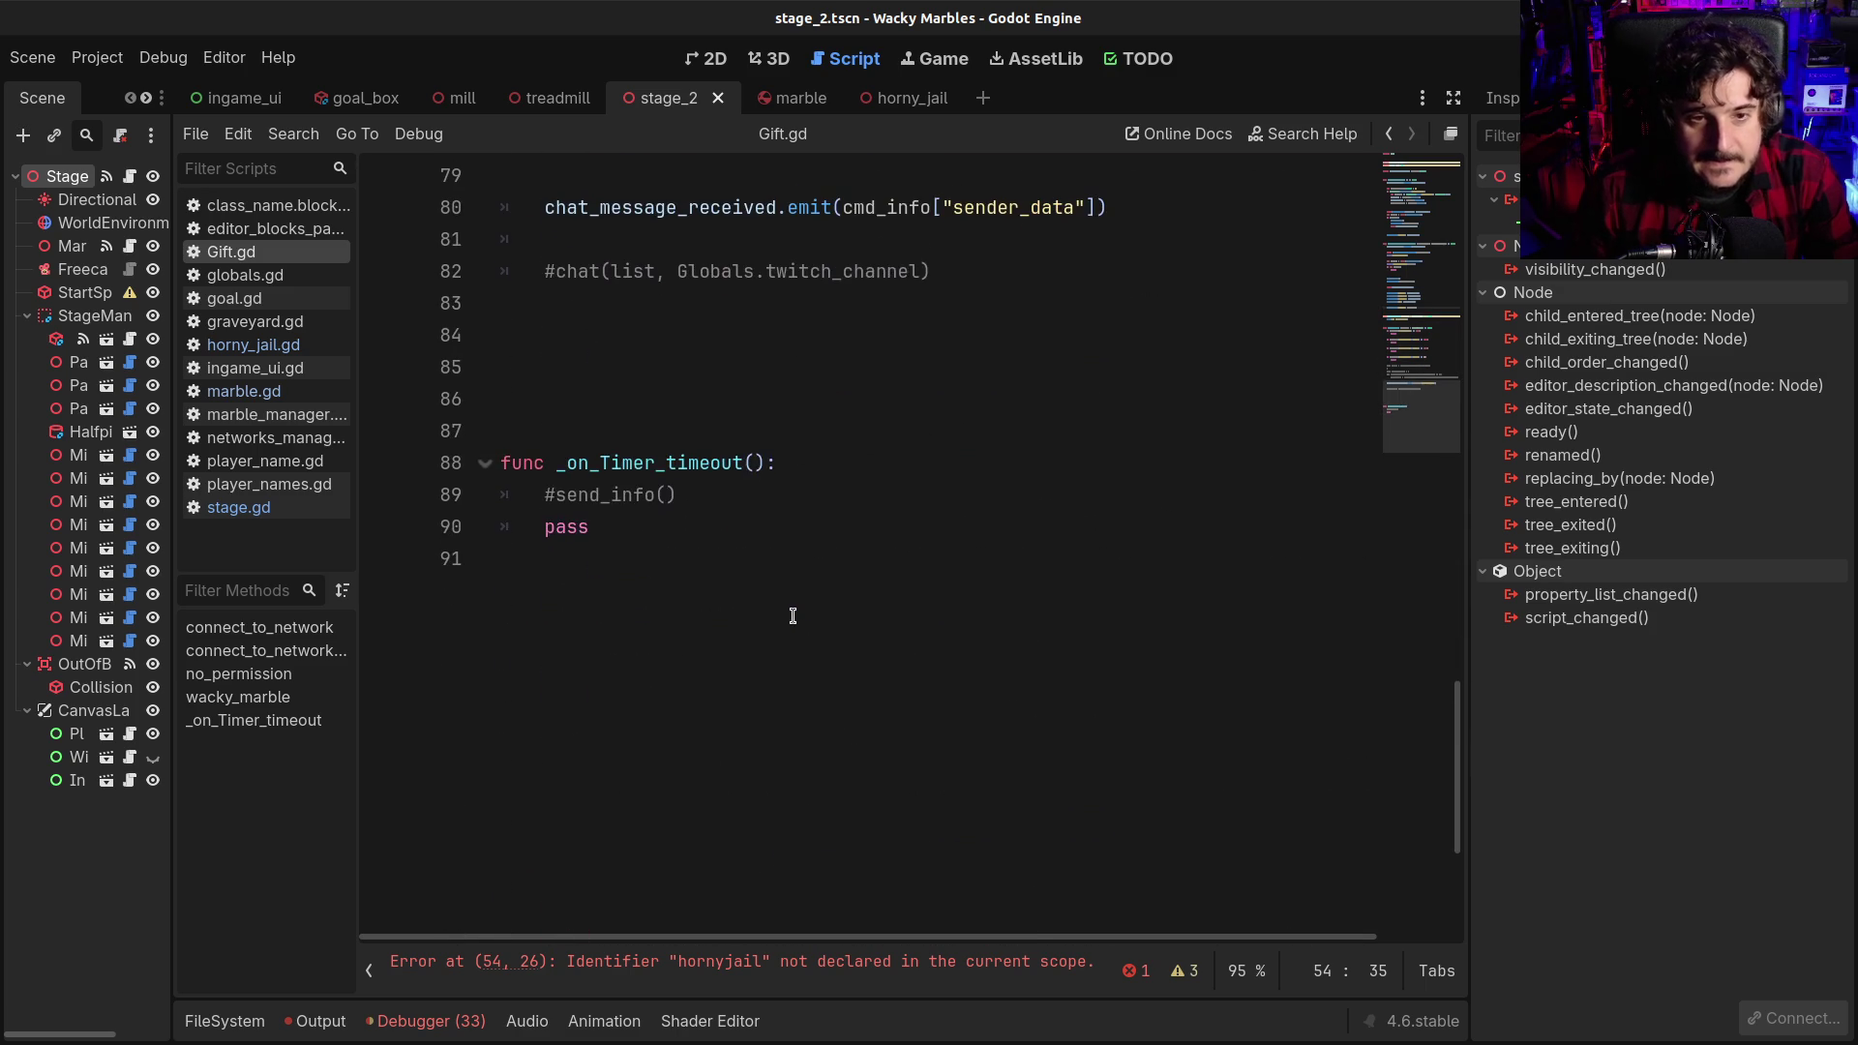
pyautogui.click(755, 499)
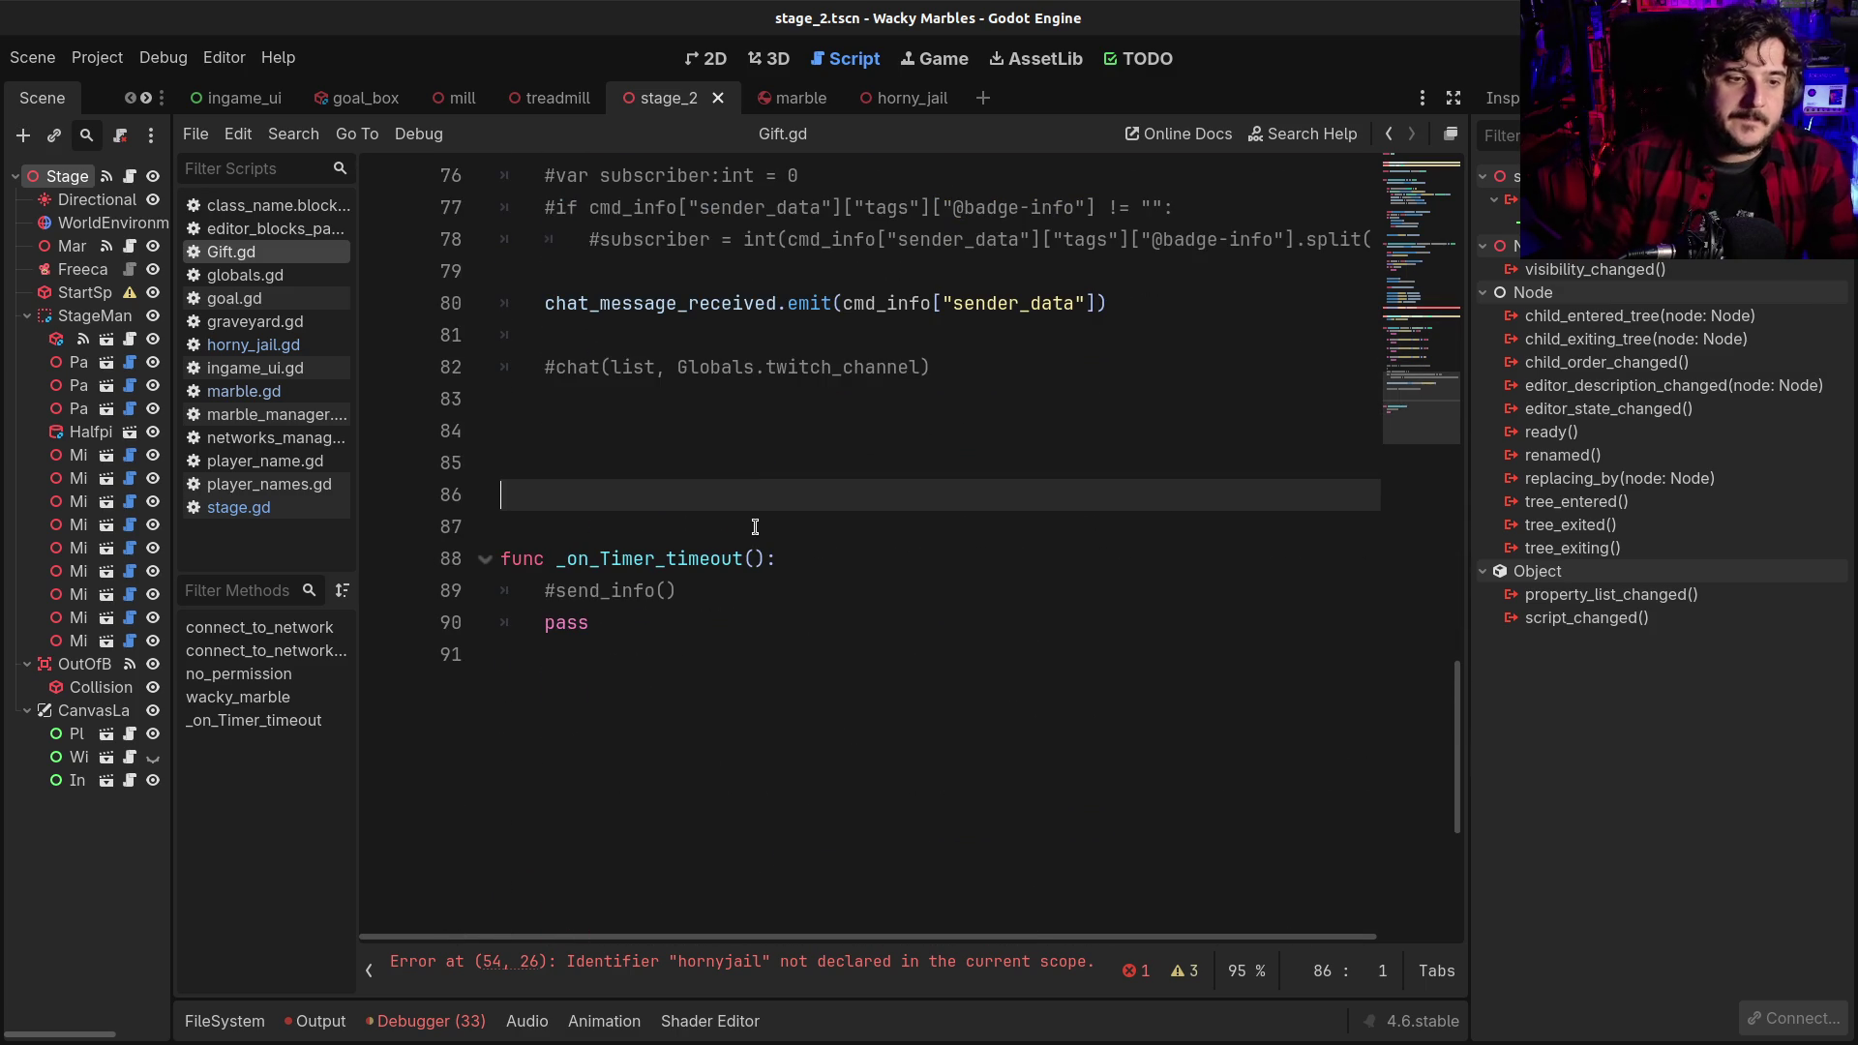
# Write the function header 'func hornyjail ()' on line 86
pyautogui.write(':')
pyautogui.write('unc')
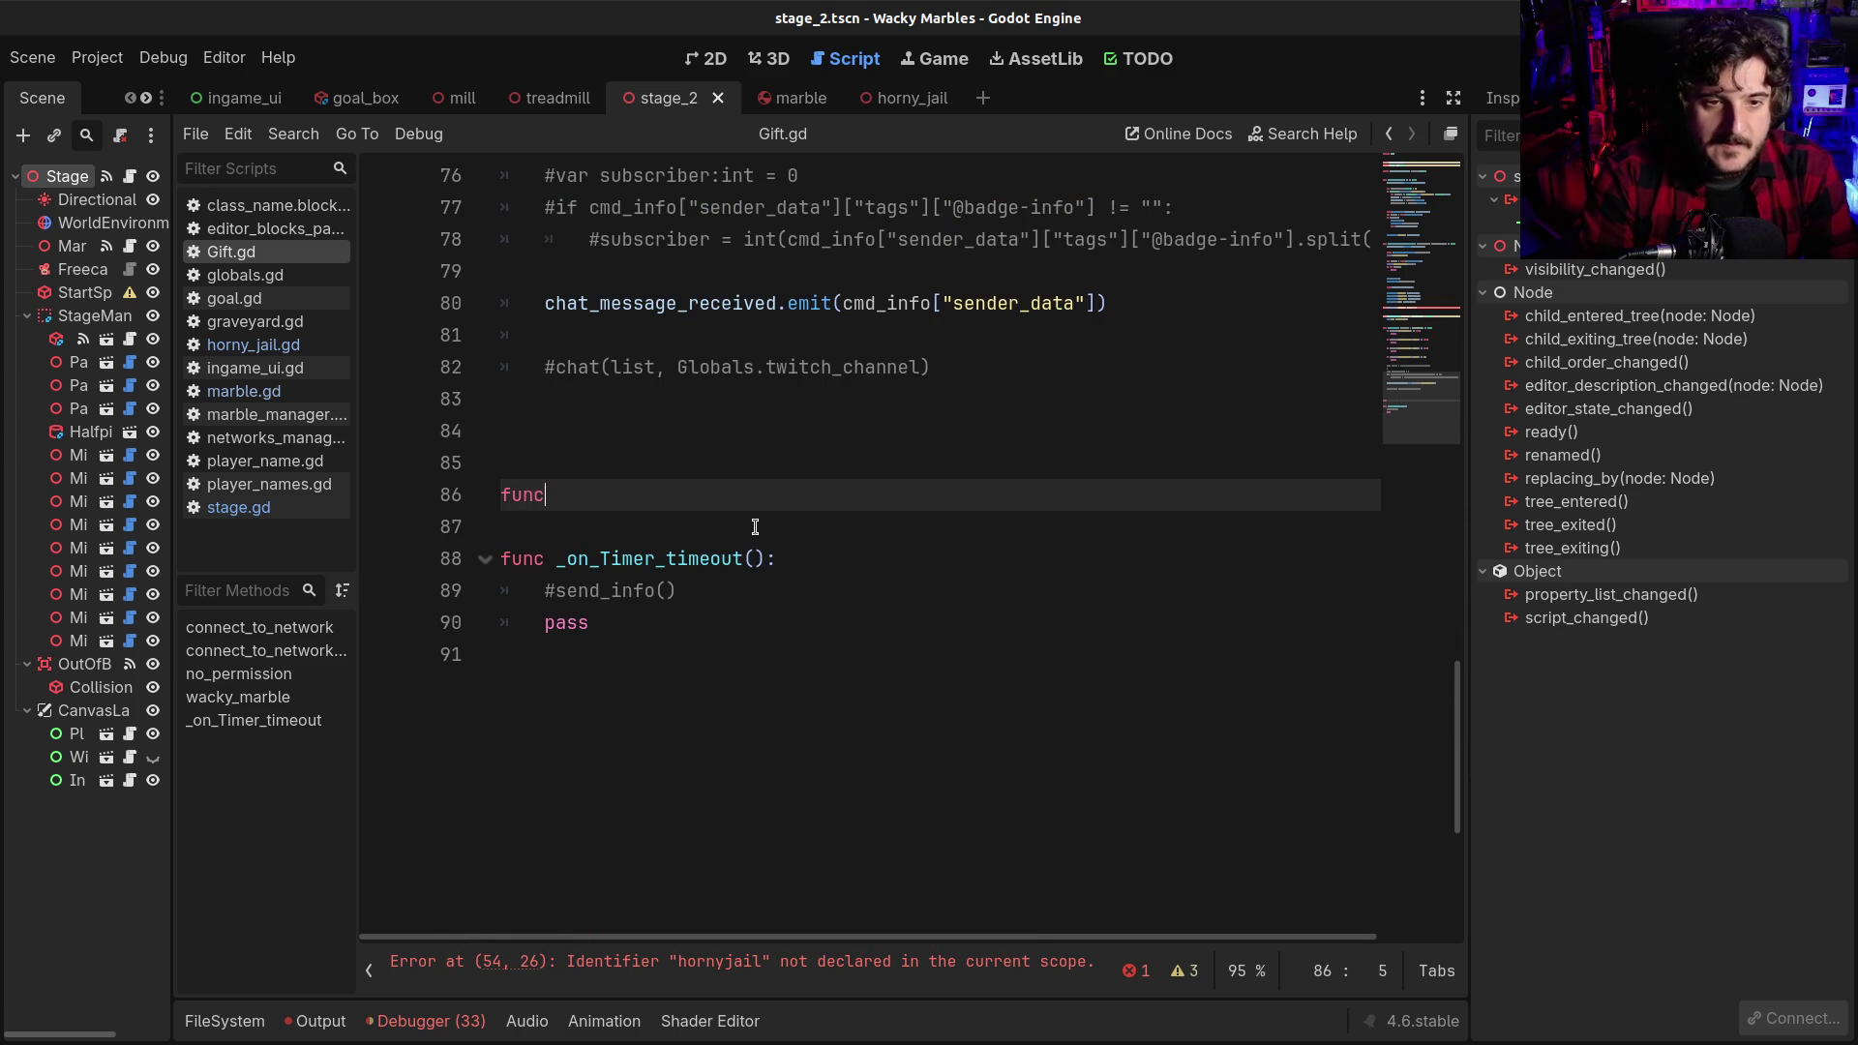
pyautogui.write('tion')
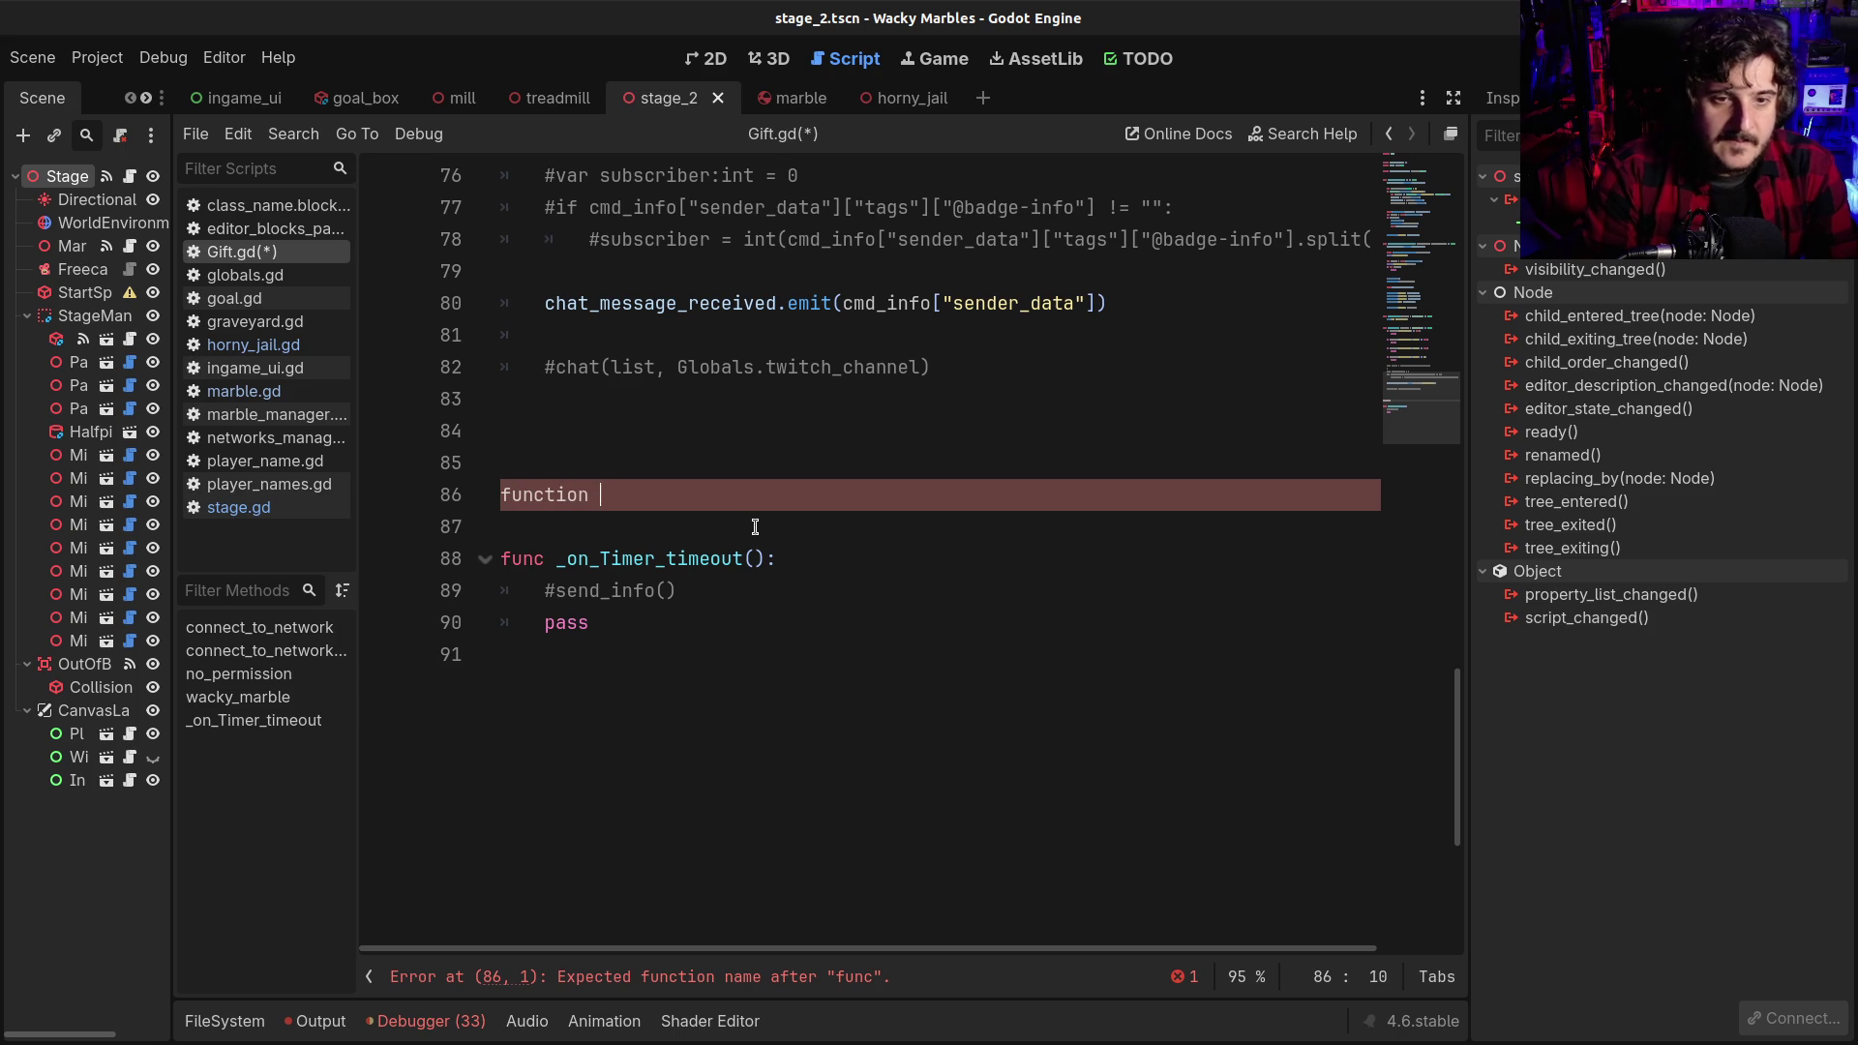
pyautogui.press('BackSpace')
pyautogui.press('BackSpace')
pyautogui.press('BackSpace')
pyautogui.write('nc hornyjail ')
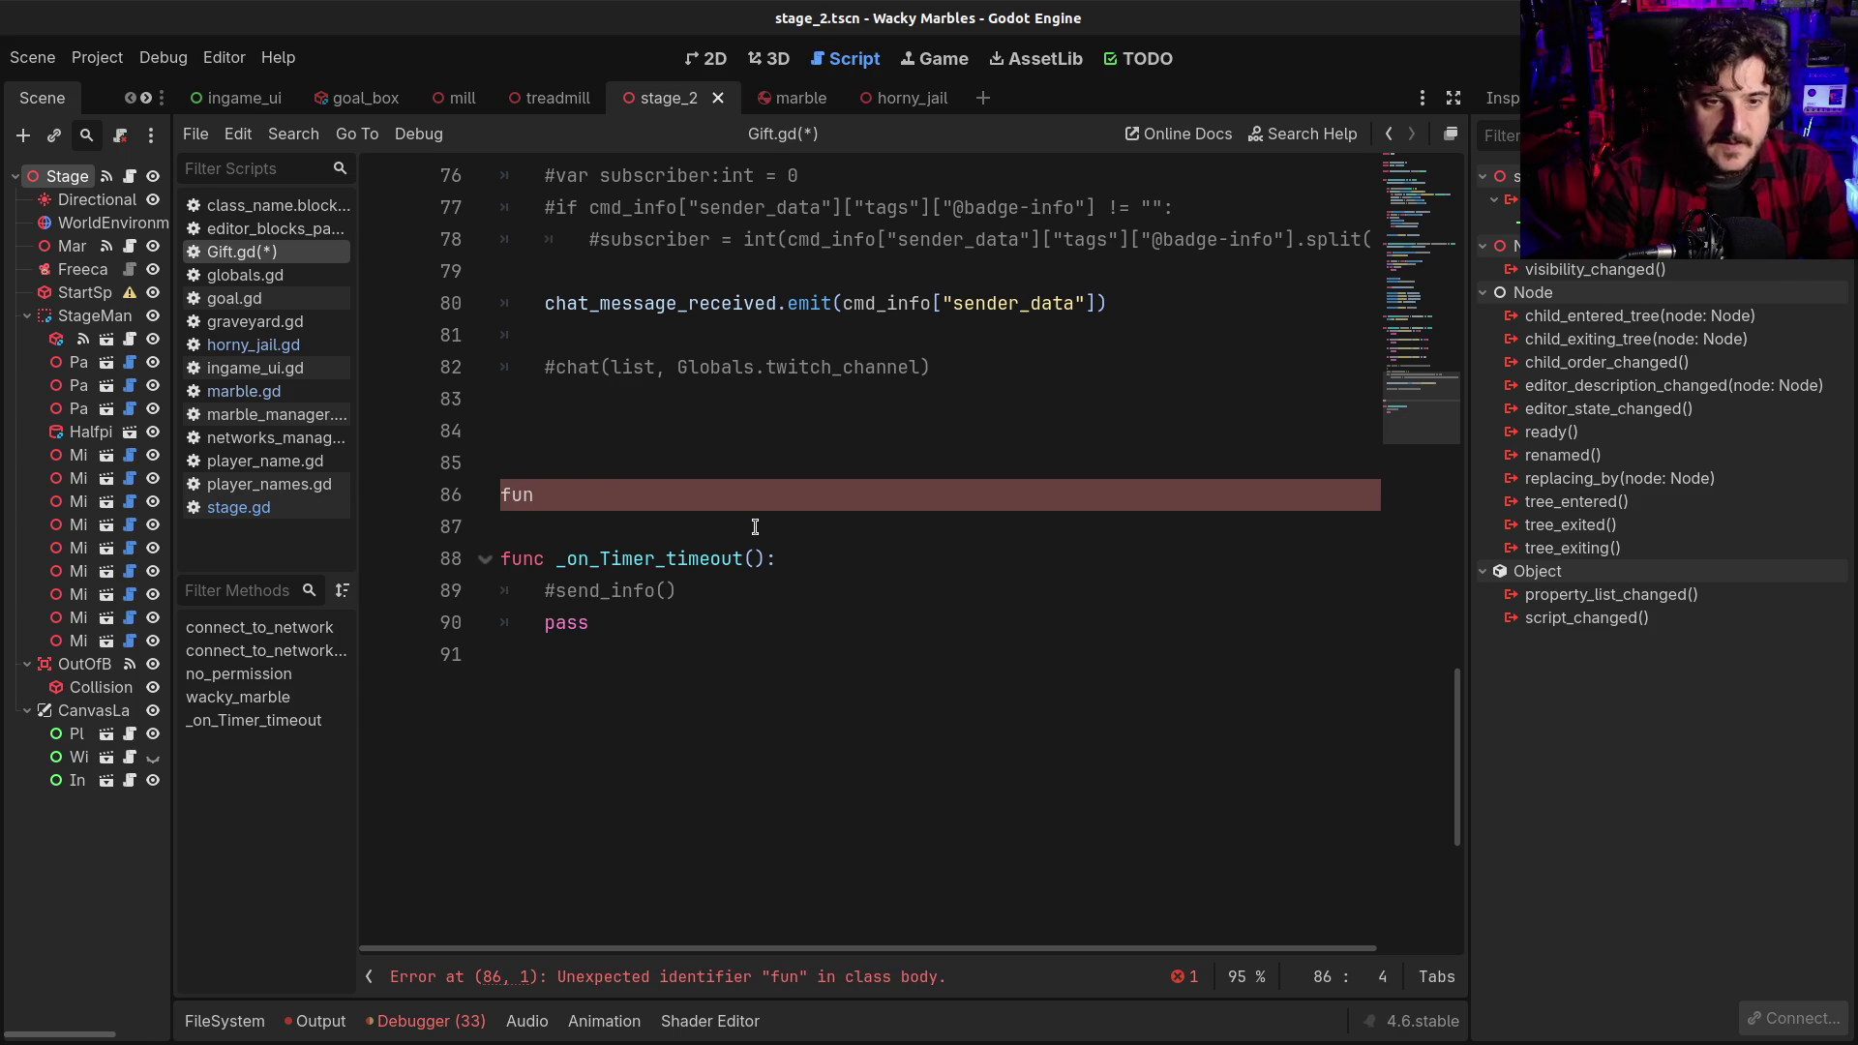
pyautogui.write('(')
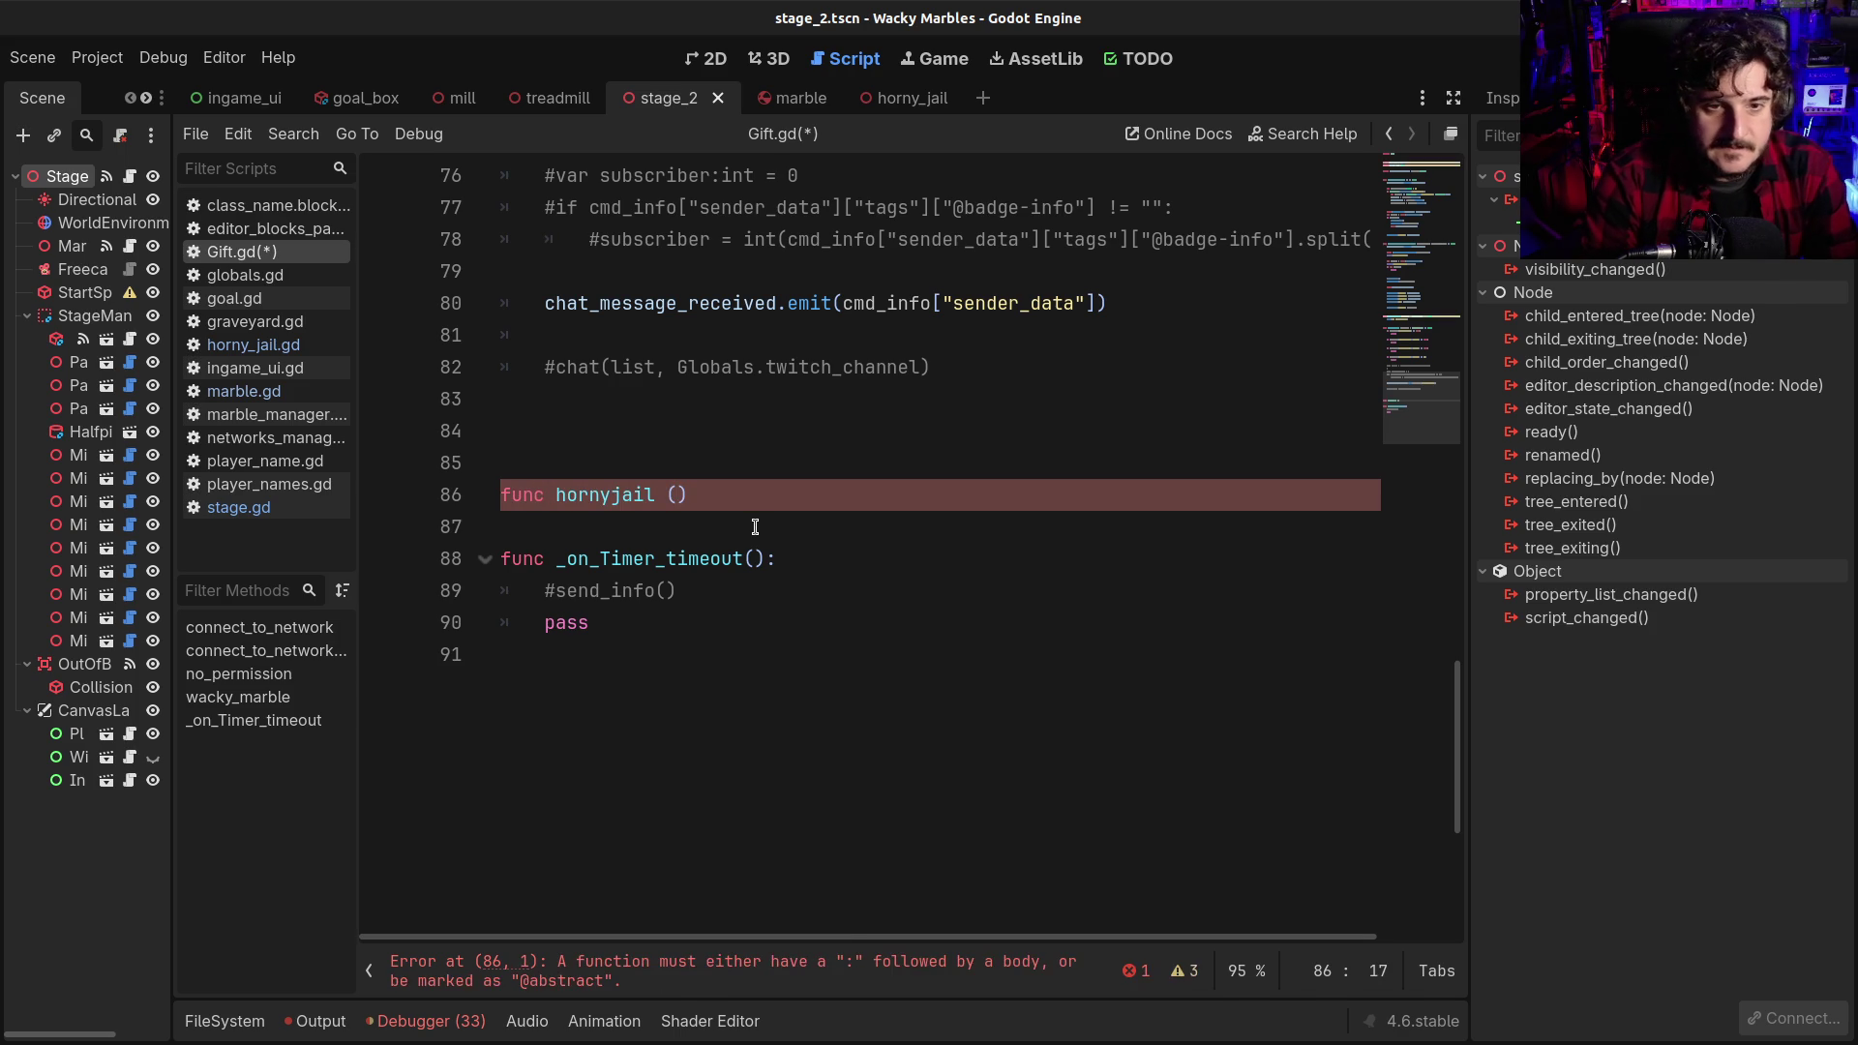
pyautogui.scroll(7, 754, 527)
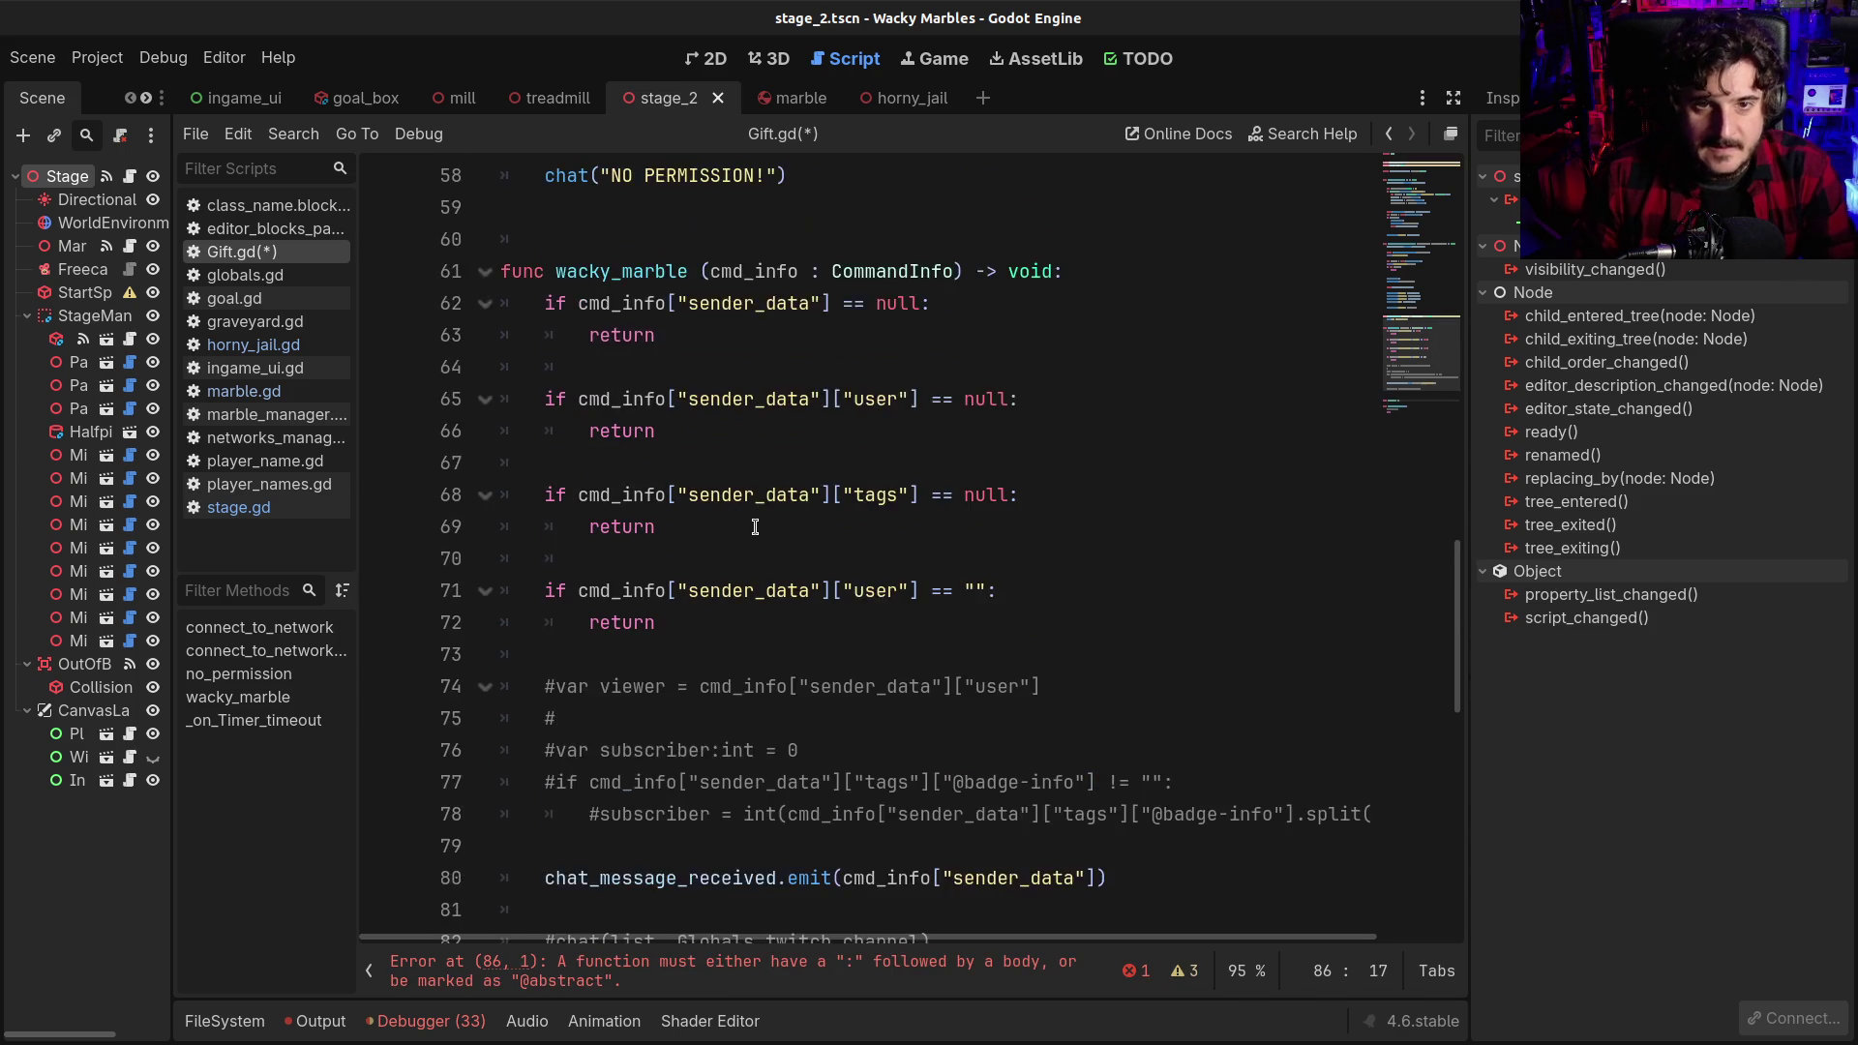
# Add the cmd_info : CommandInfo parameter from wacky_marble's signature, a colon, and a pass body
pyautogui.click(709, 365)
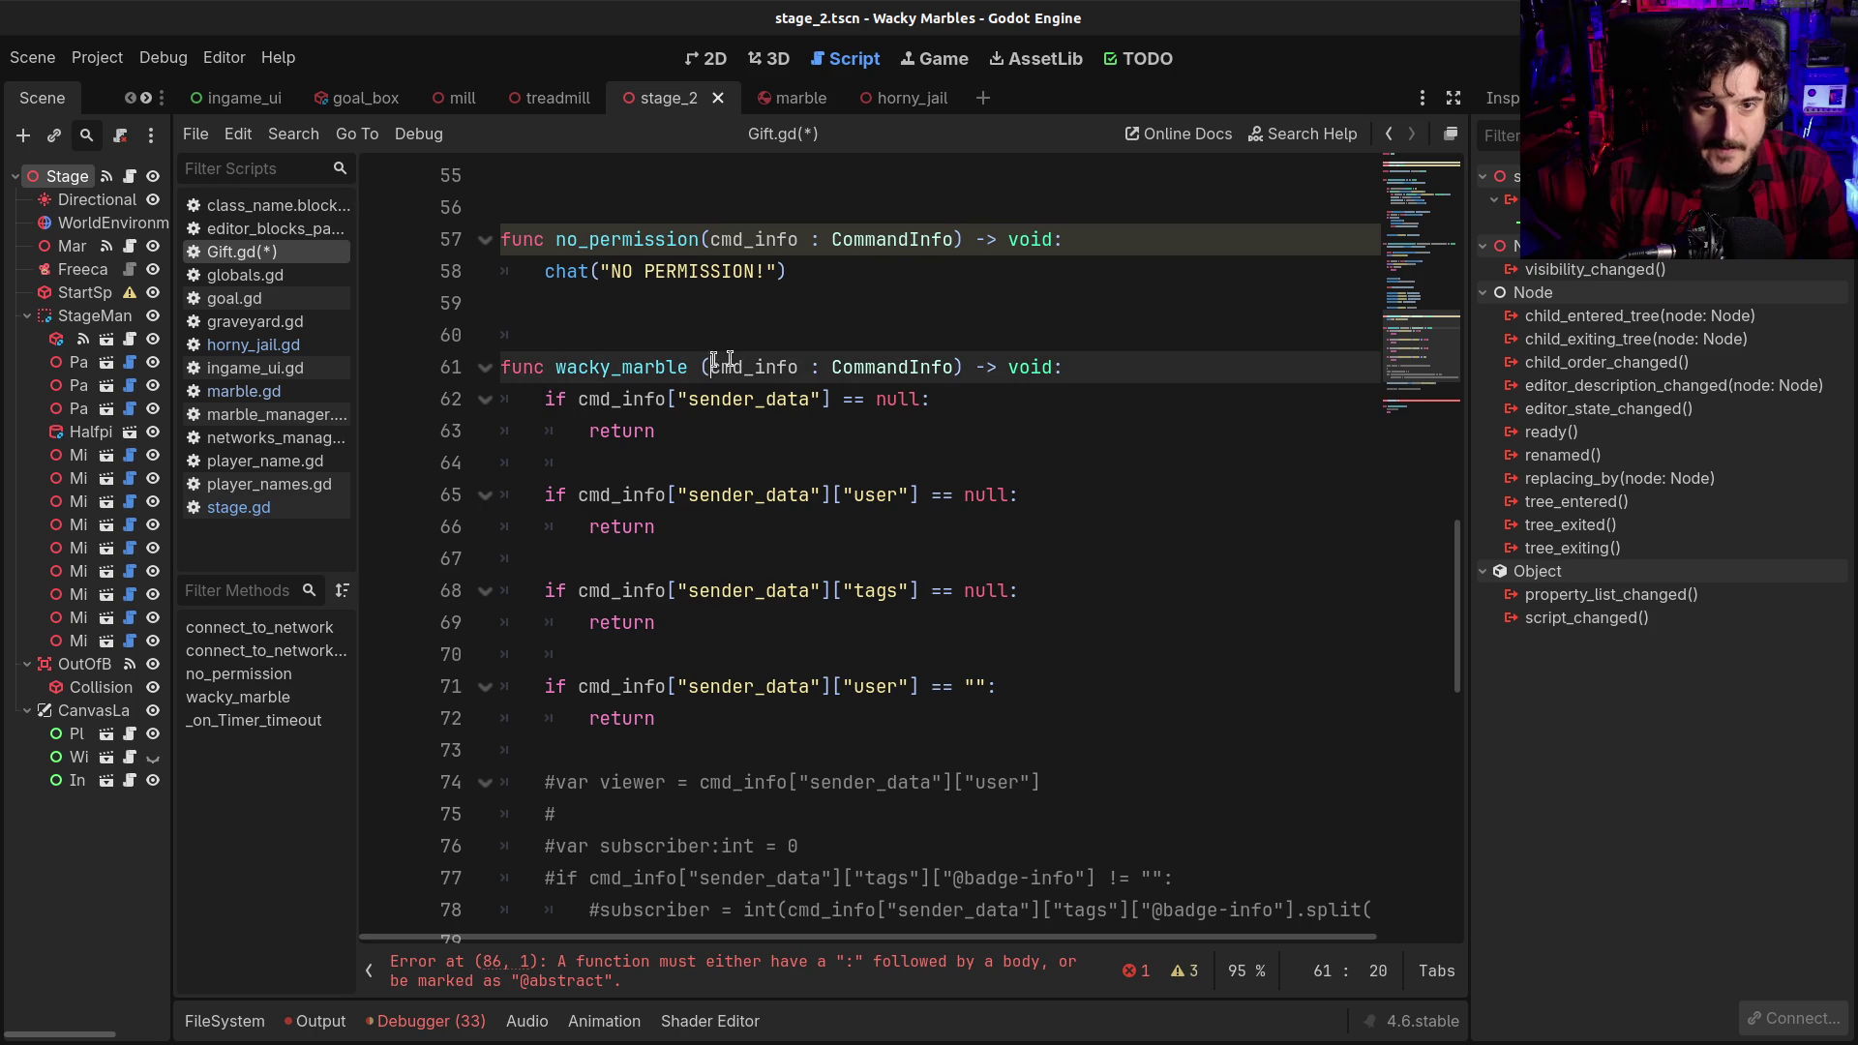
pyautogui.keyDown('shift'); pyautogui.click(956, 364); pyautogui.keyUp('shift')
pyautogui.scroll(-7, 956, 364)
pyautogui.click(683, 495)
pyautogui.press('Left')
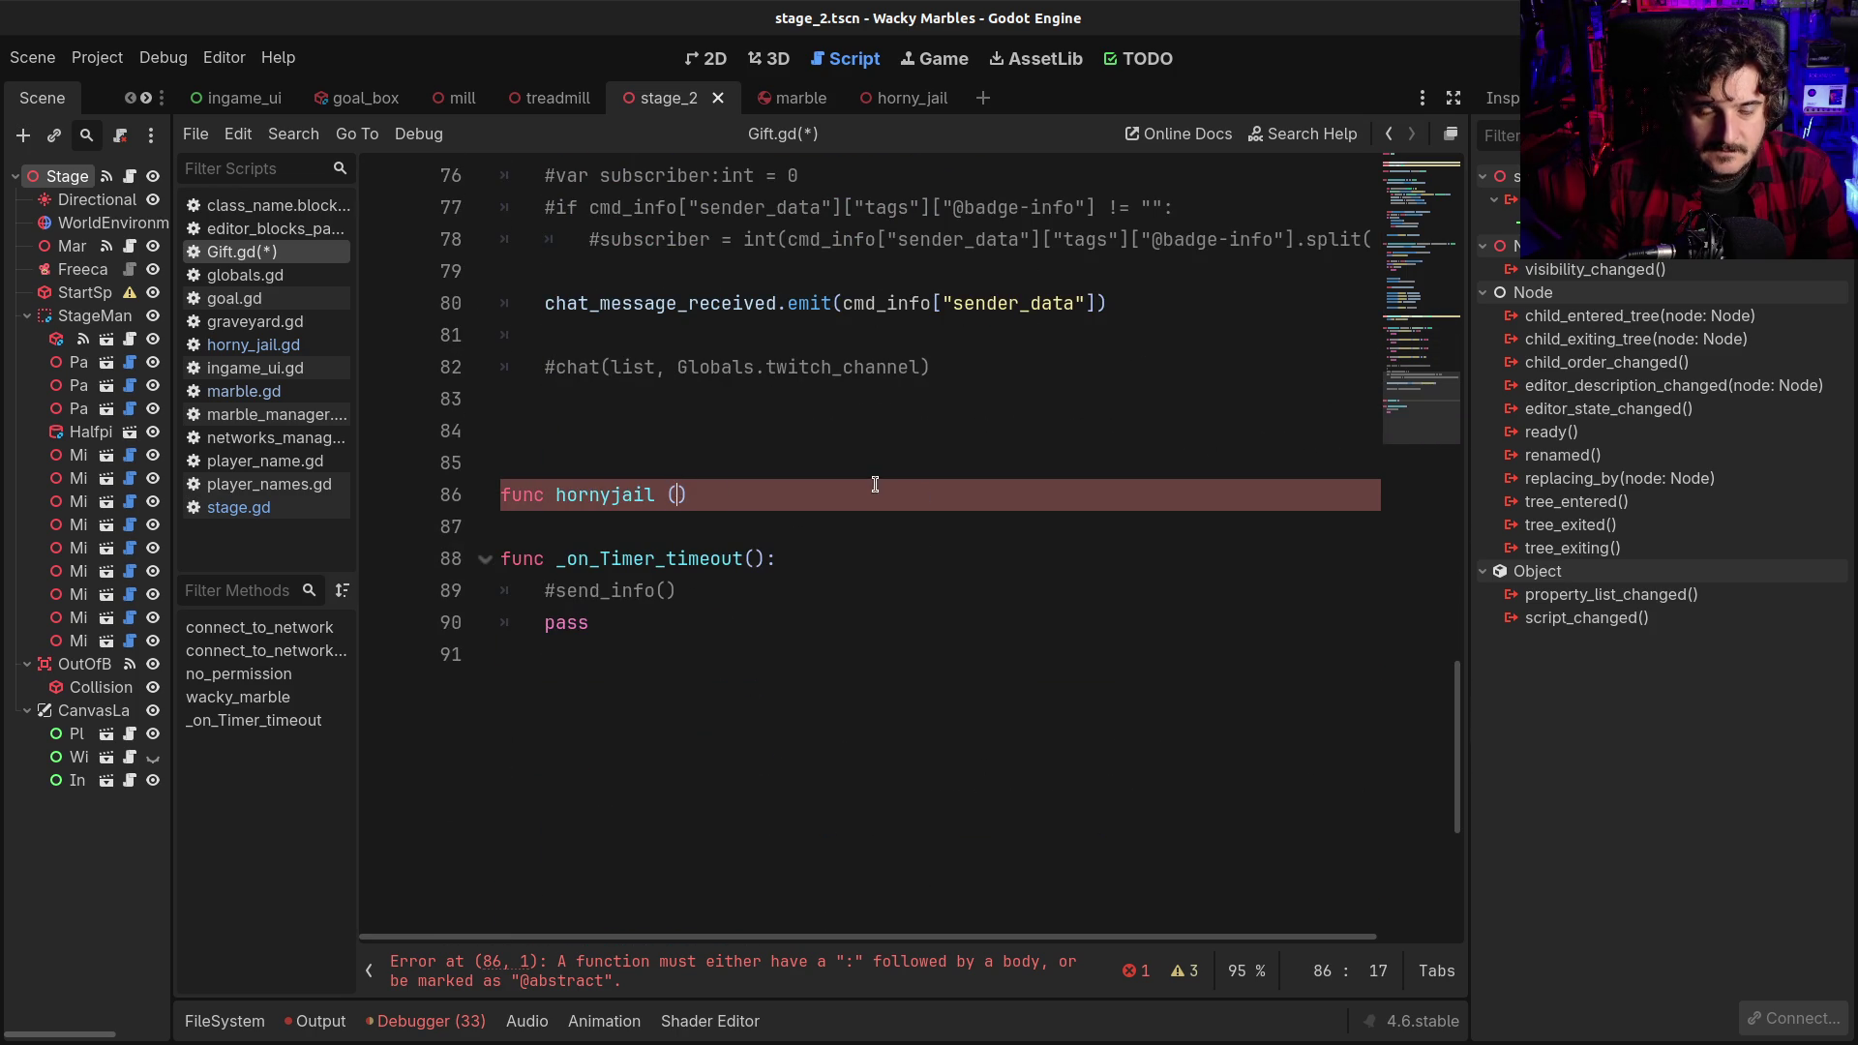
pyautogui.write('cmd_info : CommandInfo')
pyautogui.press('Right')
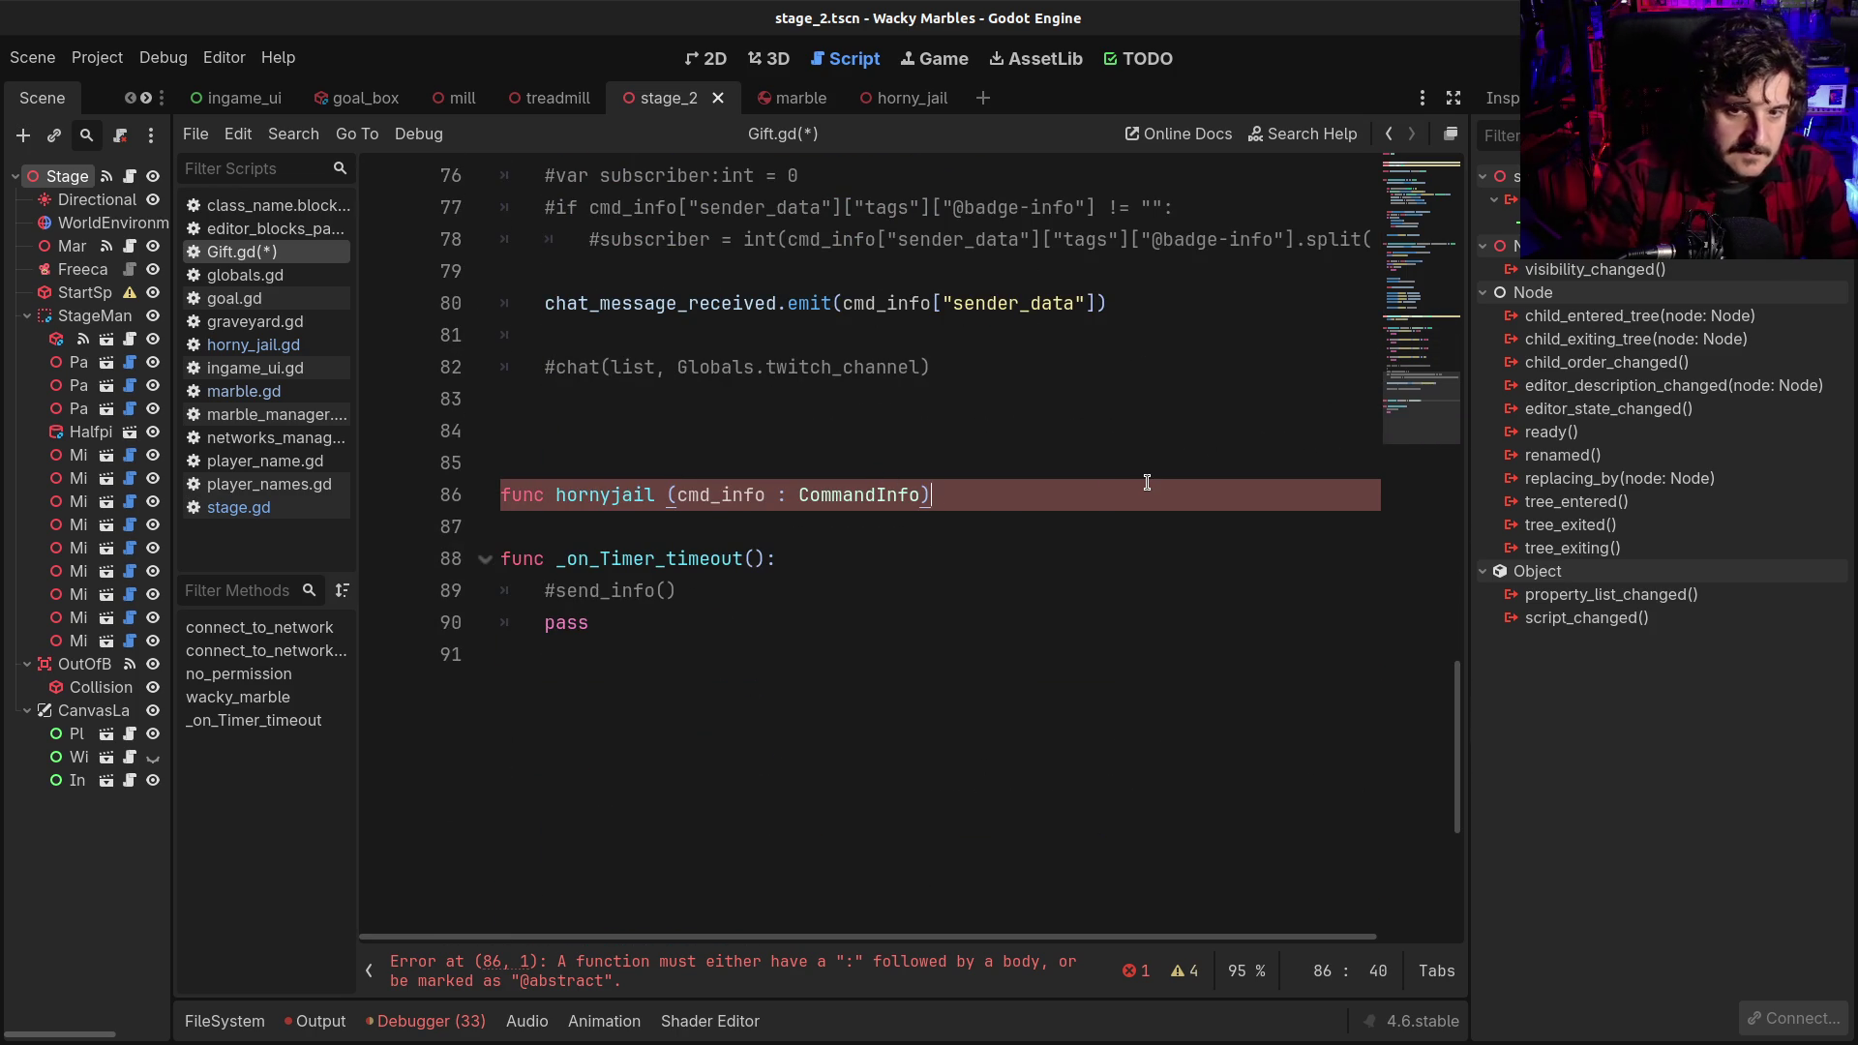
pyautogui.write(':')
pyautogui.press('Return')
pyautogui.write('pass')
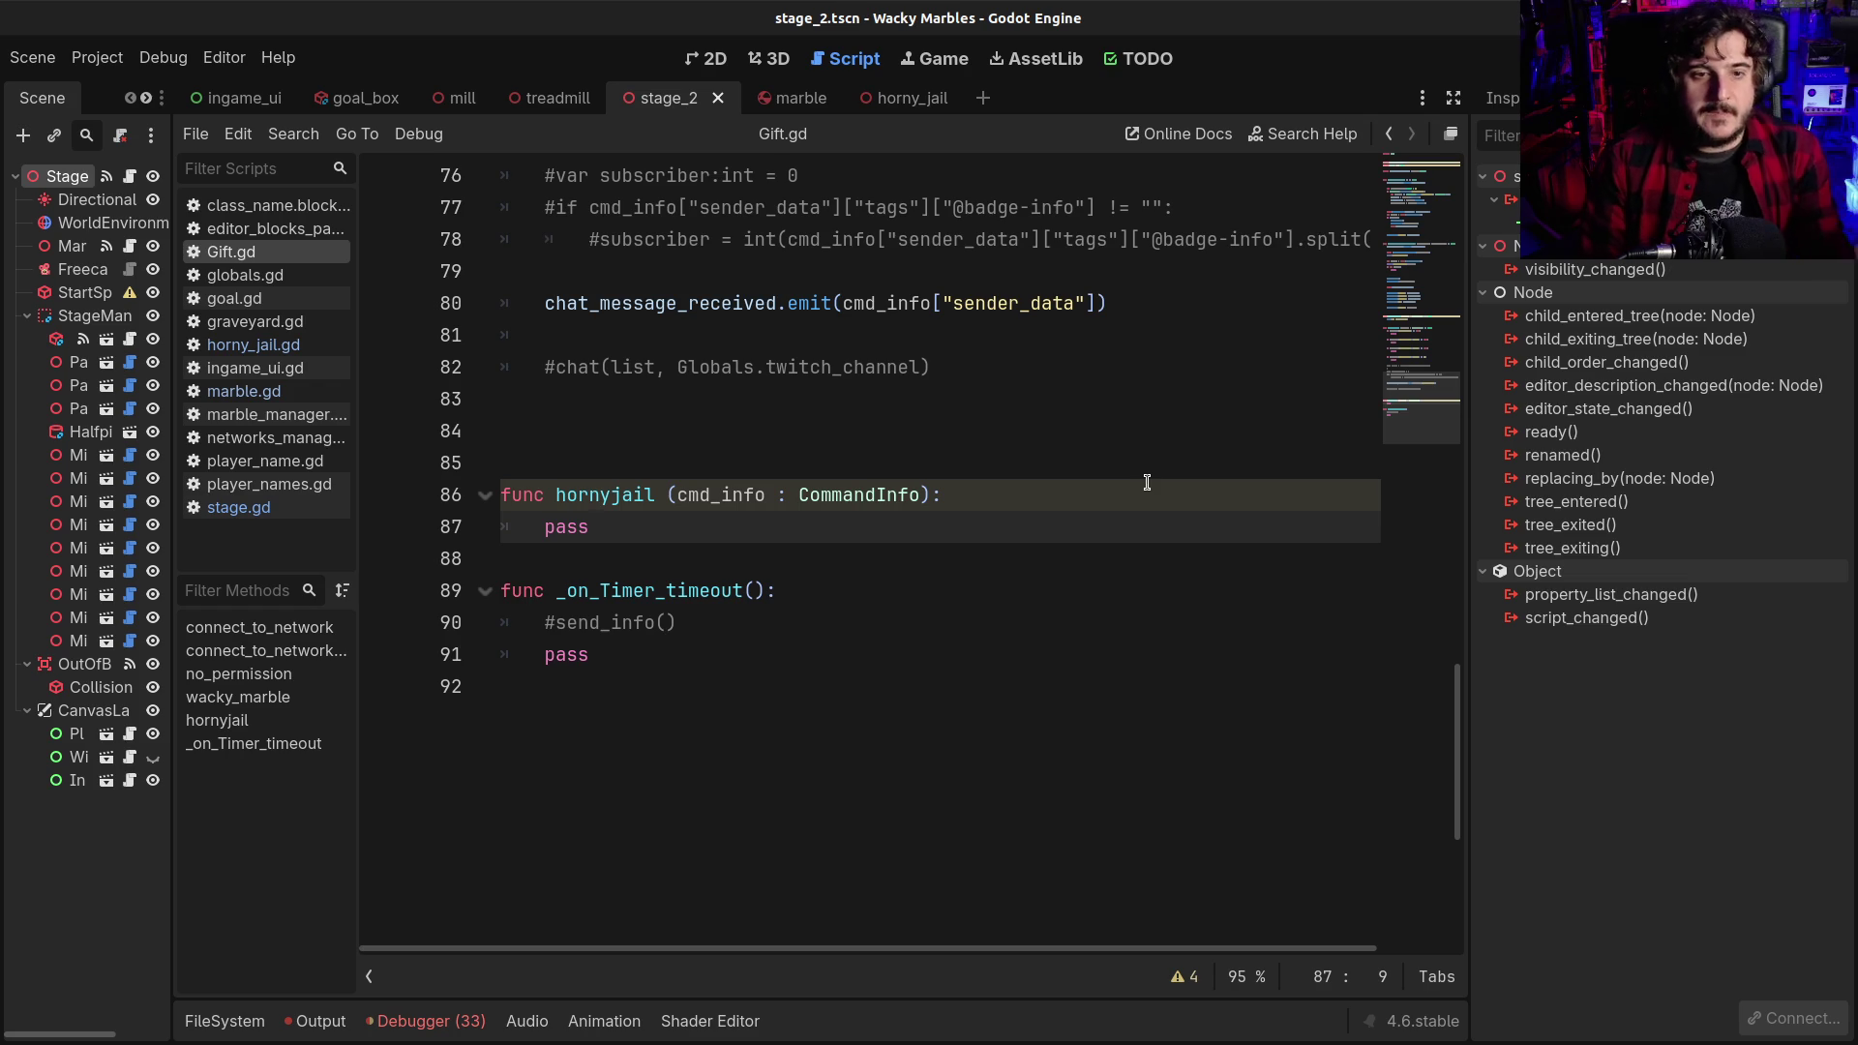
pyautogui.scroll(2, 1081, 599)
pyautogui.scroll(9, 888, 684)
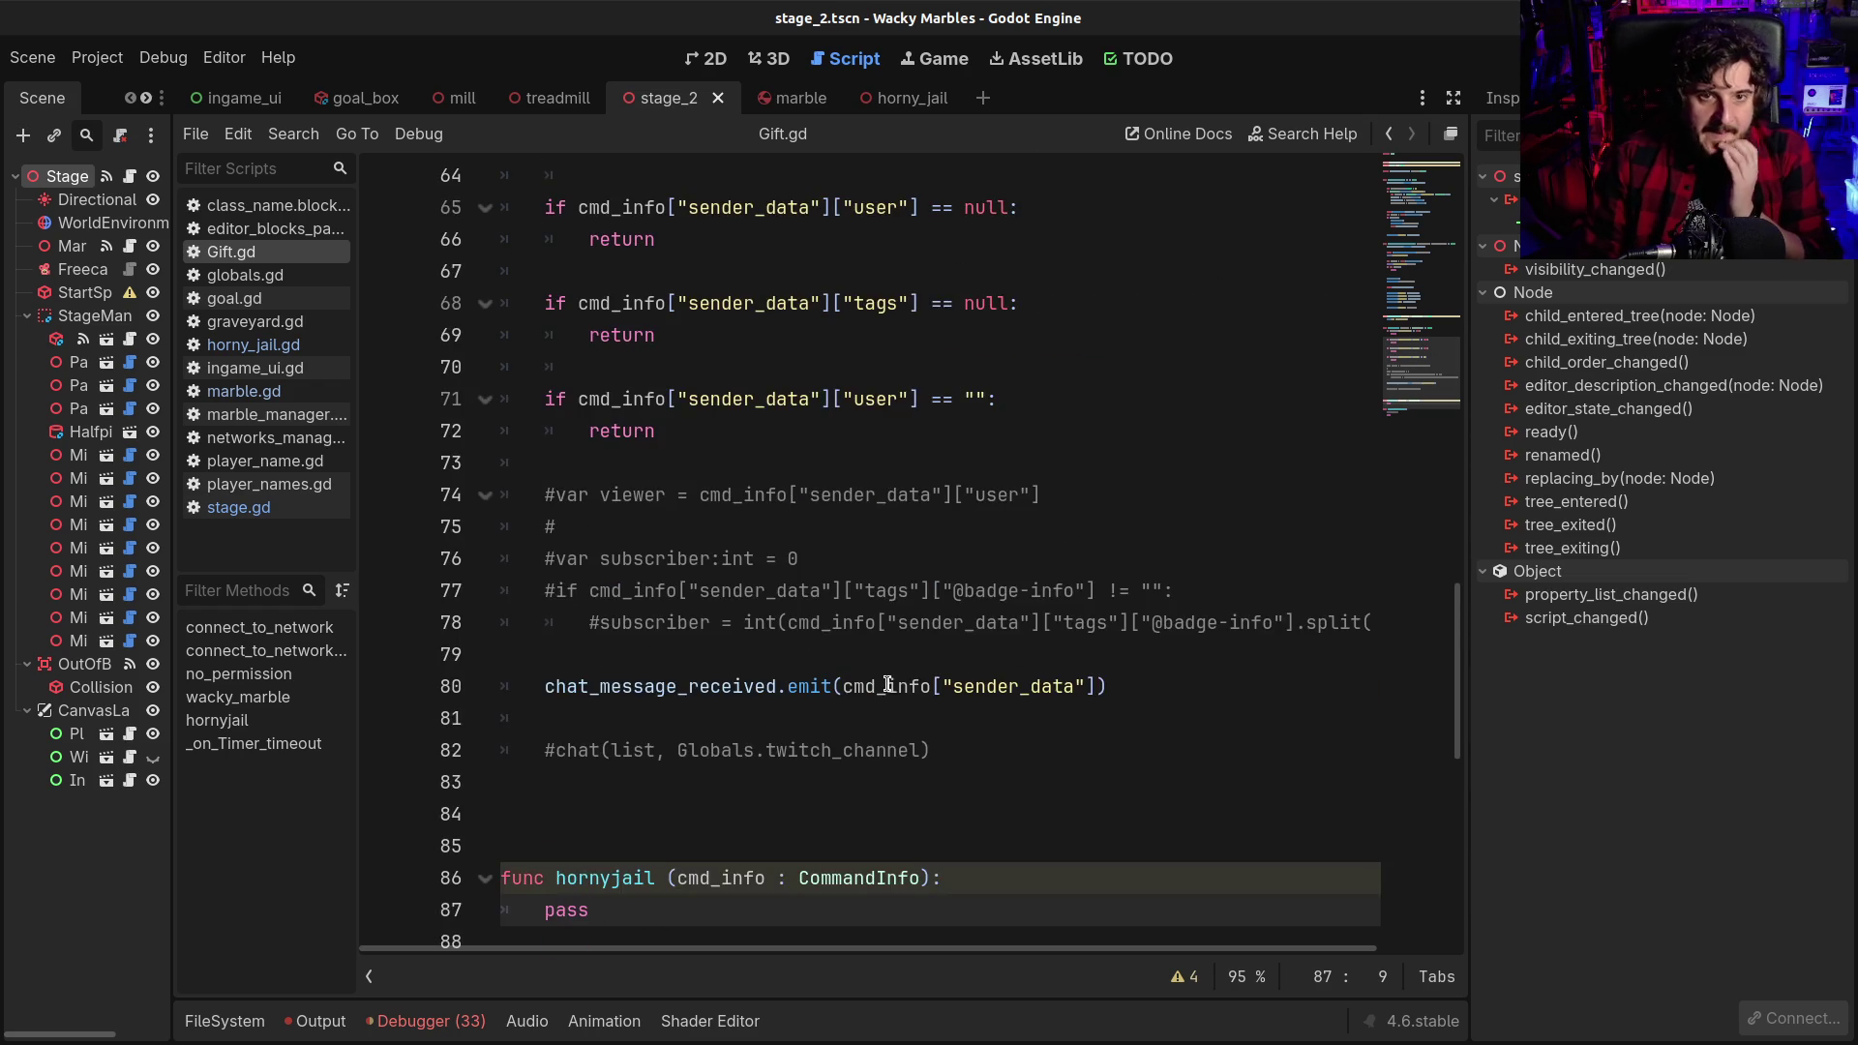
pyautogui.moveTo(613, 526); pyautogui.dragTo(854, 526)
pyautogui.click(854, 526)
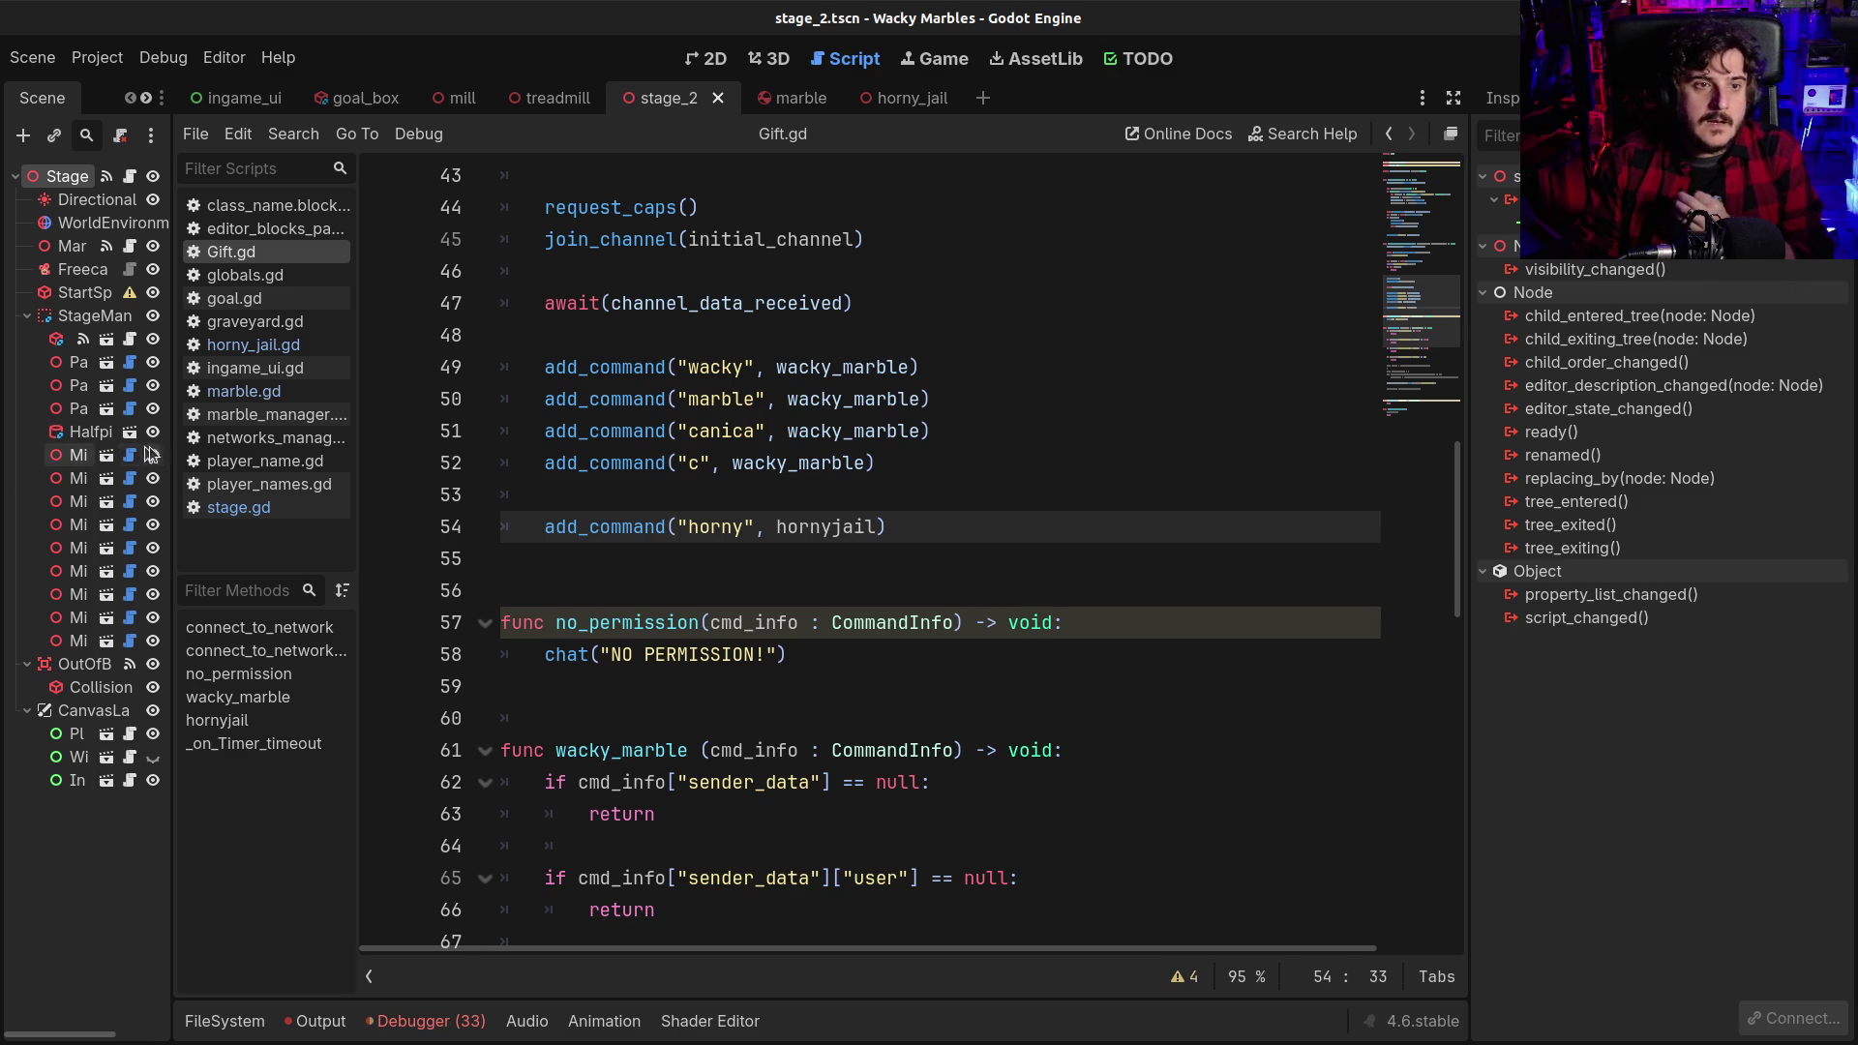
# Drag the Scene dock splitter right to show full node names and select StageManager
pyautogui.moveTo(170, 447)
pyautogui.mouseDown()
pyautogui.moveTo(319, 445)
pyautogui.moveTo(297, 441)
pyautogui.mouseUp()
pyautogui.click(75, 325)
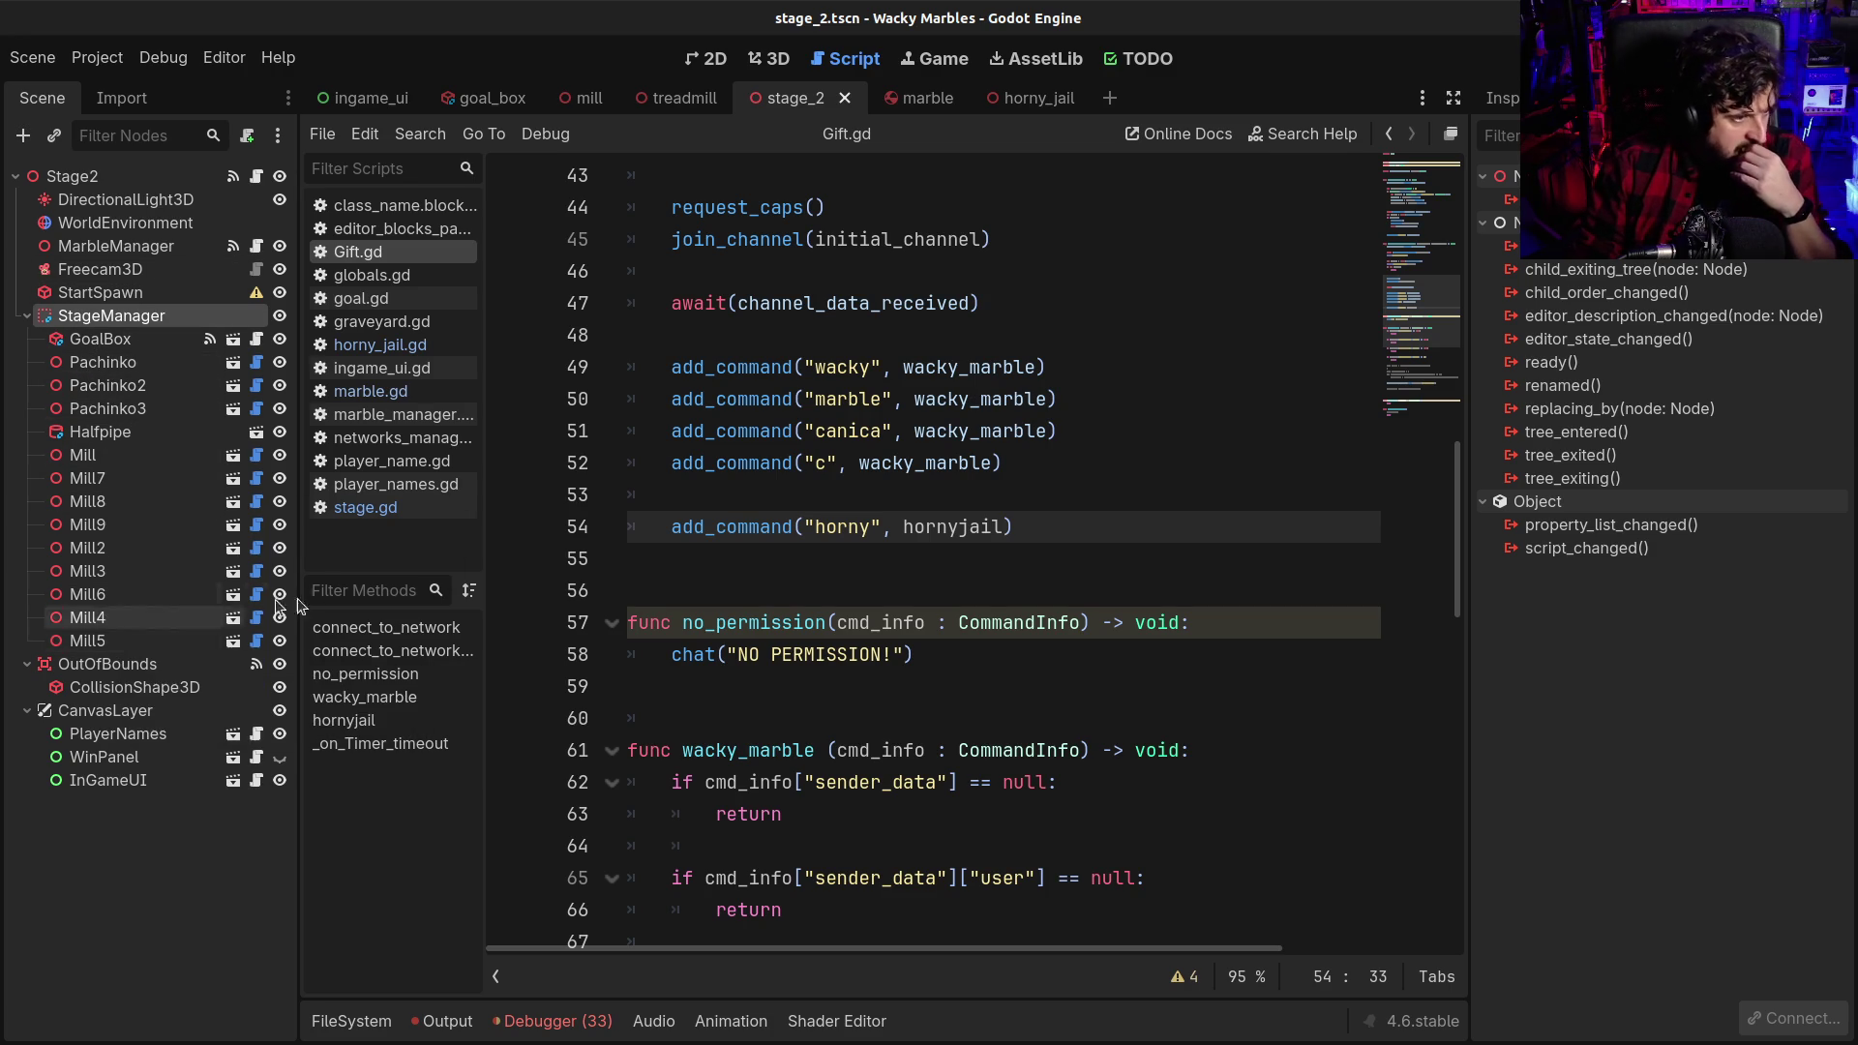
pyautogui.moveTo(669, 521)
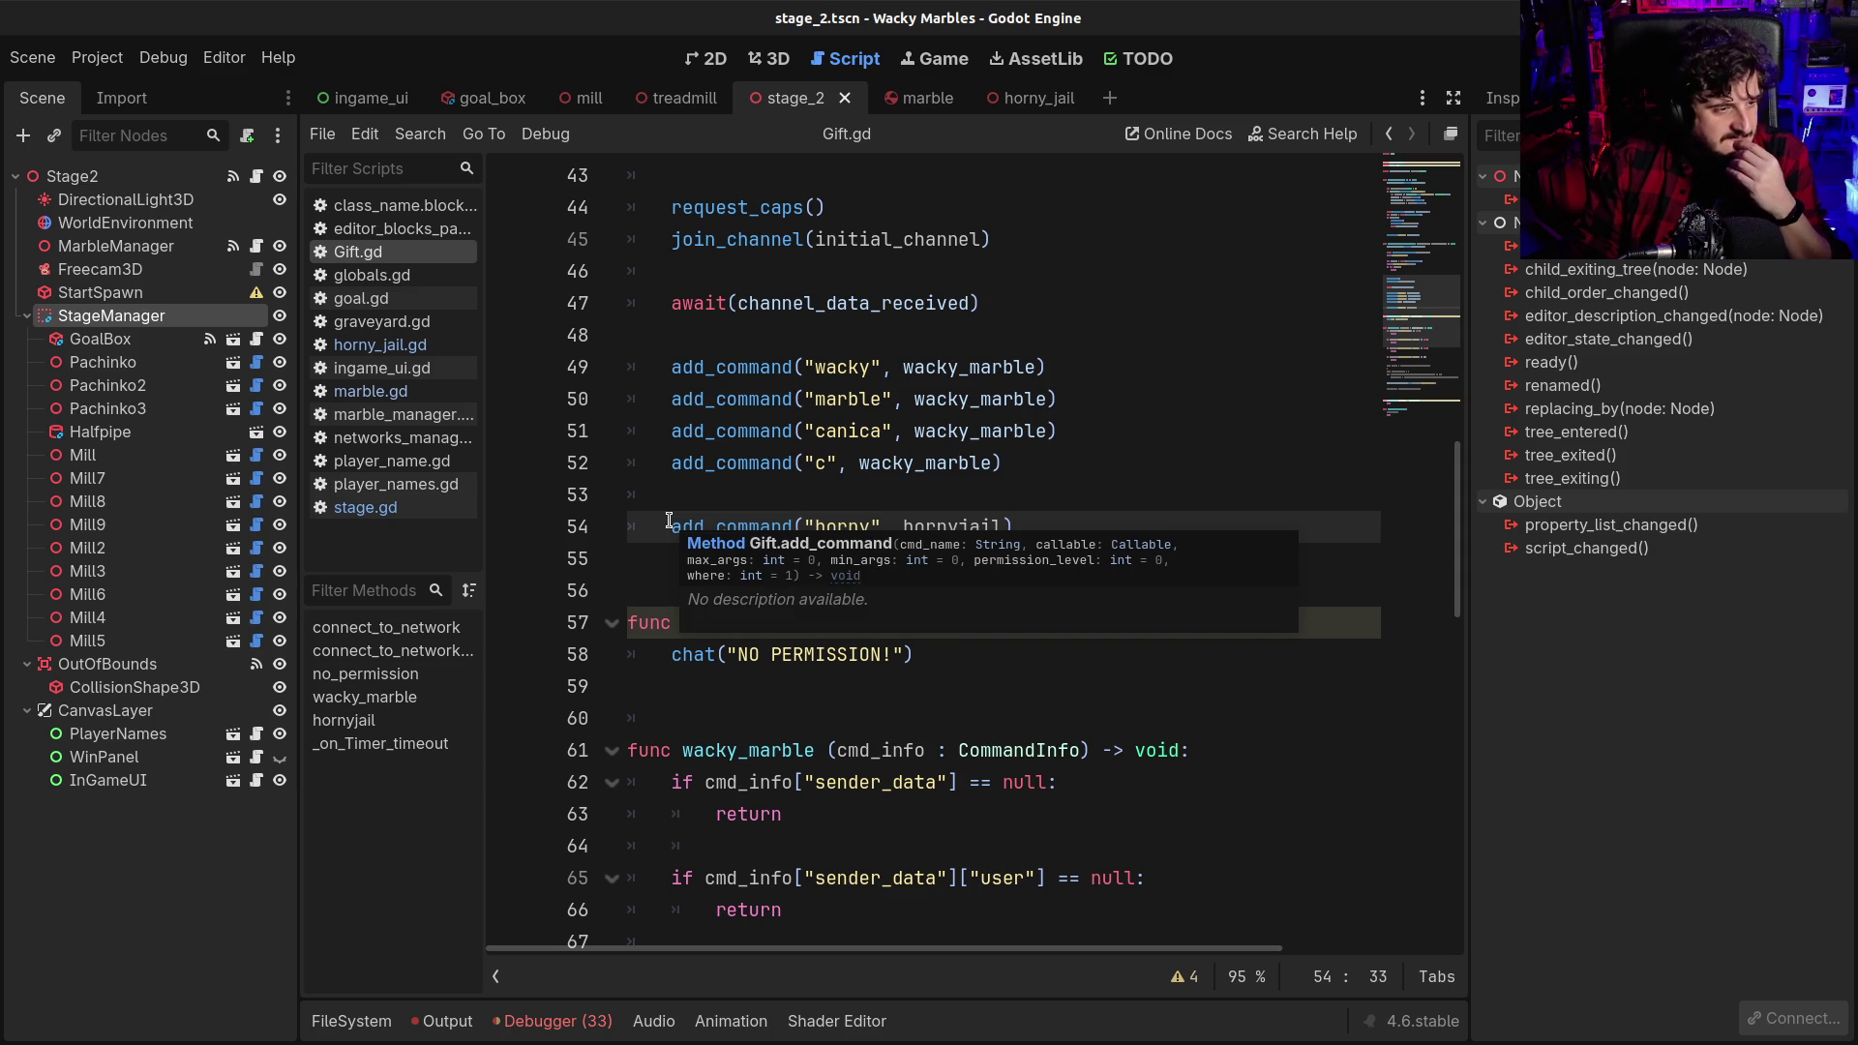
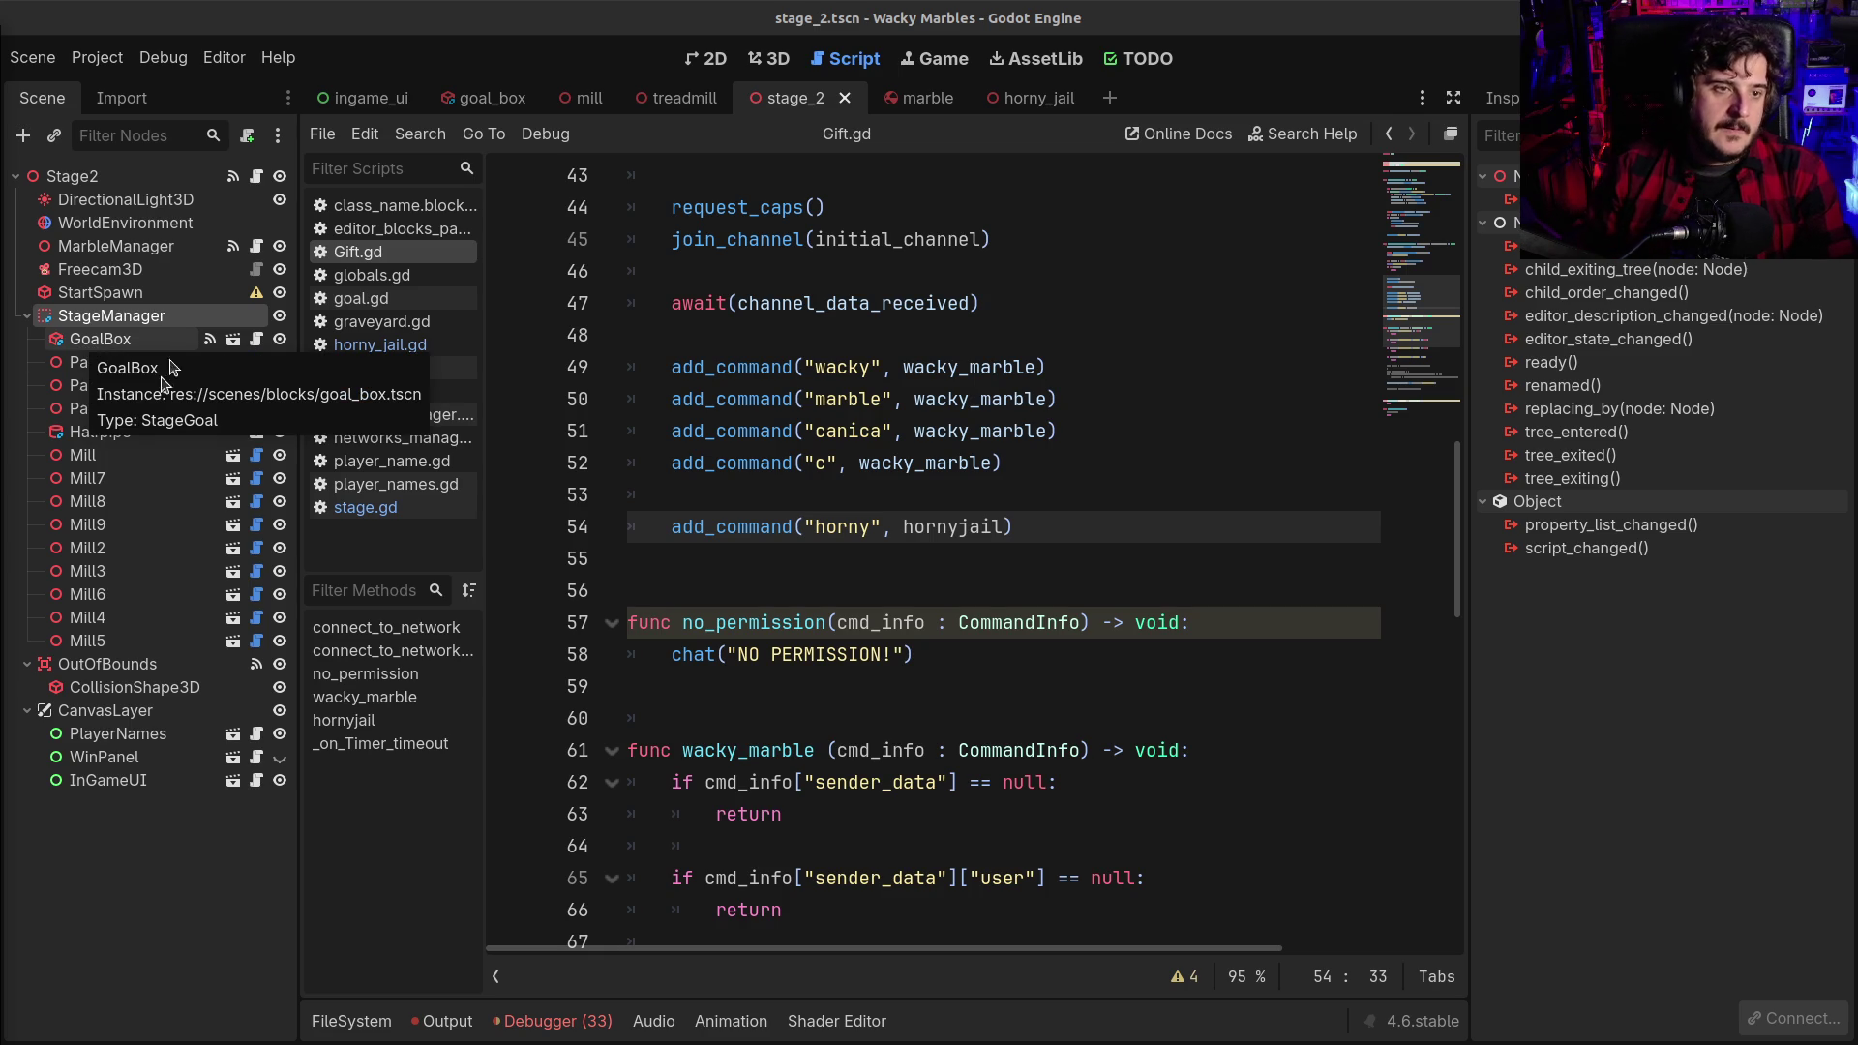
# Jump from the Pachinko script to the hornyjail function definition in Gift.gd
pyautogui.click(68, 362)
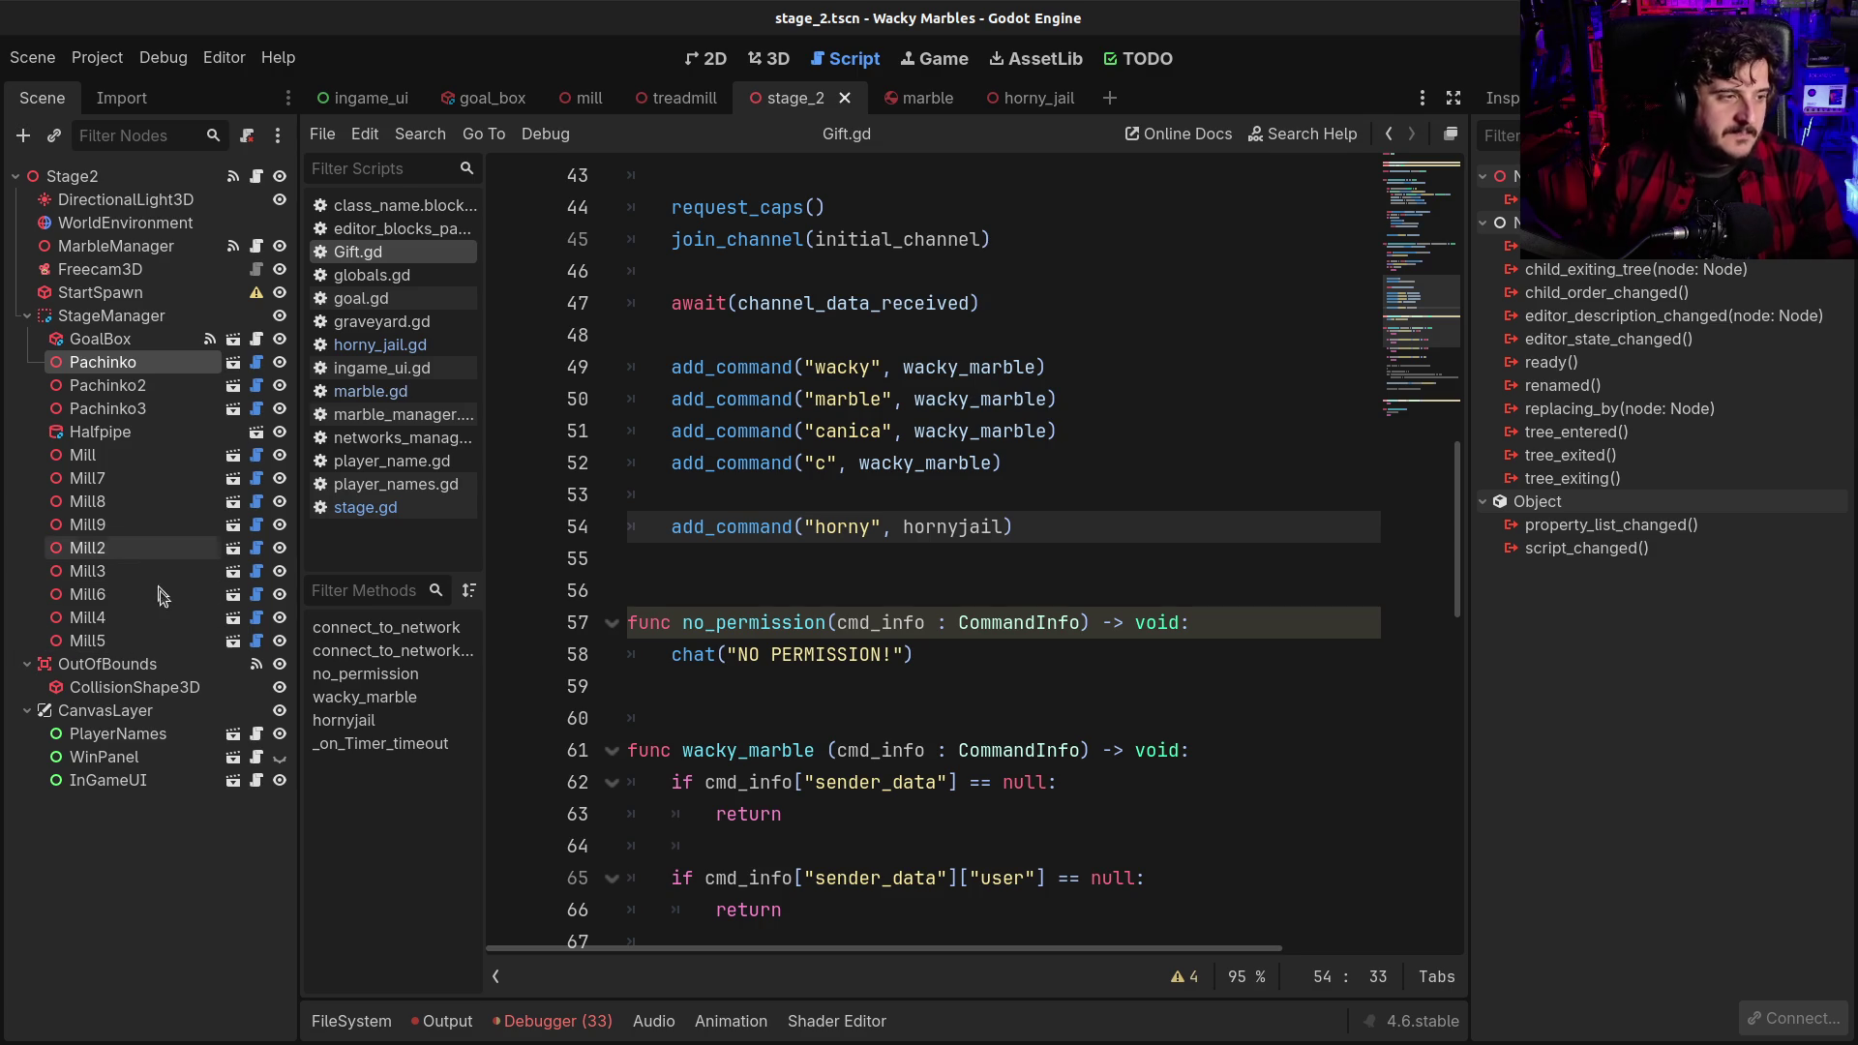
pyautogui.click(1058, 449)
pyautogui.scroll(1, 917, 616)
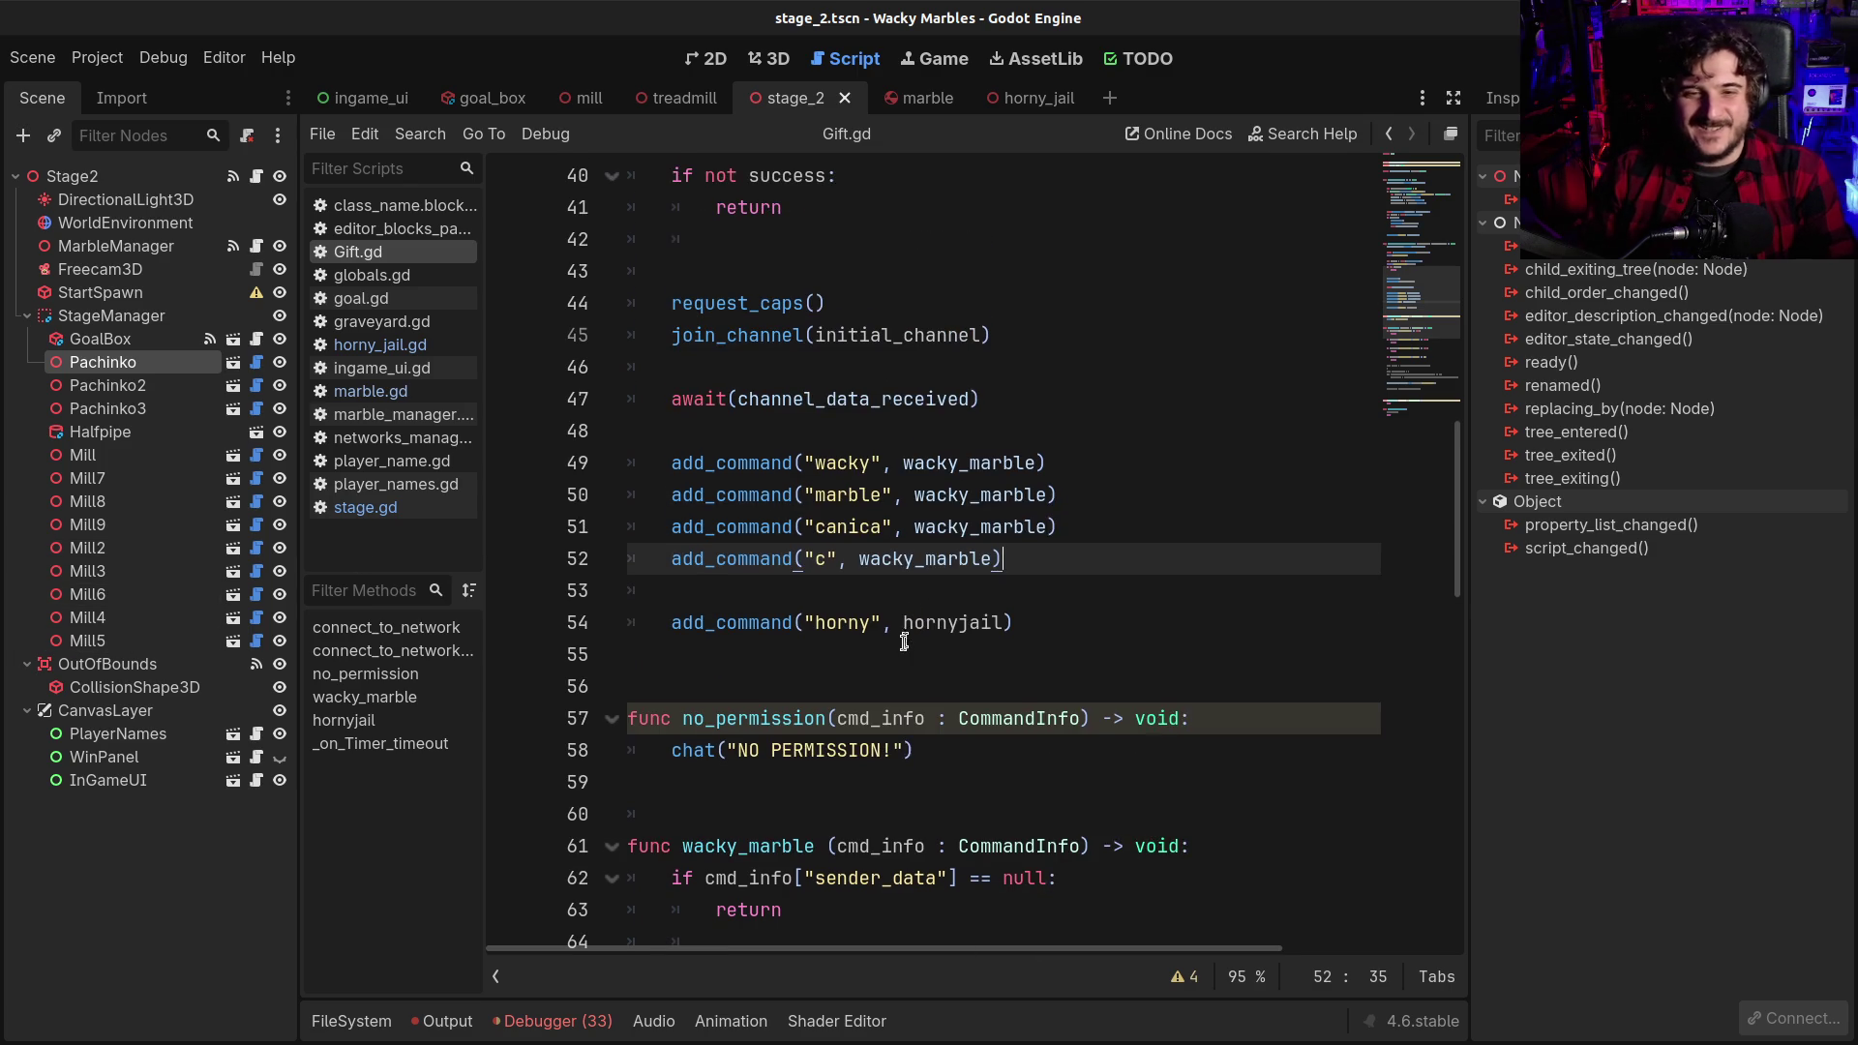
pyautogui.keyDown('ctrl'); pyautogui.click(922, 620); pyautogui.keyUp('ctrl')
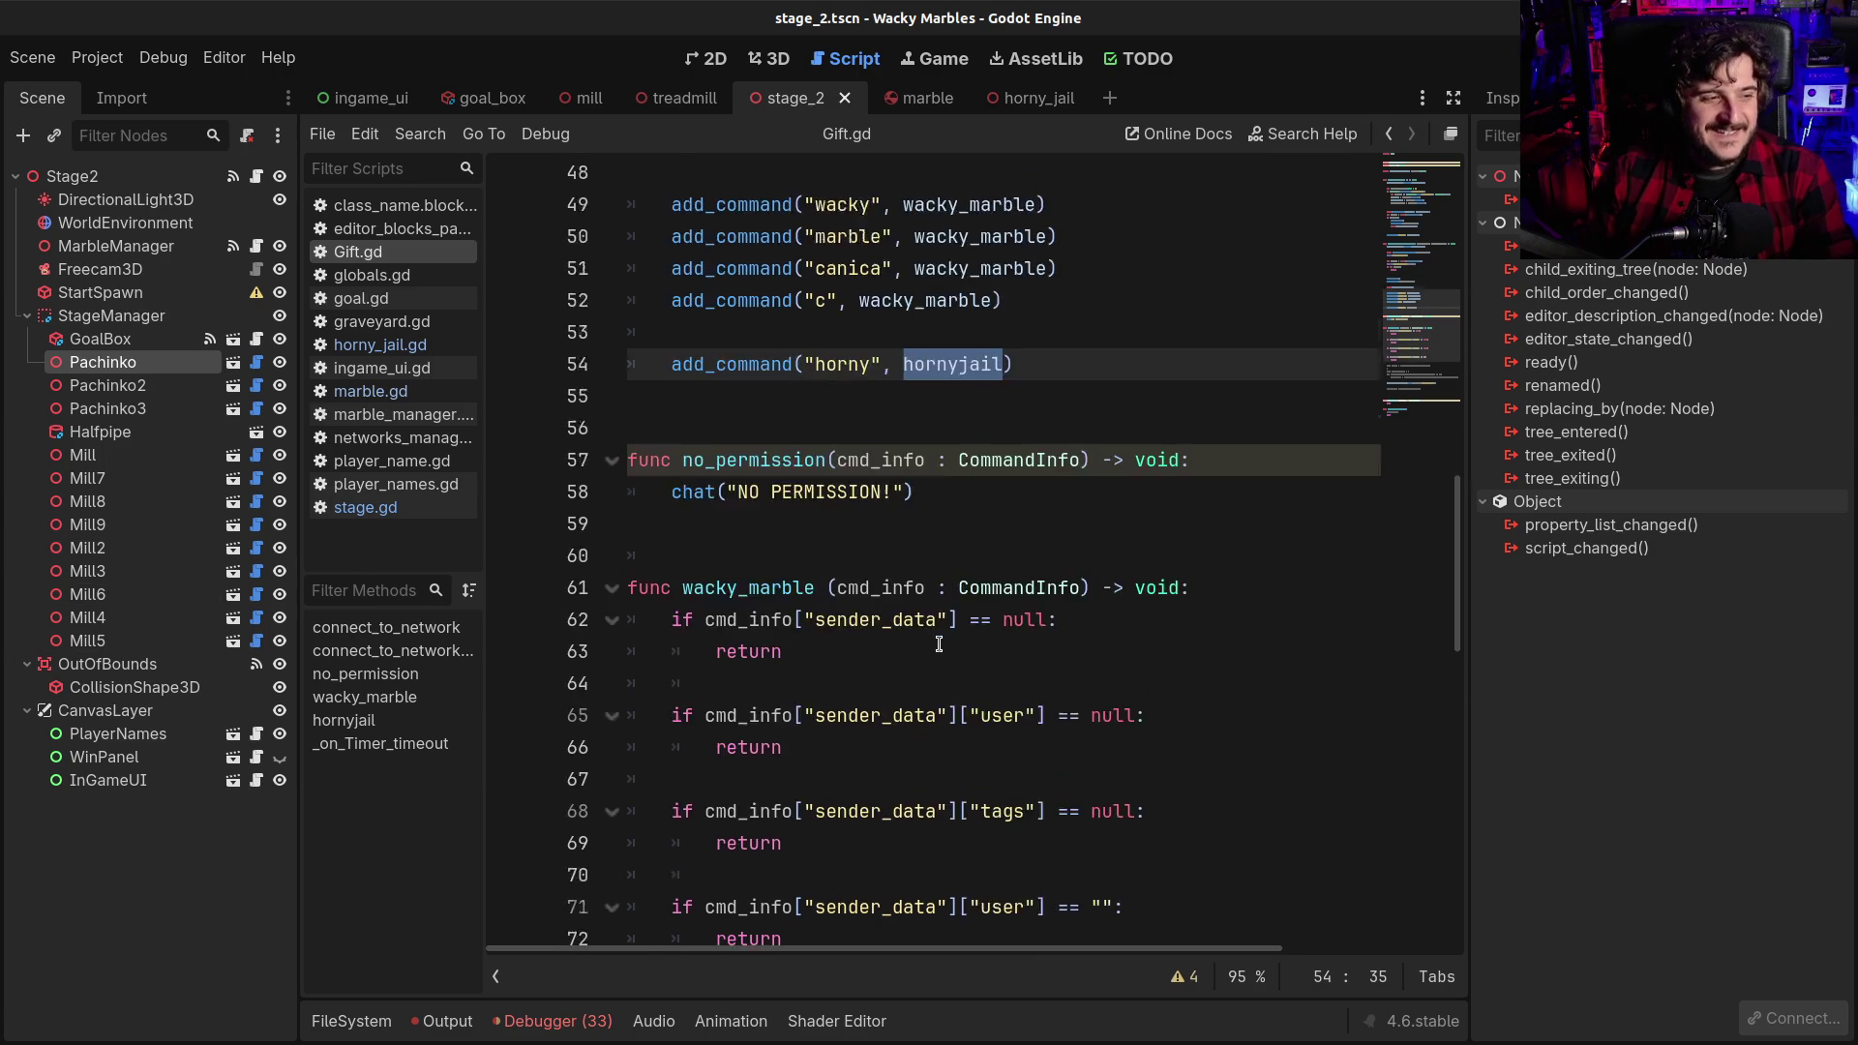
pyautogui.scroll(2, 929, 654)
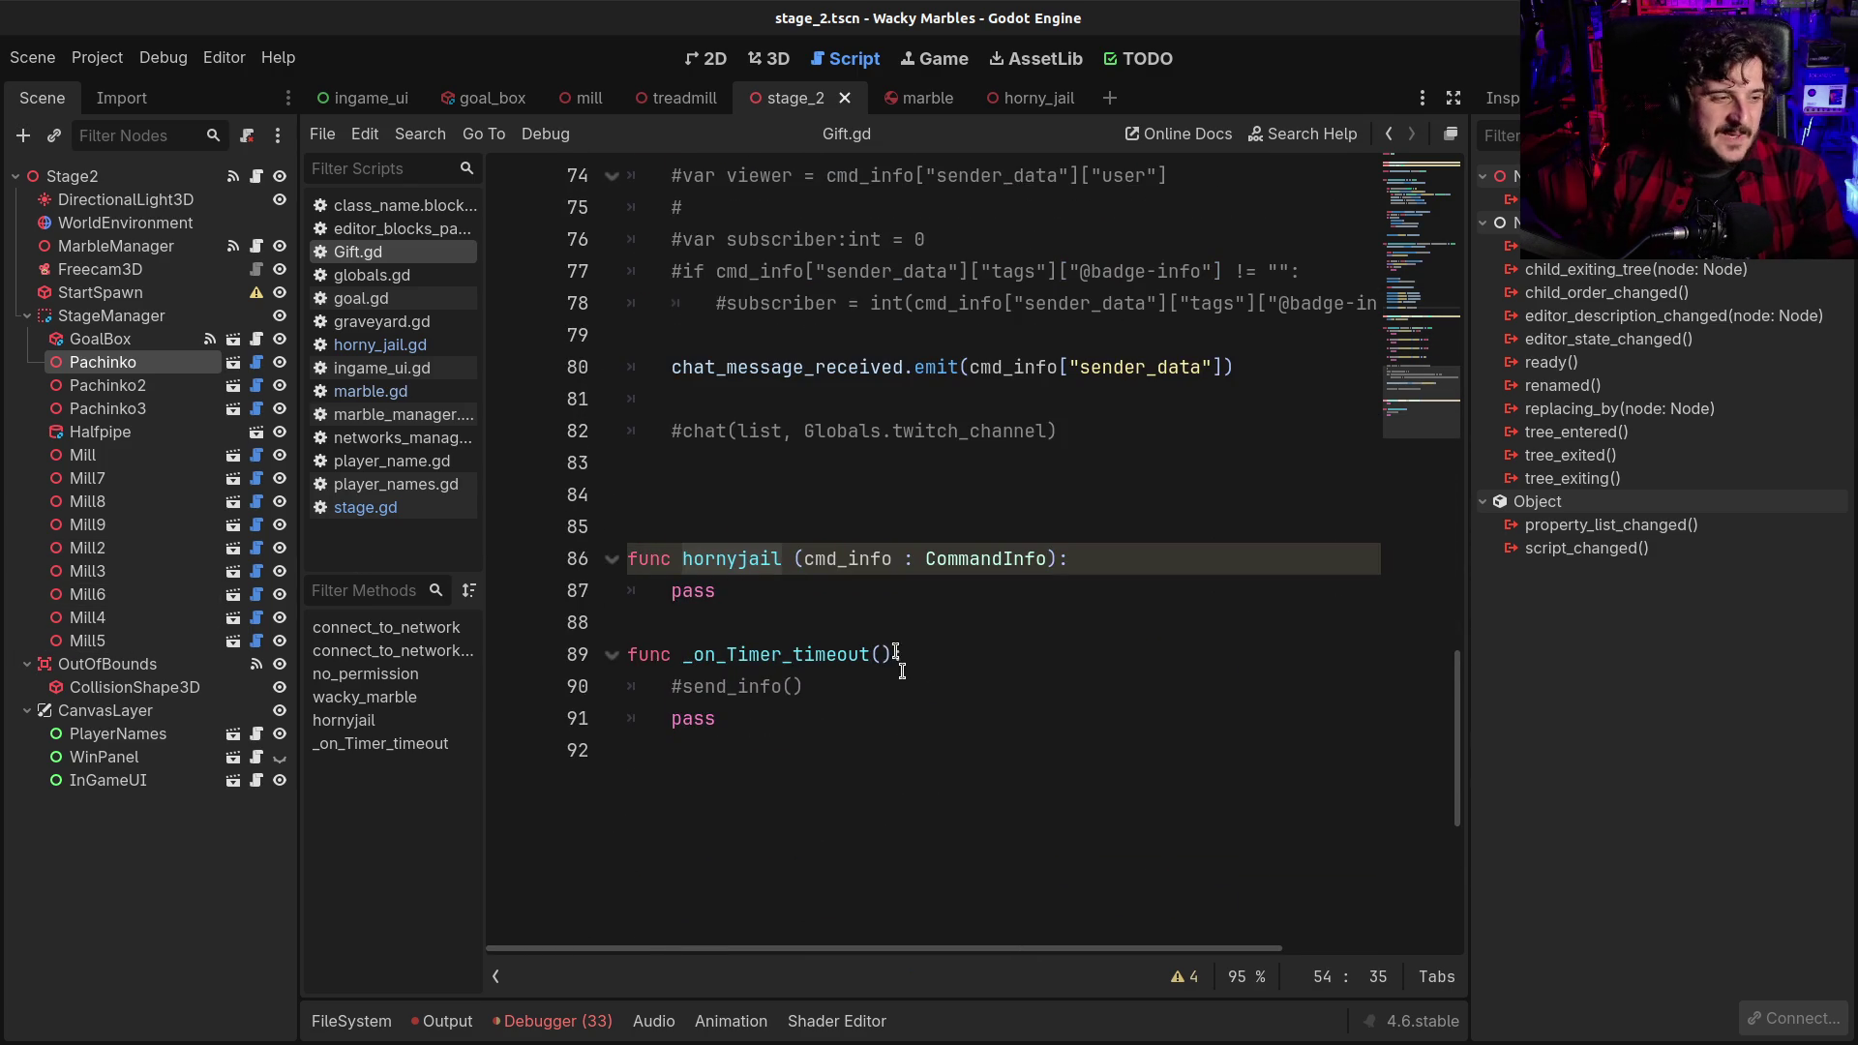
pyautogui.scroll(1, 856, 617)
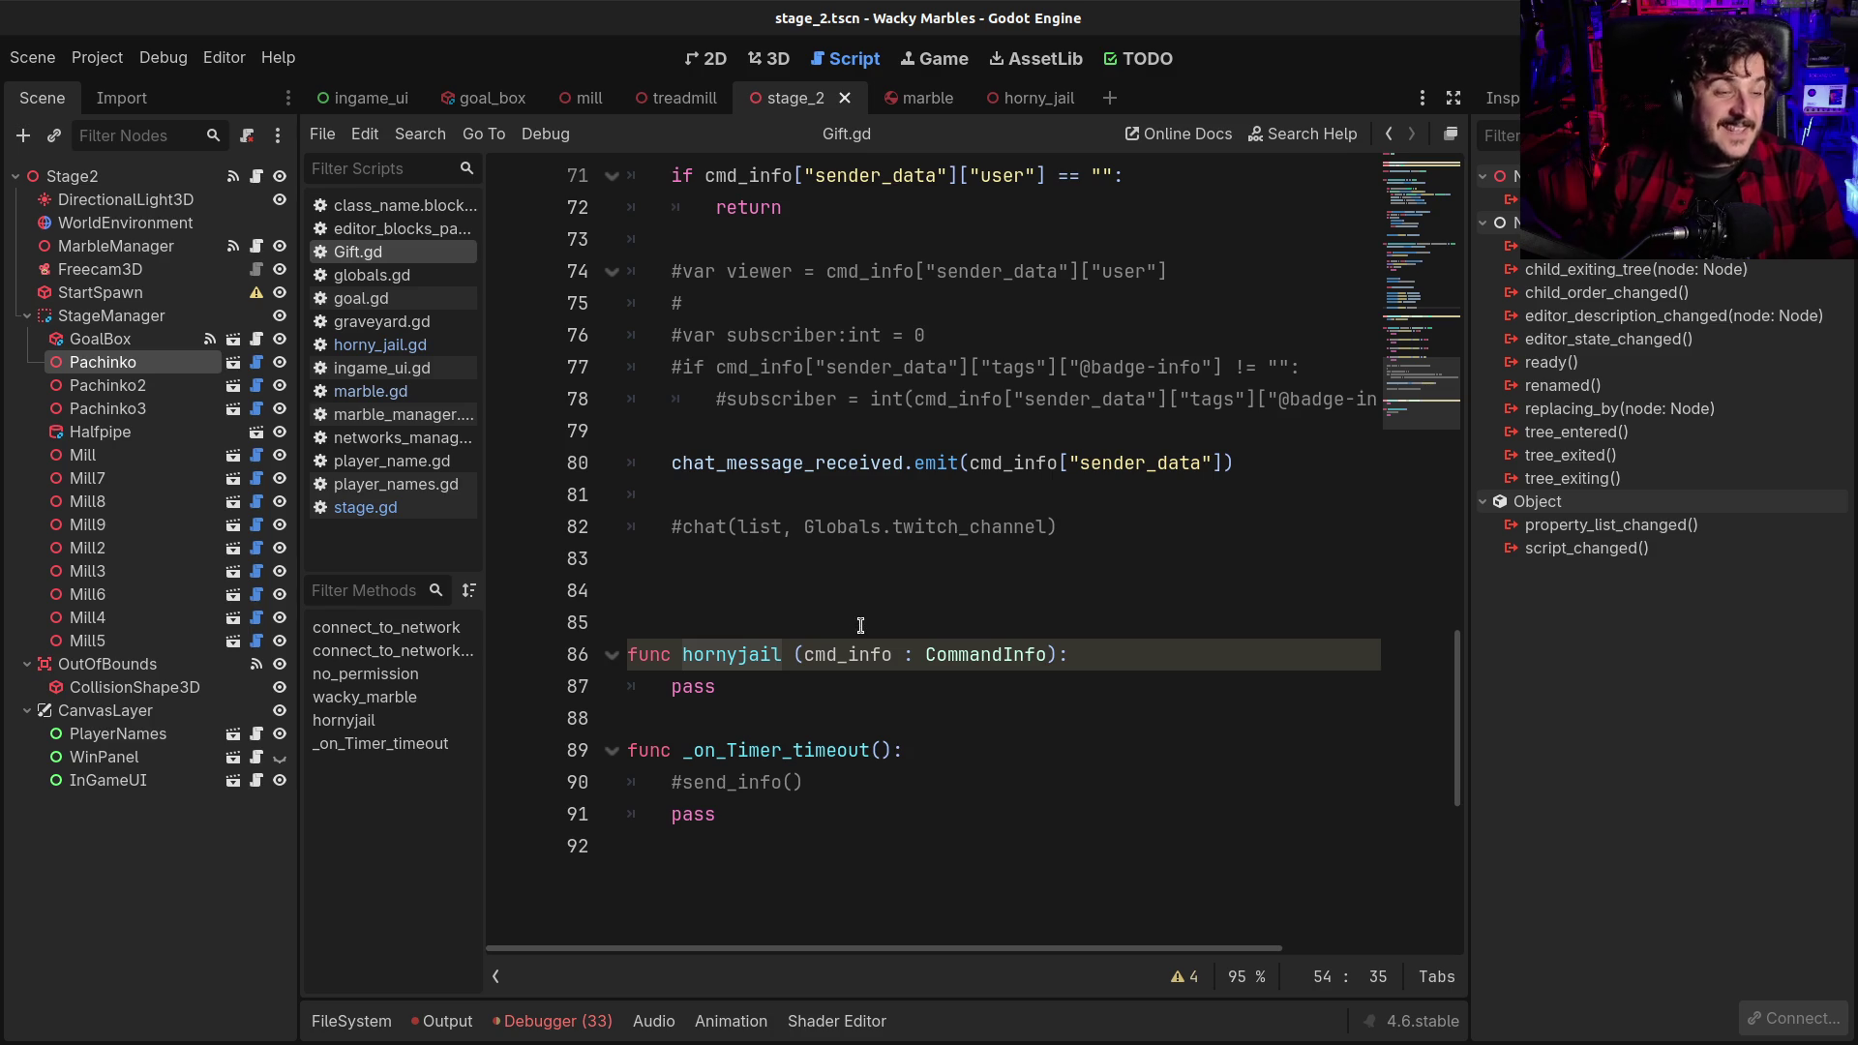
# Delete the extra blank line above hornyjail and add one after its pass line
pyautogui.click(788, 608)
pyautogui.press('BackSpace')
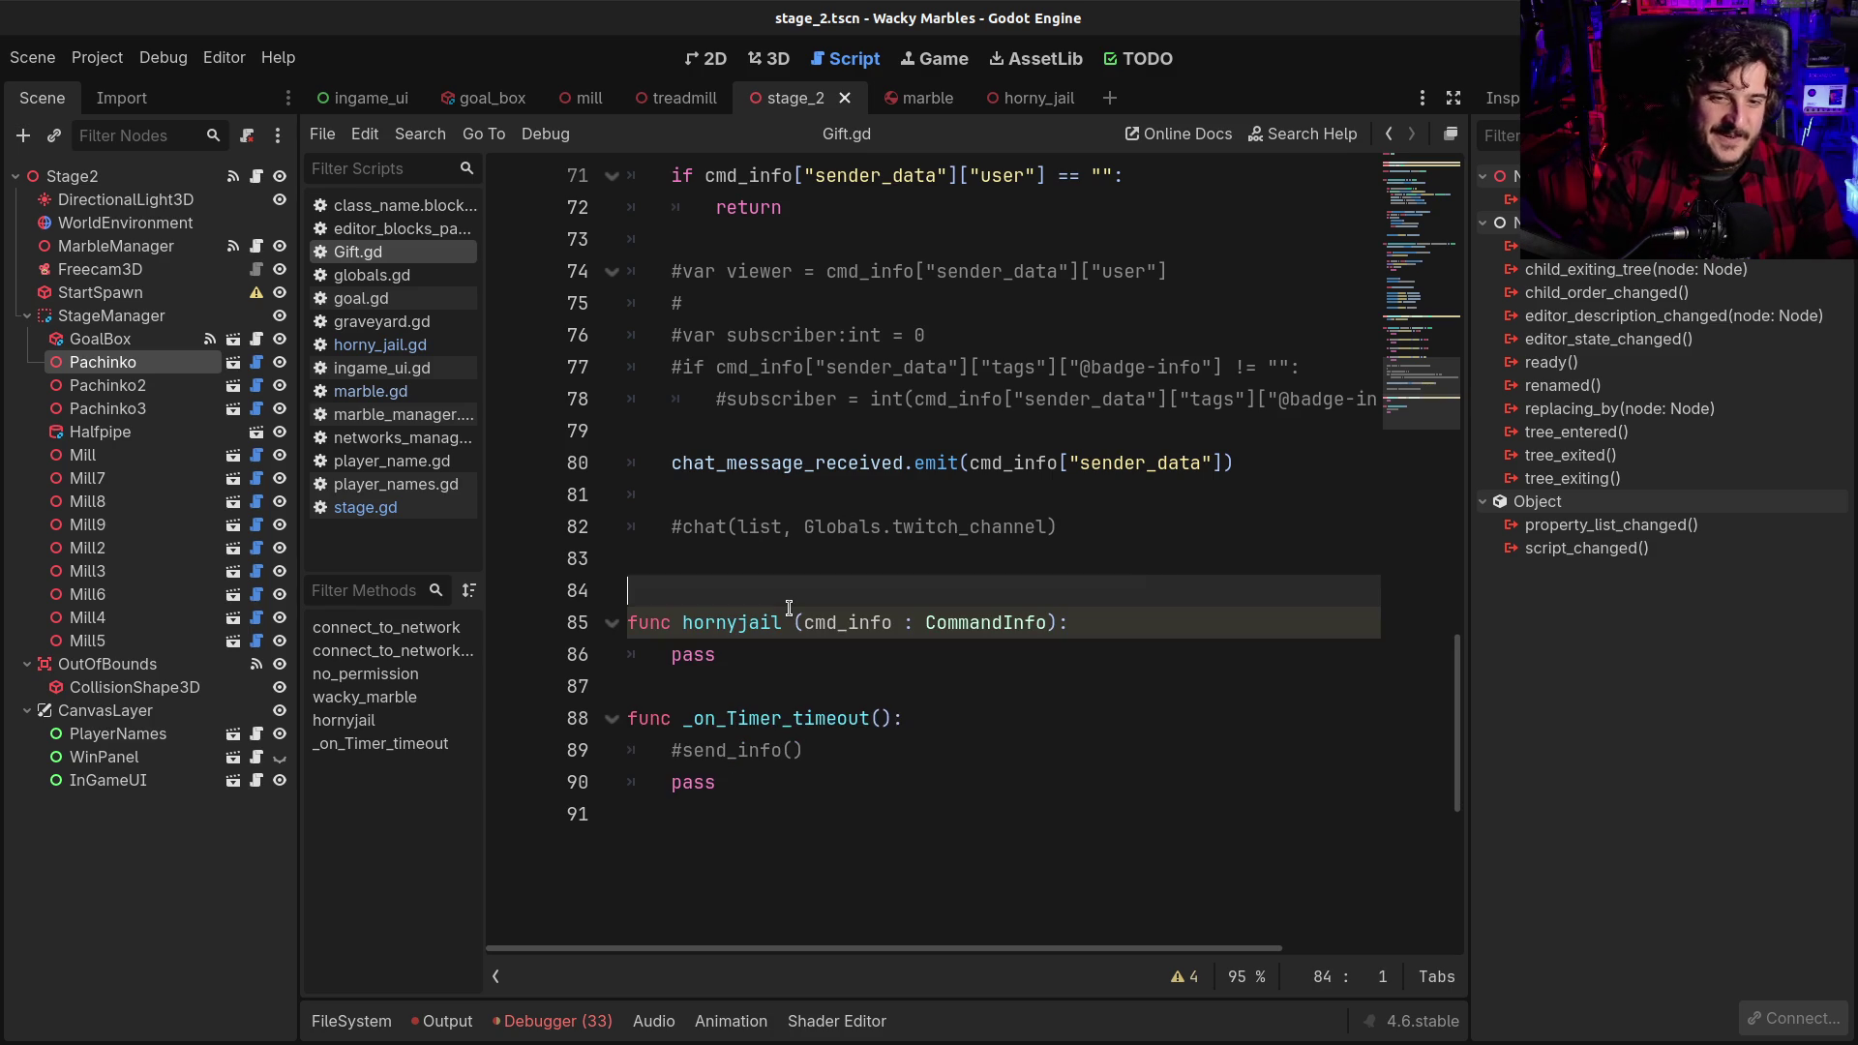
pyautogui.click(832, 689)
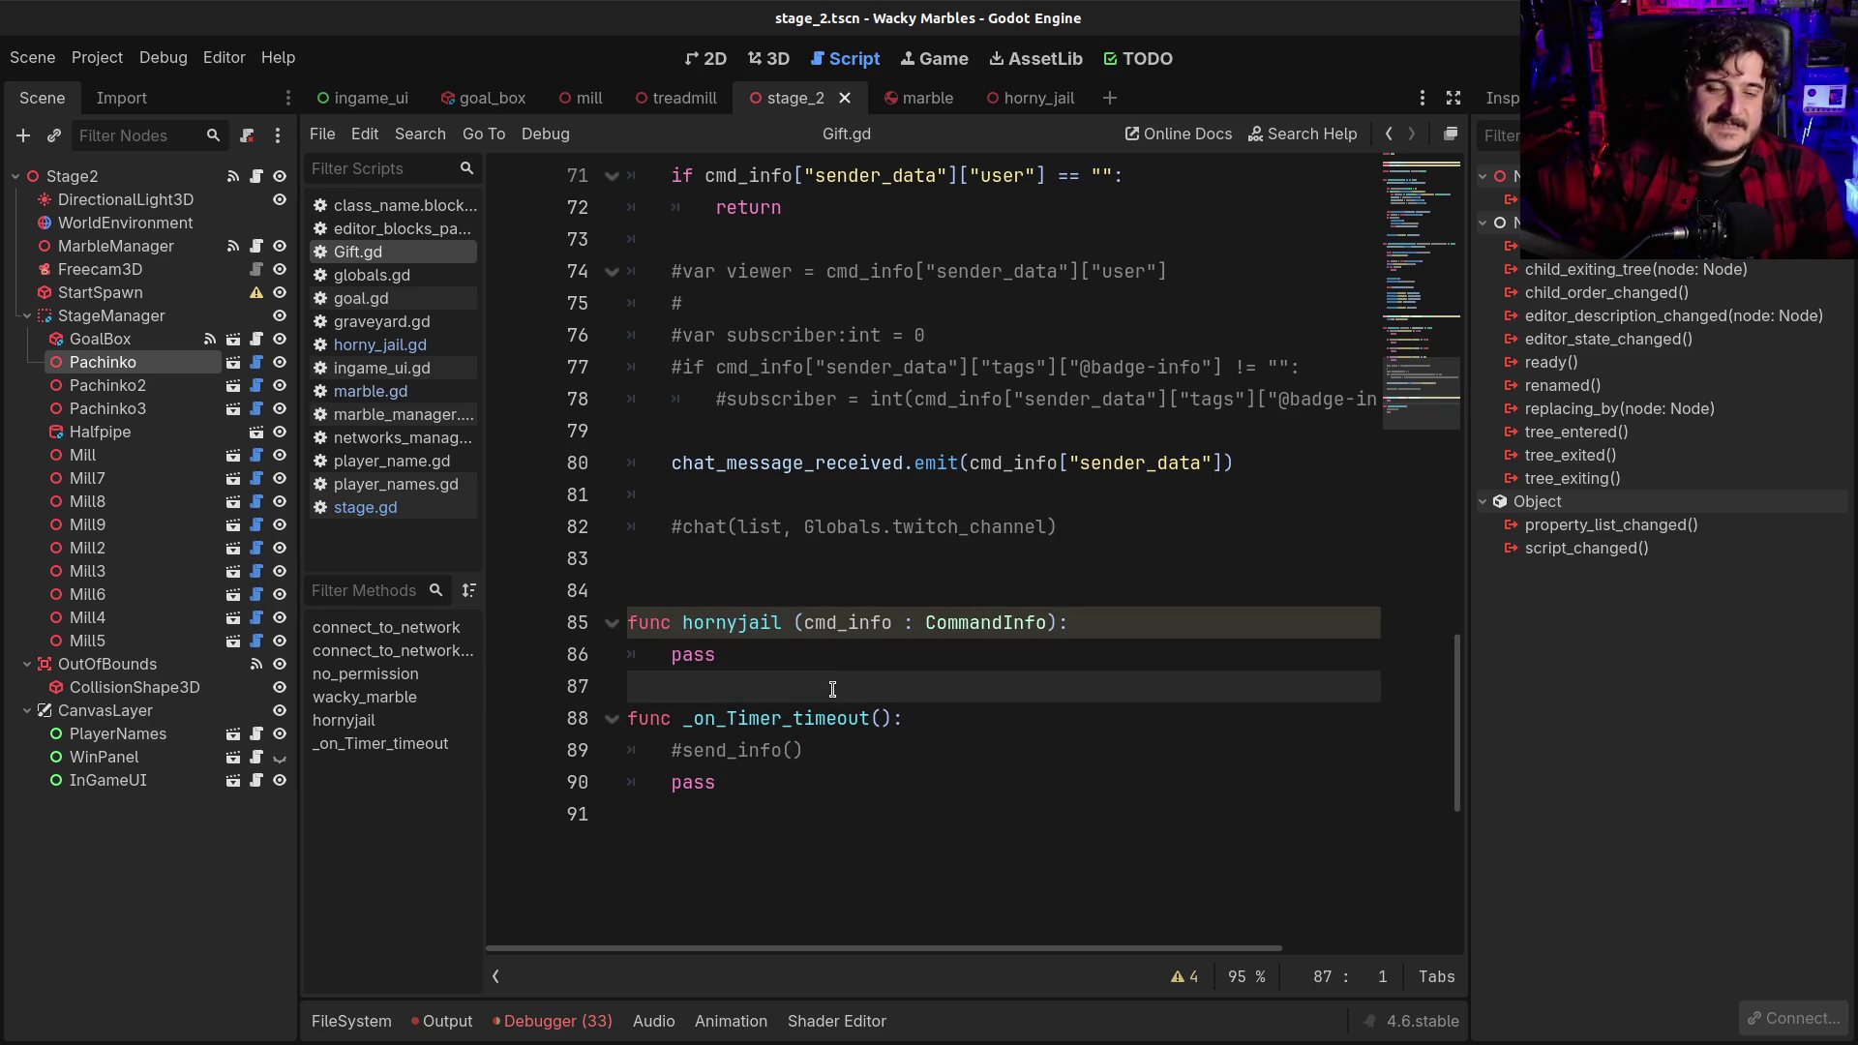
pyautogui.press('Return')
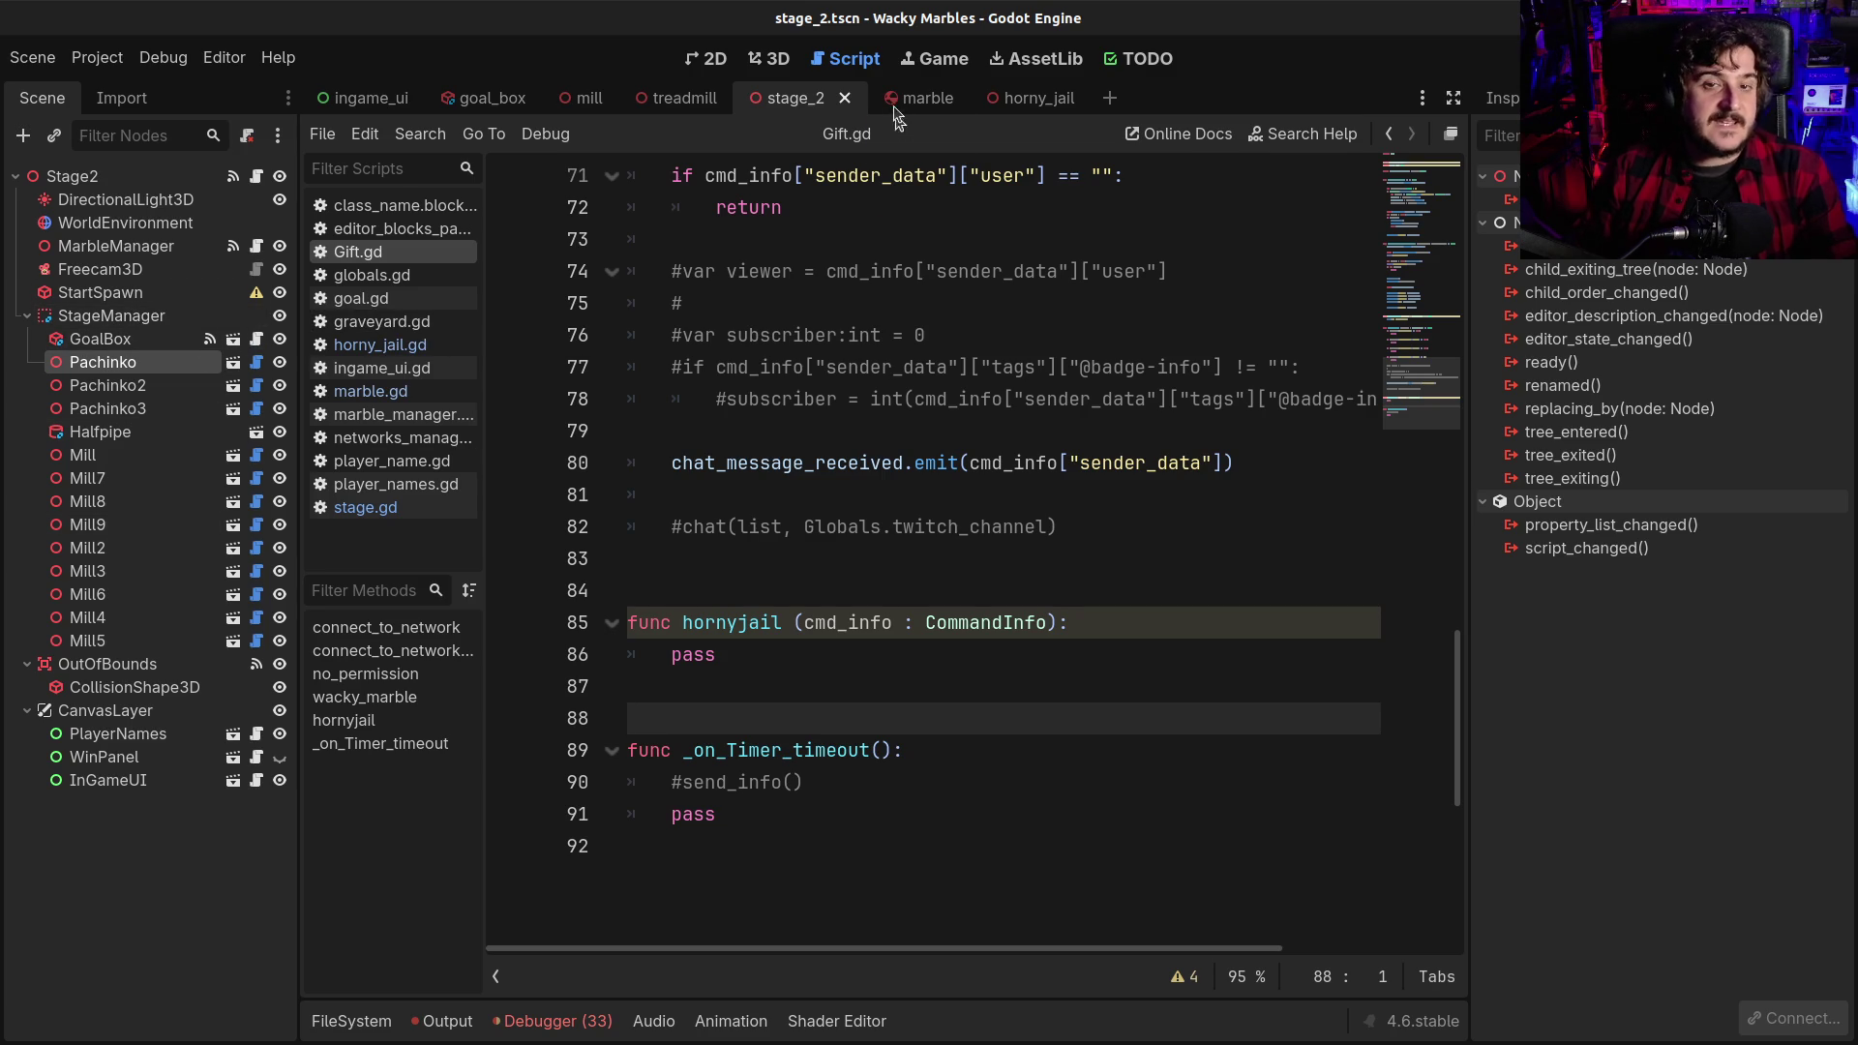
pyautogui.click(999, 101)
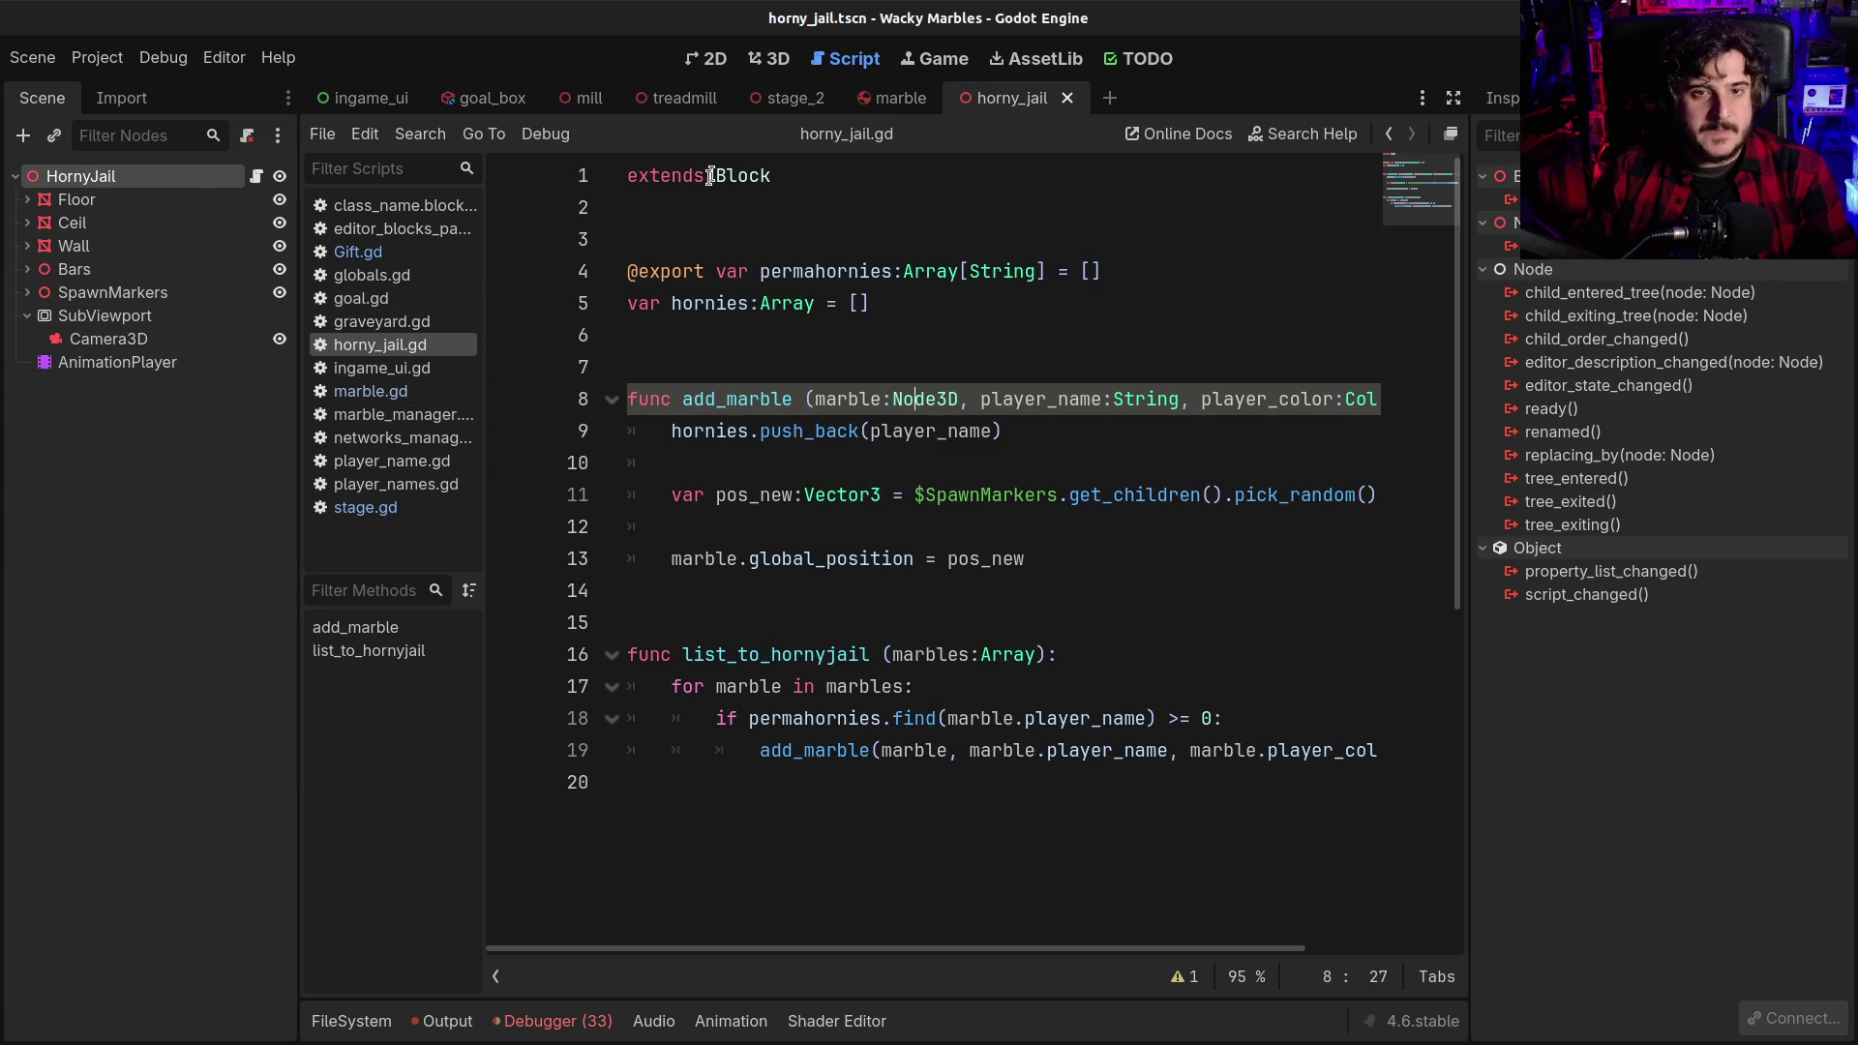
# Read through horny_jail.gd's add_marble and list_to_hornyjail functions, then open the Block class definition
pyautogui.click(701, 238)
pyautogui.scroll(-1, 912, 471)
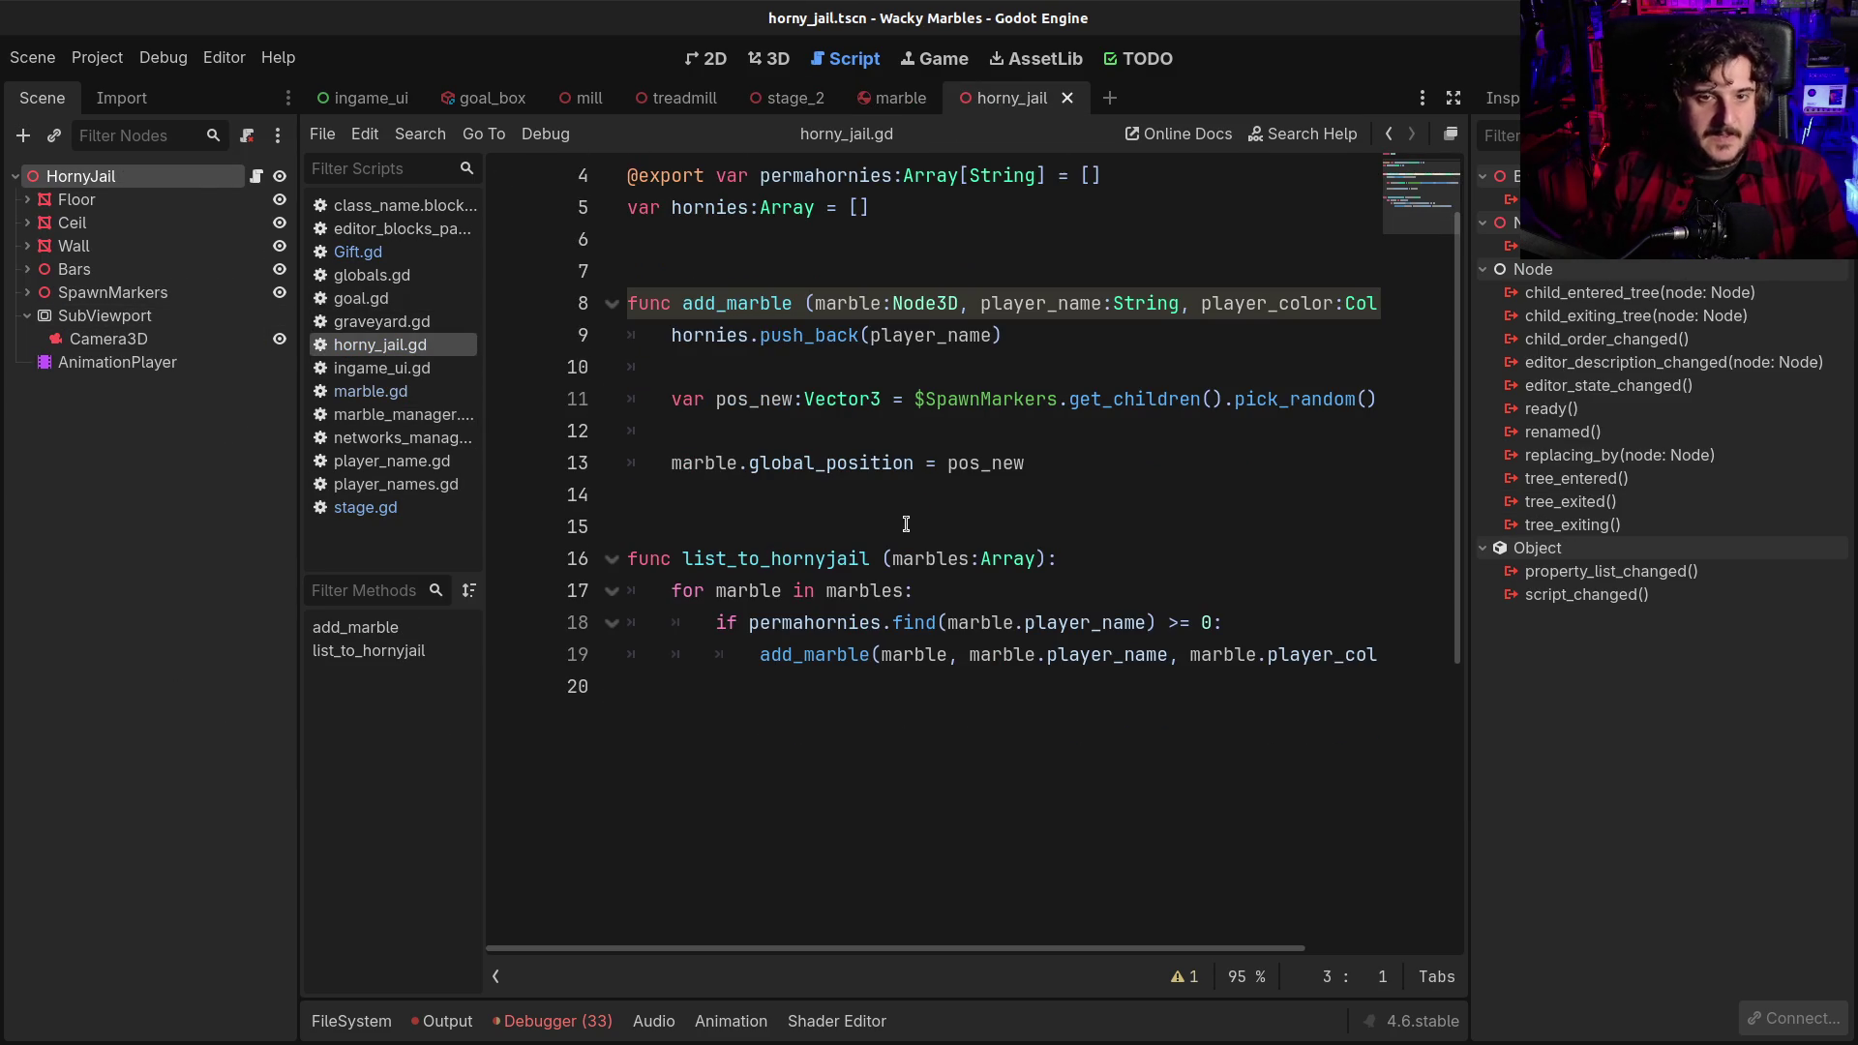
pyautogui.scroll(1, 906, 523)
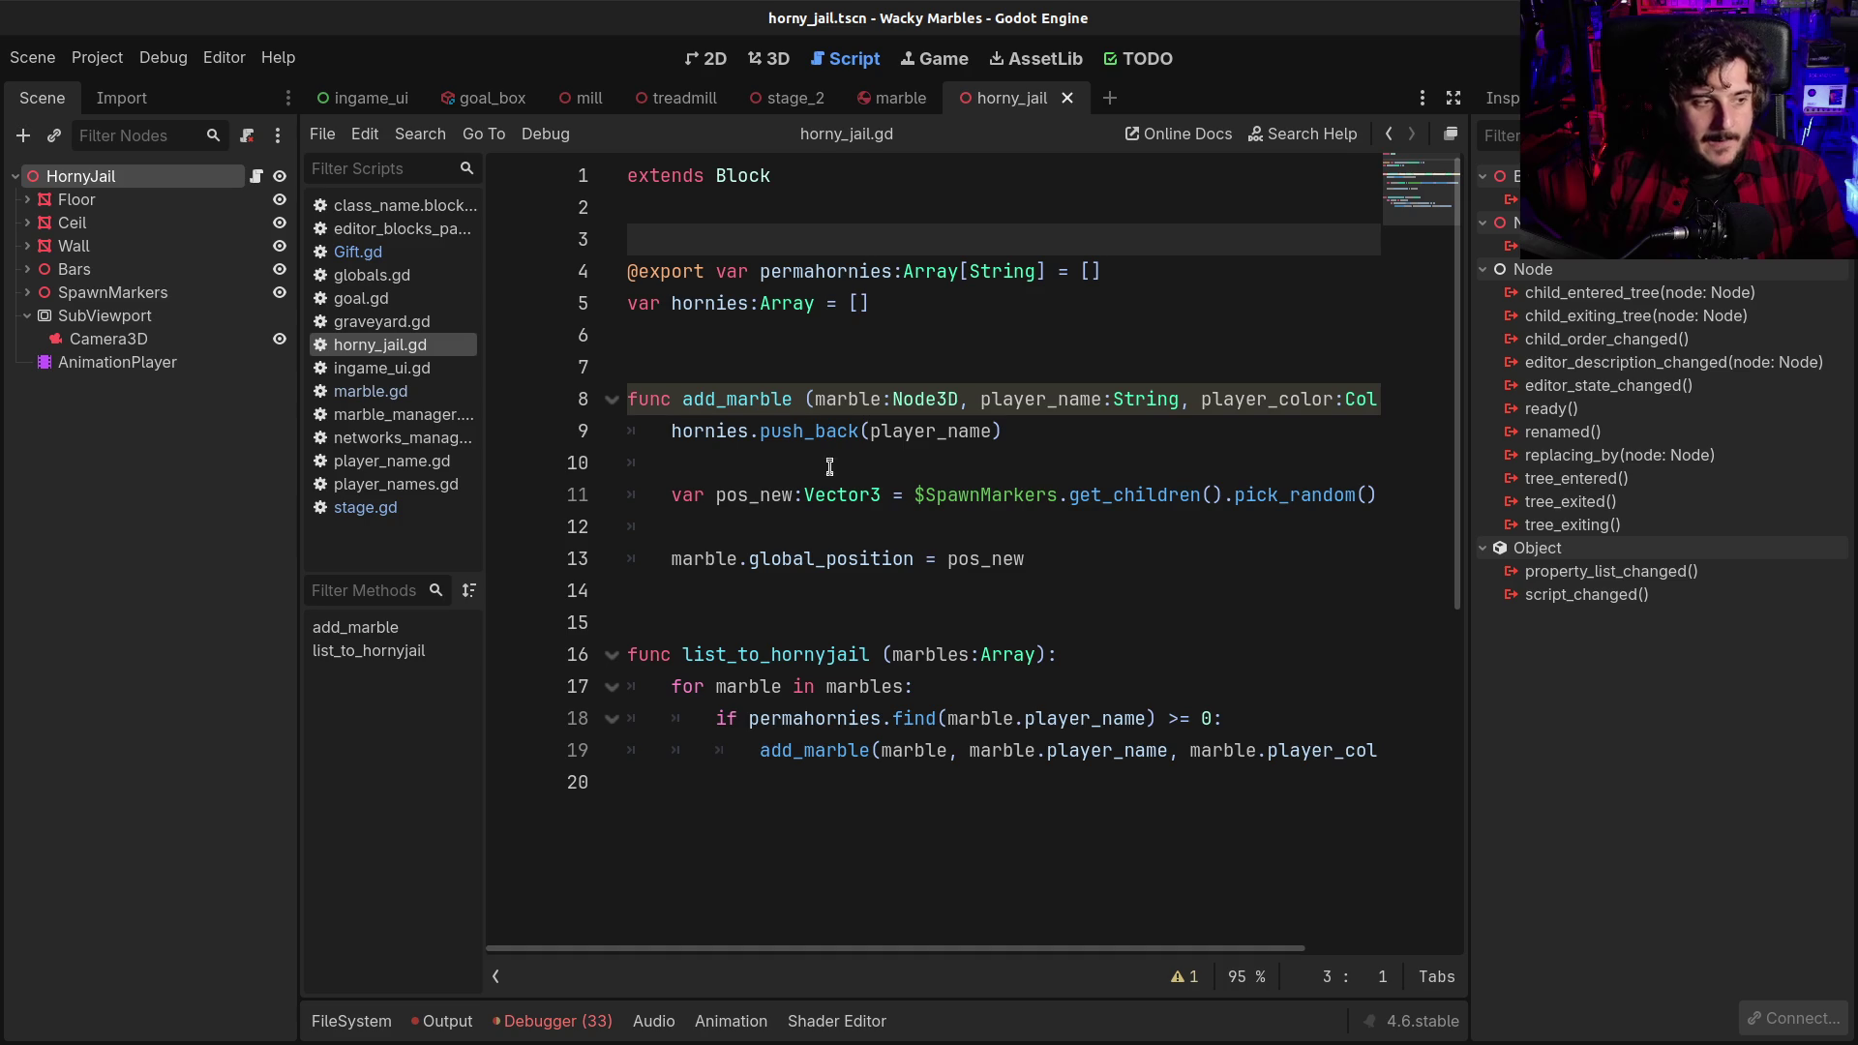
pyautogui.doubleClick(830, 655)
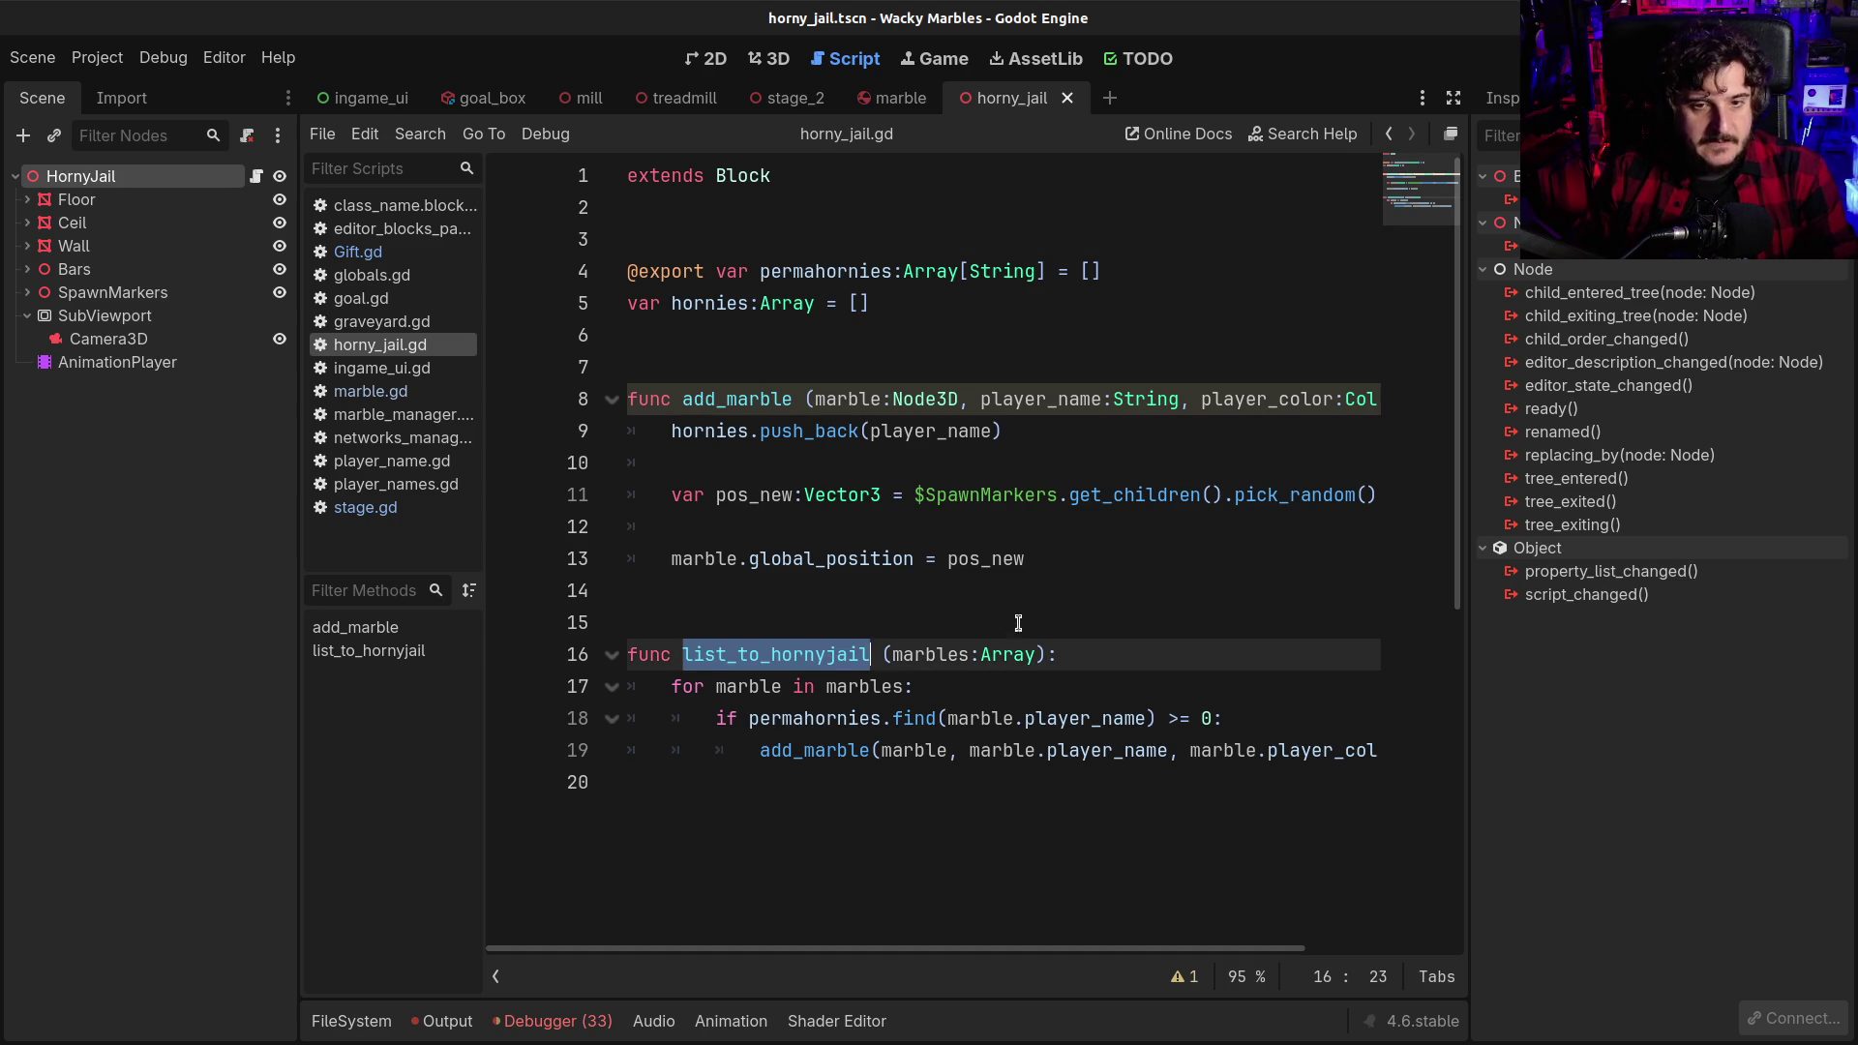
pyautogui.scroll(-2, 1011, 623)
pyautogui.click(793, 562)
pyautogui.doubleClick(773, 663)
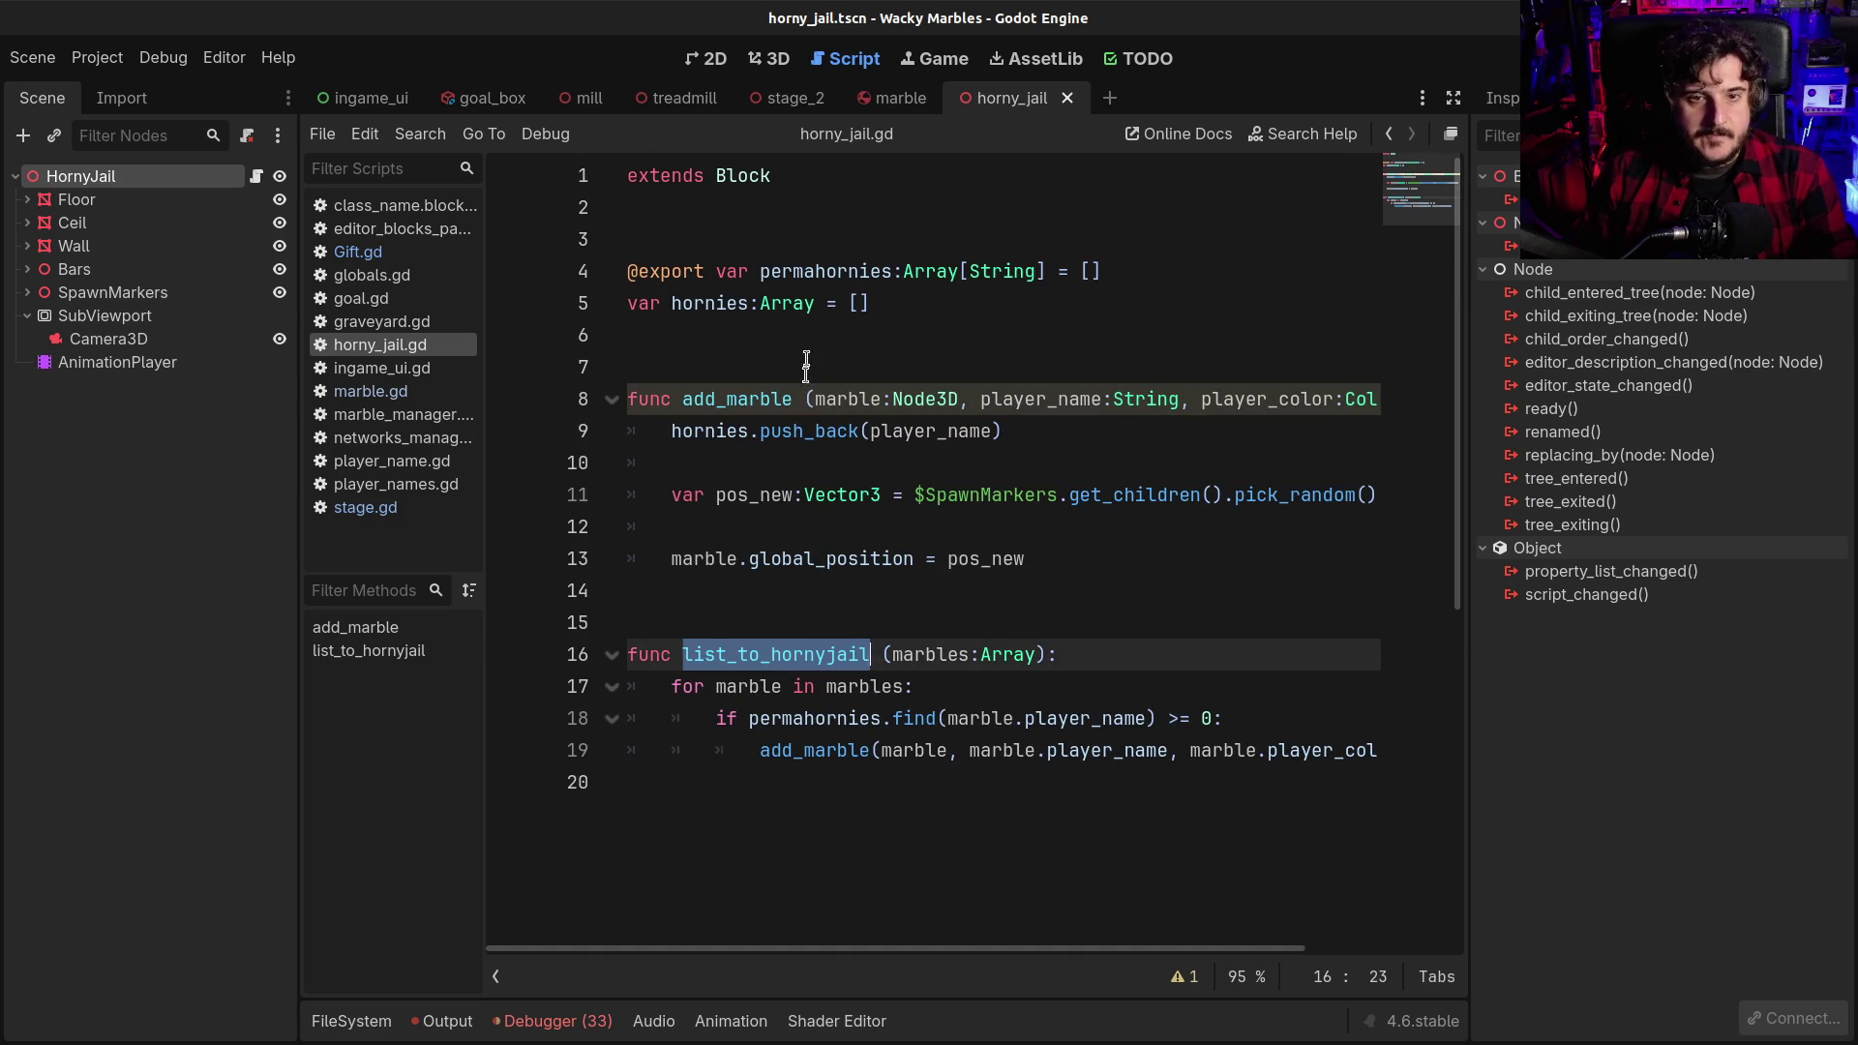
pyautogui.click(791, 303)
pyautogui.moveTo(700, 239); pyautogui.dragTo(774, 660)
pyautogui.click(815, 667)
pyautogui.click(848, 801)
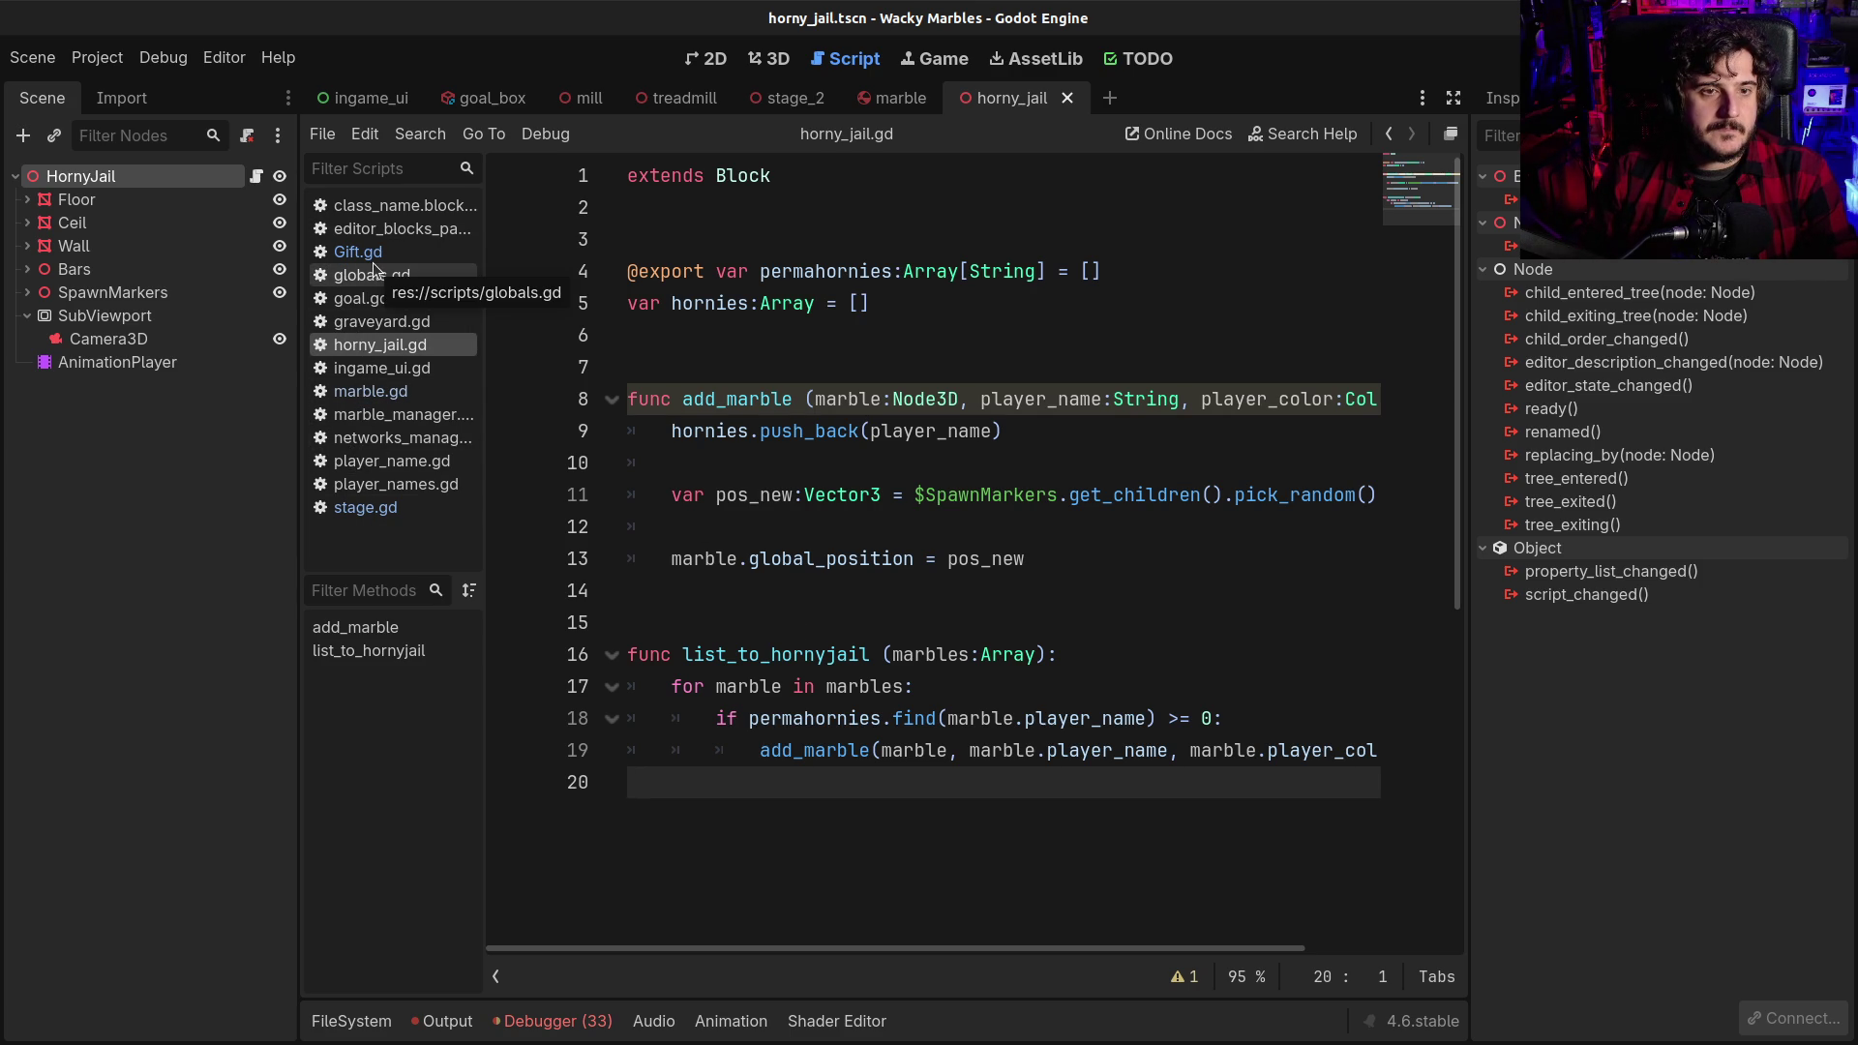
pyautogui.keyDown('ctrl'); pyautogui.click(745, 180); pyautogui.keyUp('ctrl')
# Add the doc comment '## In terceptar canicas' below the chat_command signal
pyautogui.click(783, 359)
pyautogui.press('Return')
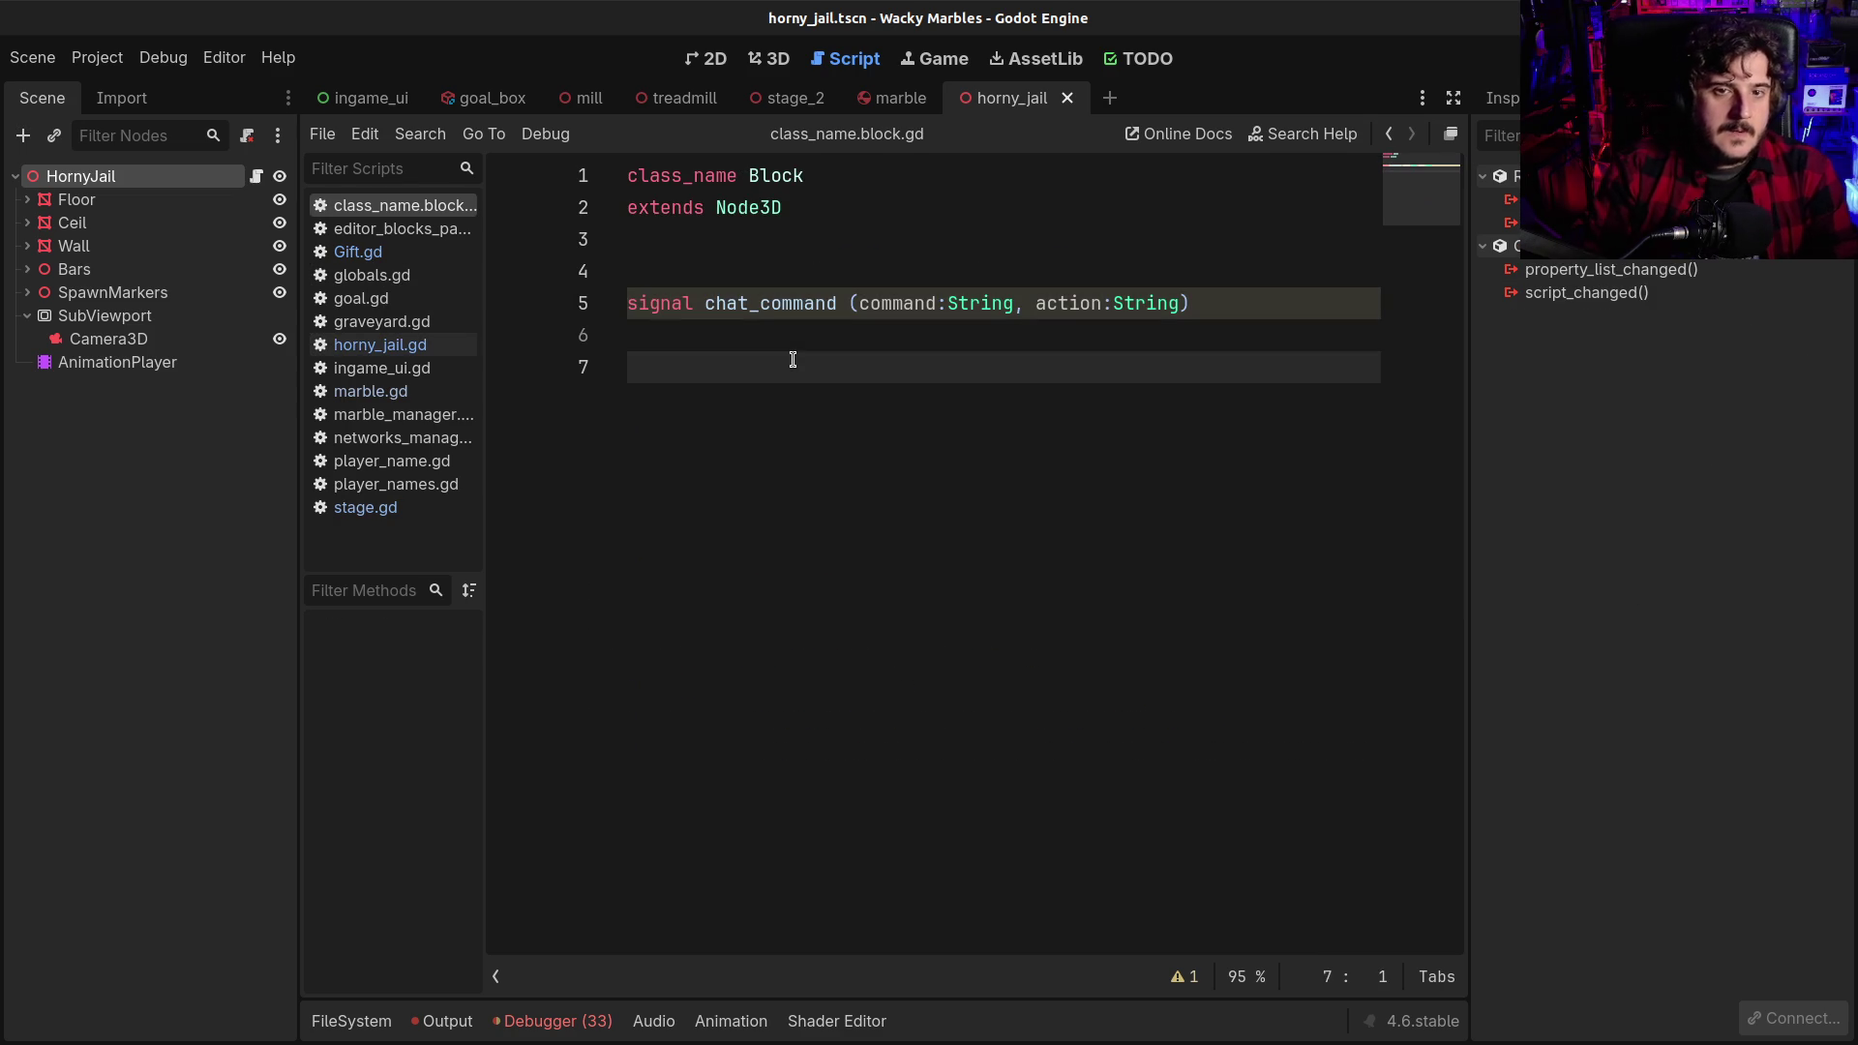
pyautogui.press('Return')
pyautogui.write('##')
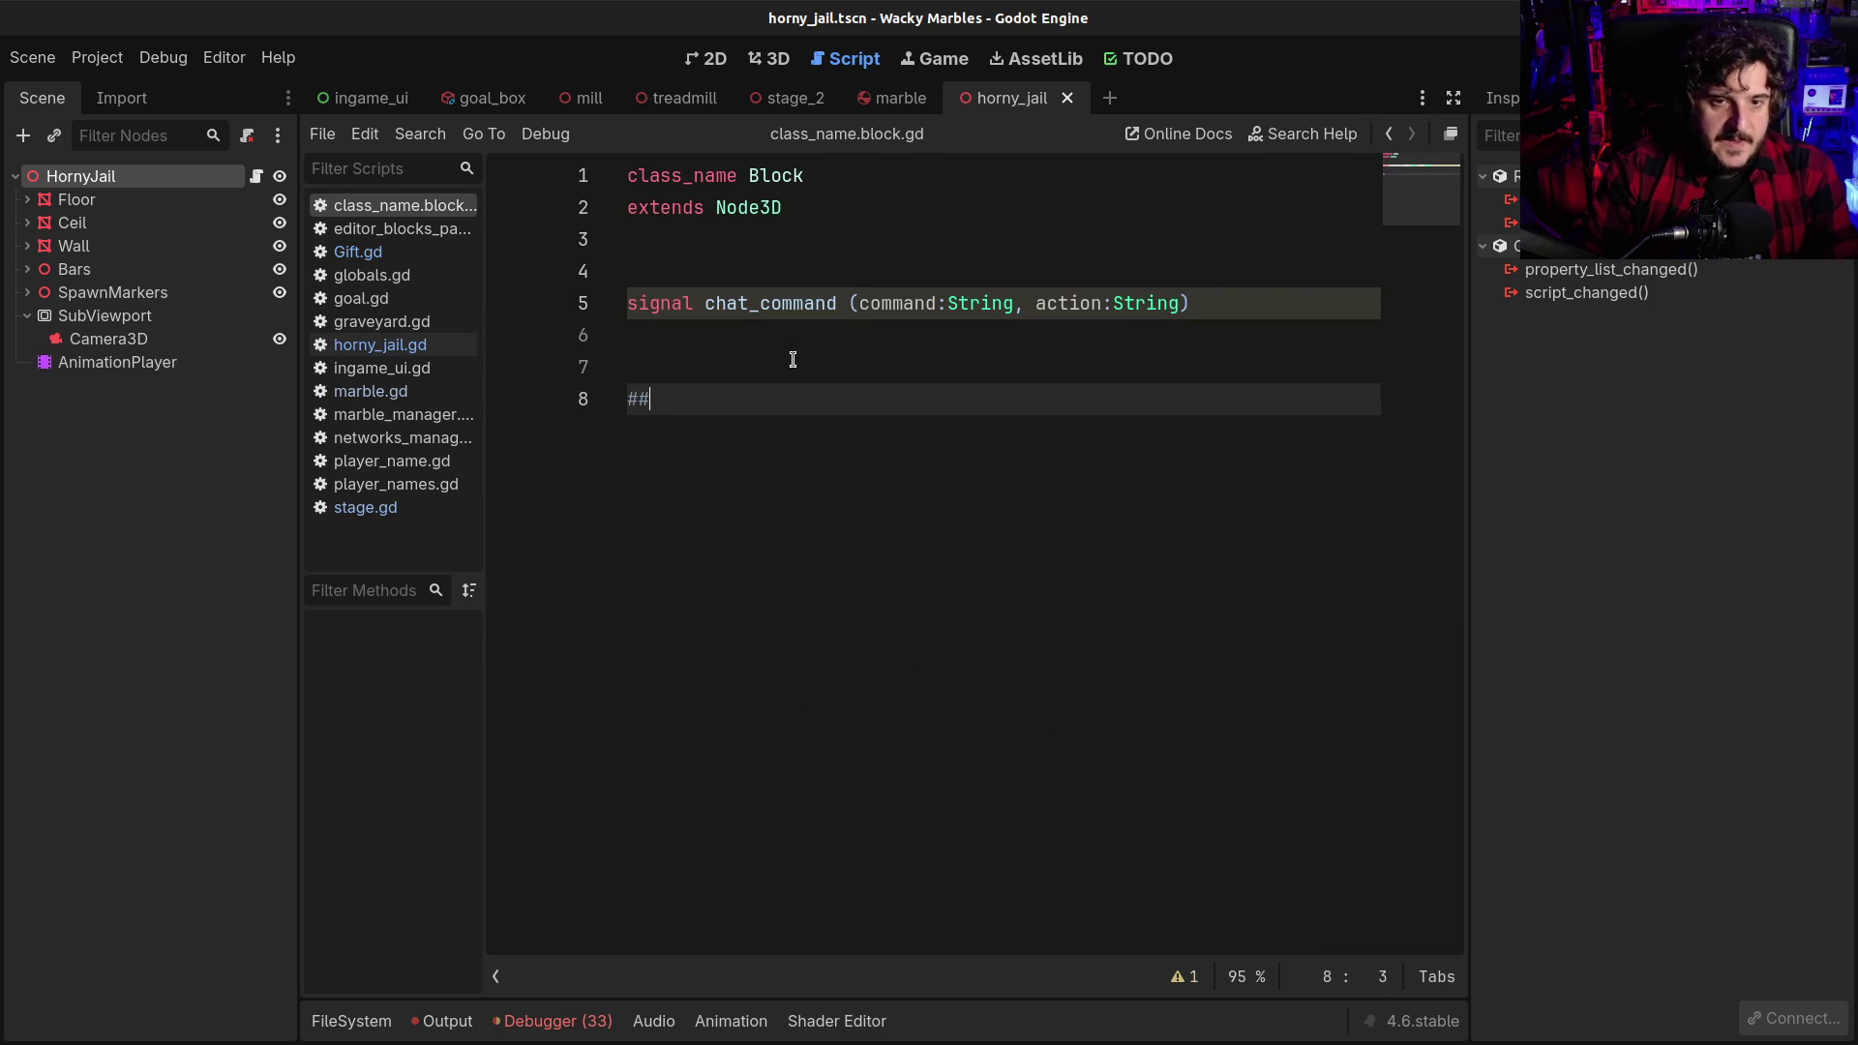
pyautogui.write(' In terceptar canicas')
pyautogui.hotkey('shift', 'Home')
pyautogui.press('End')
# Remove the stray space so it reads 'Interceptar canicas', and begin a new '##' line
pyautogui.press('Return')
pyautogui.press('Up')
pyautogui.press('Up')
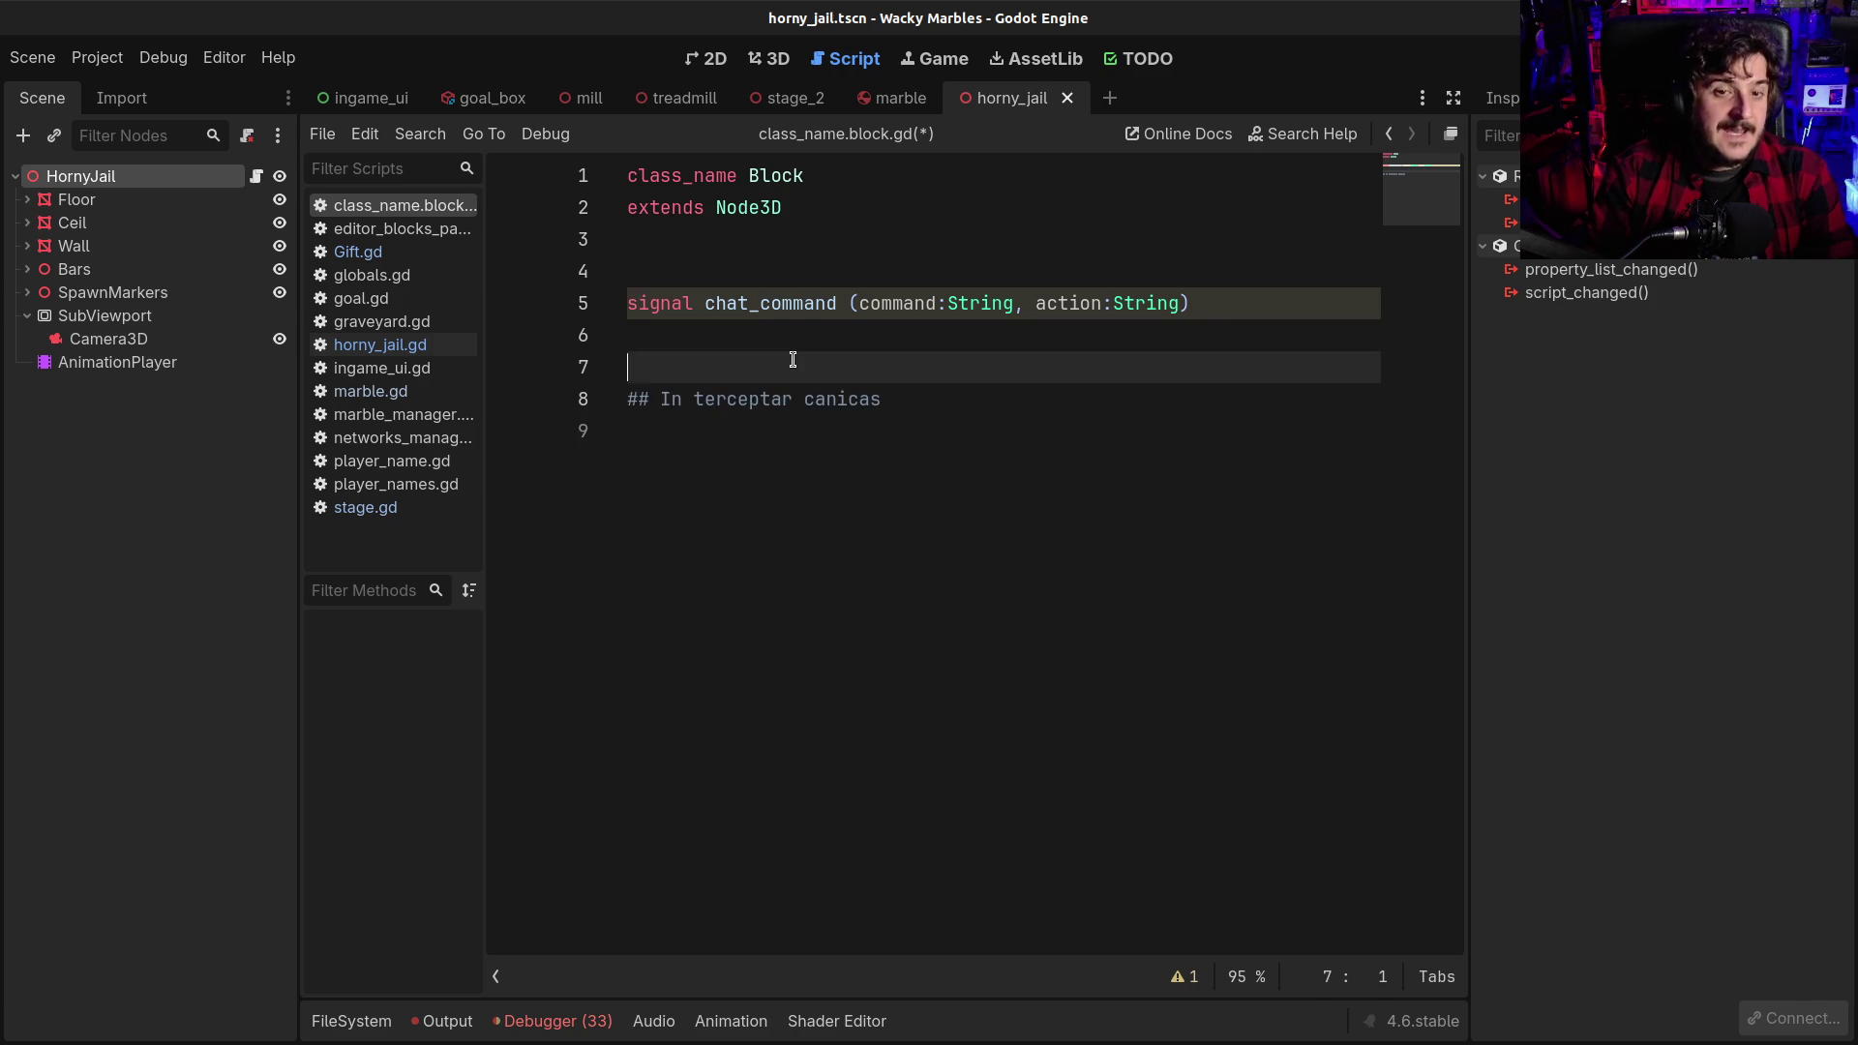
pyautogui.press('Down')
pyautogui.hotkey('ctrl', 'Right')
pyautogui.hotkey('ctrl', 'Right')
pyautogui.press('Delete')
pyautogui.press('End')
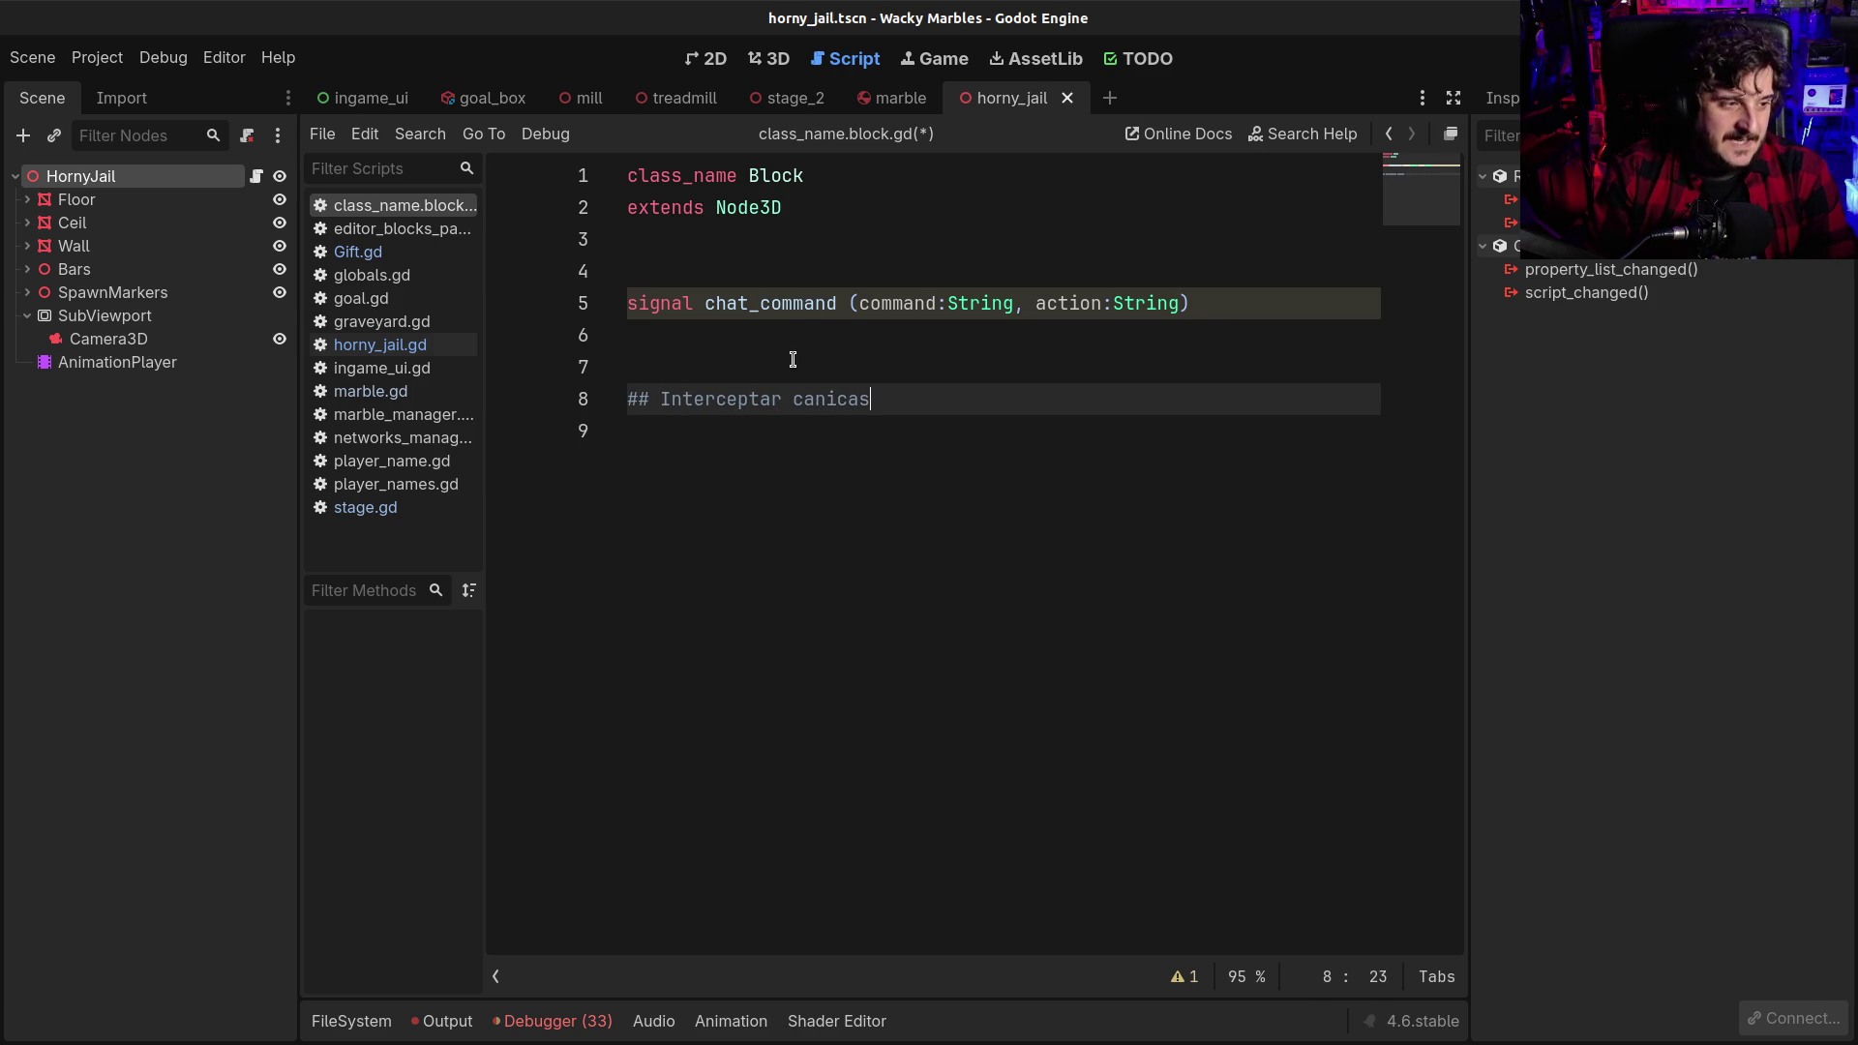
pyautogui.press('Return')
pyautogui.write('##')
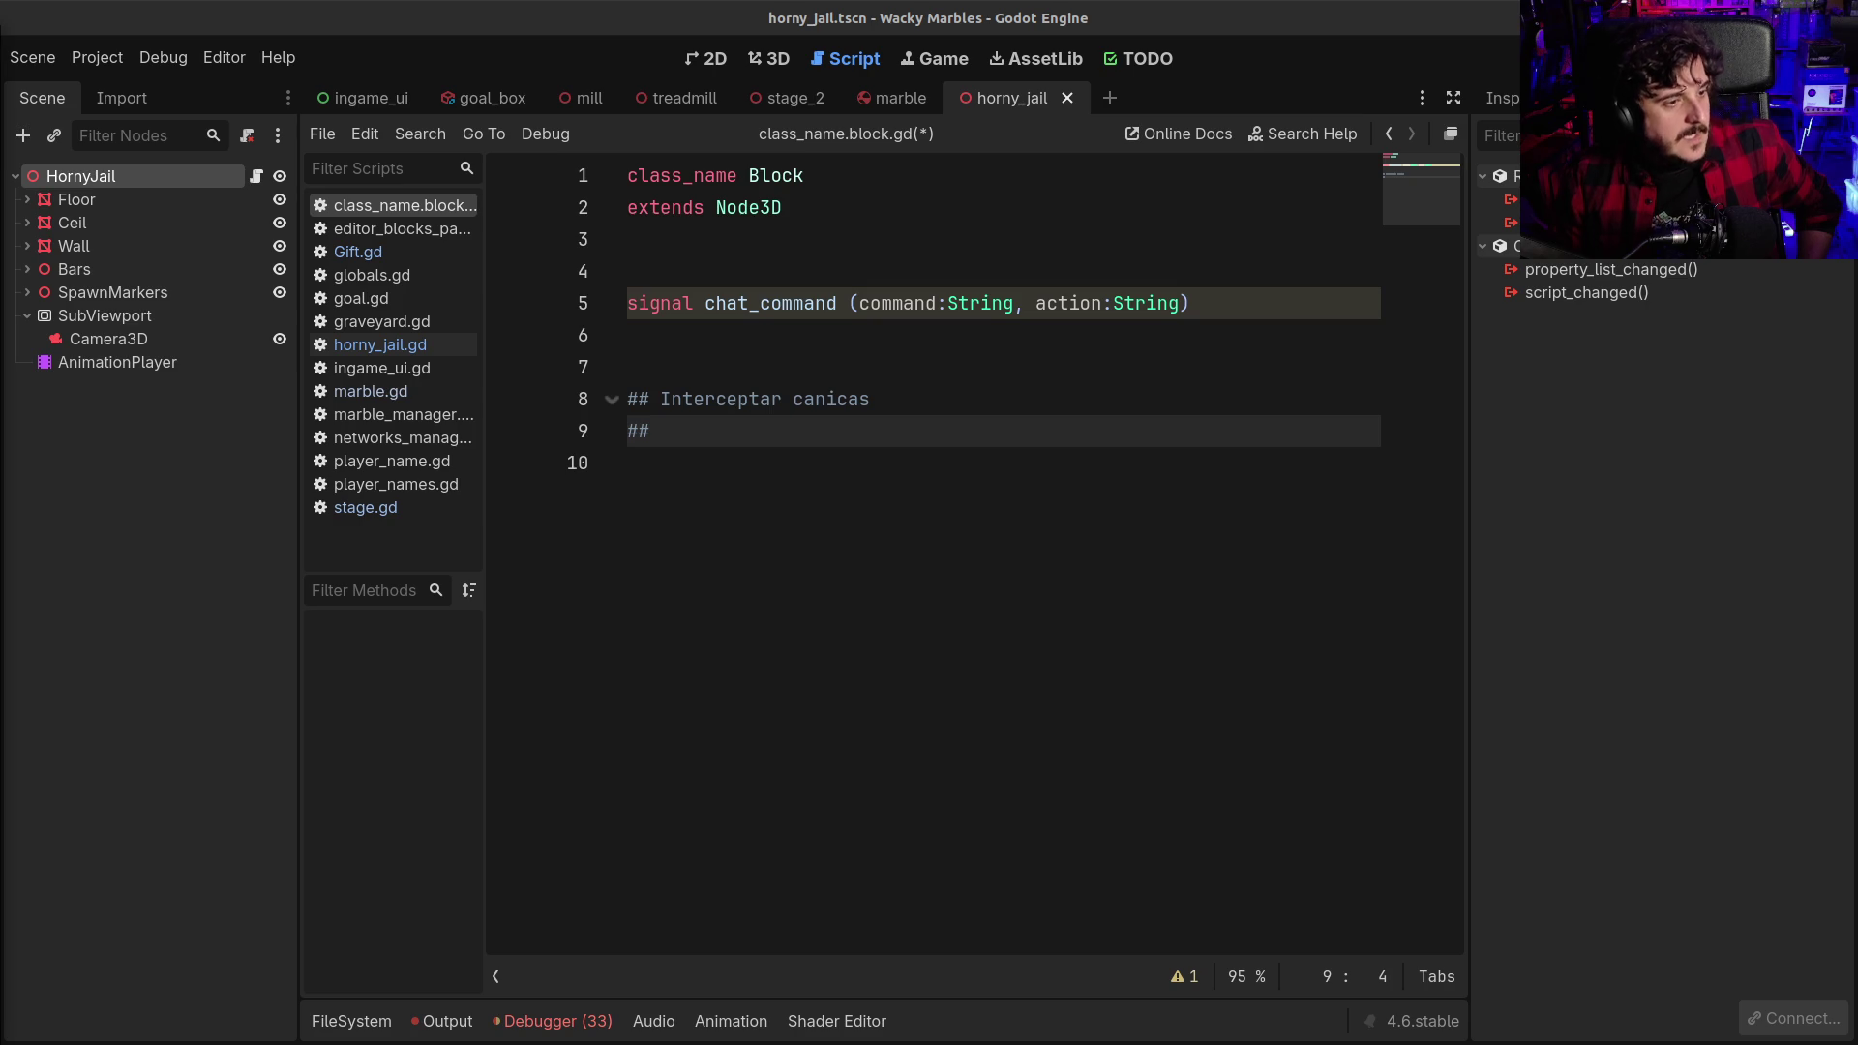
pyautogui.click(1128, 493)
# Save class_name.block.gd, complete line 9 as '## Añadir comandos', and begin a third '##' line
pyautogui.hotkey('ctrl', 's')
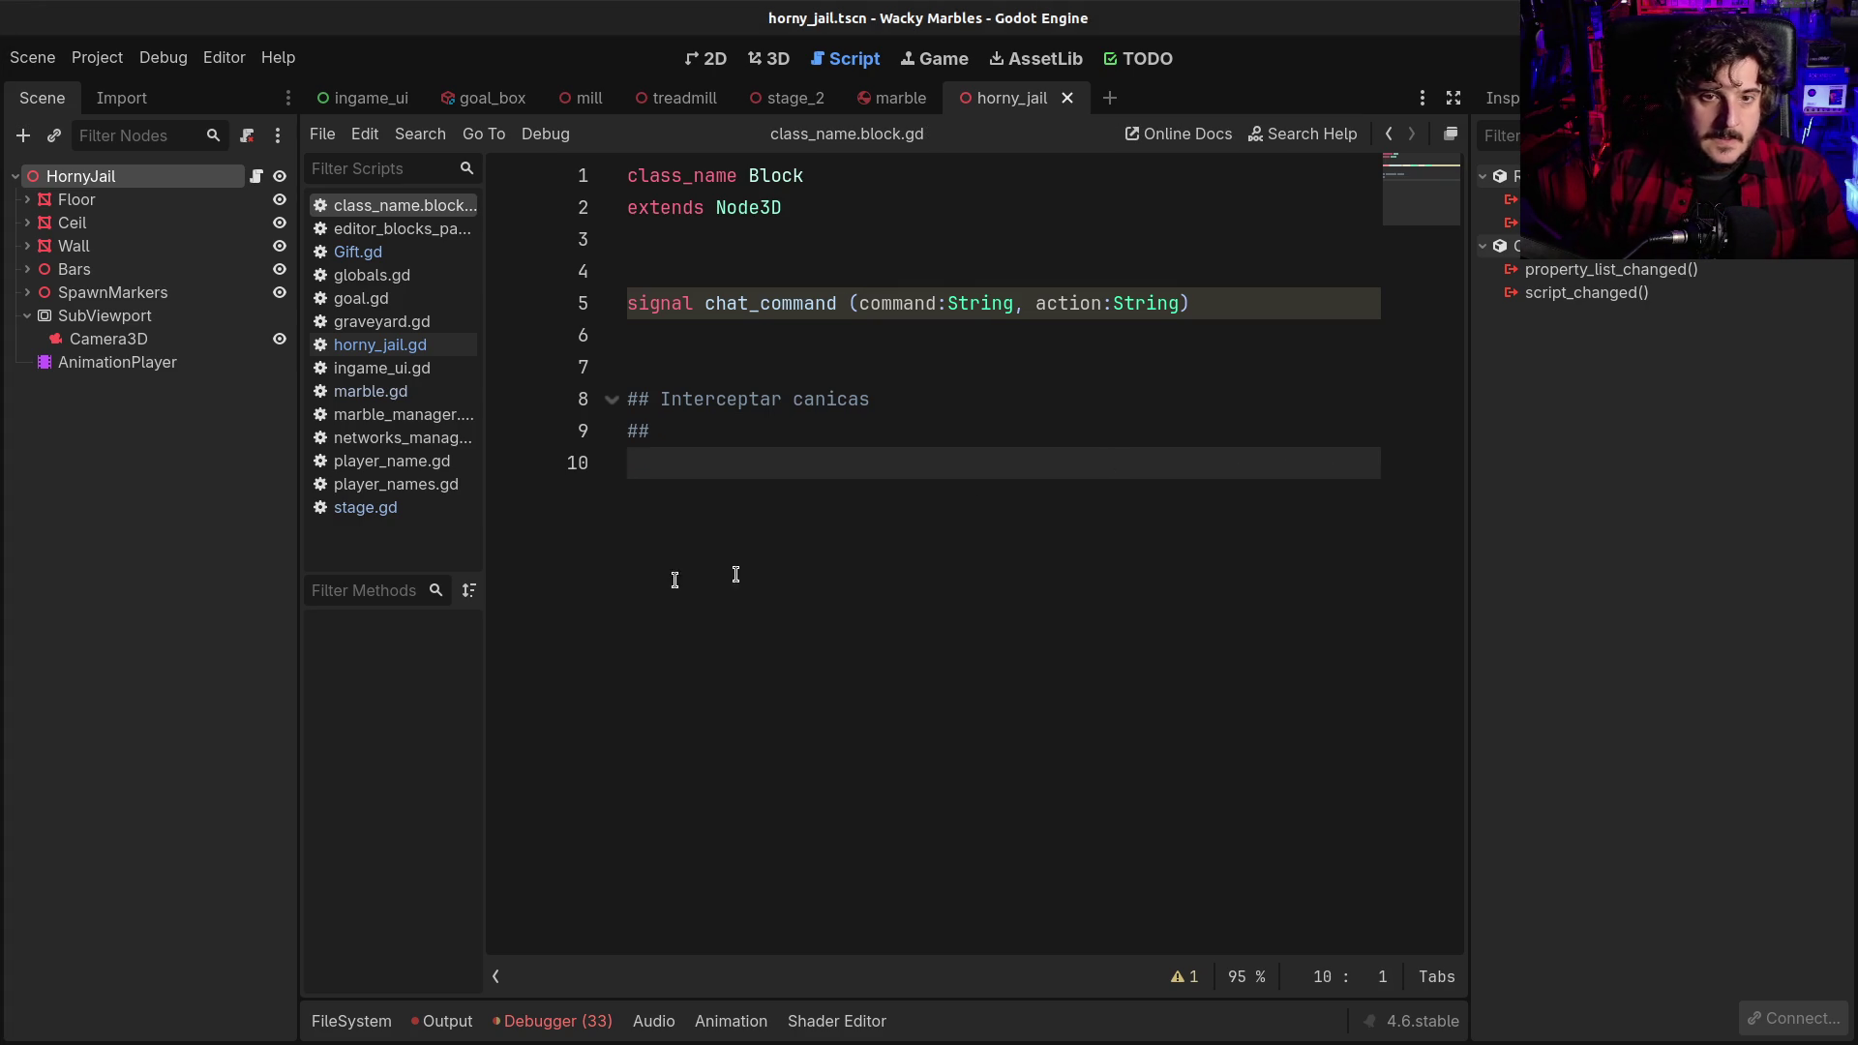
pyautogui.click(736, 440)
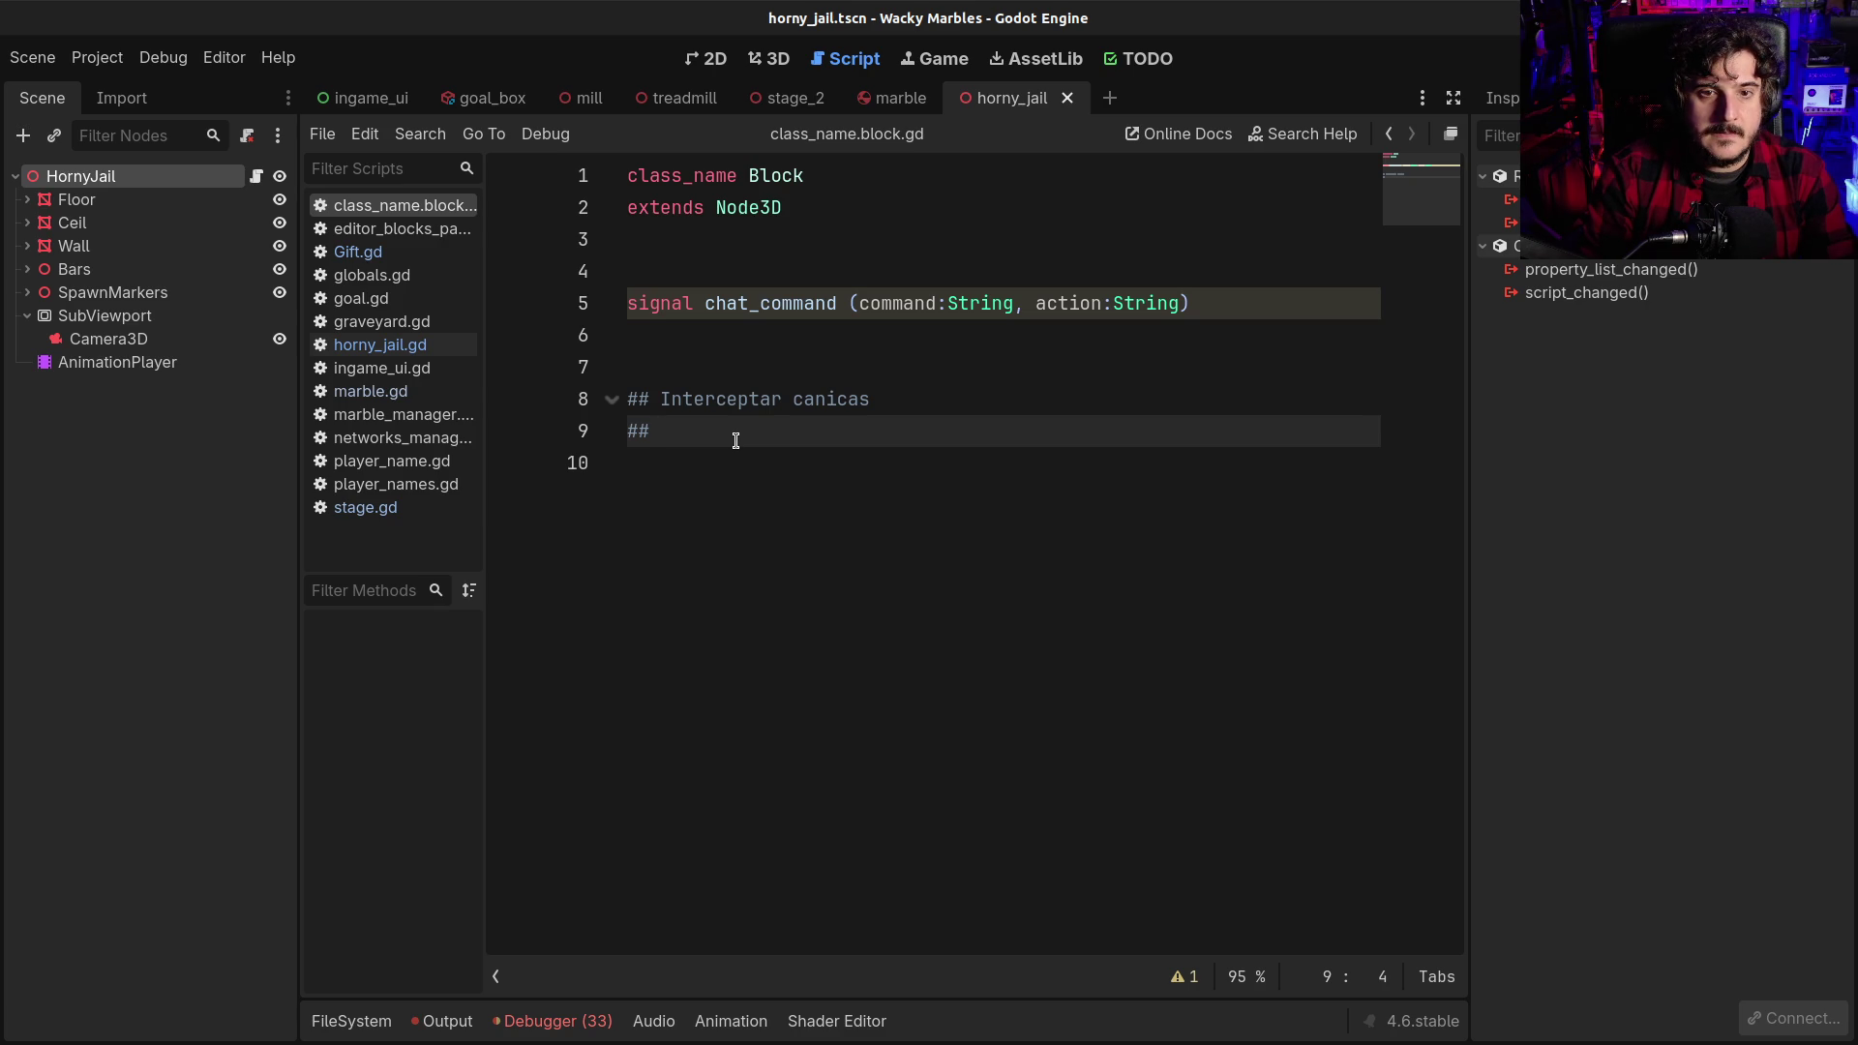
pyautogui.write('C')
pyautogui.press('BackSpace')
pyautogui.write('Añadir comandos')
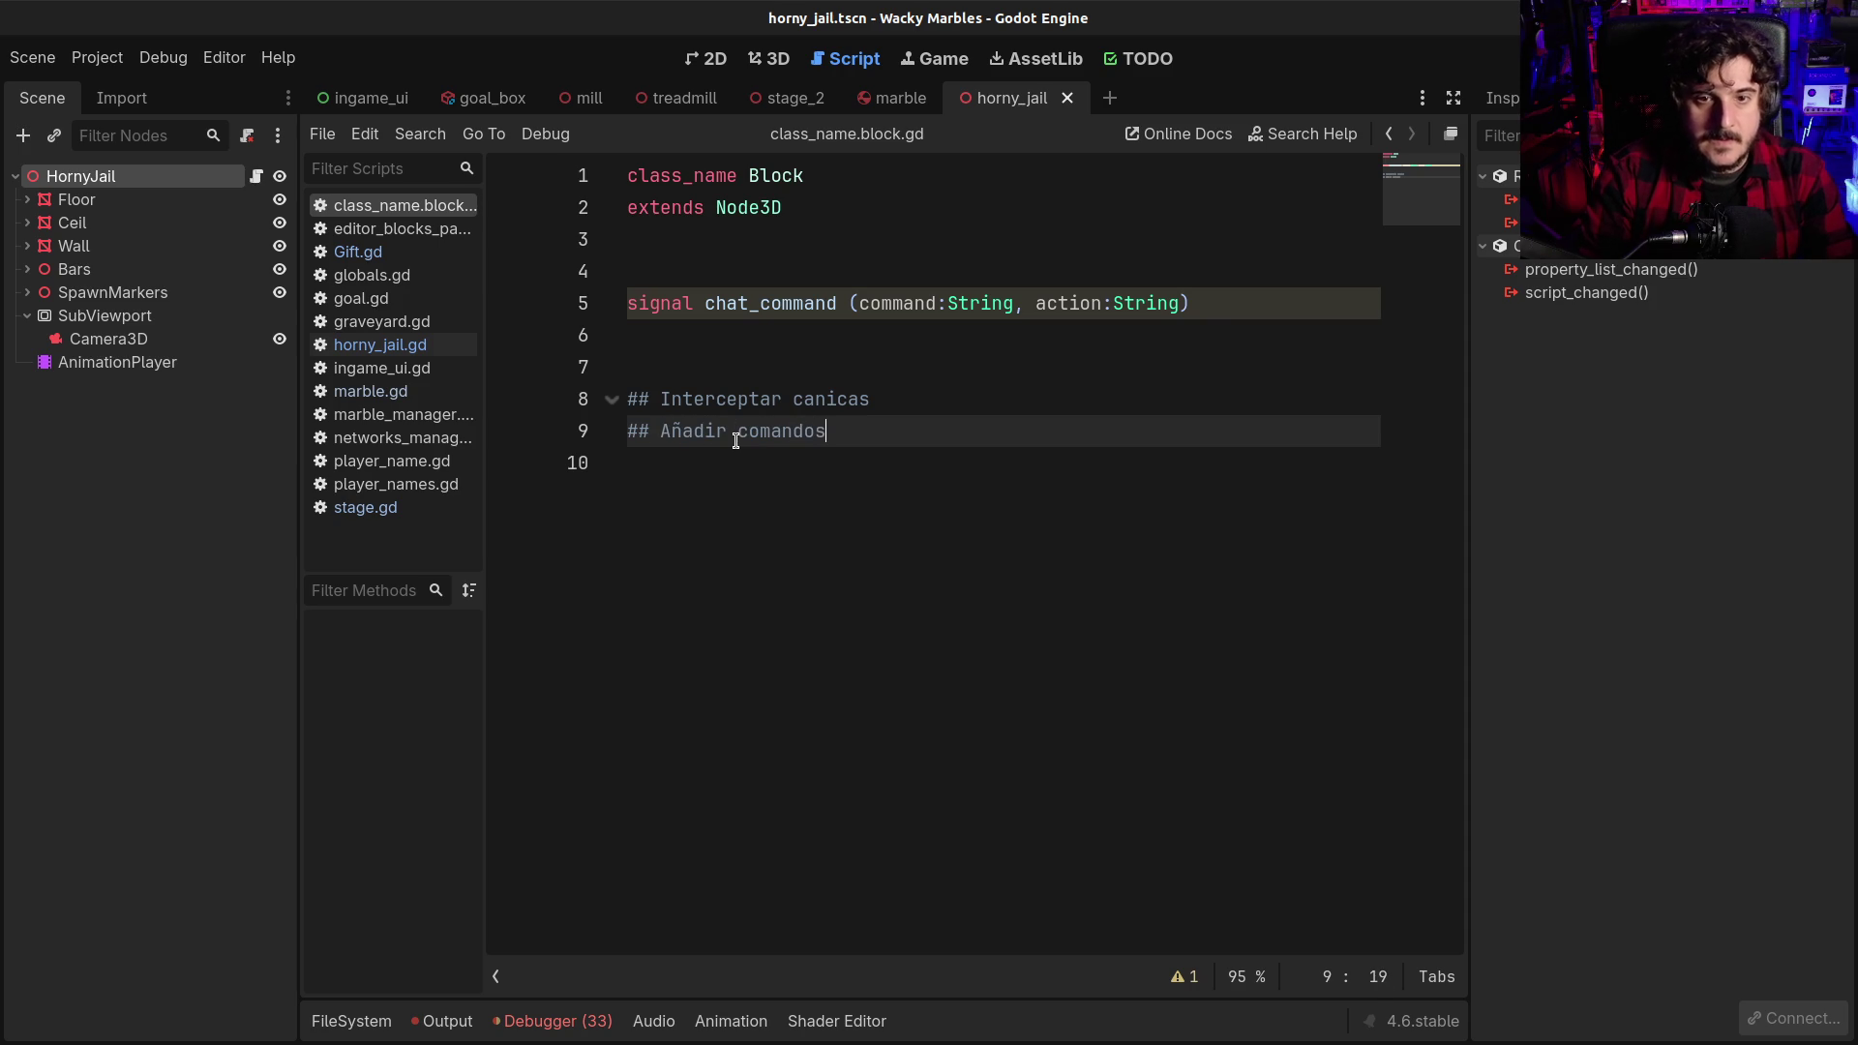
pyautogui.press('Return')
pyautogui.write('##')
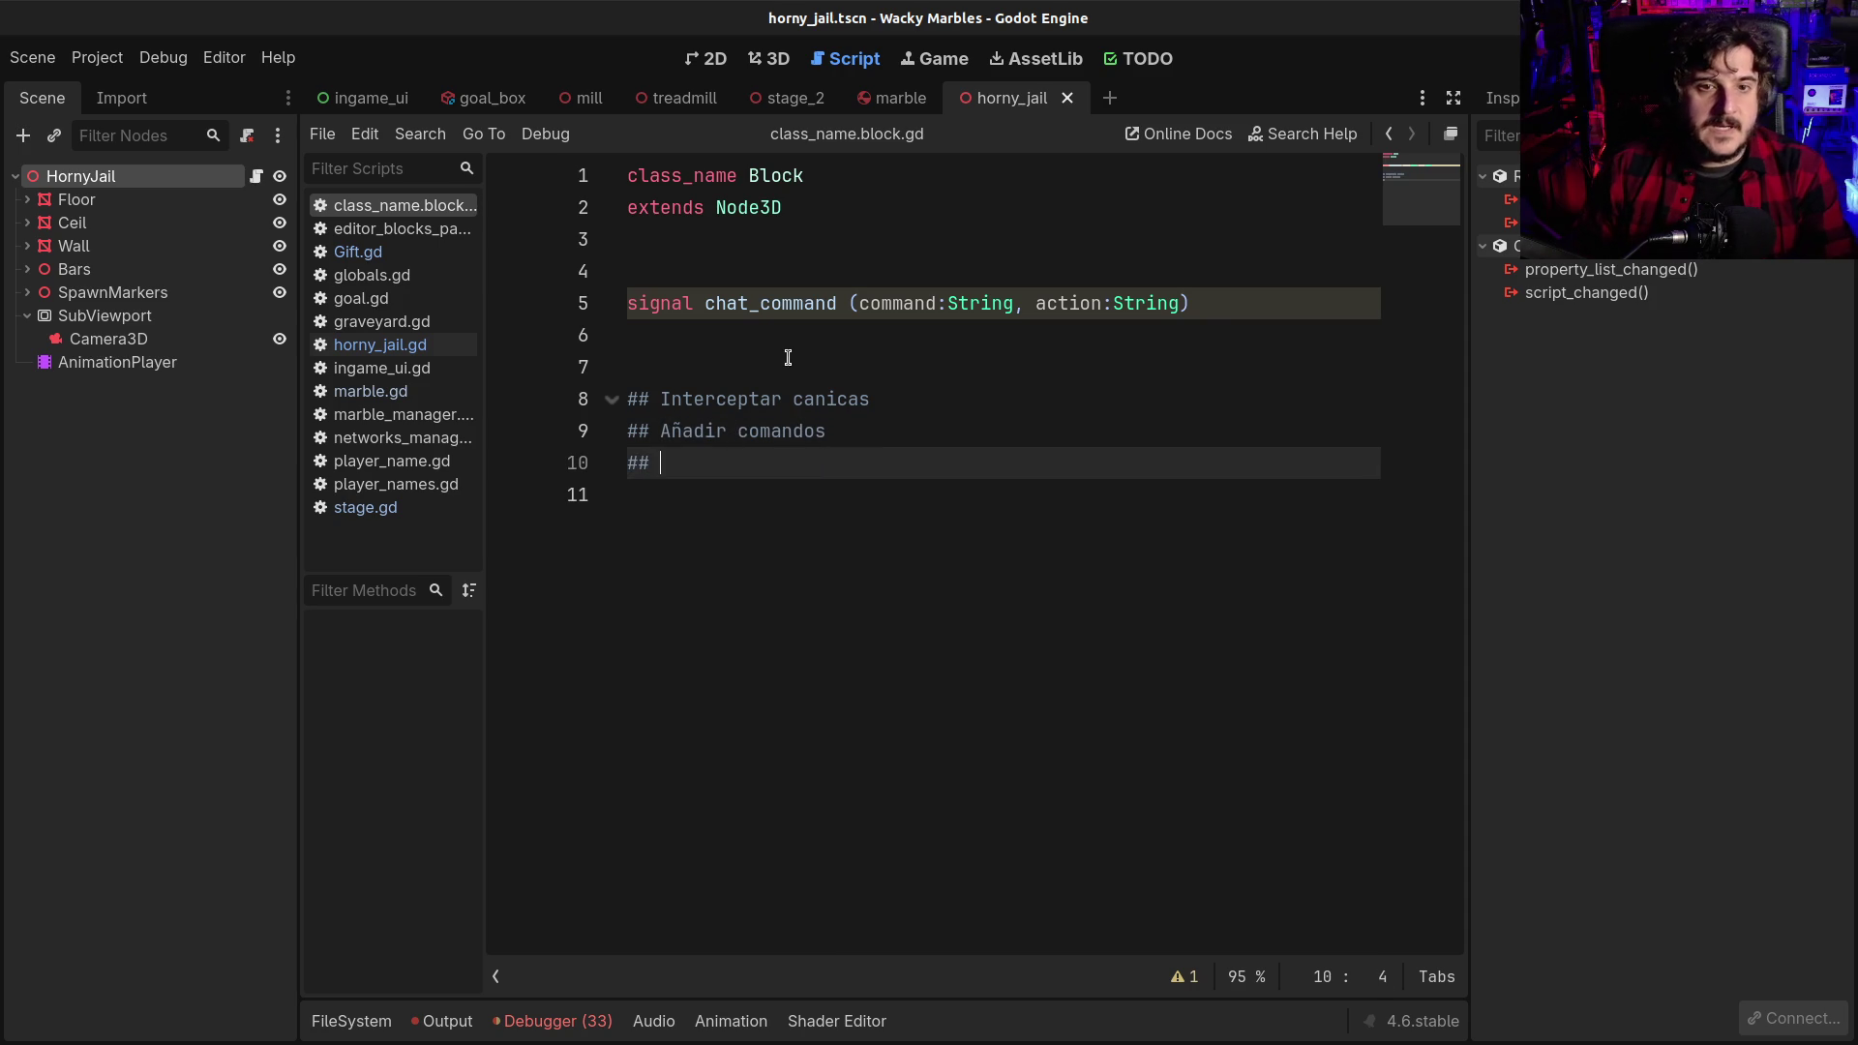
pyautogui.moveTo(671, 399); pyautogui.dragTo(810, 416)
pyautogui.click(810, 416)
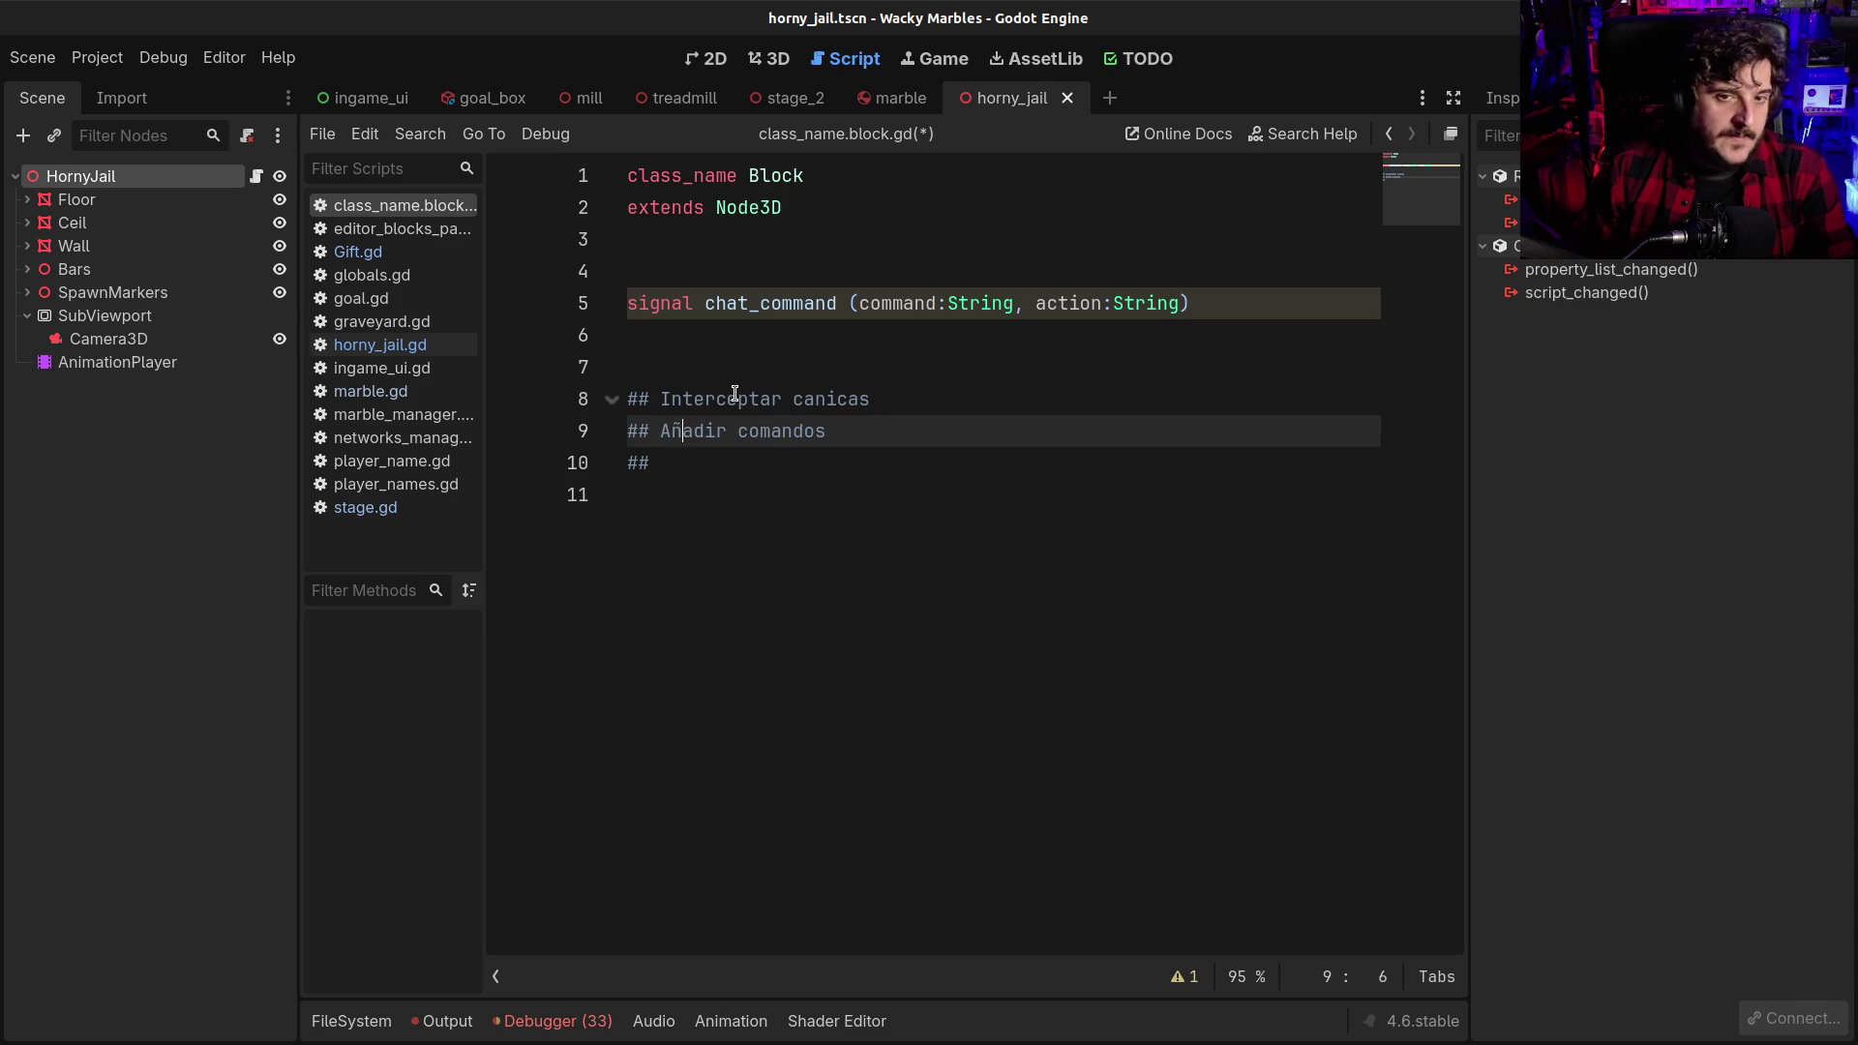
pyautogui.click(800, 399)
pyautogui.click(697, 468)
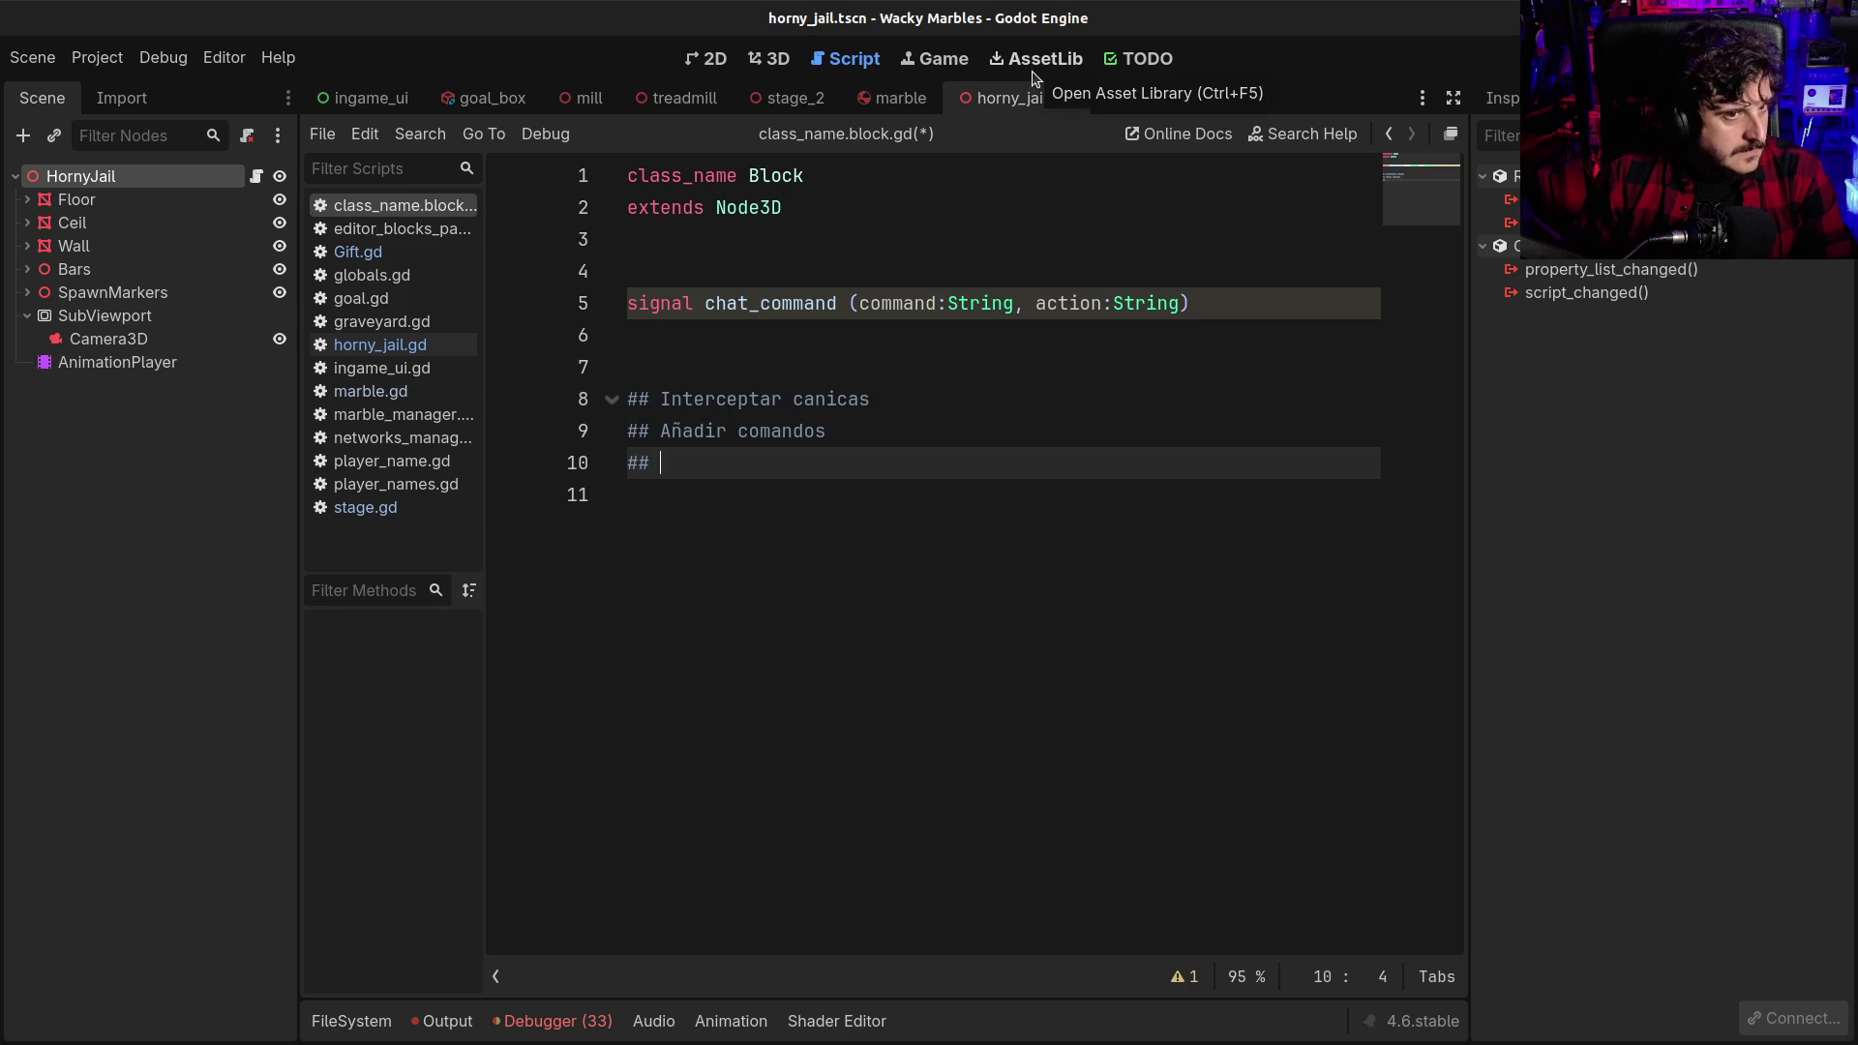
# Start a new empty scene and show the 3D viewport
pyautogui.click(1106, 99)
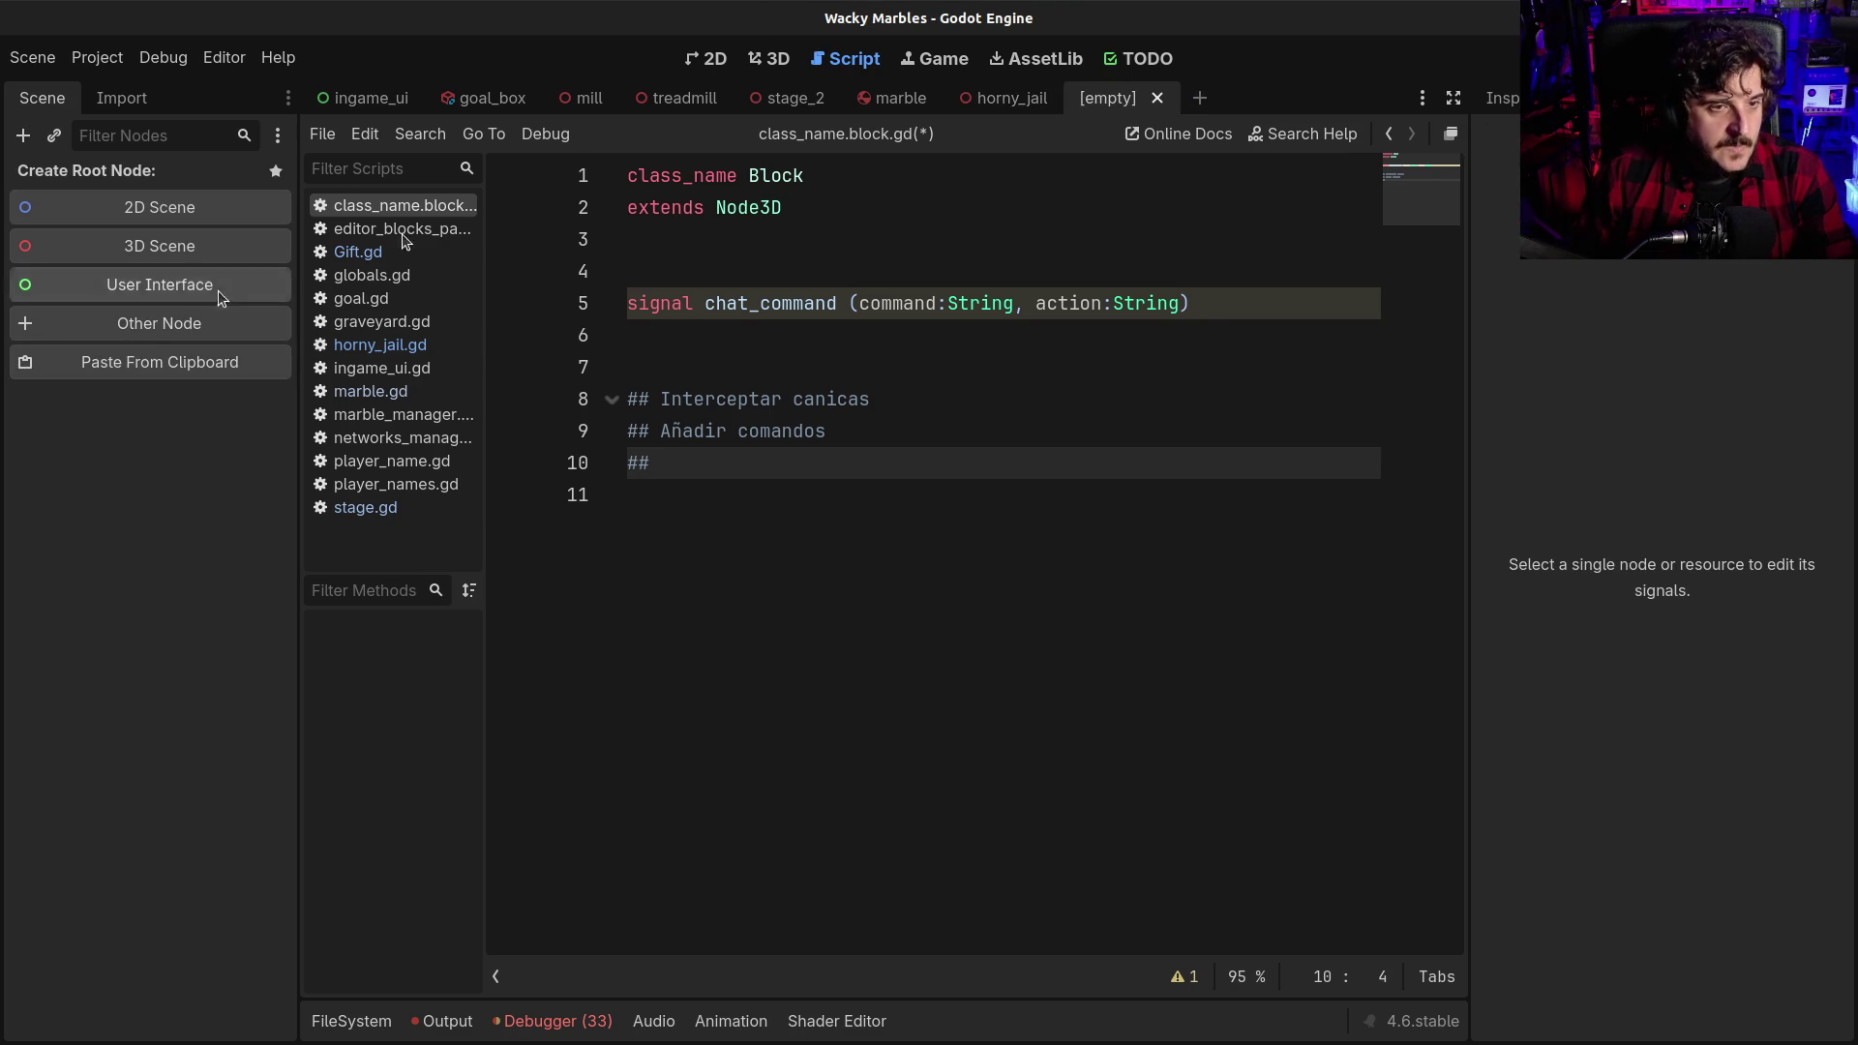
pyautogui.click(914, 60)
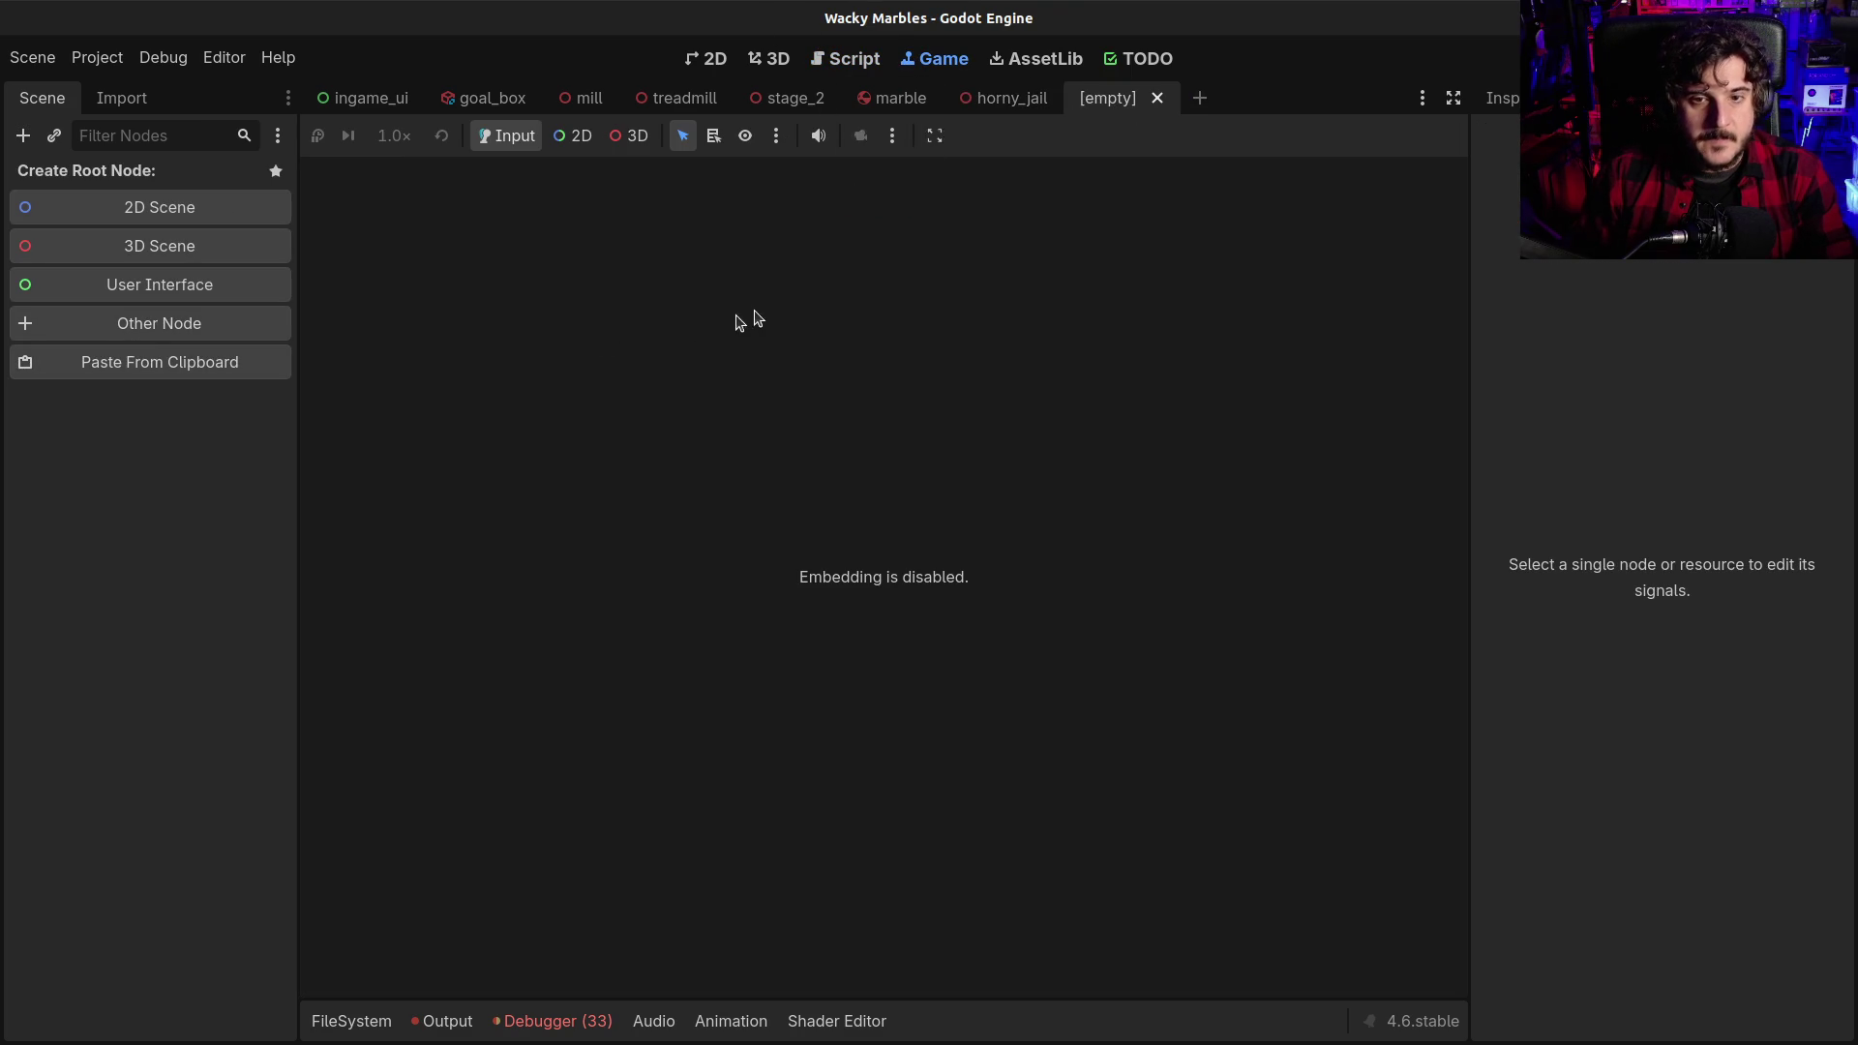
pyautogui.click(844, 59)
pyautogui.click(770, 59)
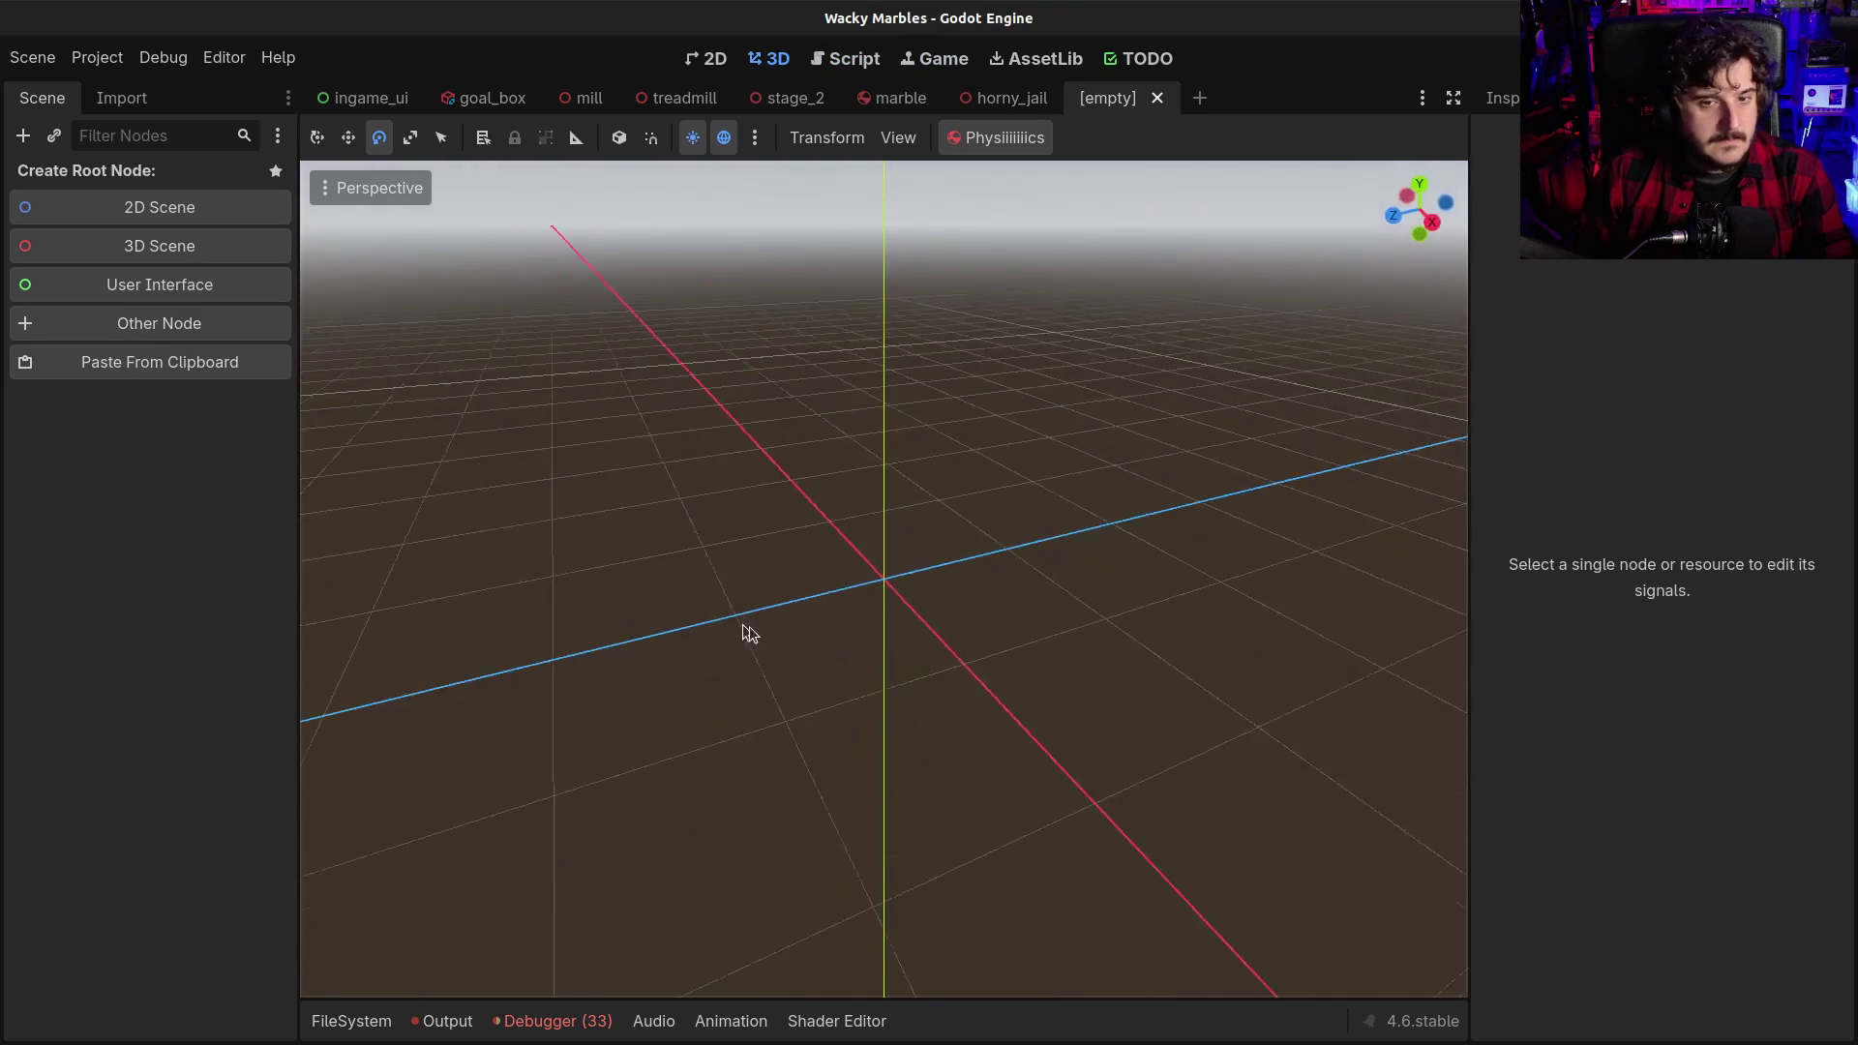
pyautogui.moveTo(742, 633); pyautogui.dragTo(910, 635)
pyautogui.scroll(3, 792, 535)
pyautogui.scroll(-8, 652, 414)
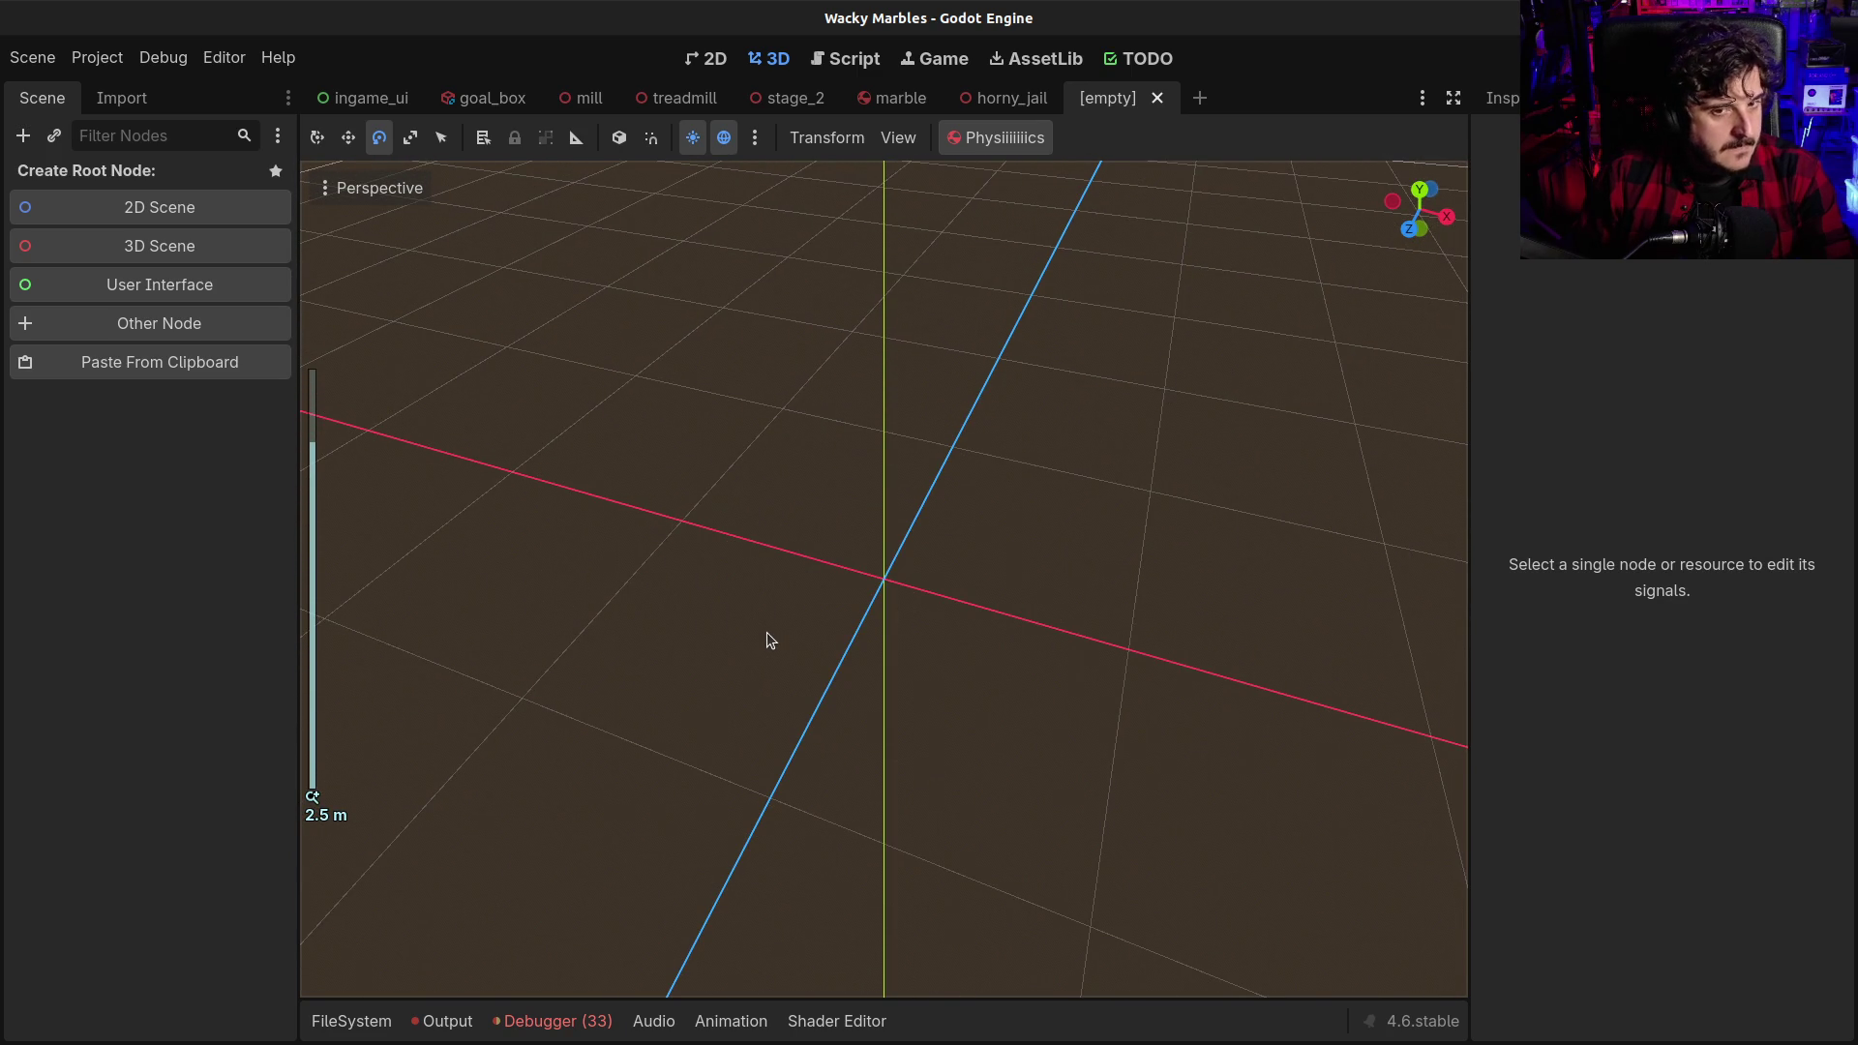
pyautogui.scroll(-3, 767, 477)
pyautogui.scroll(2, 861, 555)
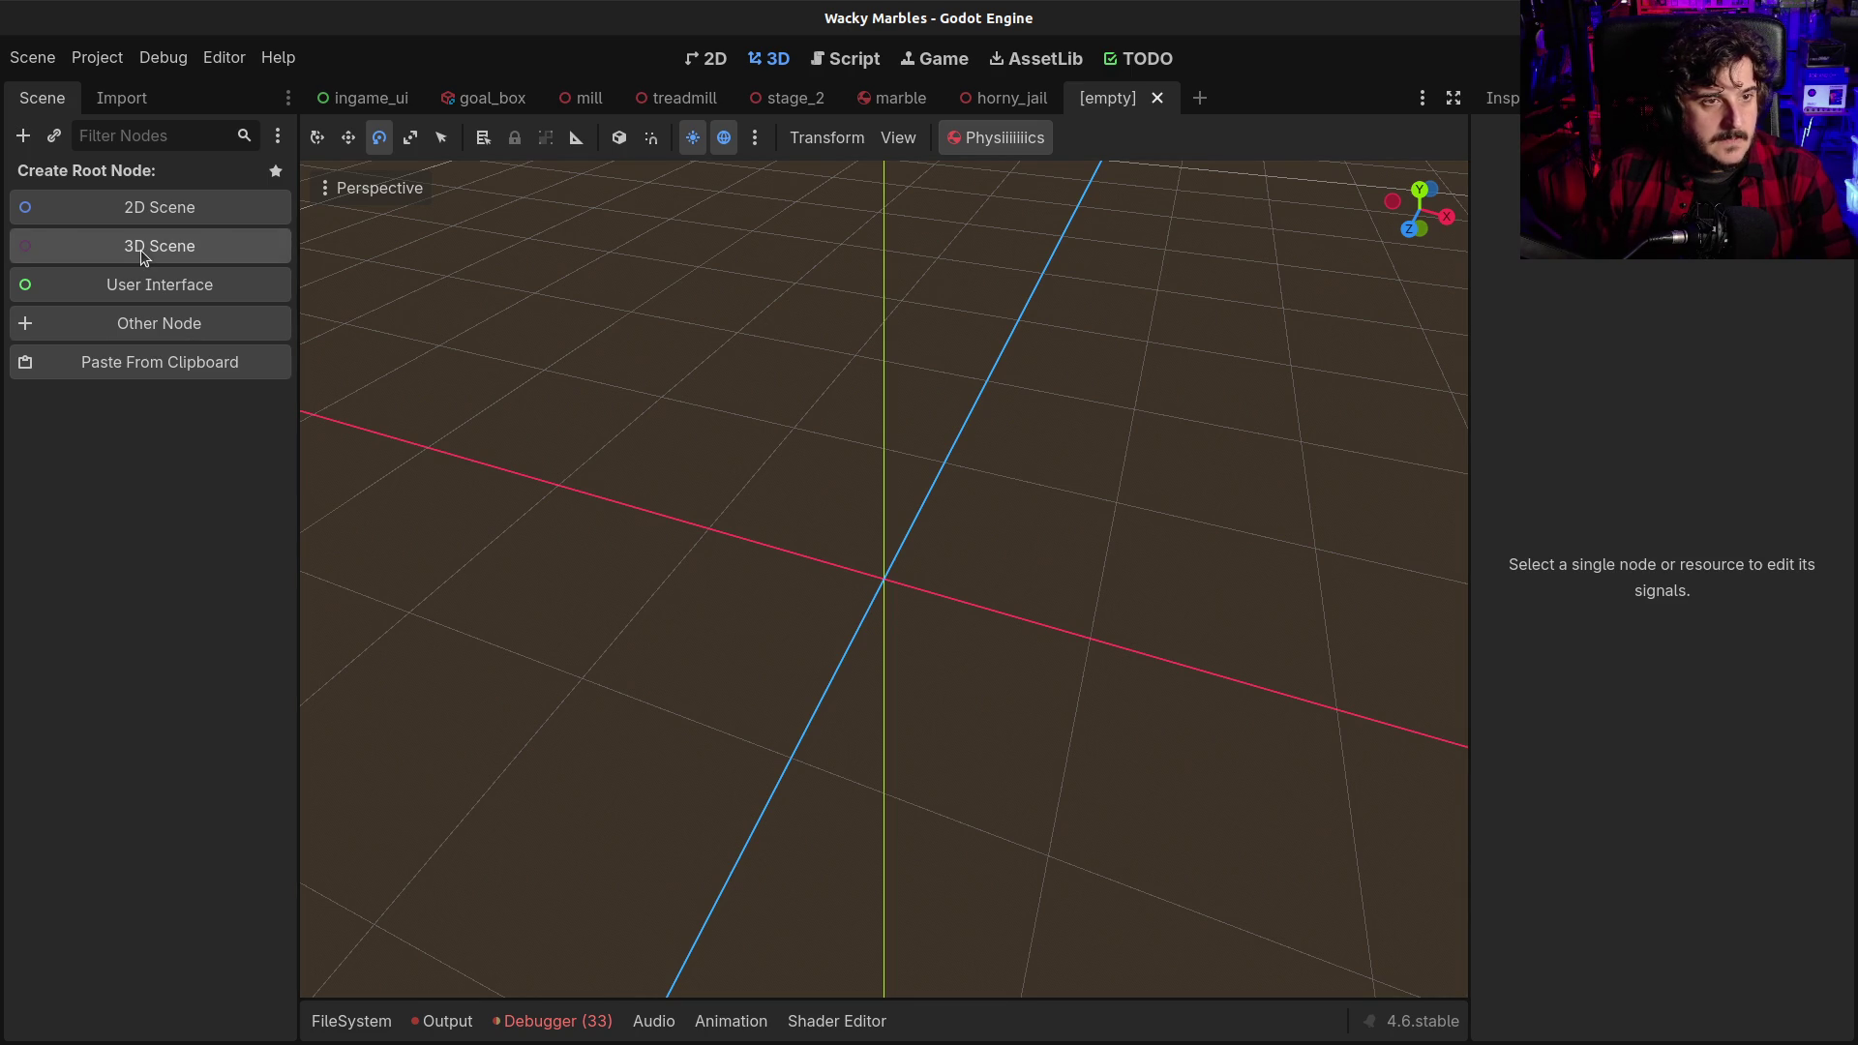
# Create a CSGCombiner3D root node with a CSGBox3D child
pyautogui.click(145, 323)
pyautogui.write('csg')
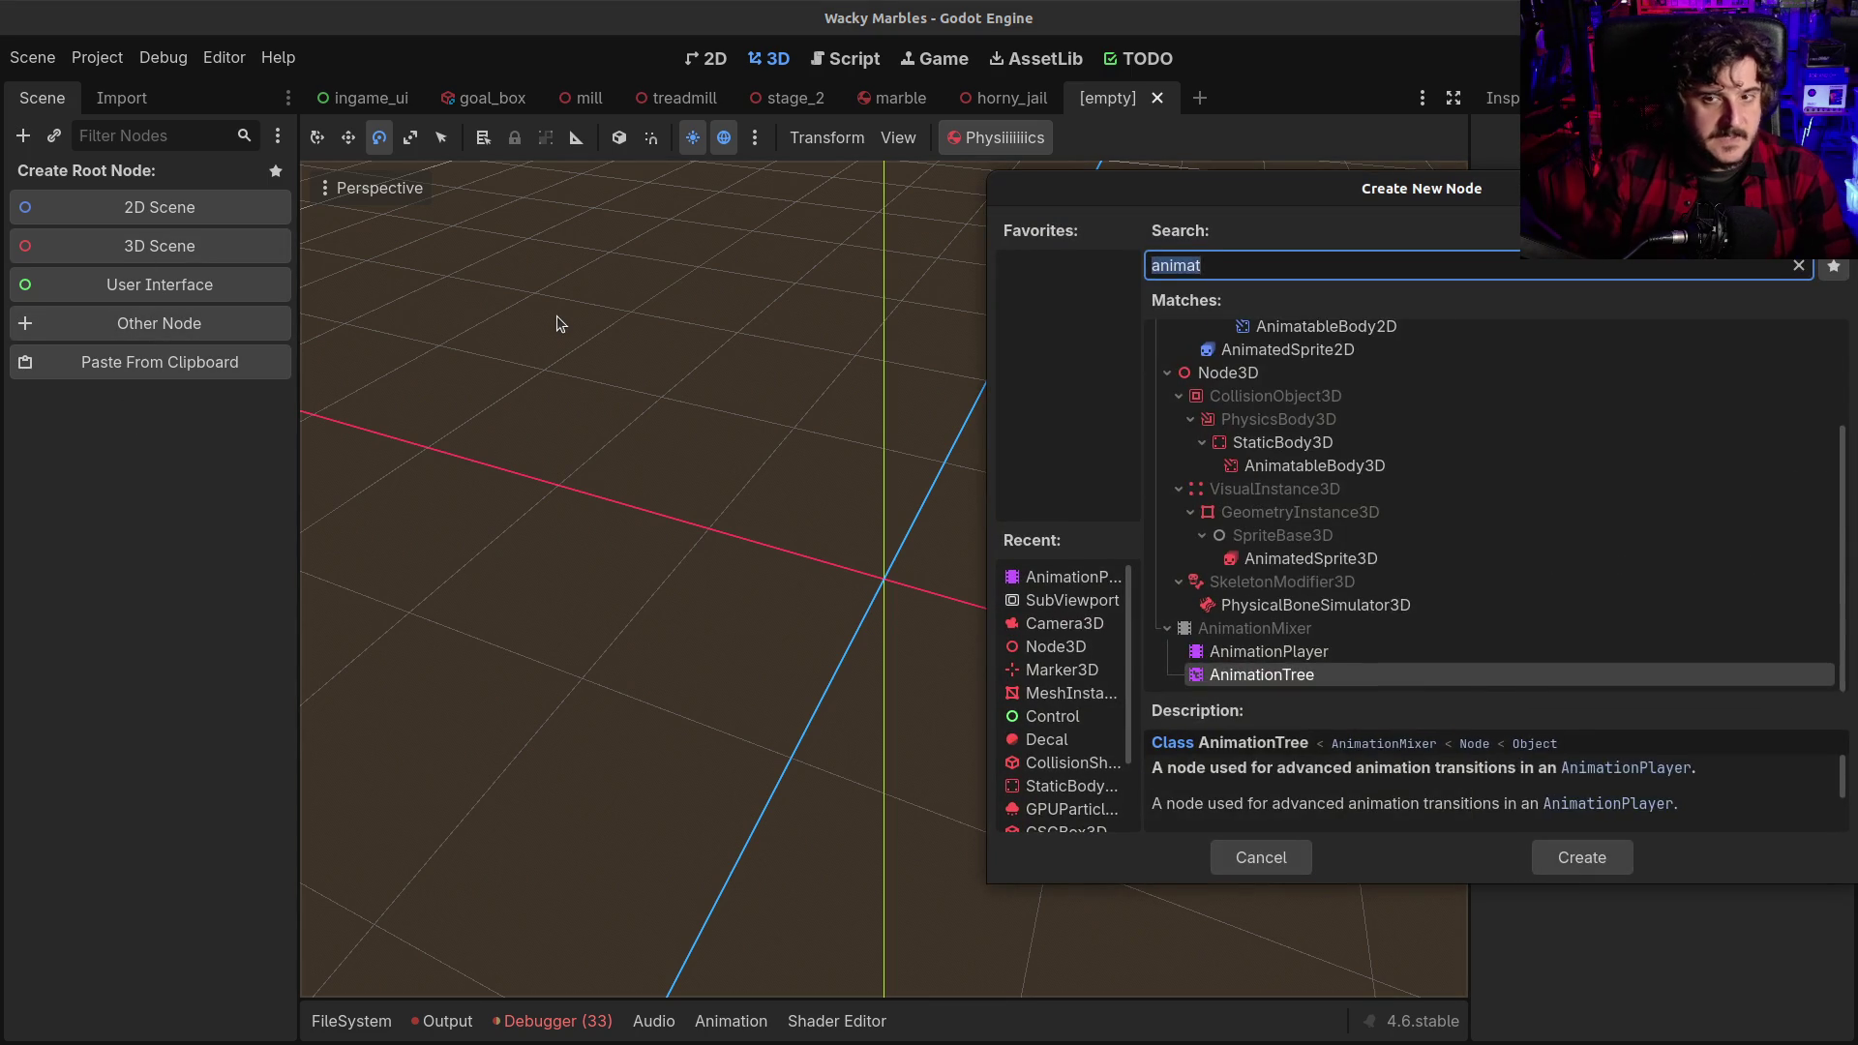
pyautogui.press('Down')
pyautogui.press('Down')
pyautogui.press('Down')
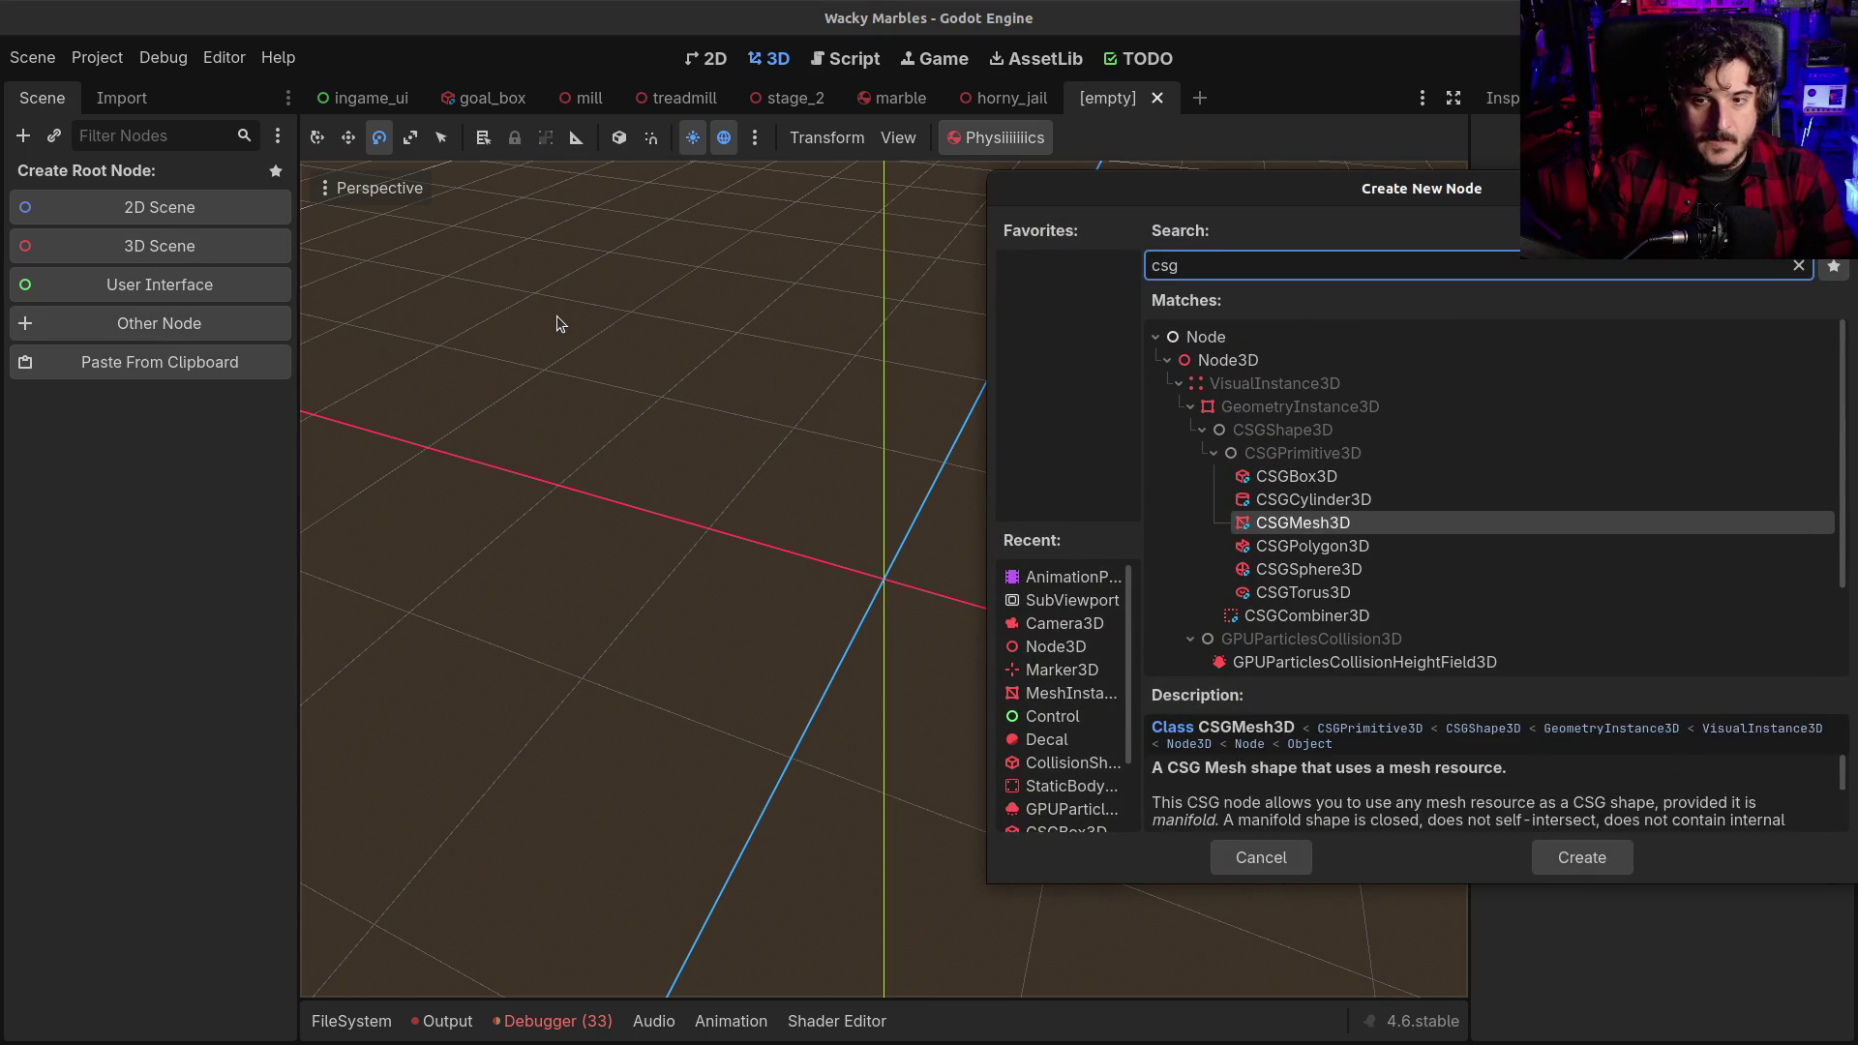
pyautogui.press('Return')
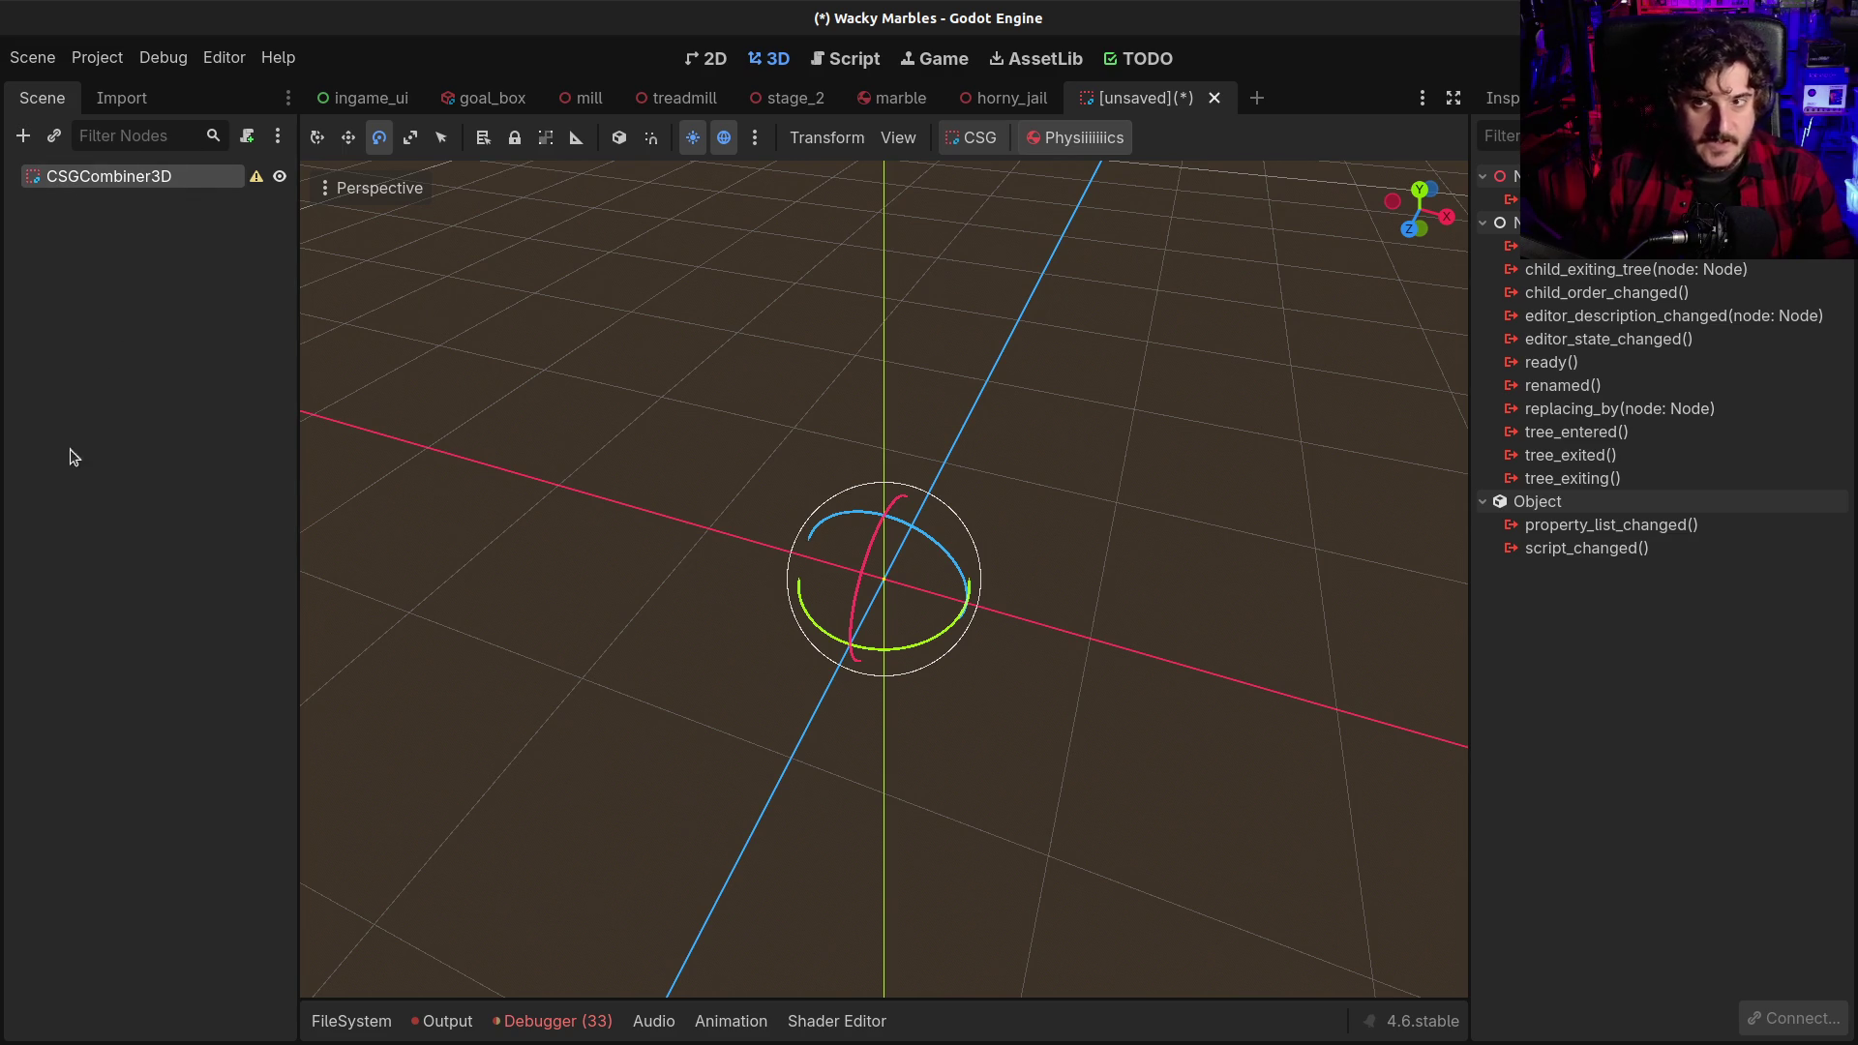
pyautogui.hotkey('ctrl', 'a')
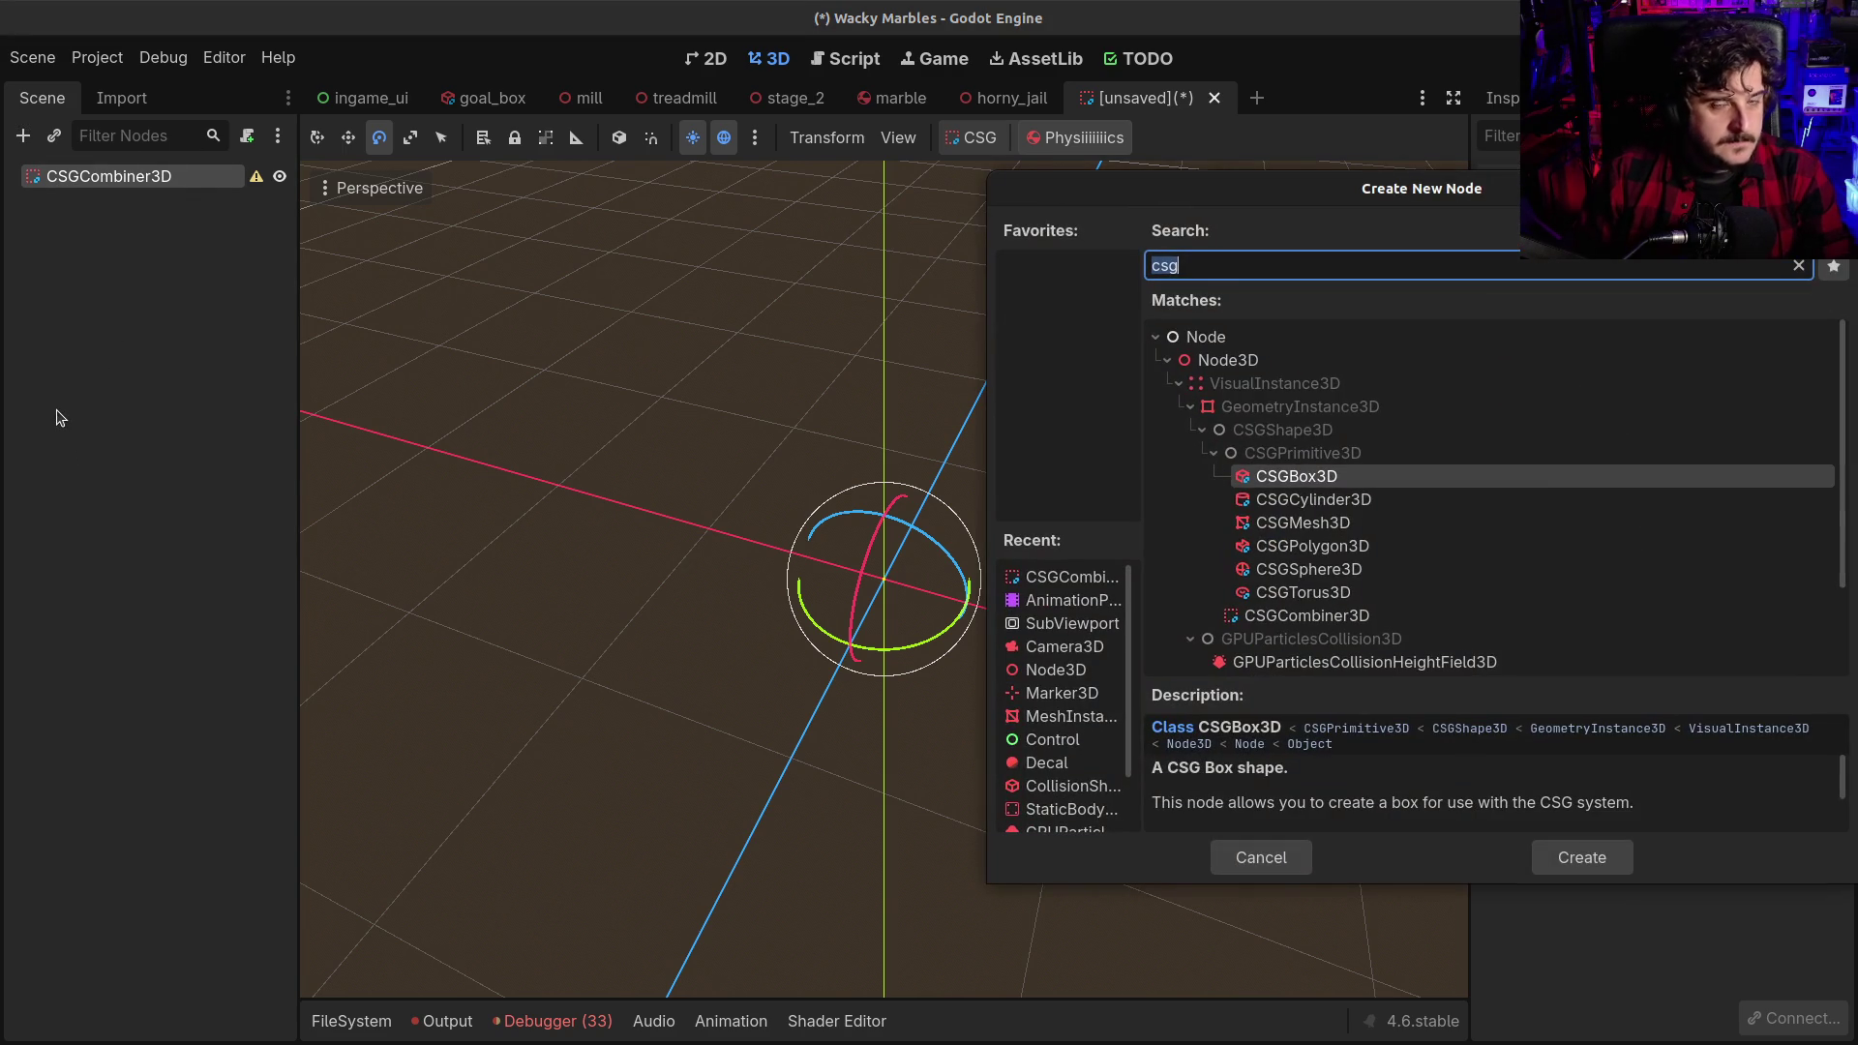
pyautogui.press('Return')
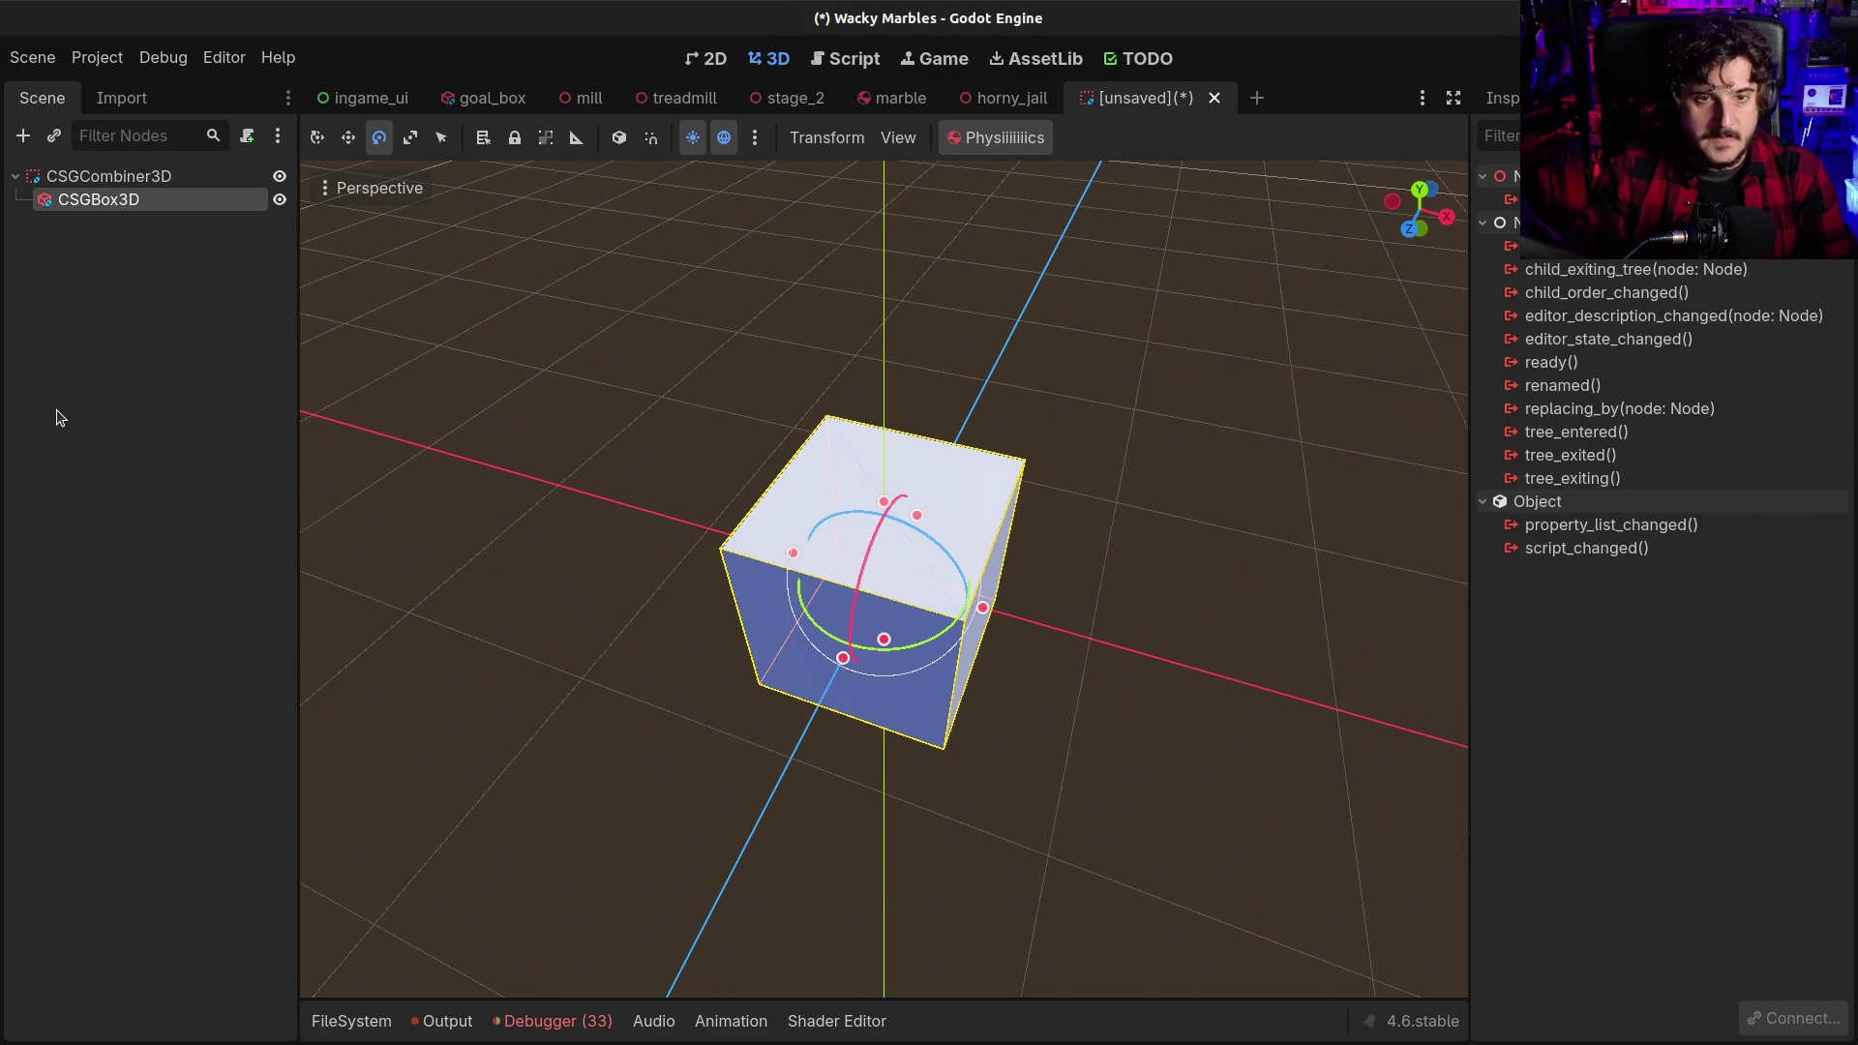
# Stretch the box to 3 m along X with its size handle
pyautogui.moveTo(535, 731)
pyautogui.mouseDown()
pyautogui.moveTo(729, 618)
pyautogui.moveTo(729, 572)
pyautogui.moveTo(610, 675)
pyautogui.moveTo(601, 802)
pyautogui.mouseUp()
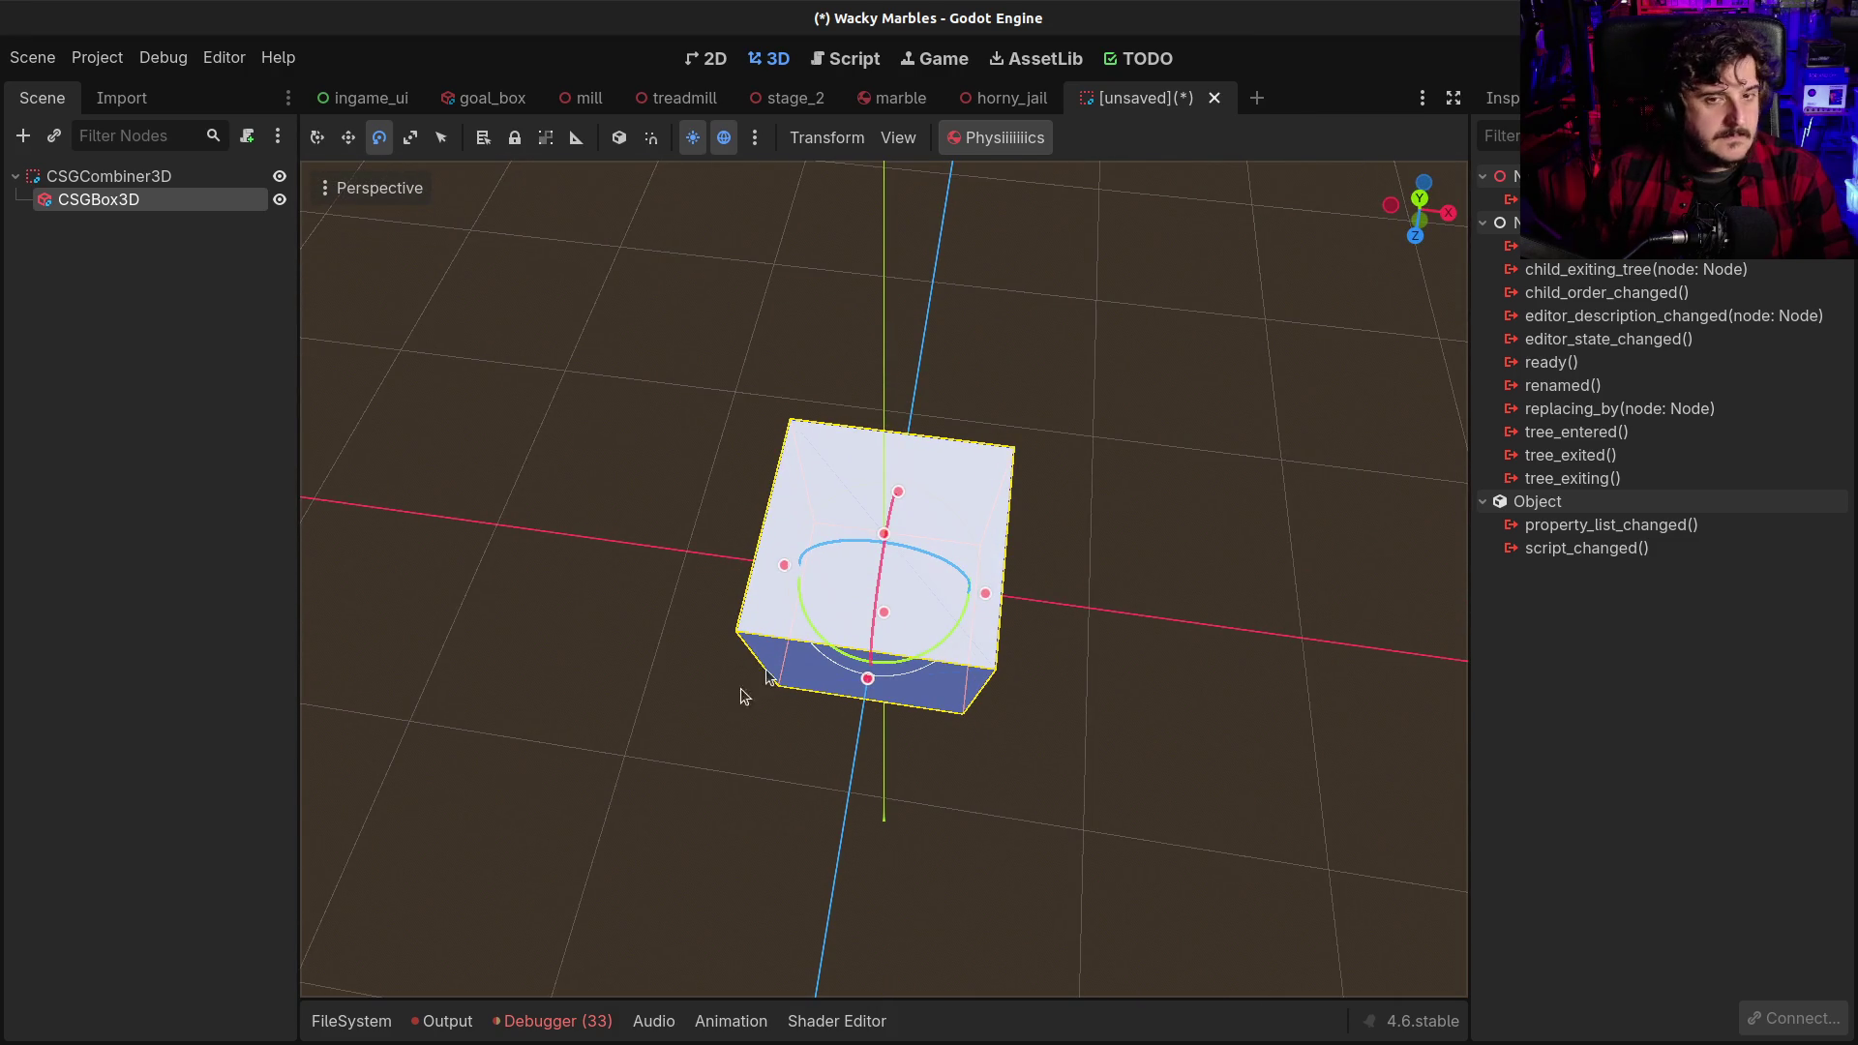
pyautogui.scroll(-5, 833, 677)
pyautogui.moveTo(880, 619)
pyautogui.mouseDown()
pyautogui.moveTo(519, 440)
pyautogui.moveTo(852, 552)
pyautogui.moveTo(803, 477)
pyautogui.mouseUp()
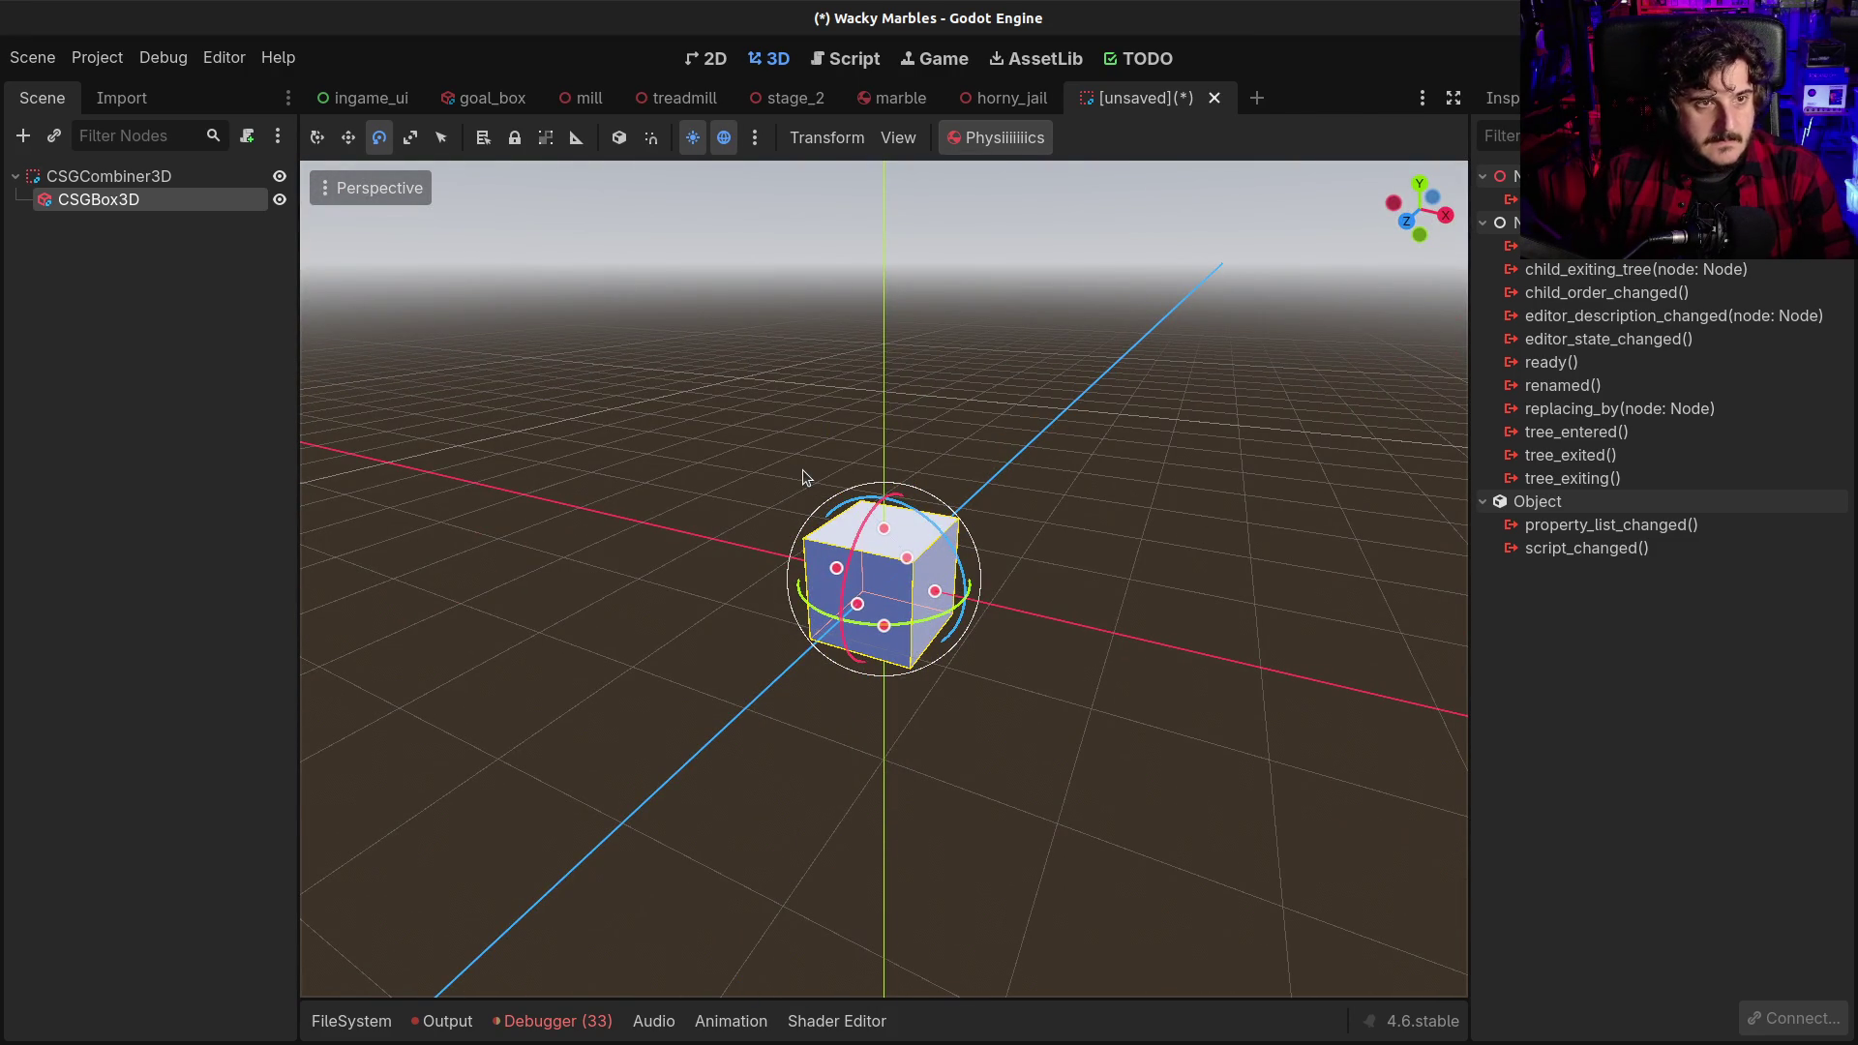
pyautogui.click(947, 593)
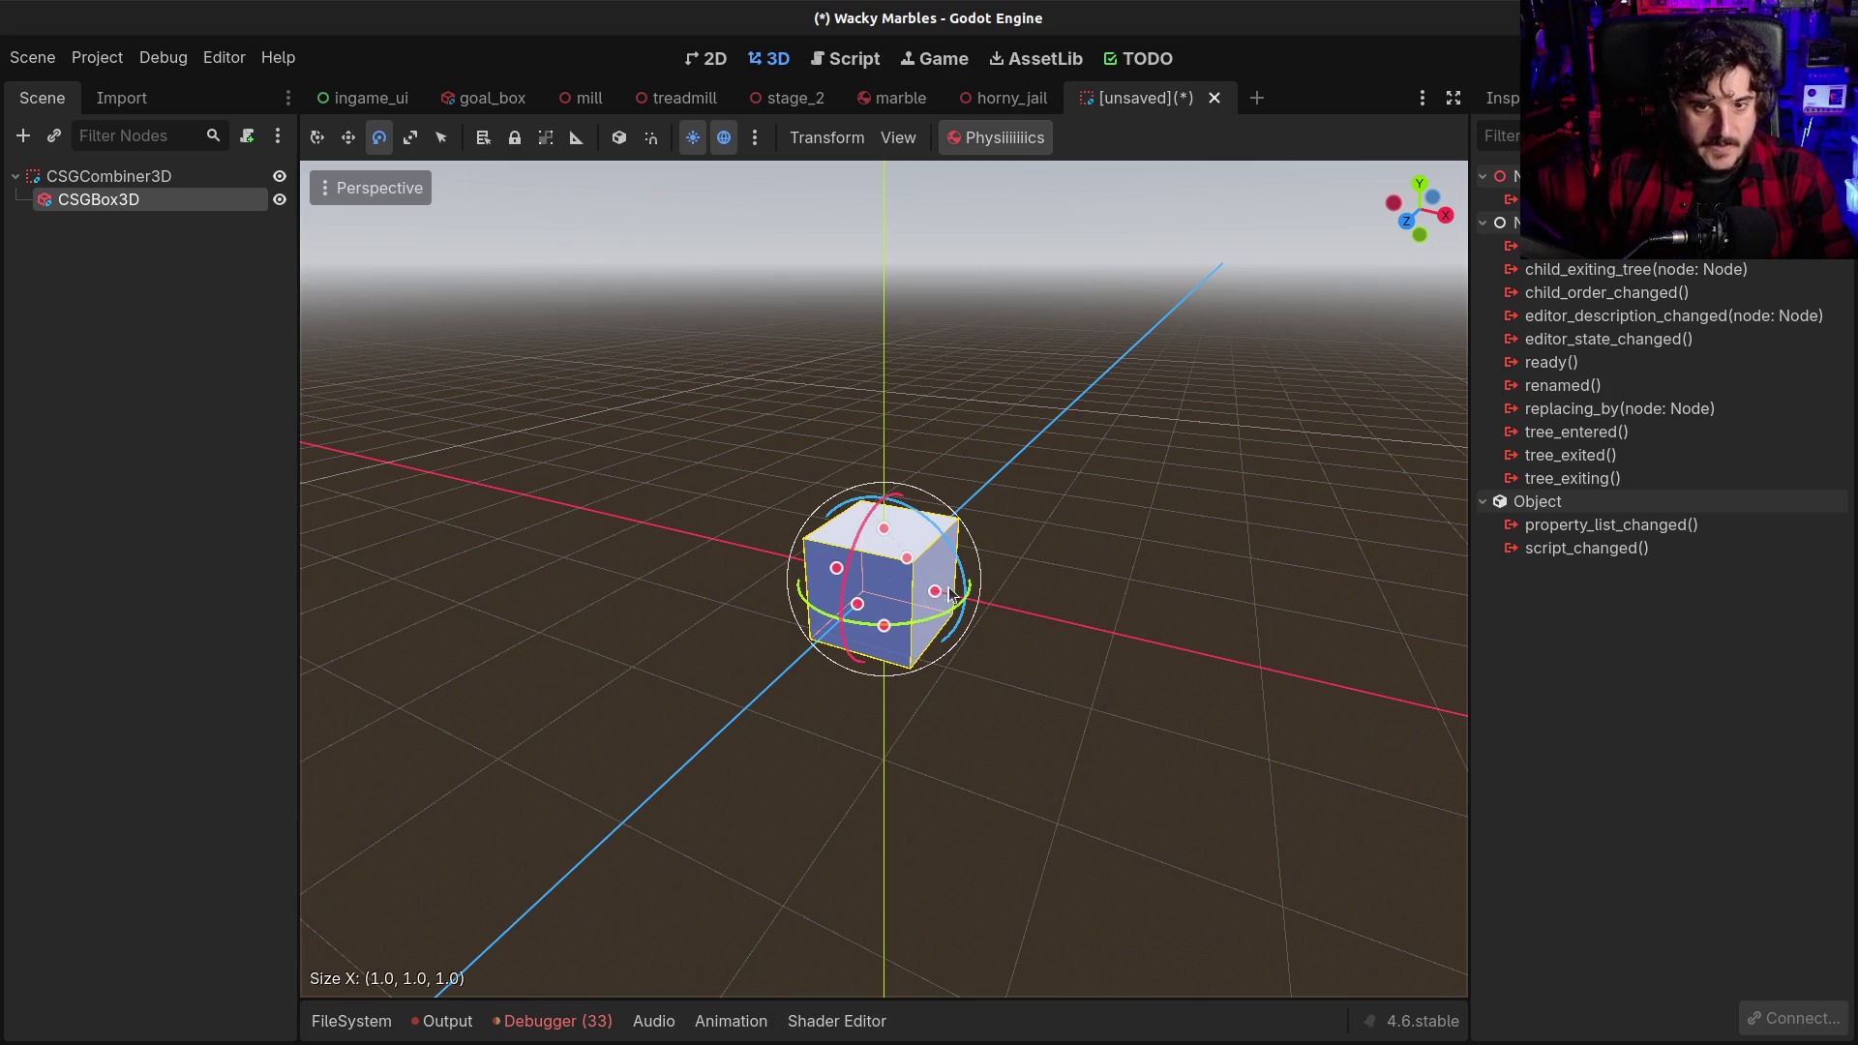
pyautogui.moveTo(990, 606); pyautogui.dragTo(1297, 678)
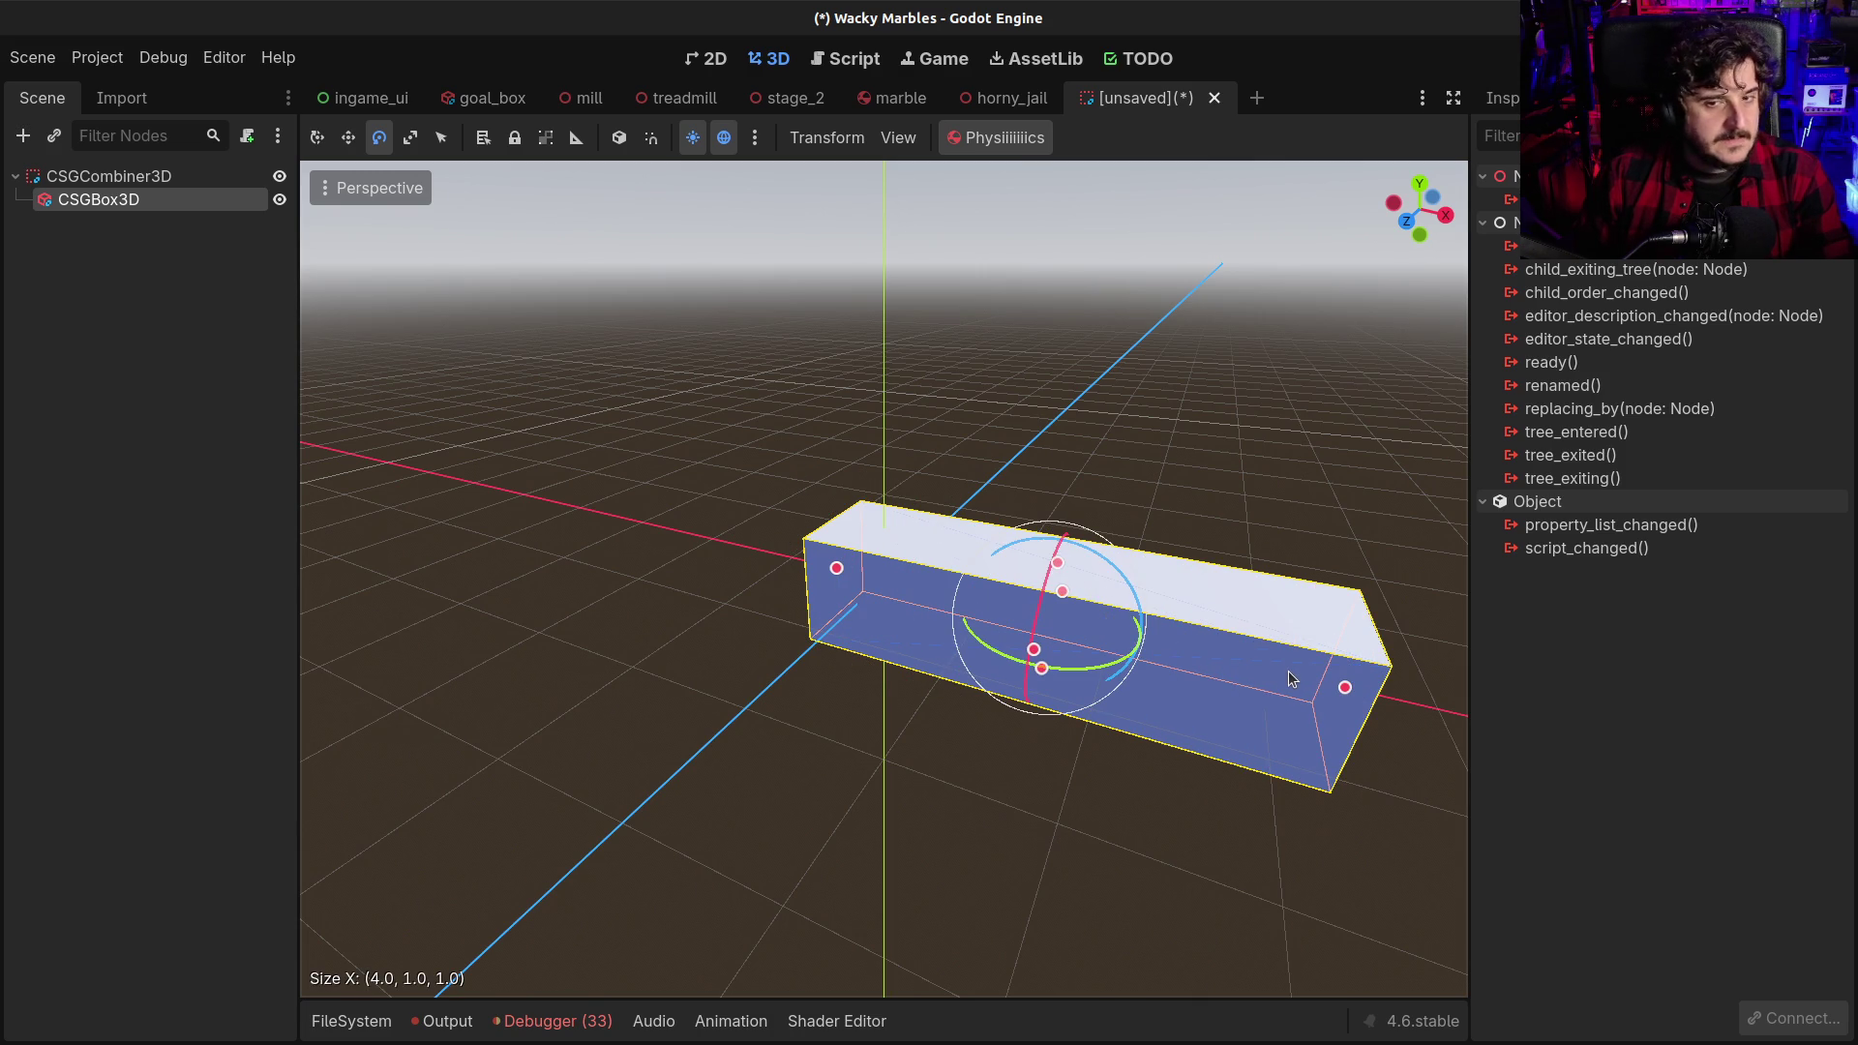
pyautogui.hotkey('ctrl', 'z')
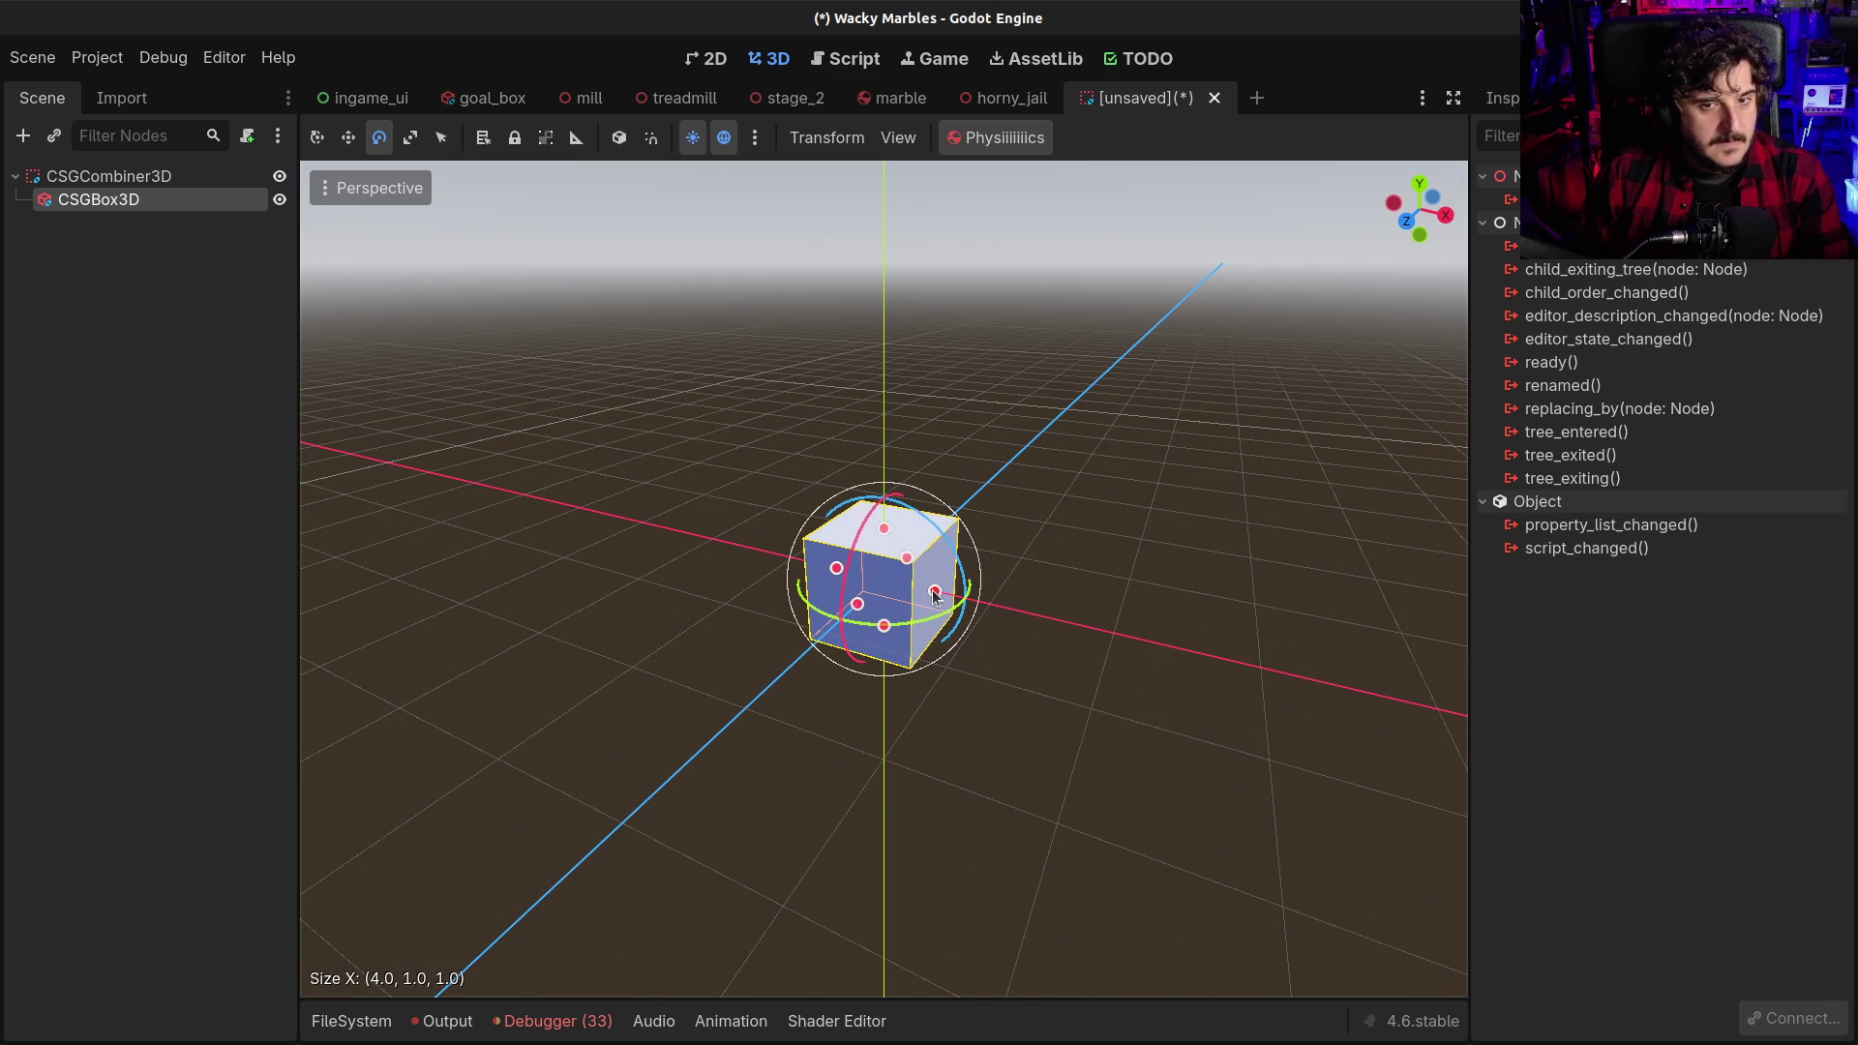
pyautogui.moveTo(935, 597); pyautogui.dragTo(1219, 666)
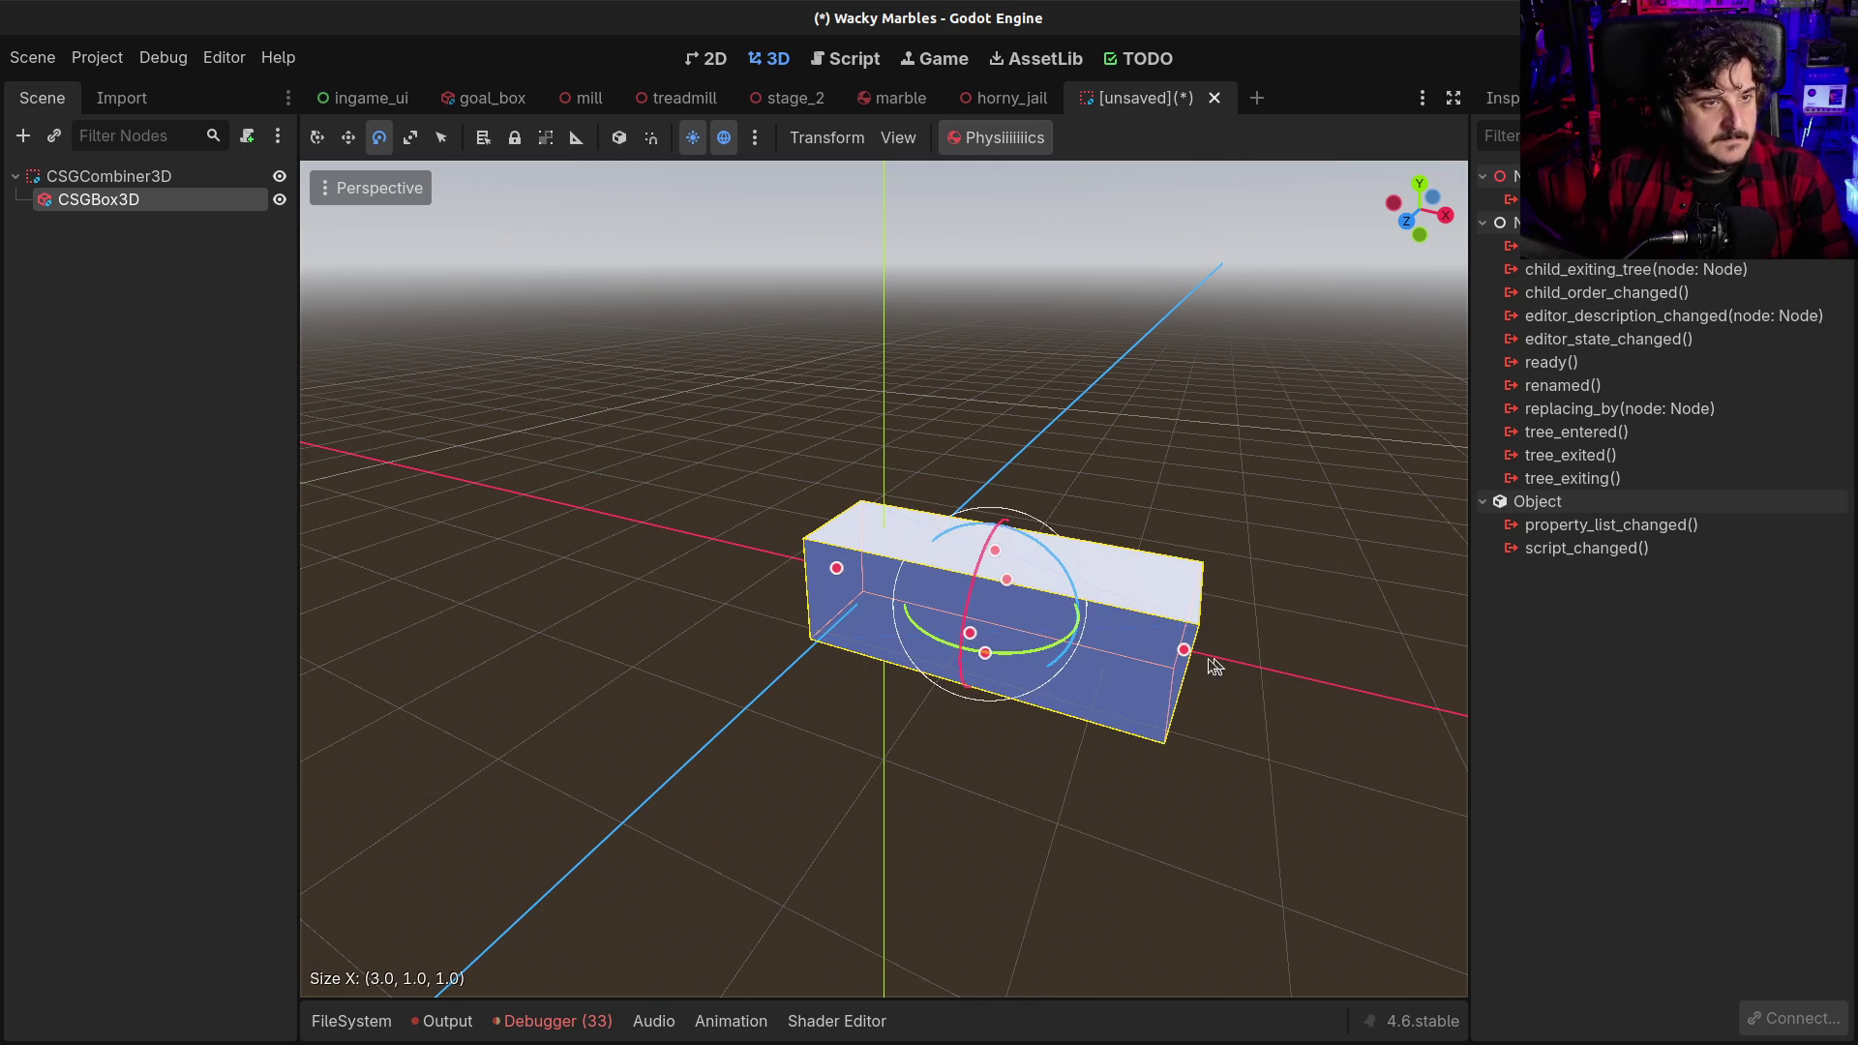
# Raise the box's height to 4 m and add a second CSGBox3D inside it
pyautogui.click(183, 290)
pyautogui.click(39, 203)
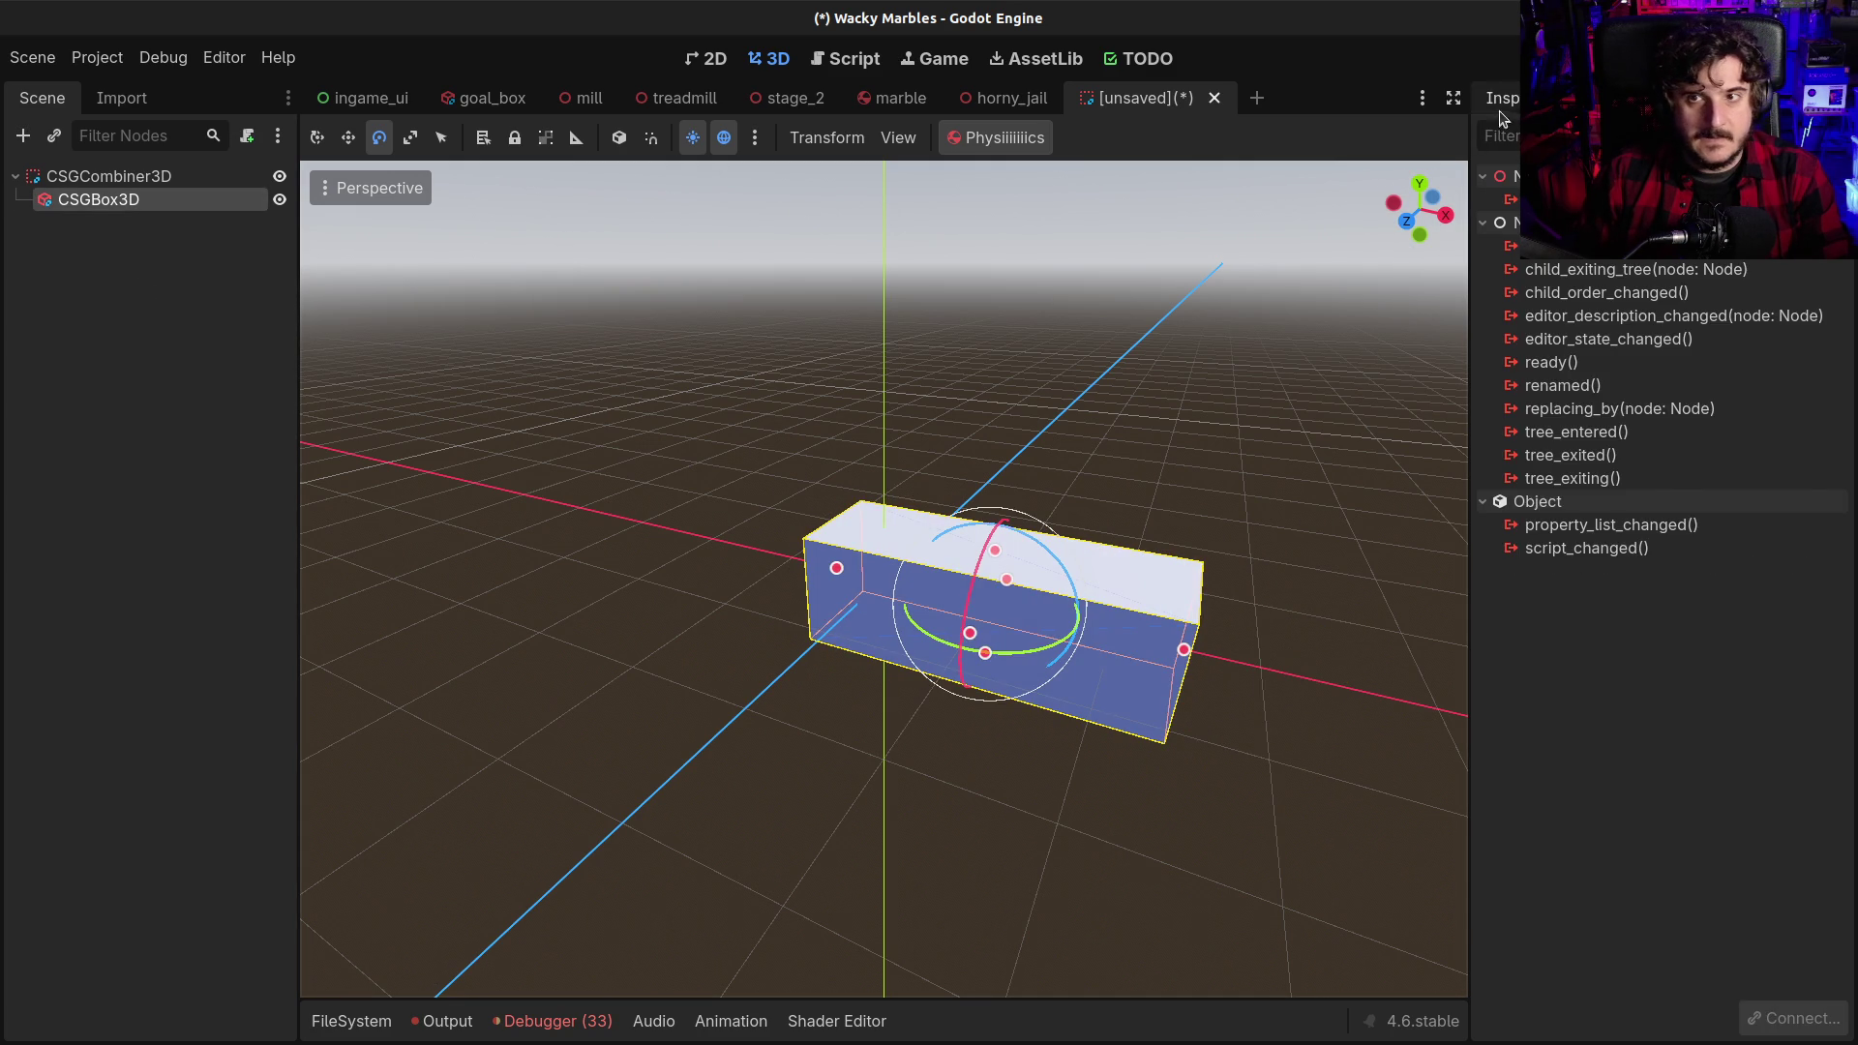
pyautogui.click(1500, 108)
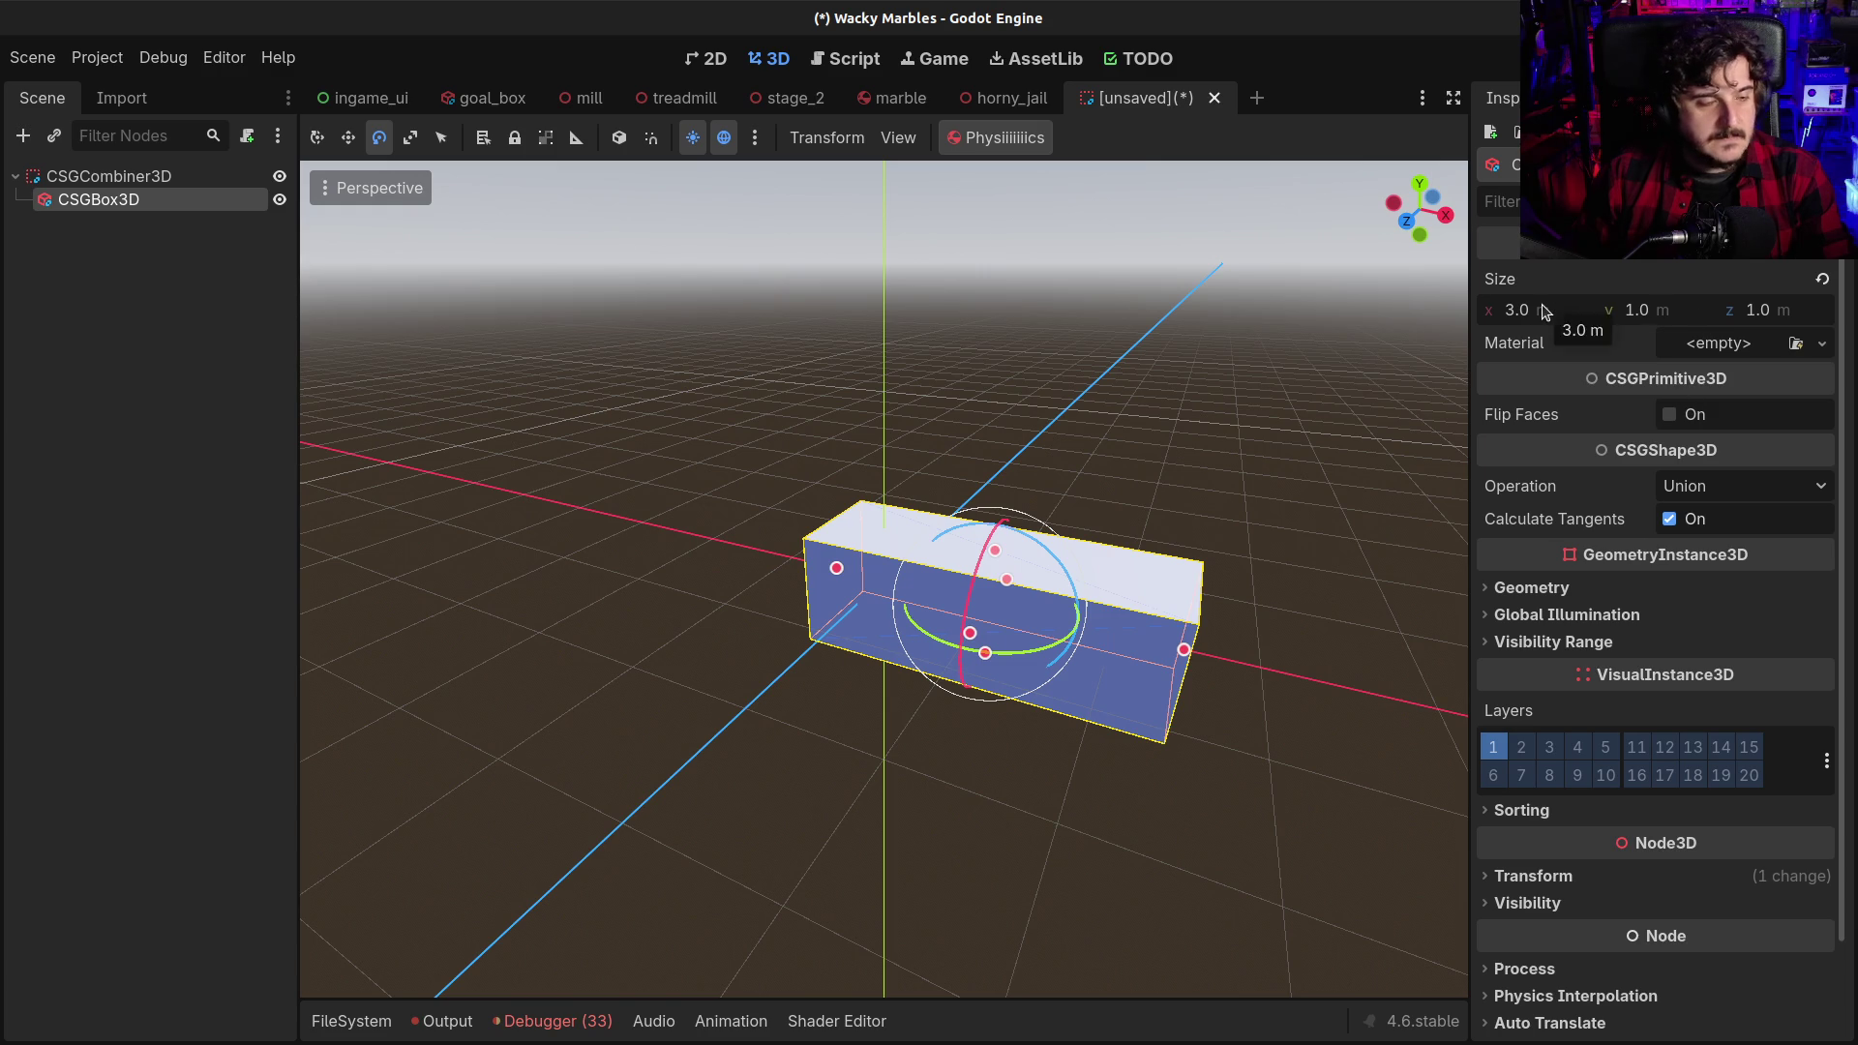
pyautogui.moveTo(964, 492)
pyautogui.mouseDown()
pyautogui.moveTo(1187, 485)
pyautogui.moveTo(991, 502)
pyautogui.moveTo(854, 456)
pyautogui.moveTo(1225, 491)
pyautogui.moveTo(1152, 484)
pyautogui.mouseUp()
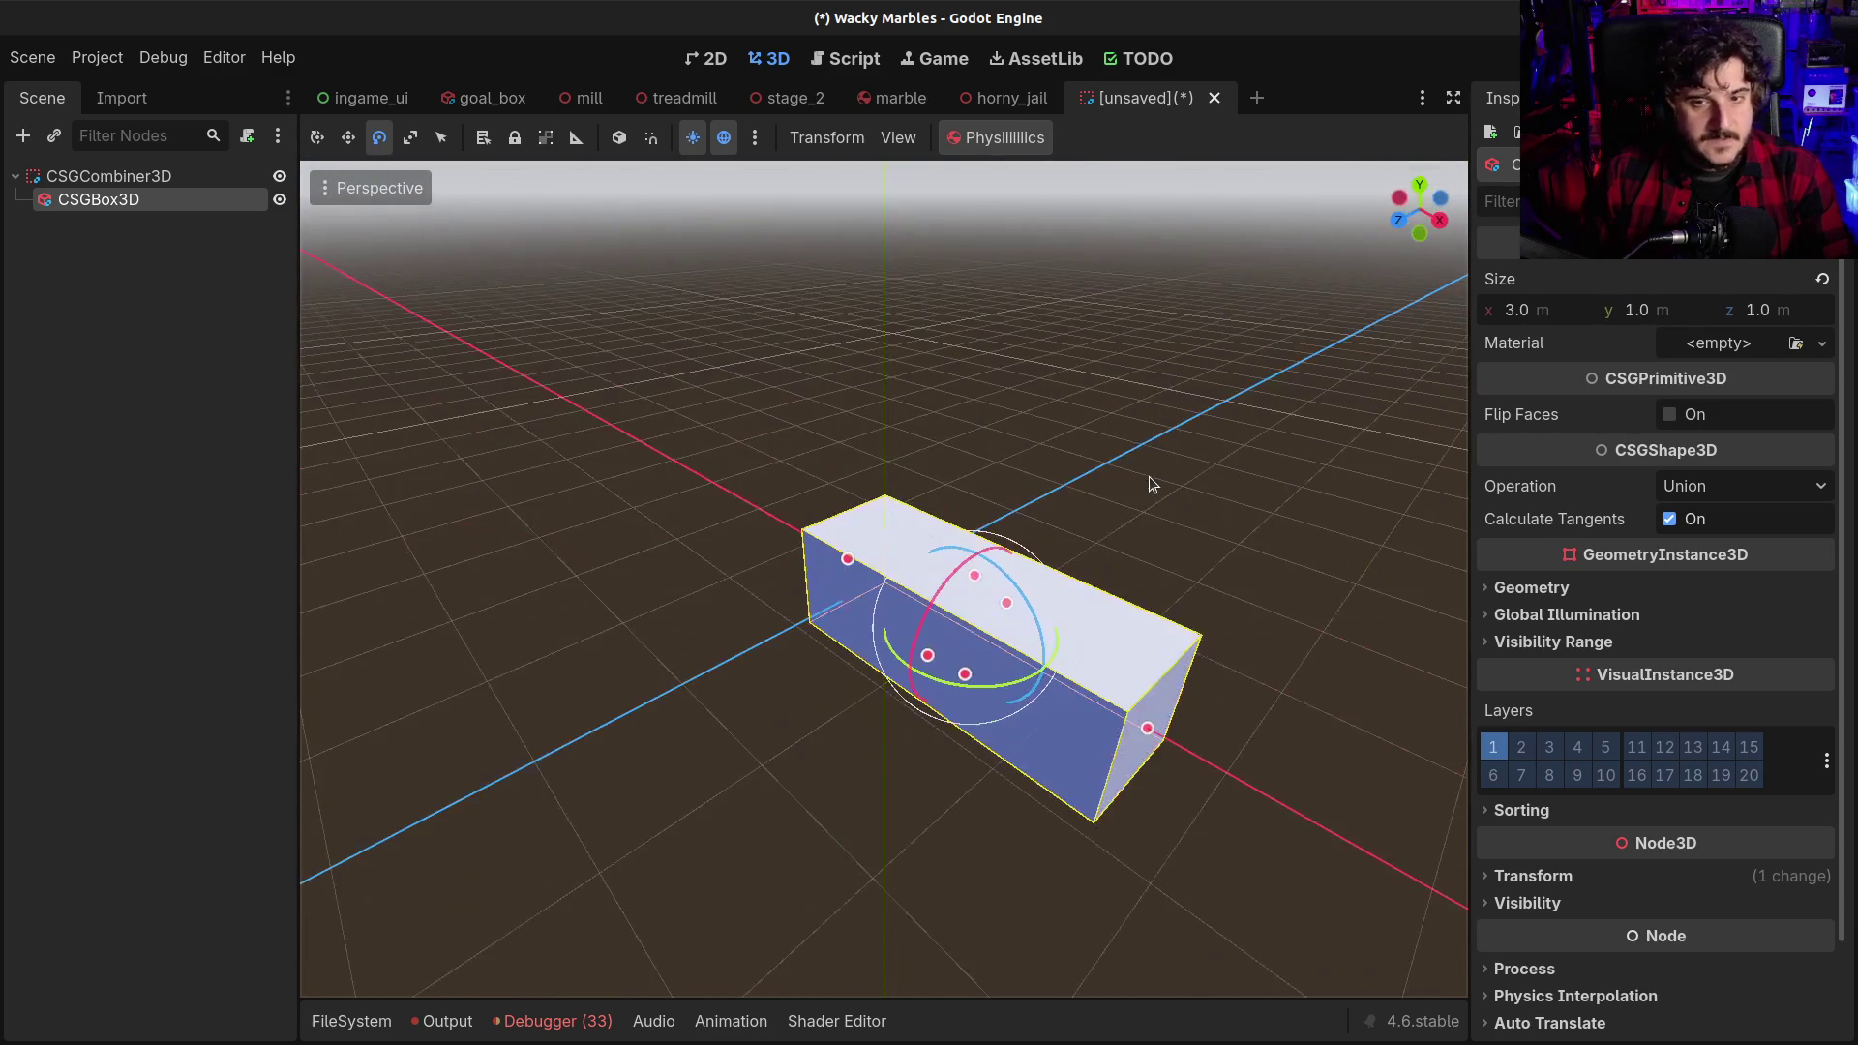
pyautogui.moveTo(977, 579)
pyautogui.mouseDown()
pyautogui.moveTo(968, 406)
pyautogui.moveTo(818, 498)
pyautogui.moveTo(933, 571)
pyautogui.moveTo(1196, 579)
pyautogui.moveTo(1152, 600)
pyautogui.moveTo(1197, 630)
pyautogui.moveTo(1258, 620)
pyautogui.mouseUp()
pyautogui.moveTo(1023, 548)
pyautogui.mouseDown()
pyautogui.moveTo(746, 513)
pyautogui.moveTo(941, 535)
pyautogui.mouseUp()
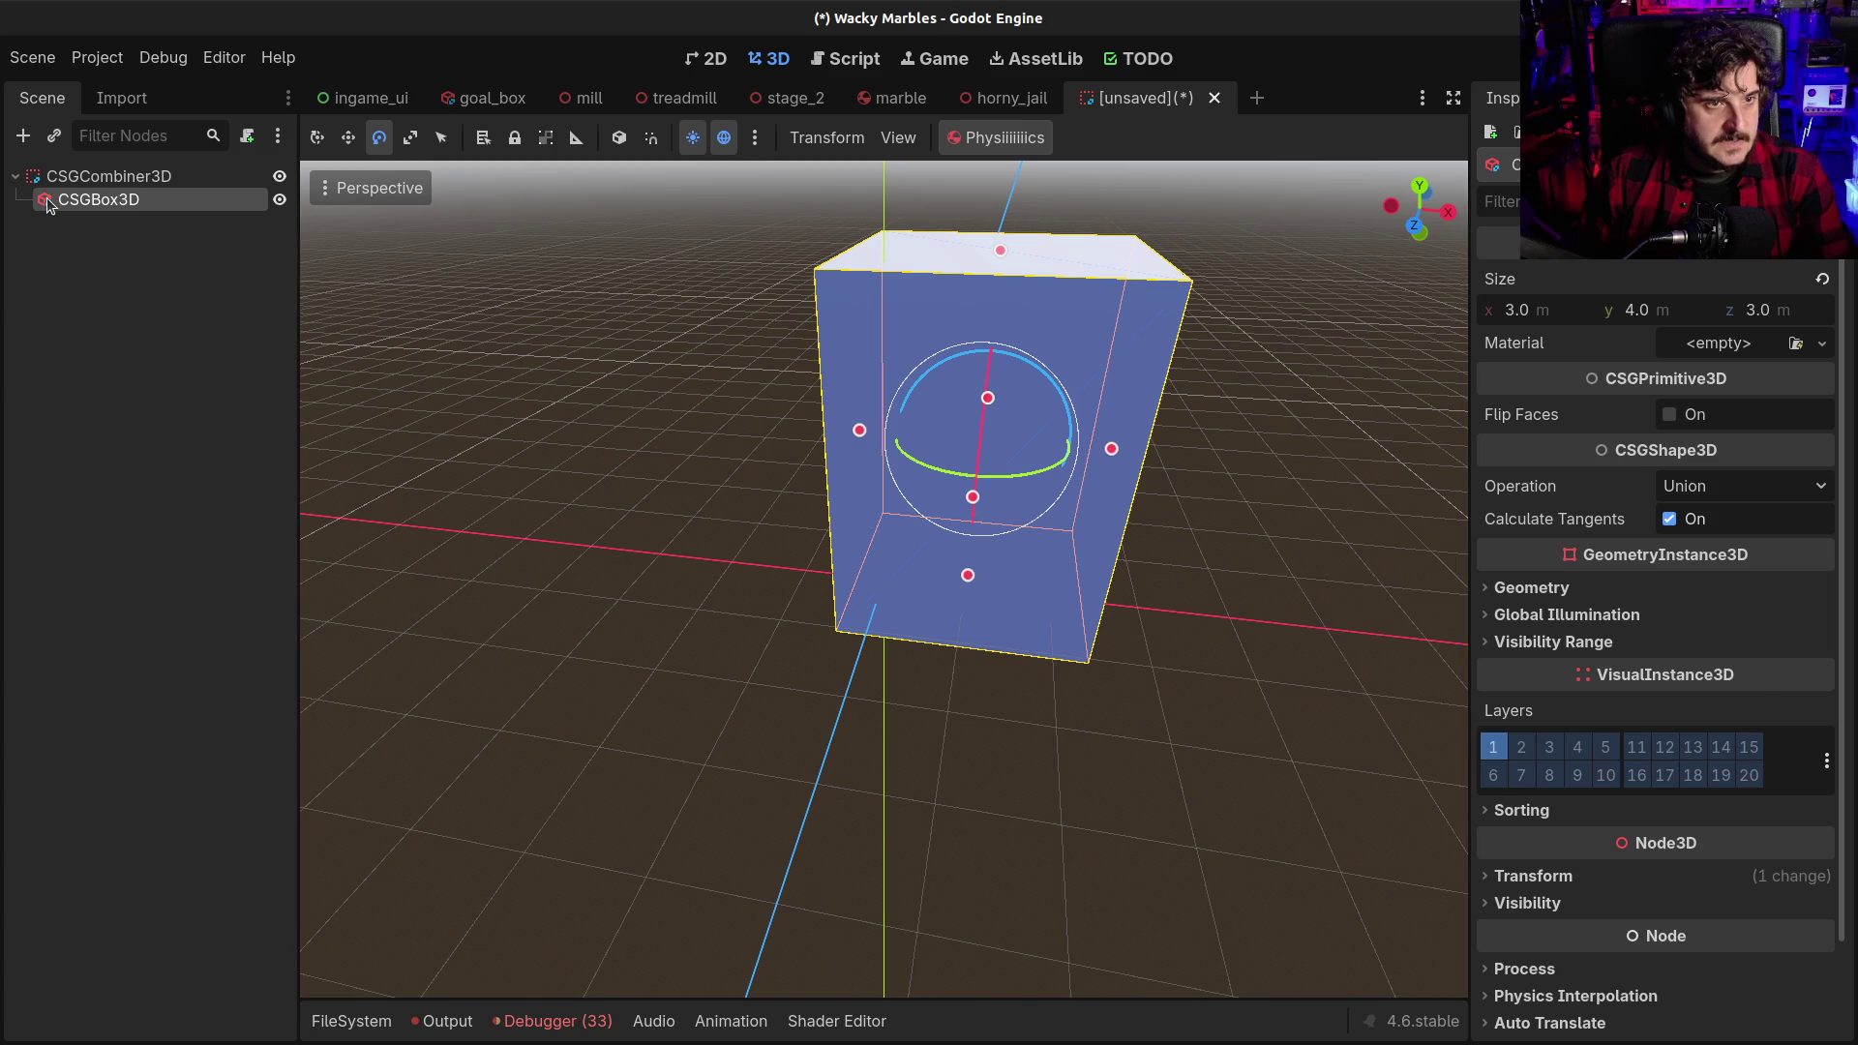
pyautogui.hotkey('ctrl', 'a')
pyautogui.press('Return')
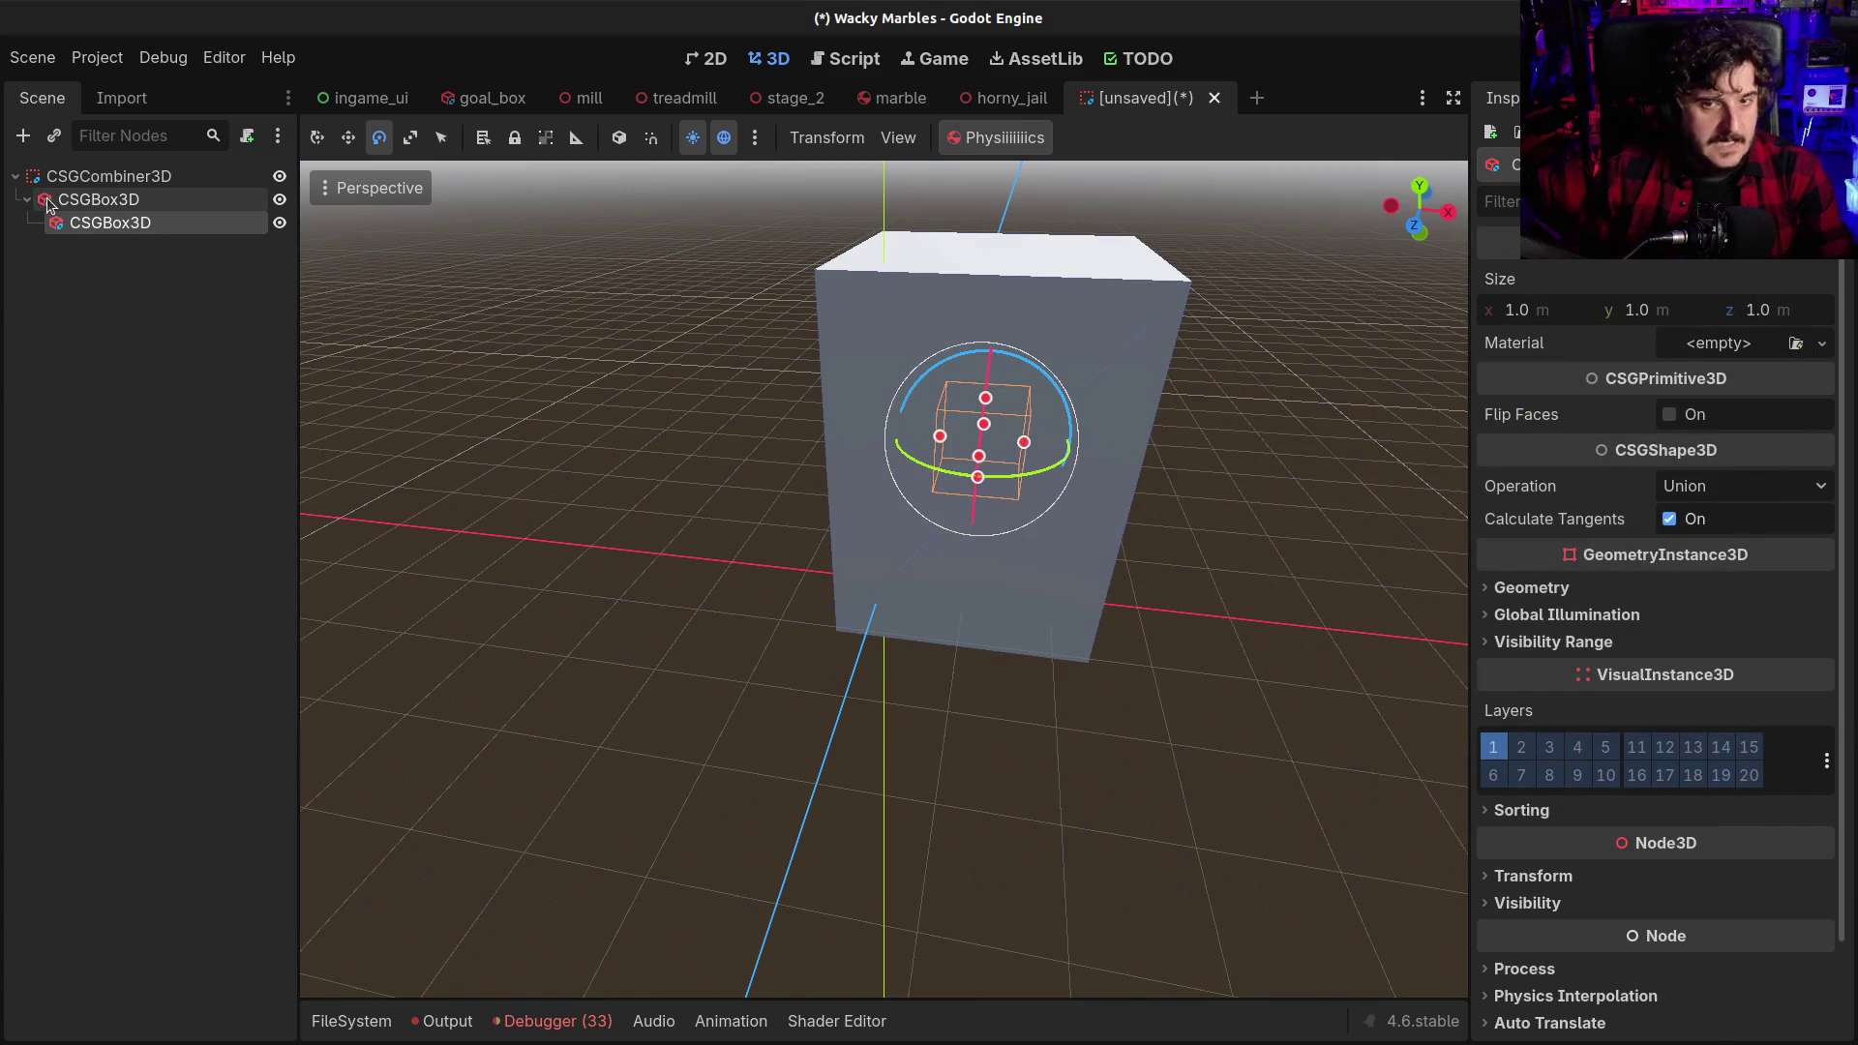
# Move the small box toward the tall block's front and lower it along Y
pyautogui.click(349, 138)
pyautogui.moveTo(971, 489); pyautogui.dragTo(882, 667)
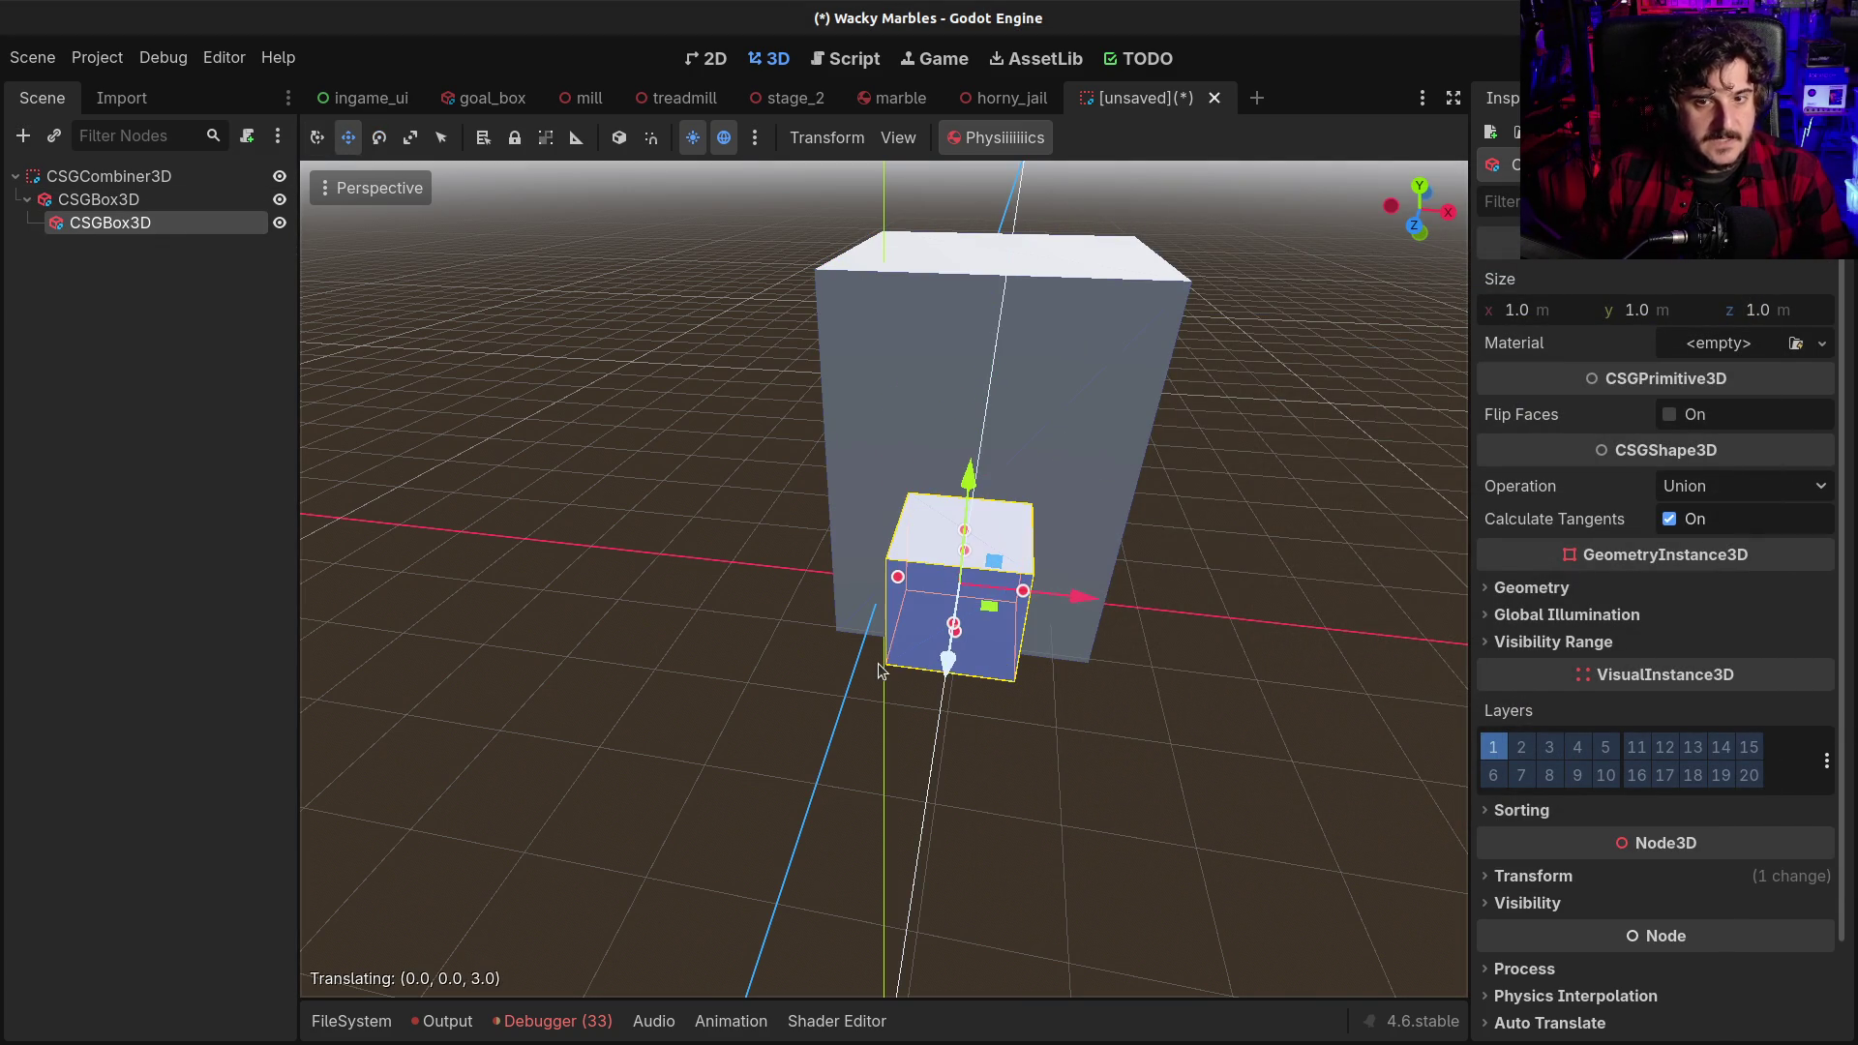
pyautogui.moveTo(1092, 593)
pyautogui.mouseDown()
pyautogui.moveTo(814, 561)
pyautogui.moveTo(745, 336)
pyautogui.moveTo(784, 407)
pyautogui.moveTo(793, 554)
pyautogui.moveTo(967, 531)
pyautogui.moveTo(1050, 486)
pyautogui.moveTo(997, 484)
pyautogui.mouseUp()
pyautogui.moveTo(1291, 407)
pyautogui.mouseDown()
pyautogui.moveTo(1132, 368)
pyautogui.moveTo(1261, 386)
pyautogui.moveTo(1254, 367)
pyautogui.moveTo(1281, 422)
pyautogui.moveTo(292, 290)
pyautogui.mouseUp()
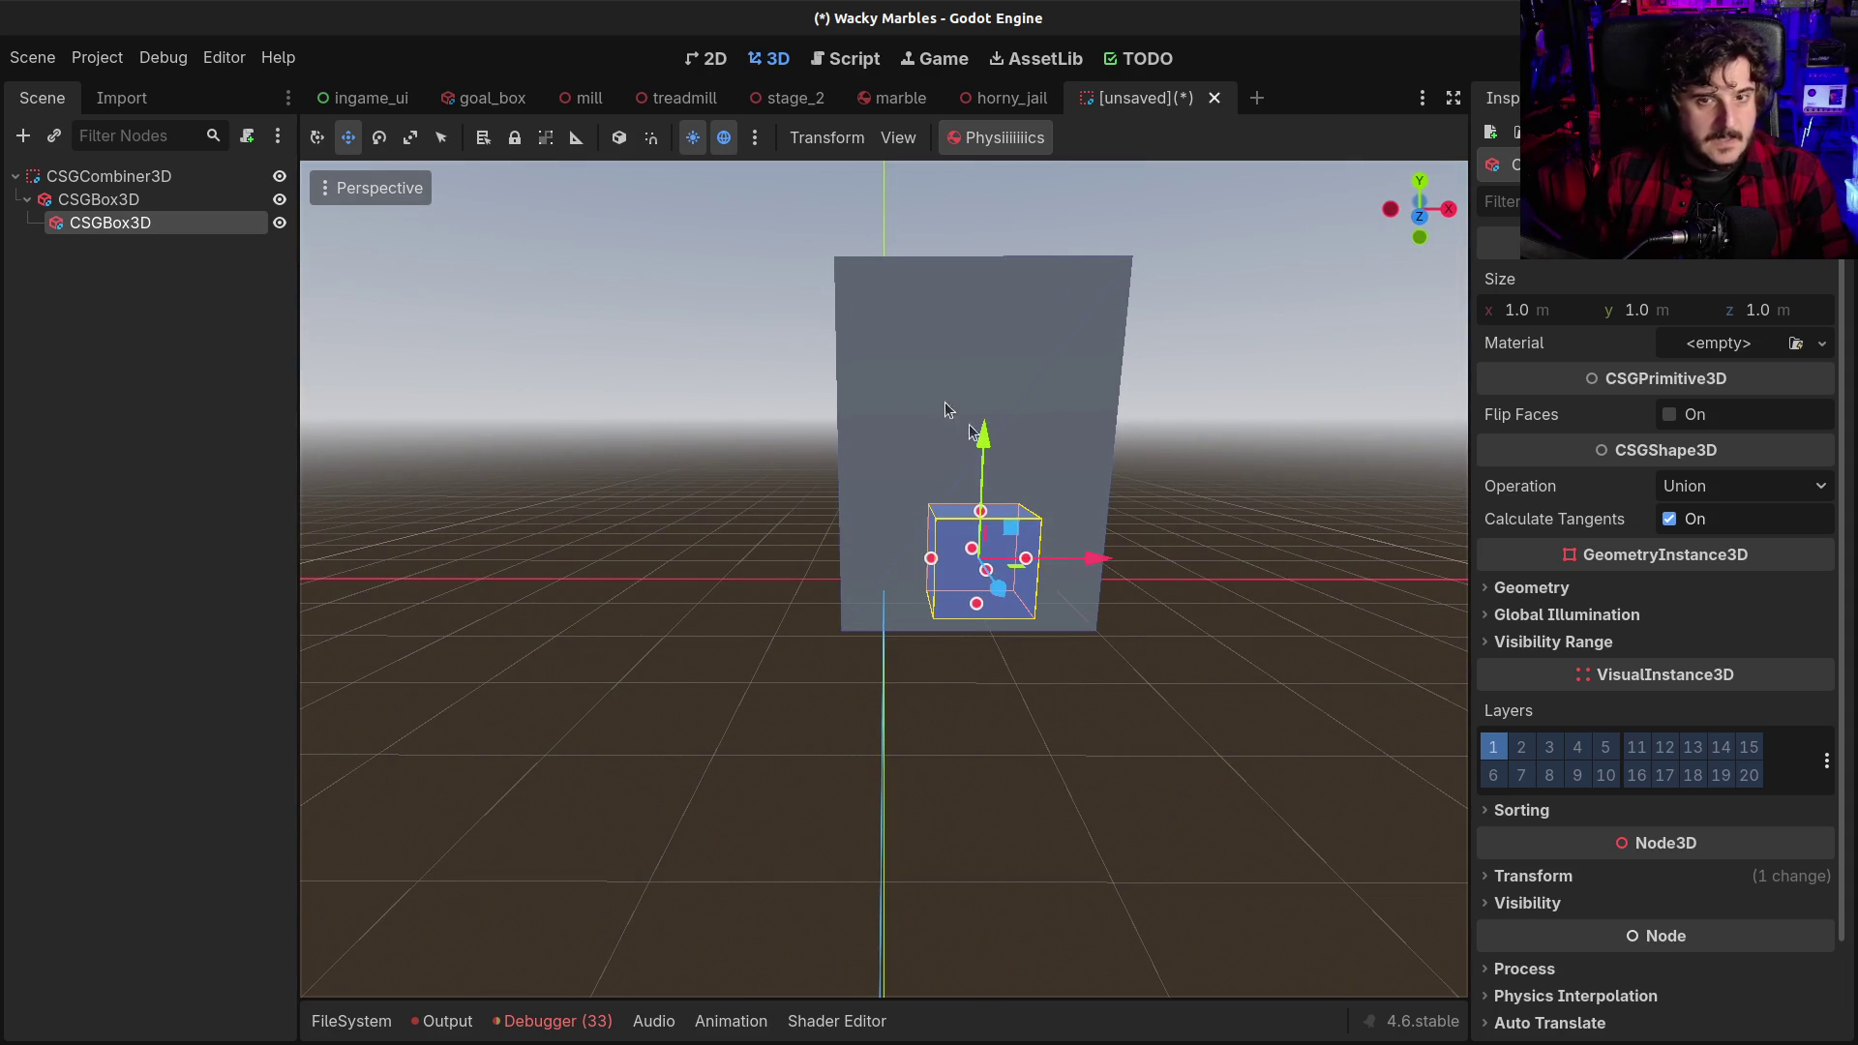
pyautogui.moveTo(1126, 474)
pyautogui.mouseDown()
pyautogui.moveTo(1124, 416)
pyautogui.moveTo(1124, 454)
pyautogui.mouseUp()
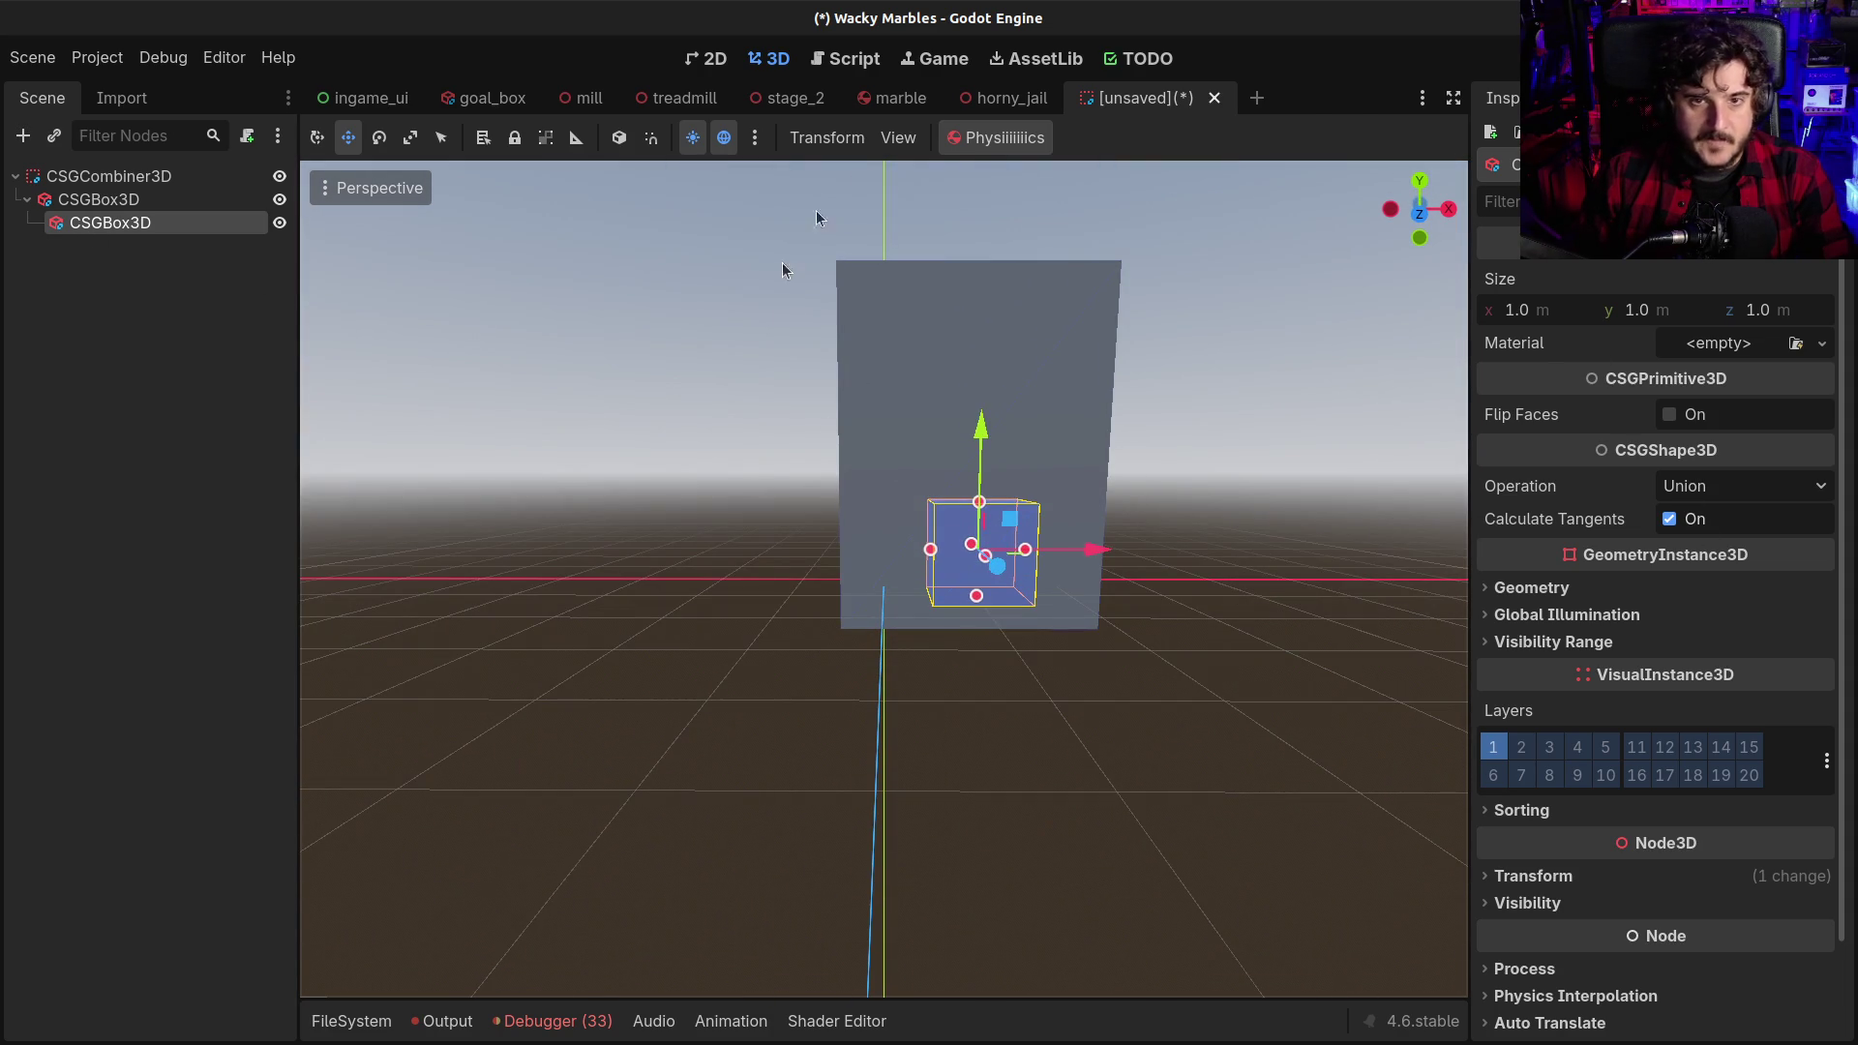
pyautogui.moveTo(989, 425); pyautogui.dragTo(983, 470)
pyautogui.moveTo(1175, 453)
pyautogui.mouseDown()
pyautogui.moveTo(1087, 444)
pyautogui.moveTo(1147, 507)
pyautogui.mouseUp()
pyautogui.scroll(3, 1146, 507)
# Set Y position to -1.5, stretch the small box to 2 m tall, and move it to Z 1.0
pyautogui.click(1533, 876)
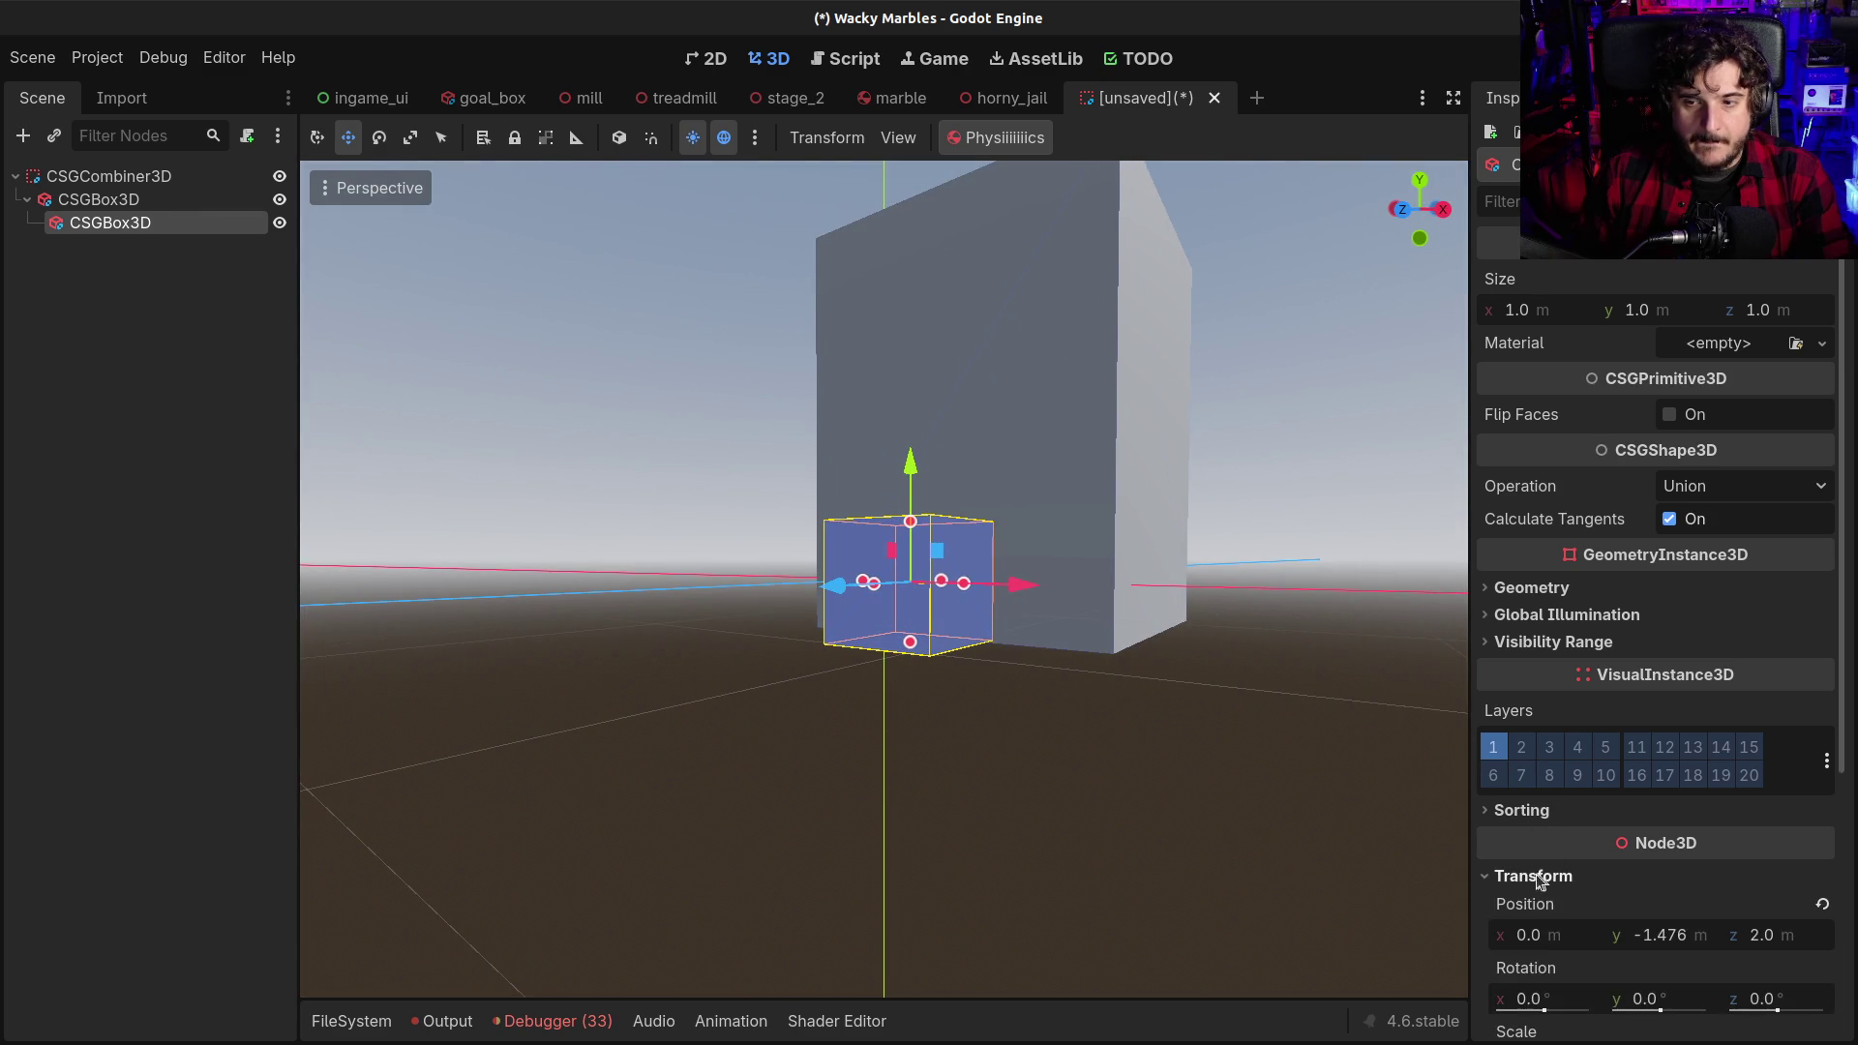
pyautogui.scroll(-3, 1607, 868)
pyautogui.click(1666, 636)
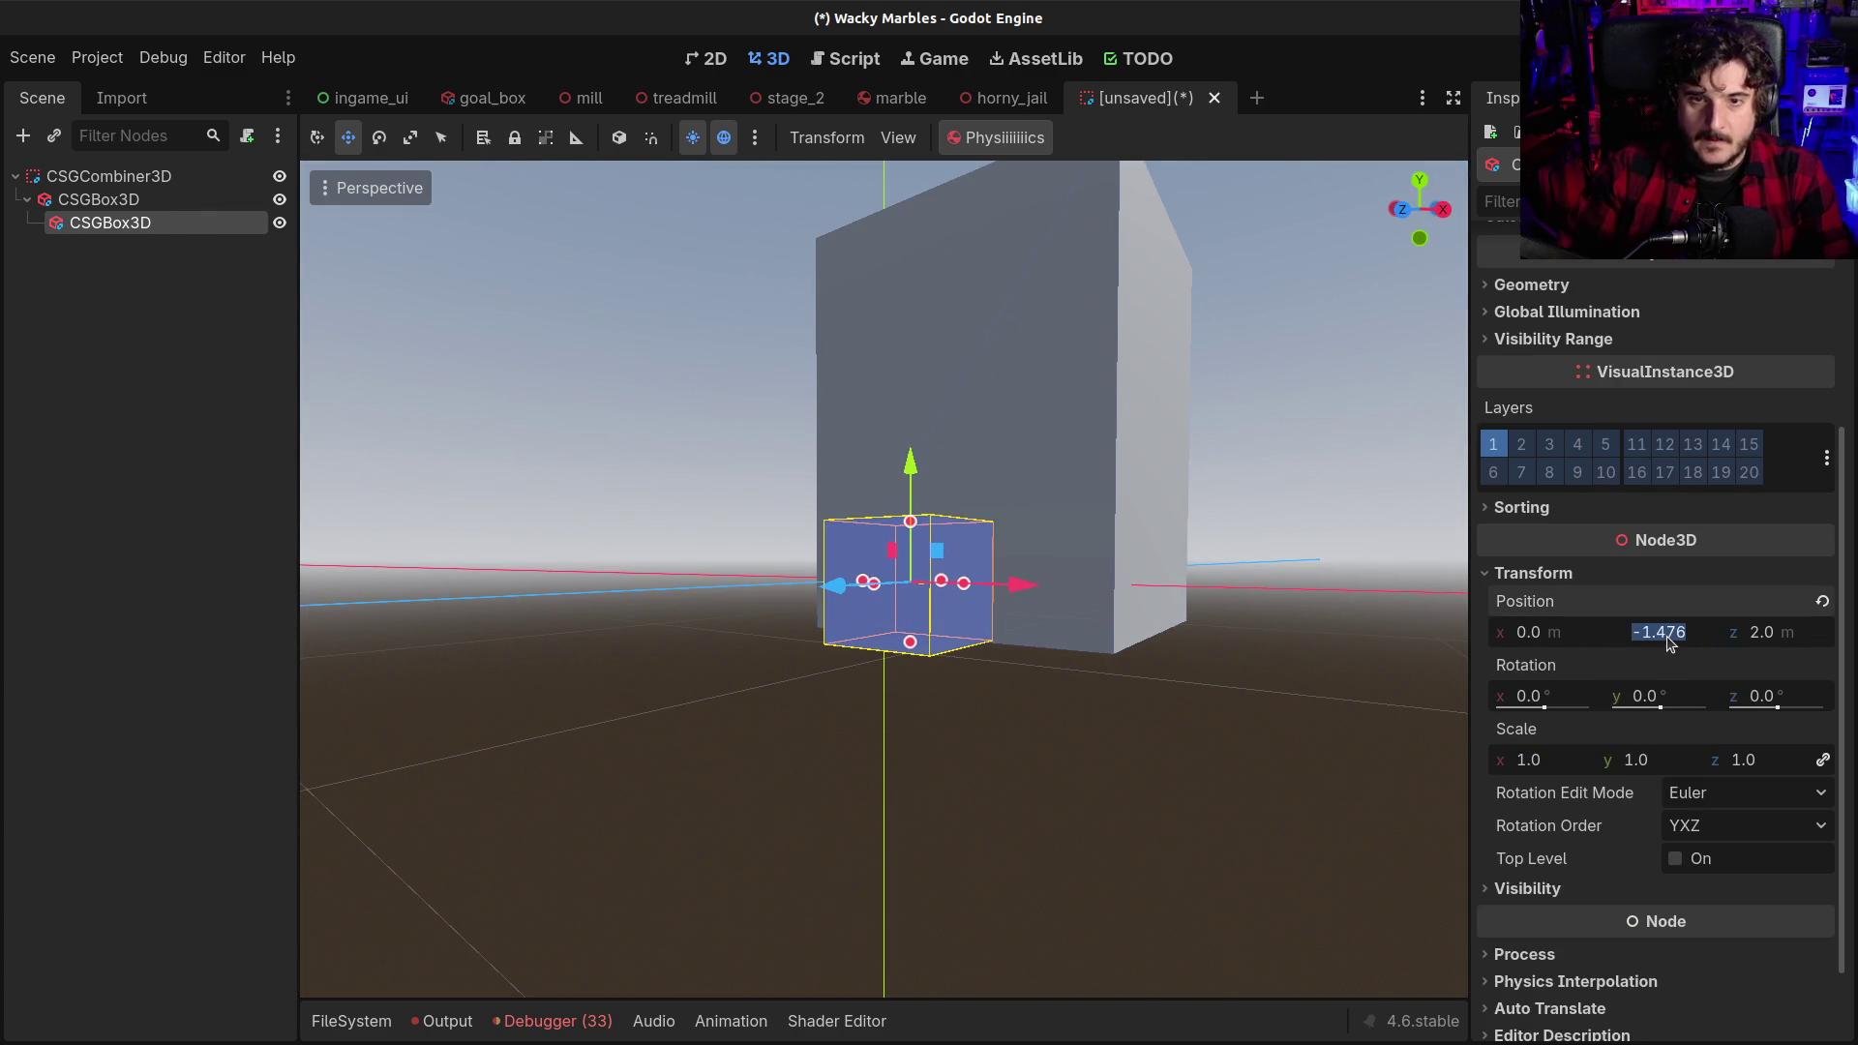
pyautogui.write('-1.5')
pyautogui.press('Return')
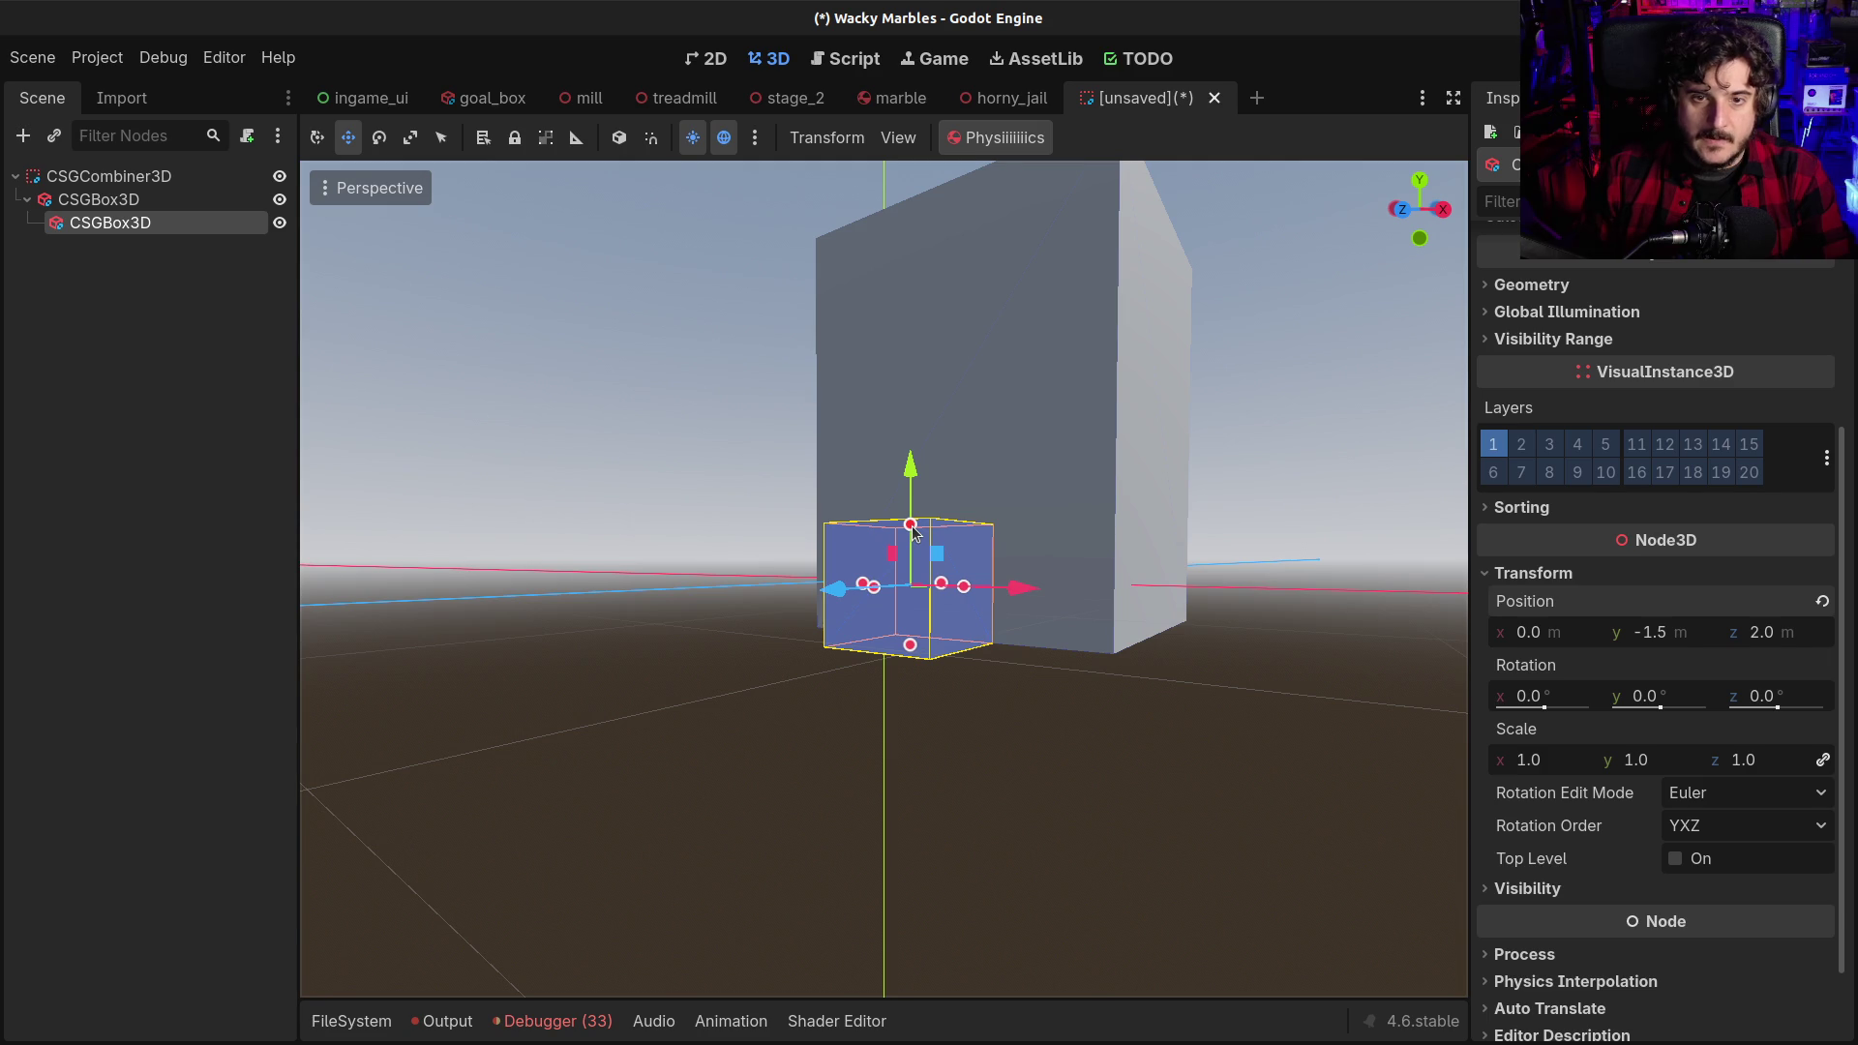
pyautogui.moveTo(913, 530); pyautogui.dragTo(914, 392)
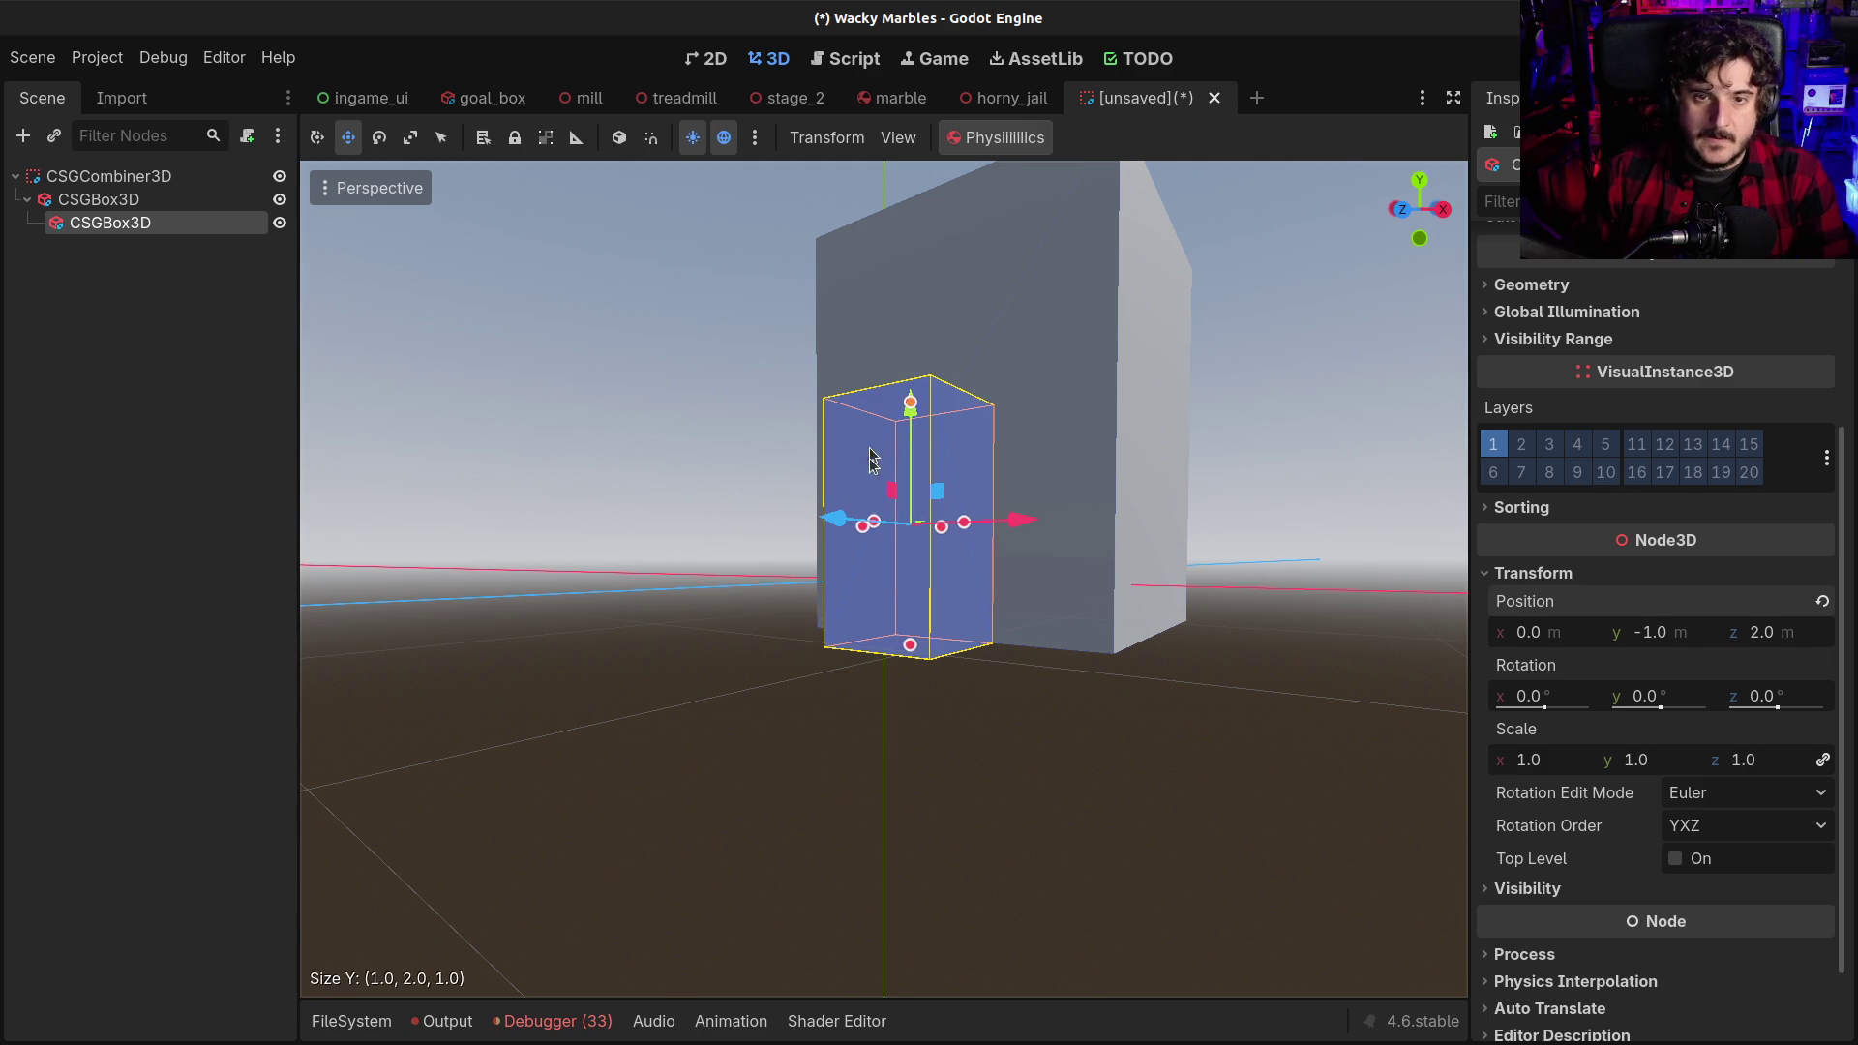
pyautogui.moveTo(1047, 585)
pyautogui.mouseDown()
pyautogui.moveTo(972, 658)
pyautogui.moveTo(979, 608)
pyautogui.mouseUp()
pyautogui.moveTo(979, 608)
pyautogui.mouseDown()
pyautogui.moveTo(934, 624)
pyautogui.moveTo(762, 605)
pyautogui.mouseUp()
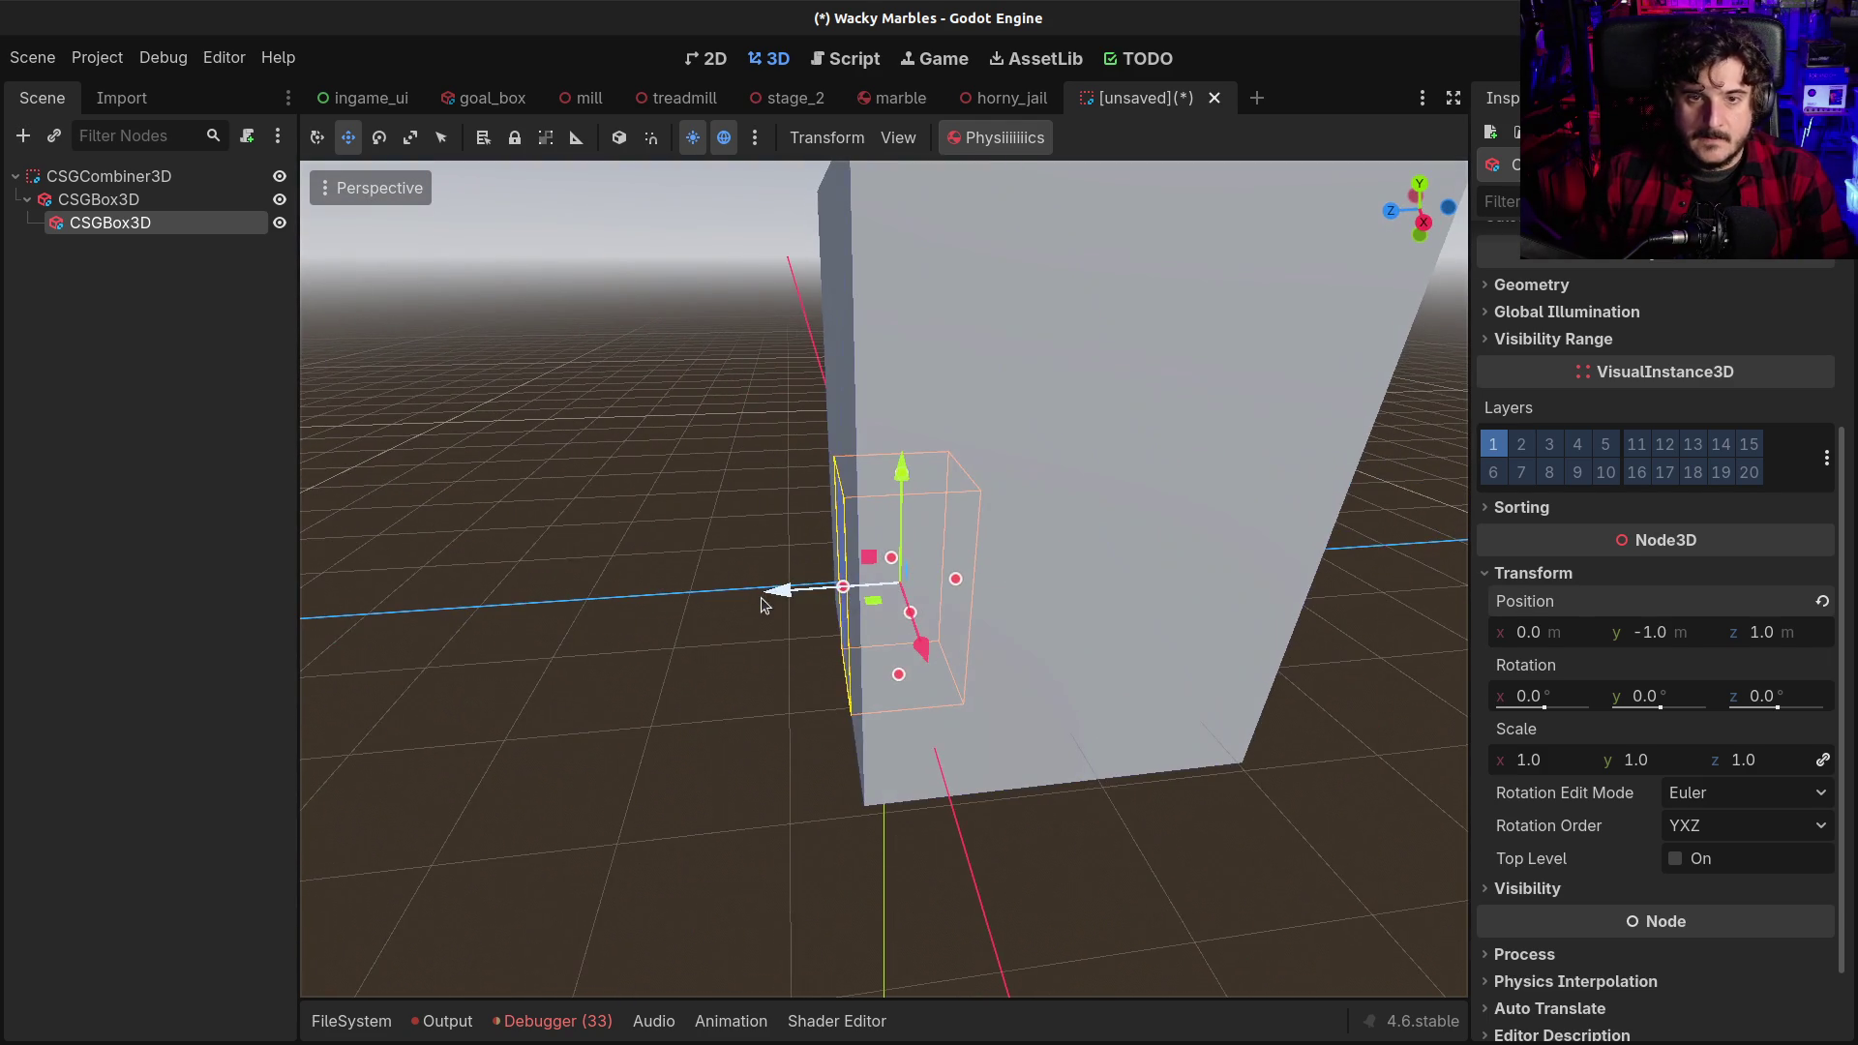
pyautogui.scroll(5, 1705, 558)
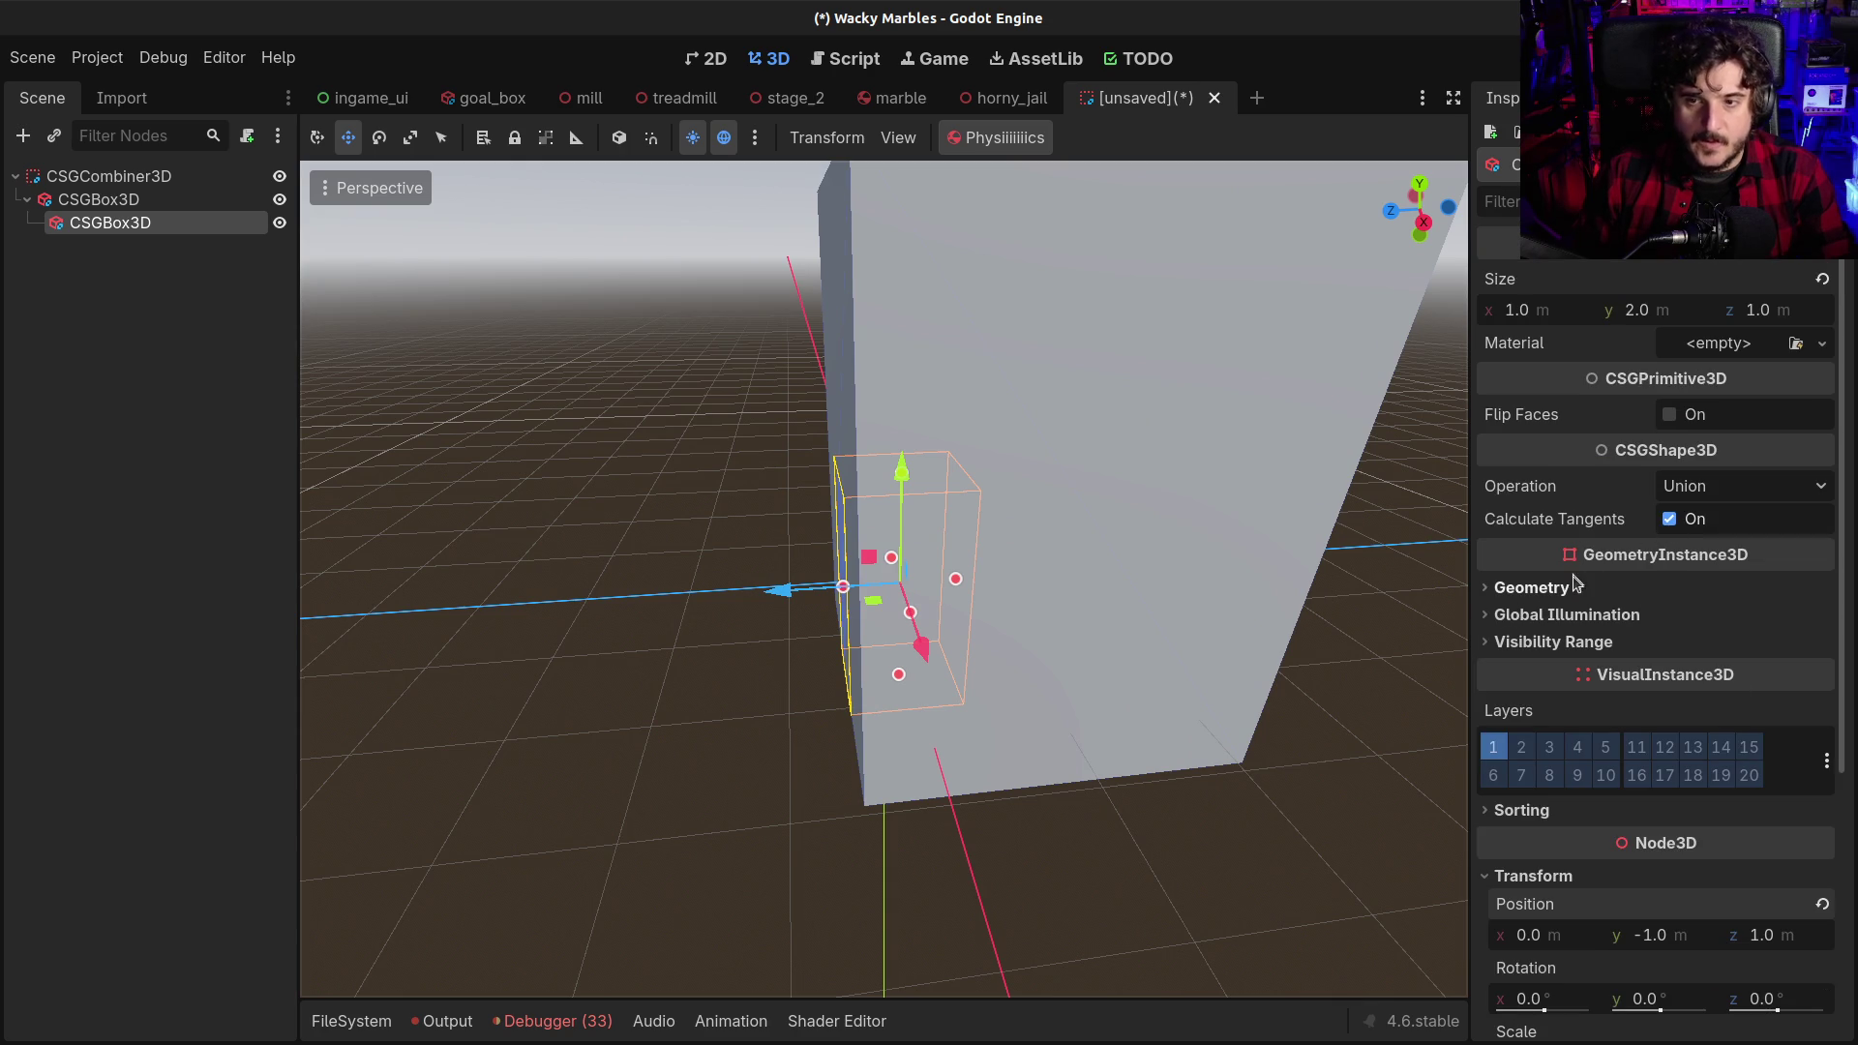
pyautogui.click(1704, 493)
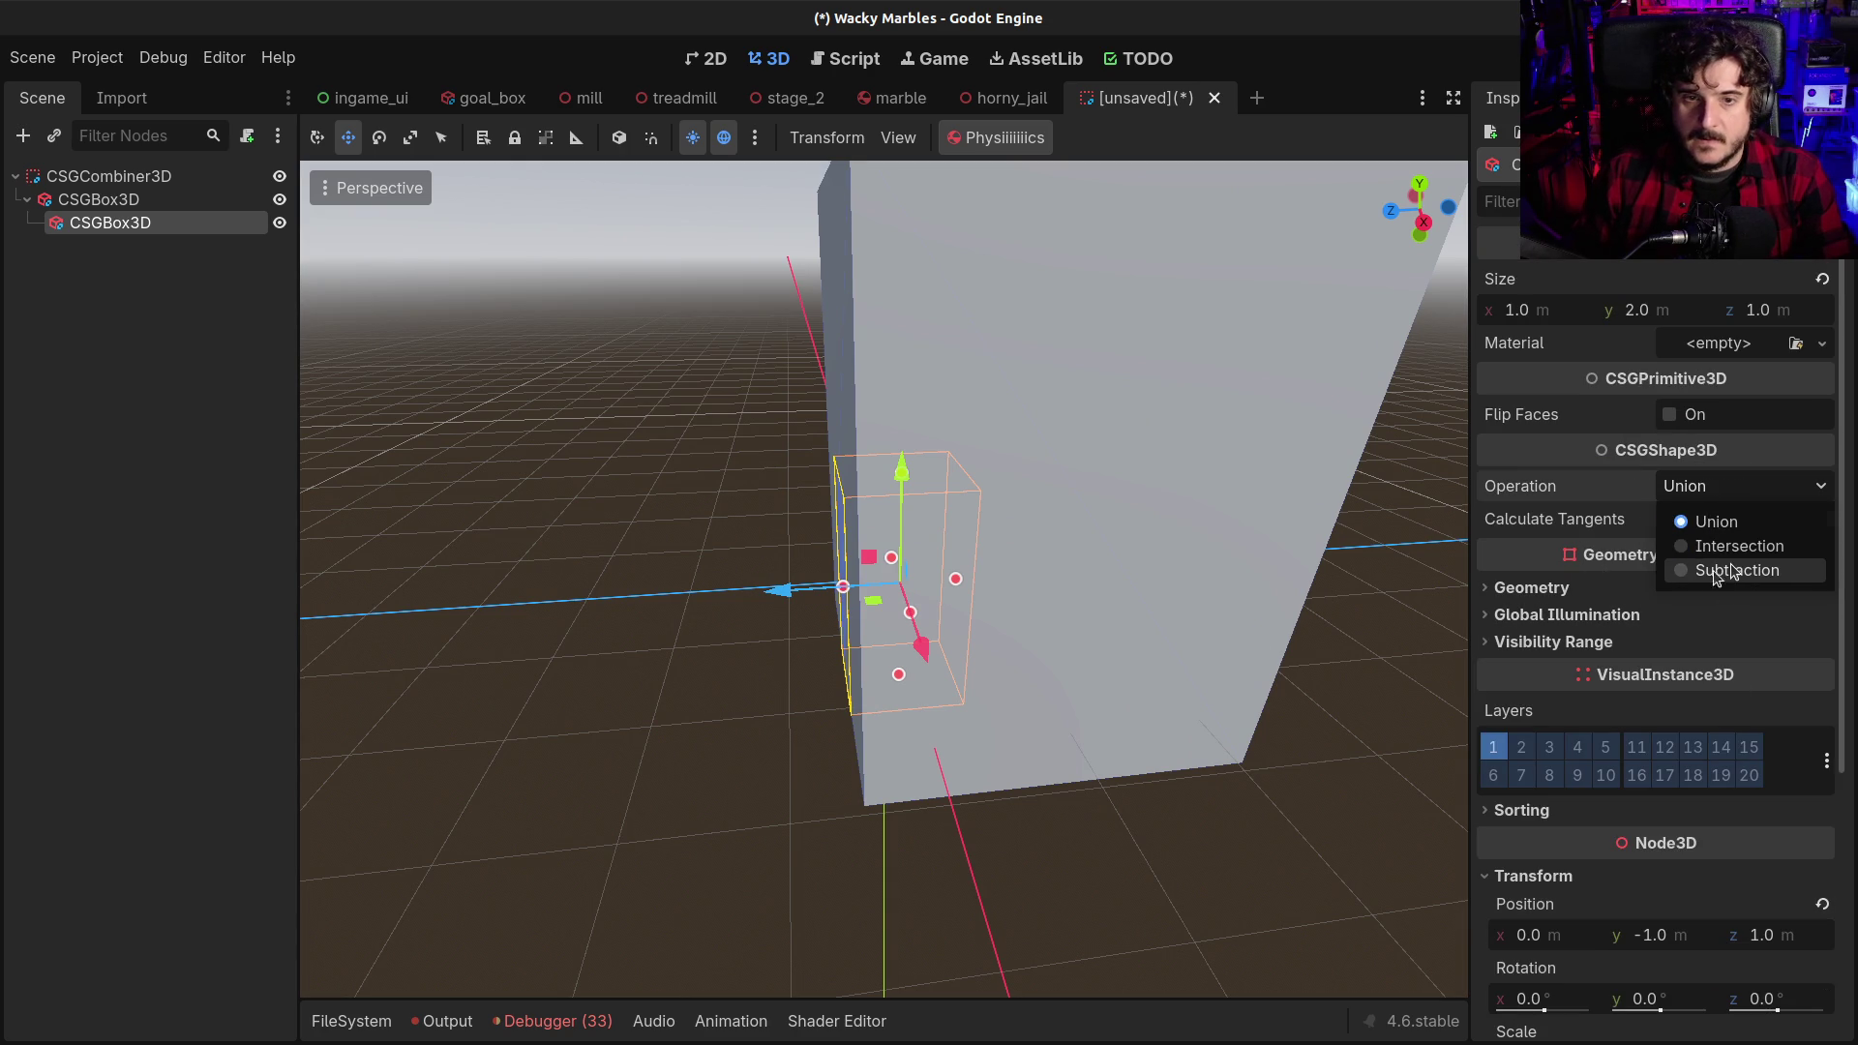
# Set the inner box's Operation to Subtraction to carve the doorway
pyautogui.click(1735, 572)
pyautogui.scroll(-3, 816, 759)
pyautogui.click(1087, 746)
pyautogui.moveTo(830, 811)
pyautogui.mouseDown()
pyautogui.moveTo(697, 759)
pyautogui.moveTo(867, 717)
pyautogui.moveTo(779, 675)
pyautogui.mouseUp()
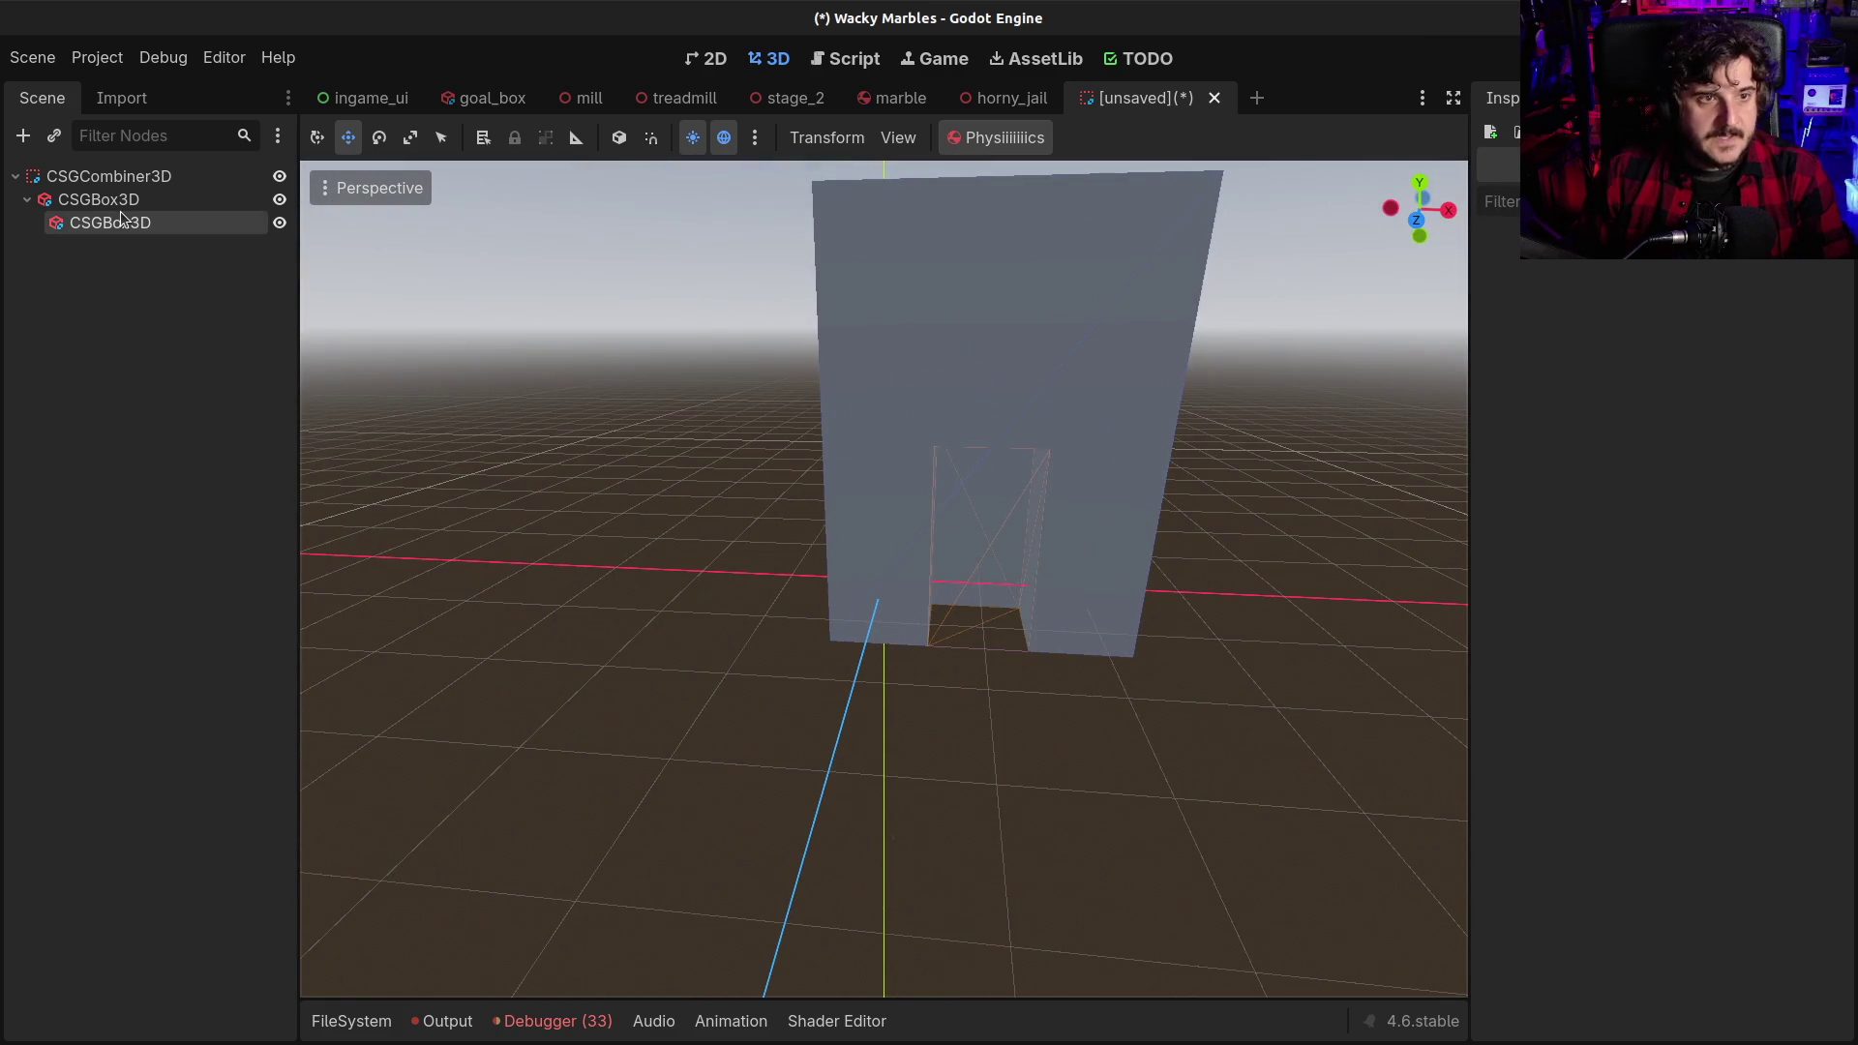
# Give the doorway box a new StandardMaterial3D with albedo colour 000000
pyautogui.click(121, 221)
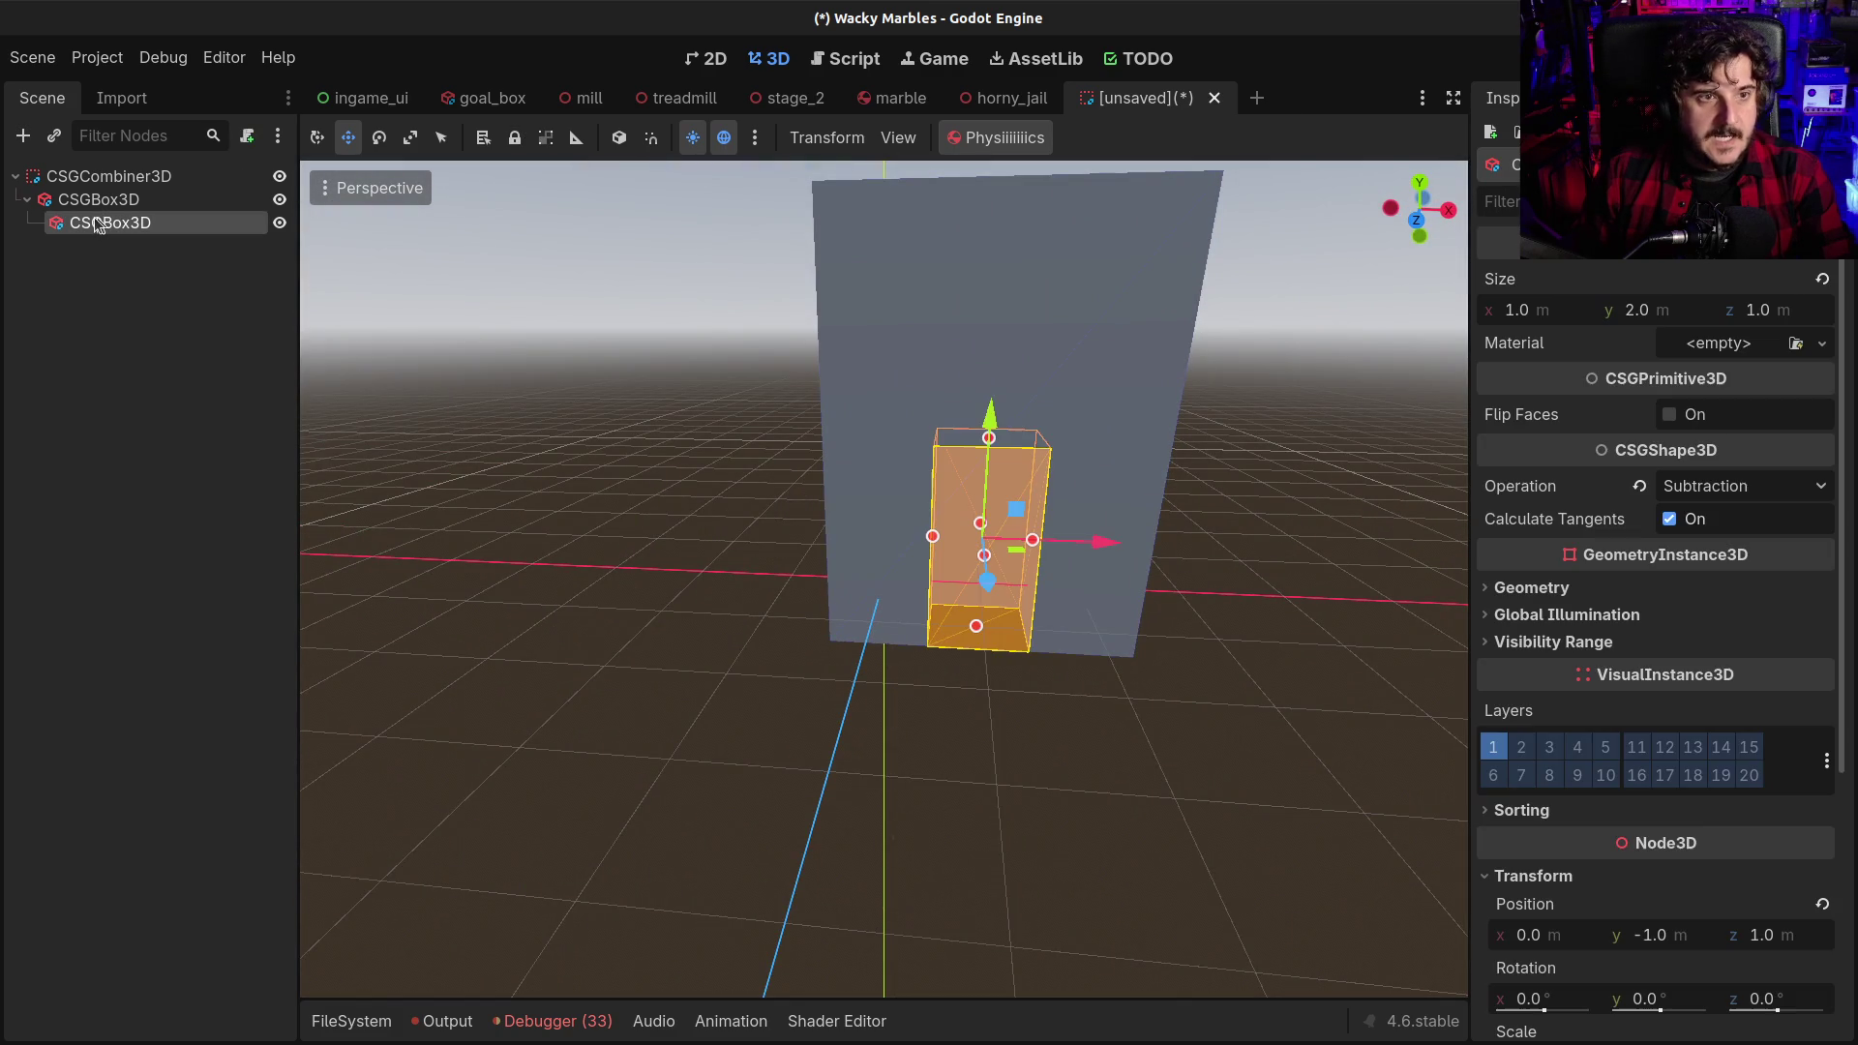
pyautogui.click(1708, 344)
pyautogui.click(1703, 405)
pyautogui.click(1739, 359)
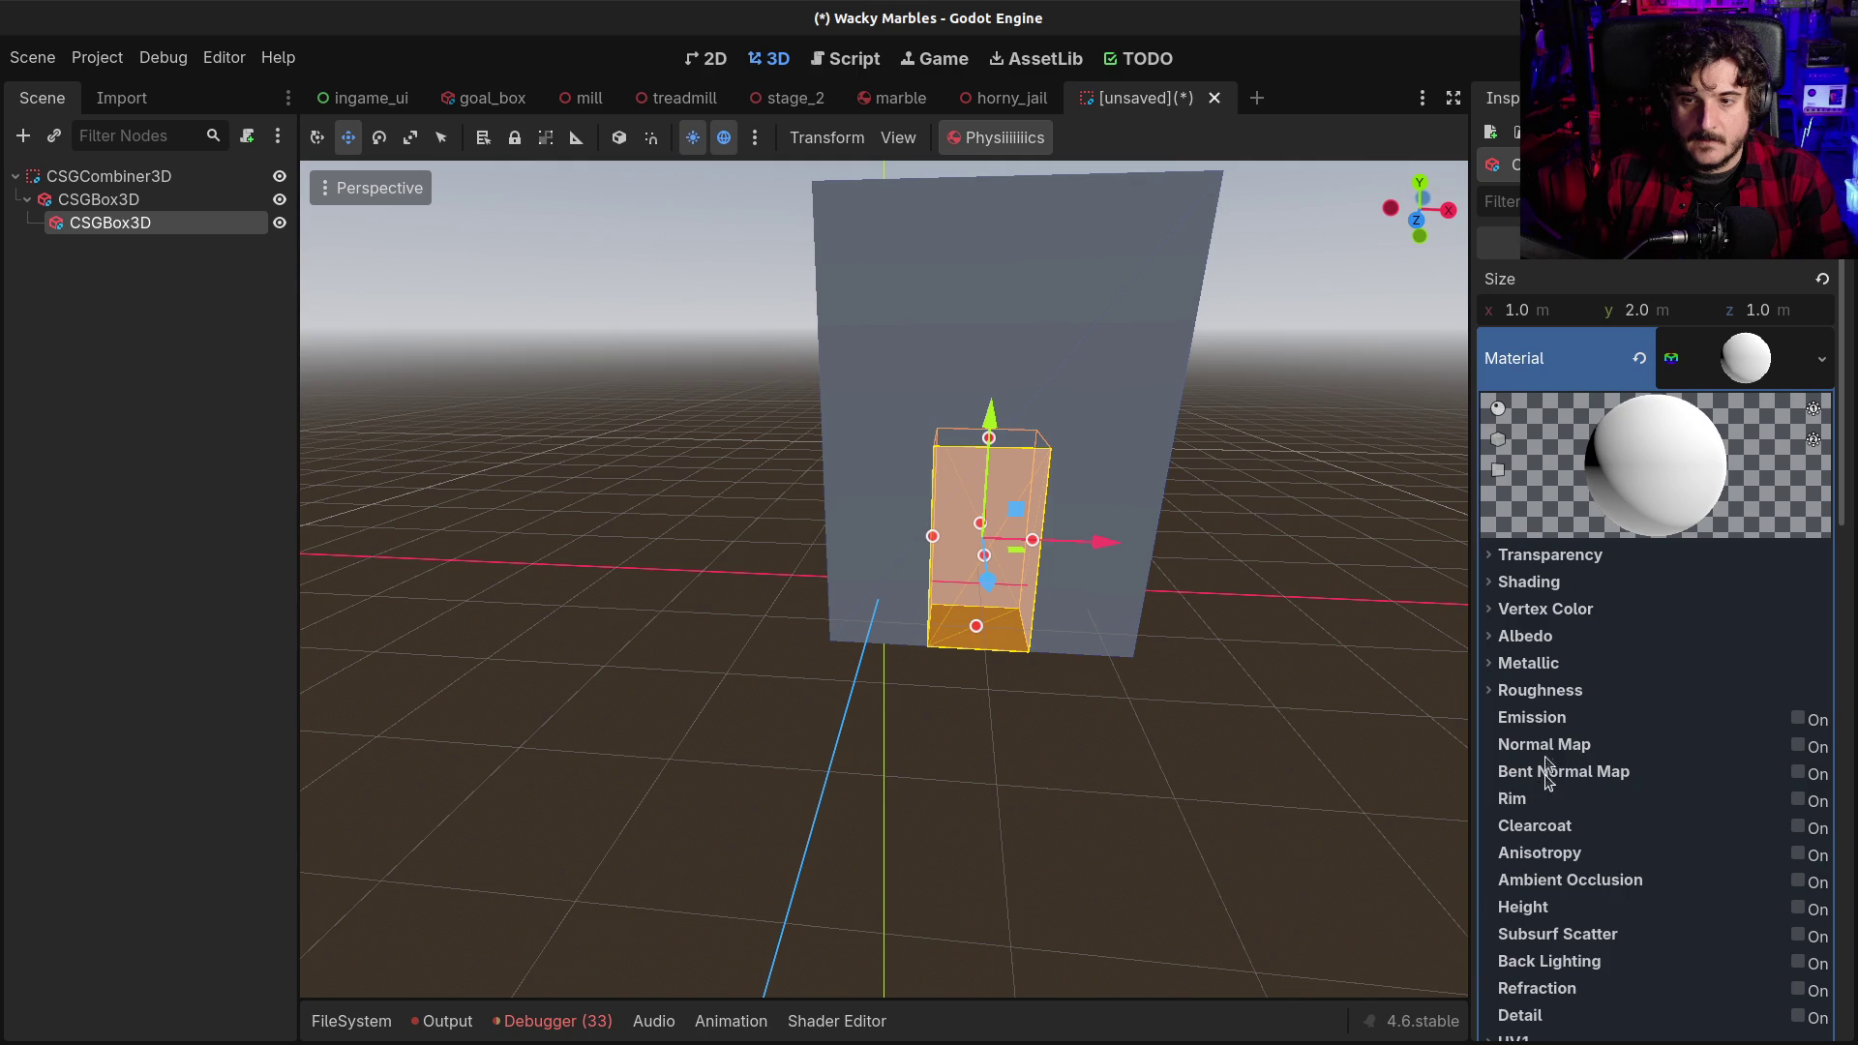
pyautogui.click(1529, 663)
pyautogui.click(1527, 635)
pyautogui.click(1693, 666)
pyautogui.write('000000')
pyautogui.click(678, 578)
# Orbit and zoom around the block to inspect the black doorway
pyautogui.moveTo(678, 577)
pyautogui.mouseDown()
pyautogui.moveTo(377, 647)
pyautogui.moveTo(780, 693)
pyautogui.moveTo(842, 635)
pyautogui.moveTo(1043, 619)
pyautogui.moveTo(863, 664)
pyautogui.moveTo(999, 614)
pyautogui.moveTo(920, 630)
pyautogui.moveTo(635, 543)
pyautogui.moveTo(962, 584)
pyautogui.moveTo(1256, 580)
pyautogui.moveTo(735, 619)
pyautogui.moveTo(968, 600)
pyautogui.moveTo(1113, 620)
pyautogui.moveTo(701, 606)
pyautogui.mouseUp()
pyautogui.scroll(3, 1043, 619)
pyautogui.scroll(-2, 999, 613)
pyautogui.scroll(-2, 857, 617)
pyautogui.click(109, 175)
# Add a new CSGBox3D to the combiner and move it to x −4 m beside the block
pyautogui.hotkey('ctrl', 'a')
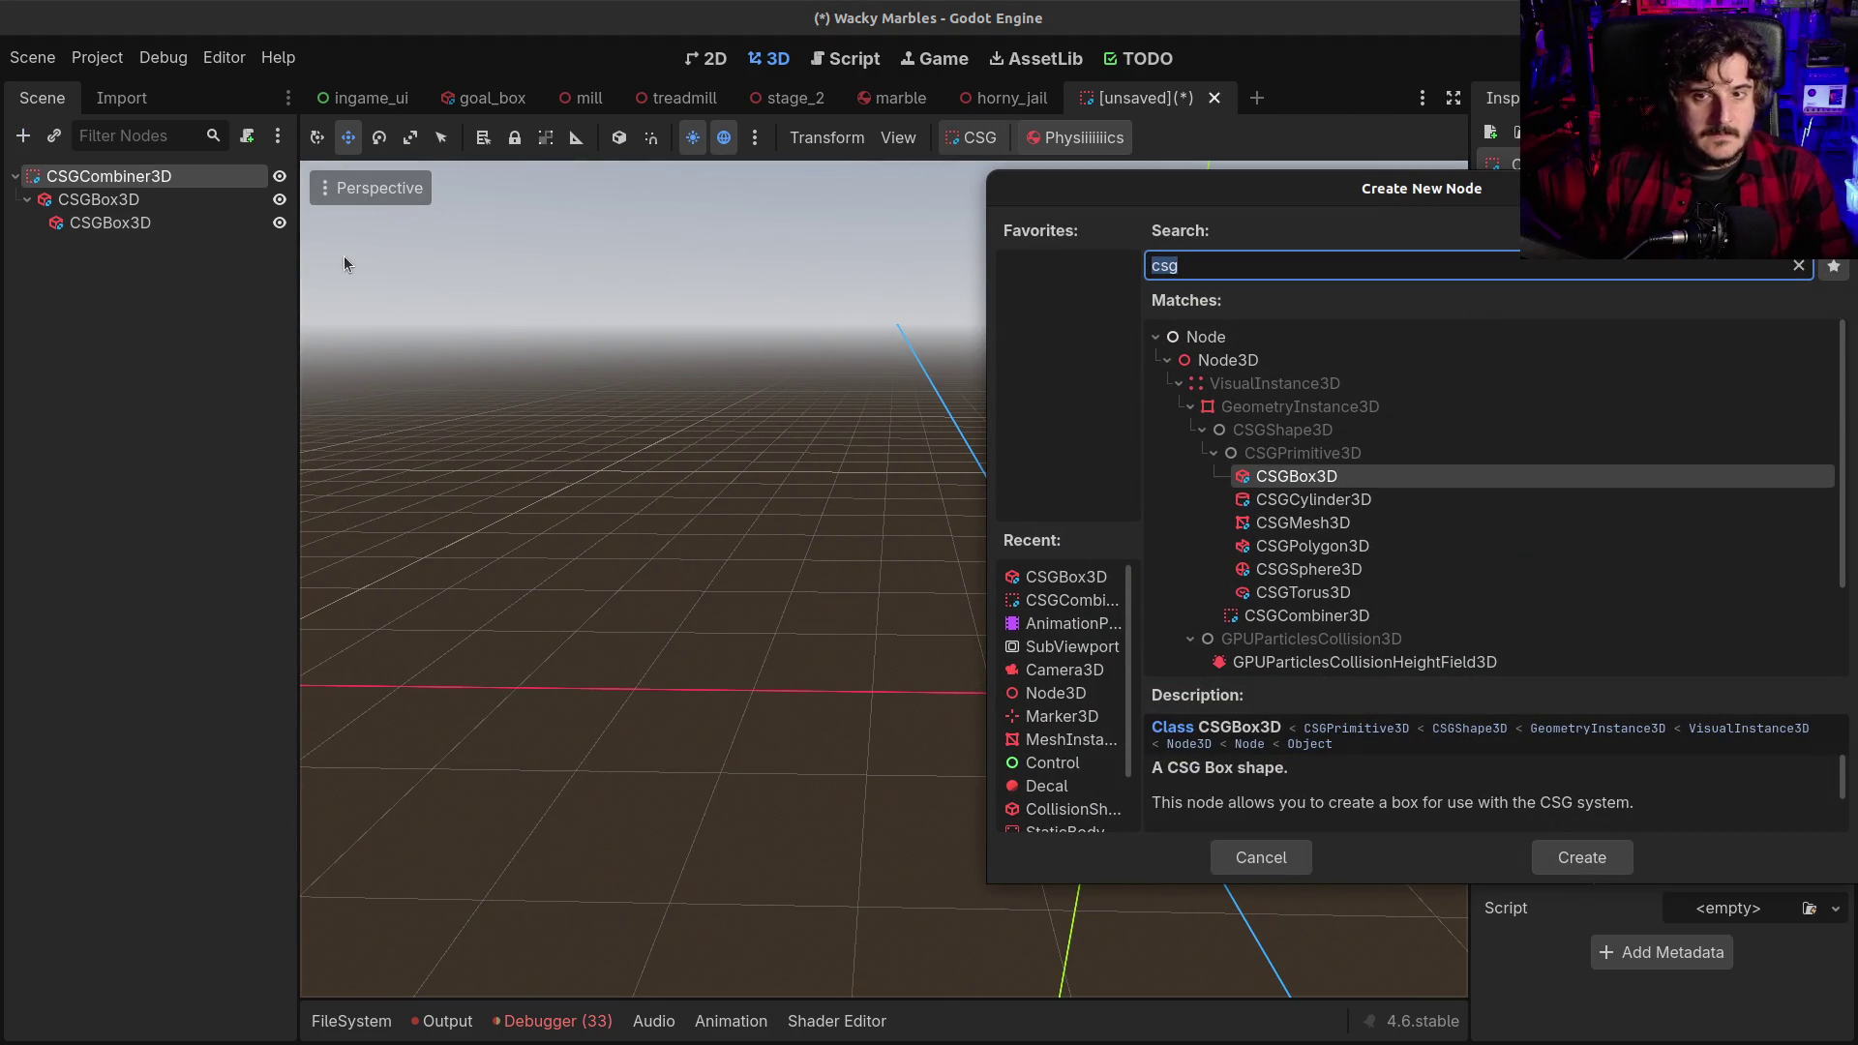
pyautogui.press('Return')
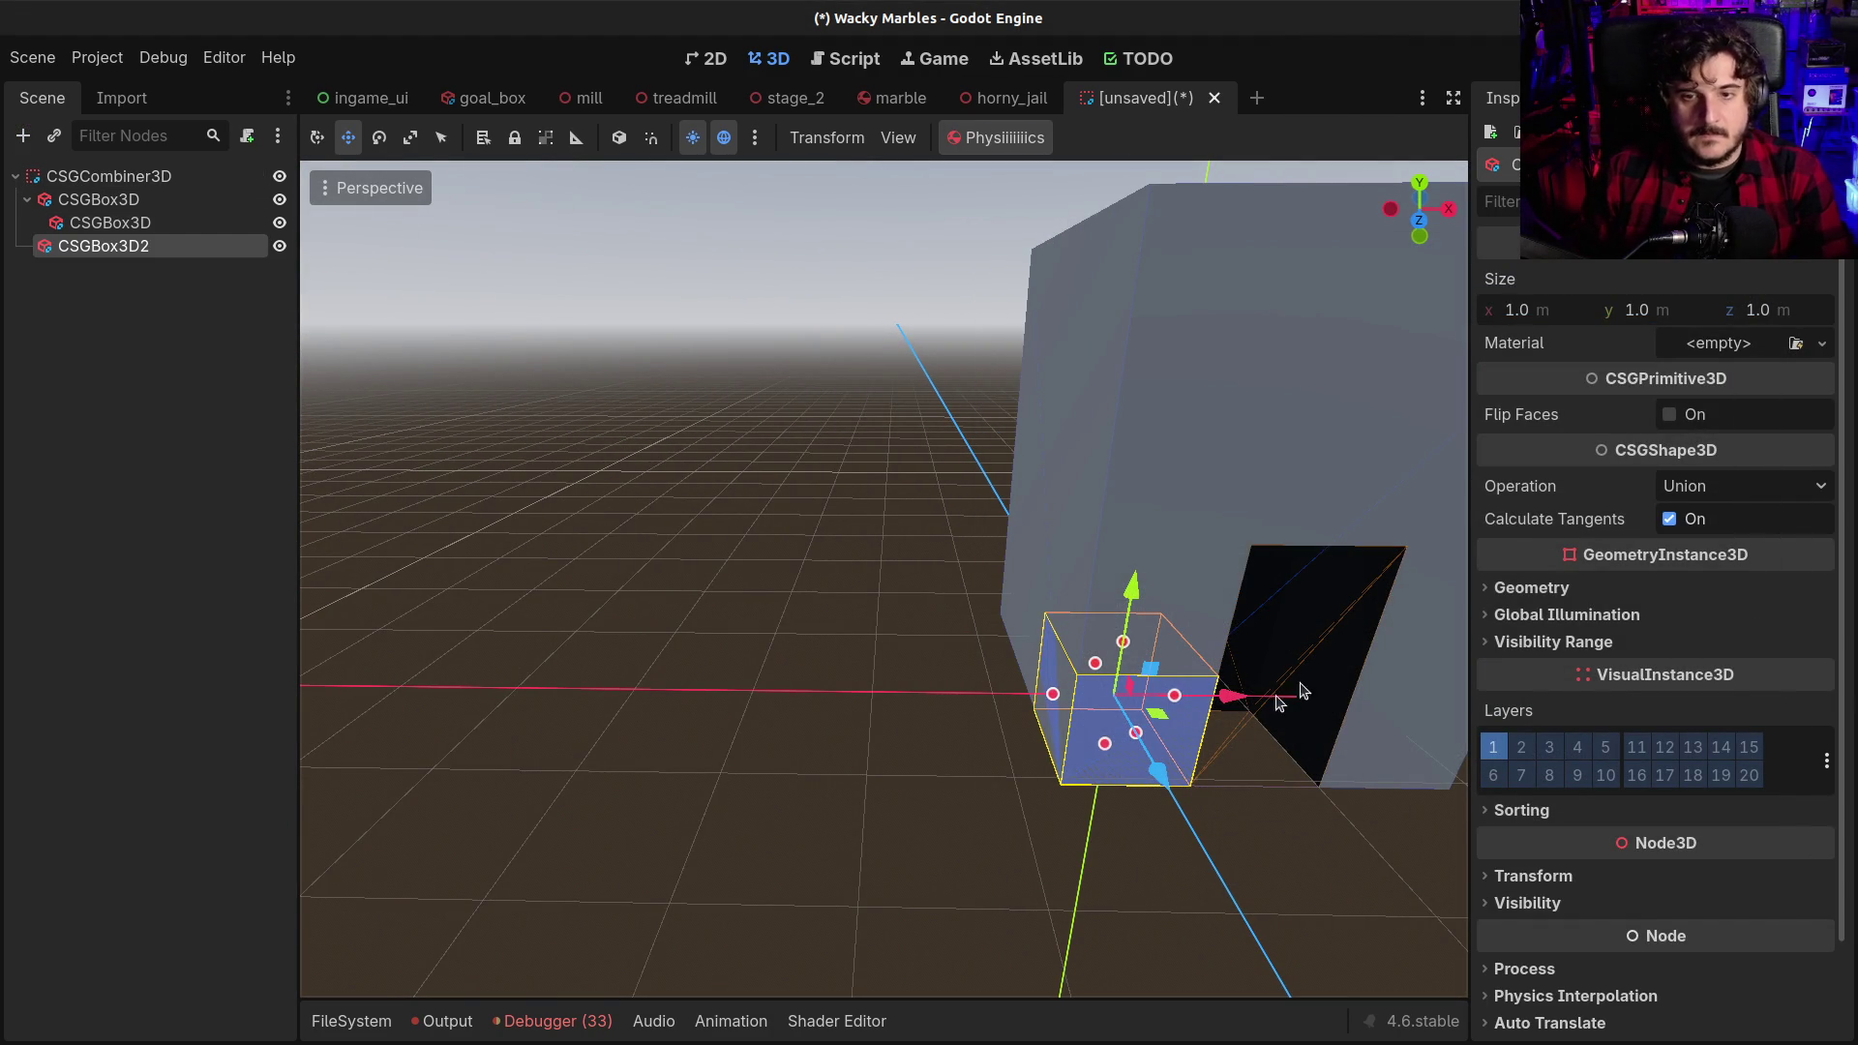
pyautogui.moveTo(1250, 698)
pyautogui.mouseDown()
pyautogui.moveTo(755, 705)
pyautogui.moveTo(809, 787)
pyautogui.moveTo(1022, 718)
pyautogui.moveTo(1106, 784)
pyautogui.moveTo(1123, 697)
pyautogui.moveTo(1240, 726)
pyautogui.moveTo(1087, 688)
pyautogui.mouseUp()
pyautogui.scroll(3, 948, 530)
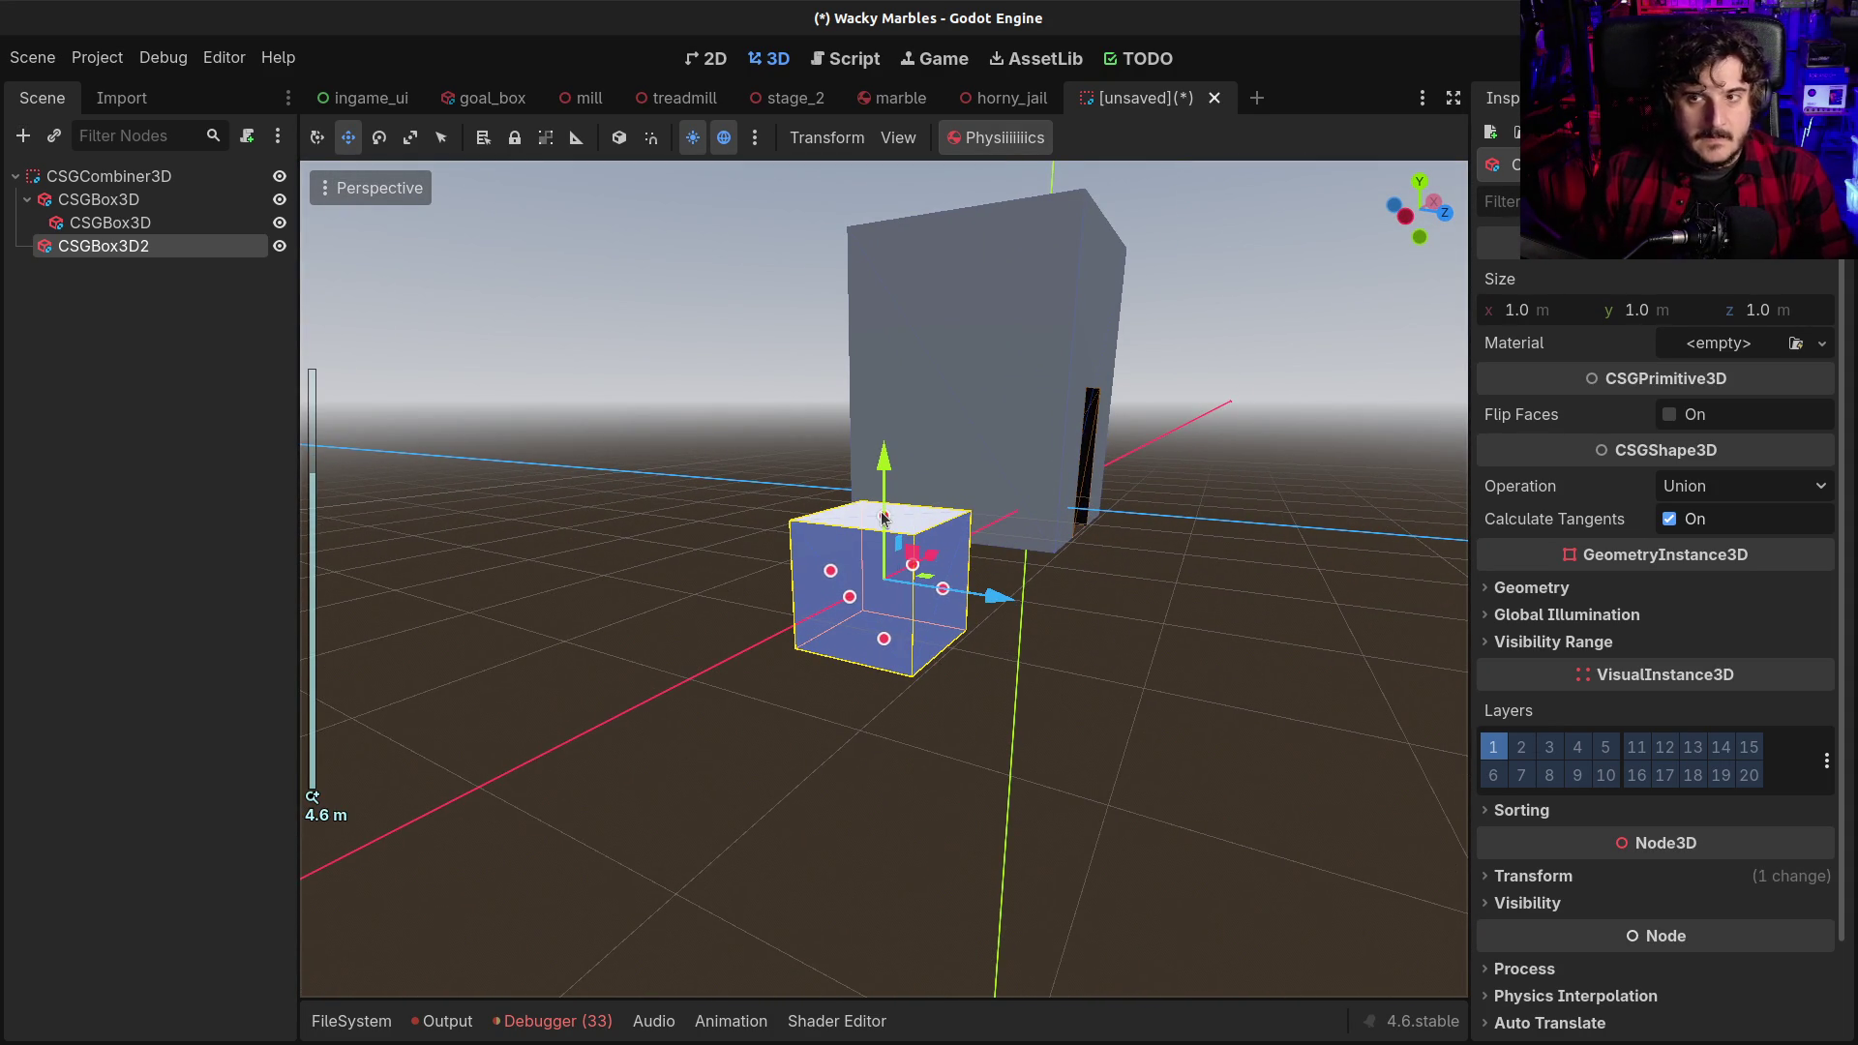
# Flatten the box into a 0.25 m tall slab, adjust its height position, and duplicate it
pyautogui.moveTo(883, 517); pyautogui.dragTo(884, 601)
pyautogui.click(1658, 310)
pyautogui.write('0.3')
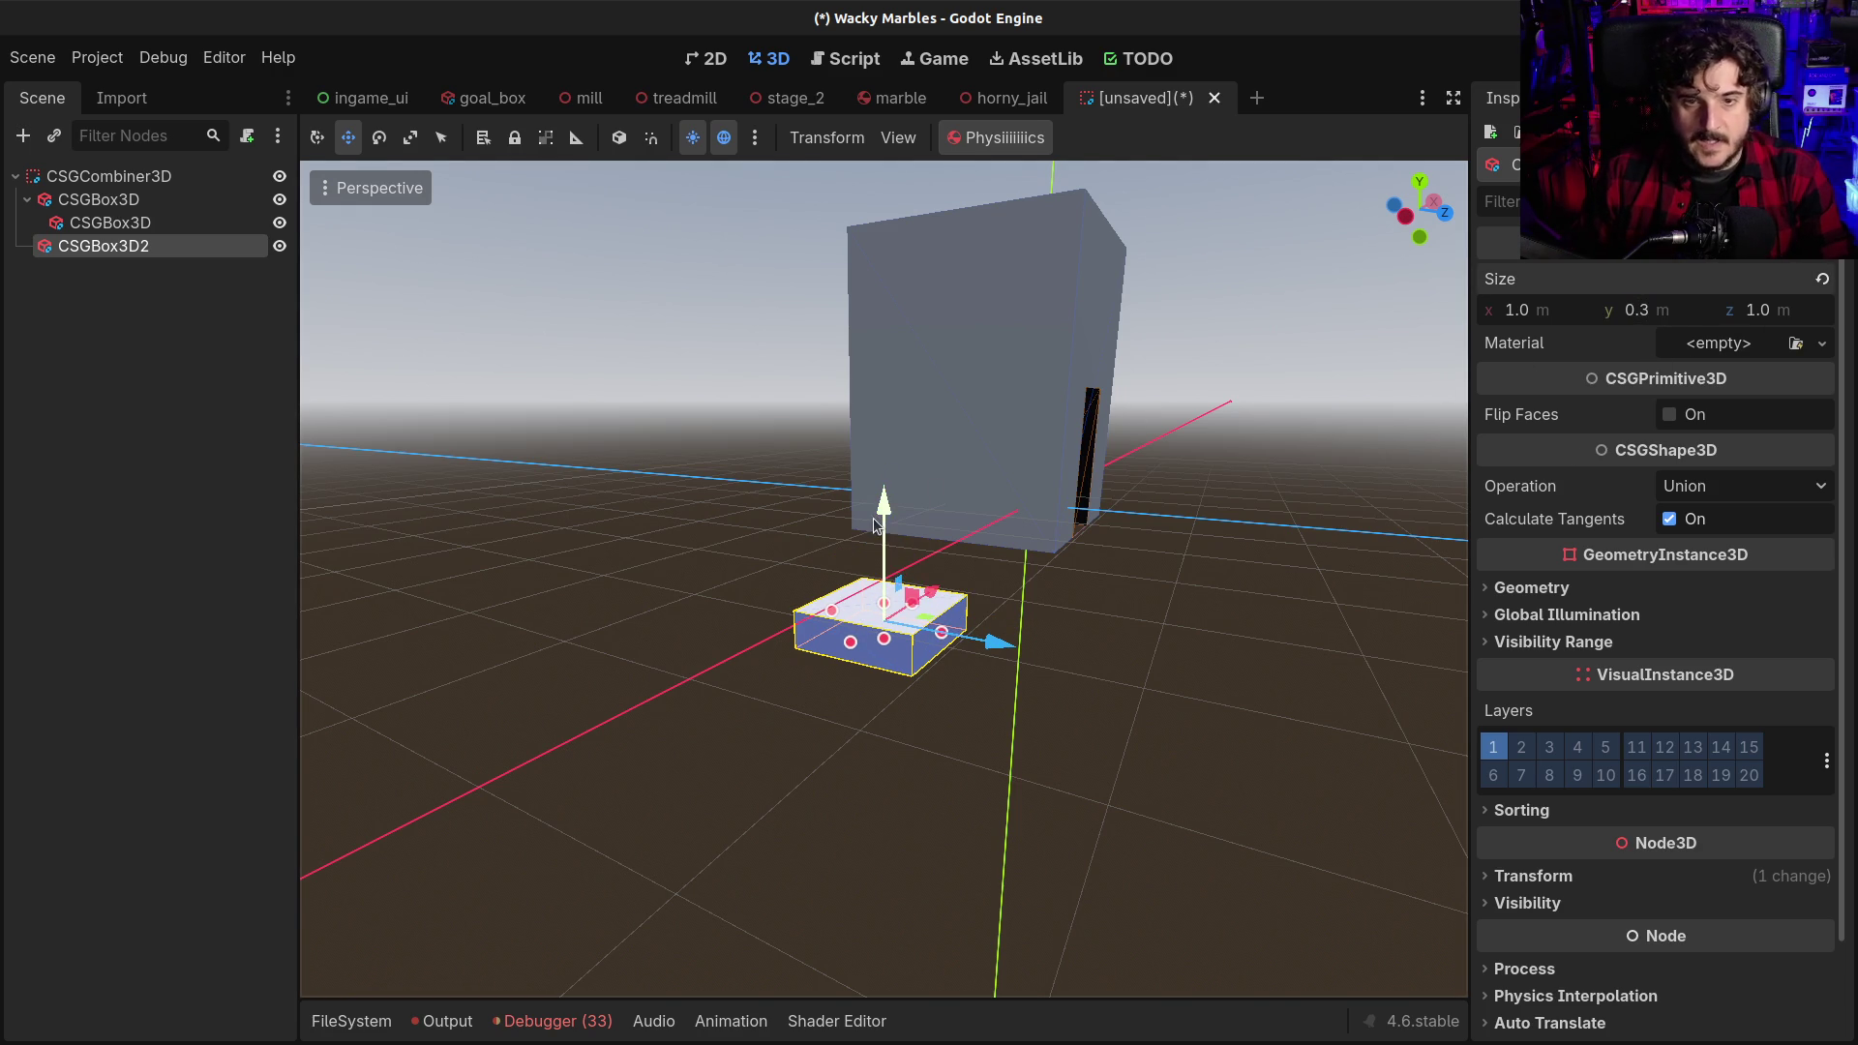
pyautogui.click(1648, 312)
pyautogui.write('0.')
pyautogui.press('Return')
pyautogui.moveTo(891, 504); pyautogui.dragTo(883, 456)
pyautogui.click(1517, 878)
pyautogui.moveTo(875, 523)
pyautogui.mouseDown()
pyautogui.moveTo(884, 460)
pyautogui.moveTo(894, 483)
pyautogui.mouseUp()
pyautogui.hotkey('ctrl', 'd')
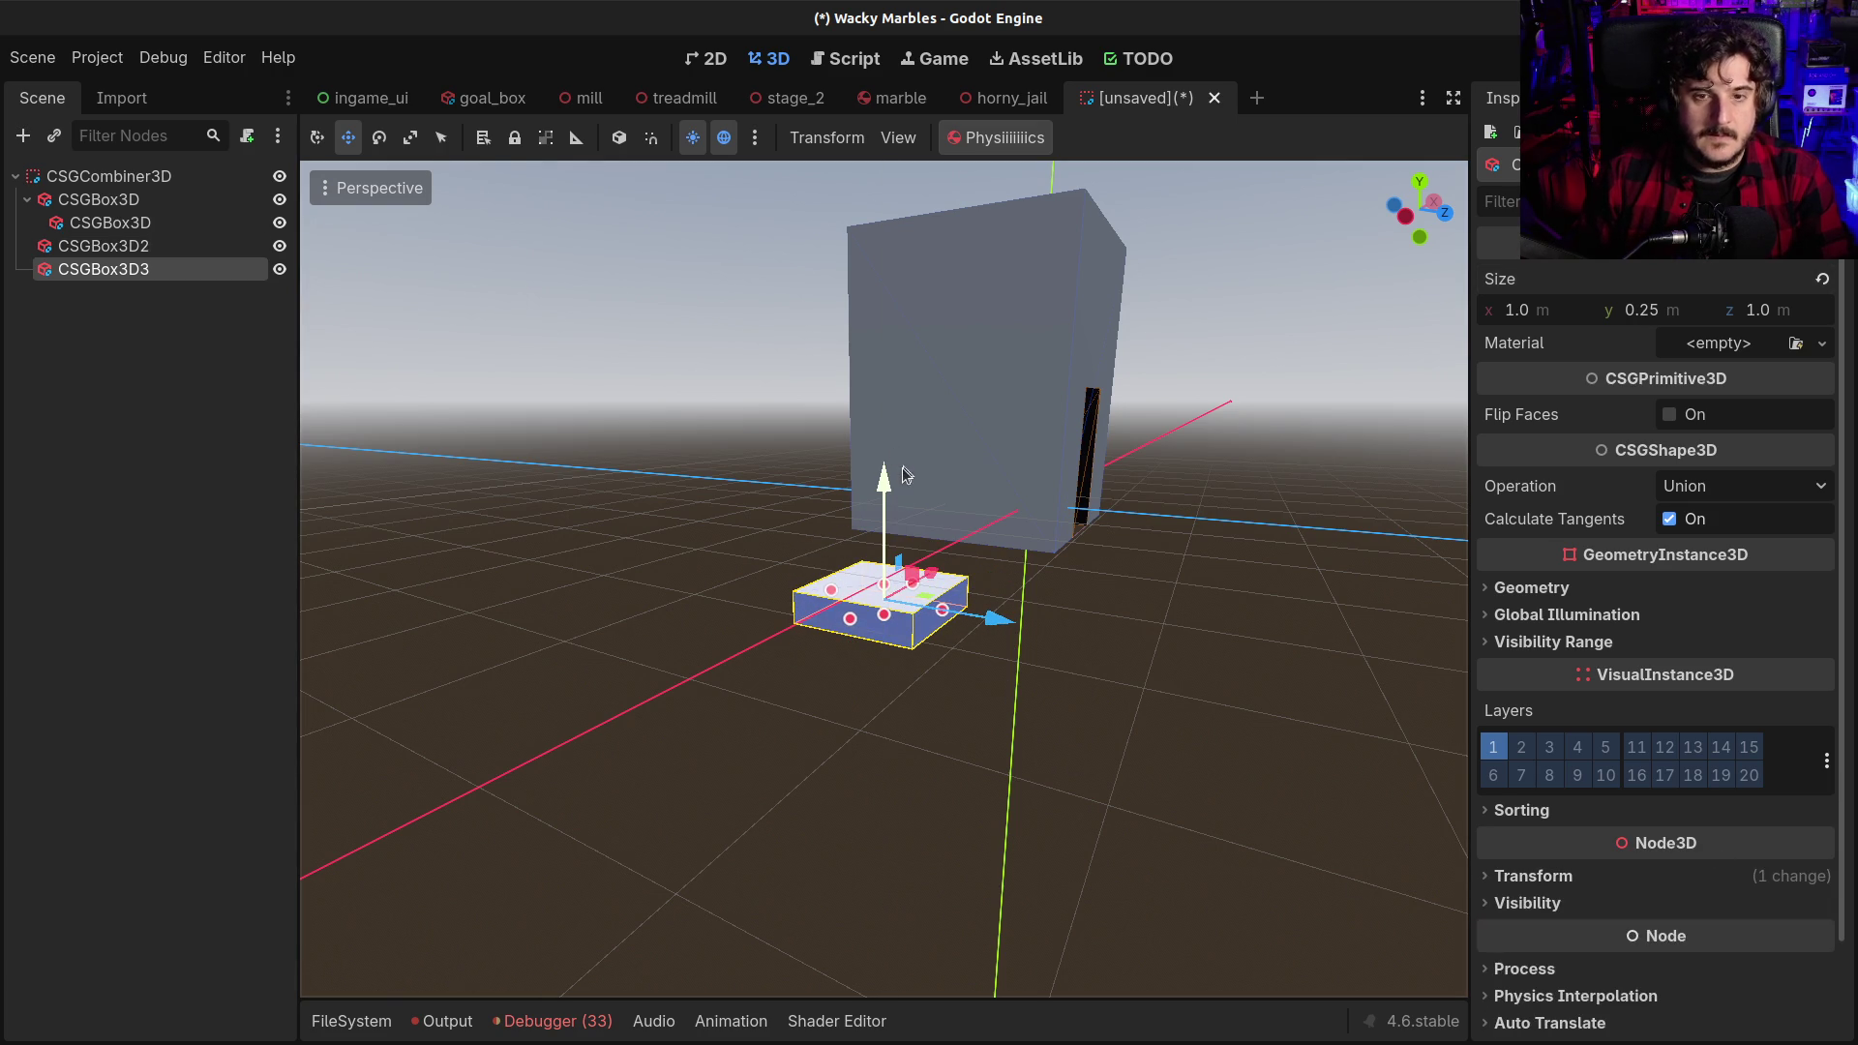
# Nest CSGBox3D3 under CSGBox3D2, raise it above the first slab, and set its depth to 0.75
pyautogui.moveTo(120, 269)
pyautogui.mouseDown()
pyautogui.moveTo(130, 252)
pyautogui.moveTo(106, 246)
pyautogui.mouseUp()
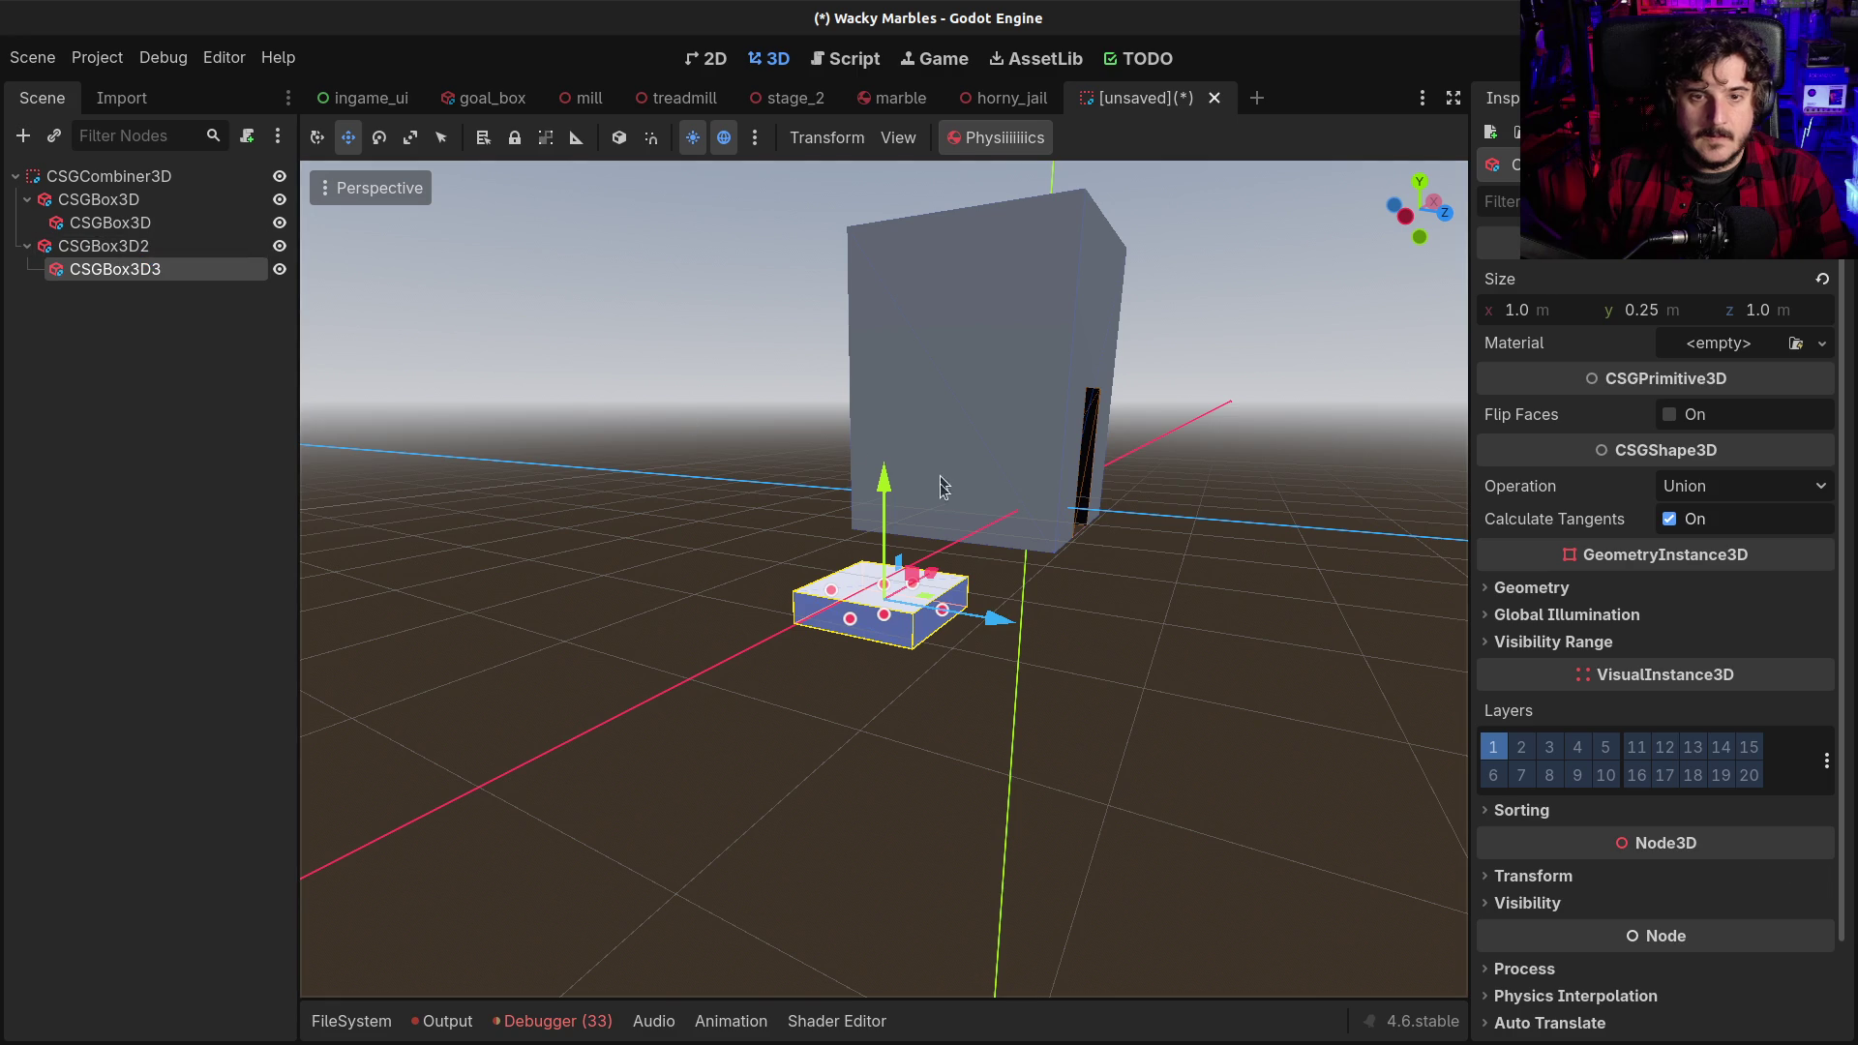
pyautogui.moveTo(885, 484); pyautogui.dragTo(885, 445)
pyautogui.moveTo(946, 580)
pyautogui.mouseDown()
pyautogui.moveTo(1008, 630)
pyautogui.moveTo(968, 592)
pyautogui.moveTo(901, 575)
pyautogui.moveTo(917, 575)
pyautogui.mouseUp()
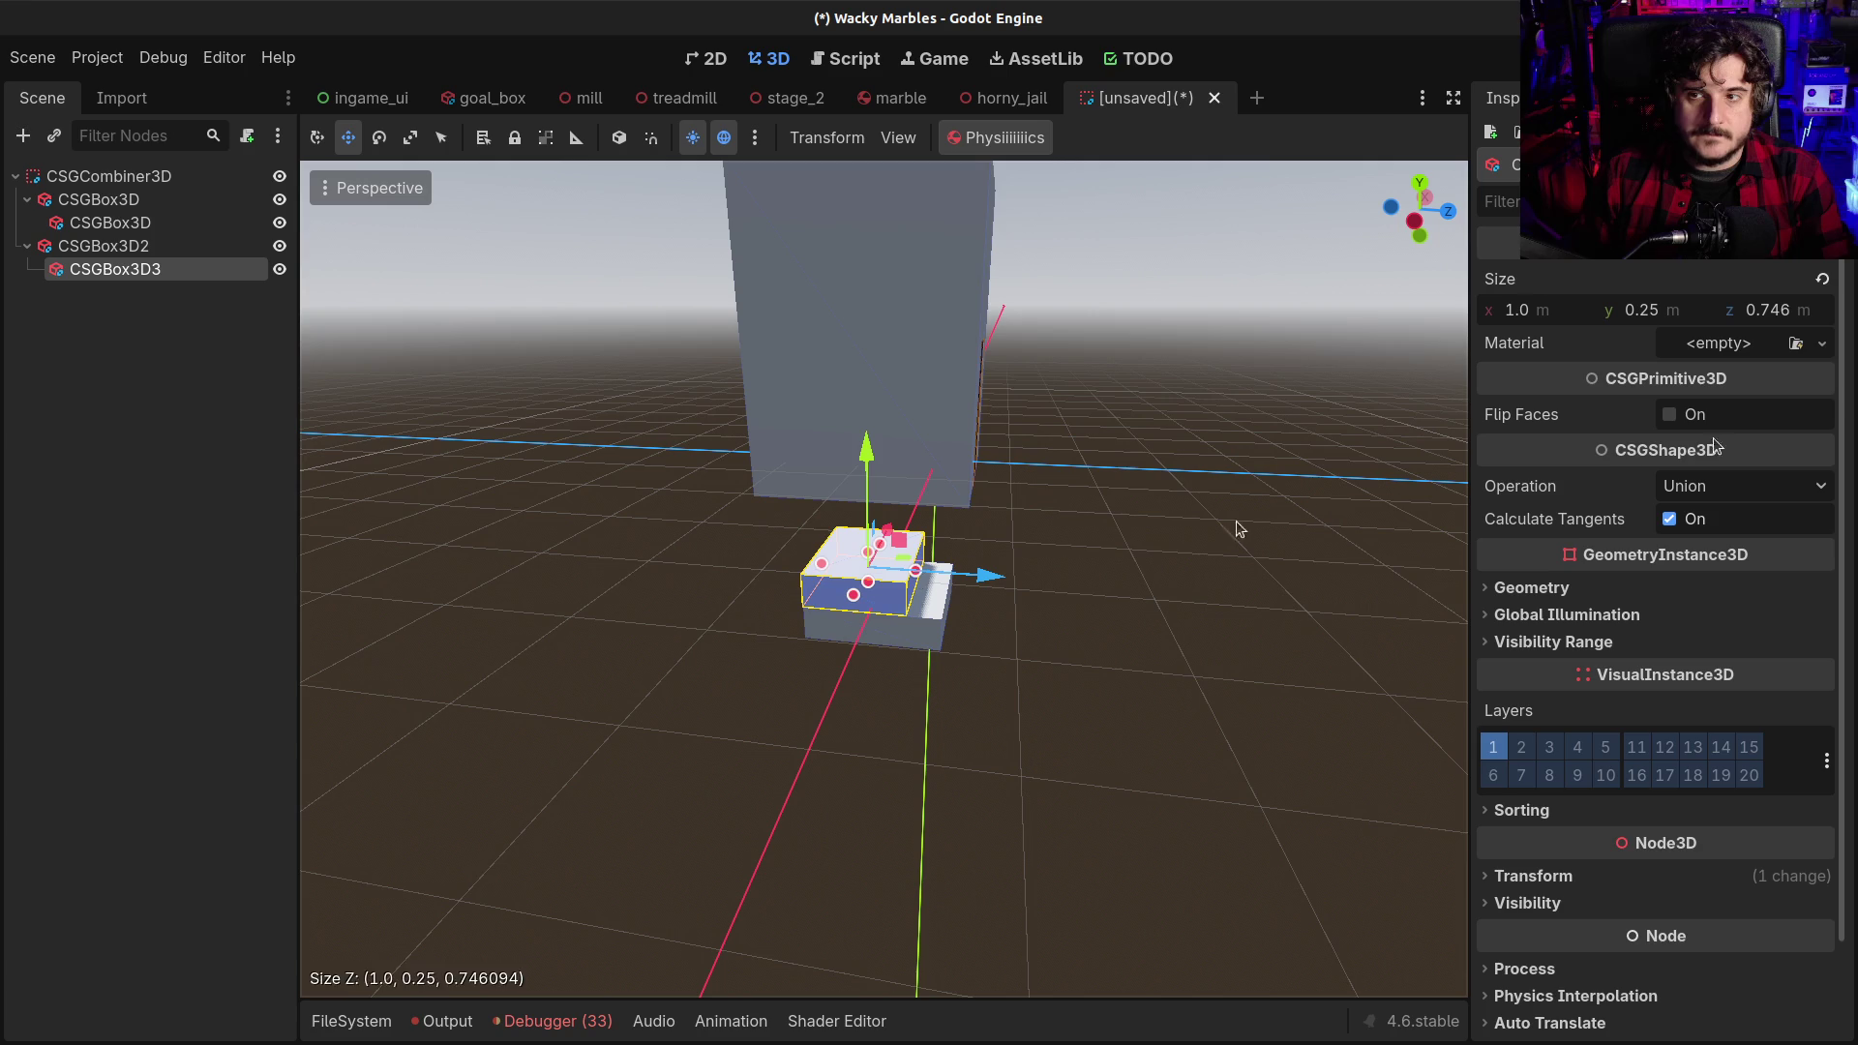
pyautogui.moveTo(1802, 316); pyautogui.dragTo(1780, 316)
pyautogui.click(1778, 311)
pyautogui.write('0.75')
pyautogui.press('Return')
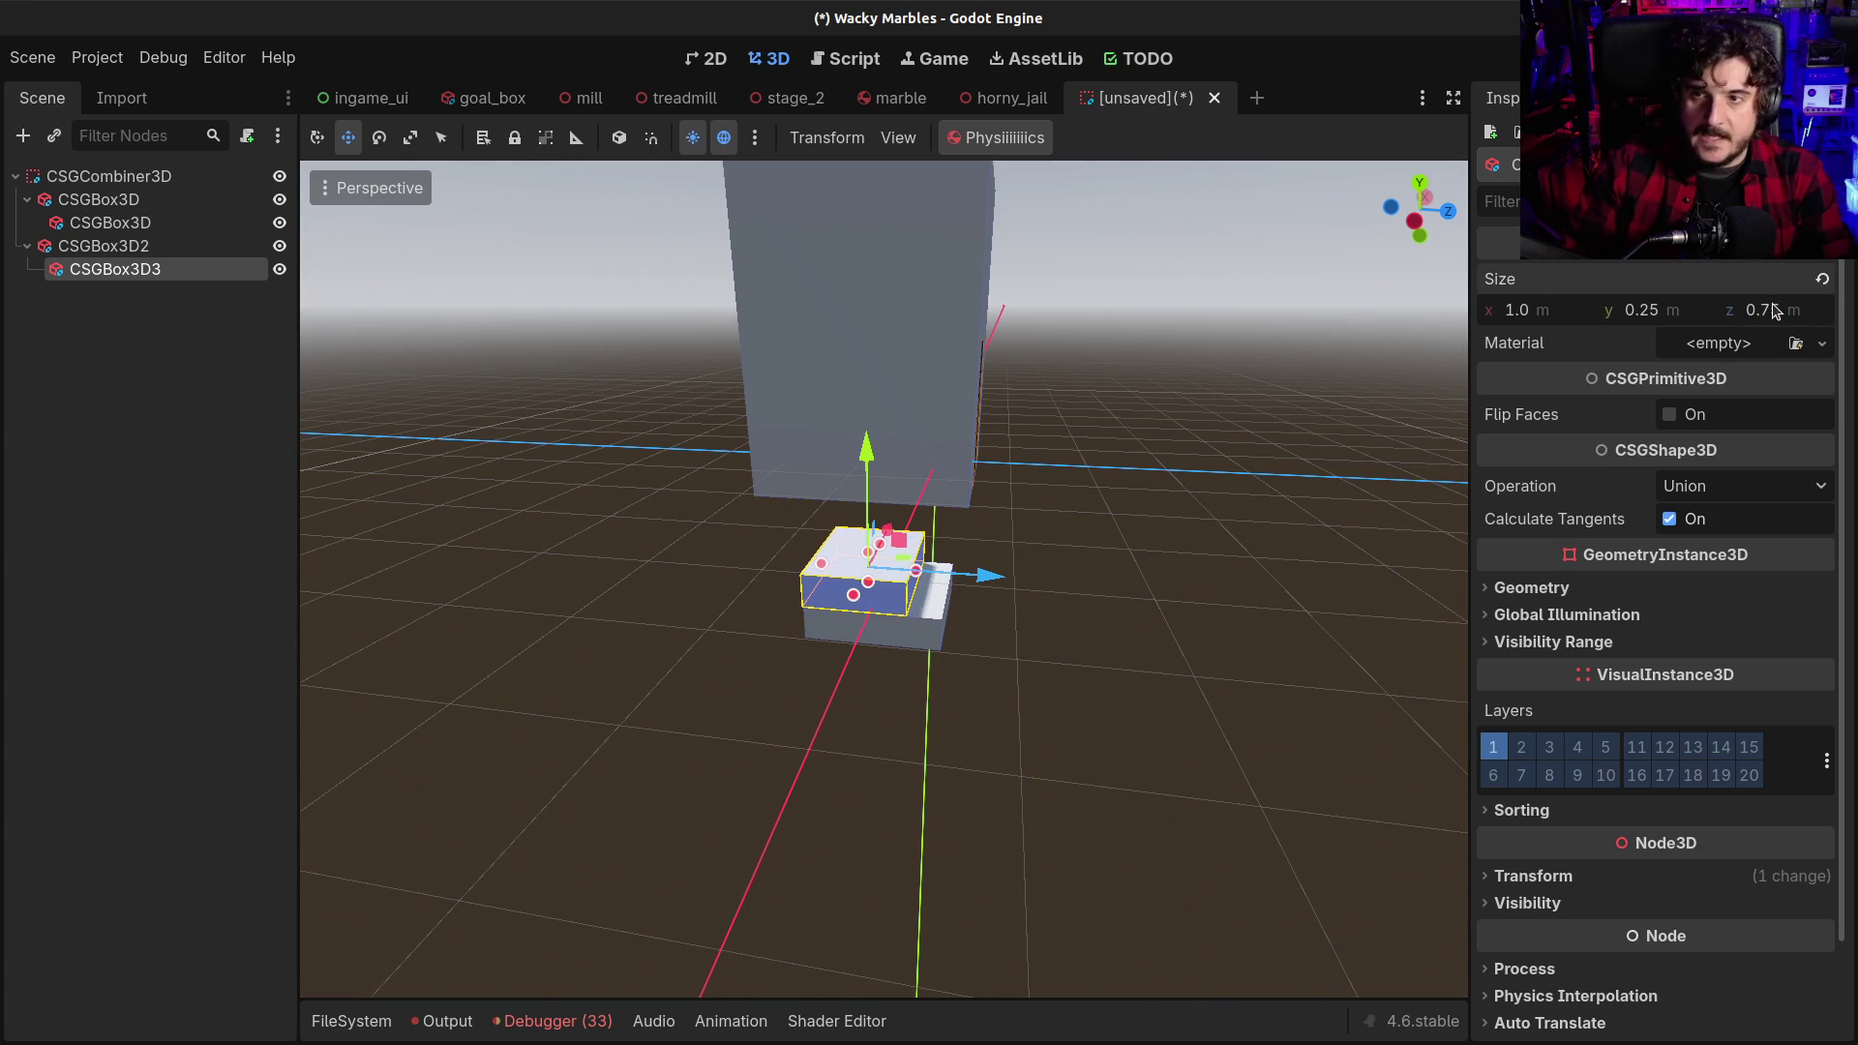
# Duplicate the upper step as CSGBox3D4 and raise it to form a third step
pyautogui.moveTo(969, 606)
pyautogui.mouseDown()
pyautogui.moveTo(635, 630)
pyautogui.moveTo(1161, 755)
pyautogui.moveTo(1319, 623)
pyautogui.moveTo(1263, 533)
pyautogui.moveTo(1127, 571)
pyautogui.mouseUp()
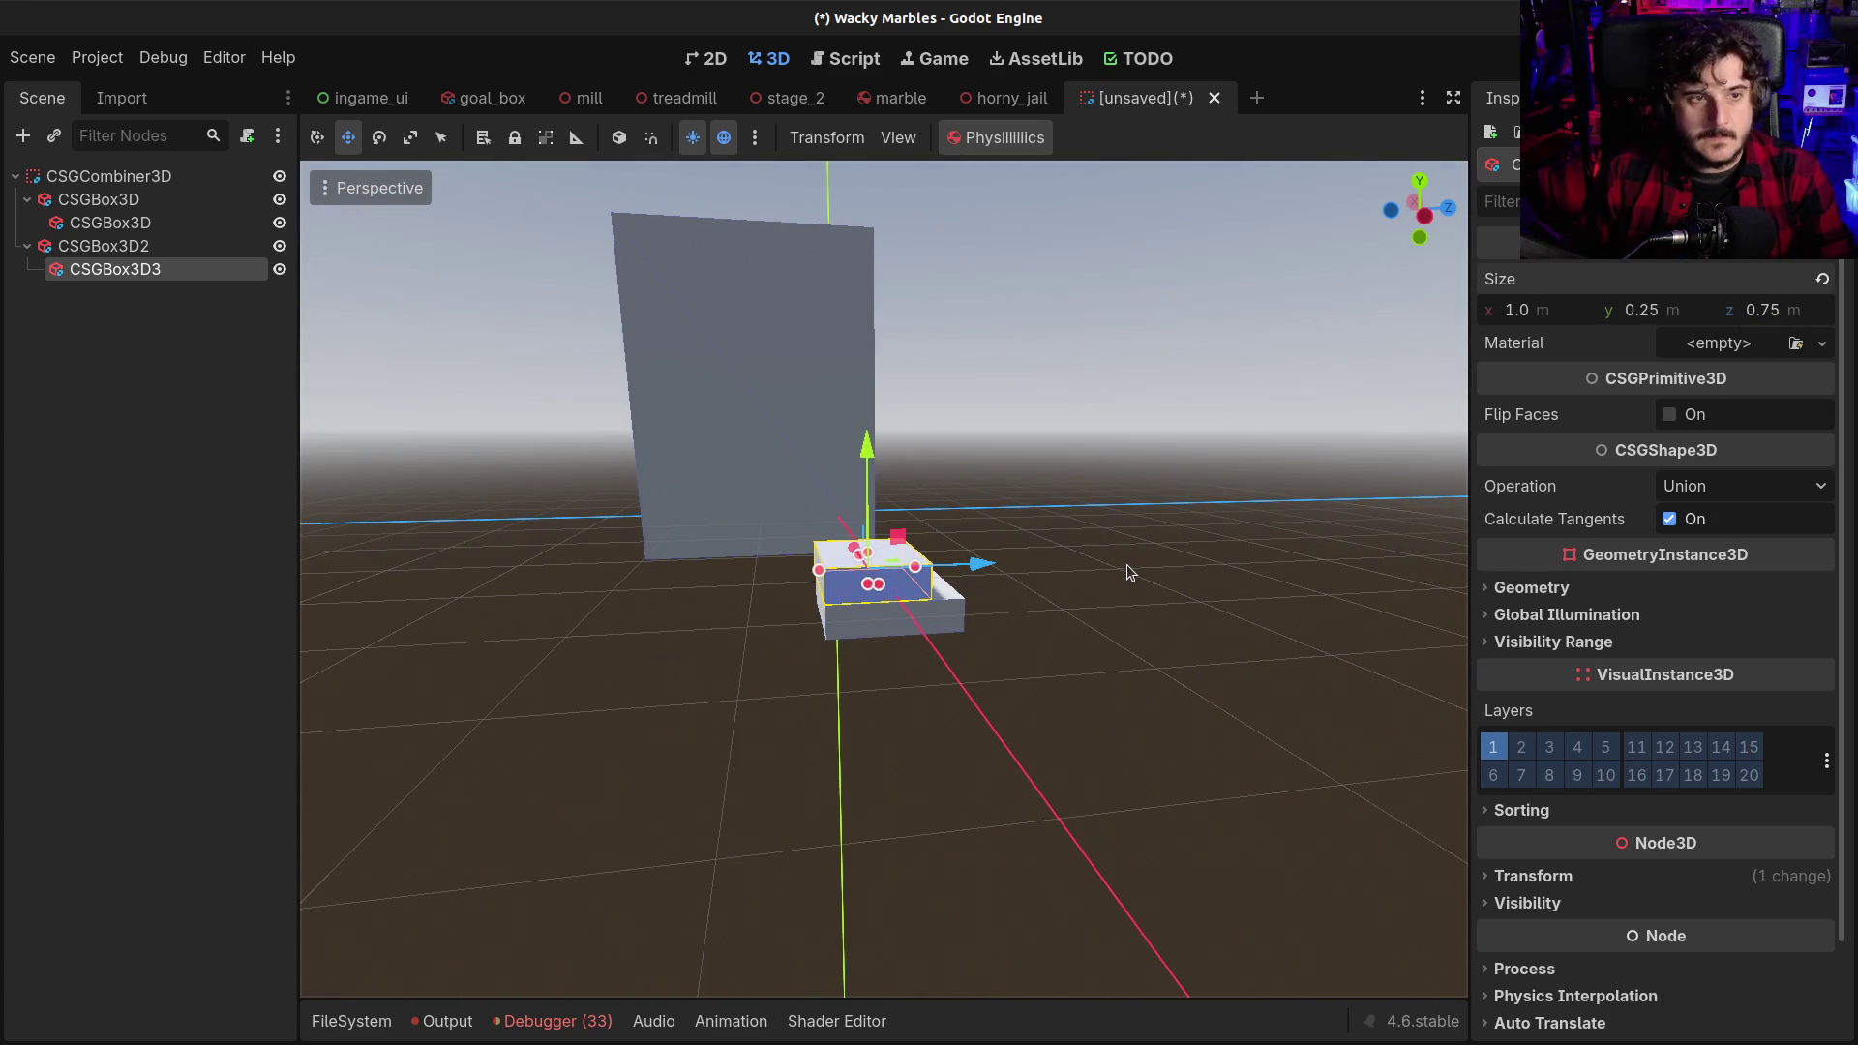
pyautogui.hotkey('ctrl', 'd')
pyautogui.moveTo(870, 467); pyautogui.dragTo(868, 411)
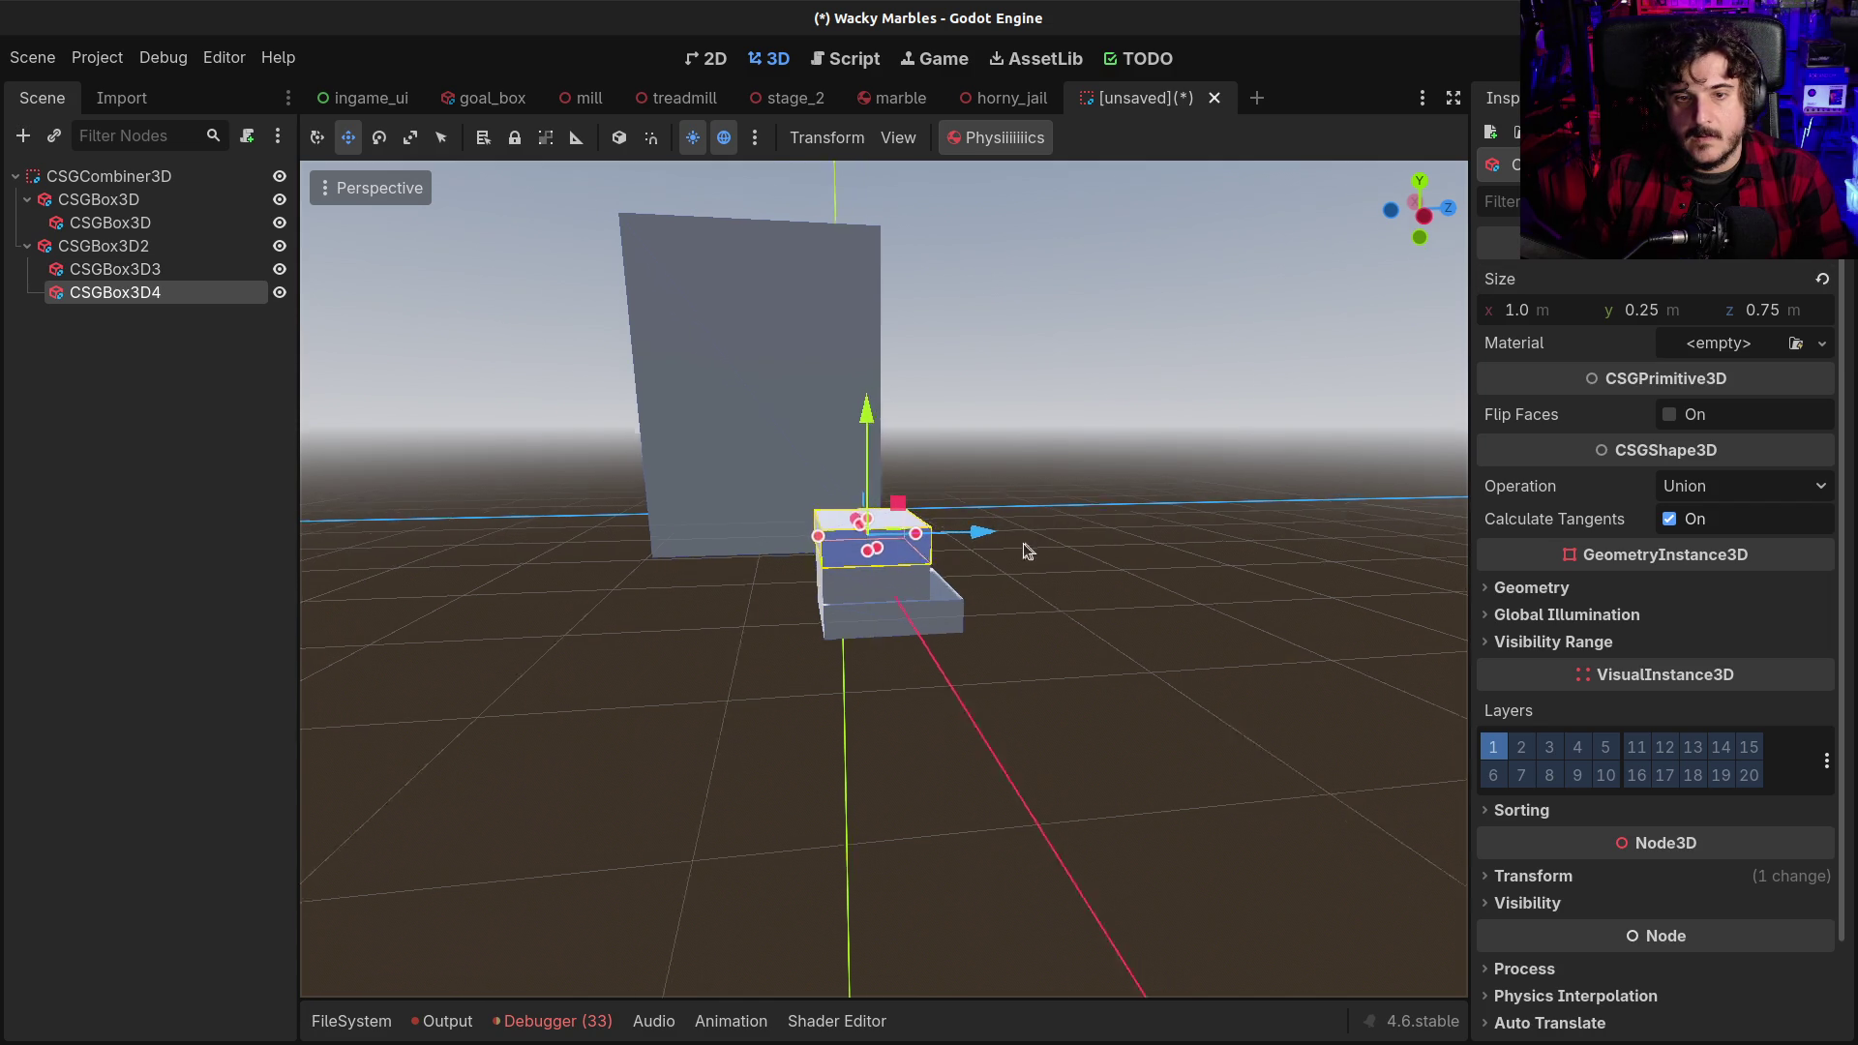
pyautogui.press('KP_3')
pyautogui.click(894, 569)
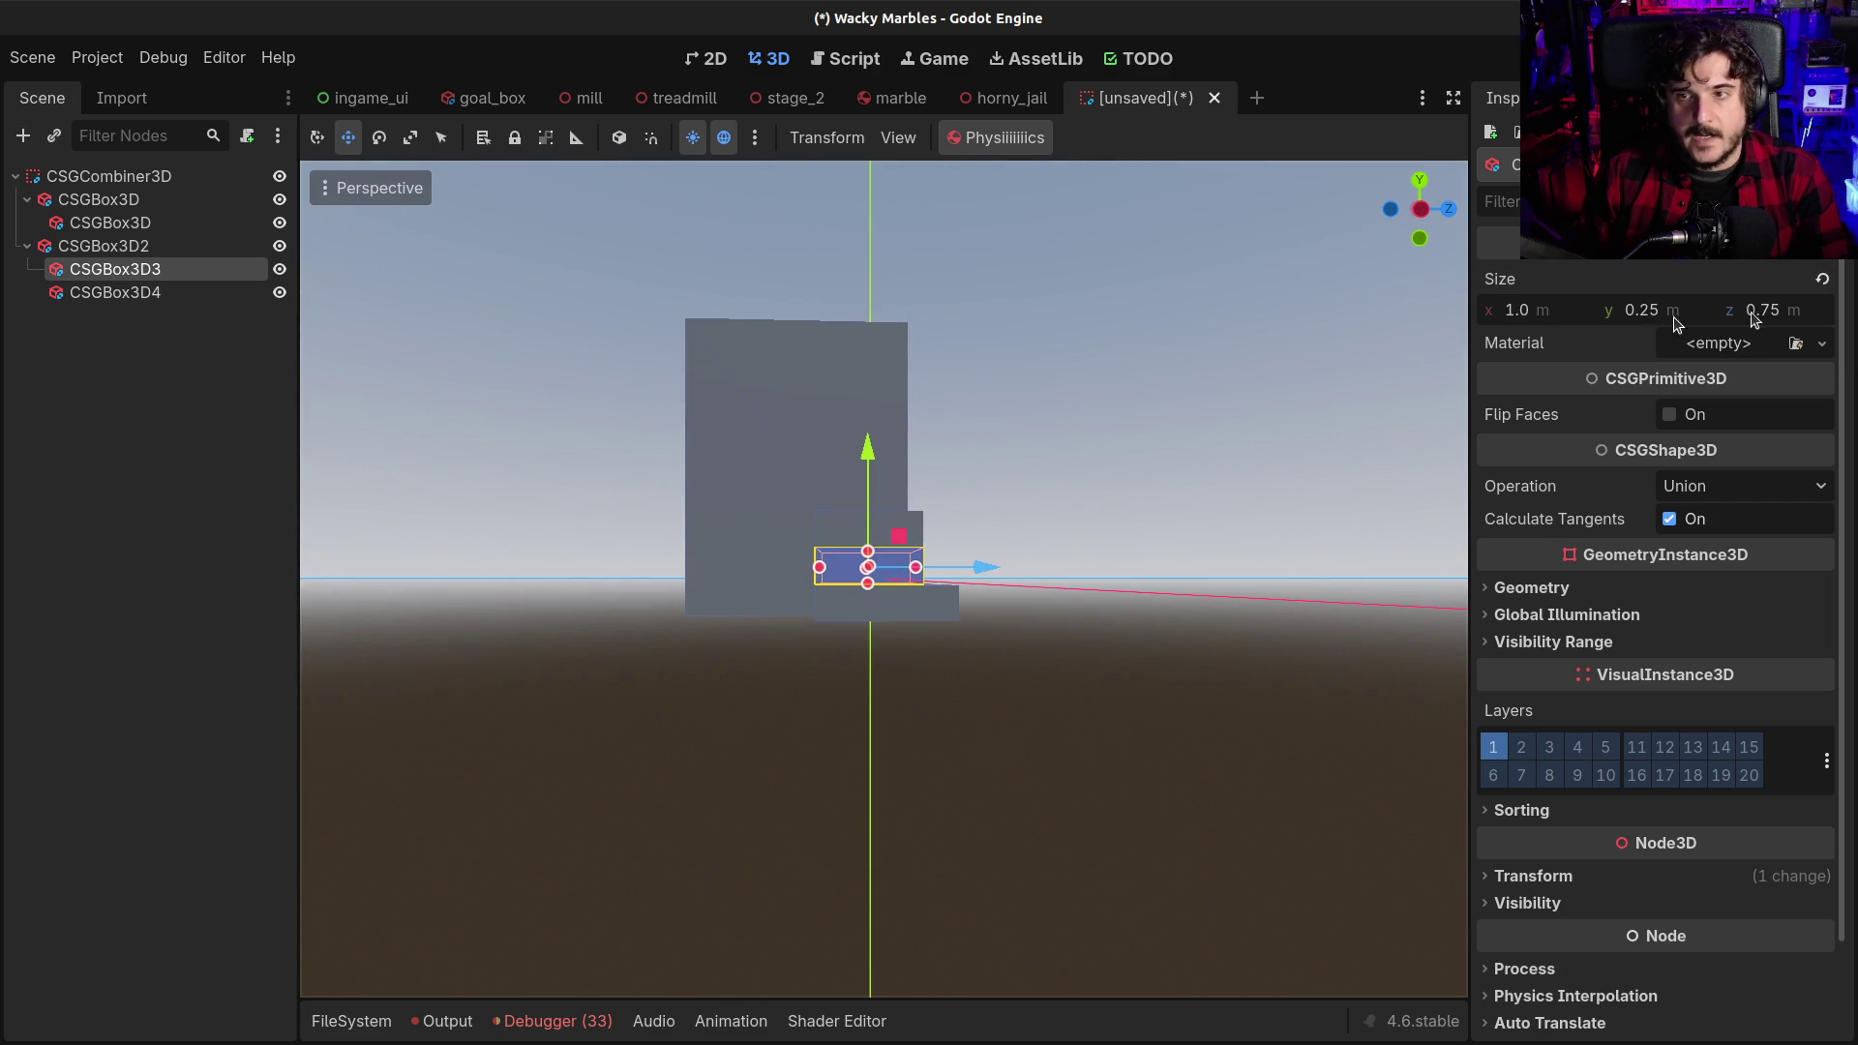
pyautogui.moveTo(906, 429)
pyautogui.mouseDown()
pyautogui.moveTo(801, 433)
pyautogui.moveTo(1071, 421)
pyautogui.mouseUp()
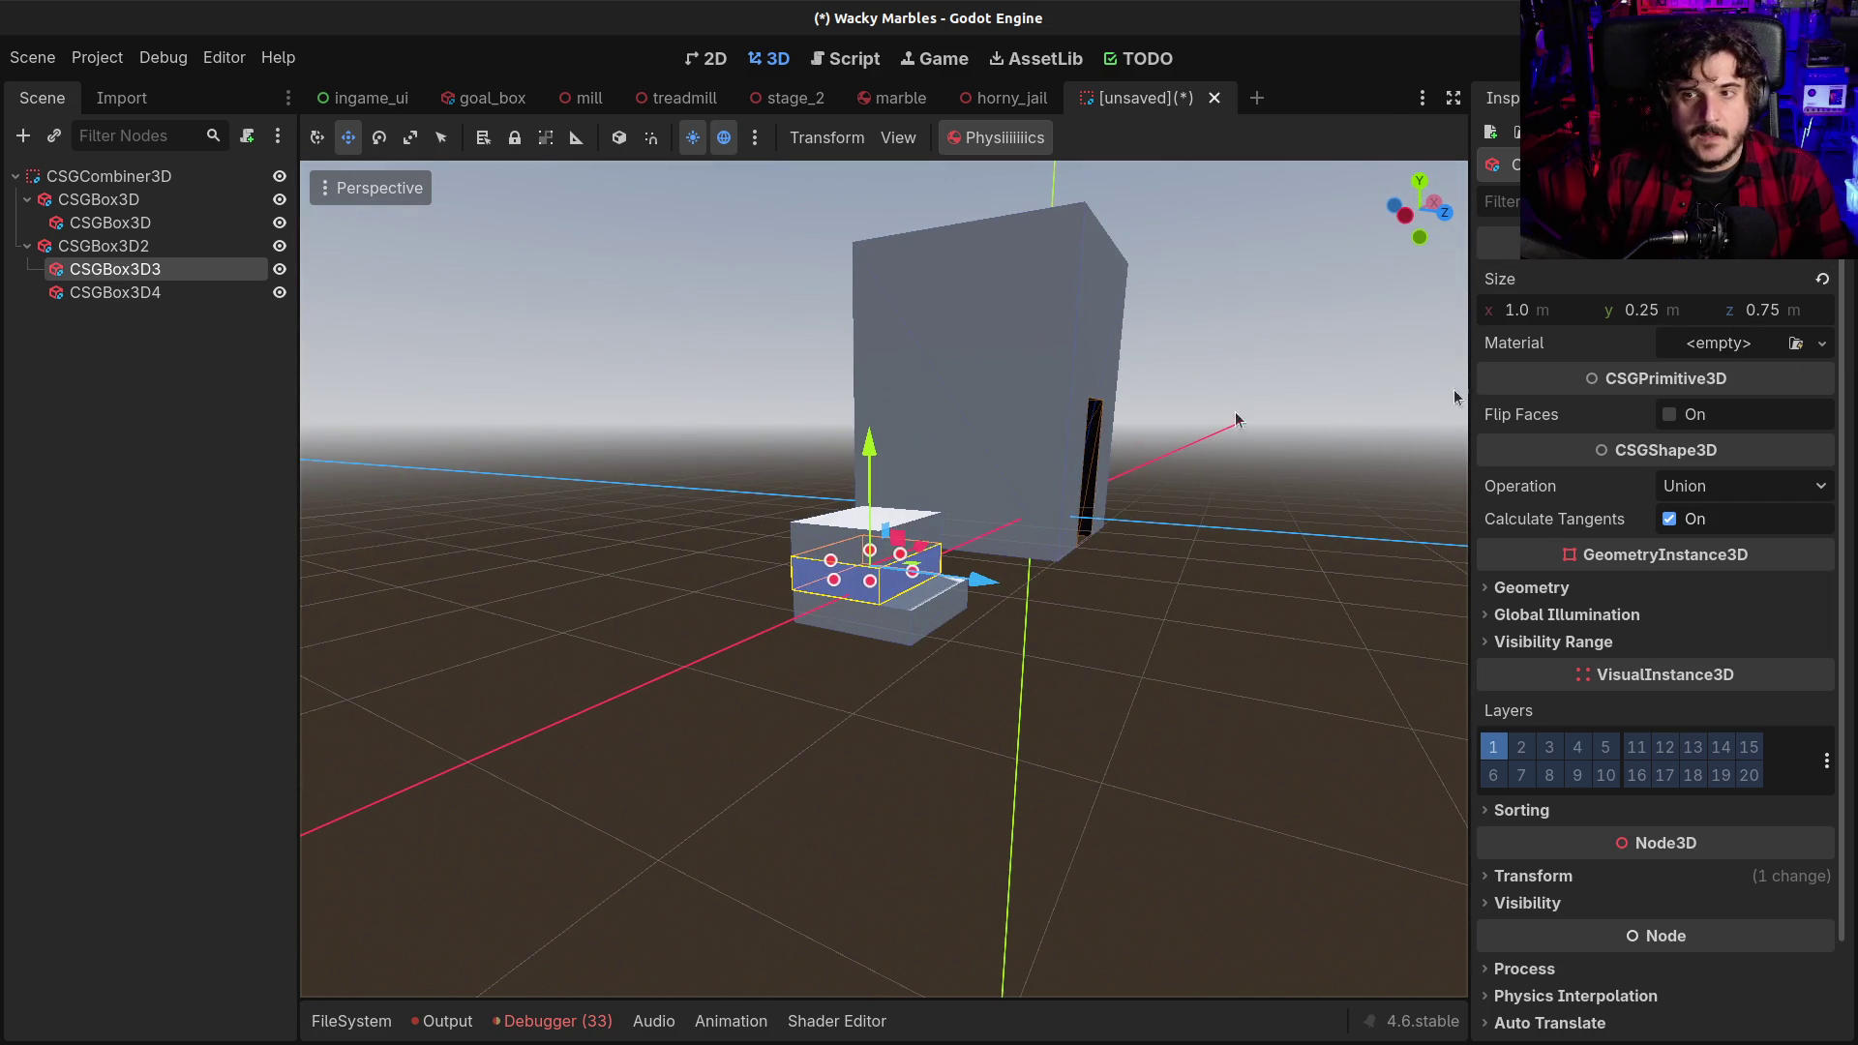
pyautogui.moveTo(1467, 358); pyautogui.dragTo(1401, 360)
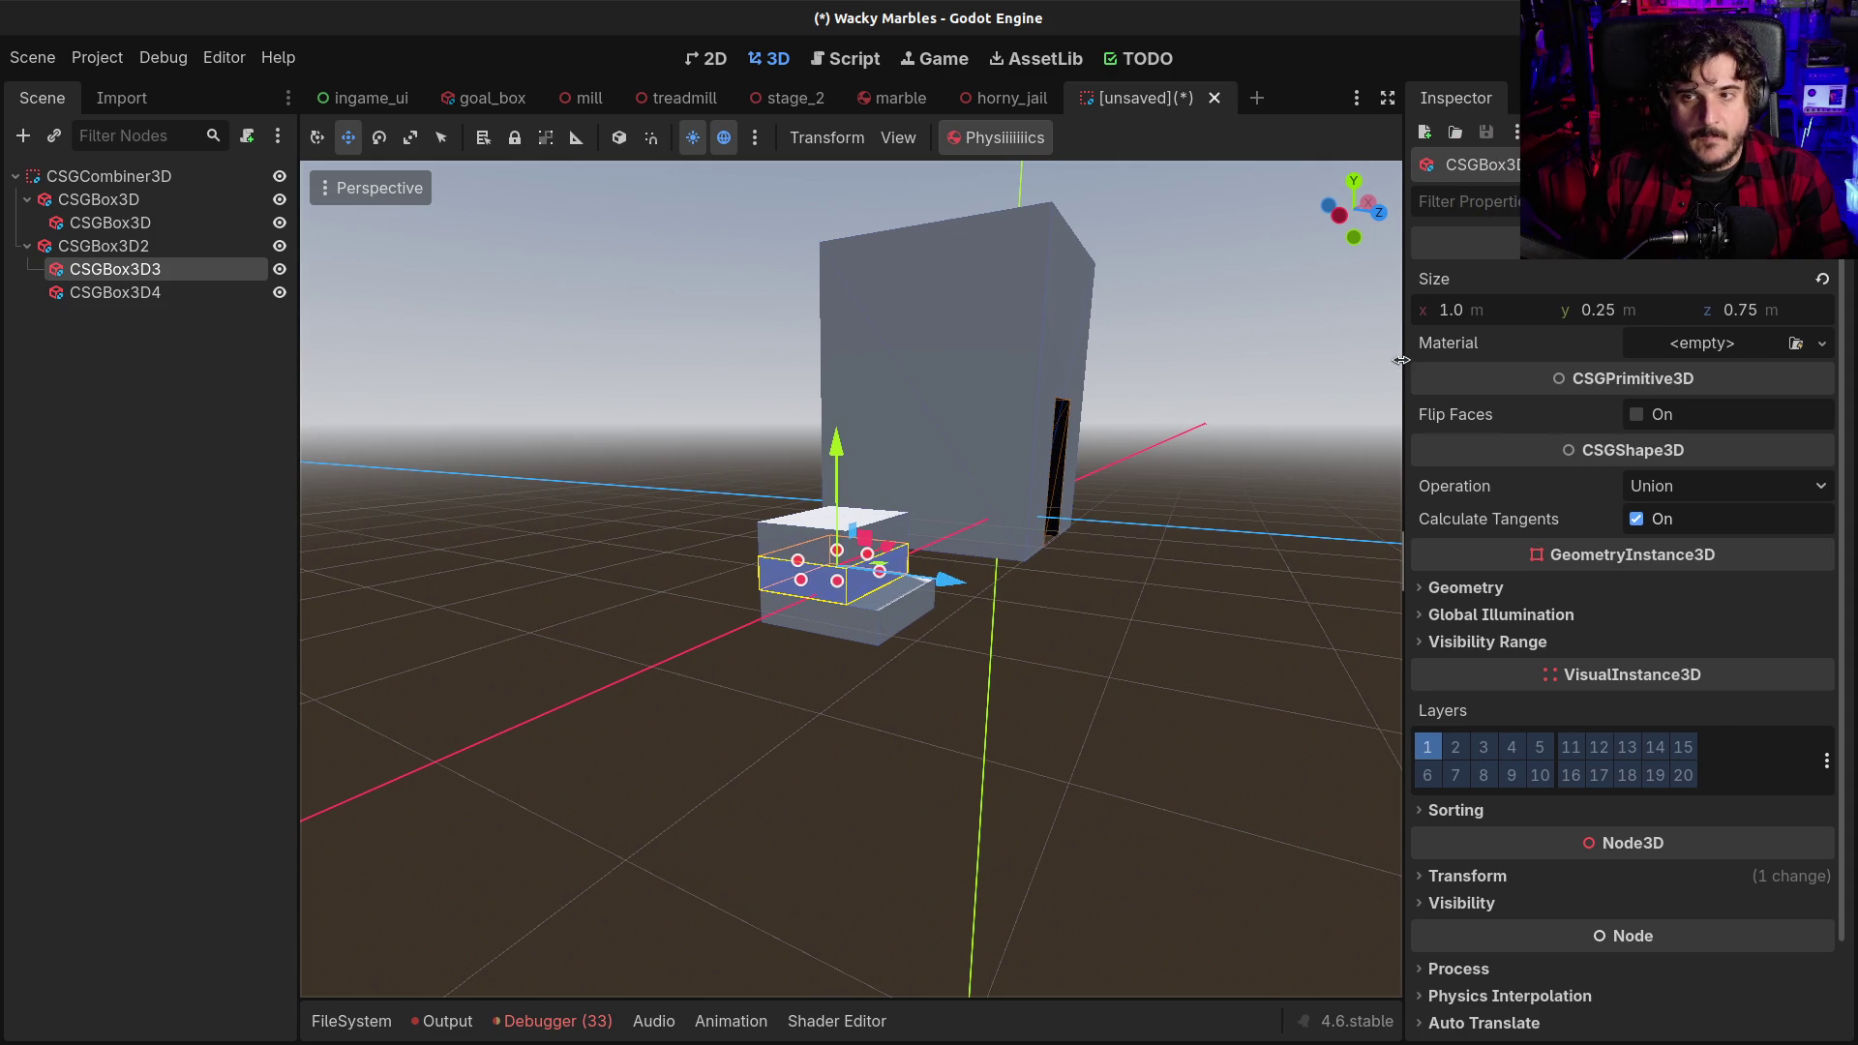
# Set the second step's z position to 0.125 and the translate snap to 0.125 m
pyautogui.click(1466, 875)
pyautogui.click(1753, 934)
pyautogui.write('0.125')
pyautogui.press('Return')
pyautogui.click(827, 137)
pyautogui.click(851, 219)
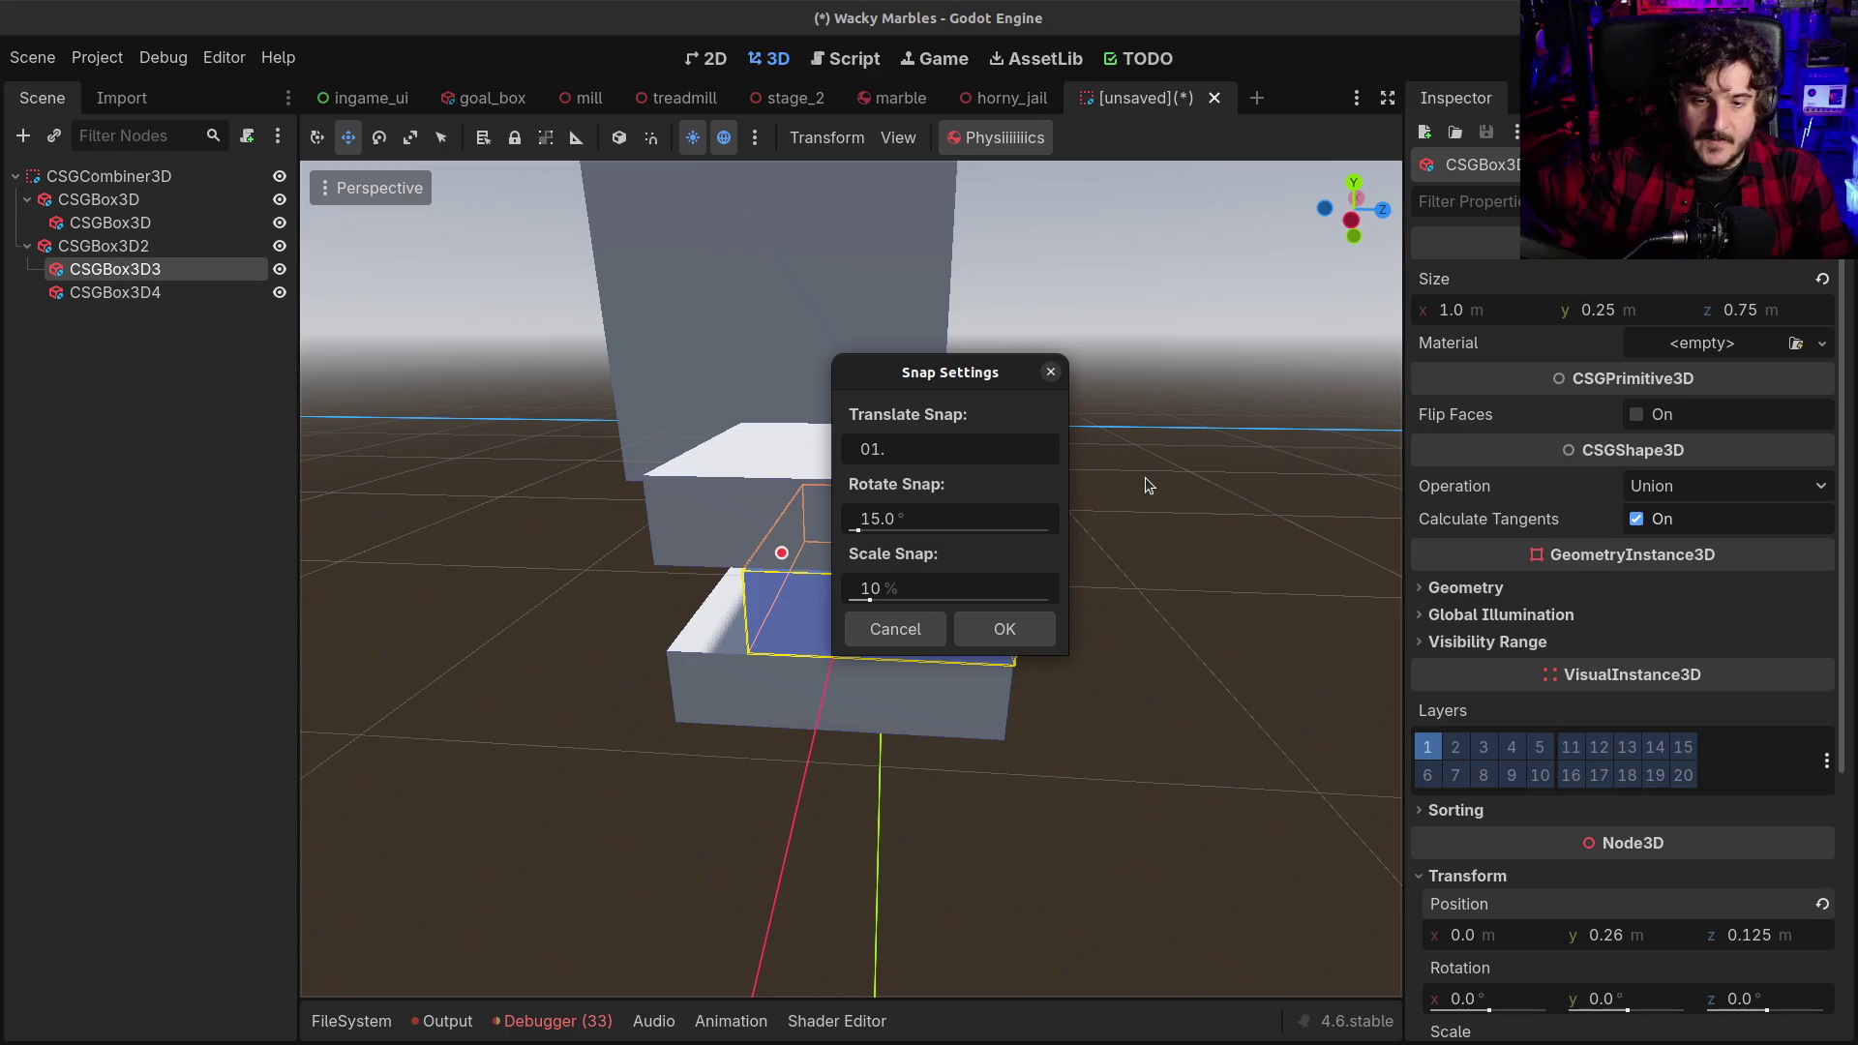
pyautogui.write('.')
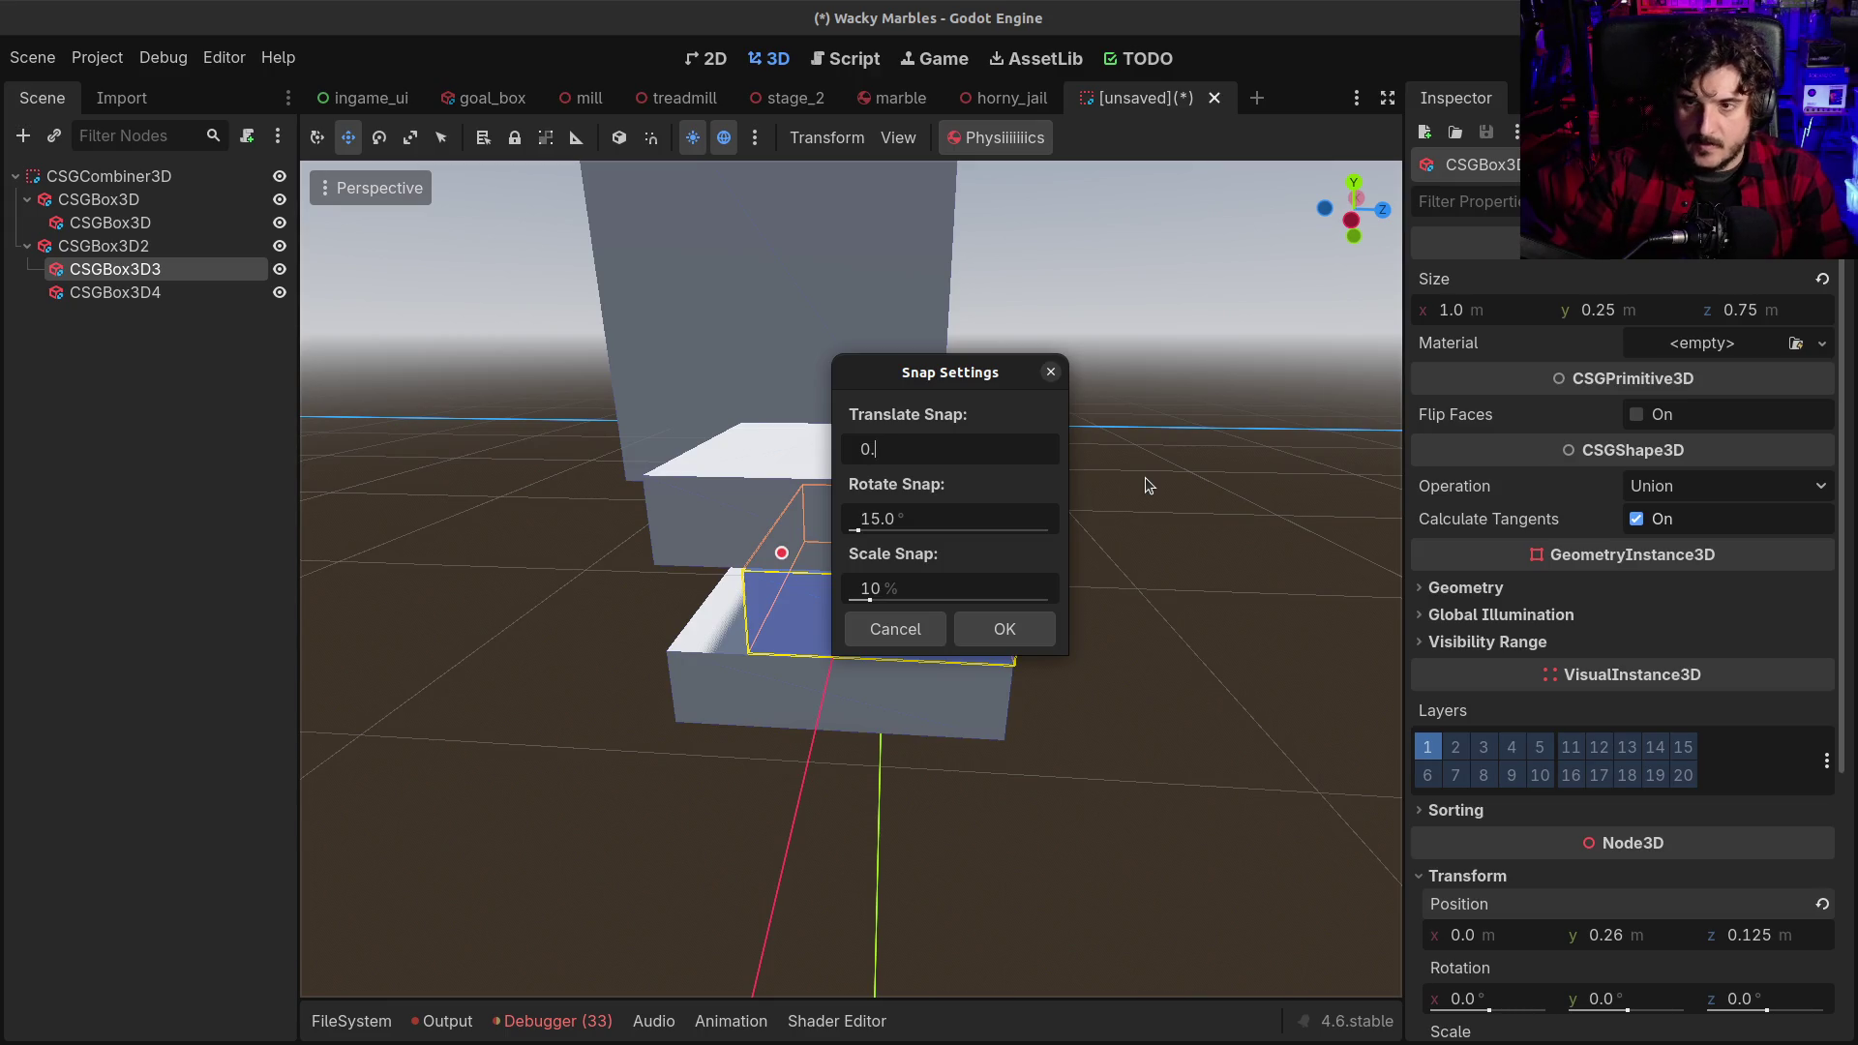
pyautogui.write('125')
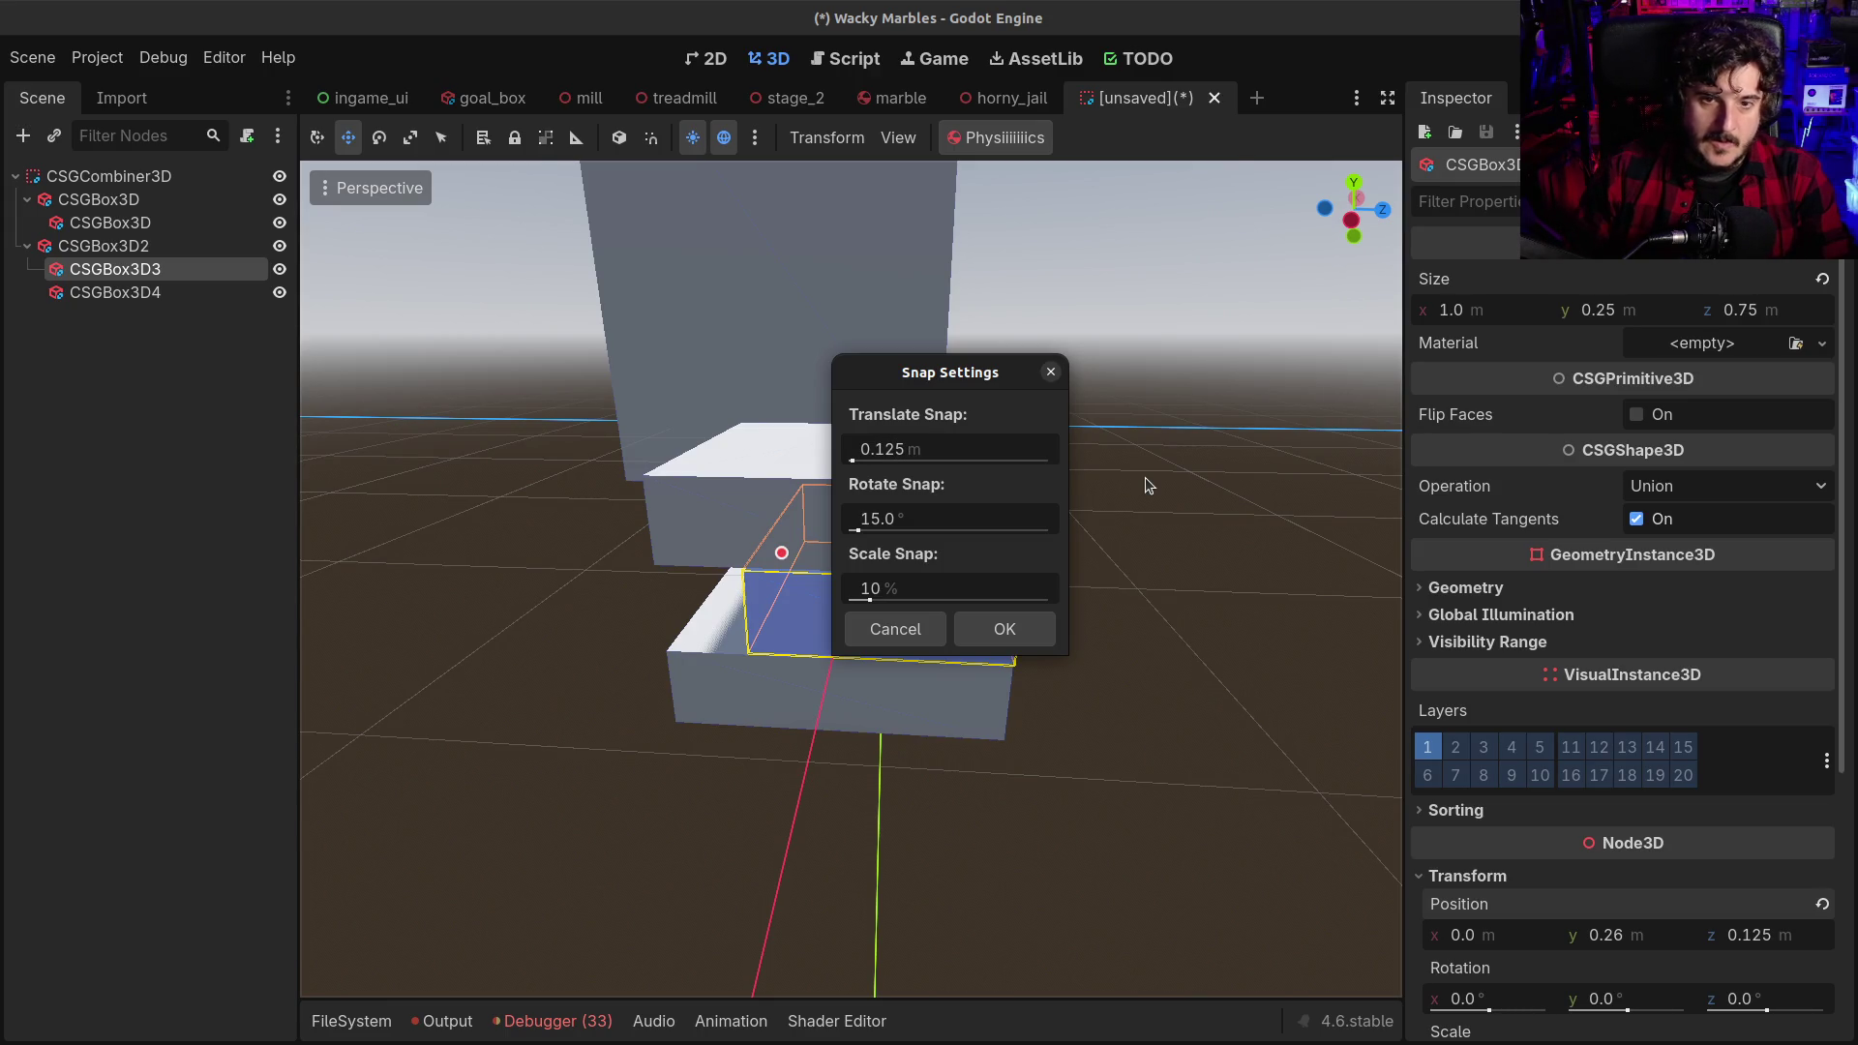
pyautogui.click(1007, 634)
# Reset the second step to y 0, z 0, then move it back 0.125 m and up 0.25 m
pyautogui.moveTo(1076, 644)
pyautogui.mouseDown()
pyautogui.moveTo(910, 455)
pyautogui.moveTo(891, 464)
pyautogui.mouseUp()
pyautogui.click(1650, 943)
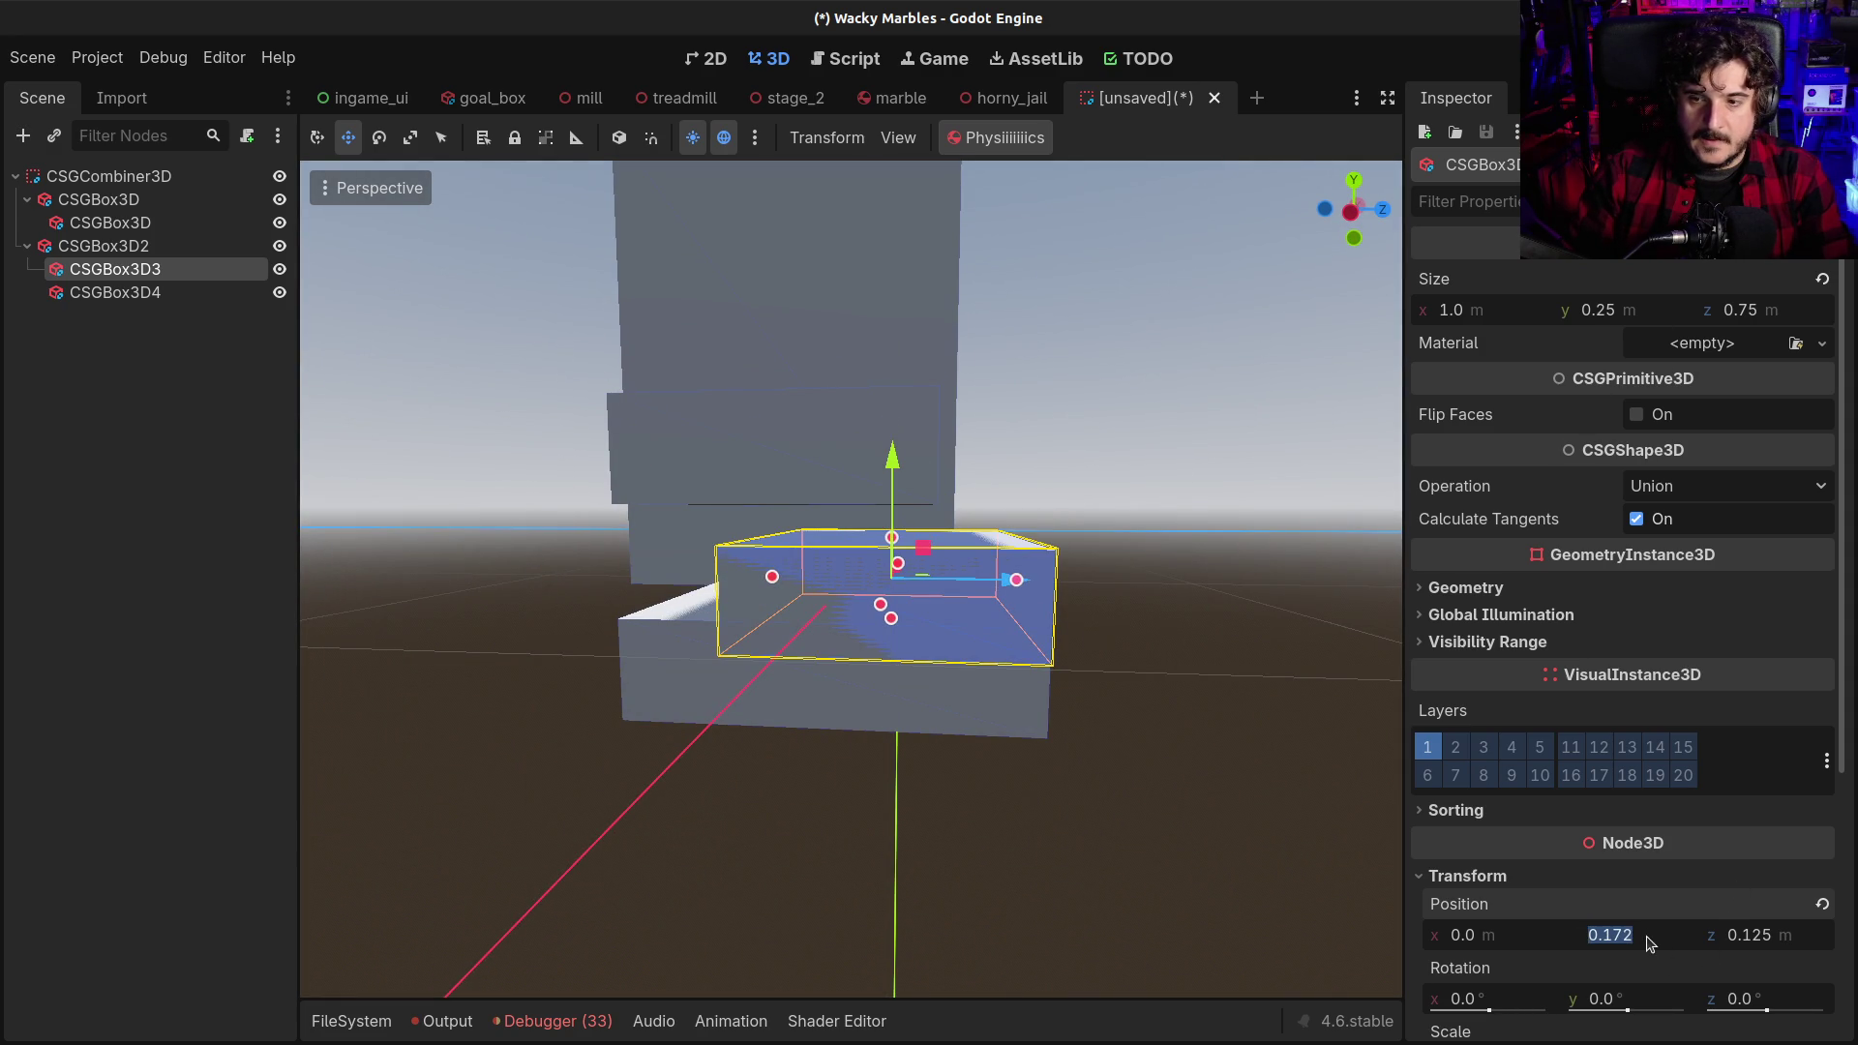
pyautogui.write('0')
pyautogui.press('Tab')
pyautogui.write('0')
pyautogui.press('Return')
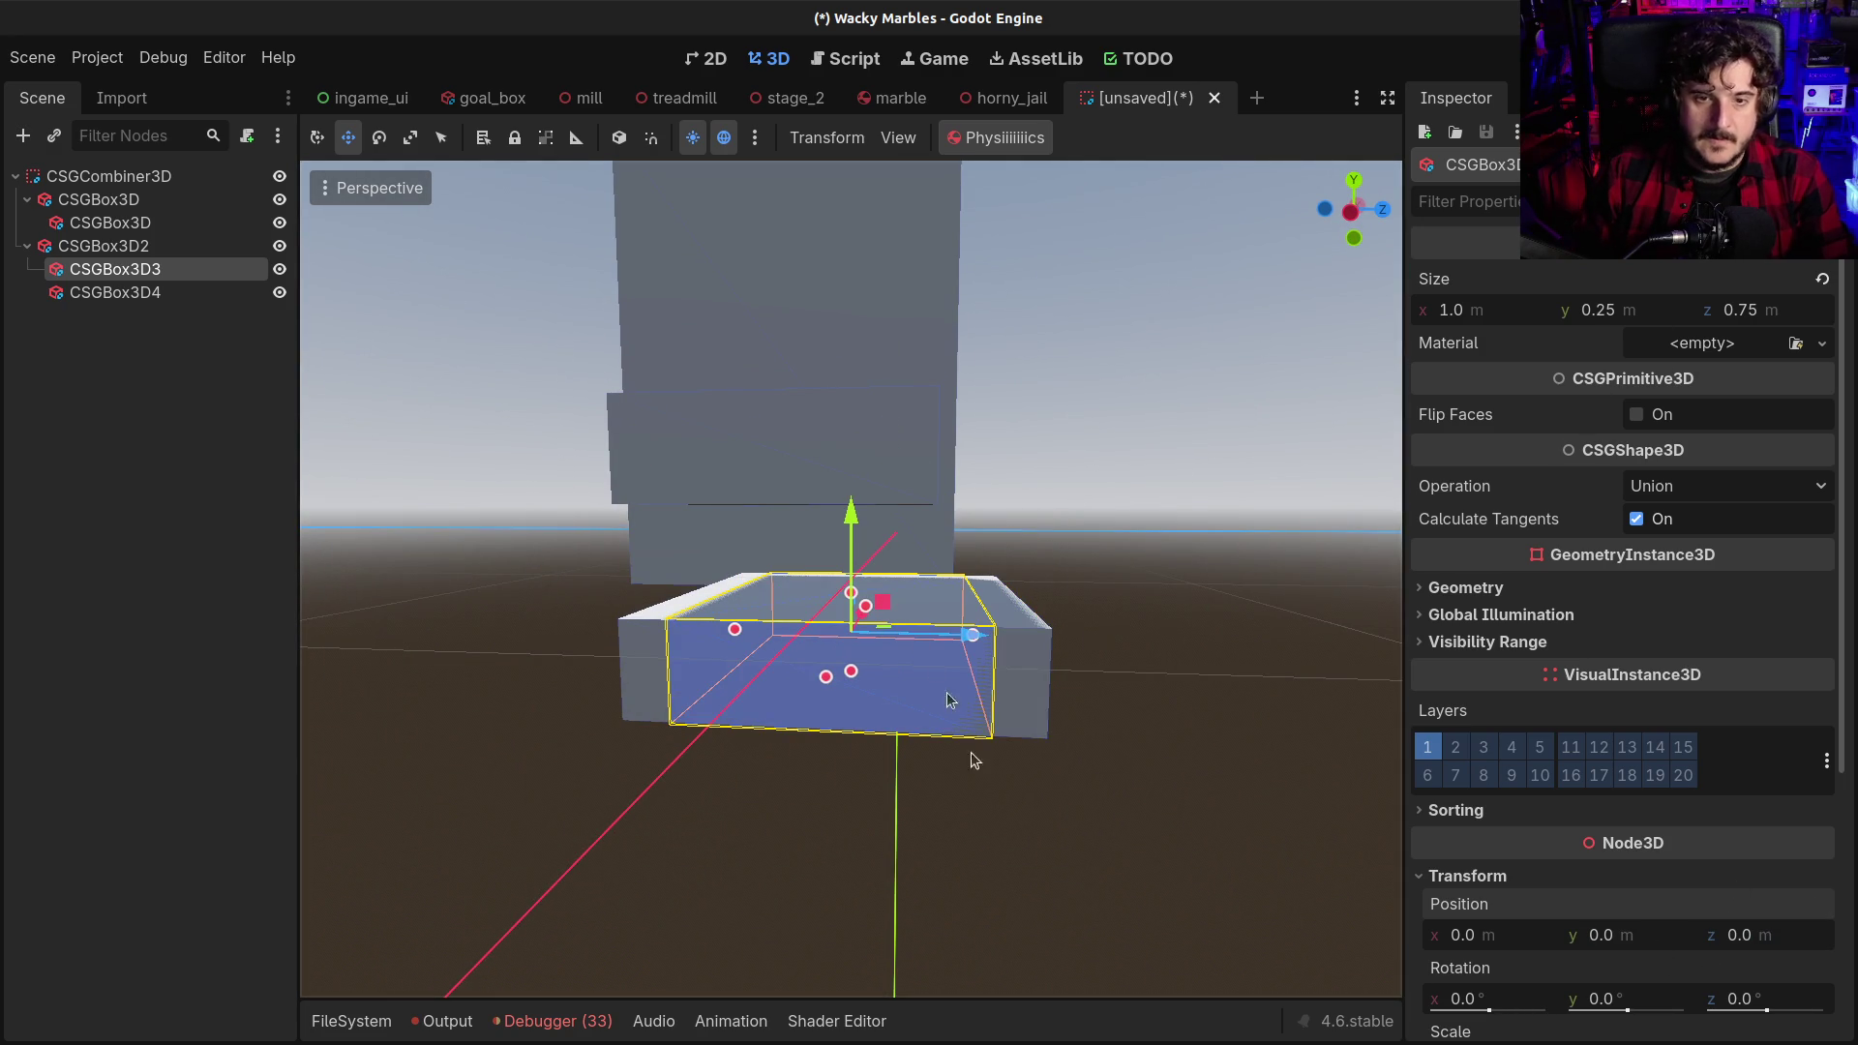
pyautogui.moveTo(973, 634); pyautogui.dragTo(928, 634)
pyautogui.moveTo(812, 537); pyautogui.dragTo(809, 426)
pyautogui.scroll(5, 827, 687)
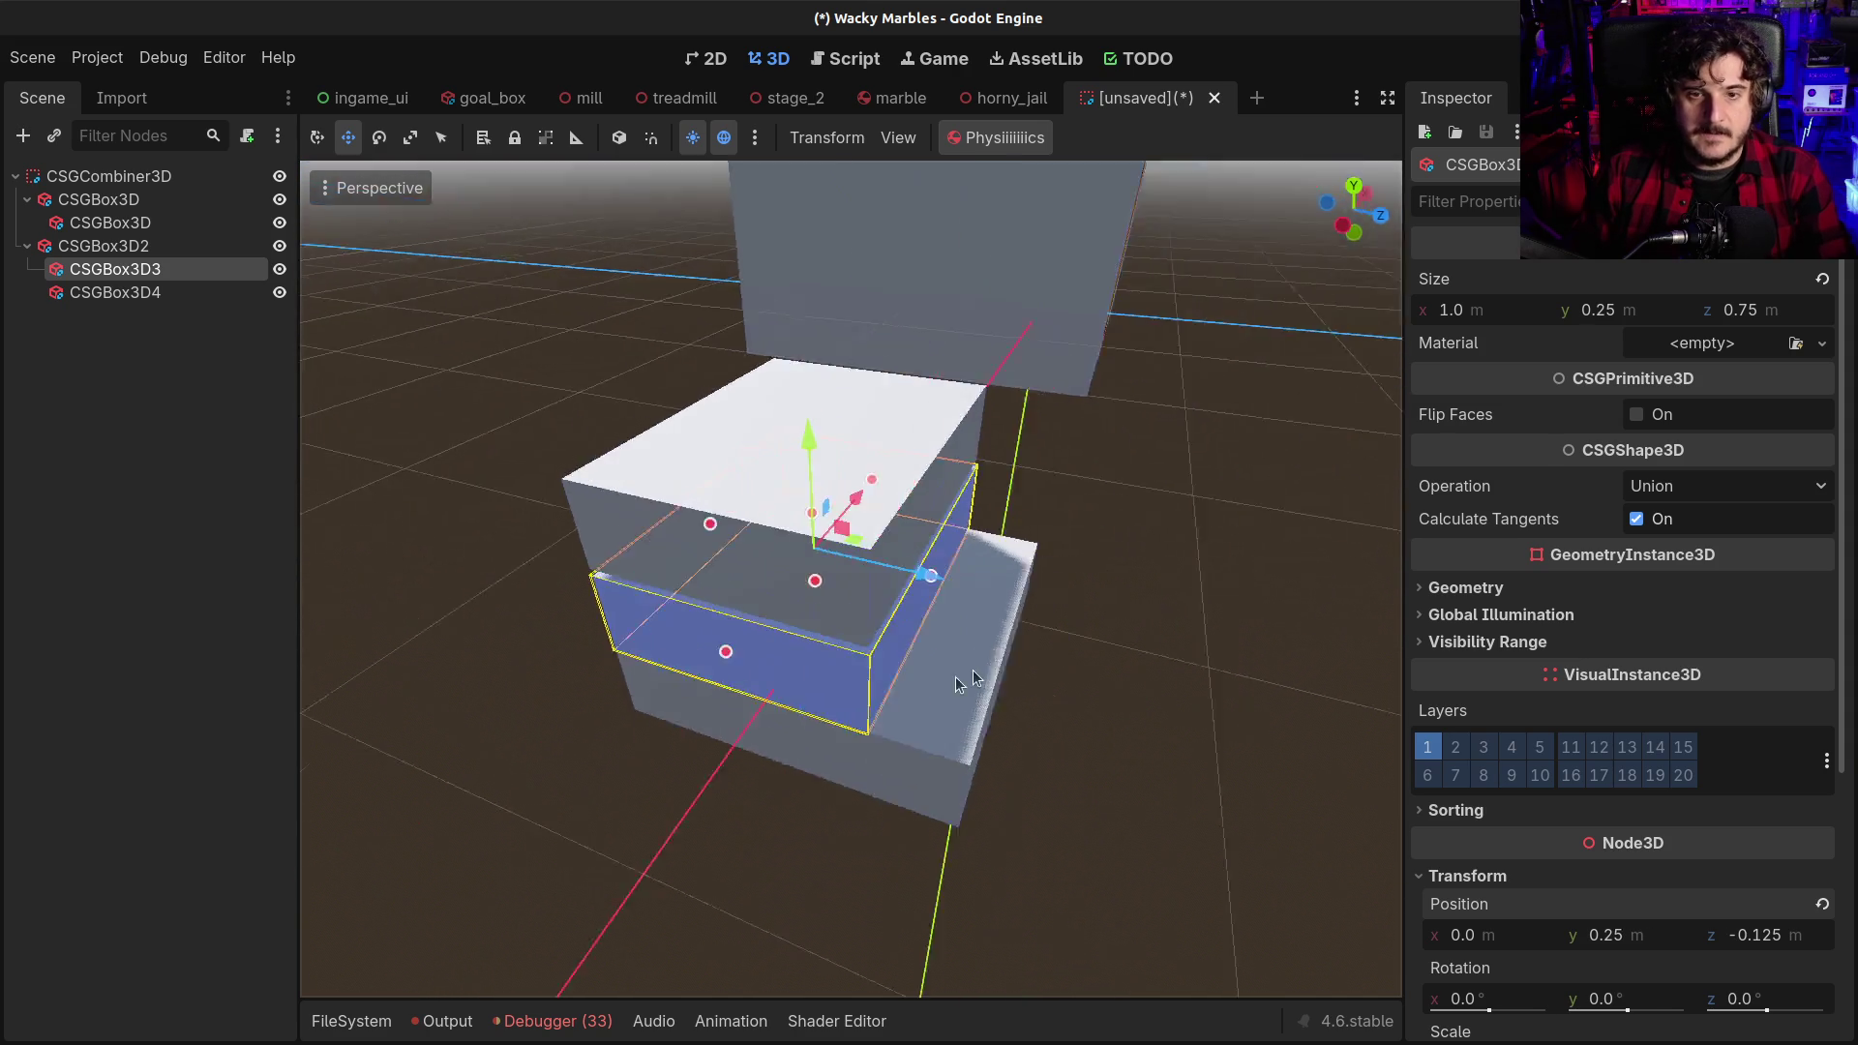
pyautogui.click(849, 438)
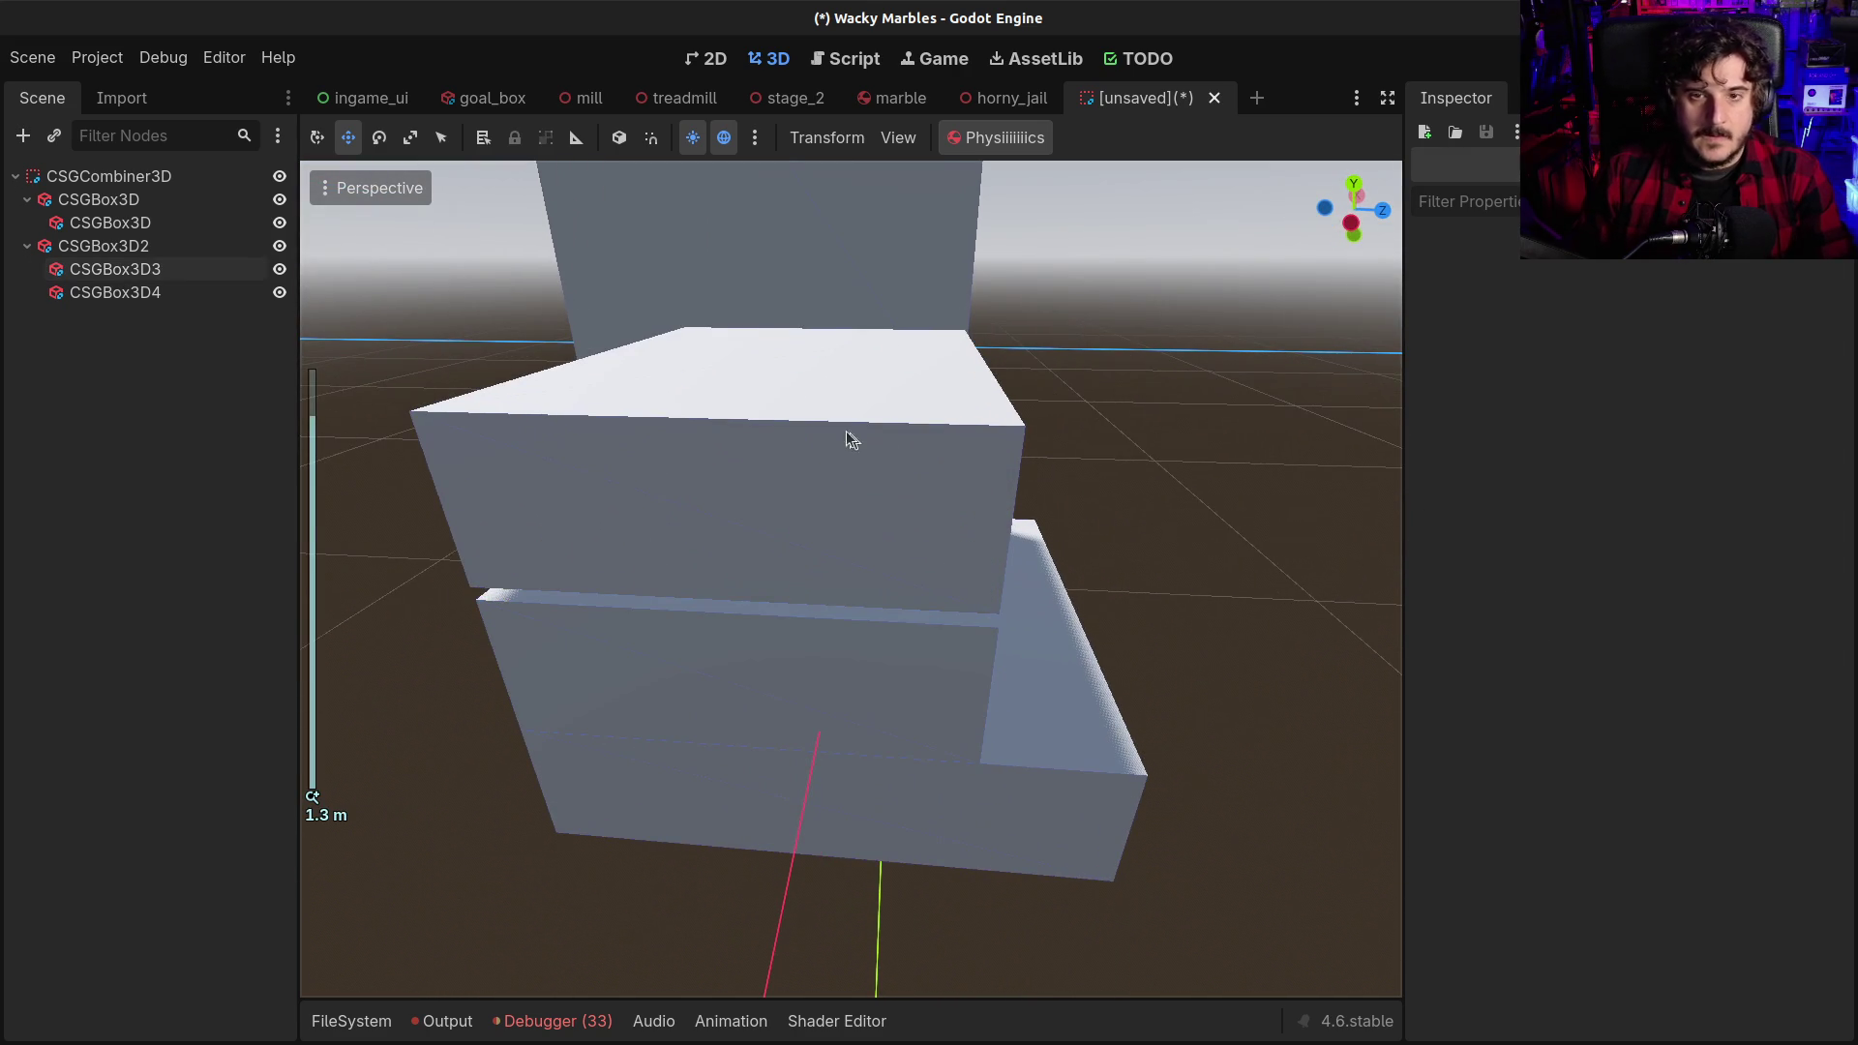
pyautogui.click(848, 438)
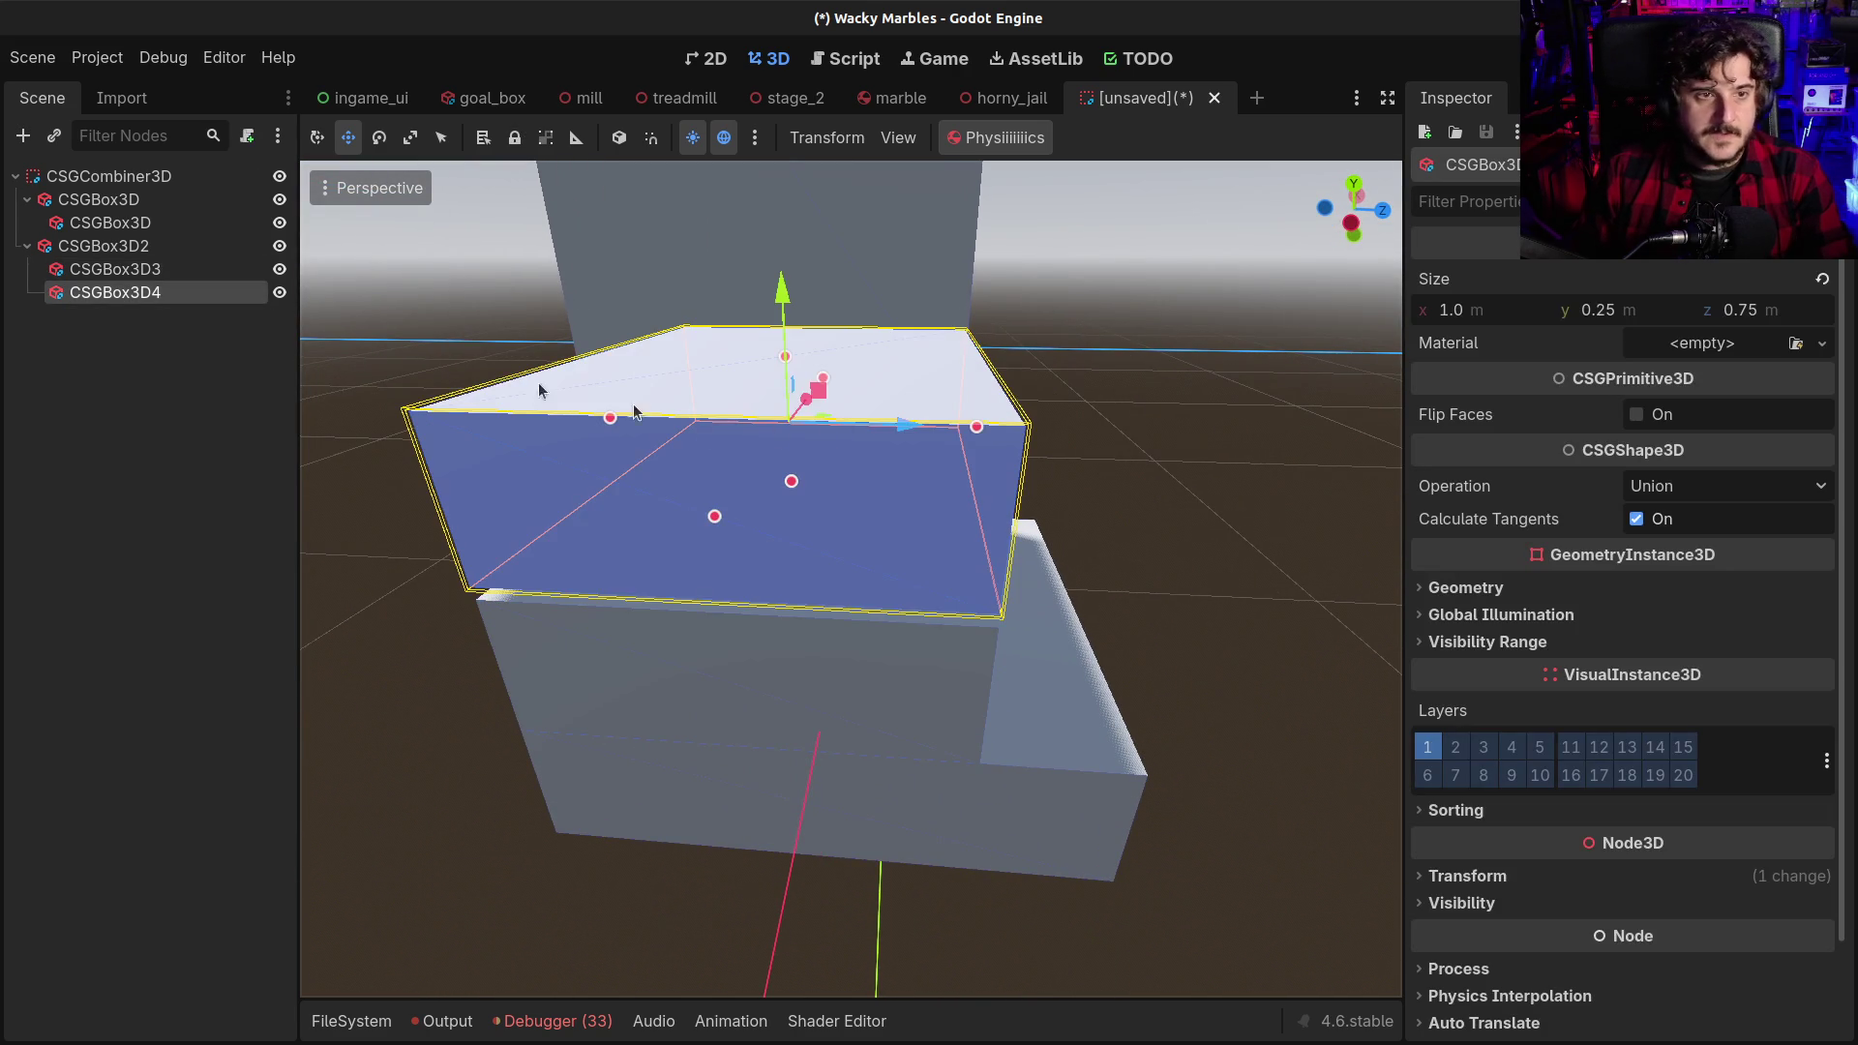
# Shorten the top step's depth and place it at y 0.5, z −0.25 m
pyautogui.moveTo(966, 436); pyautogui.dragTo(852, 425)
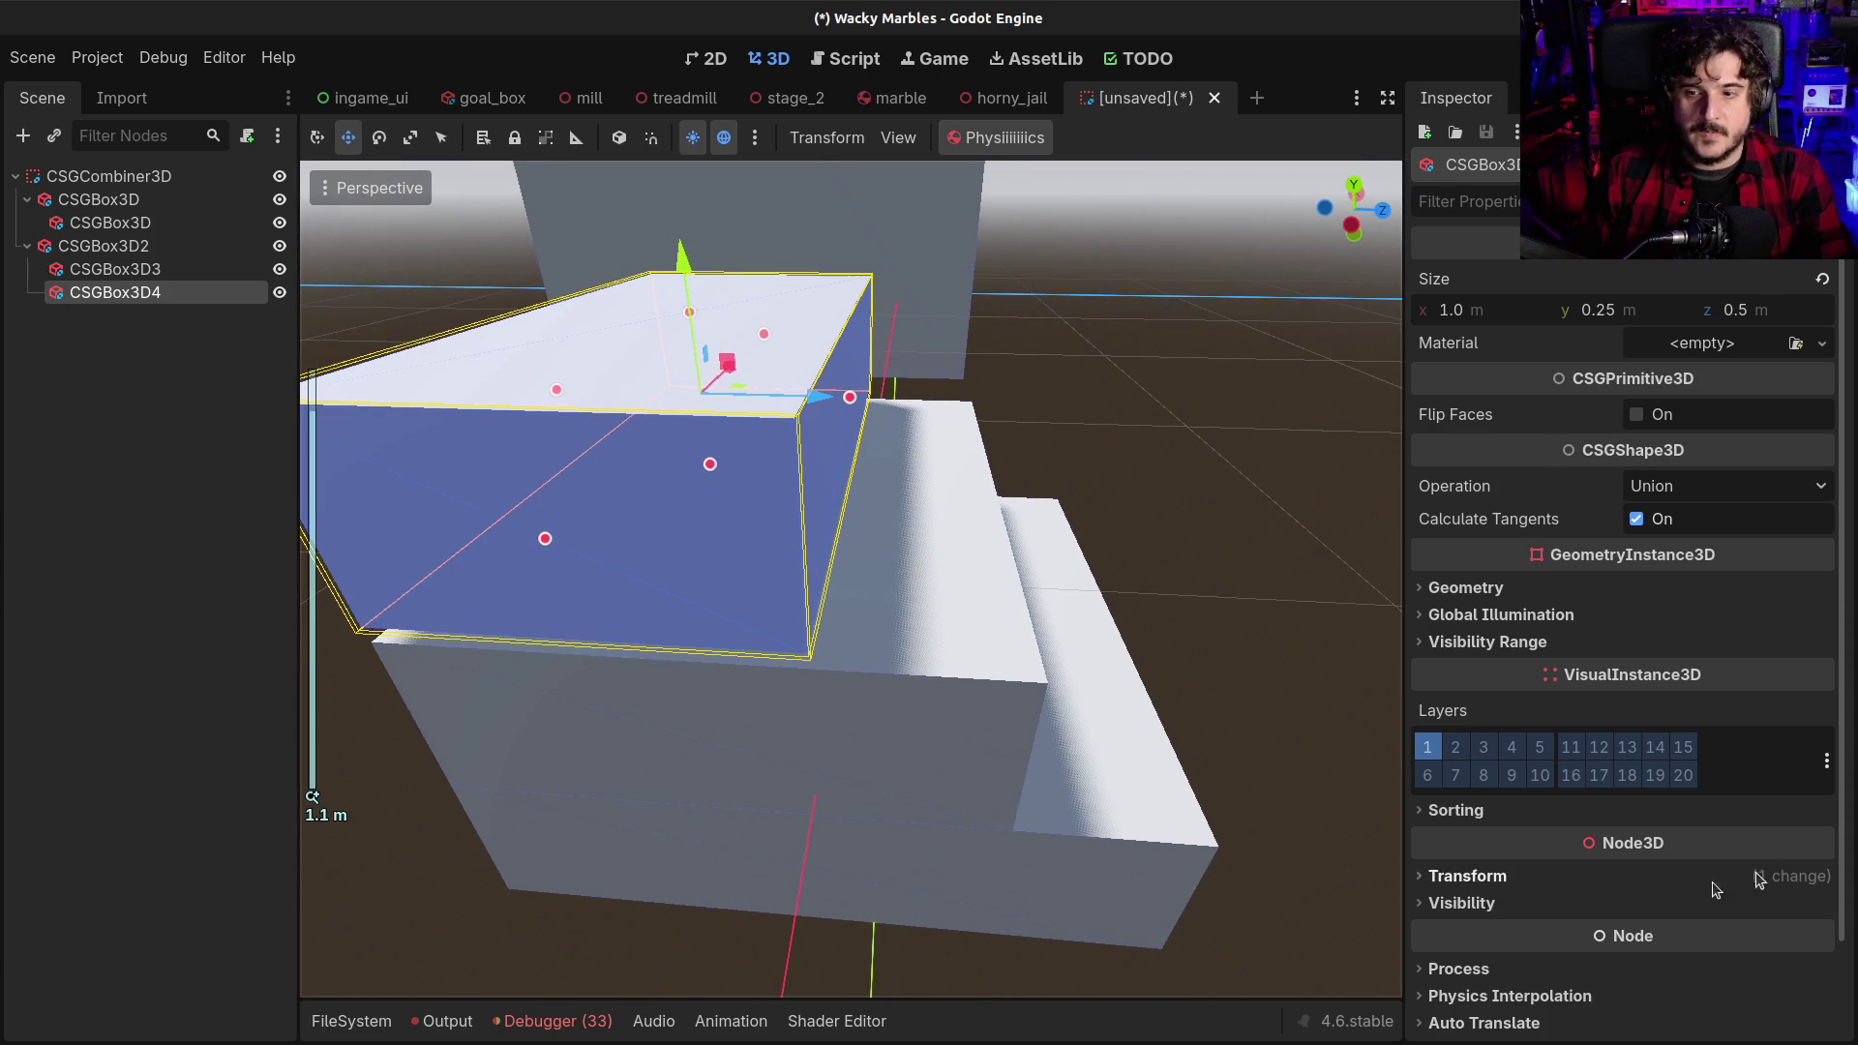
pyautogui.click(1467, 876)
pyautogui.click(1761, 937)
pyautogui.write('2')
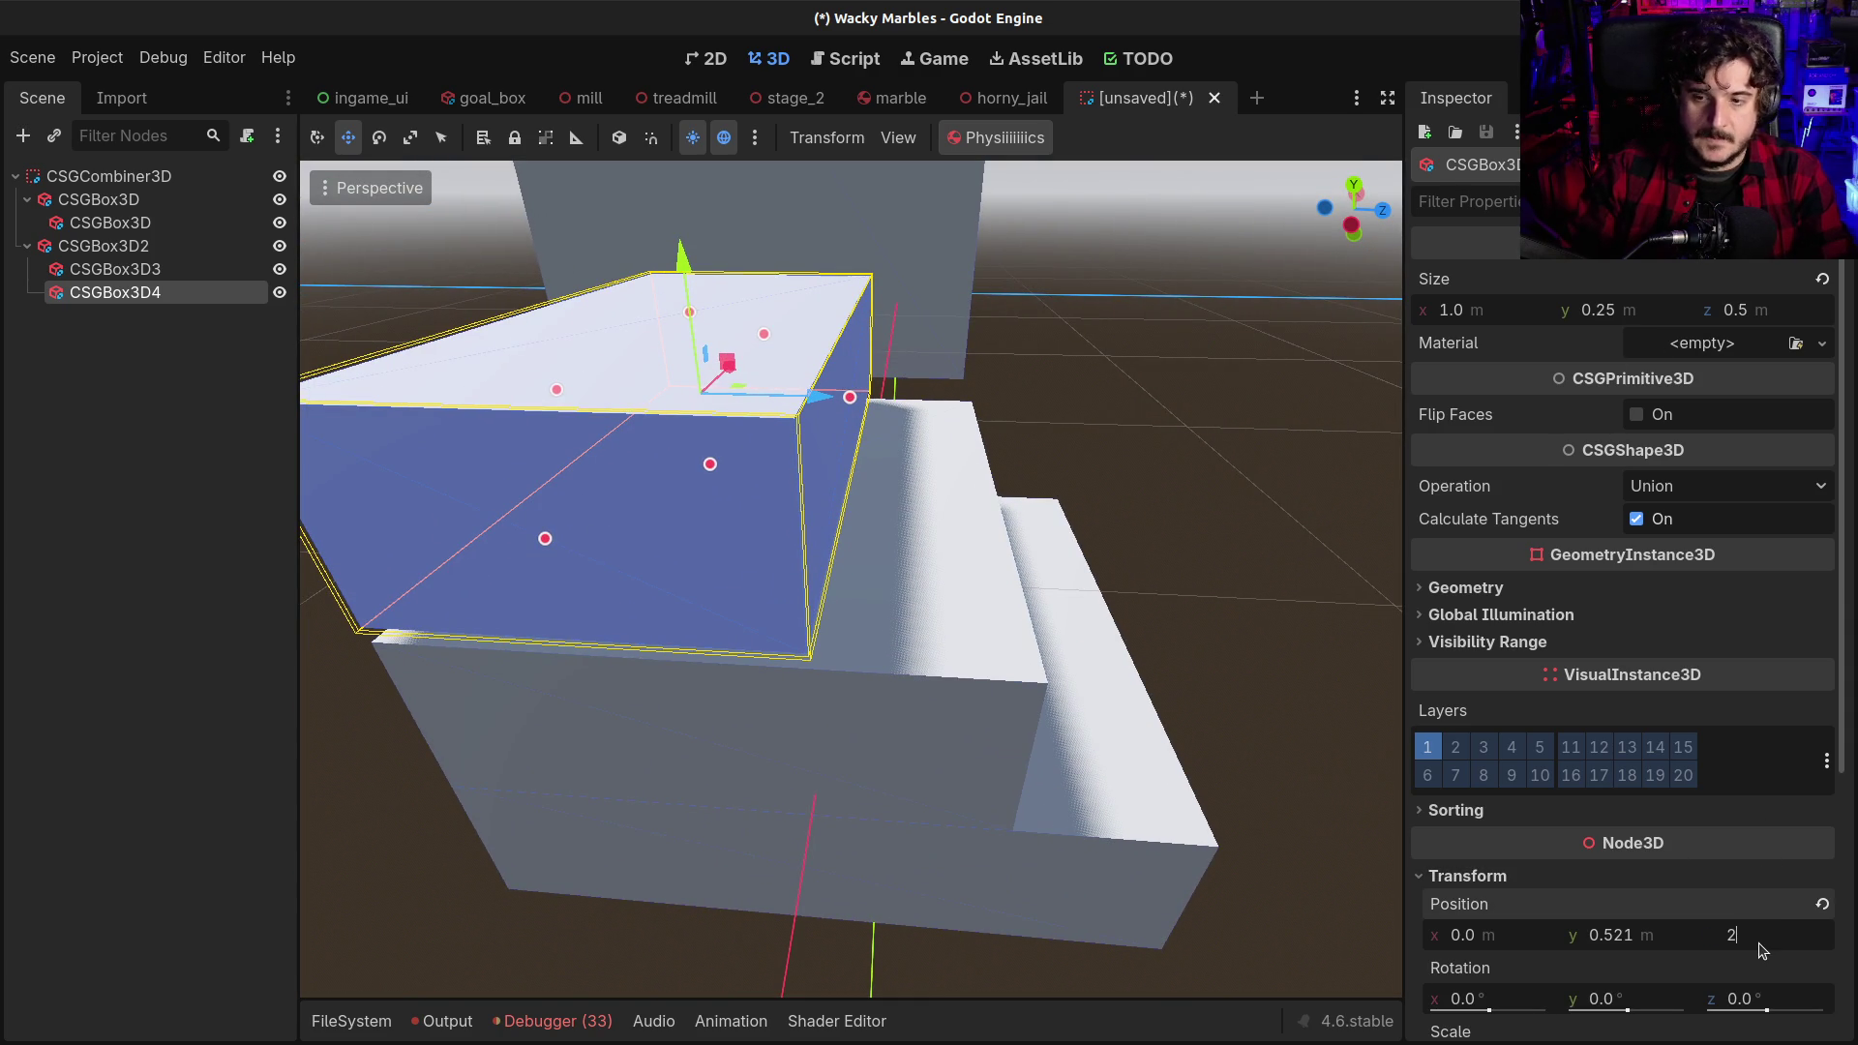
pyautogui.press('BackSpace')
pyautogui.write('0')
pyautogui.press('Return')
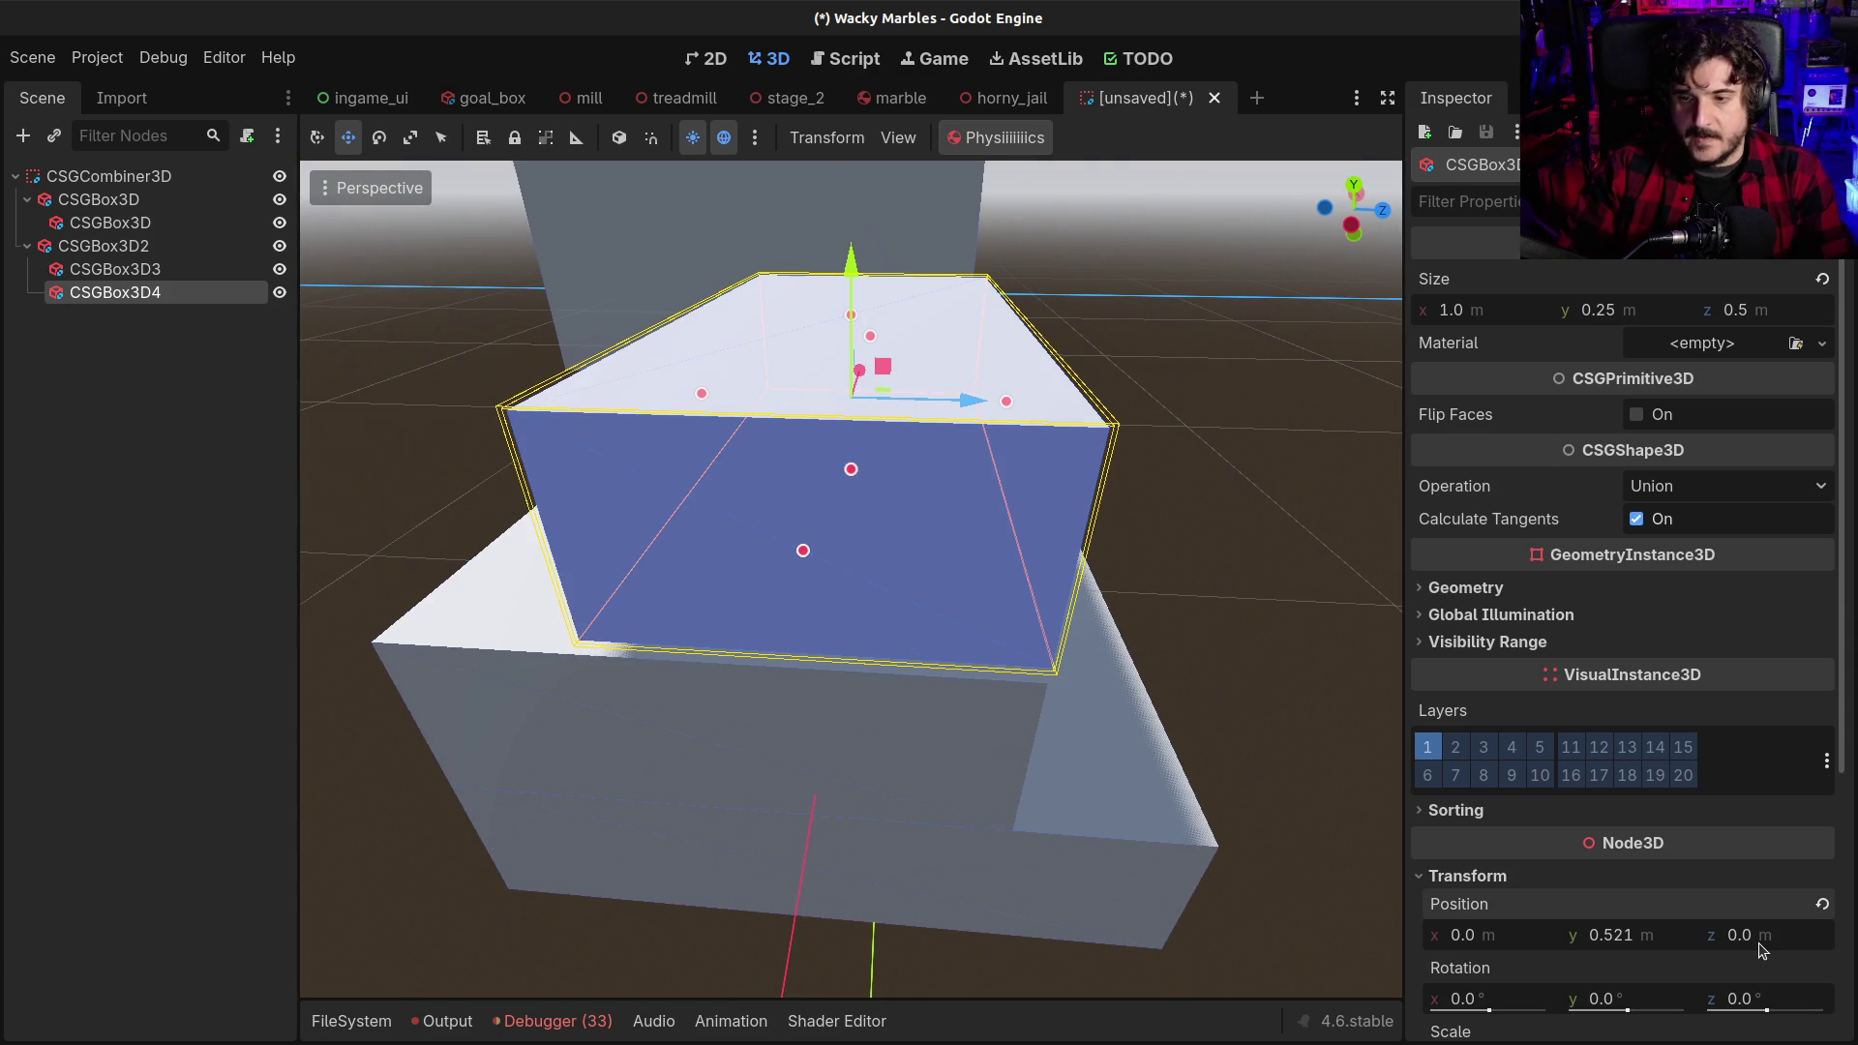
pyautogui.click(1626, 932)
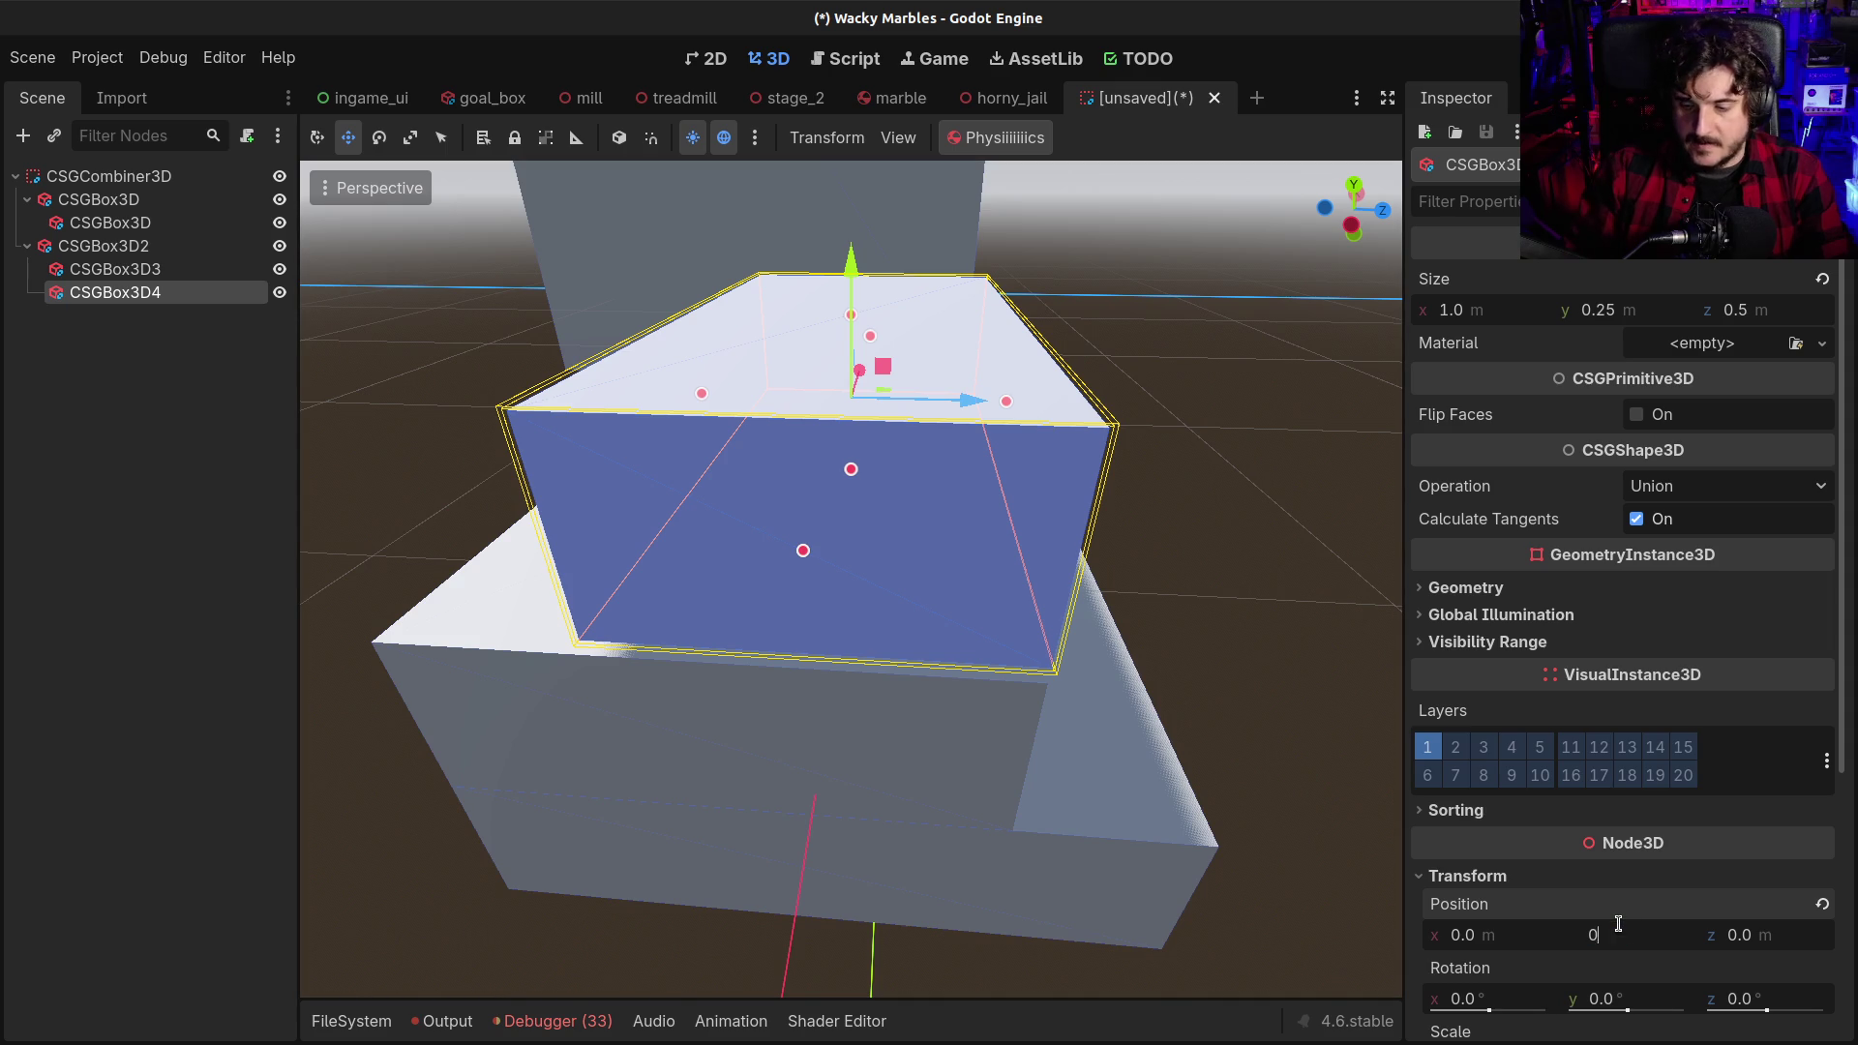
pyautogui.press('Return')
pyautogui.moveTo(852, 547); pyautogui.dragTo(831, 280)
pyautogui.moveTo(967, 413)
pyautogui.mouseDown()
pyautogui.moveTo(842, 503)
pyautogui.moveTo(827, 582)
pyautogui.moveTo(581, 568)
pyautogui.moveTo(842, 549)
pyautogui.mouseUp()
pyautogui.click(1345, 561)
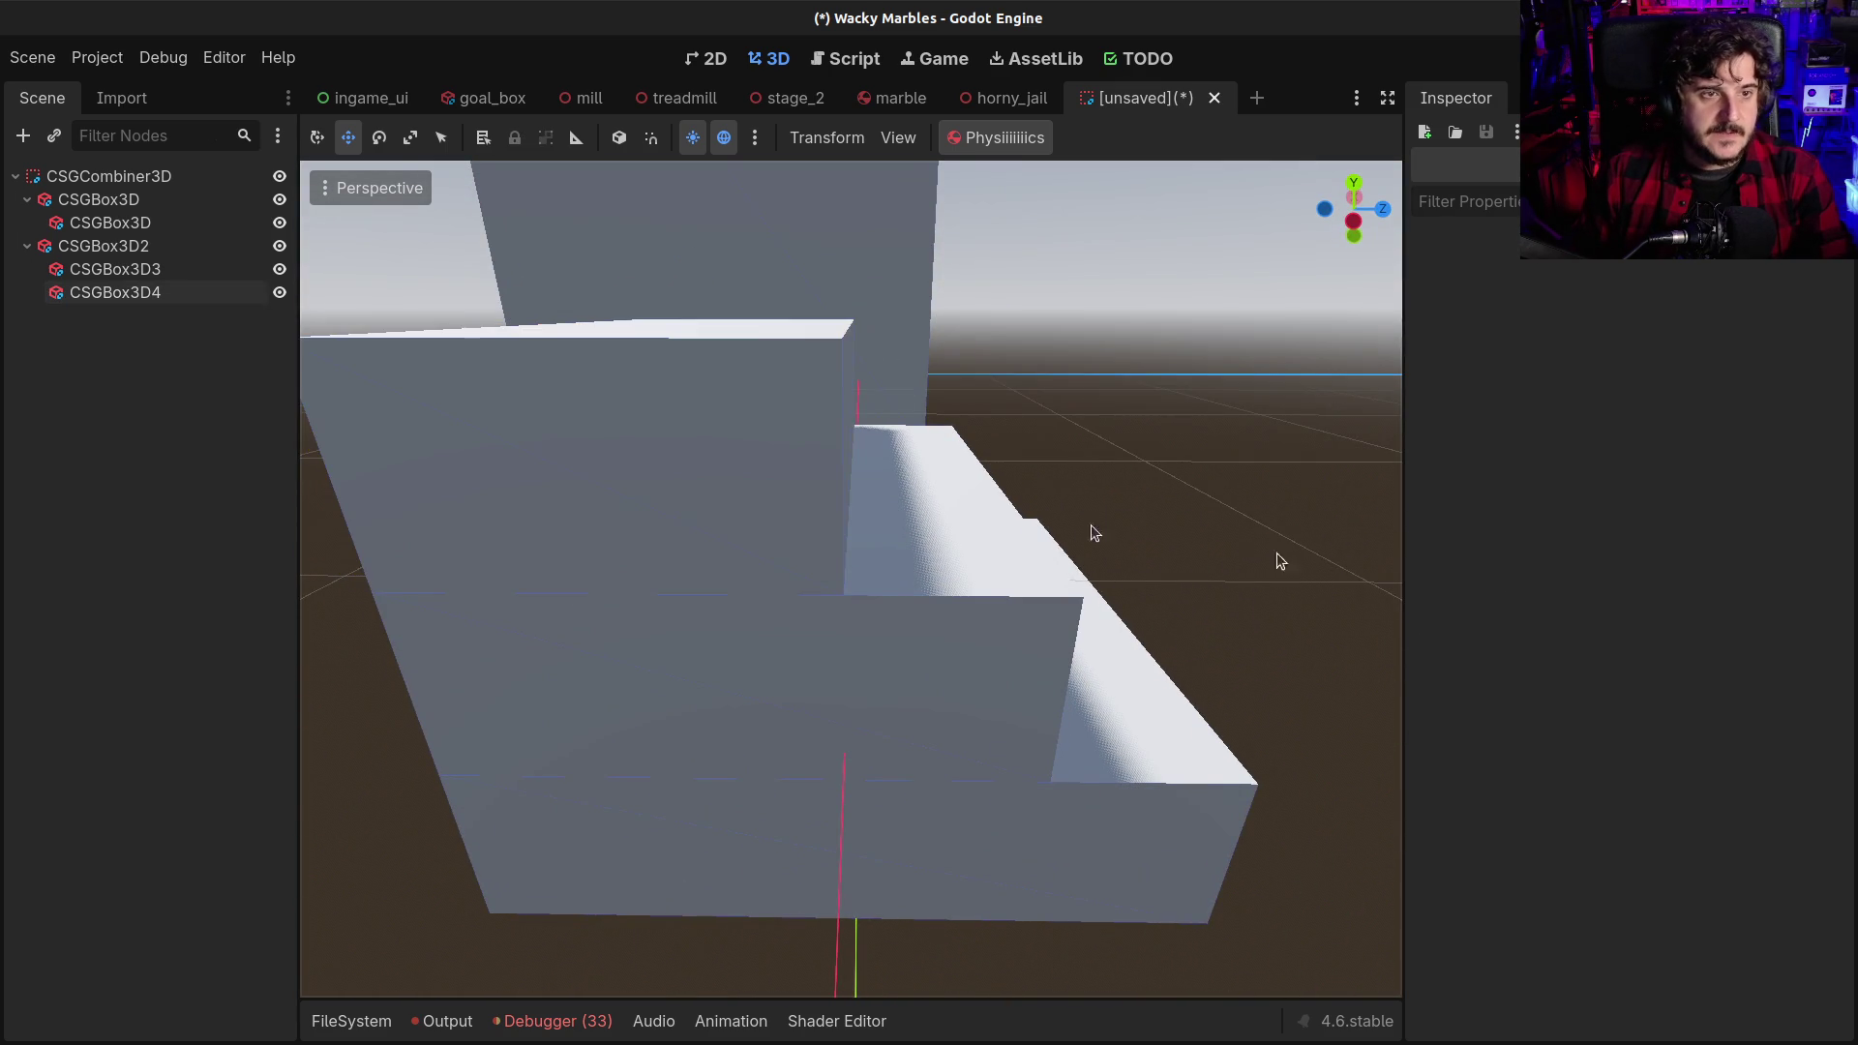
pyautogui.click(108, 176)
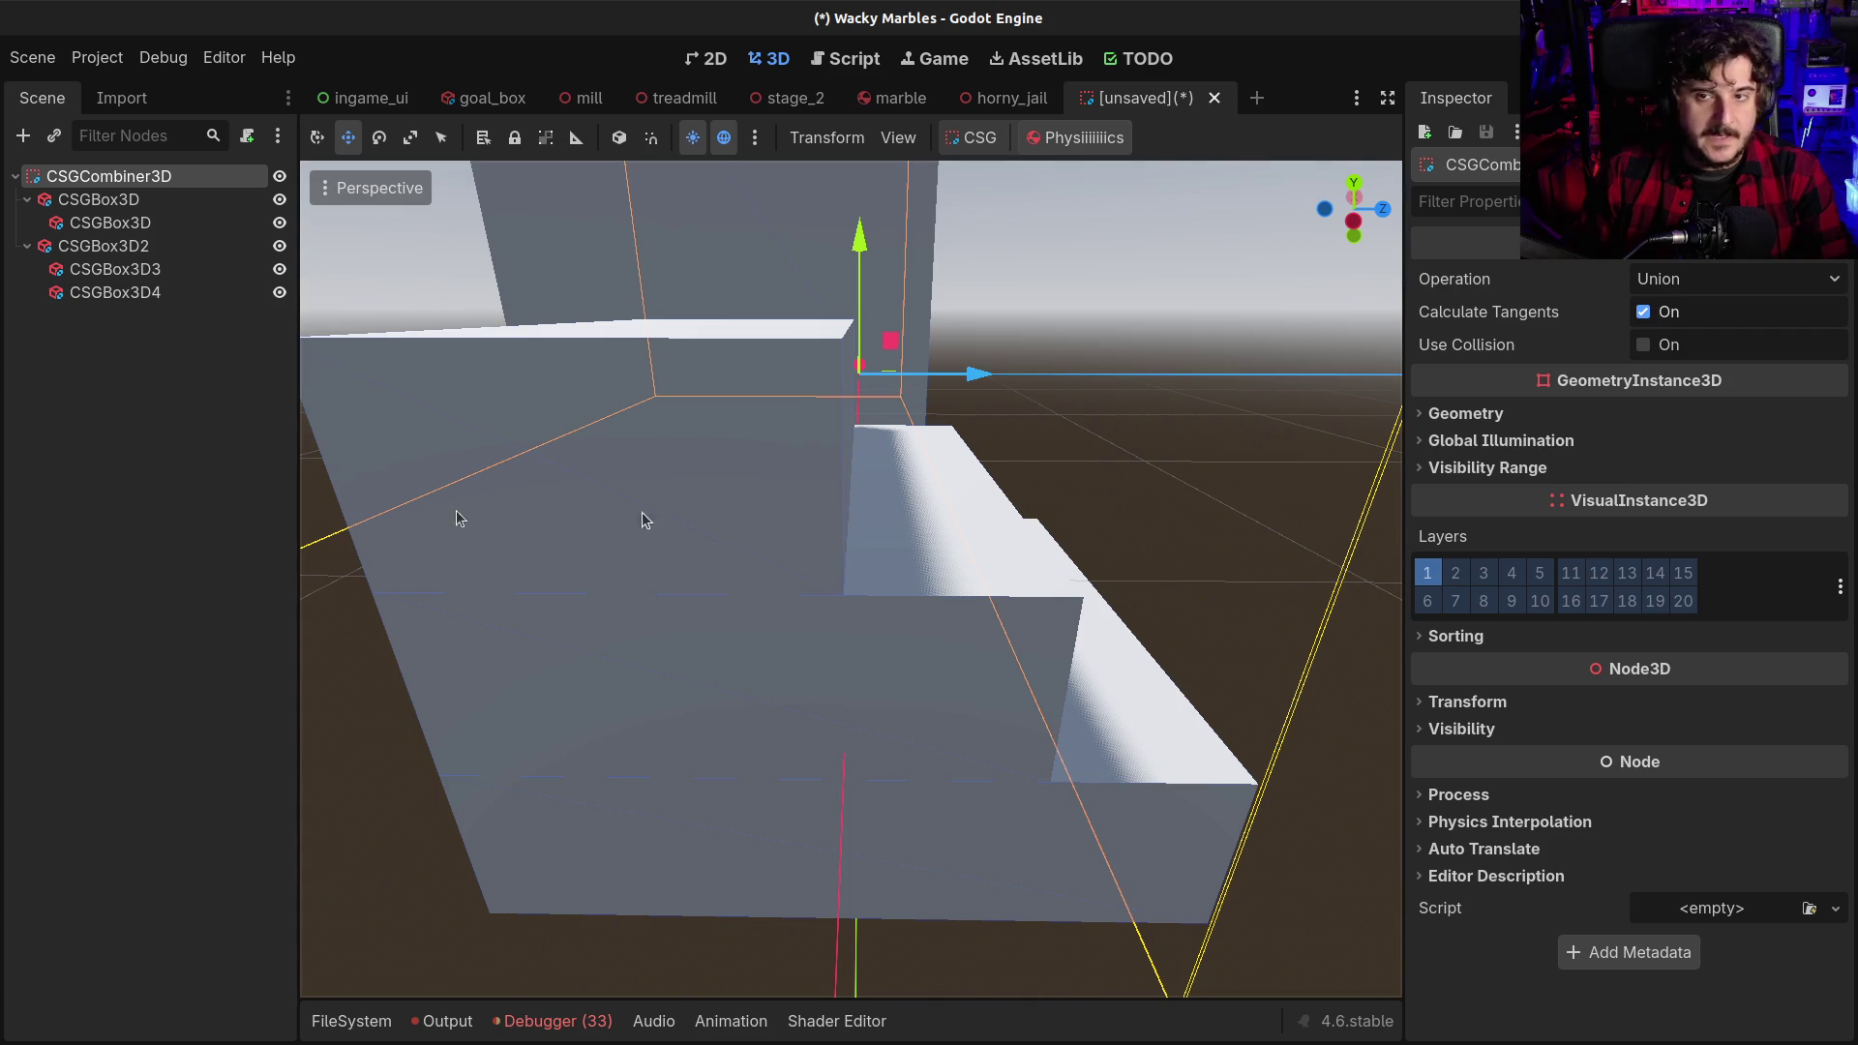
# Turn on Use Collision for the CSGCombiner3D and look over the stairs and doorway
pyautogui.click(1642, 344)
pyautogui.moveTo(1113, 542)
pyautogui.mouseDown()
pyautogui.moveTo(961, 599)
pyautogui.moveTo(718, 548)
pyautogui.moveTo(1132, 472)
pyautogui.moveTo(1105, 425)
pyautogui.moveTo(1160, 511)
pyautogui.moveTo(846, 514)
pyautogui.moveTo(1156, 429)
pyautogui.moveTo(1113, 474)
pyautogui.moveTo(1055, 455)
pyautogui.moveTo(1021, 482)
pyautogui.moveTo(1040, 469)
pyautogui.mouseUp()
pyautogui.scroll(-5, 726, 513)
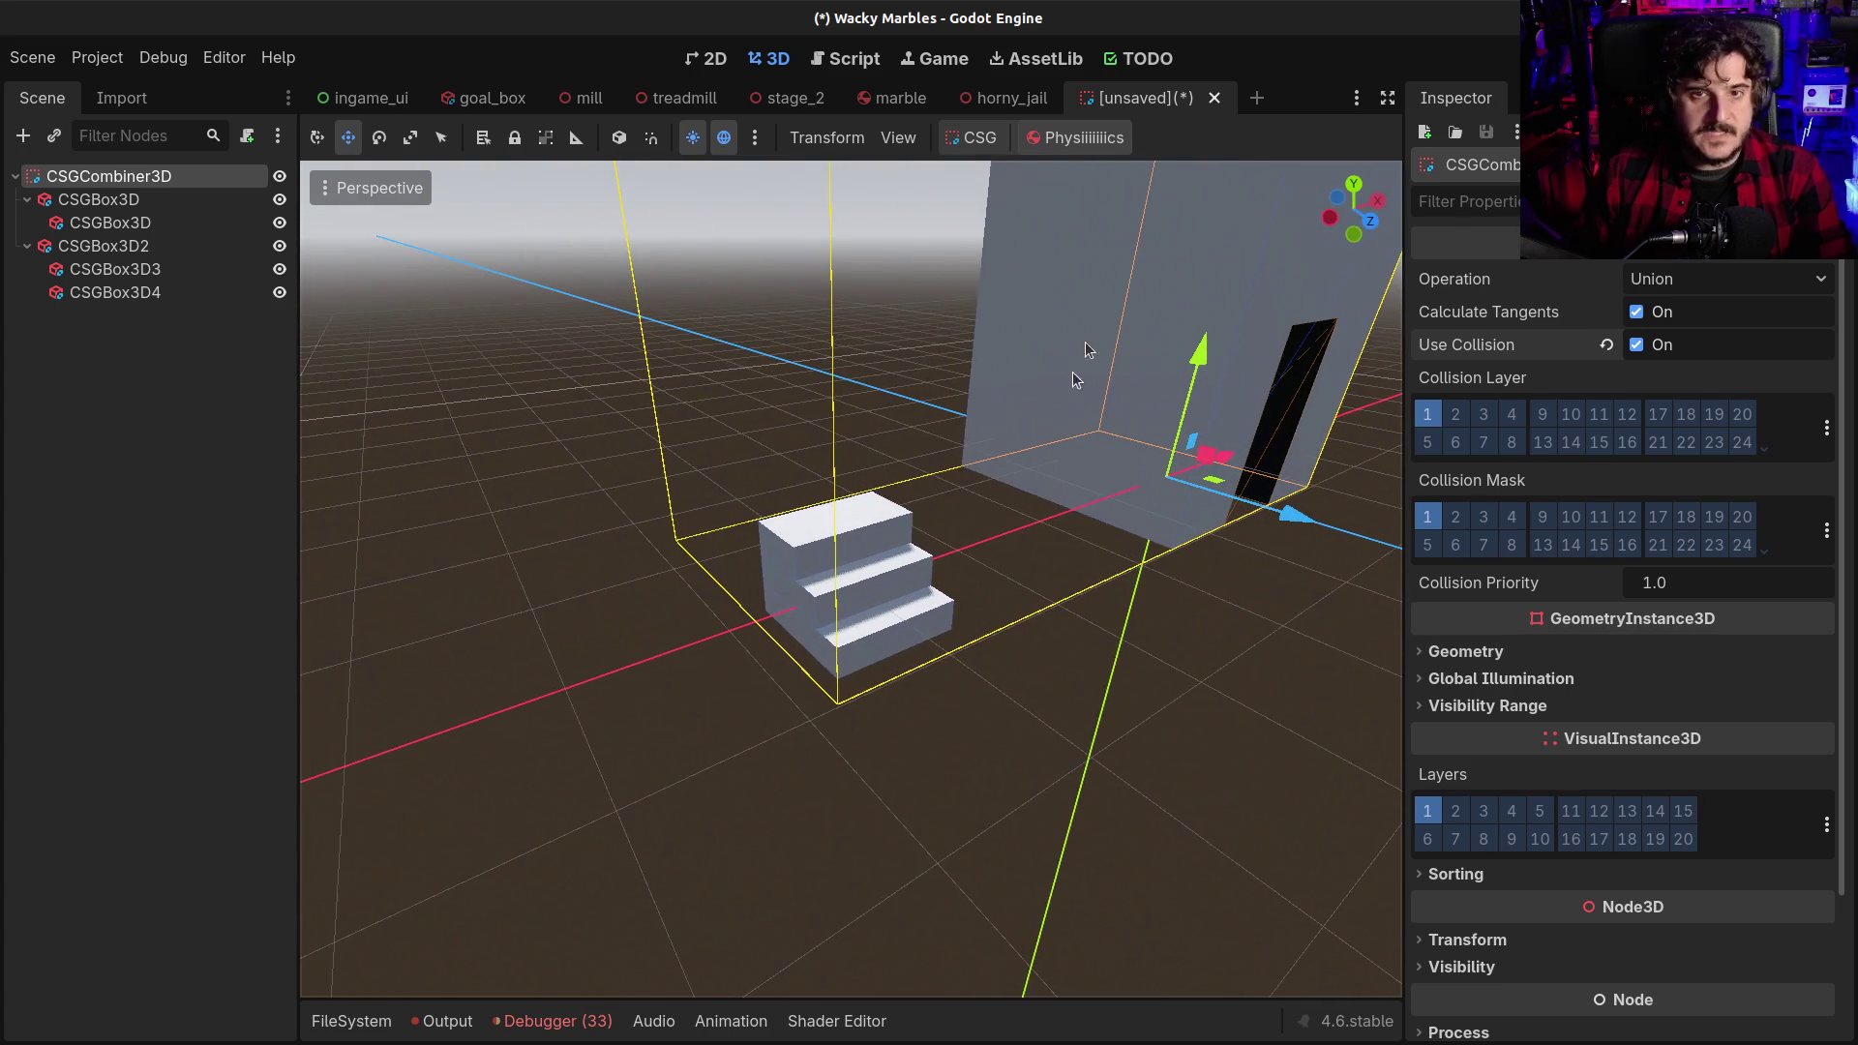
pyautogui.click(809, 143)
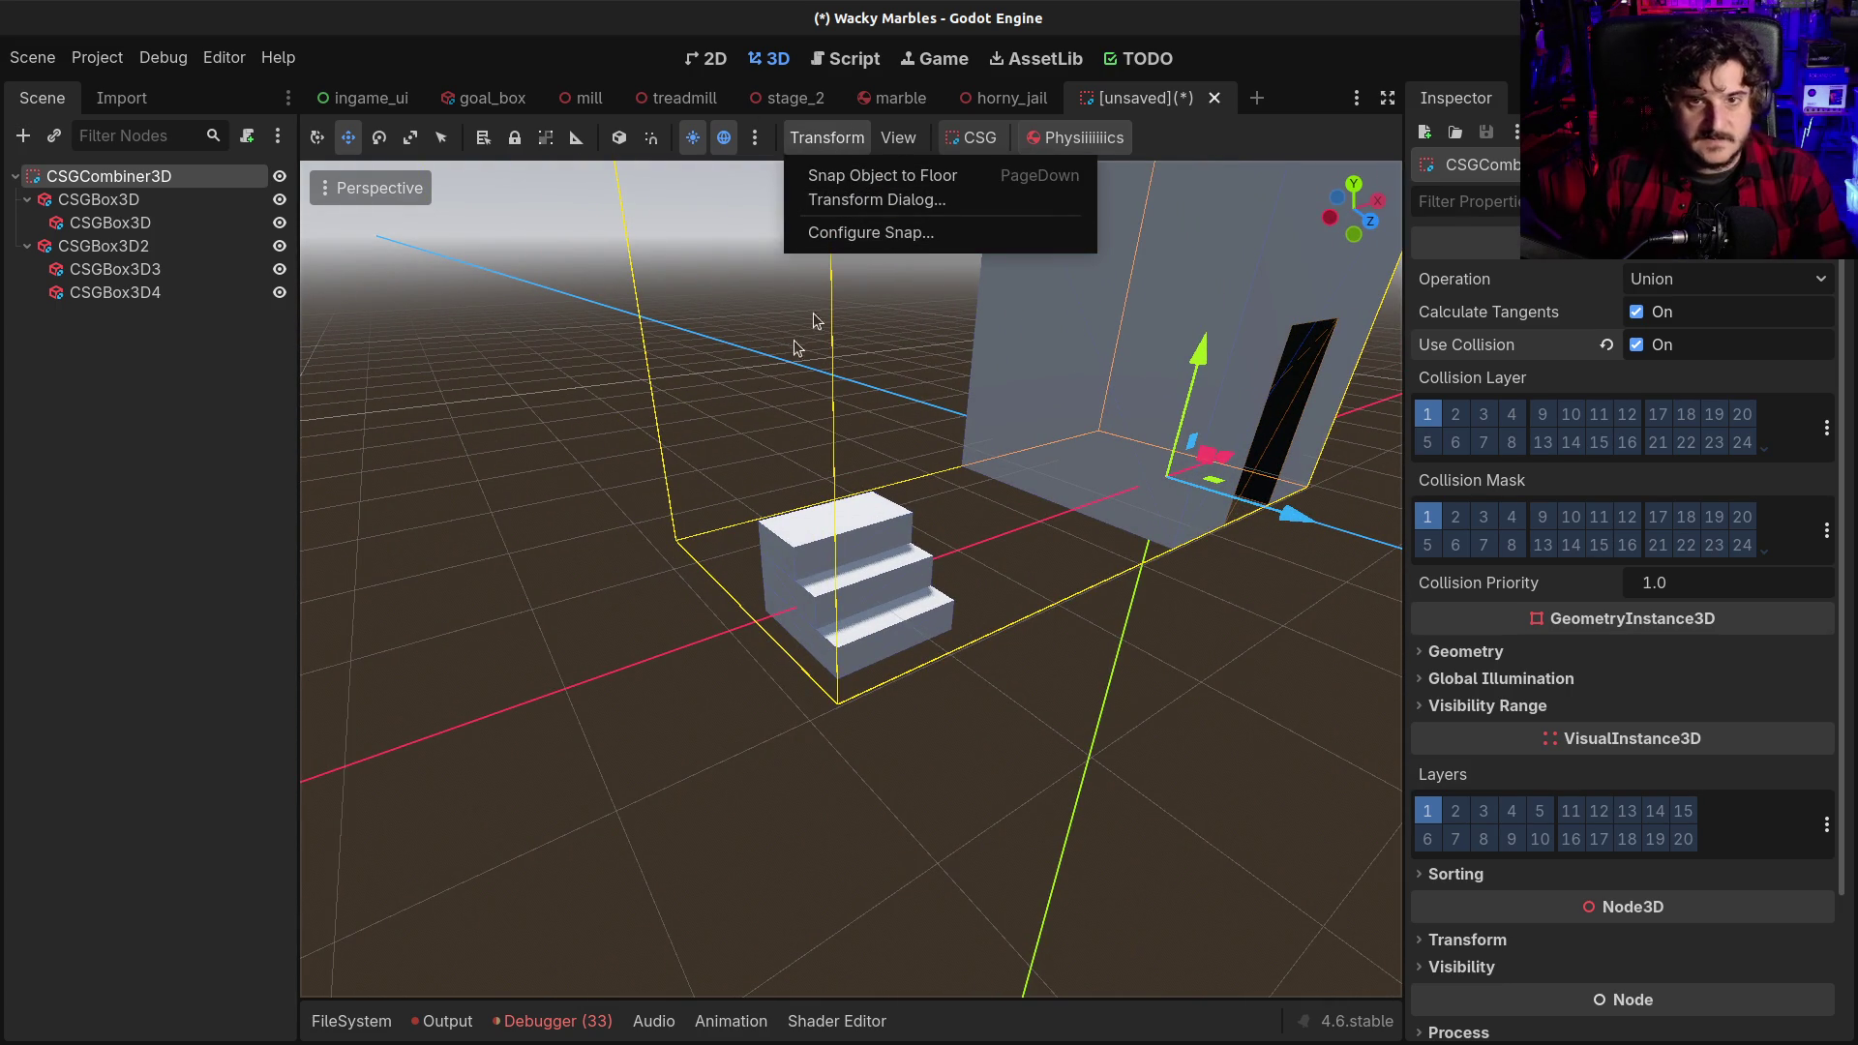
pyautogui.click(620, 545)
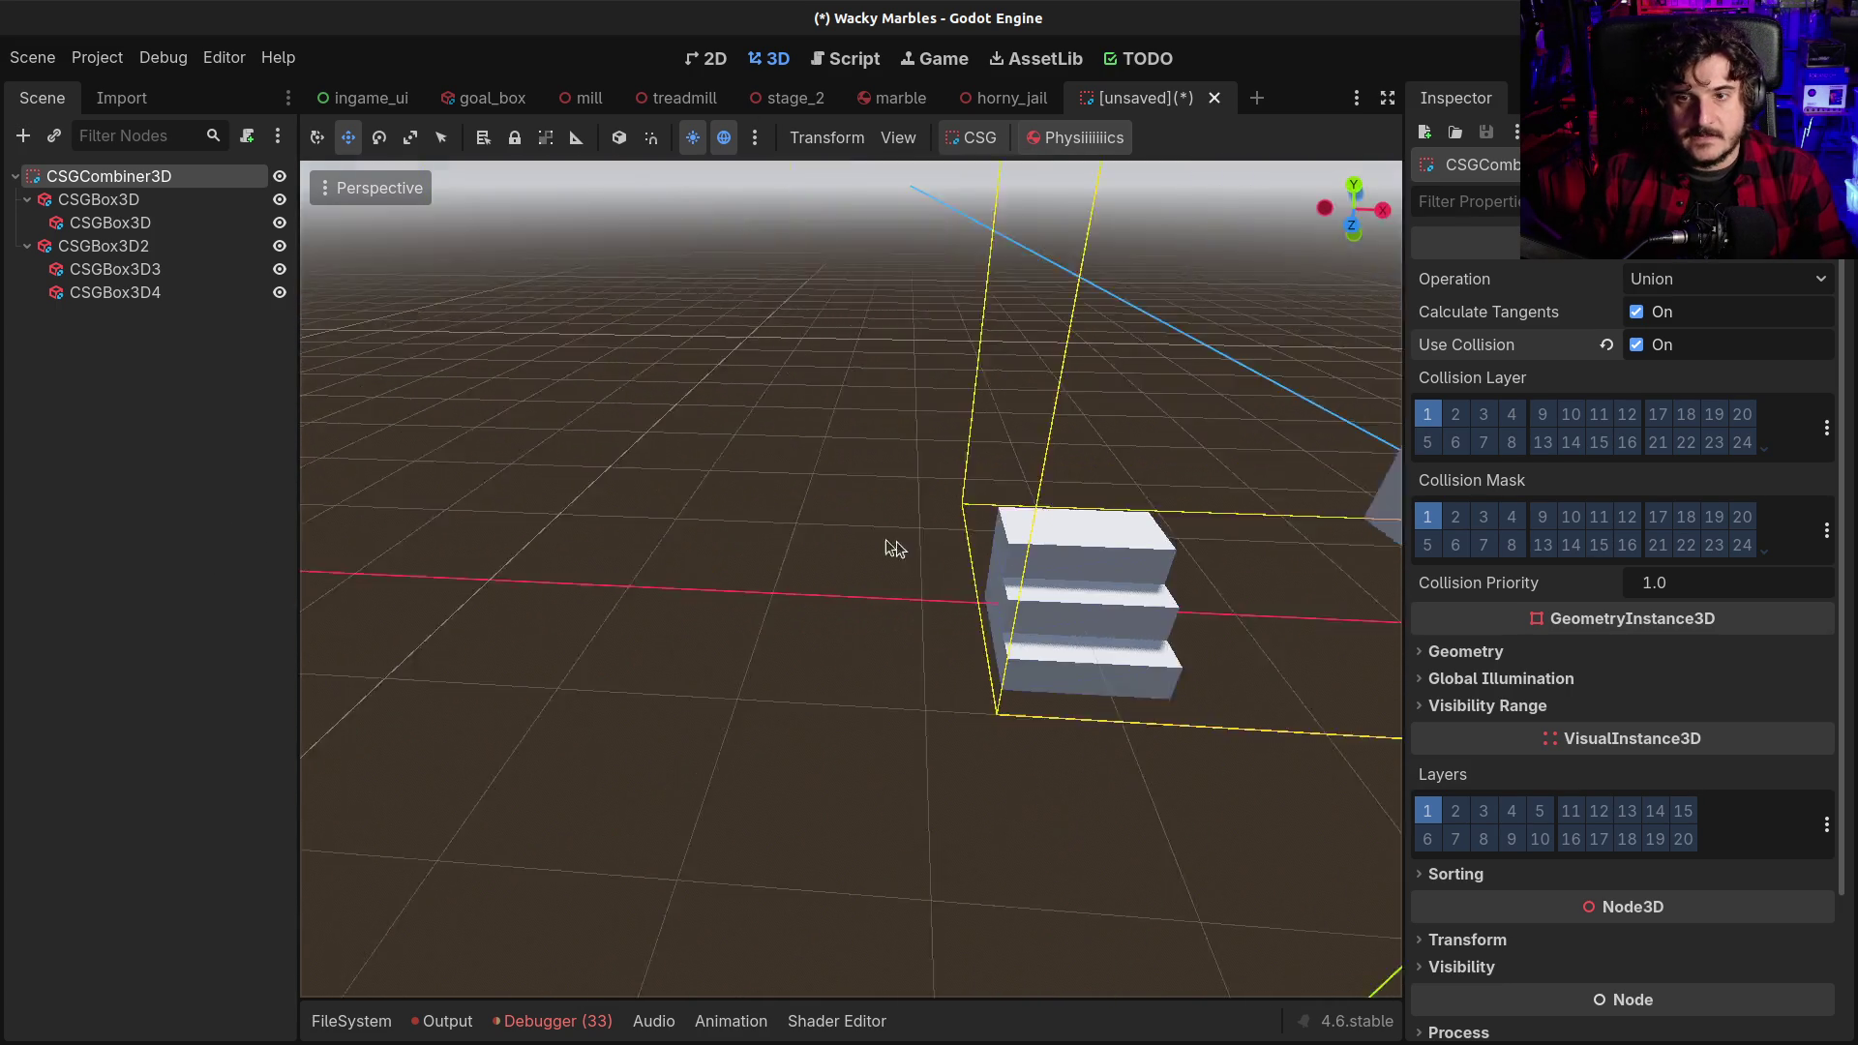
pyautogui.press('w')
pyautogui.press('a')
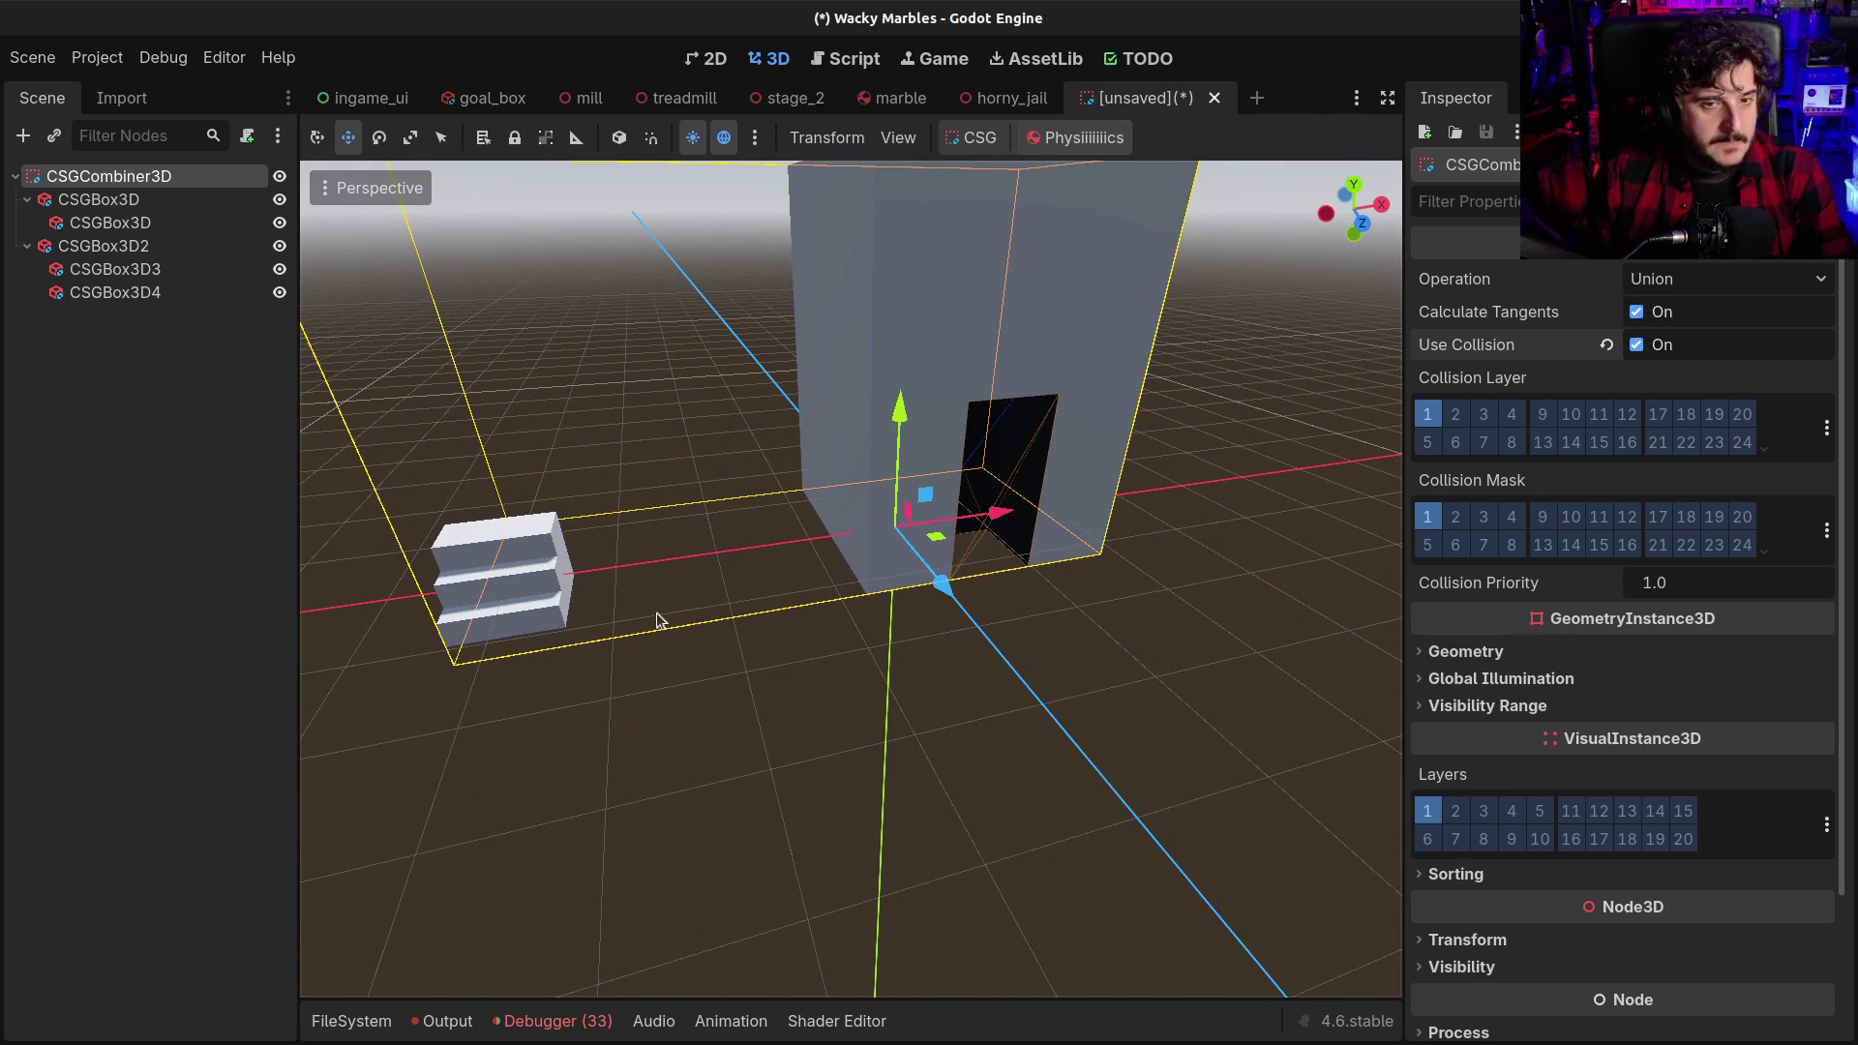
pyautogui.scroll(1, 662, 620)
pyautogui.click(107, 245)
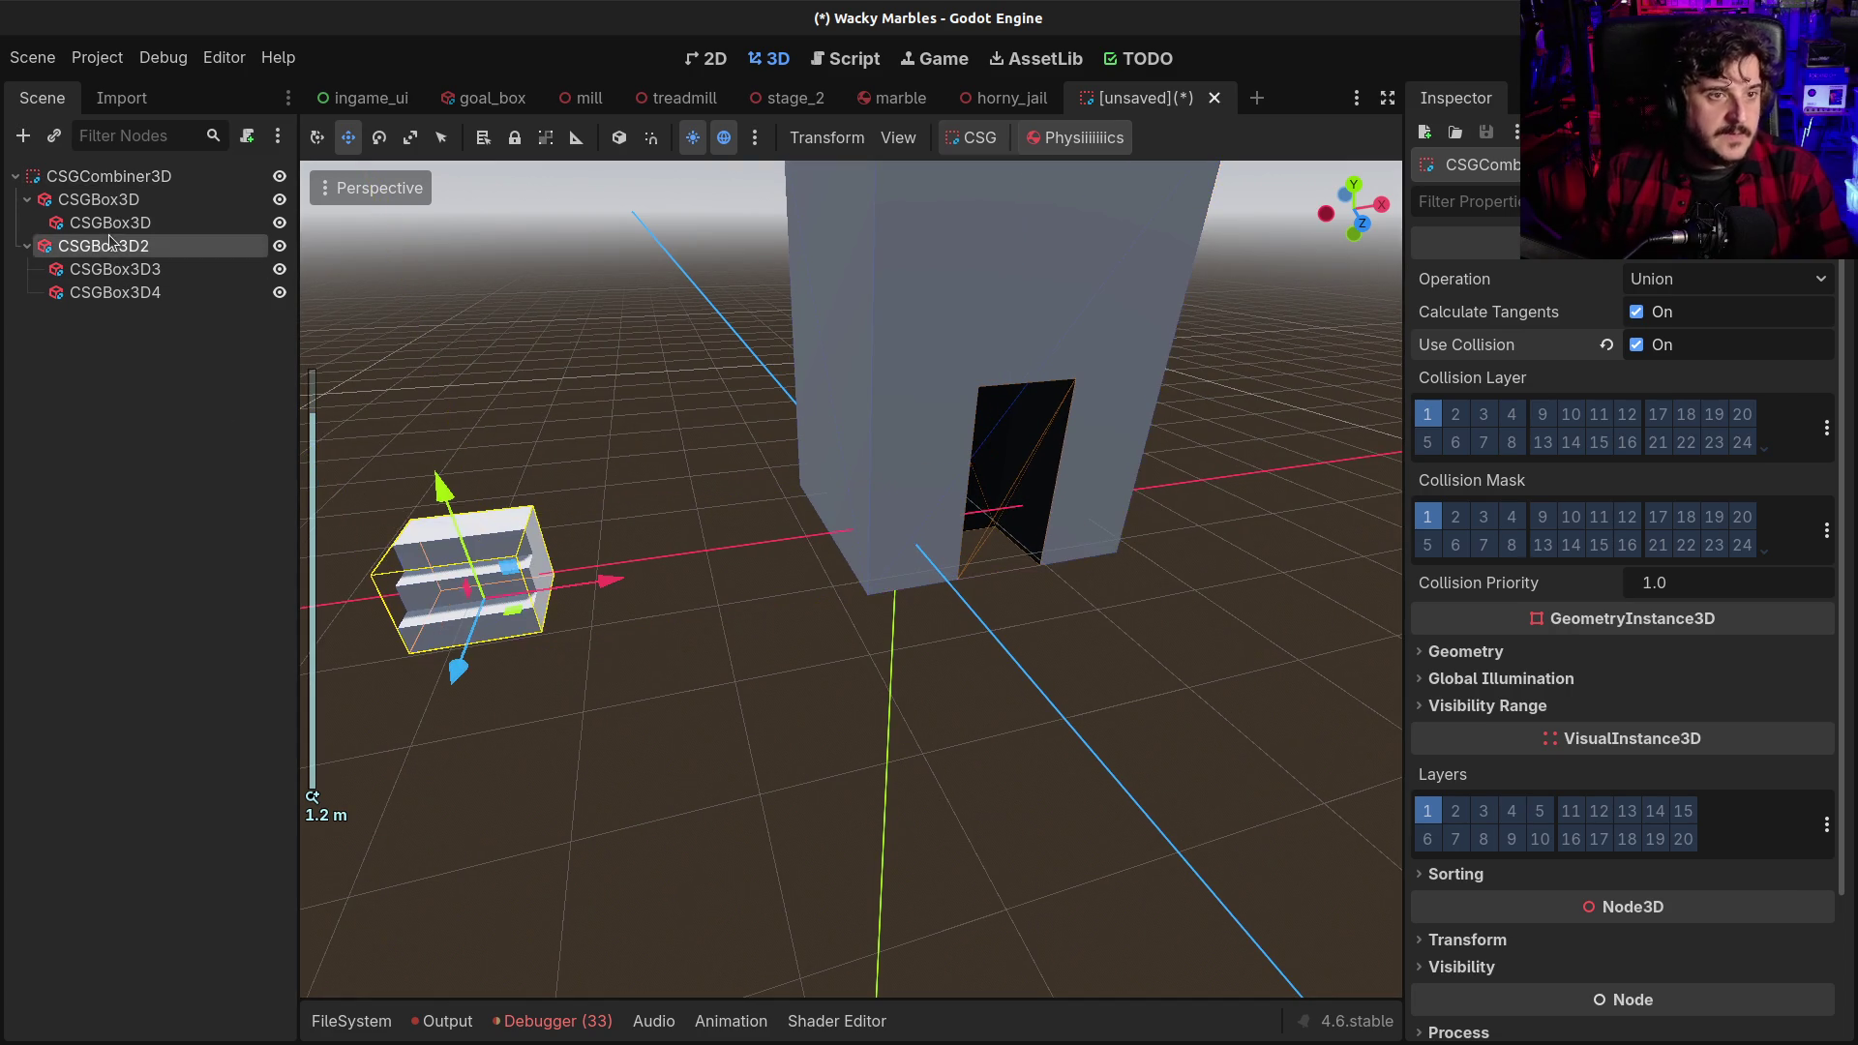
# Rename the CSGBox3D2 node to Stairs and frame the view on it
pyautogui.press('F2')
pyautogui.write('Stairs')
pyautogui.press('Return')
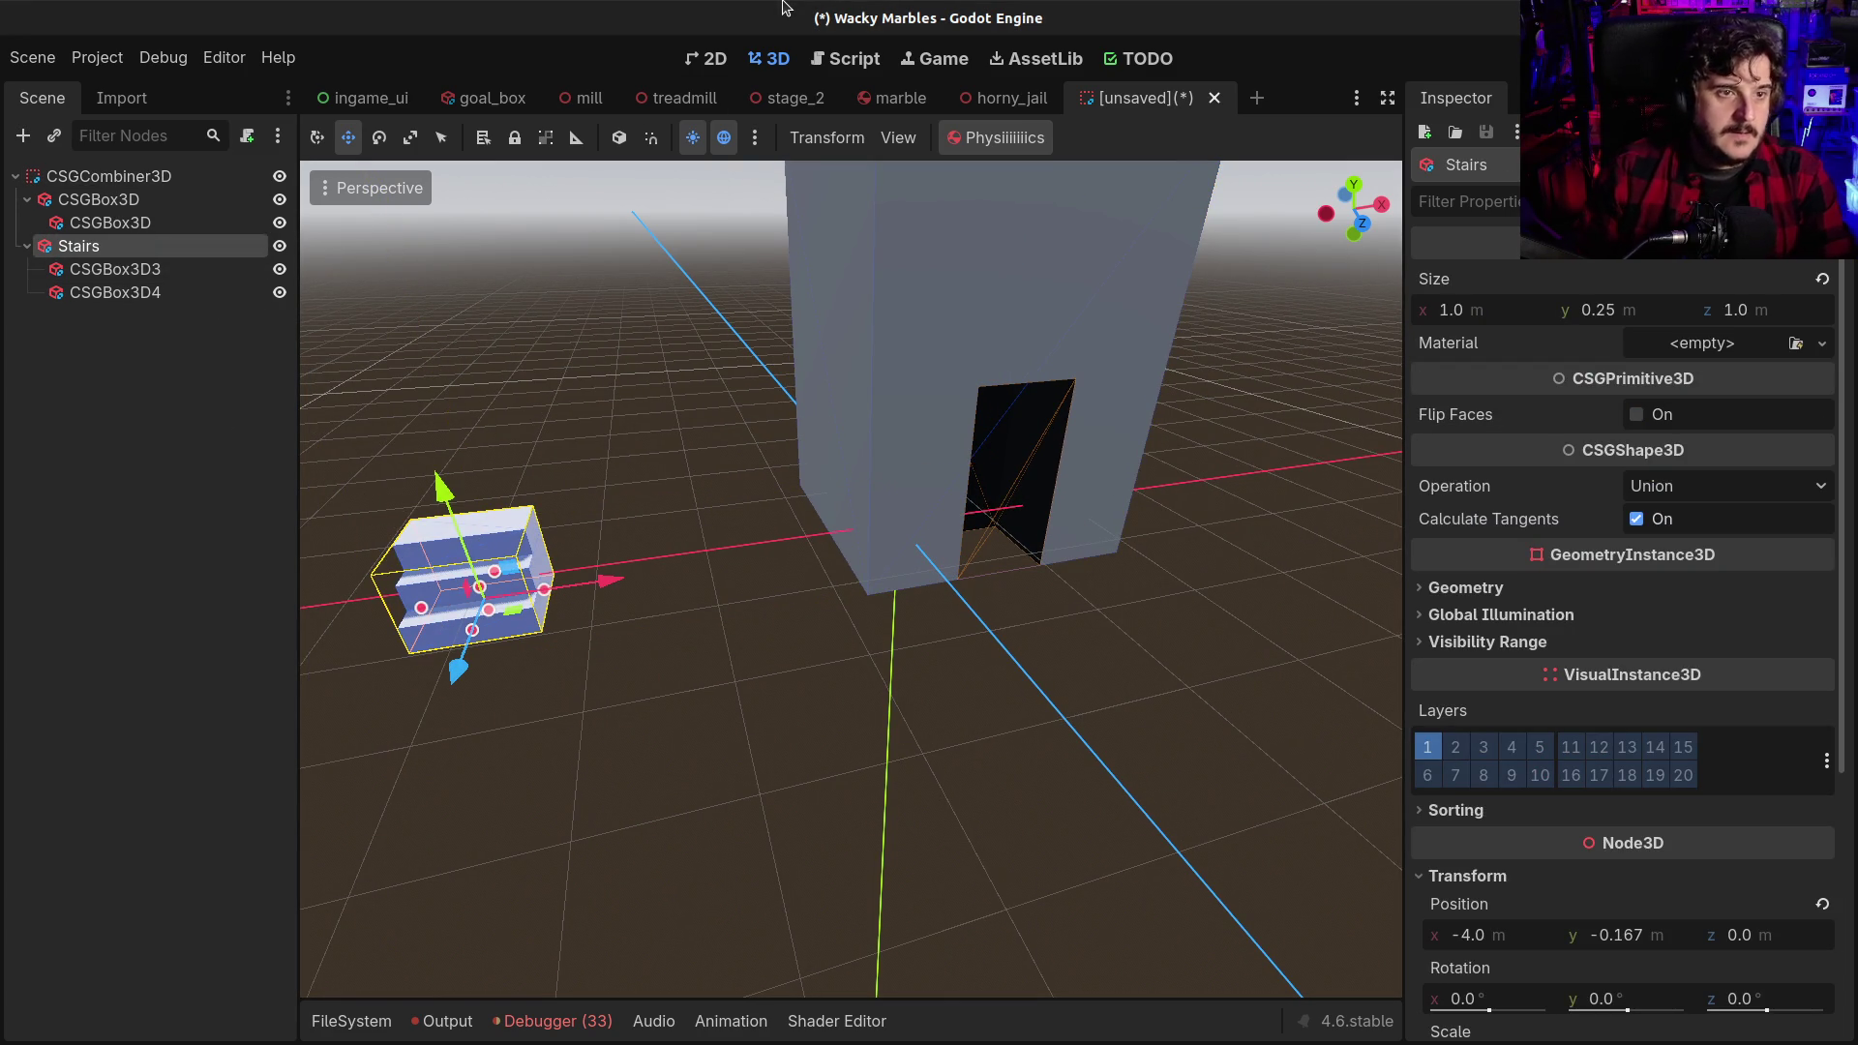
pyautogui.press('f')
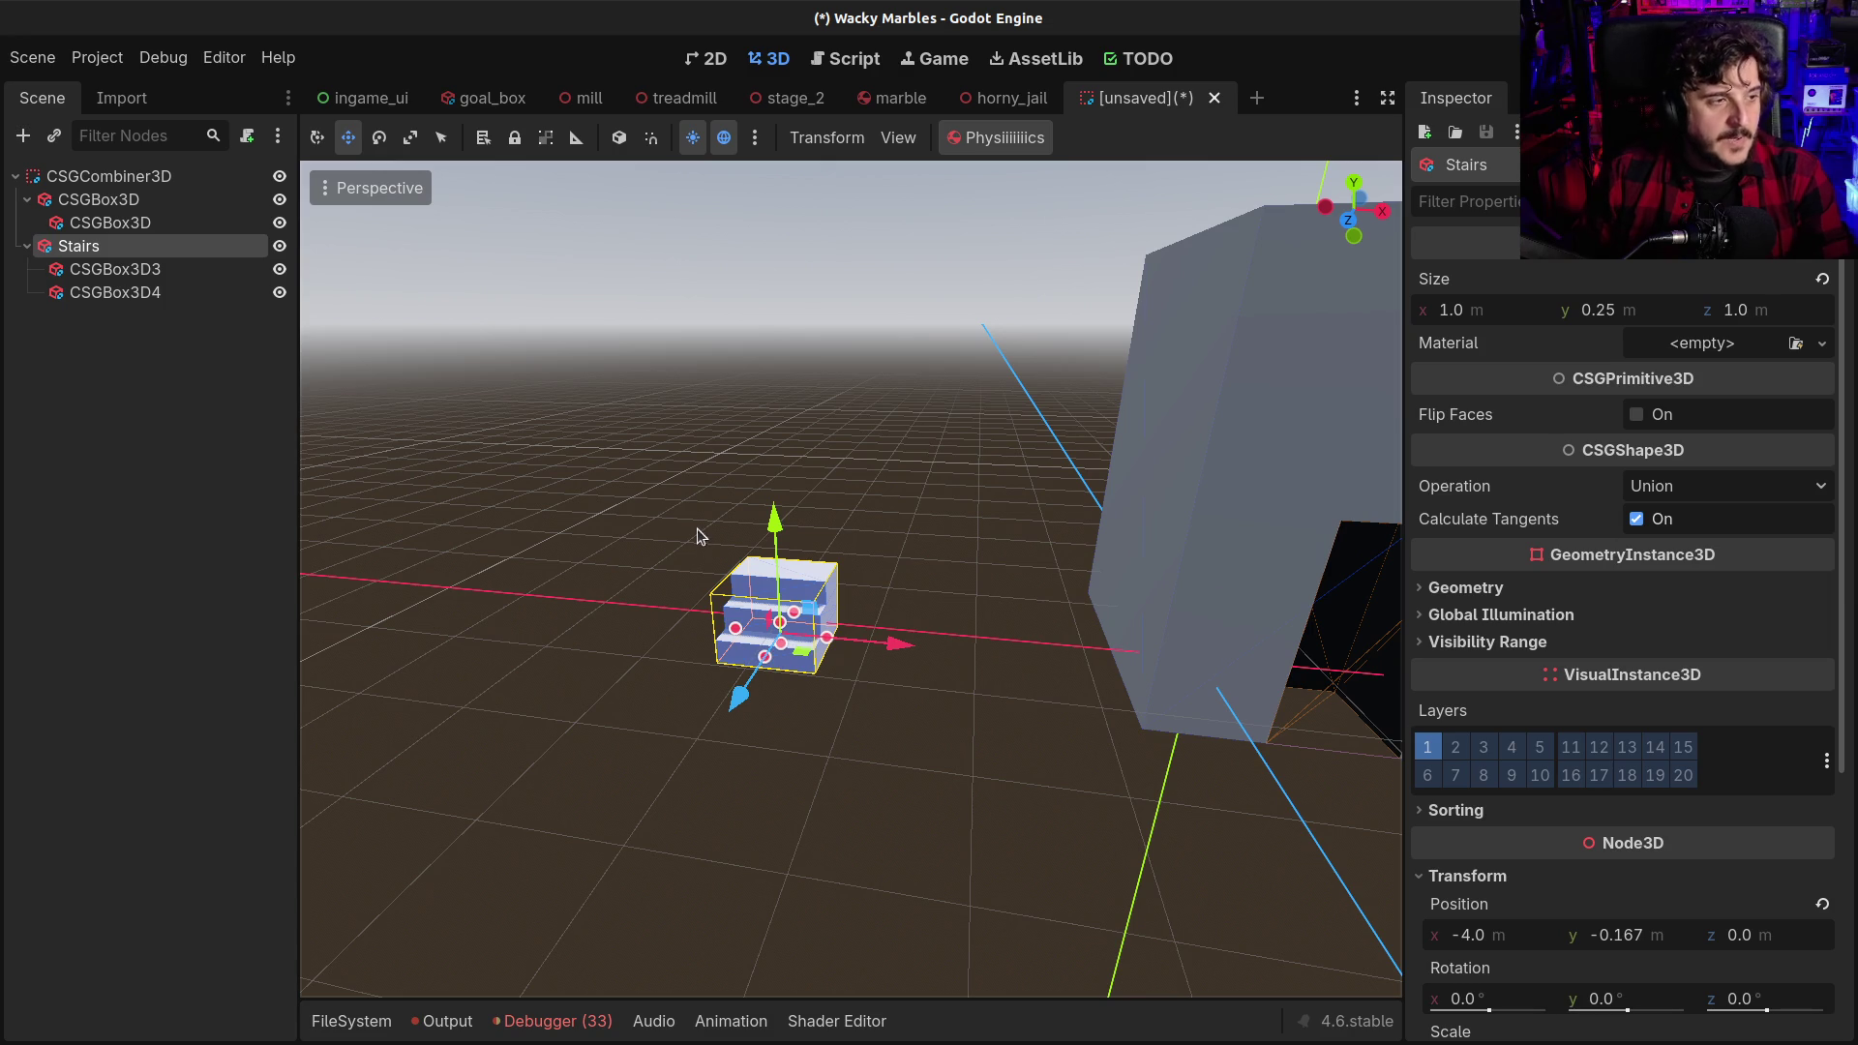
pyautogui.hotkey('ctrl', 's')
pyautogui.press('Escape')
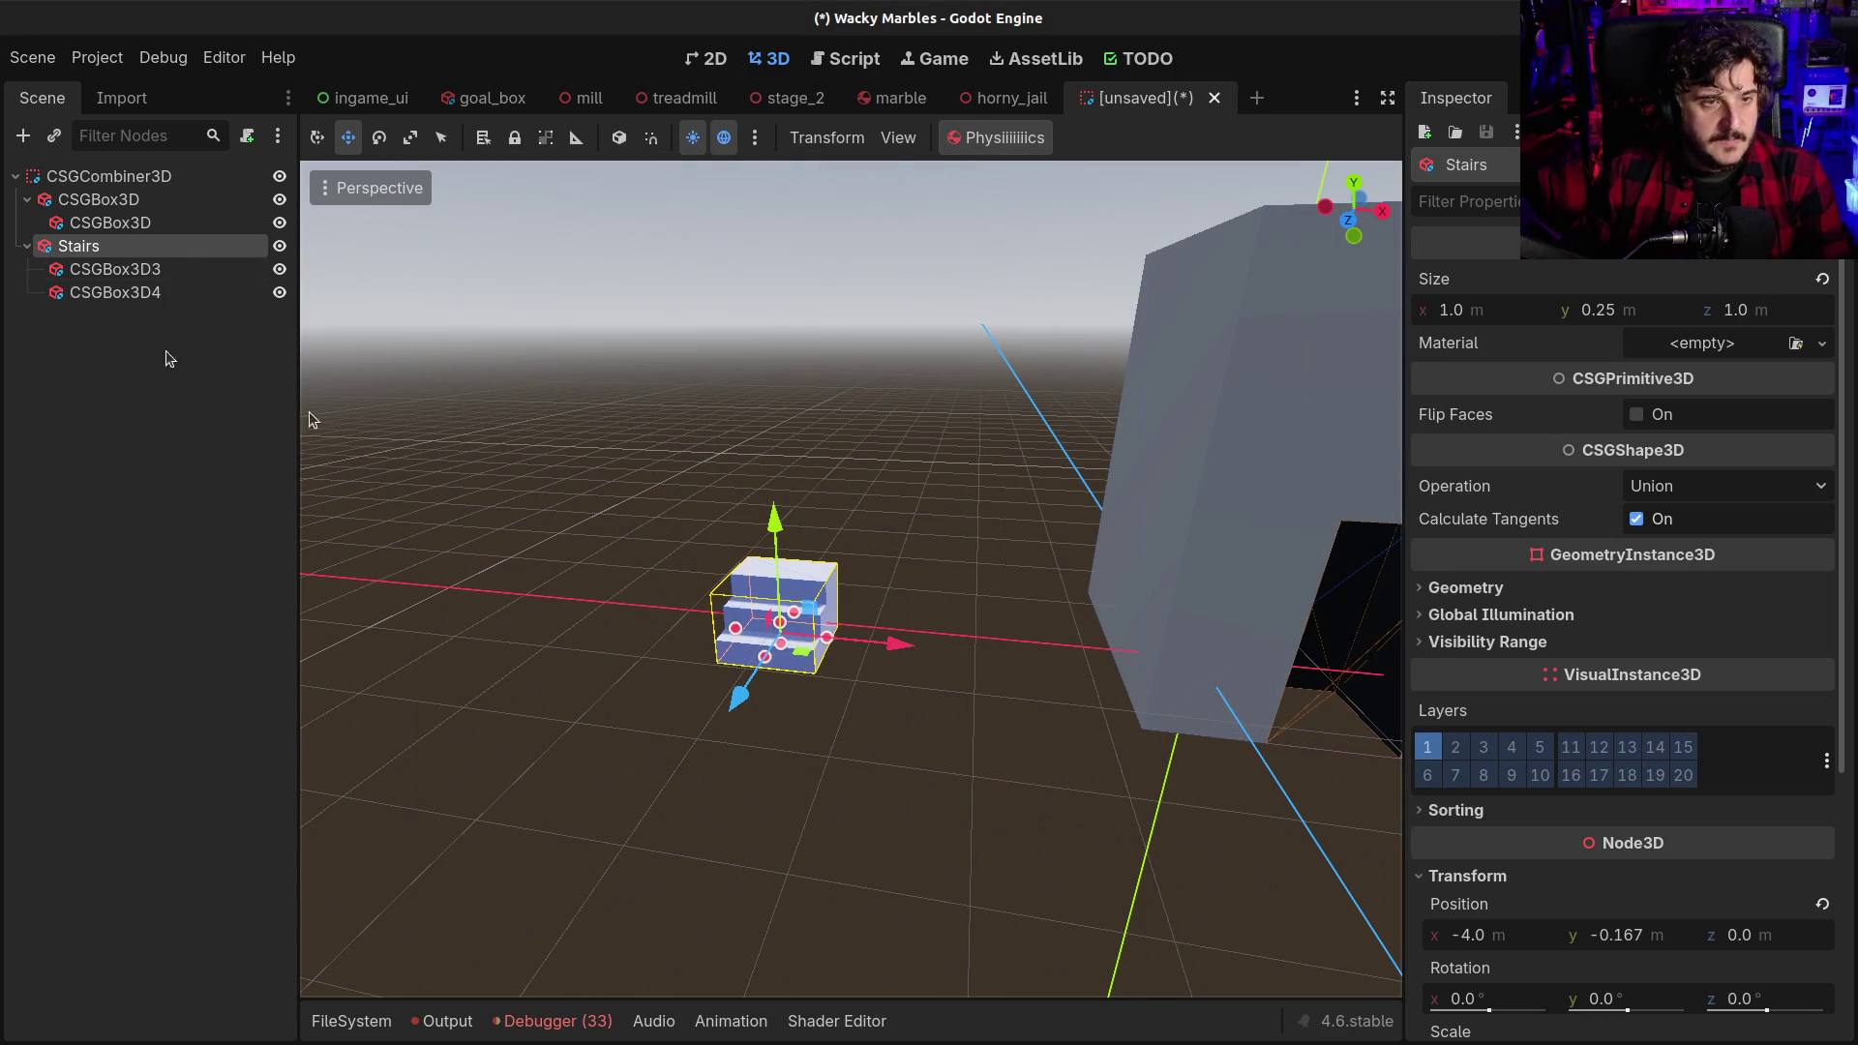
# Duplicate Stairs as Stairs2 and move the copy up and along the Z axis
pyautogui.hotkey('ctrl', 'd')
pyautogui.press('g')
pyautogui.press('y')
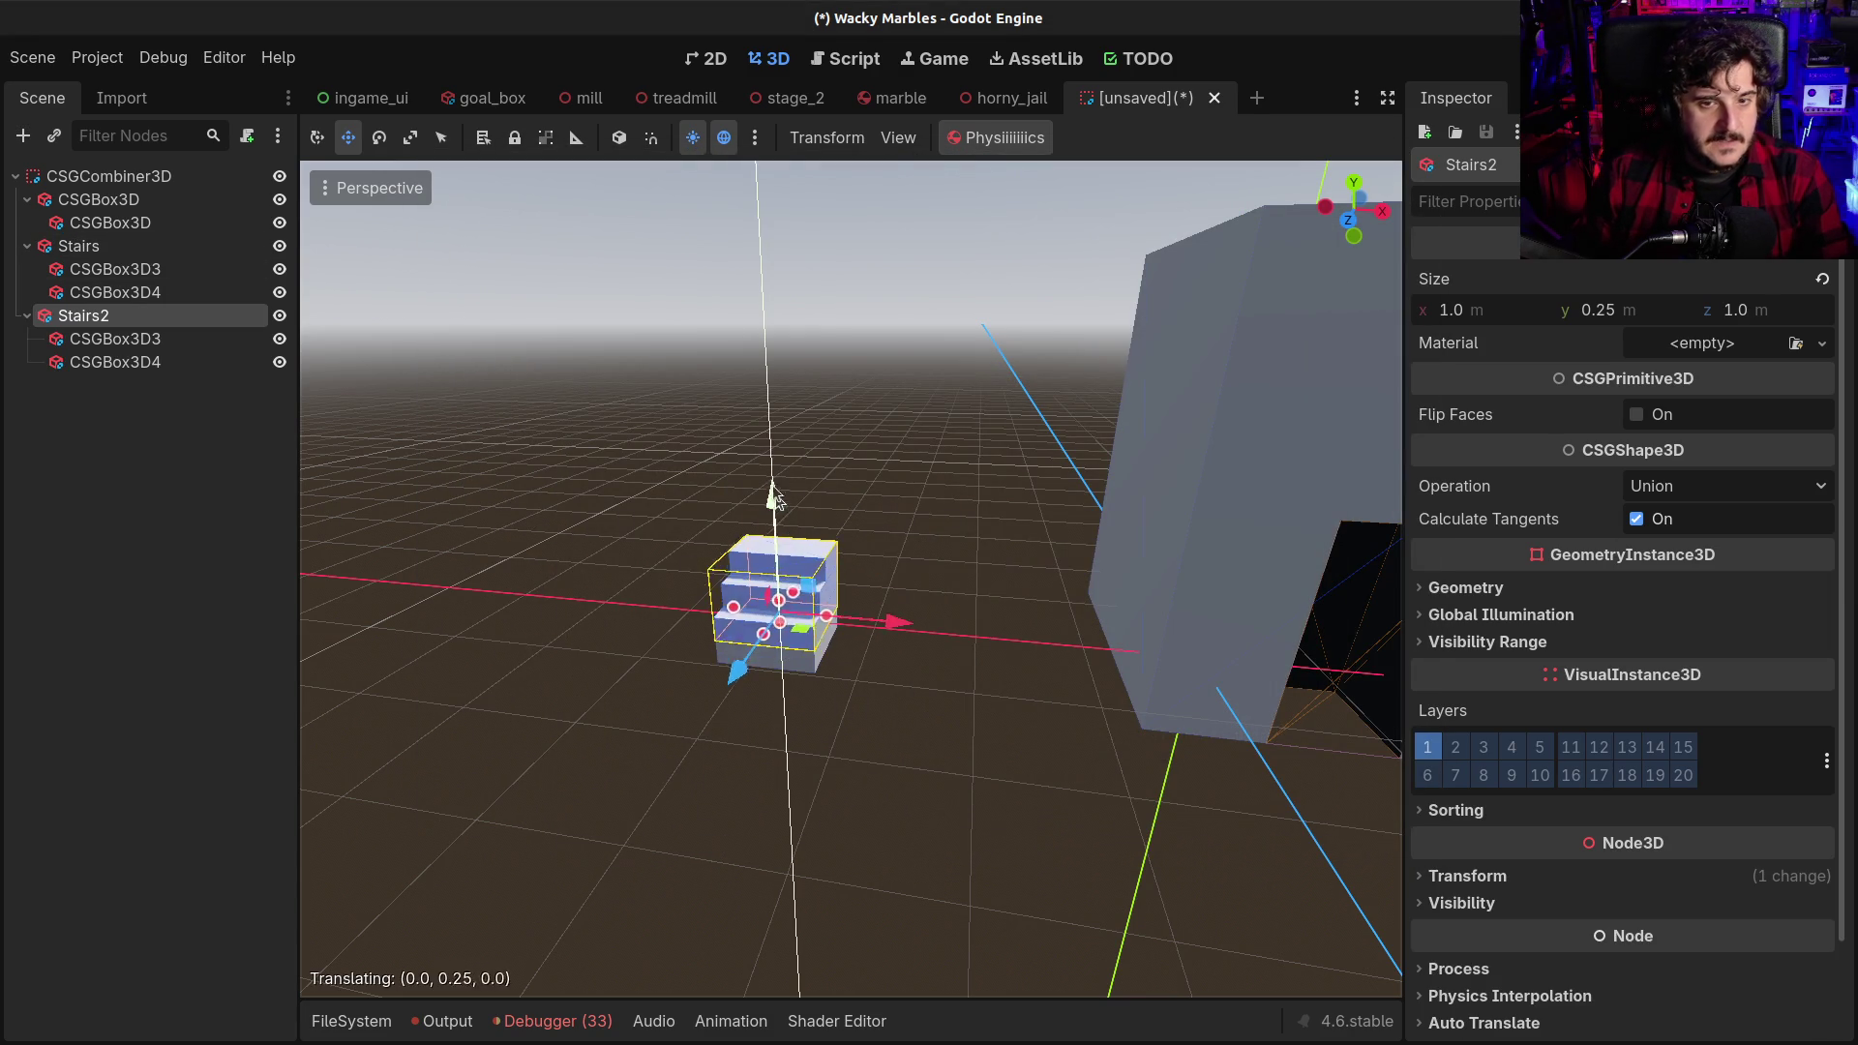
pyautogui.click(820, 575)
pyautogui.press('g')
pyautogui.press('y')
pyautogui.press('Escape')
pyautogui.press('g')
pyautogui.press('z')
pyautogui.scroll(2, 784, 542)
pyautogui.click(785, 494)
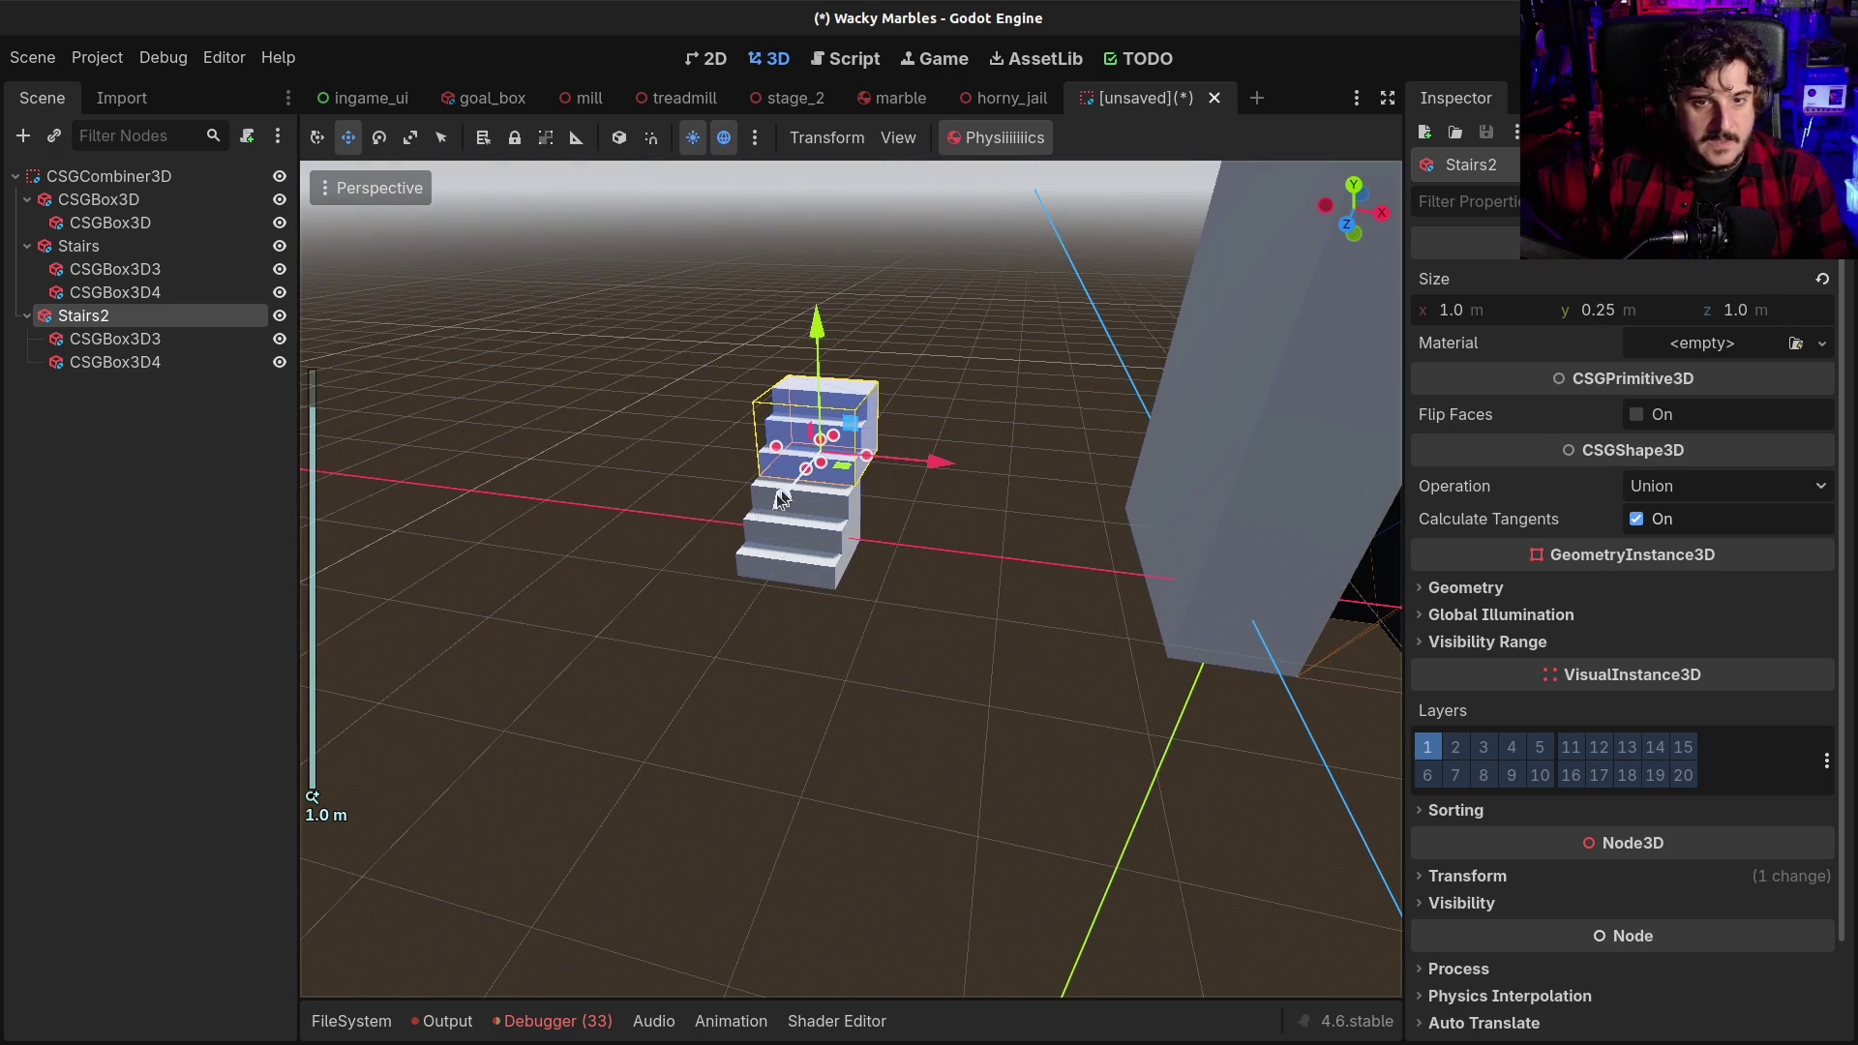
pyautogui.press('f')
pyautogui.scroll(-5, 762, 544)
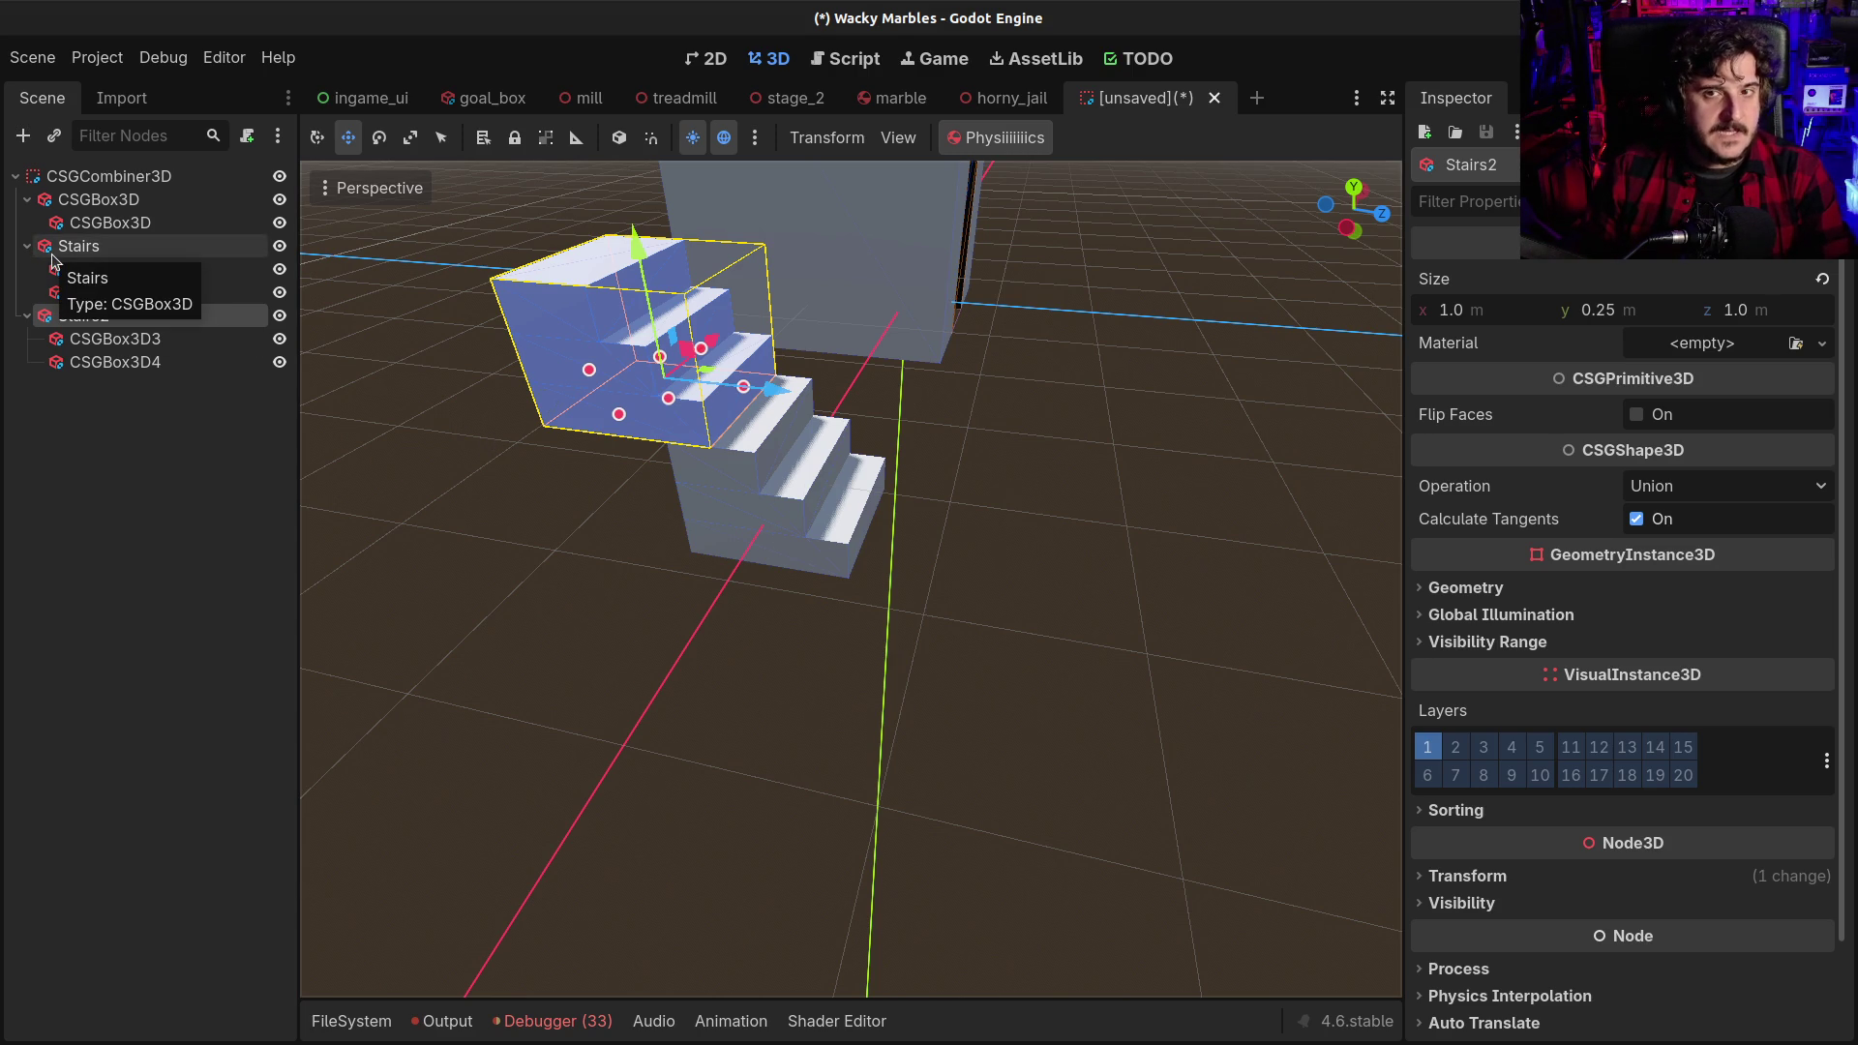
pyautogui.hotkey('ctrl', 's')
pyautogui.press('Escape')
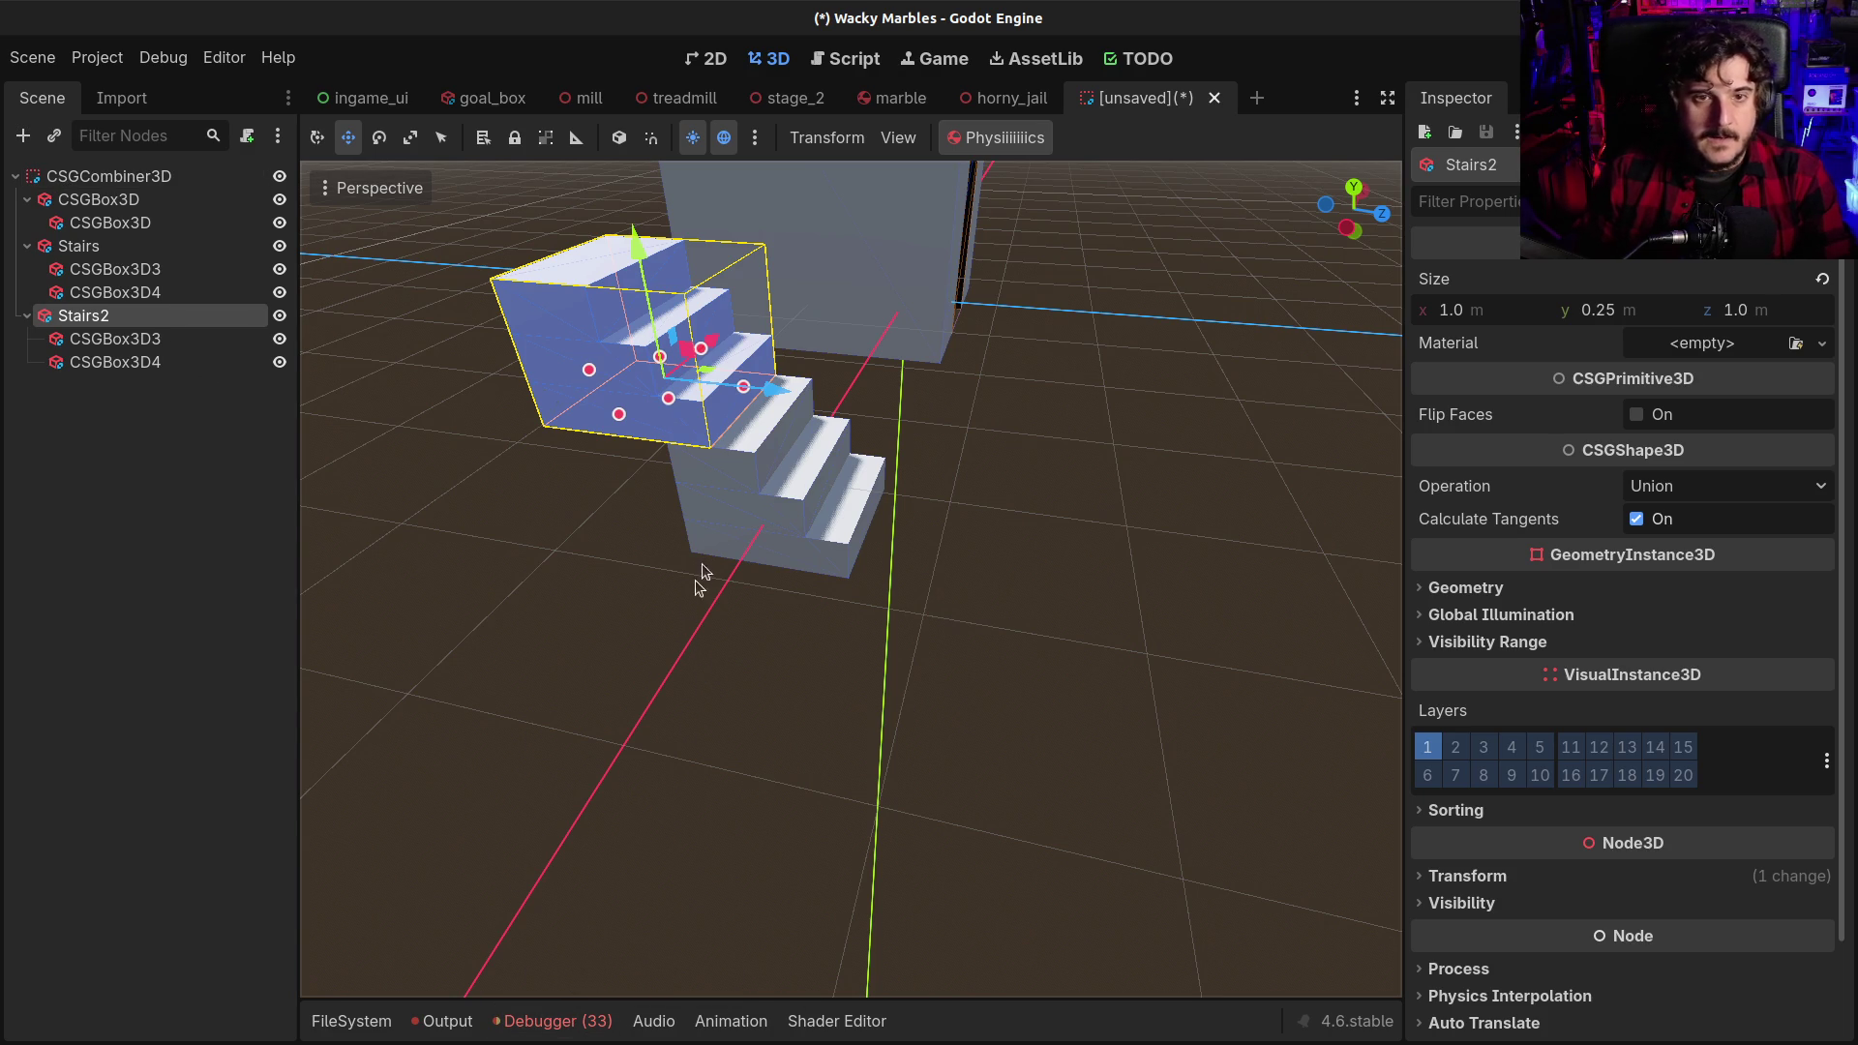
# Delete the Stairs2 copy and its children
pyautogui.click(519, 239)
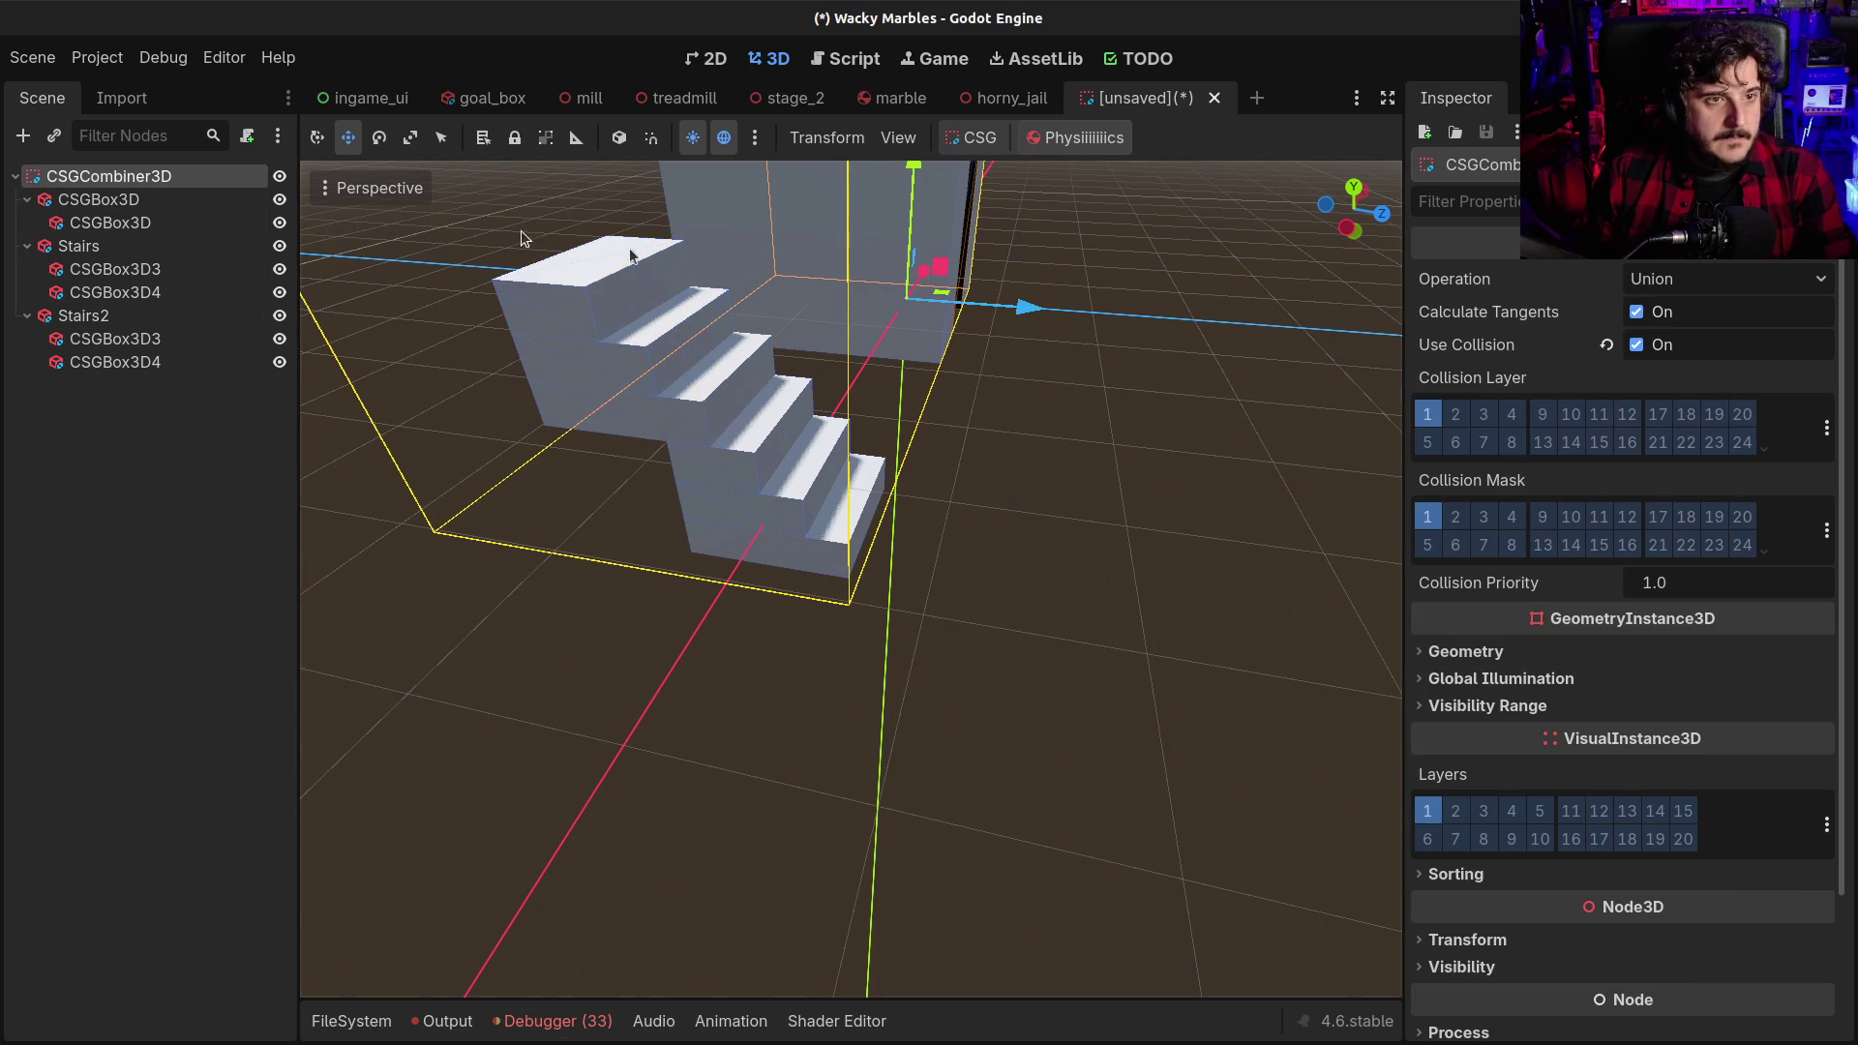
pyautogui.moveTo(738, 264)
pyautogui.mouseDown()
pyautogui.moveTo(775, 329)
pyautogui.moveTo(677, 291)
pyautogui.mouseUp()
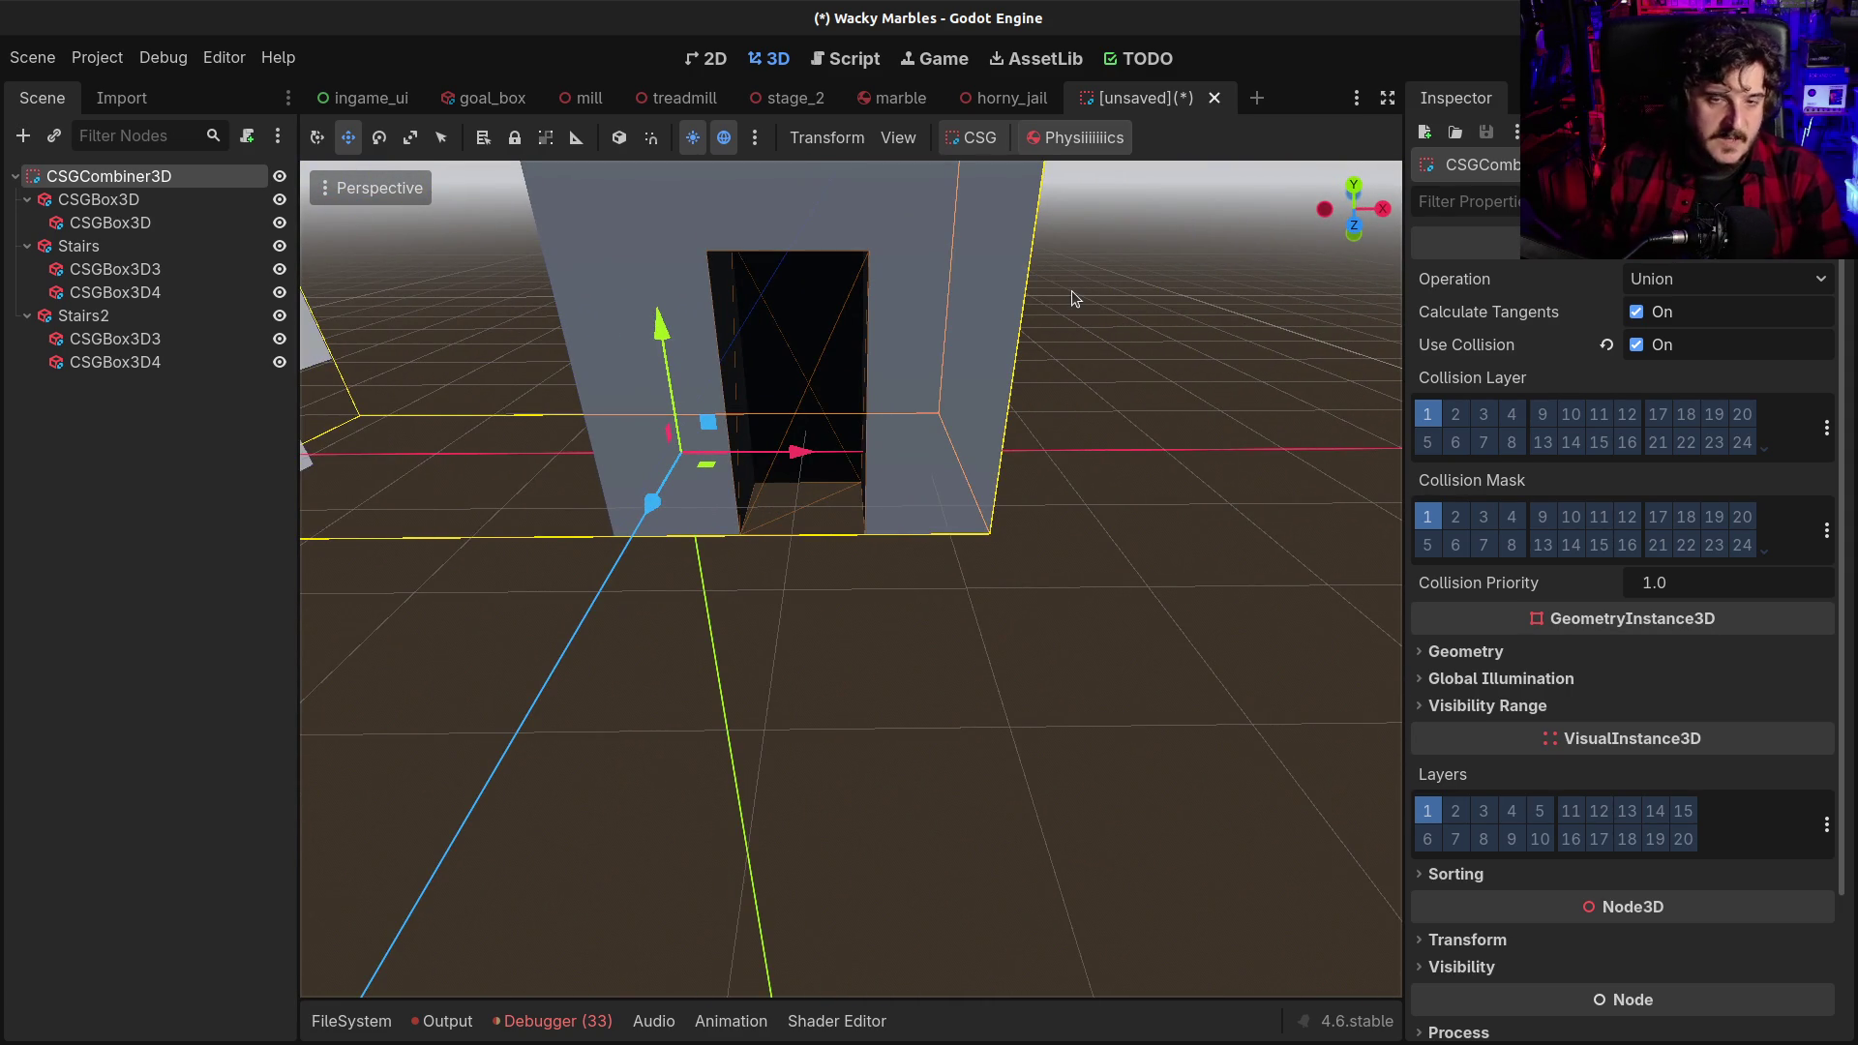
pyautogui.scroll(-8, 1081, 296)
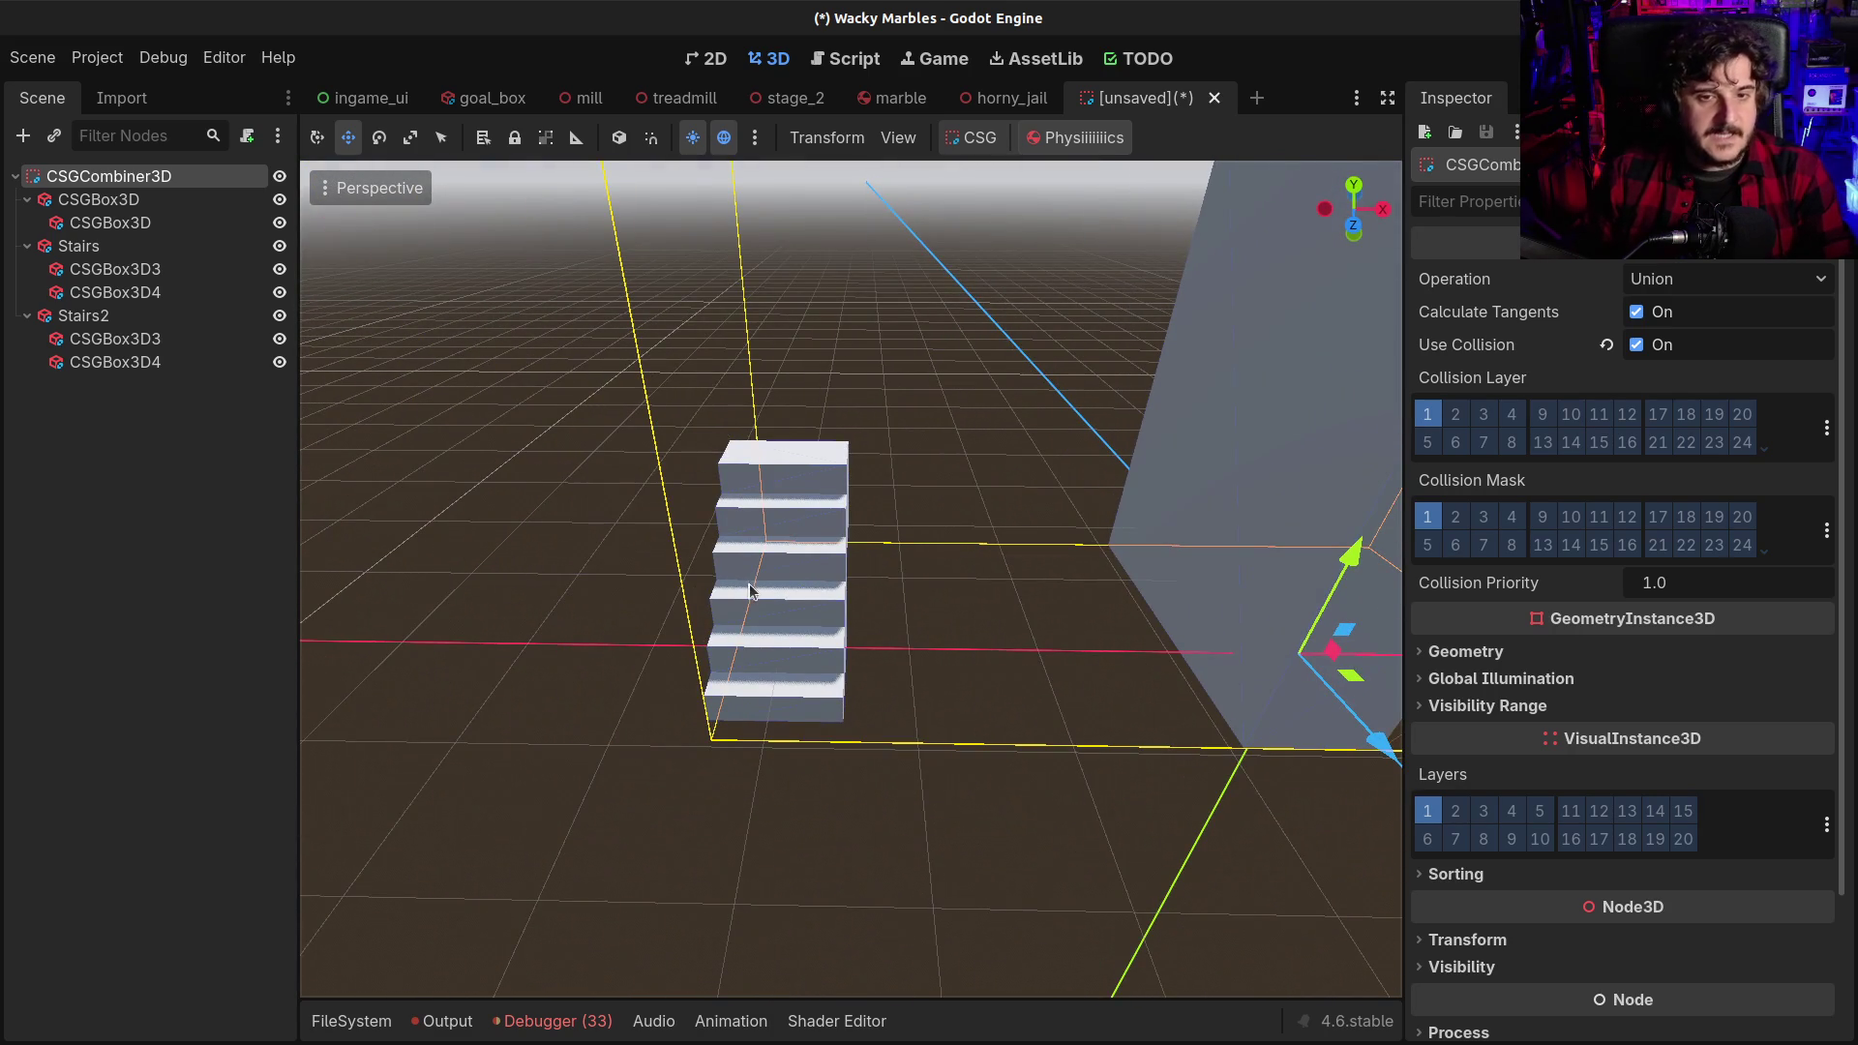
pyautogui.click(85, 316)
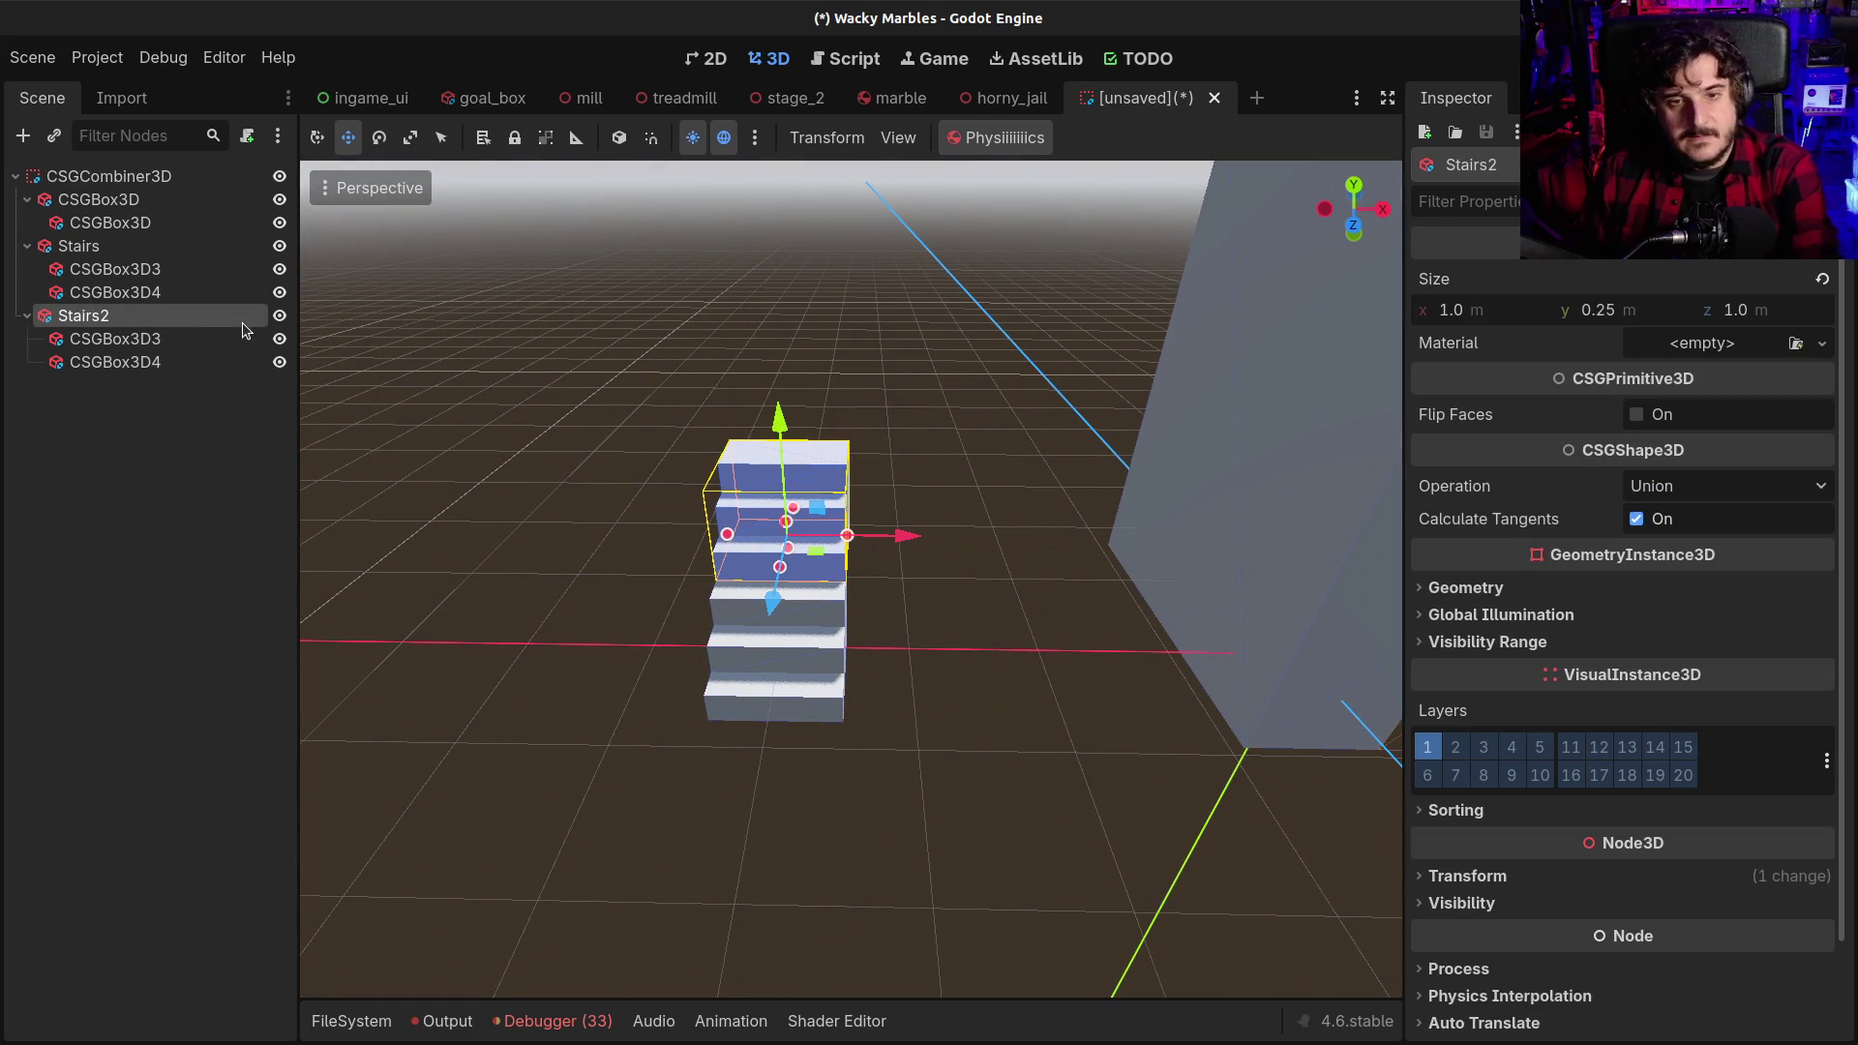
pyautogui.press('Delete')
pyautogui.press('Return')
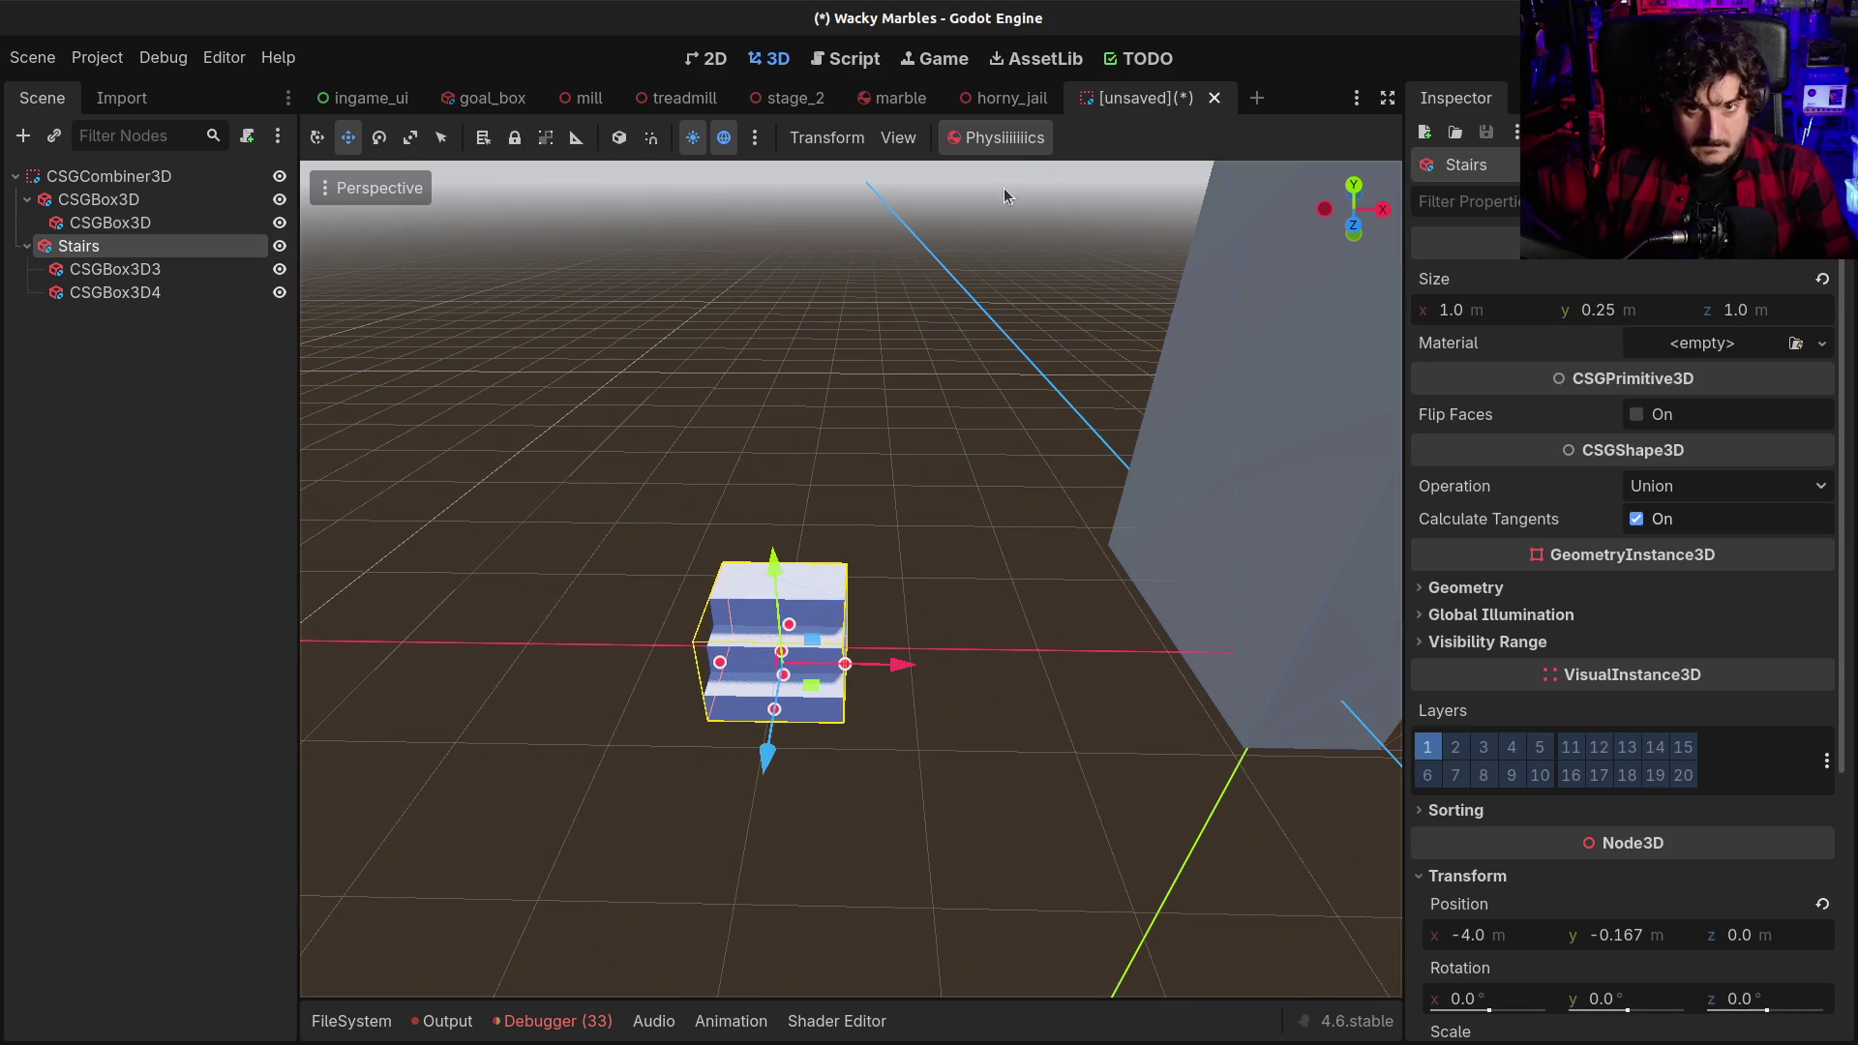
# Start exporting the scene as a glTF 2.0 file, then cancel the export
pyautogui.click(32, 59)
pyautogui.moveTo(130, 384)
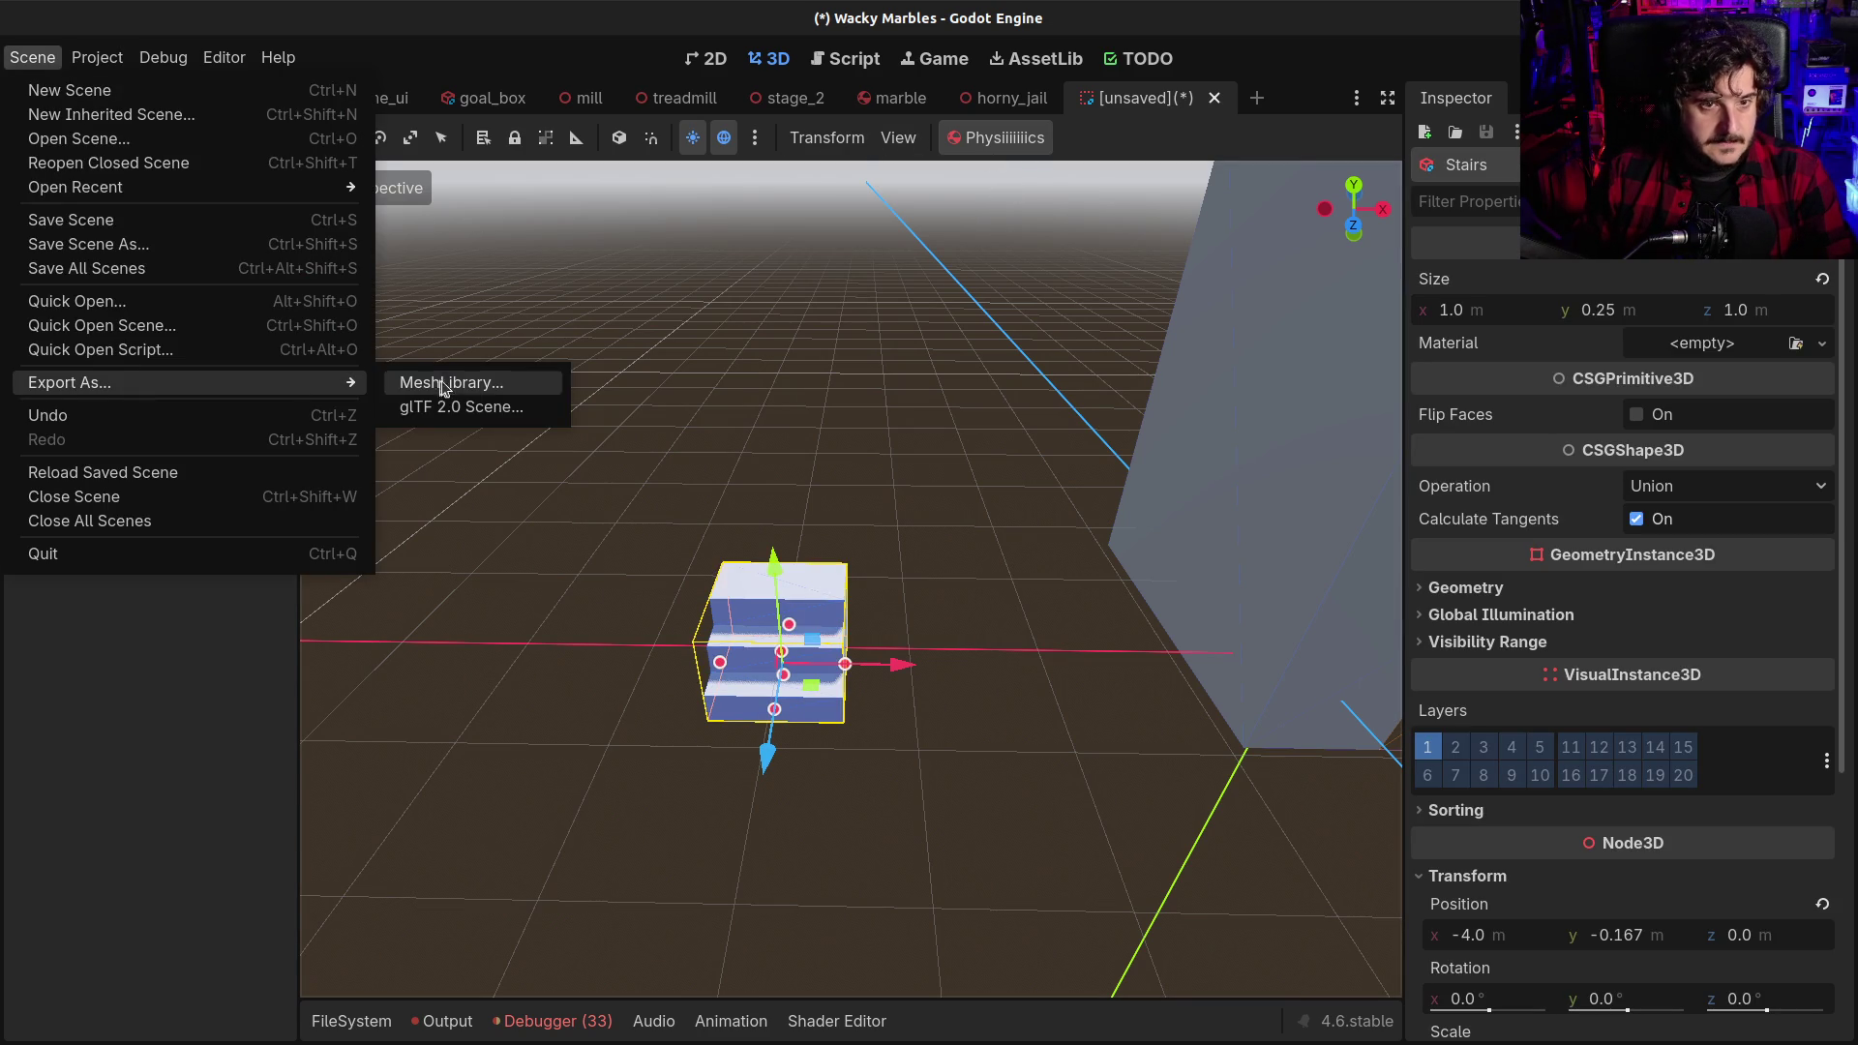
pyautogui.click(426, 407)
pyautogui.press('Return')
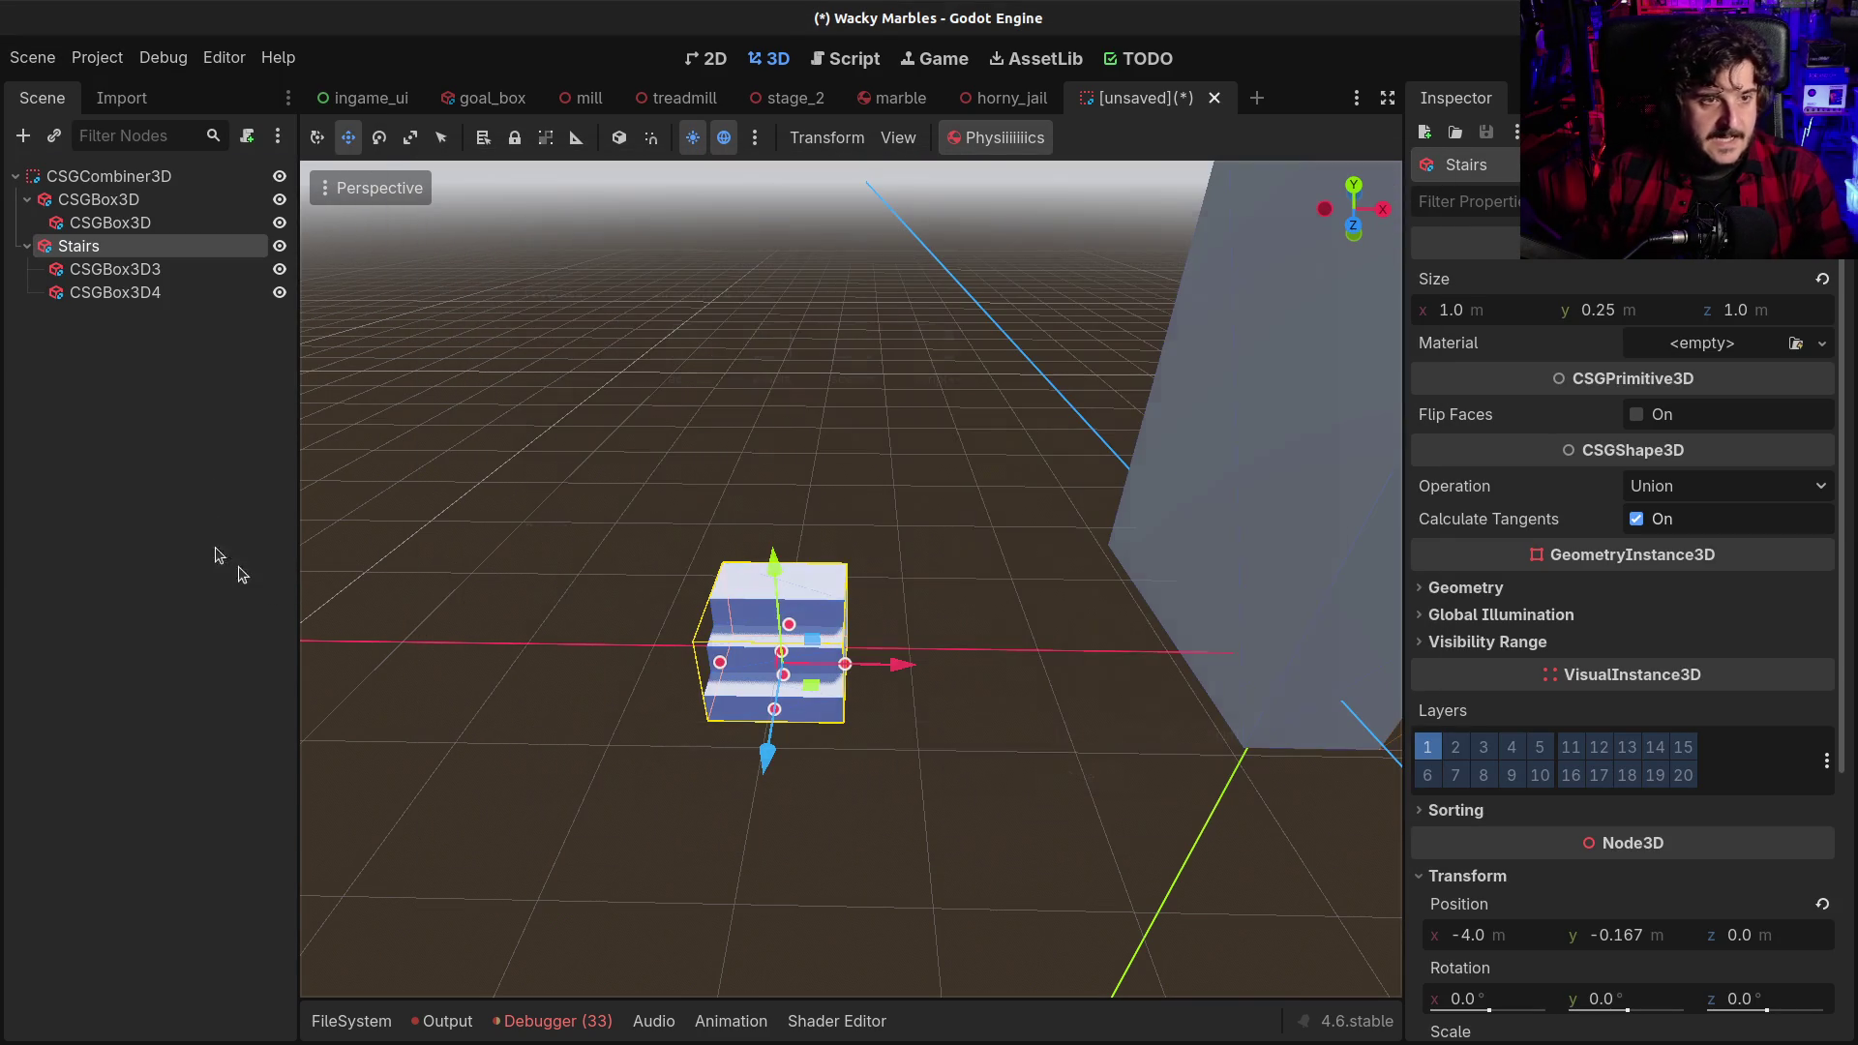
# Reselect the Stairs node and centre the view on it
pyautogui.scroll(2, 988, 544)
pyautogui.scroll(-2, 851, 580)
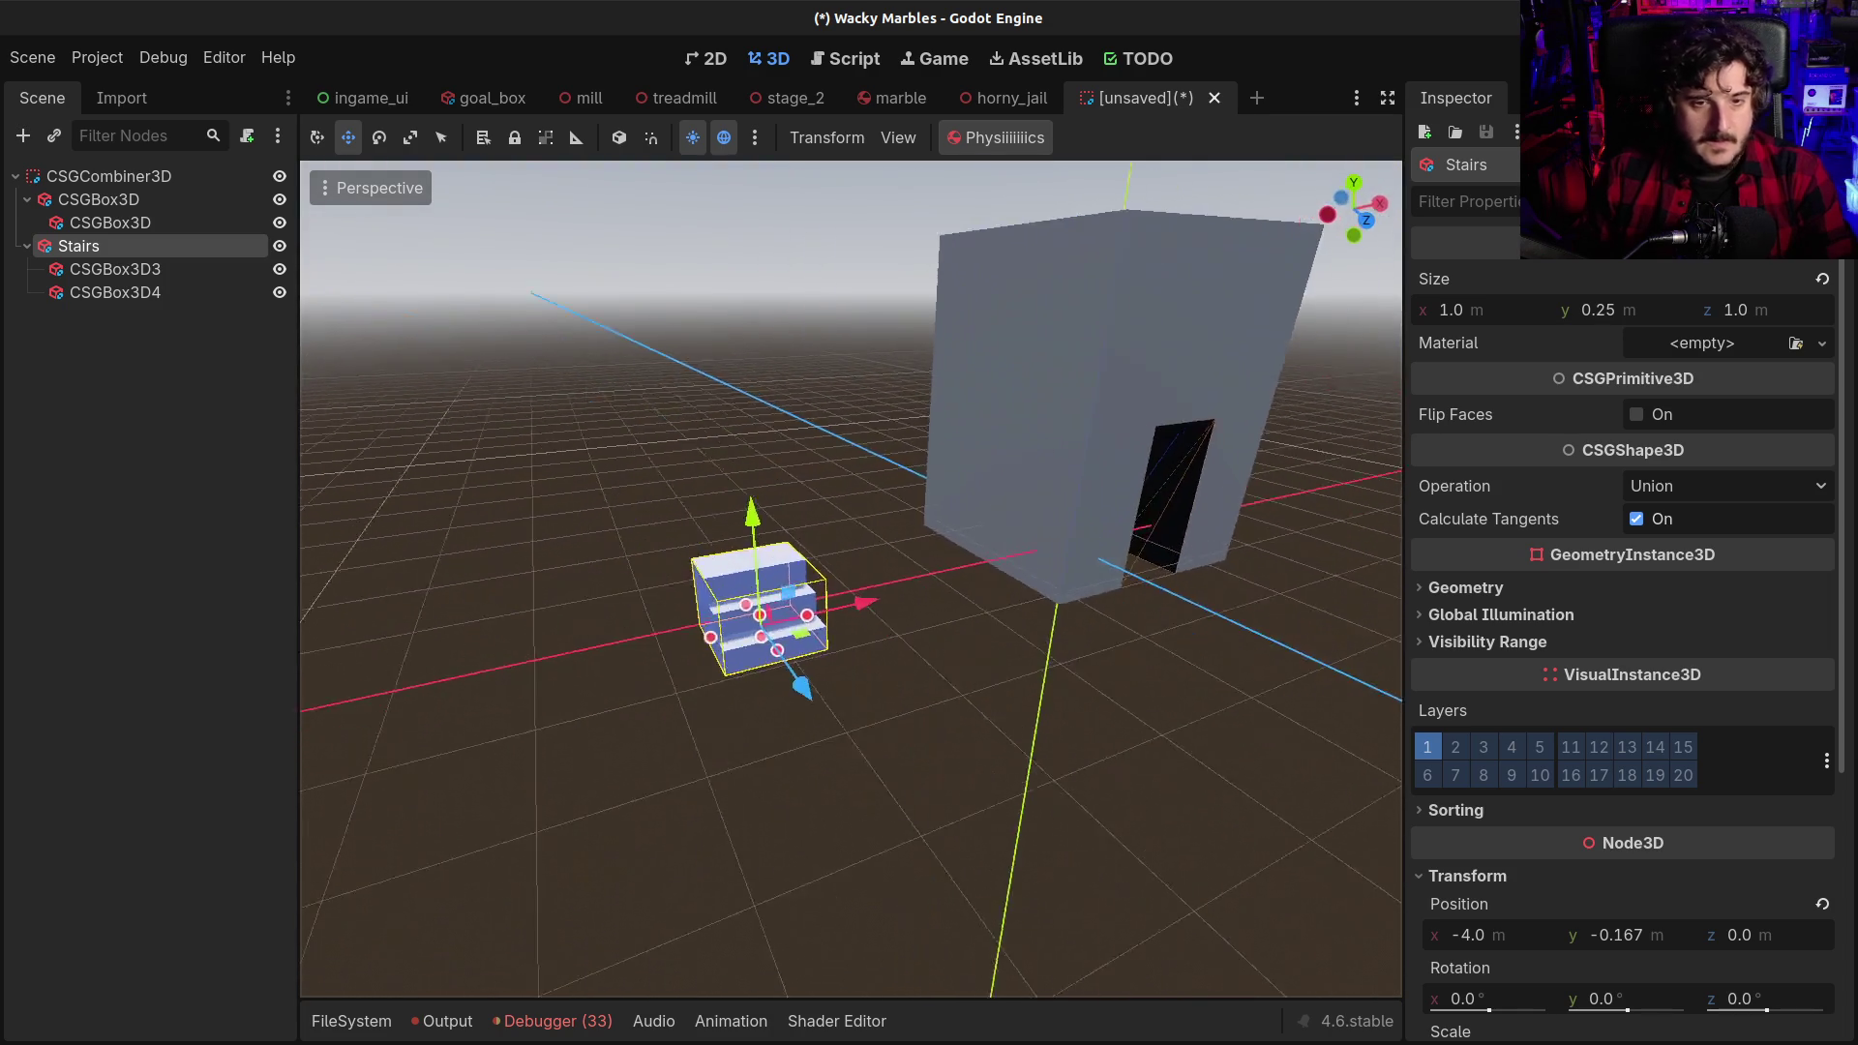
pyautogui.scroll(2, 852, 581)
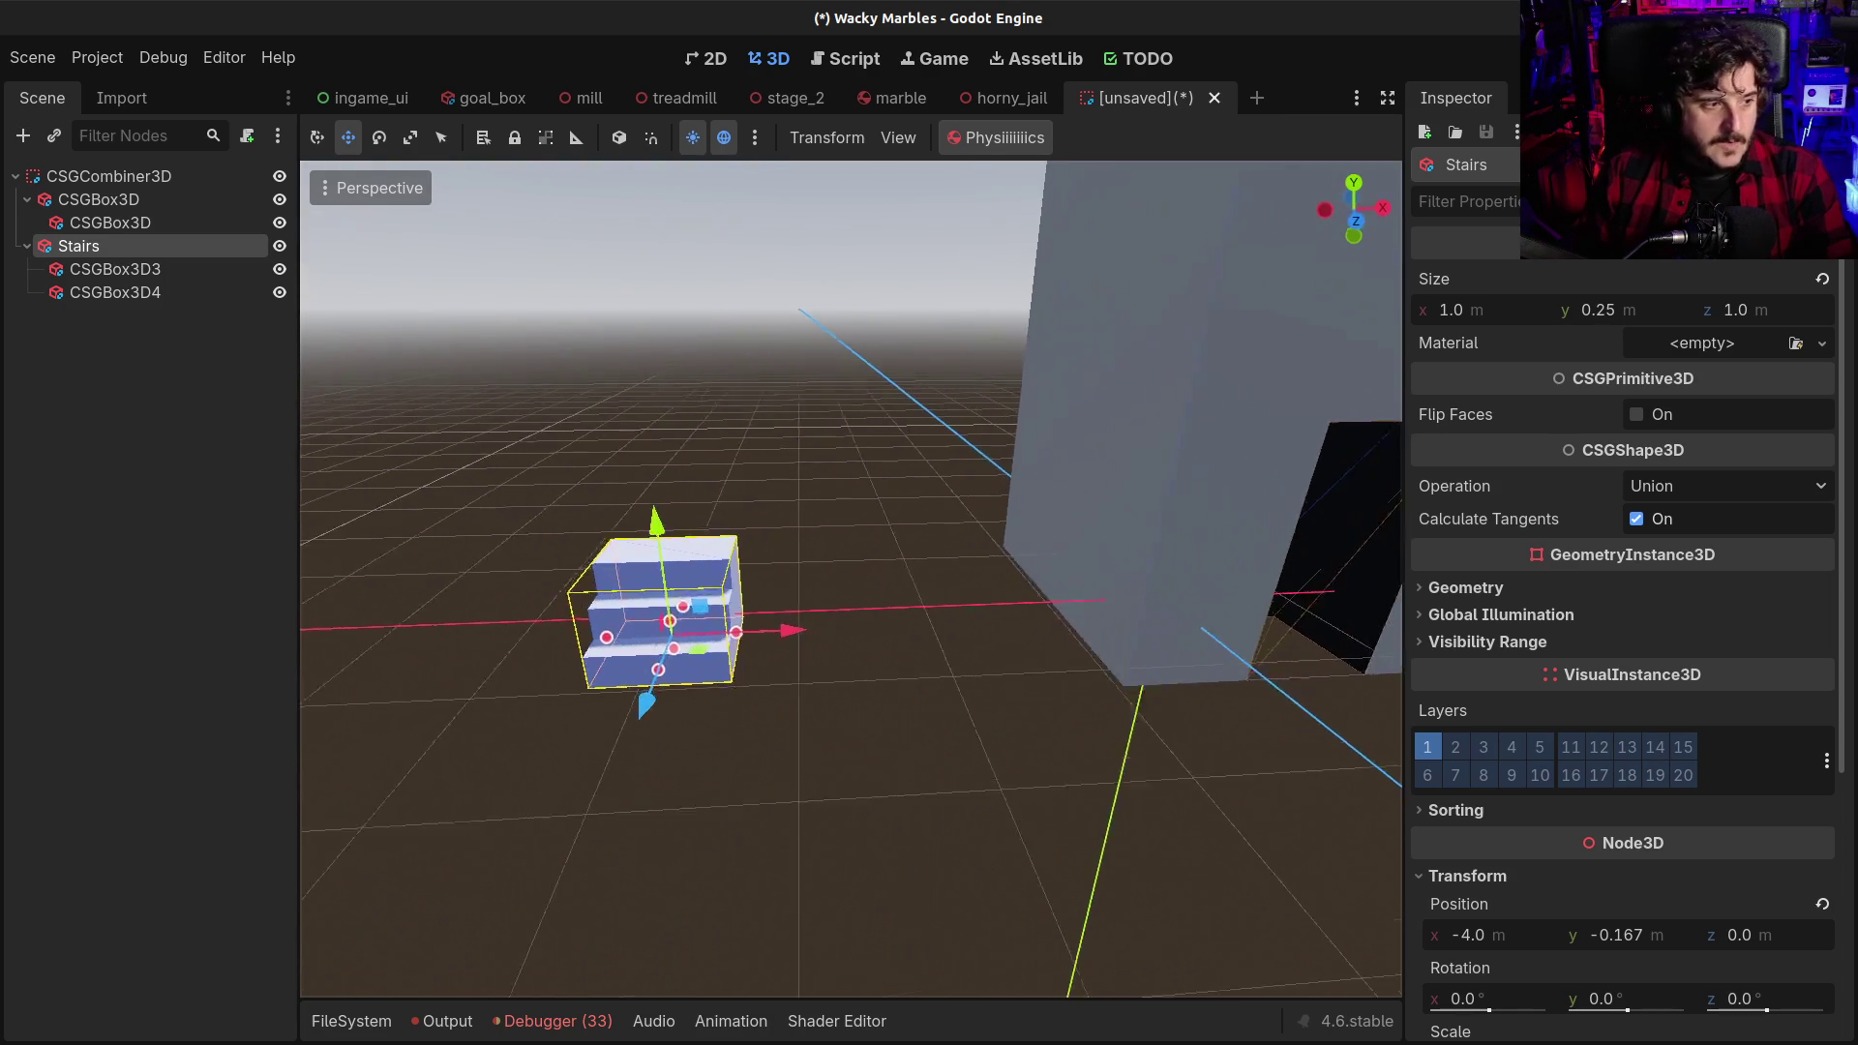
pyautogui.scroll(2, 851, 580)
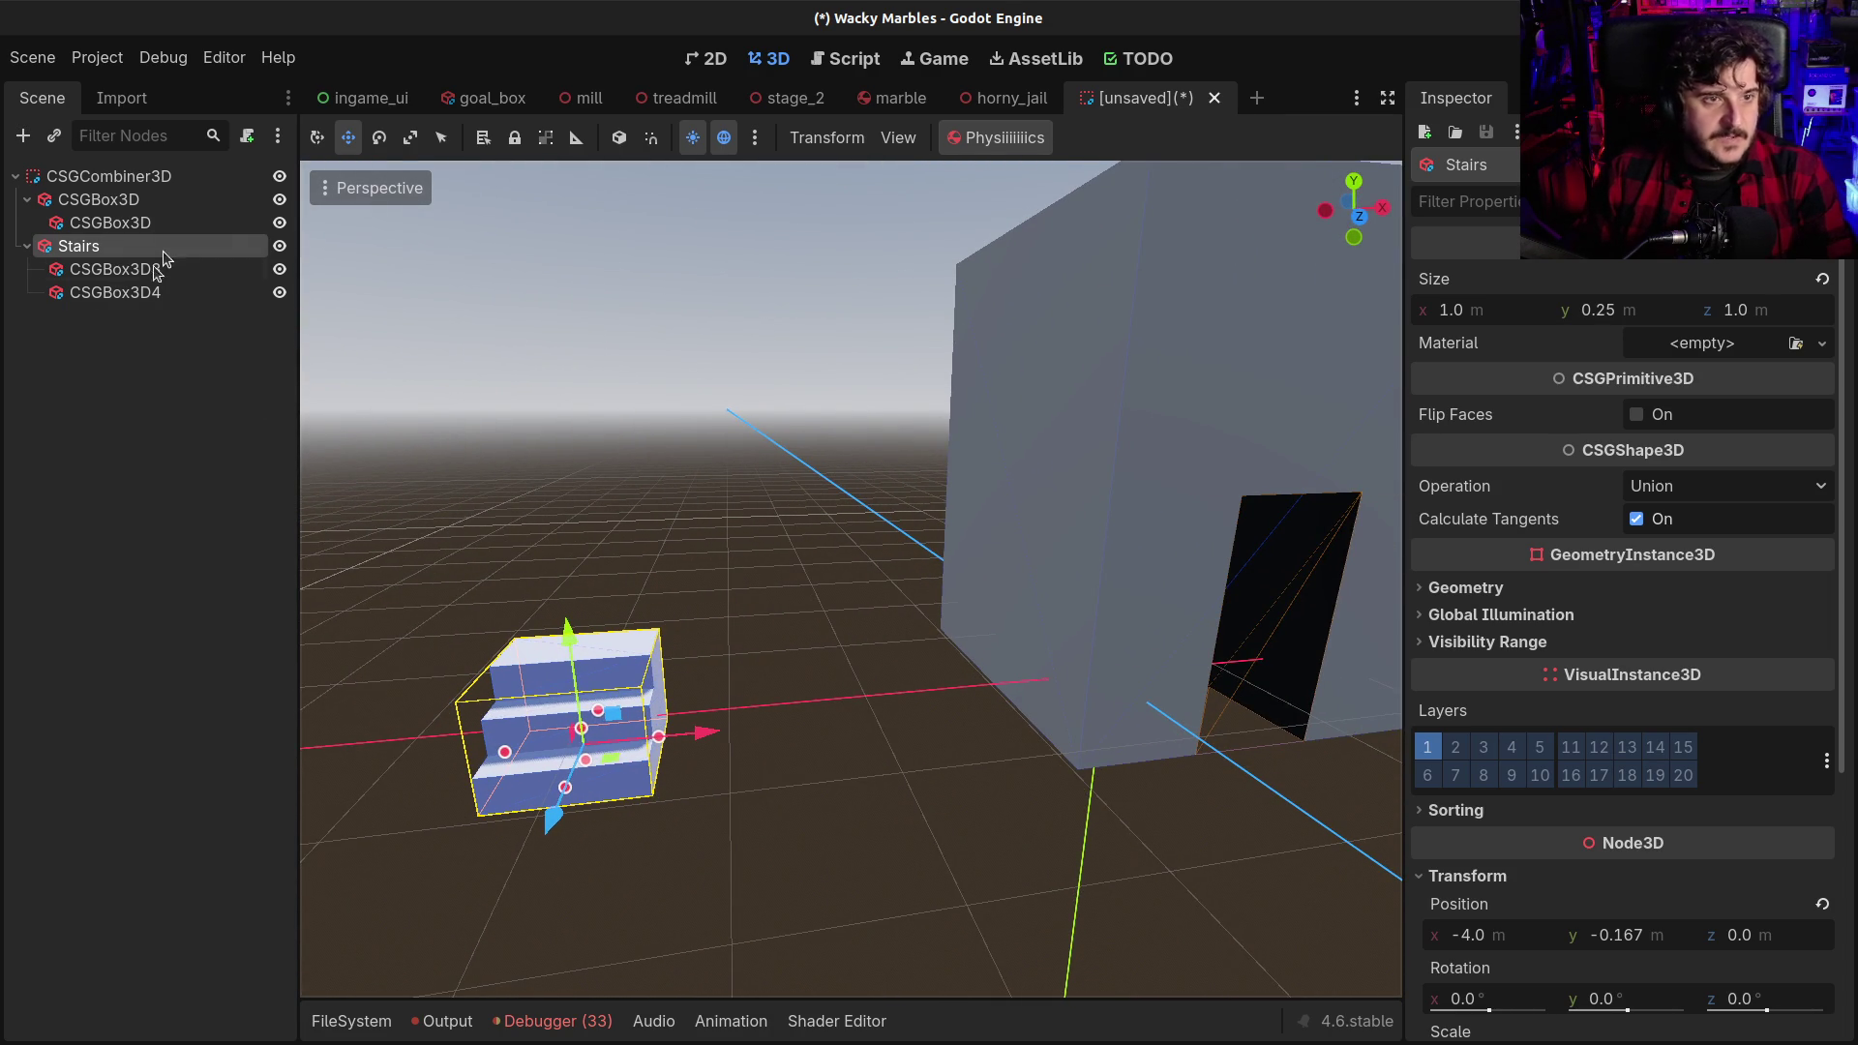
pyautogui.moveTo(689, 645)
pyautogui.mouseDown()
pyautogui.moveTo(648, 745)
pyautogui.moveTo(702, 667)
pyautogui.mouseUp()
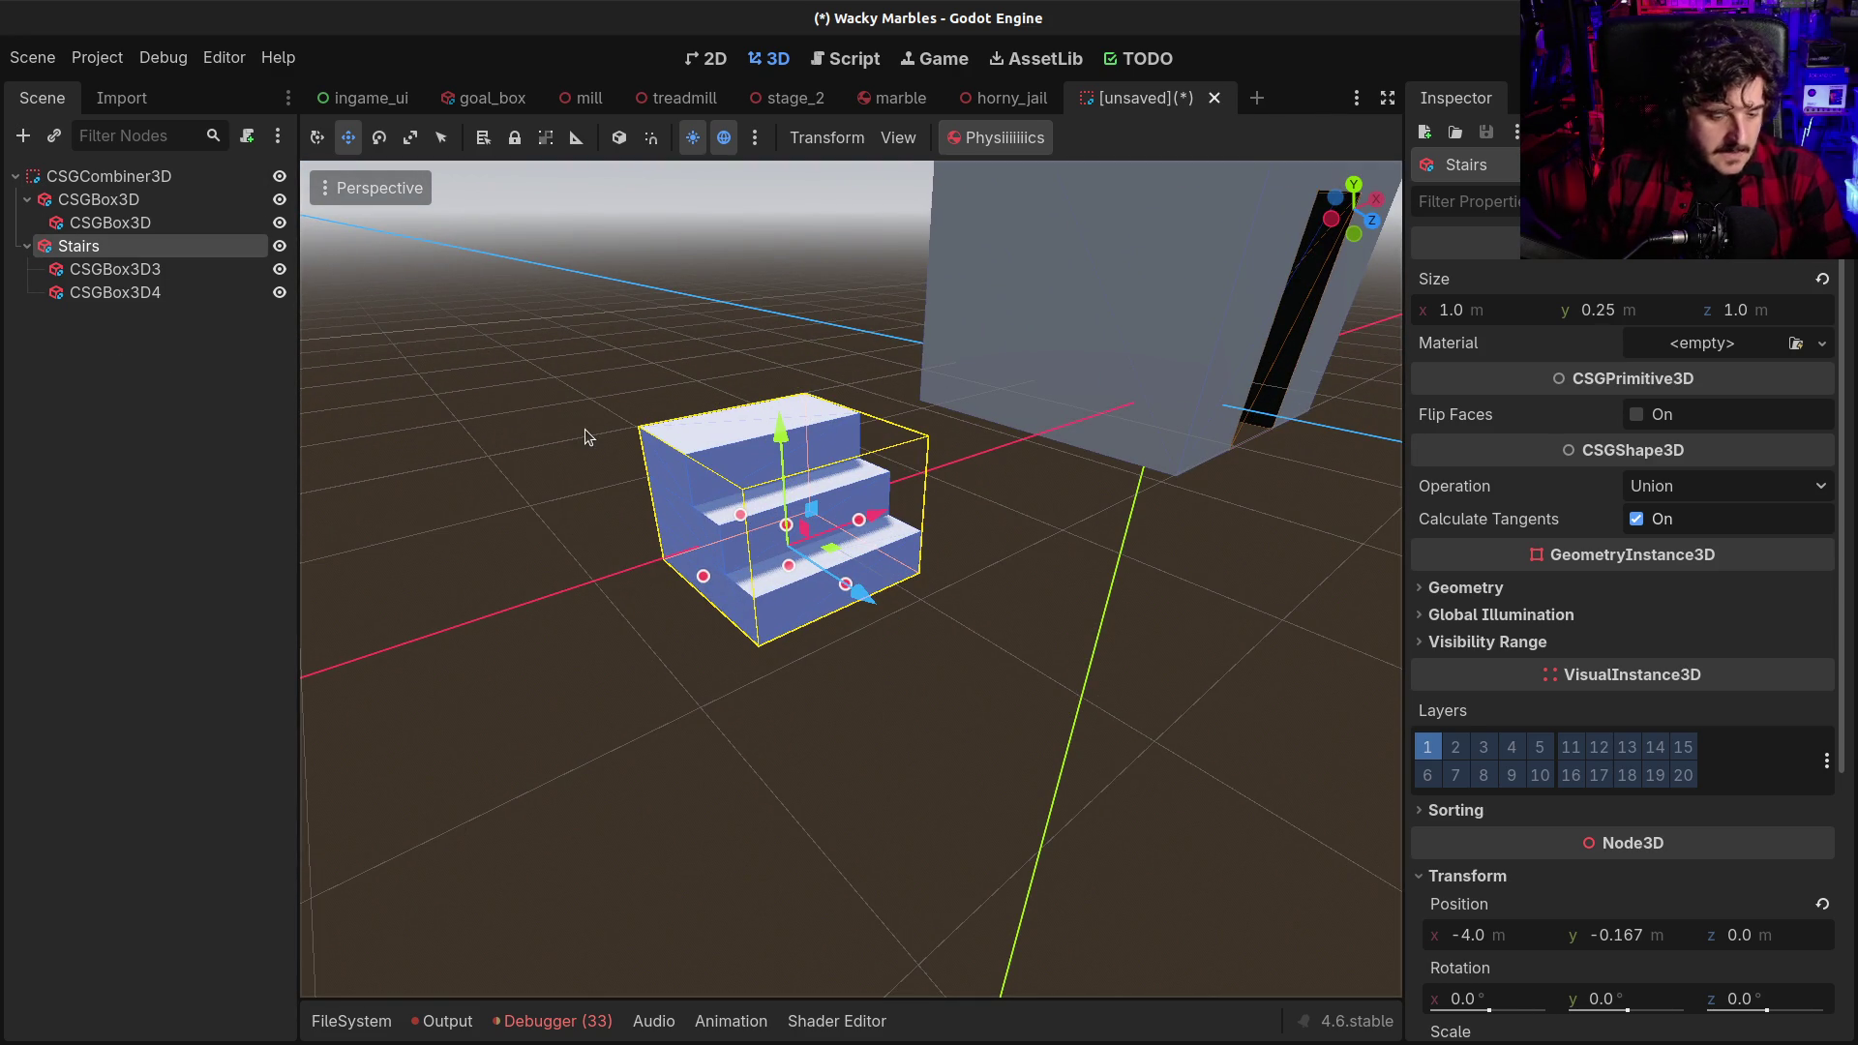
pyautogui.rightClick(53, 248)
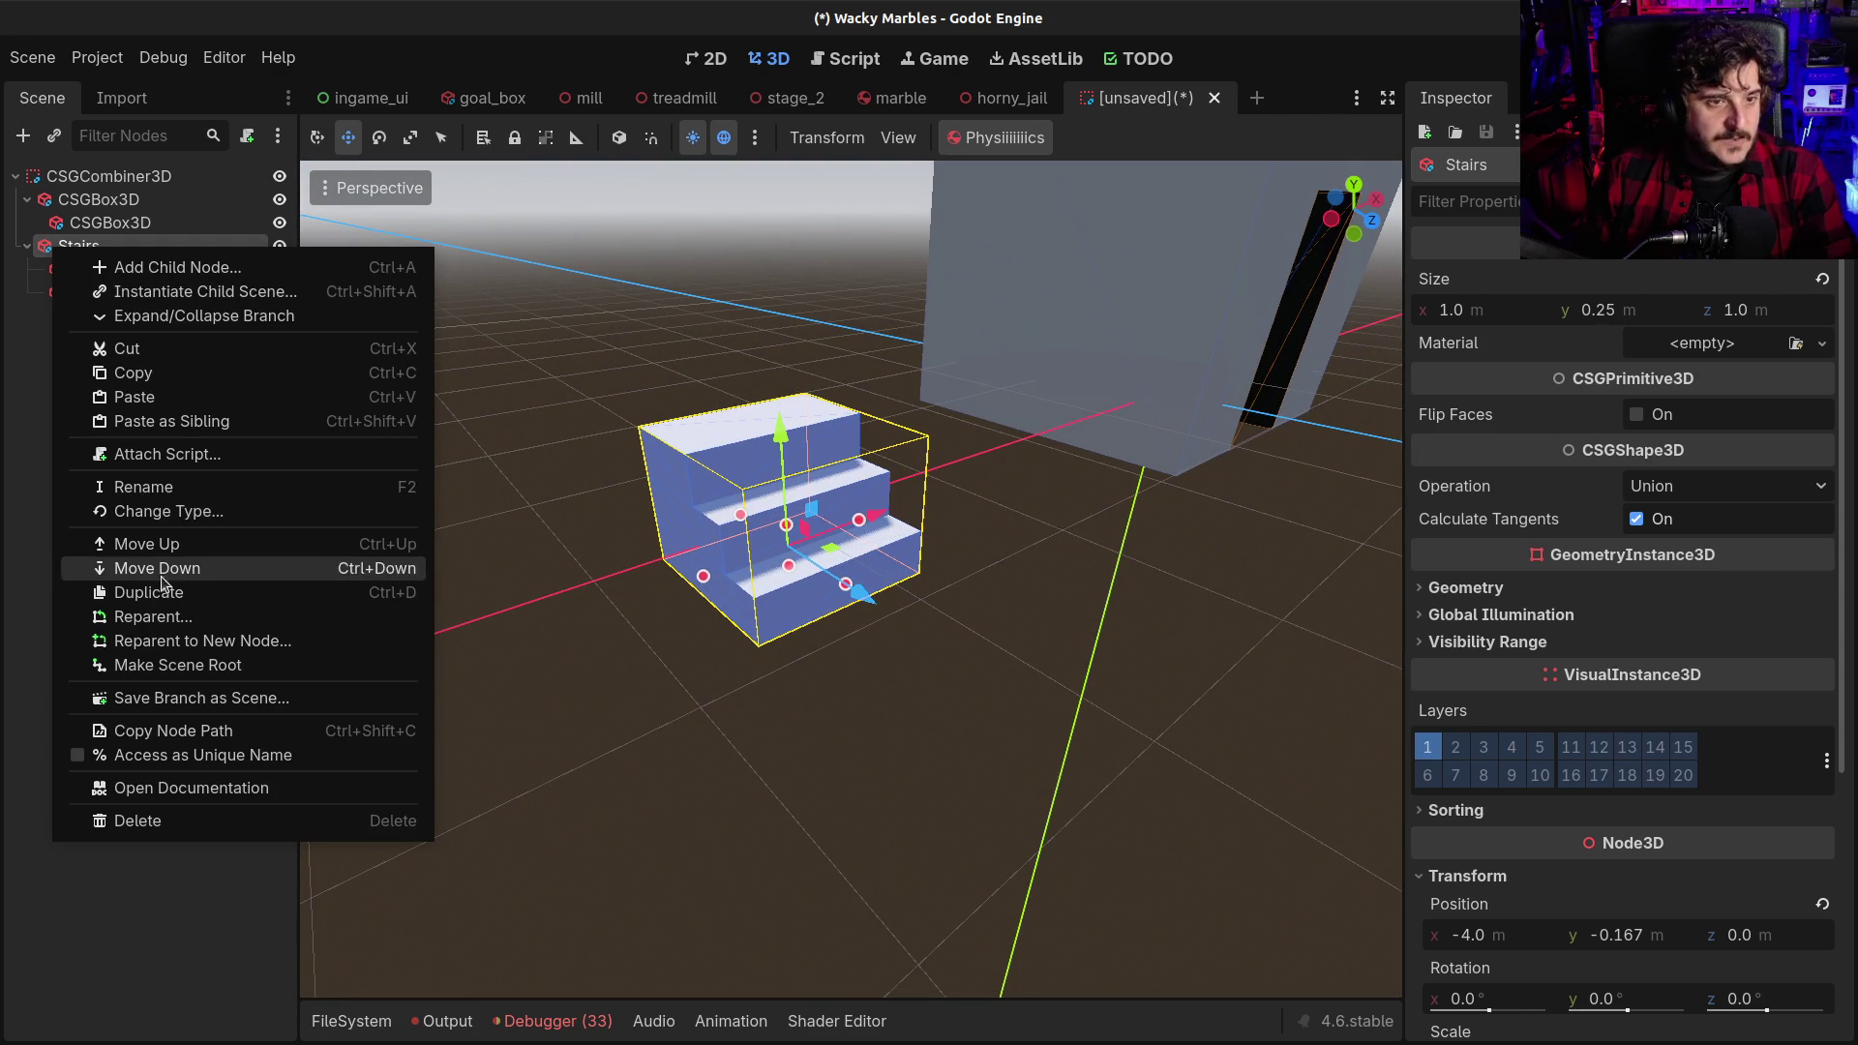
pyautogui.click(97, 172)
pyautogui.click(97, 172)
pyautogui.click(79, 246)
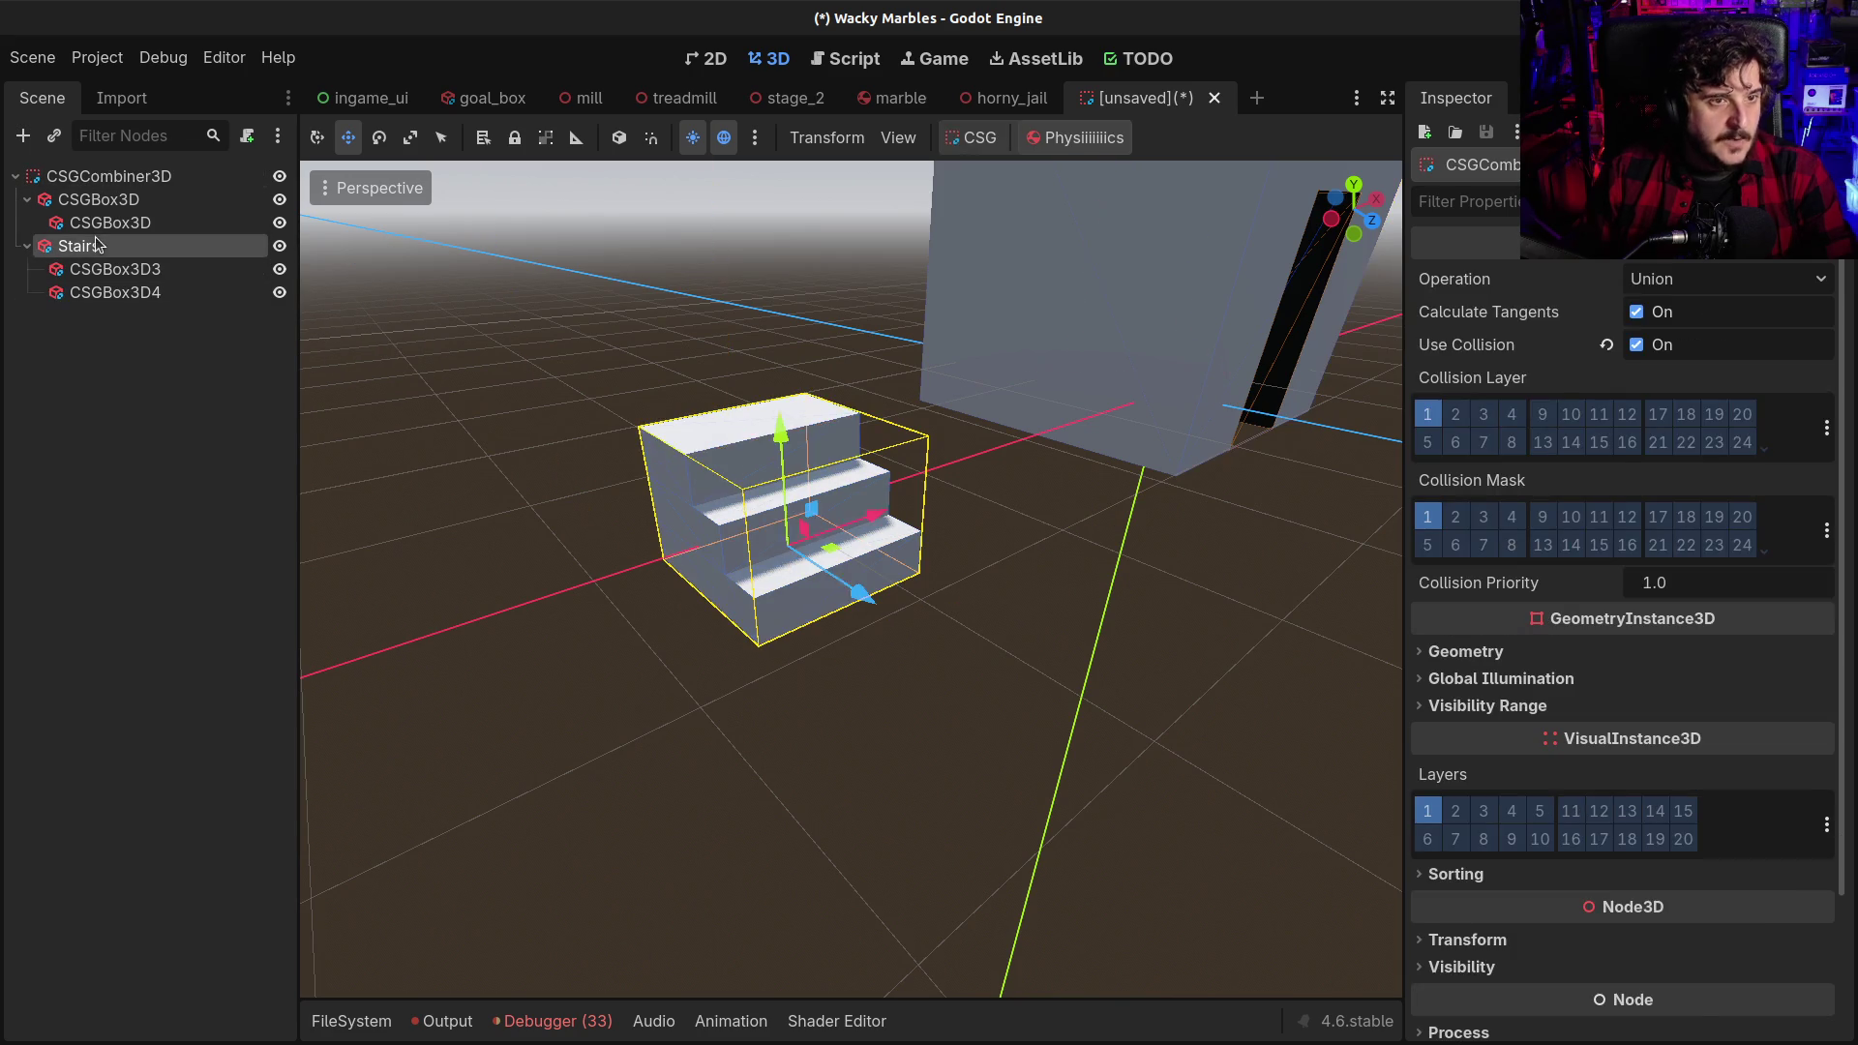
pyautogui.moveTo(611, 489); pyautogui.dragTo(793, 523)
pyautogui.press('f')
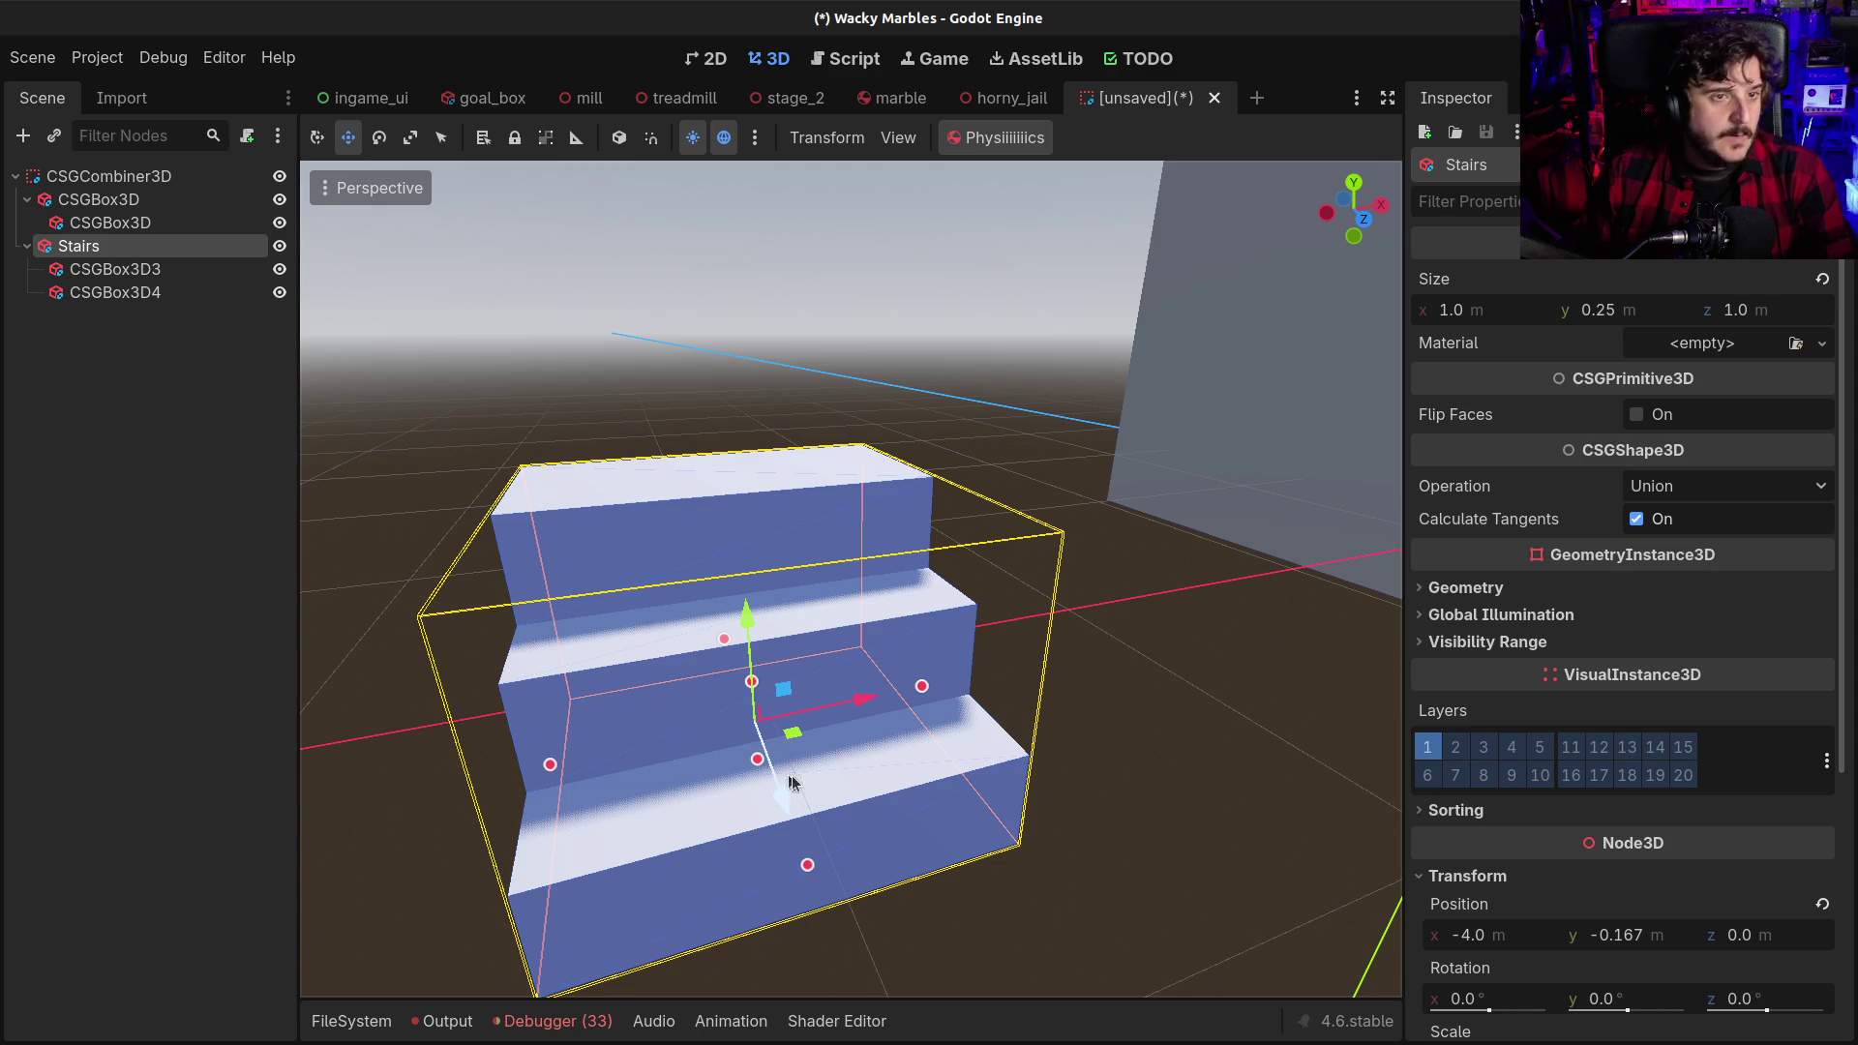
# Duplicate the Stairs, undo raising the copy, and delete the Stairs2 duplicate
pyautogui.hotkey('ctrl', 'd')
pyautogui.moveTo(748, 614); pyautogui.dragTo(696, 208)
pyautogui.hotkey('ctrl', 'z')
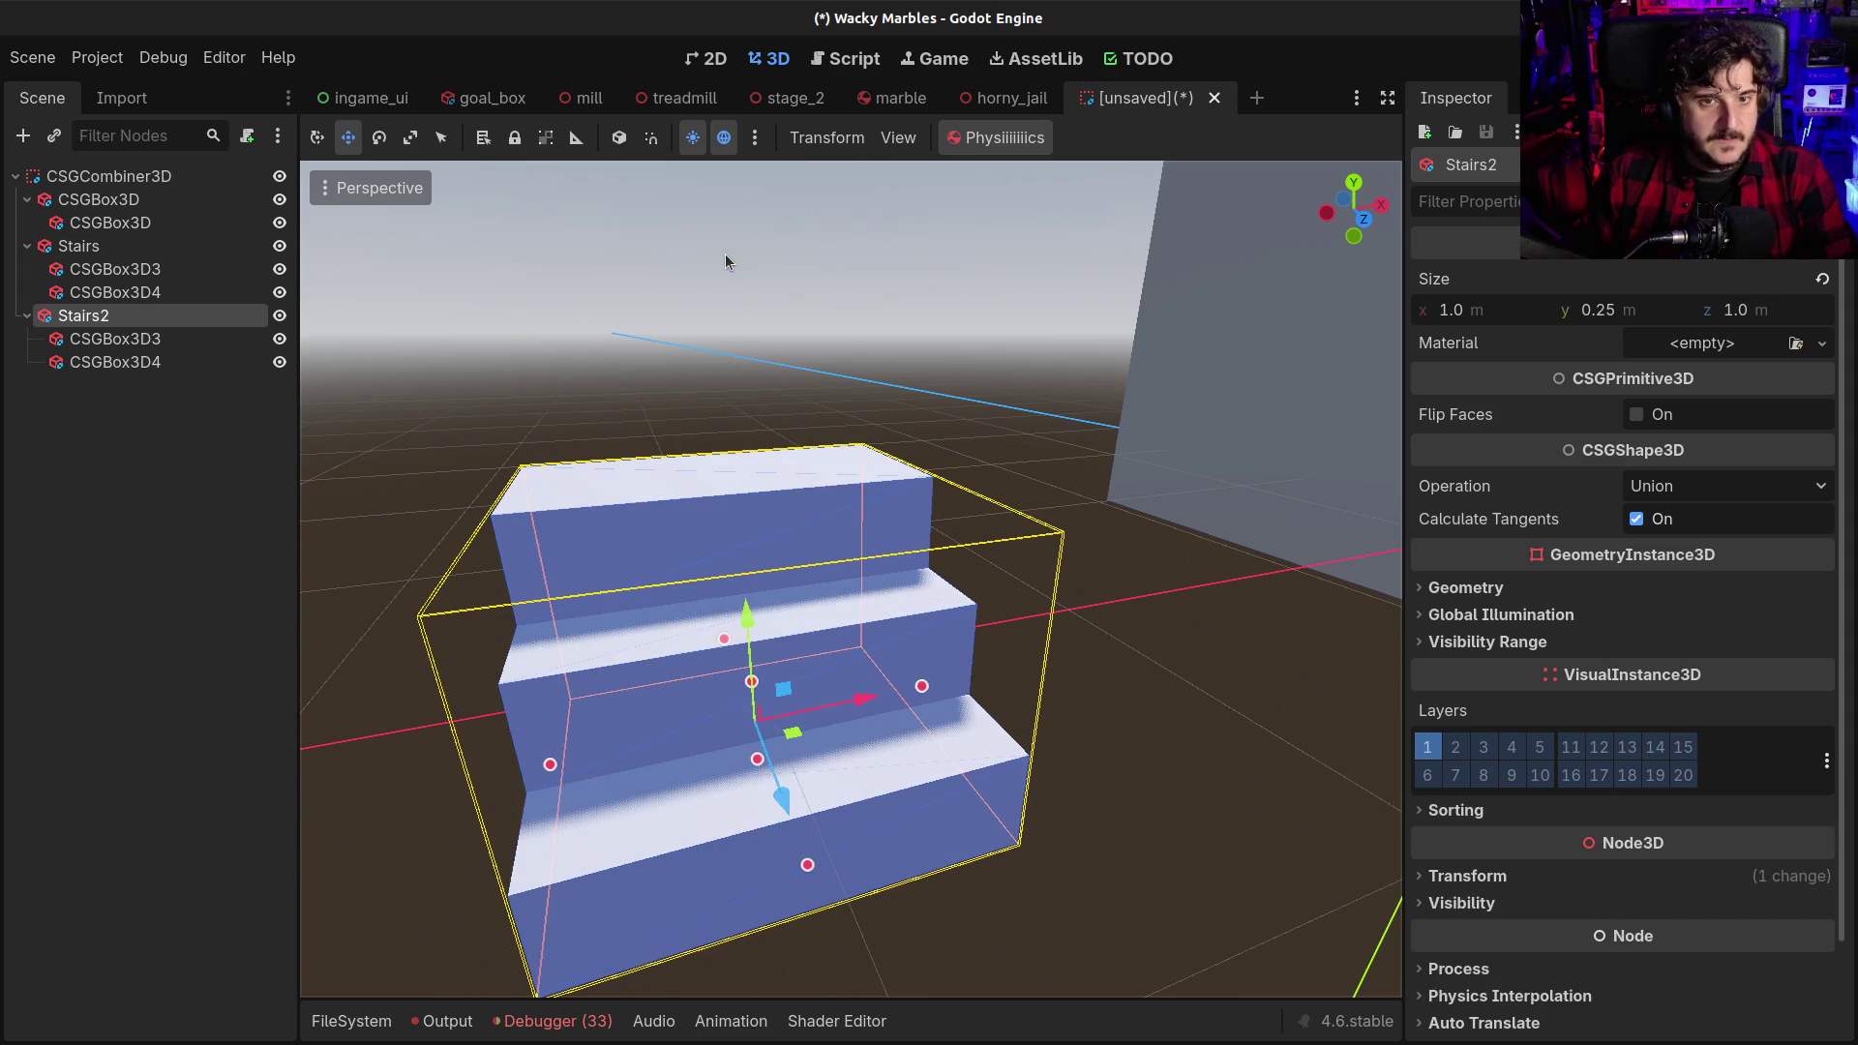
pyautogui.press('Delete')
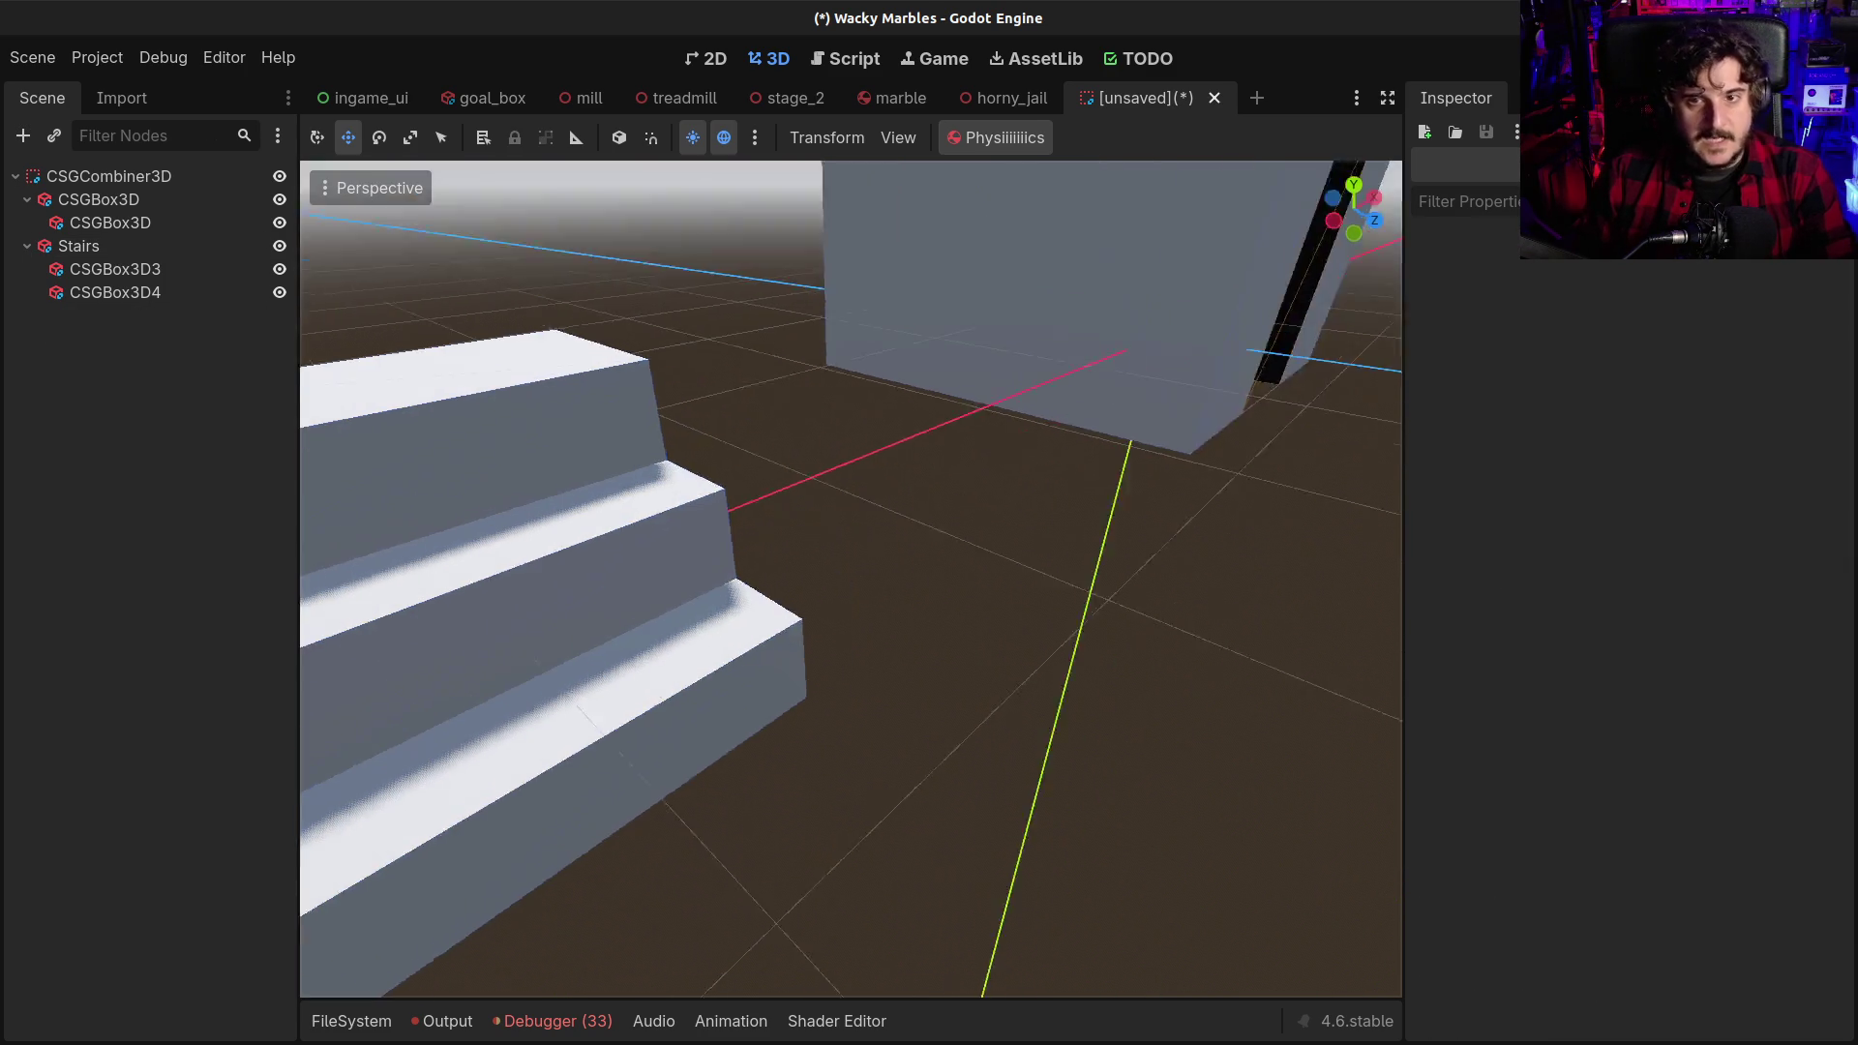
pyautogui.press('s')
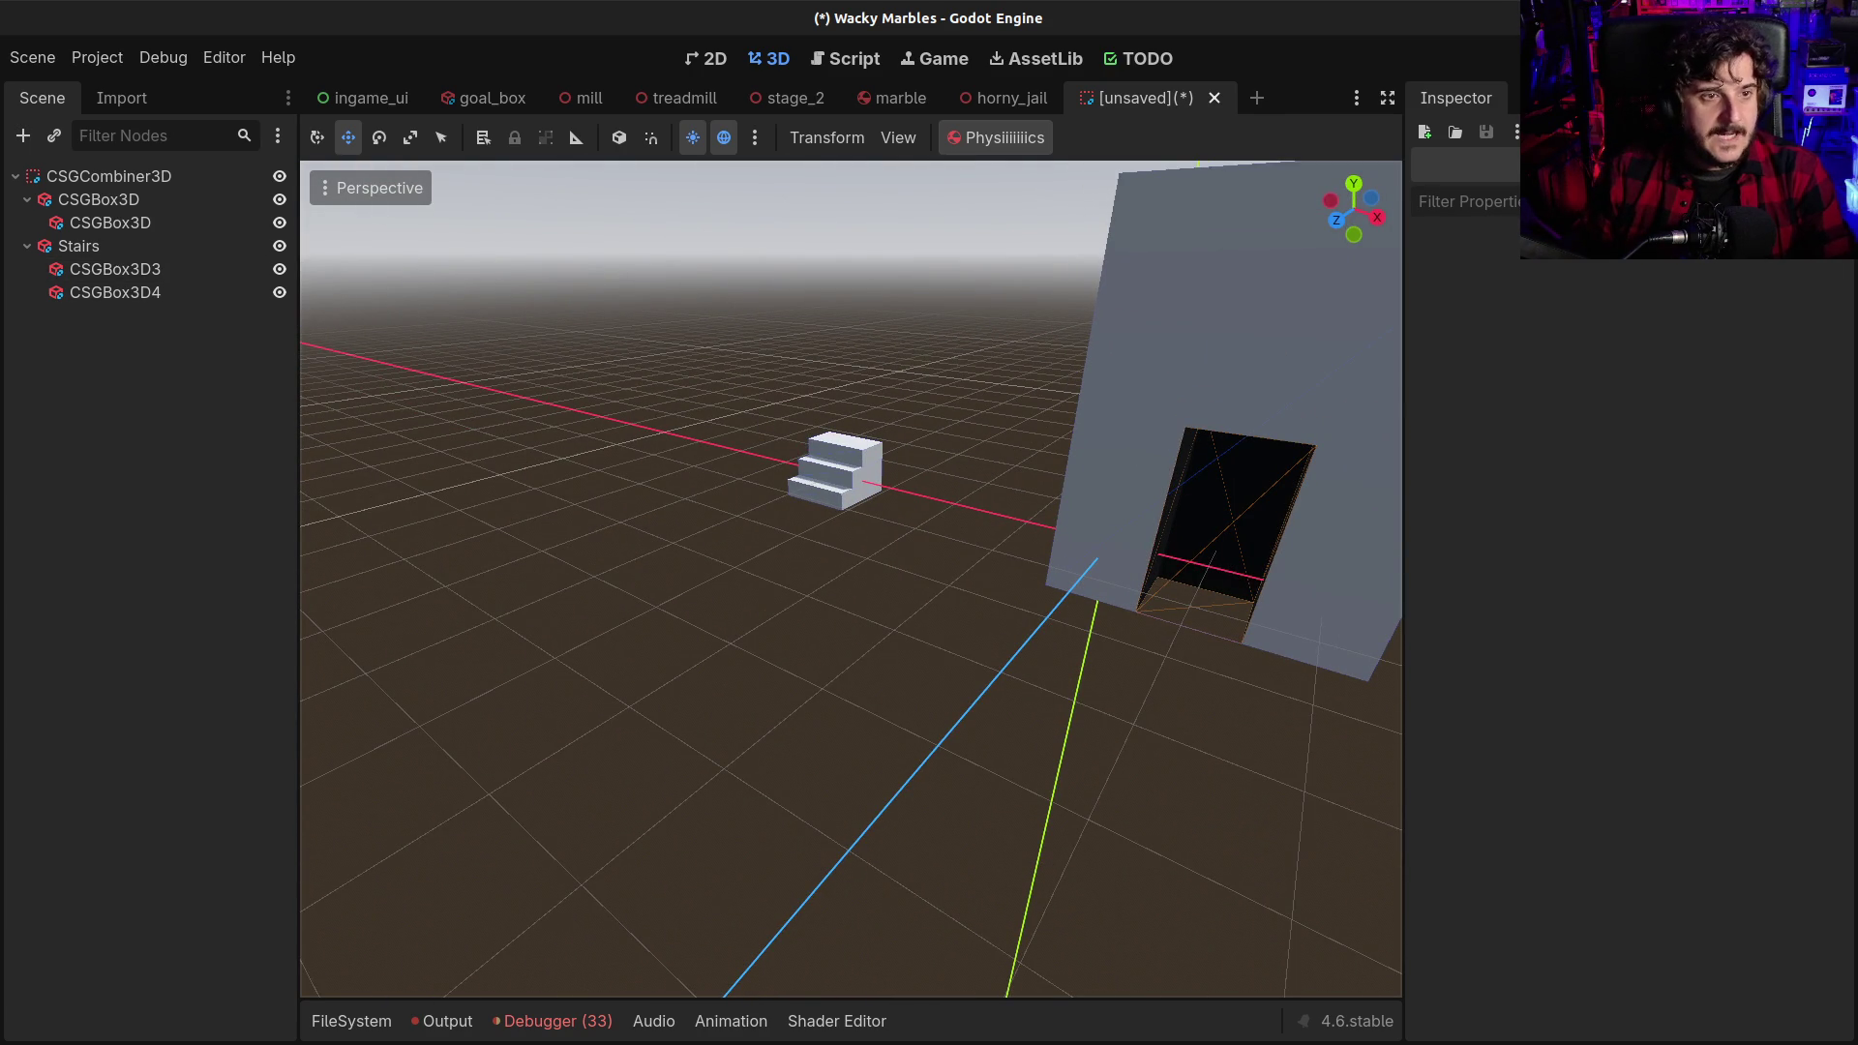
pyautogui.click(87, 178)
# Add a CSGMesh3D child under CSGCombiner3D from the 'csg' node search
pyautogui.hotkey('ctrl', 'a')
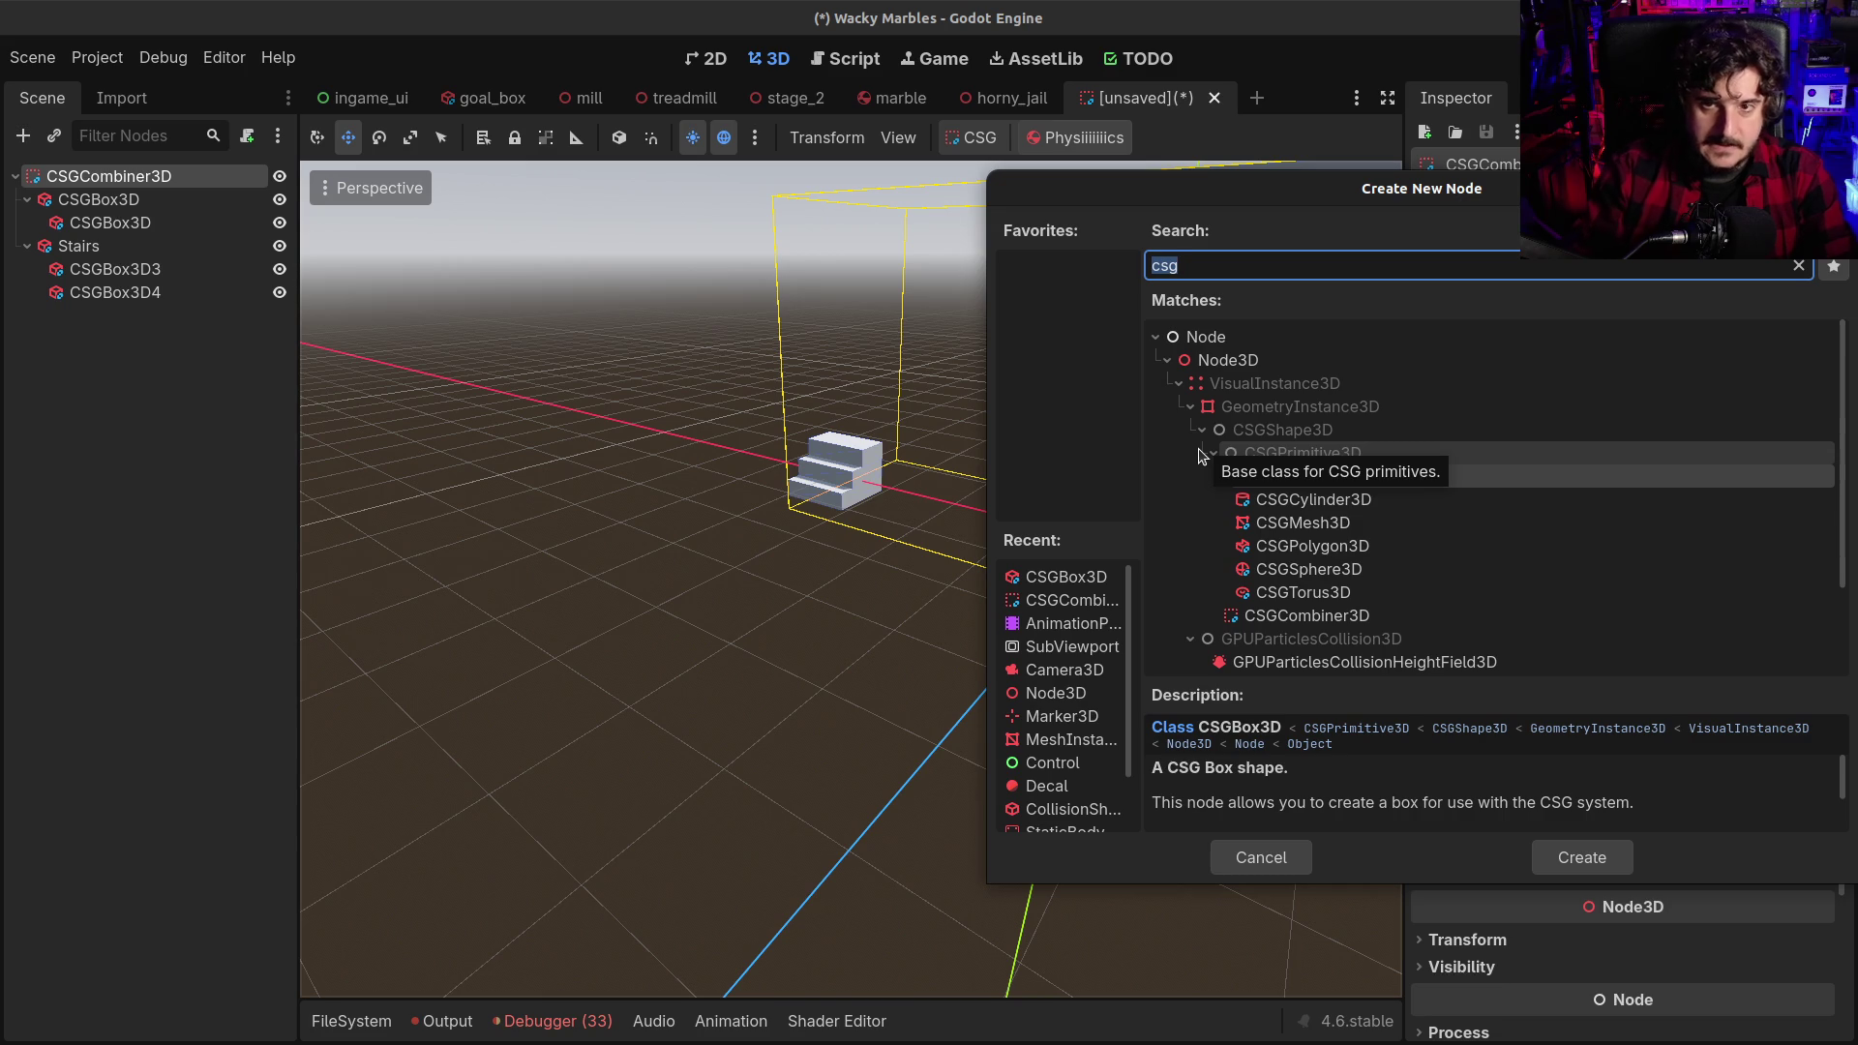
pyautogui.click(1320, 590)
pyautogui.click(1314, 548)
pyautogui.click(1314, 526)
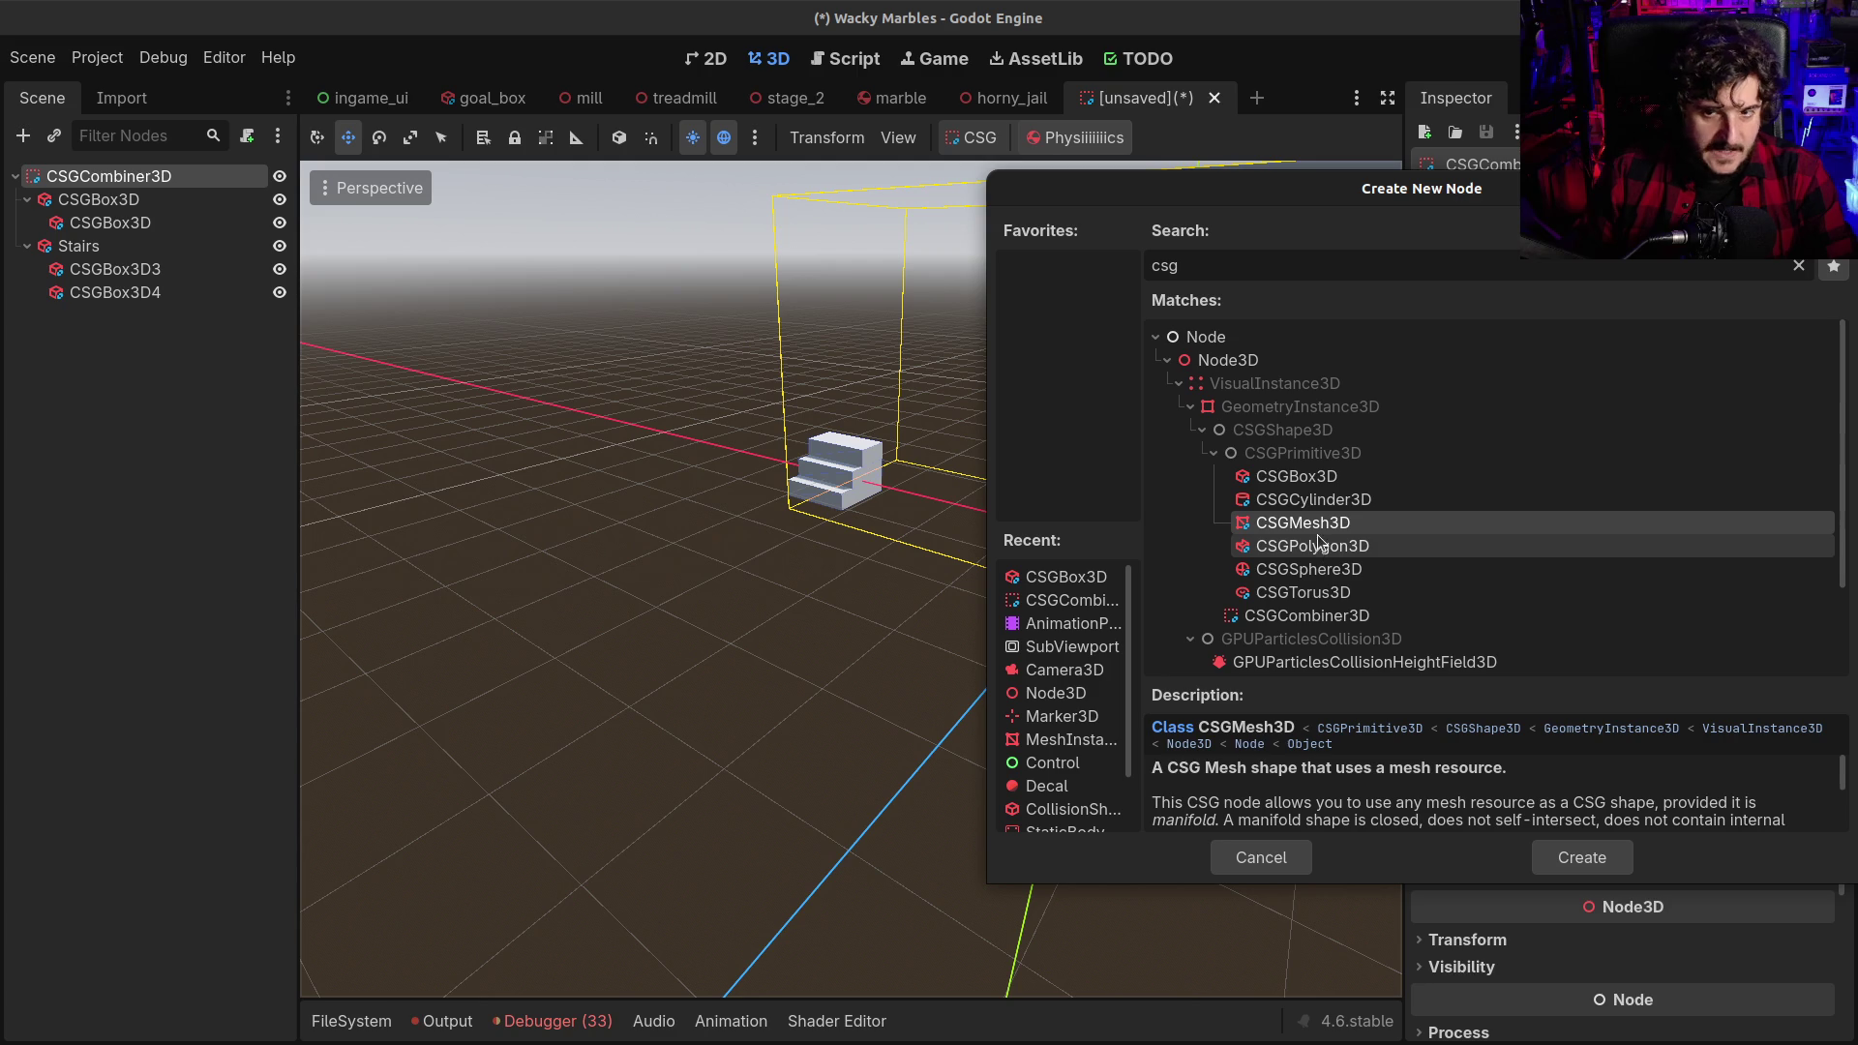
pyautogui.doubleClick(1318, 526)
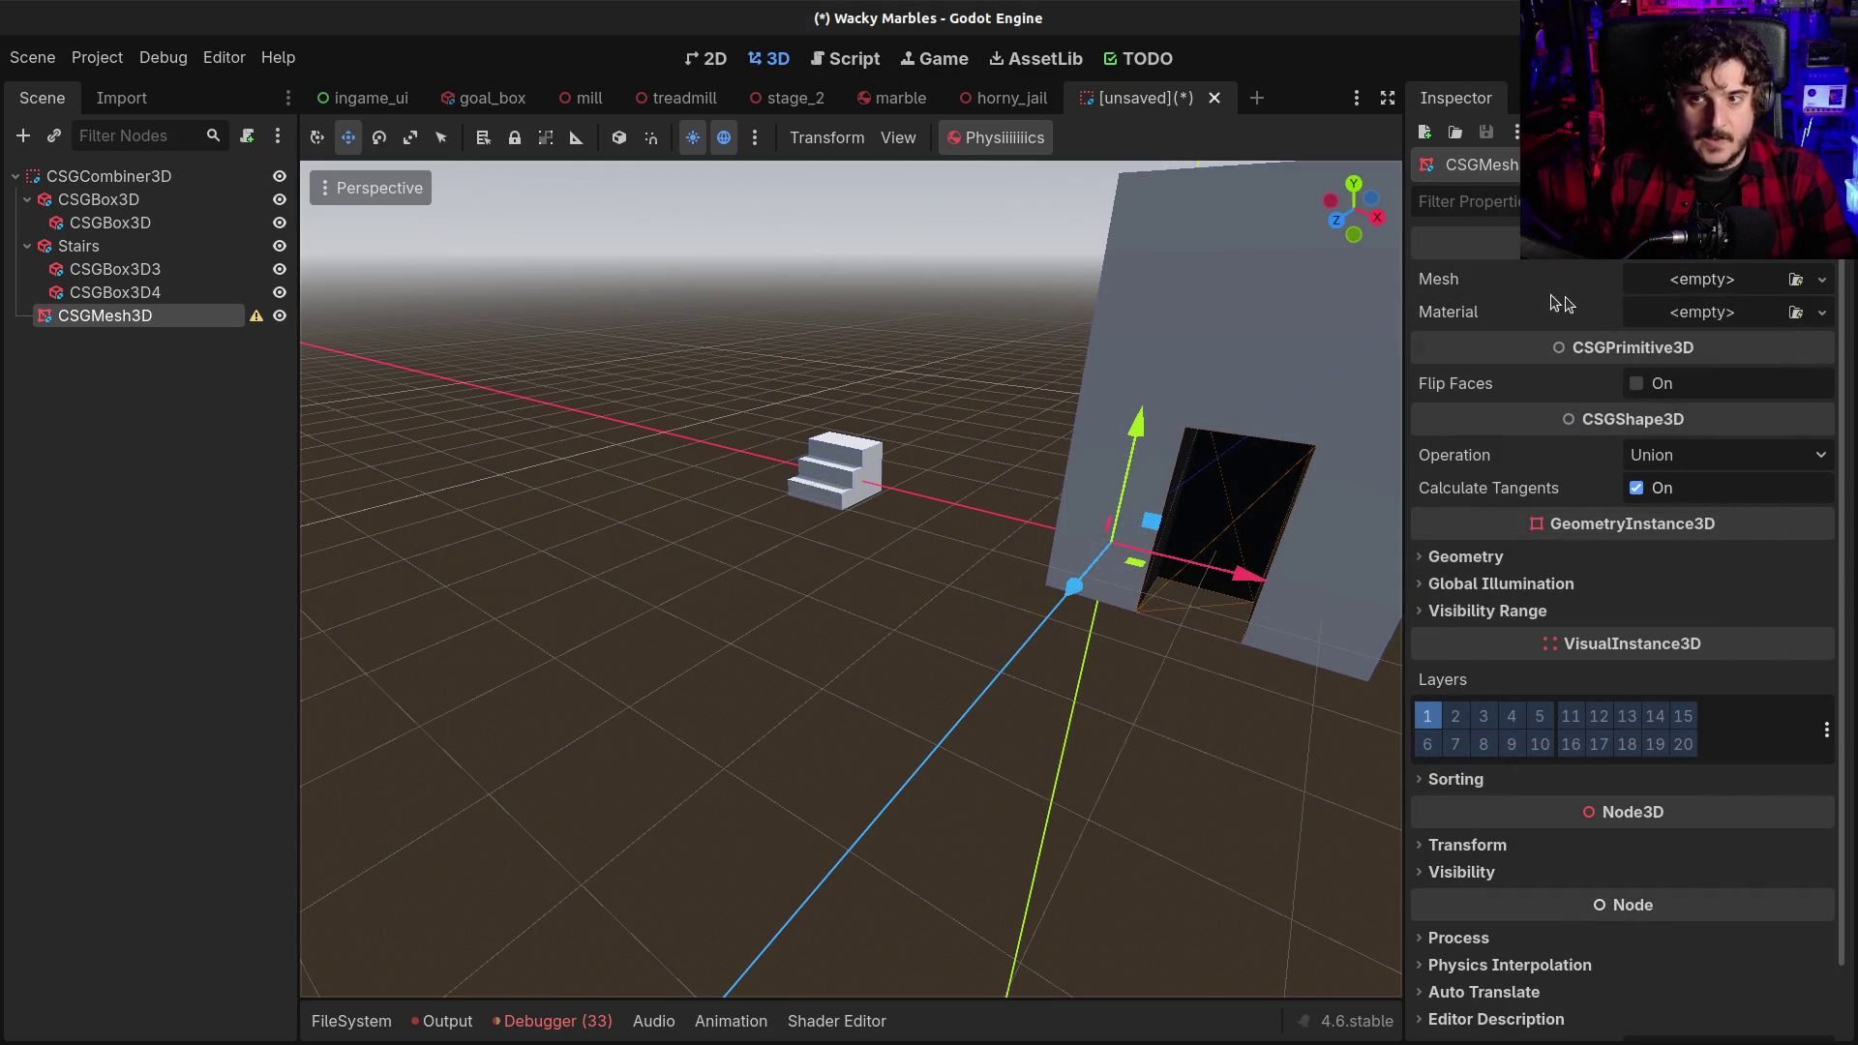
# Assign a New PrismMesh to the CSGMesh3D and move it along X beside the stairs
pyautogui.click(1684, 284)
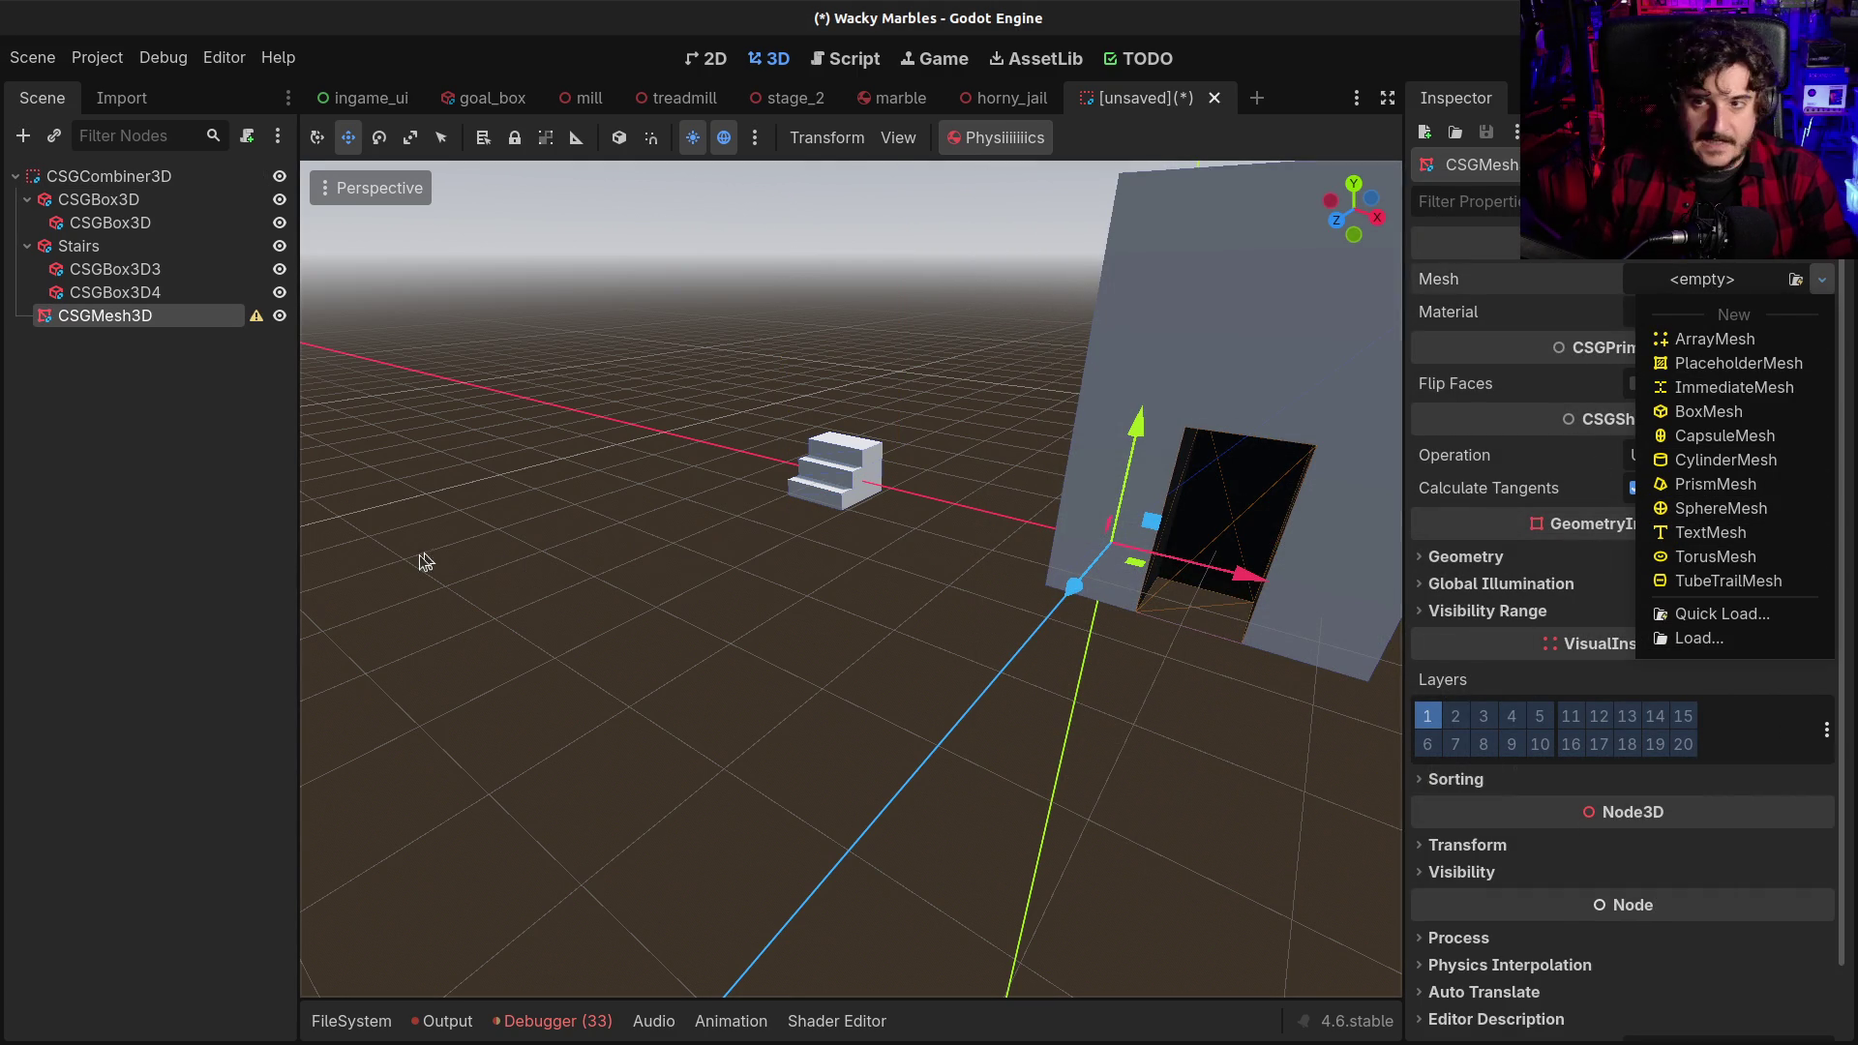
pyautogui.click(176, 510)
pyautogui.click(82, 385)
pyautogui.click(68, 320)
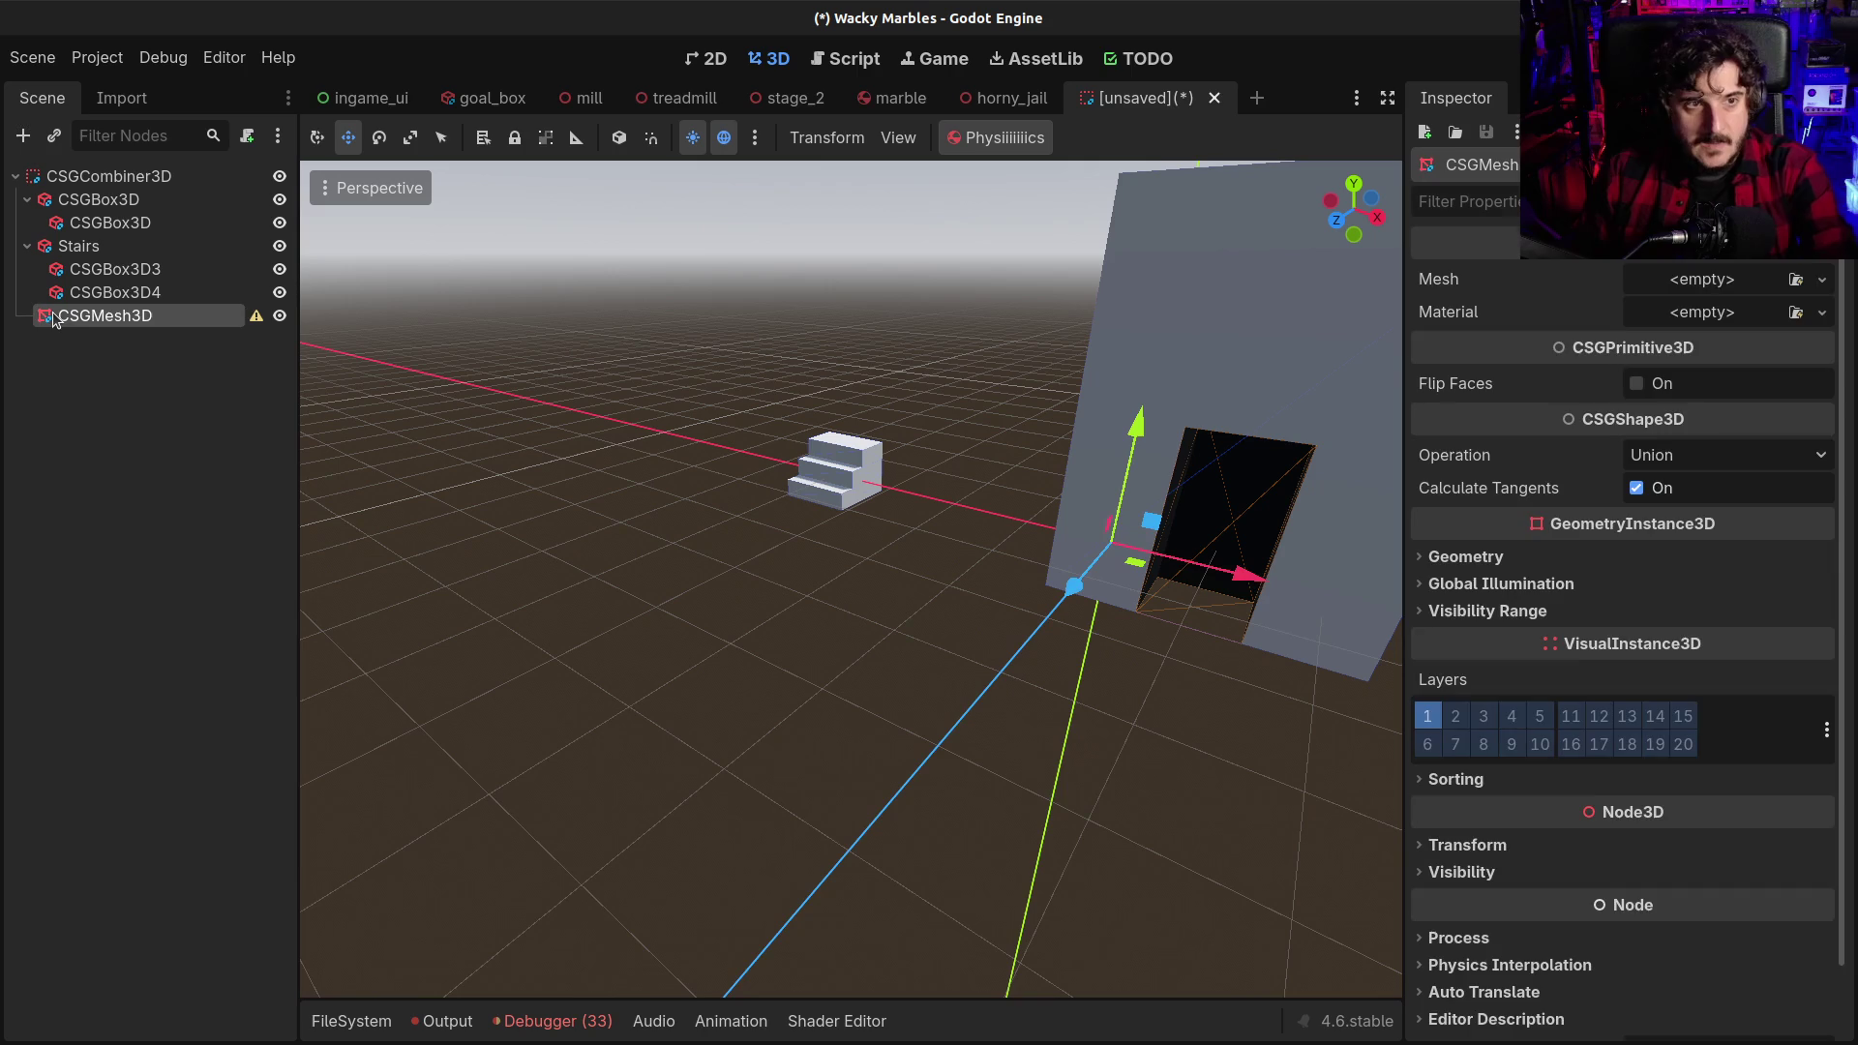
pyautogui.click(1751, 279)
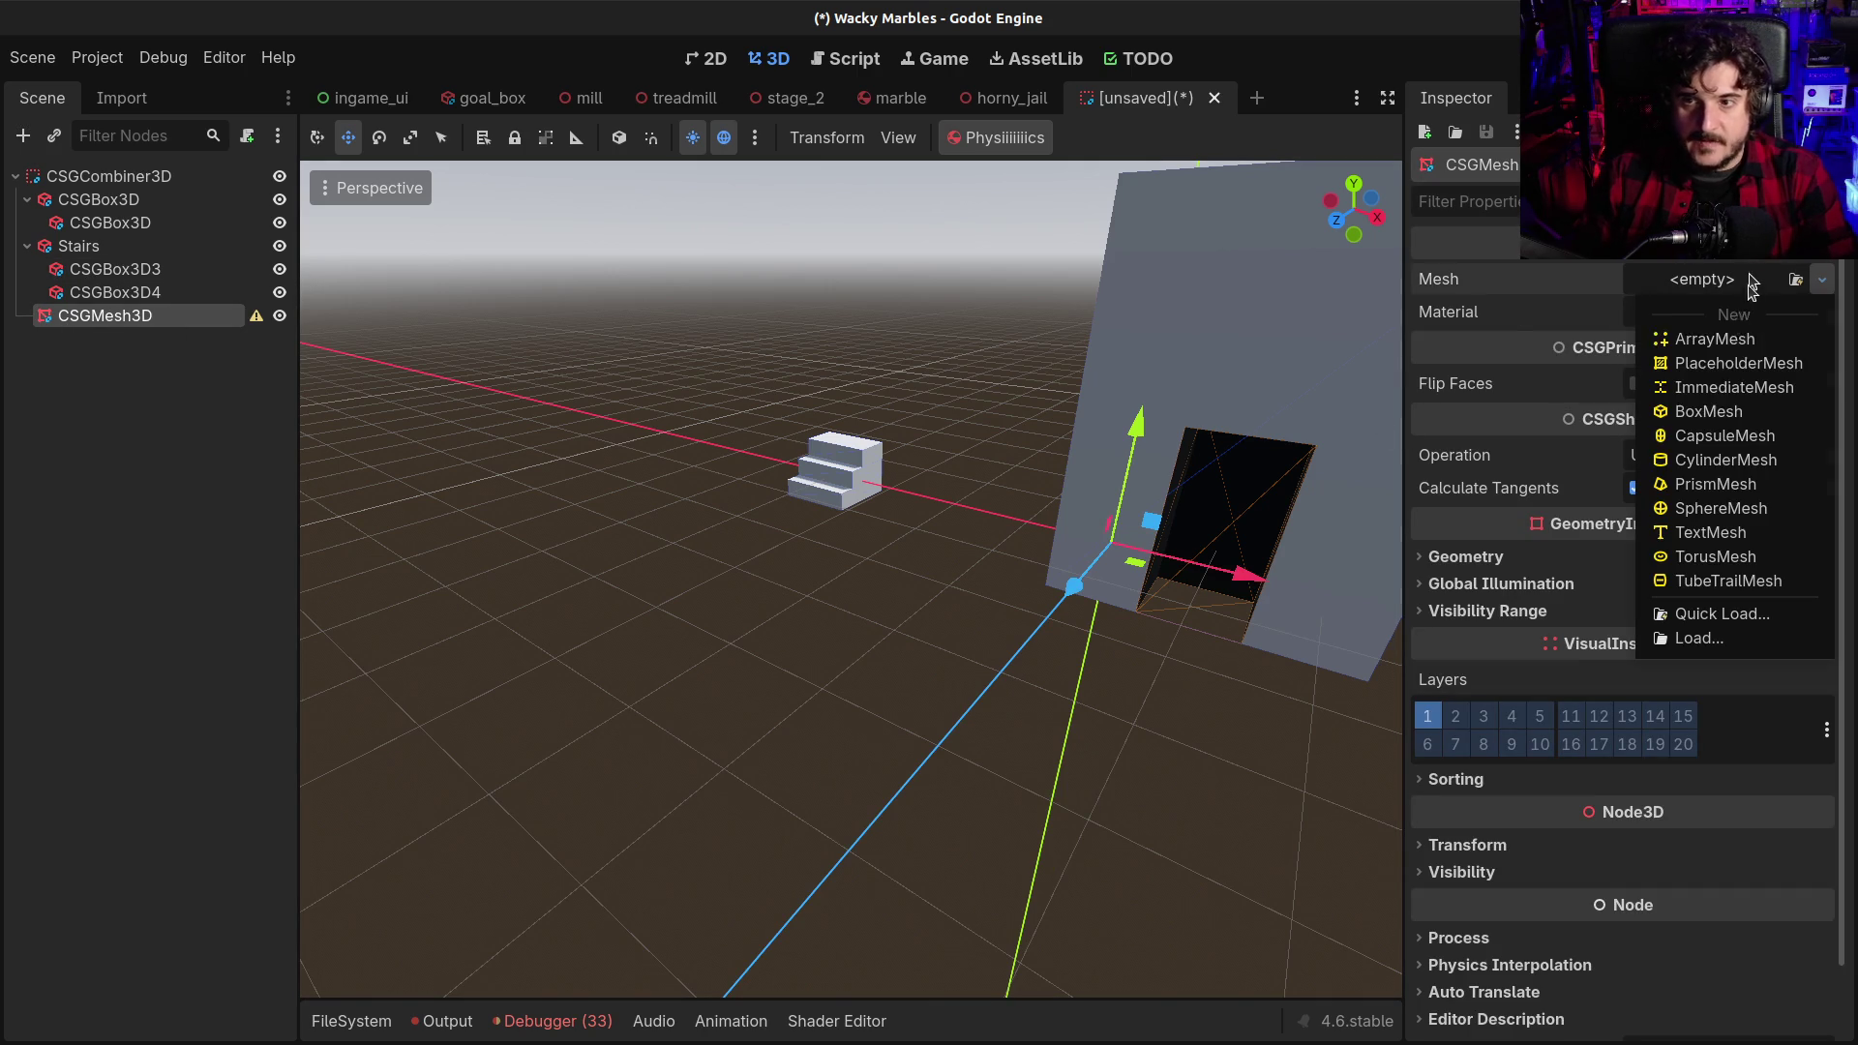
pyautogui.click(1732, 486)
pyautogui.moveTo(1275, 575)
pyautogui.mouseDown()
pyautogui.moveTo(994, 520)
pyautogui.moveTo(1200, 551)
pyautogui.mouseUp()
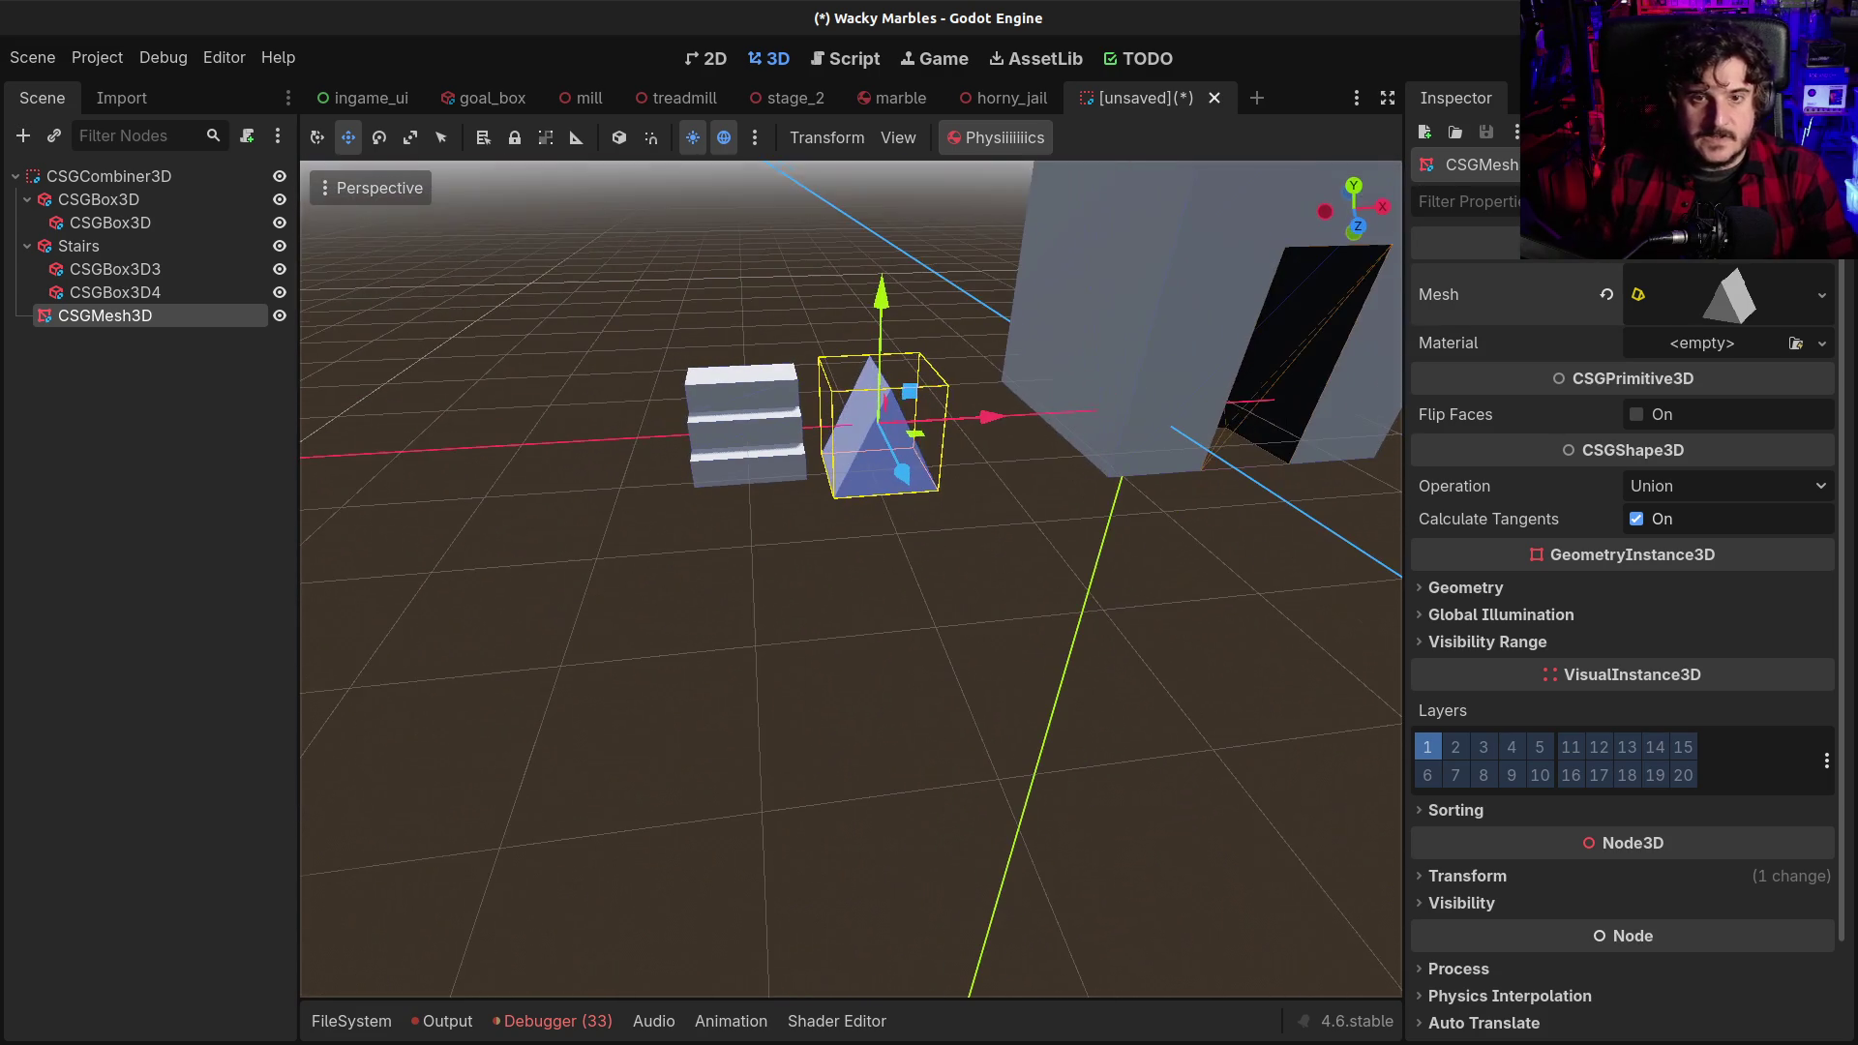
pyautogui.click(1694, 306)
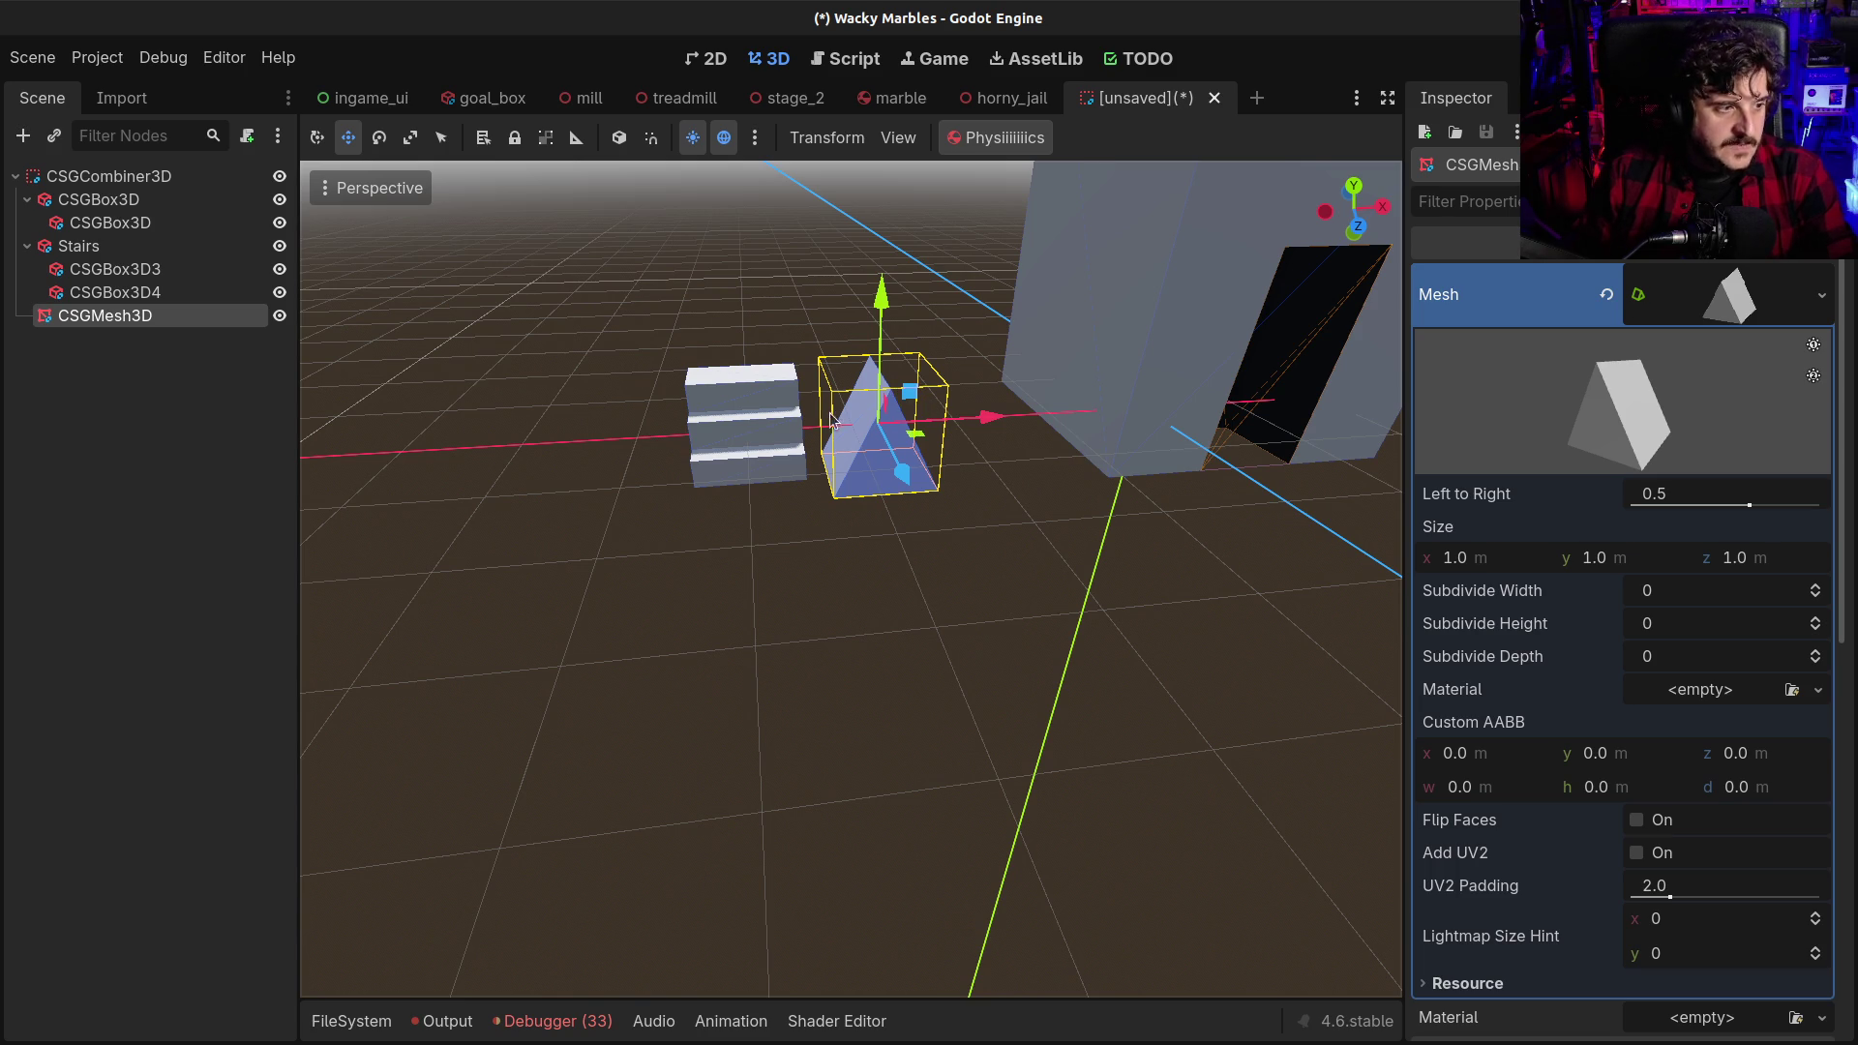
# Shift the prism slightly right, widen it to 1.33 m along x, and rotate it
pyautogui.moveTo(926, 444); pyautogui.dragTo(899, 455)
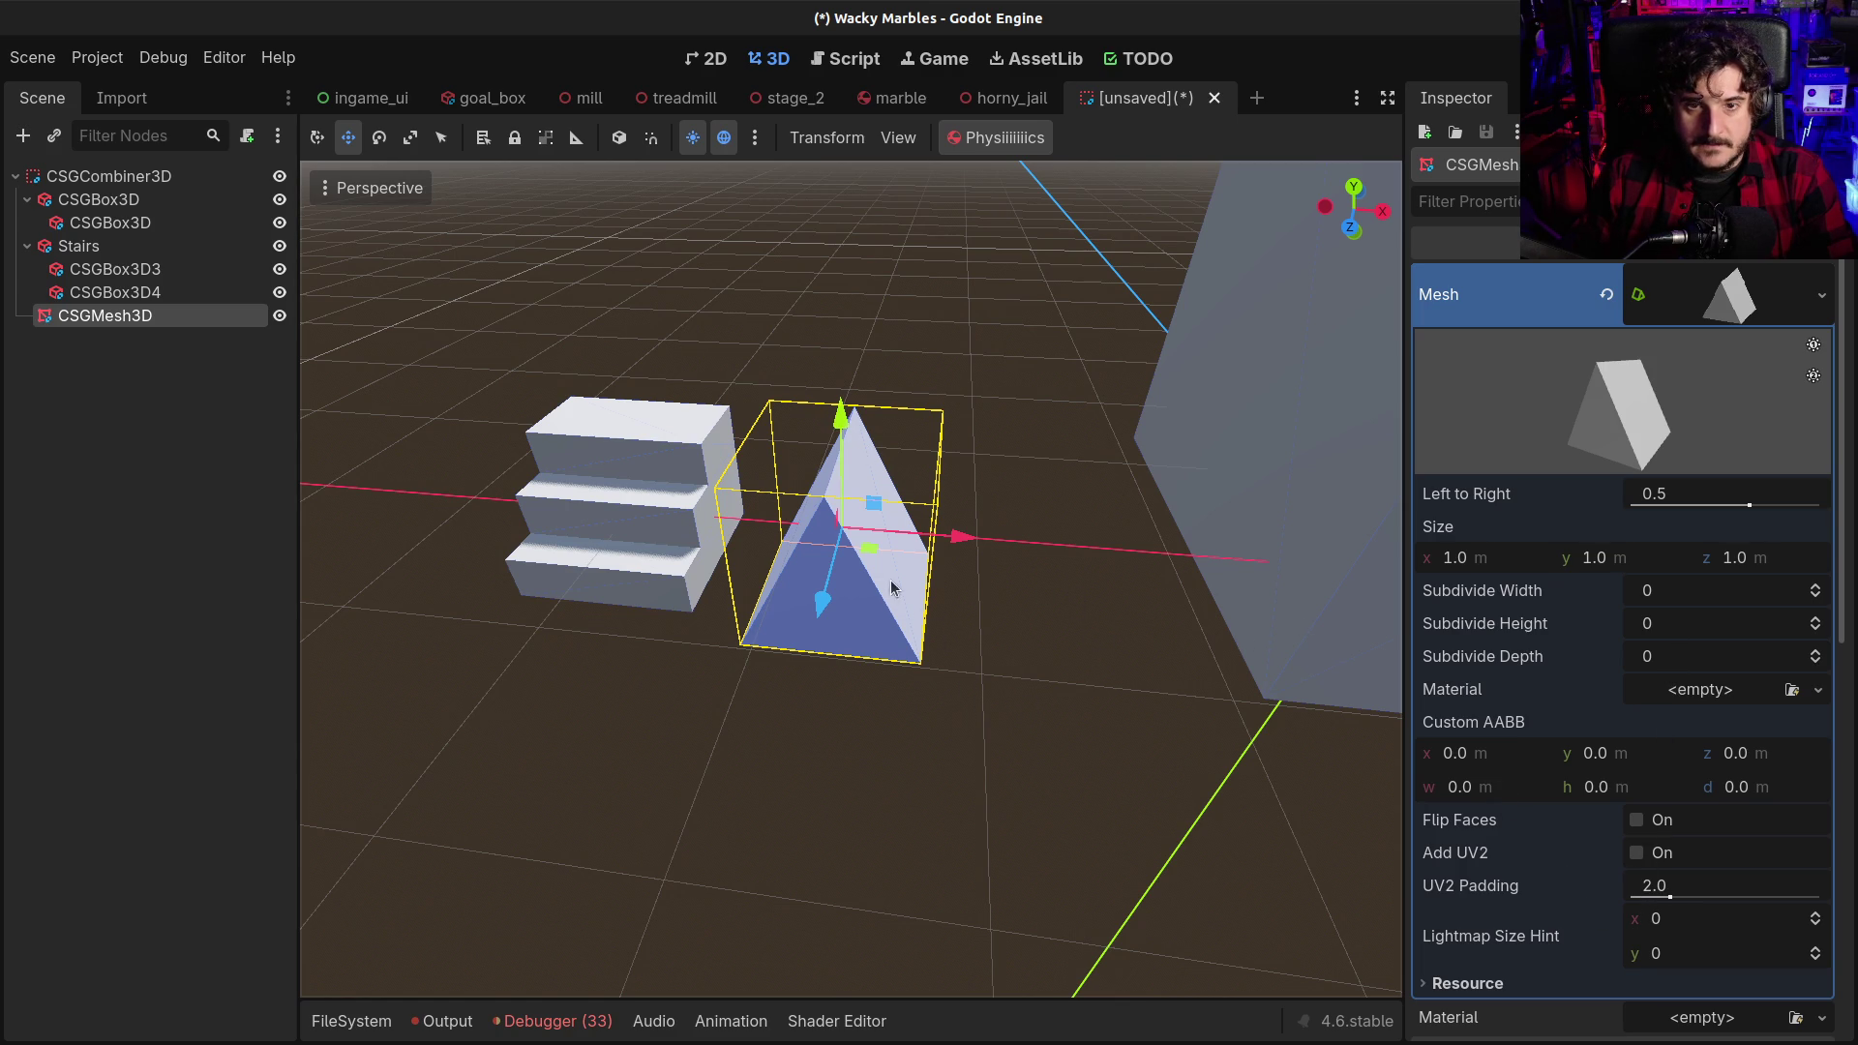
pyautogui.moveTo(935, 551); pyautogui.dragTo(996, 535)
pyautogui.moveTo(1461, 560)
pyautogui.mouseDown()
pyautogui.moveTo(1539, 560)
pyautogui.moveTo(1471, 559)
pyautogui.moveTo(1490, 560)
pyautogui.mouseUp()
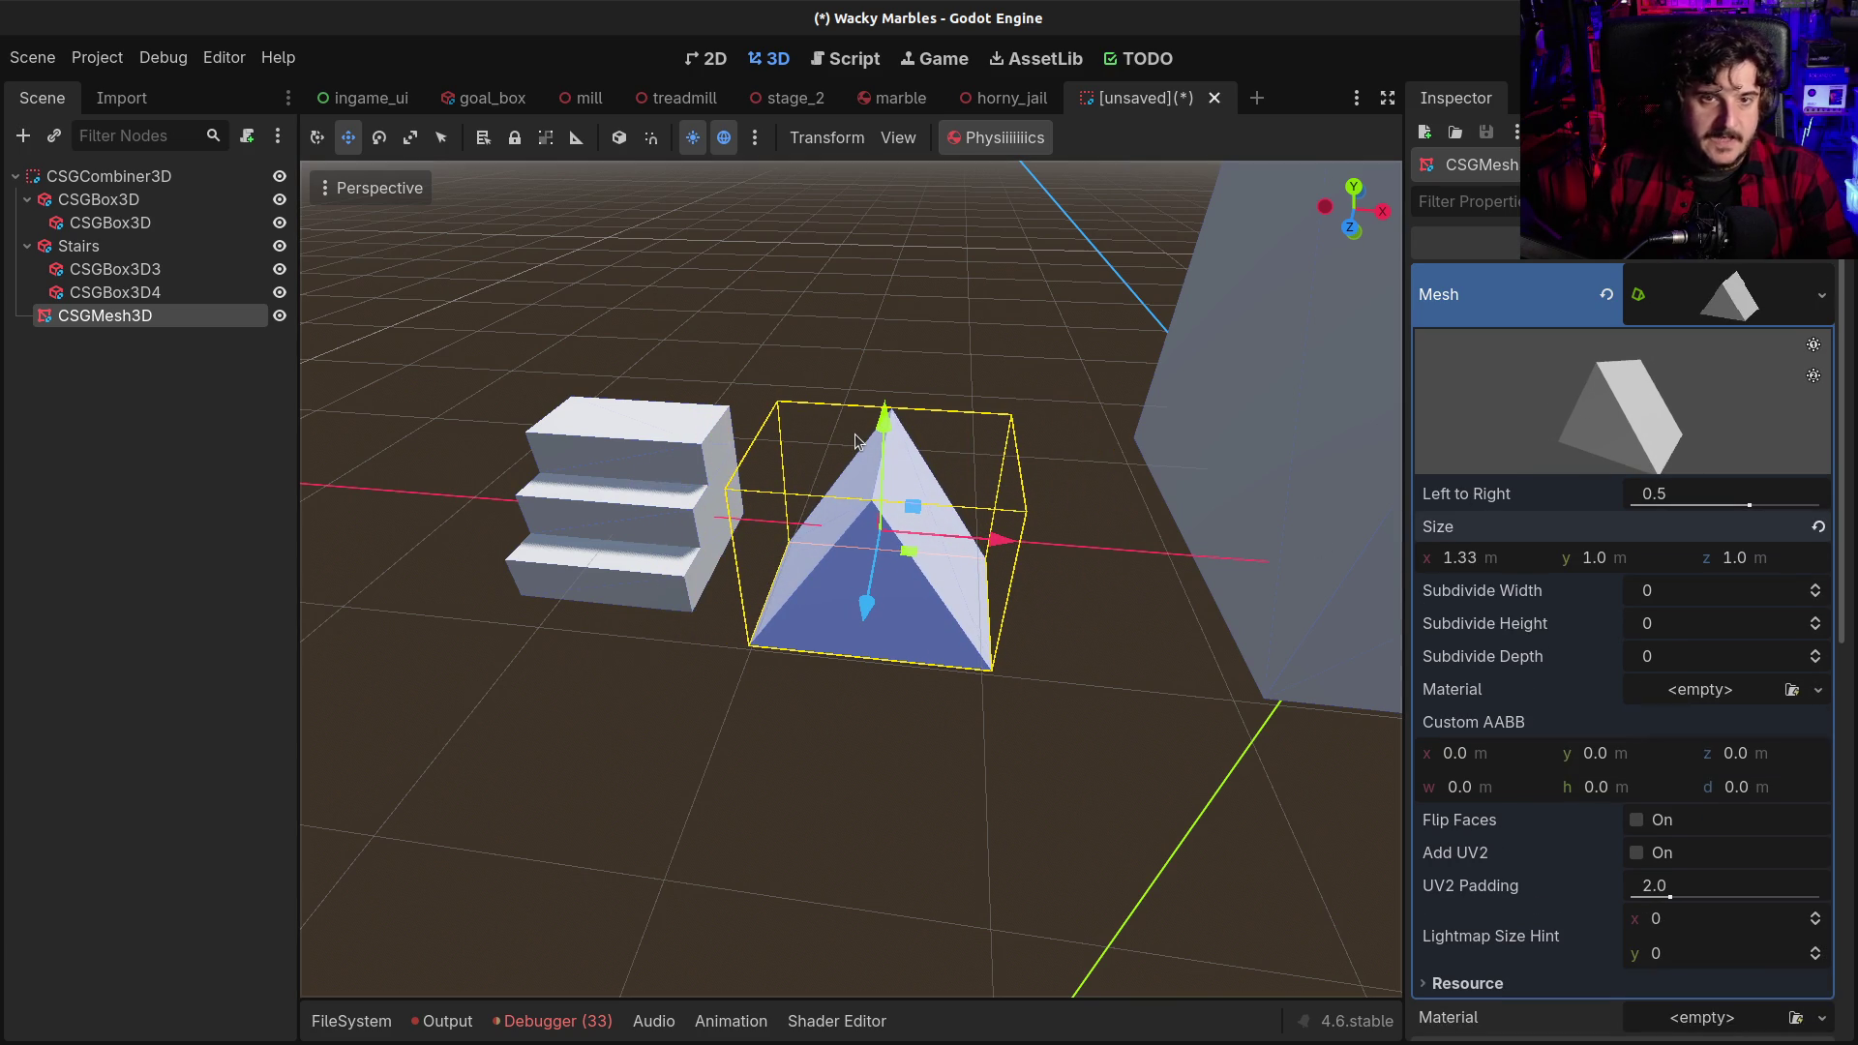
pyautogui.press('e')
pyautogui.moveTo(926, 489)
pyautogui.mouseDown()
pyautogui.moveTo(1003, 587)
pyautogui.moveTo(987, 651)
pyautogui.moveTo(954, 693)
pyautogui.moveTo(842, 726)
pyautogui.moveTo(955, 706)
pyautogui.moveTo(1028, 662)
pyautogui.mouseUp()
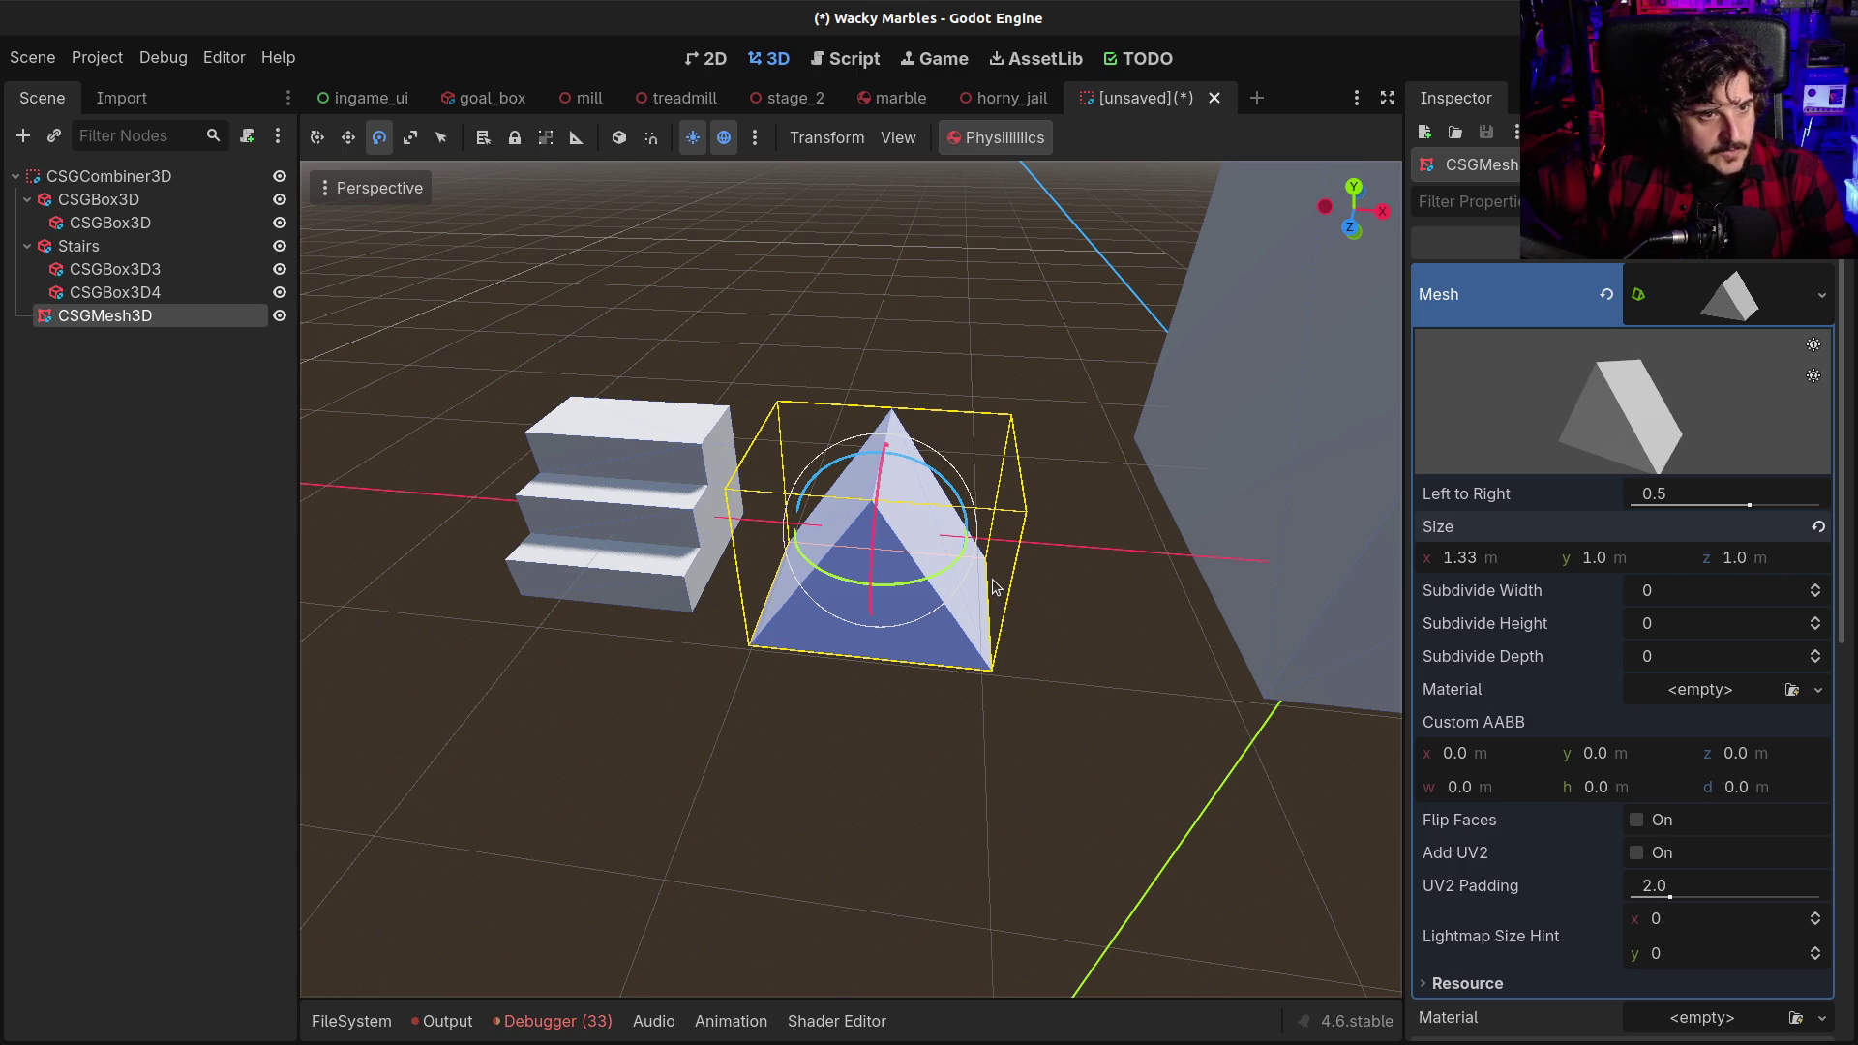
pyautogui.moveTo(897, 591)
pyautogui.mouseDown()
pyautogui.moveTo(793, 556)
pyautogui.moveTo(860, 563)
pyautogui.moveTo(704, 610)
pyautogui.mouseUp()
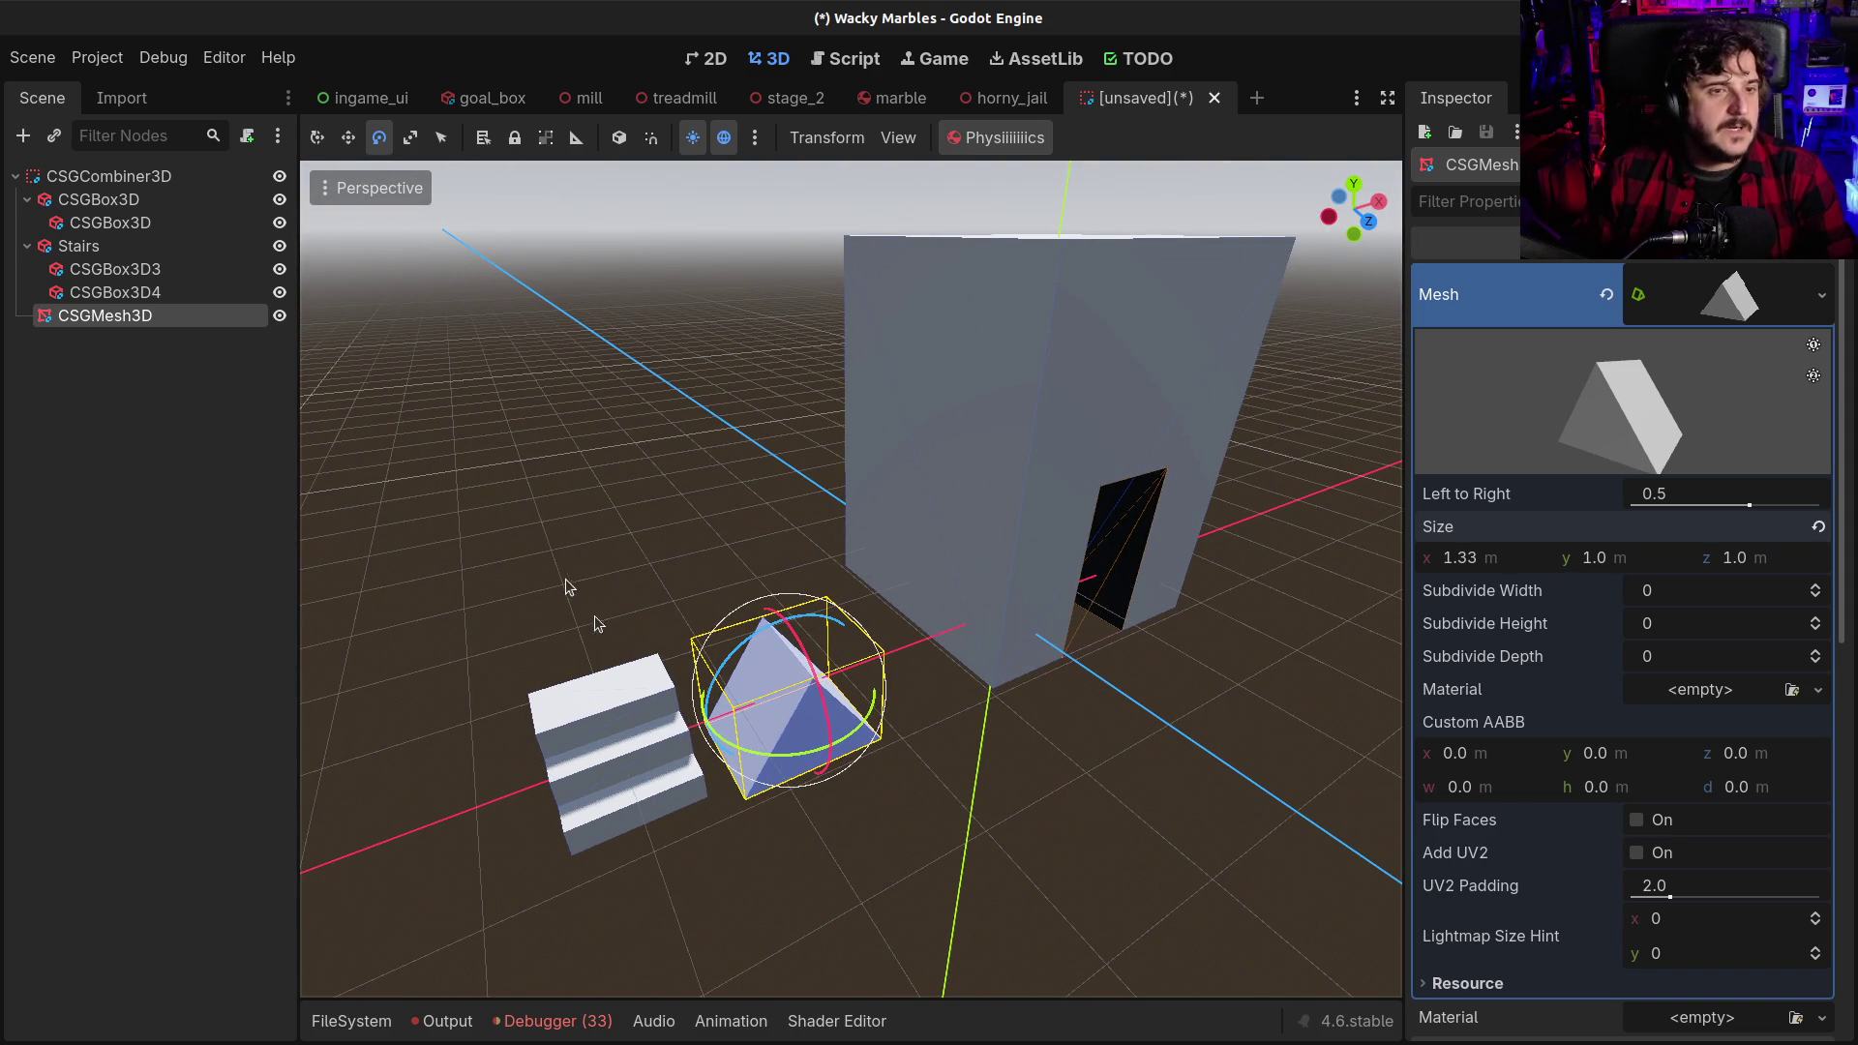
# Reparent the prism CSGMesh3D onto the tall CSGBox3D, beside the doorway box
pyautogui.moveTo(631, 651); pyautogui.dragTo(756, 571)
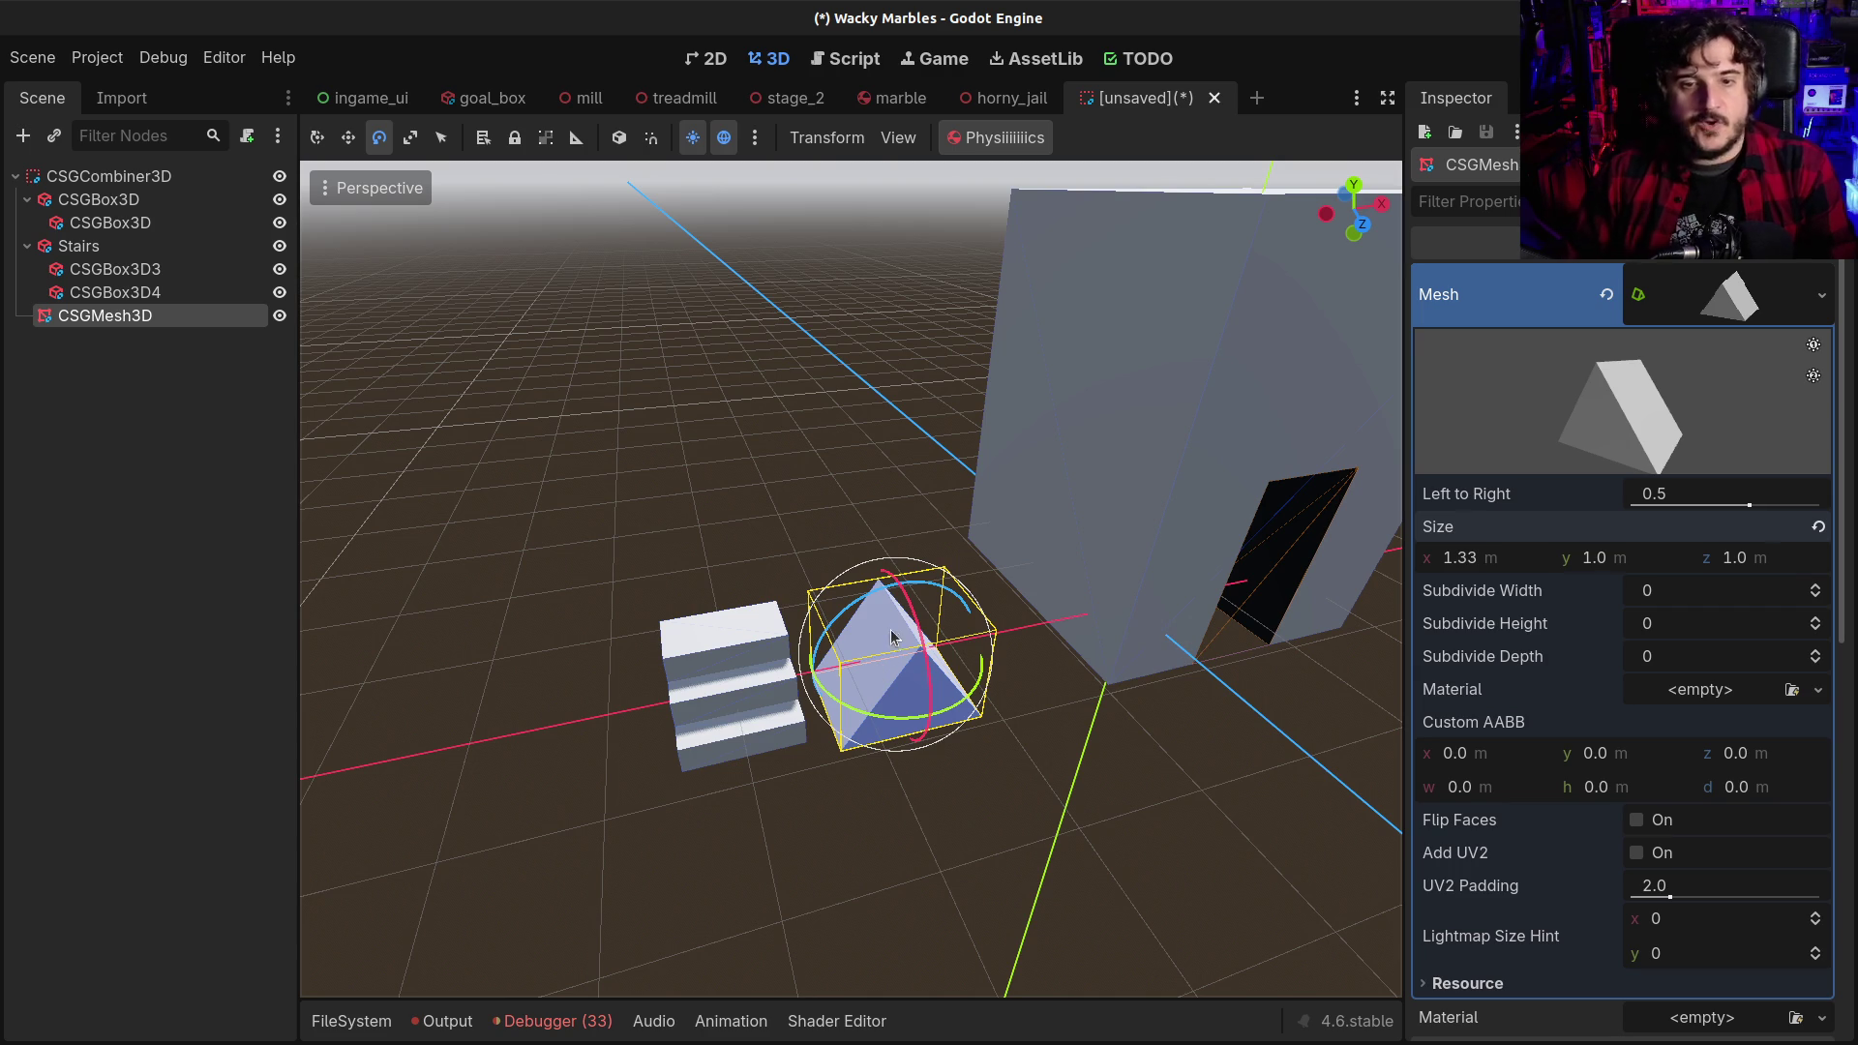
pyautogui.moveTo(1023, 586); pyautogui.dragTo(774, 586)
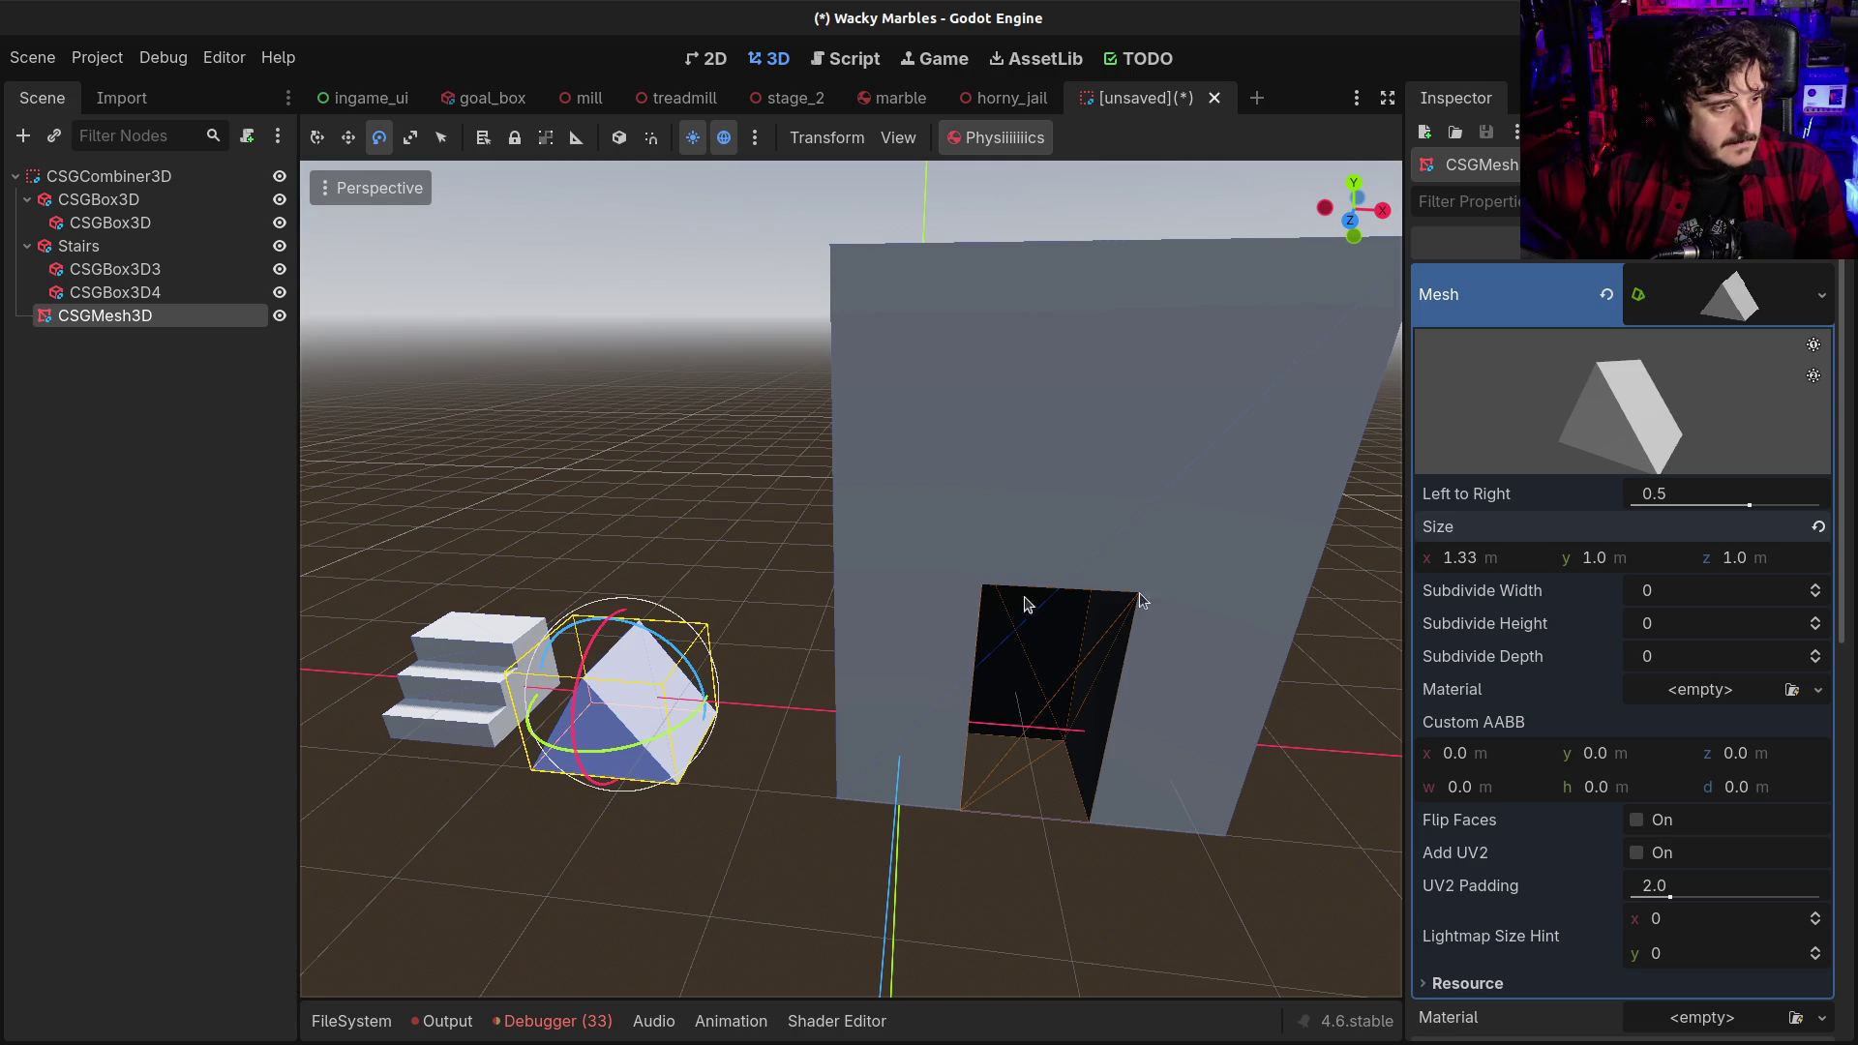
pyautogui.moveTo(1204, 776); pyautogui.dragTo(1252, 654)
pyautogui.moveTo(1029, 642); pyautogui.dragTo(1037, 643)
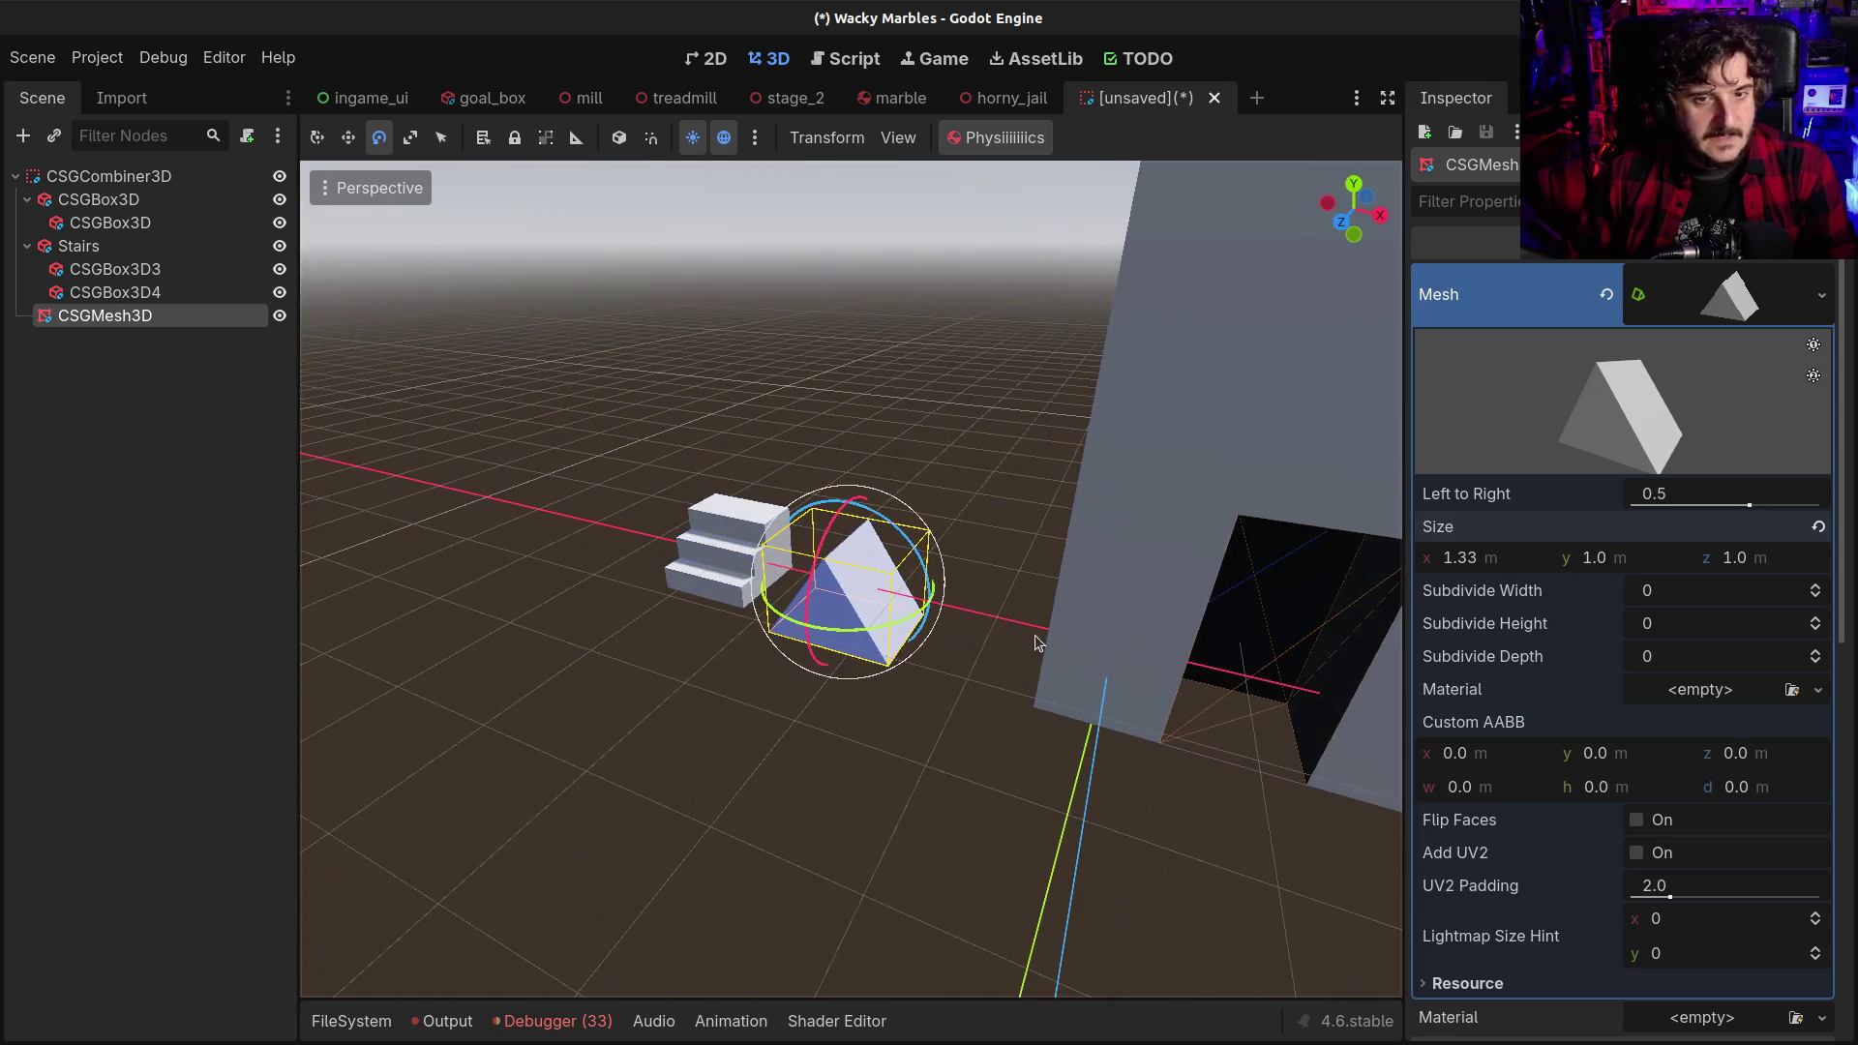
pyautogui.moveTo(110, 321)
pyautogui.mouseDown()
pyautogui.moveTo(128, 180)
pyautogui.moveTo(126, 200)
pyautogui.mouseUp()
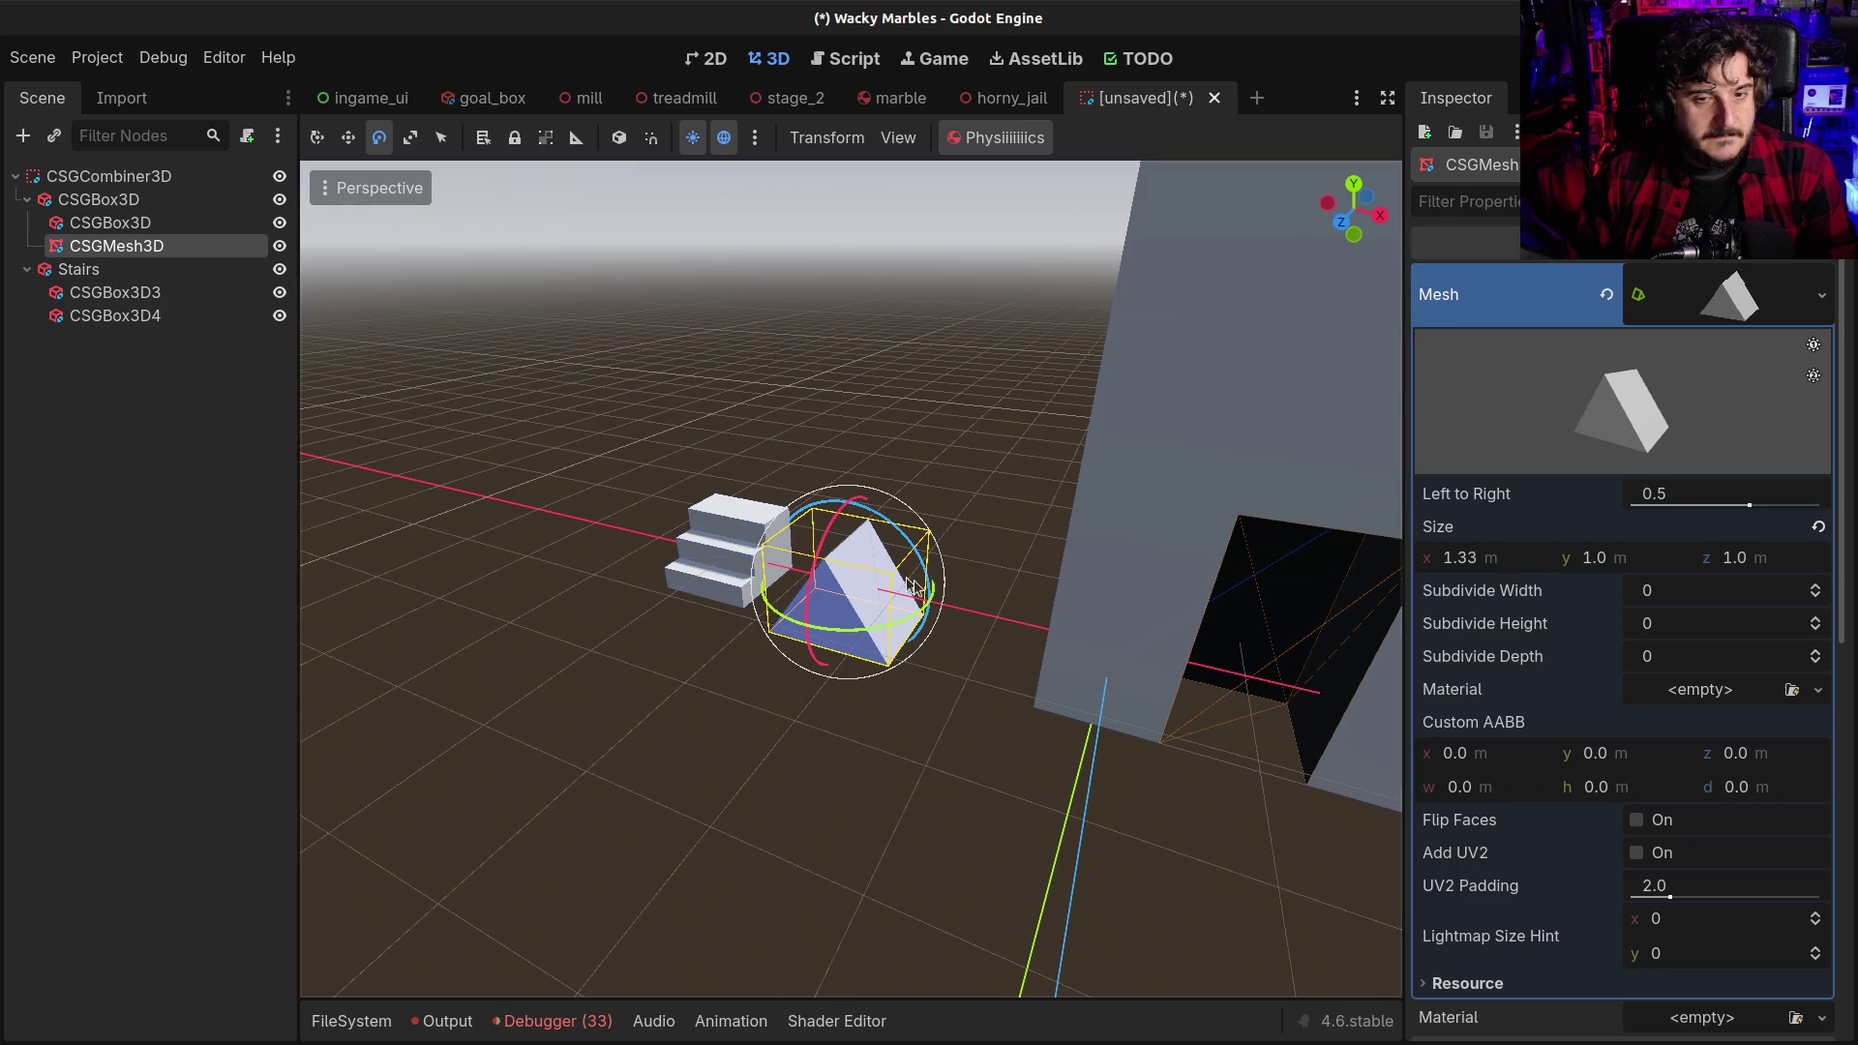
# Raise the prism with the Move tool and place it on top of the tall block
pyautogui.scroll(-3, 692, 320)
pyautogui.moveTo(1107, 630); pyautogui.dragTo(794, 630)
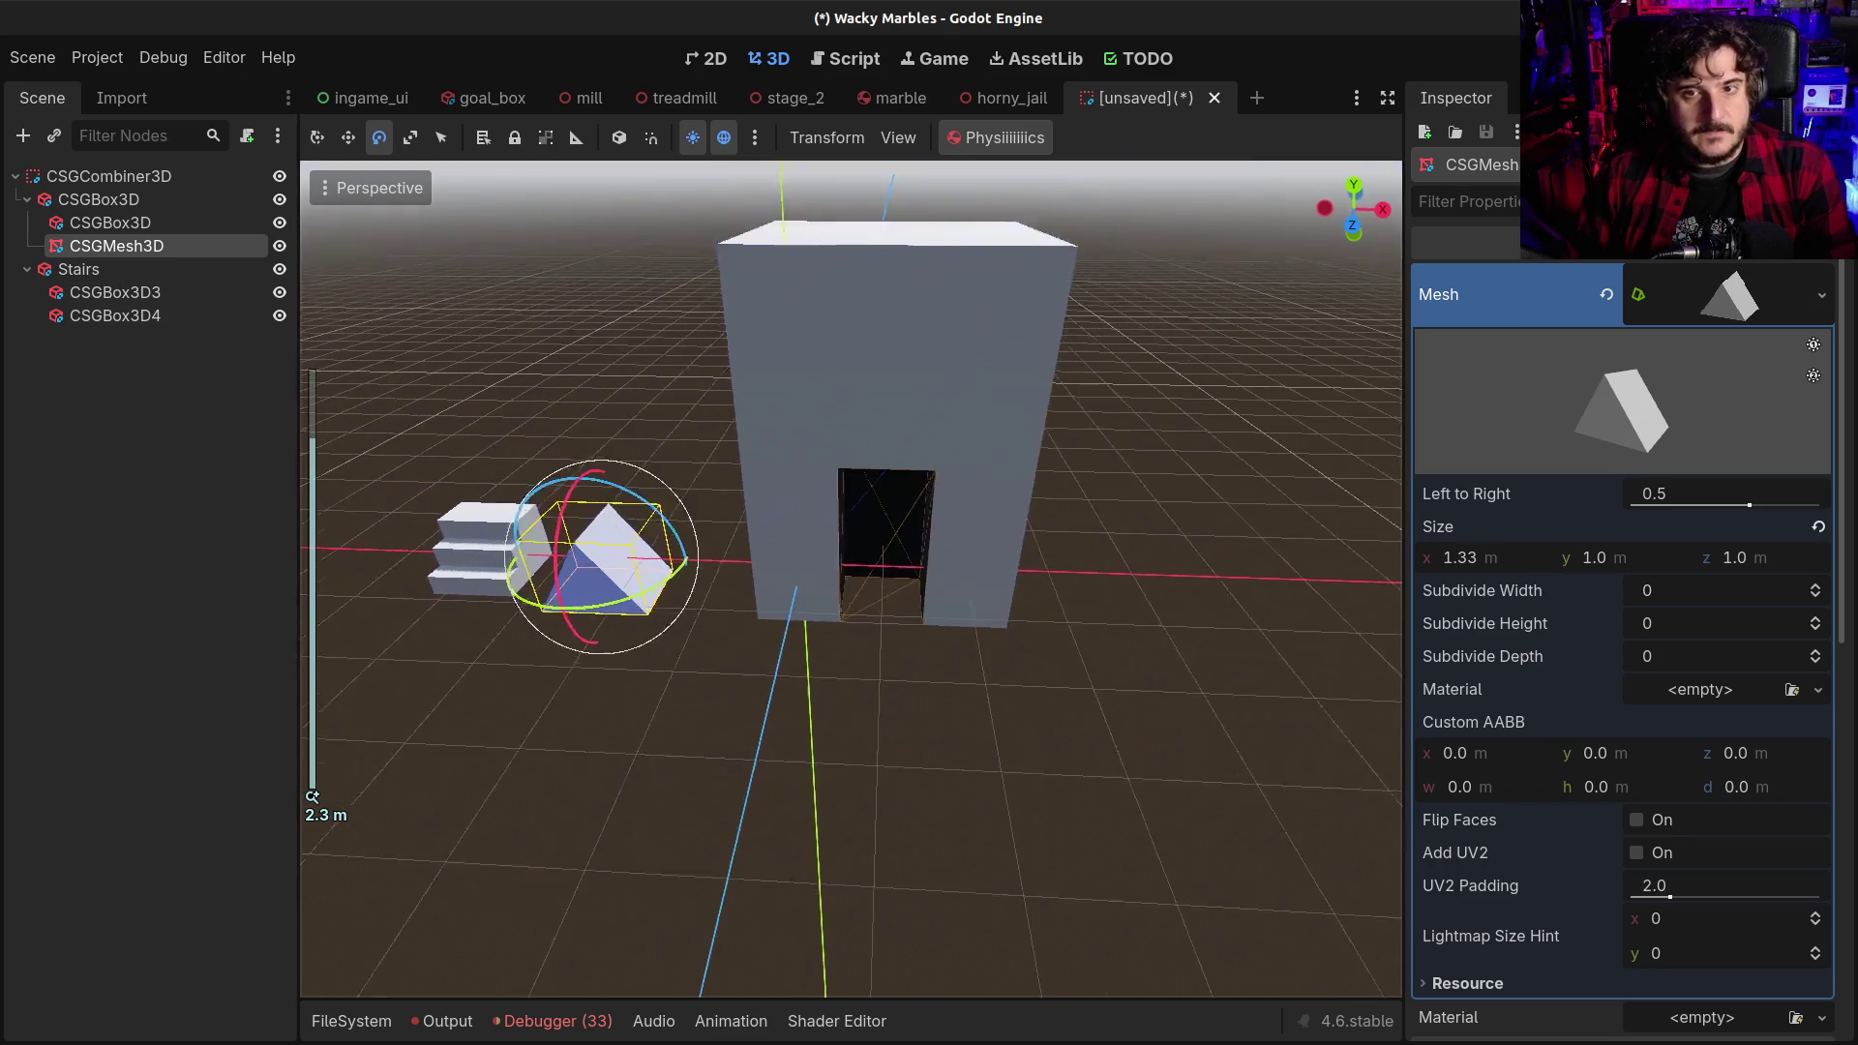
pyautogui.scroll(1, 375, 195)
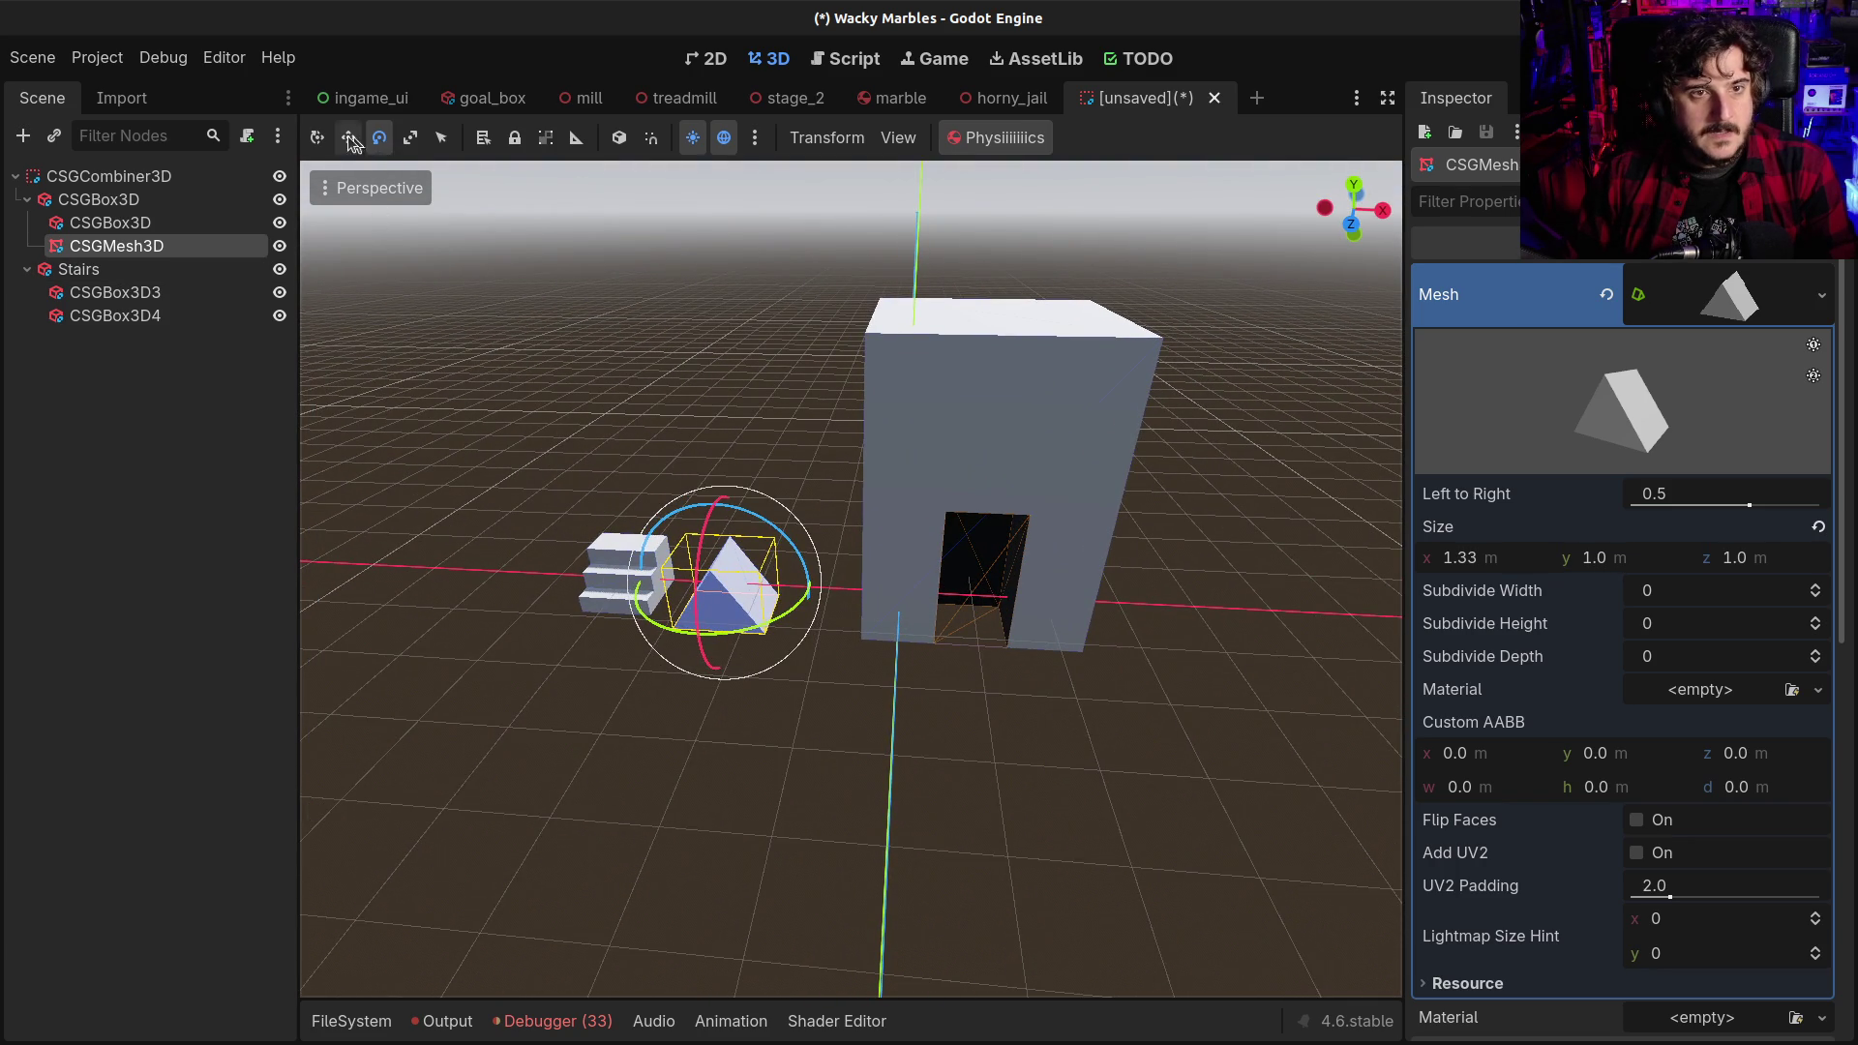
pyautogui.click(348, 138)
pyautogui.moveTo(714, 470); pyautogui.dragTo(736, 164)
pyautogui.moveTo(810, 312)
pyautogui.mouseDown()
pyautogui.moveTo(1084, 309)
pyautogui.moveTo(1063, 261)
pyautogui.mouseUp()
pyautogui.moveTo(842, 368); pyautogui.dragTo(841, 367)
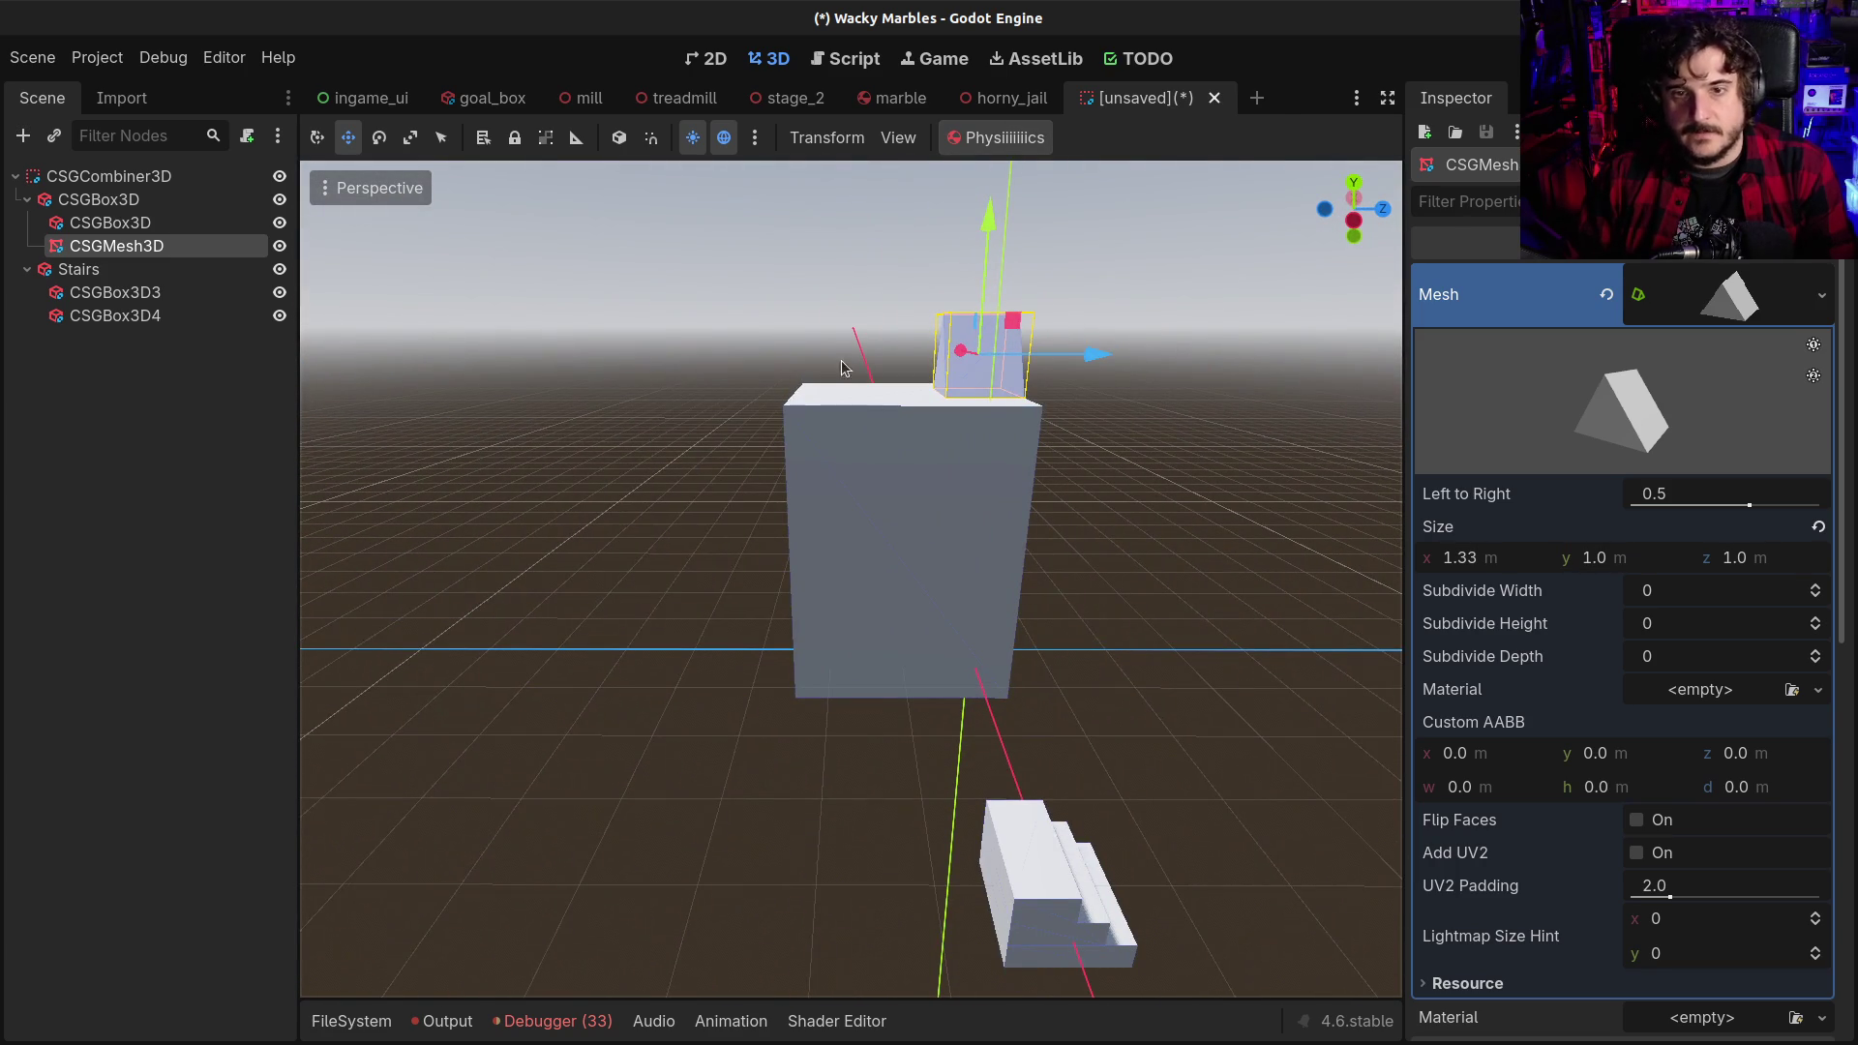
# Widen the prism by dragging its Size x value in the Inspector, then select that field
pyautogui.press('e')
pyautogui.press('q')
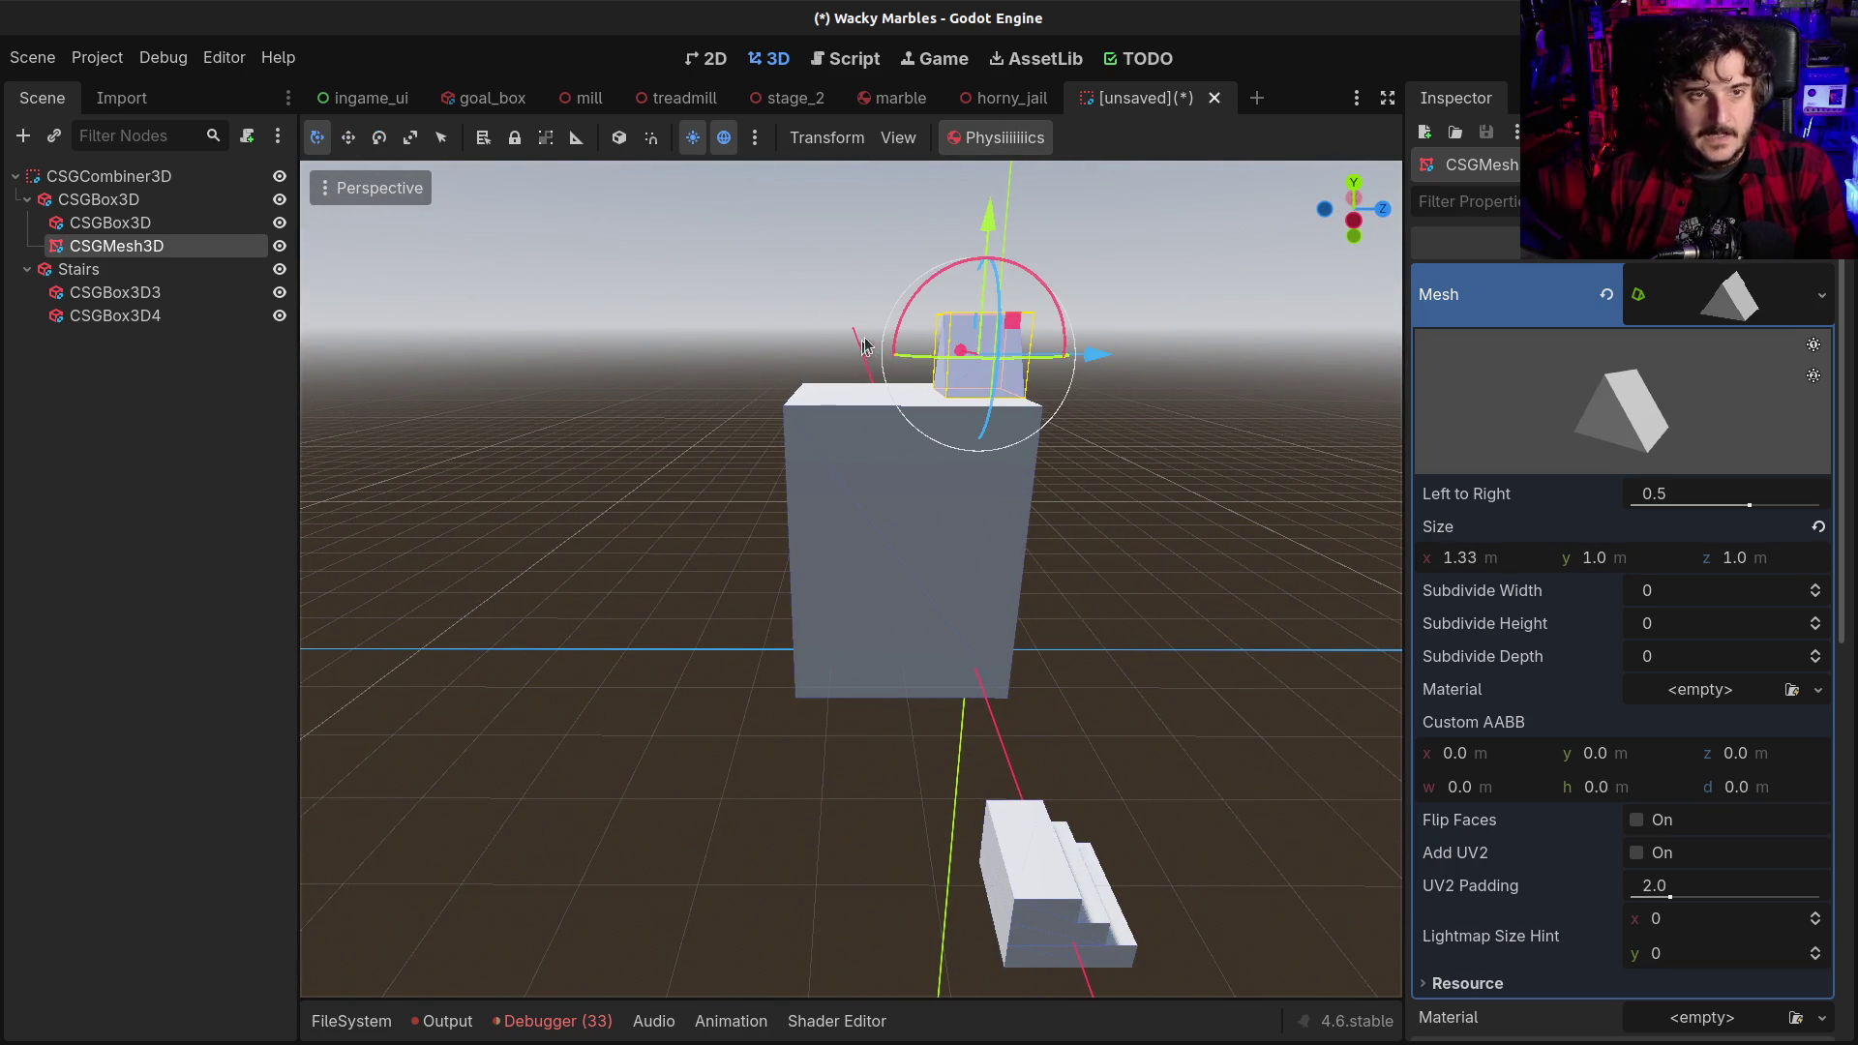
pyautogui.press('e')
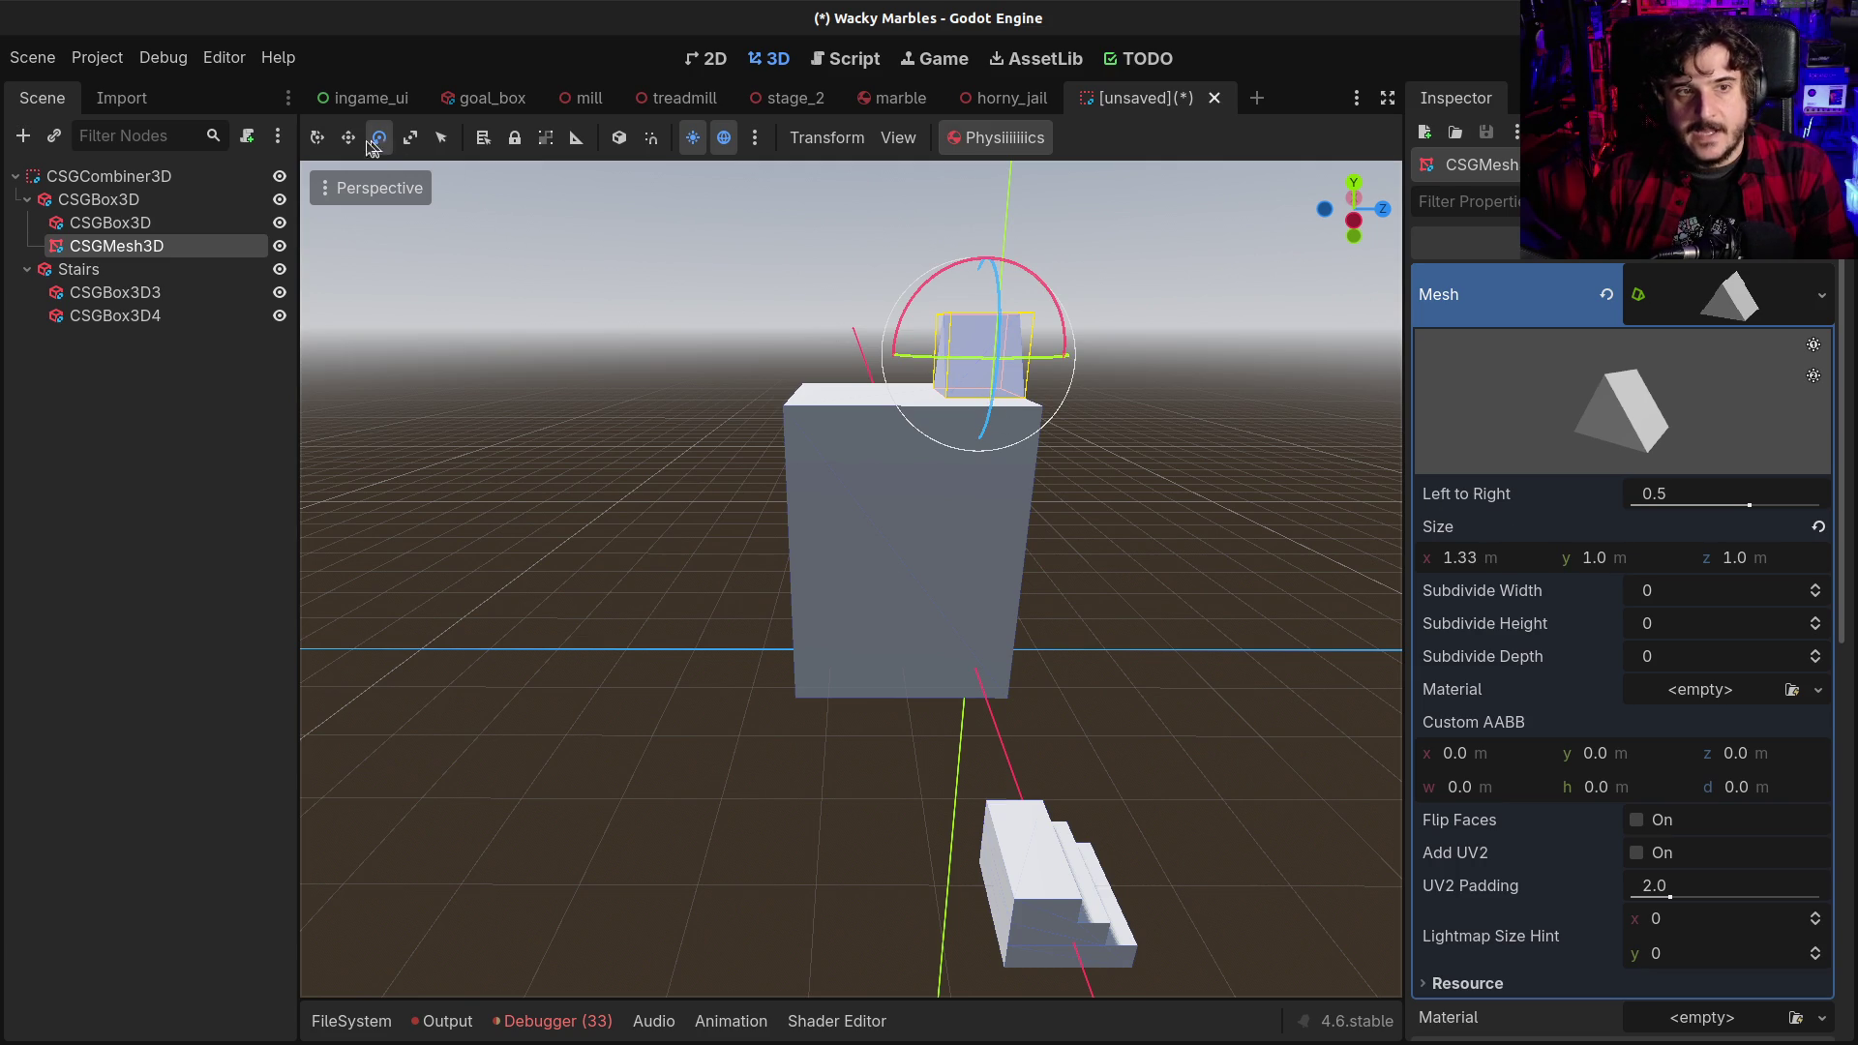
pyautogui.click(317, 137)
pyautogui.moveTo(968, 371)
pyautogui.mouseDown()
pyautogui.moveTo(958, 348)
pyautogui.moveTo(842, 329)
pyautogui.mouseUp()
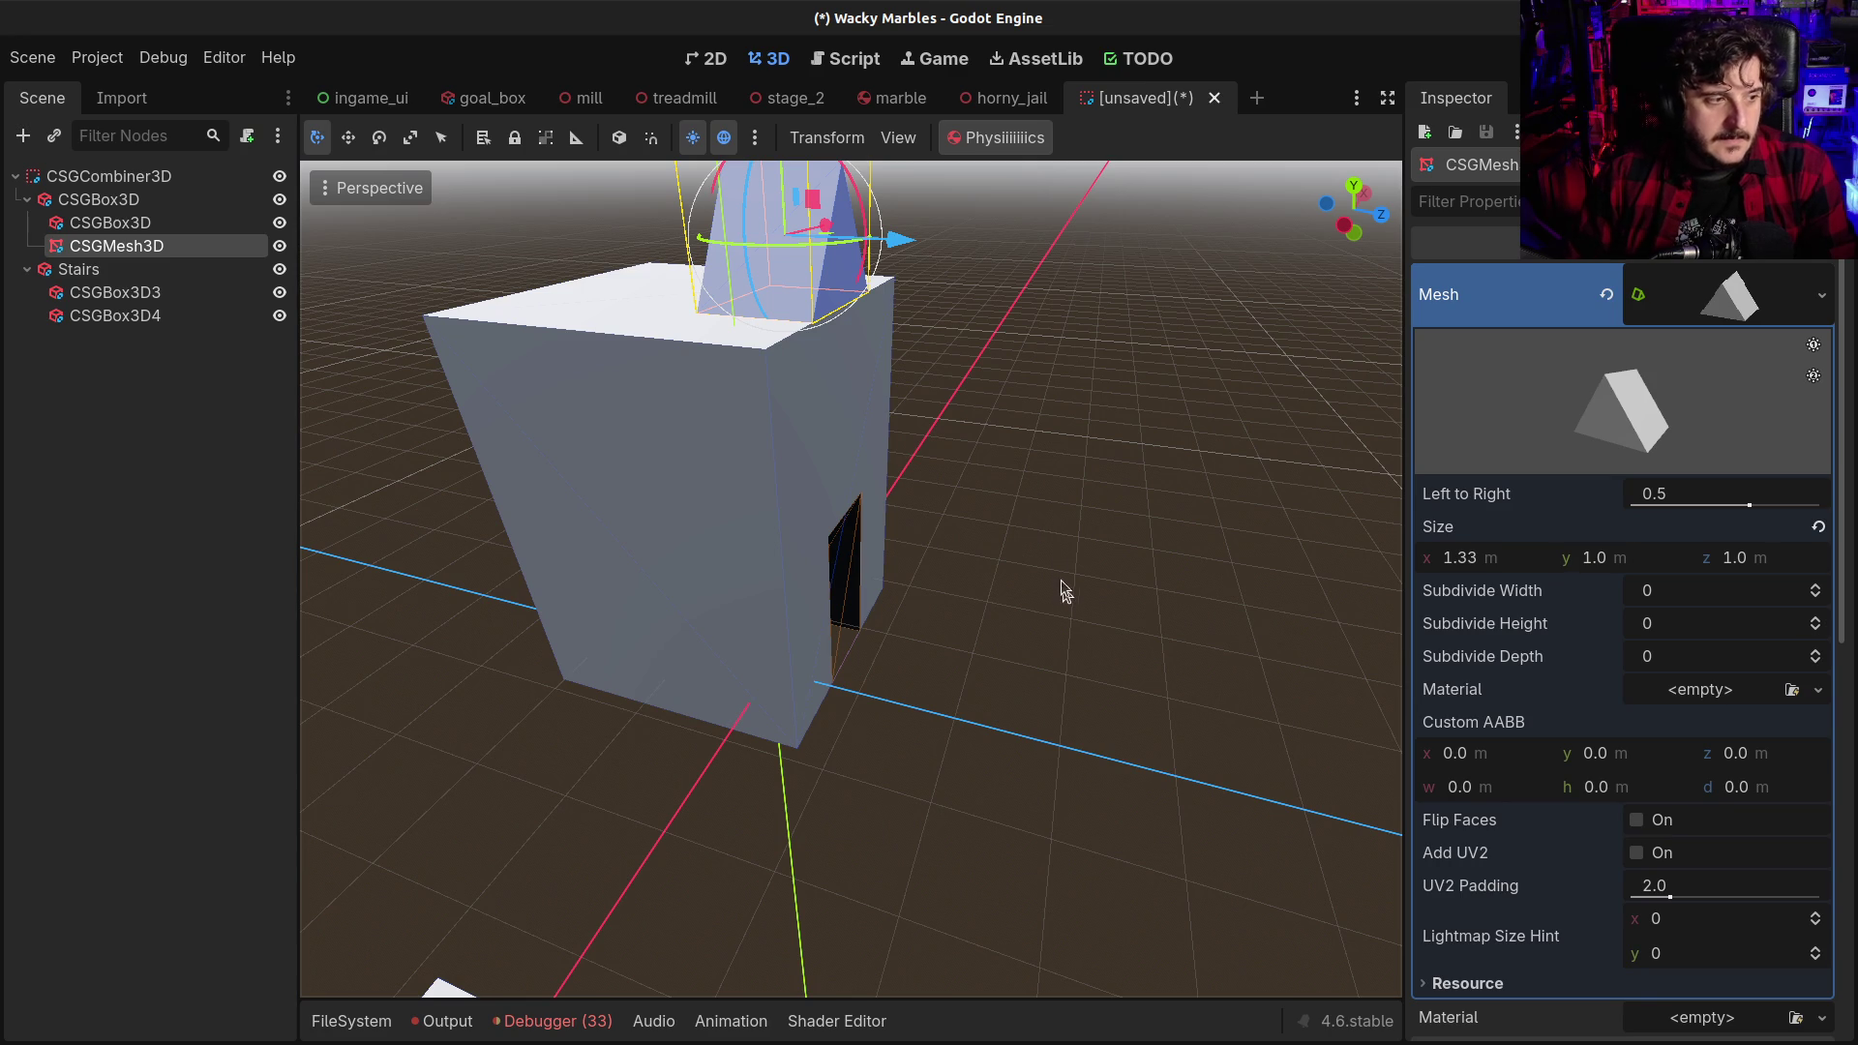
pyautogui.moveTo(1505, 566)
pyautogui.mouseDown()
pyautogui.moveTo(1461, 566)
pyautogui.moveTo(1734, 557)
pyautogui.mouseUp()
pyautogui.click(1473, 565)
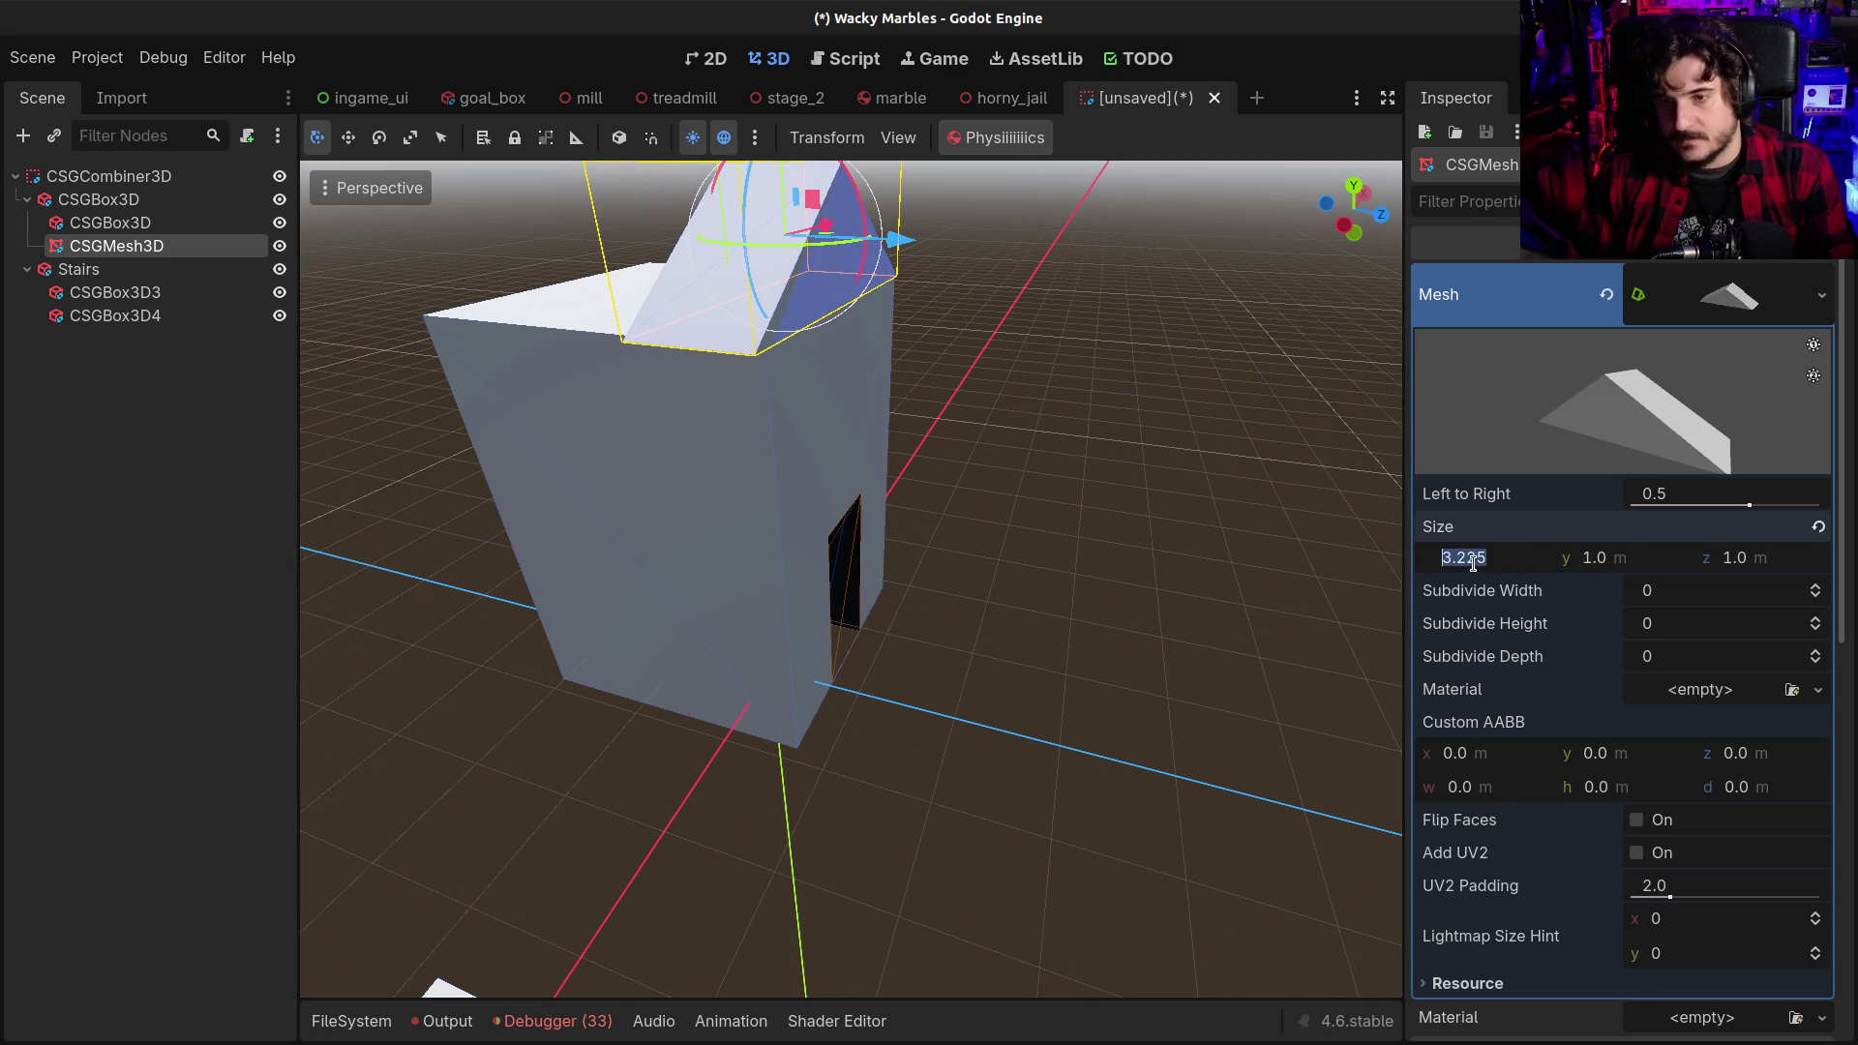
# Set the prism's size to 3.5 m along x and 4 m along z
pyautogui.press('BackSpace')
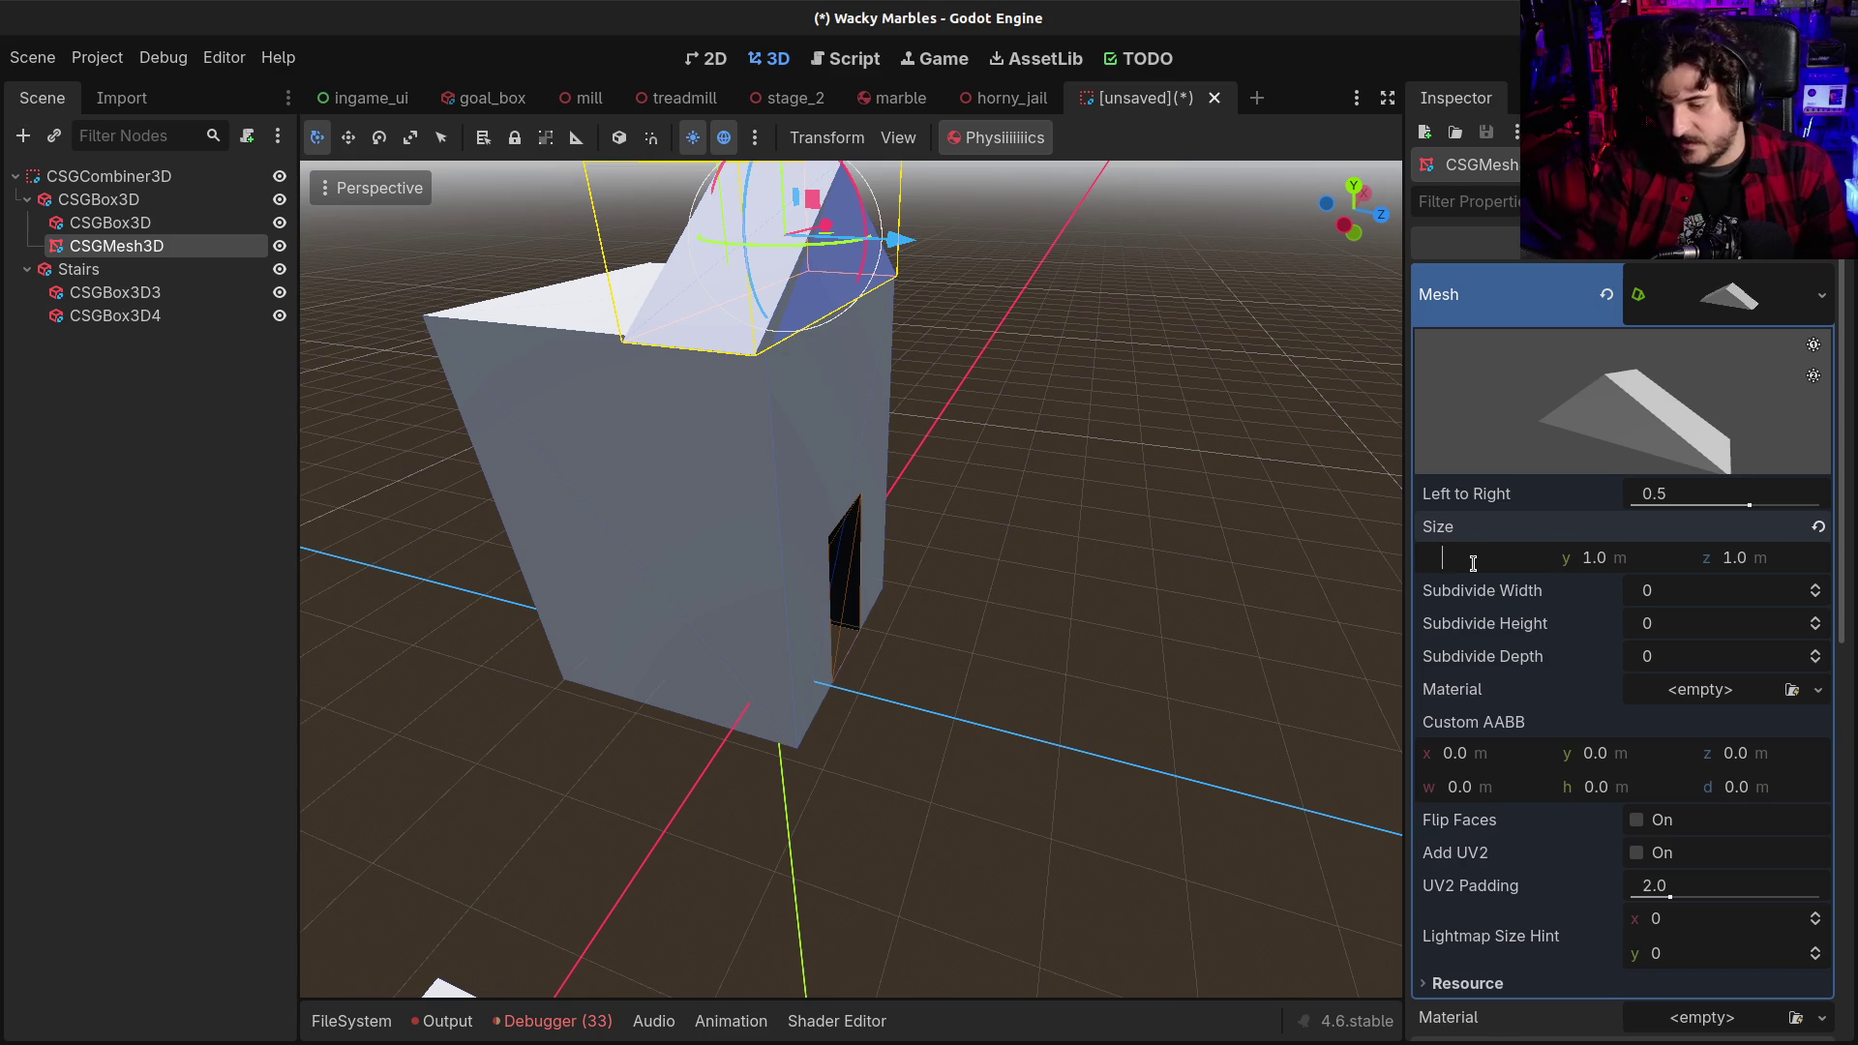
pyautogui.write('3.5')
pyautogui.press('Return')
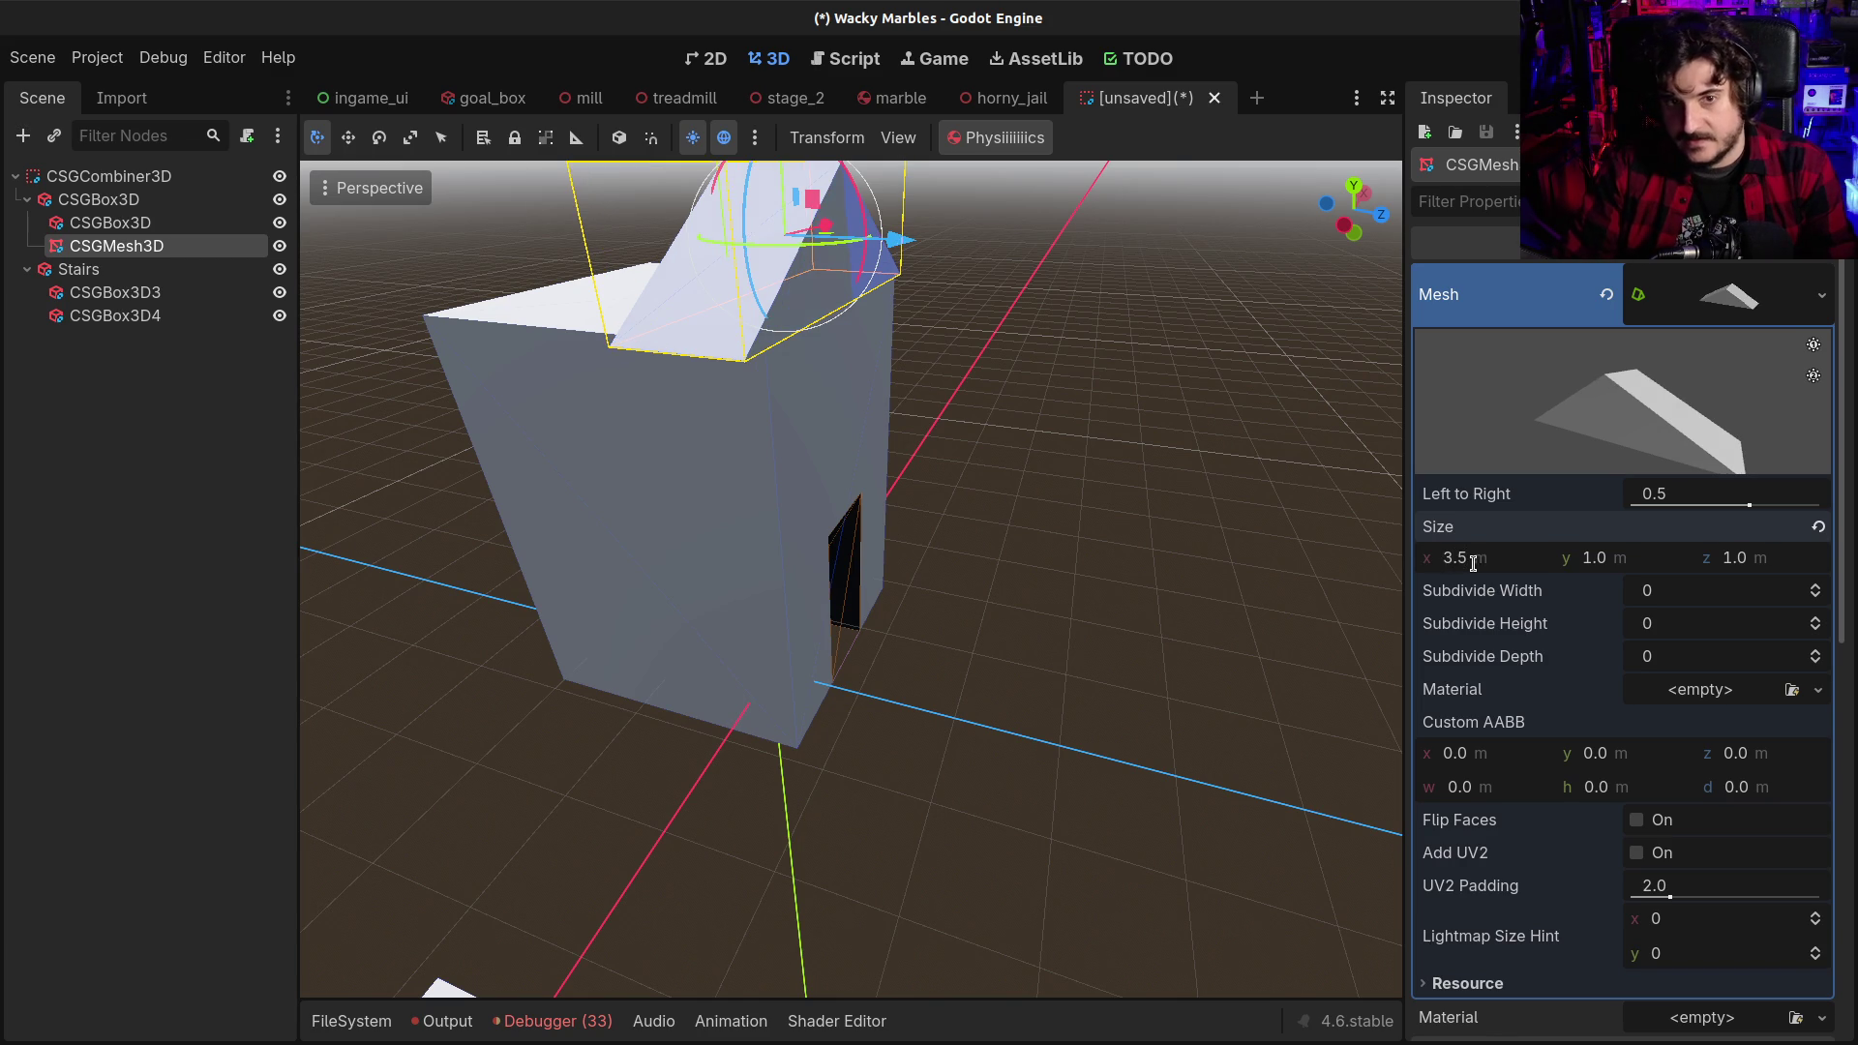
pyautogui.moveTo(904, 406); pyautogui.dragTo(1054, 416)
pyautogui.click(1732, 567)
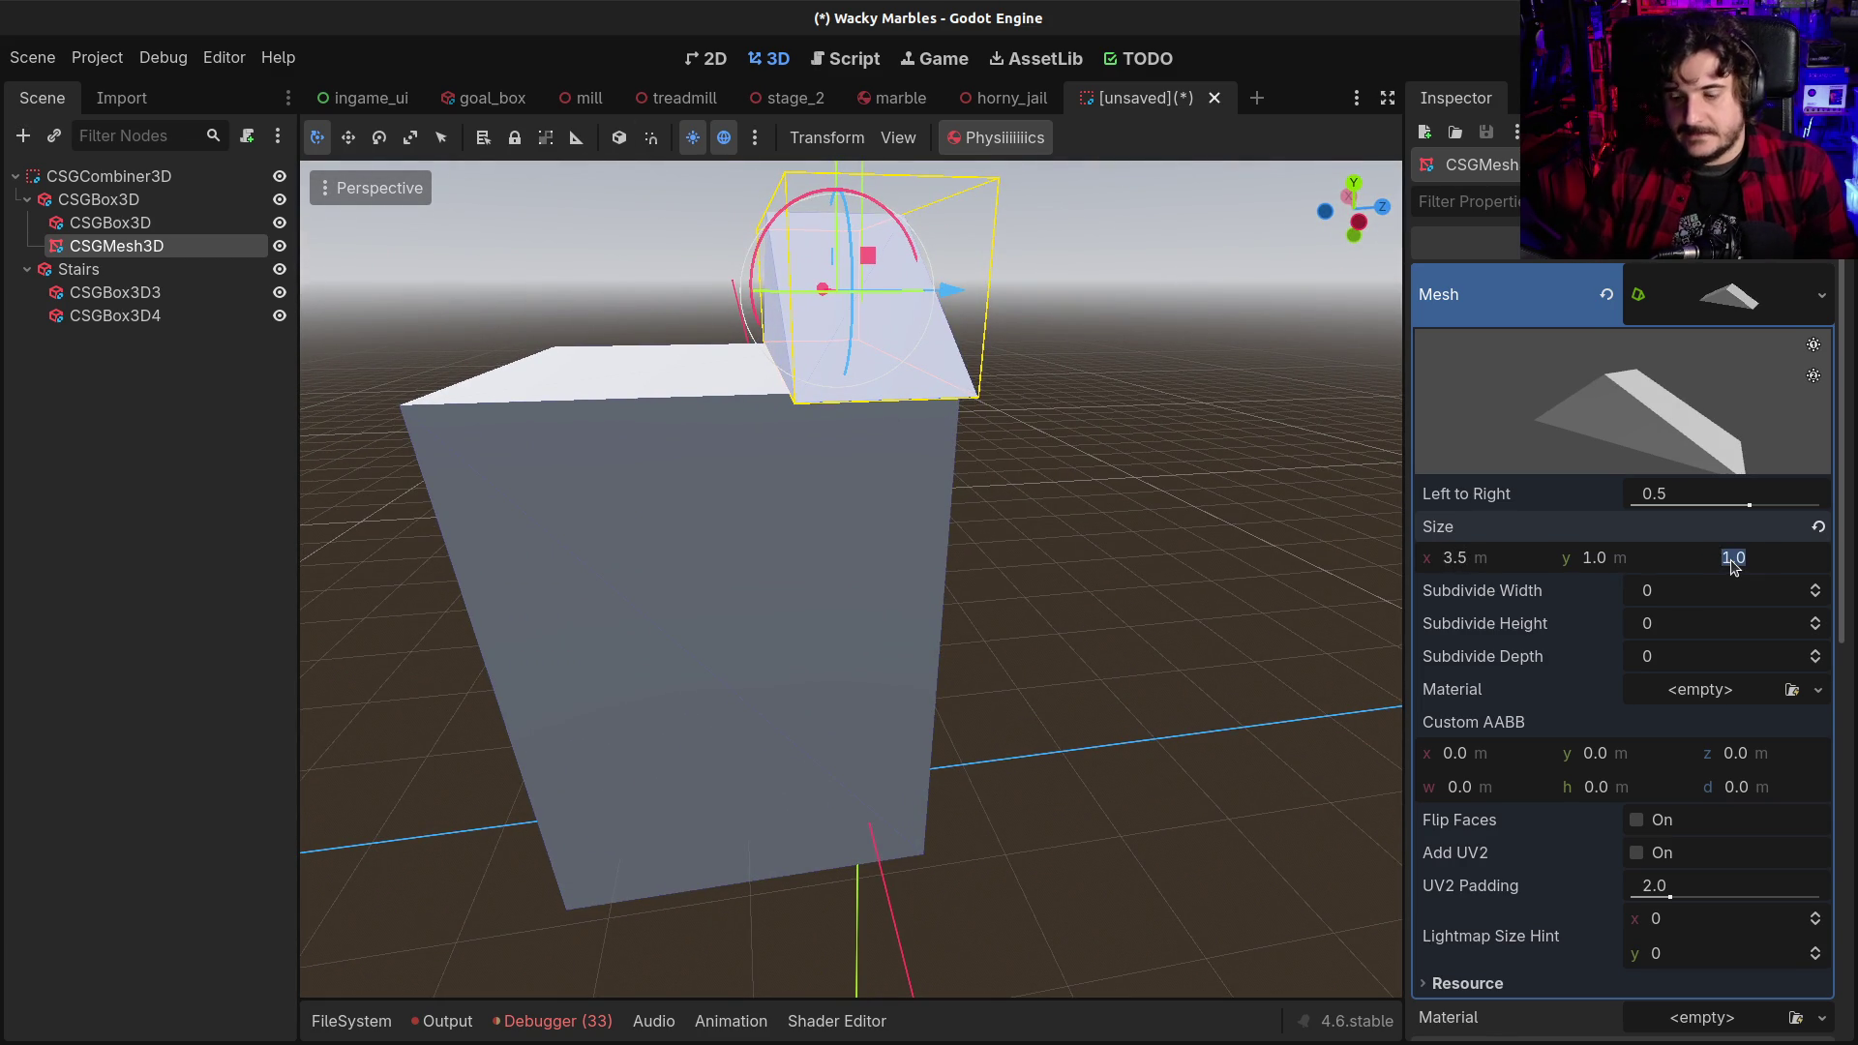
pyautogui.write('10')
pyautogui.press('Return')
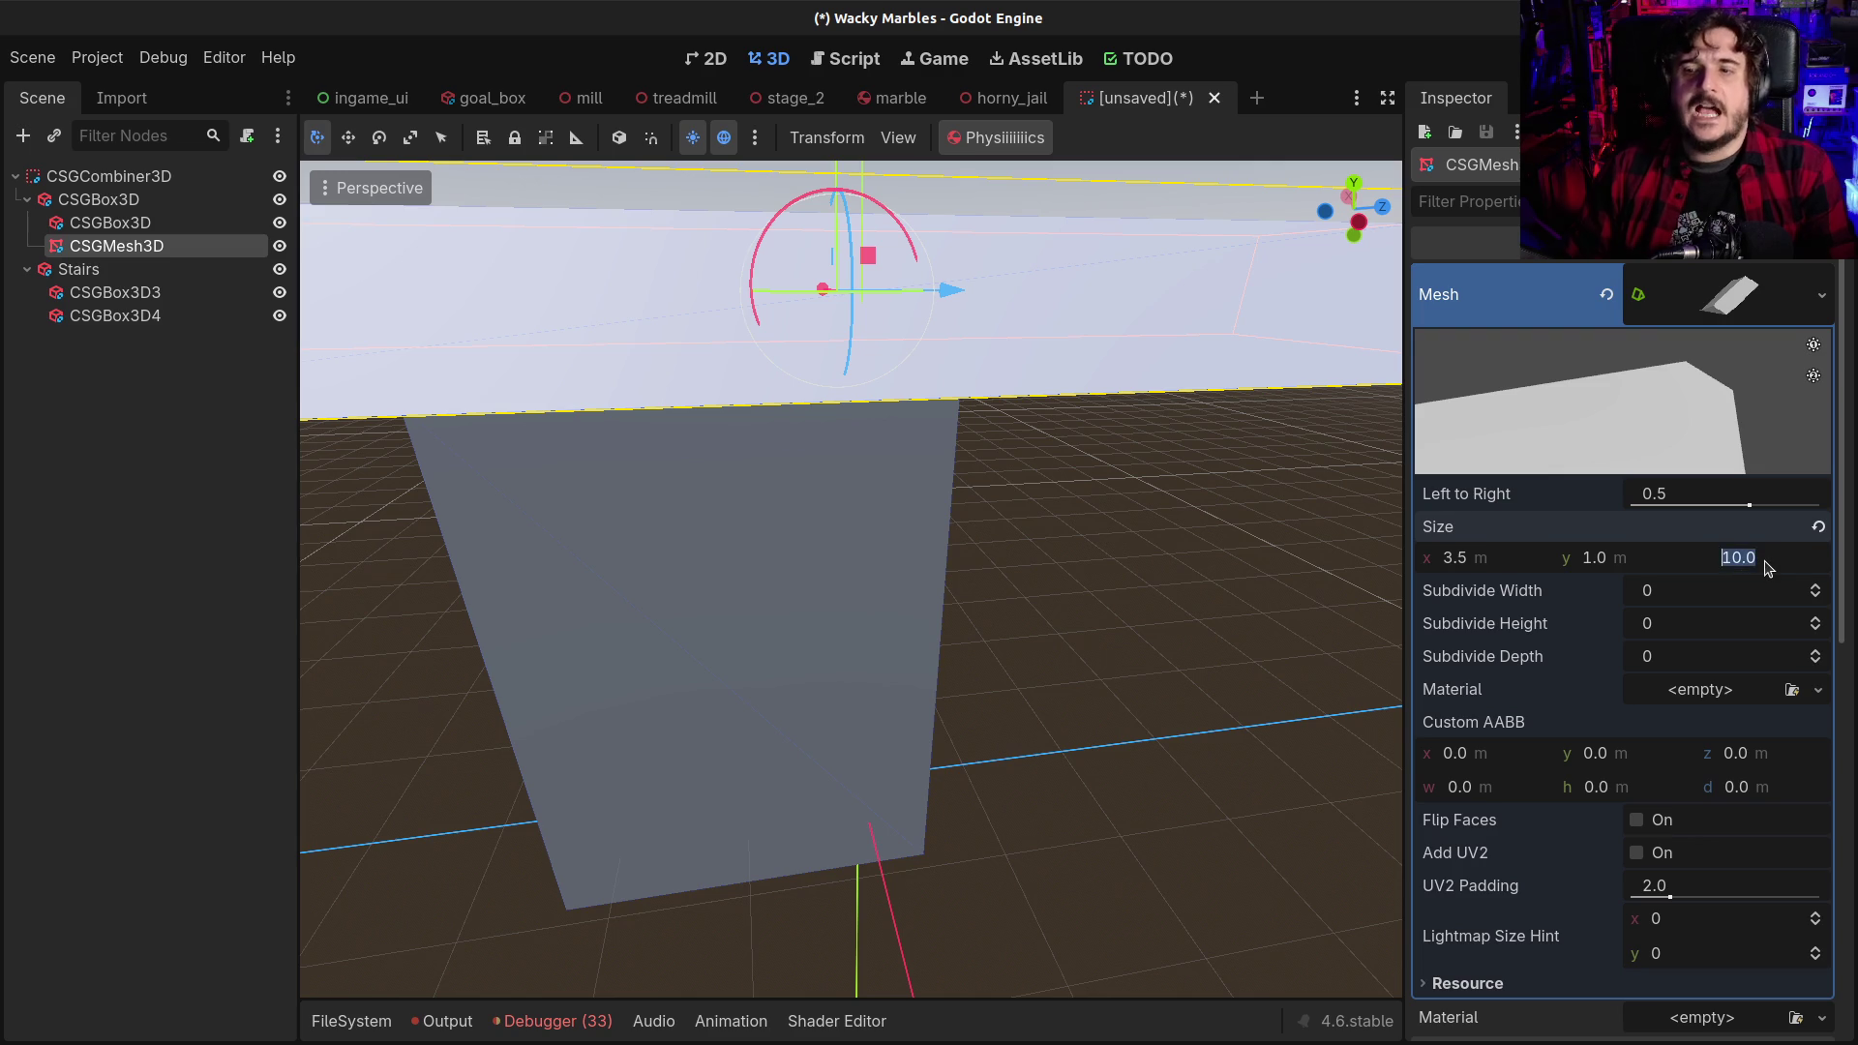
pyautogui.press('Return')
# Lower the prism roof so it rests on the tall block
pyautogui.moveTo(956, 291); pyautogui.dragTo(829, 291)
pyautogui.press('w')
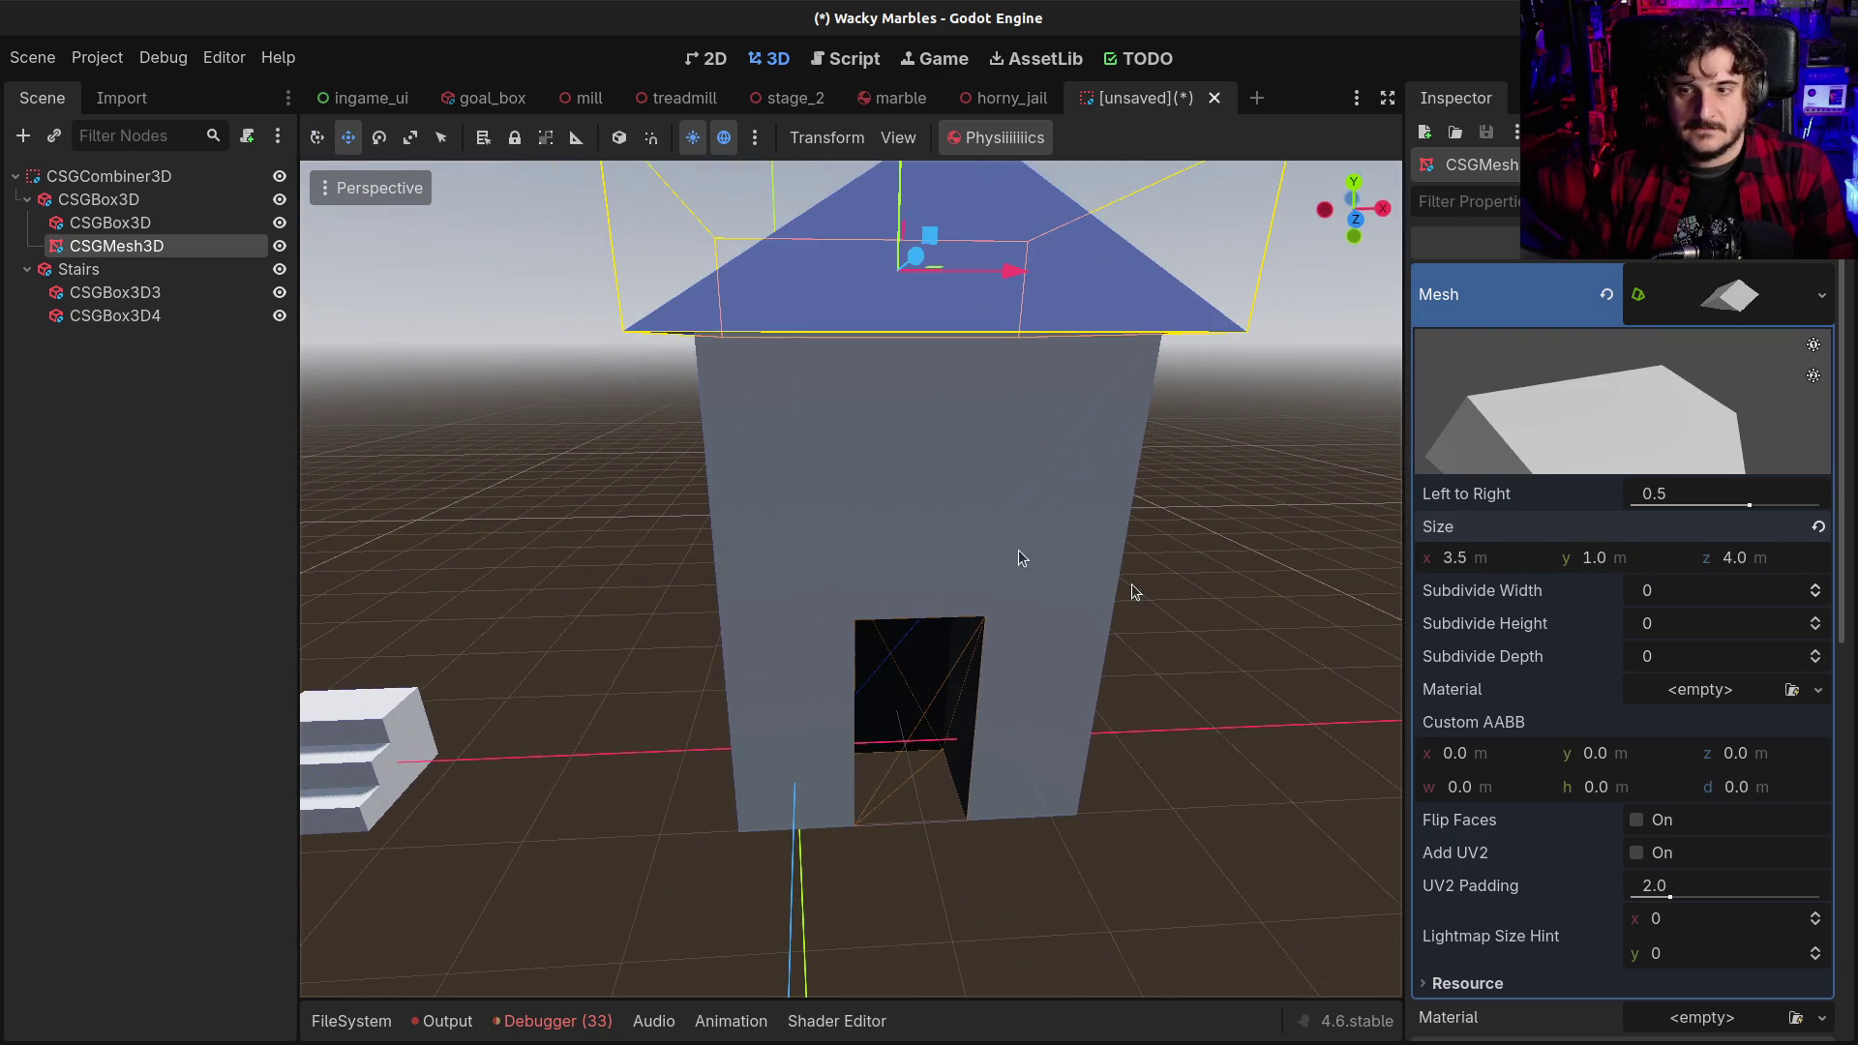
pyautogui.scroll(-3, 1541, 743)
# Give the prism a new StandardMaterial3D and expand its Albedo settings
pyautogui.click(1701, 816)
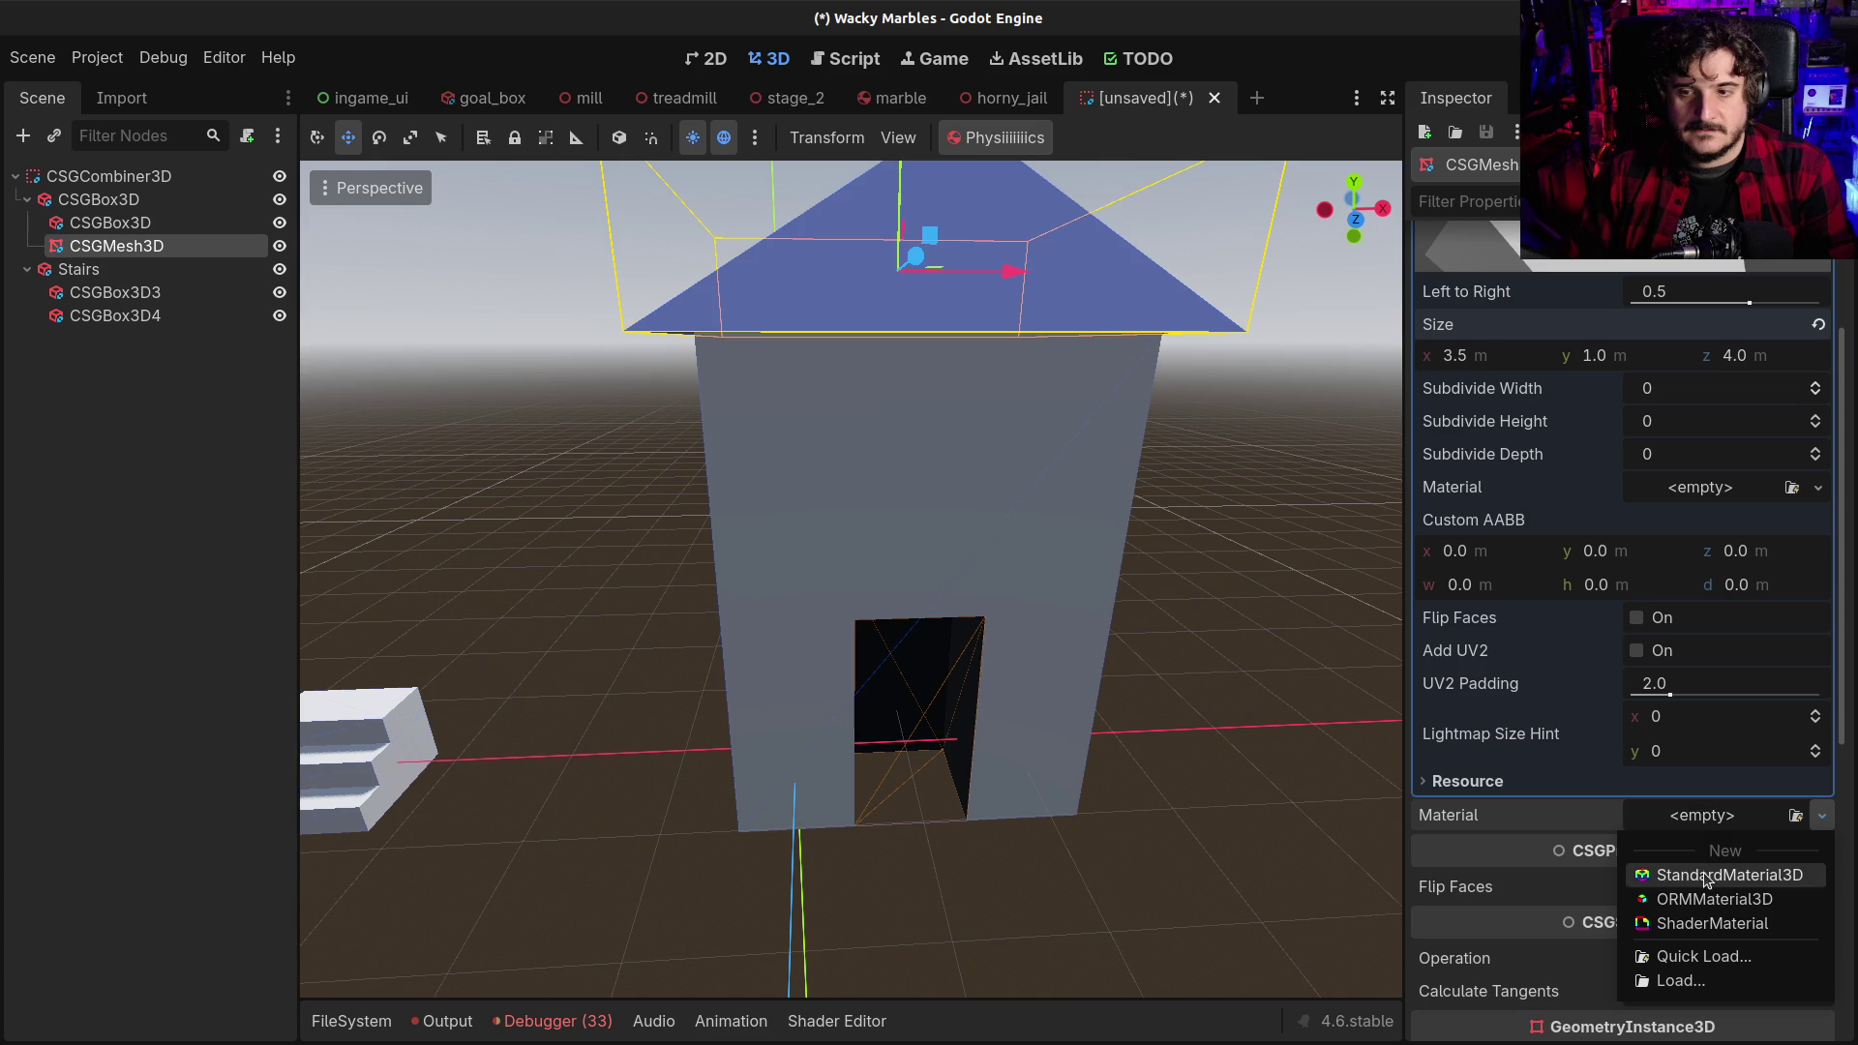
pyautogui.click(1703, 873)
pyautogui.click(1703, 831)
pyautogui.scroll(-5, 1638, 891)
pyautogui.click(1459, 703)
# Make the albedo colour red by lowering green to 50 and reducing blue
pyautogui.click(1680, 733)
pyautogui.moveTo(1745, 471); pyautogui.dragTo(1626, 474)
pyautogui.click(1628, 506)
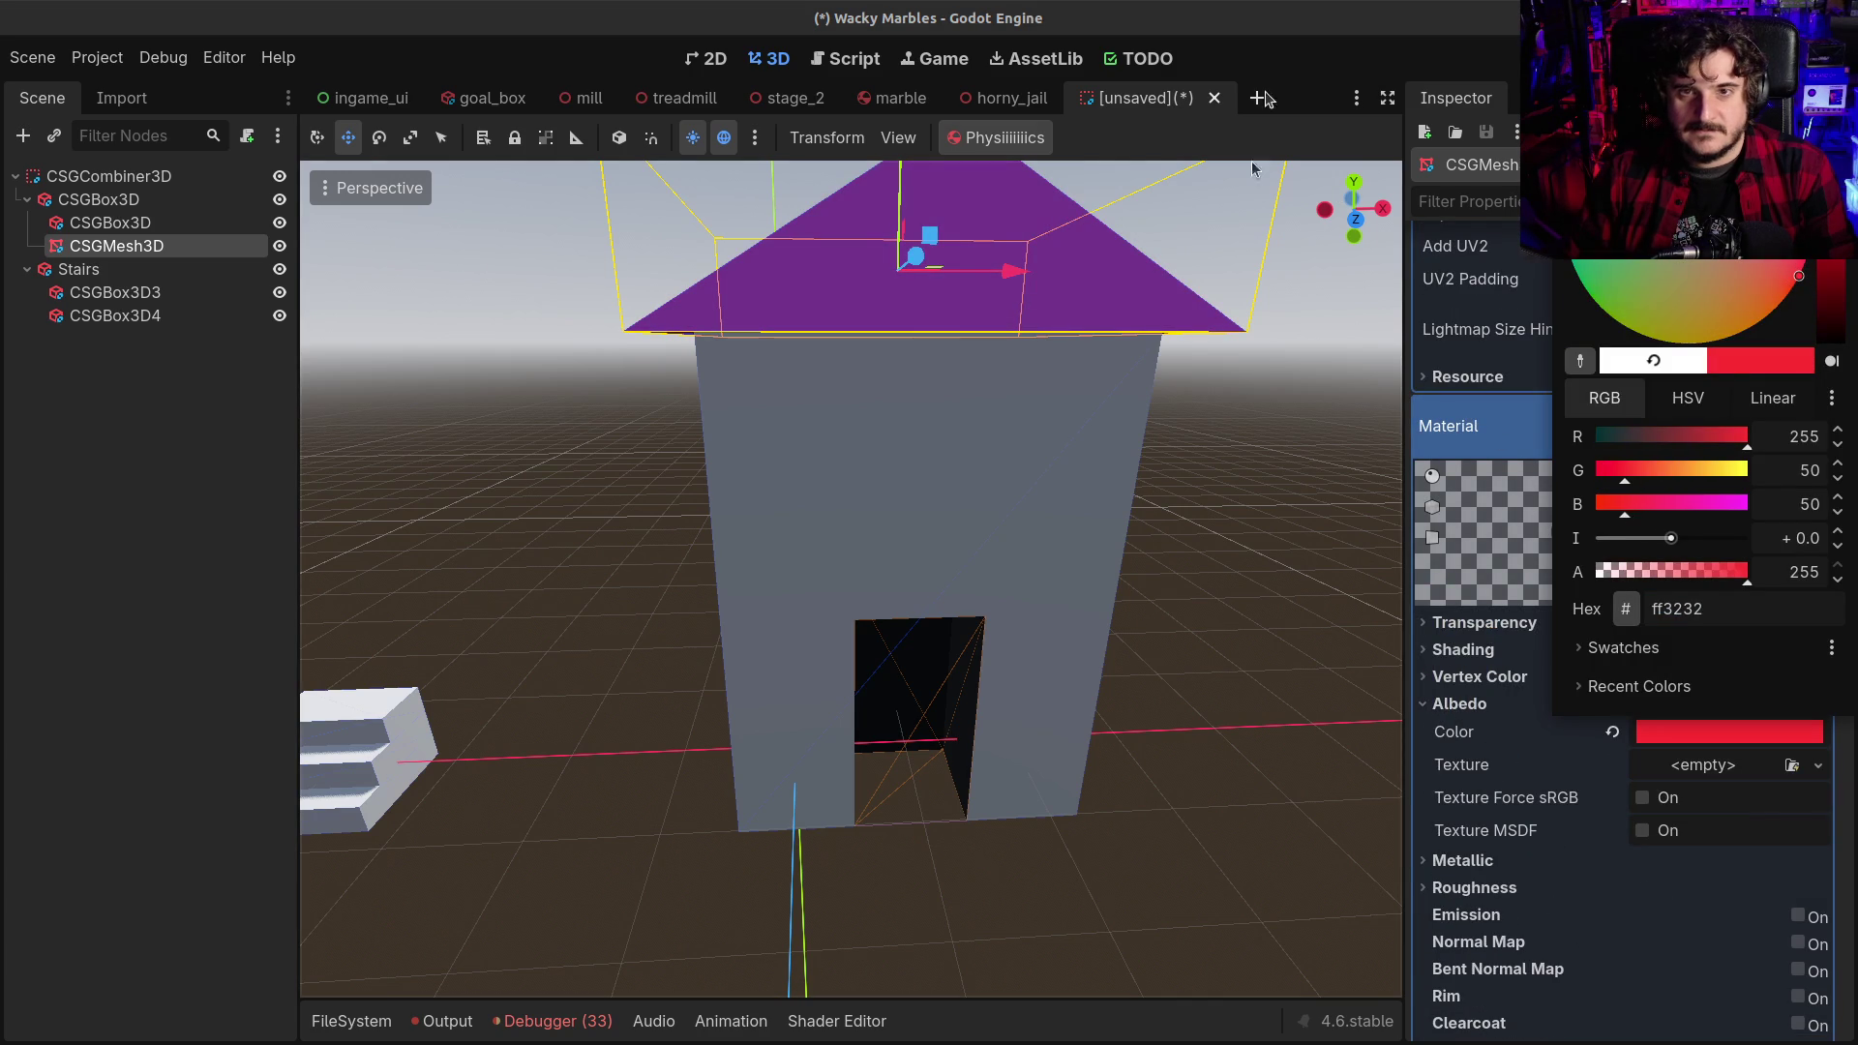
pyautogui.click(1156, 528)
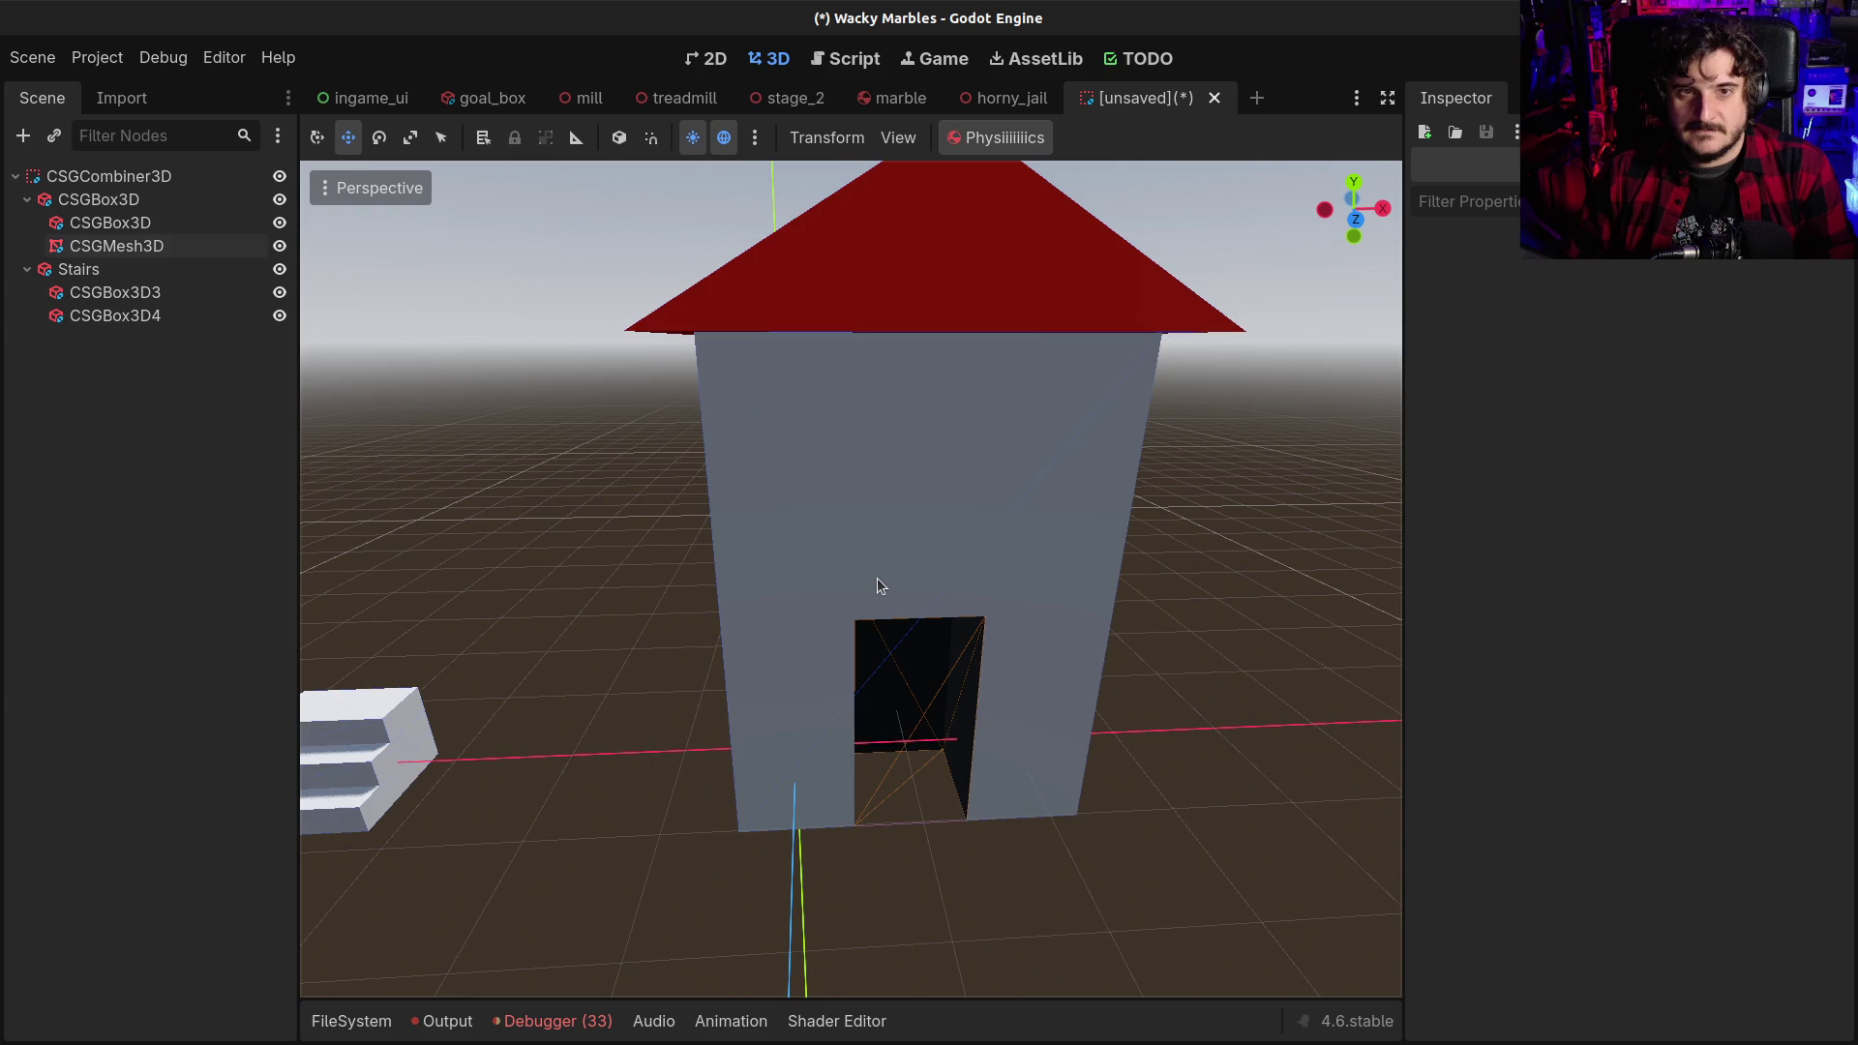
pyautogui.scroll(-3, 877, 579)
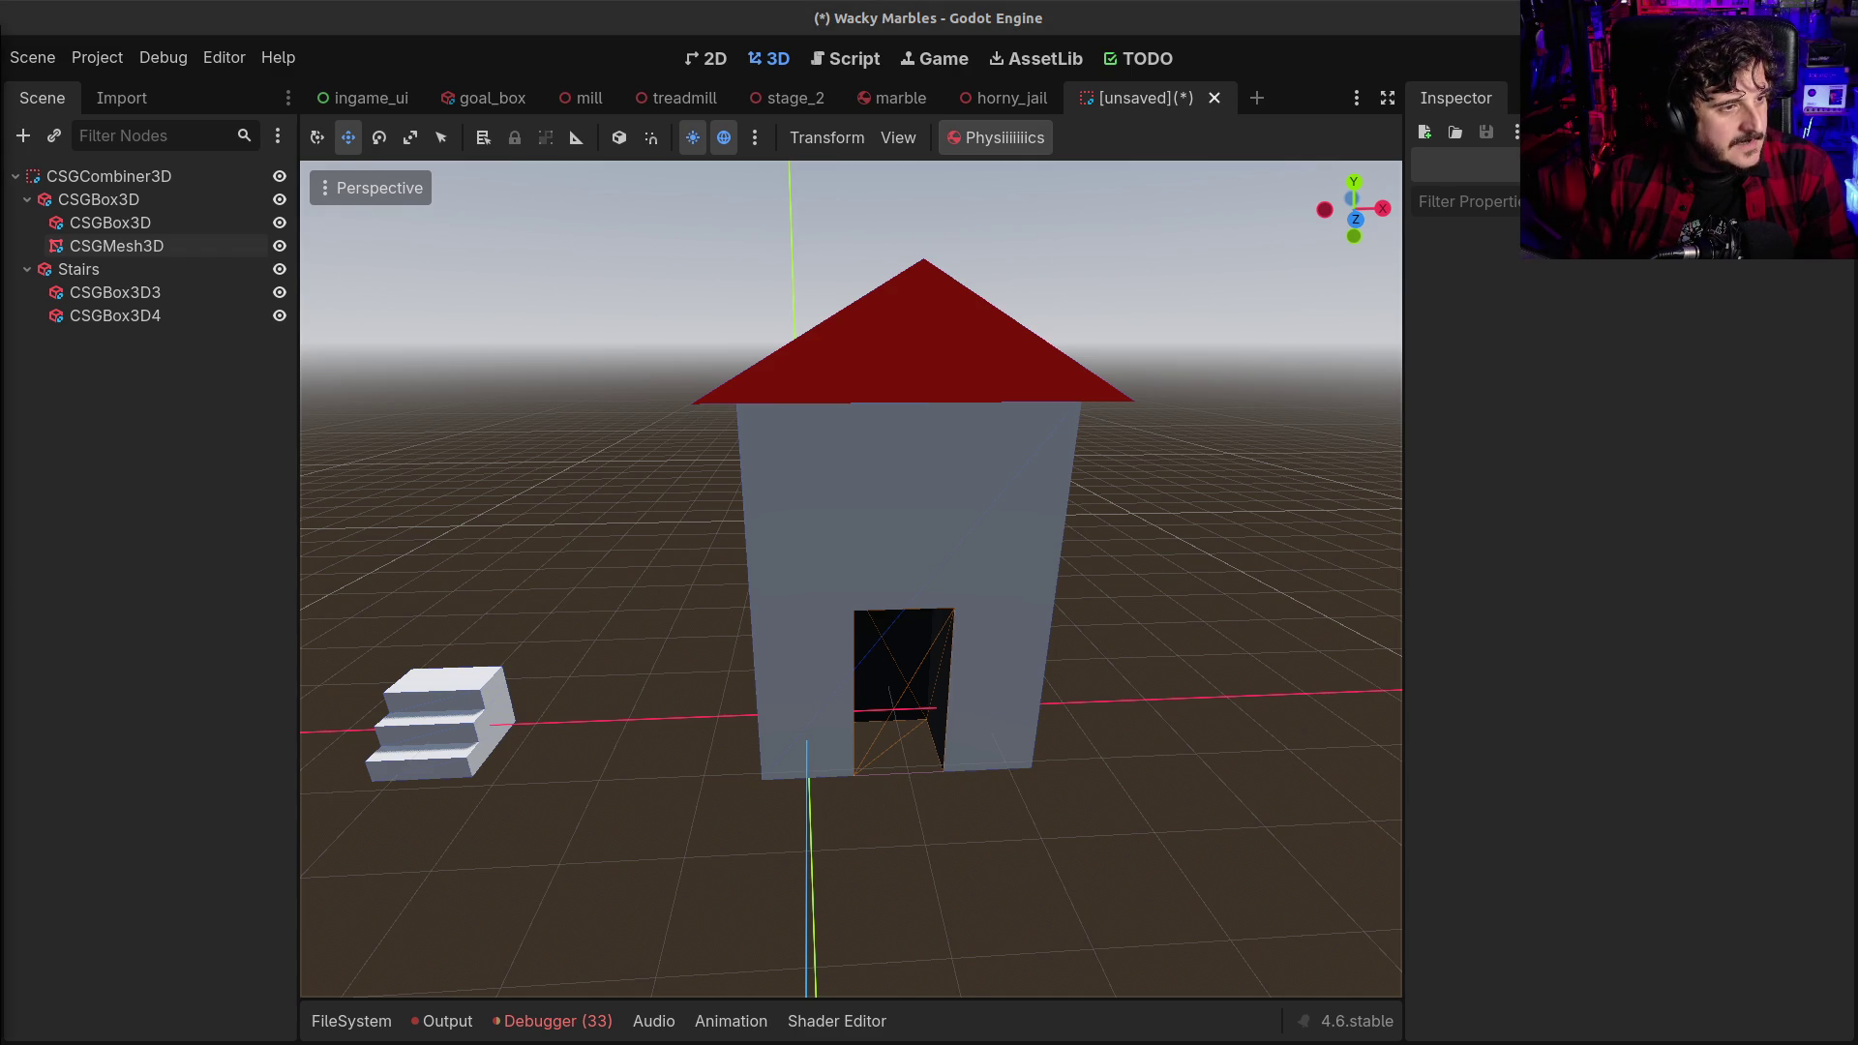
pyautogui.hotkey('alt', 'Tab')
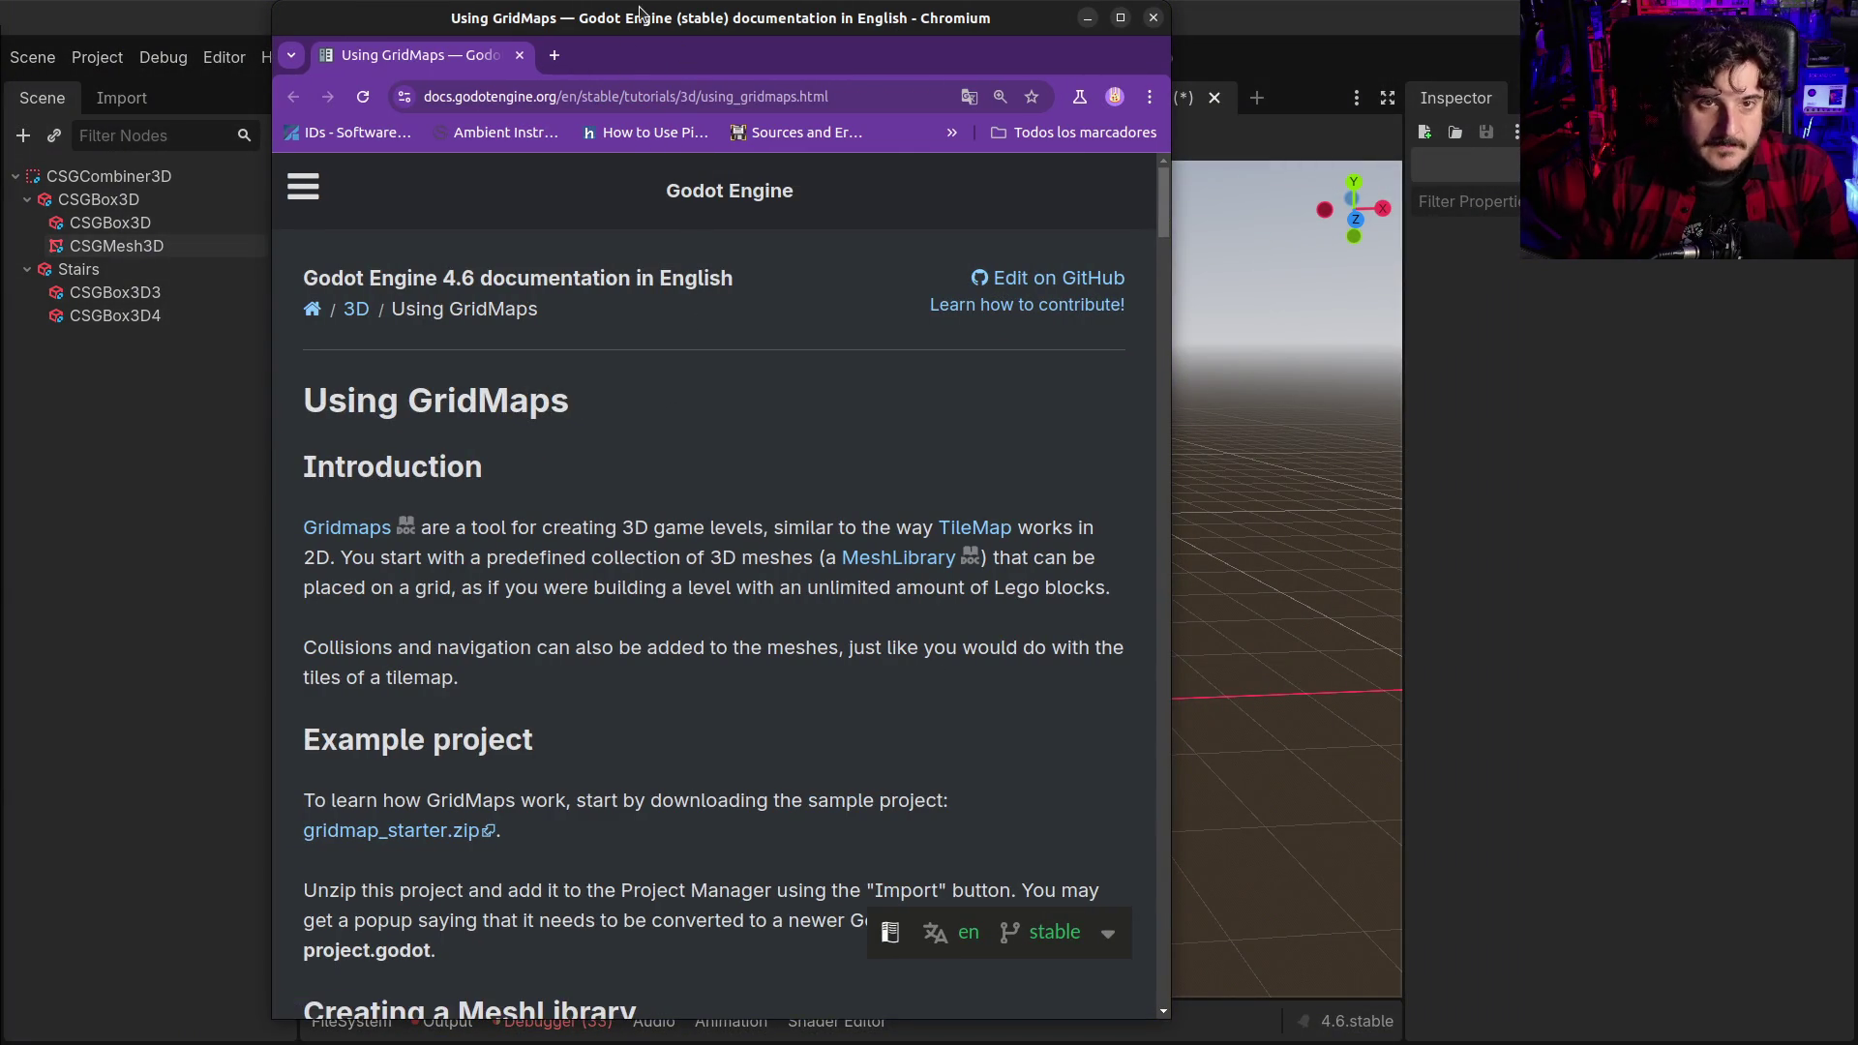
# Maximize the browser and read through the Godot Using GridMaps documentation
pyautogui.doubleClick(639, 27)
pyautogui.scroll(-5, 716, 601)
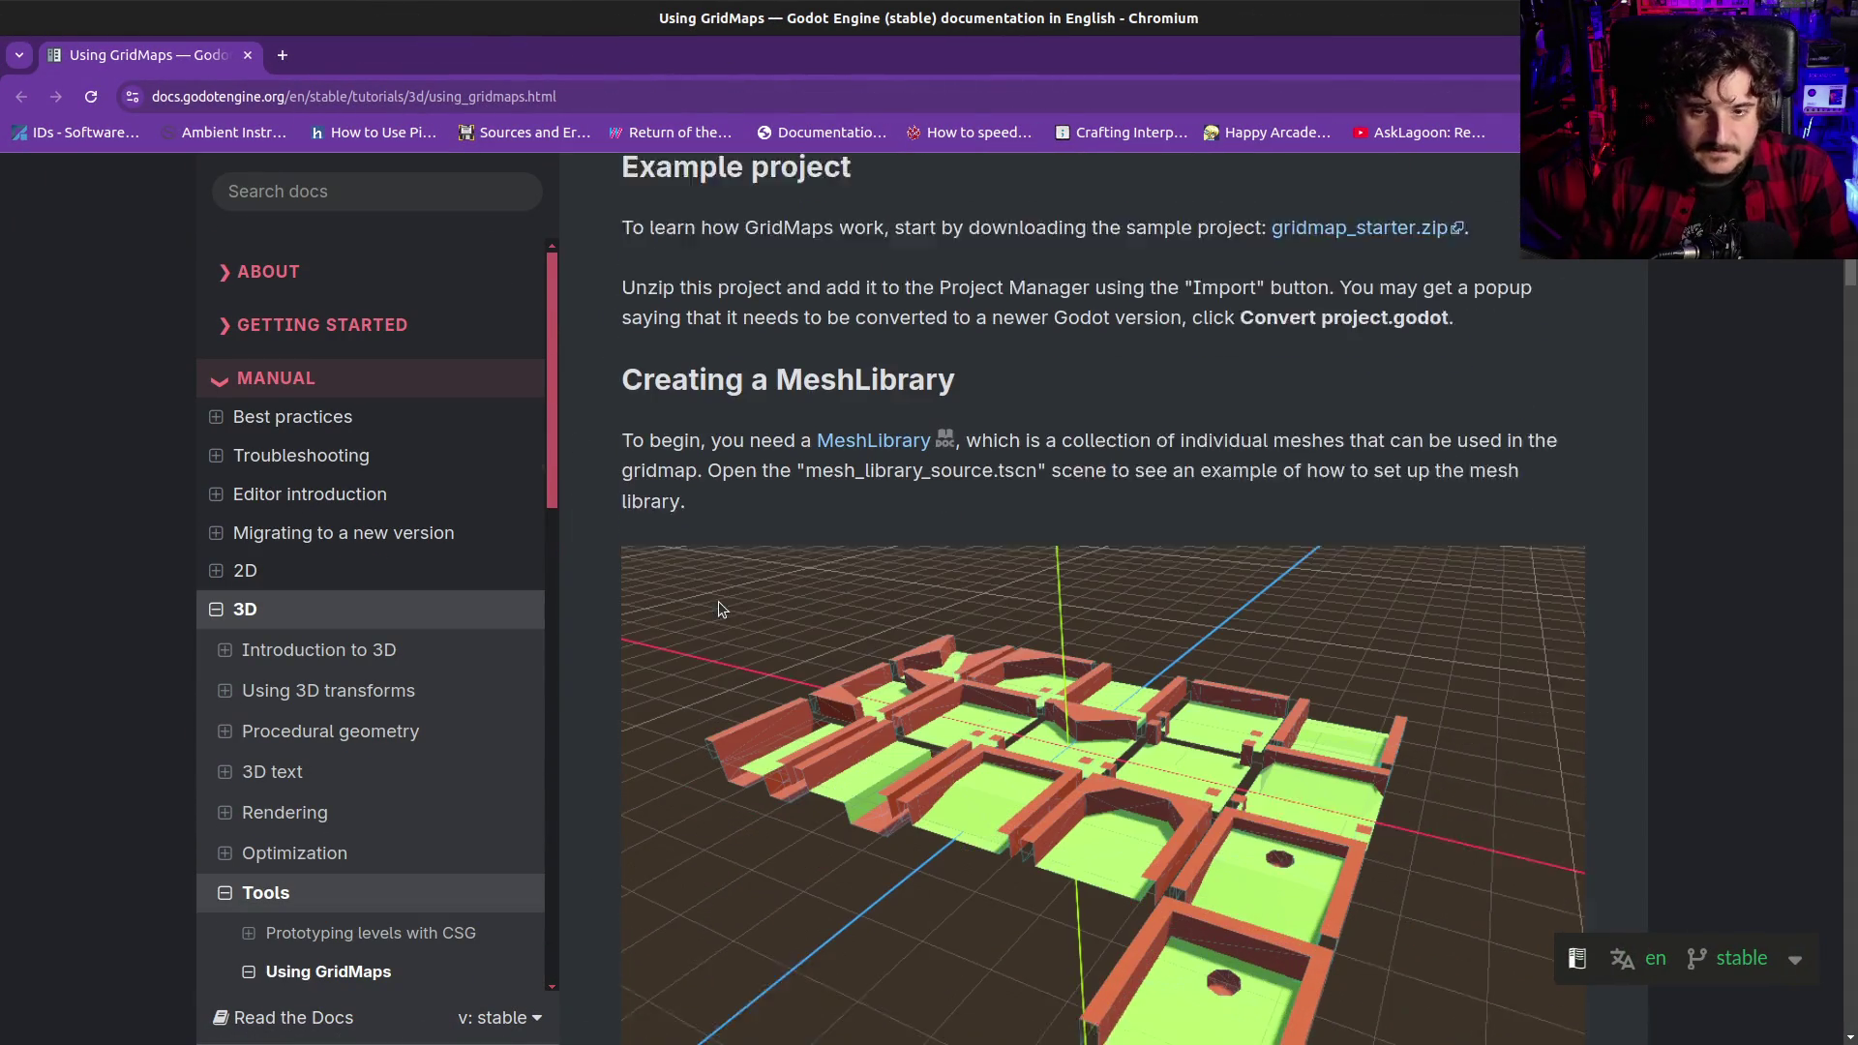
pyautogui.scroll(-4, 722, 617)
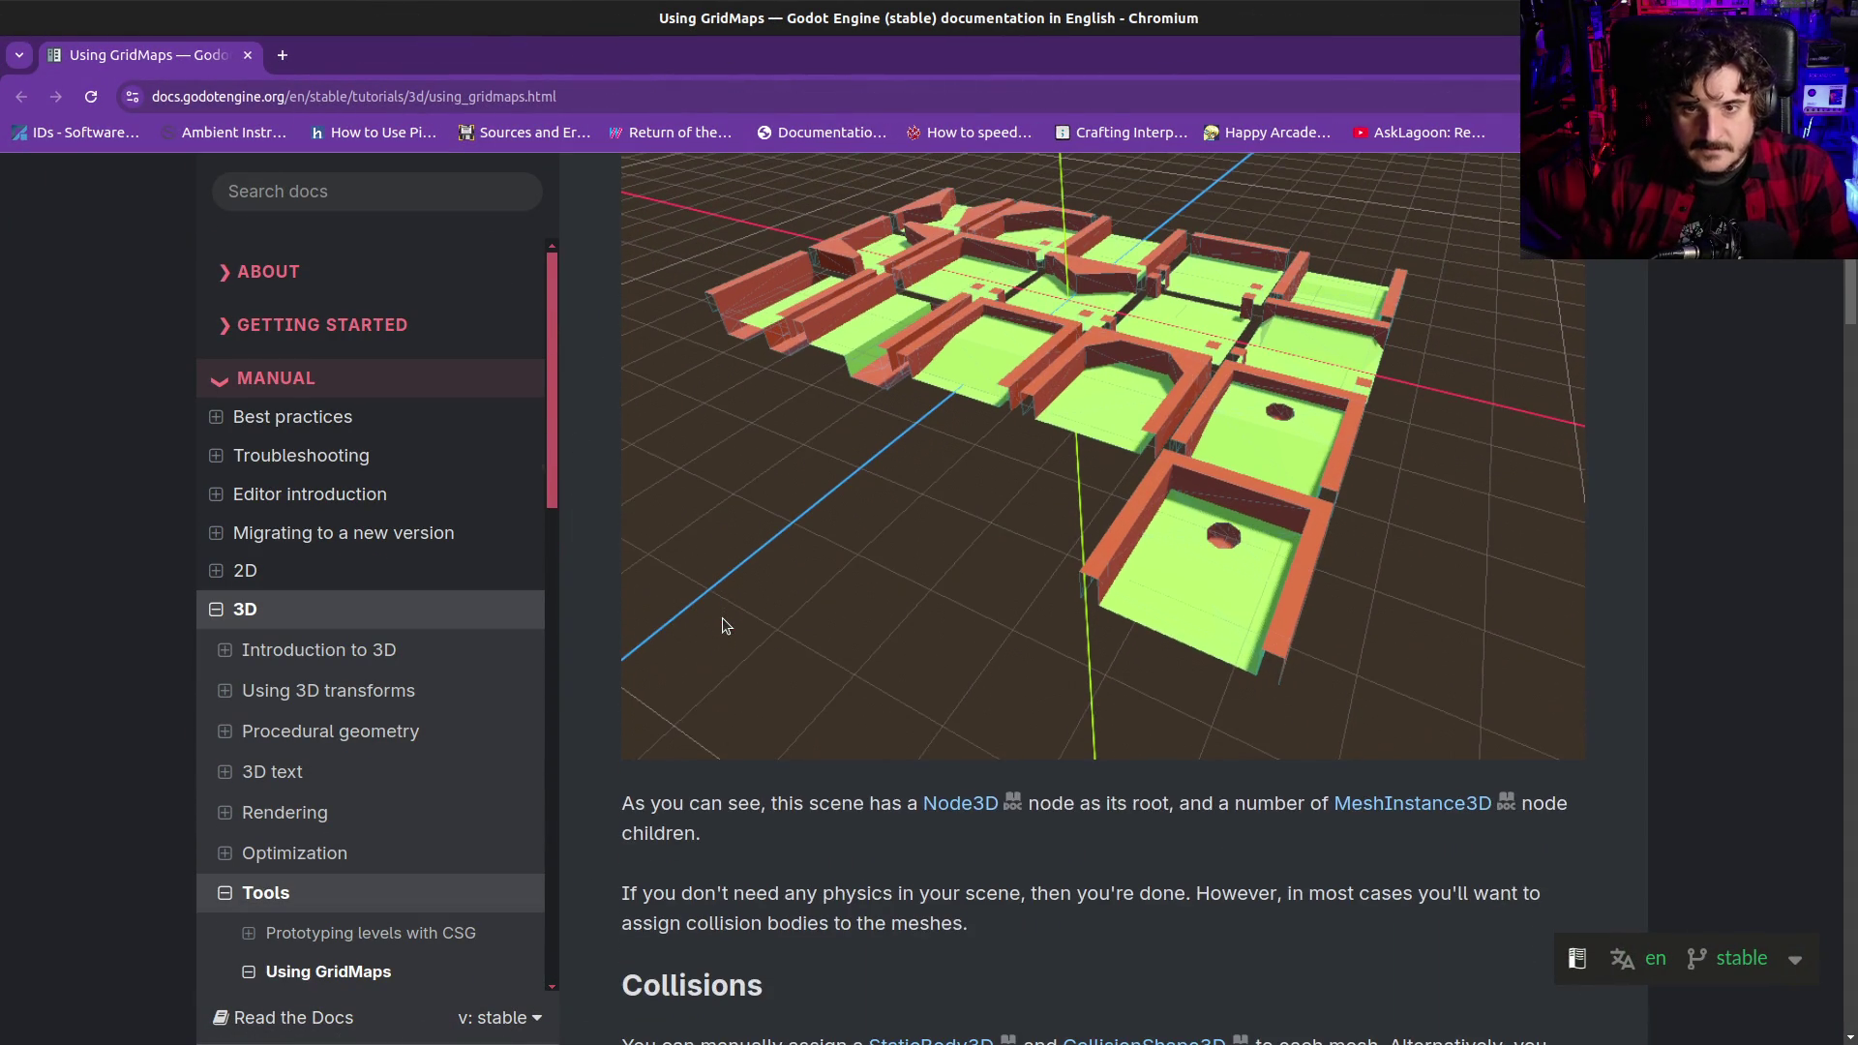
pyautogui.scroll(4, 731, 638)
pyautogui.scroll(-2, 833, 663)
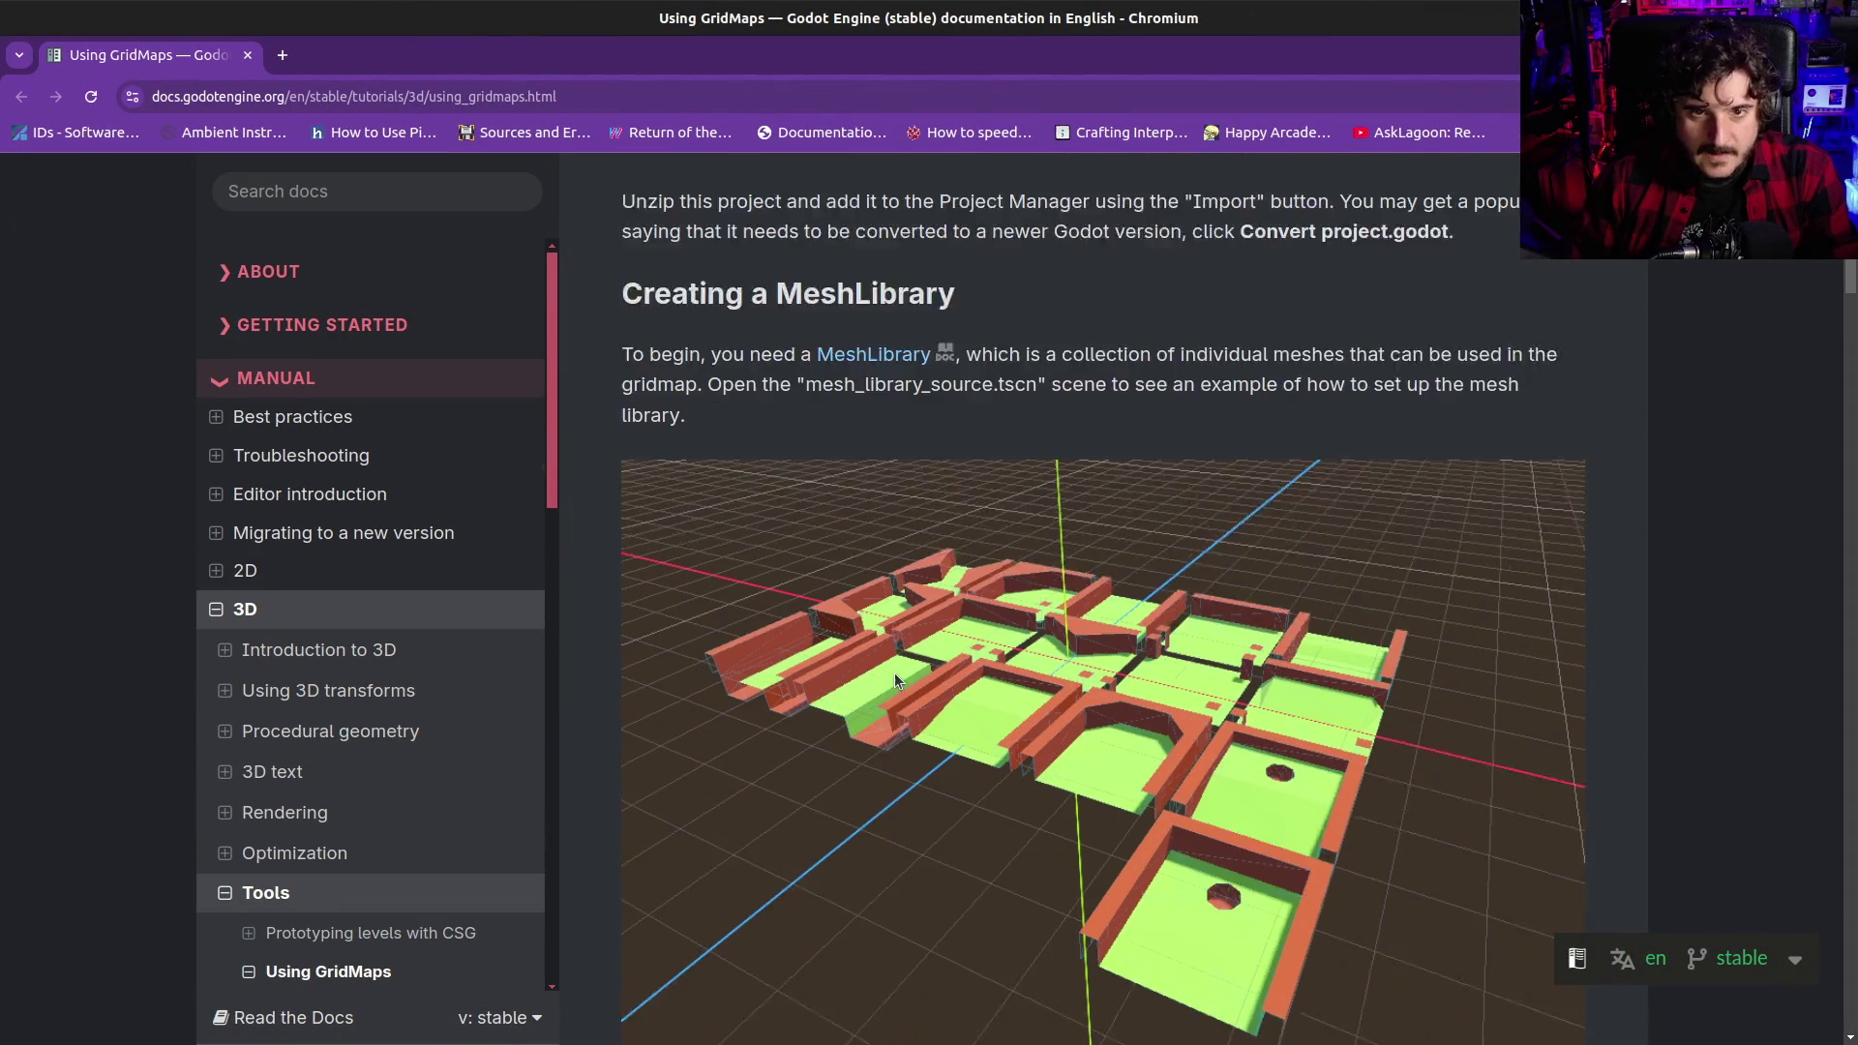
pyautogui.scroll(-4, 894, 673)
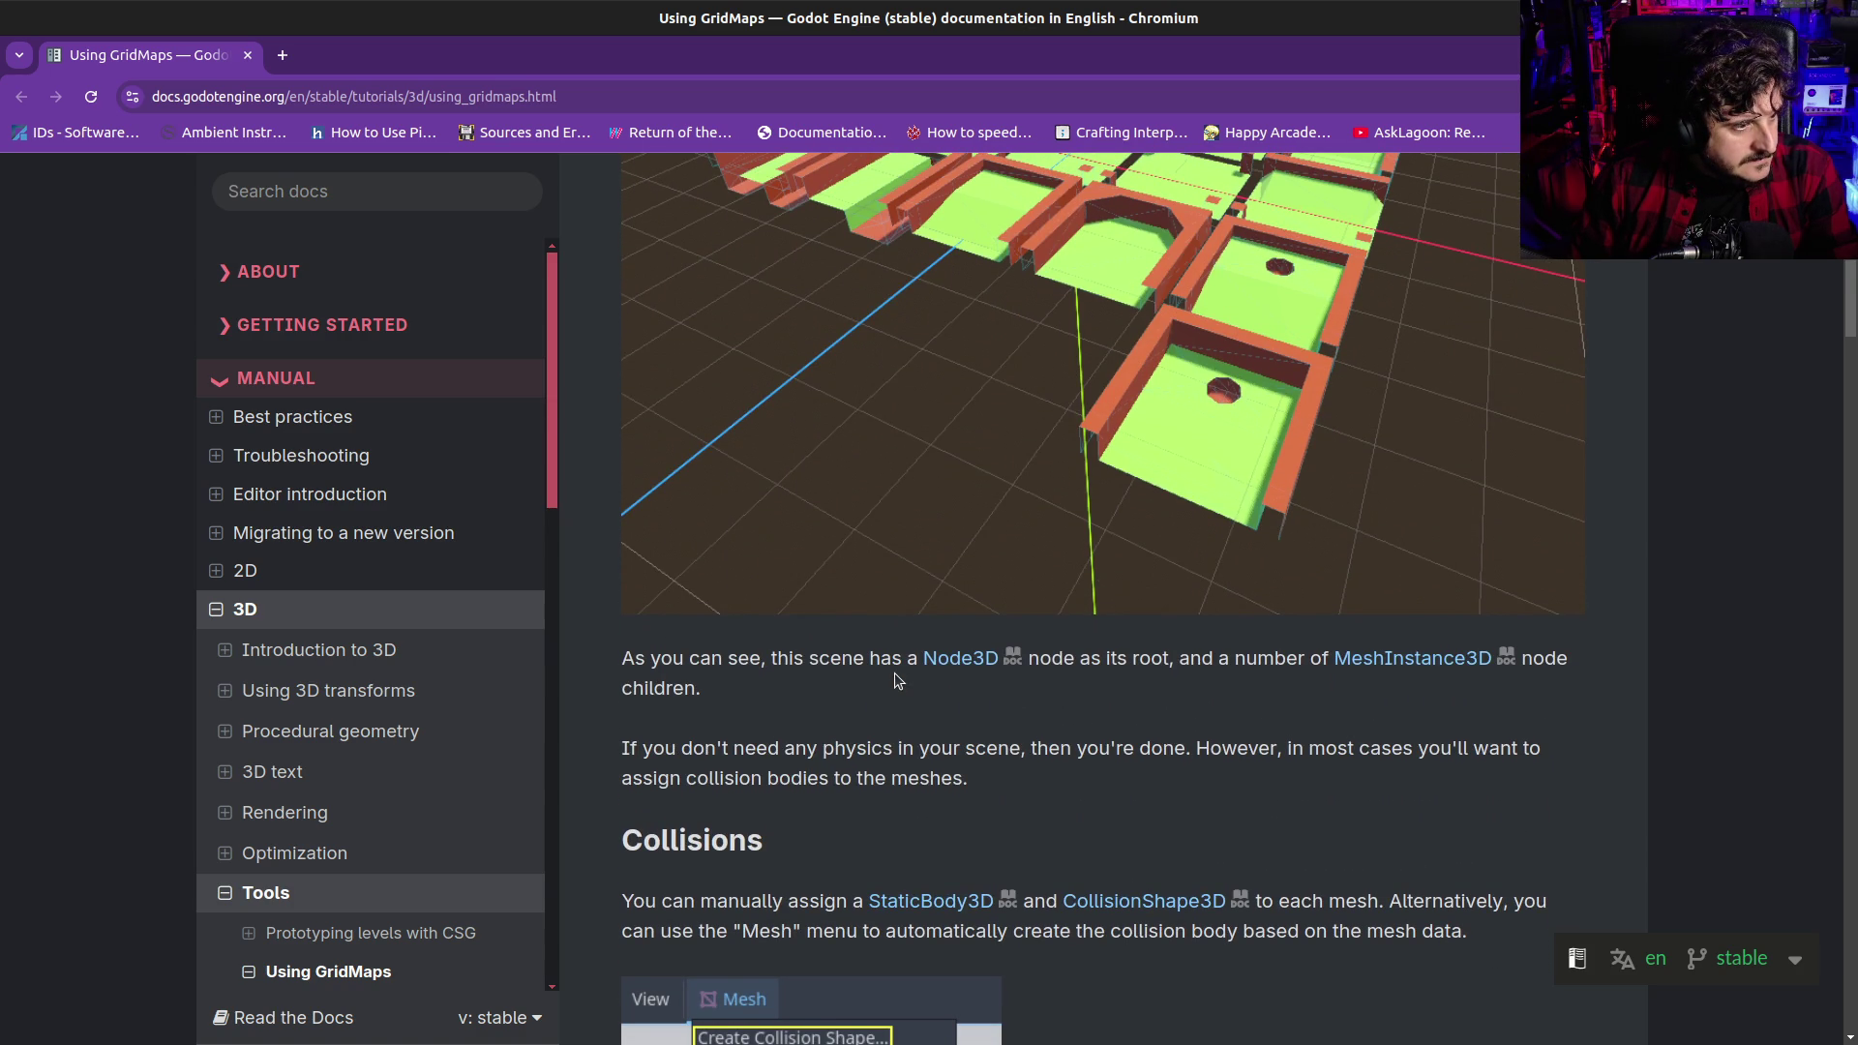
pyautogui.scroll(-2, 895, 674)
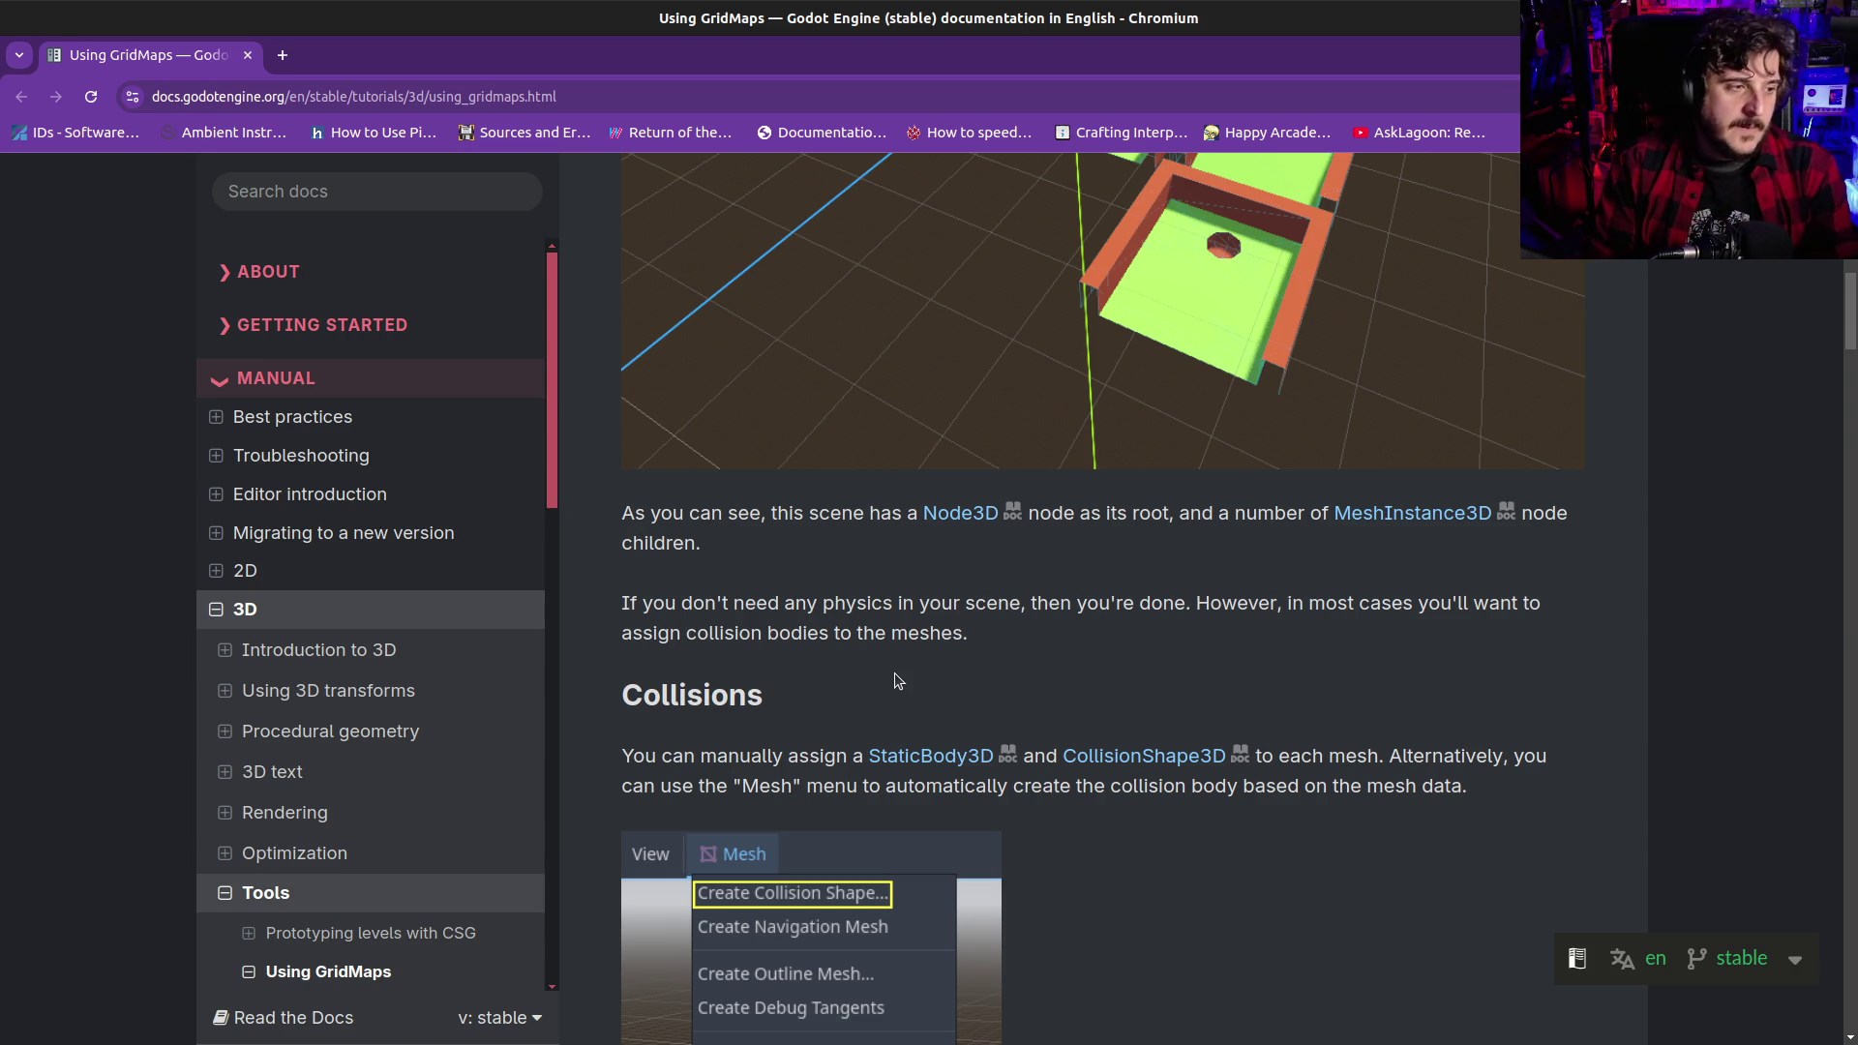
pyautogui.scroll(-15, 894, 672)
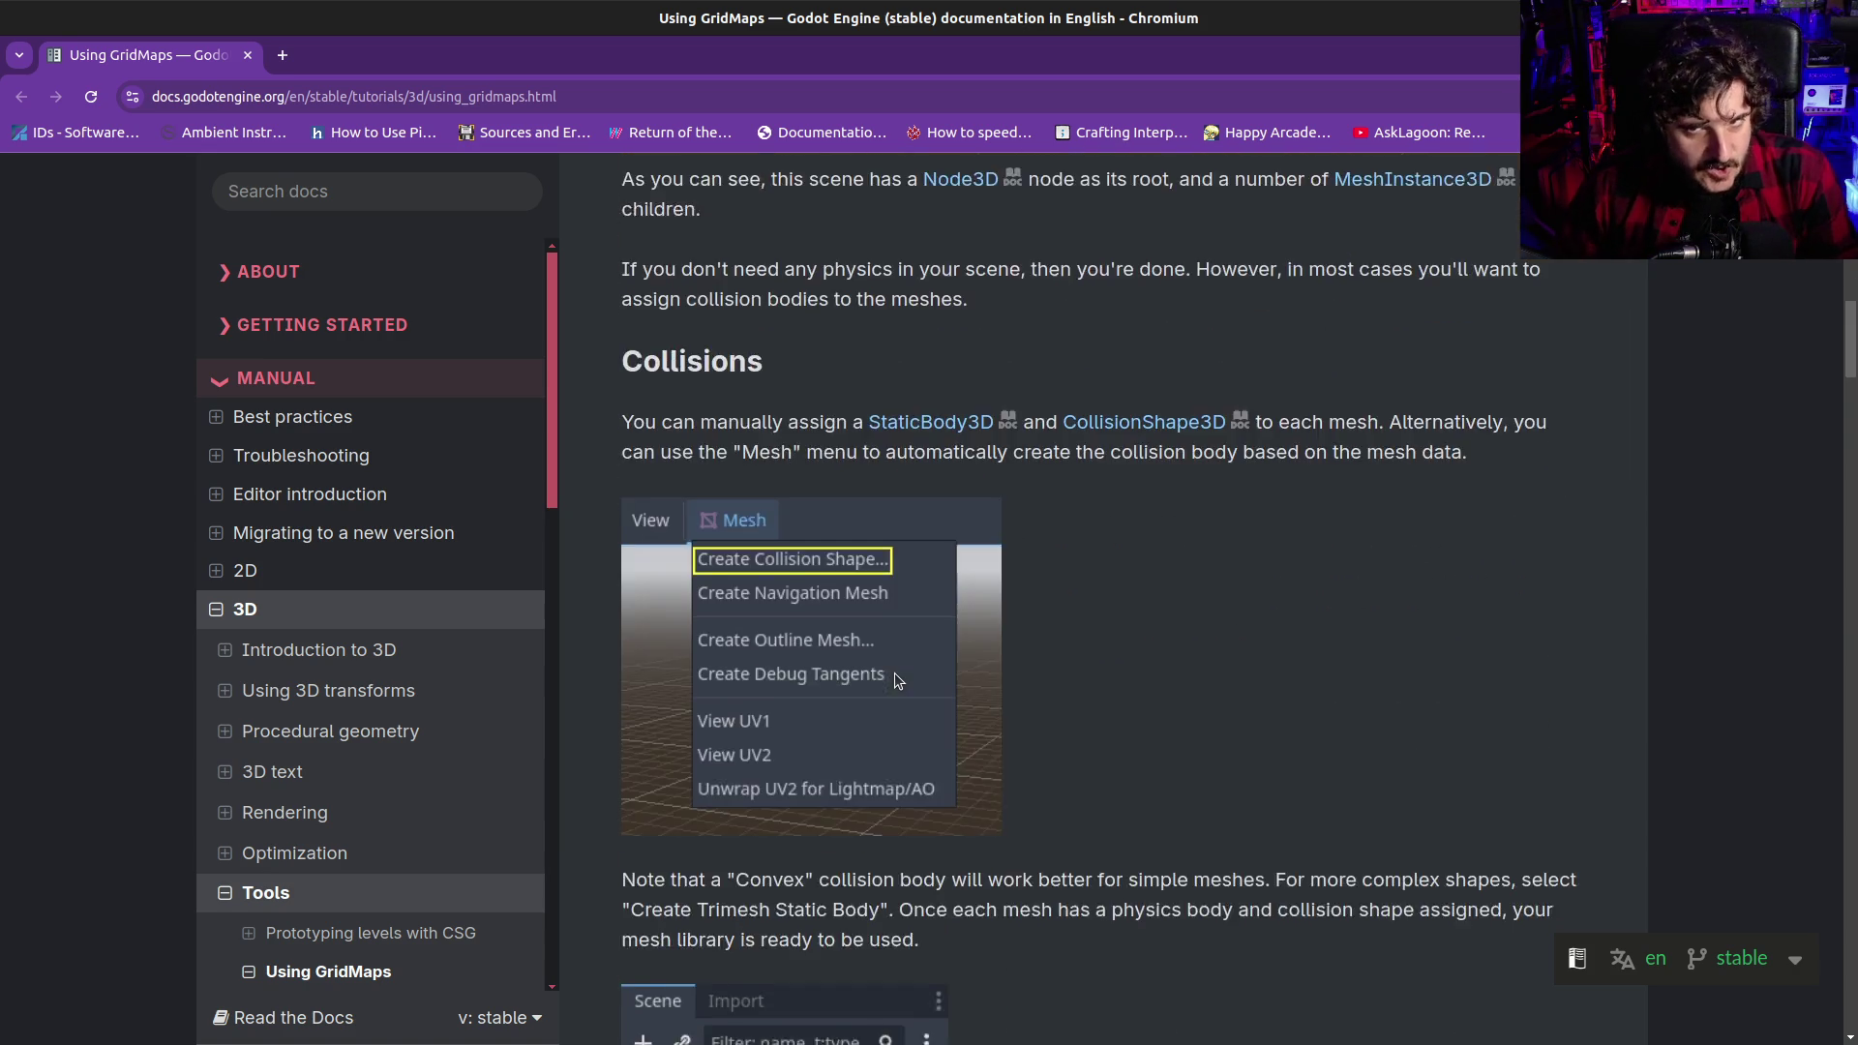
pyautogui.scroll(-5, 894, 671)
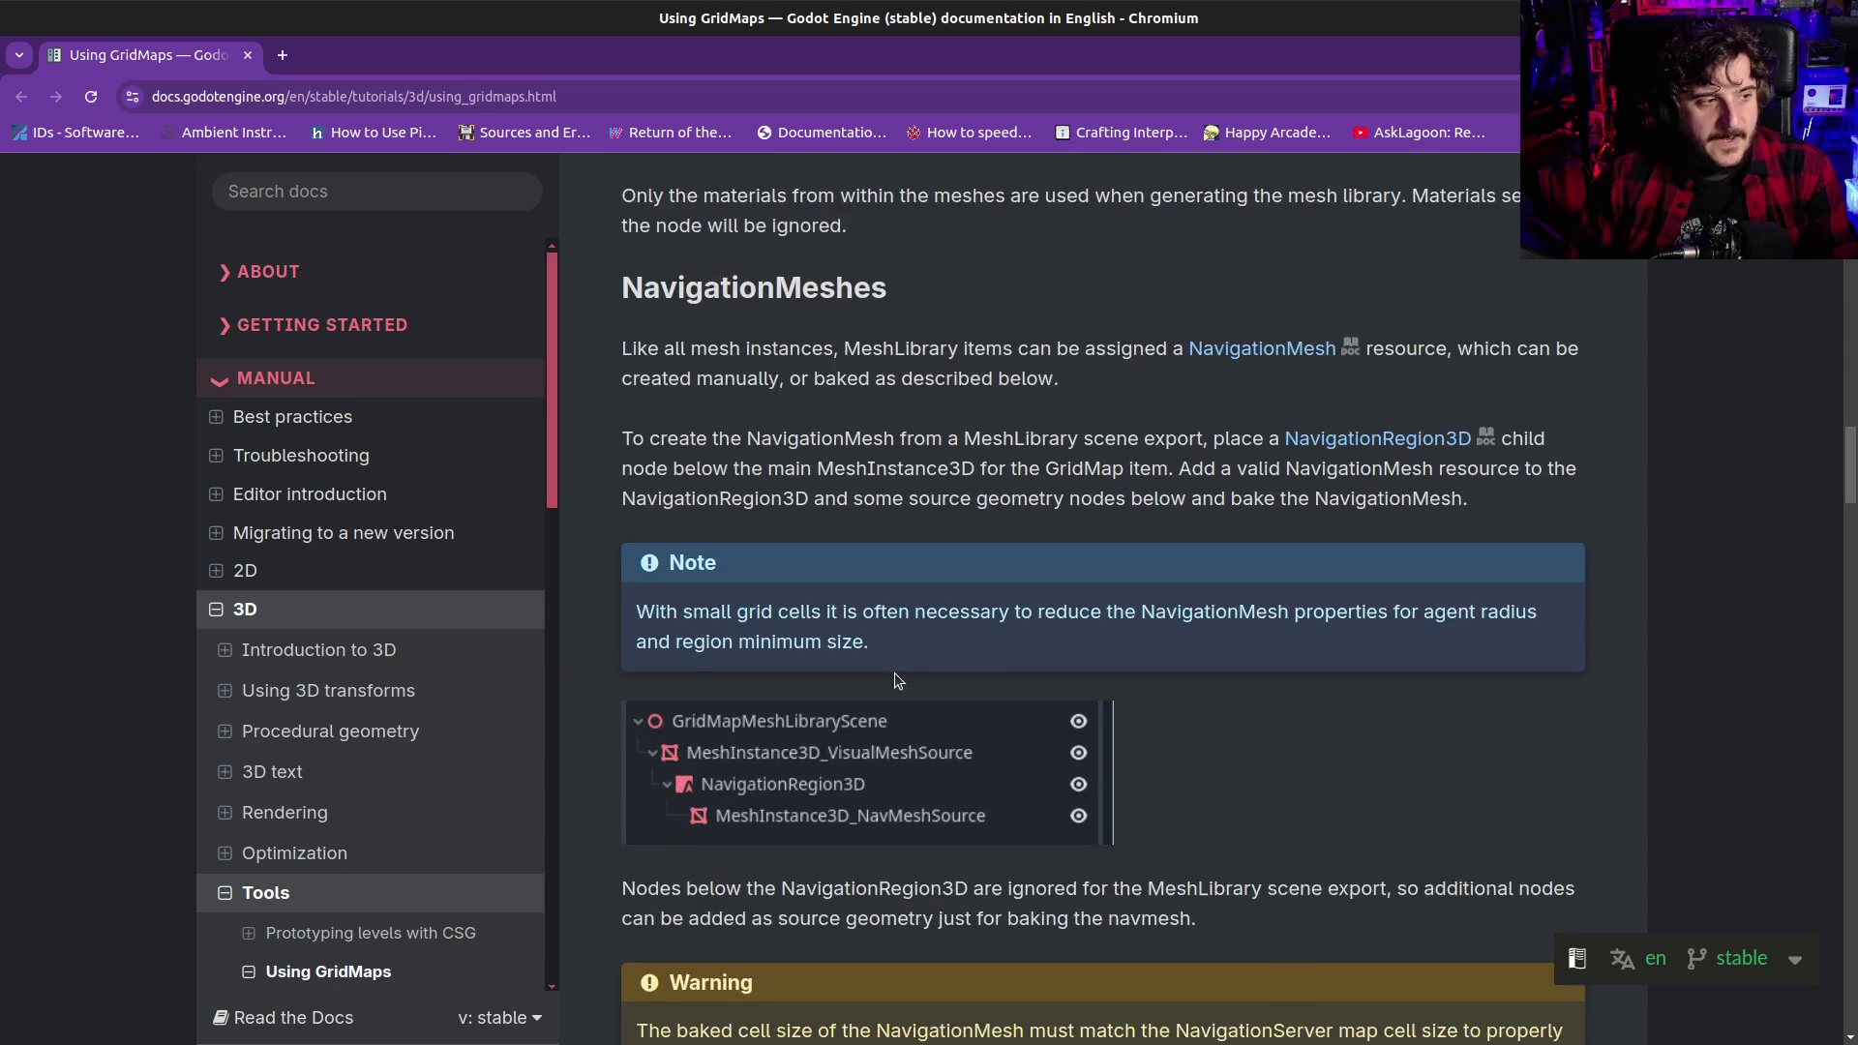
pyautogui.scroll(5, 1050, 718)
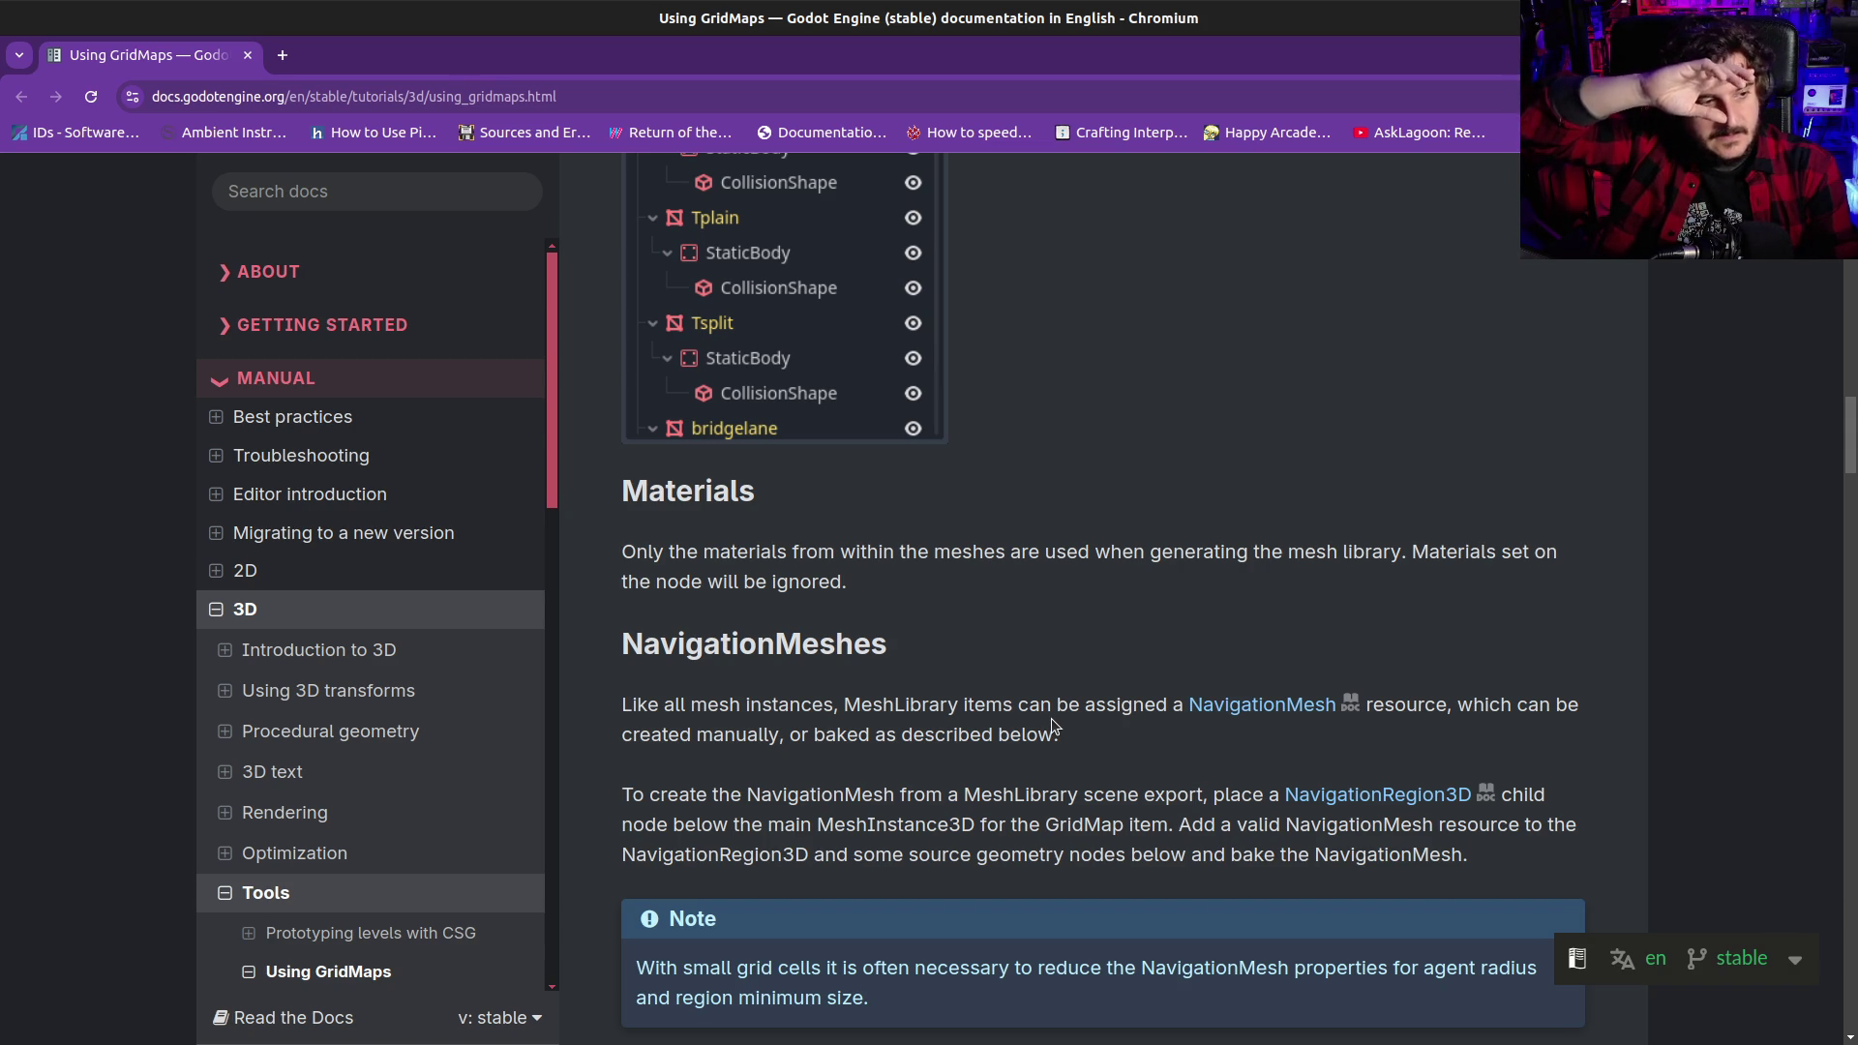
# On the Nintendo My Mario page, accept all cookies to dismiss the banner
pyautogui.scroll(-8, 1050, 718)
pyautogui.scroll(6, 1008, 764)
pyautogui.scroll(15, 1007, 778)
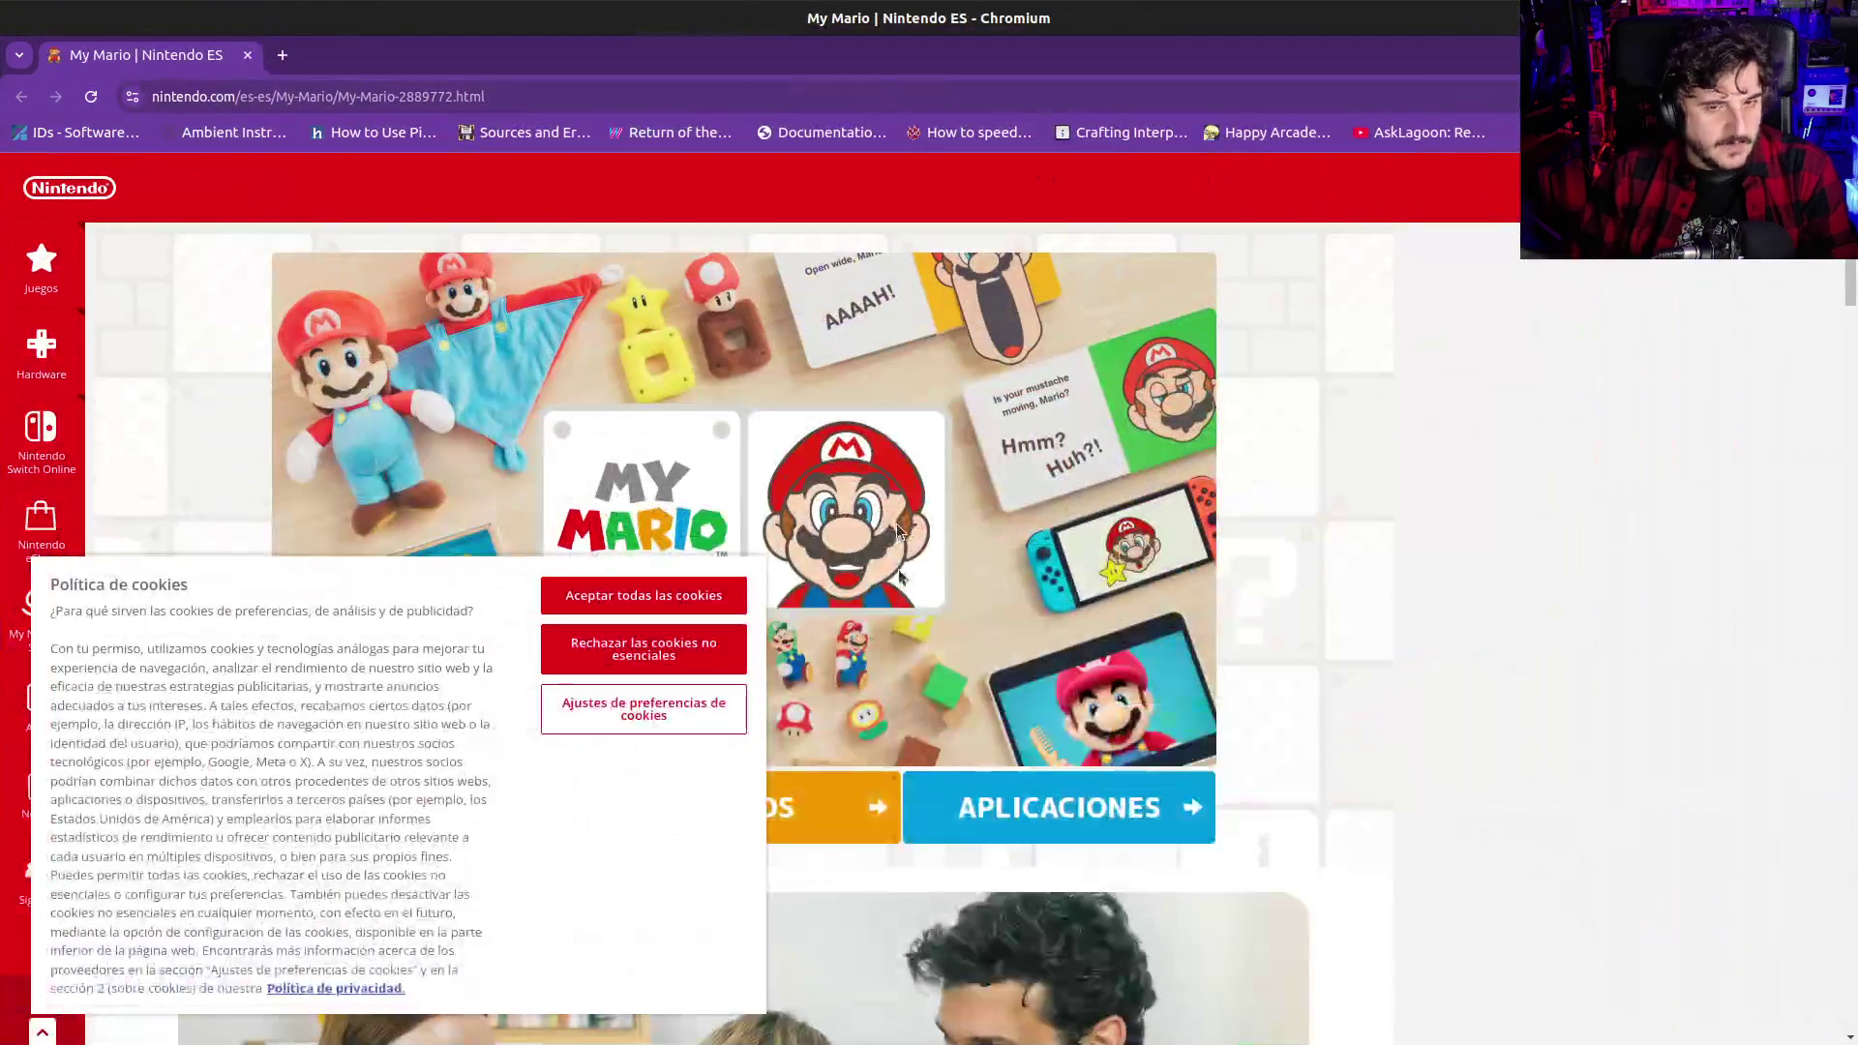
pyautogui.click(635, 597)
pyautogui.scroll(-4, 687, 720)
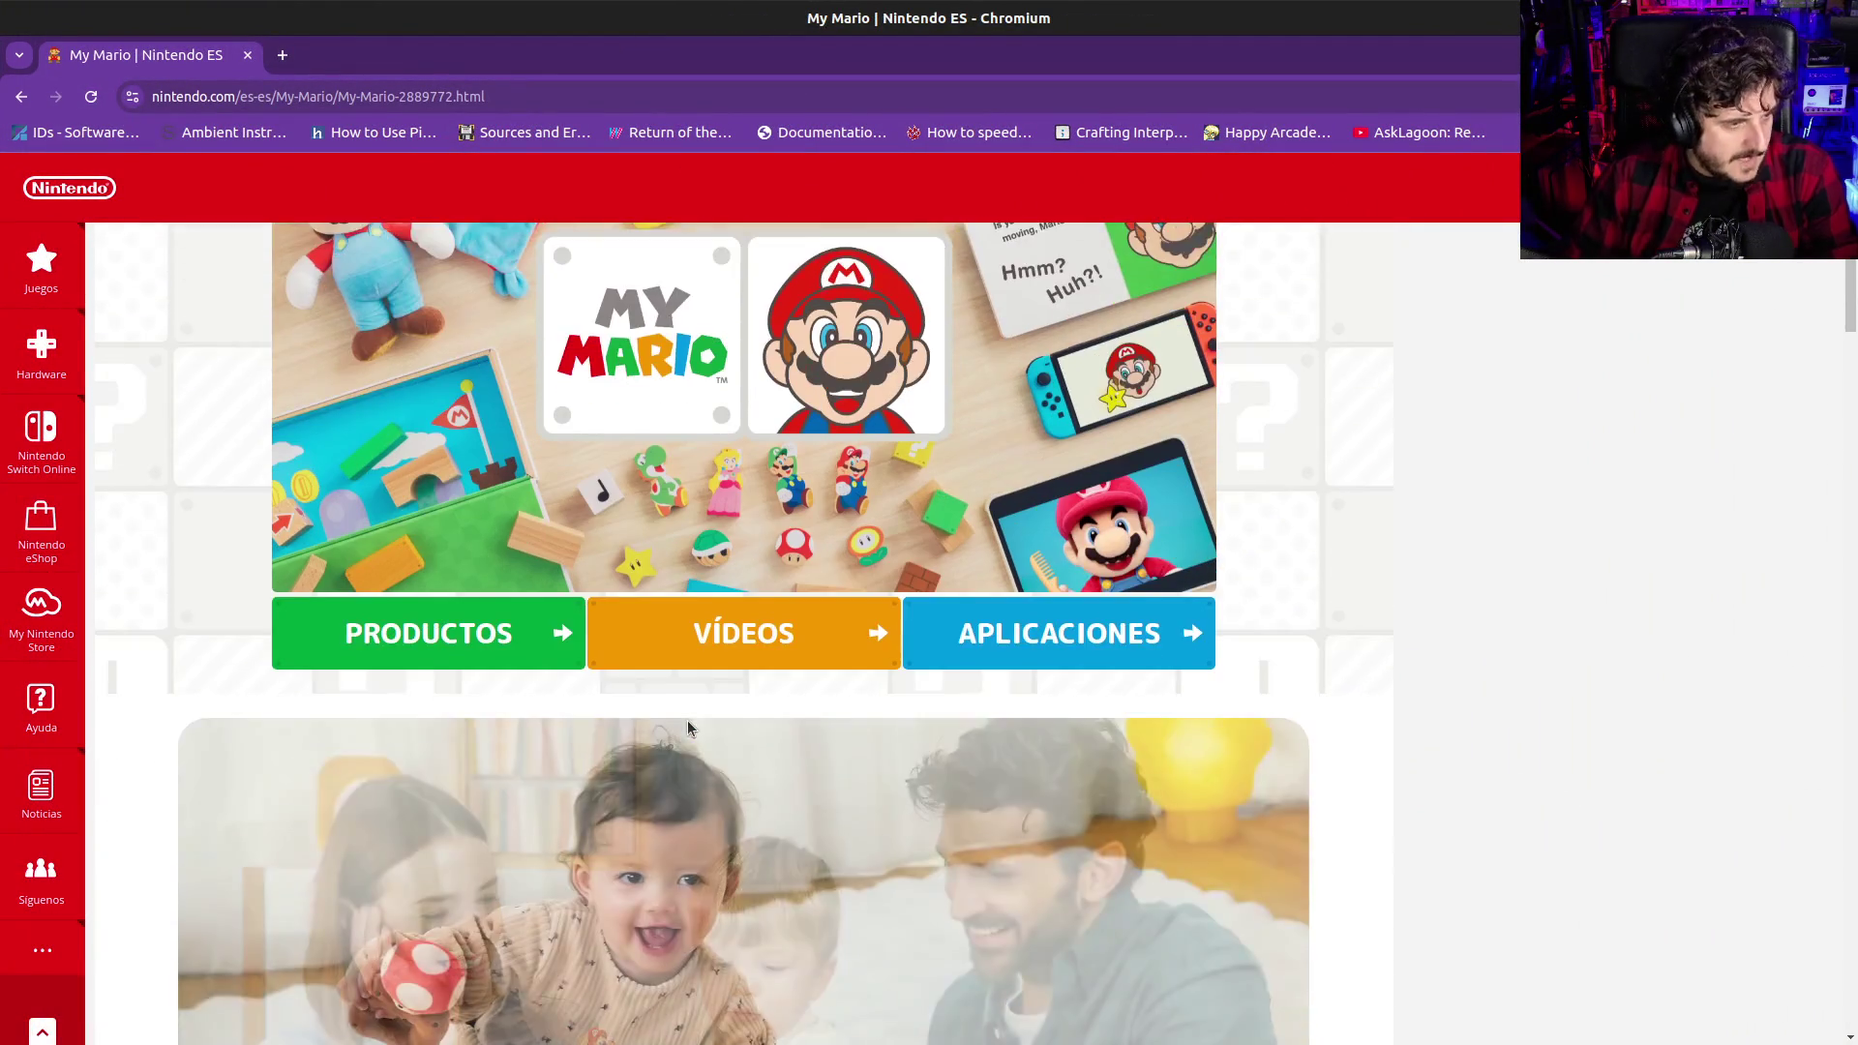
pyautogui.scroll(-5, 670, 741)
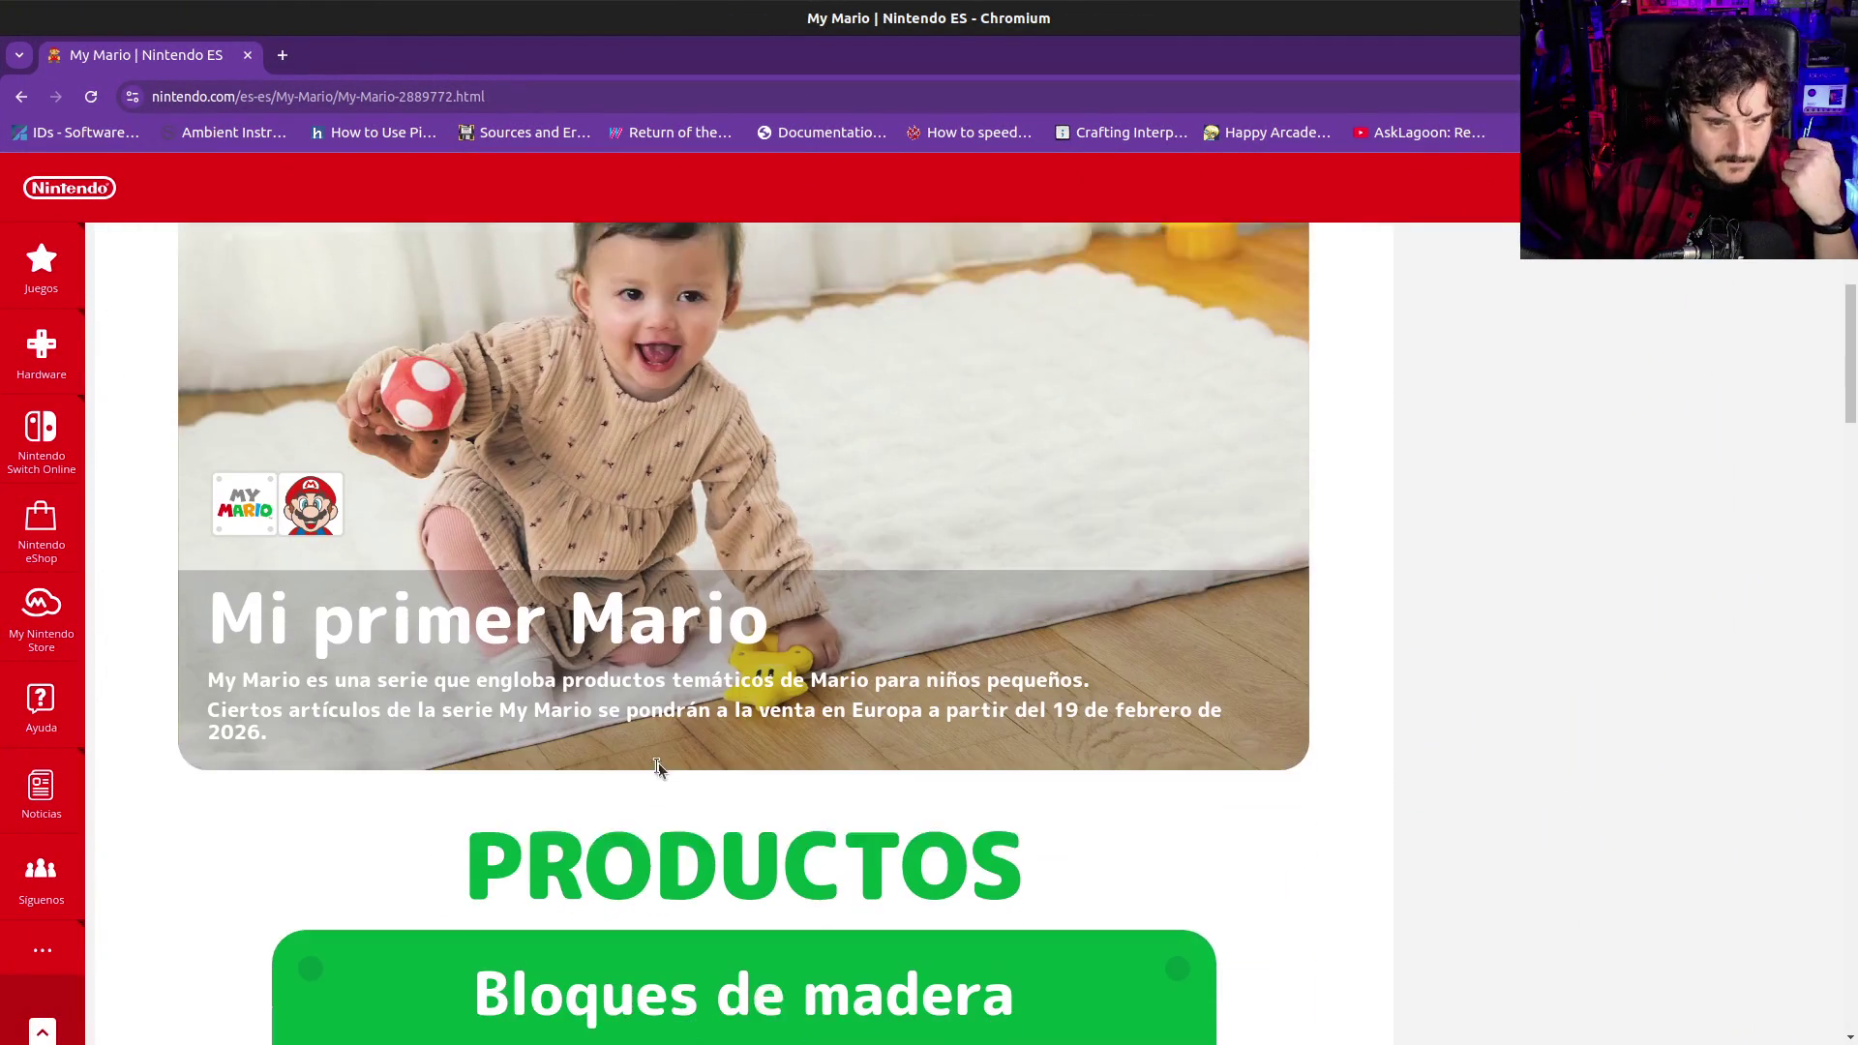
pyautogui.scroll(3, 650, 777)
pyautogui.scroll(5, 648, 774)
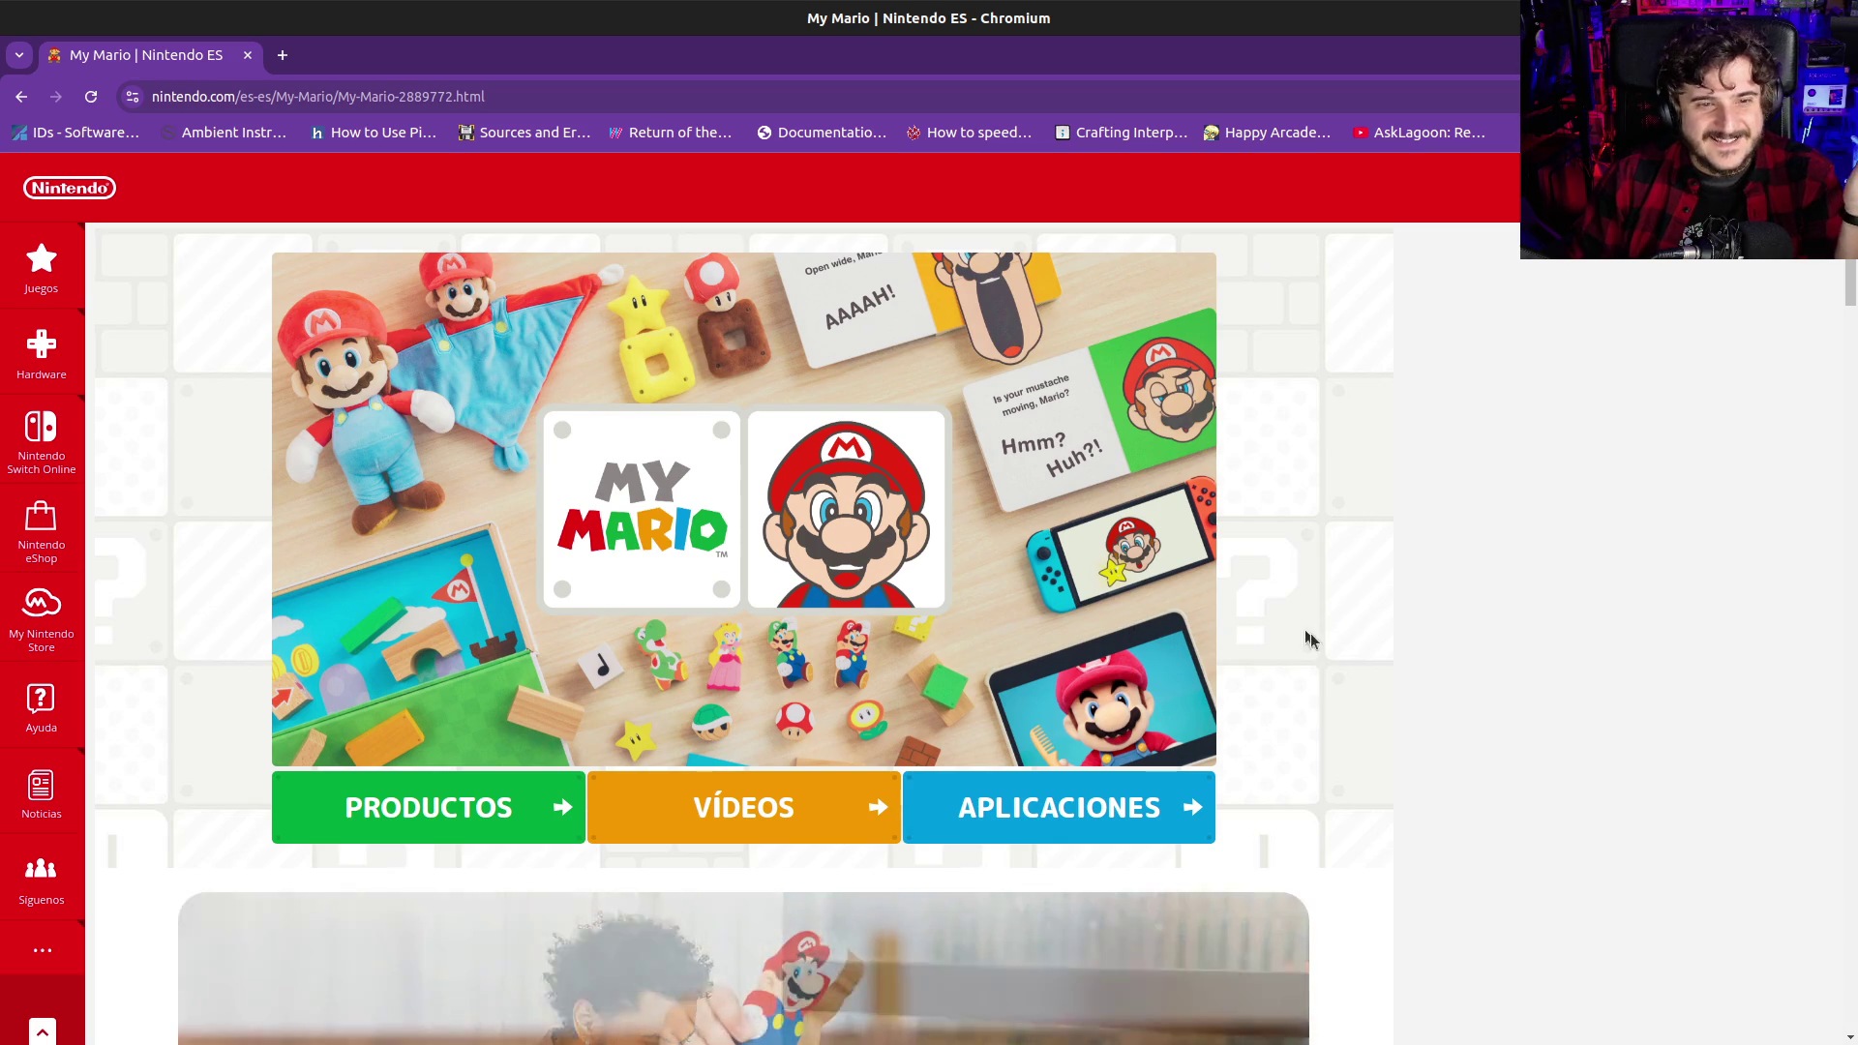
pyautogui.scroll(-4, 1316, 648)
pyautogui.scroll(-2, 1297, 660)
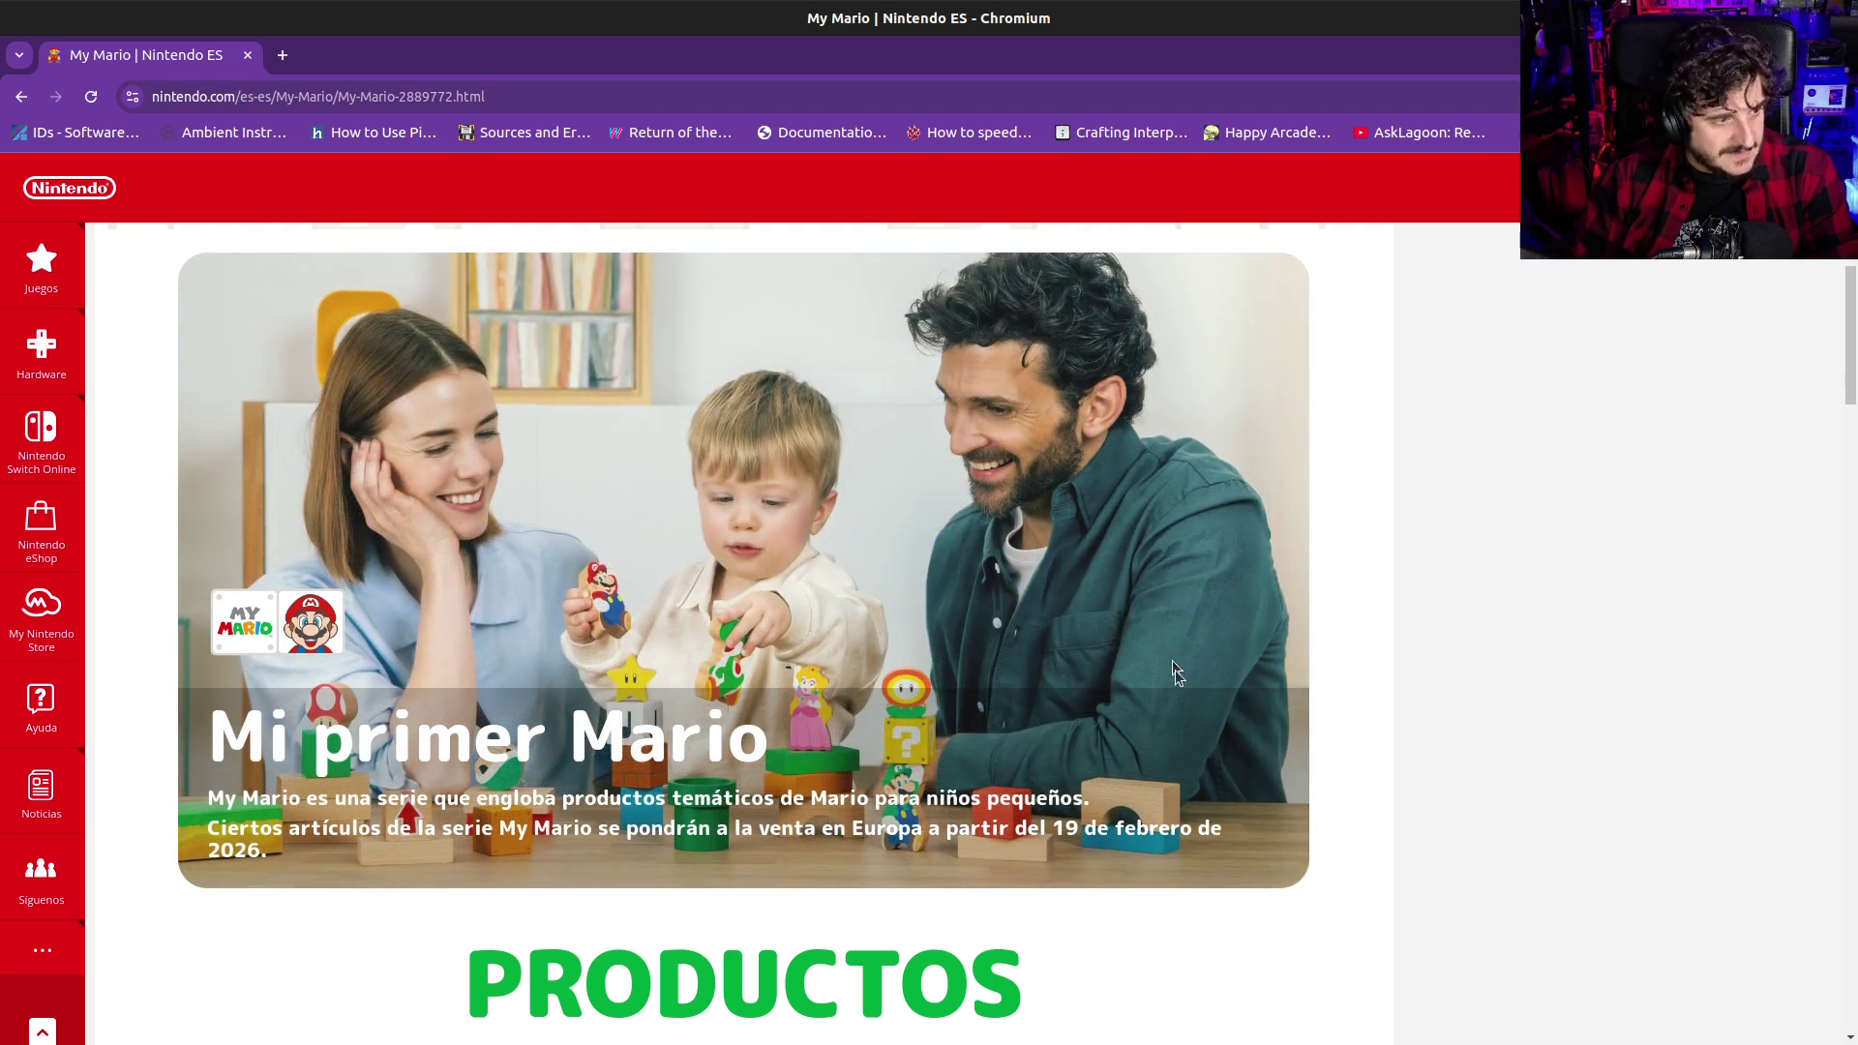
pyautogui.scroll(-15, 1175, 669)
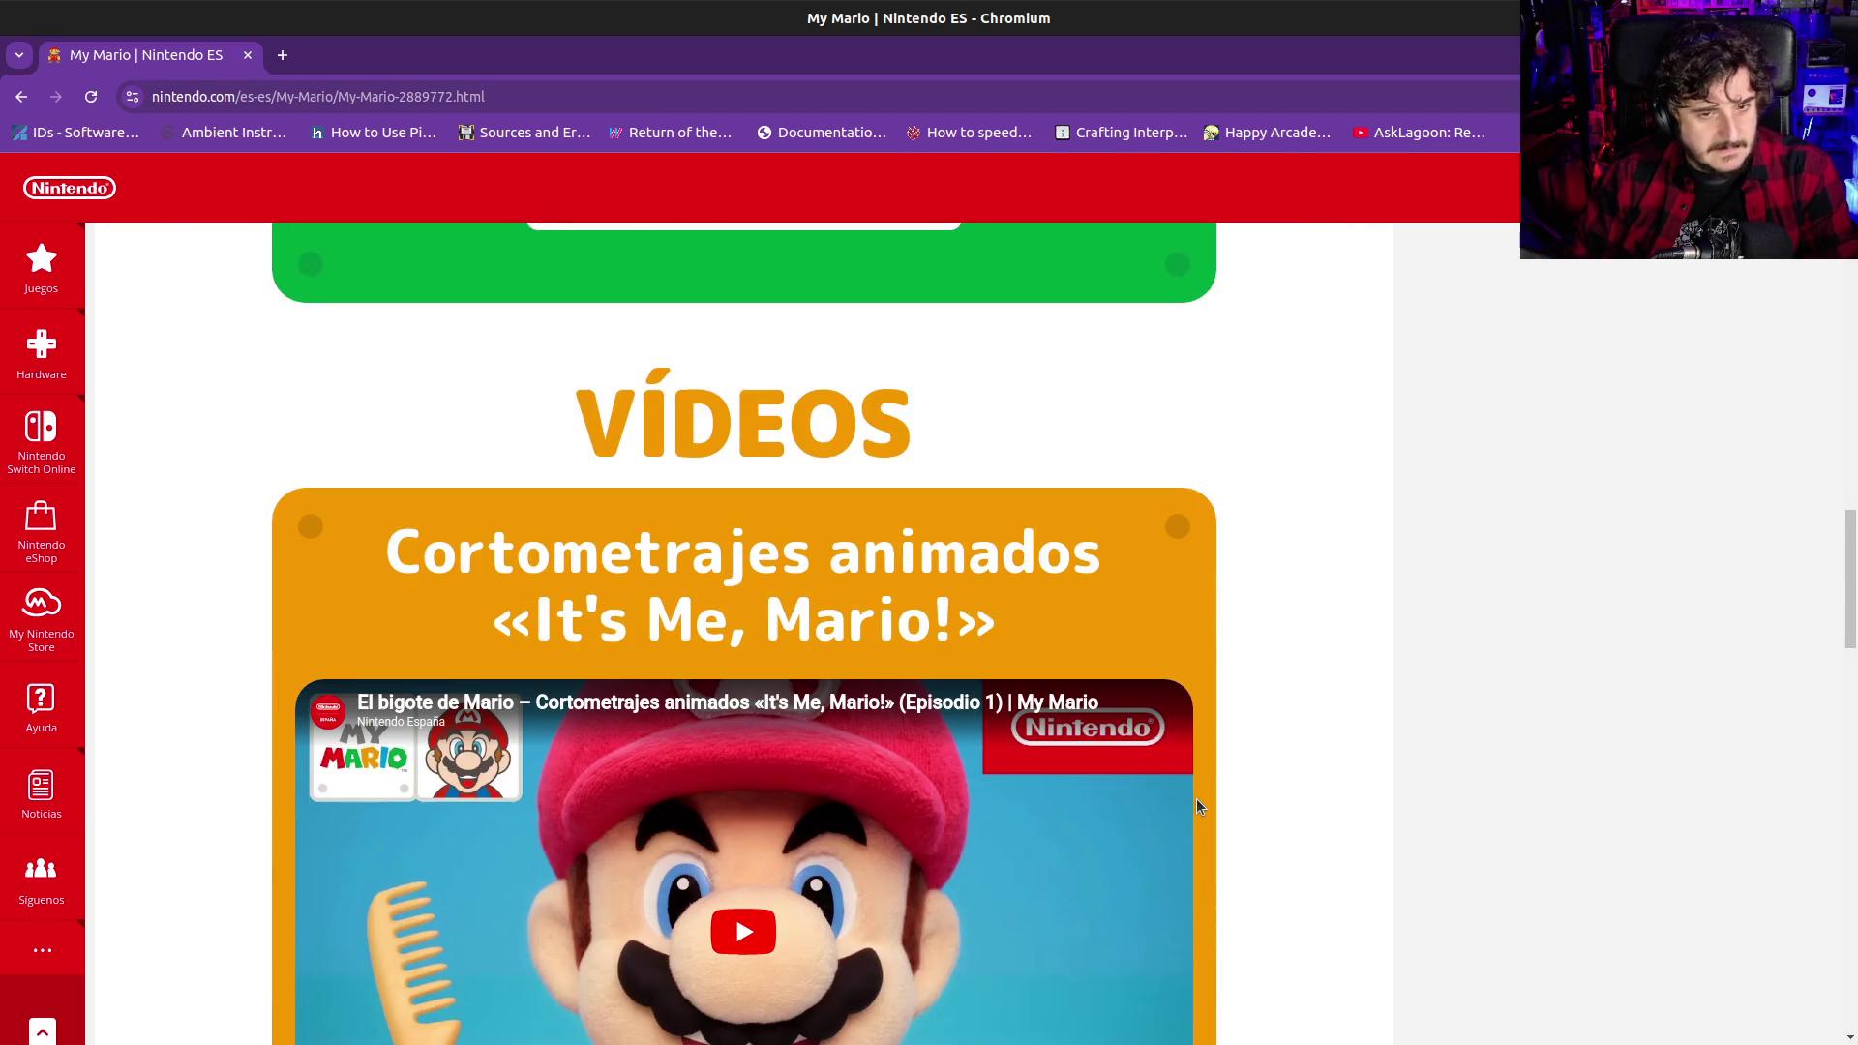
pyautogui.scroll(-7, 1197, 799)
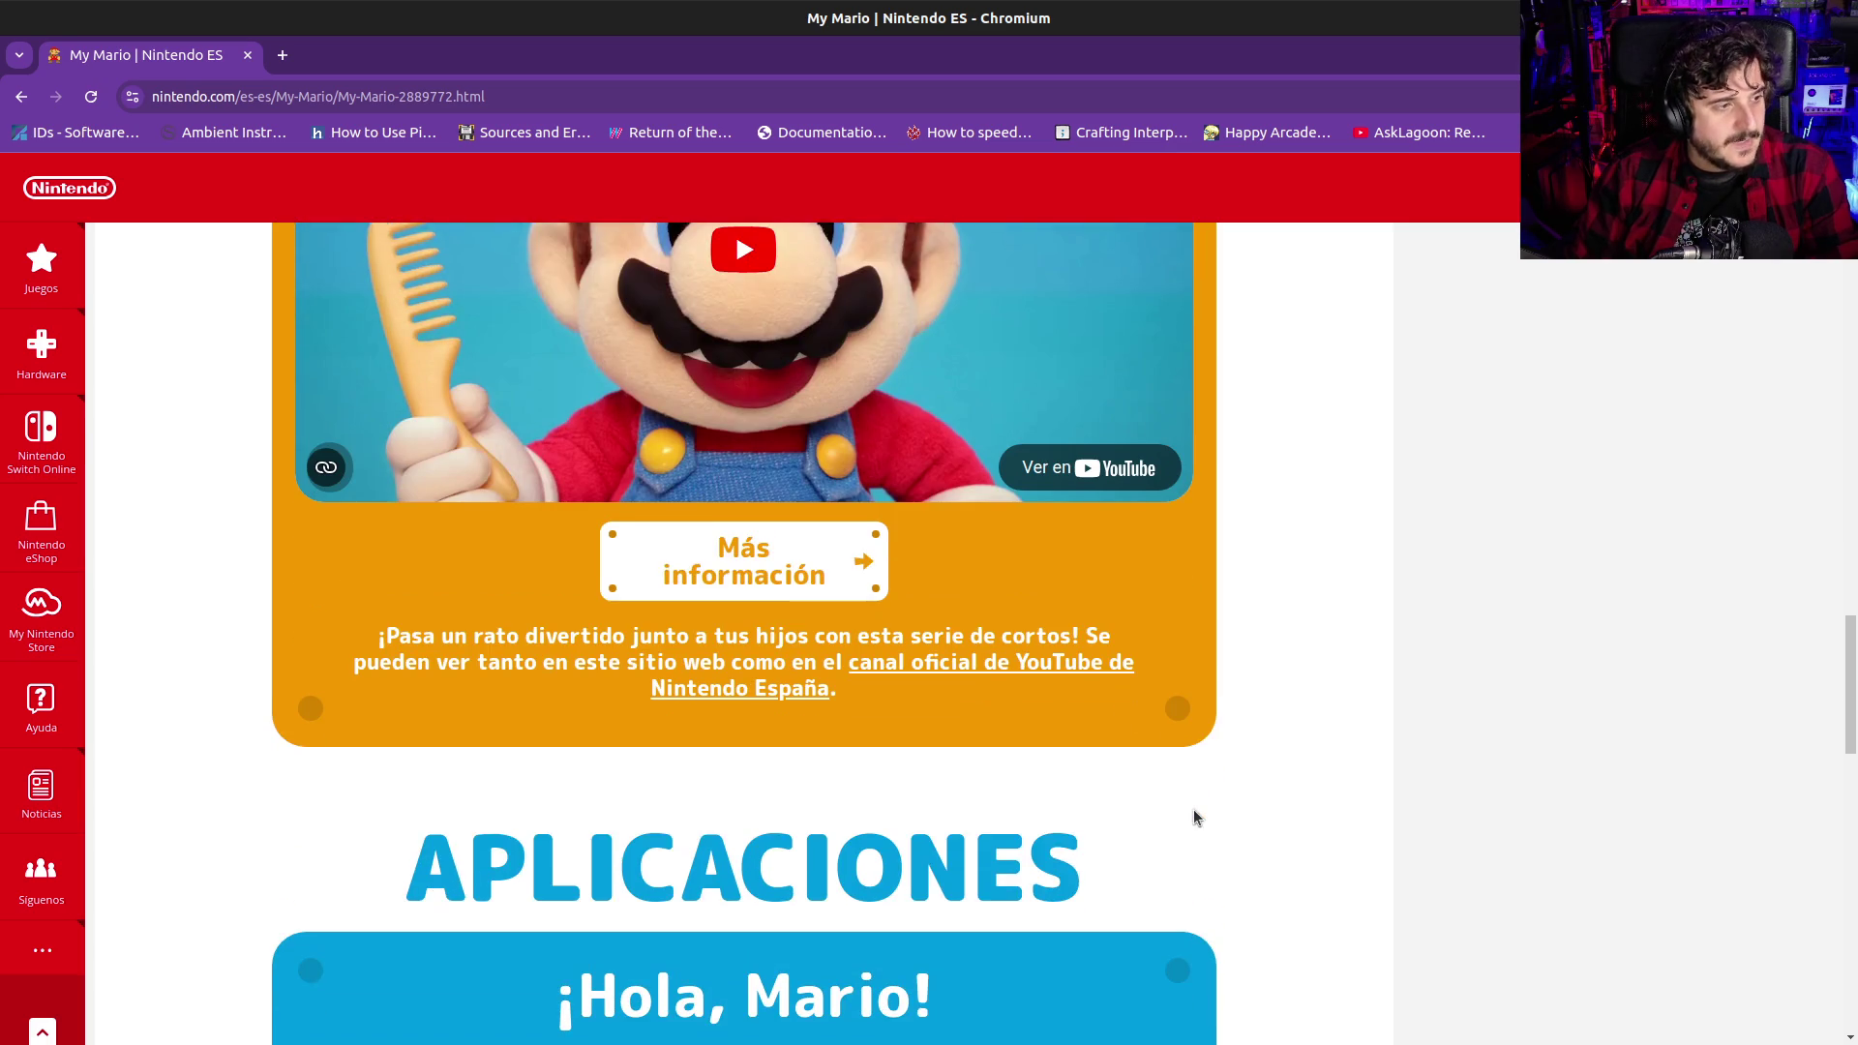
pyautogui.scroll(-6, 1193, 812)
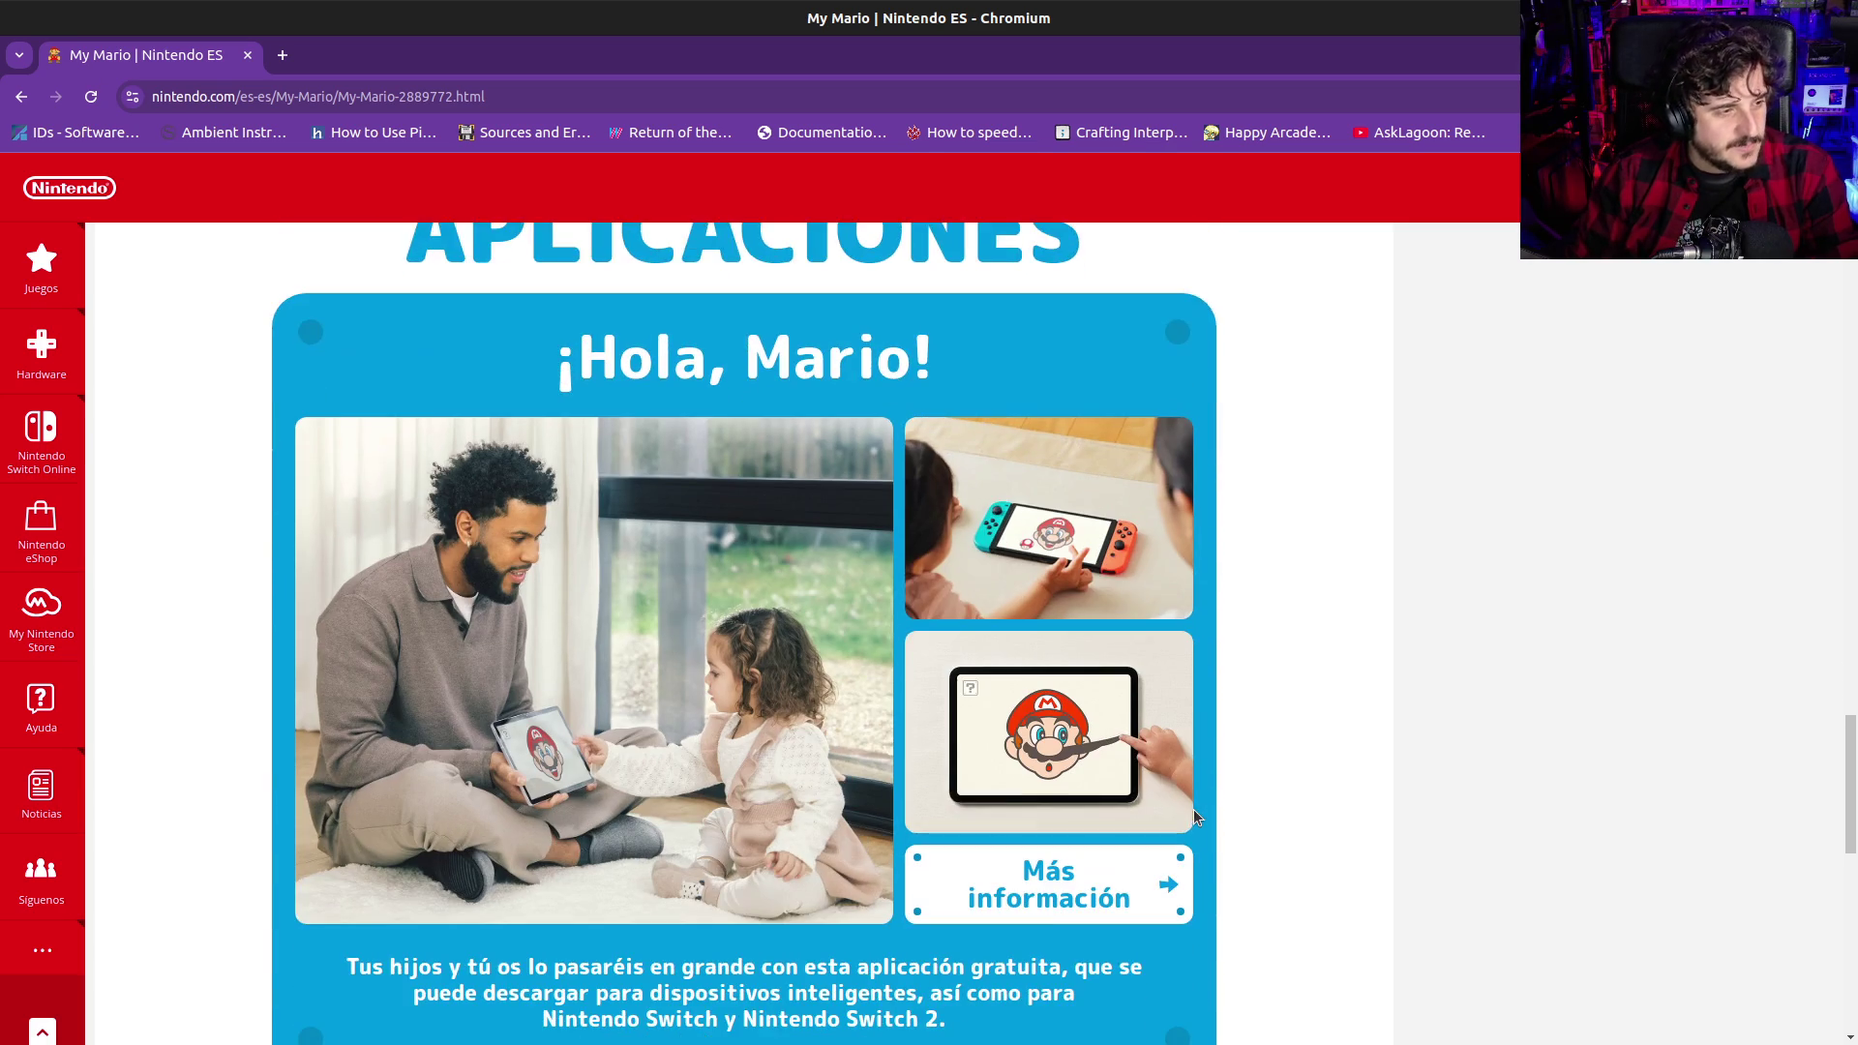
pyautogui.scroll(-2, 1194, 813)
pyautogui.scroll(-1, 1194, 813)
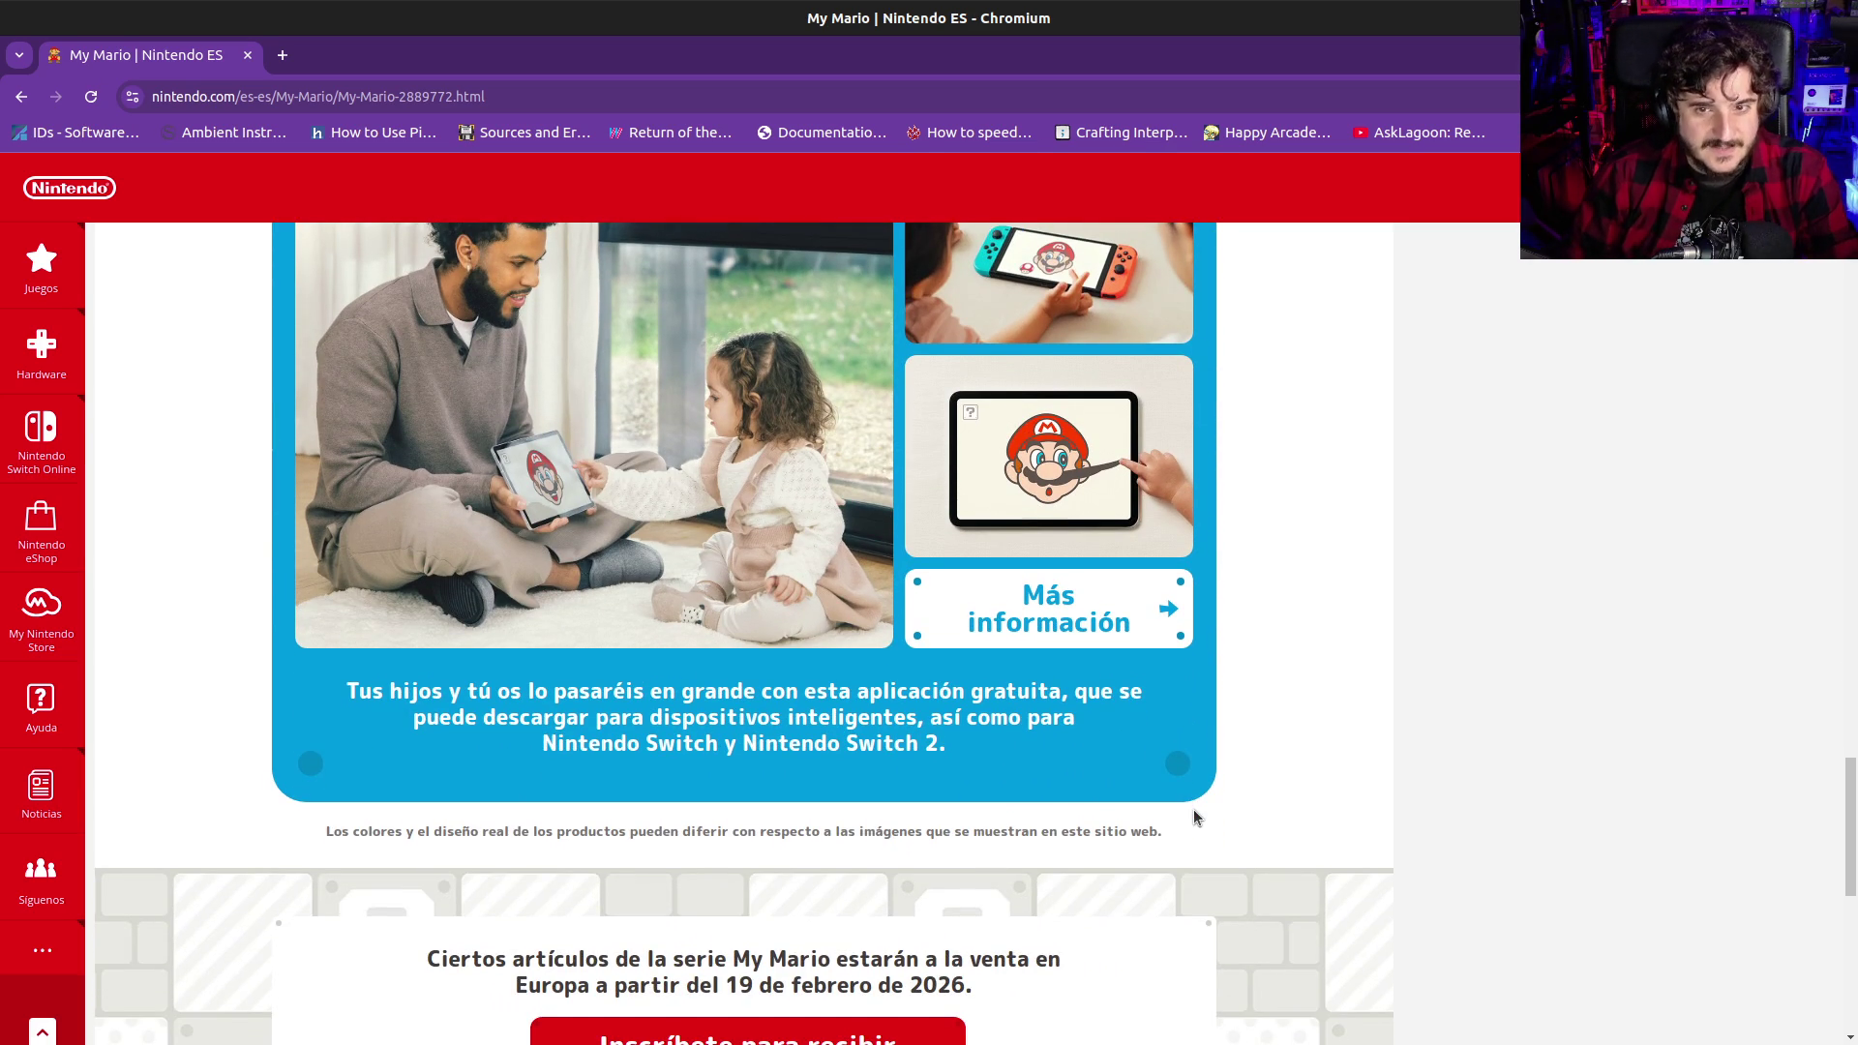
pyautogui.scroll(-4, 1193, 813)
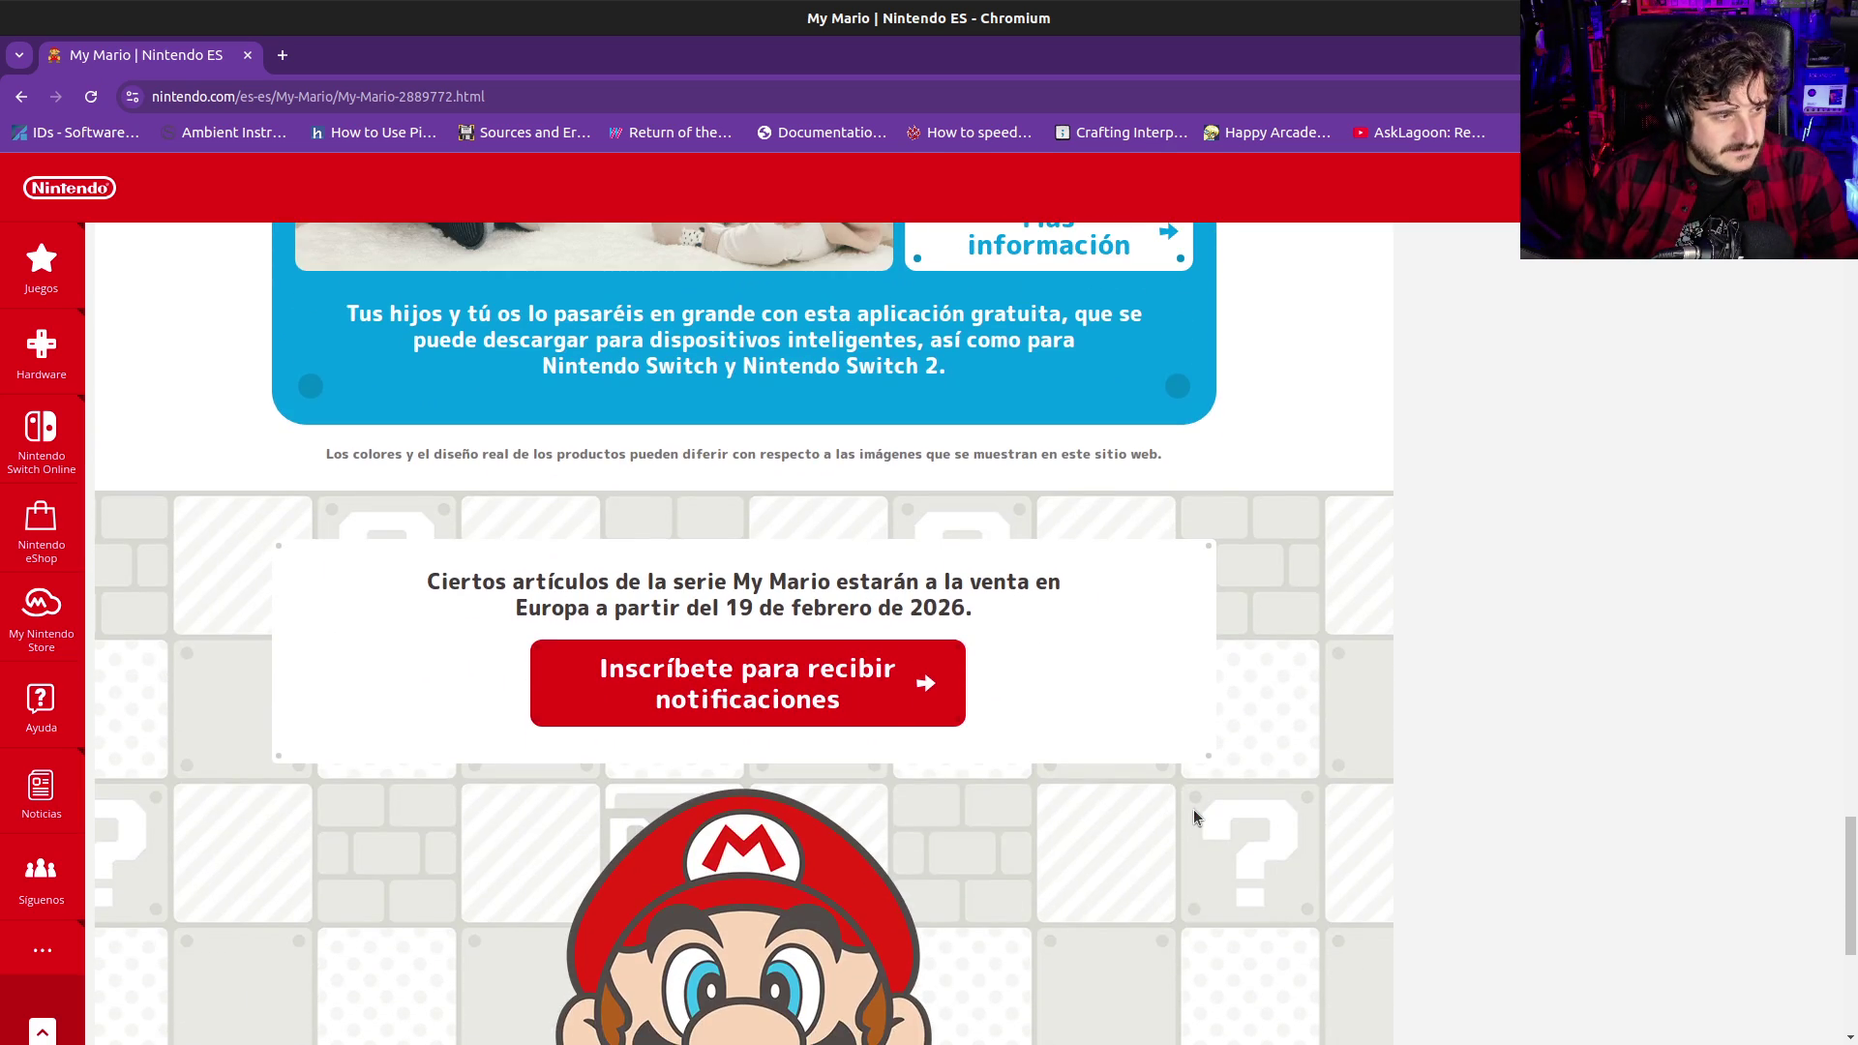
pyautogui.scroll(-4, 1193, 813)
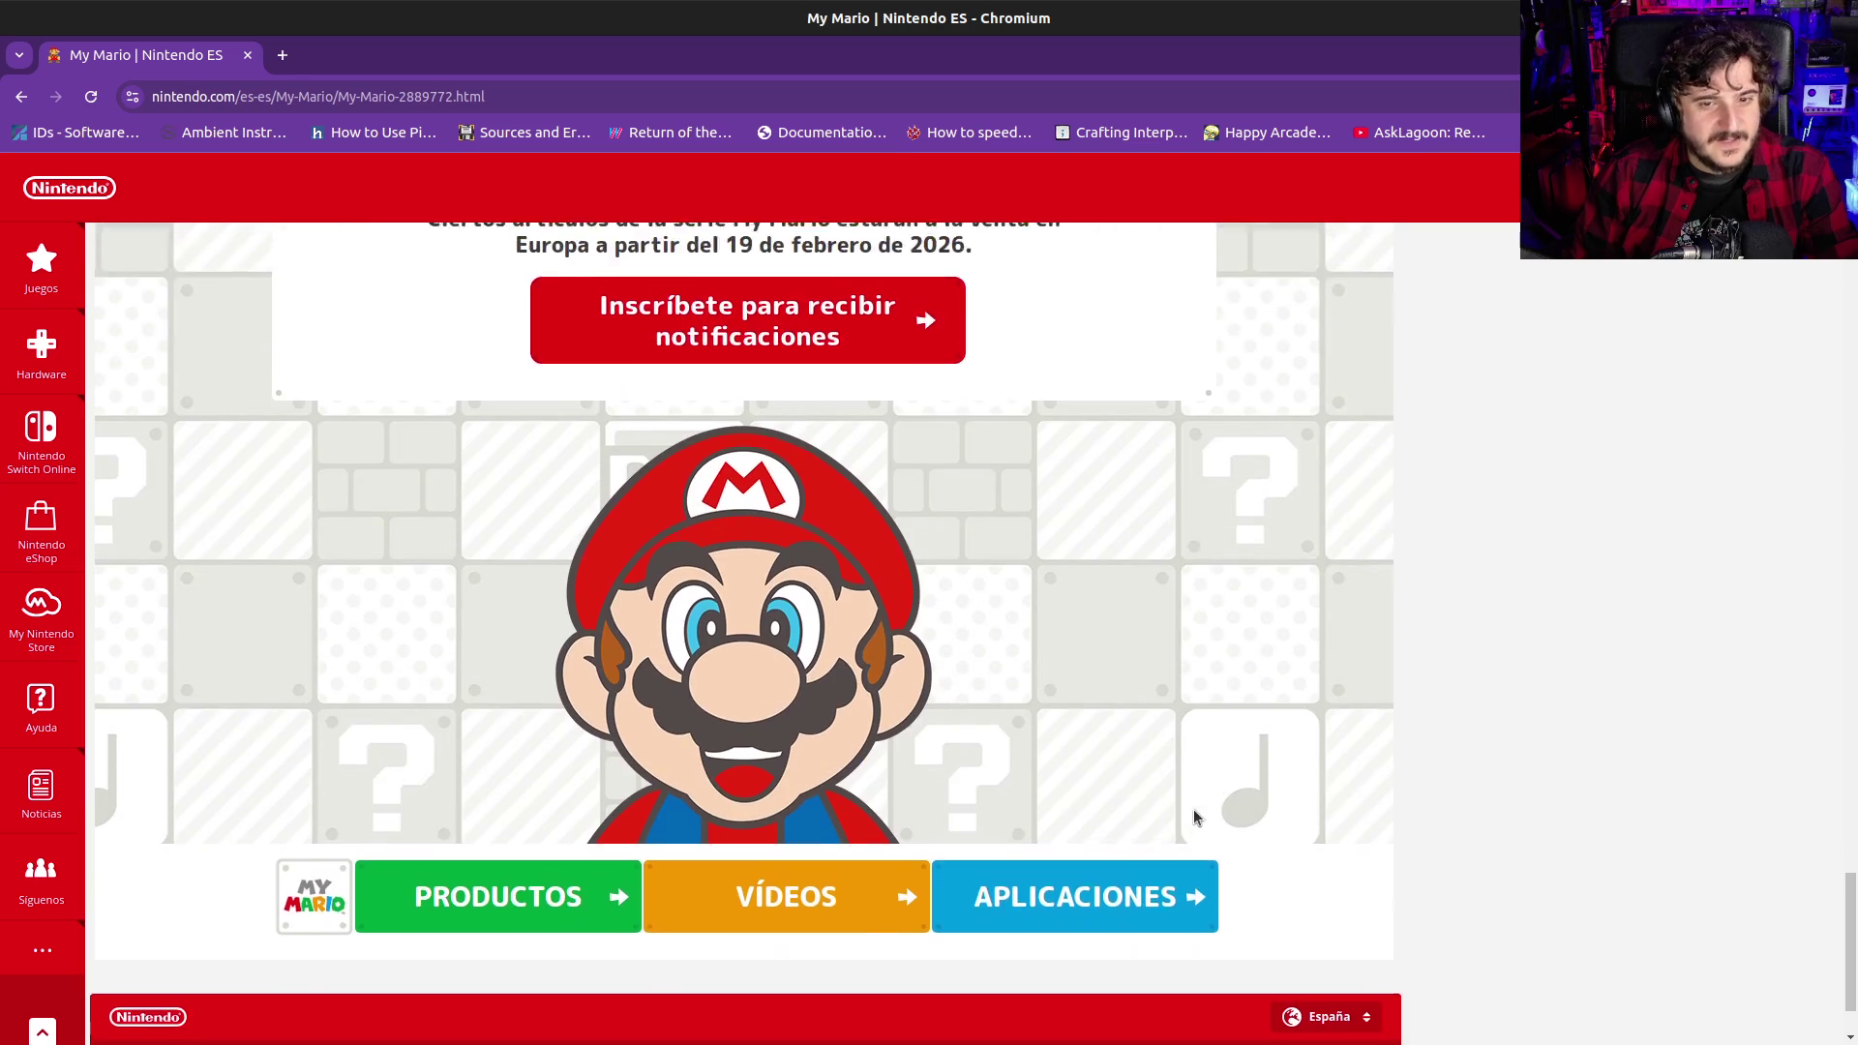
pyautogui.scroll(-1, 1194, 862)
pyautogui.scroll(15, 1194, 862)
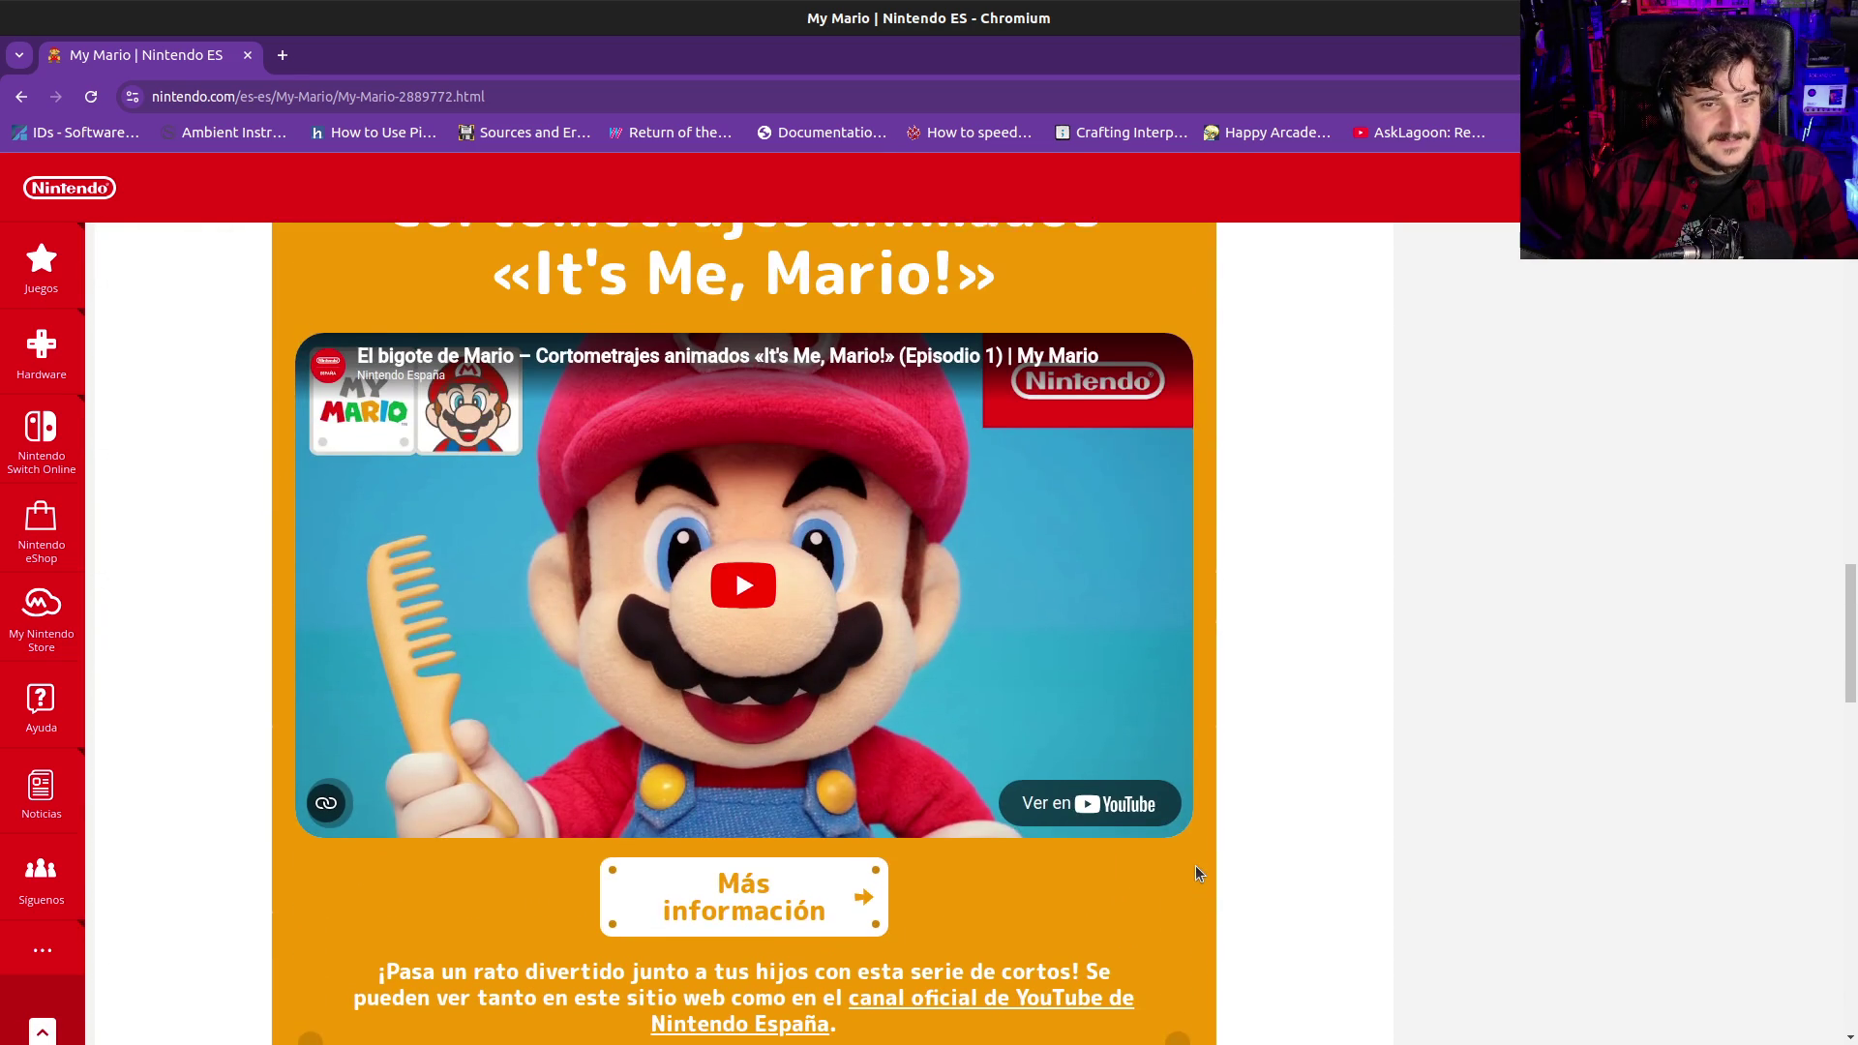
# Start and pause the «It's Me, Mario!» short, then lower its volume to about half
pyautogui.click(790, 620)
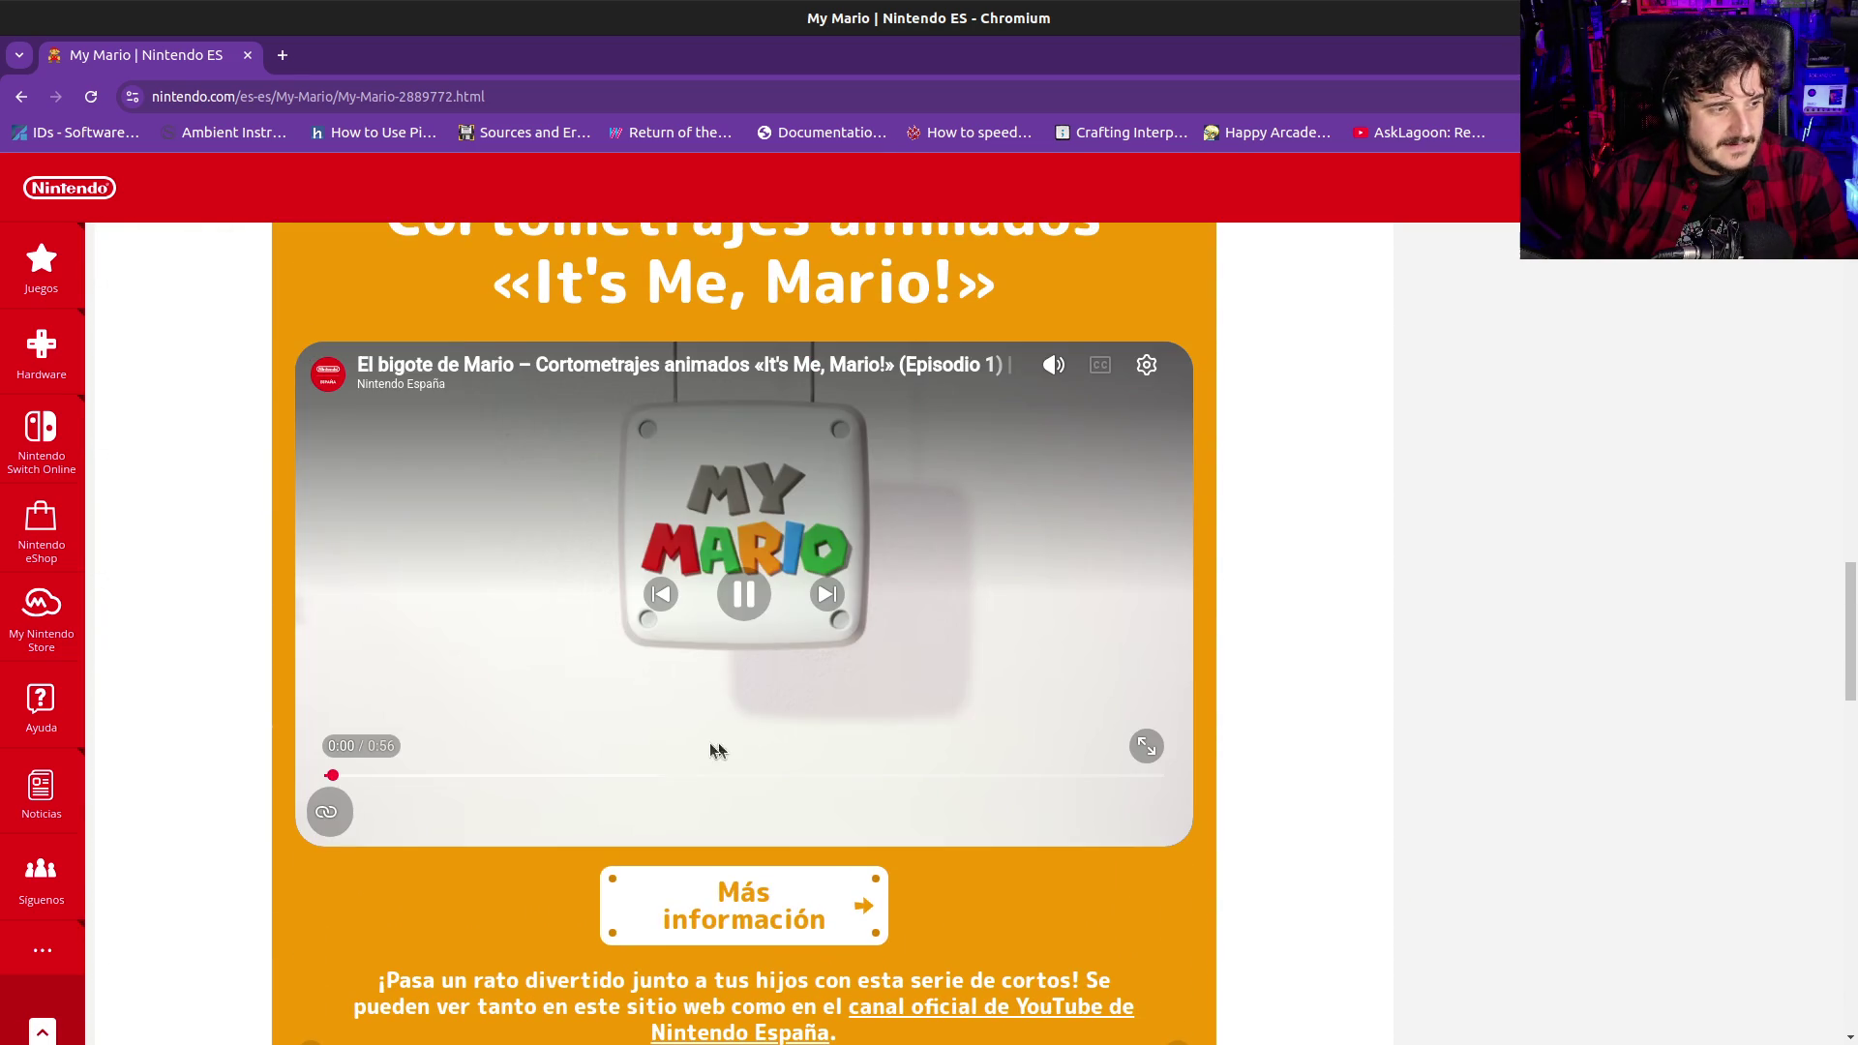
pyautogui.click(383, 682)
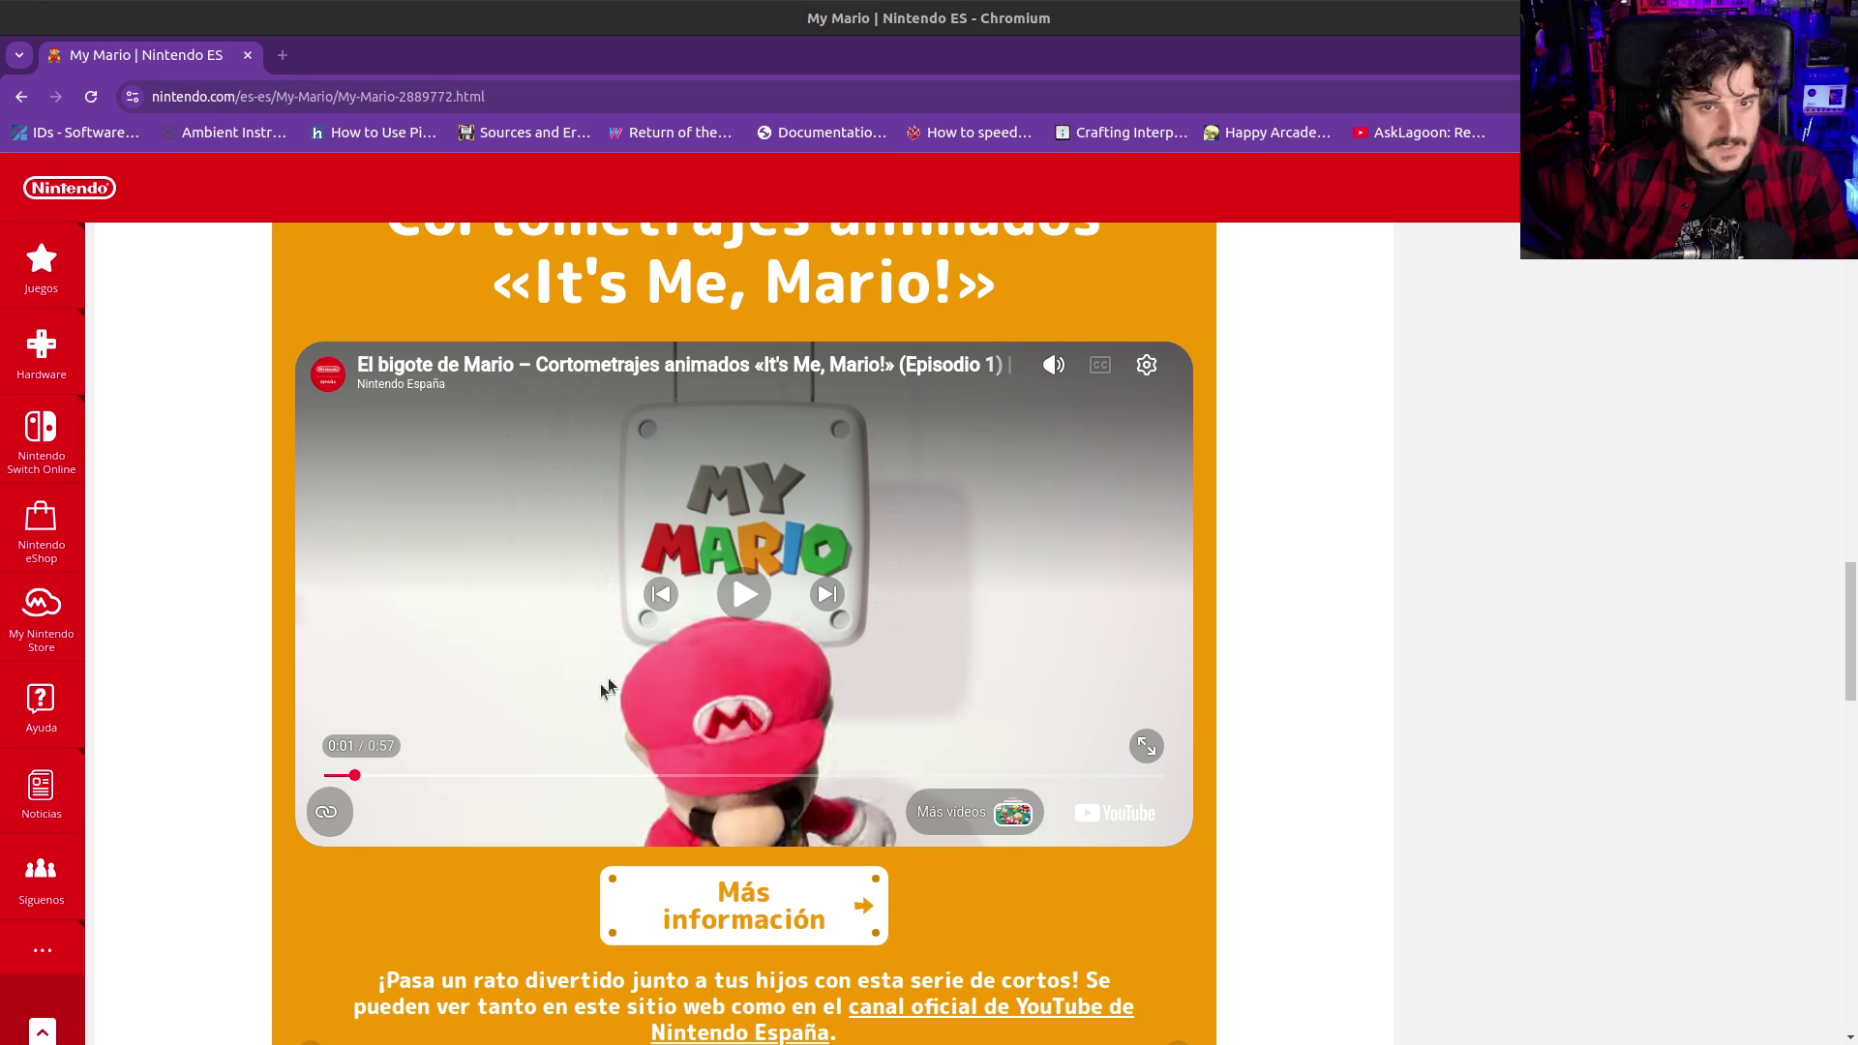
pyautogui.moveTo(1052, 366)
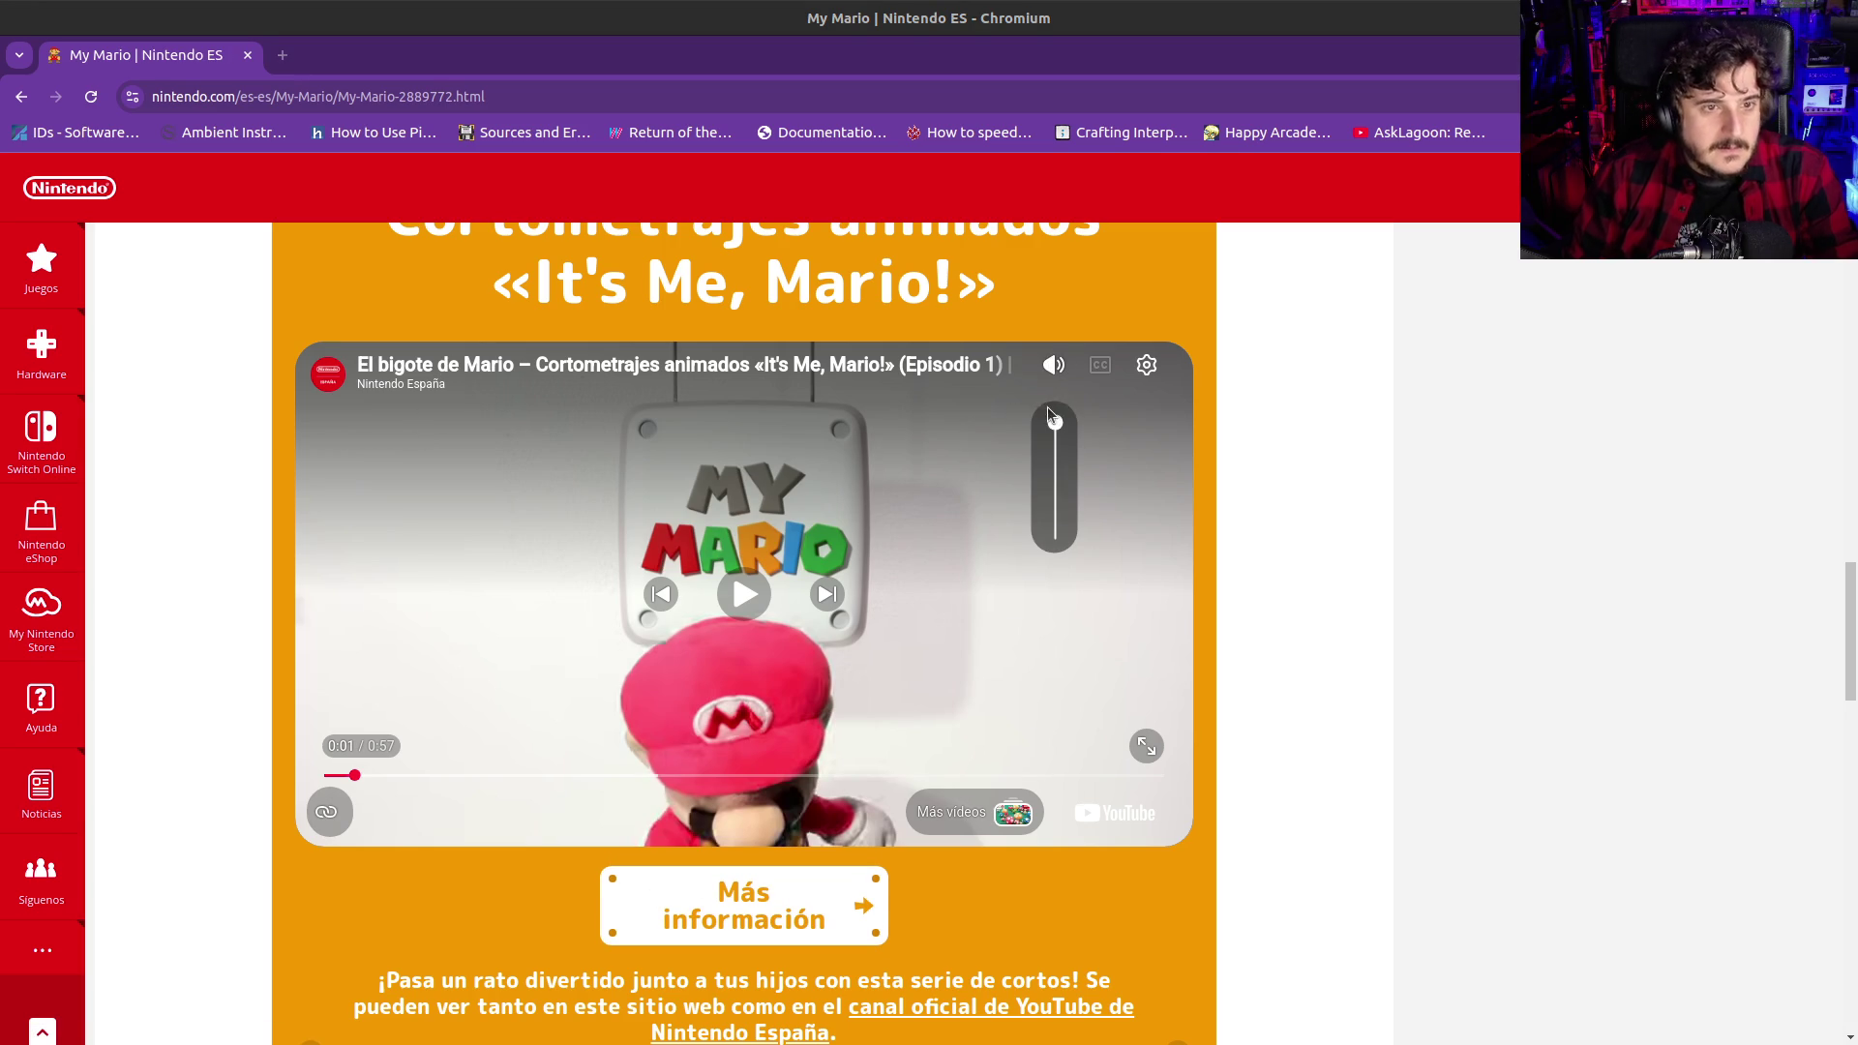
pyautogui.moveTo(1060, 427); pyautogui.dragTo(1053, 492)
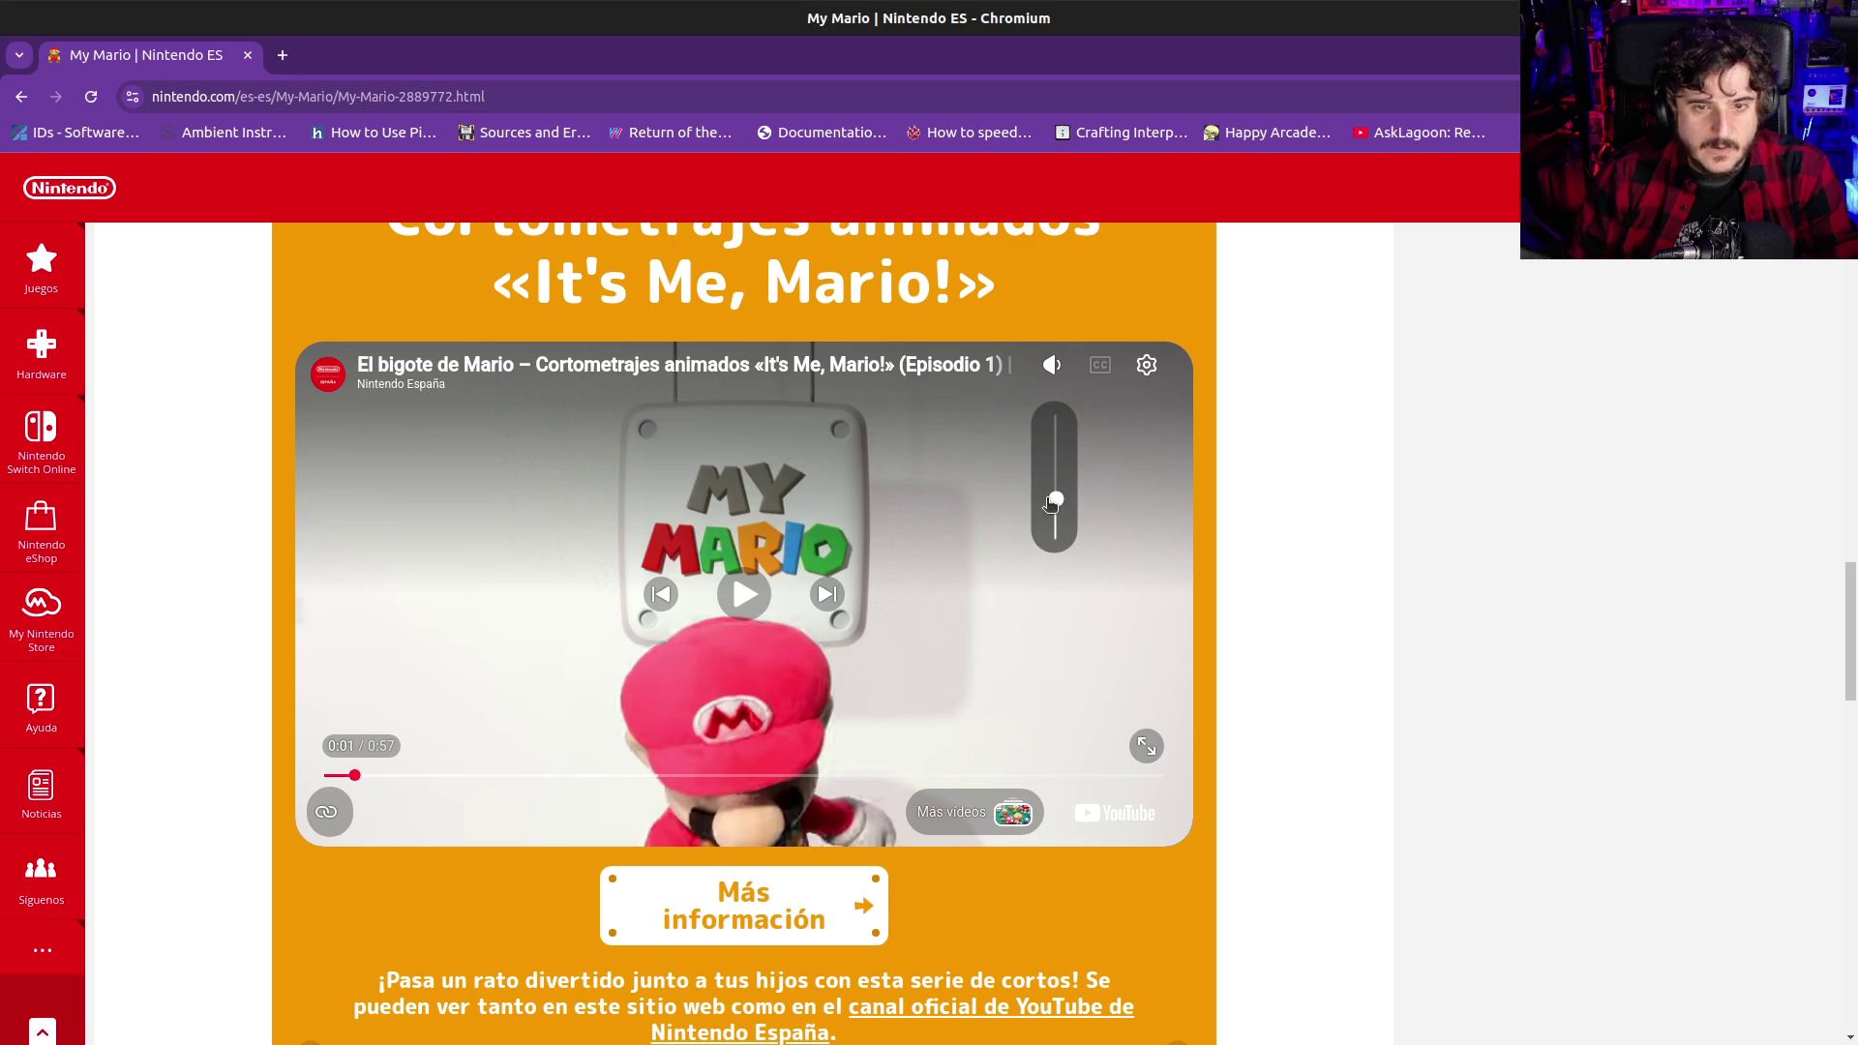
# Play the Mario short almost to its end, pausing and resuming it near 0:50
pyautogui.click(308, 617)
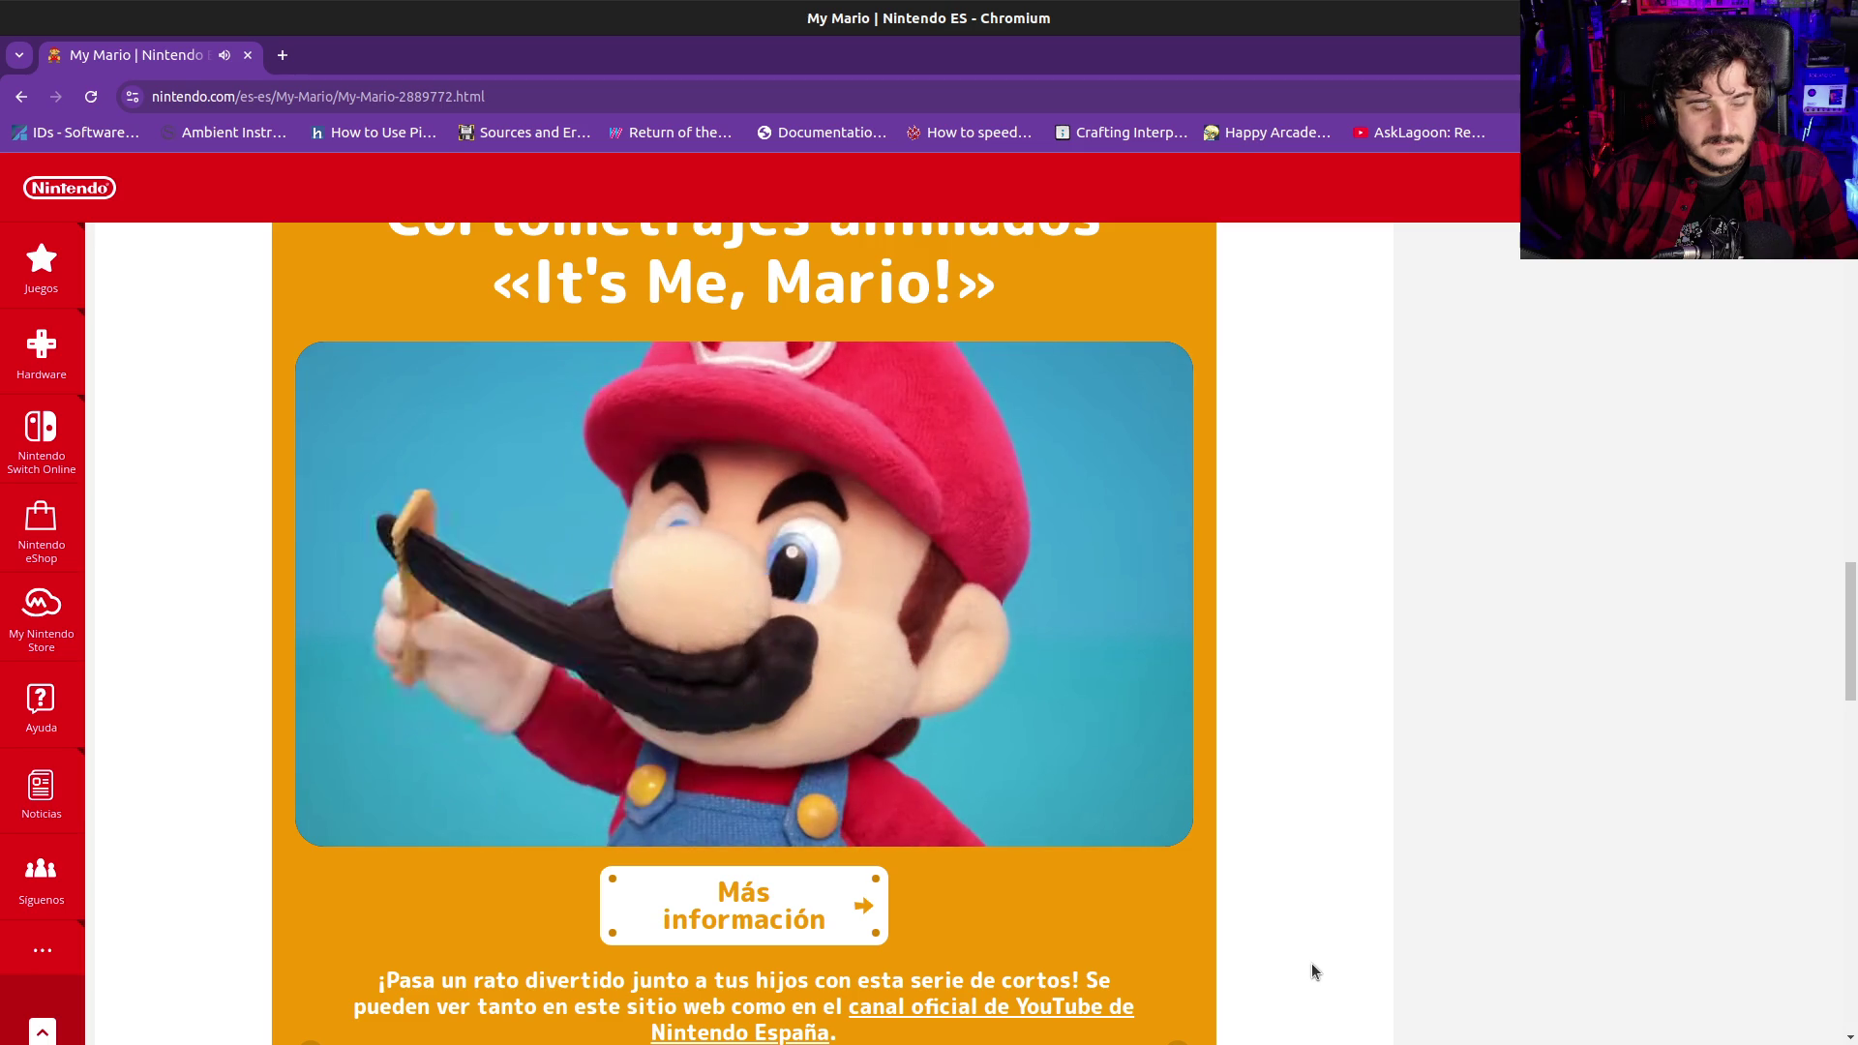
pyautogui.moveTo(989, 687)
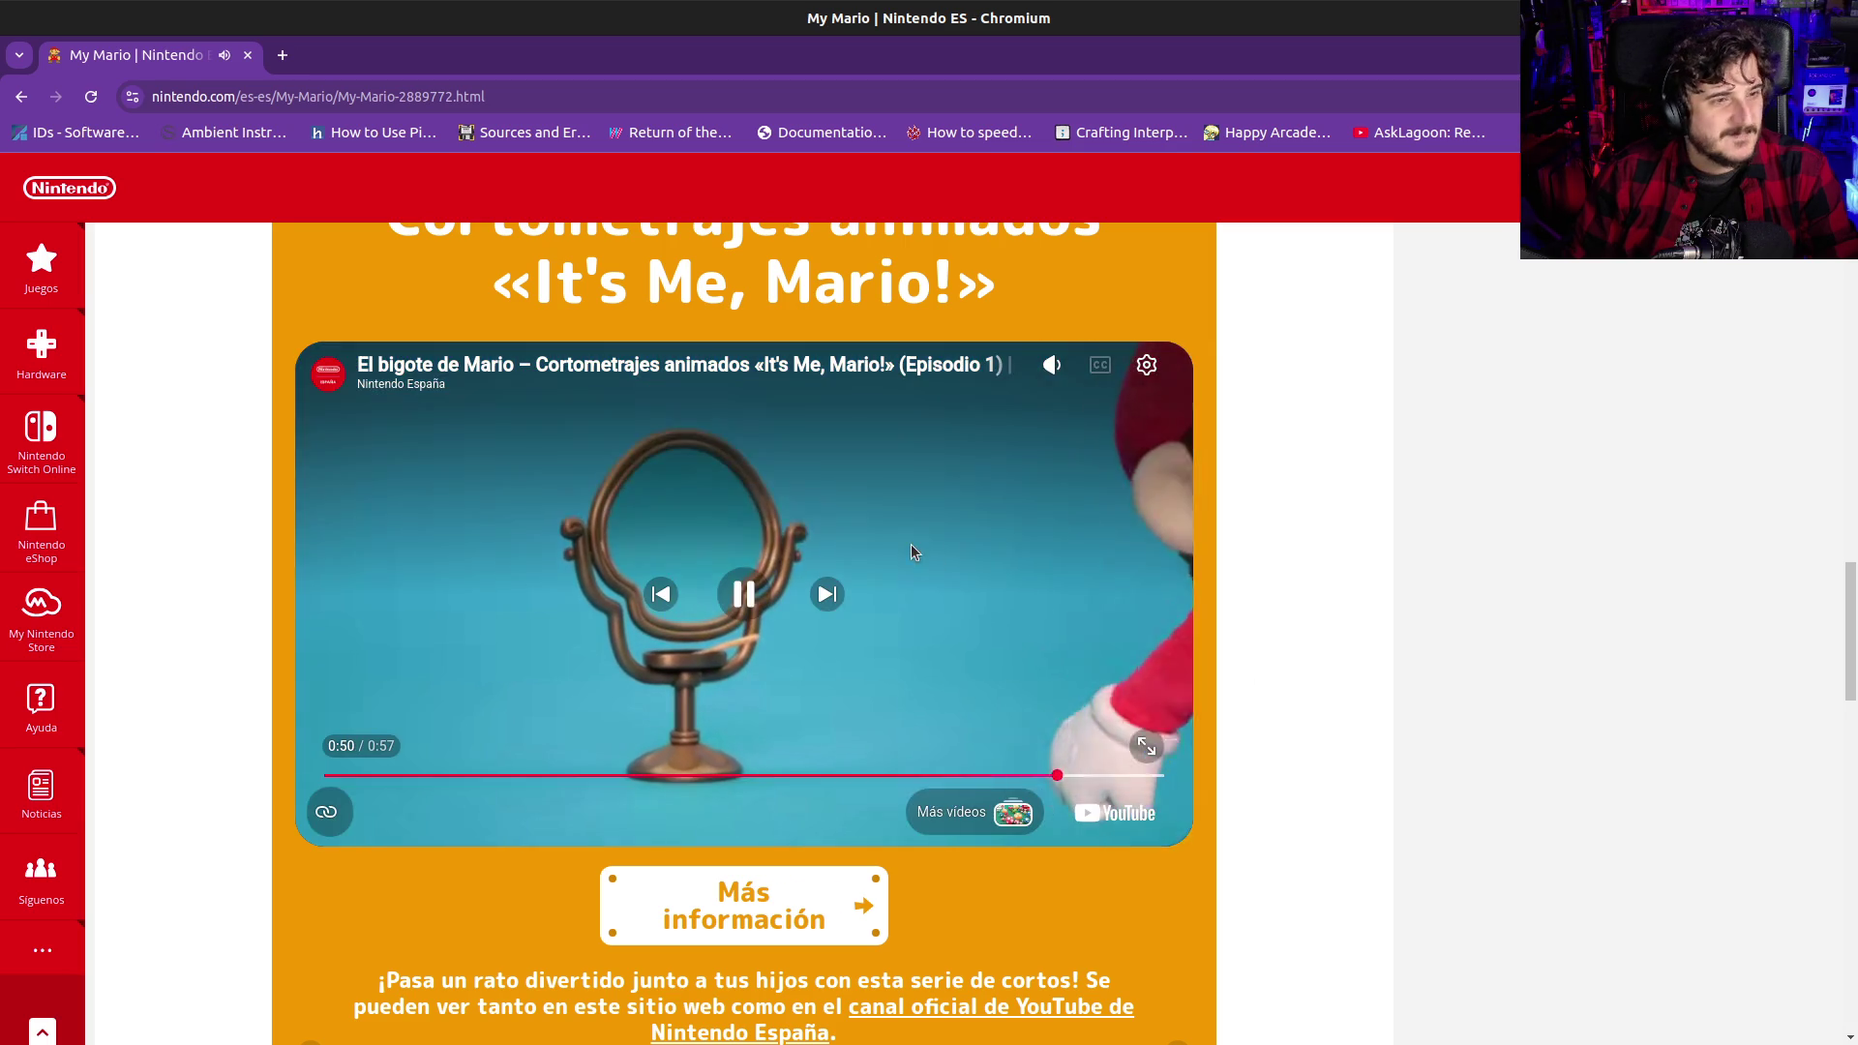
pyautogui.click(1045, 592)
pyautogui.click(1064, 577)
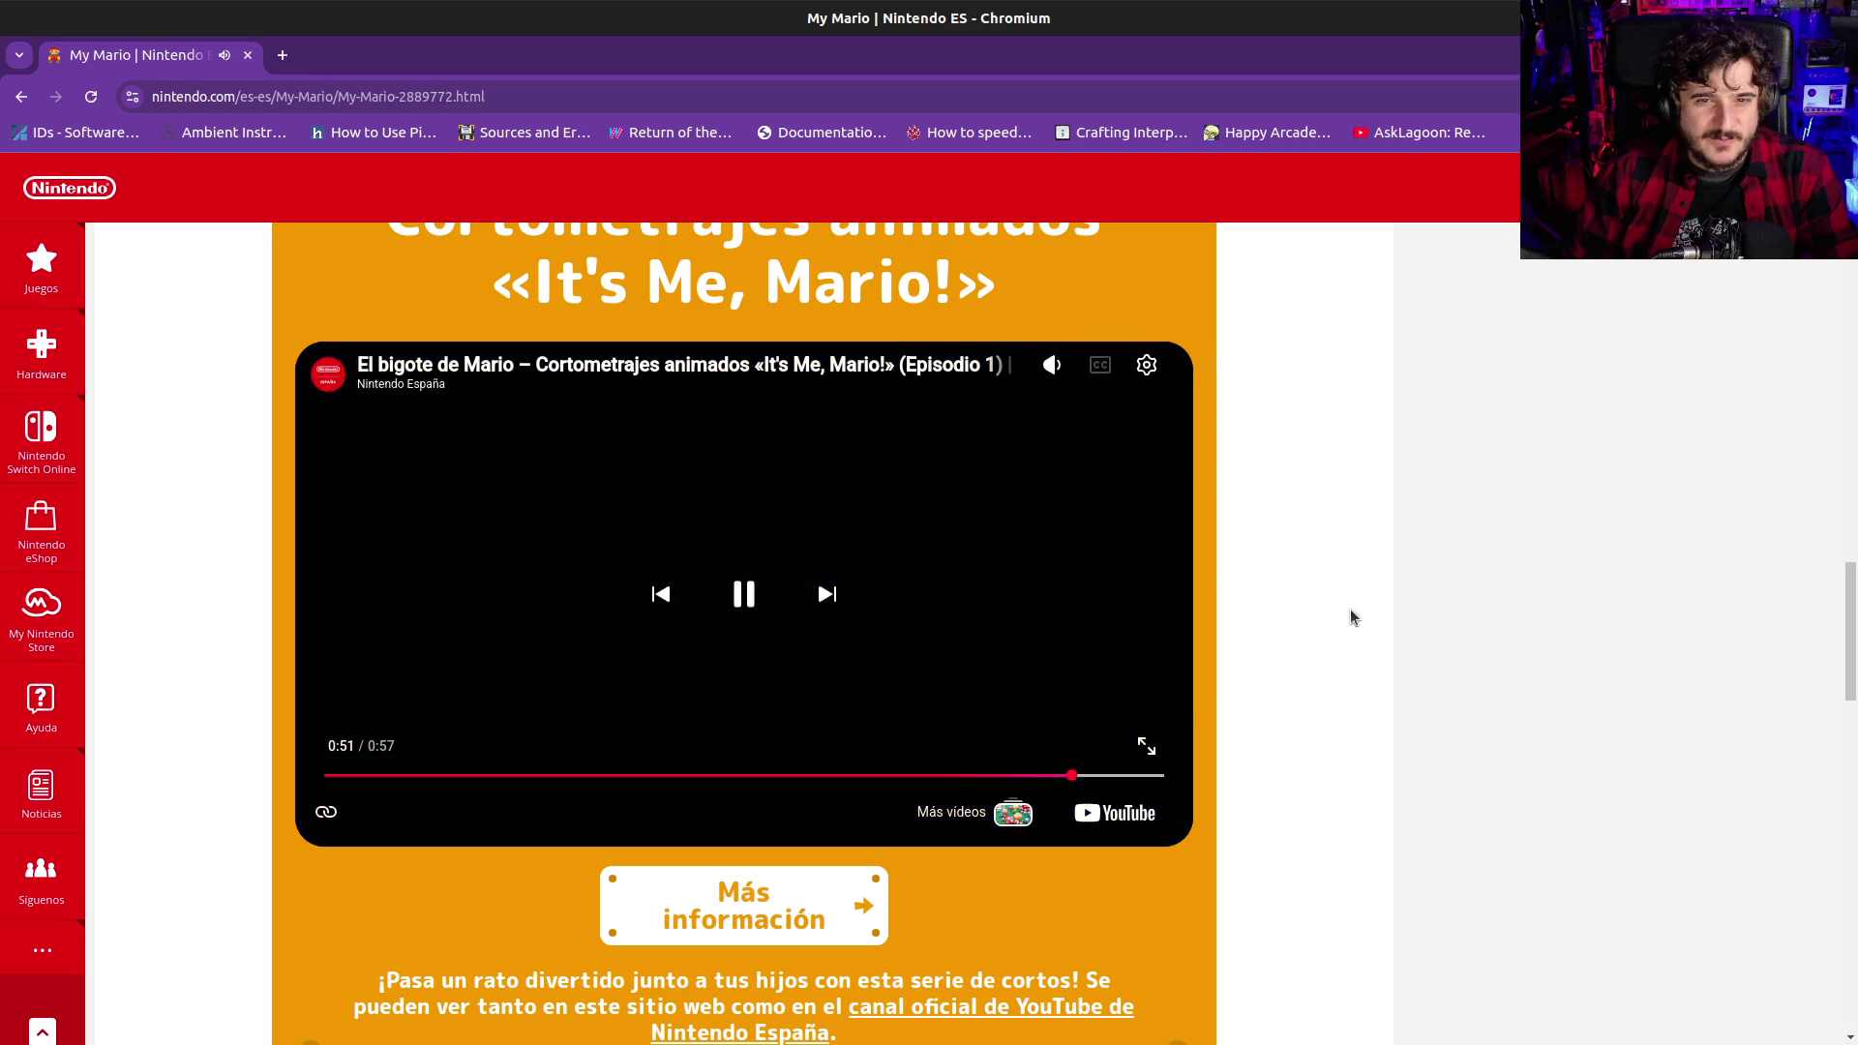
pyautogui.scroll(10, 1318, 697)
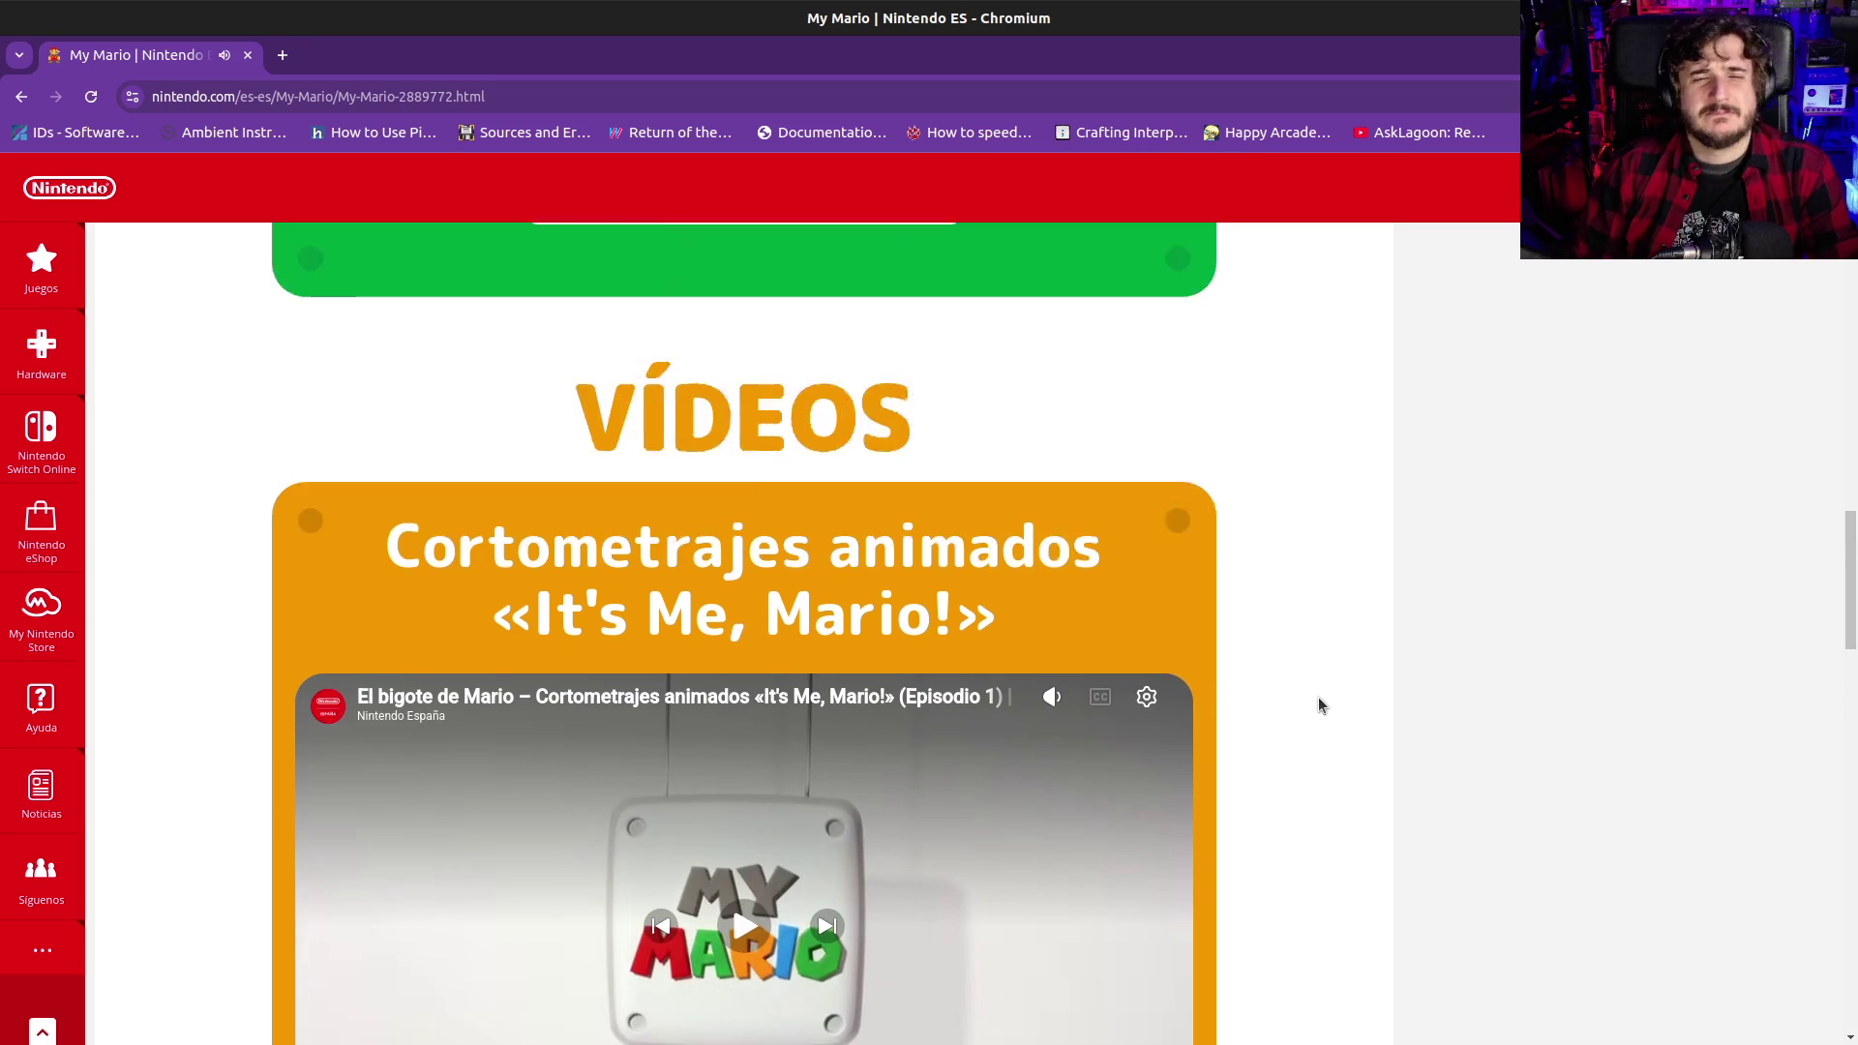
# Scroll back up the Nintendo page and focus the address bar
pyautogui.scroll(1, 1318, 705)
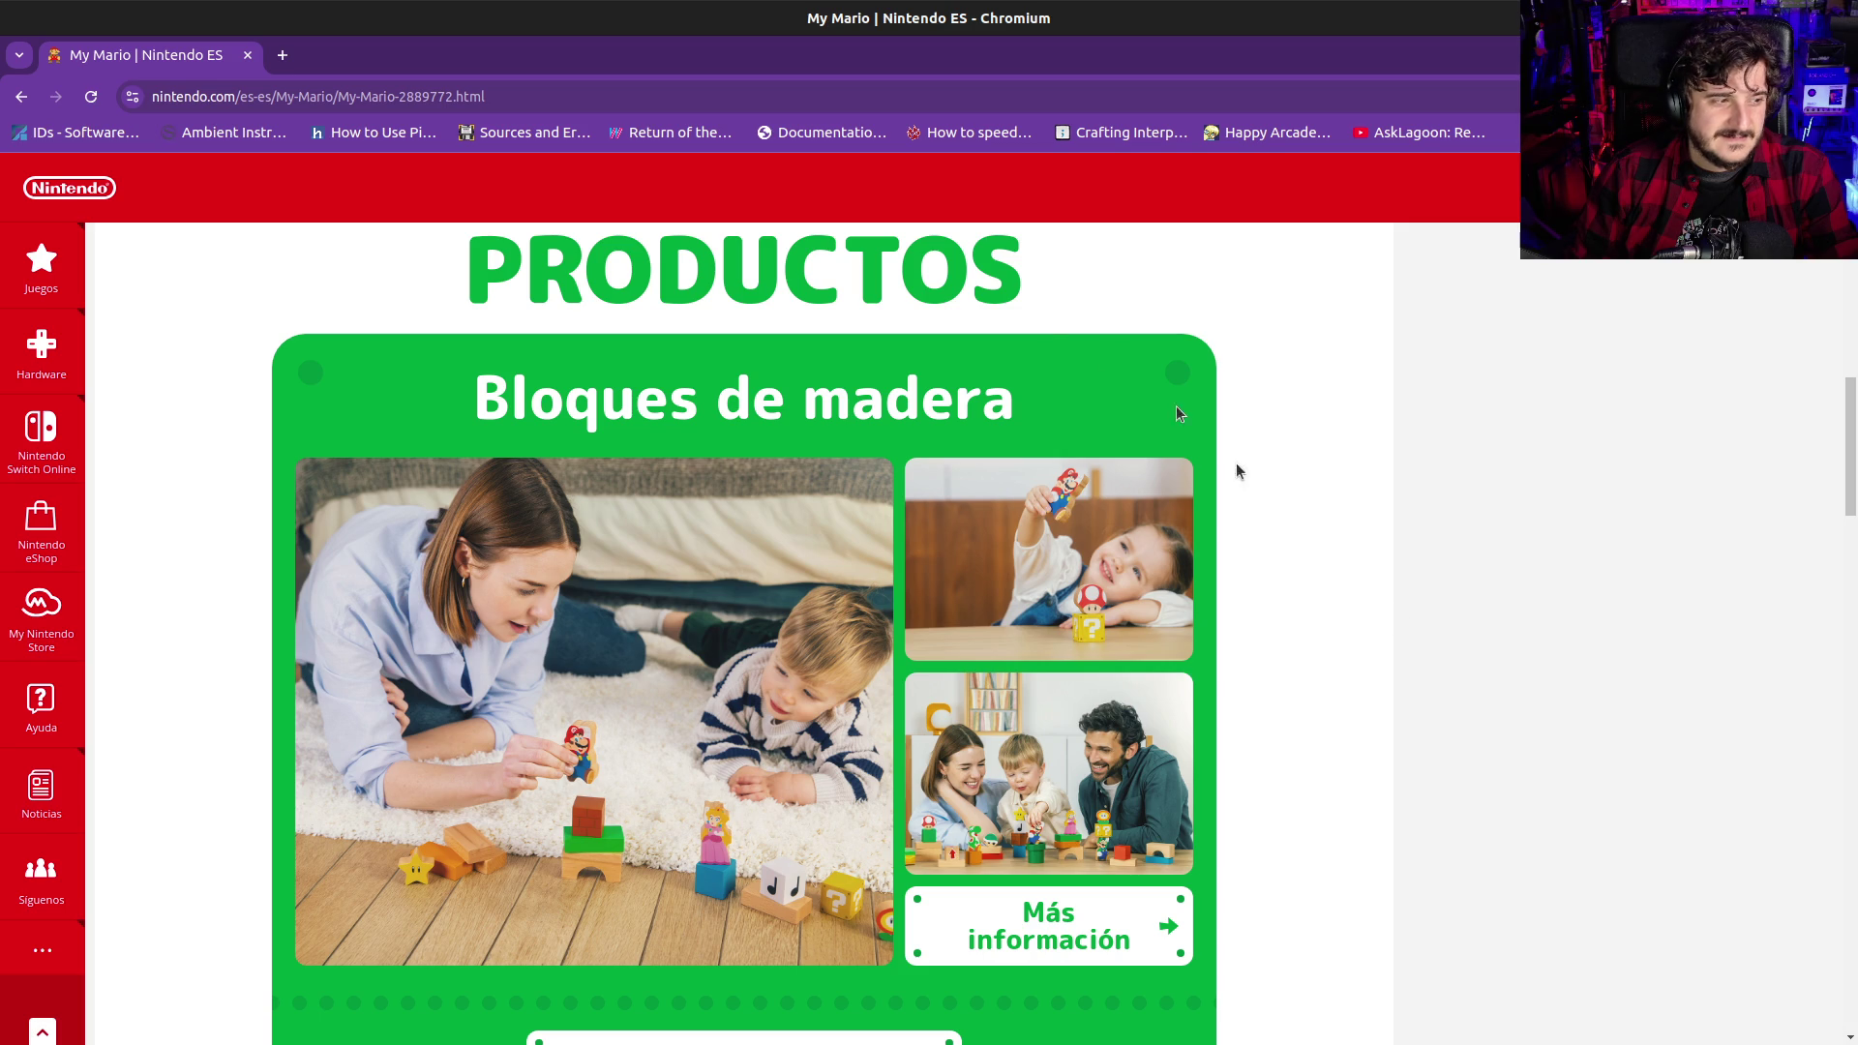
pyautogui.click(470, 97)
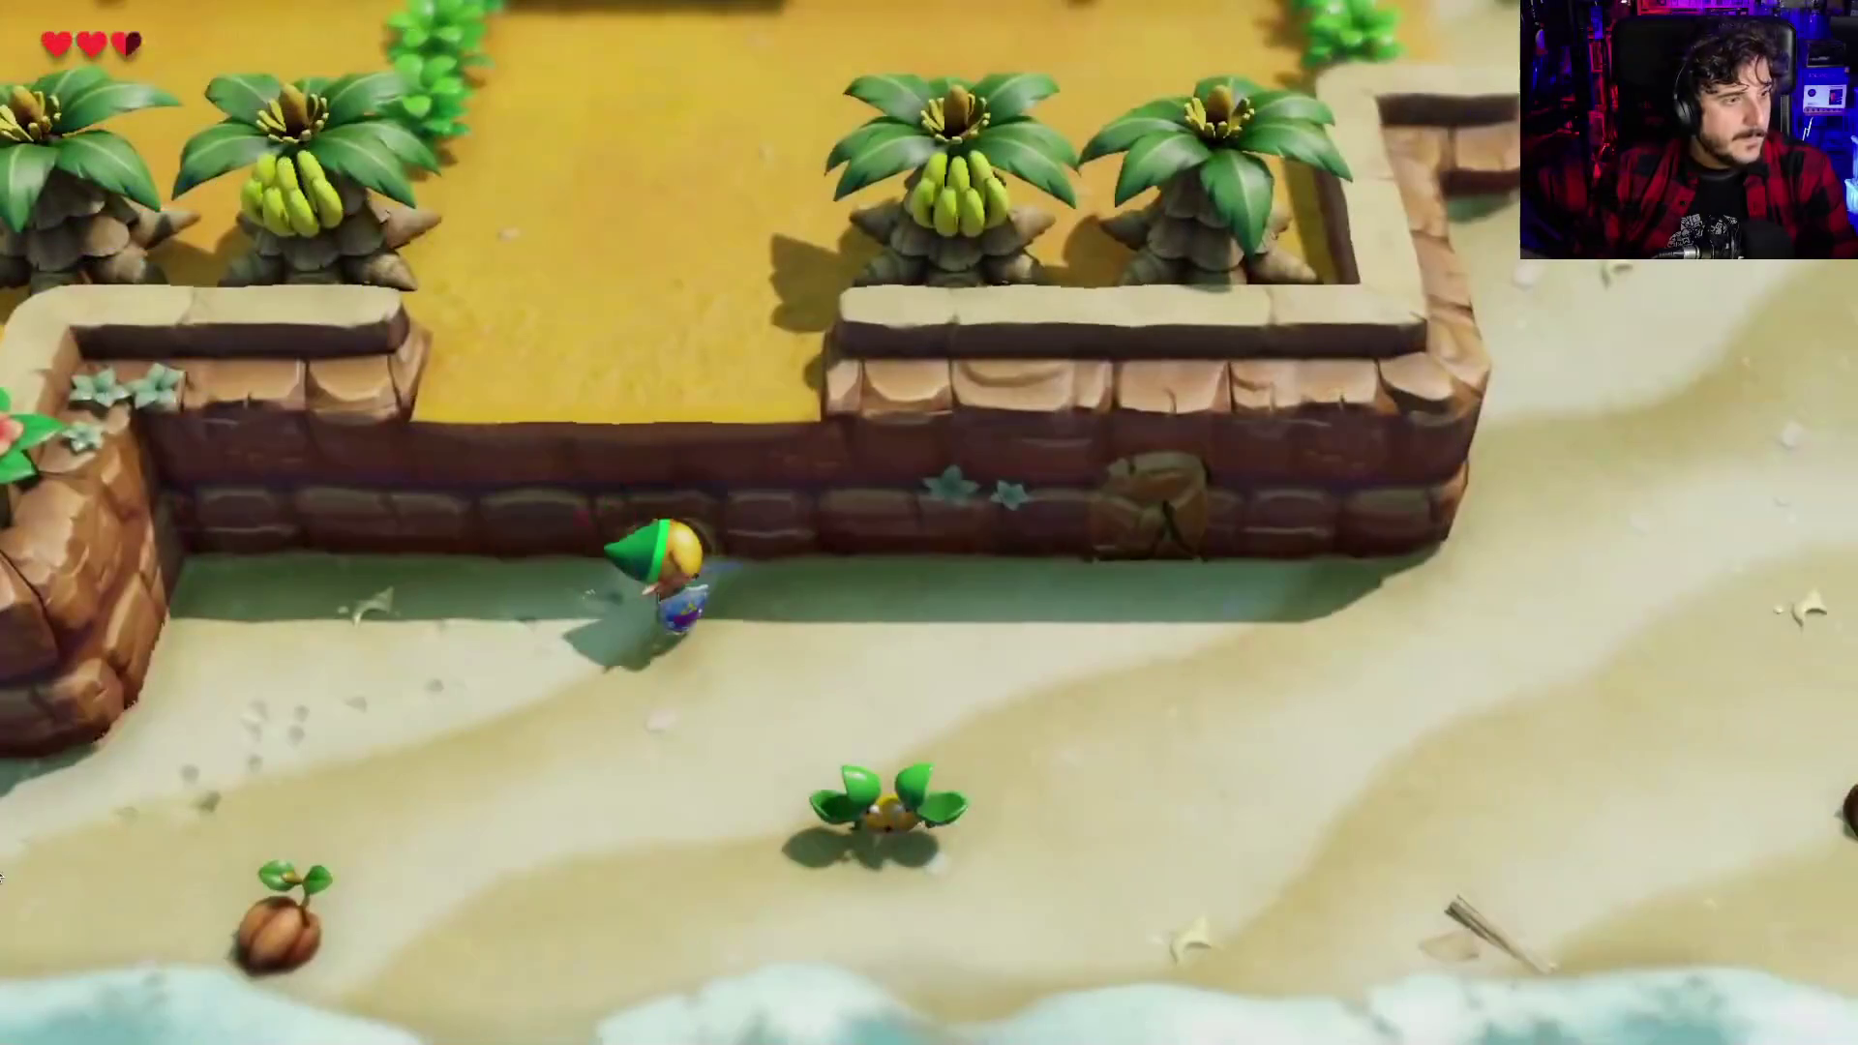
# Lower the Link's Awakening video's volume and resume playback
pyautogui.moveTo(96, 1014)
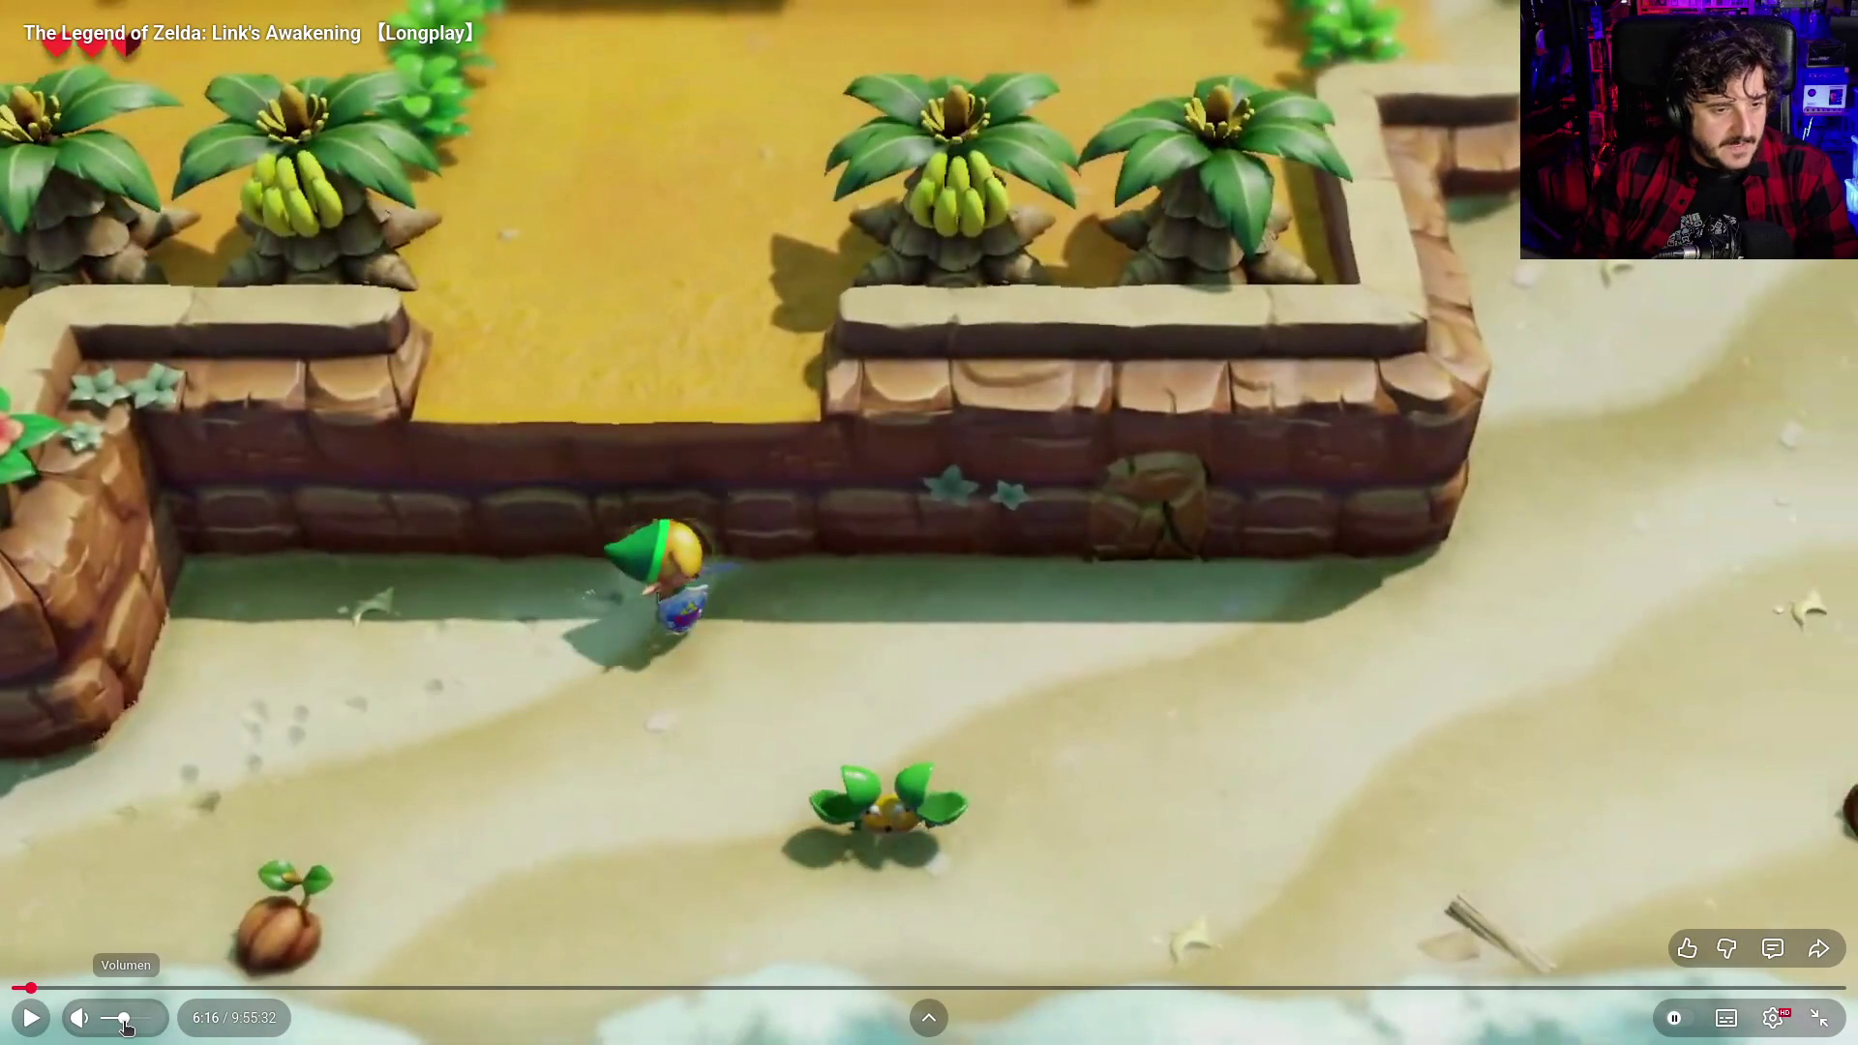
pyautogui.moveTo(126, 1025); pyautogui.dragTo(106, 1023)
pyautogui.press('space')
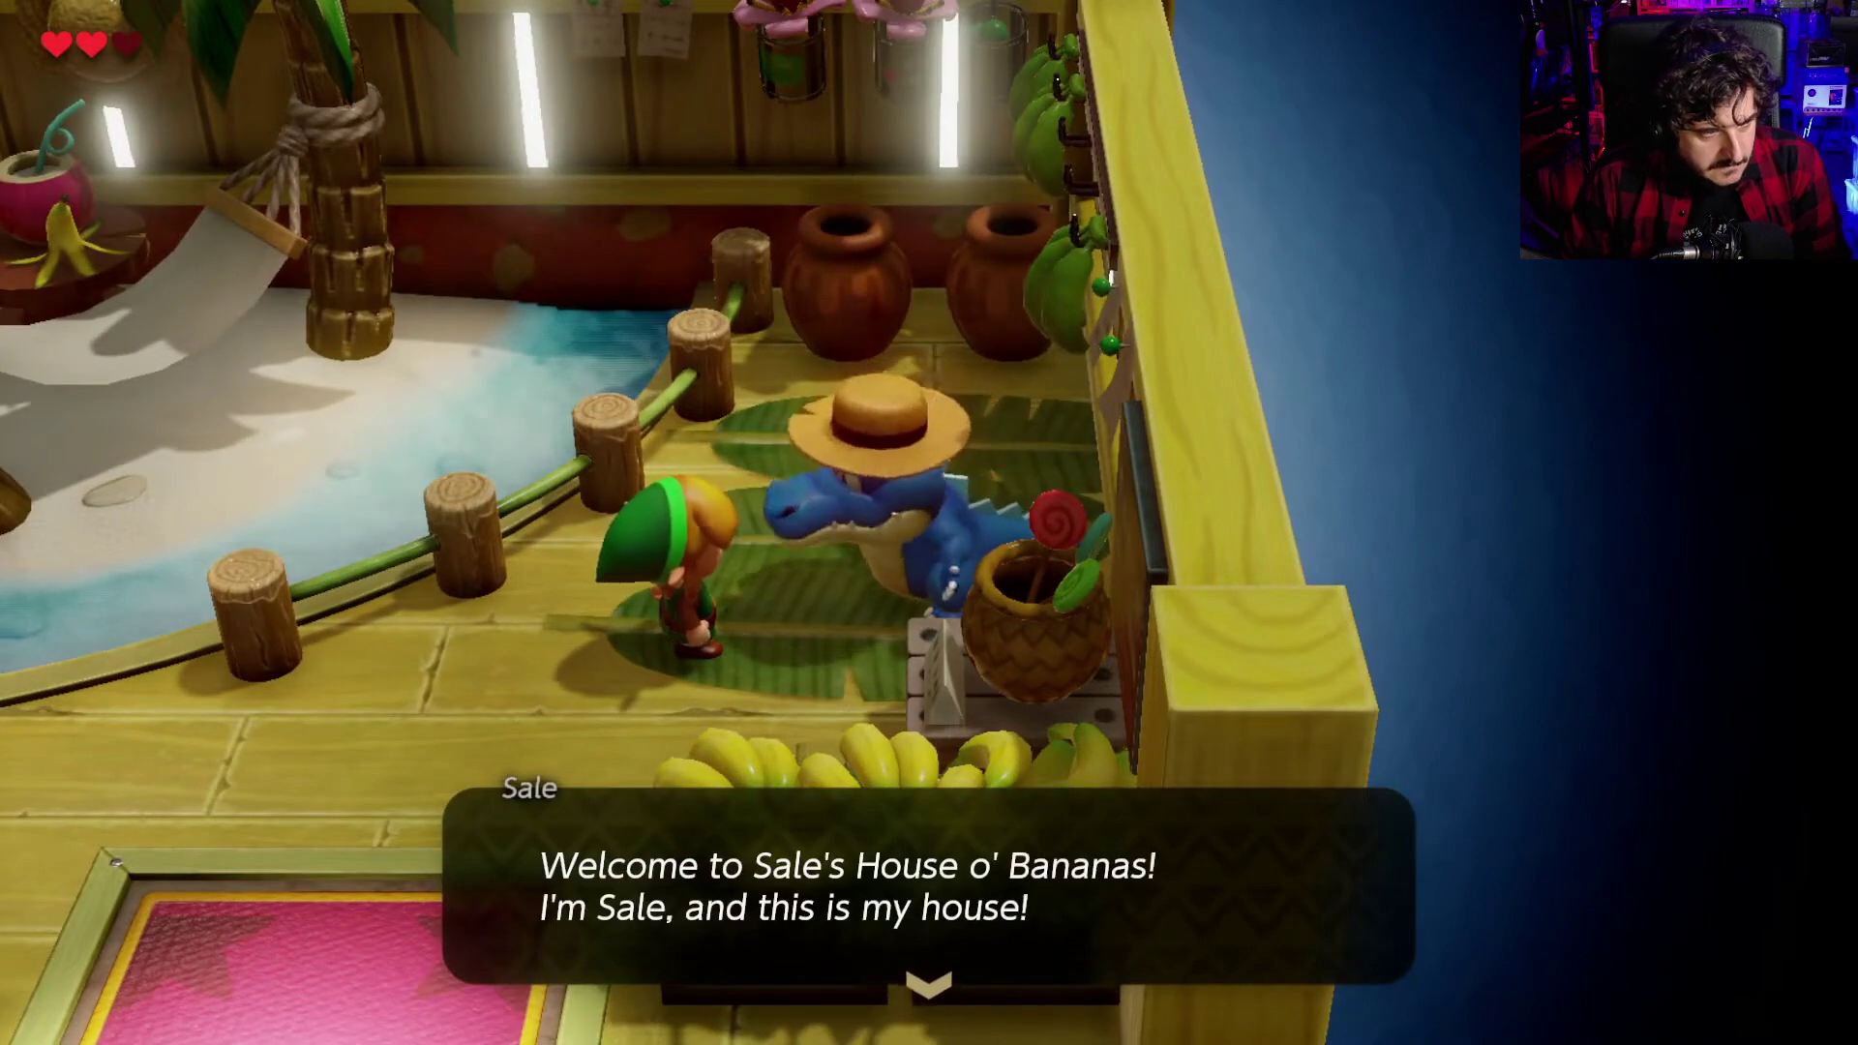
pyautogui.press('Return')
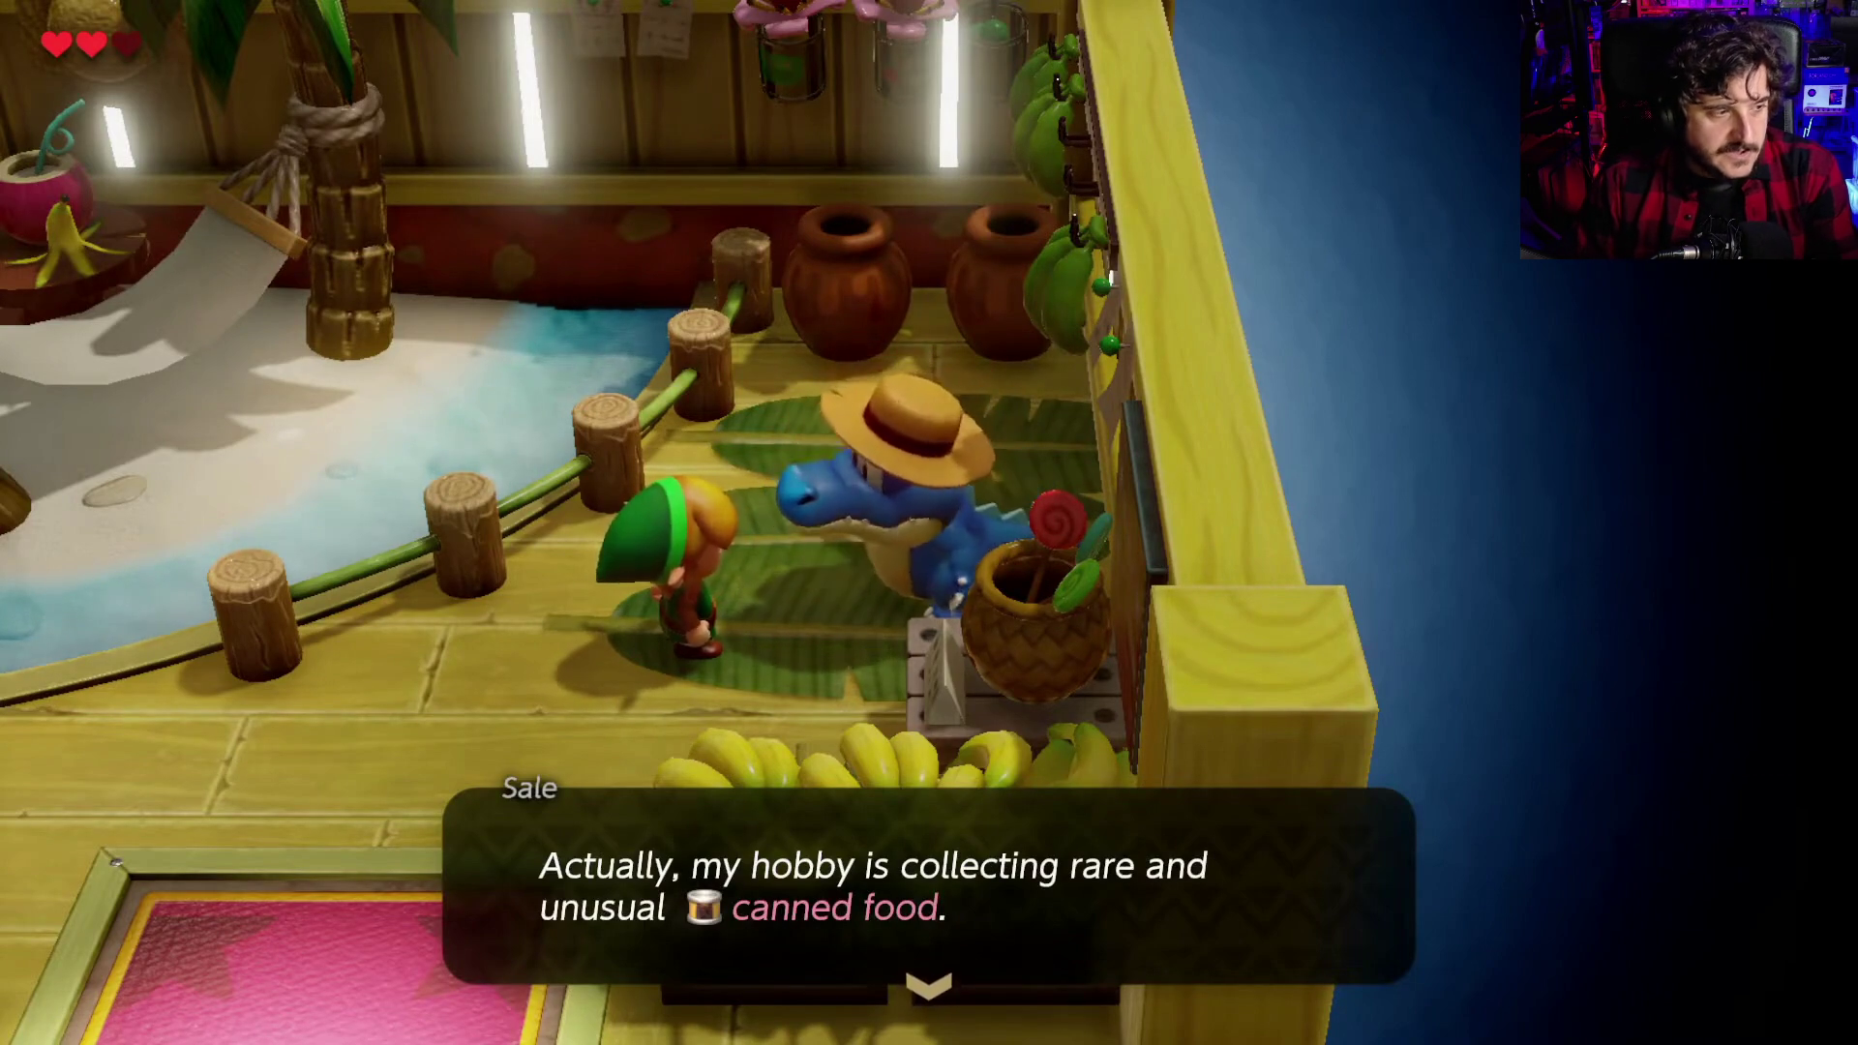
pyautogui.press('Return')
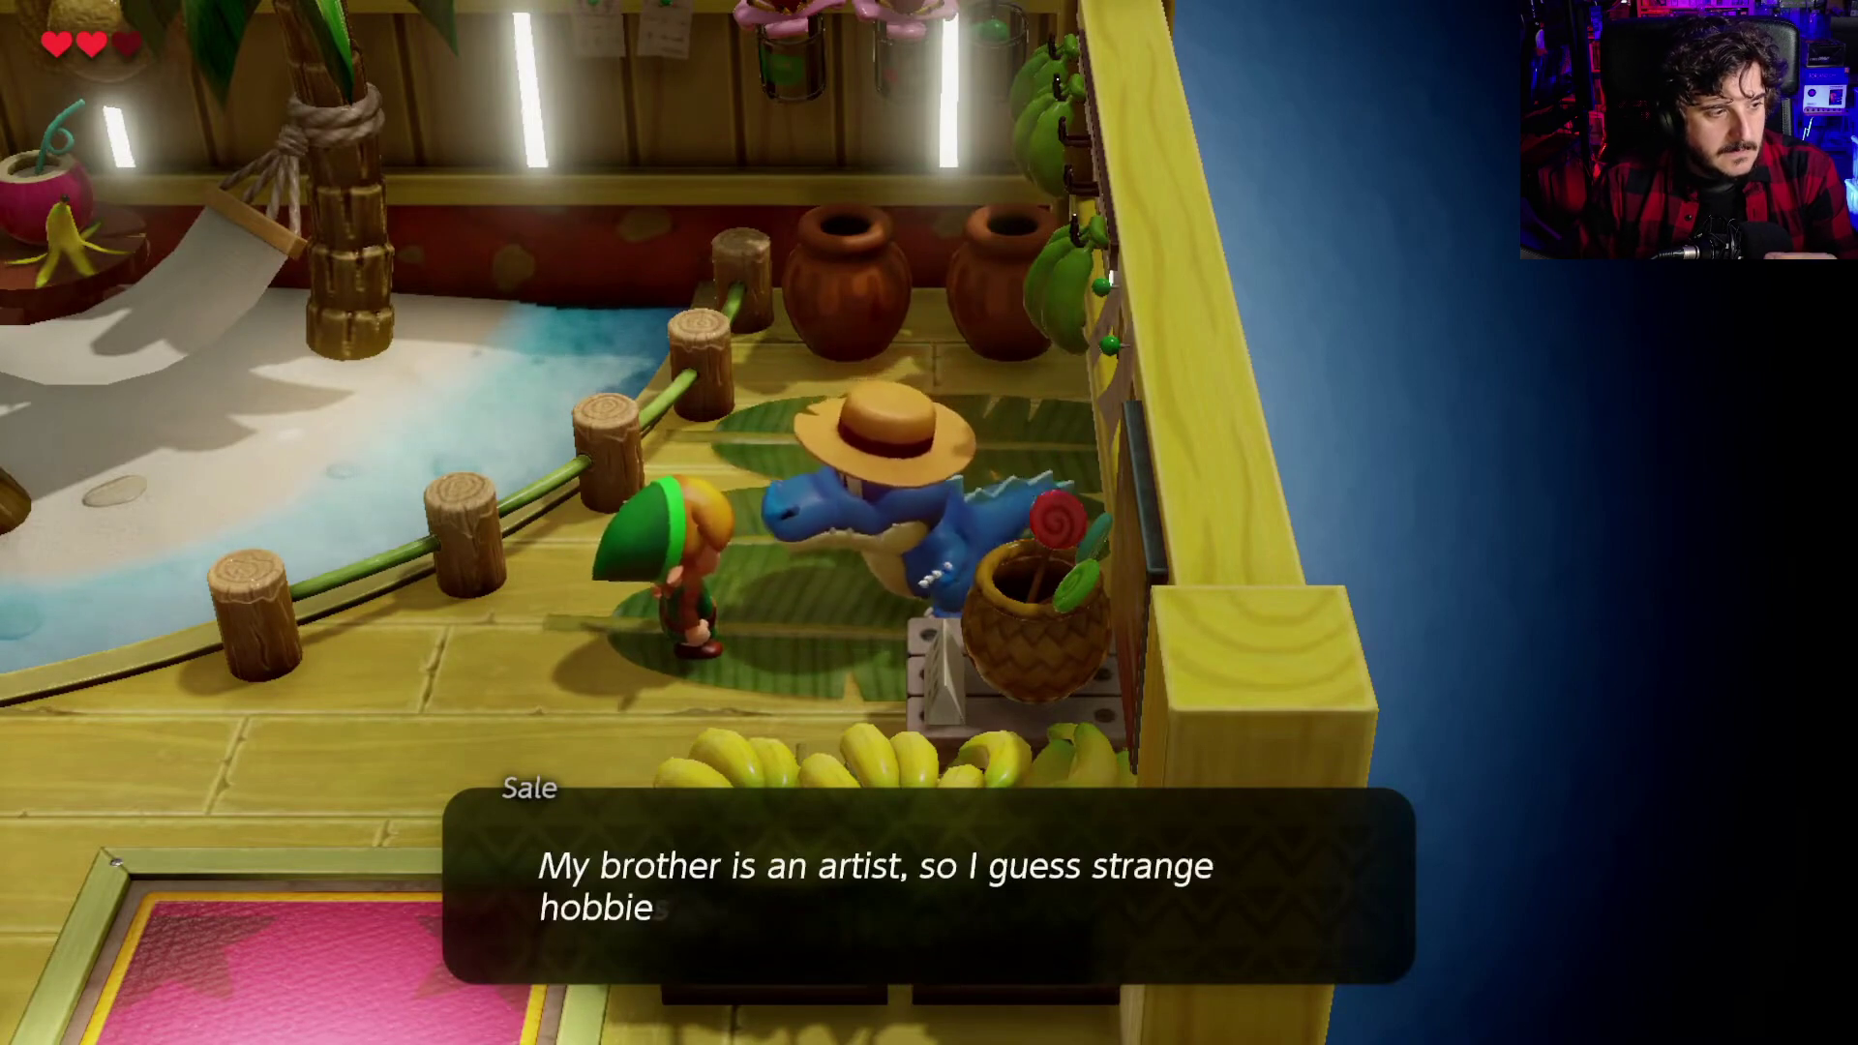
pyautogui.press('Return')
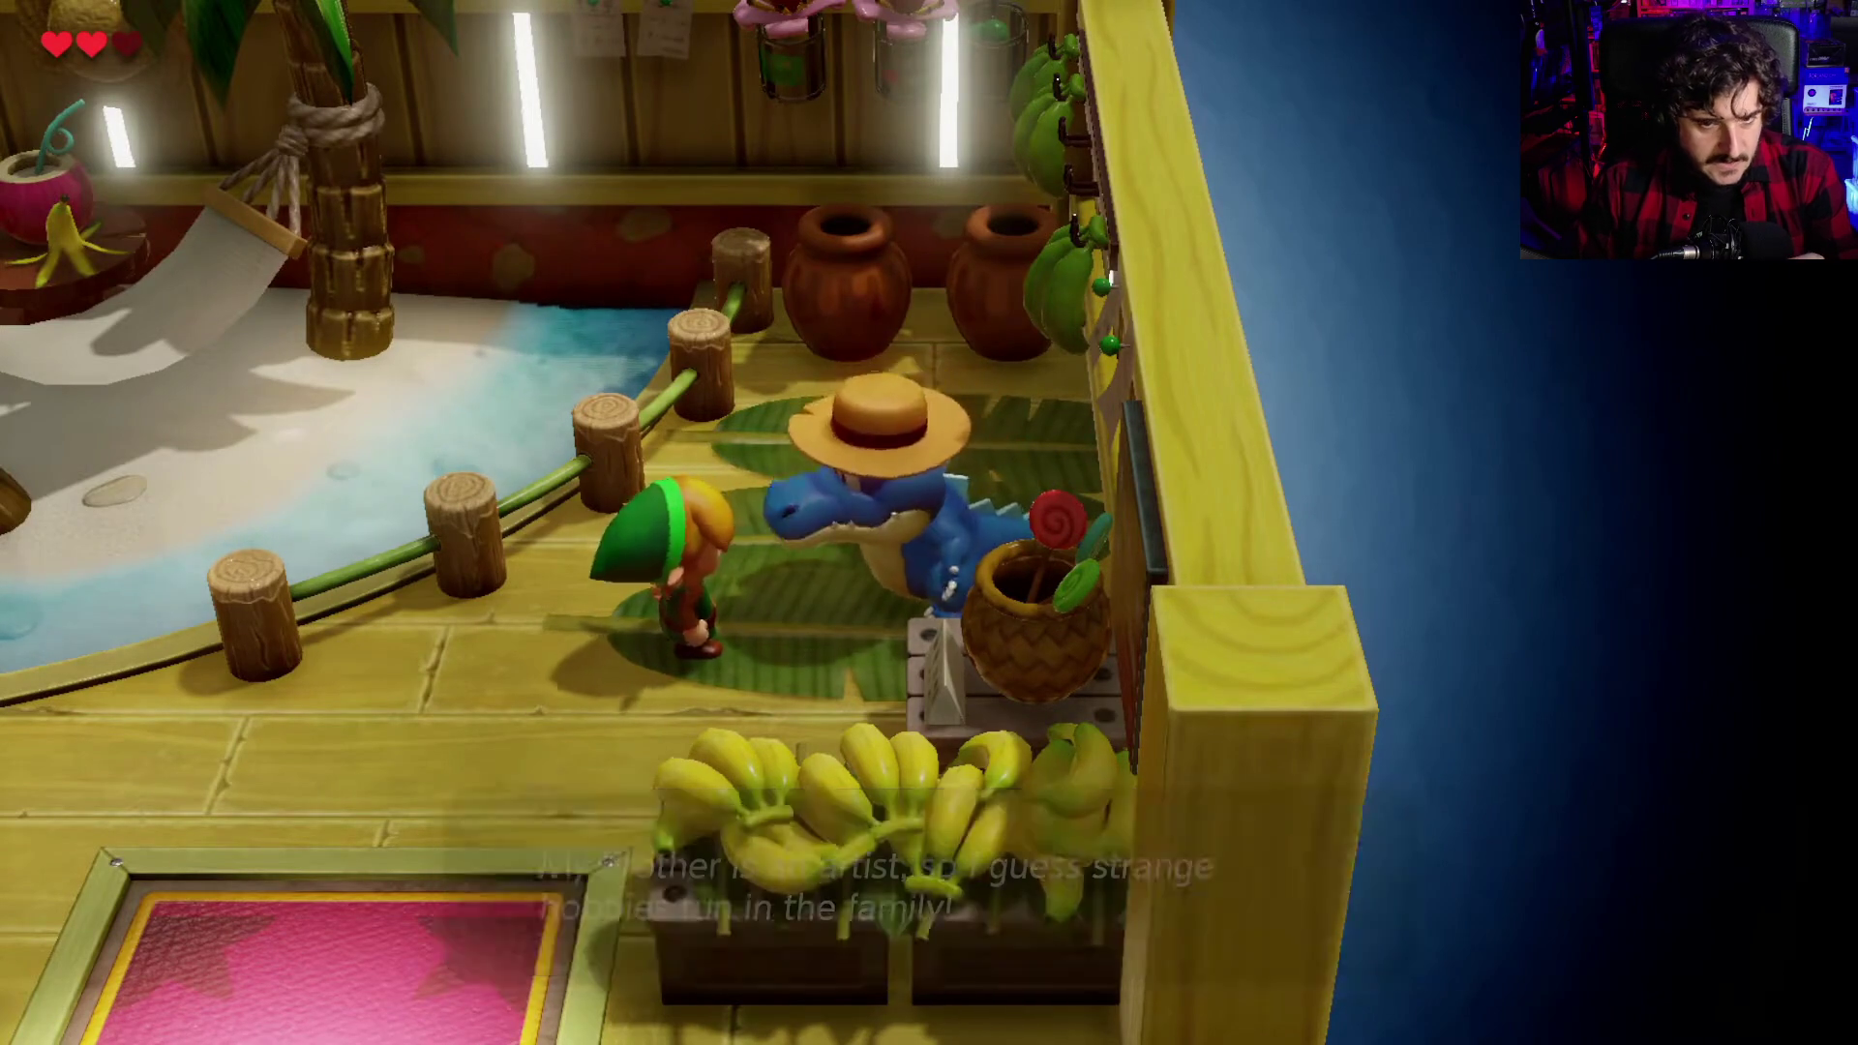
pyautogui.press('Down')
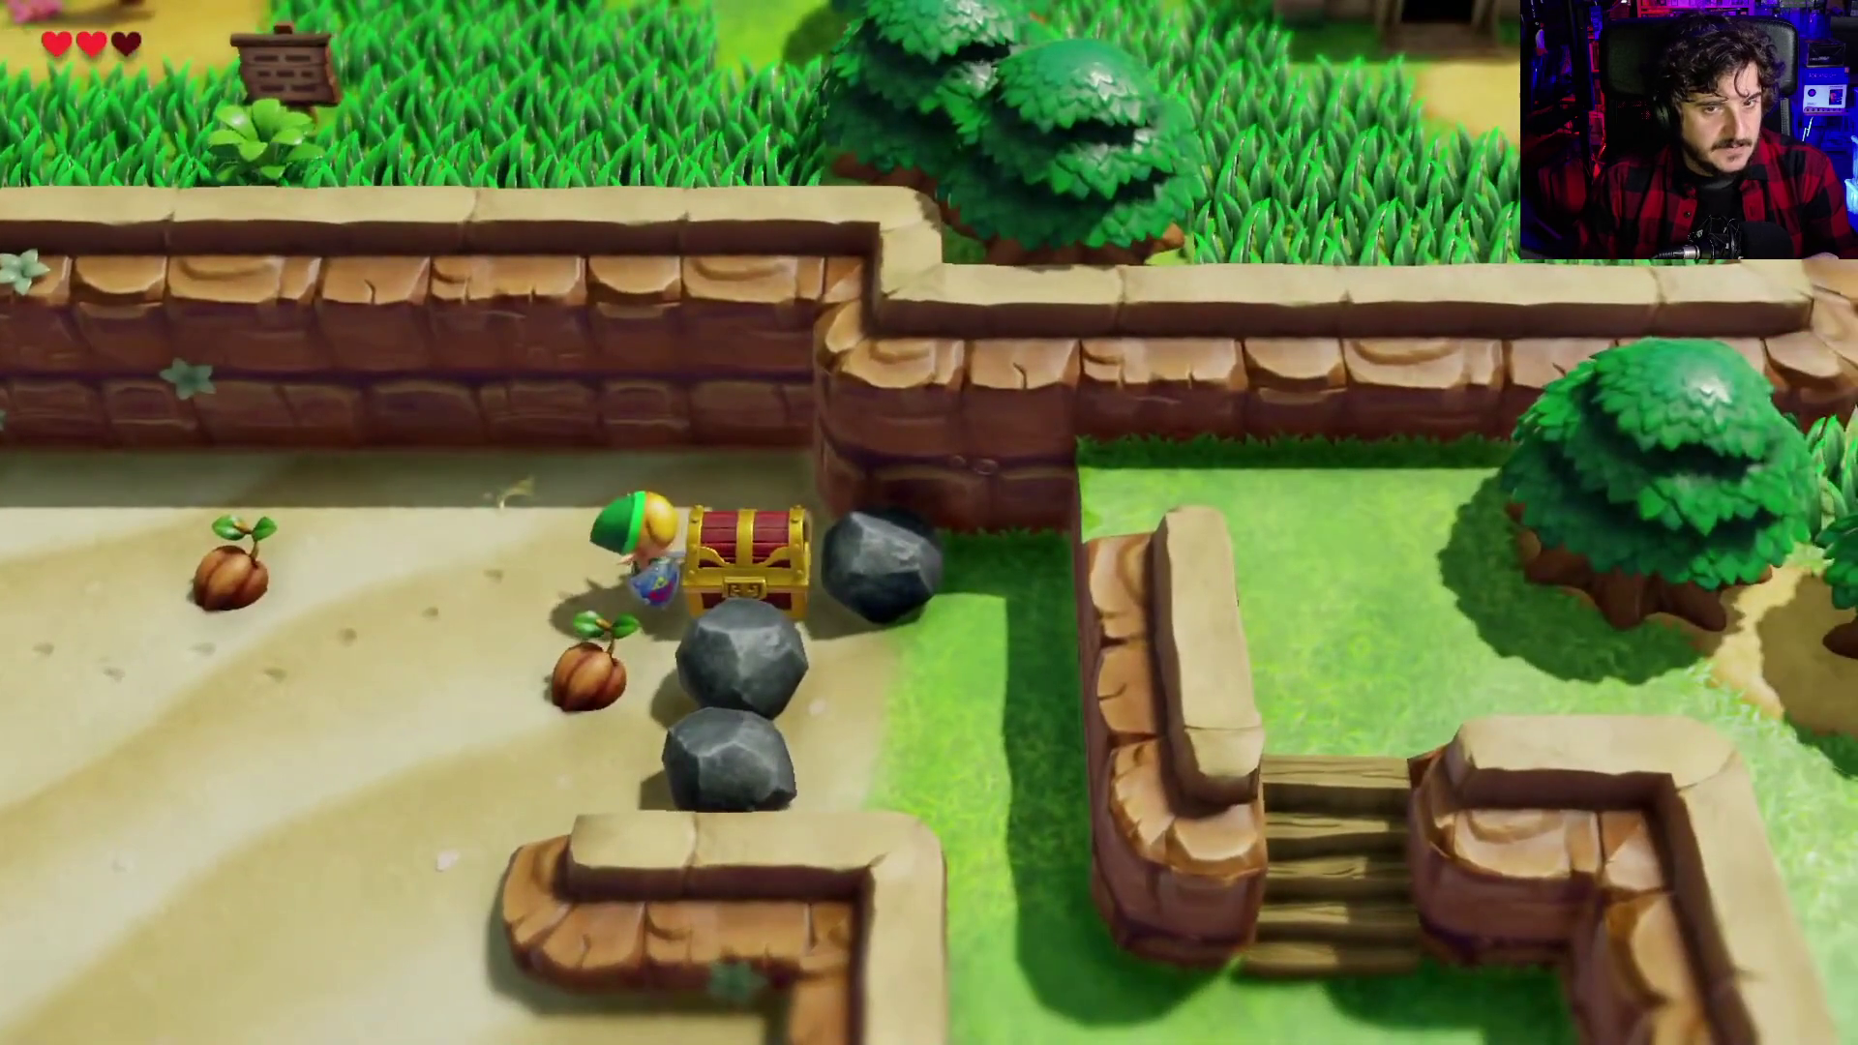
# Skip the longplay forward to the island map screen at 9:41
pyautogui.moveTo(1675, 717)
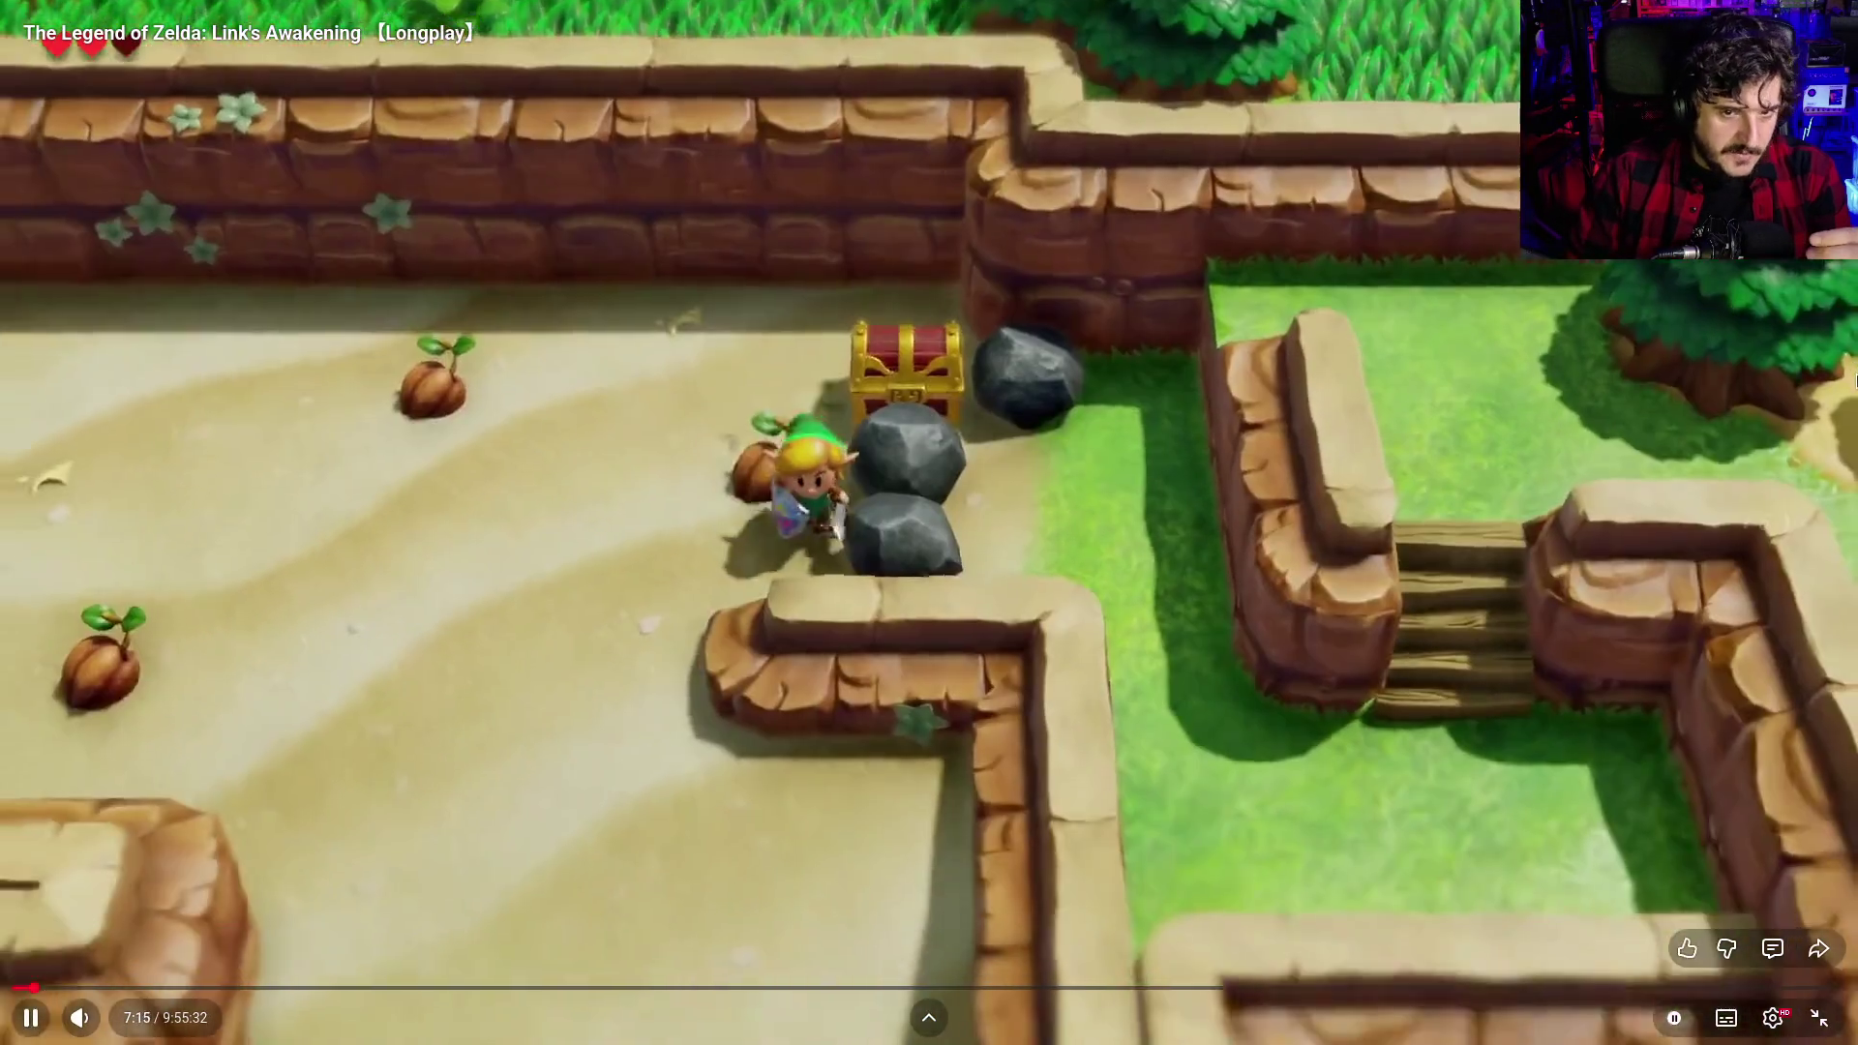
pyautogui.press('Right')
pyautogui.press('Right')
pyautogui.press('Right')
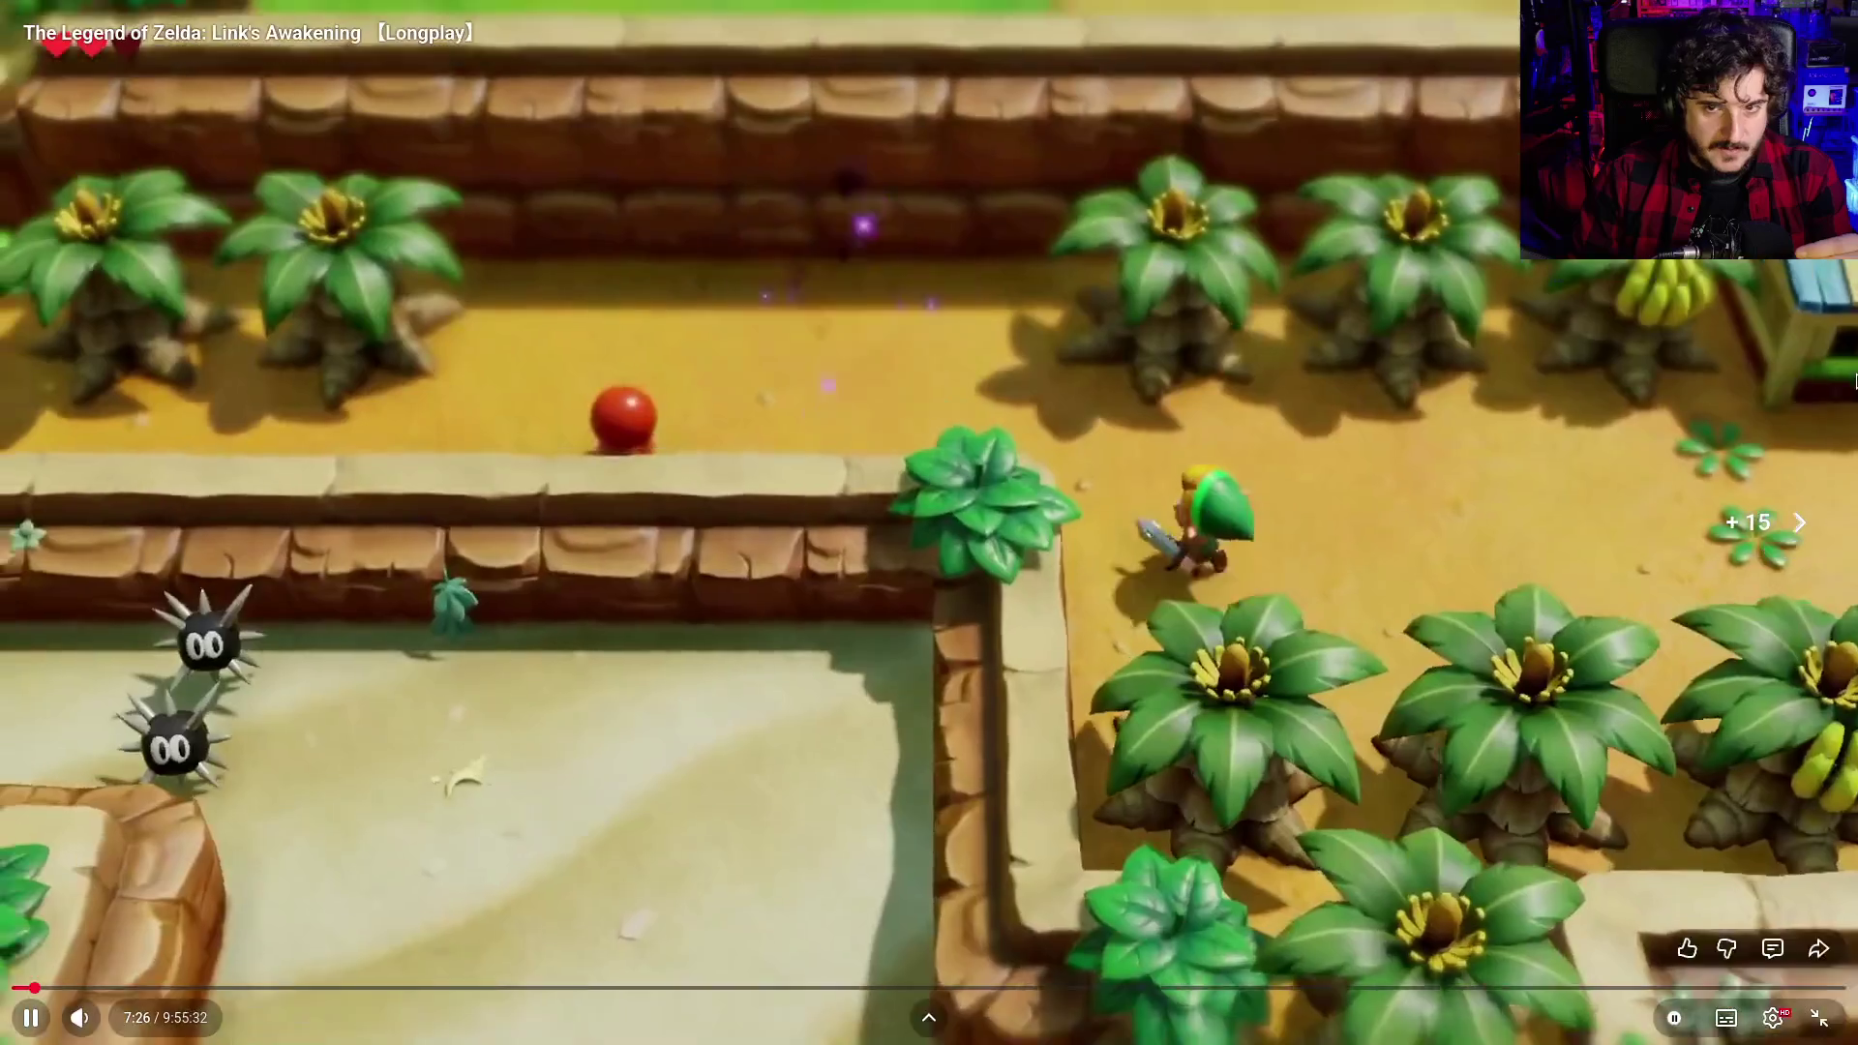
pyautogui.press('Right')
pyautogui.press('Right')
pyautogui.press('Right')
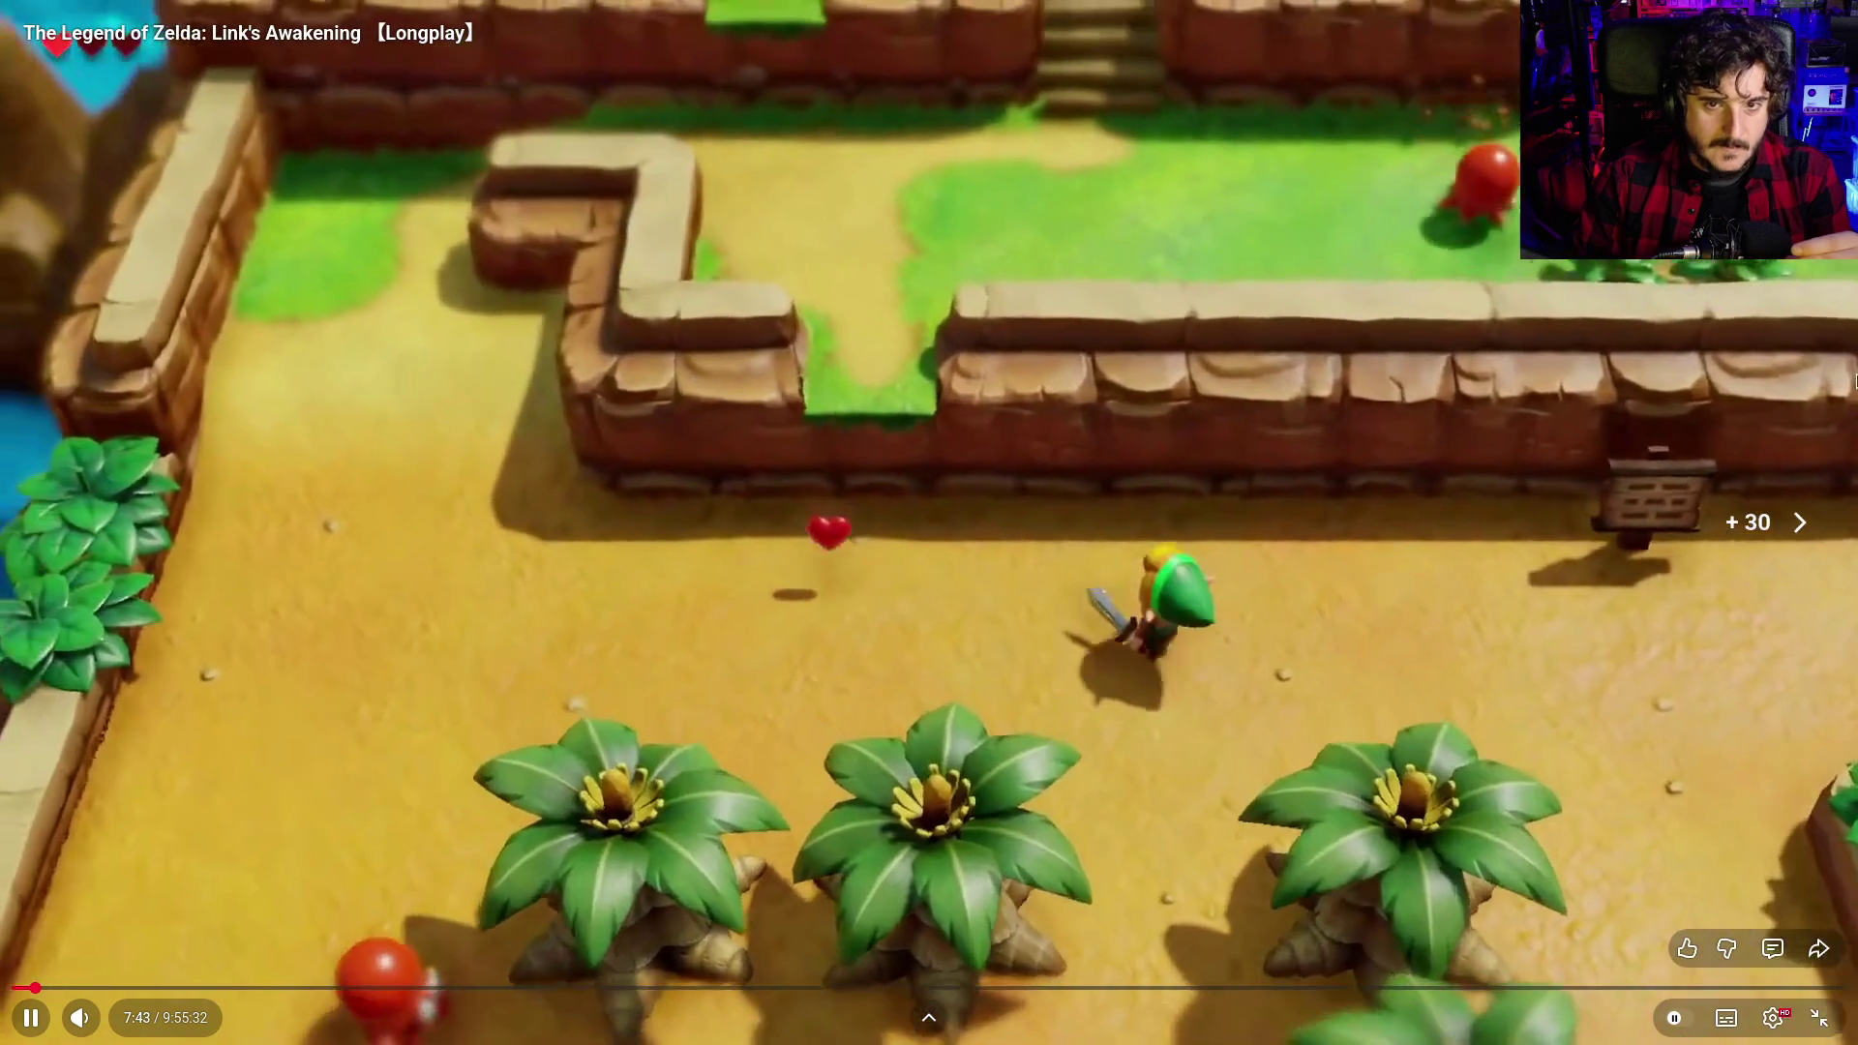
pyautogui.press('Right')
pyautogui.press('Right')
pyautogui.press('Right')
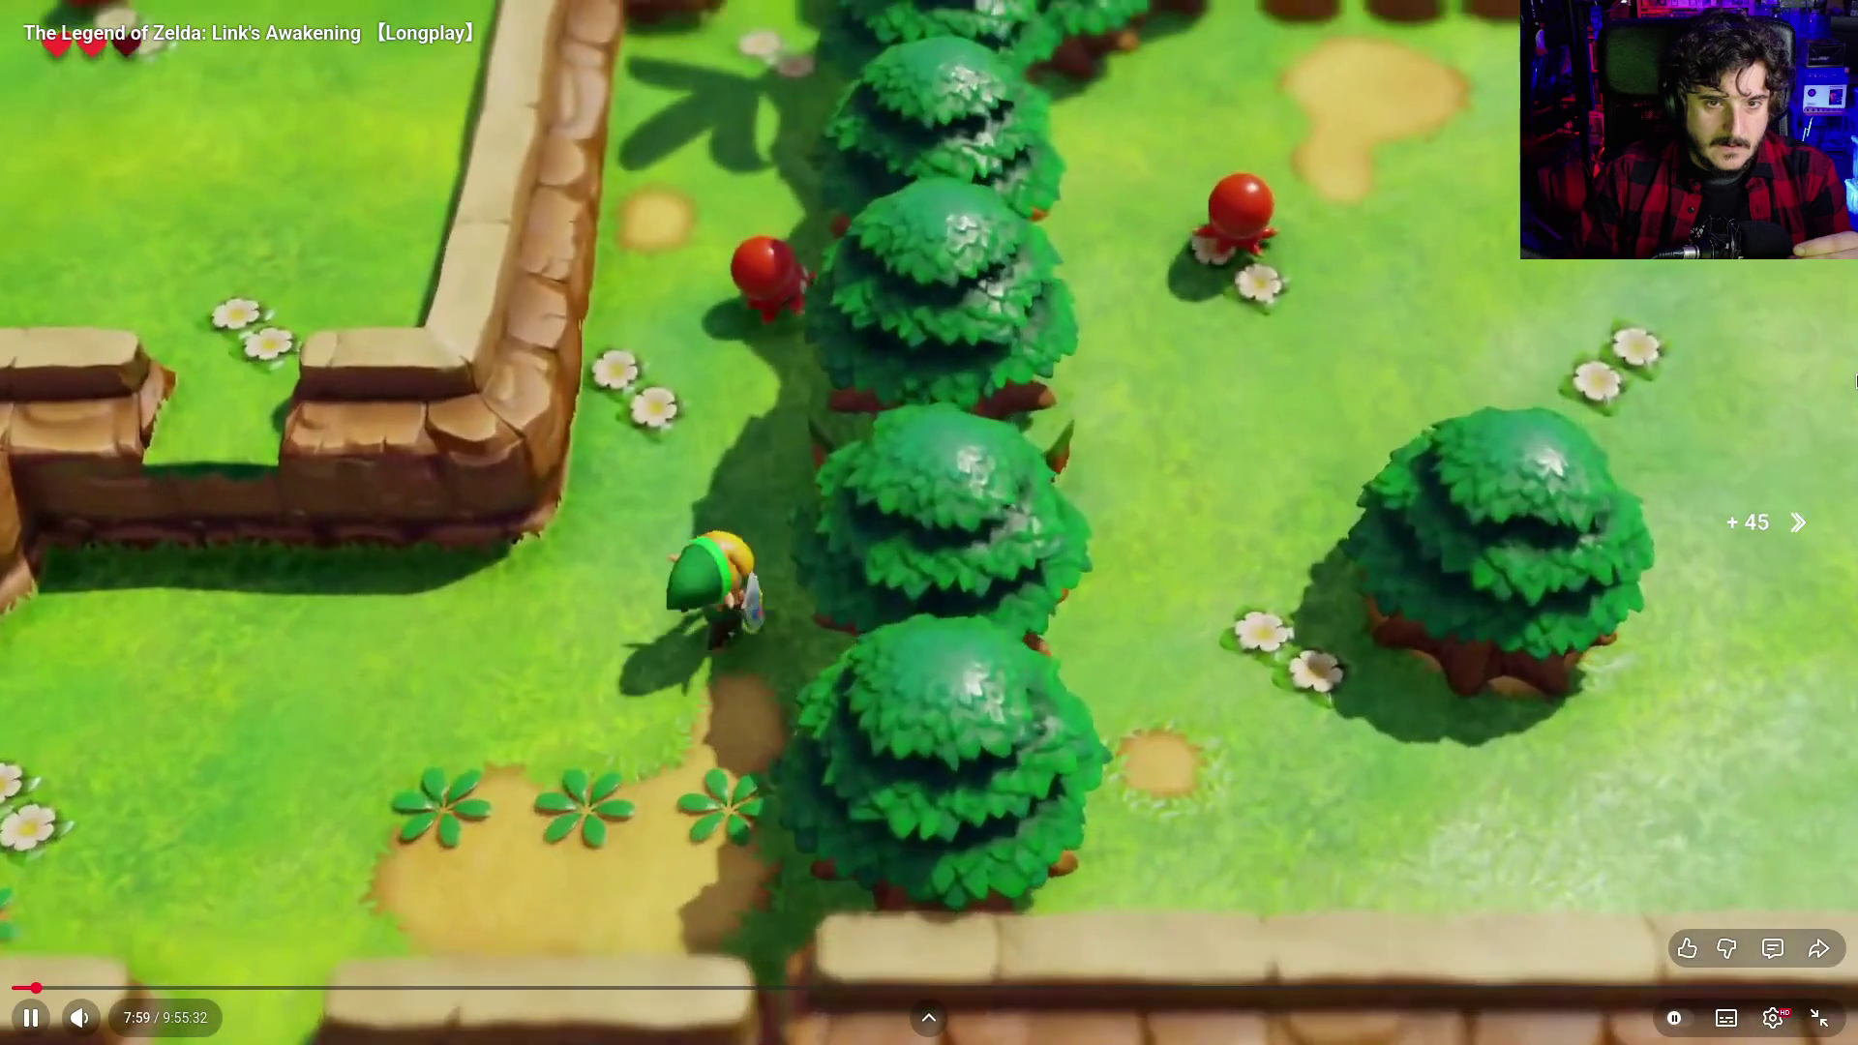
pyautogui.press('Right')
pyautogui.press('Right')
pyautogui.press('Right')
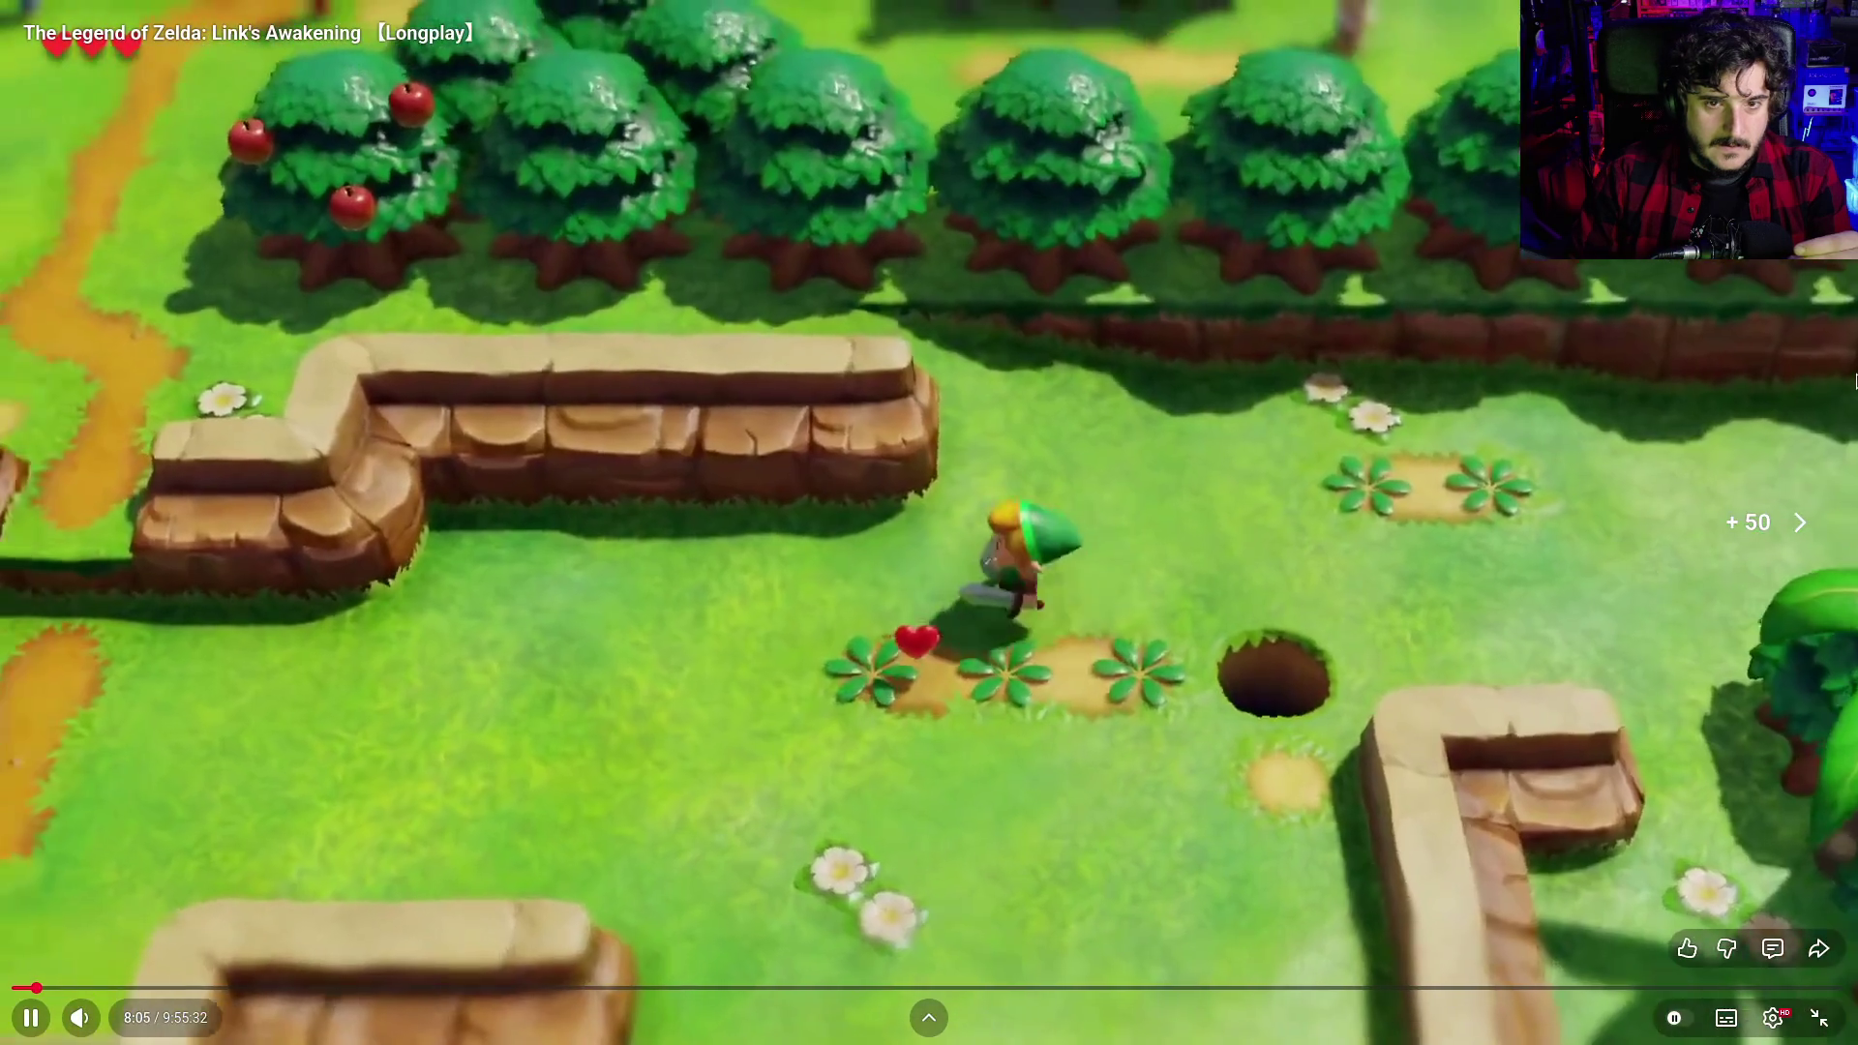
pyautogui.press('Right')
pyautogui.press('Right')
pyautogui.press('Right')
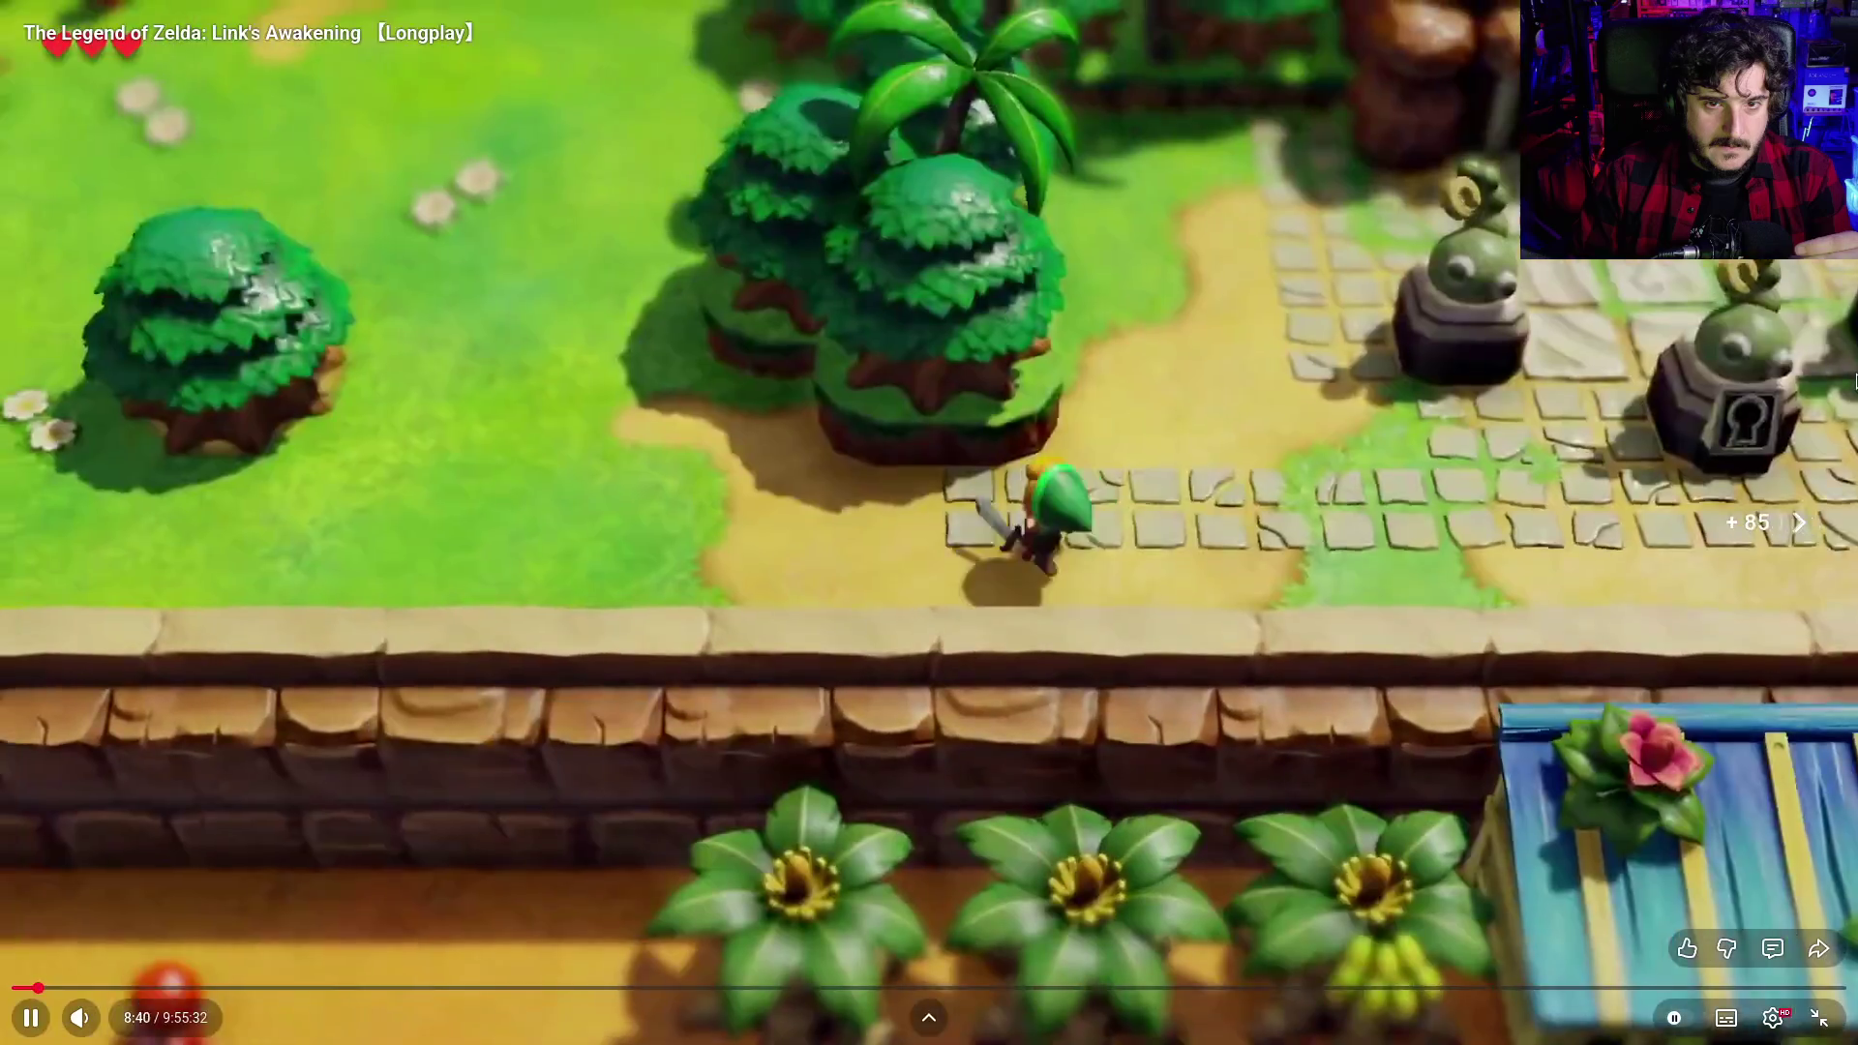
pyautogui.press('Right')
pyautogui.press('Right')
pyautogui.press('Right')
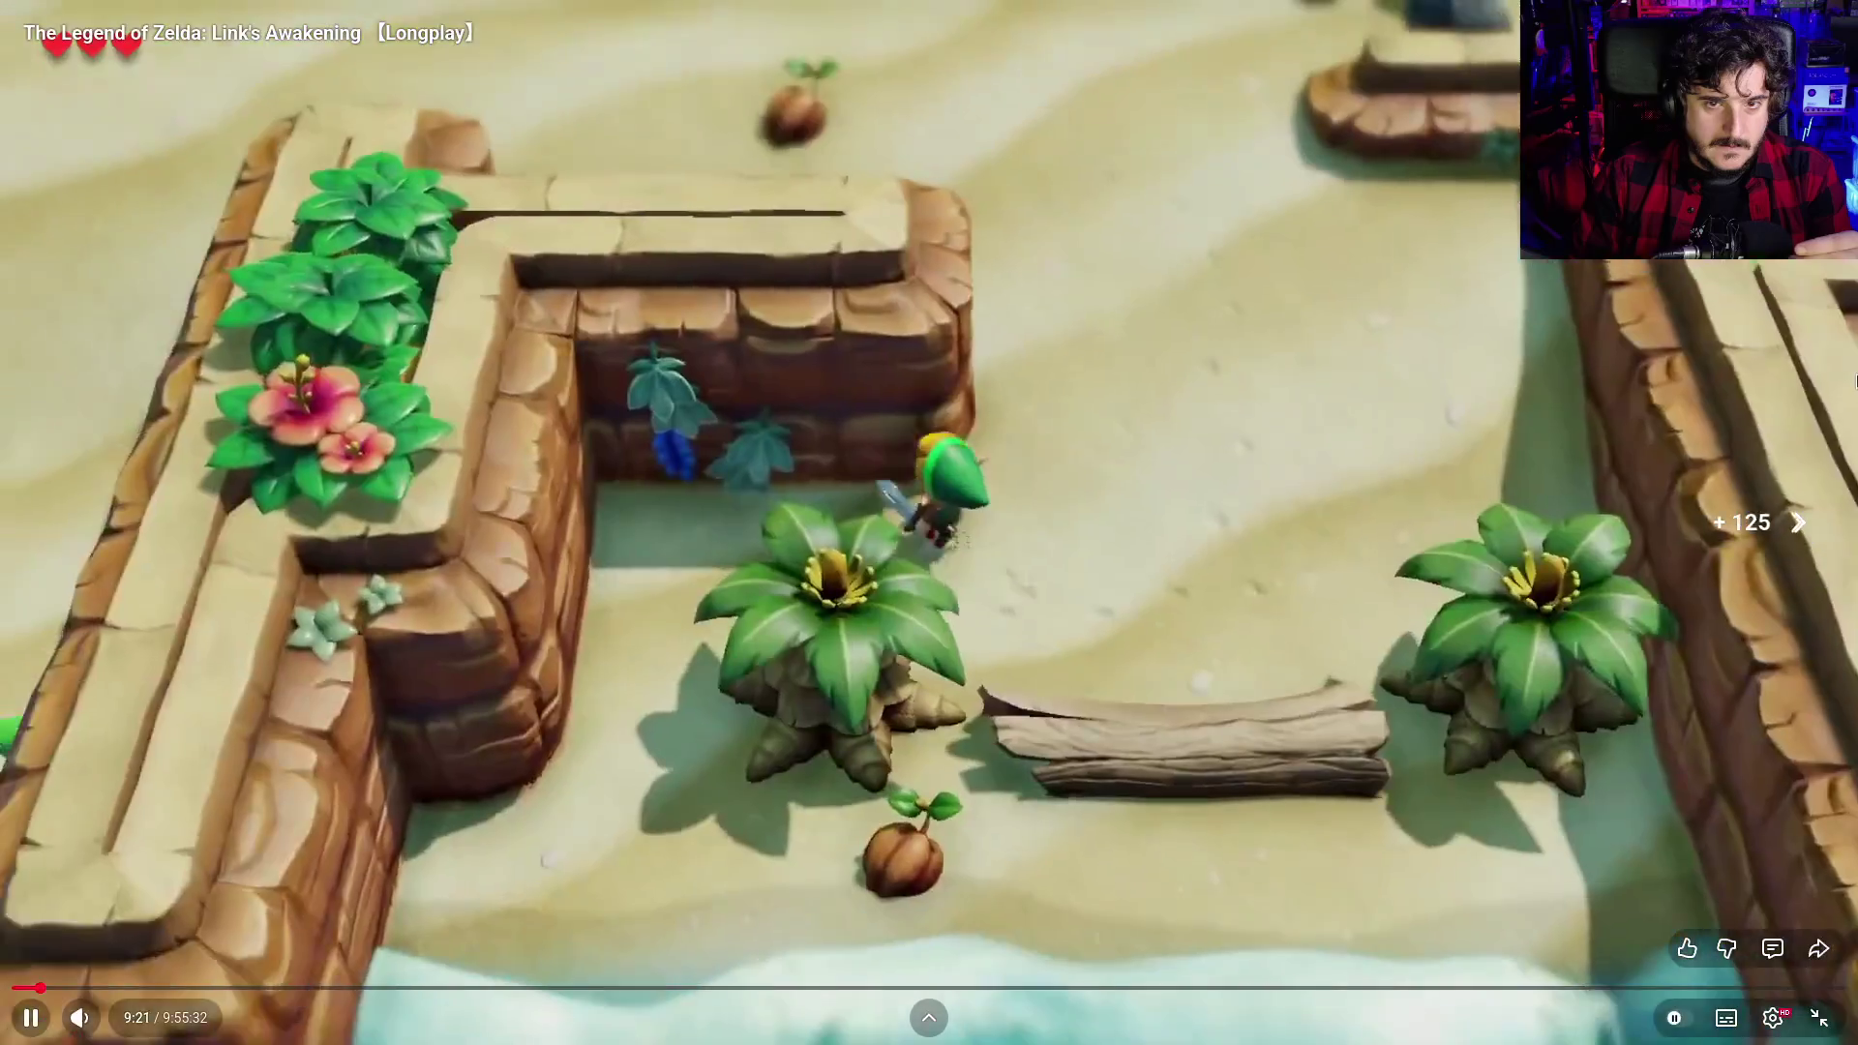
pyautogui.press('Left')
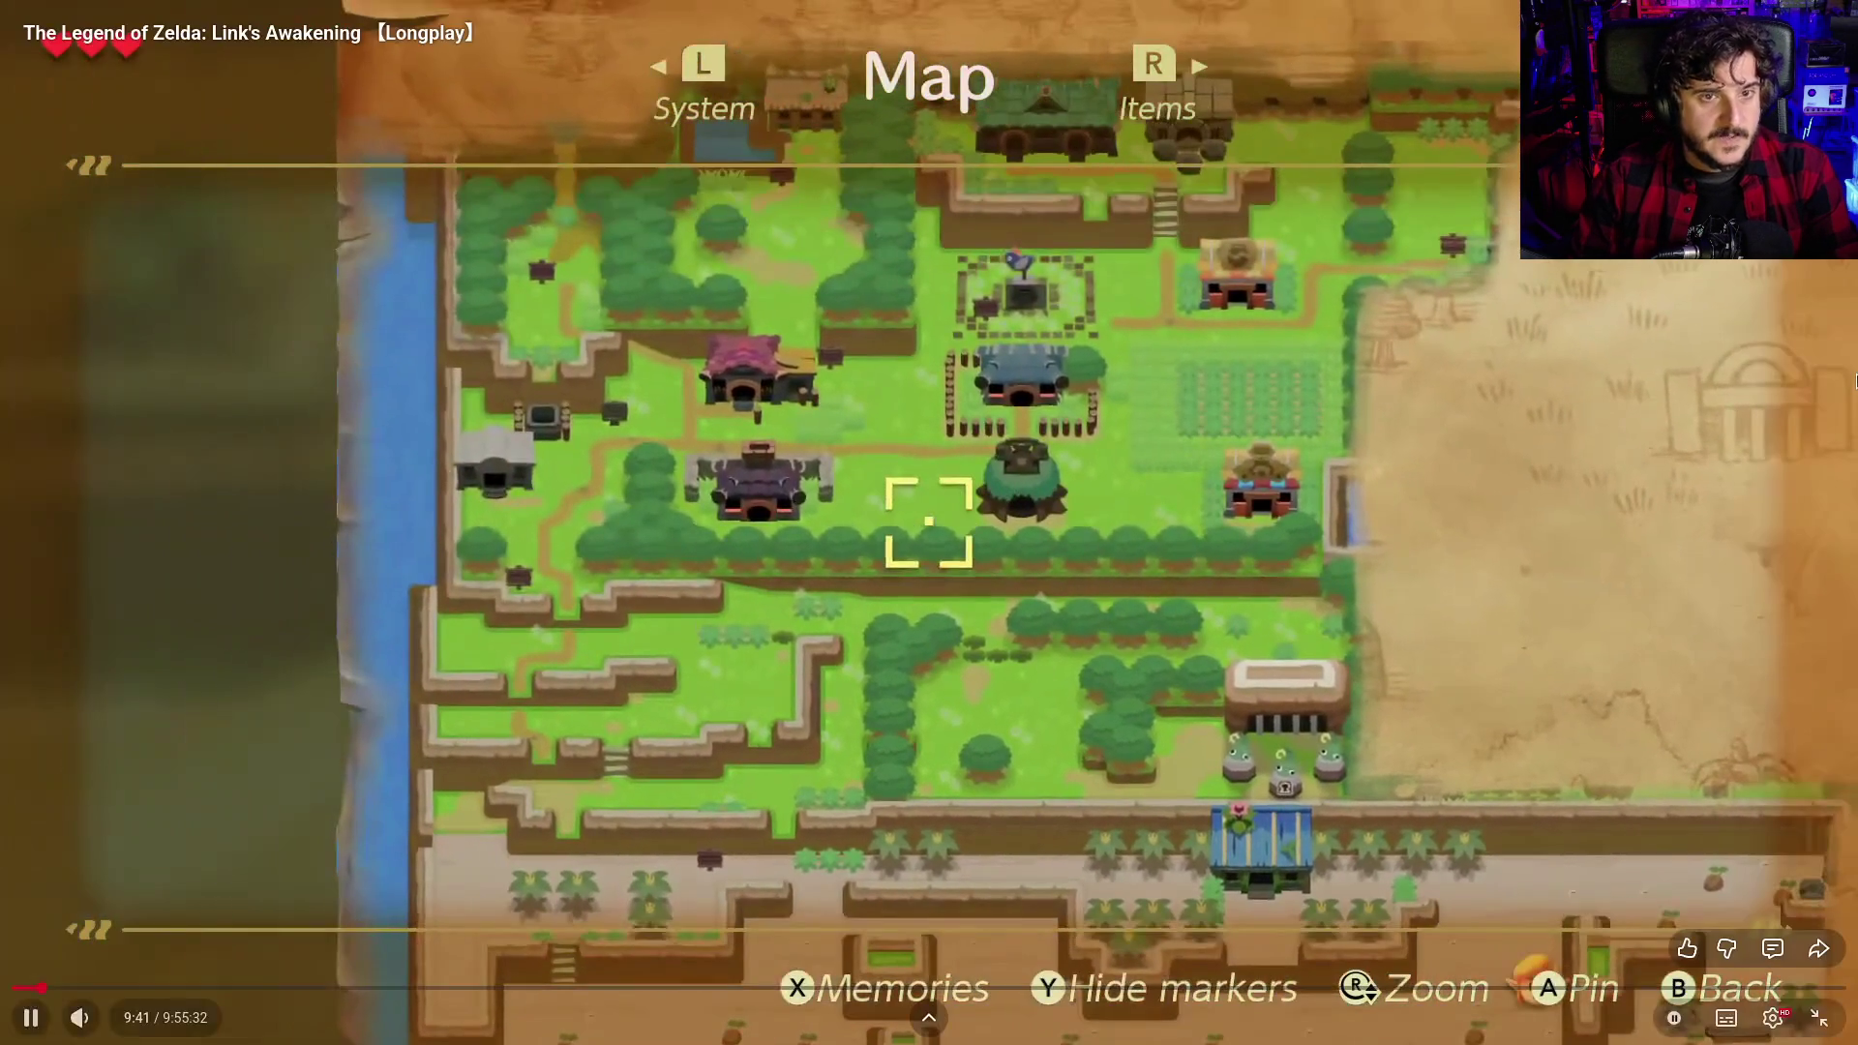
# Pause the longplay at 9:41 on the map screen and show the player controls
pyautogui.click(1720, 336)
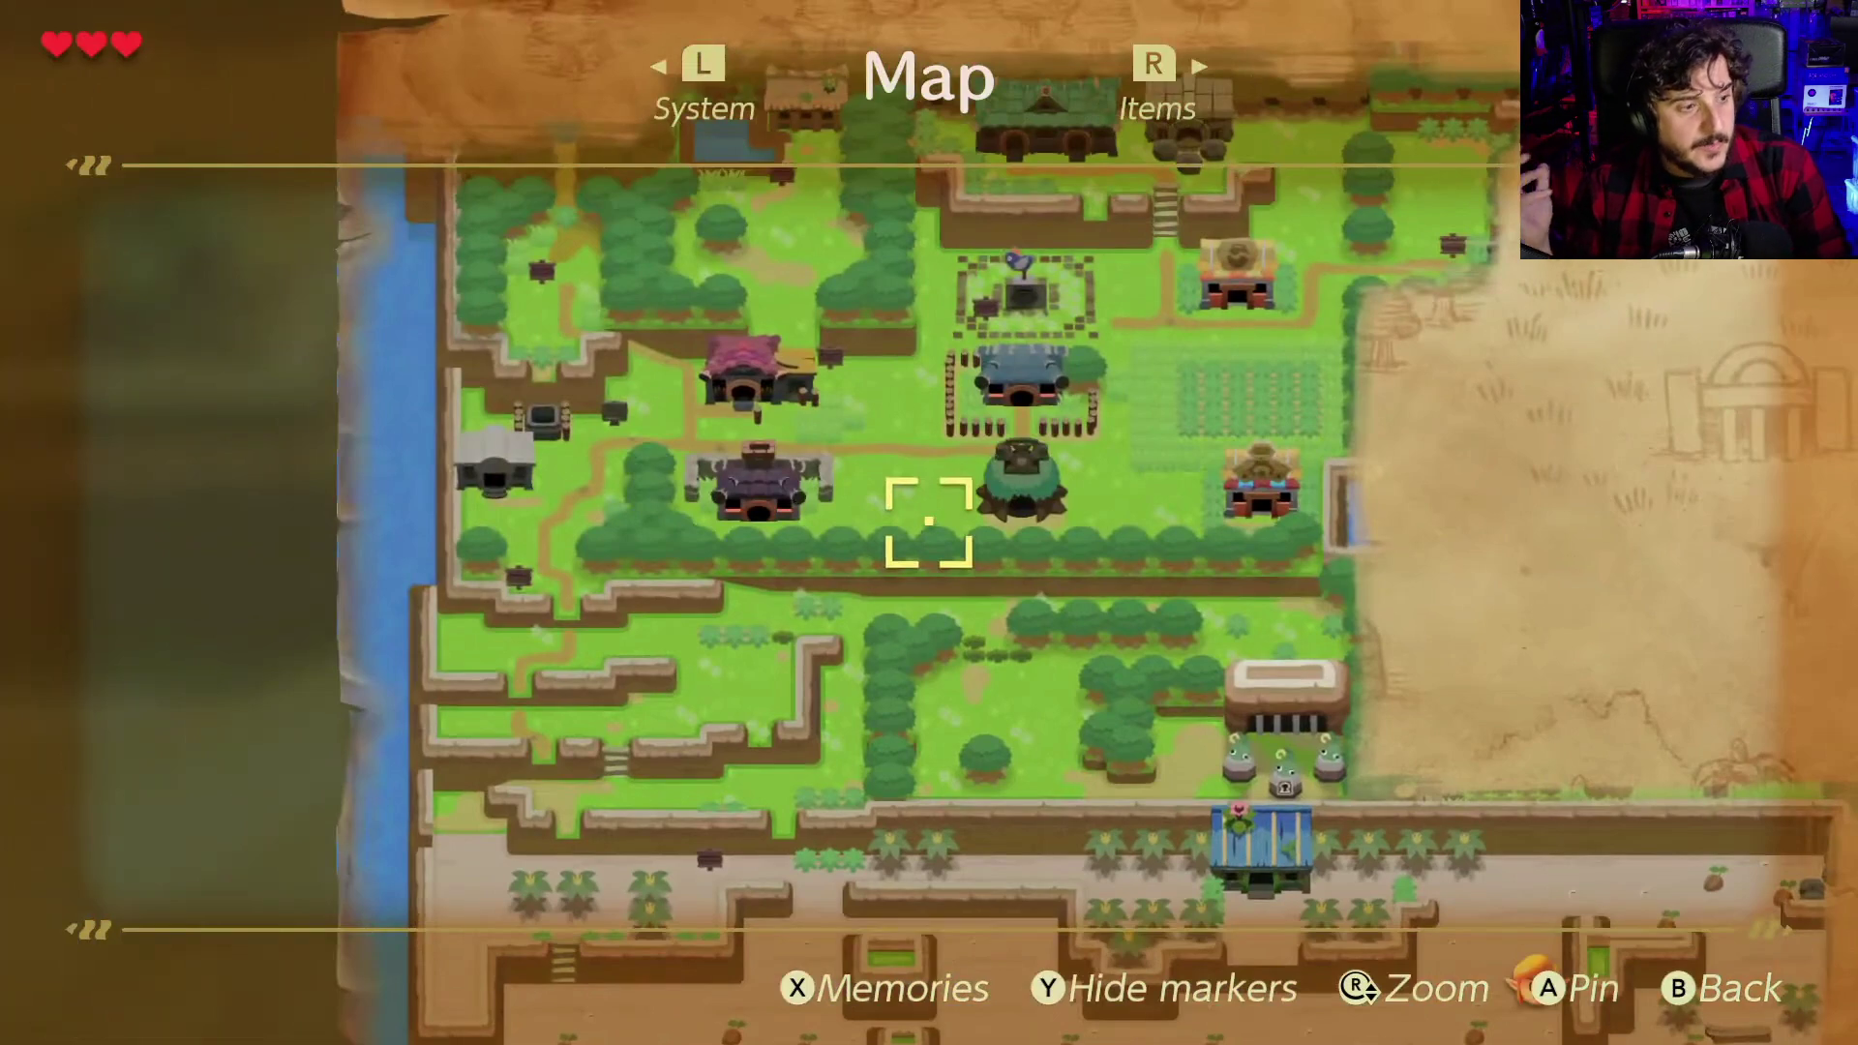
pyautogui.click(839, 782)
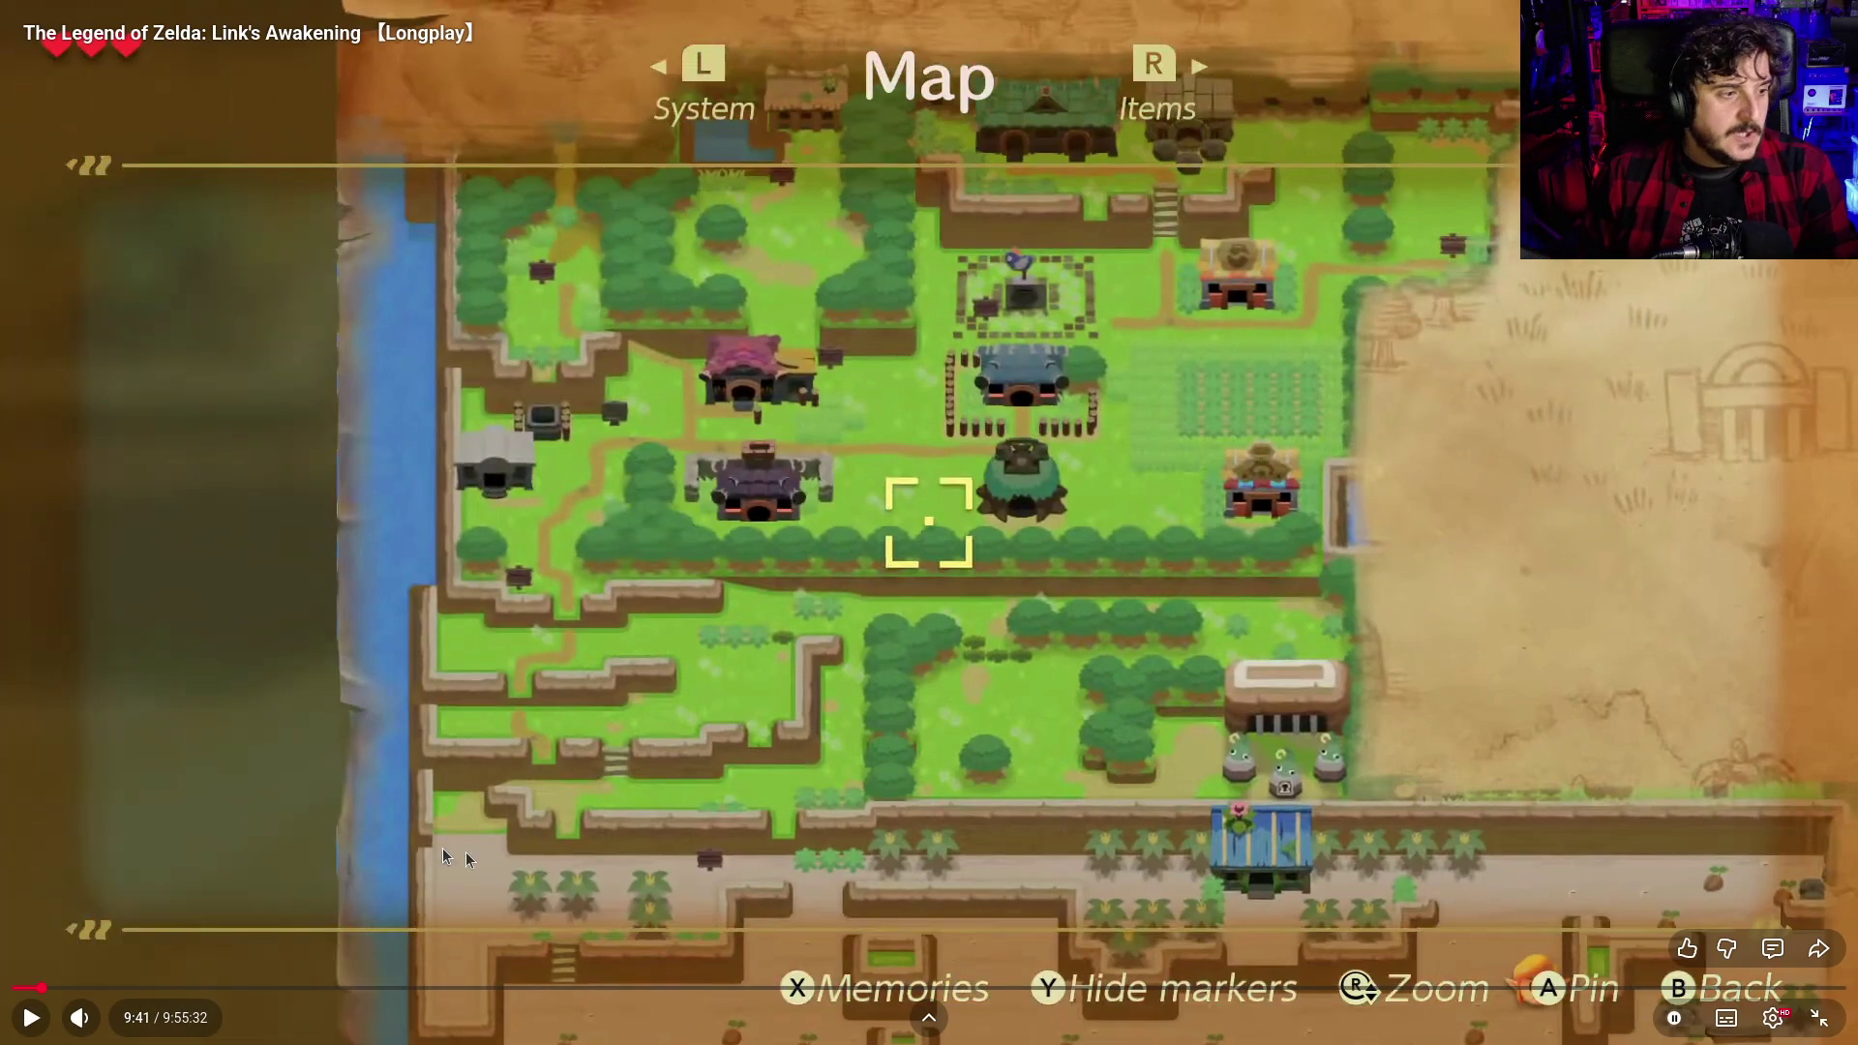